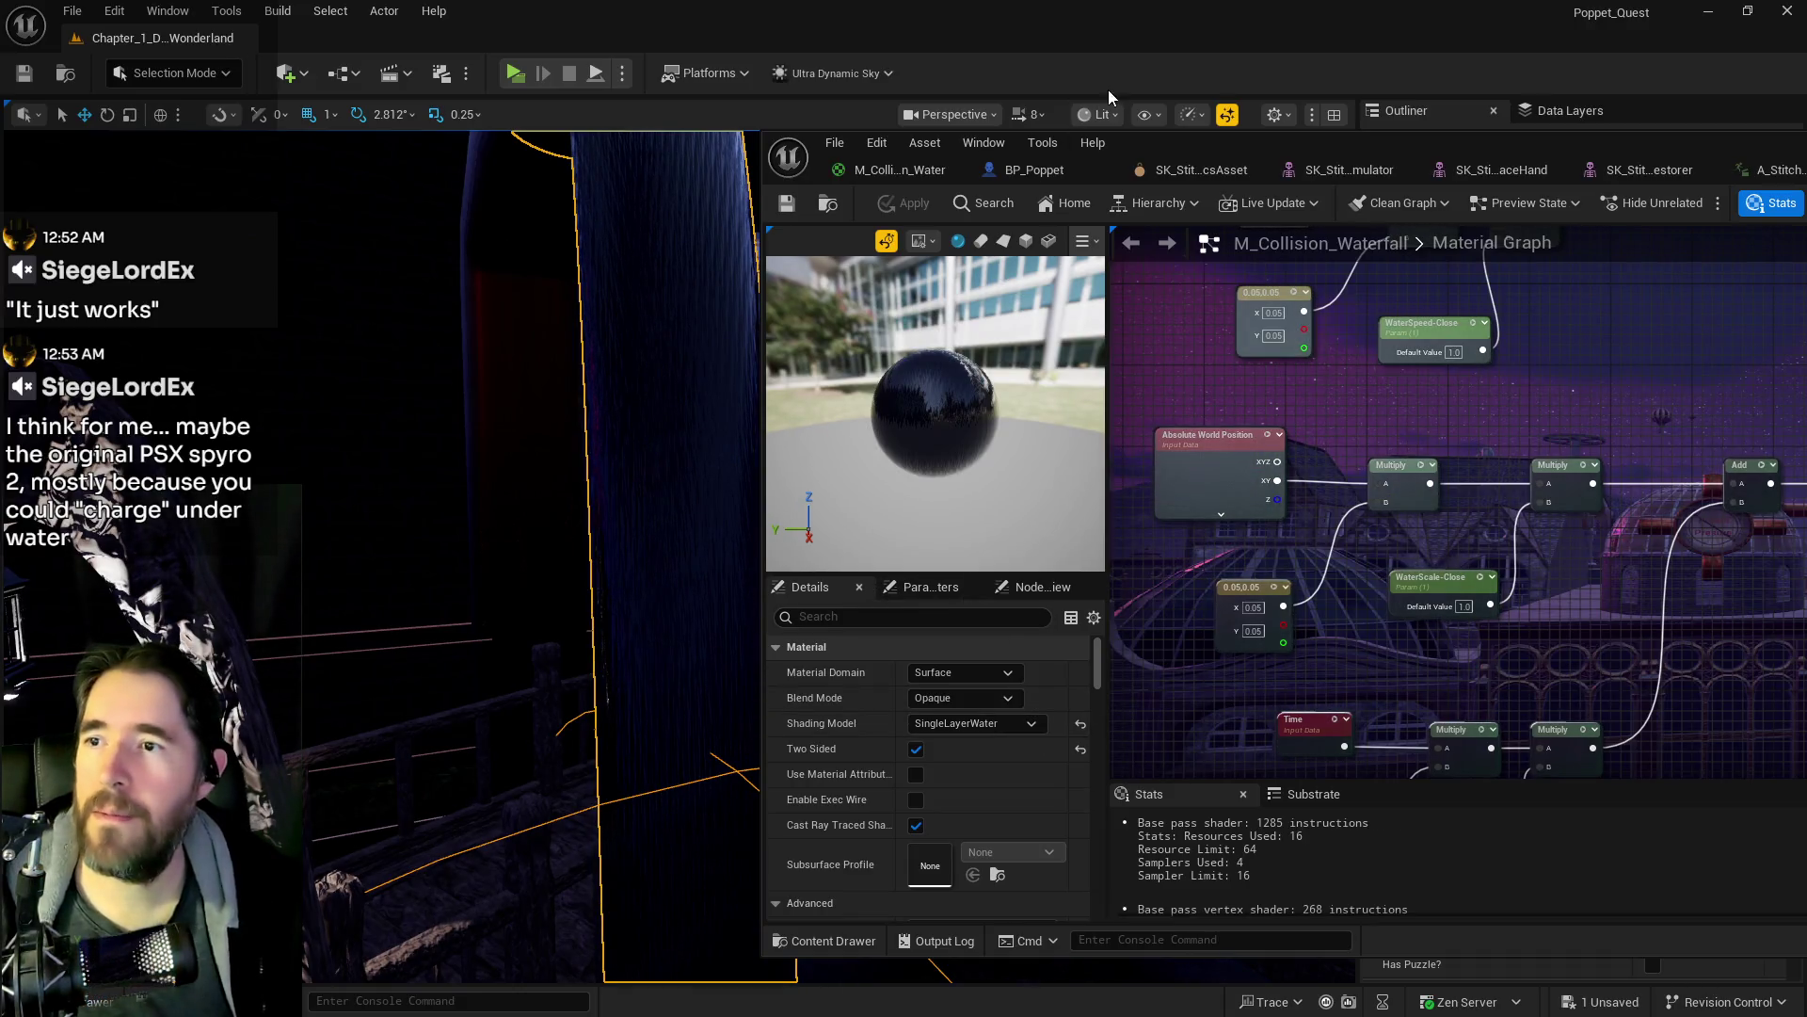
- Delete a block of waterfall material nodes, then undo to restore them all
scroll(527, 555, up, 5)
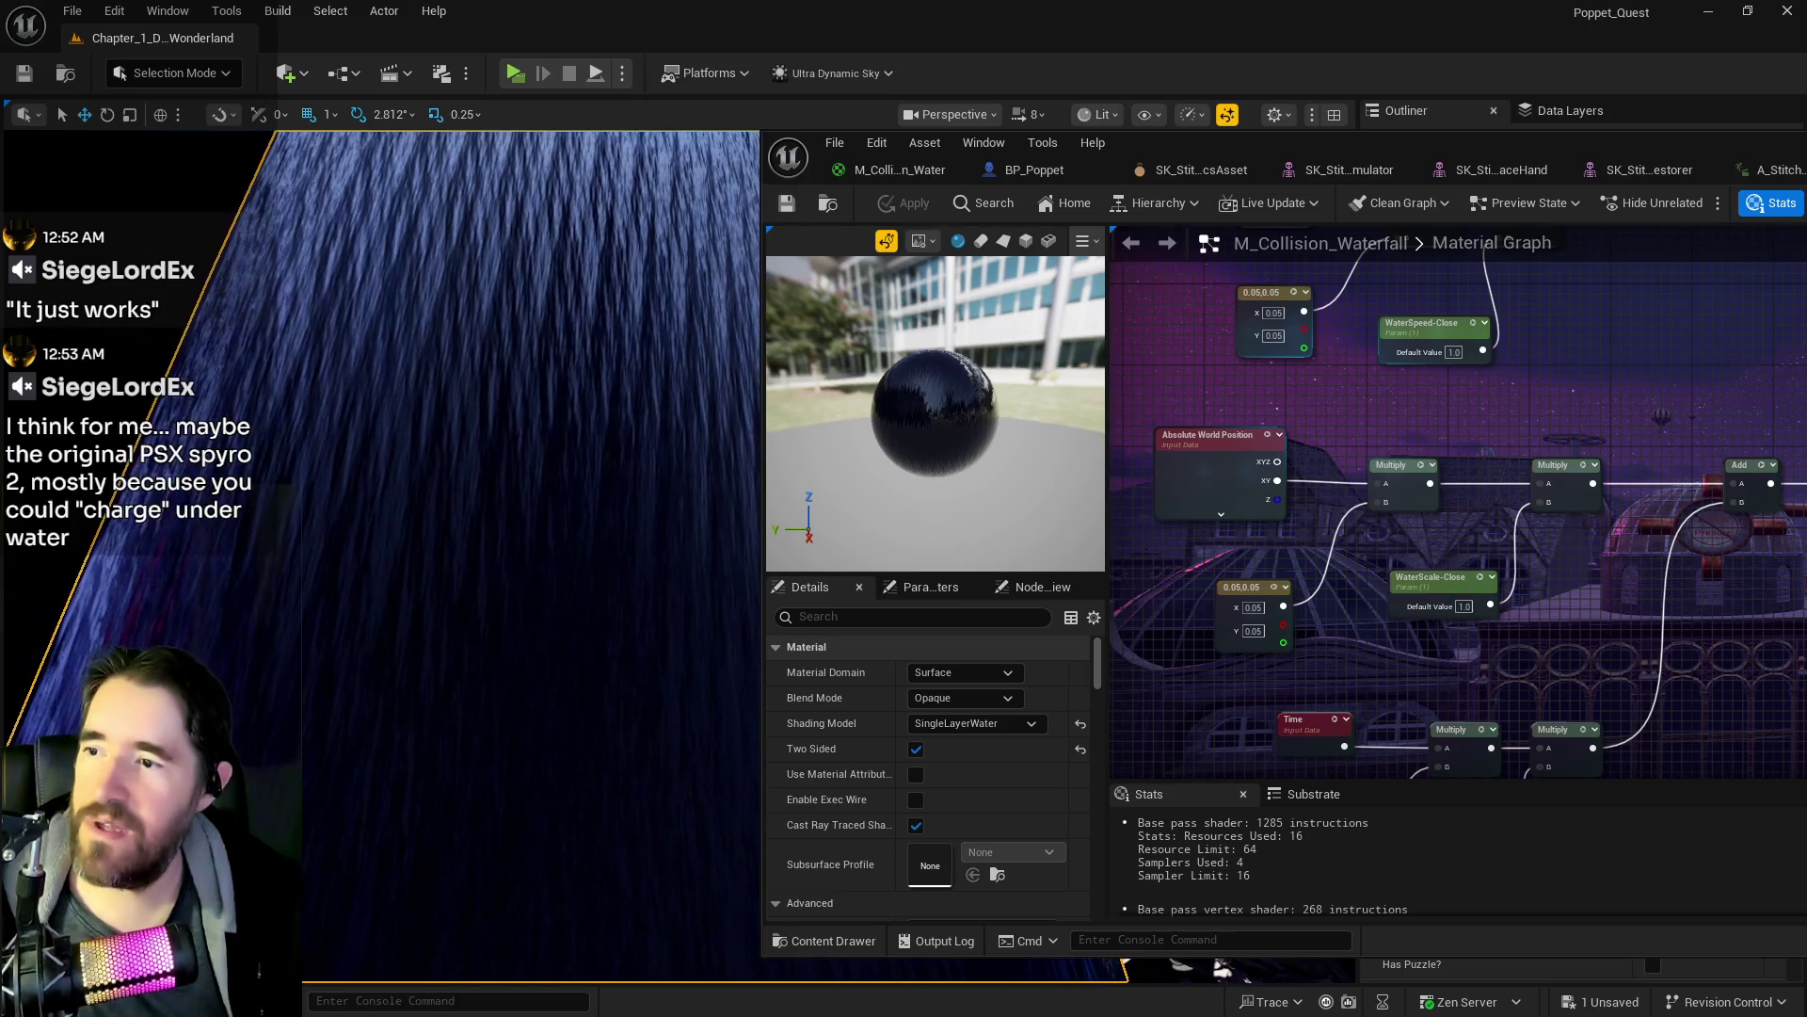
scroll(585, 432, up, 3)
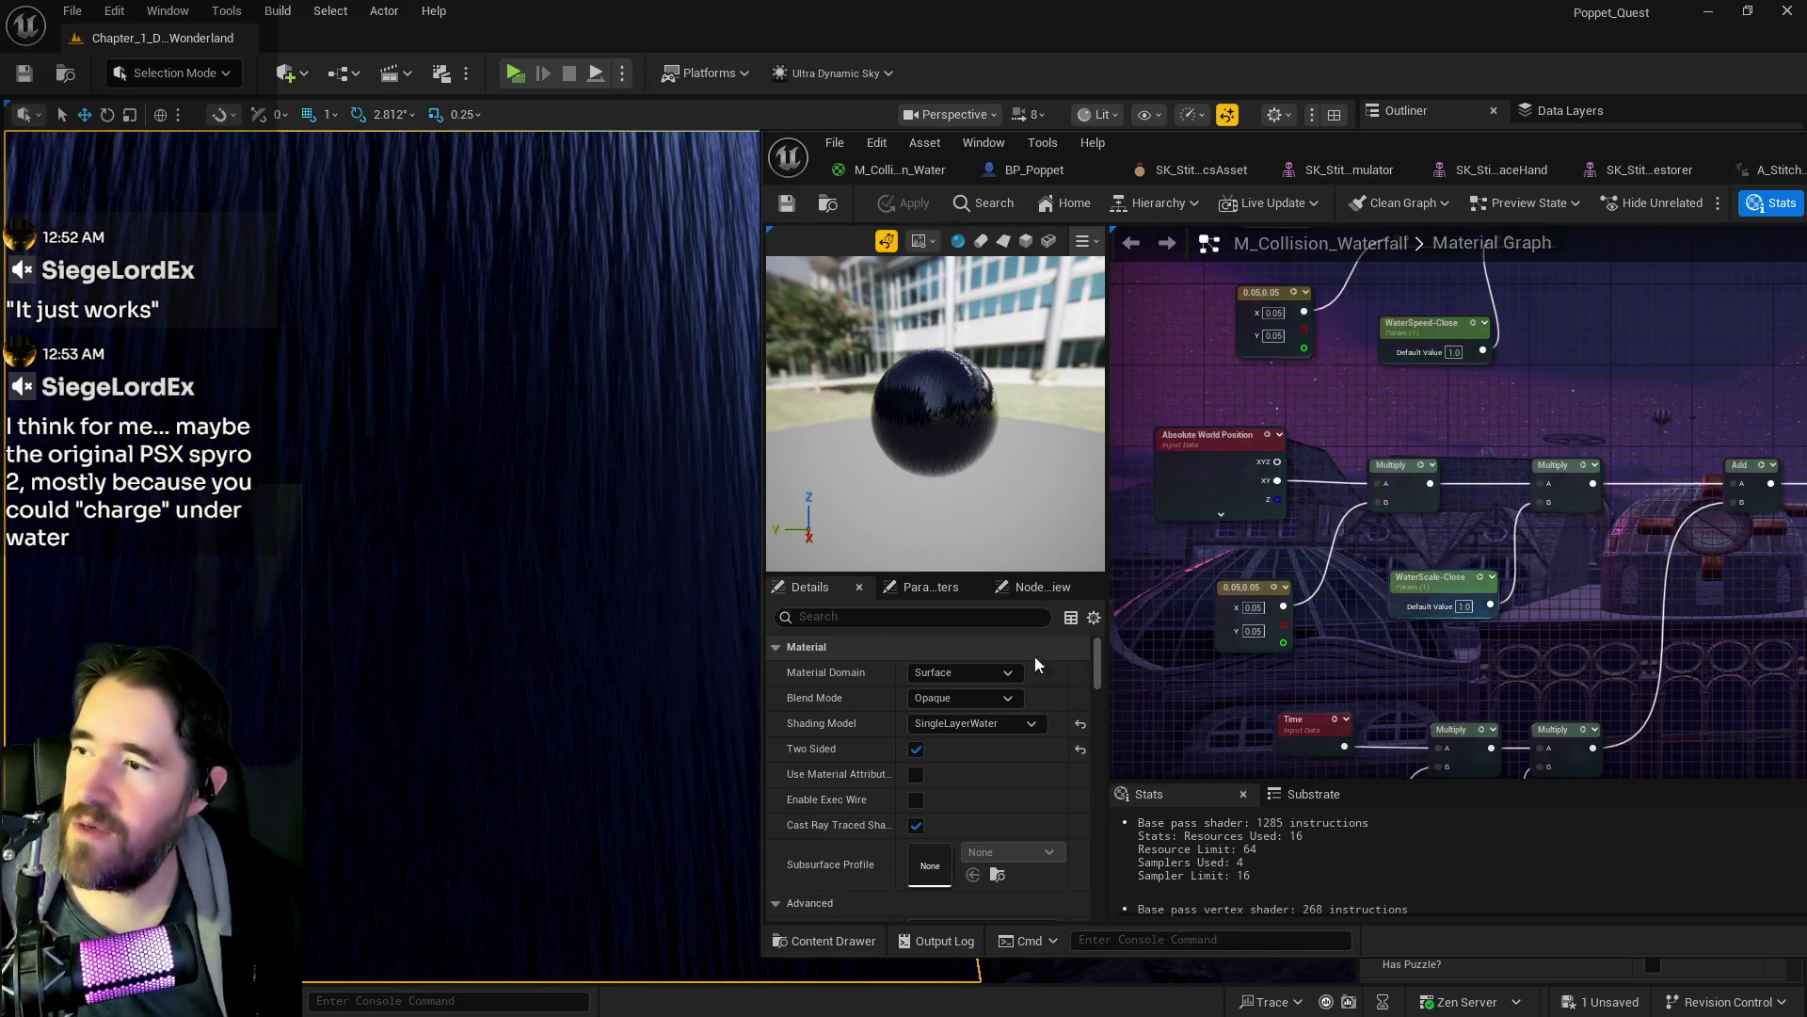
scroll(1240, 664, down, 5)
mouse_move(1239, 664)
mouse_down()
mouse_move(1469, 636)
mouse_move(1251, 535)
mouse_up()
mouse_move(1184, 353)
mouse_down()
mouse_move(1190, 524)
mouse_move(1433, 715)
mouse_move(1555, 664)
mouse_up()
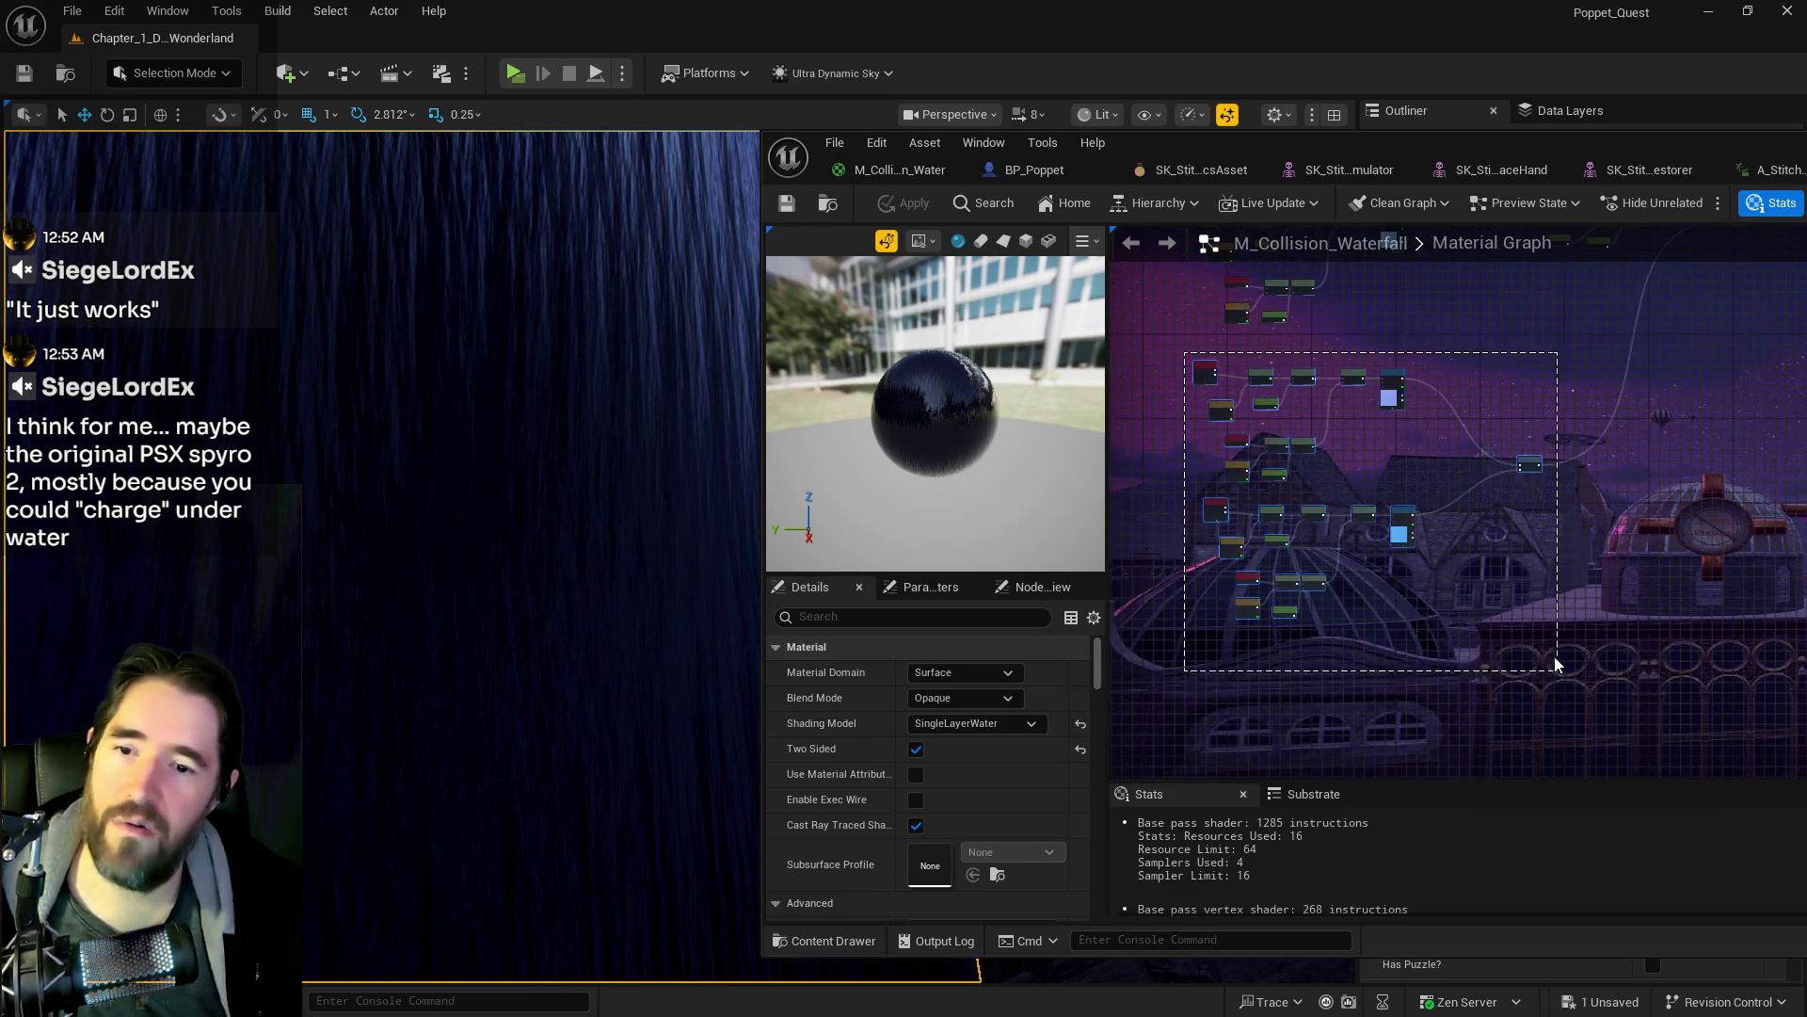
key(Delete)
mouse_move(1582, 576)
mouse_down()
mouse_move(1516, 580)
mouse_move(1387, 510)
mouse_up()
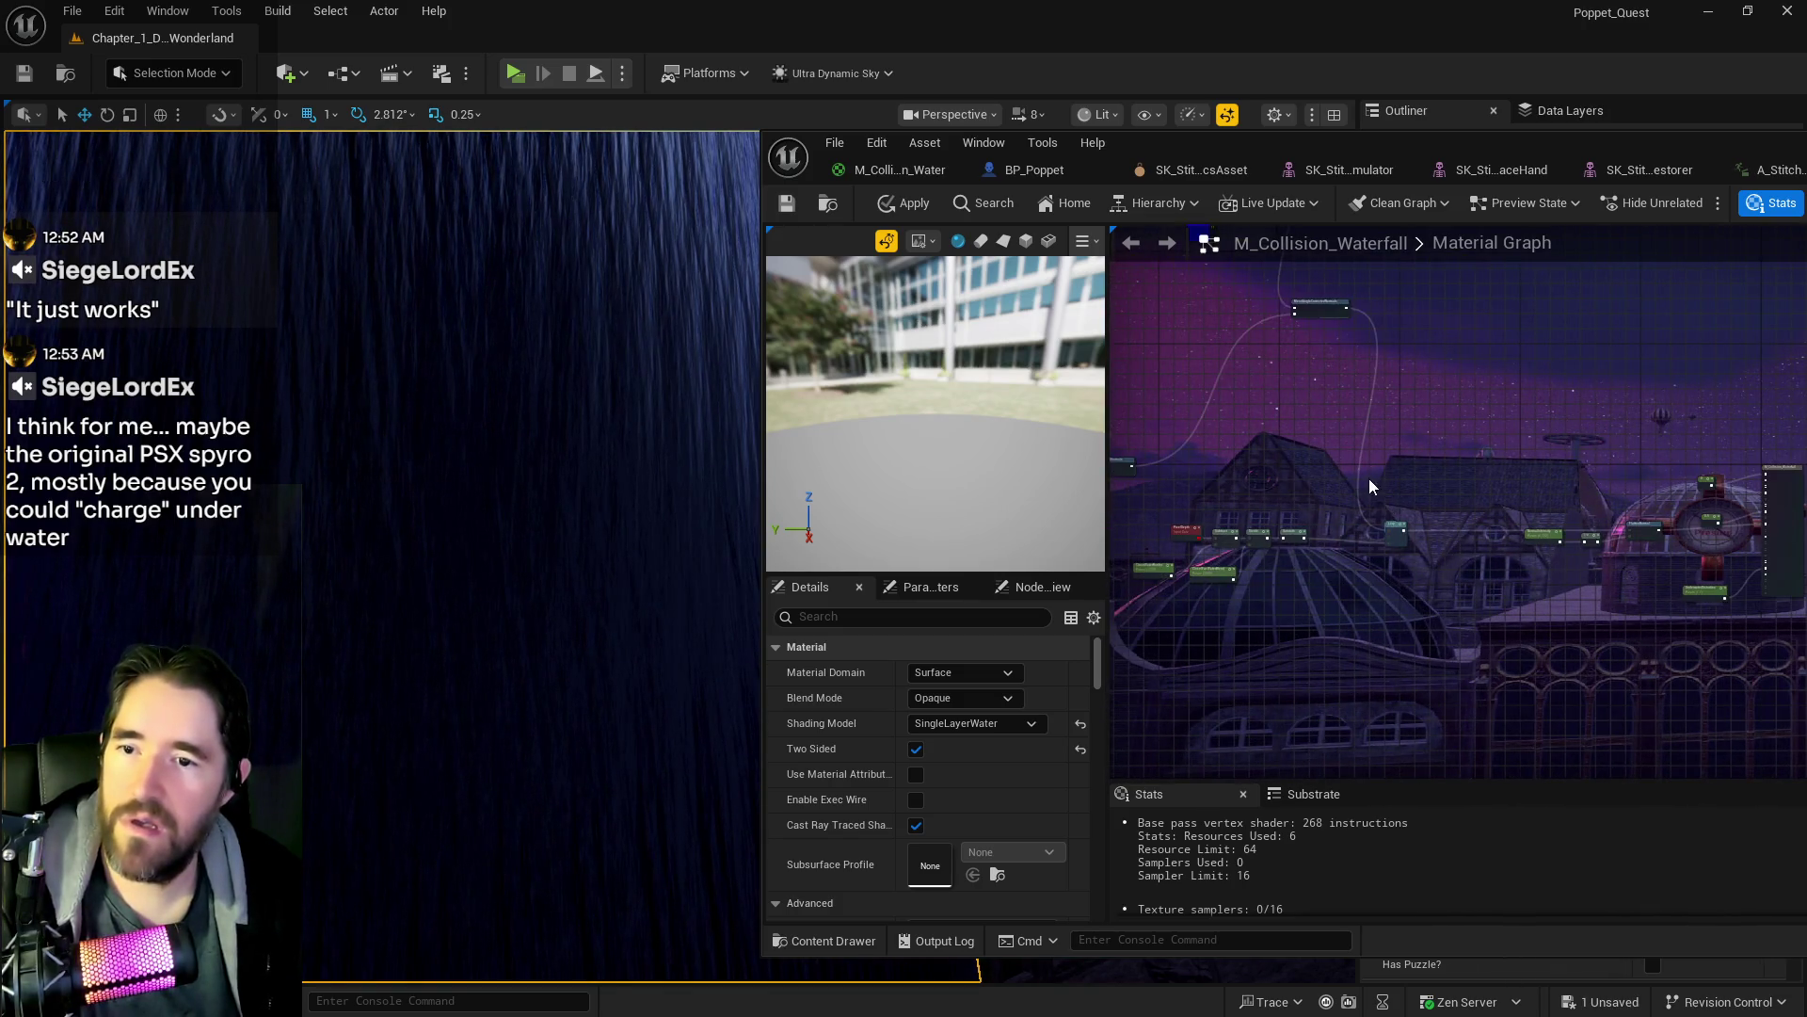
right_click(1369, 478)
key(Escape)
key(ctrl+z)
- Connect BlendAngleCorrectedNormals Result into FlattenNormal and apply the material to the level
scroll(1341, 511, up, 2)
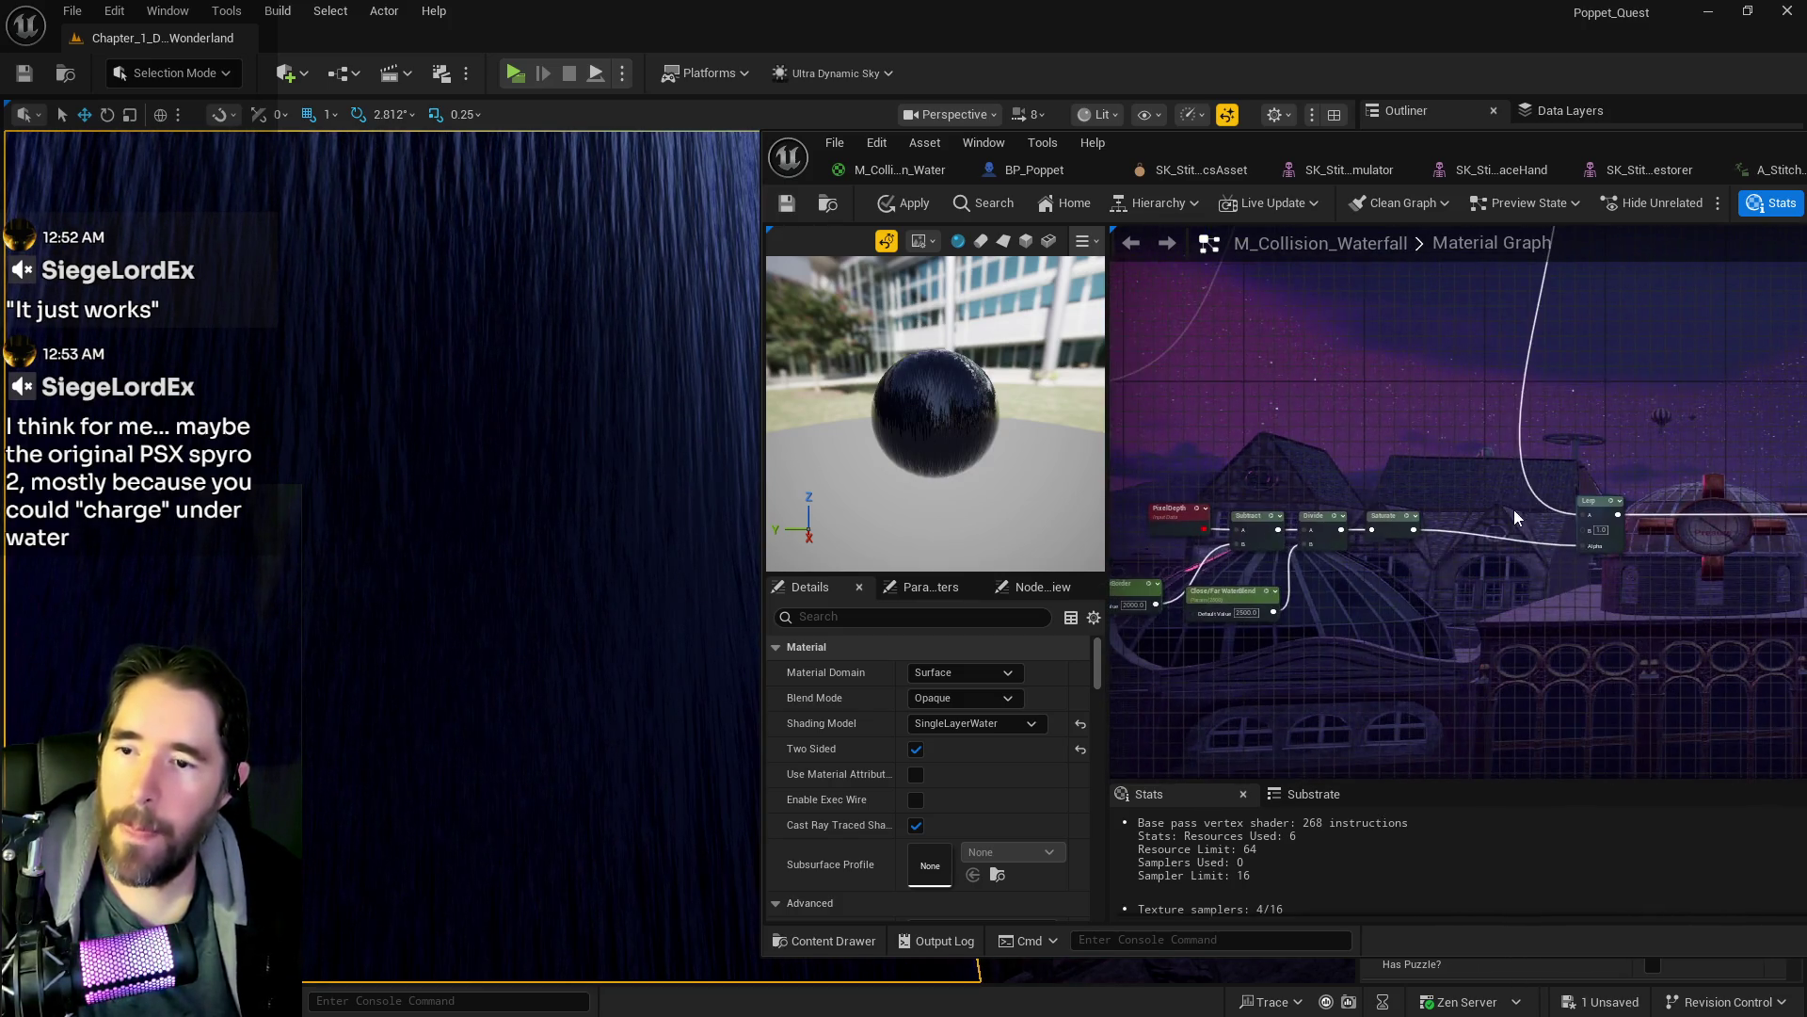
drag(1648, 490, 1233, 682)
scroll(1282, 567, down, 2)
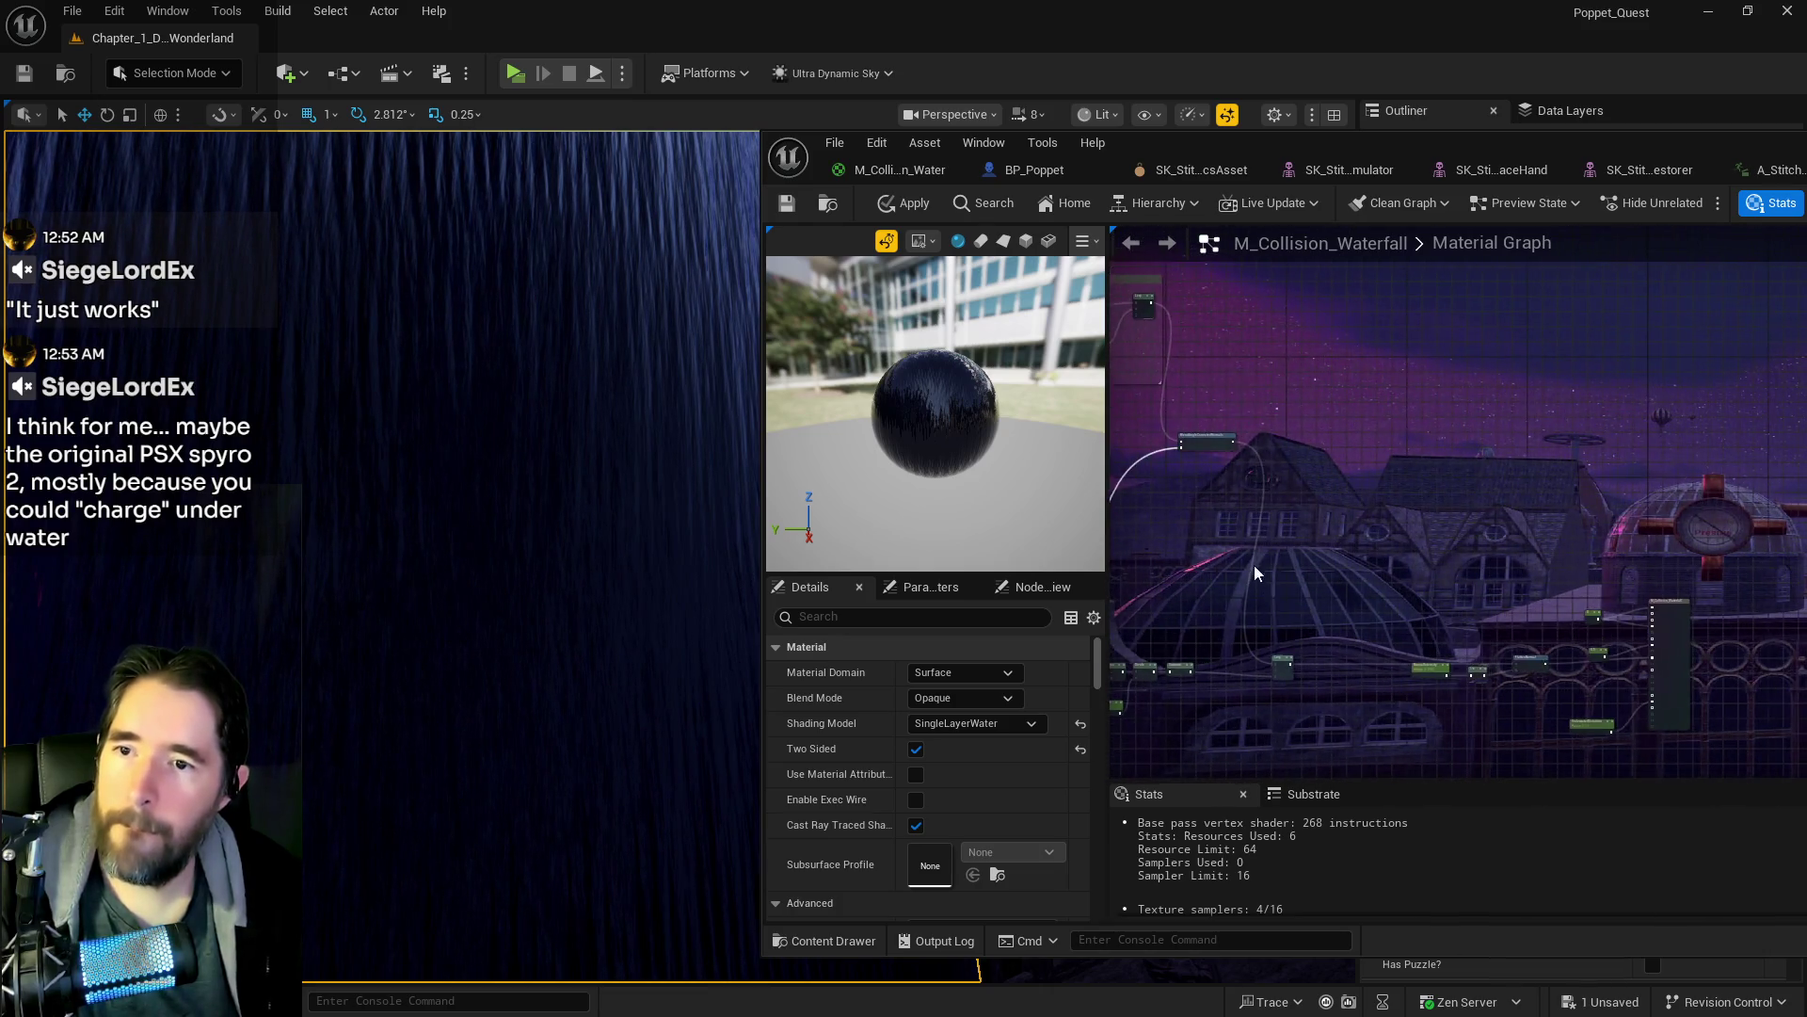
mouse_move(1221, 383)
mouse_down()
mouse_move(1670, 688)
mouse_move(1651, 714)
mouse_up()
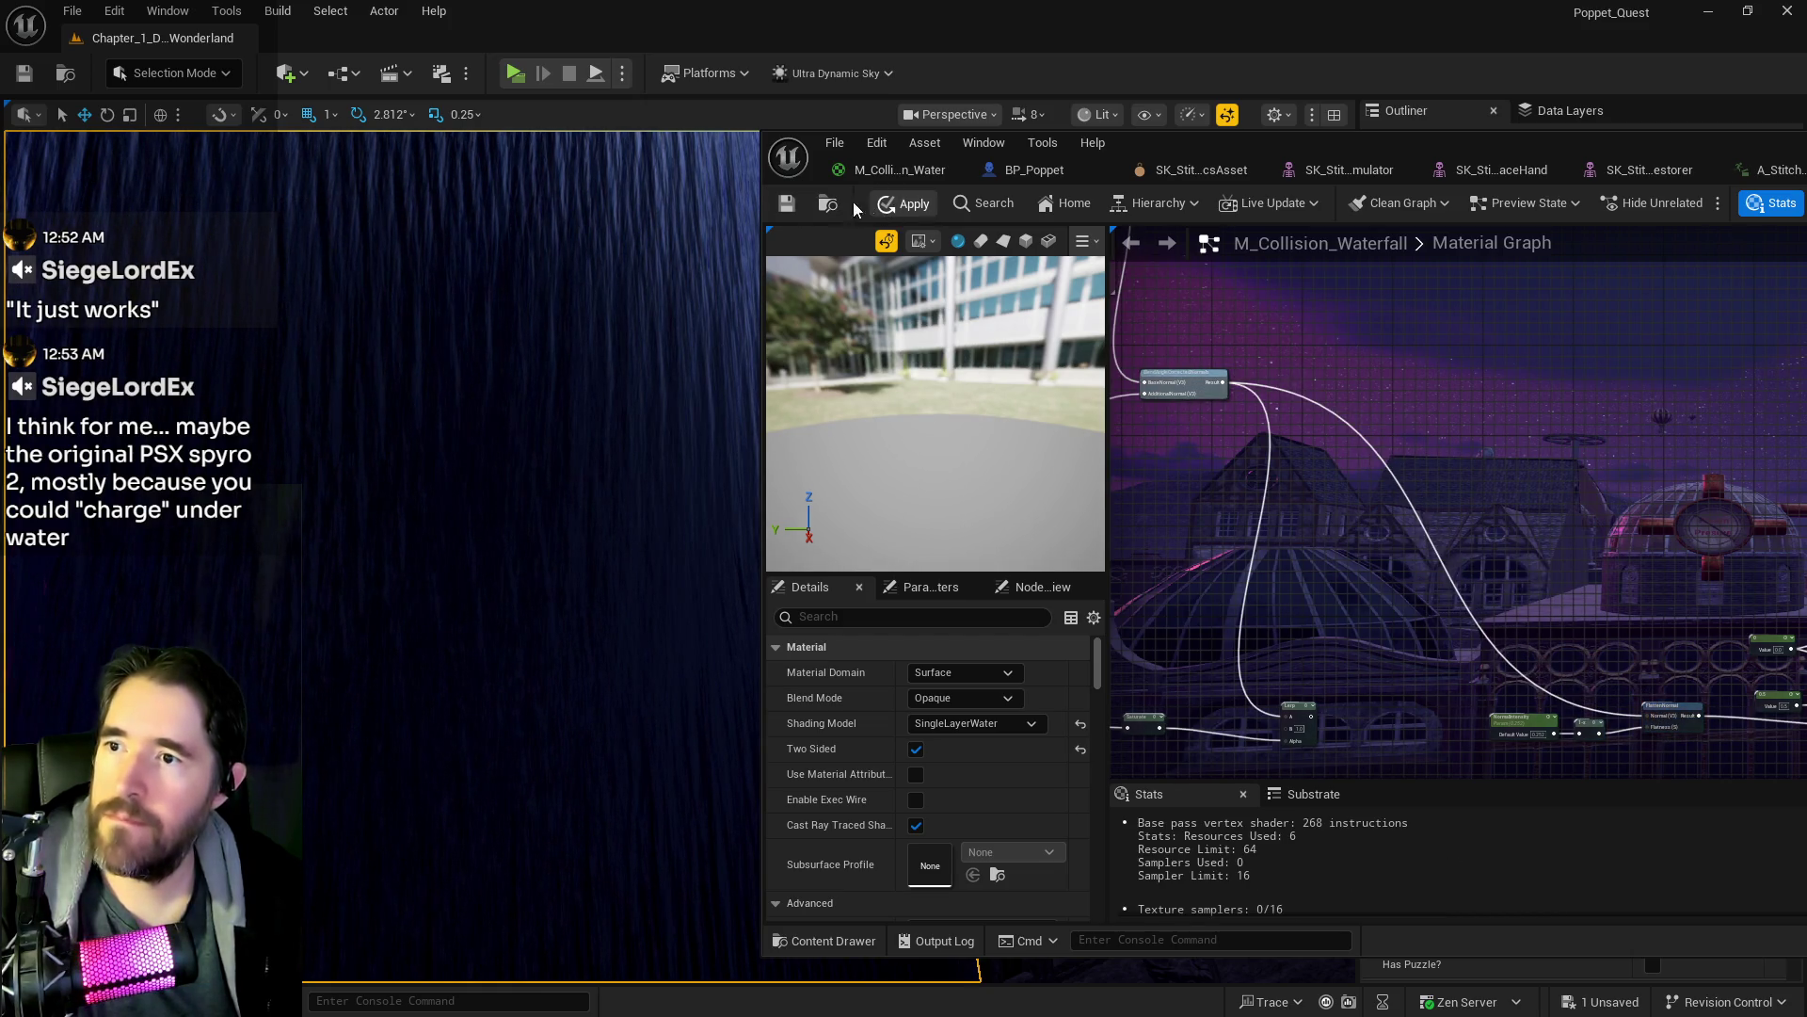
click(785, 205)
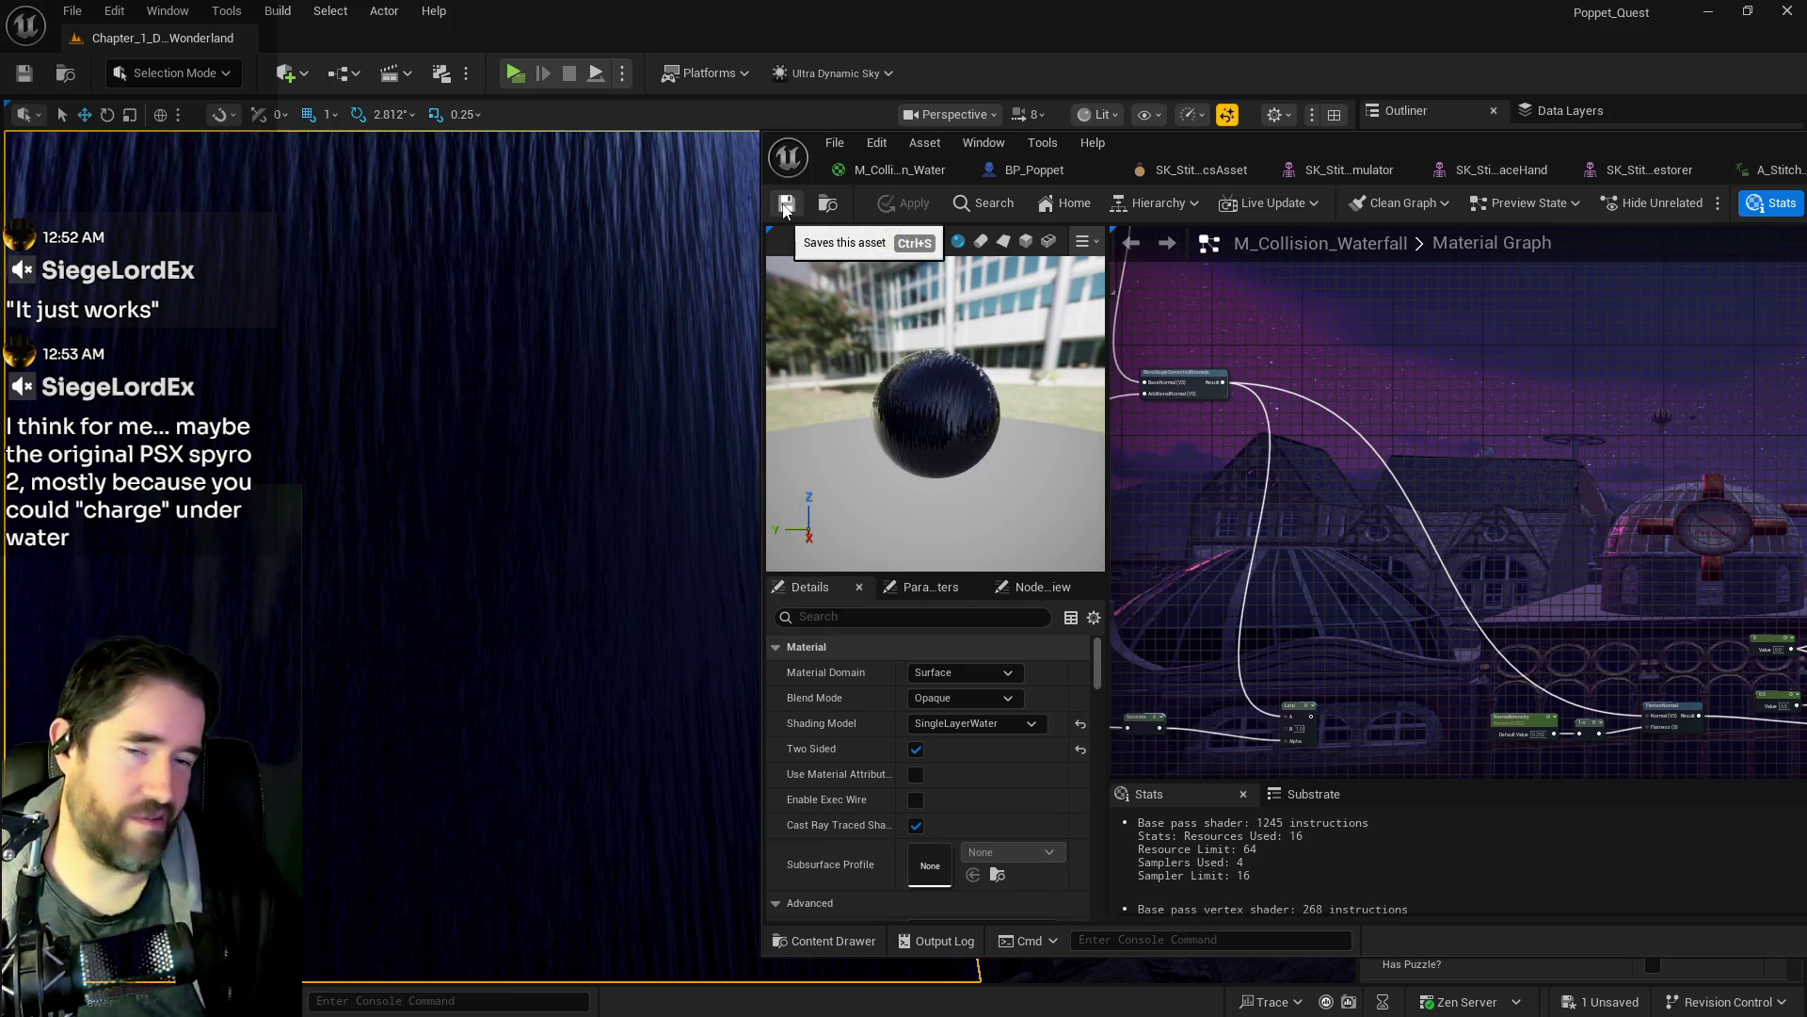
- Save M_Collision_Waterfall and inspect the Texture Sample, Time and WaterScale-Close nodes
click(785, 205)
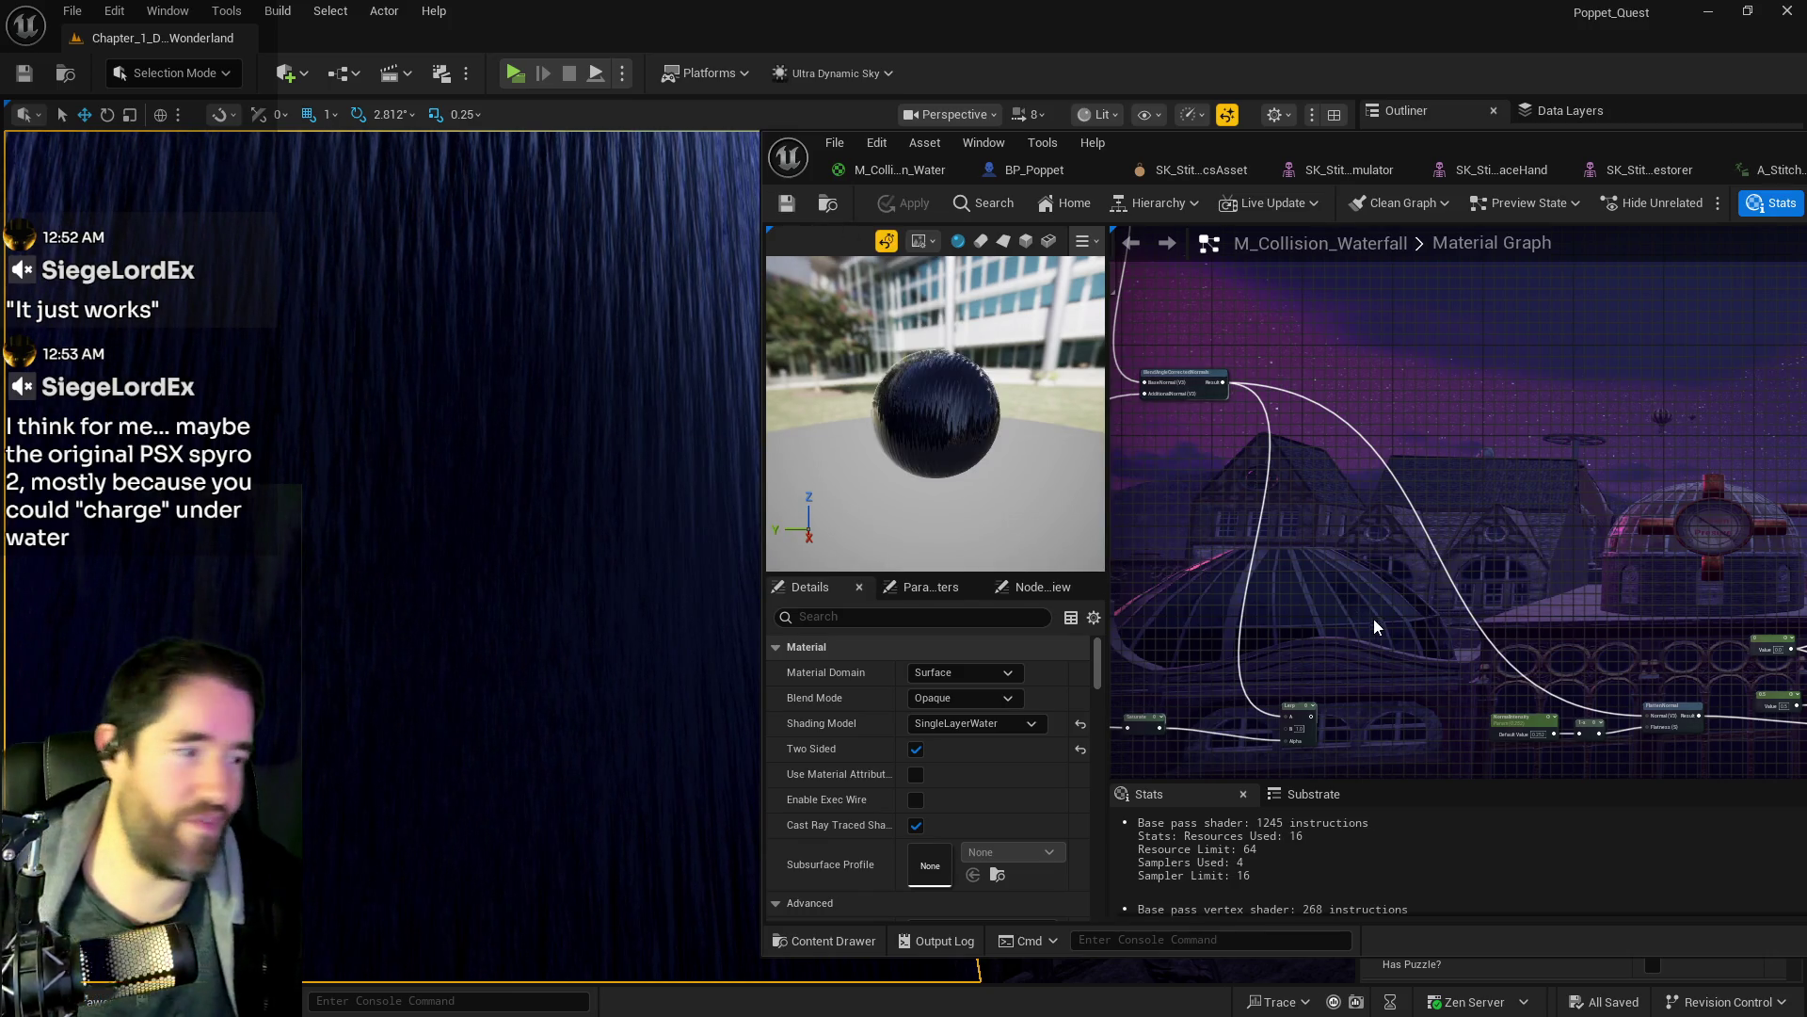
scroll(1375, 626, down, 6)
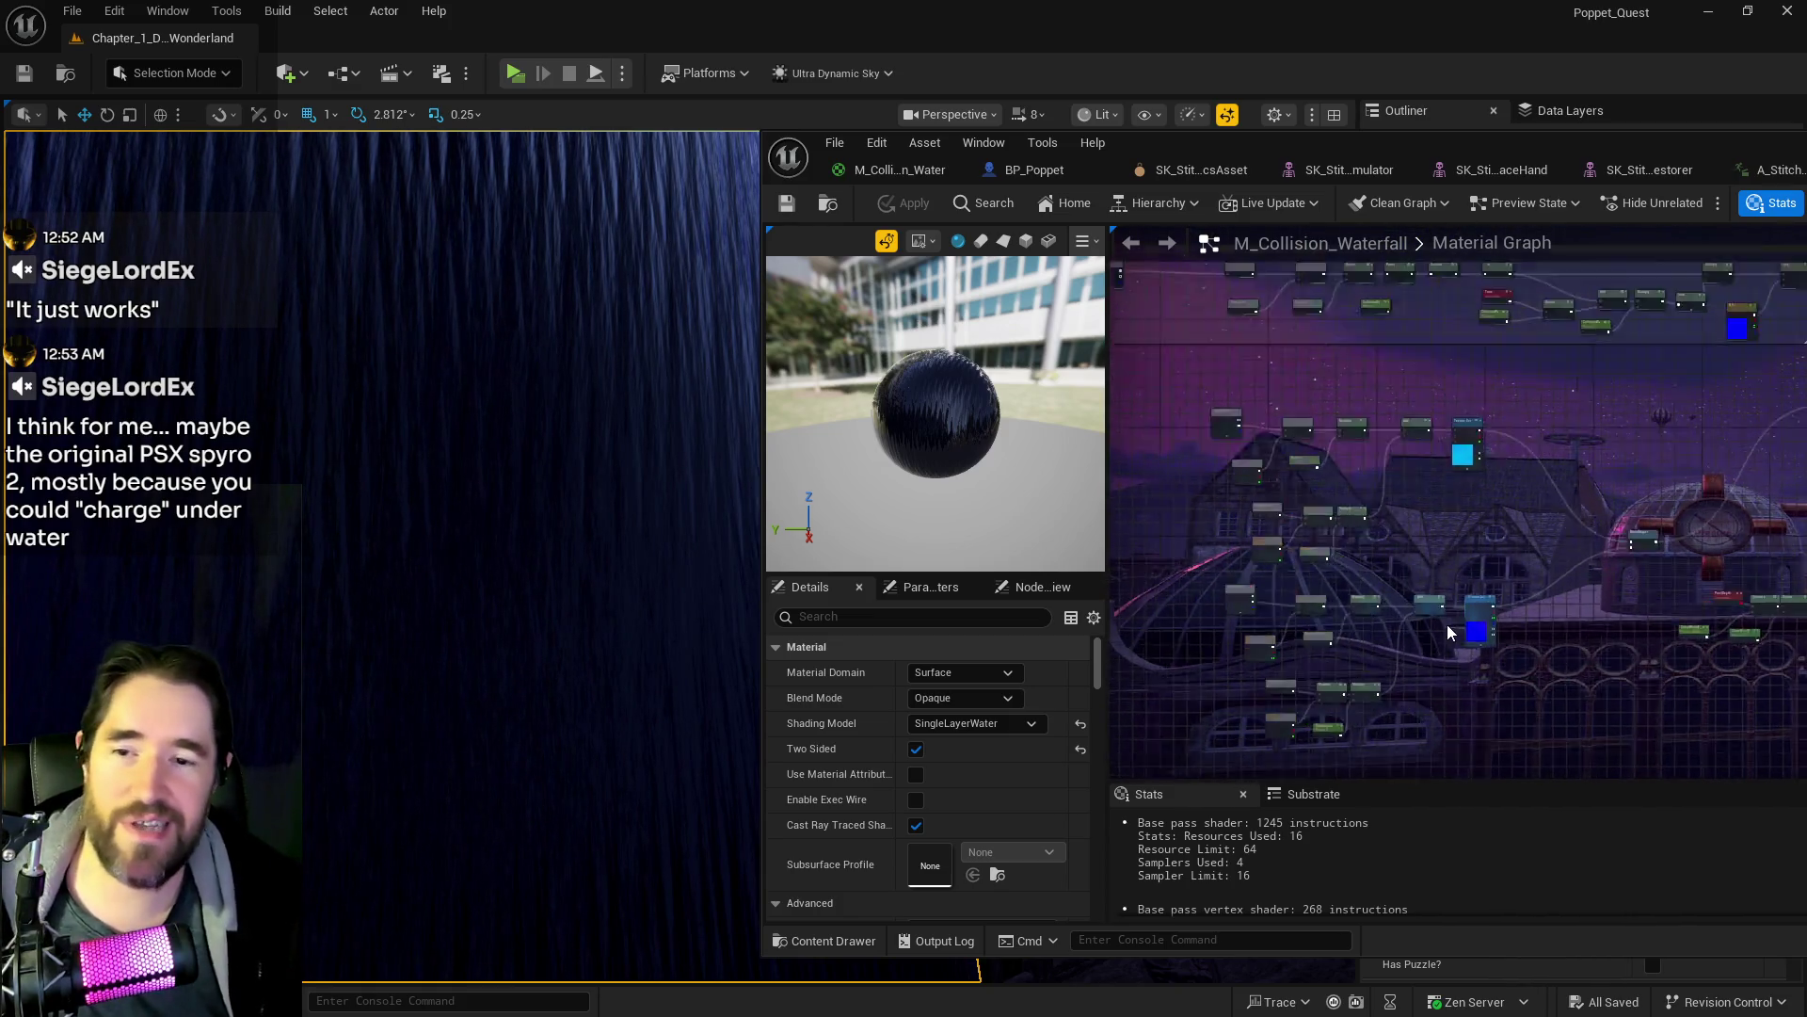
scroll(1290, 546, up, 5)
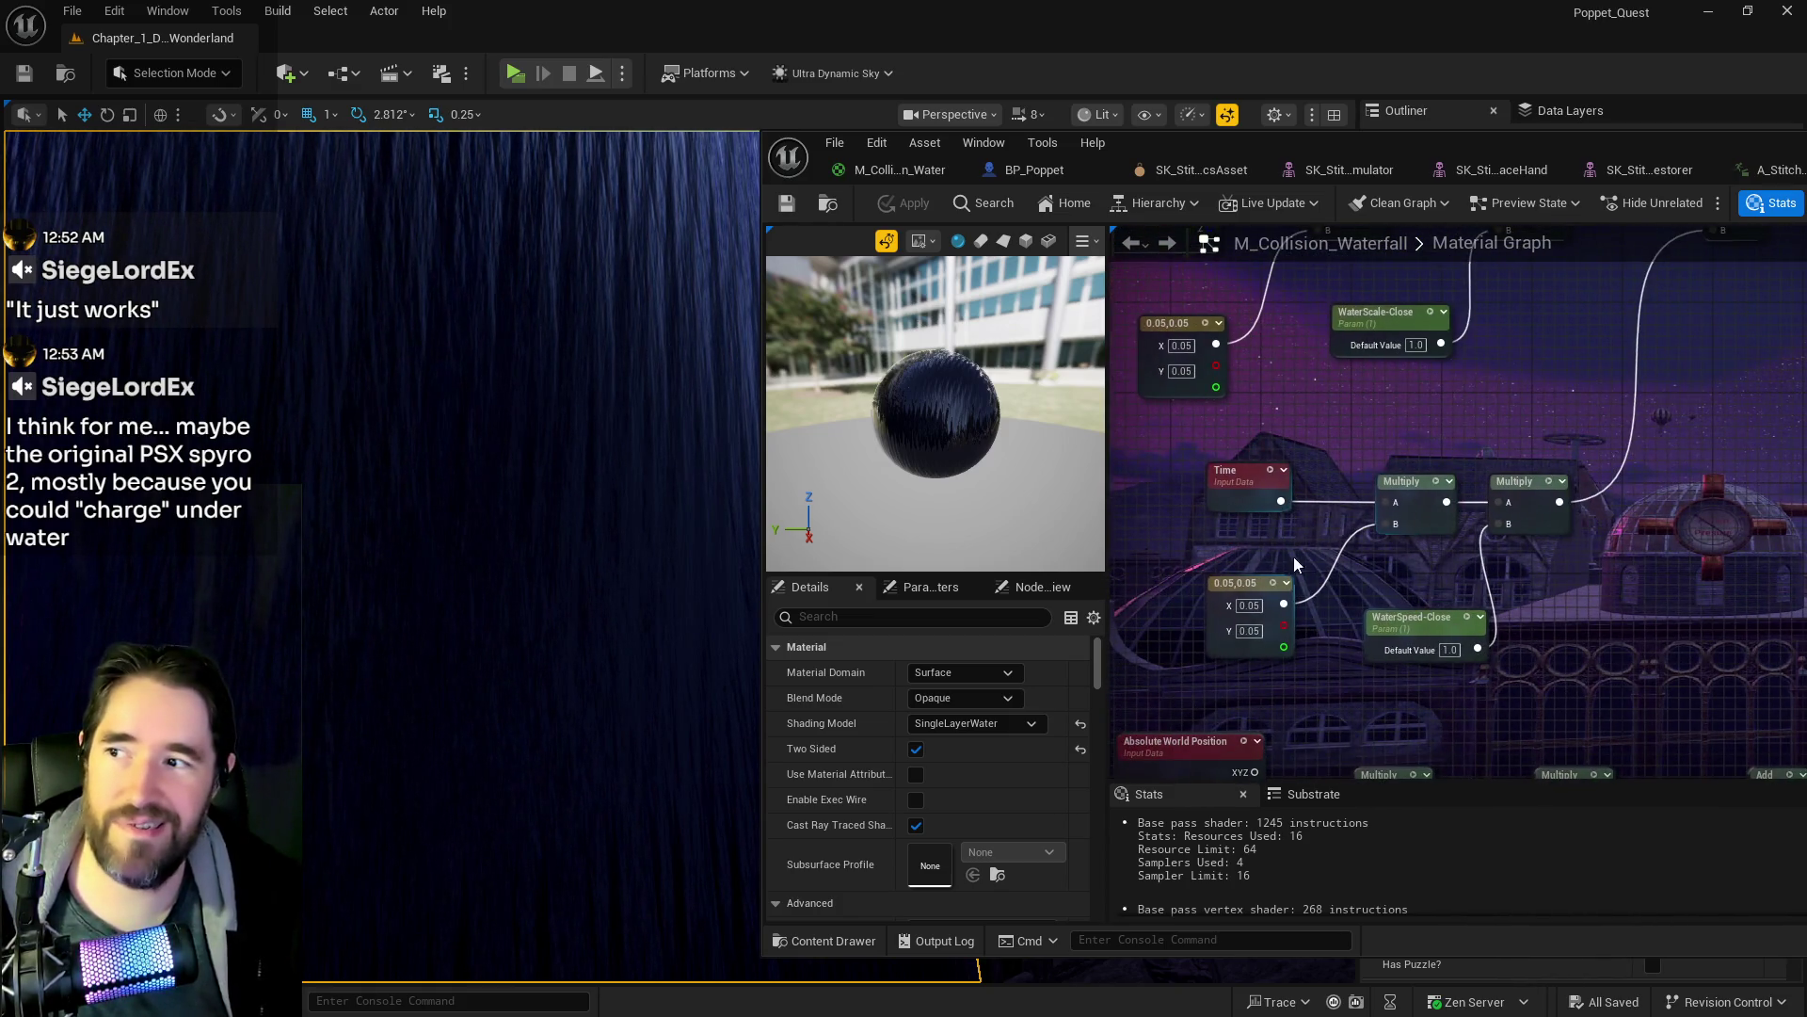
scroll(1294, 556, down, 3)
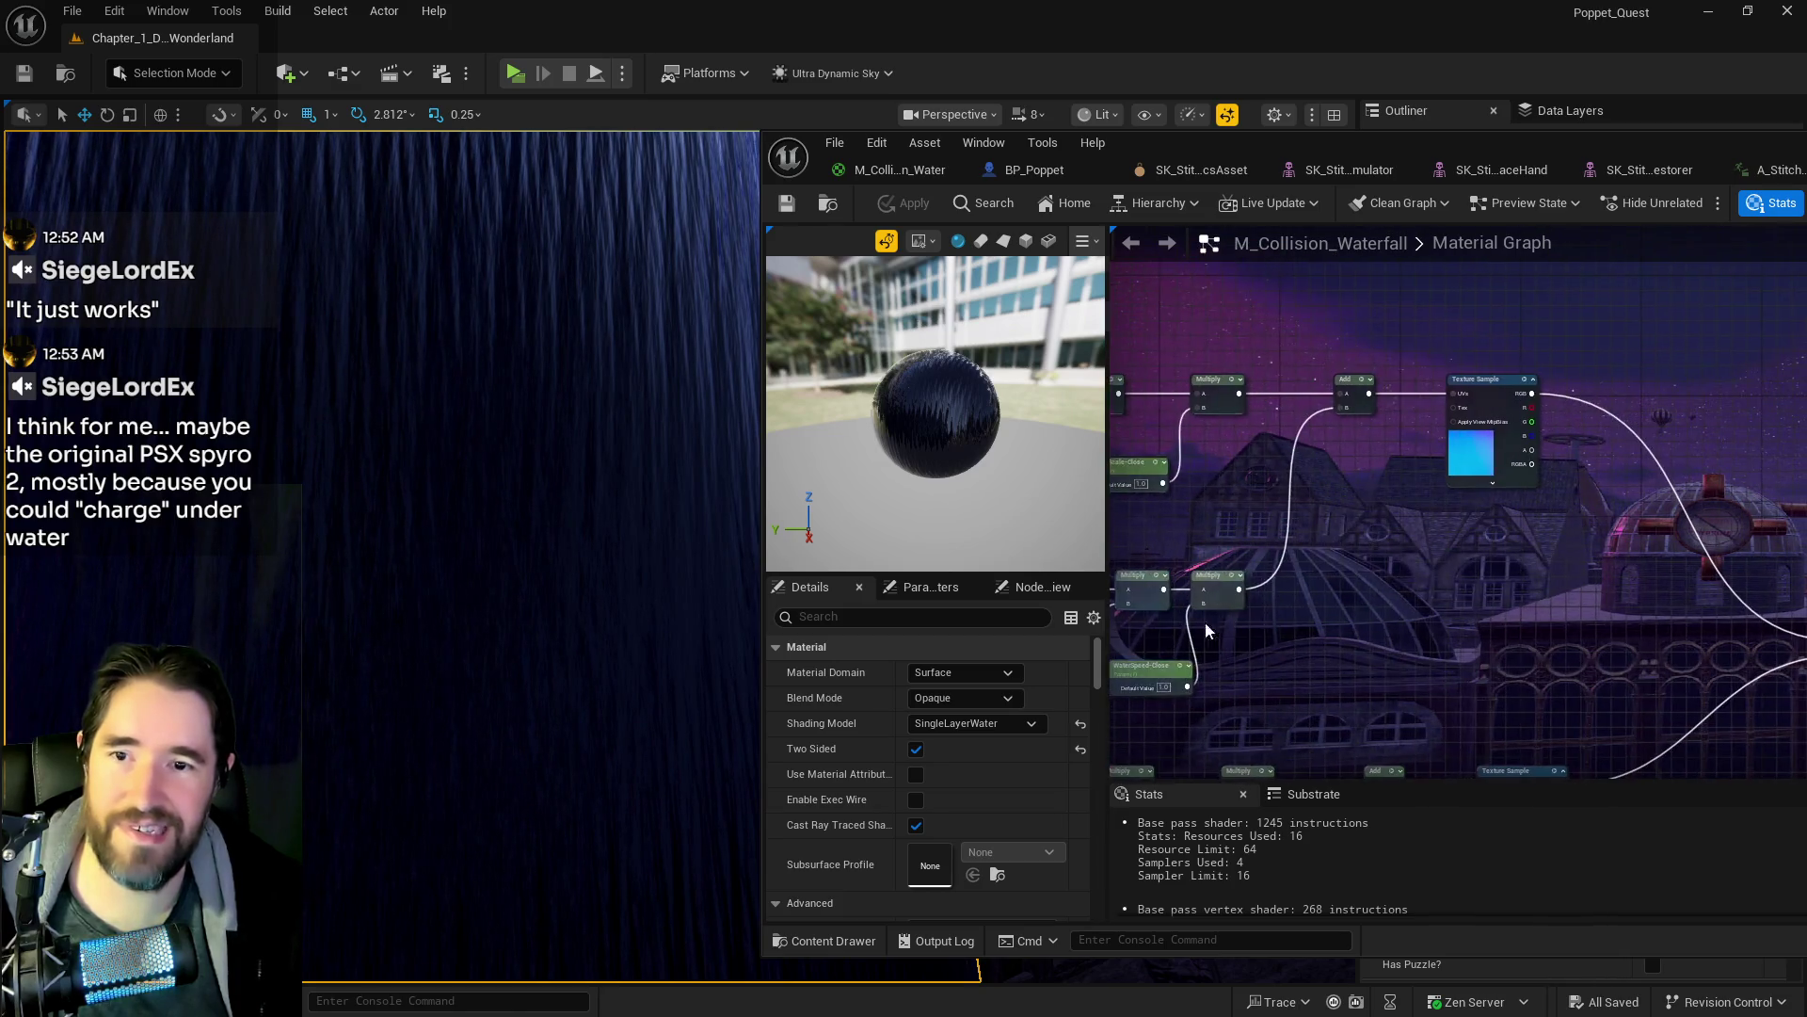
mouse_move(1205, 621)
mouse_down()
mouse_move(1447, 450)
mouse_move(1231, 456)
mouse_up()
scroll(1231, 565, up, 3)
mouse_move(1230, 563)
mouse_down()
mouse_move(1318, 603)
mouse_move(1252, 659)
mouse_move(1344, 676)
mouse_up()
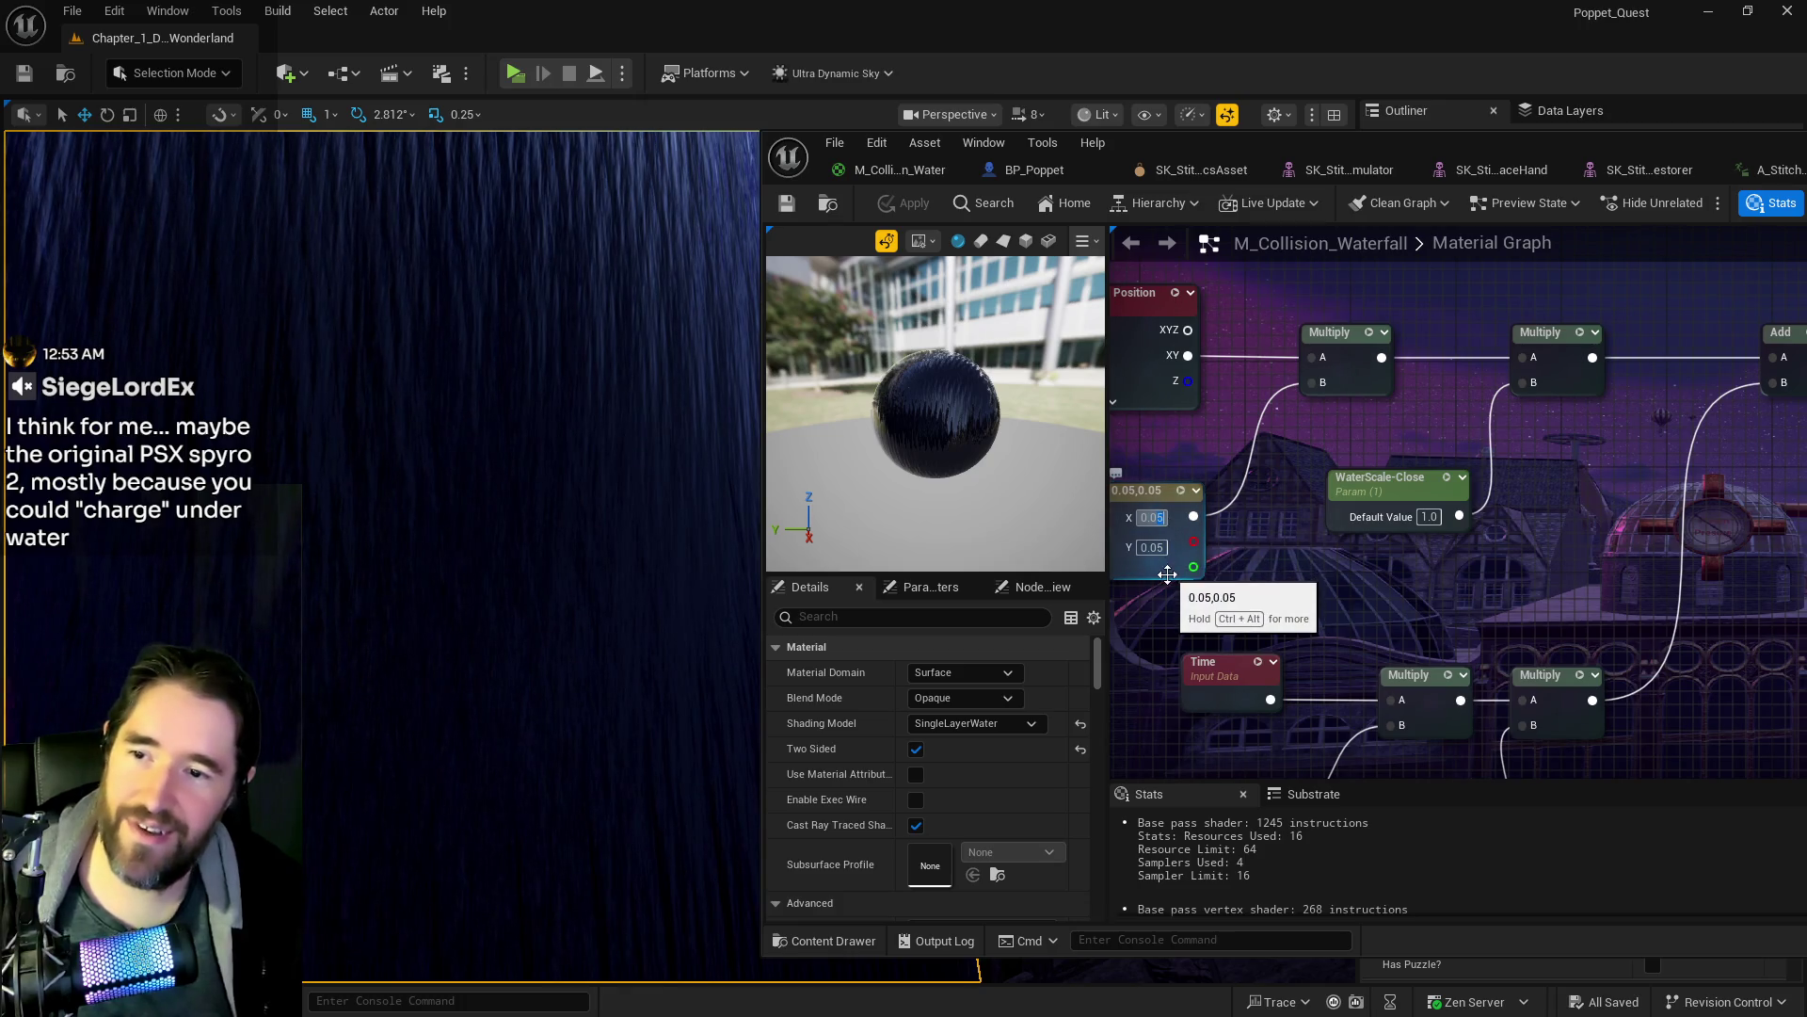
text(0.002)
- Set the waterfall constant to 0.002,0.002, apply it, and frame the waterfall
key(Return)
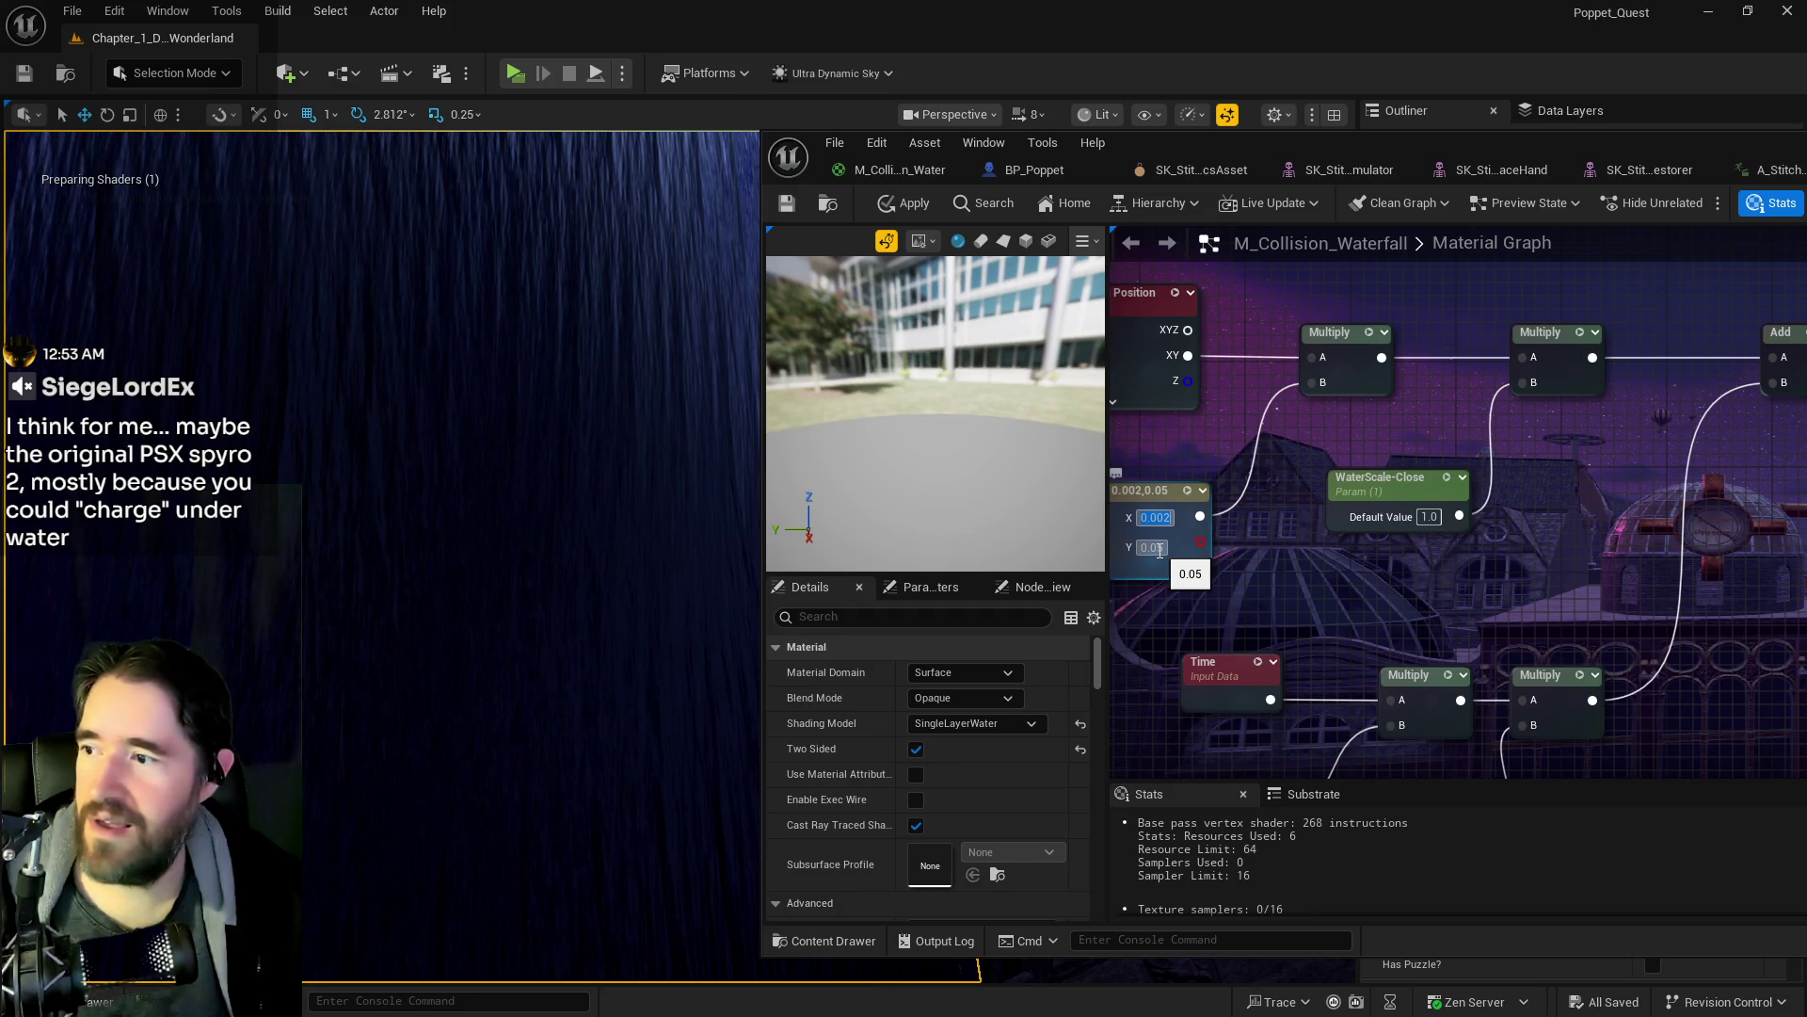
click(1153, 547)
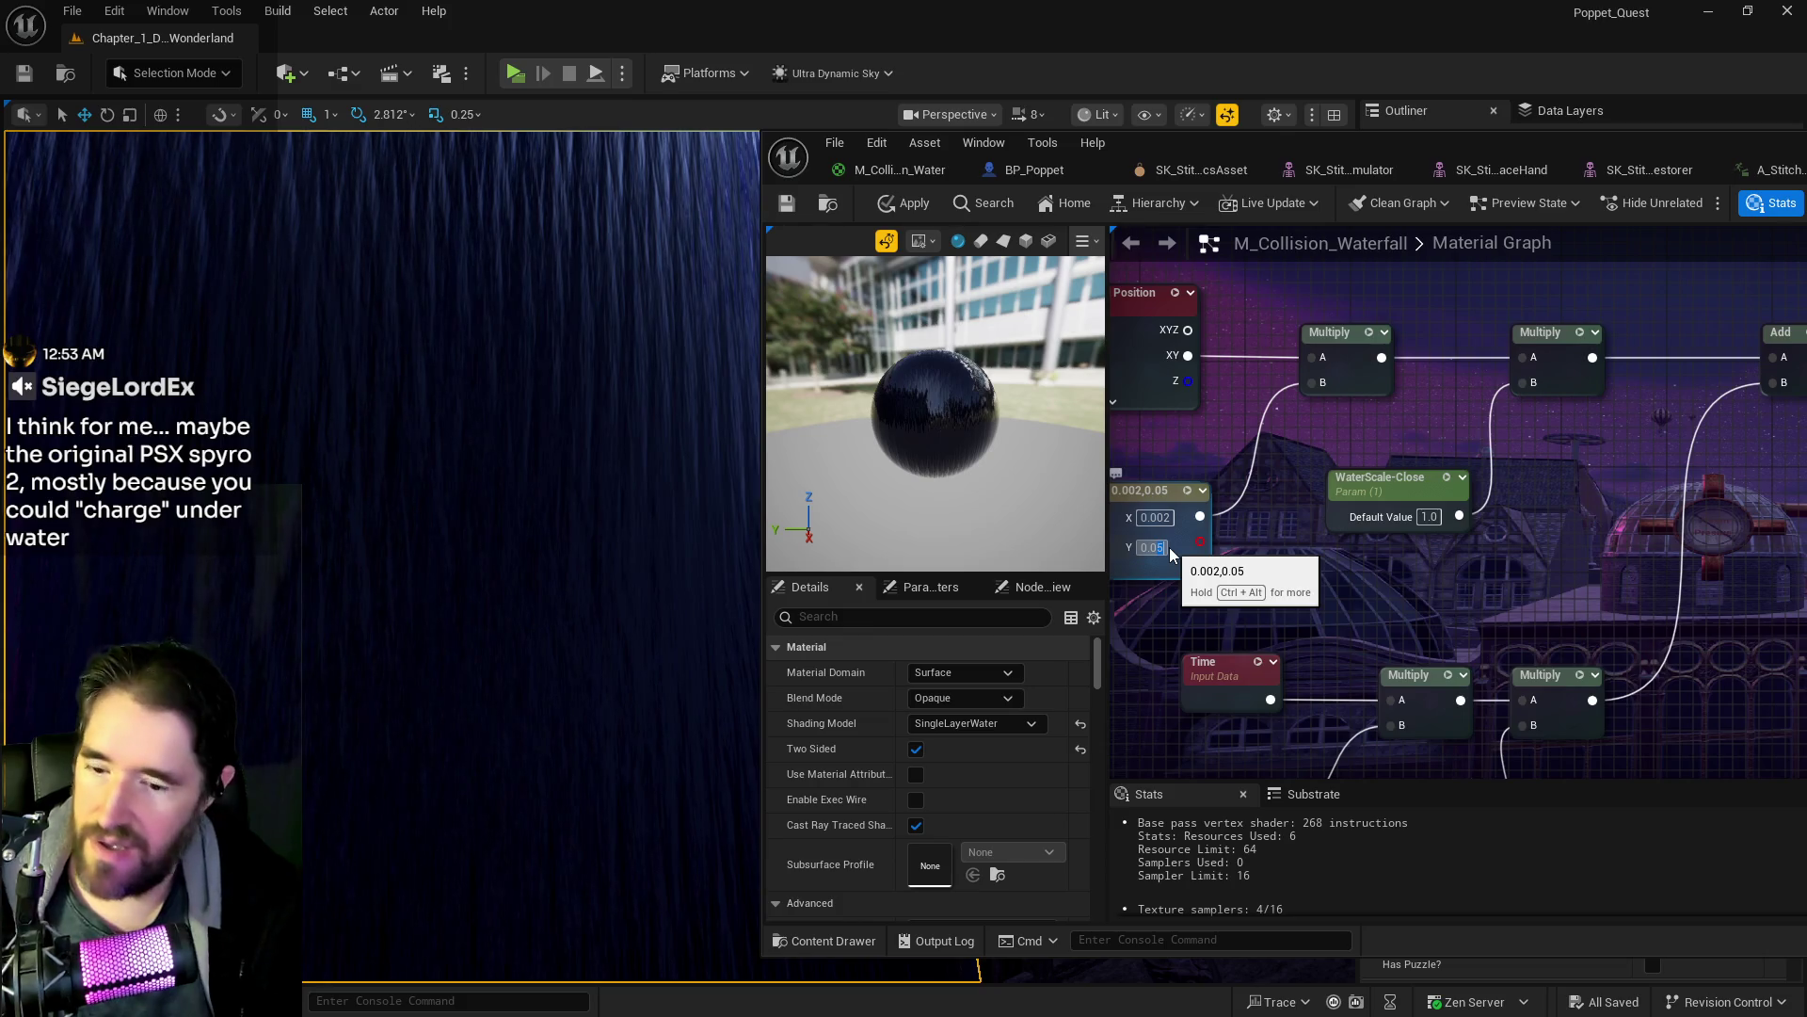
text(0.002)
key(Return)
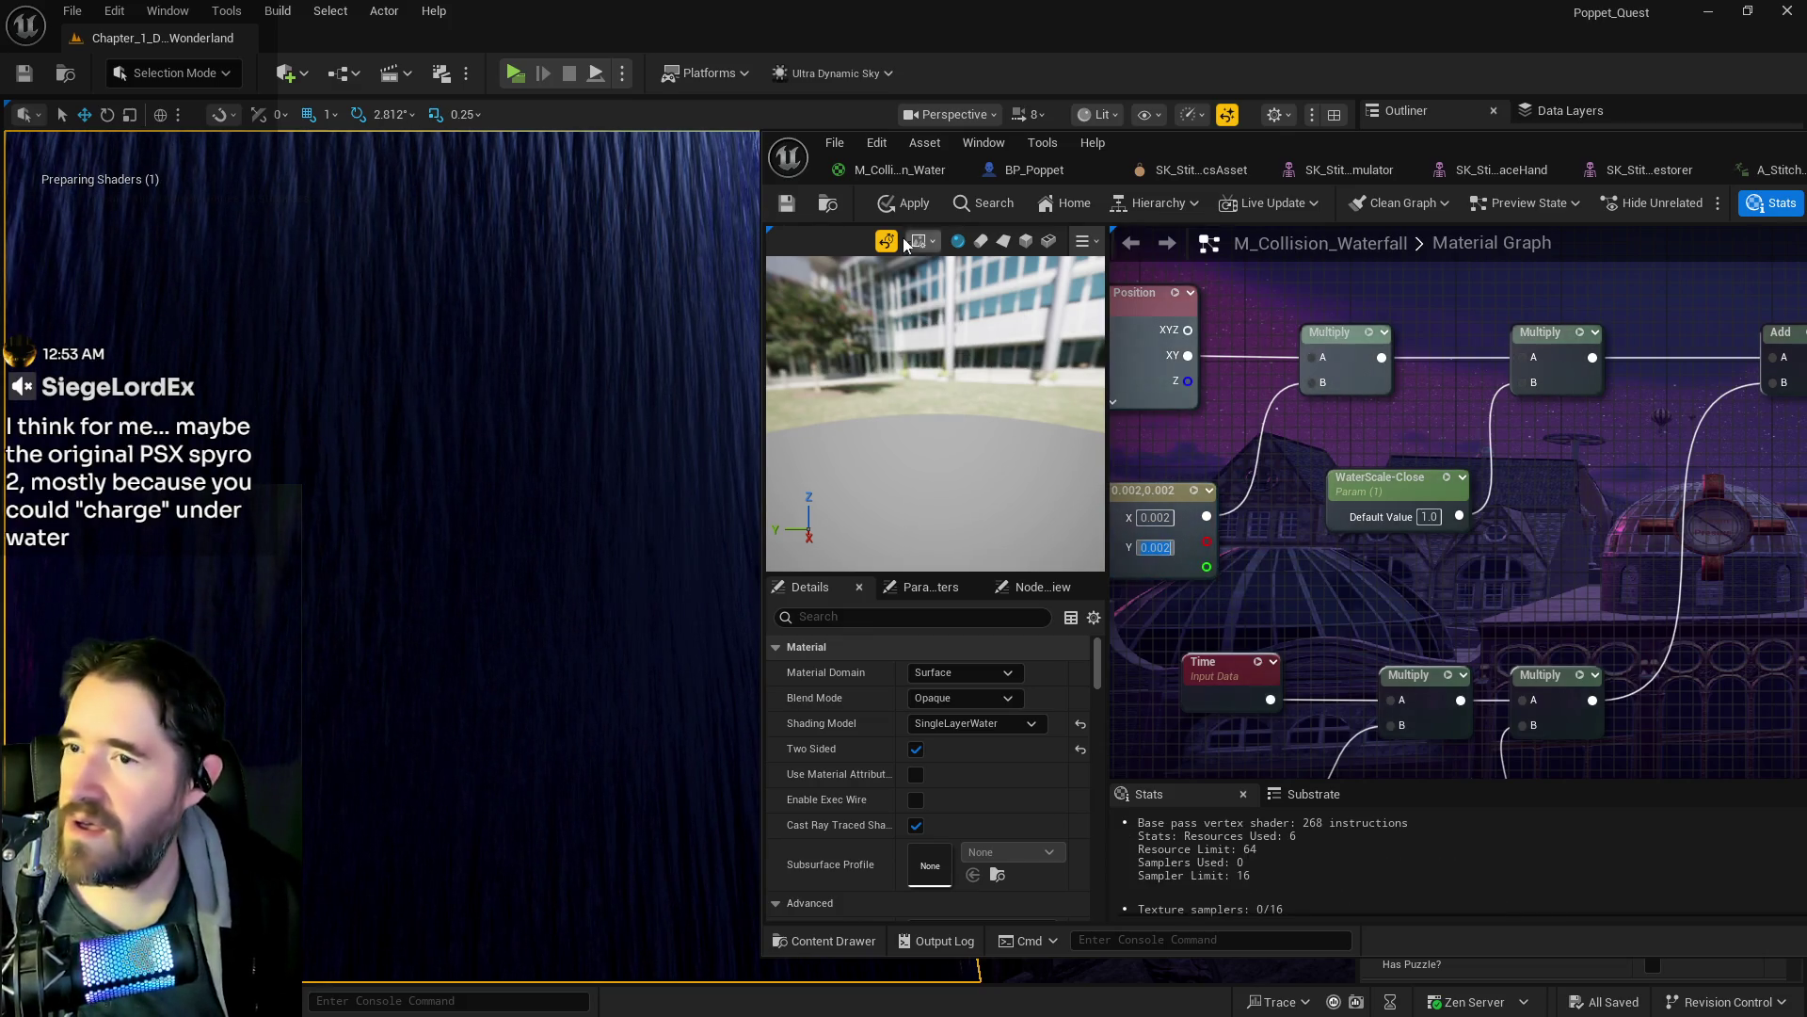
click(912, 202)
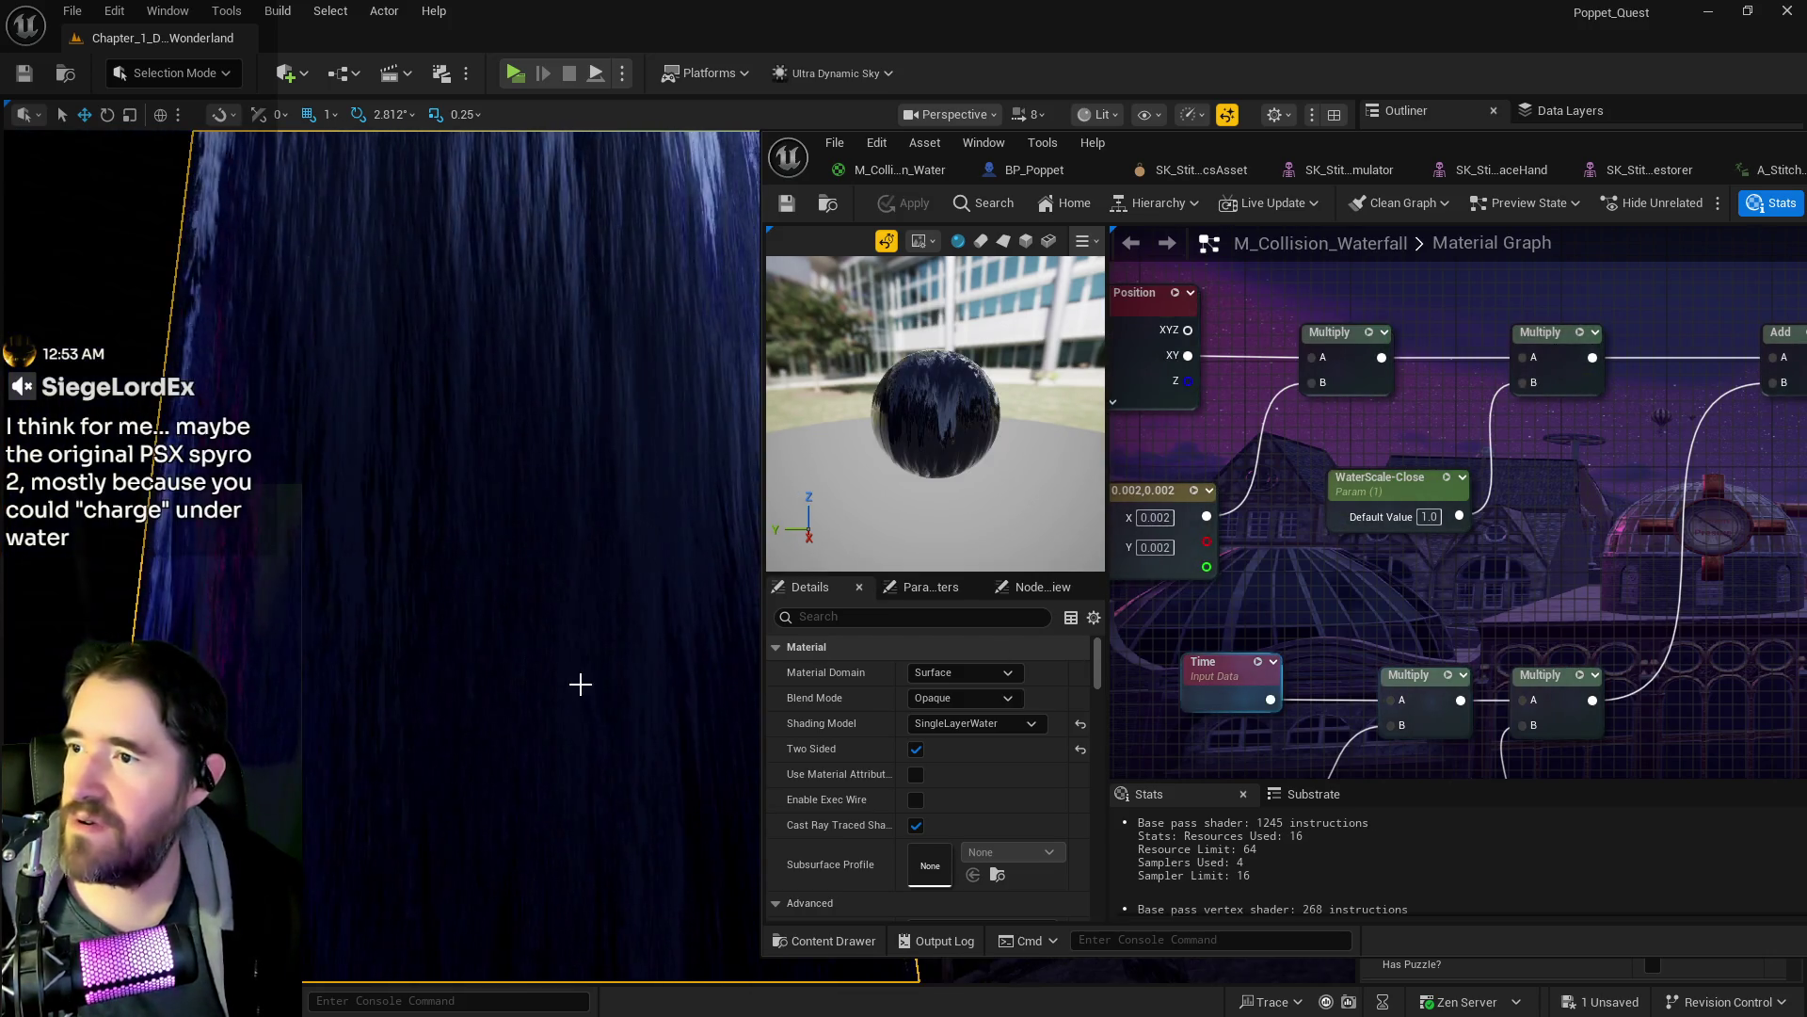
key(f)
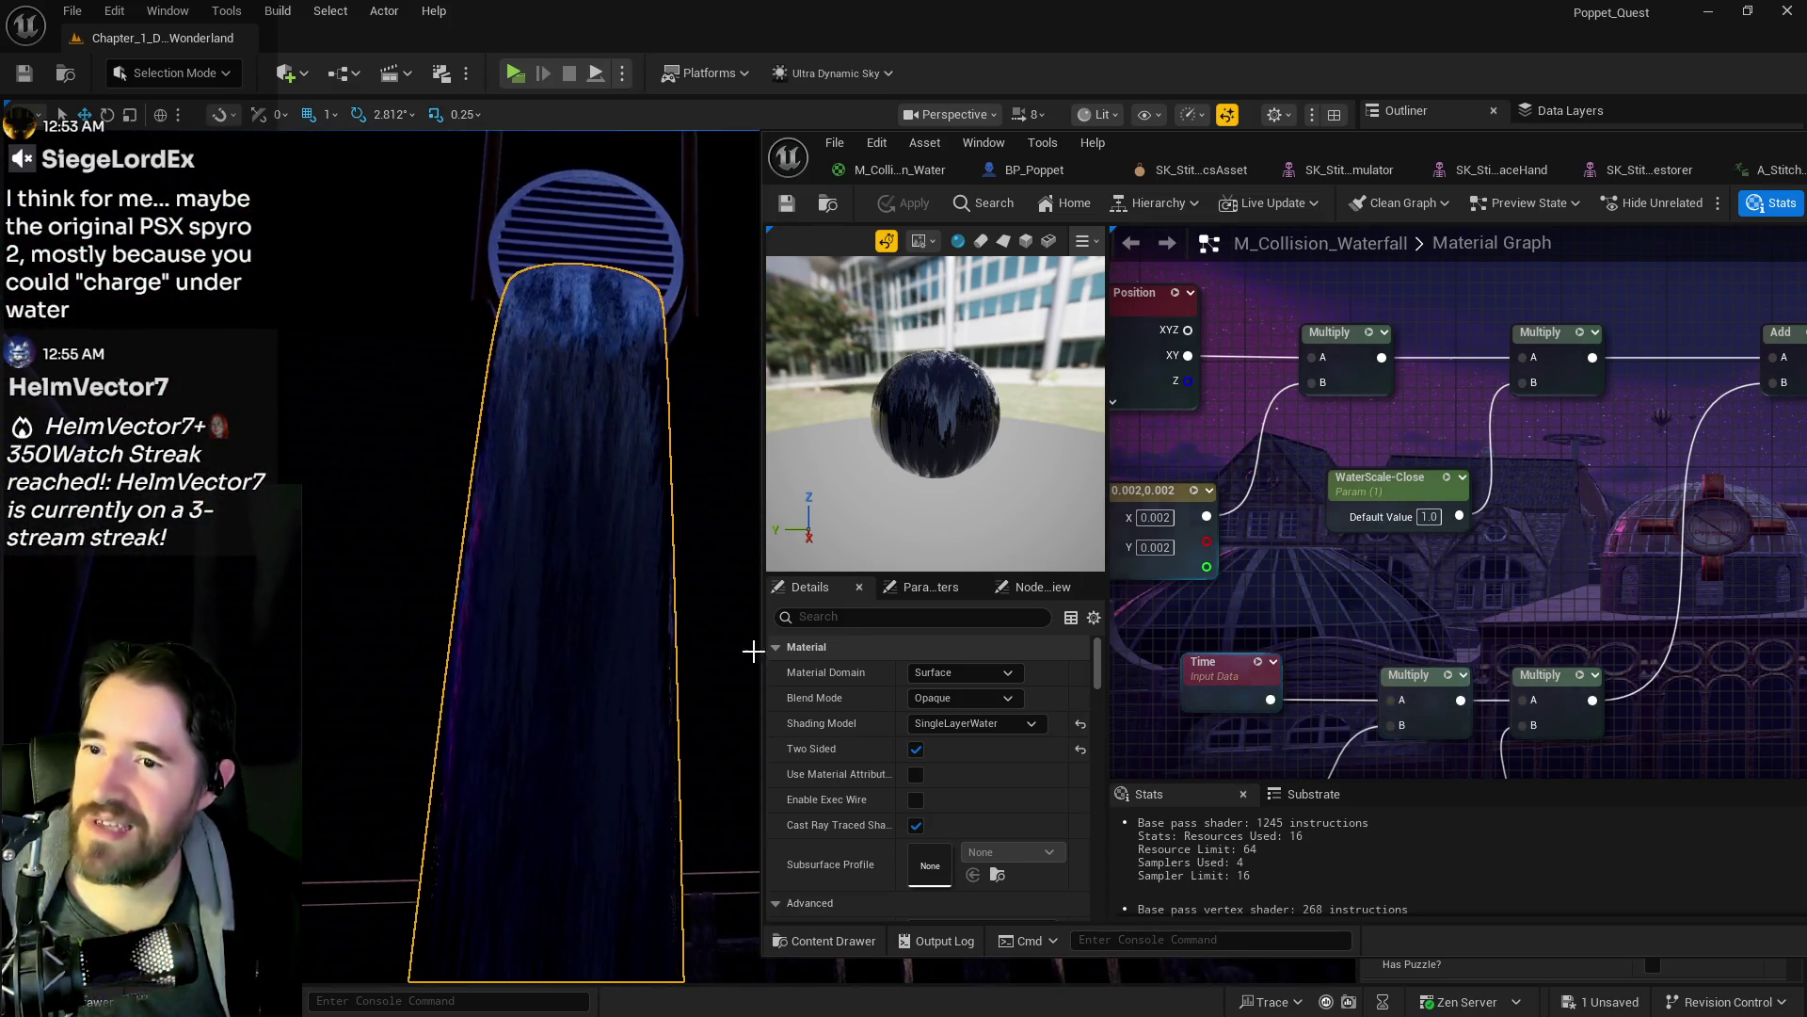
- Change the constant's Y to 0.1, apply, and frame the waterfall top
click(1176, 546)
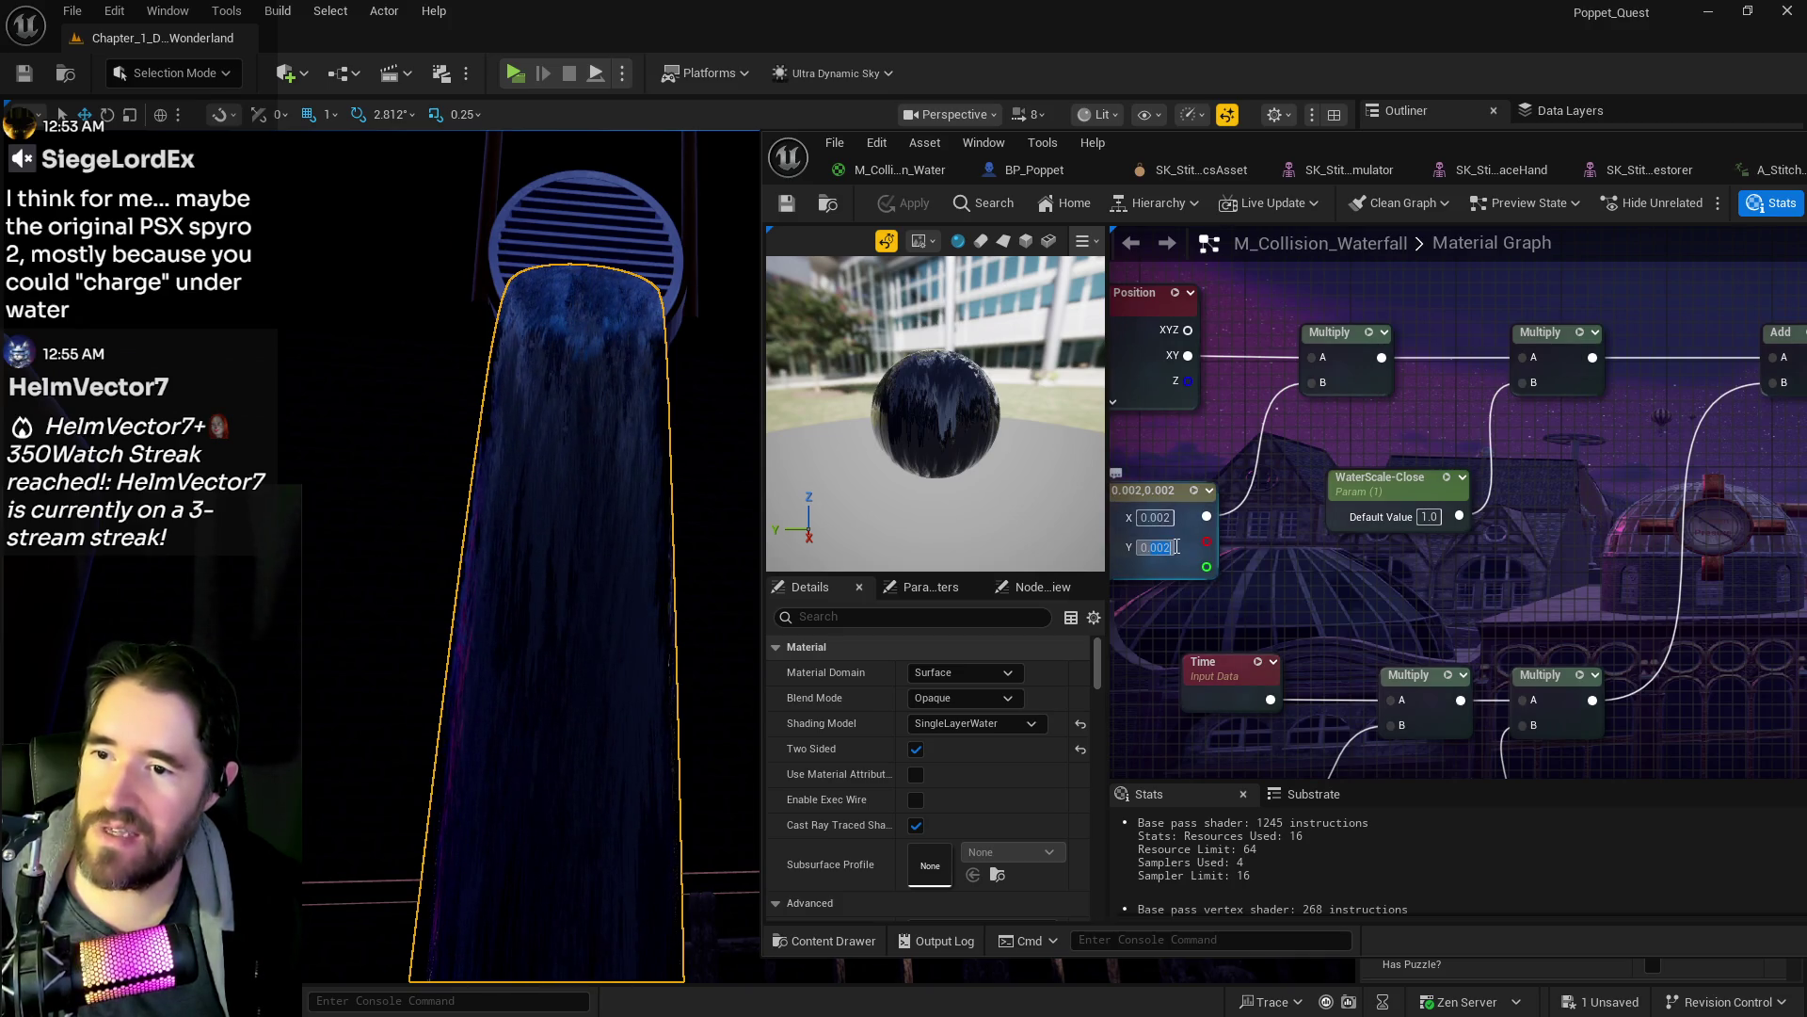
text(0.1)
key(Return)
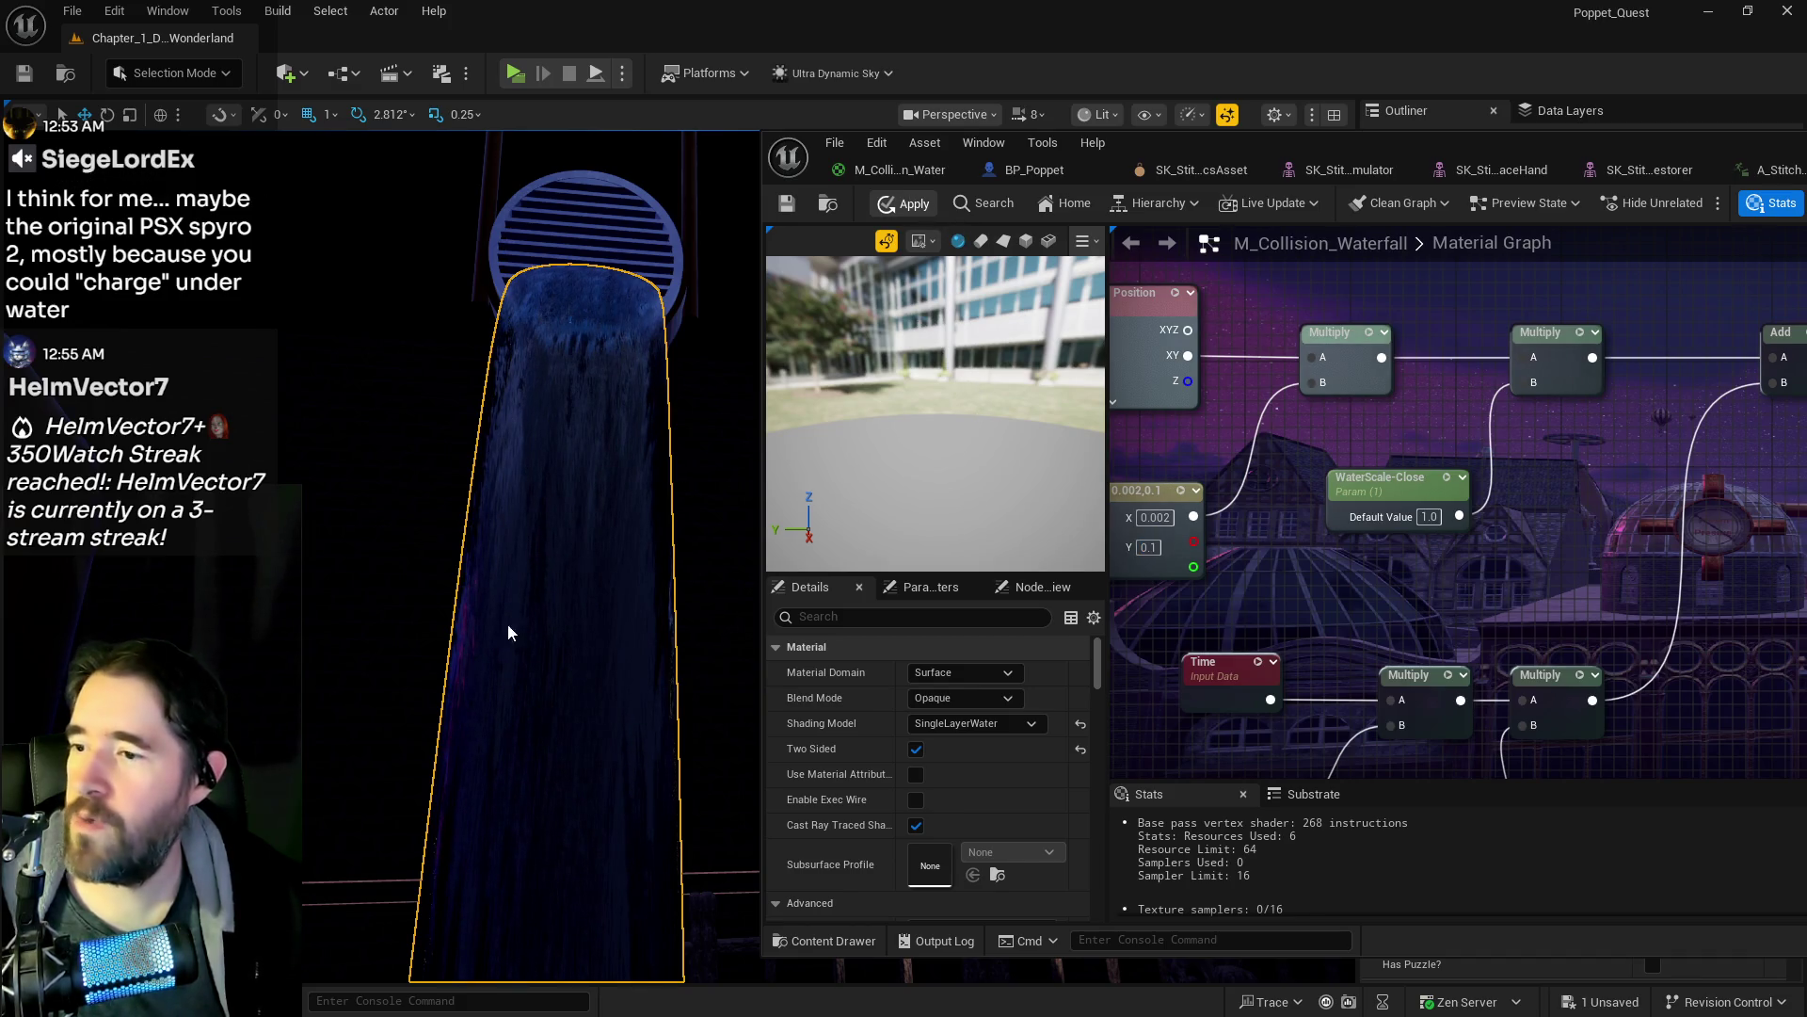
key(ctrl+s)
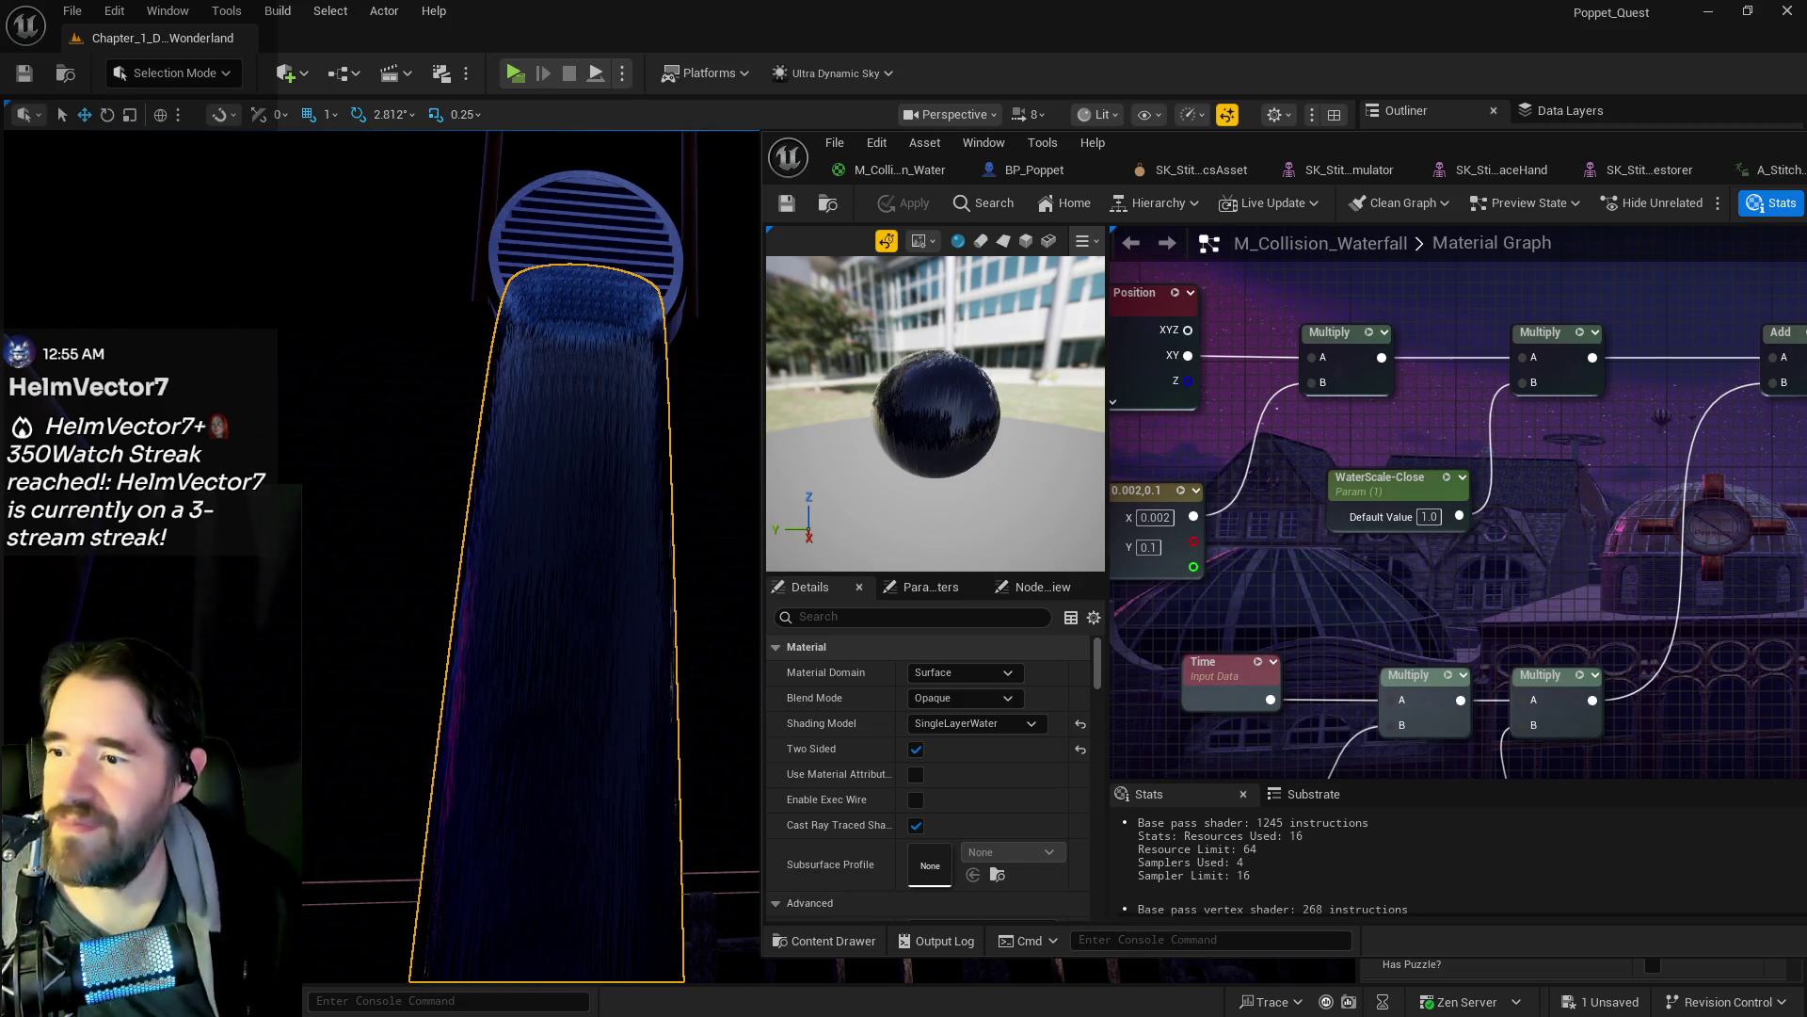
key(f)
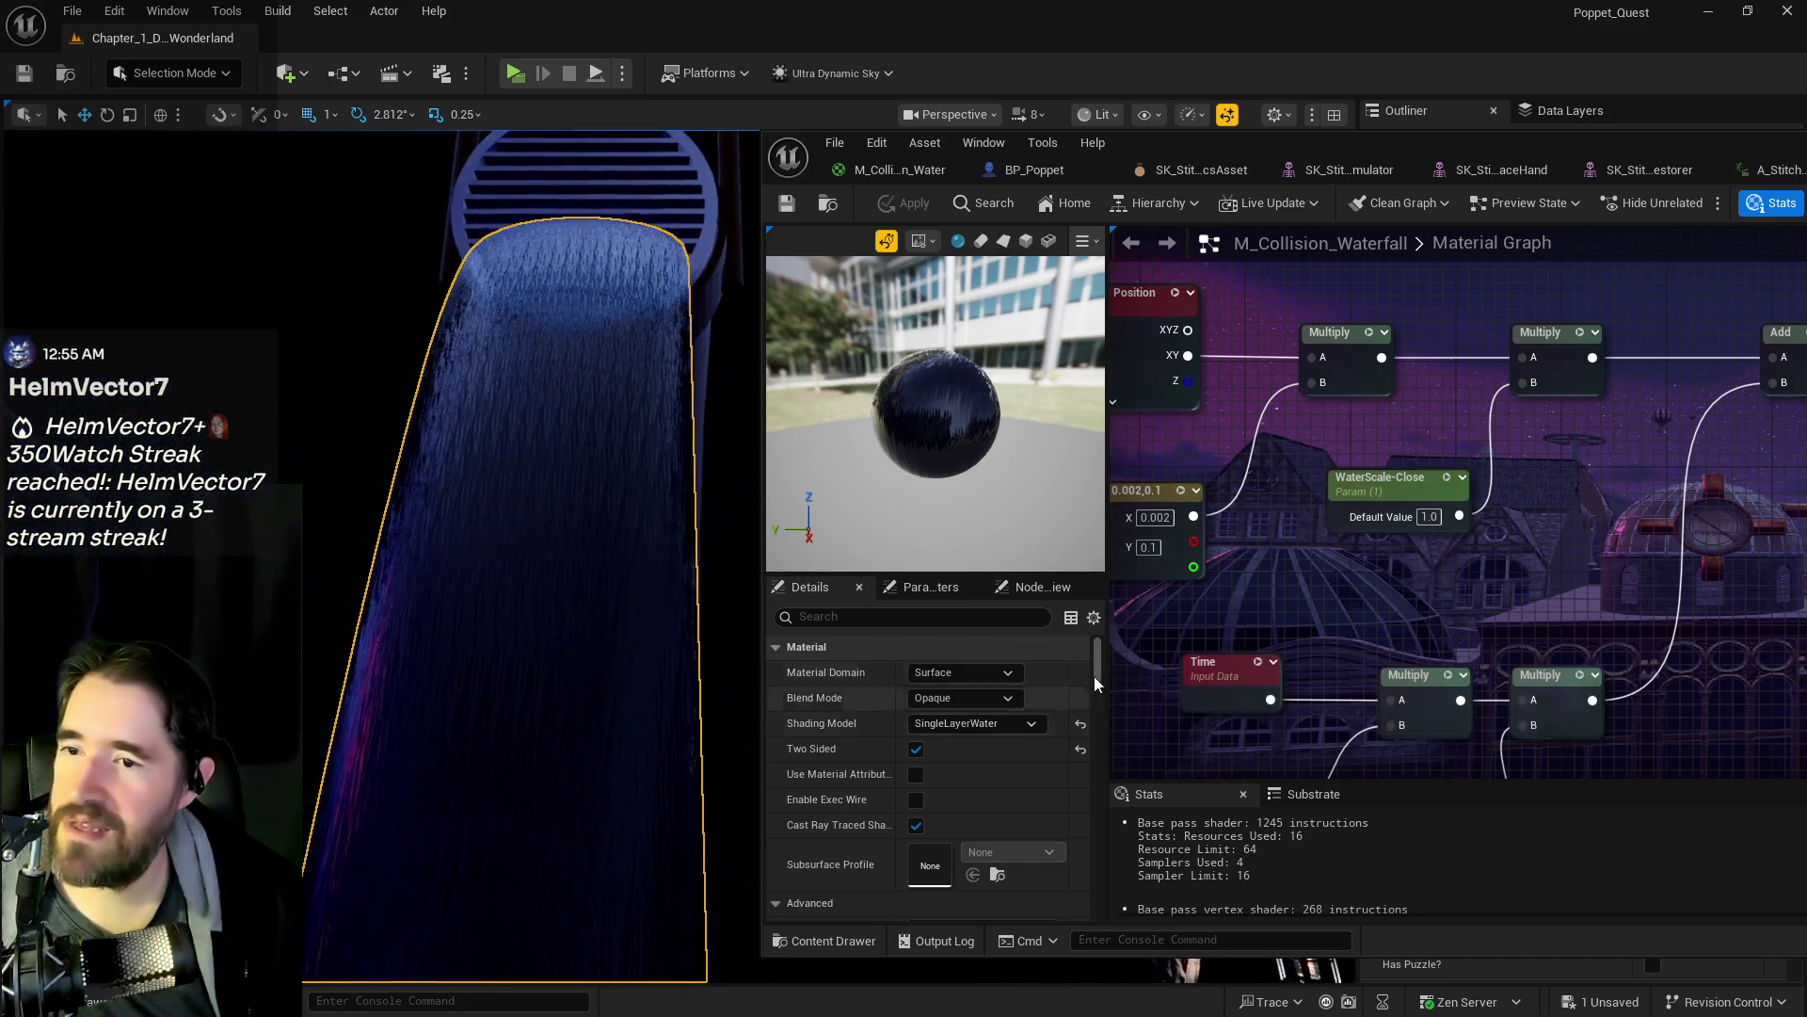
- Change the constant's X to 0.0002, giving 0.0002,0.1, and apply it
click(1156, 518)
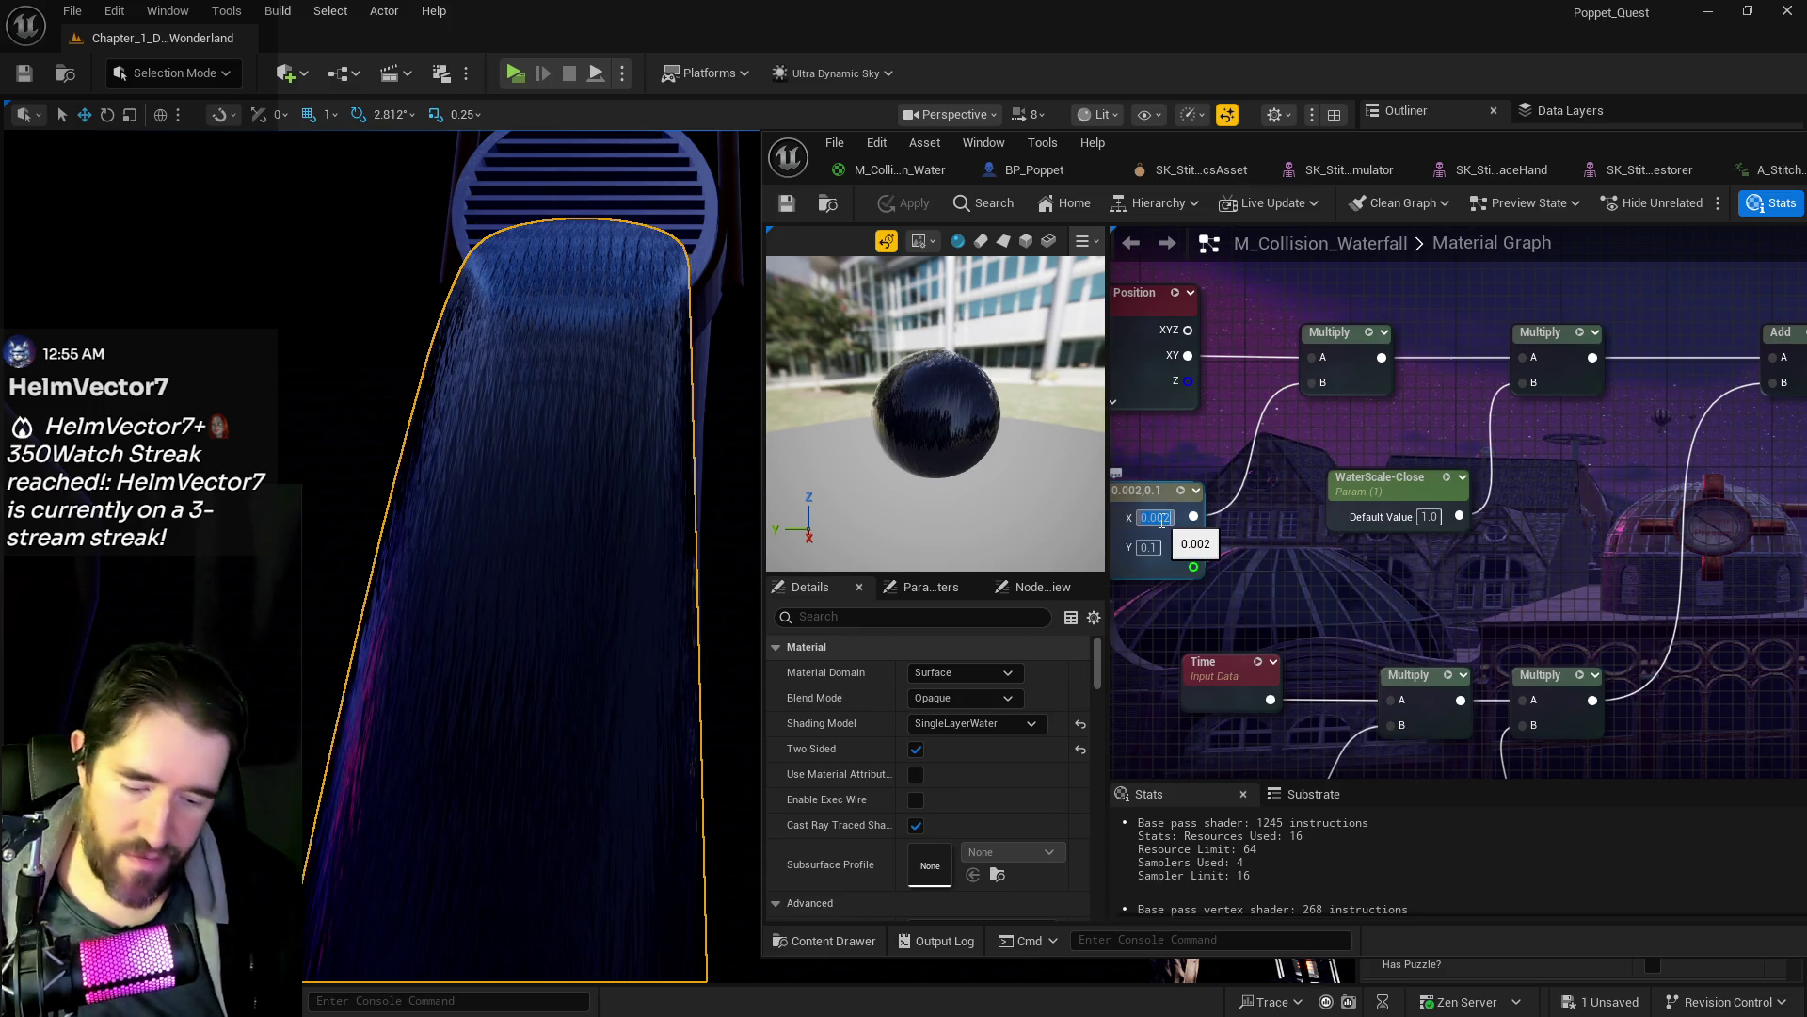
text(0.0002)
key(Return)
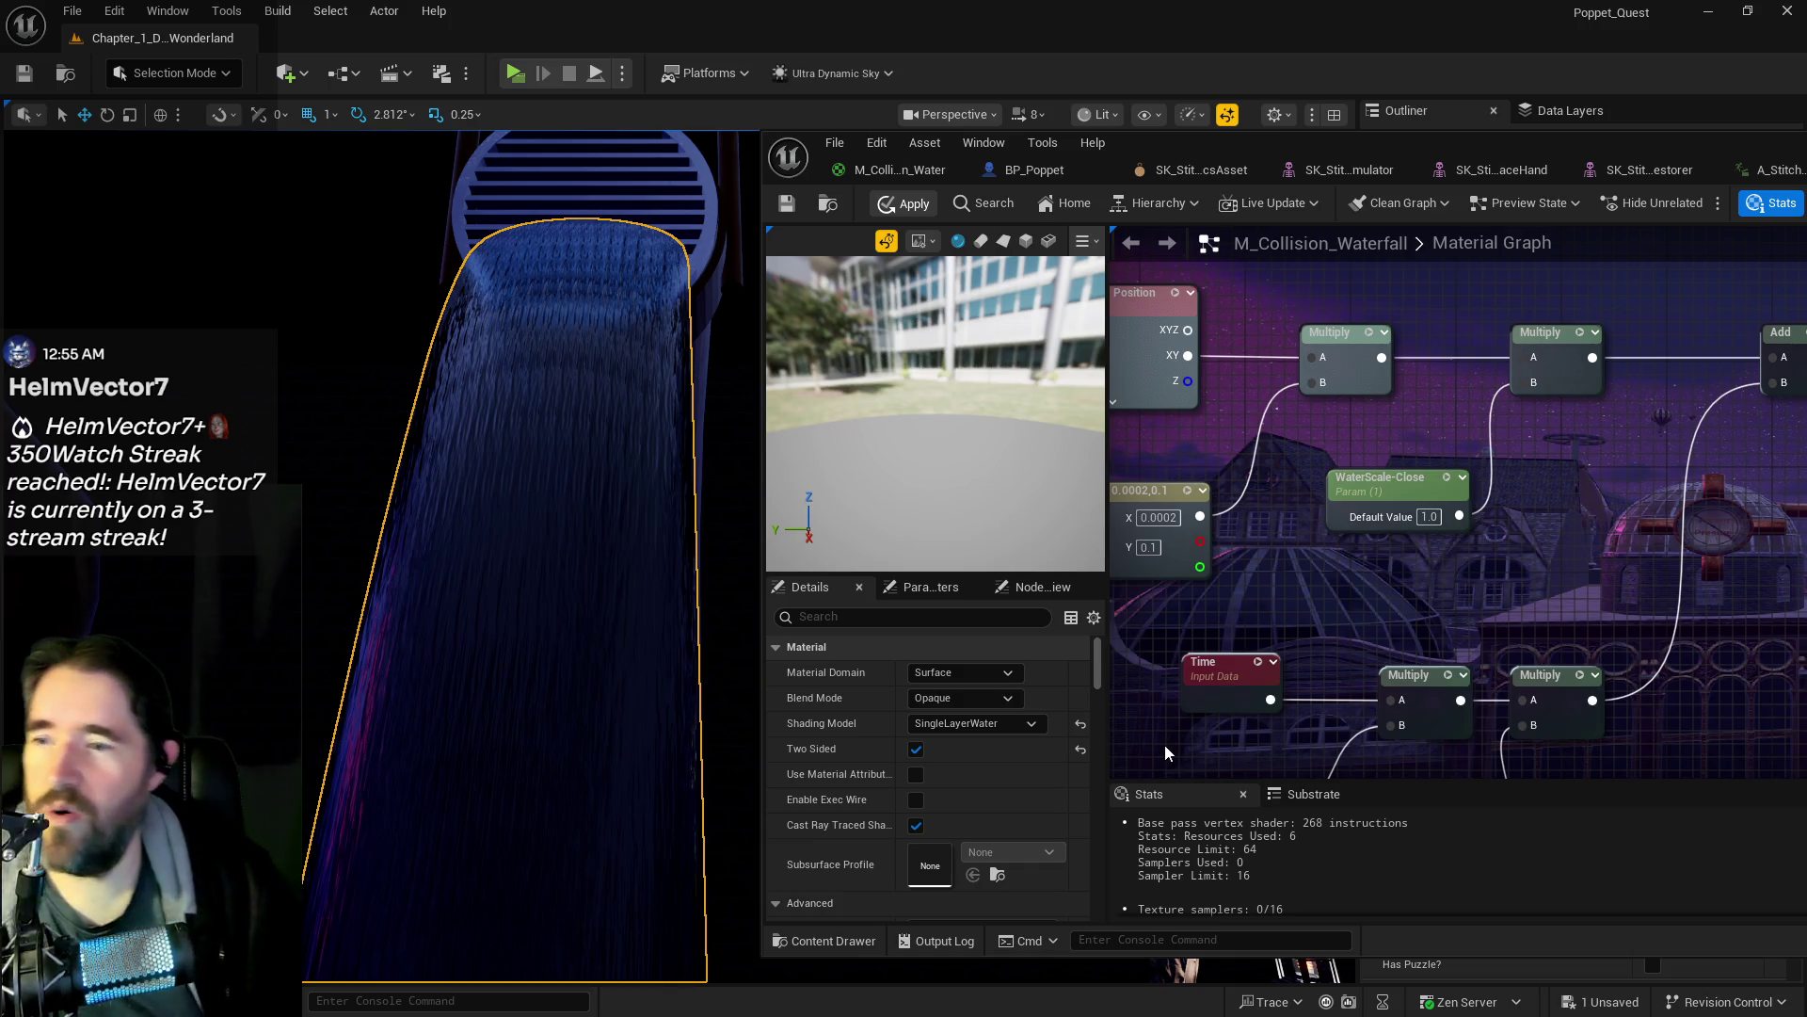
key(ctrl+s)
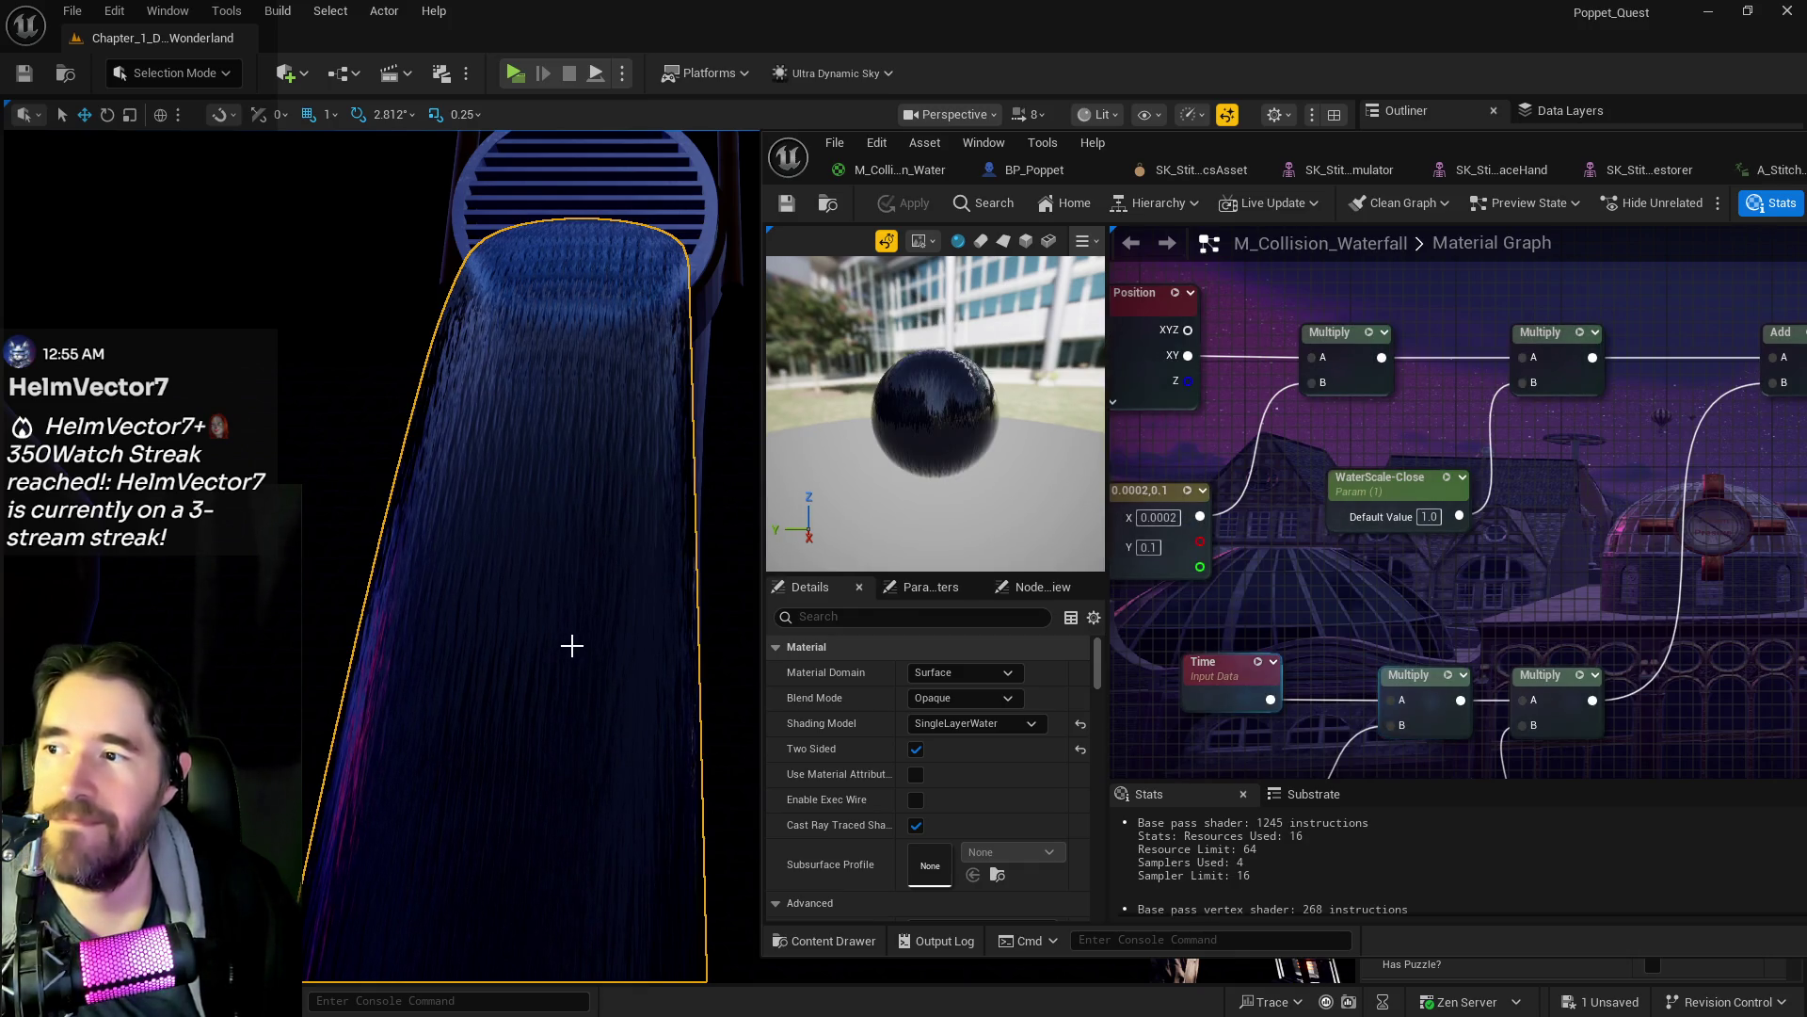
- Set the constant's Y back to 0.002 (0.0002,0.002) and apply it to the waterfall
mouse_move(614, 725)
mouse_down()
mouse_move(614, 810)
mouse_move(561, 616)
mouse_up()
click(1149, 547)
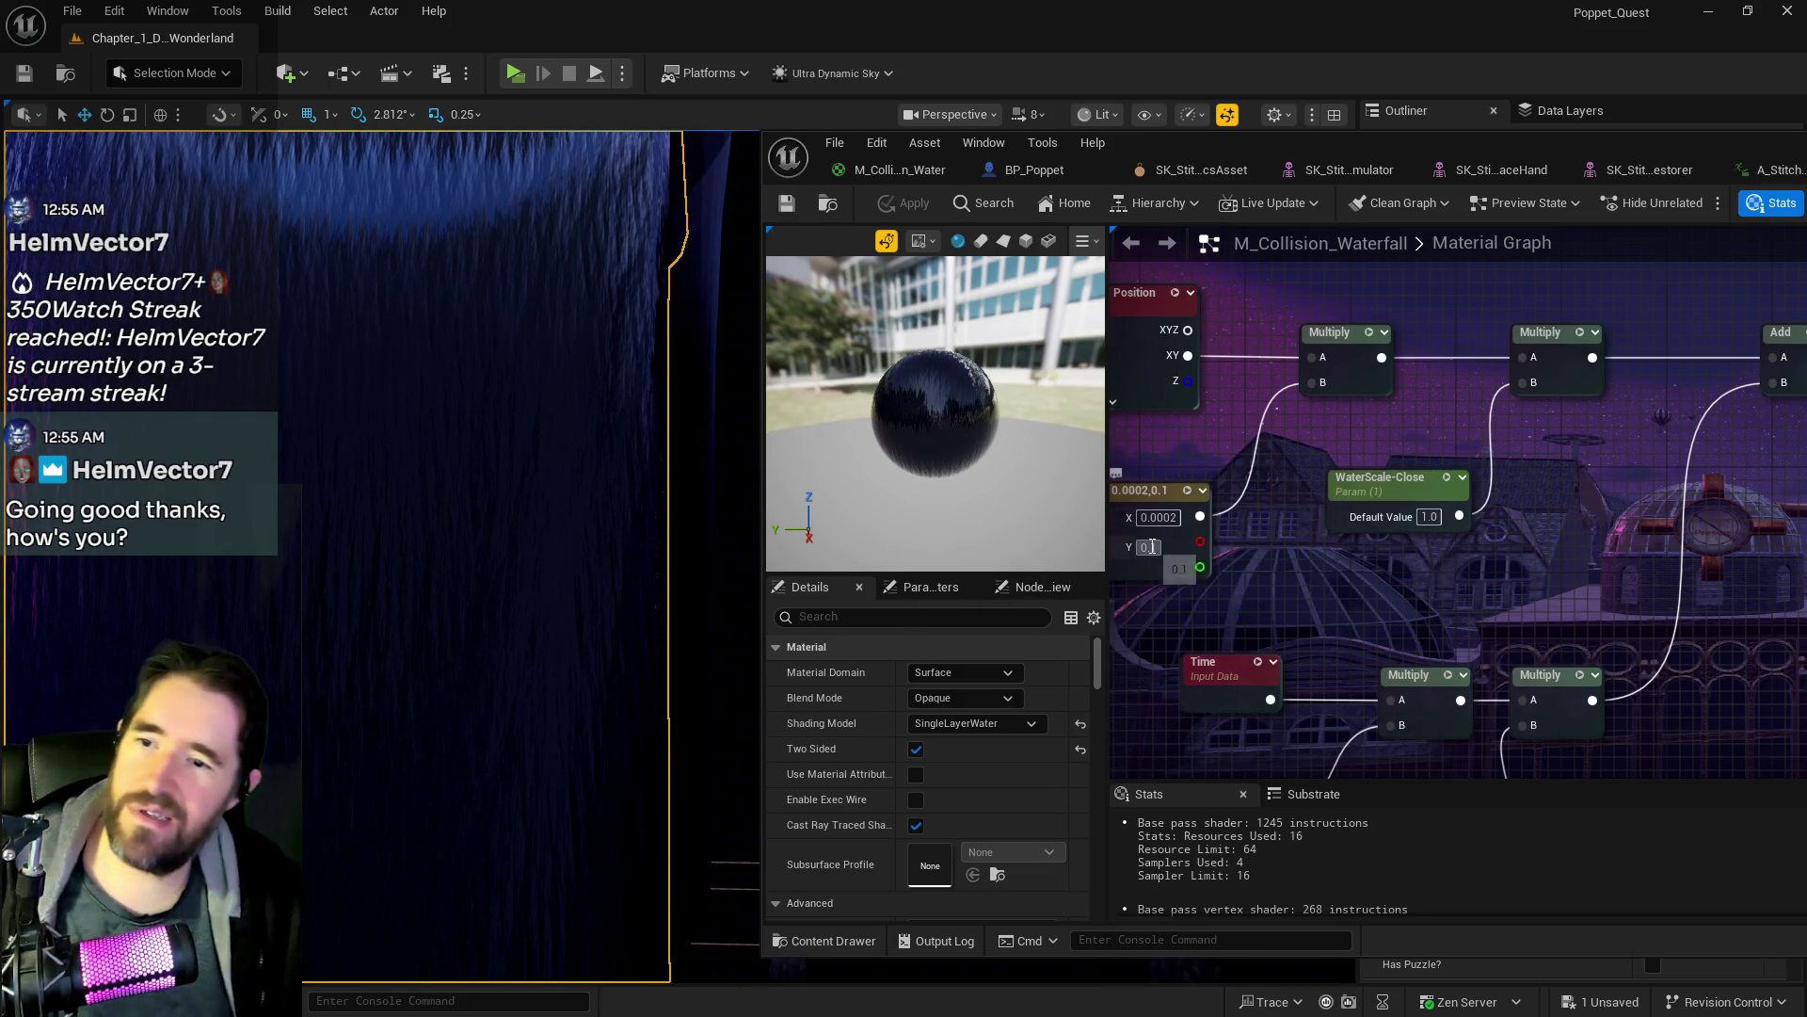
text(0.00)
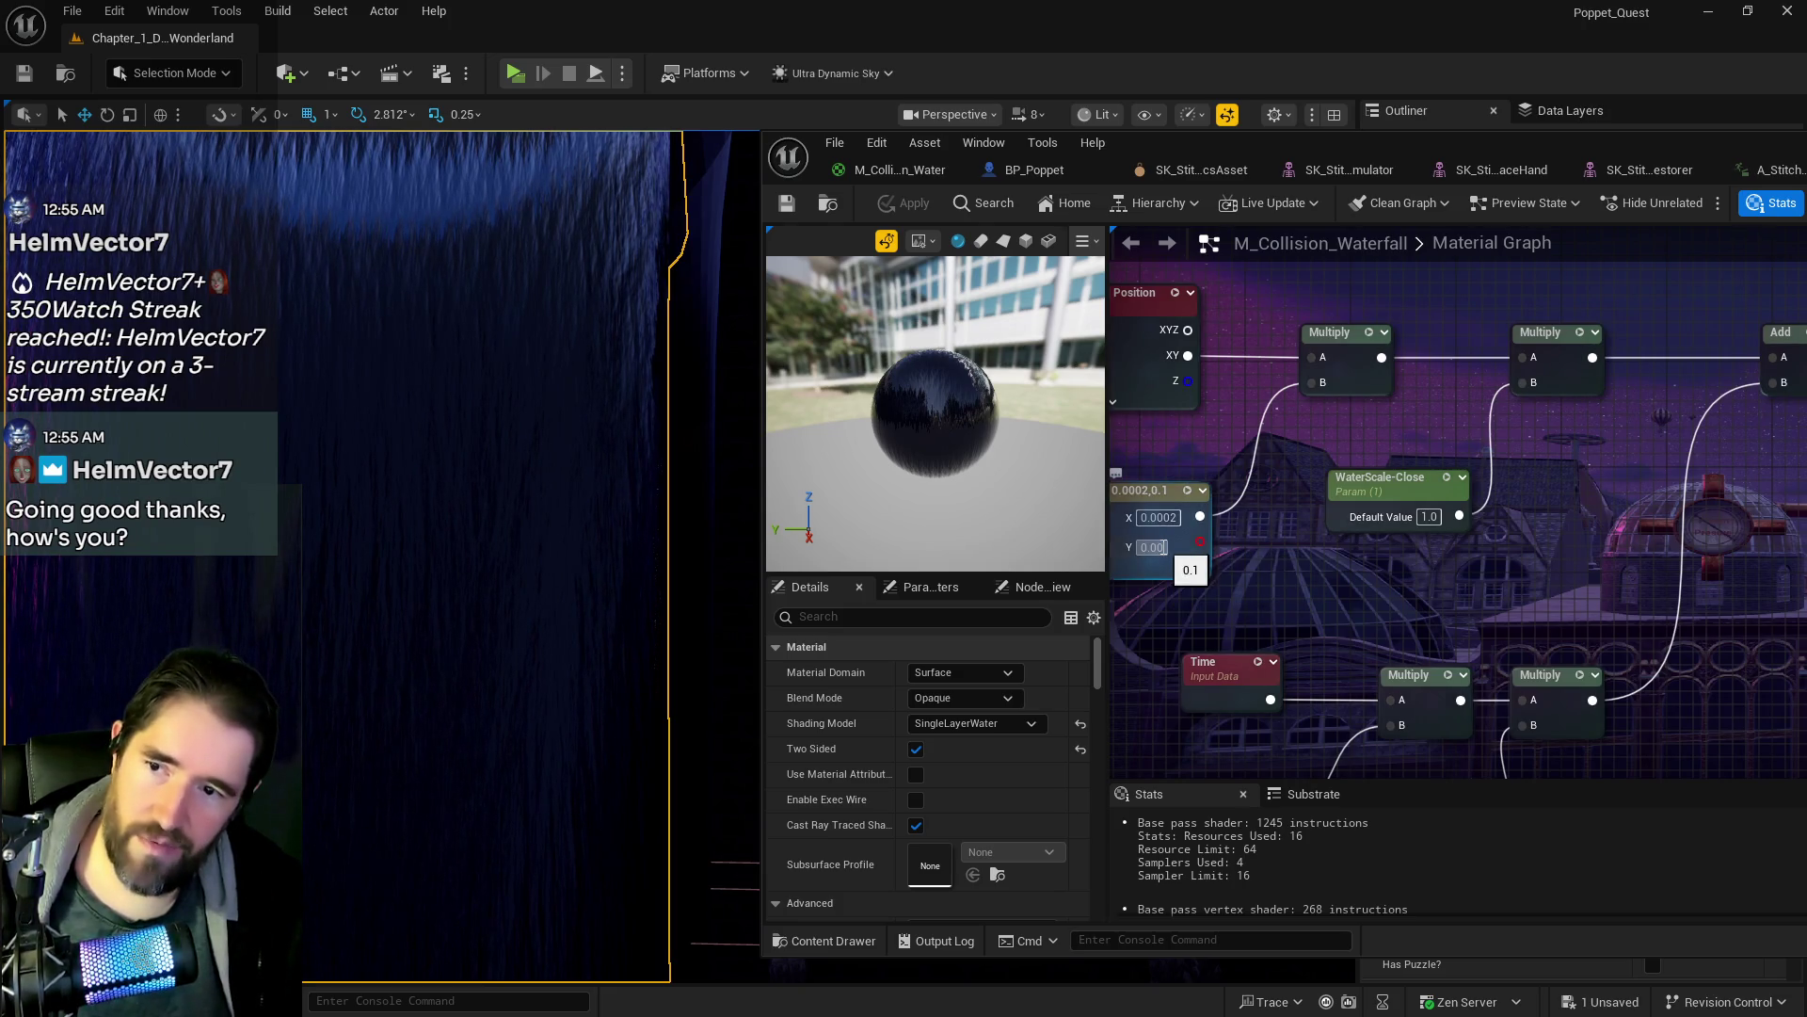
text(2)
key(Return)
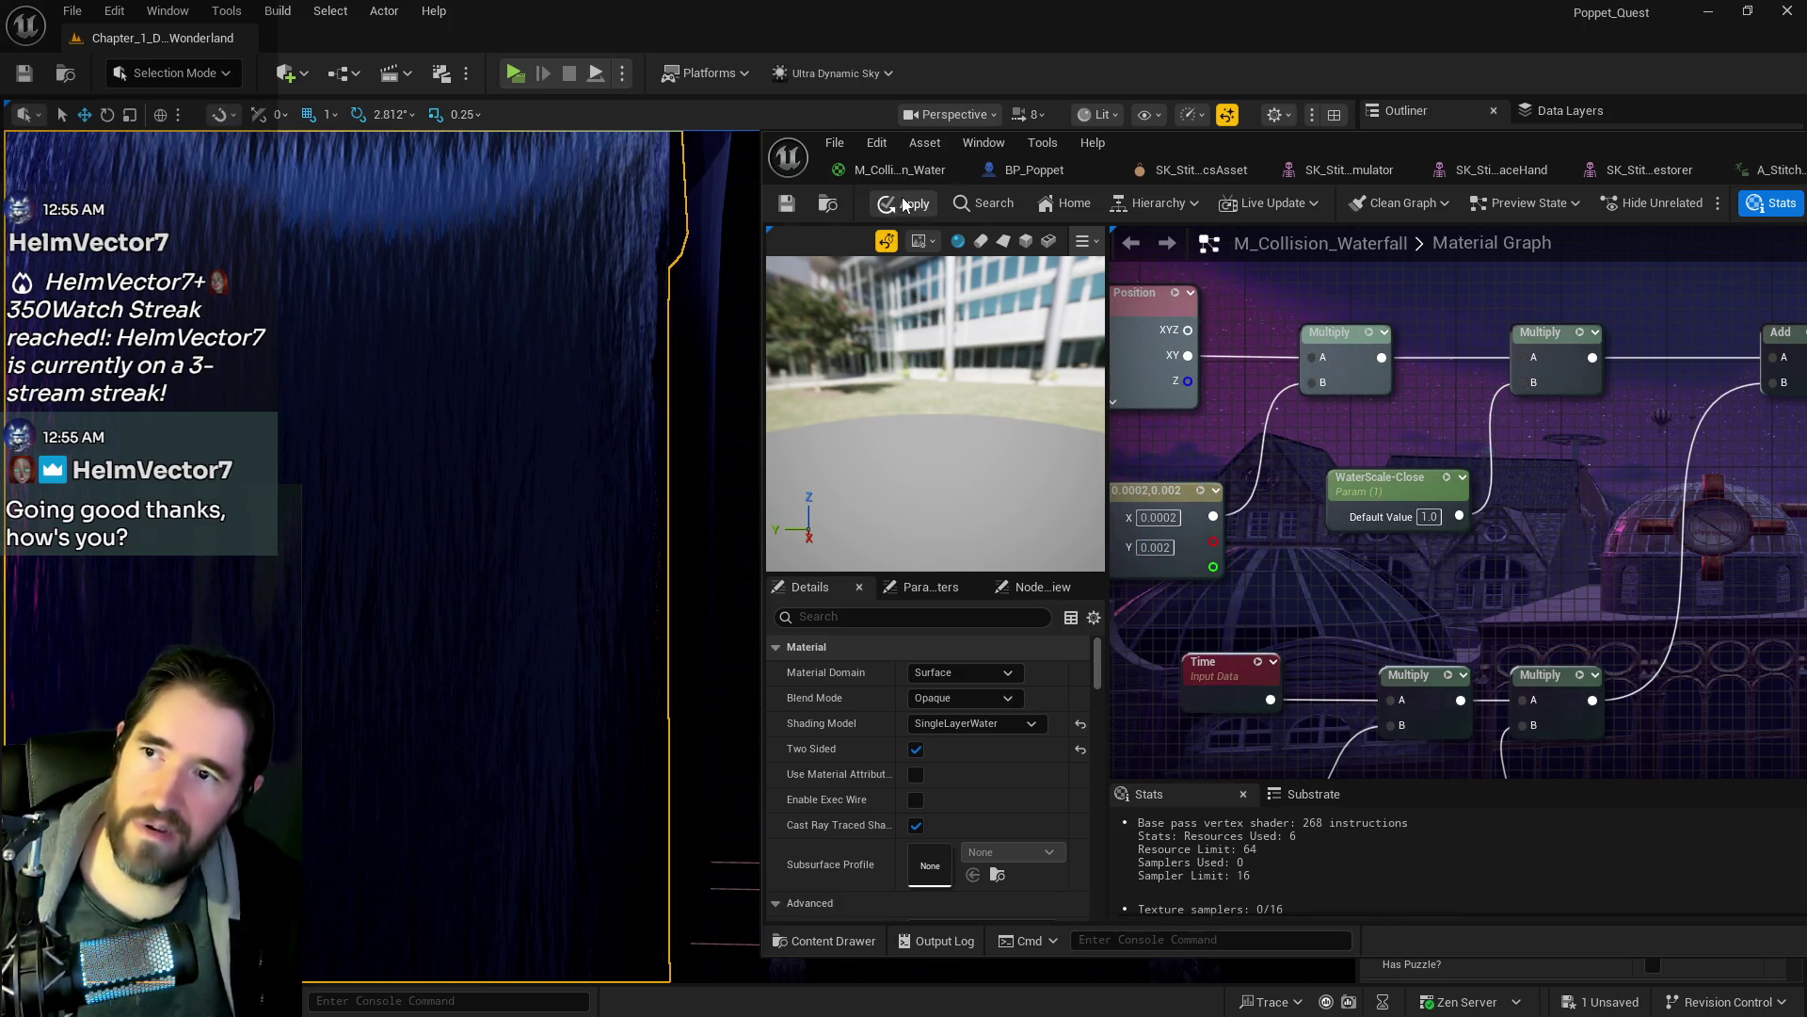
key(ctrl+s)
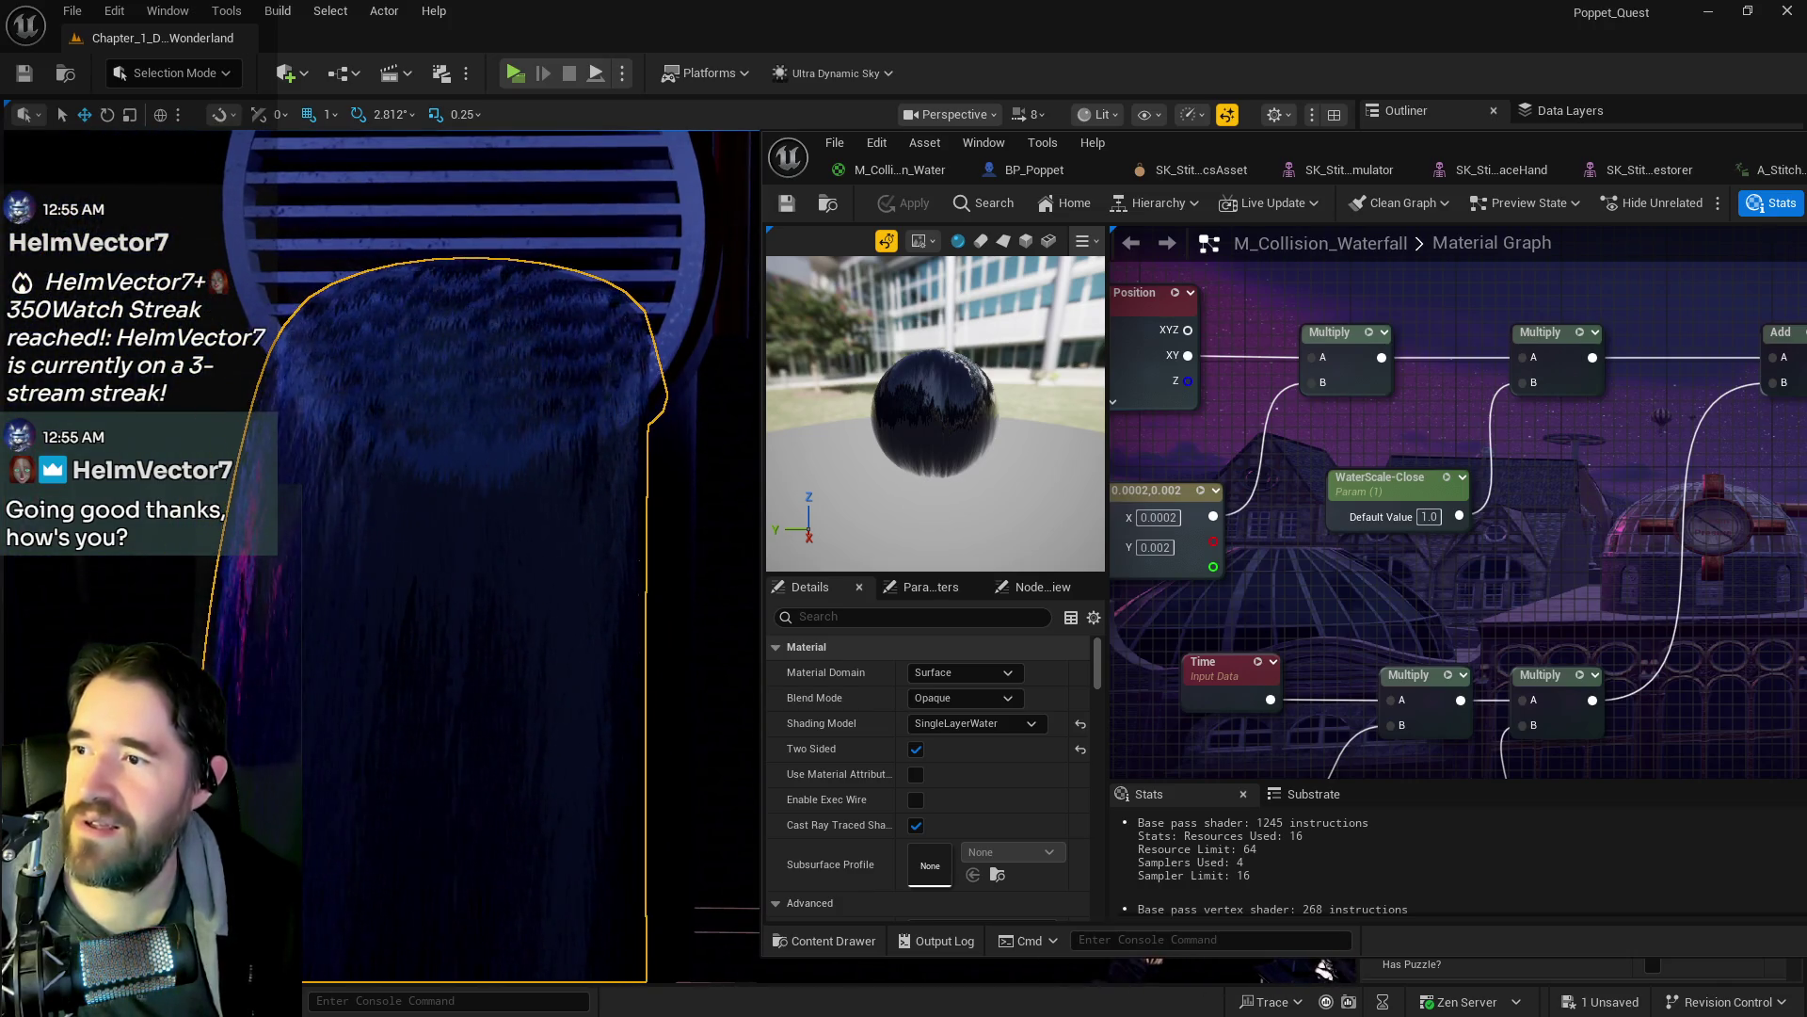
drag(1248, 606, 1387, 608)
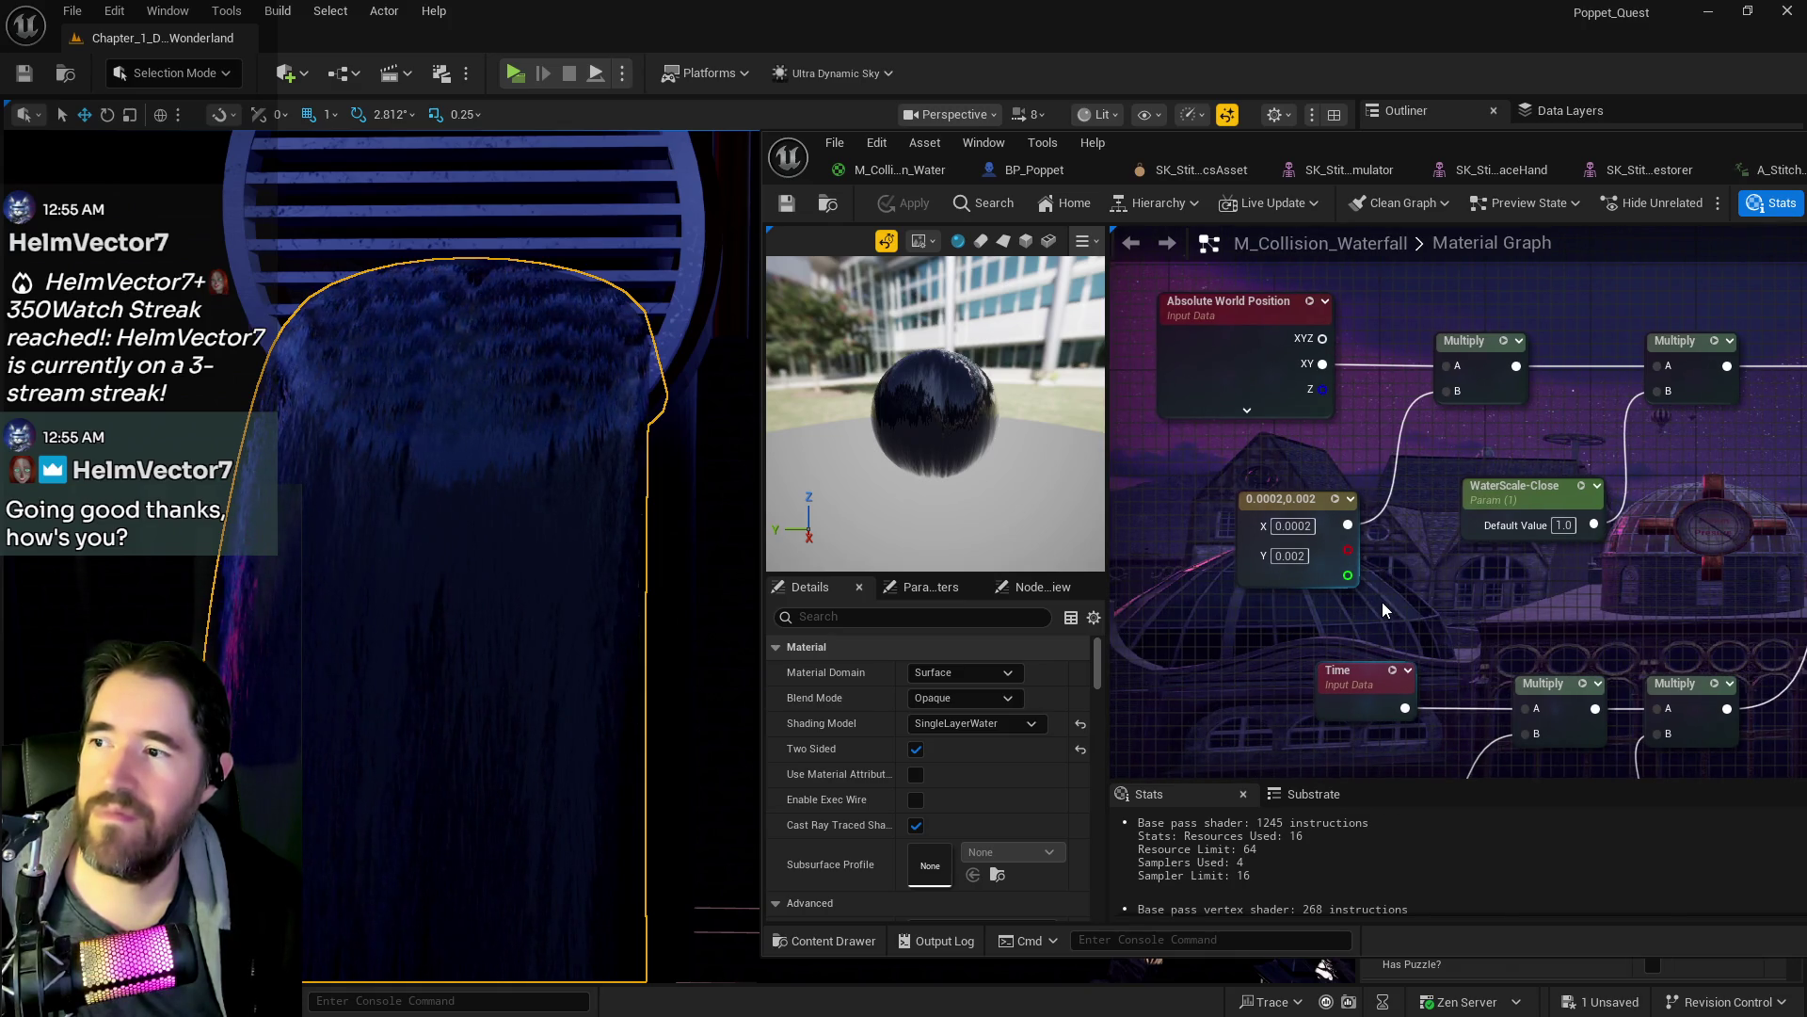
- Set the Constant2Vector to X 0.0002 and Y 0.0001
scroll(1276, 586, down, 1)
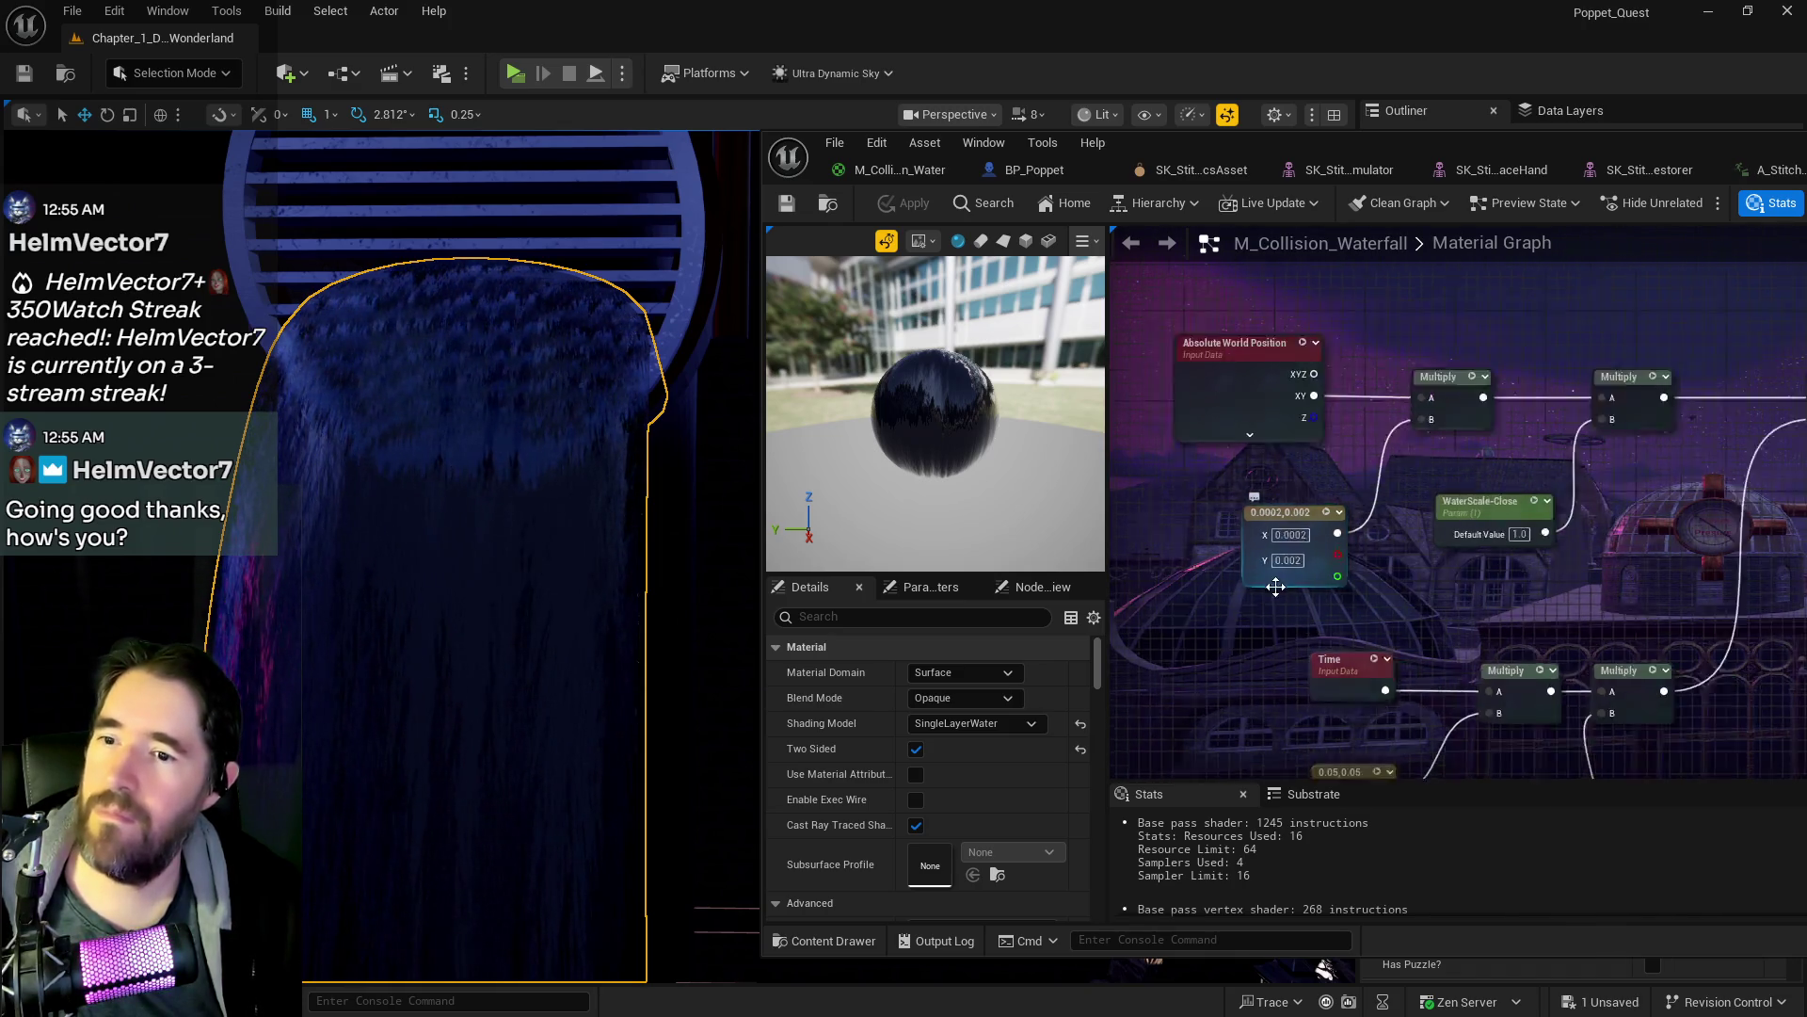
scroll(1314, 603, up, 1)
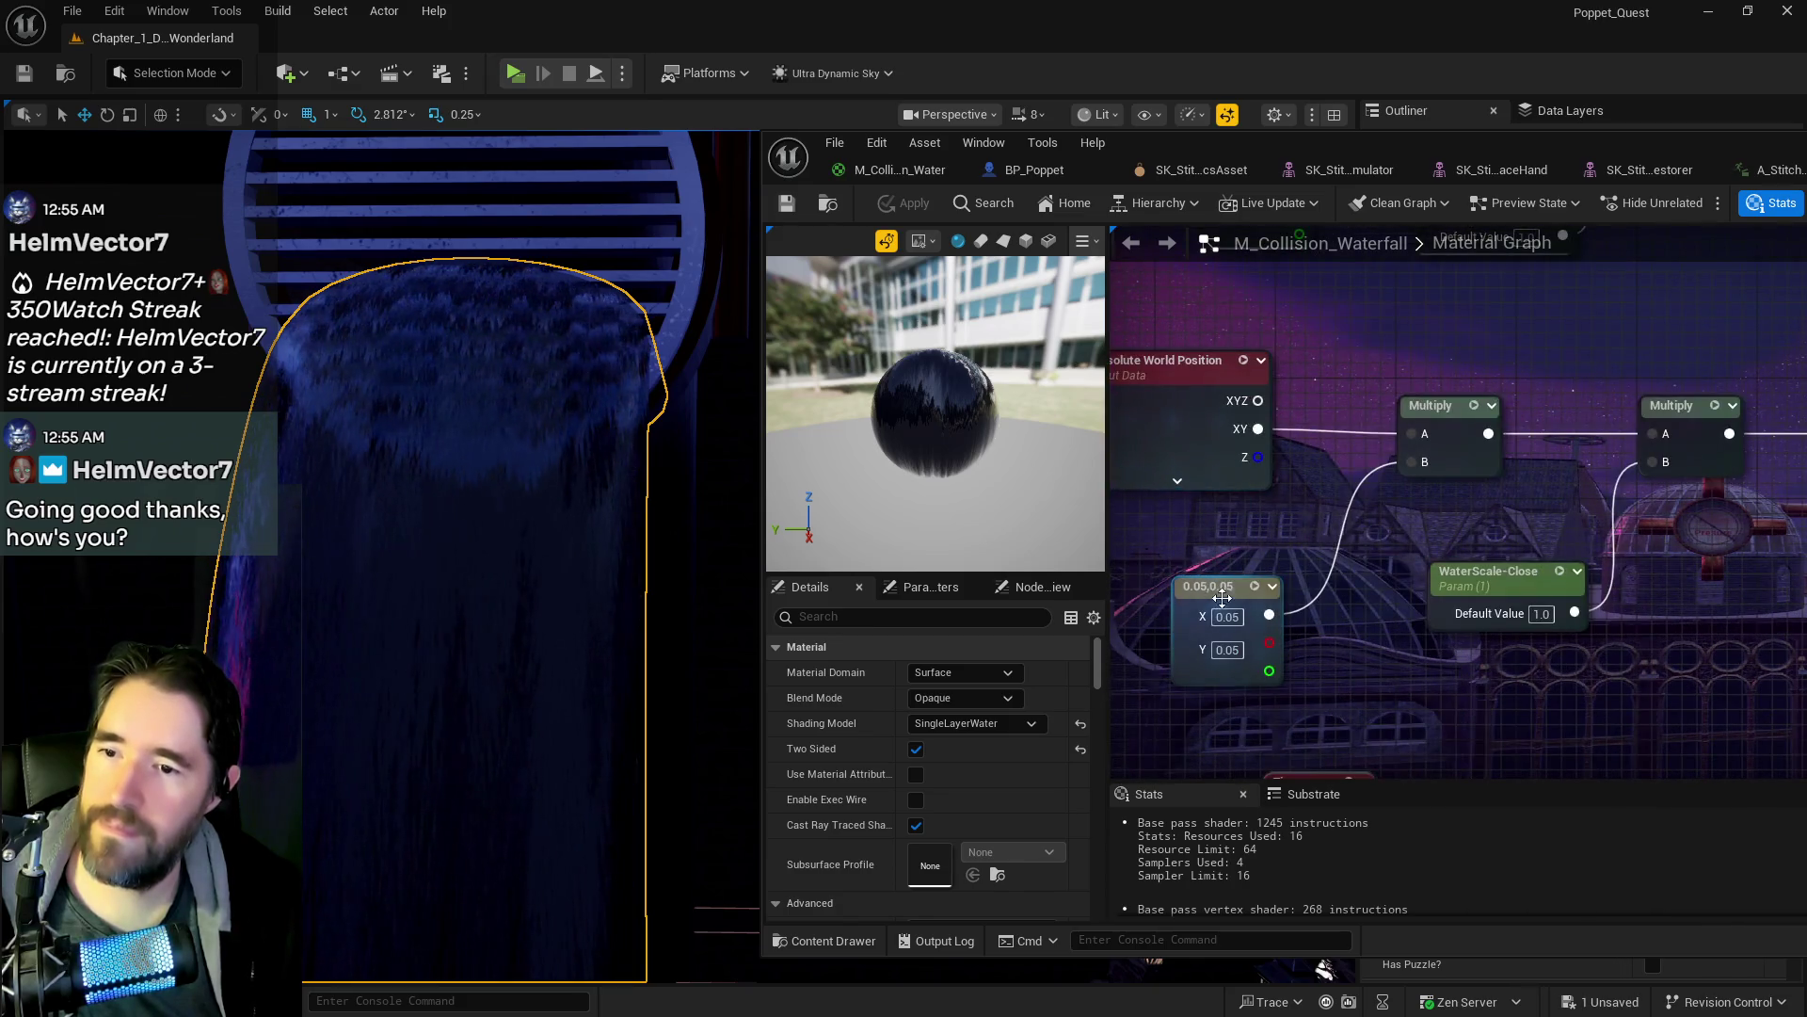
text(0.0)
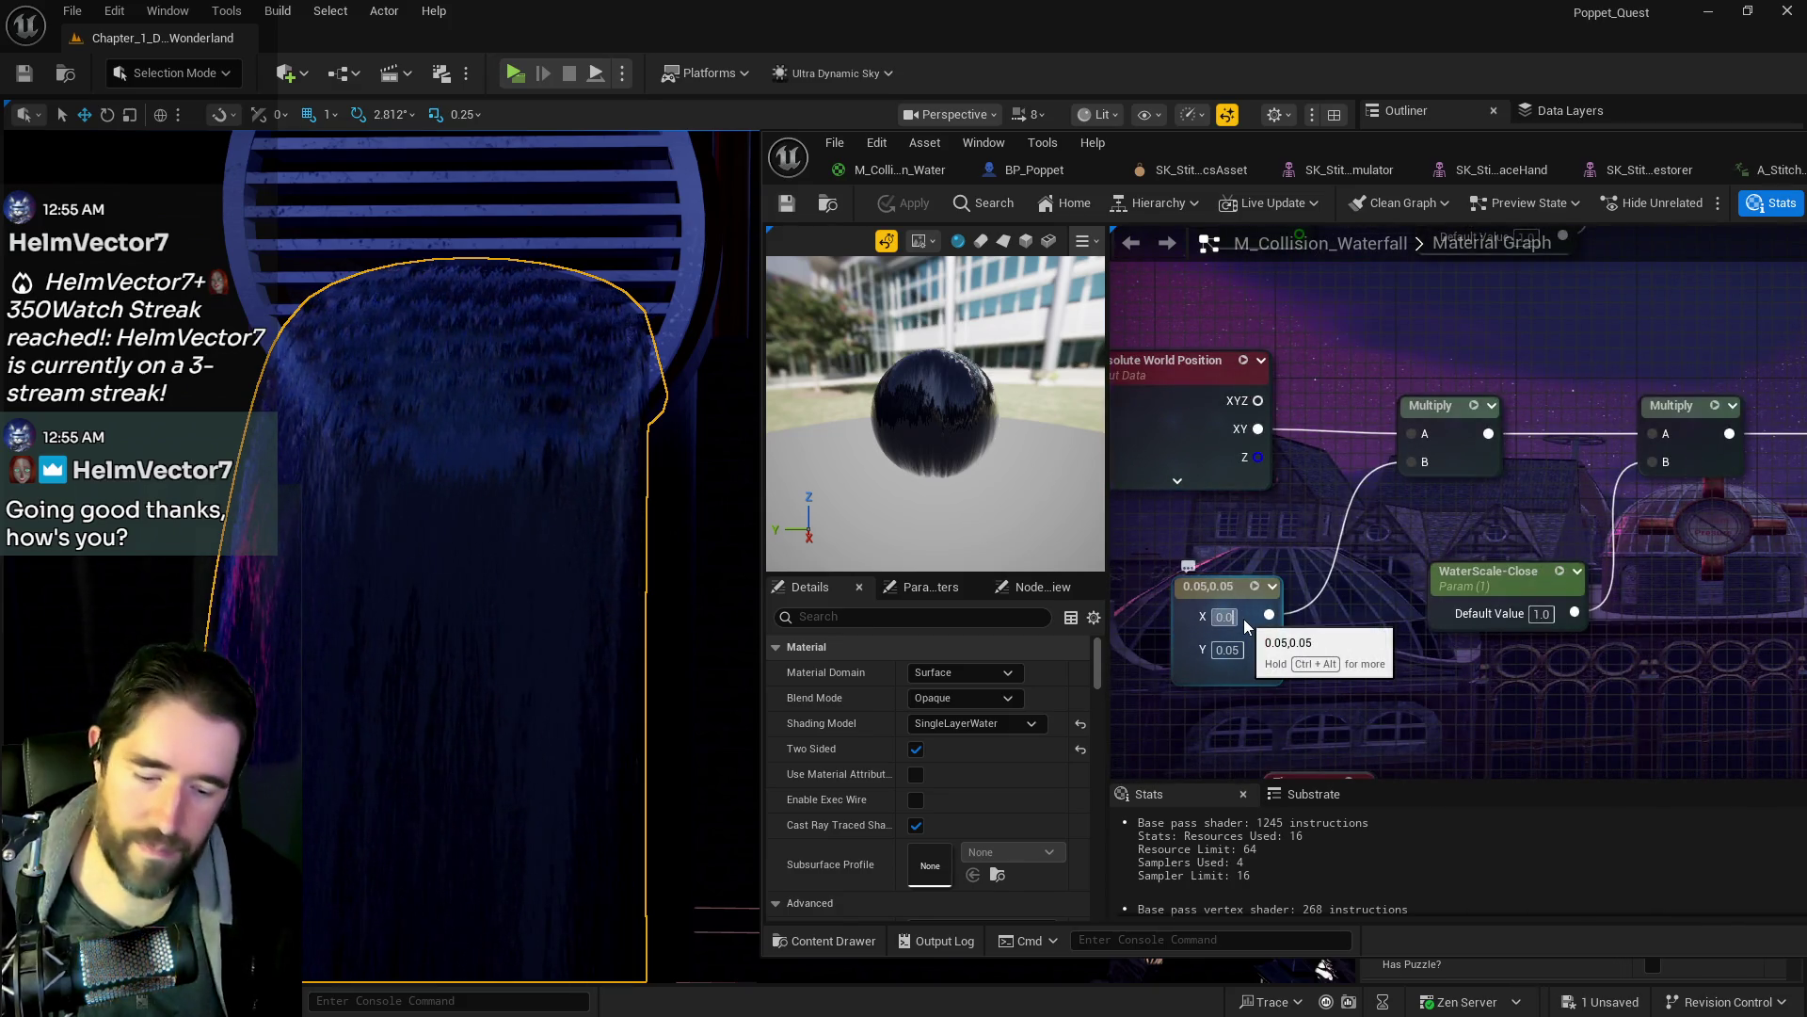
text(002)
key(Return)
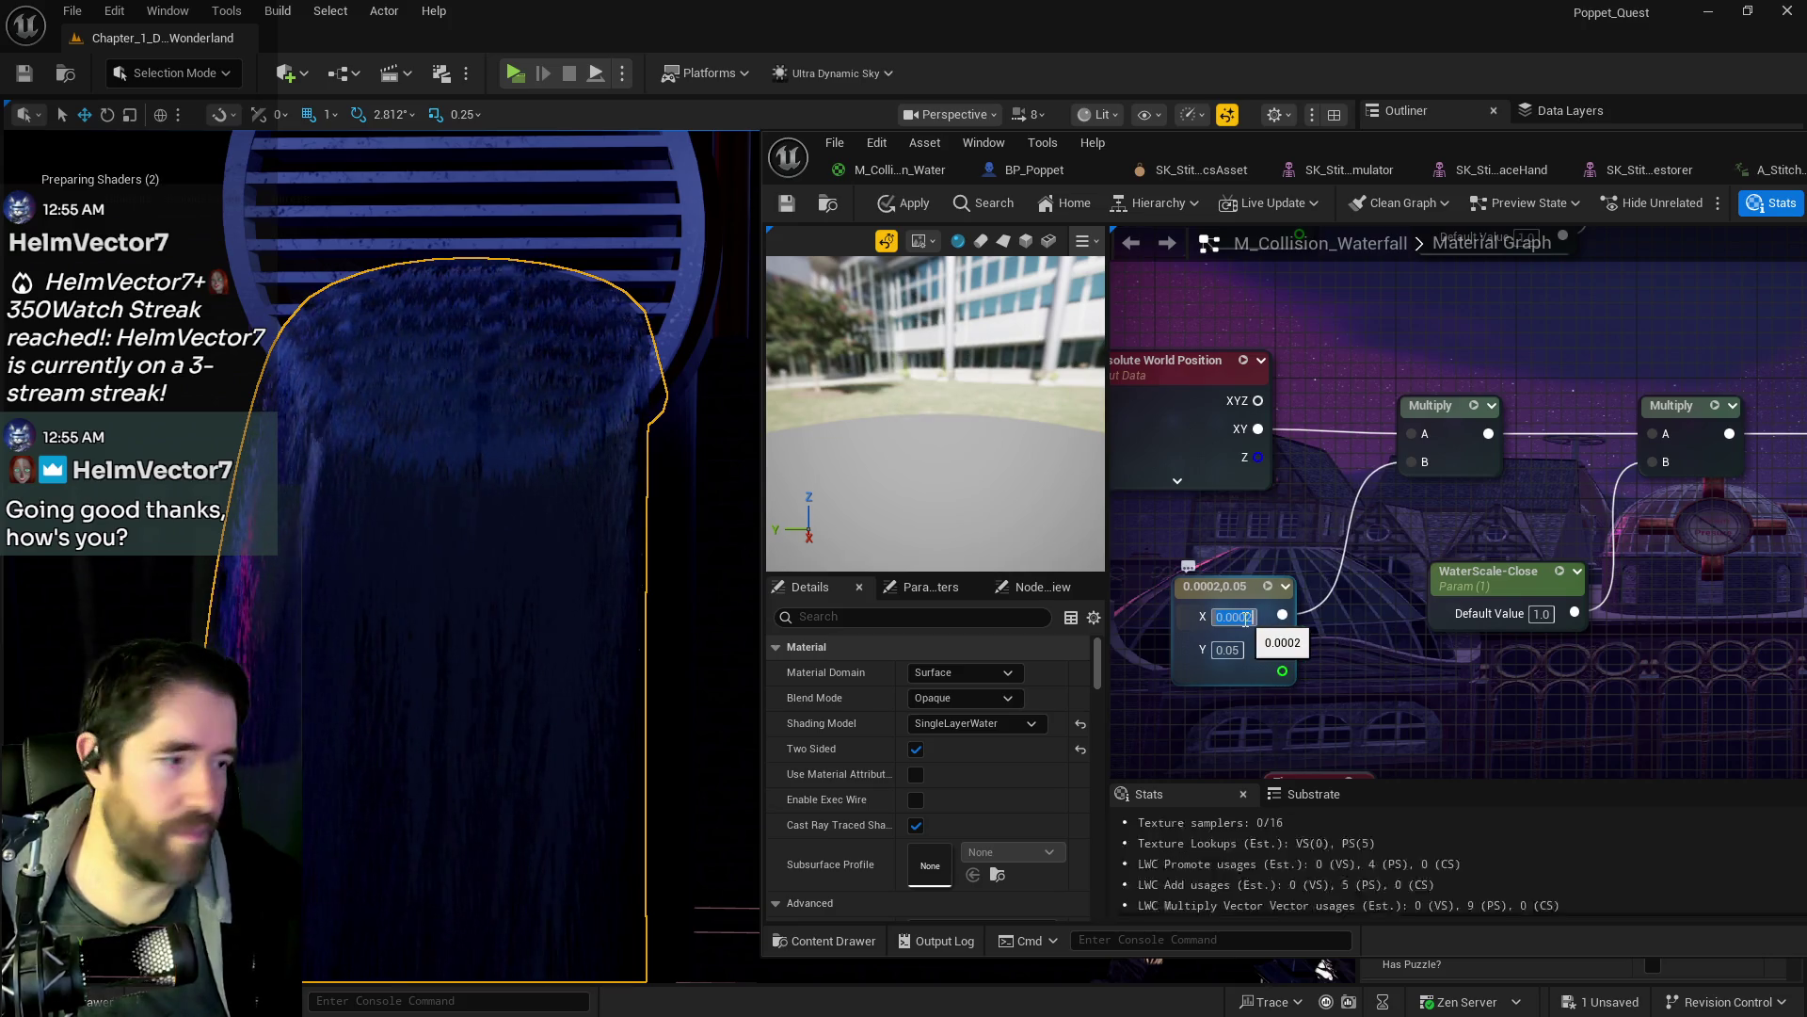
click(1233, 657)
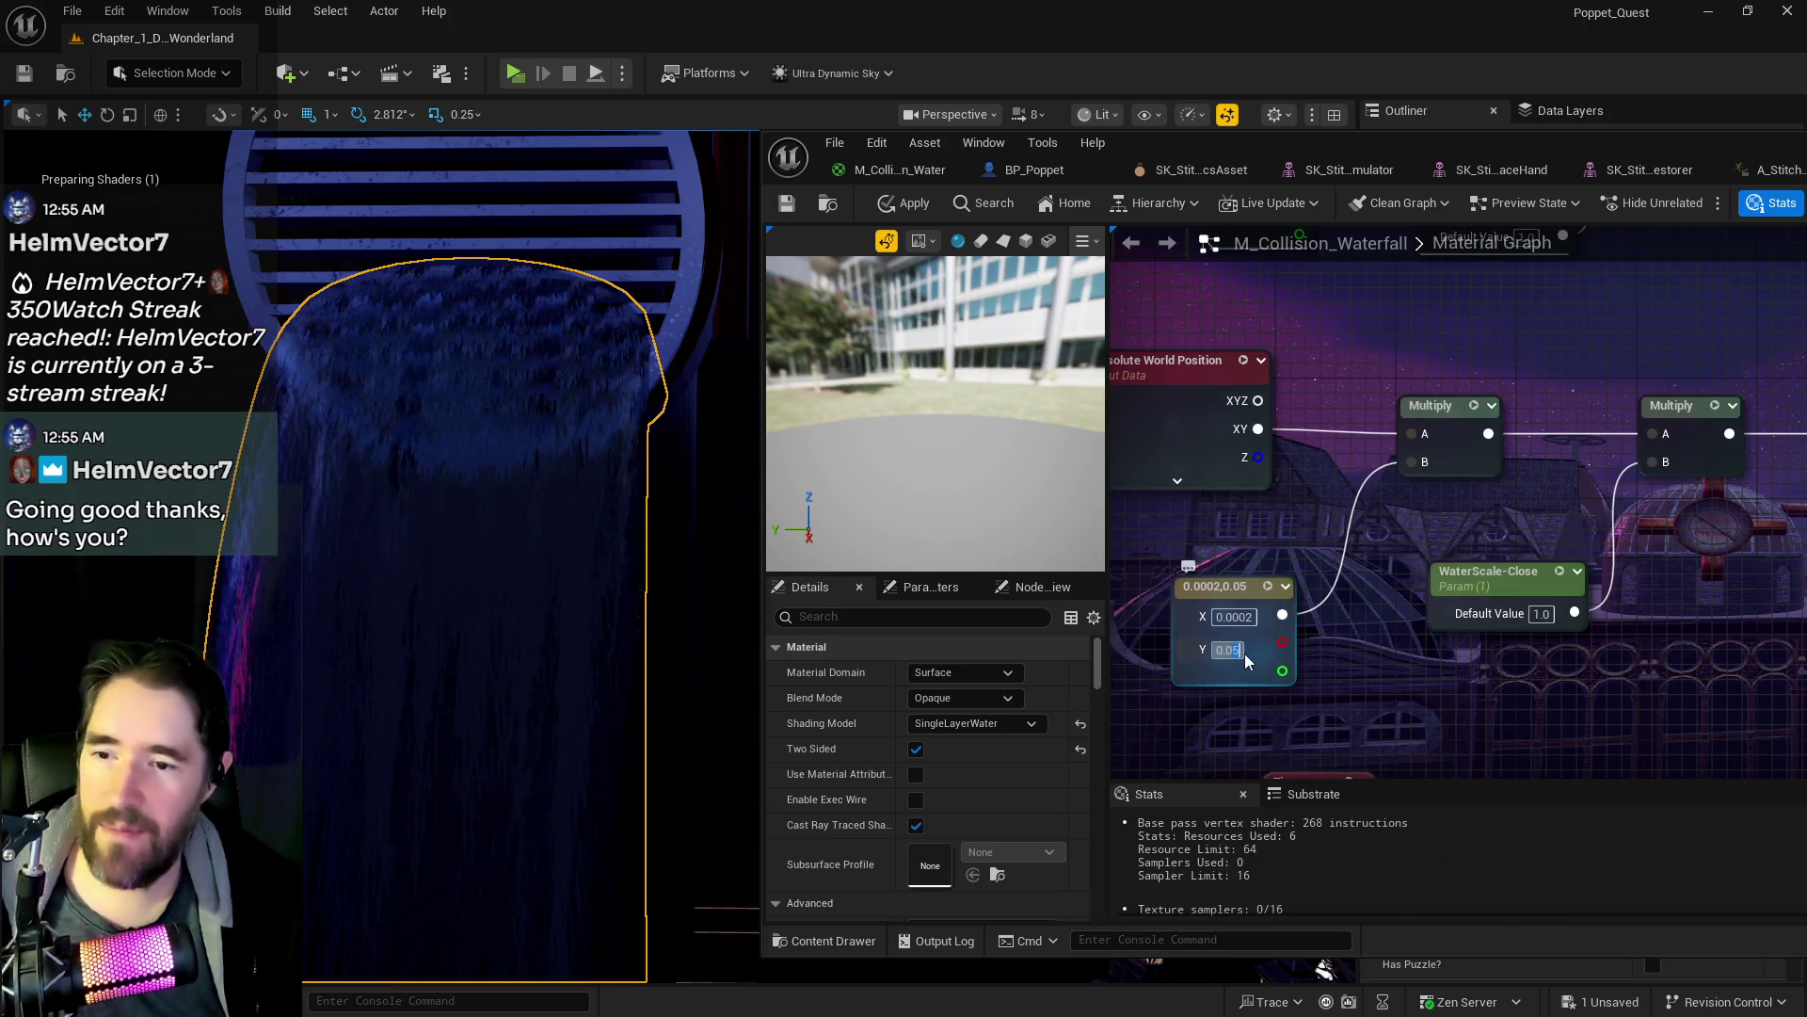
text(0)
key(Return)
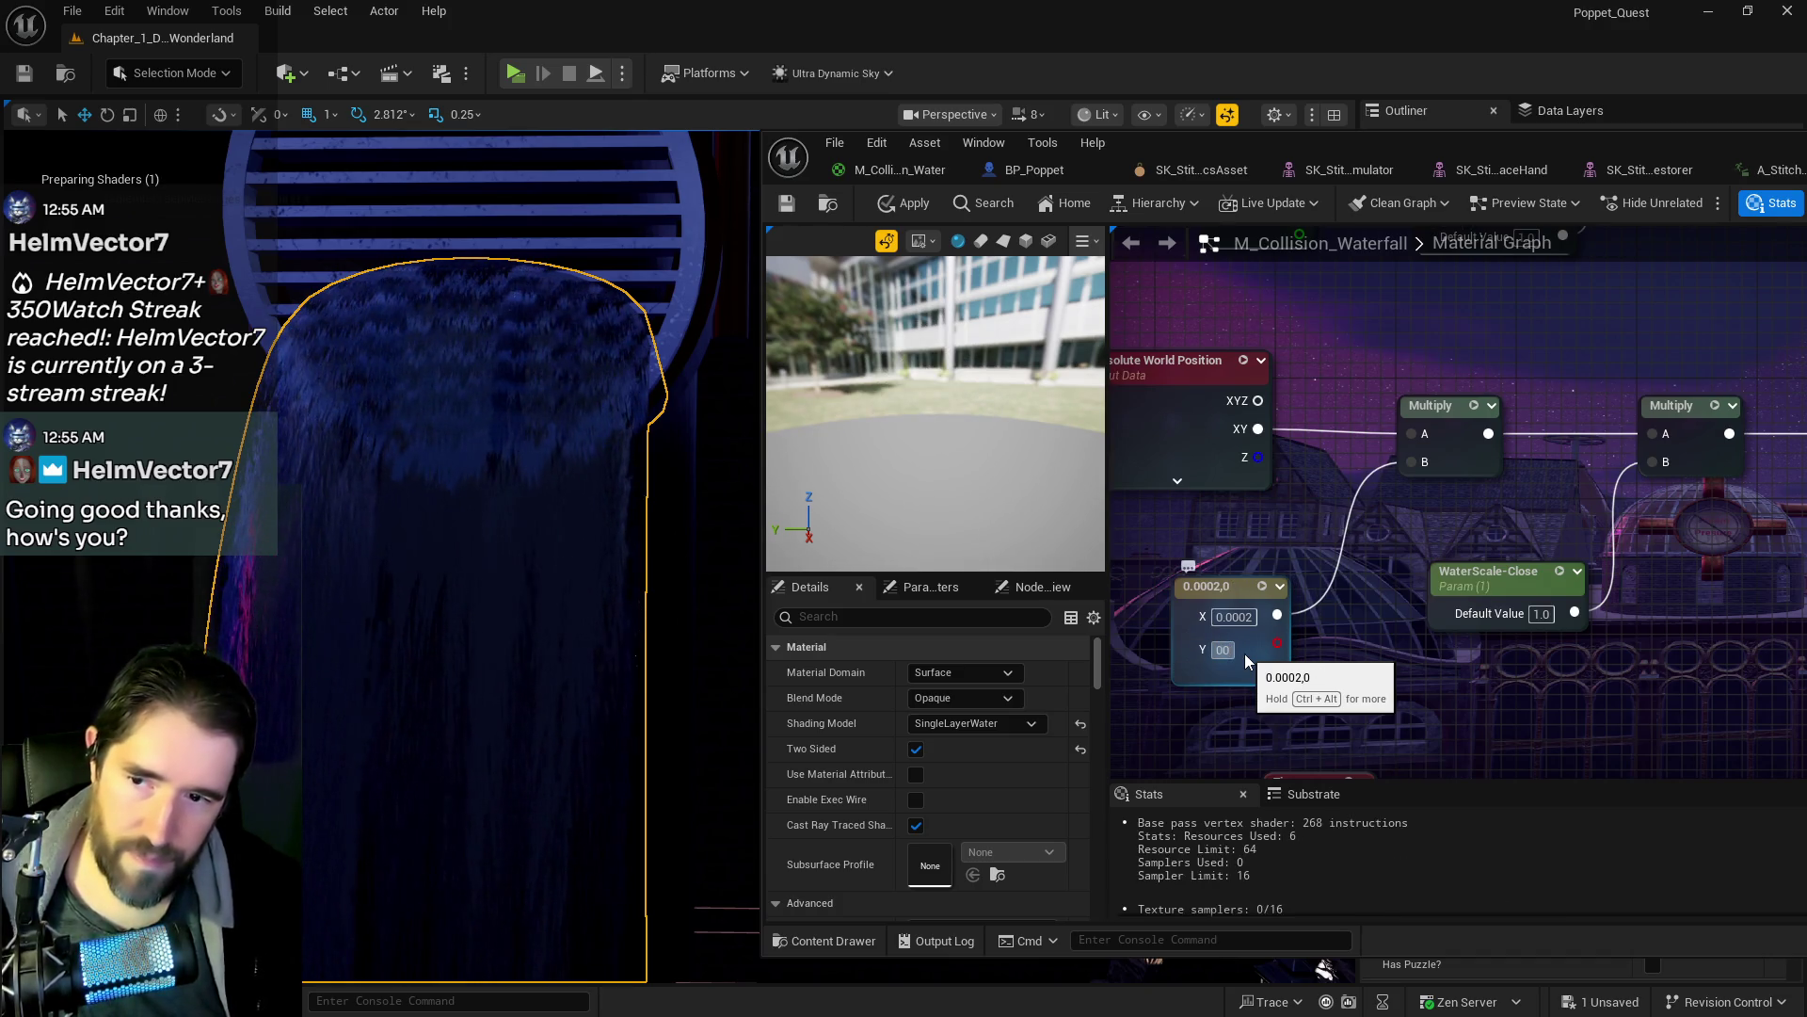
click(1244, 653)
text(0.1)
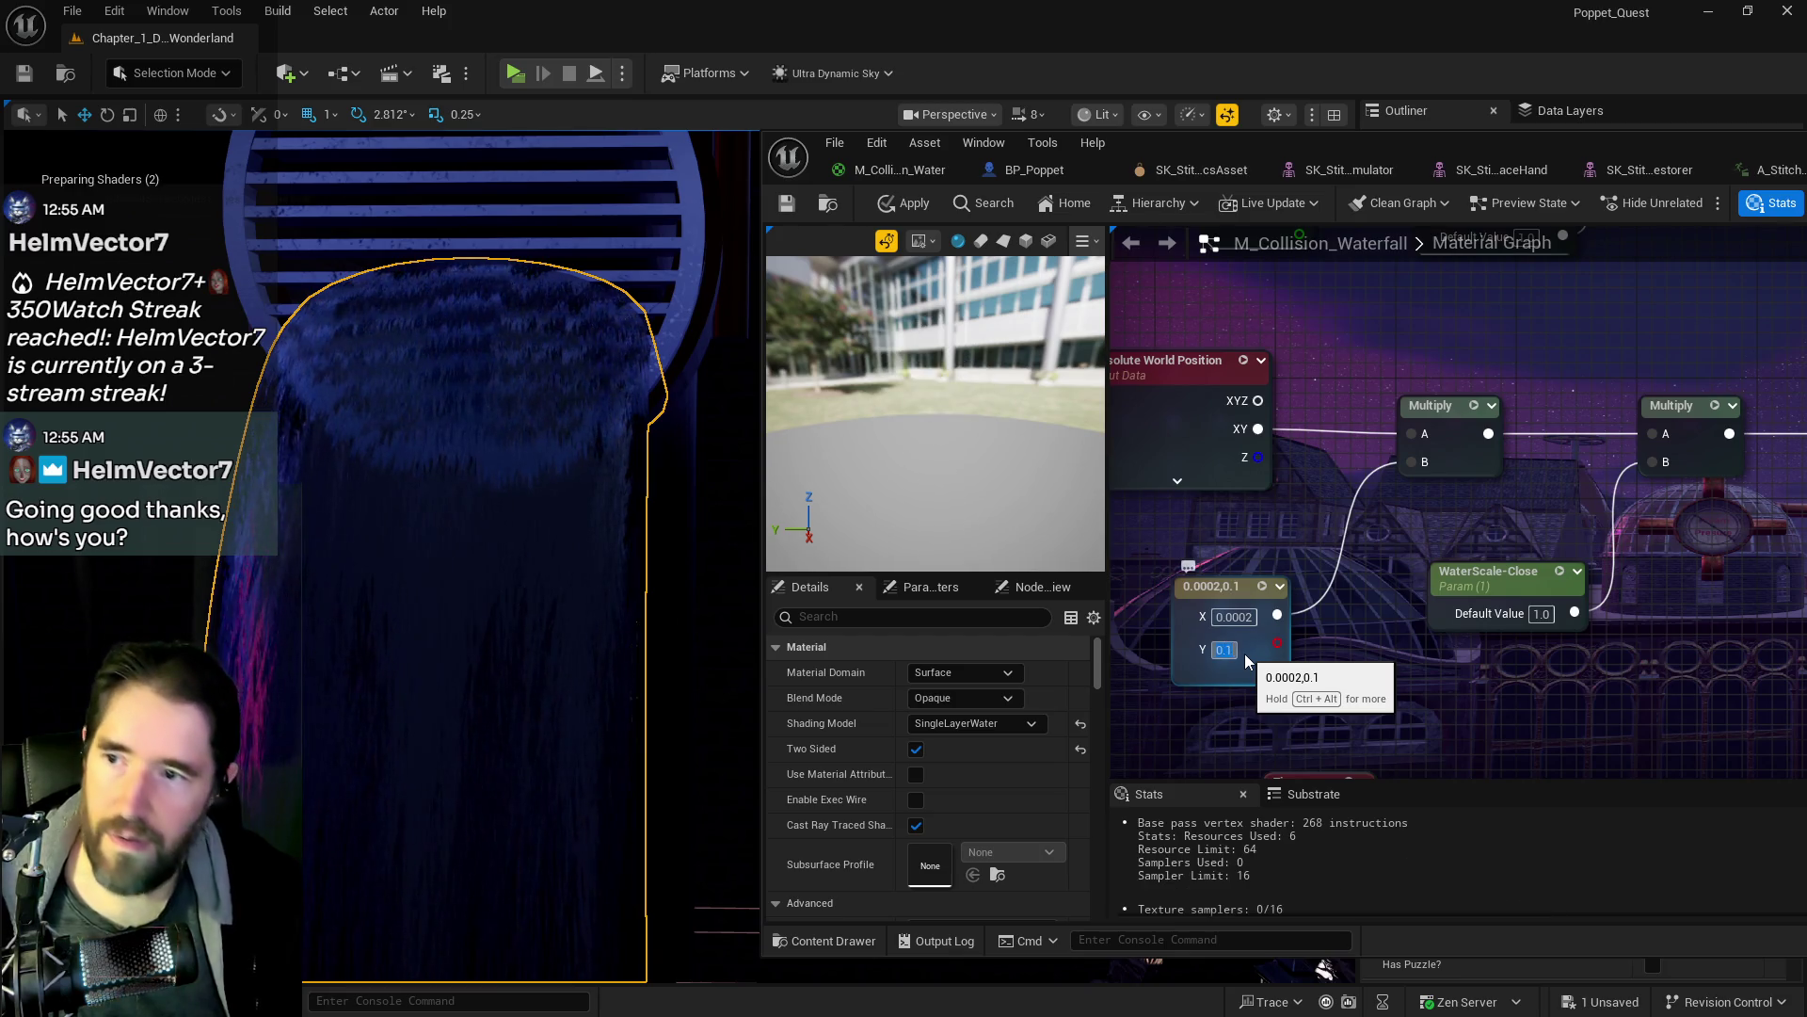
key(Return)
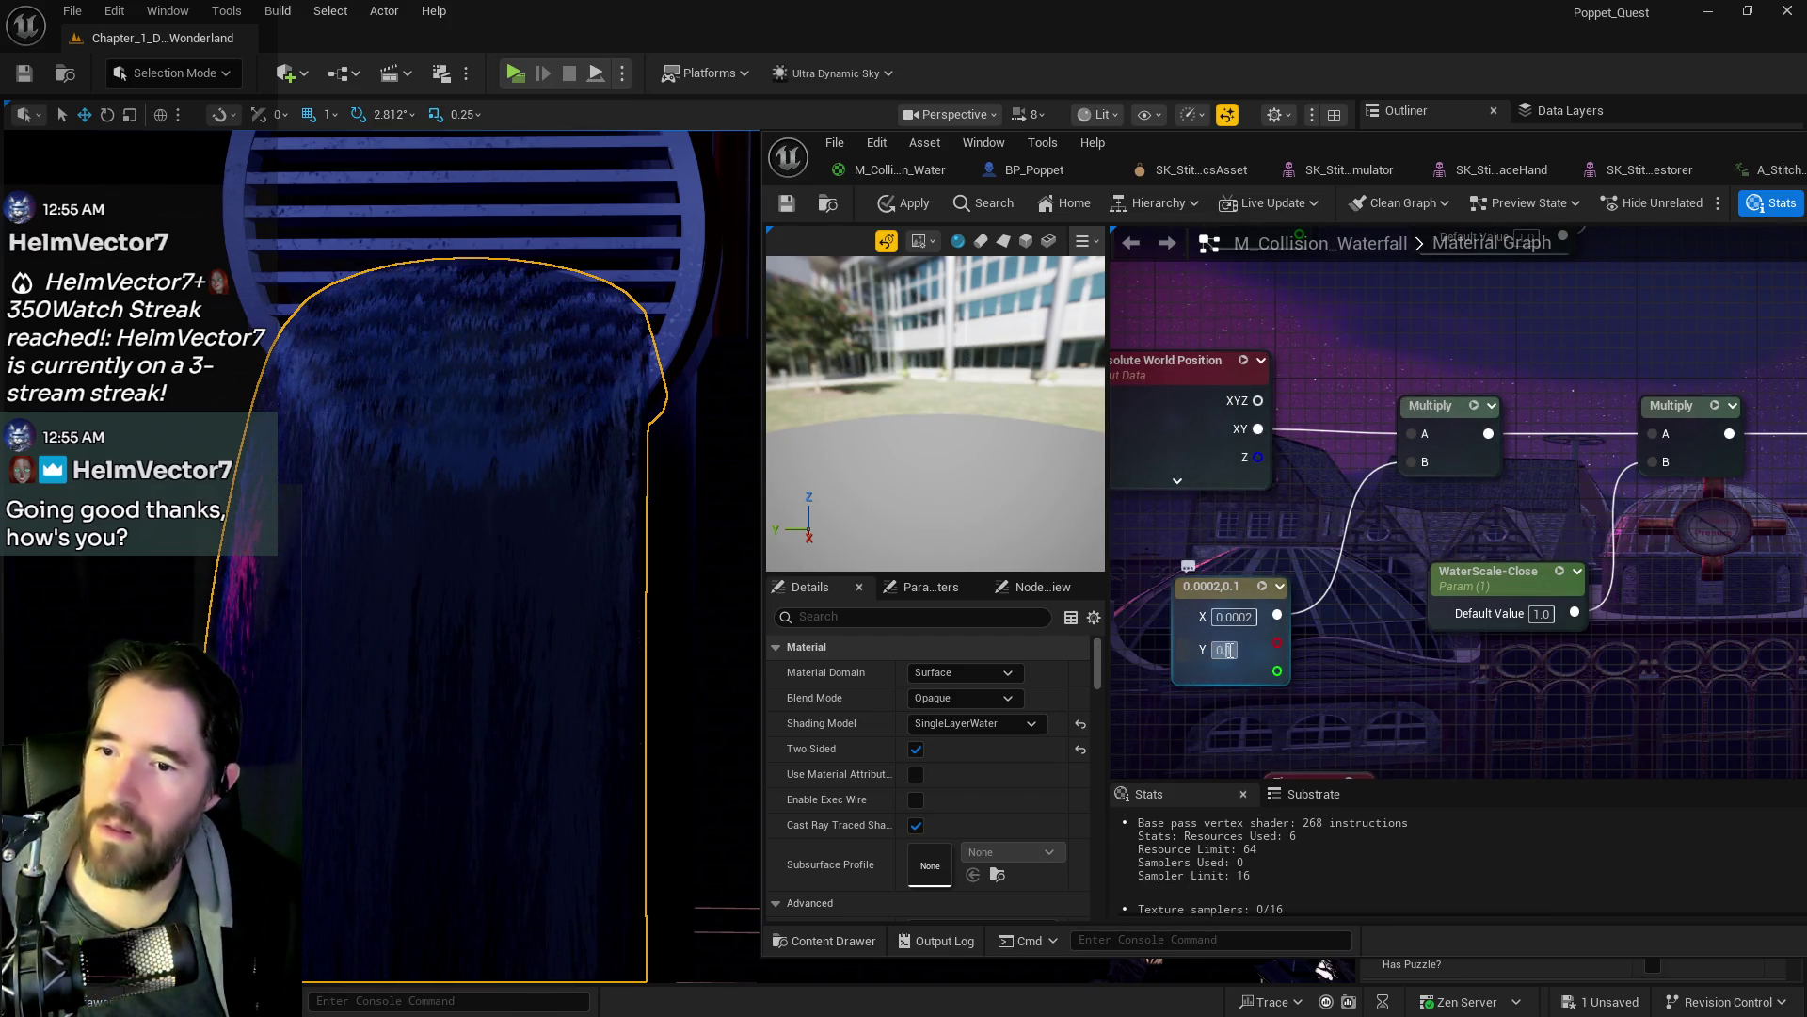
text(0.0001)
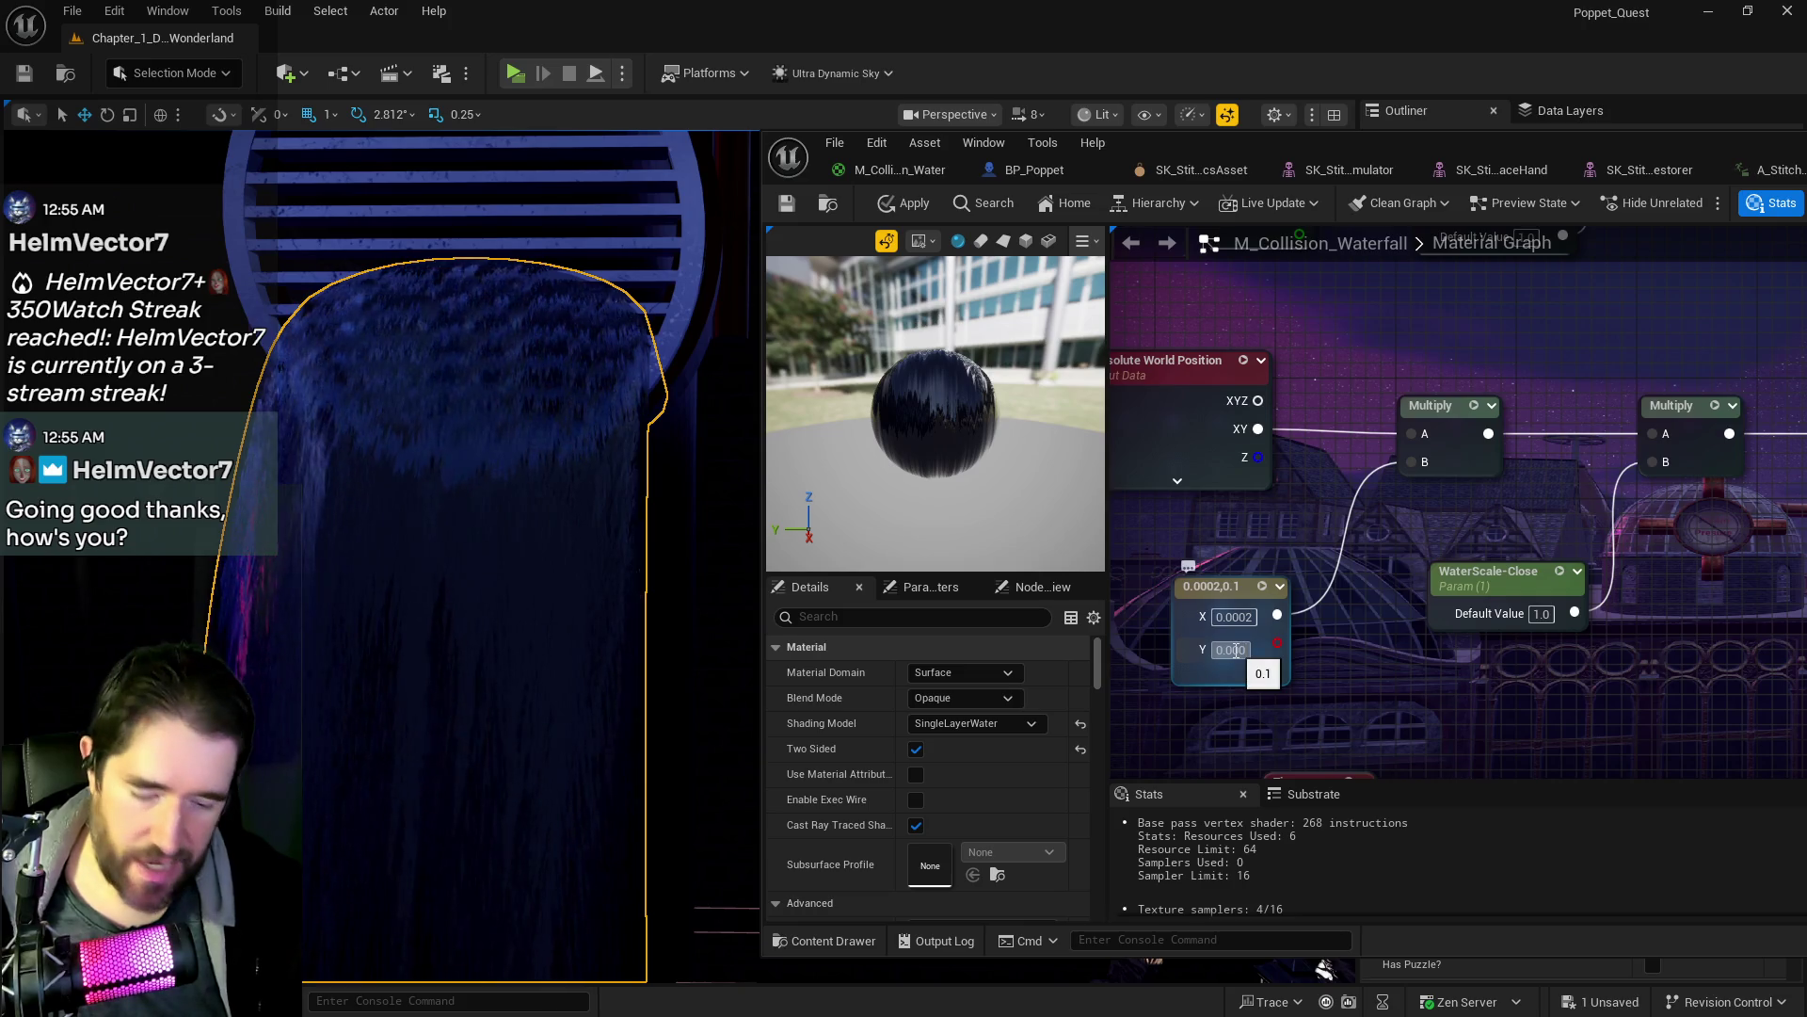
key(Return)
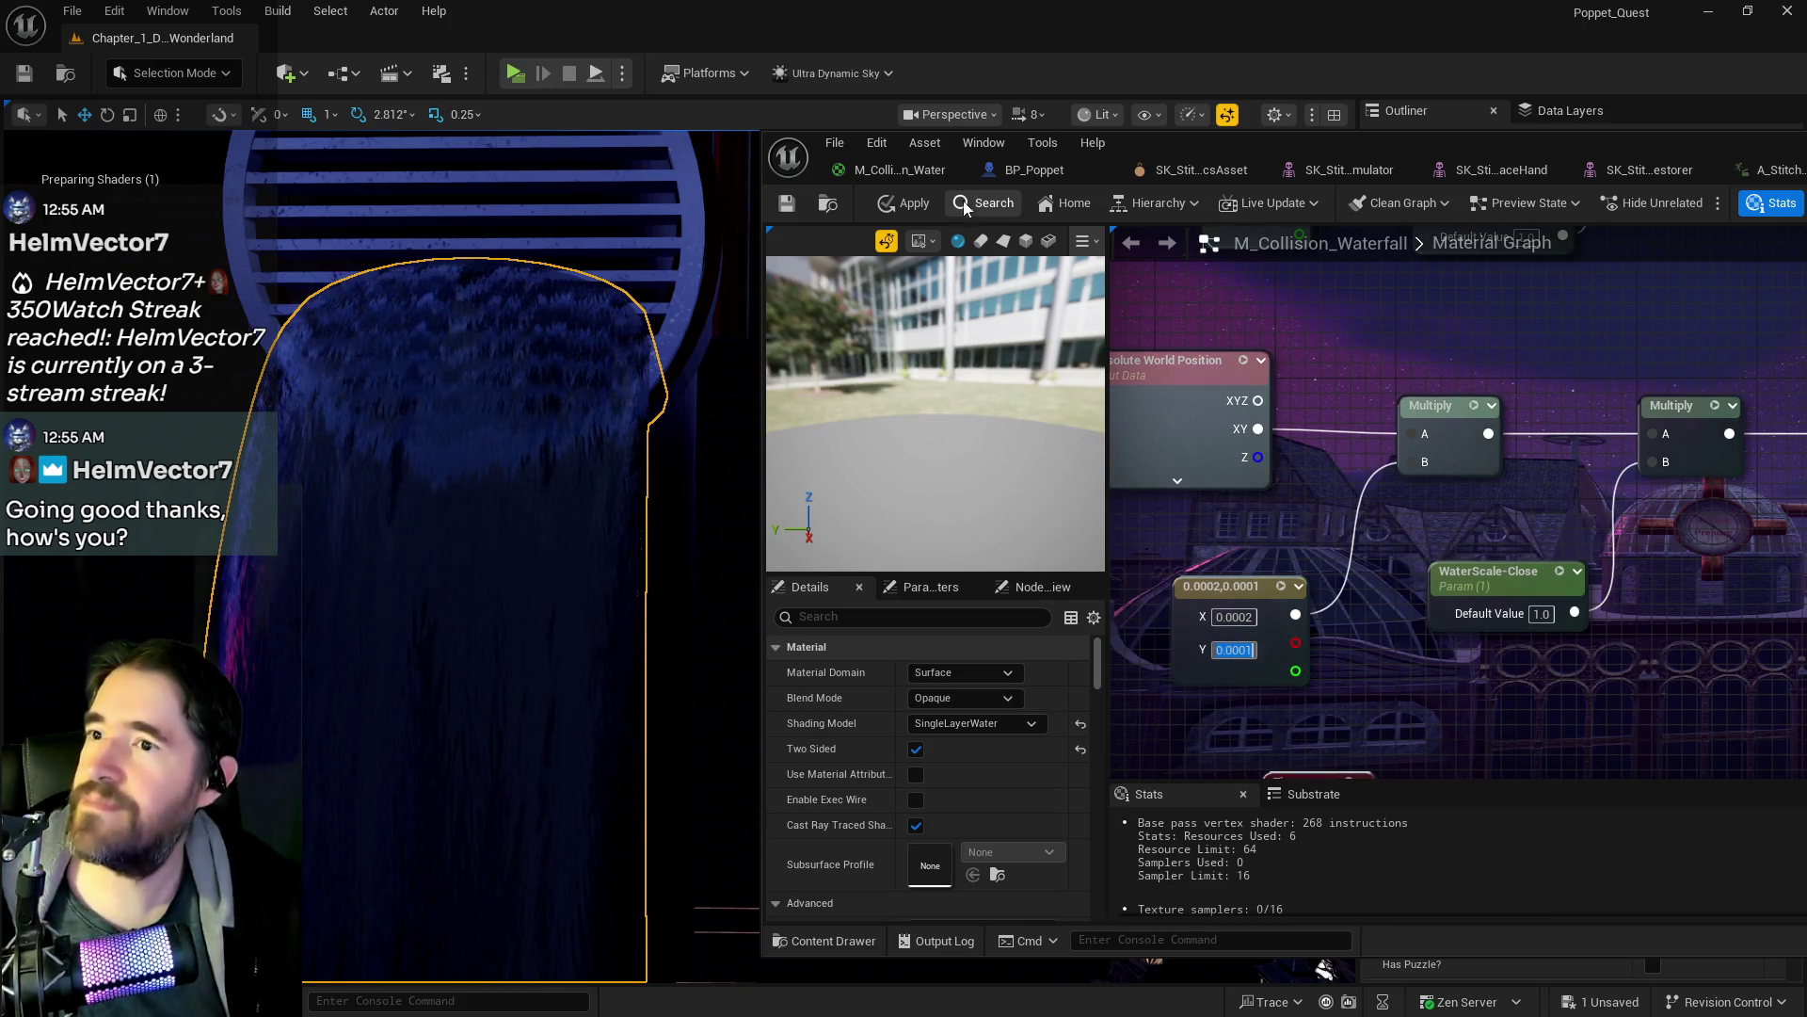
- Apply and save the waterfall material, then switch to the character's physics asset
click(904, 203)
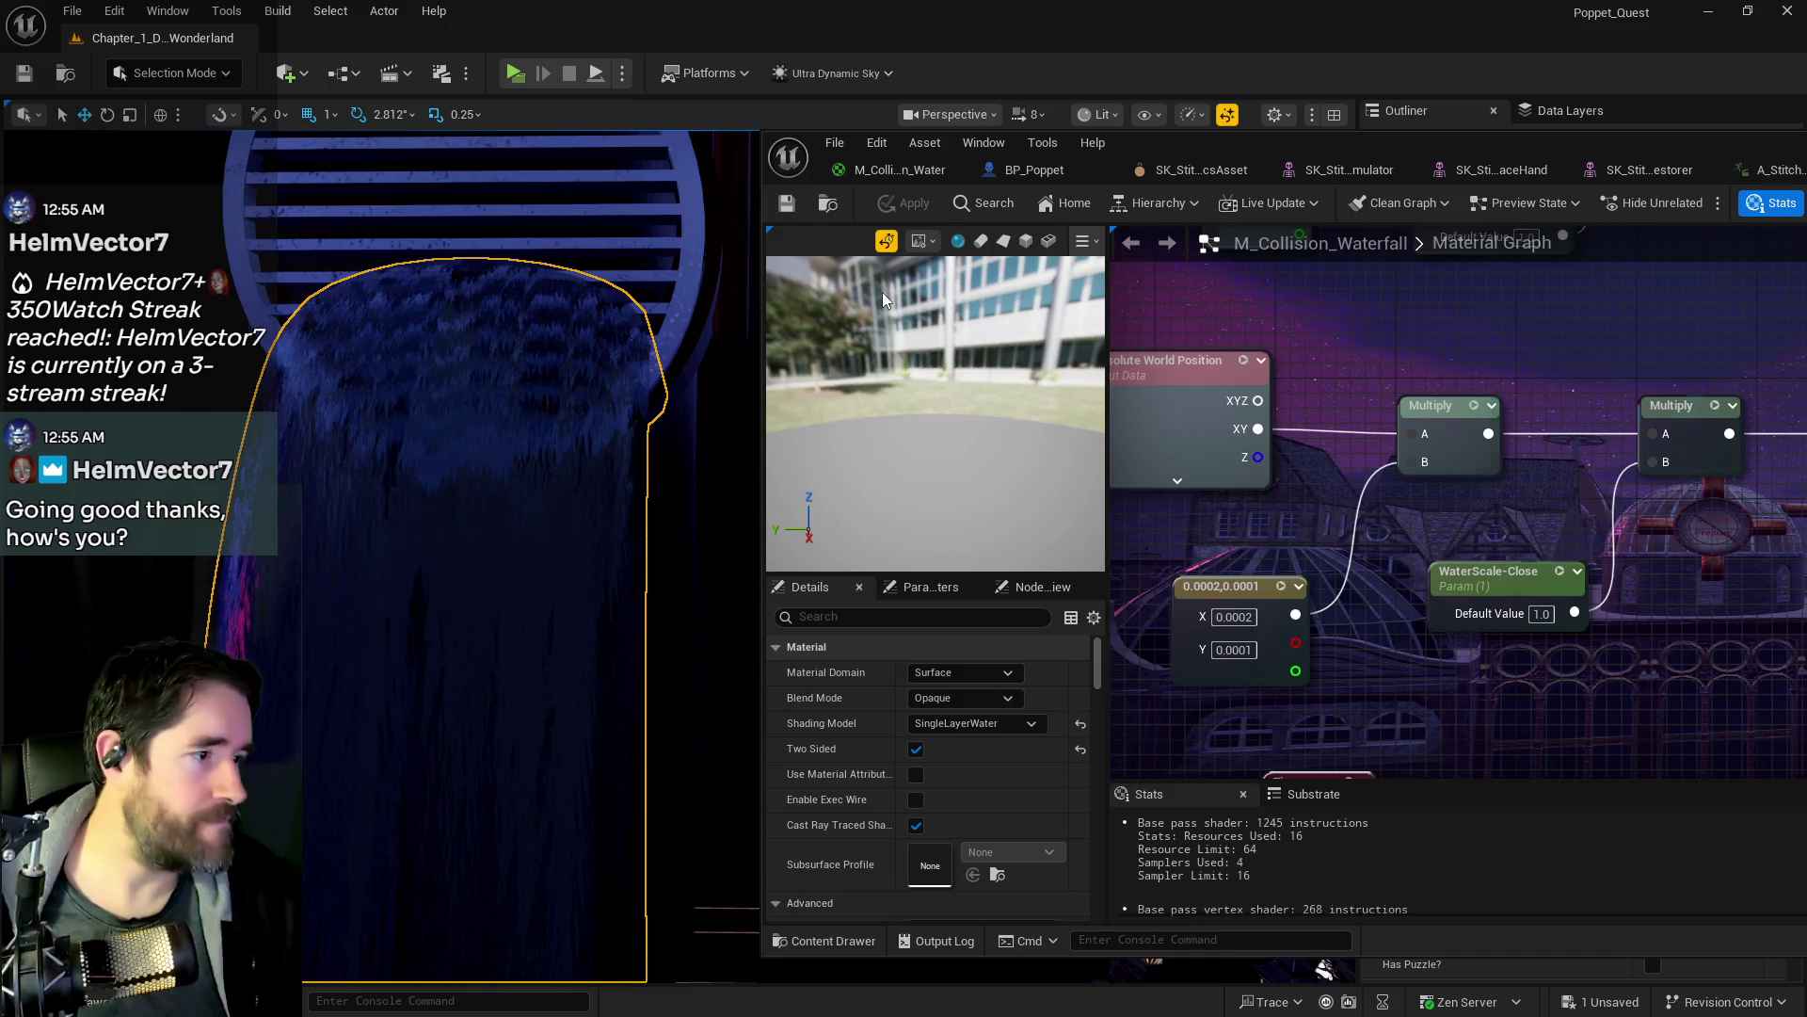
click(789, 203)
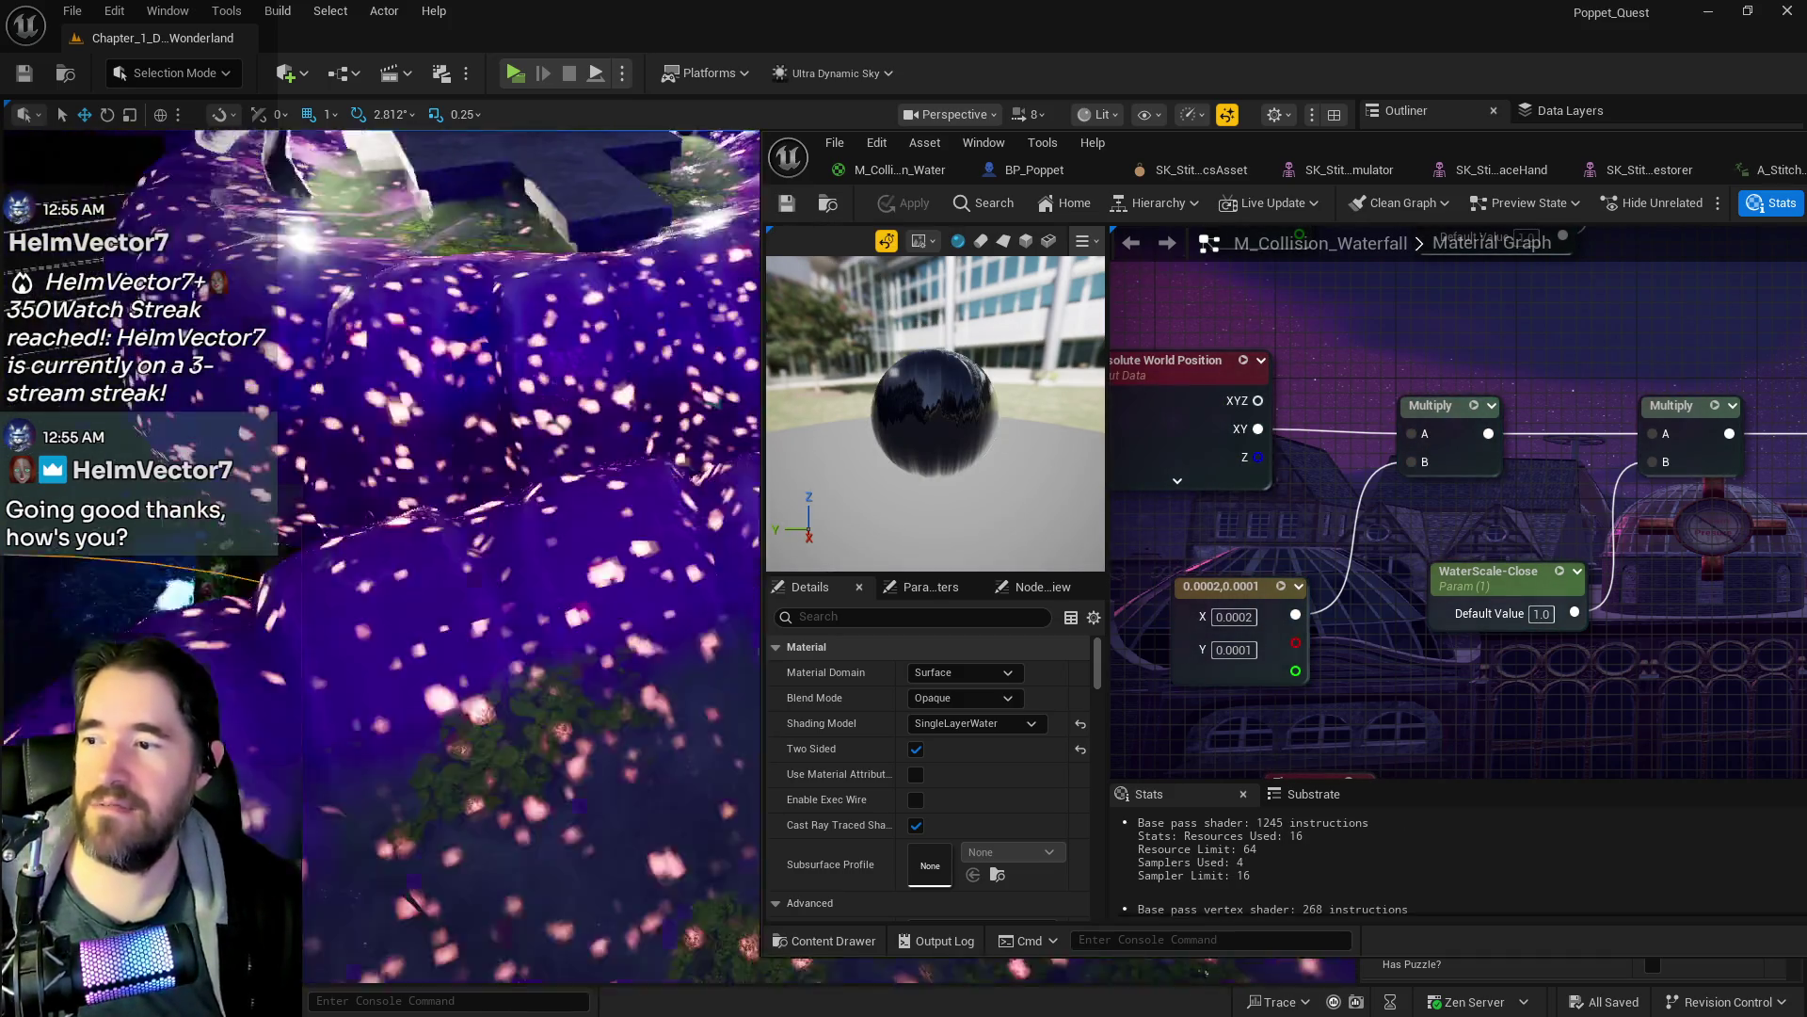
click(1440, 168)
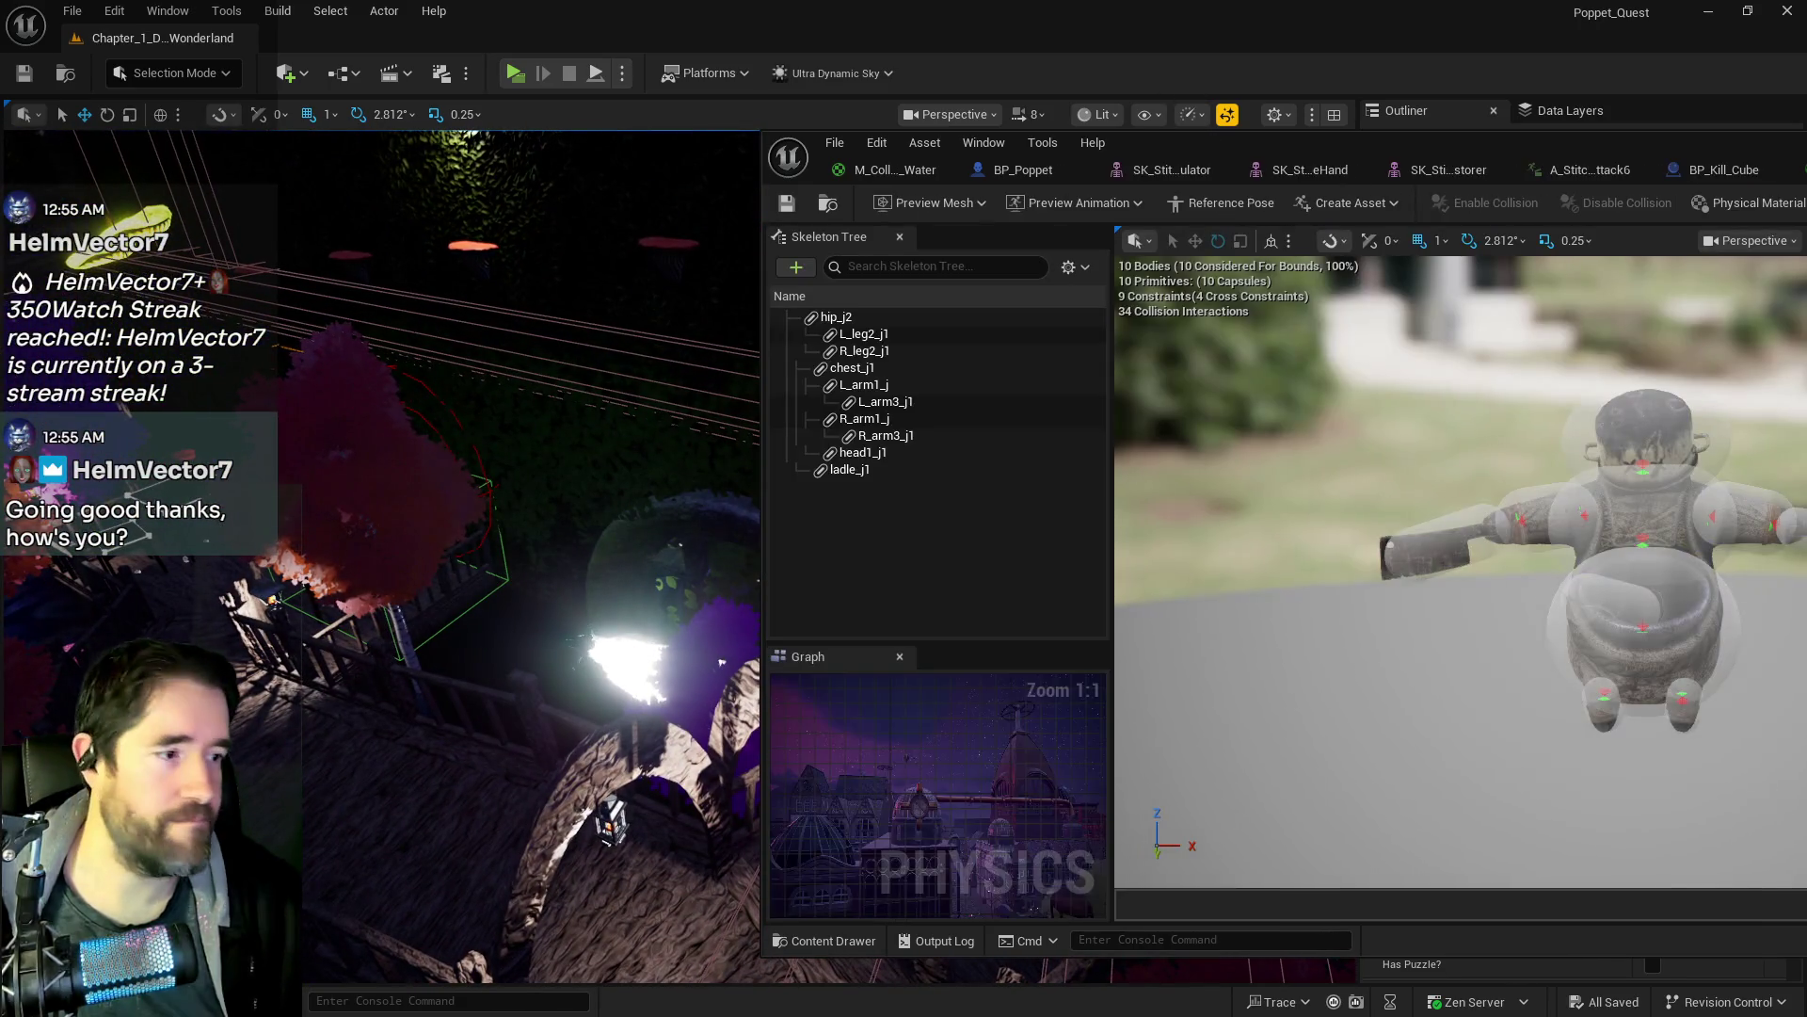
- Frame BP_Waterfall5, fly over the flowerbed beside it, and launch Play
click(721, 662)
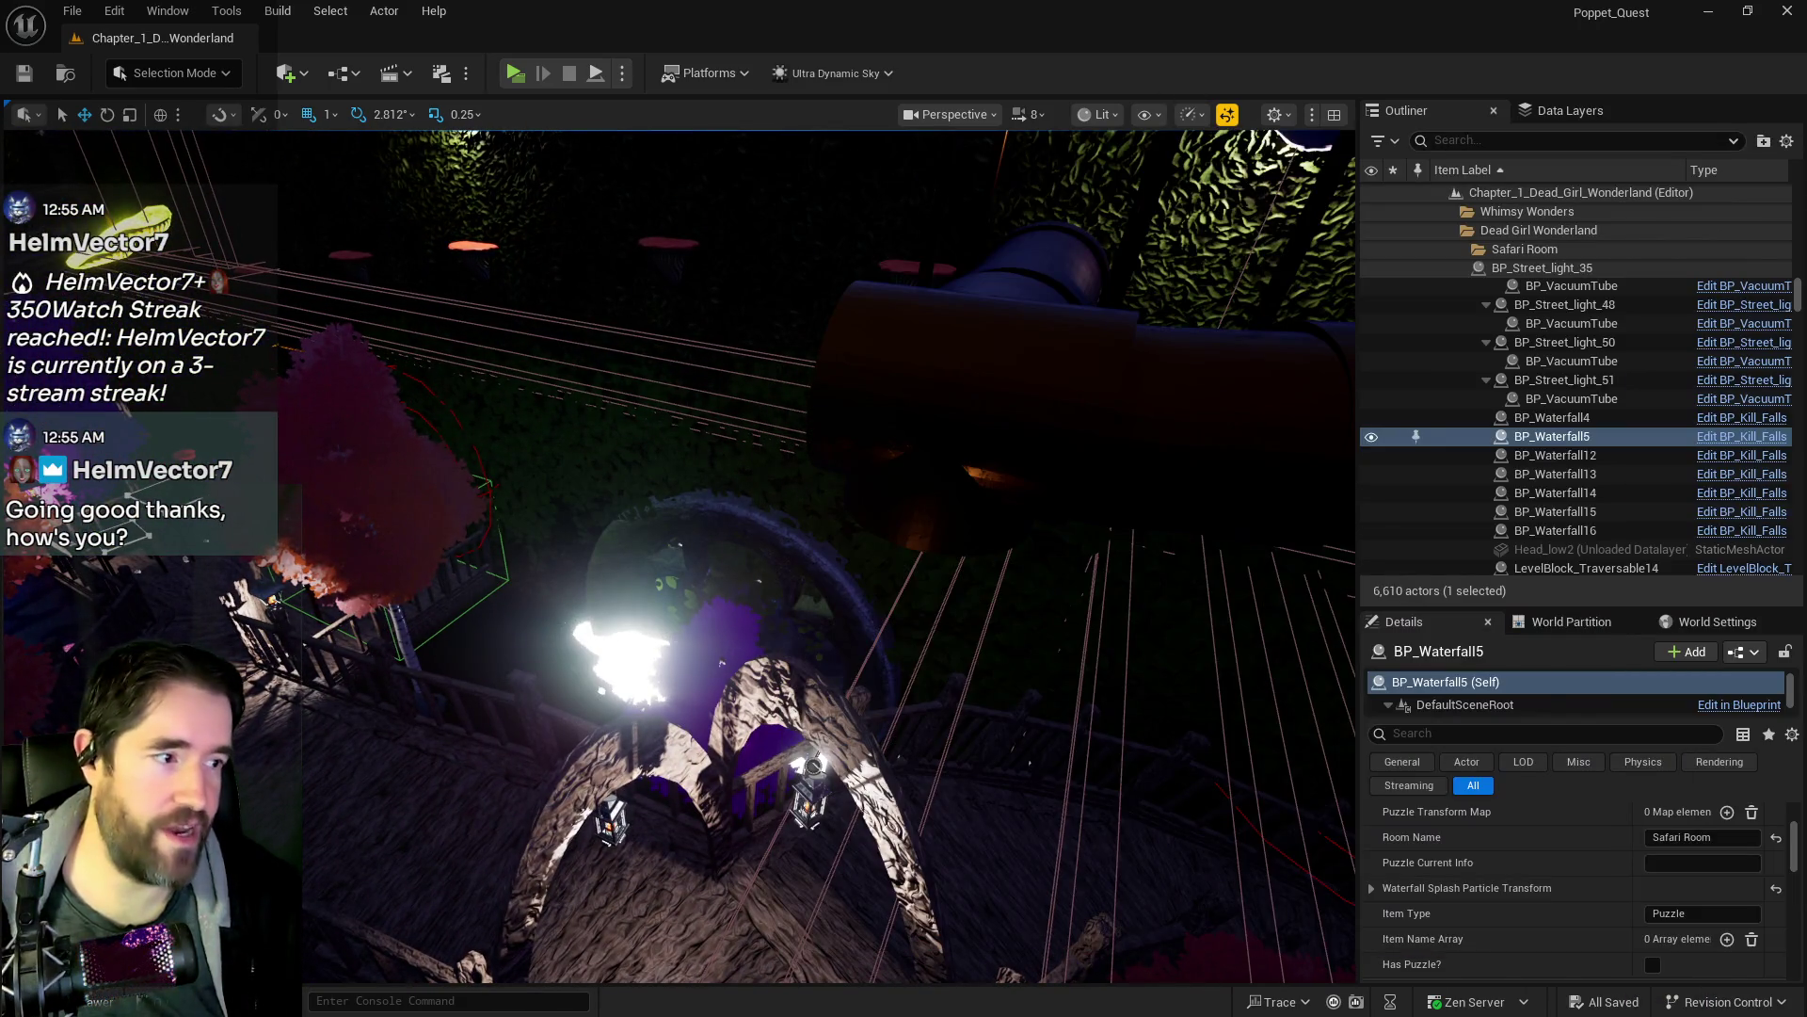
key(f)
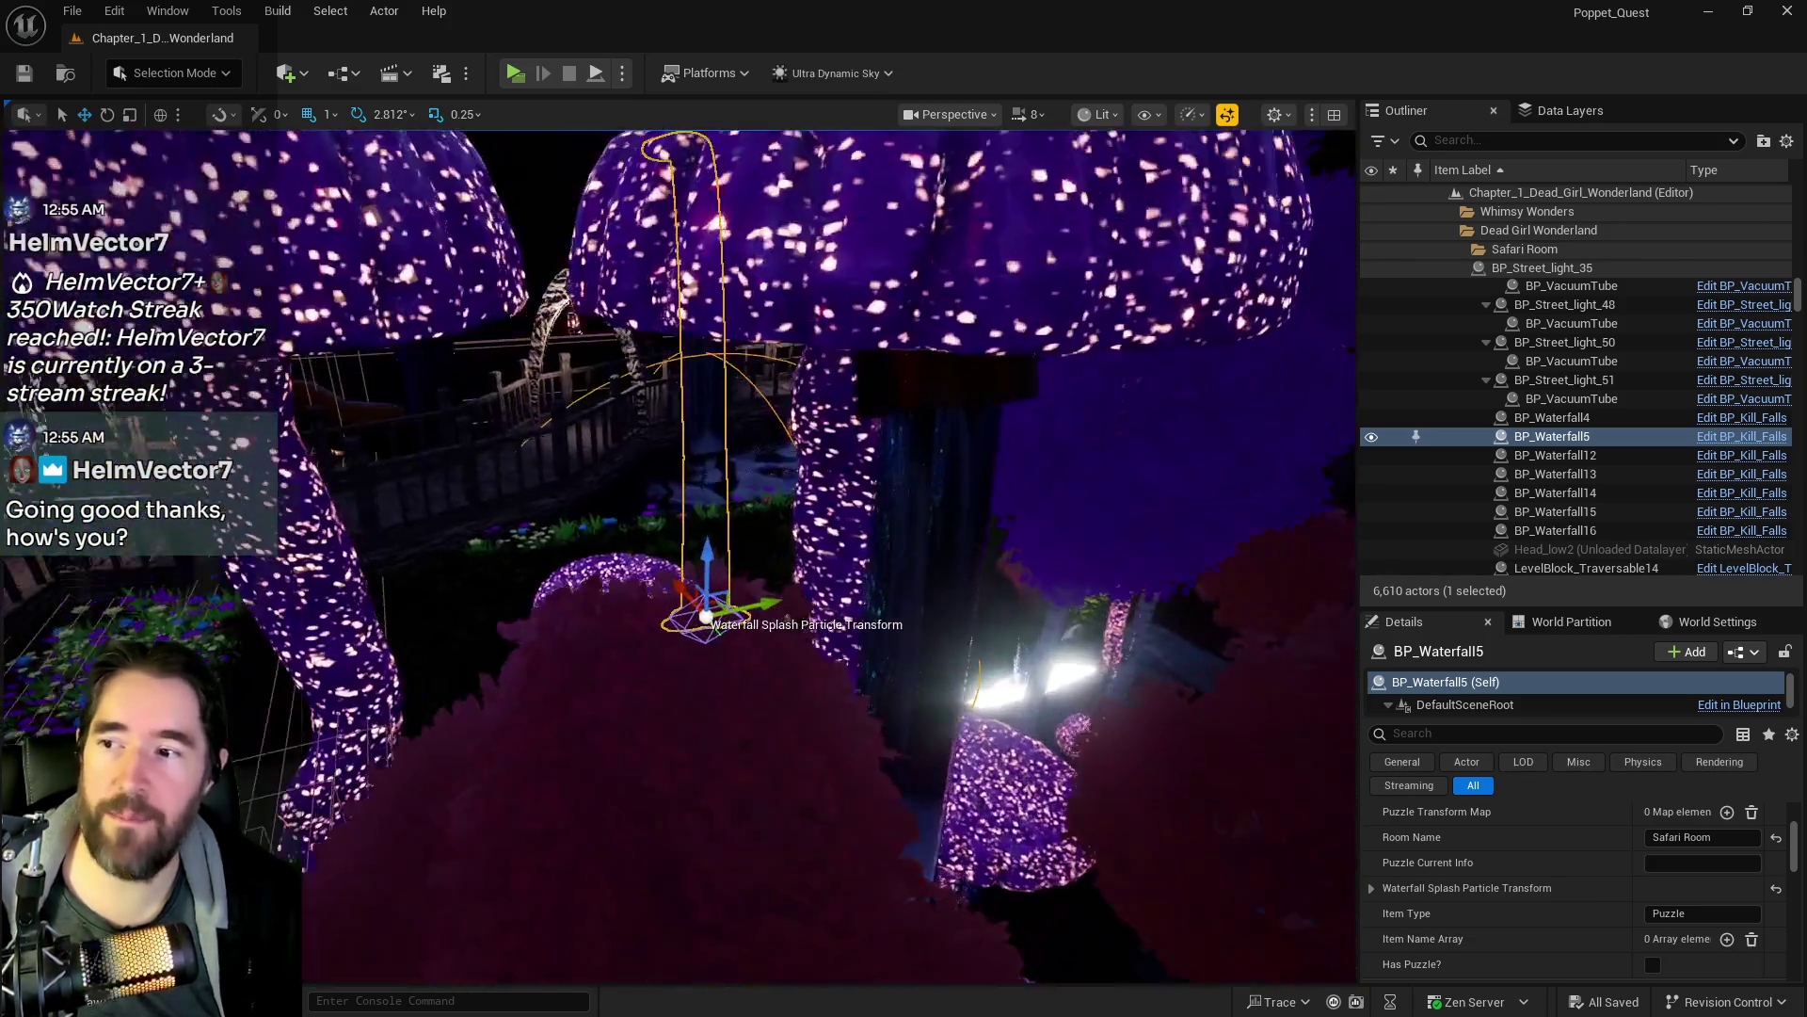
key(w)
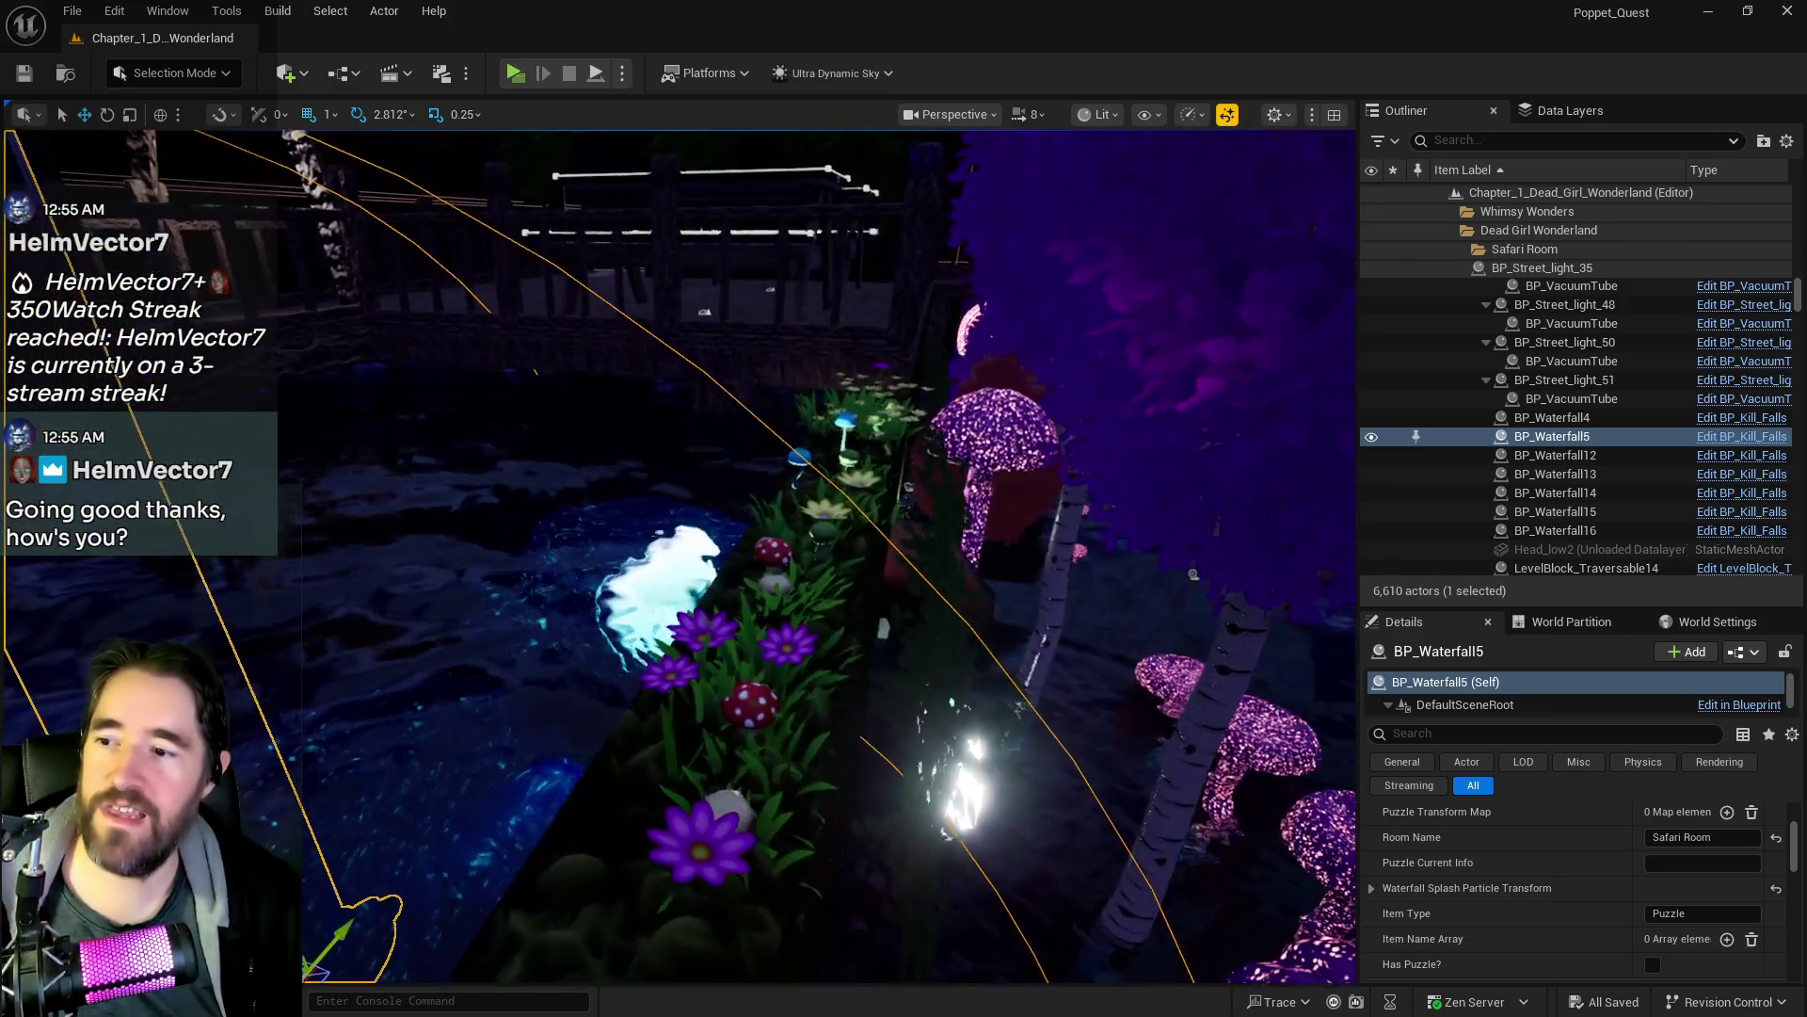
key(w)
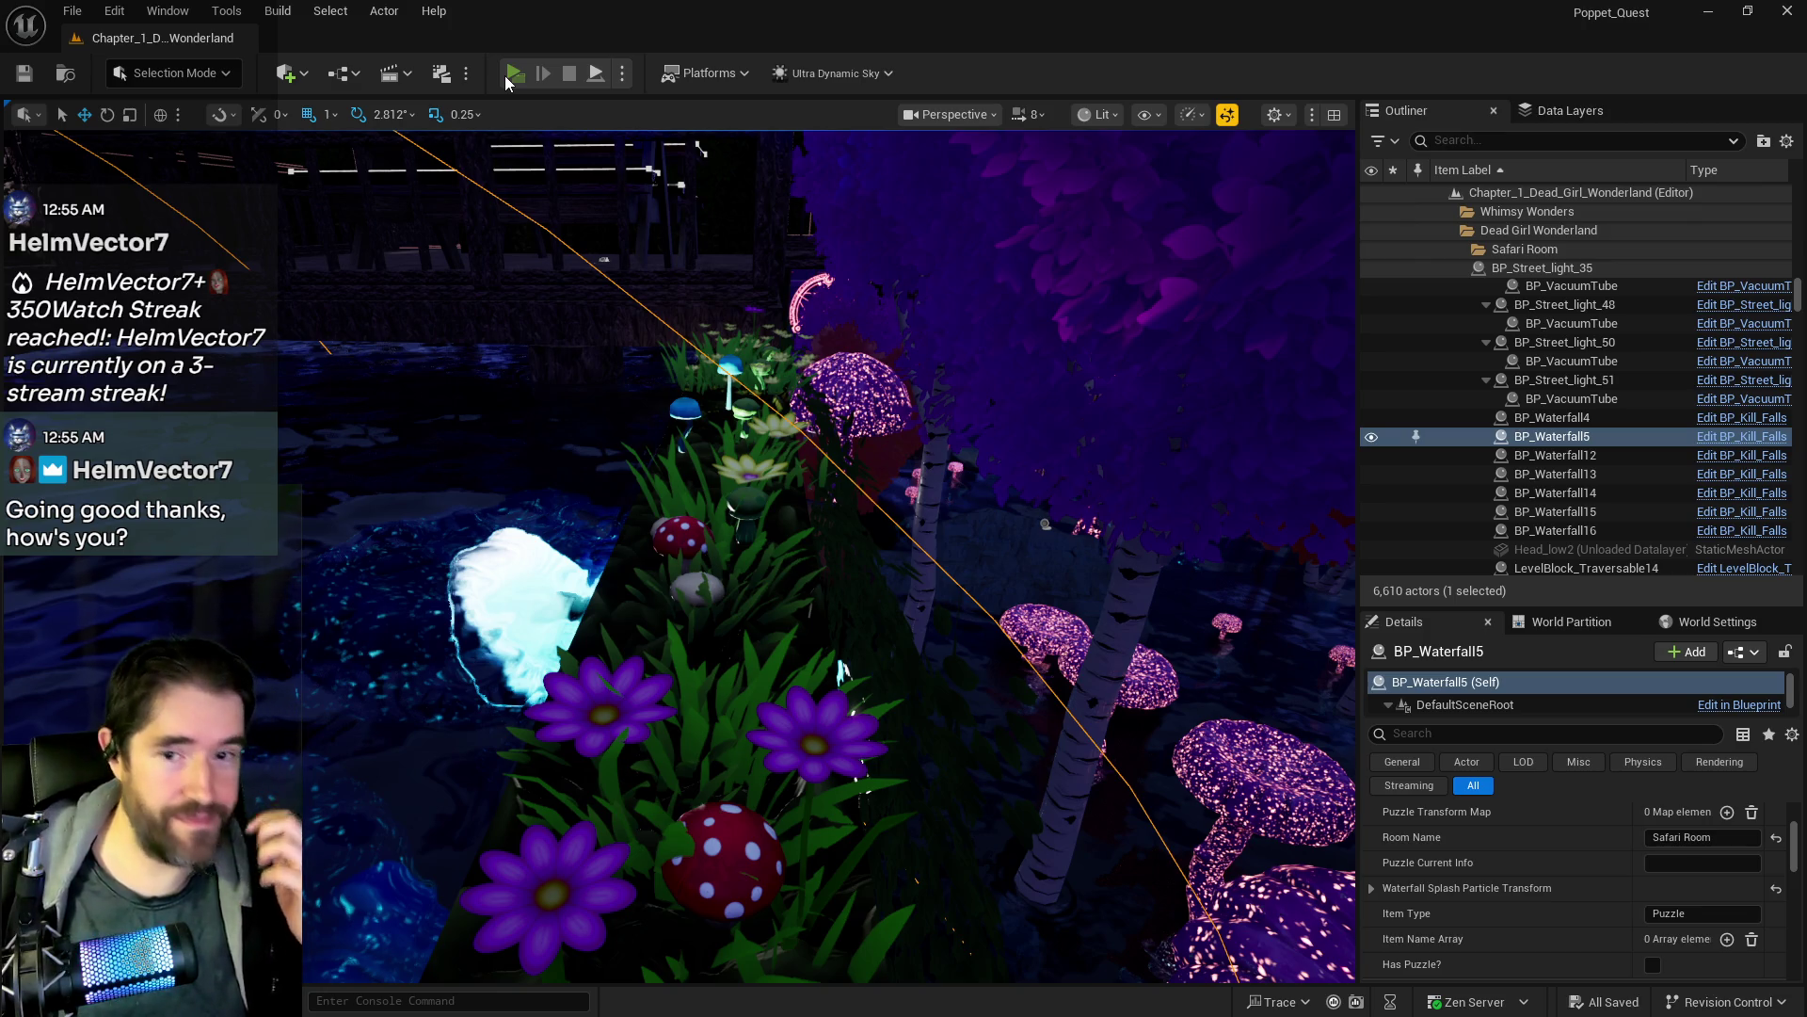
click(507, 77)
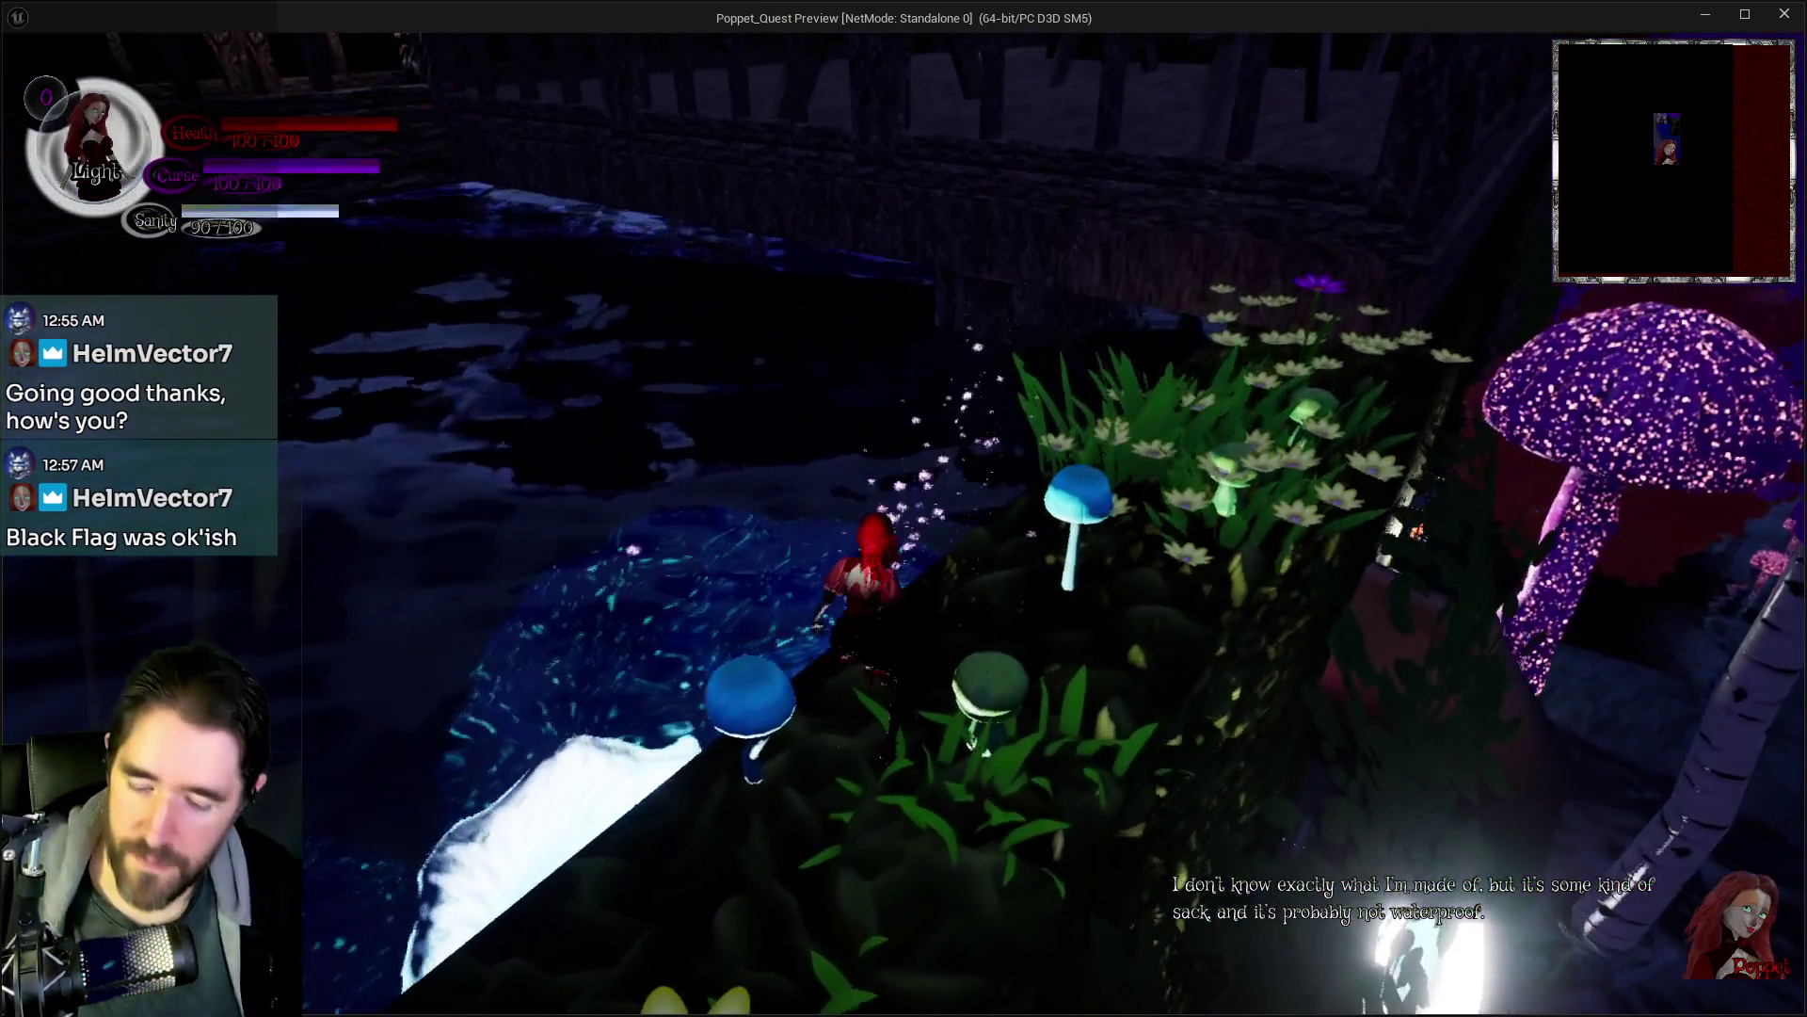
- Load The Final Battle card, walk along the pool, and return to the editor
key(Tab)
click(573, 881)
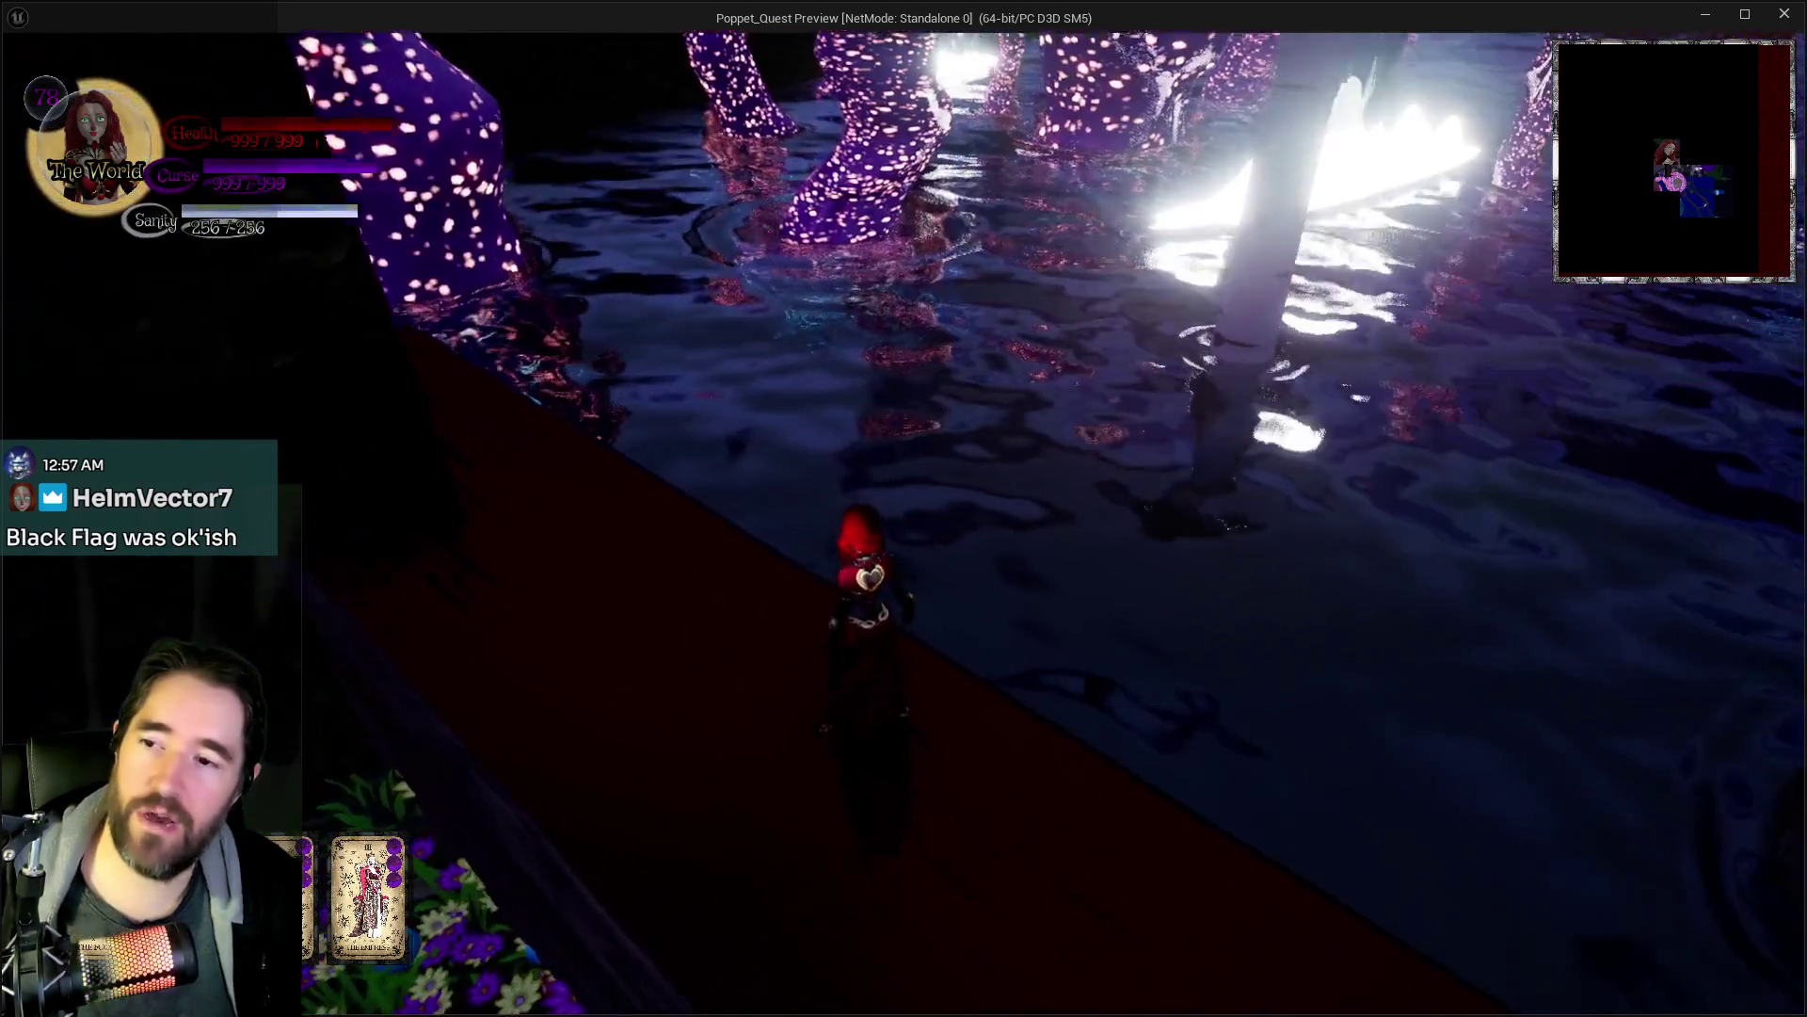
key(alt+Tab)
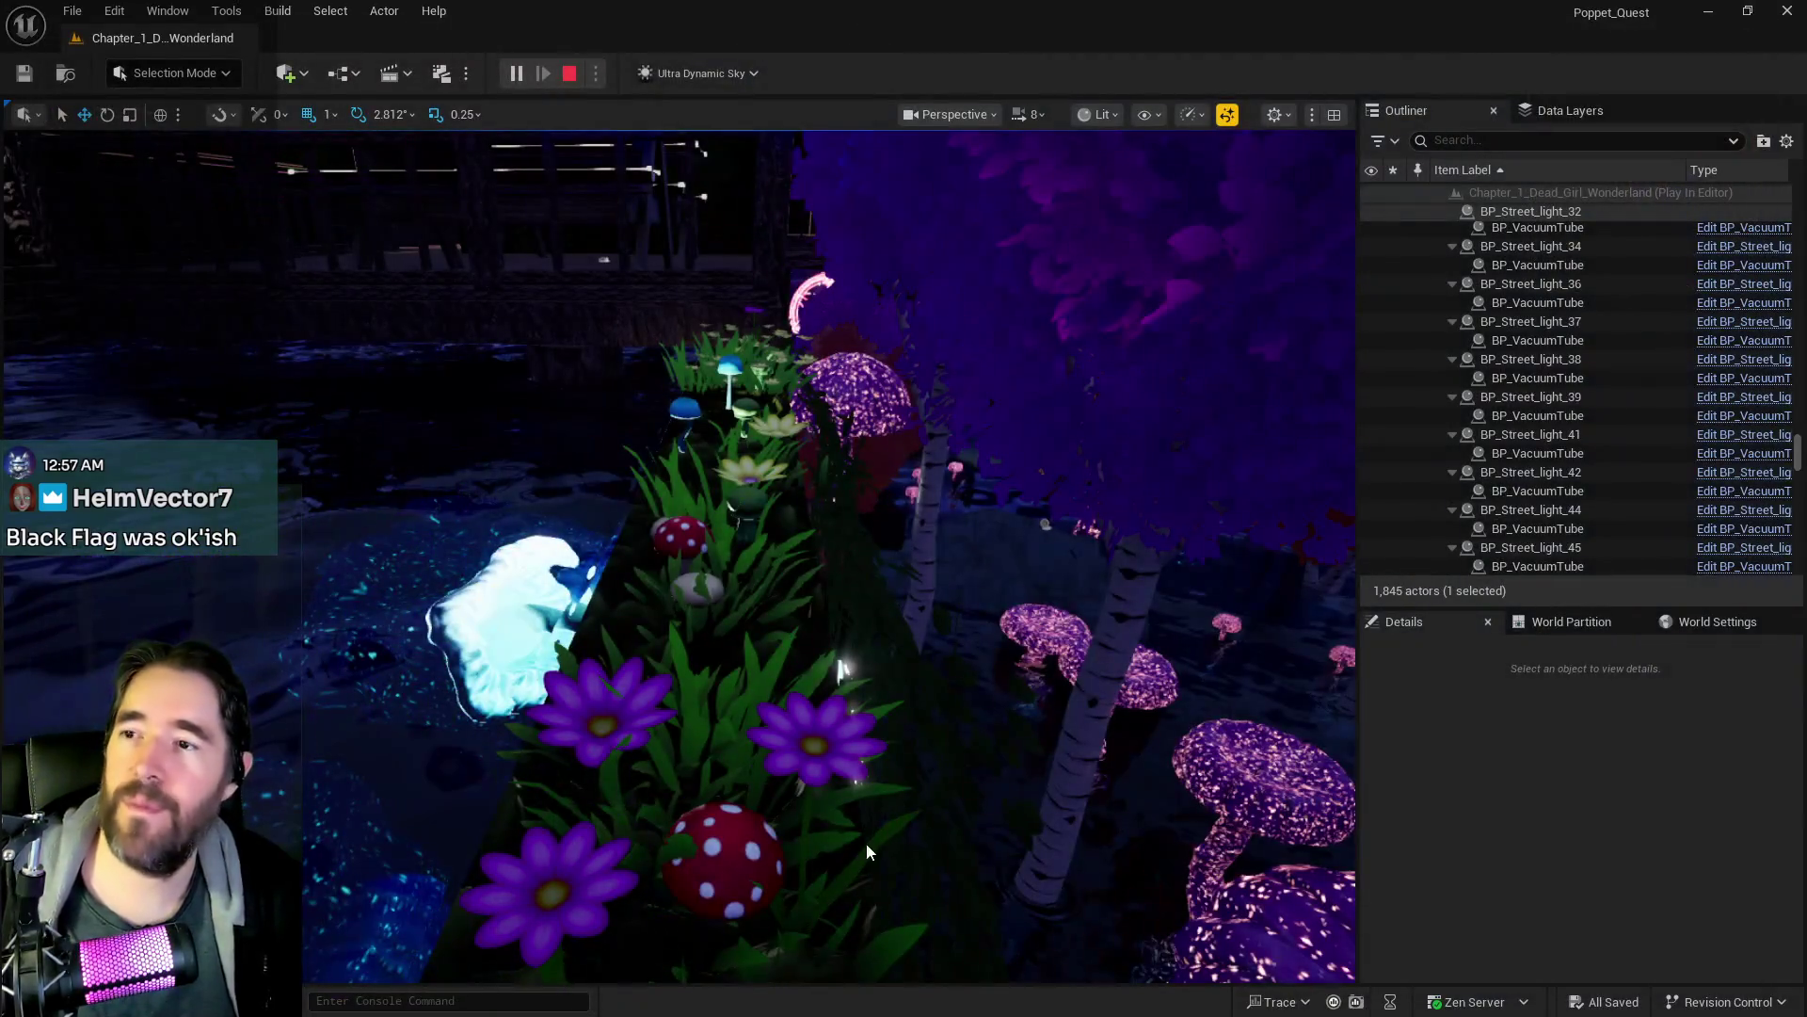
- Stop the playtest and set Pool Kill Plane4's Y scale to 112.0
key(Escape)
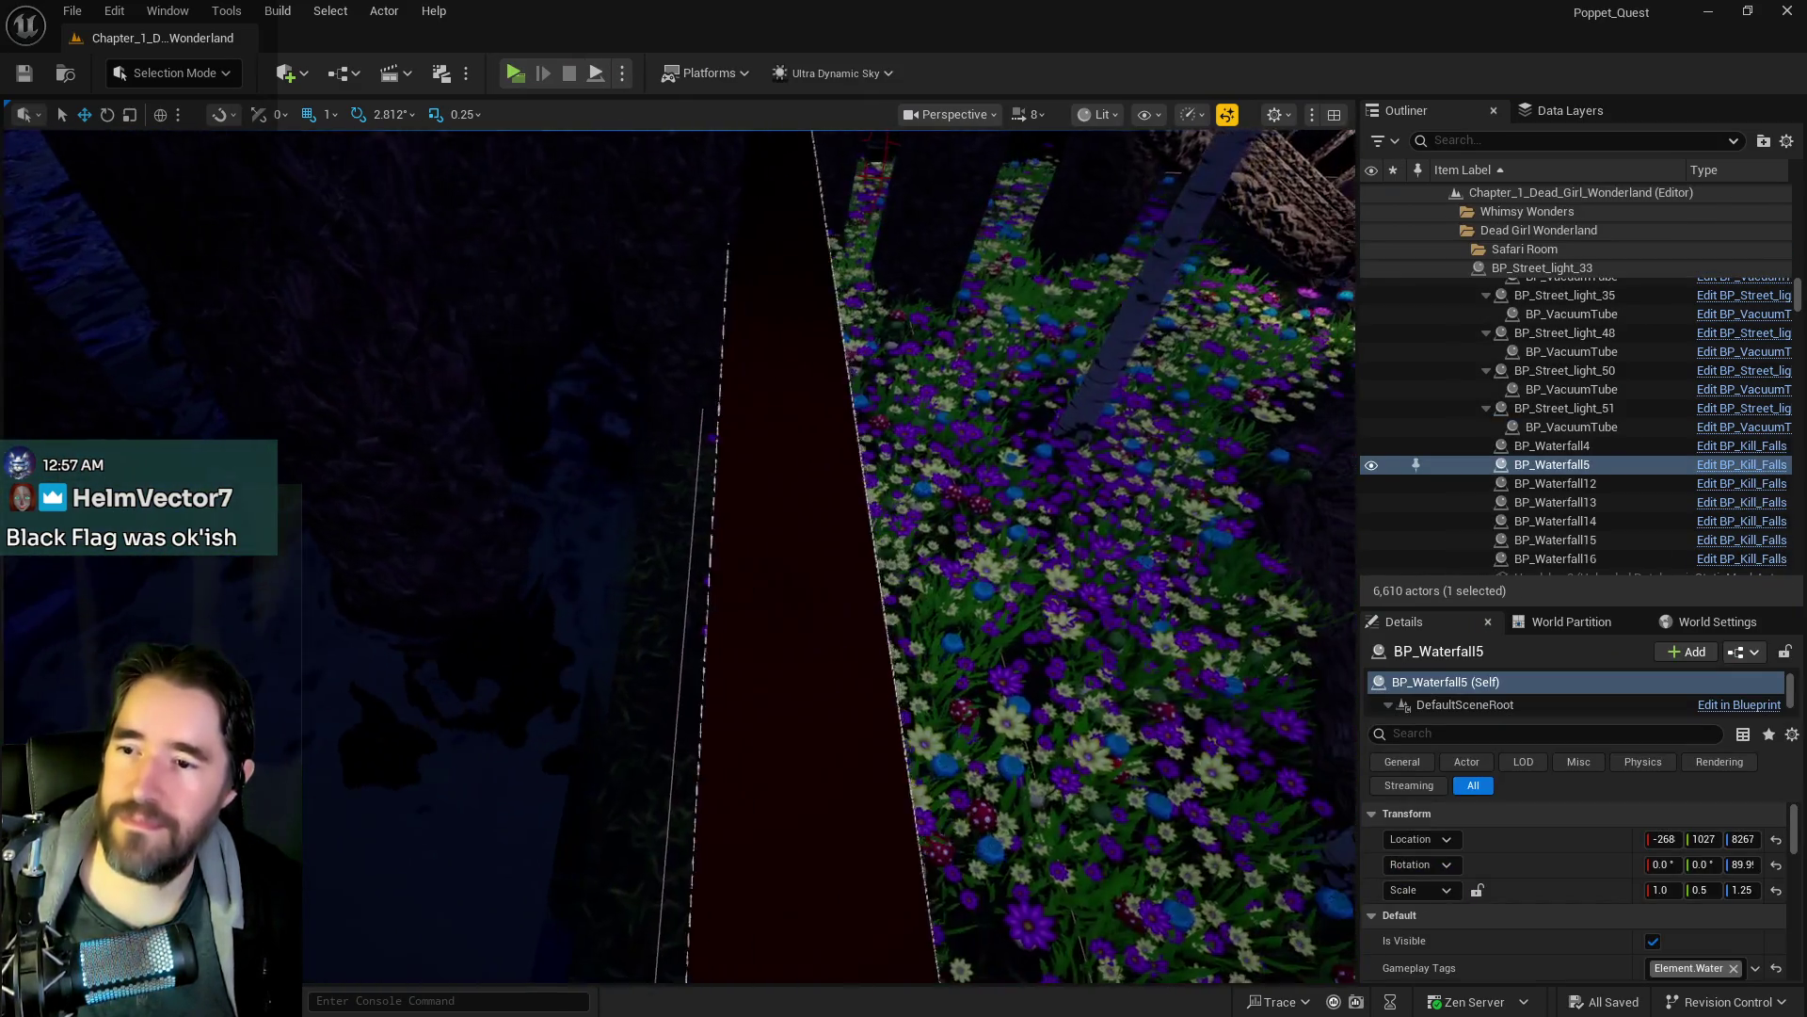
click(471, 723)
key(f)
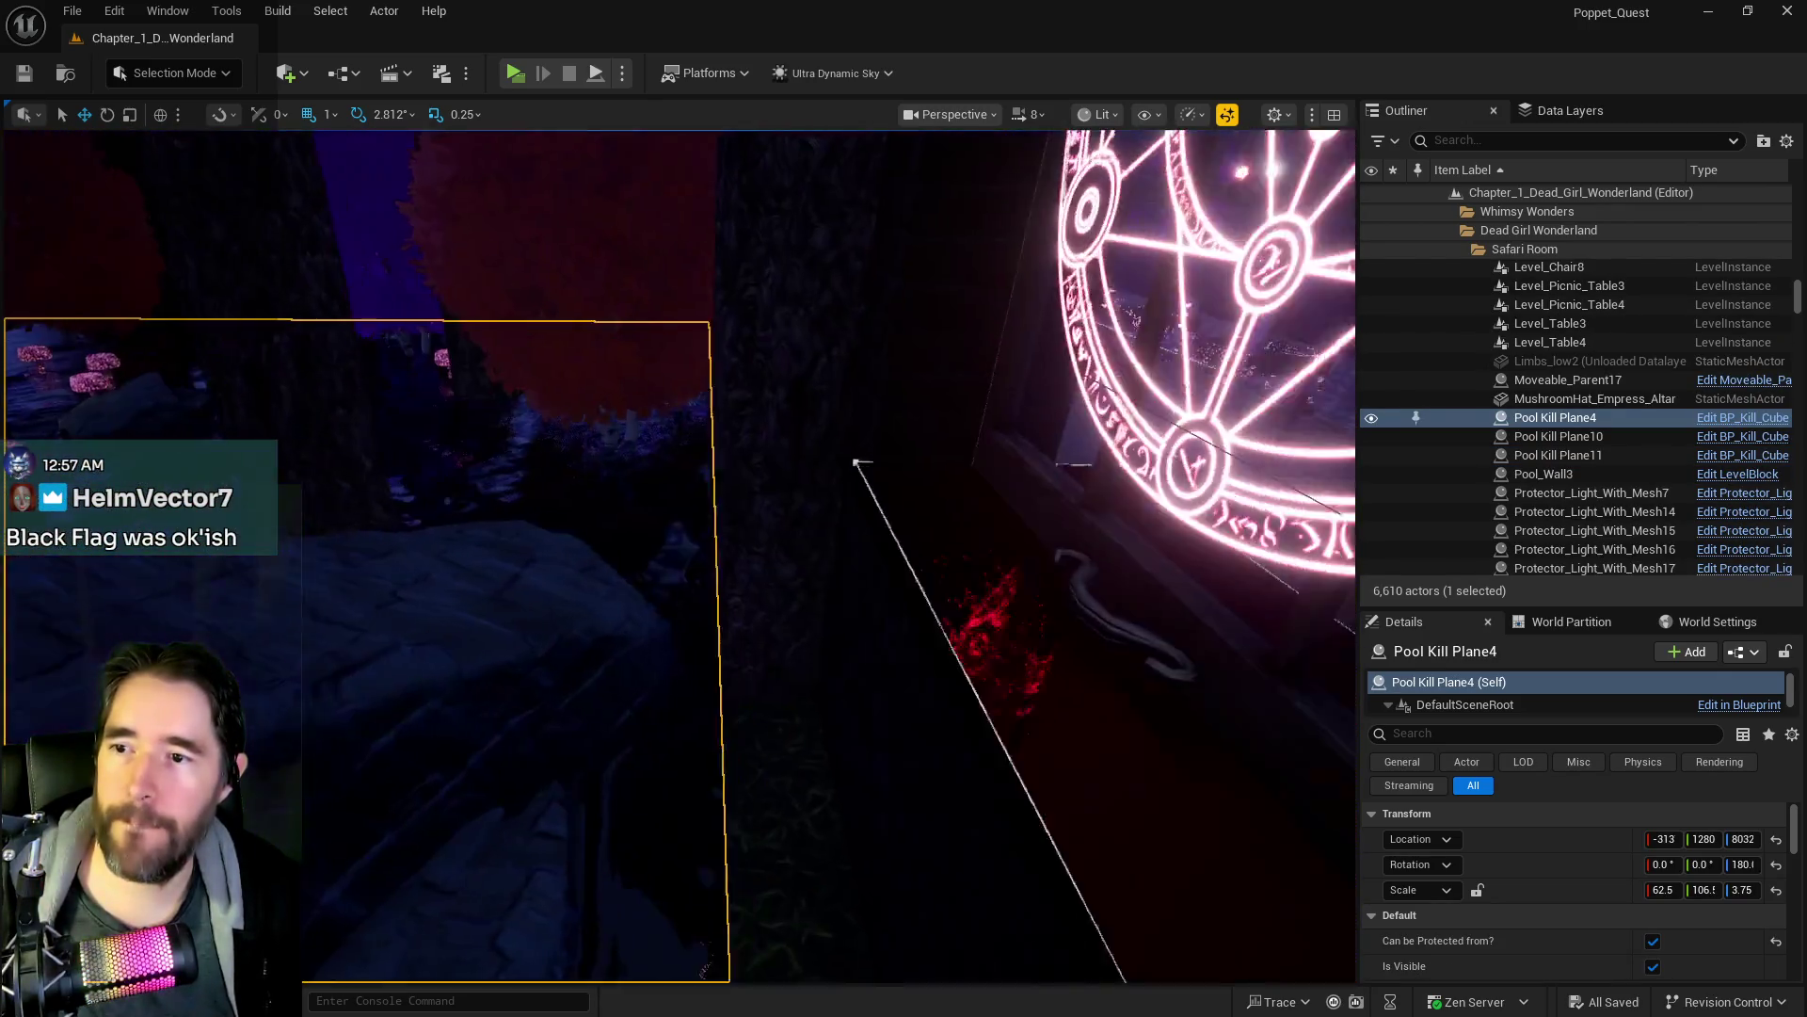
key(f)
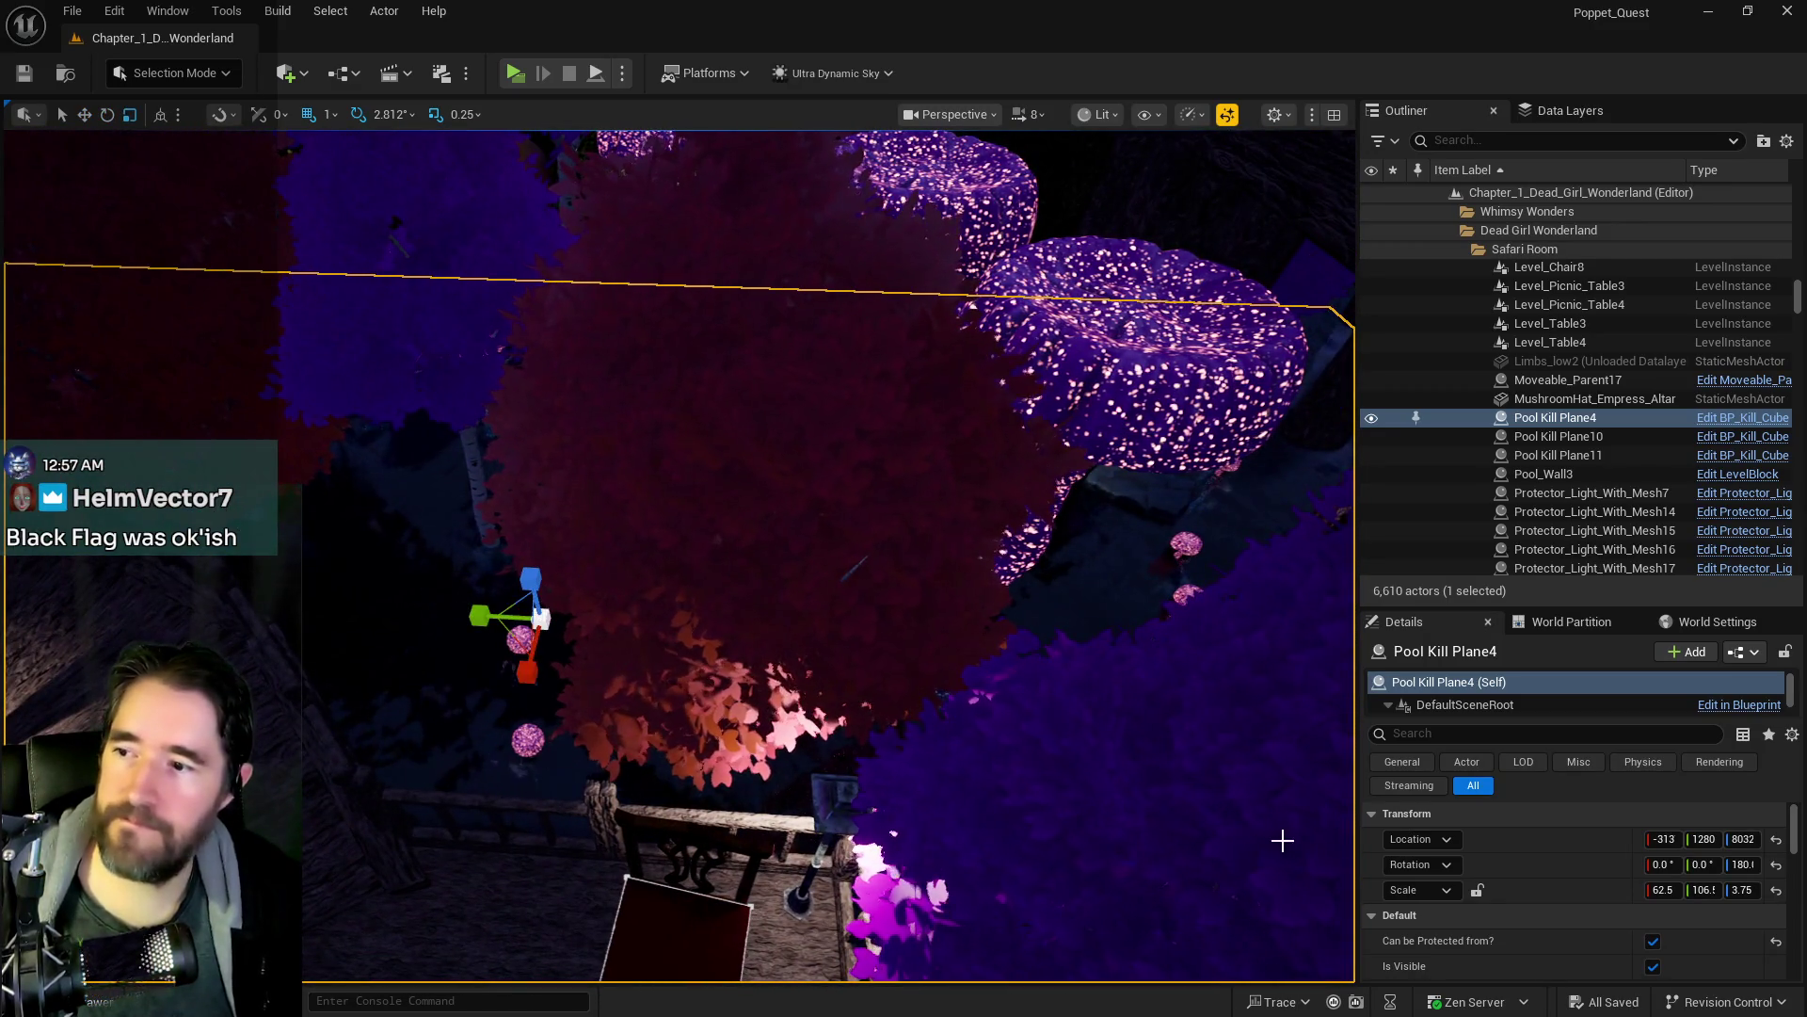
scroll(1584, 924, down, 3)
scroll(1583, 923, up, 3)
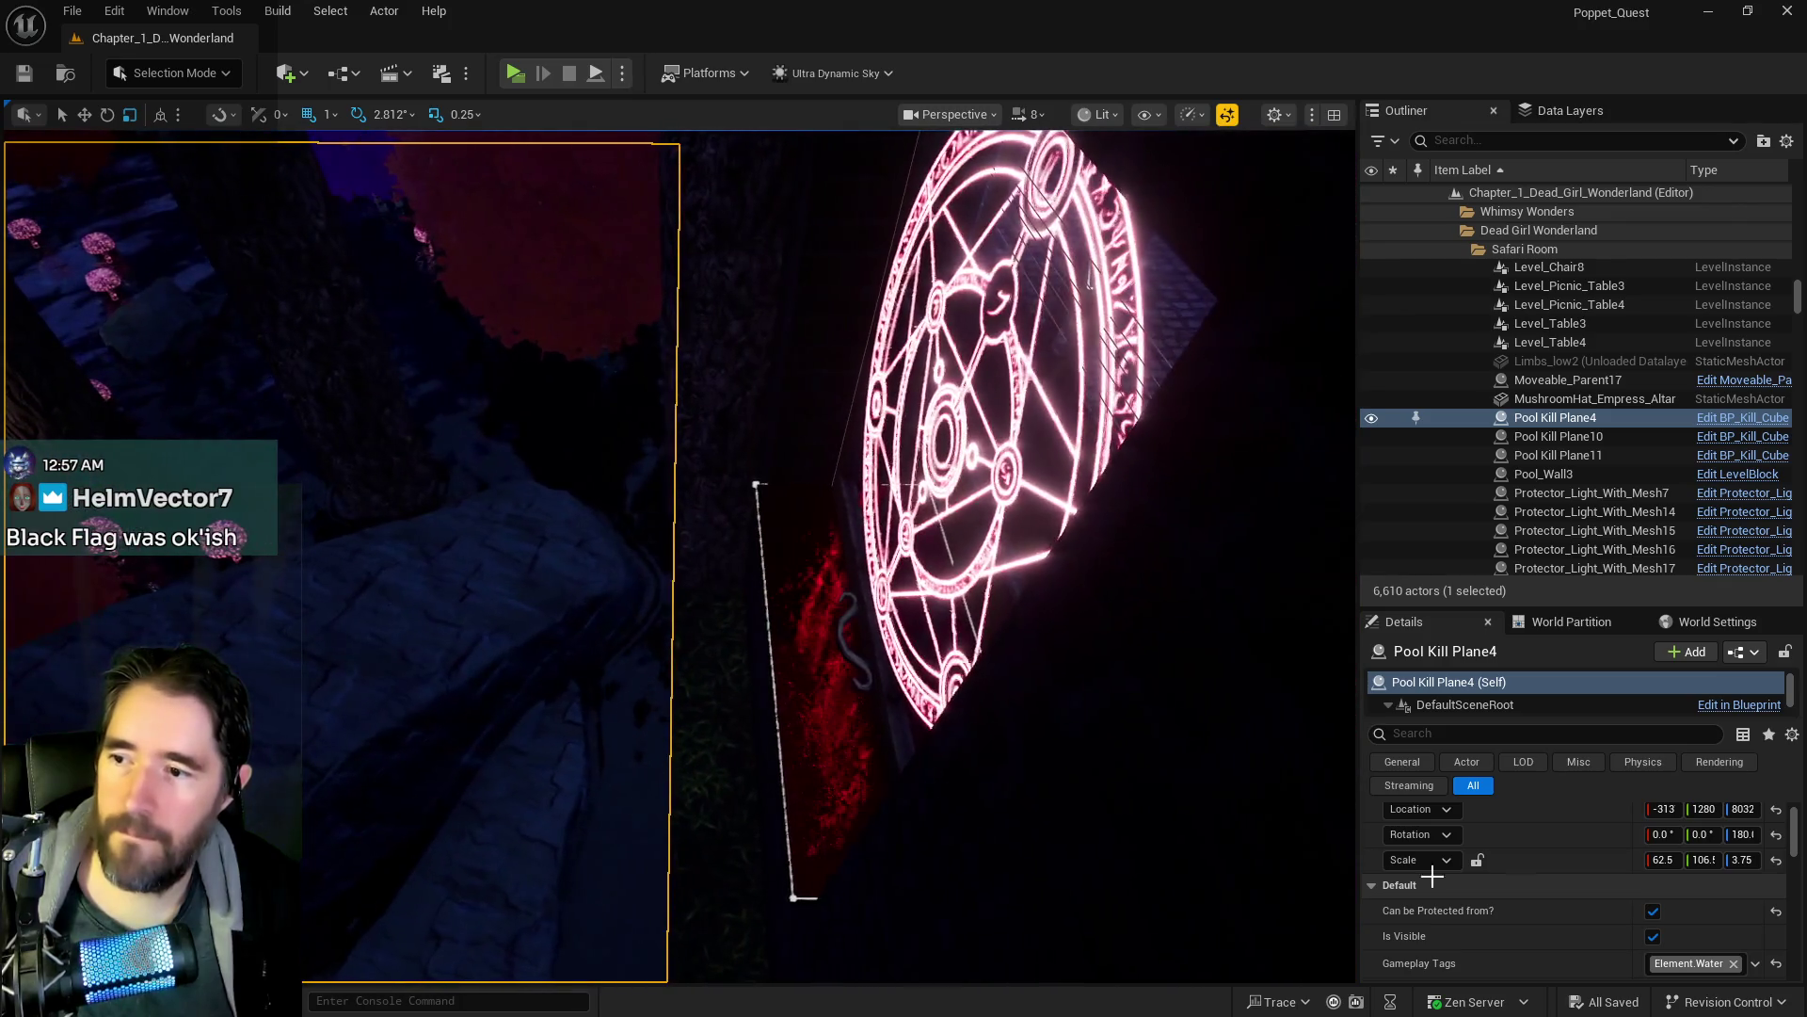
click(1706, 861)
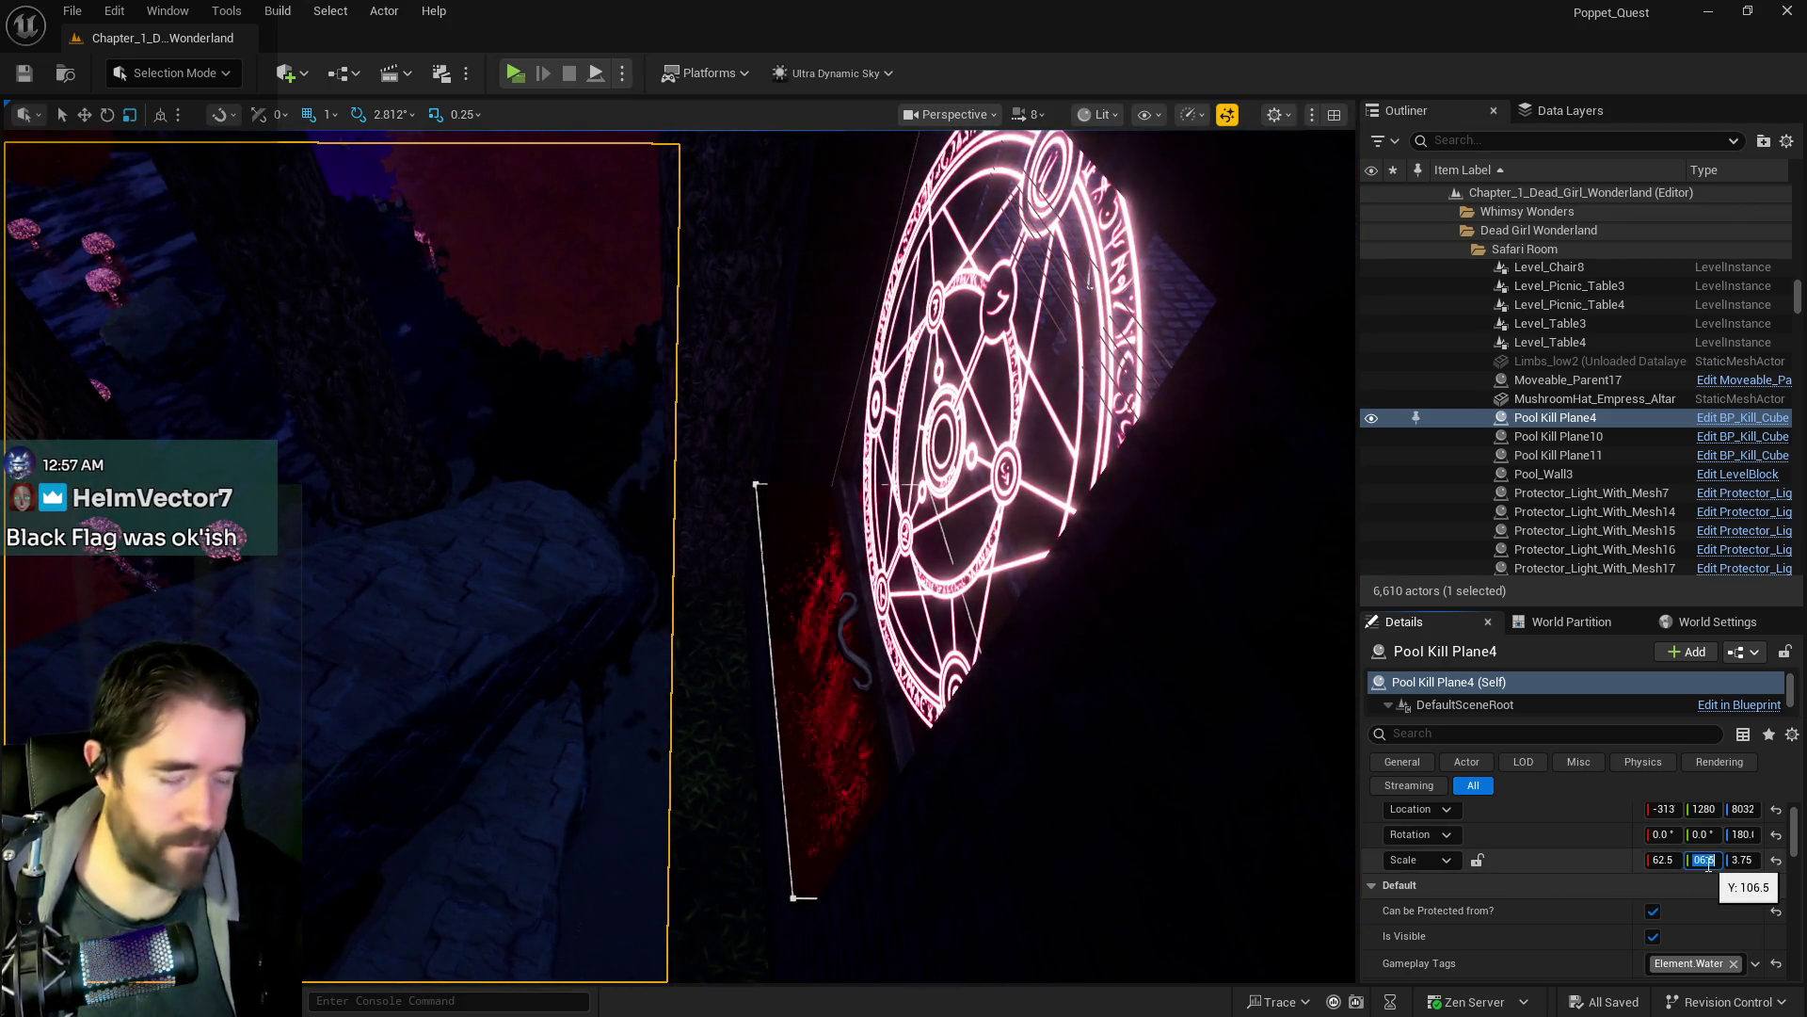
mouse_move(1015, 835)
mouse_down()
mouse_move(941, 837)
mouse_move(791, 763)
mouse_up()
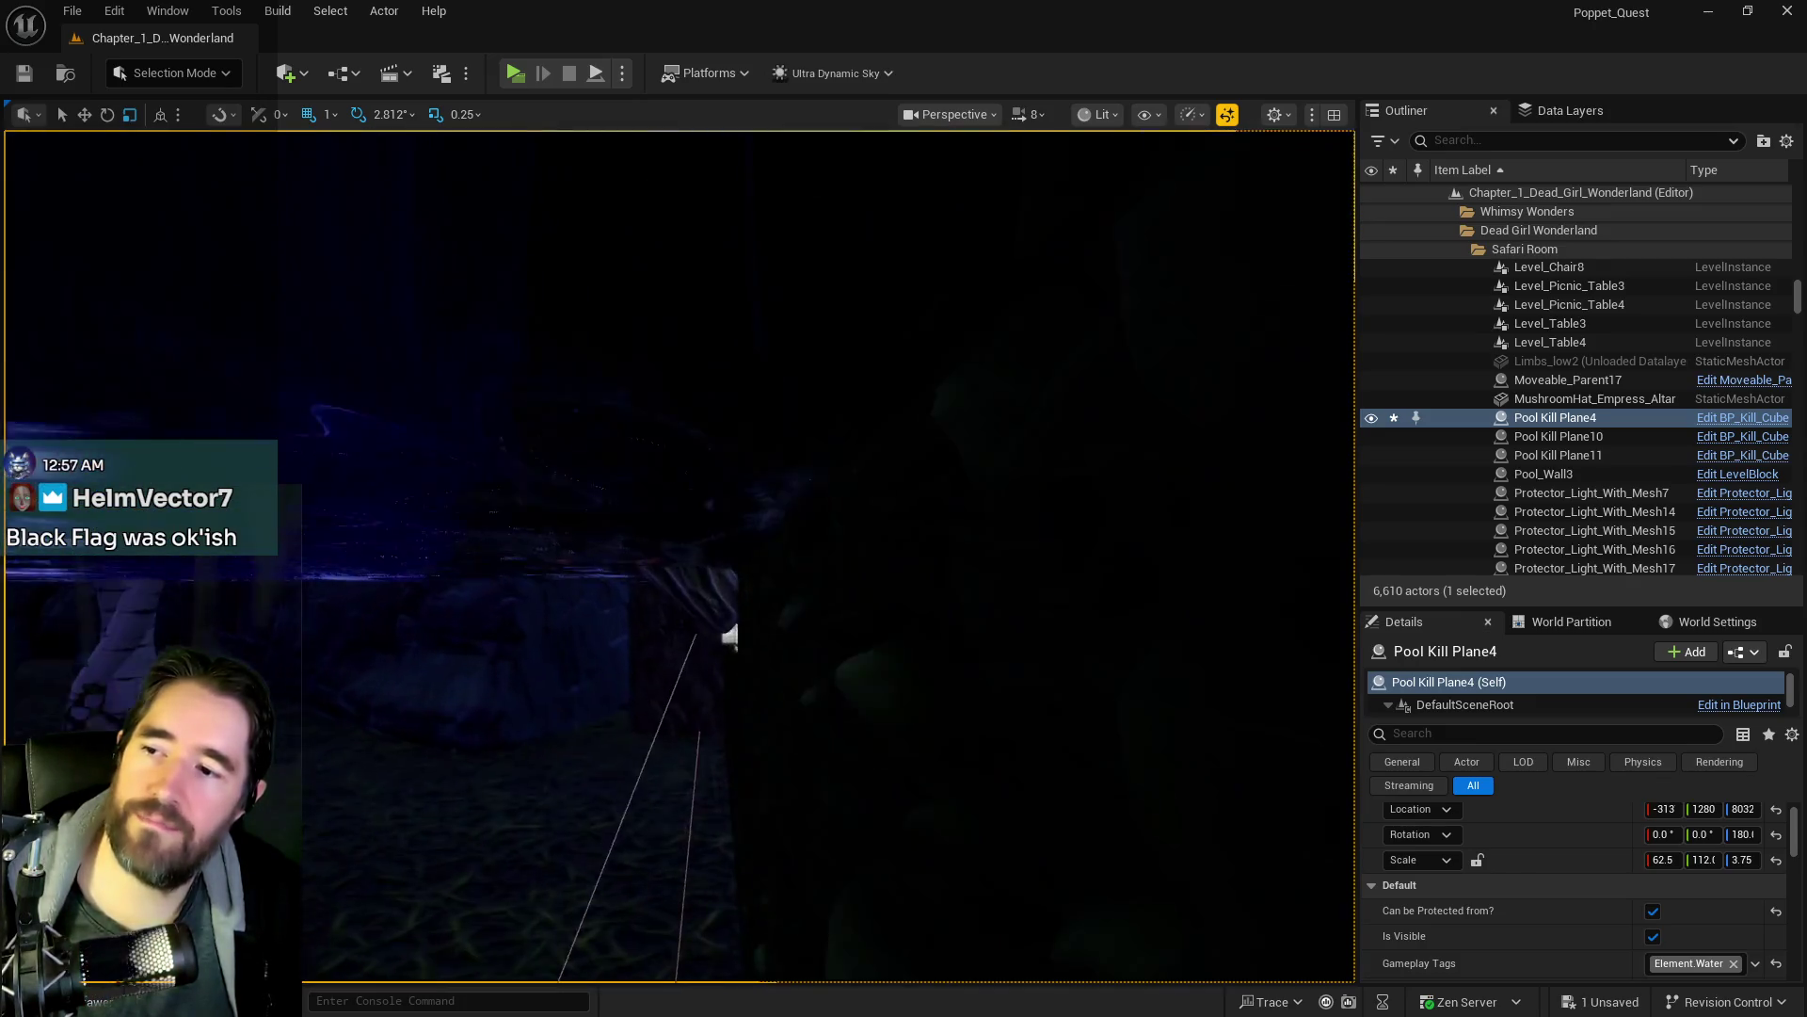
- Fly the viewport past the stone arch to the glowing mushroom tree beside Pool Kill Plane4
drag(790, 763, 697, 715)
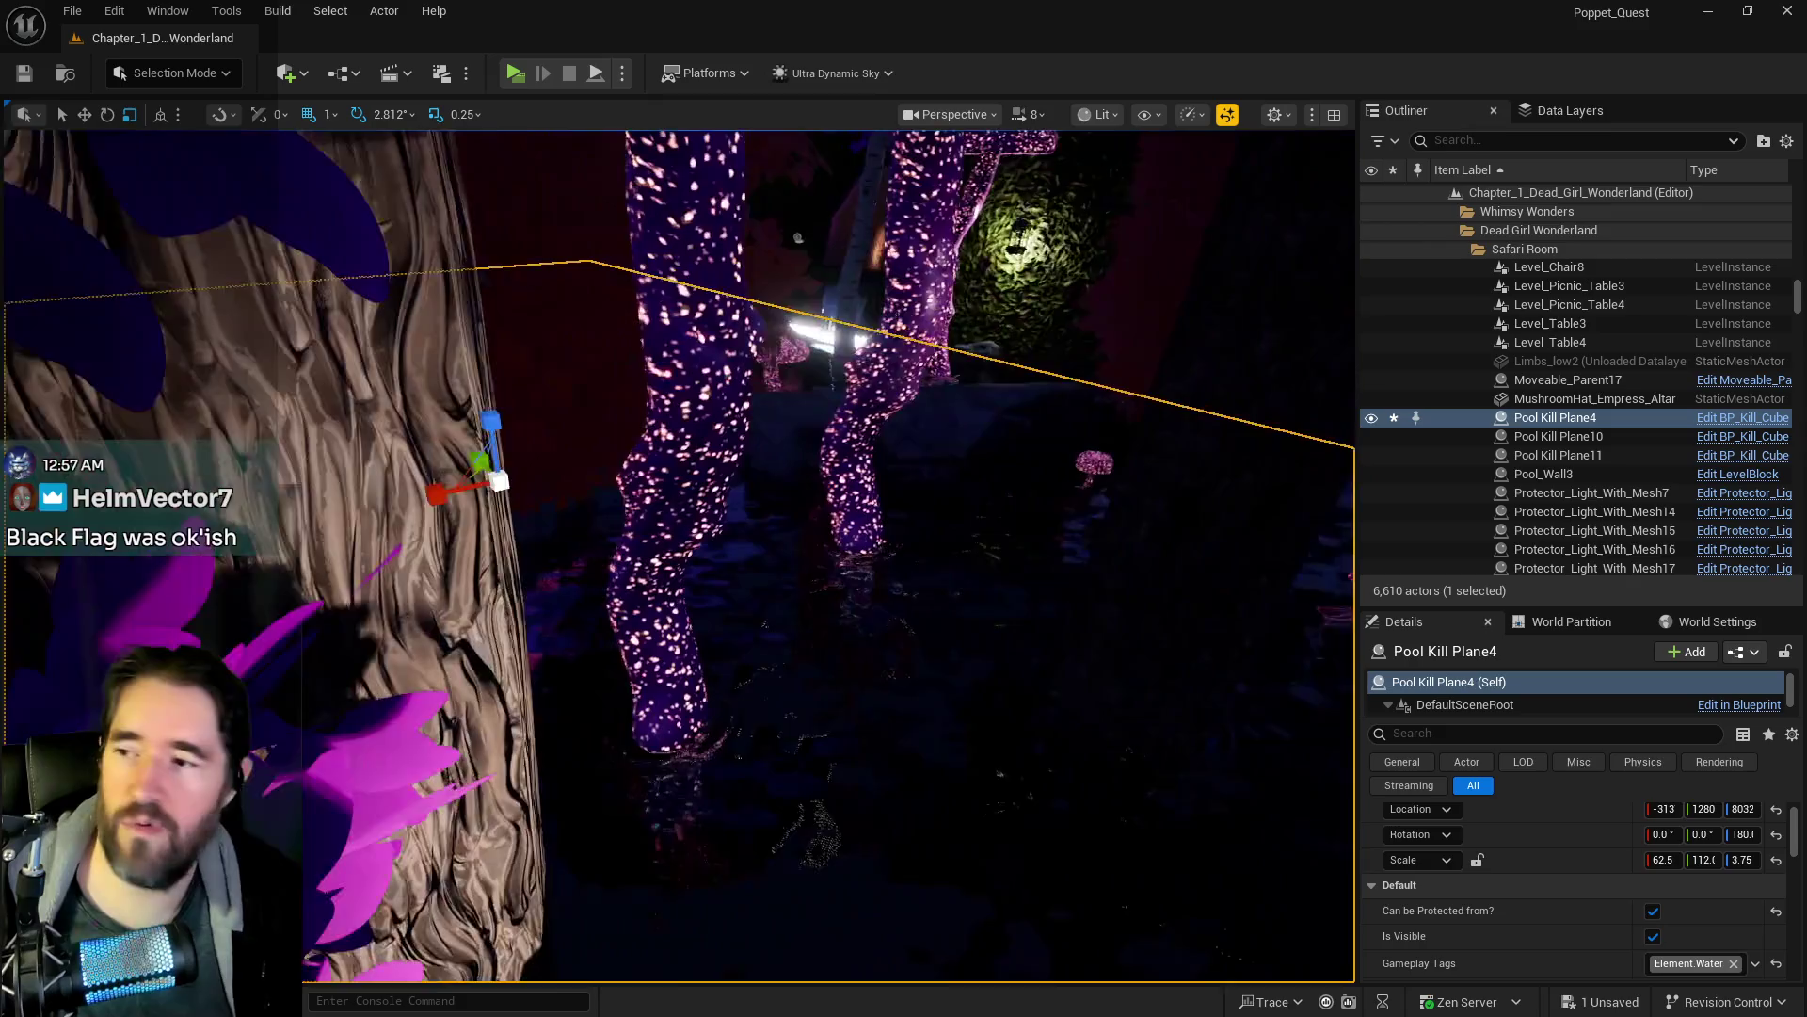
drag(697, 716, 386, 546)
key(s)
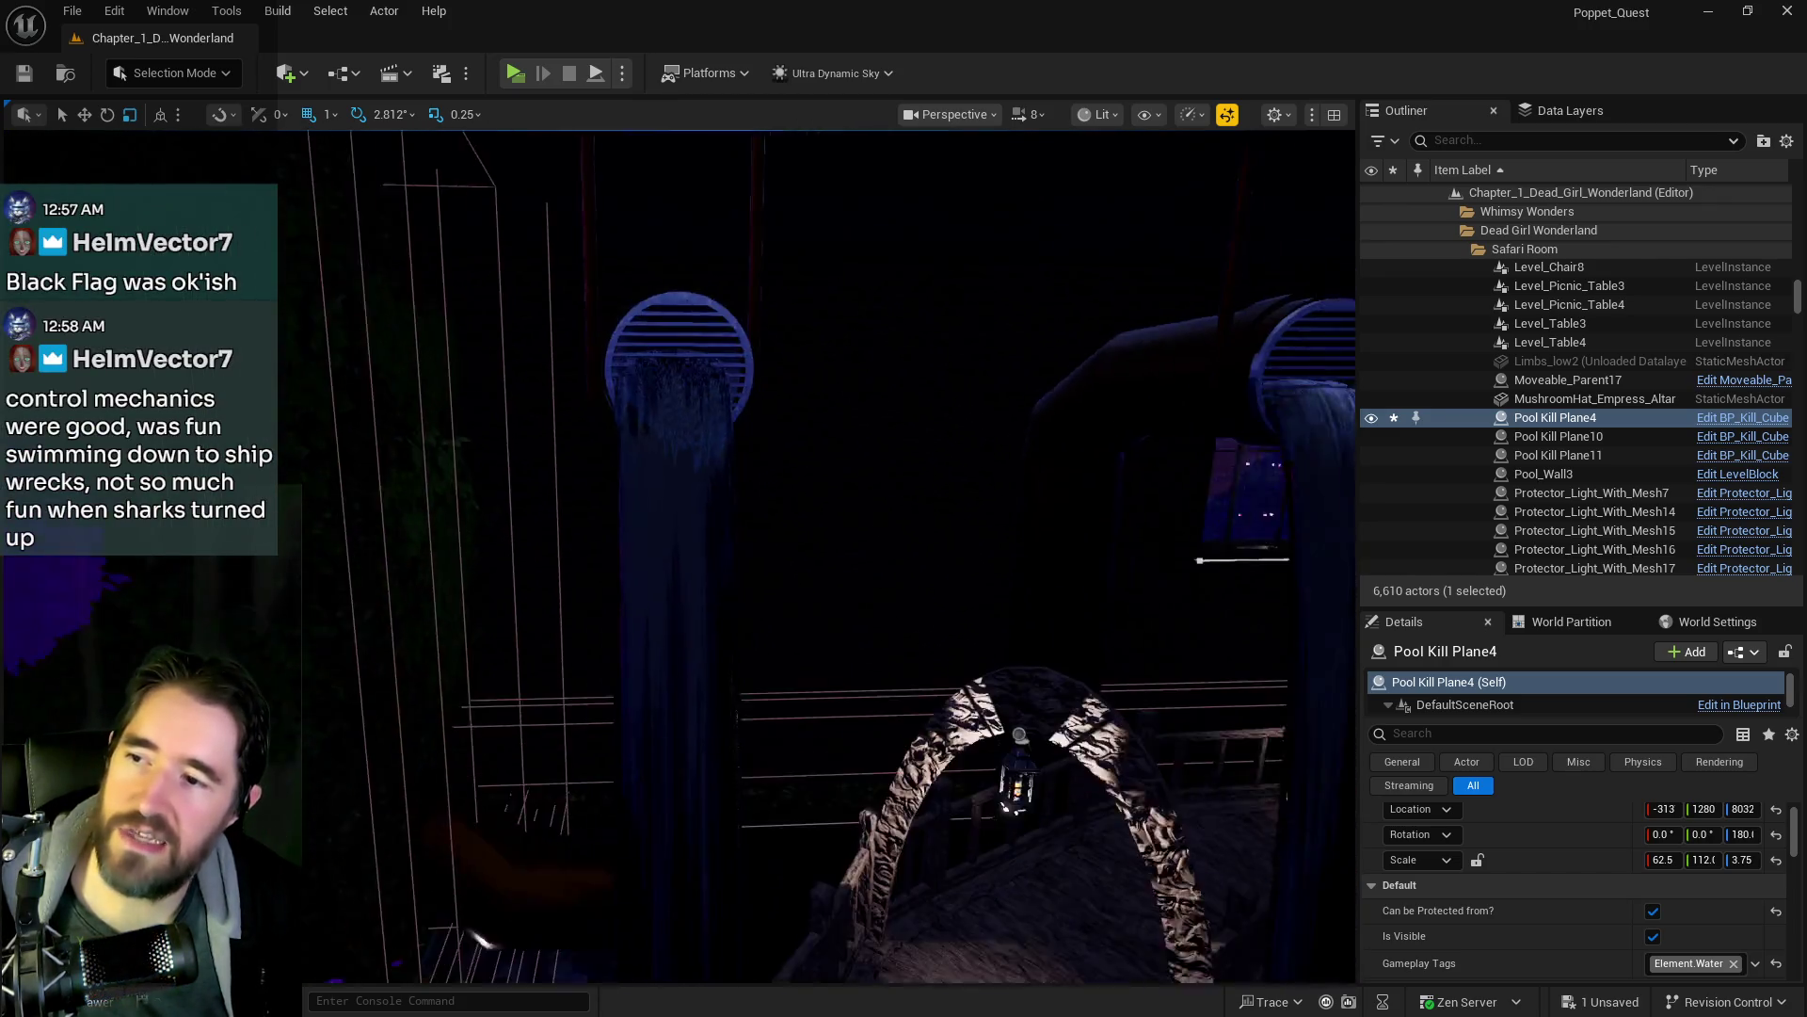
key(w)
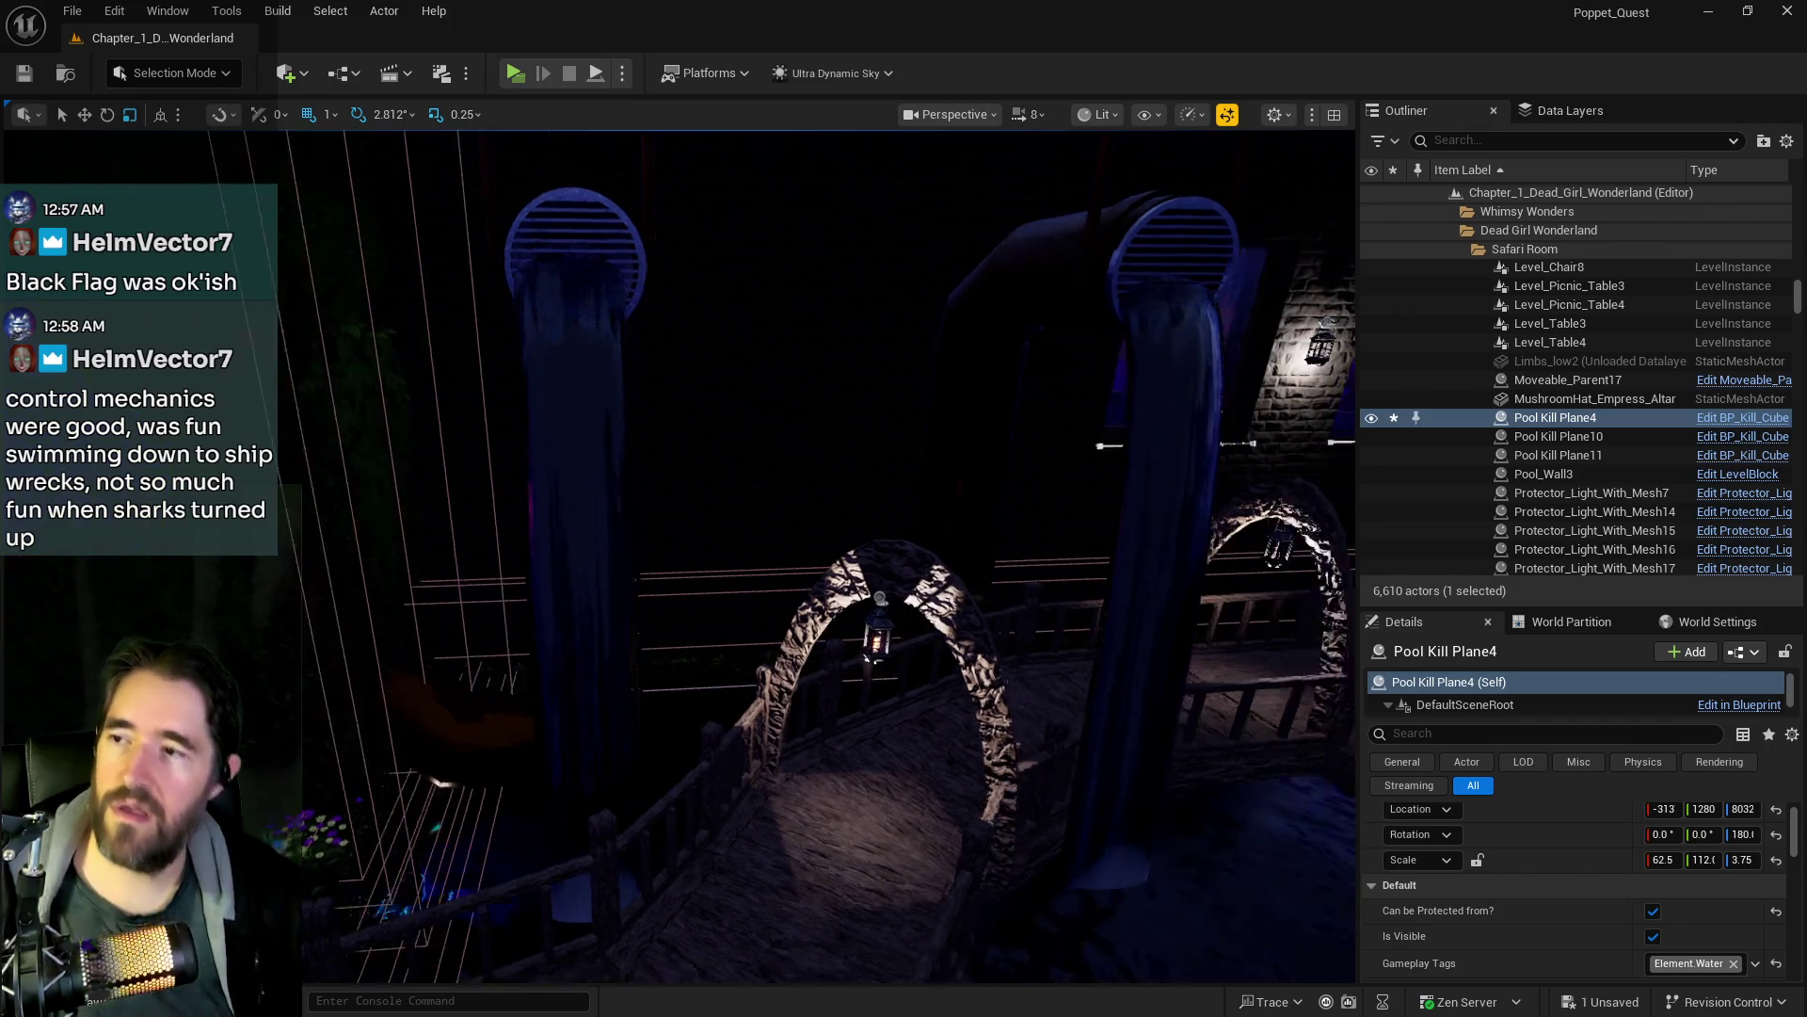
key(w)
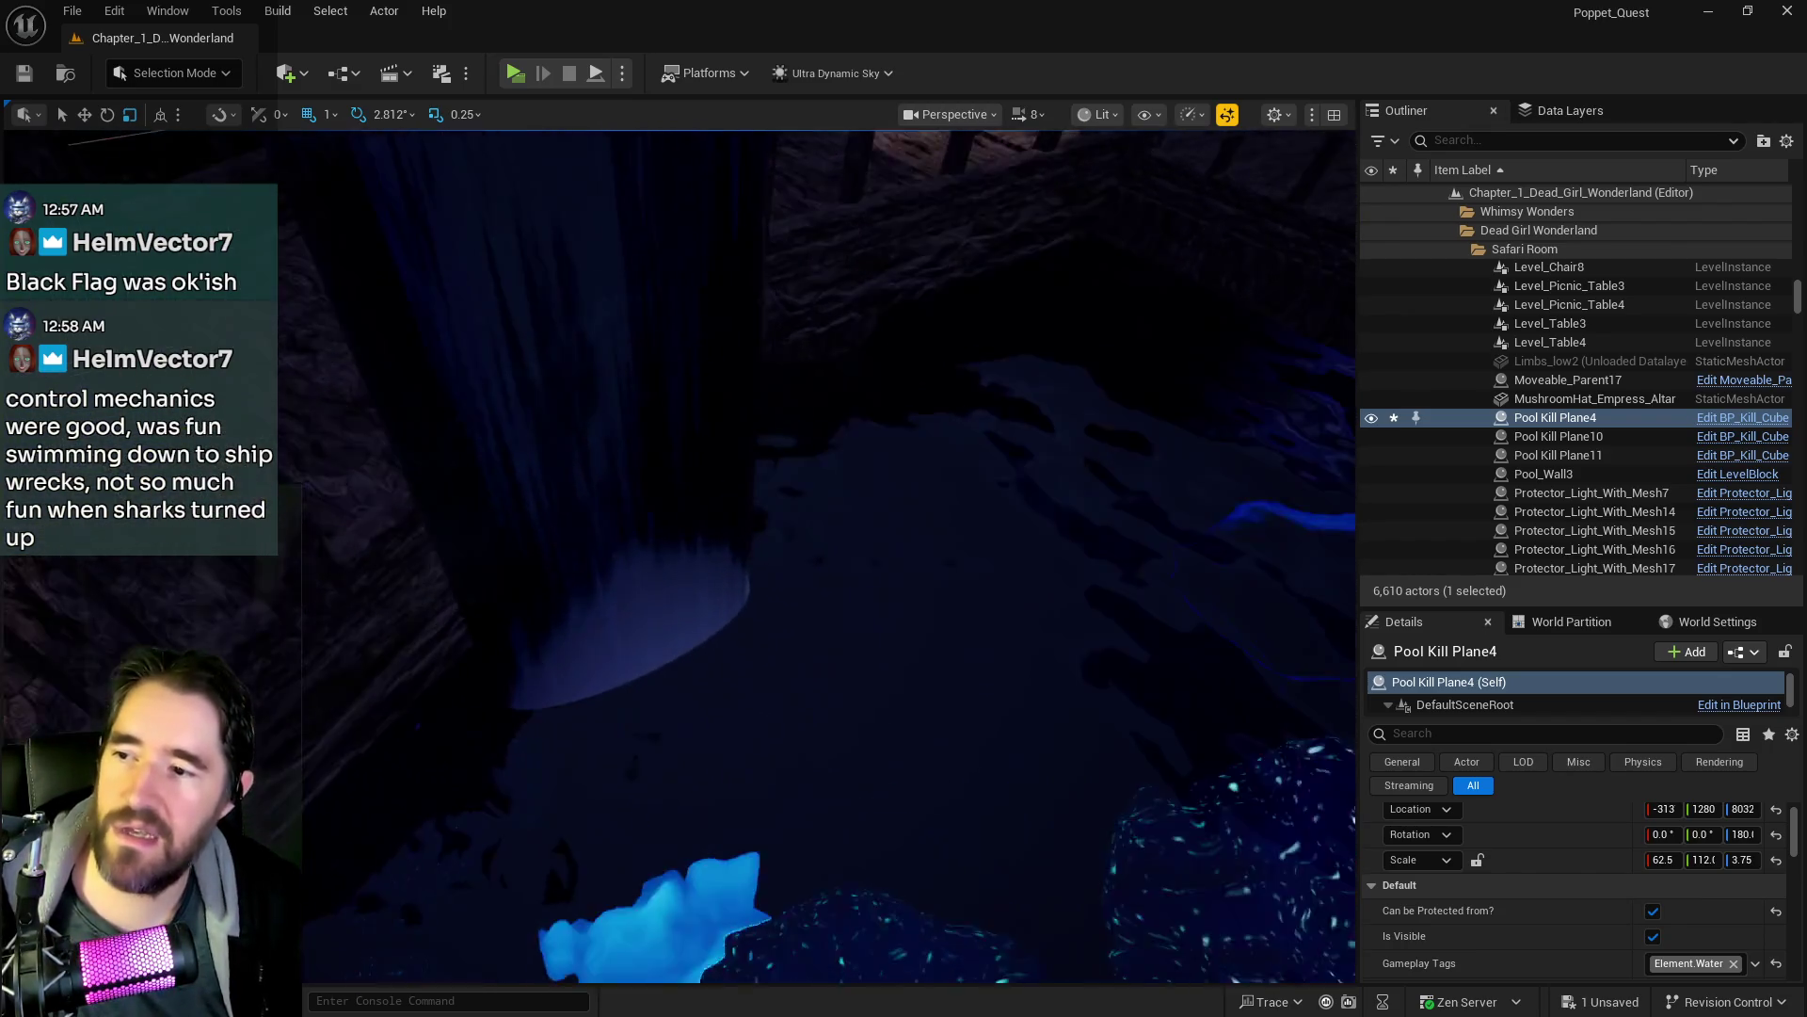
key(s)
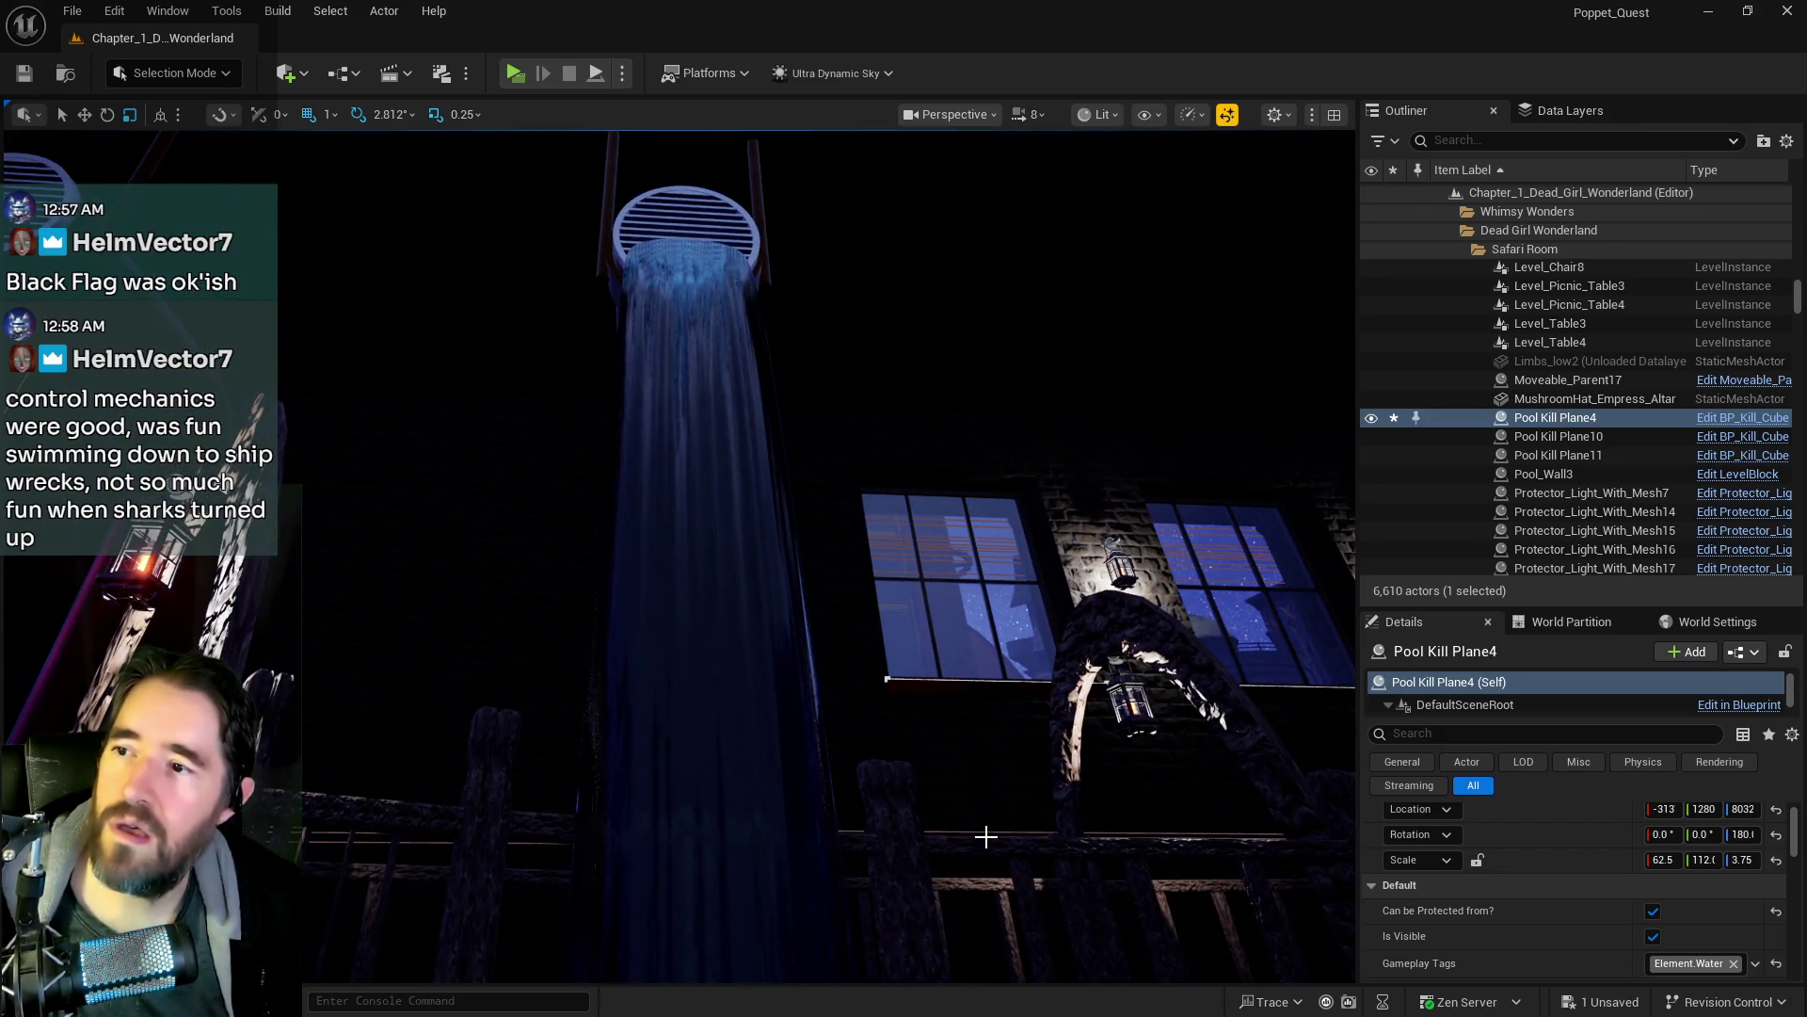
key(w)
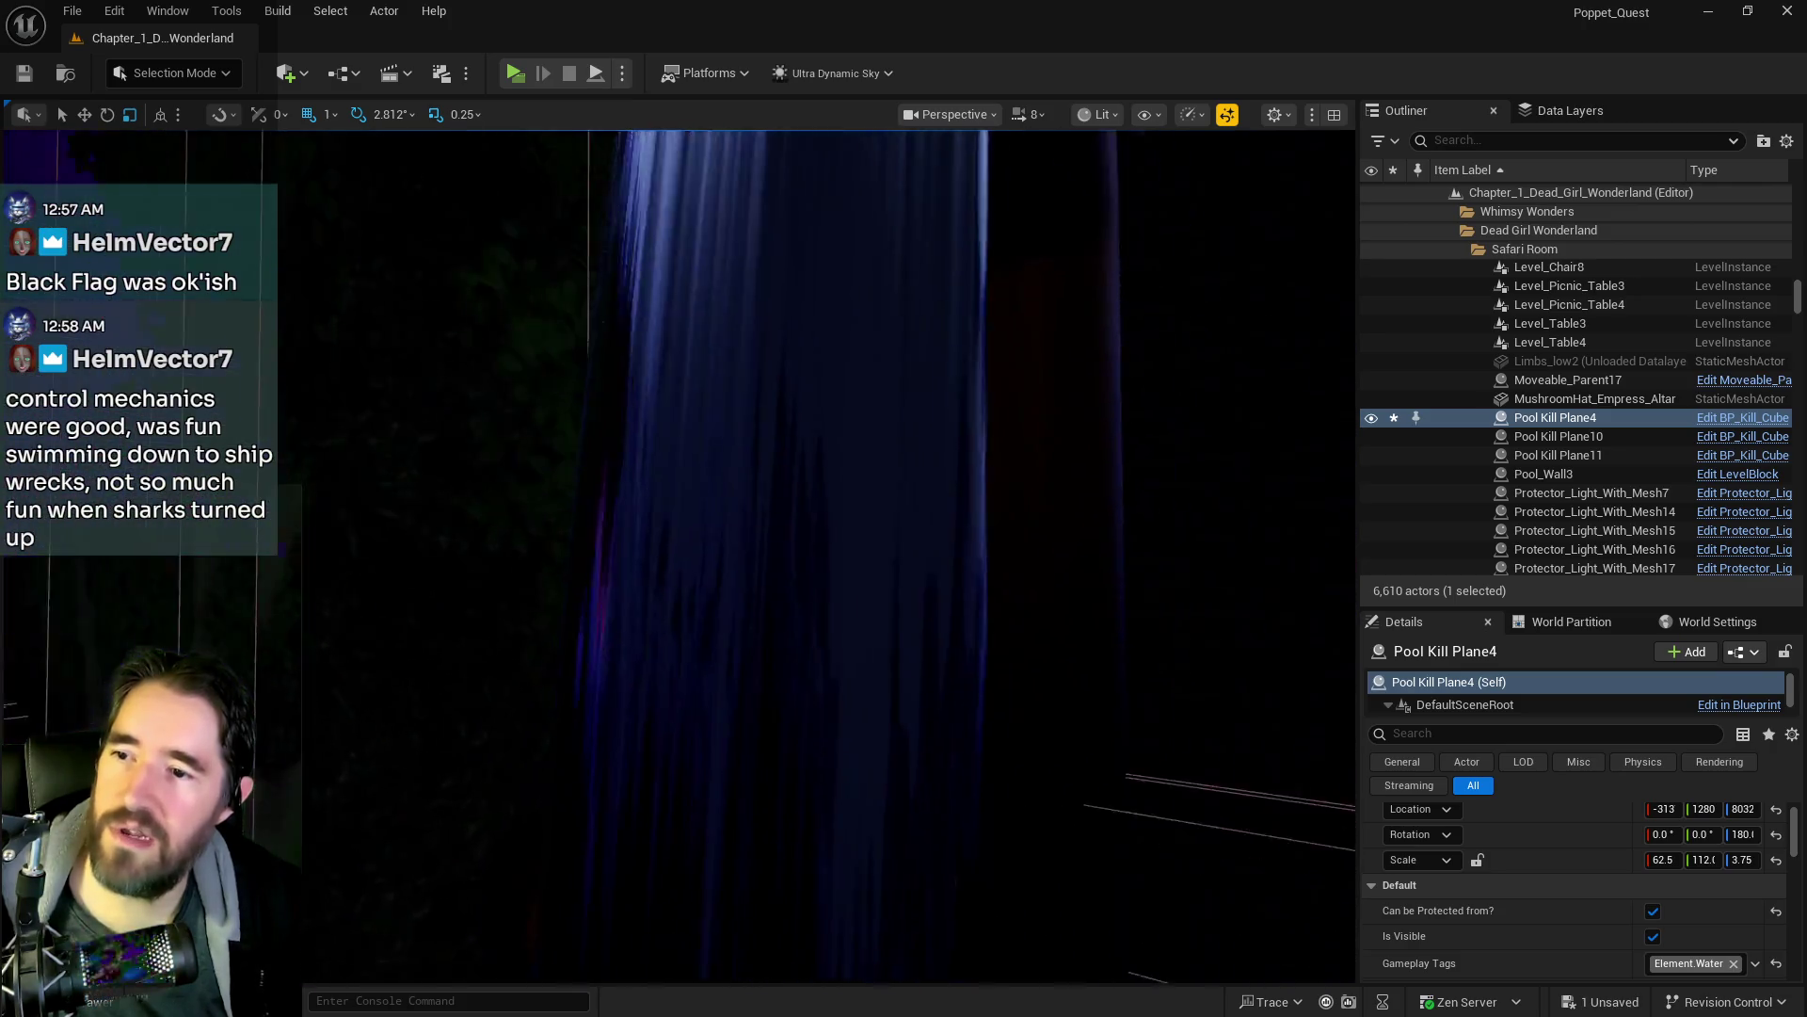
key(s)
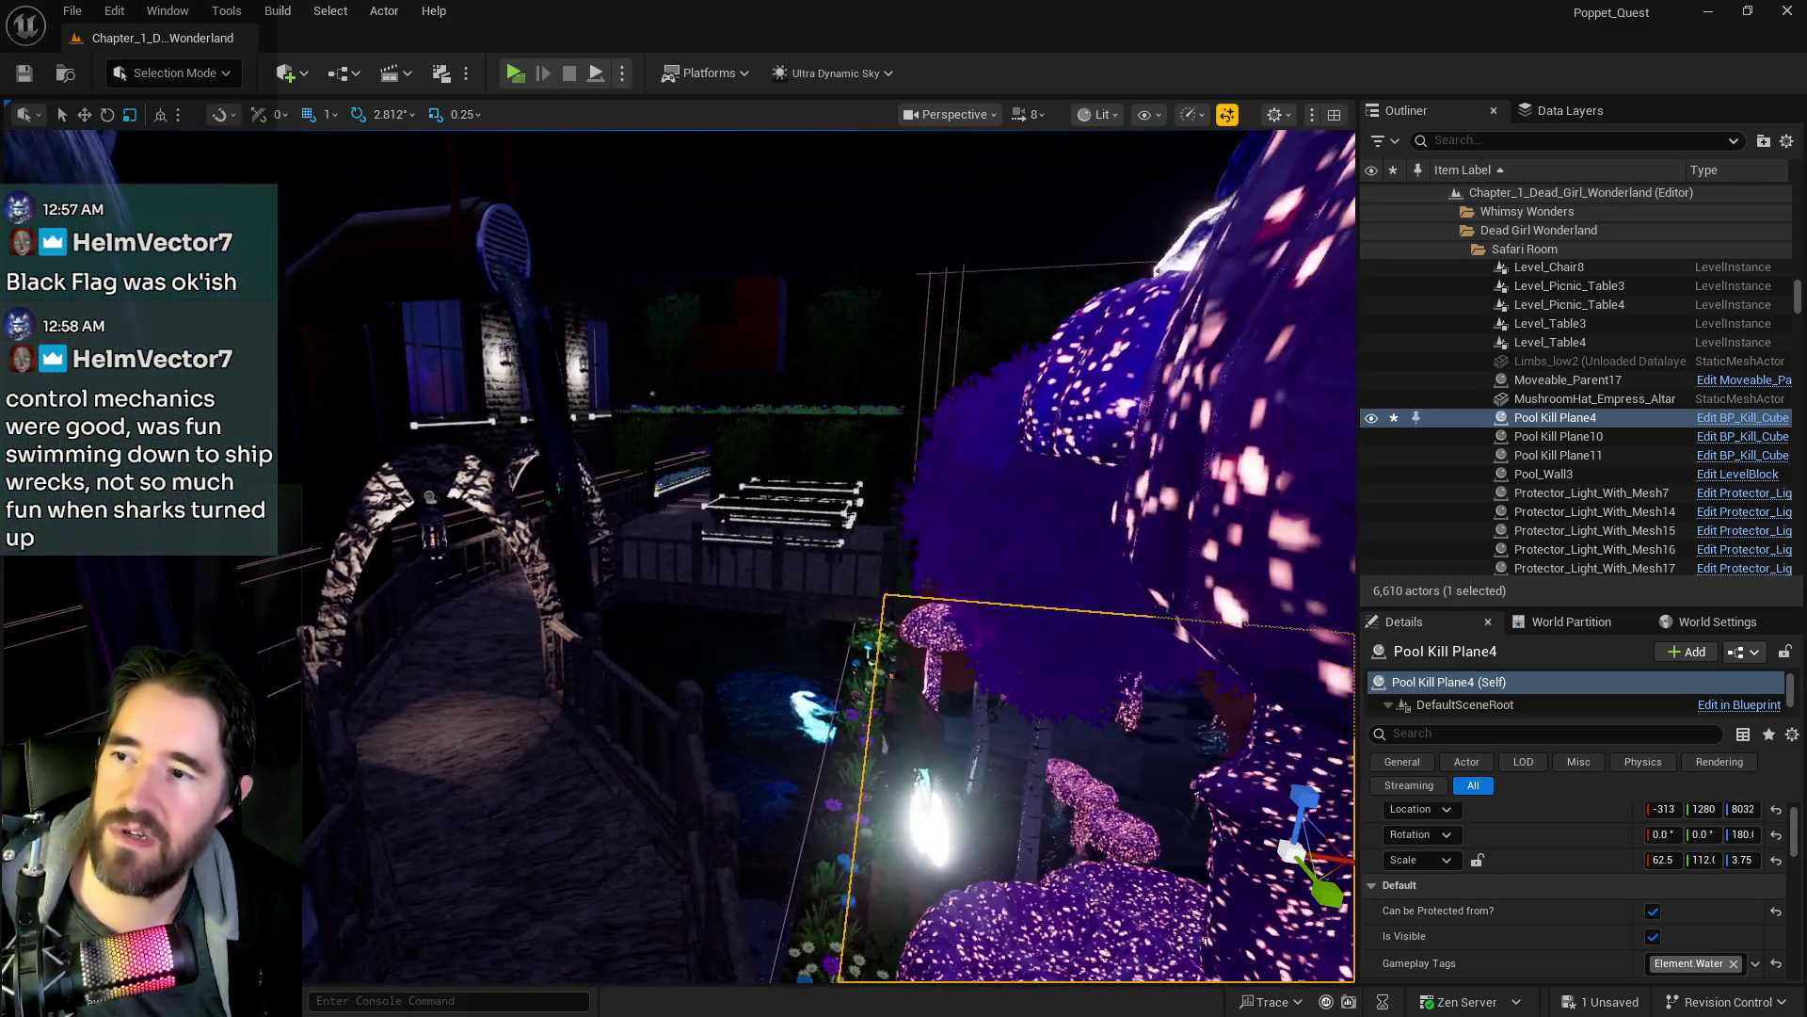
key(w)
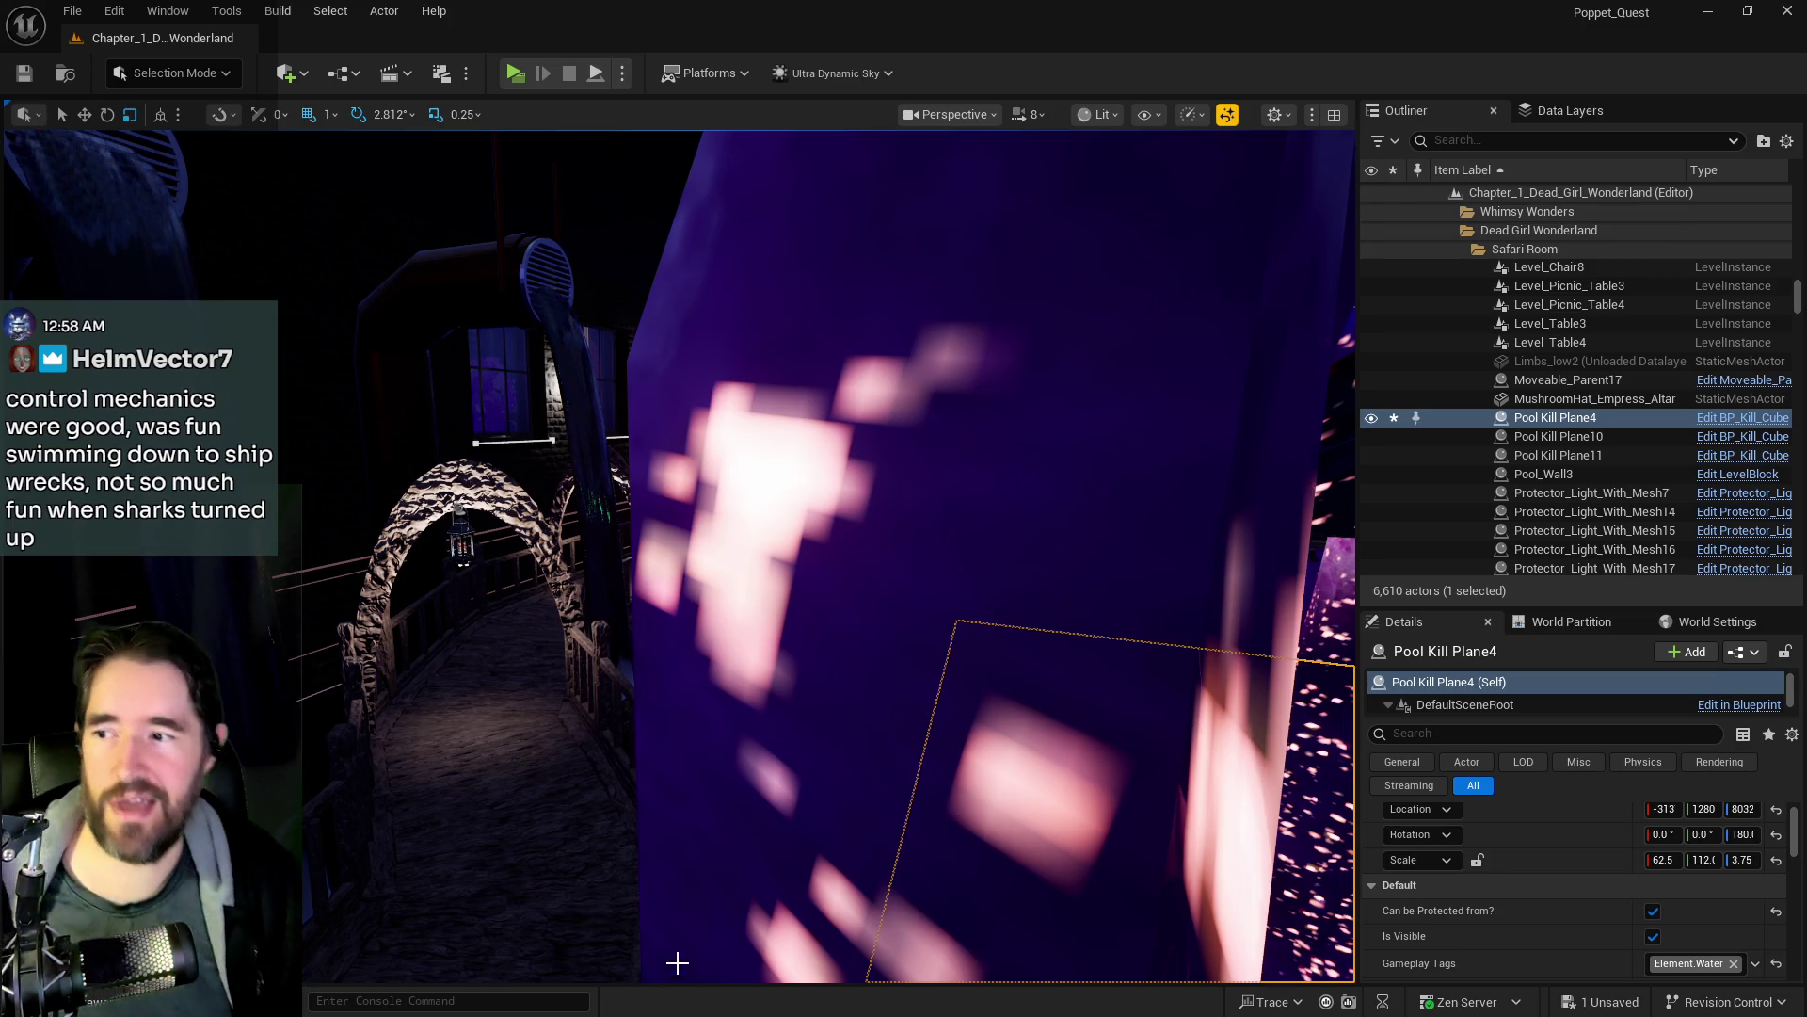
- Fly to an overhead view of Pool Kill Plane4 spanning the three glowing rune circles
mouse_move(677, 962)
mouse_down()
mouse_move(573, 861)
mouse_move(381, 842)
mouse_move(389, 827)
mouse_up()
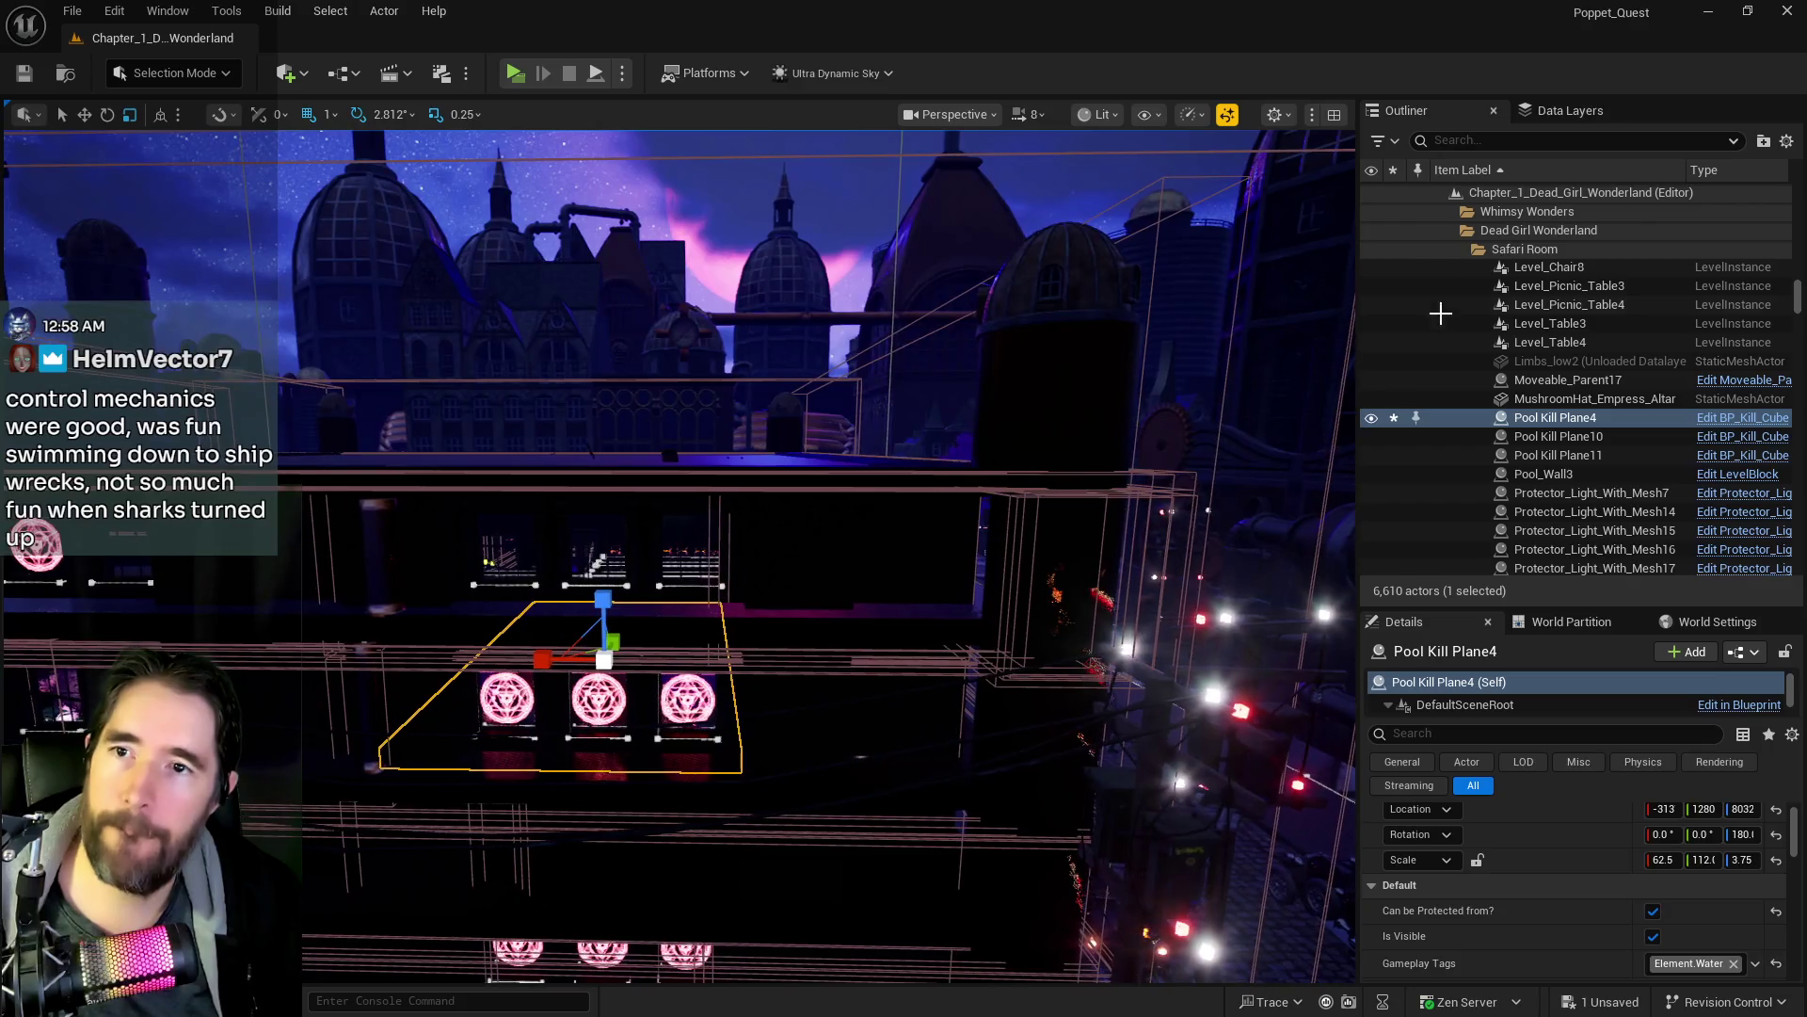
- Search the Outliner for 'ultra' and select the Ultra_Dynamic_Sky actor
click(1443, 139)
text(ultra)
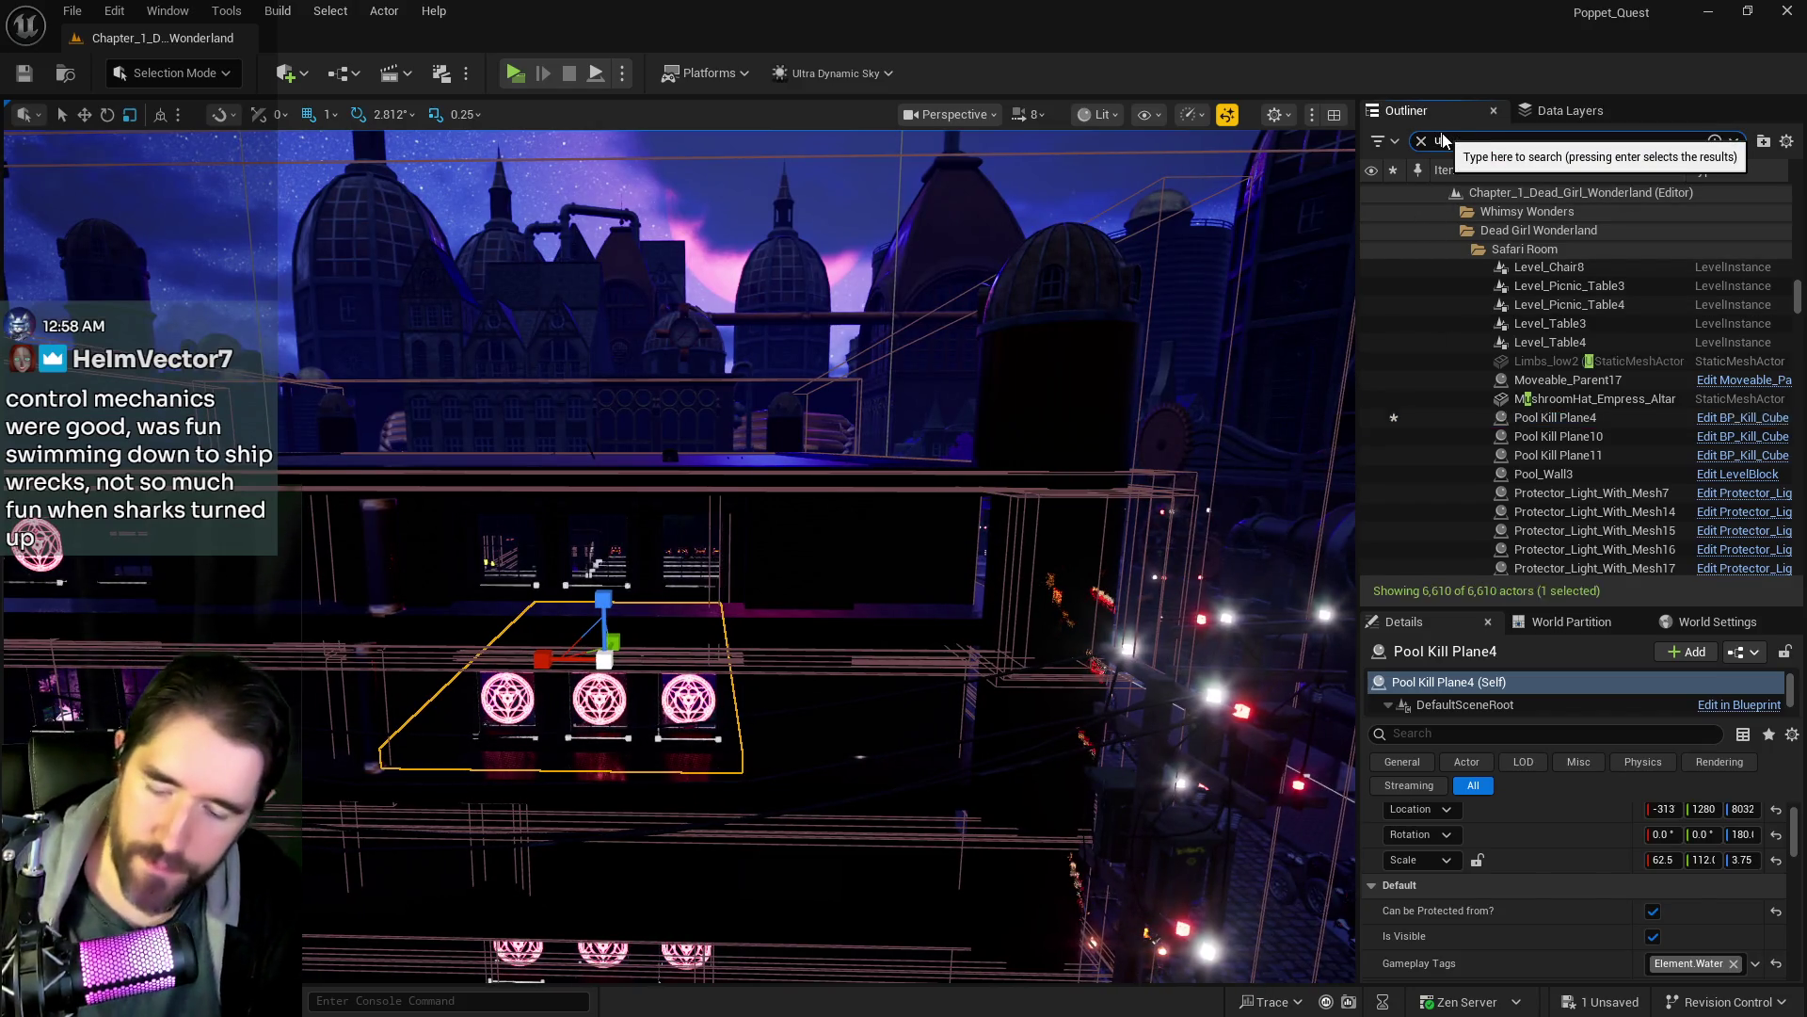
click(1505, 232)
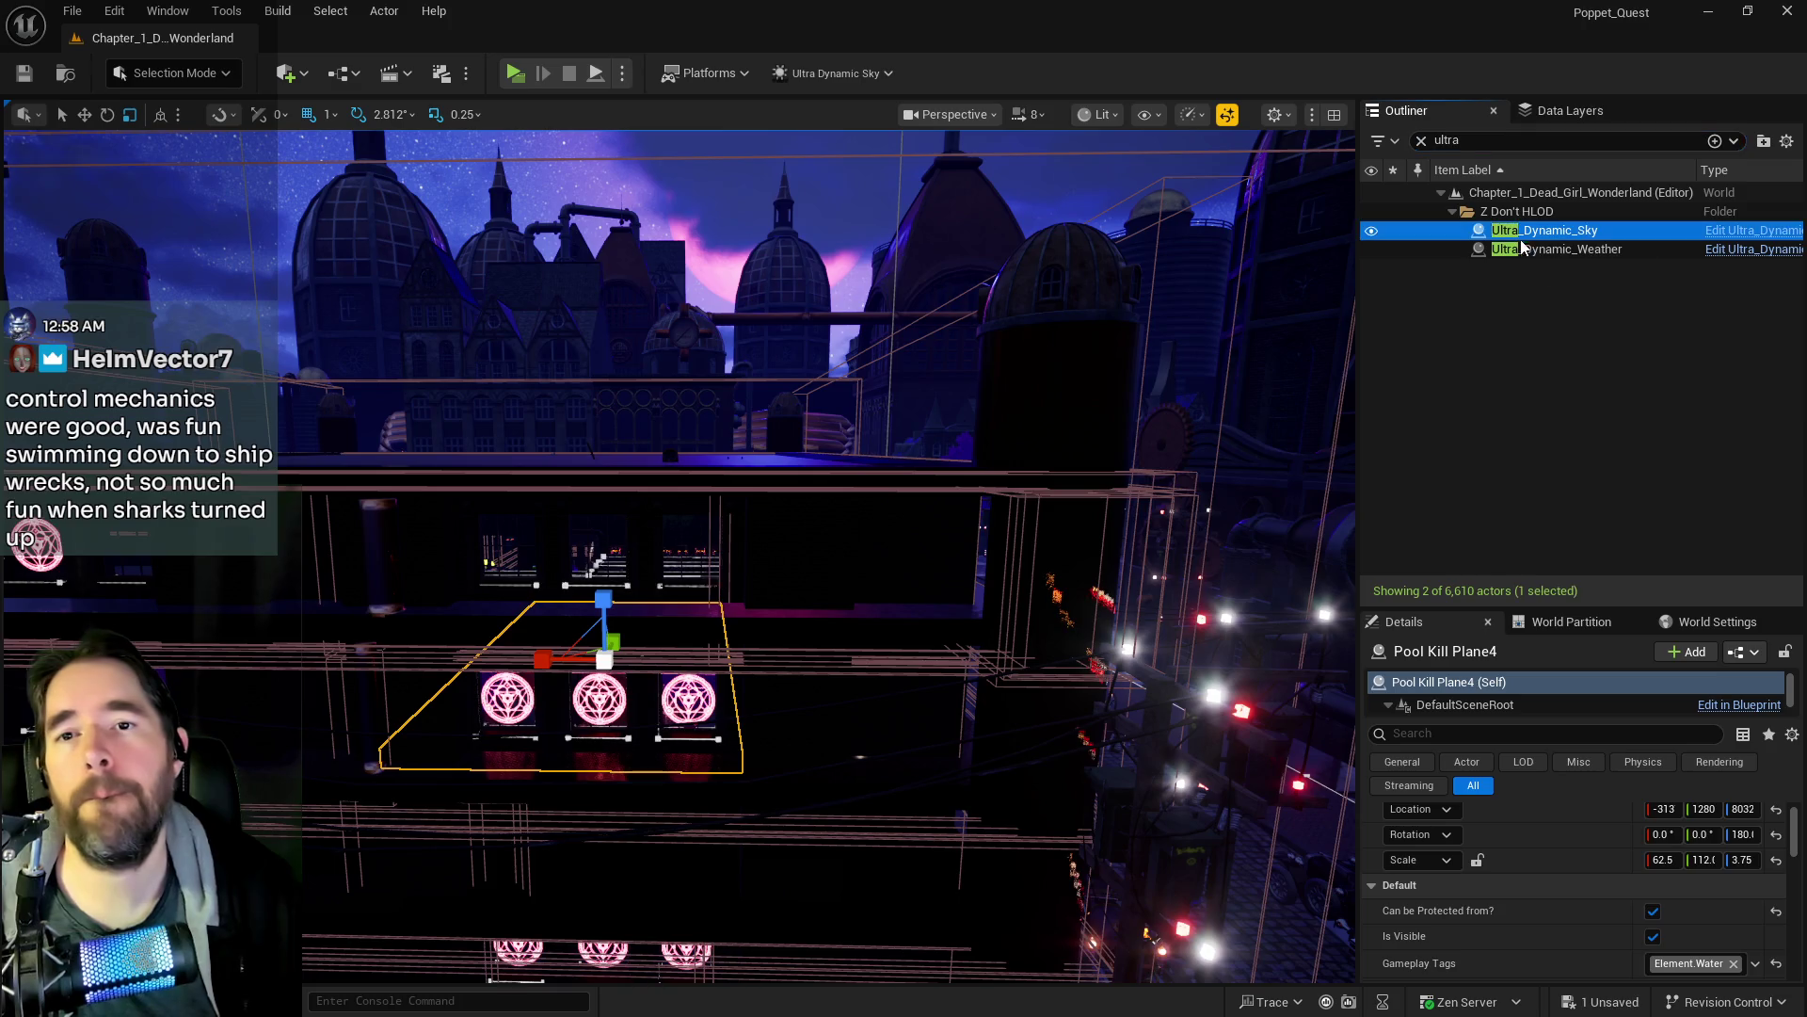
- Reset the sky's Overall Intensity from 0.7 to its default 1.0
scroll(1510, 840, down, 5)
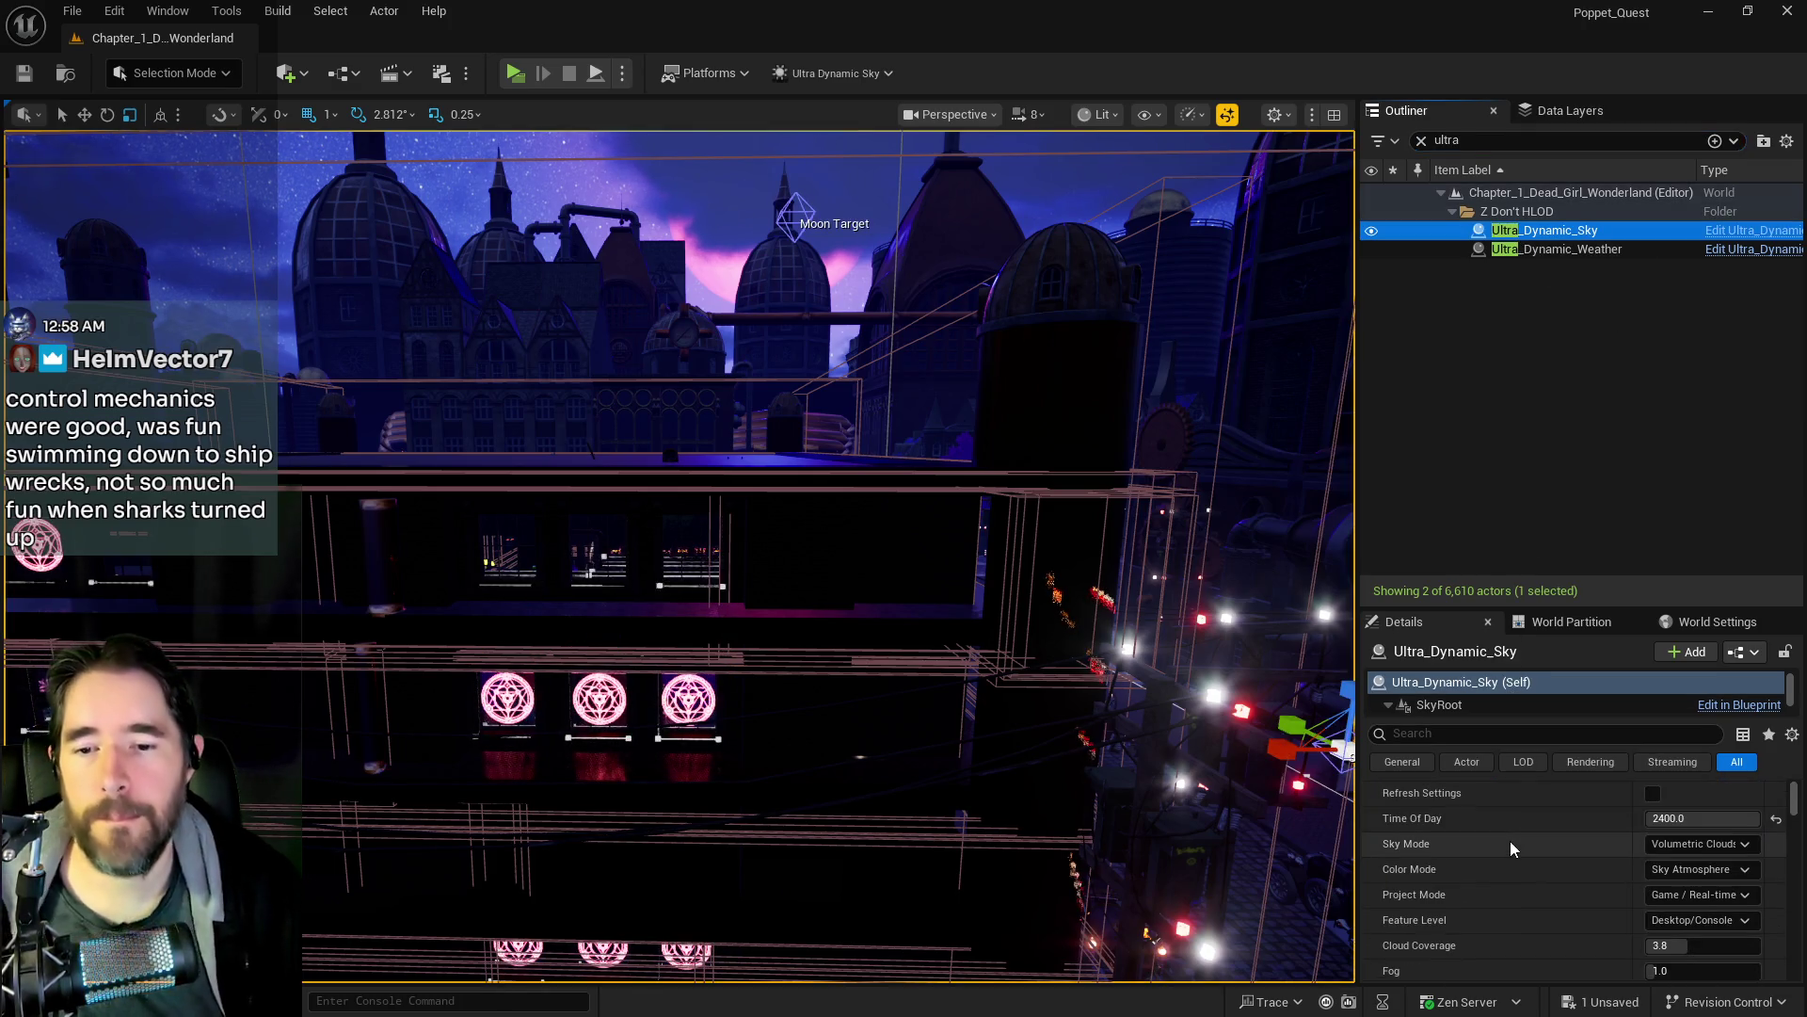
scroll(1546, 868, down, 3)
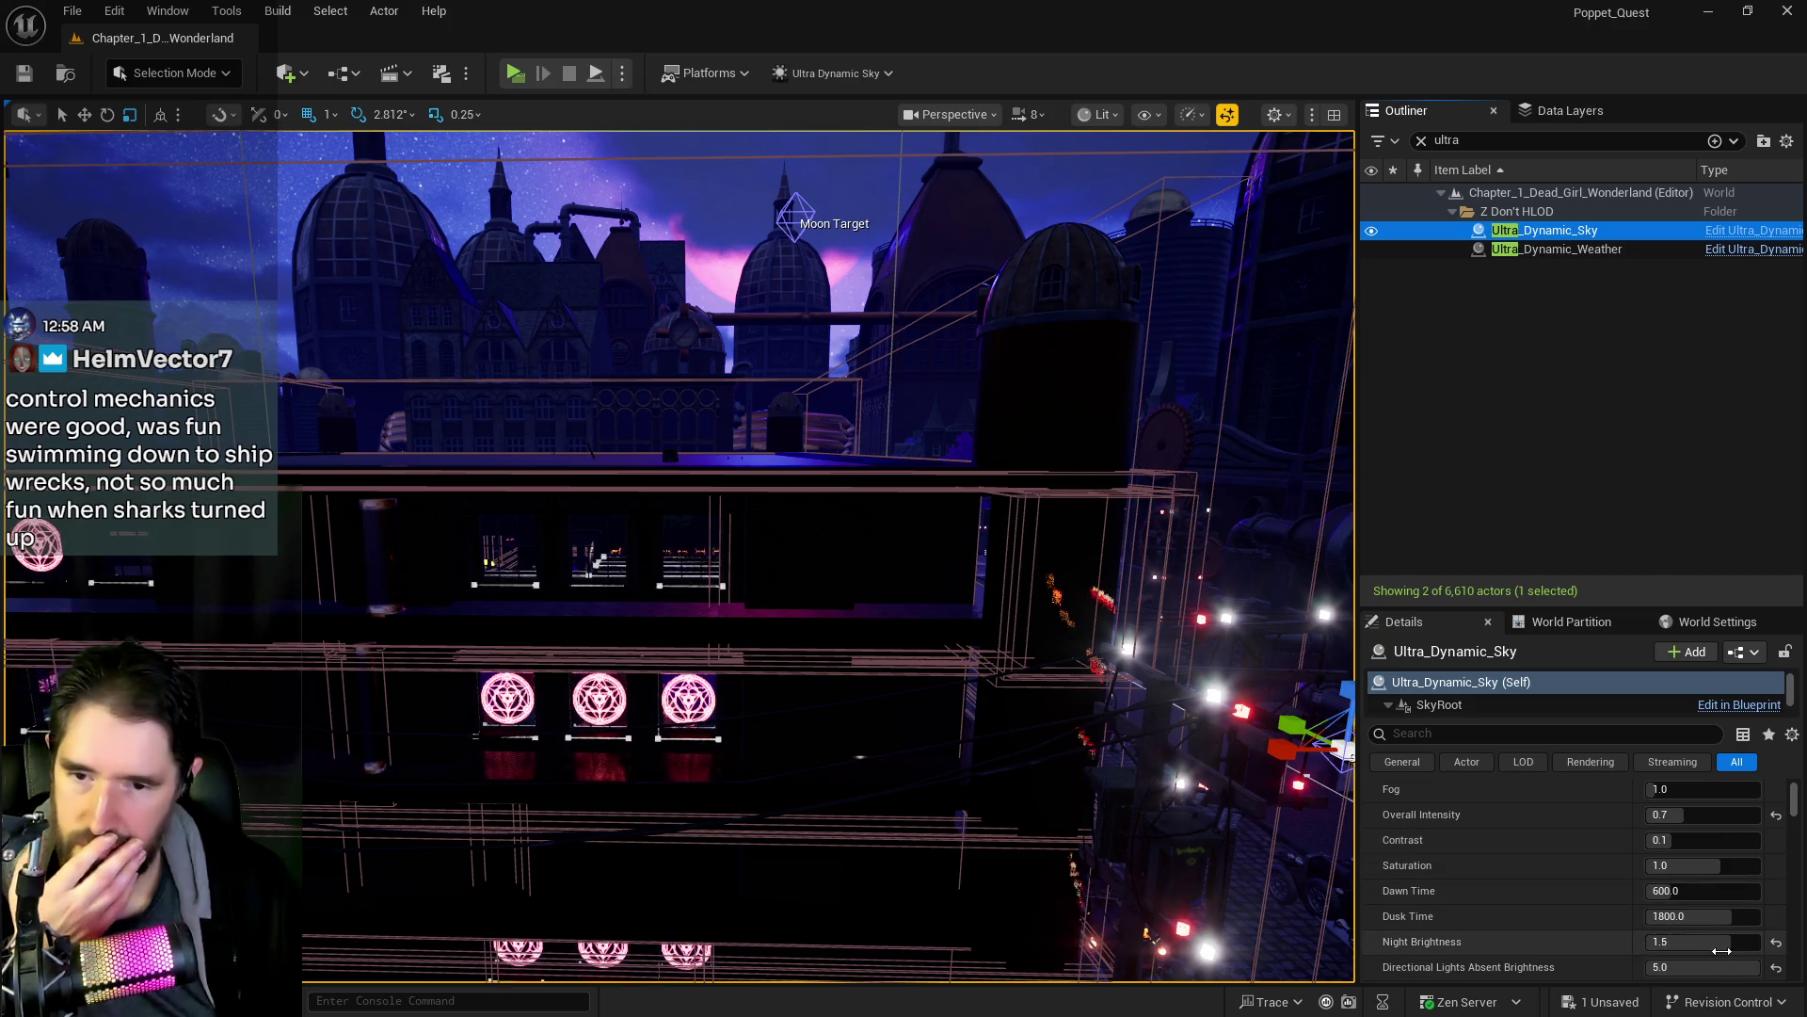
scroll(1601, 895, down, 3)
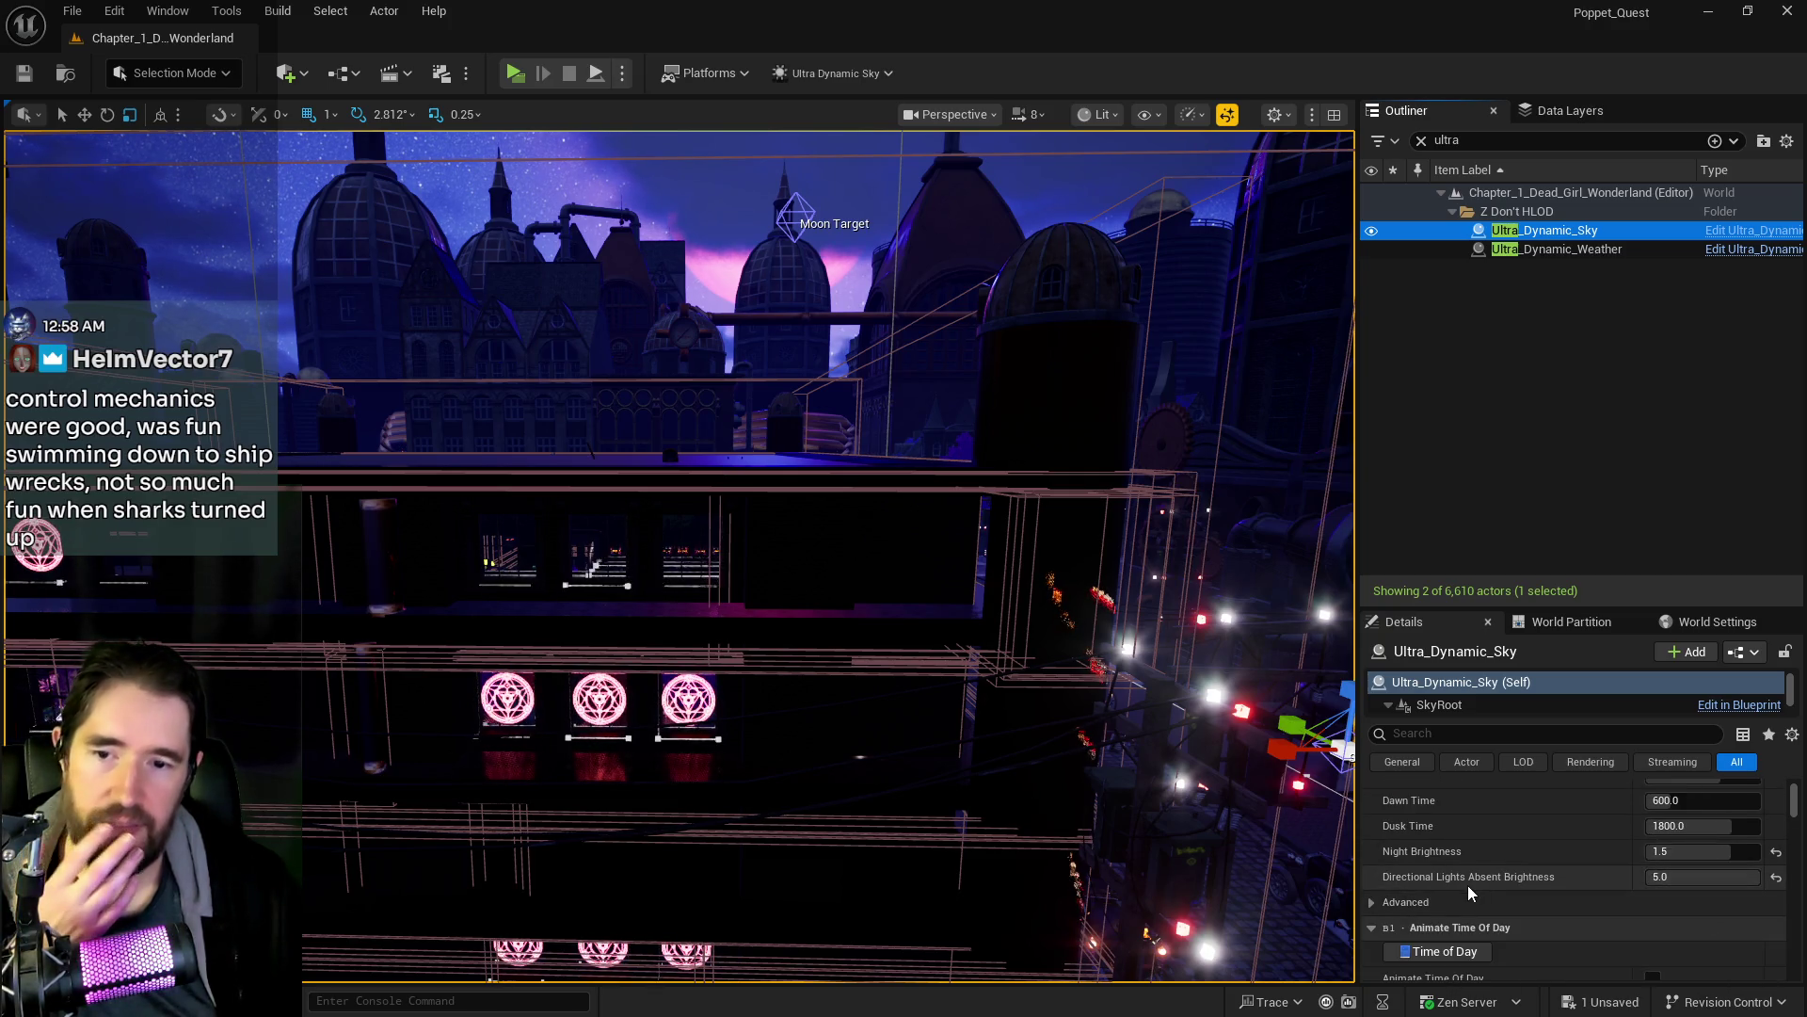
scroll(1472, 892, up, 2)
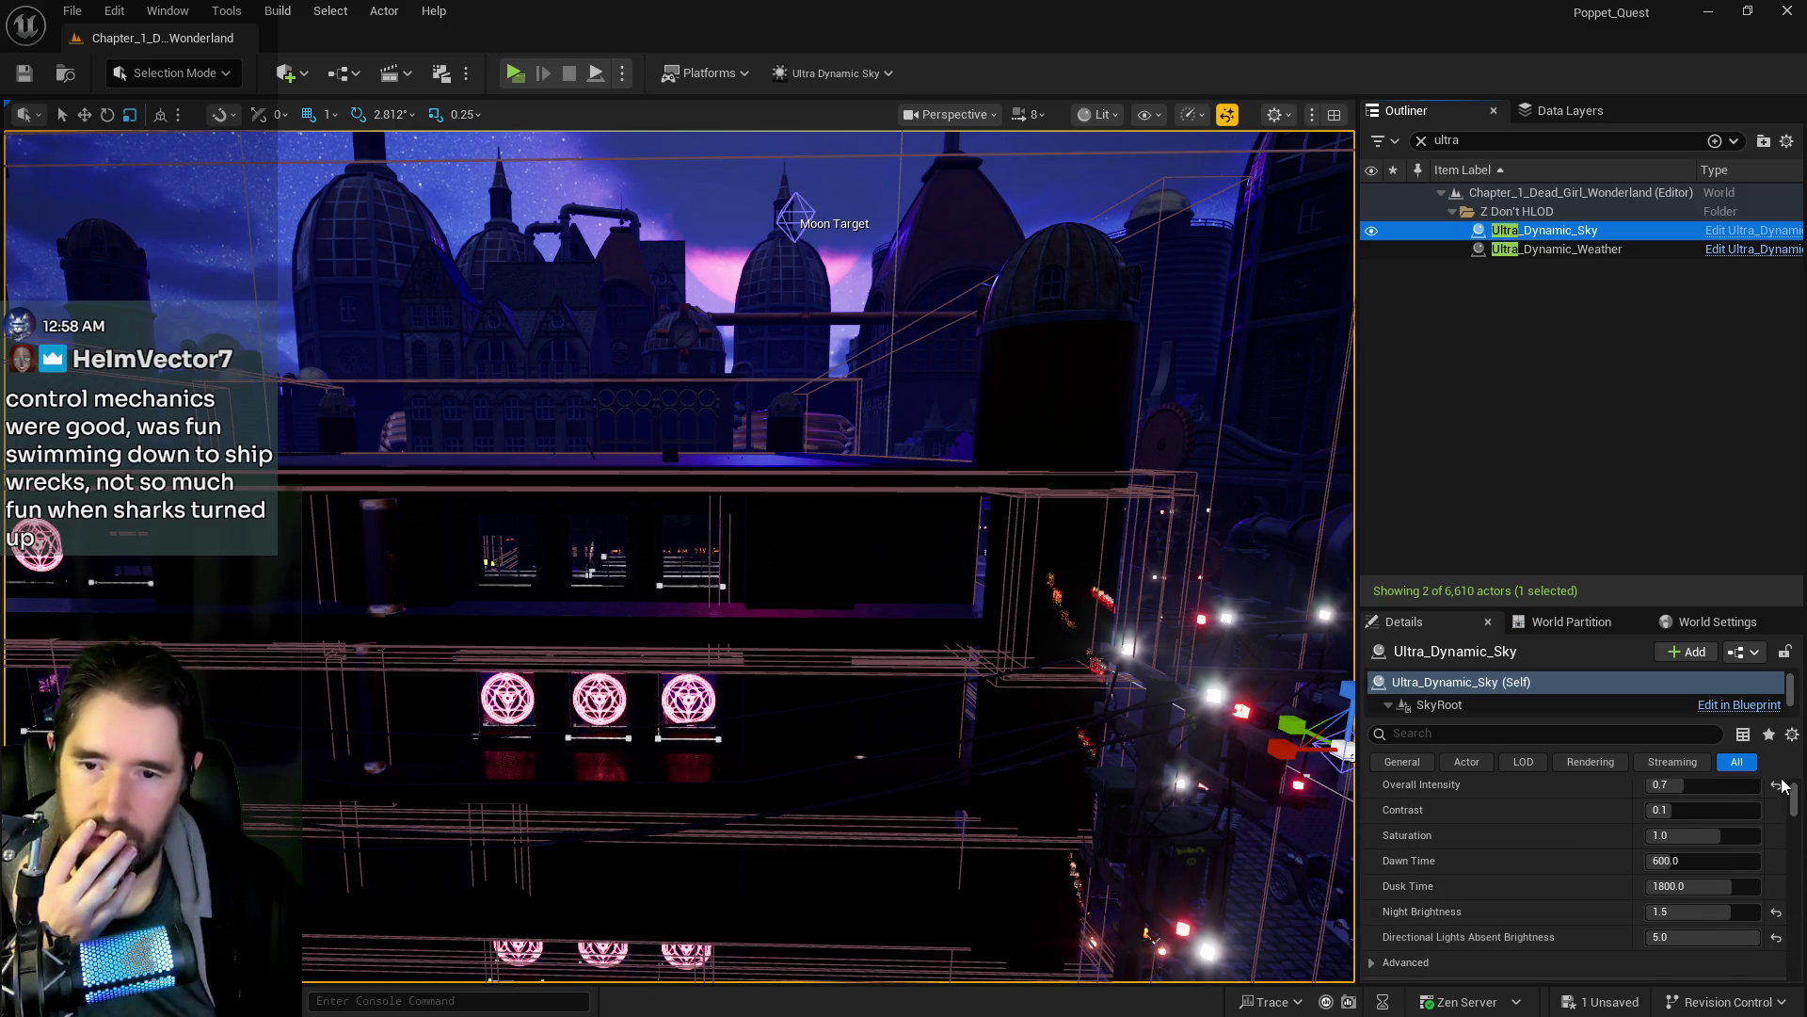
click(1776, 784)
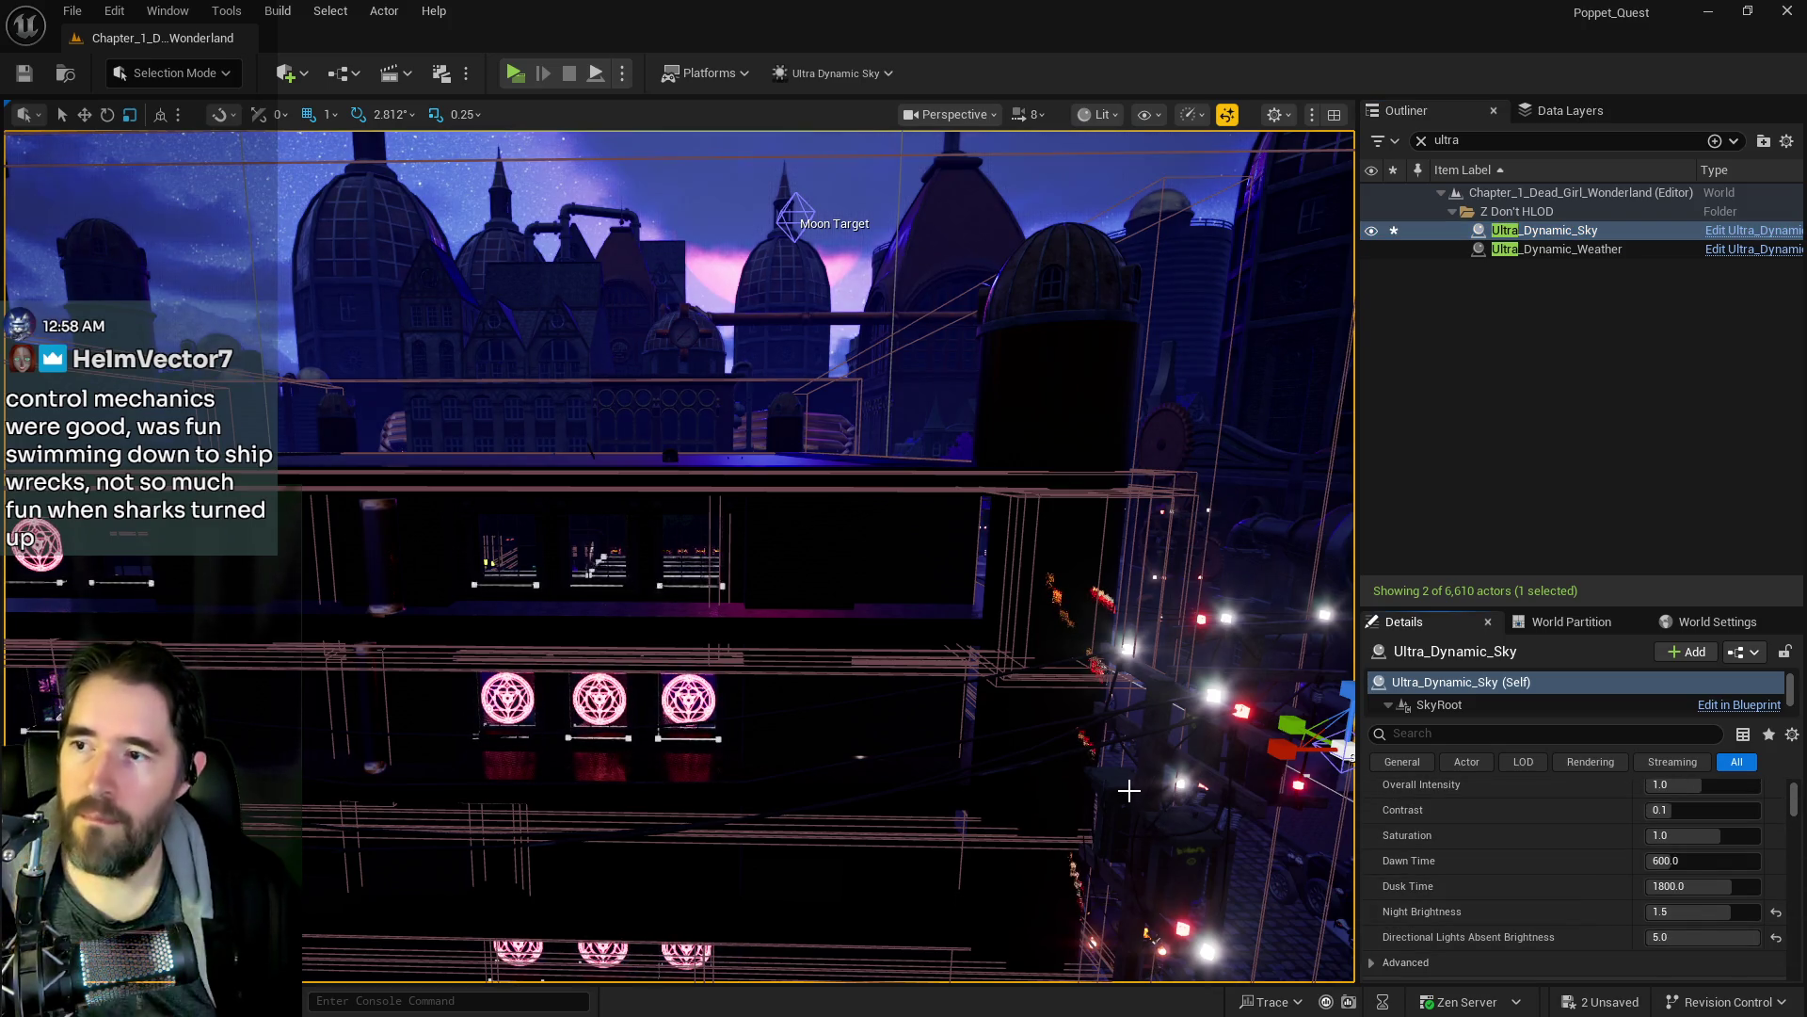
- Fly through the level past the rocks into the dark room and save all changes
key(w)
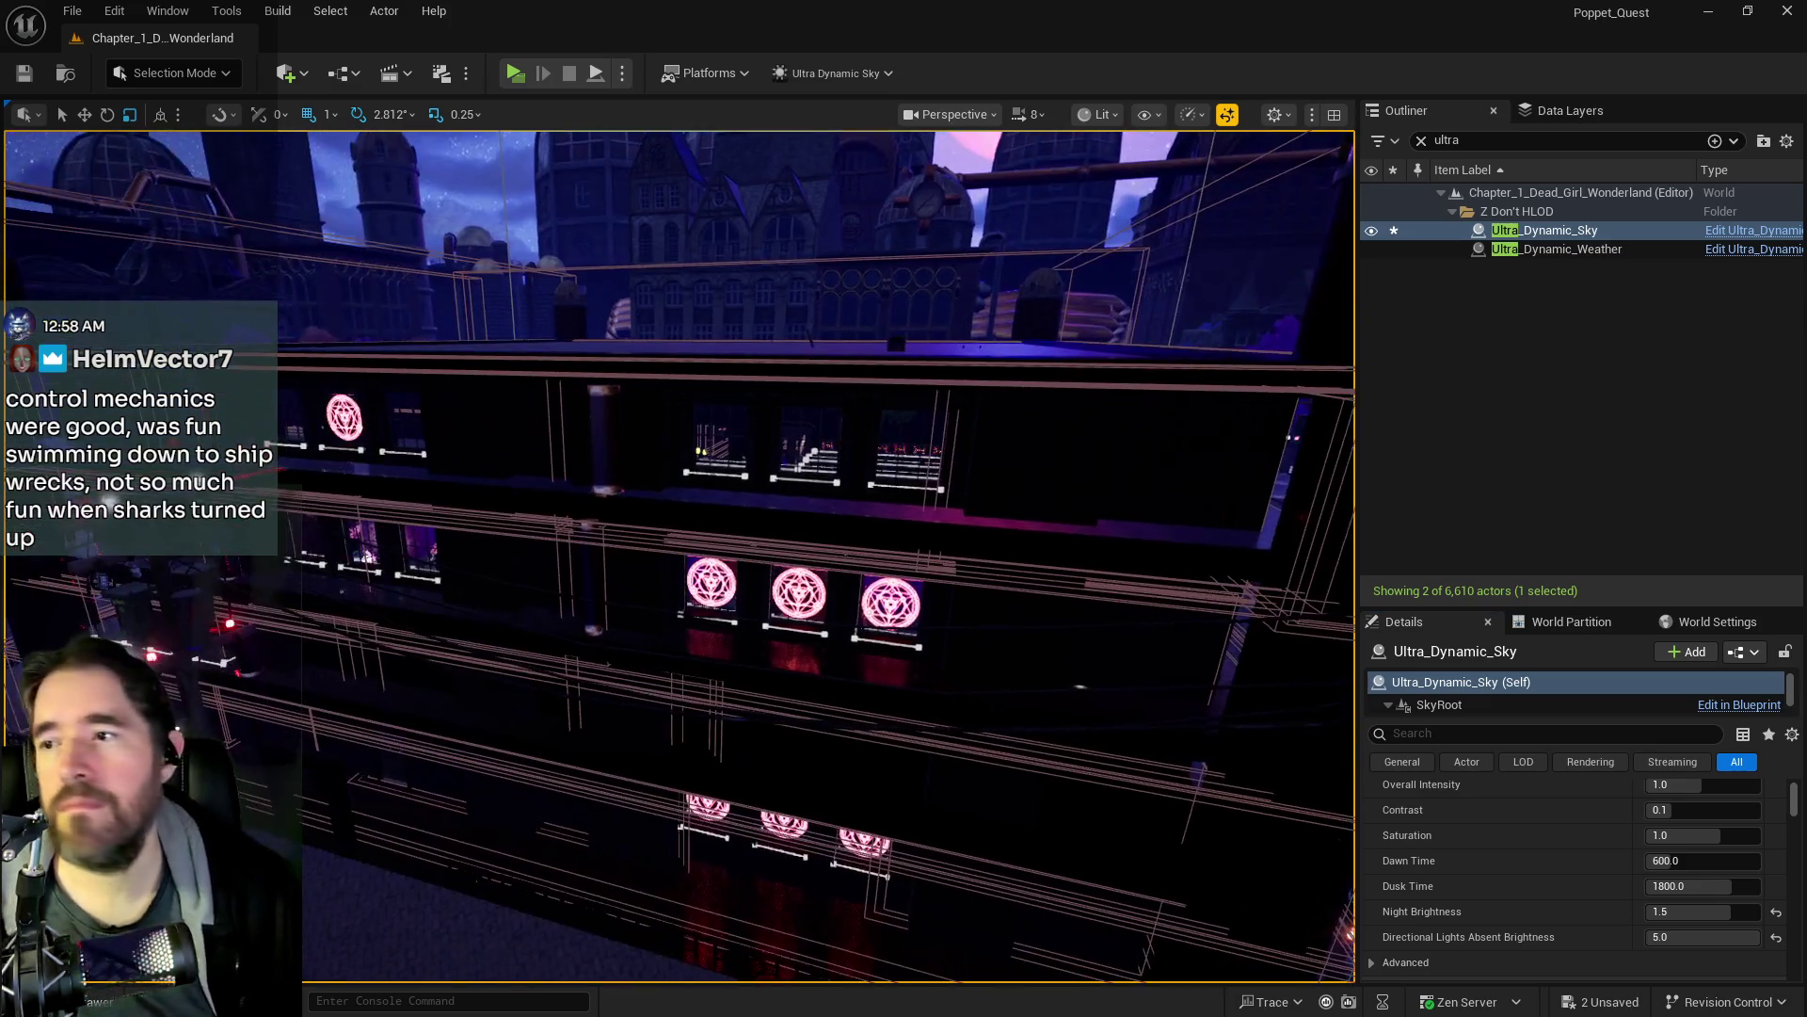
key(w)
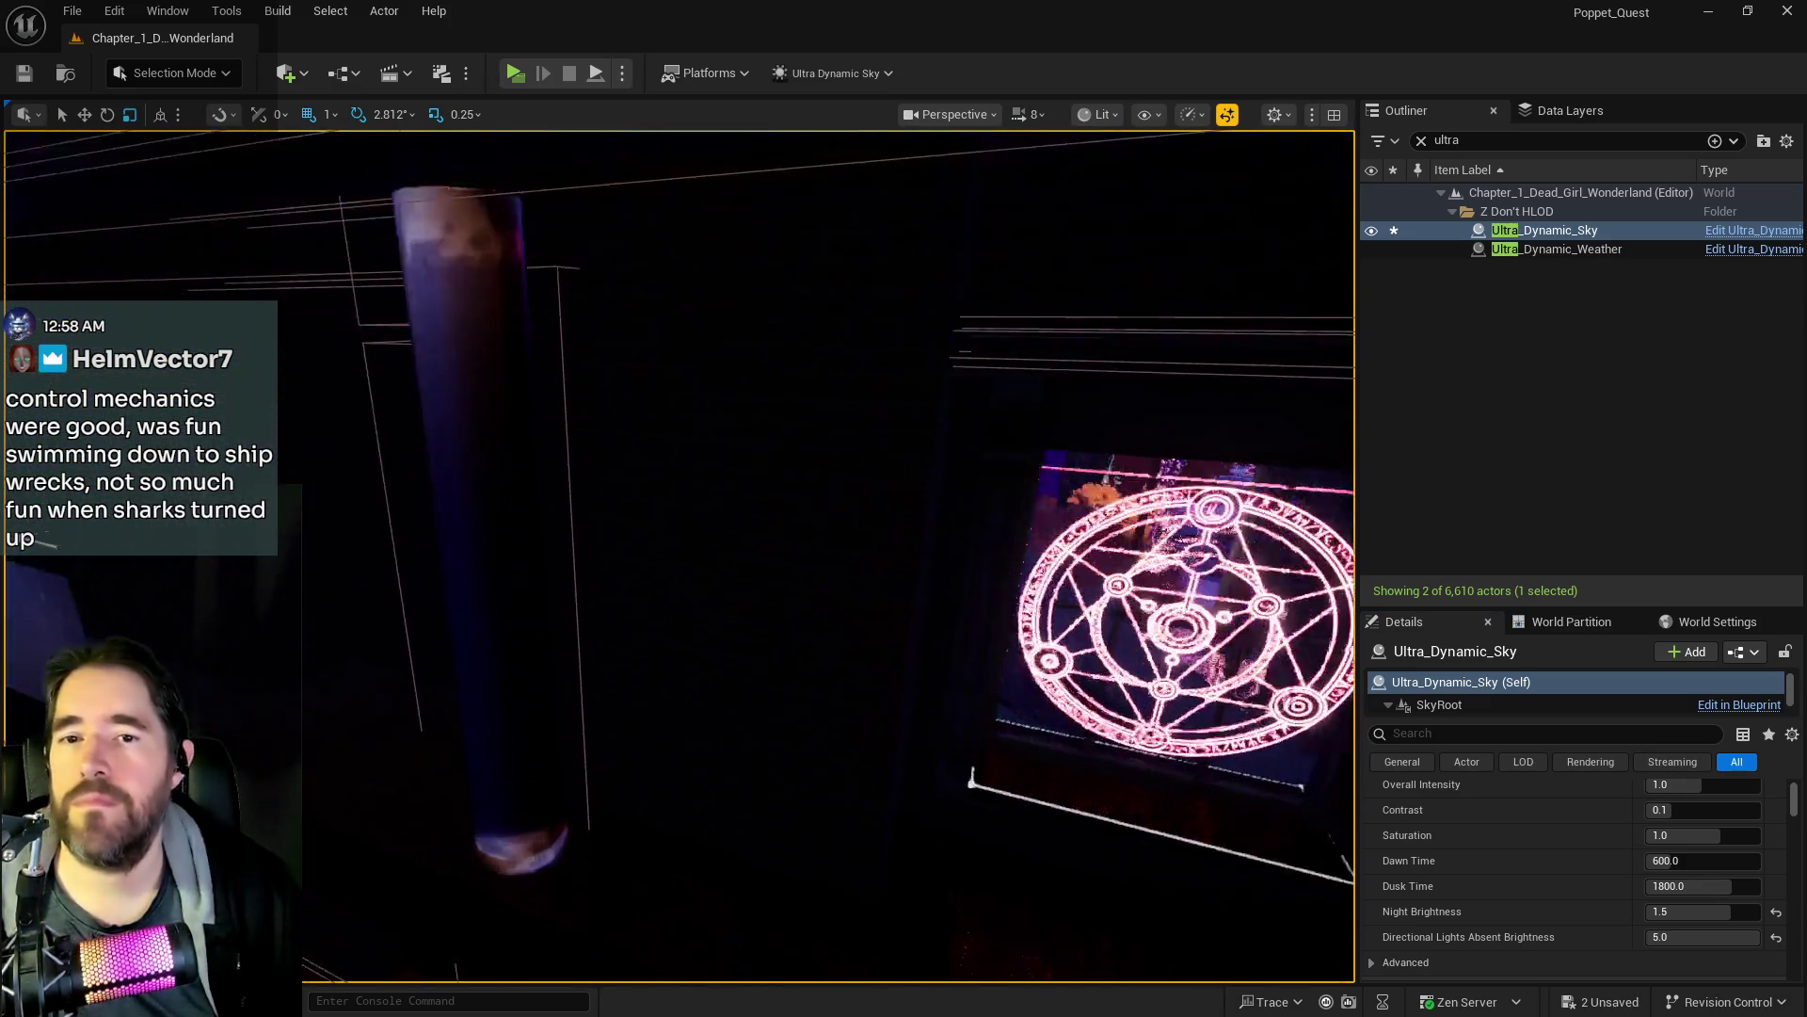
key(w)
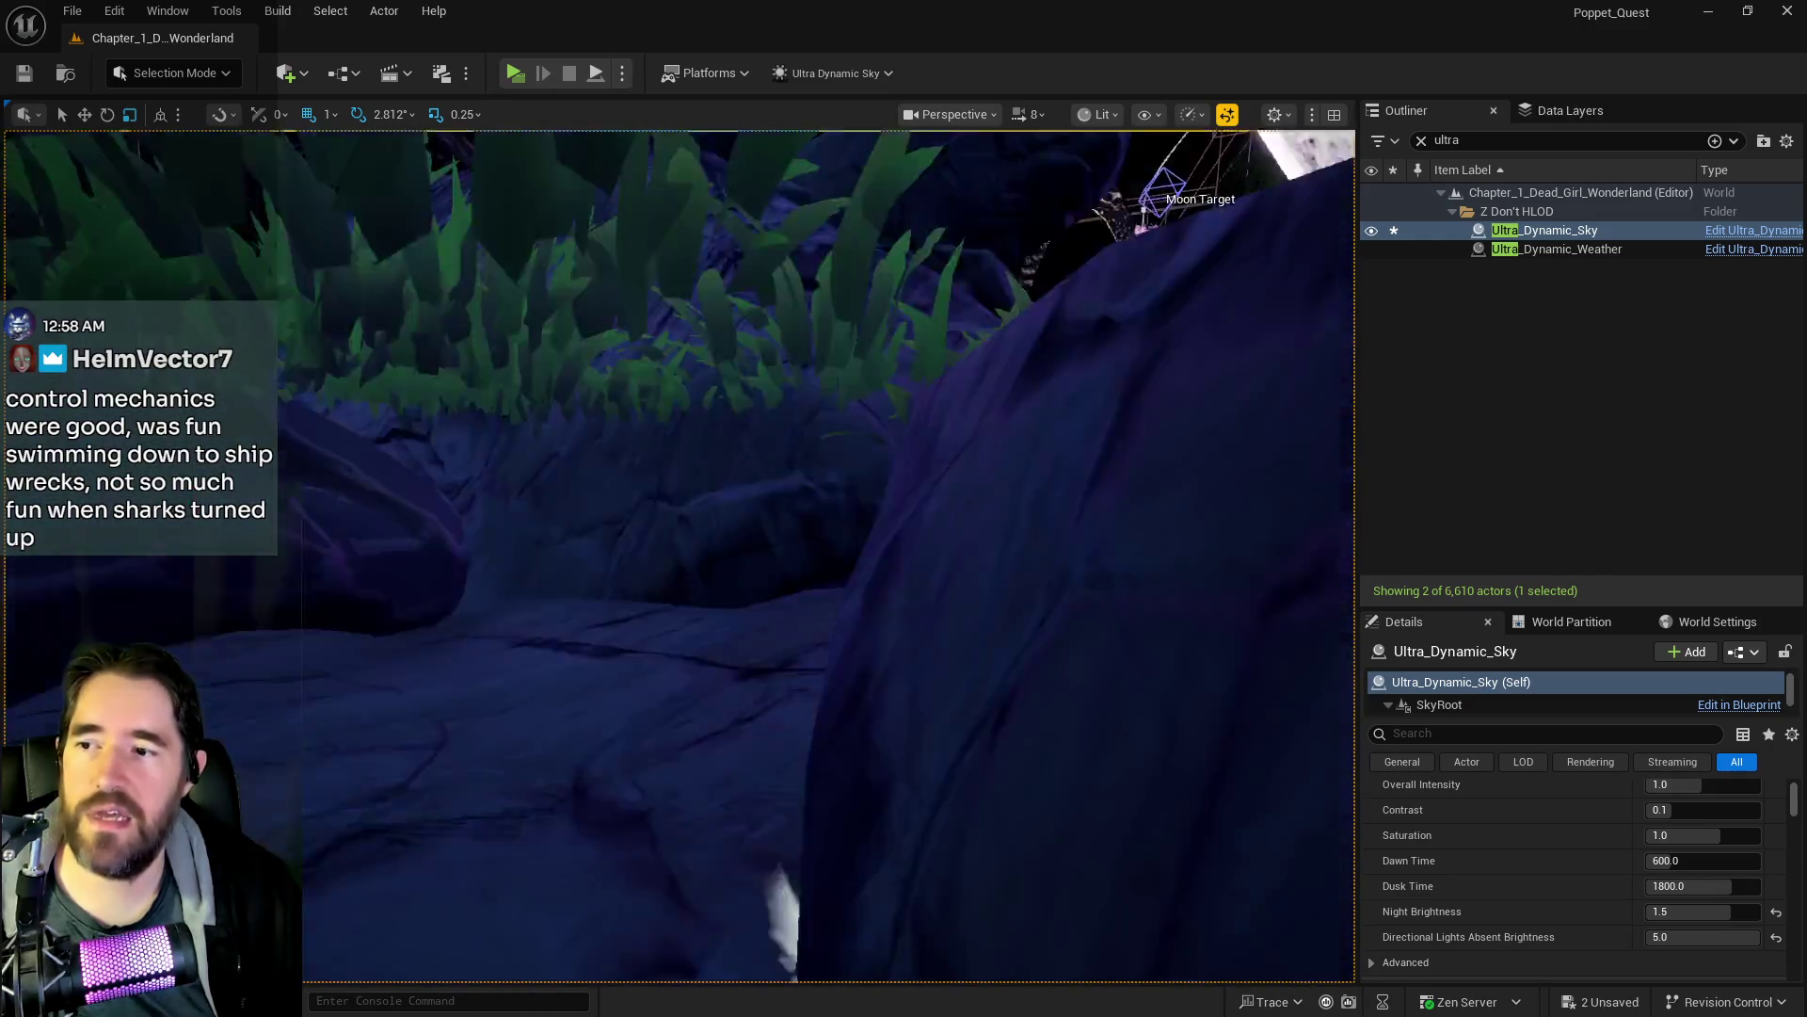
key(w)
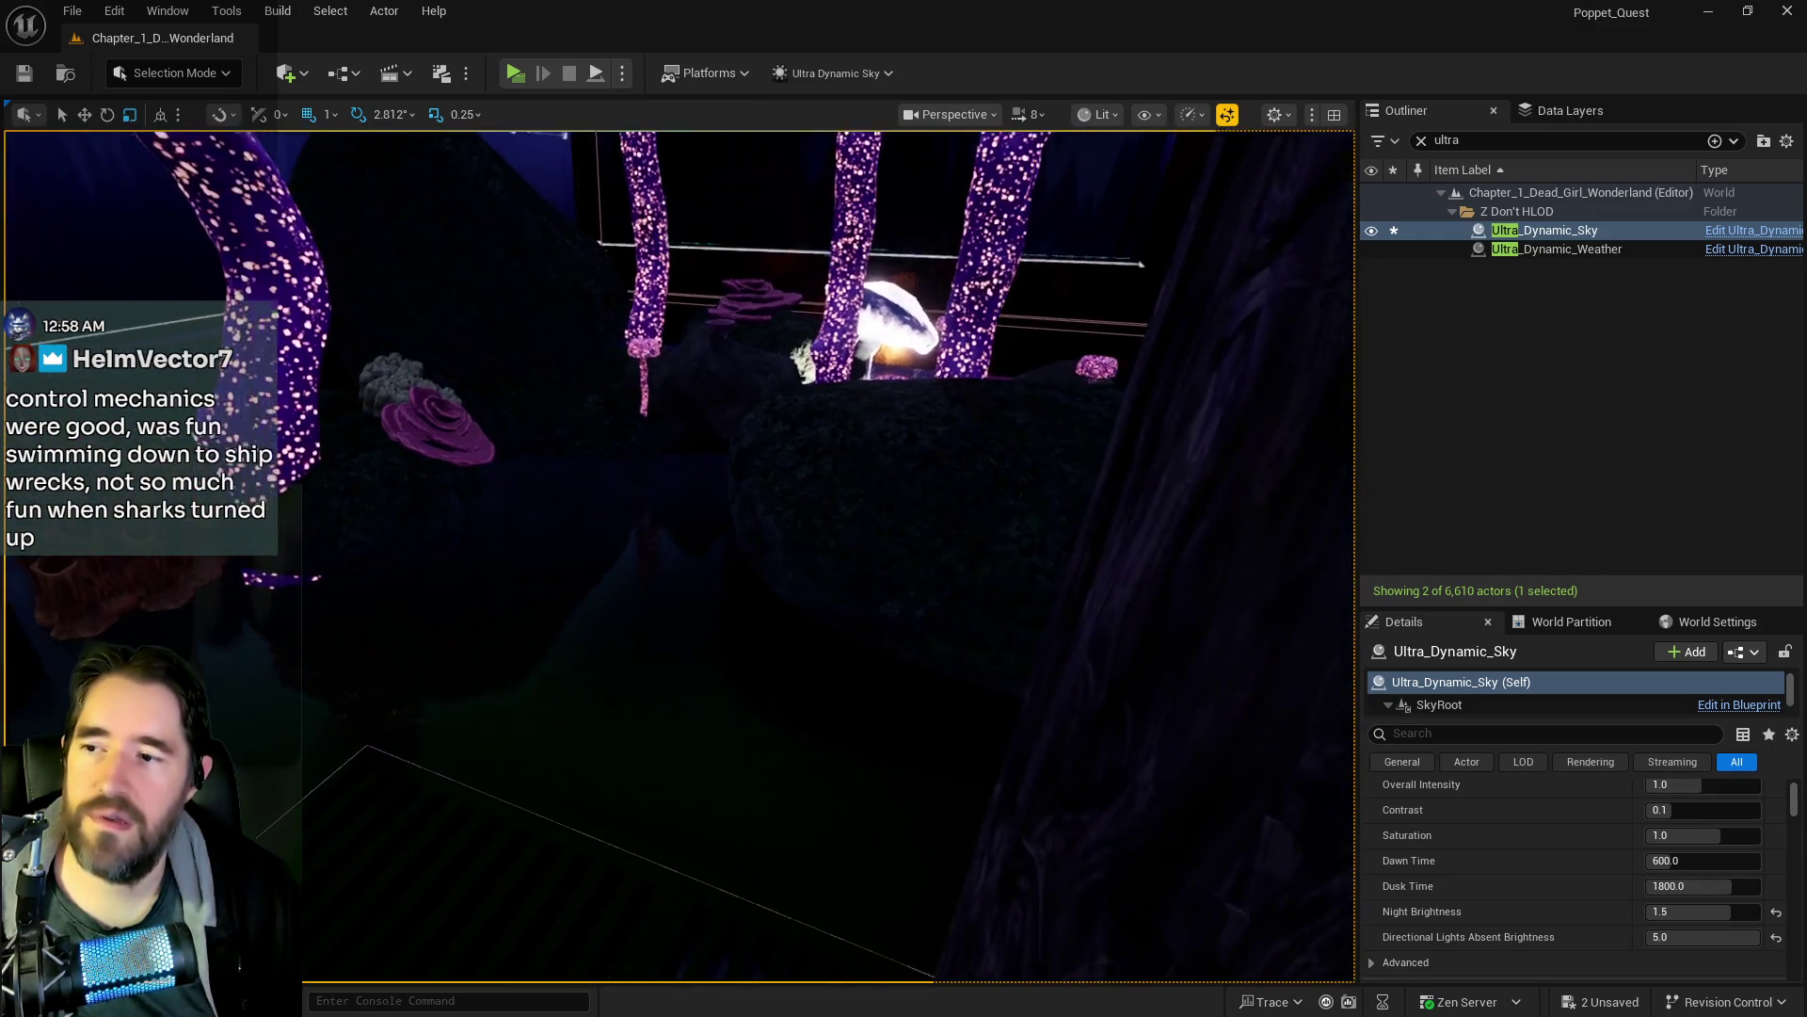
key(w)
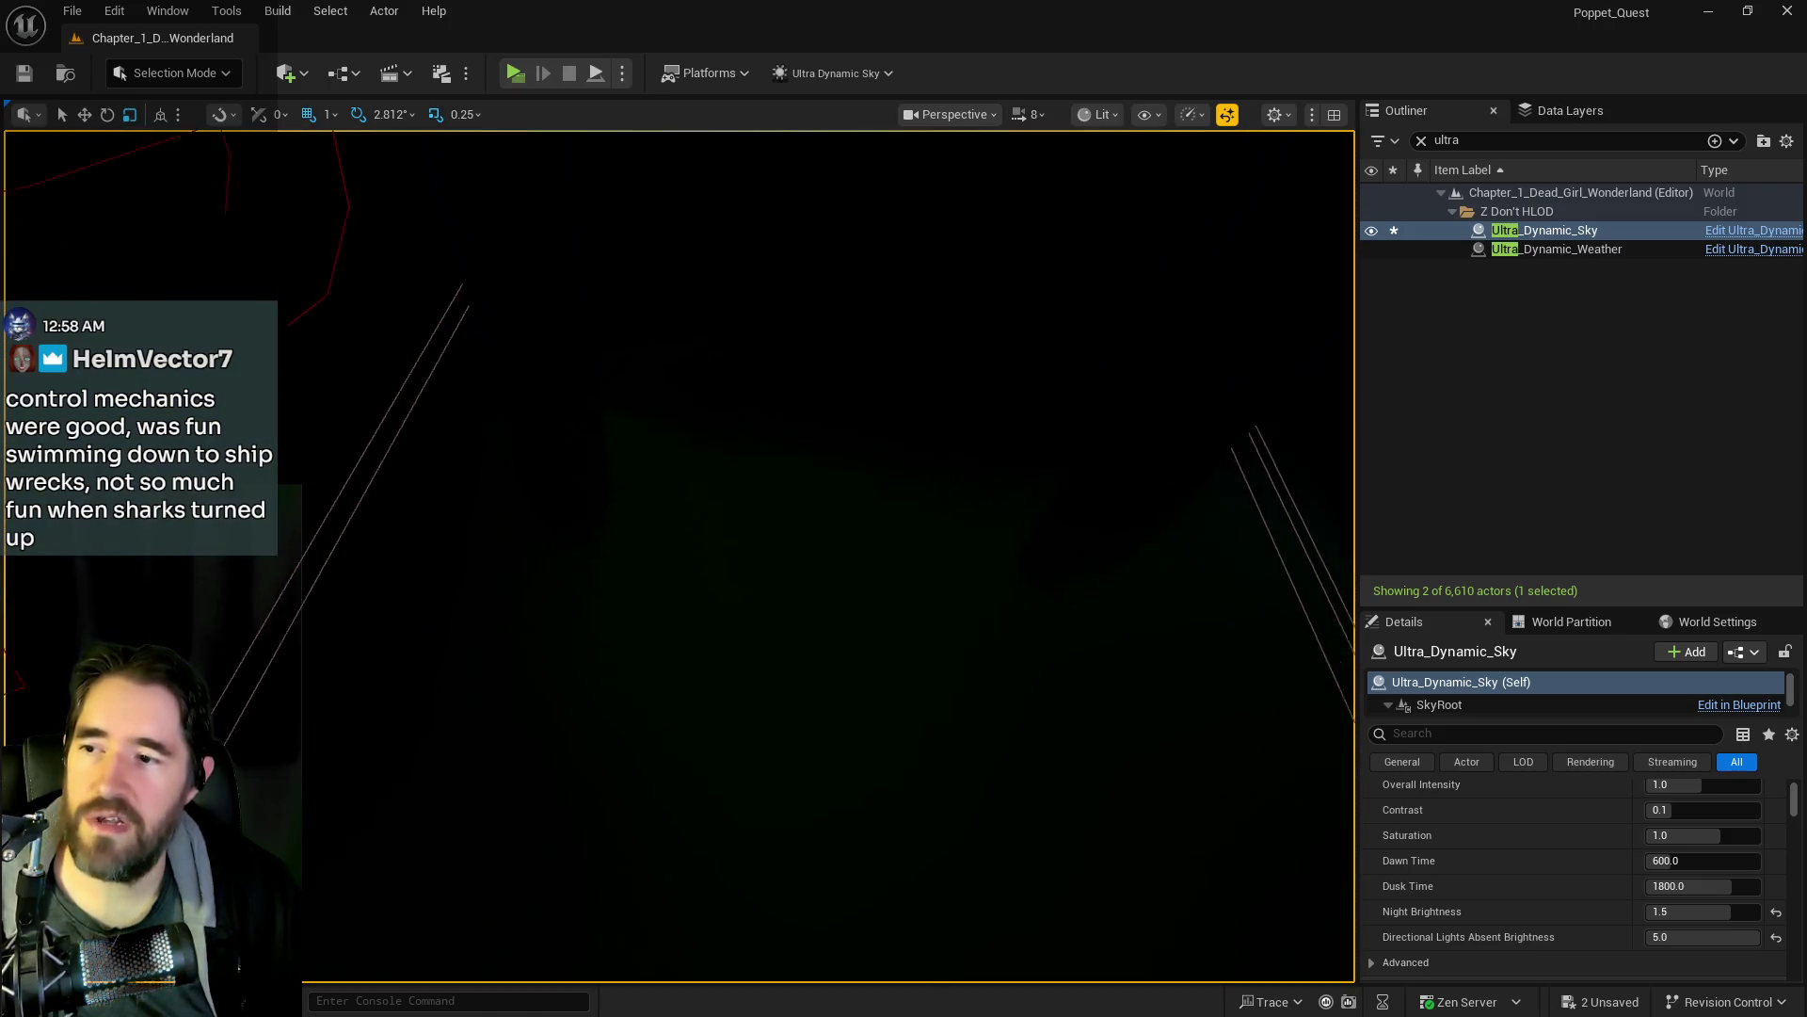
mouse_move(778, 659)
mouse_down()
mouse_move(838, 499)
mouse_move(1126, 803)
mouse_up()
key(ctrl+s)
- Fly under the archway to the purple mushrooms and select the BP_Waterfall4 waterfall
drag(857, 833, 828, 772)
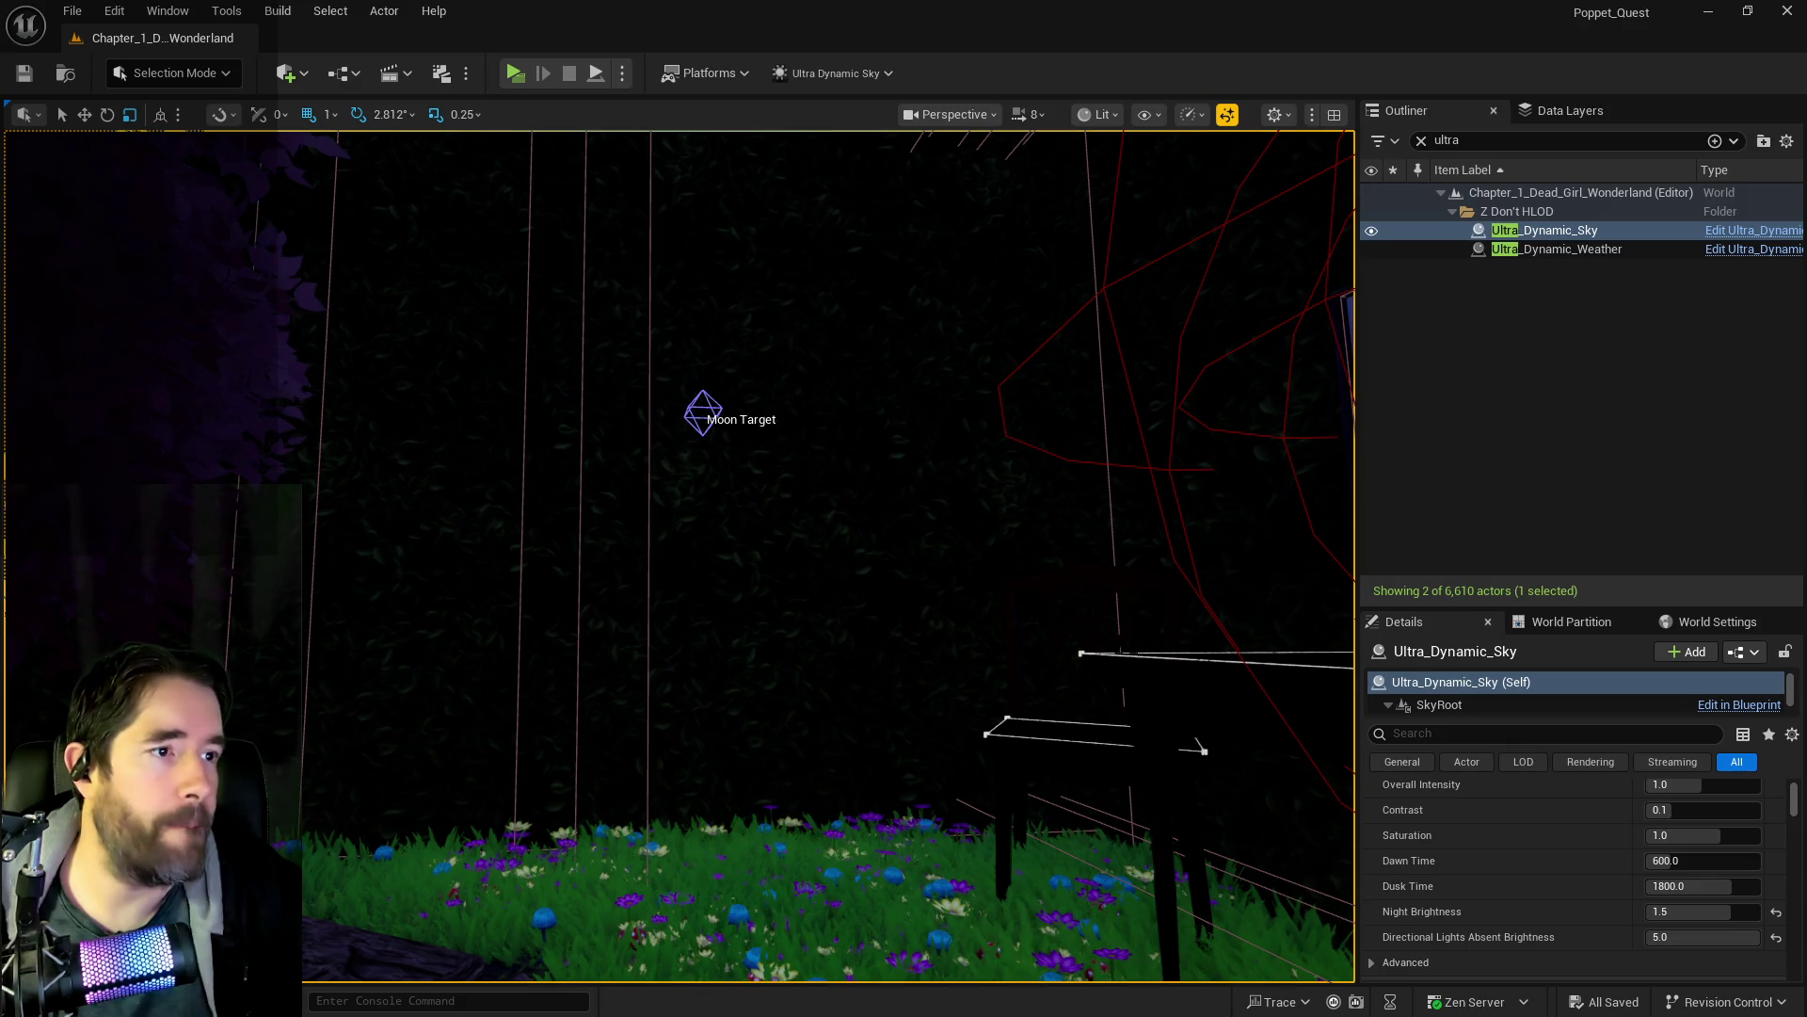
right_click(1549, 789)
drag(863, 774, 851, 755)
click(737, 644)
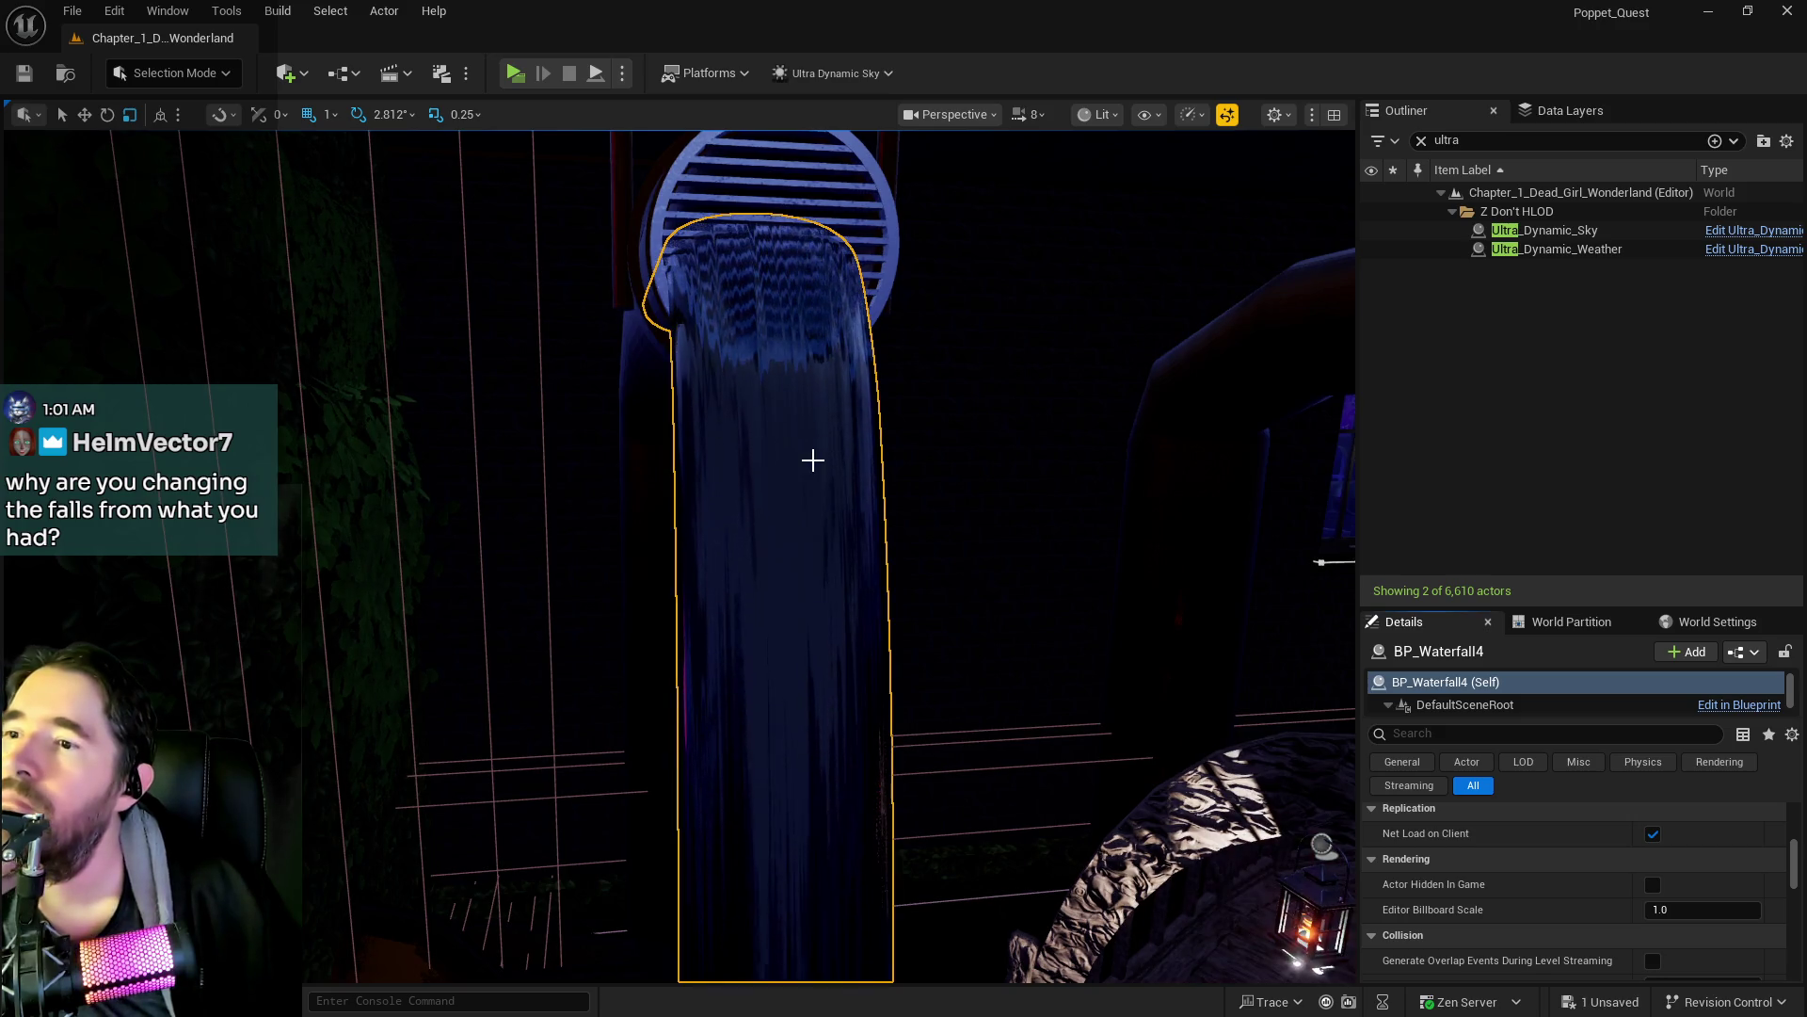
- Move closer to the waterfall and bring back the M_Collision_Waterfall material editor
mouse_move(807, 456)
mouse_down()
mouse_move(807, 414)
mouse_move(754, 527)
mouse_move(659, 485)
mouse_move(653, 456)
mouse_move(690, 457)
mouse_up()
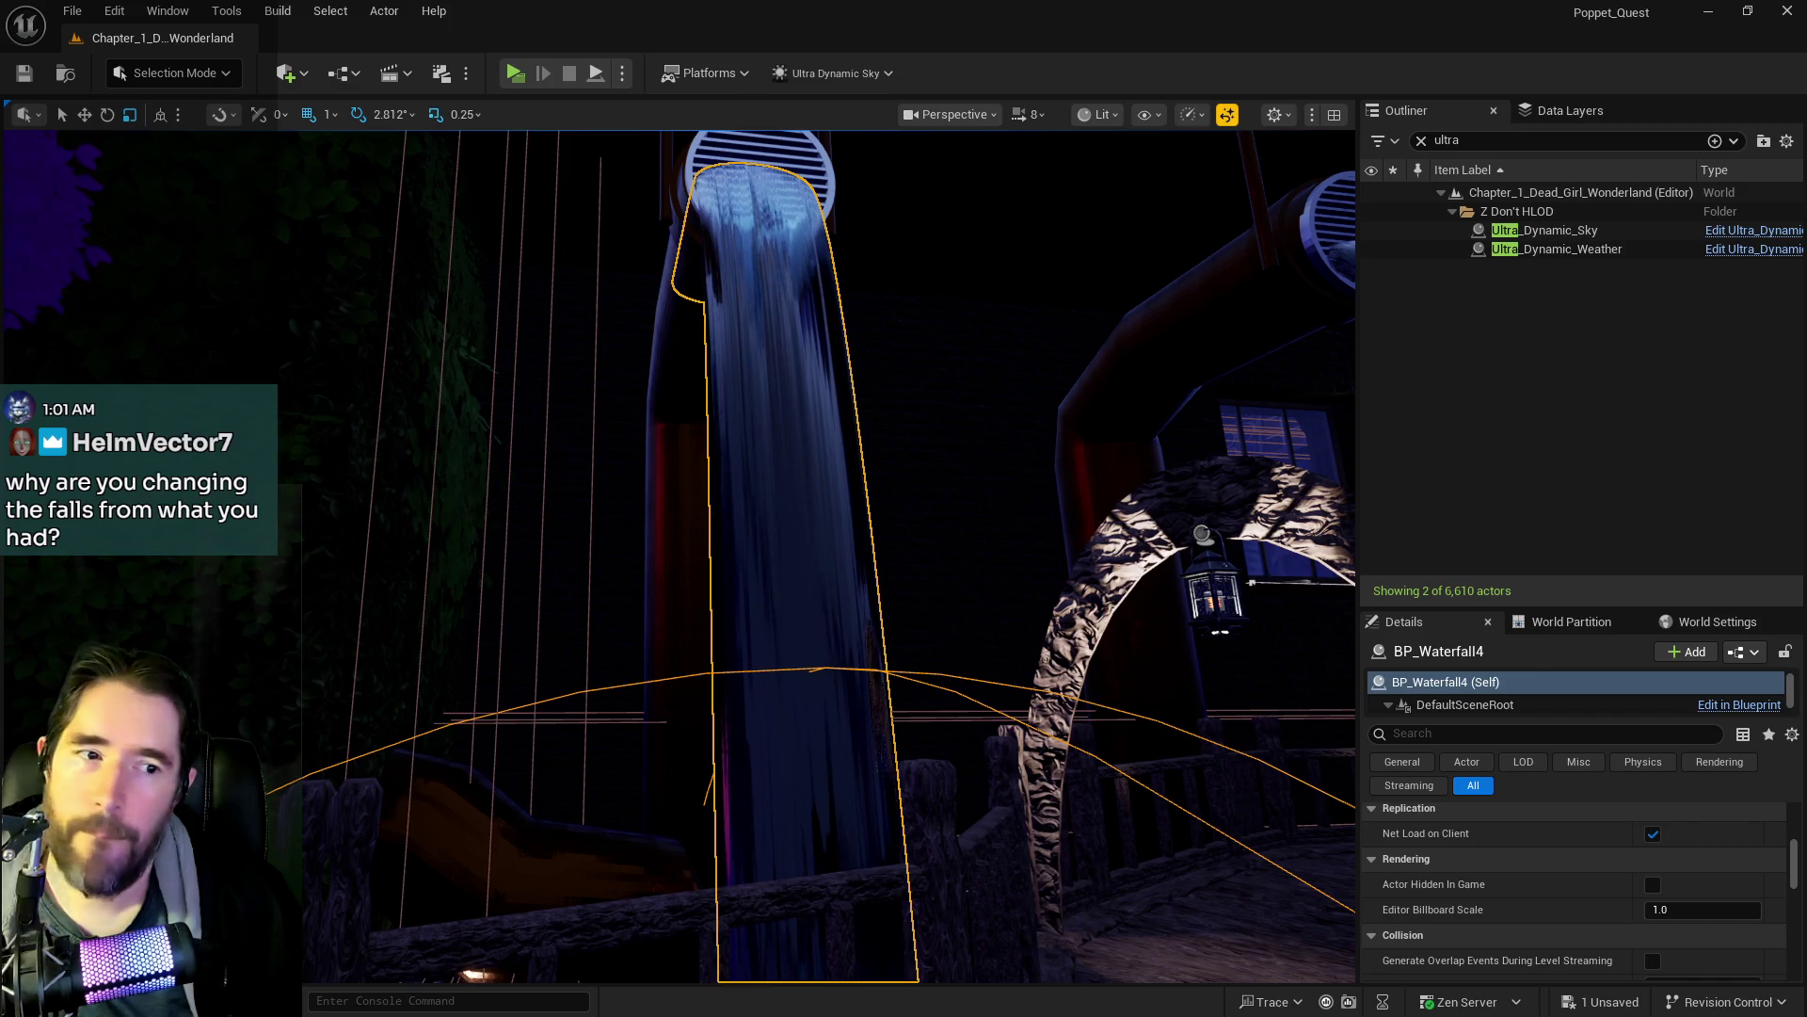
key(alt+Tab)
scroll(1048, 545, down, 3)
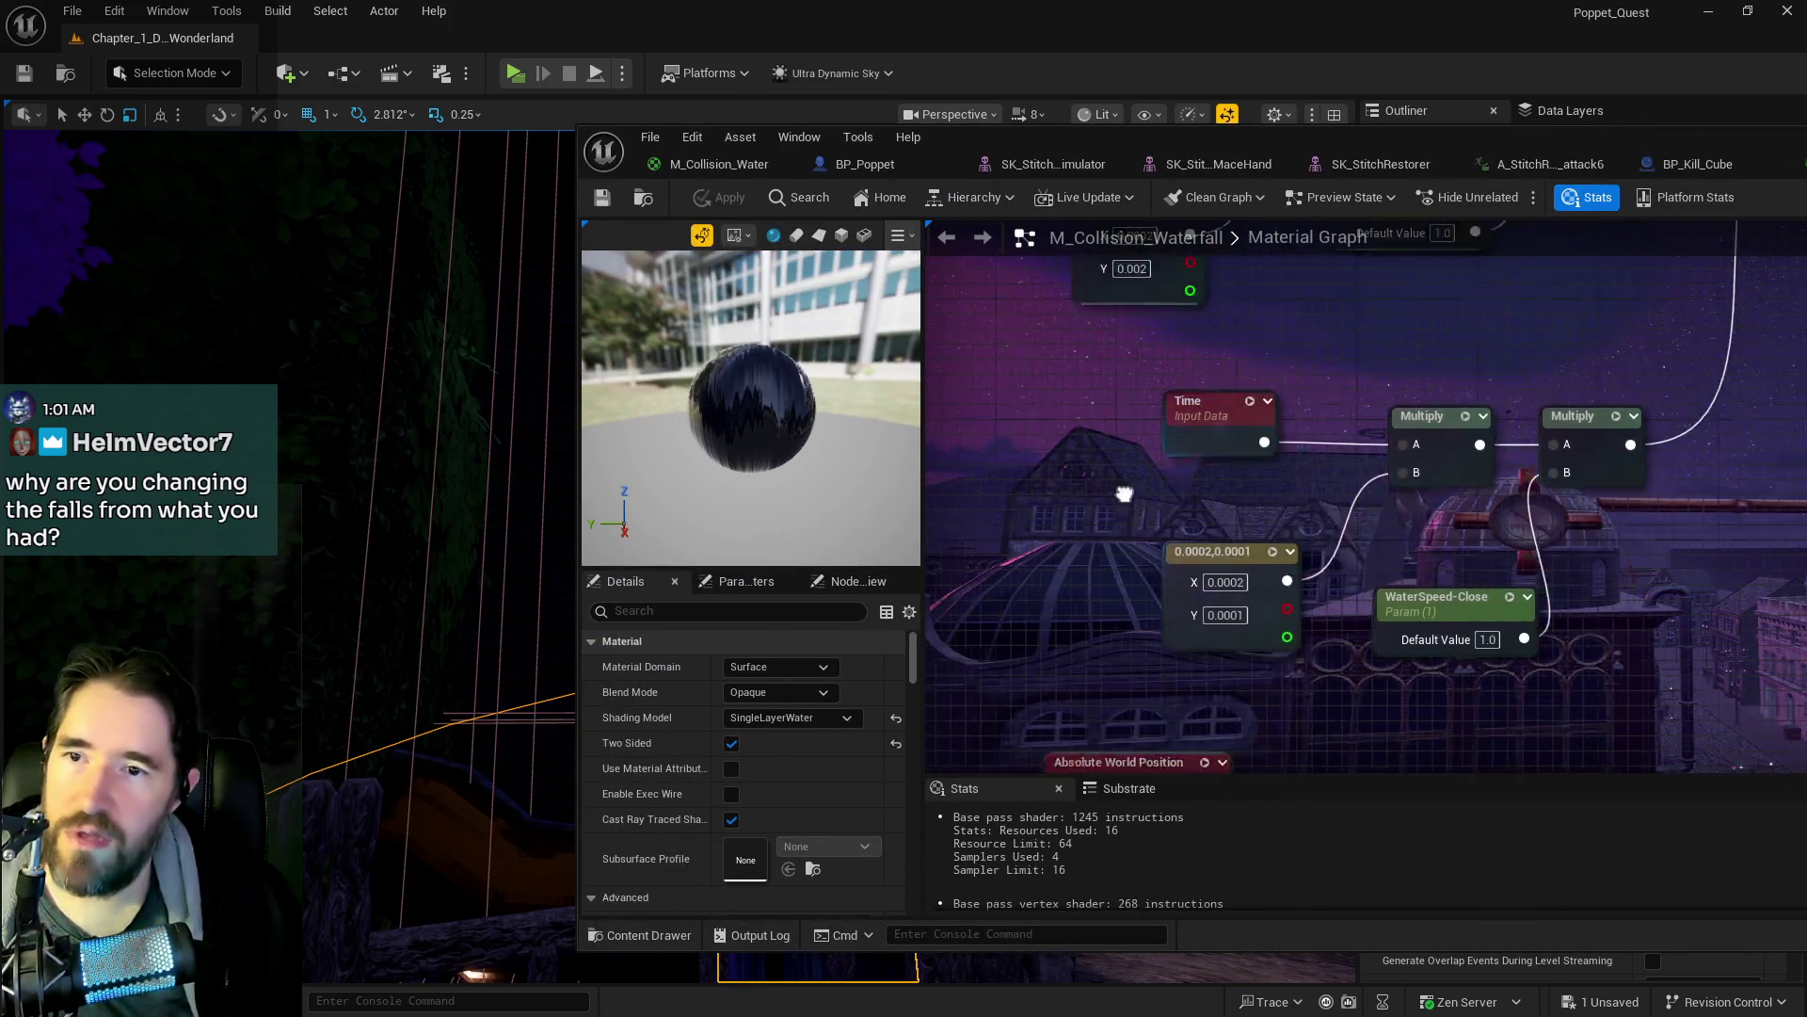
- Change the 2e-05,0.0001 Constant2Vector to X -0.0075, Y -0.01, matching the speed constant
scroll(1049, 545, down, 3)
drag(1049, 545, 1319, 509)
scroll(1320, 510, up, 5)
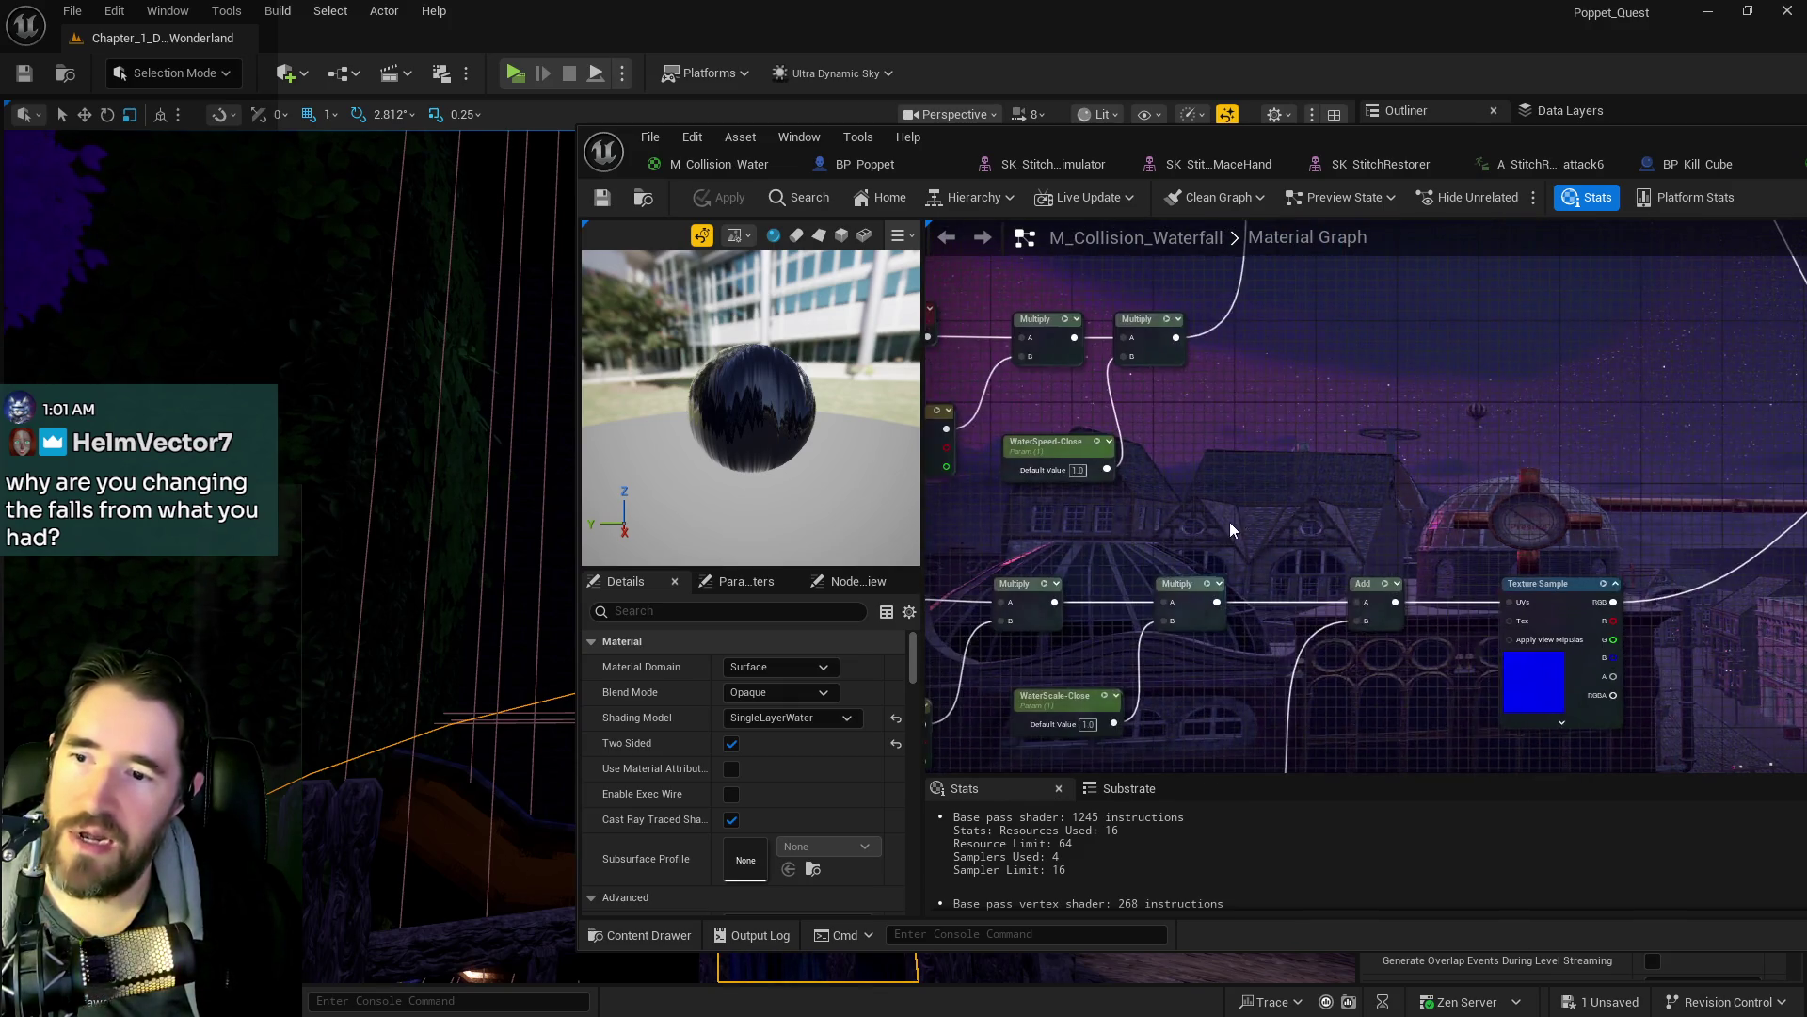
scroll(1127, 614, down, 3)
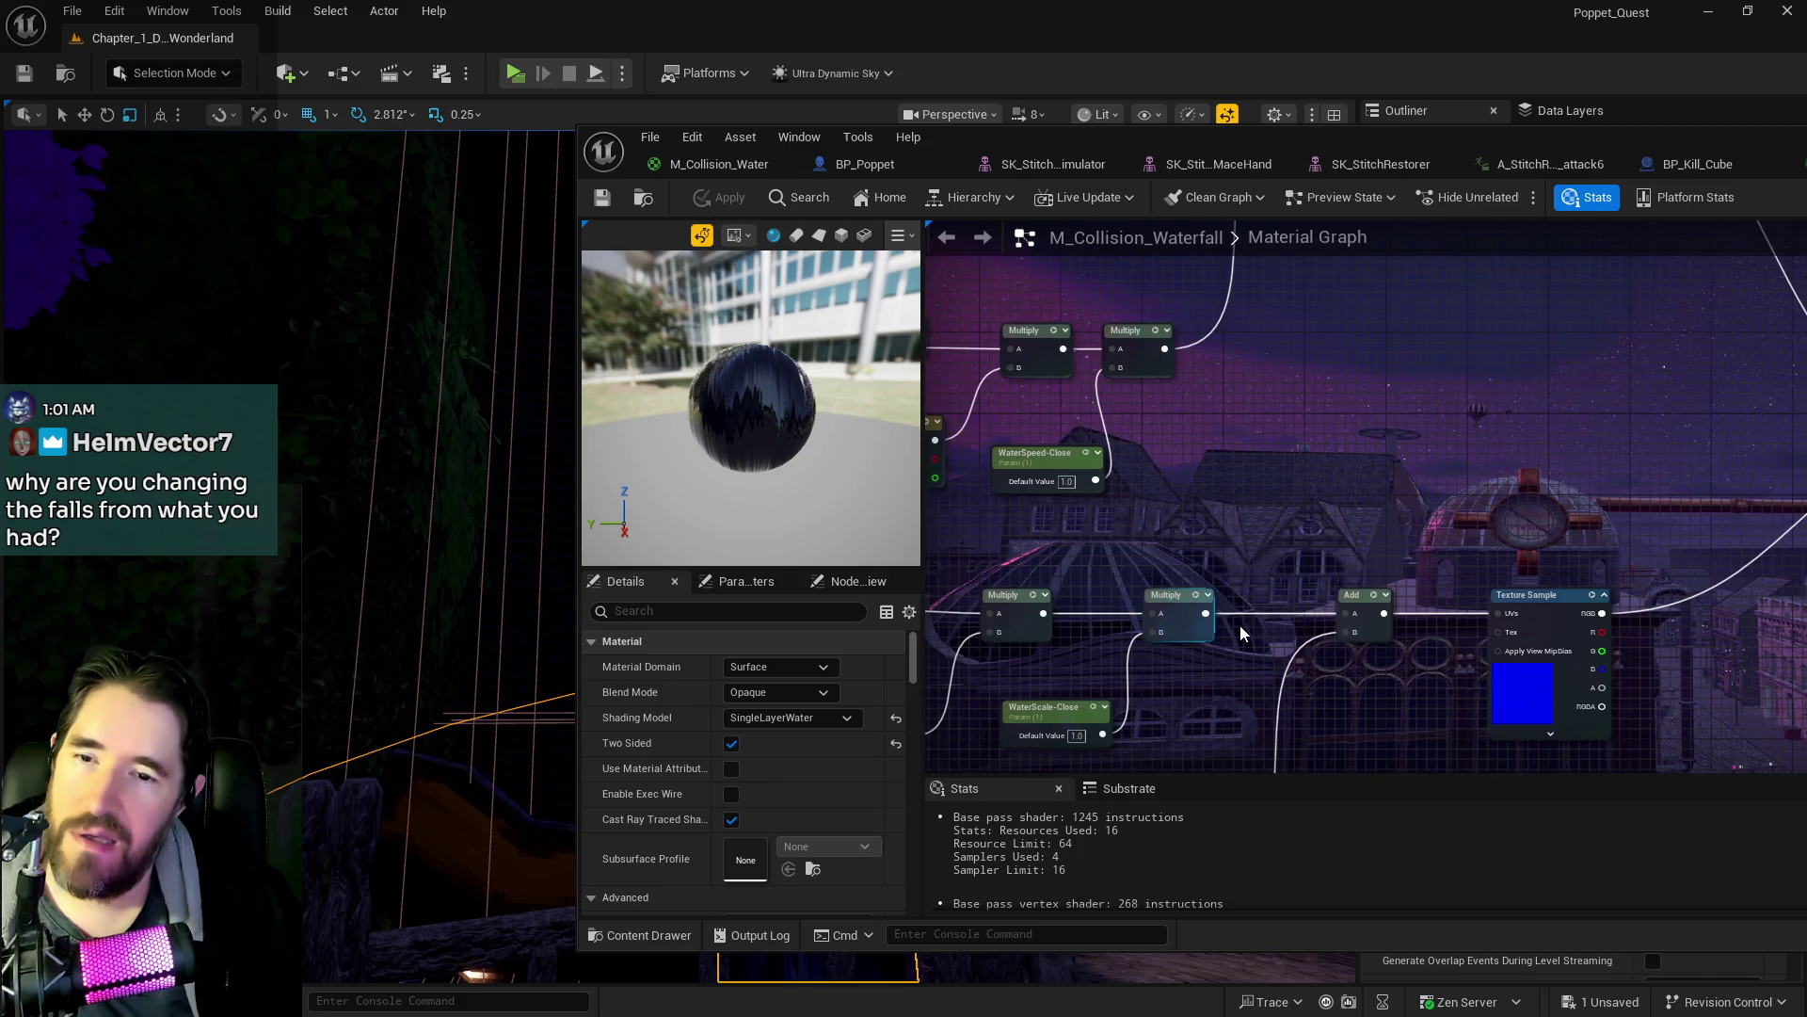
scroll(1212, 670, up, 3)
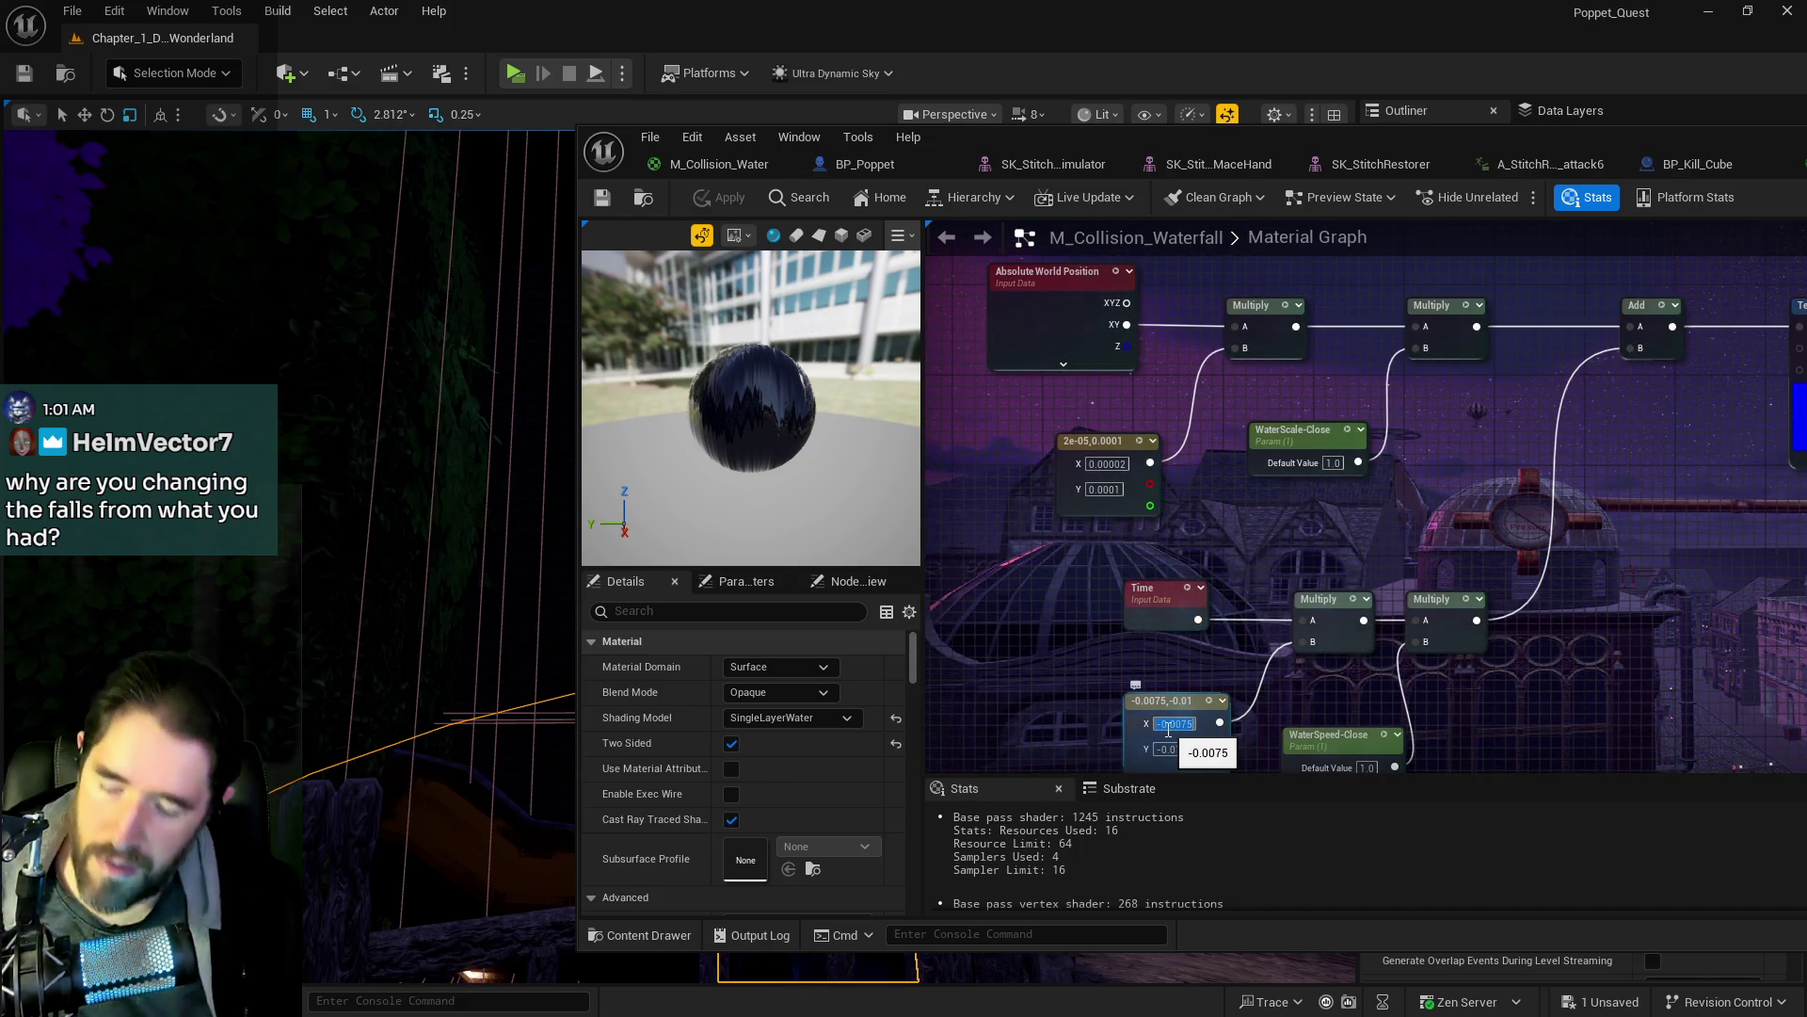
click(1106, 478)
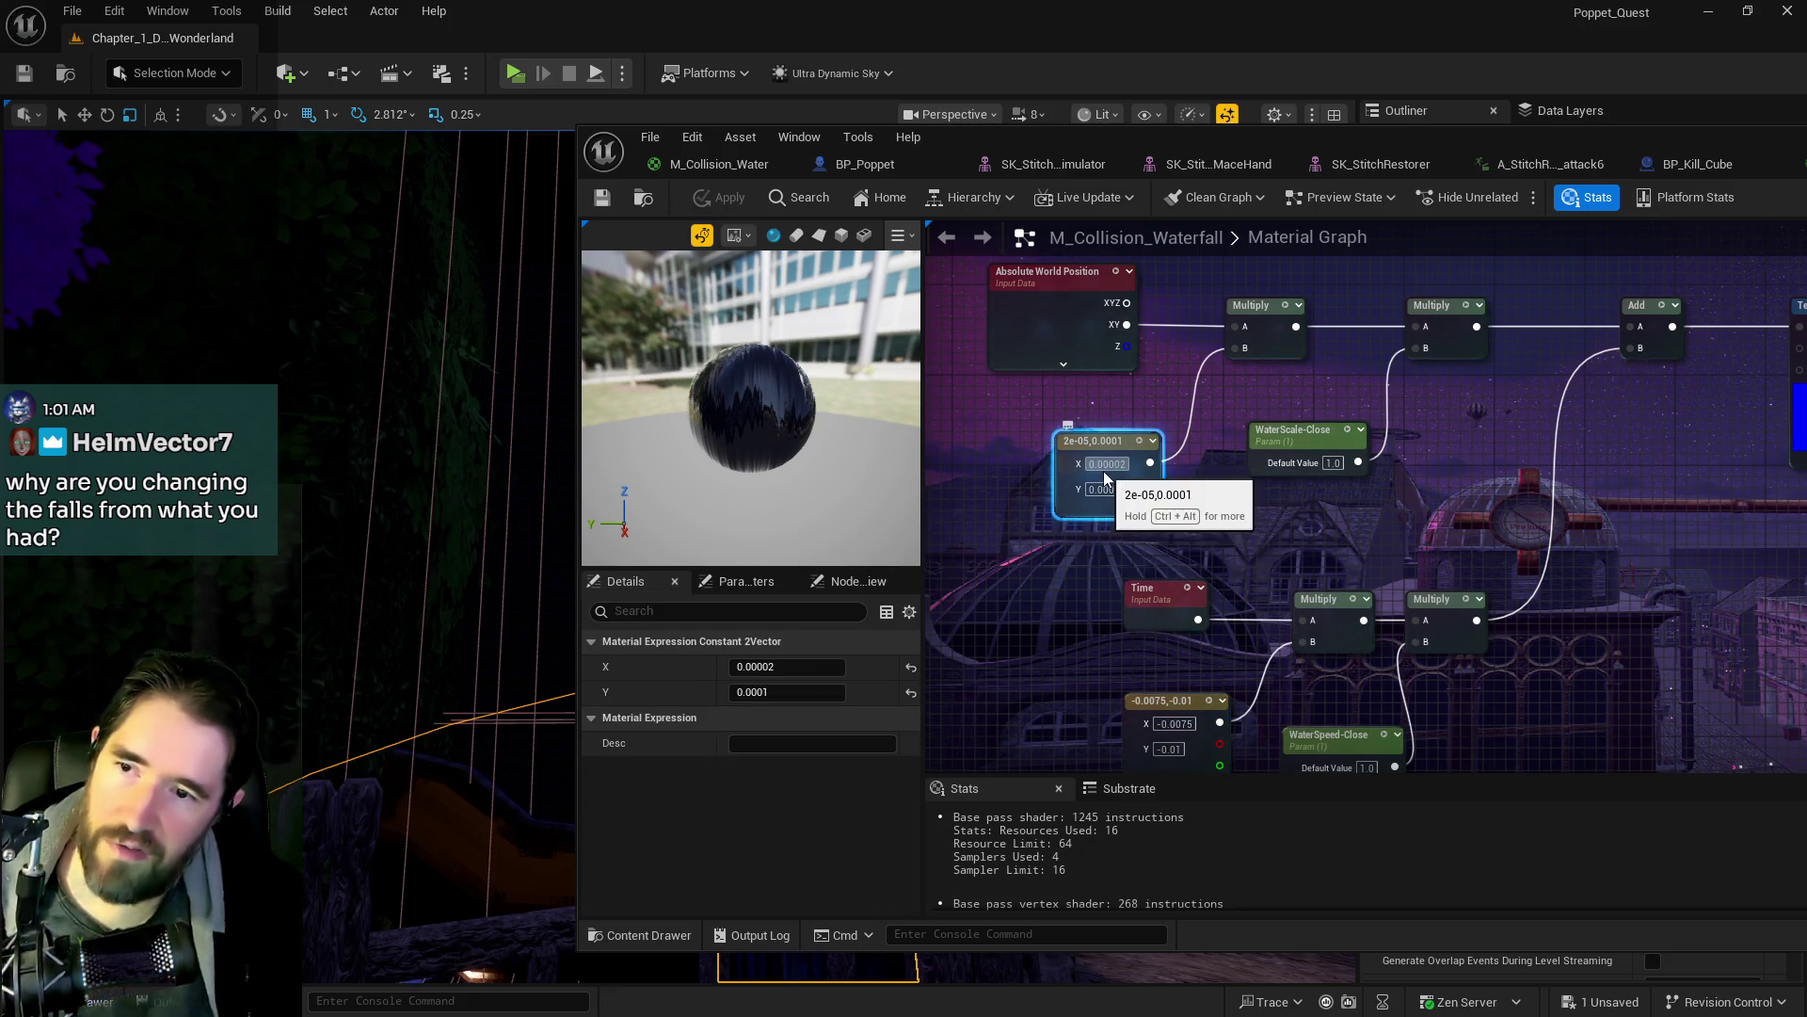
click(1110, 463)
text(-0.0075)
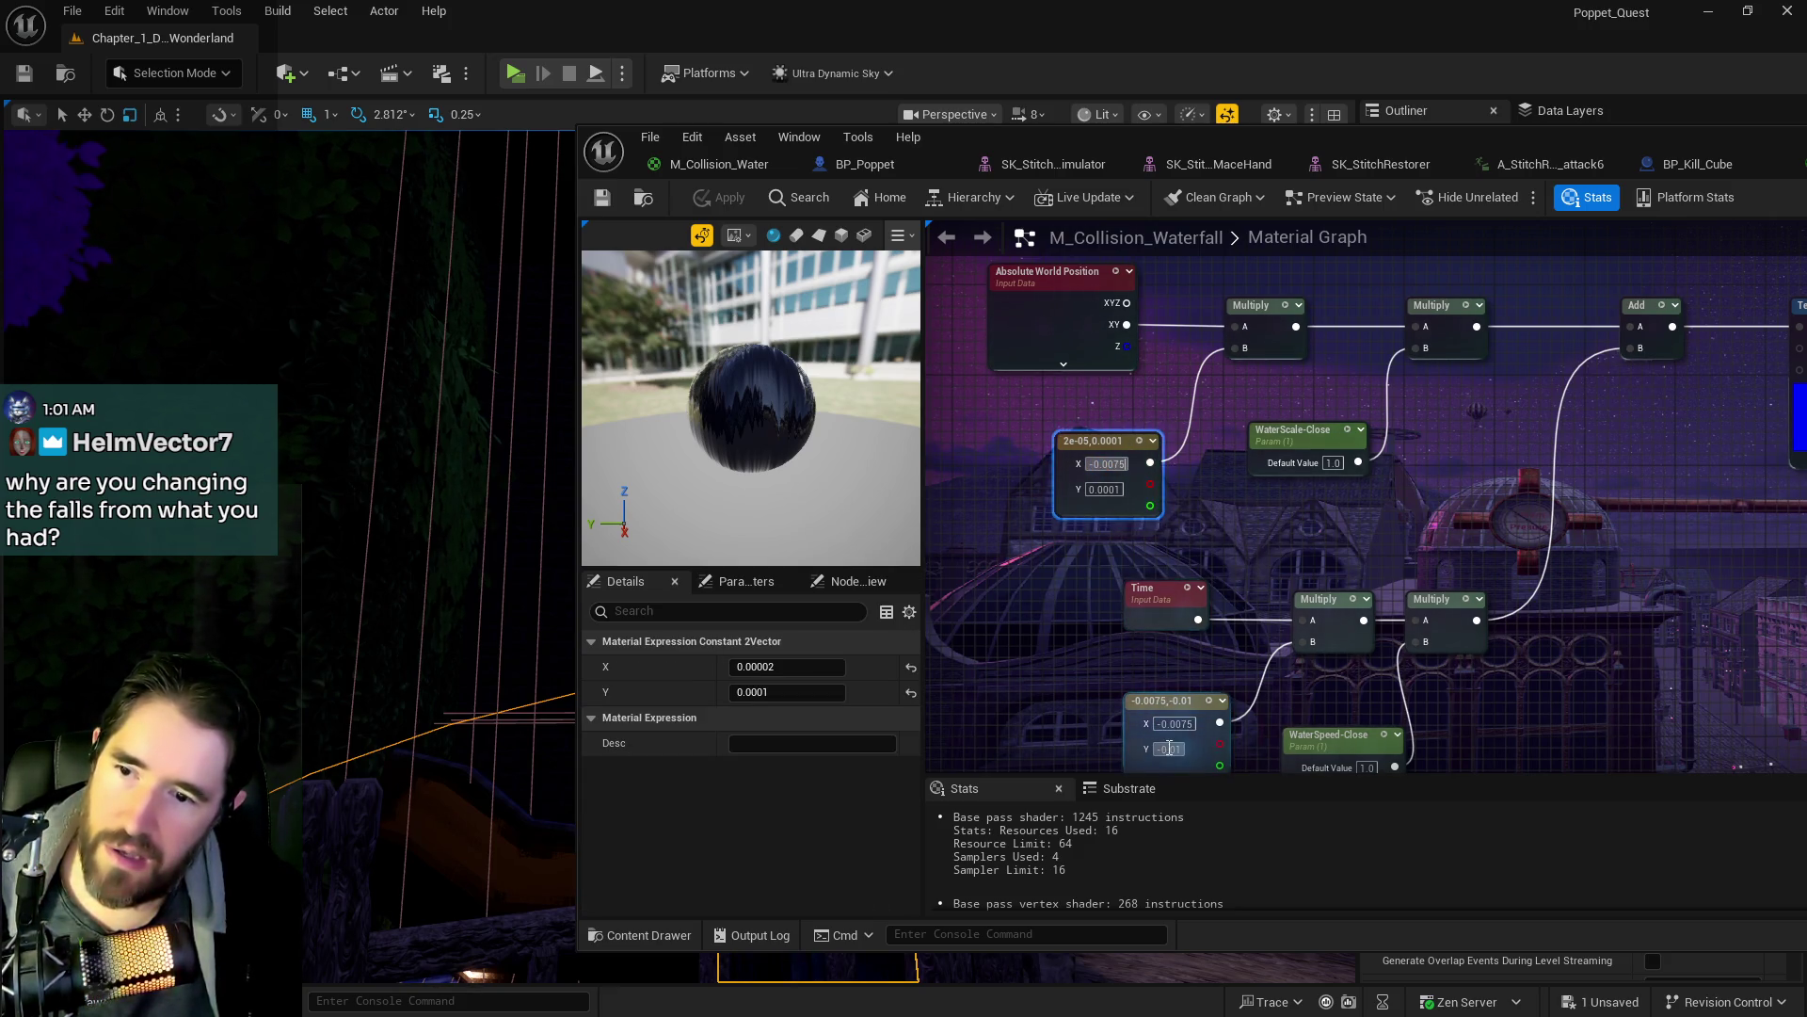
click(1169, 749)
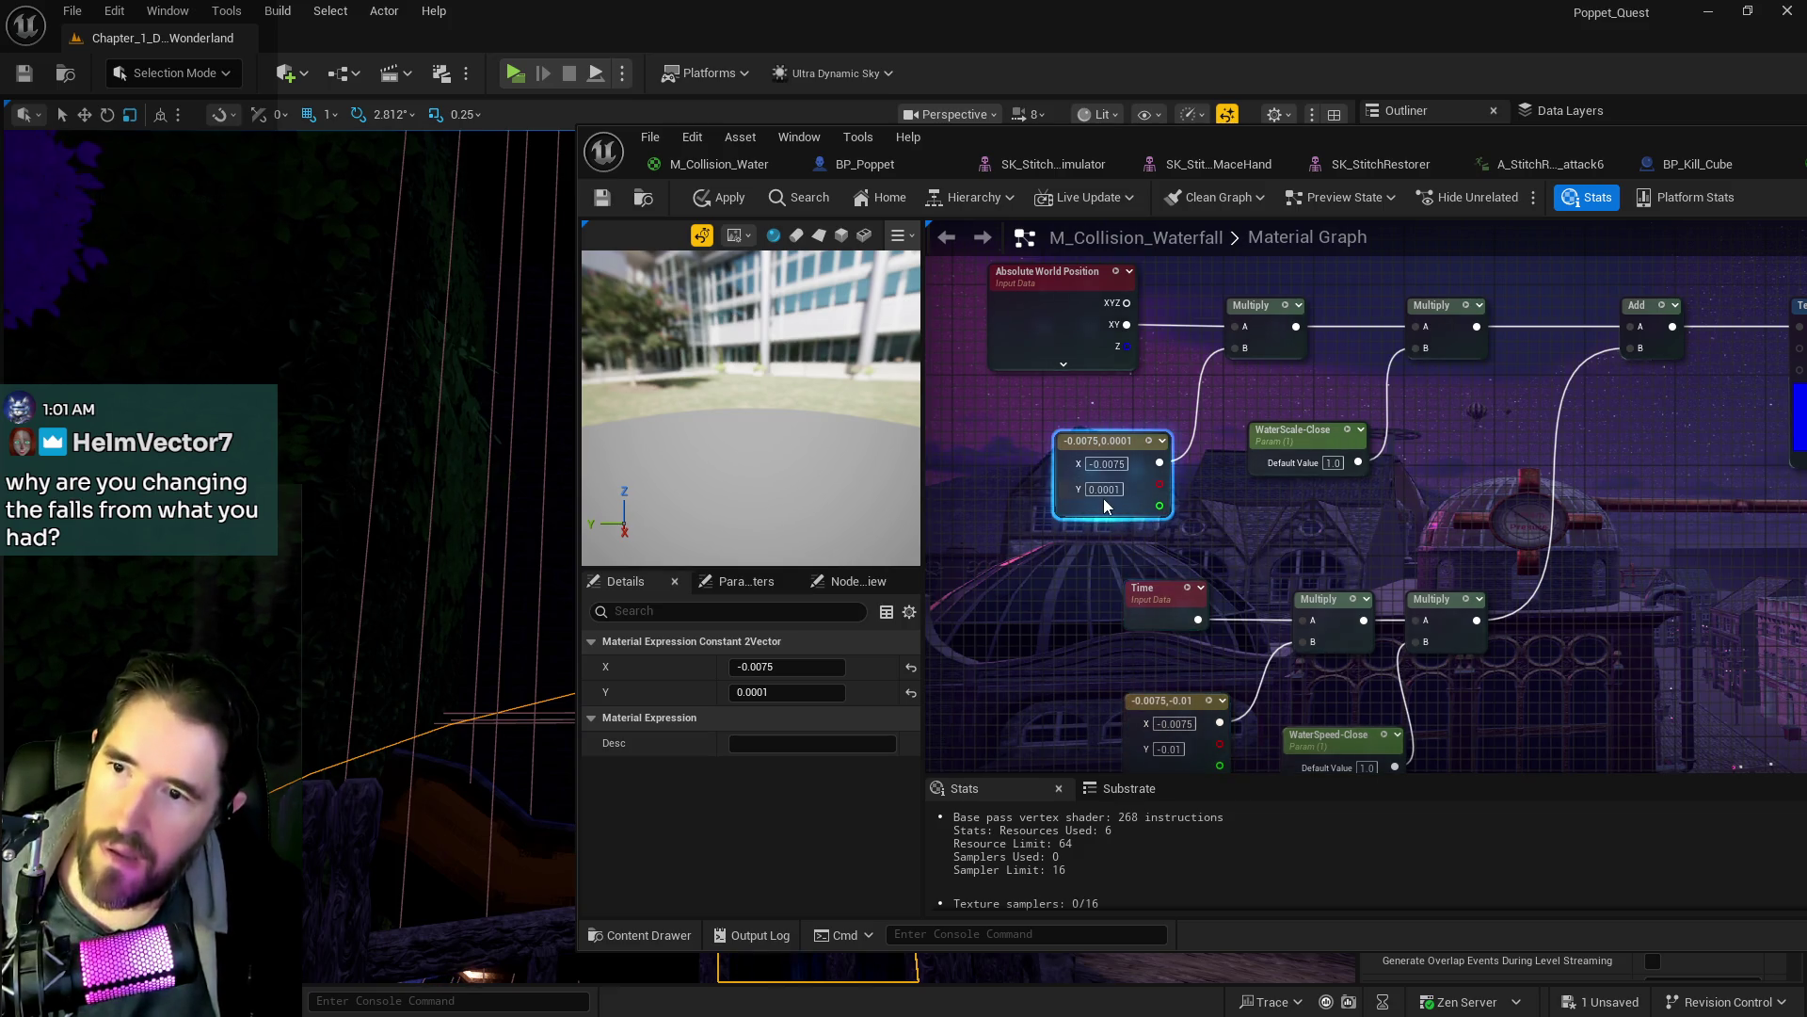
click(1088, 591)
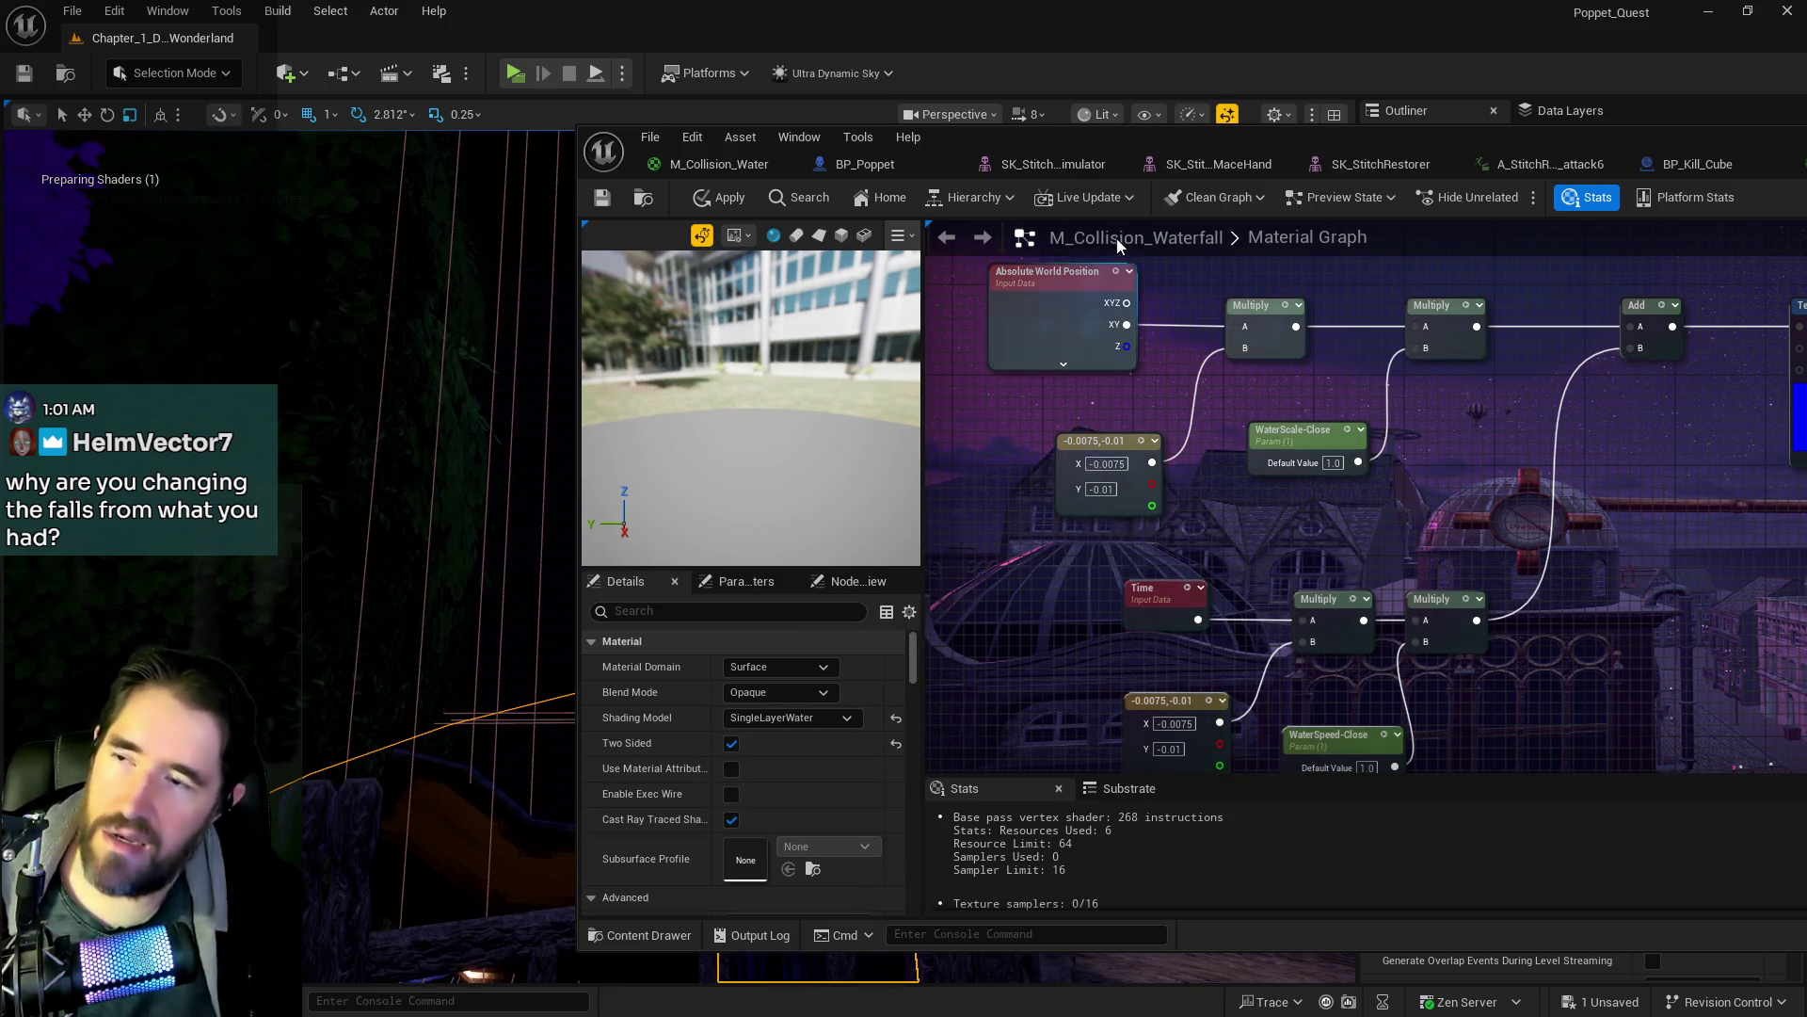
mouse_move(1130, 136)
mouse_down()
mouse_move(1806, 222)
mouse_move(1132, 210)
mouse_up()
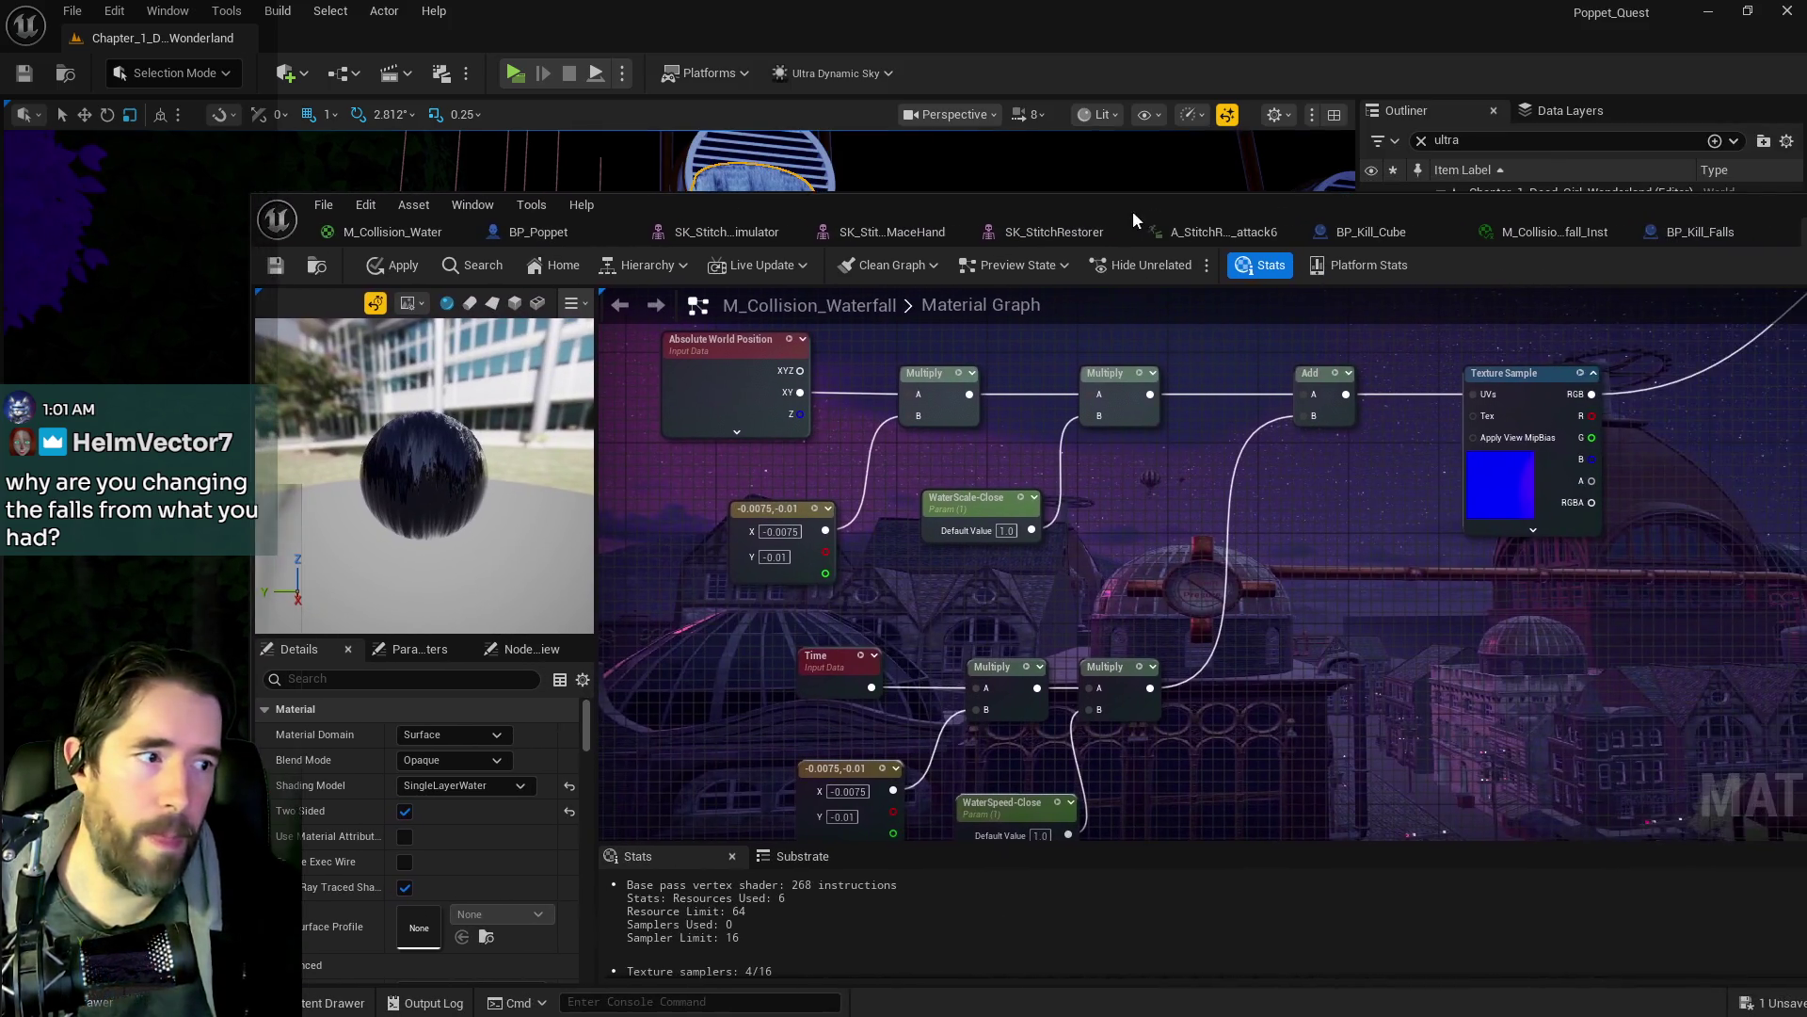
- Wire the top Texture Sample output into the upper BlendAngleCorrectedNormals node
double_click(1132, 211)
scroll(658, 443, down, 2)
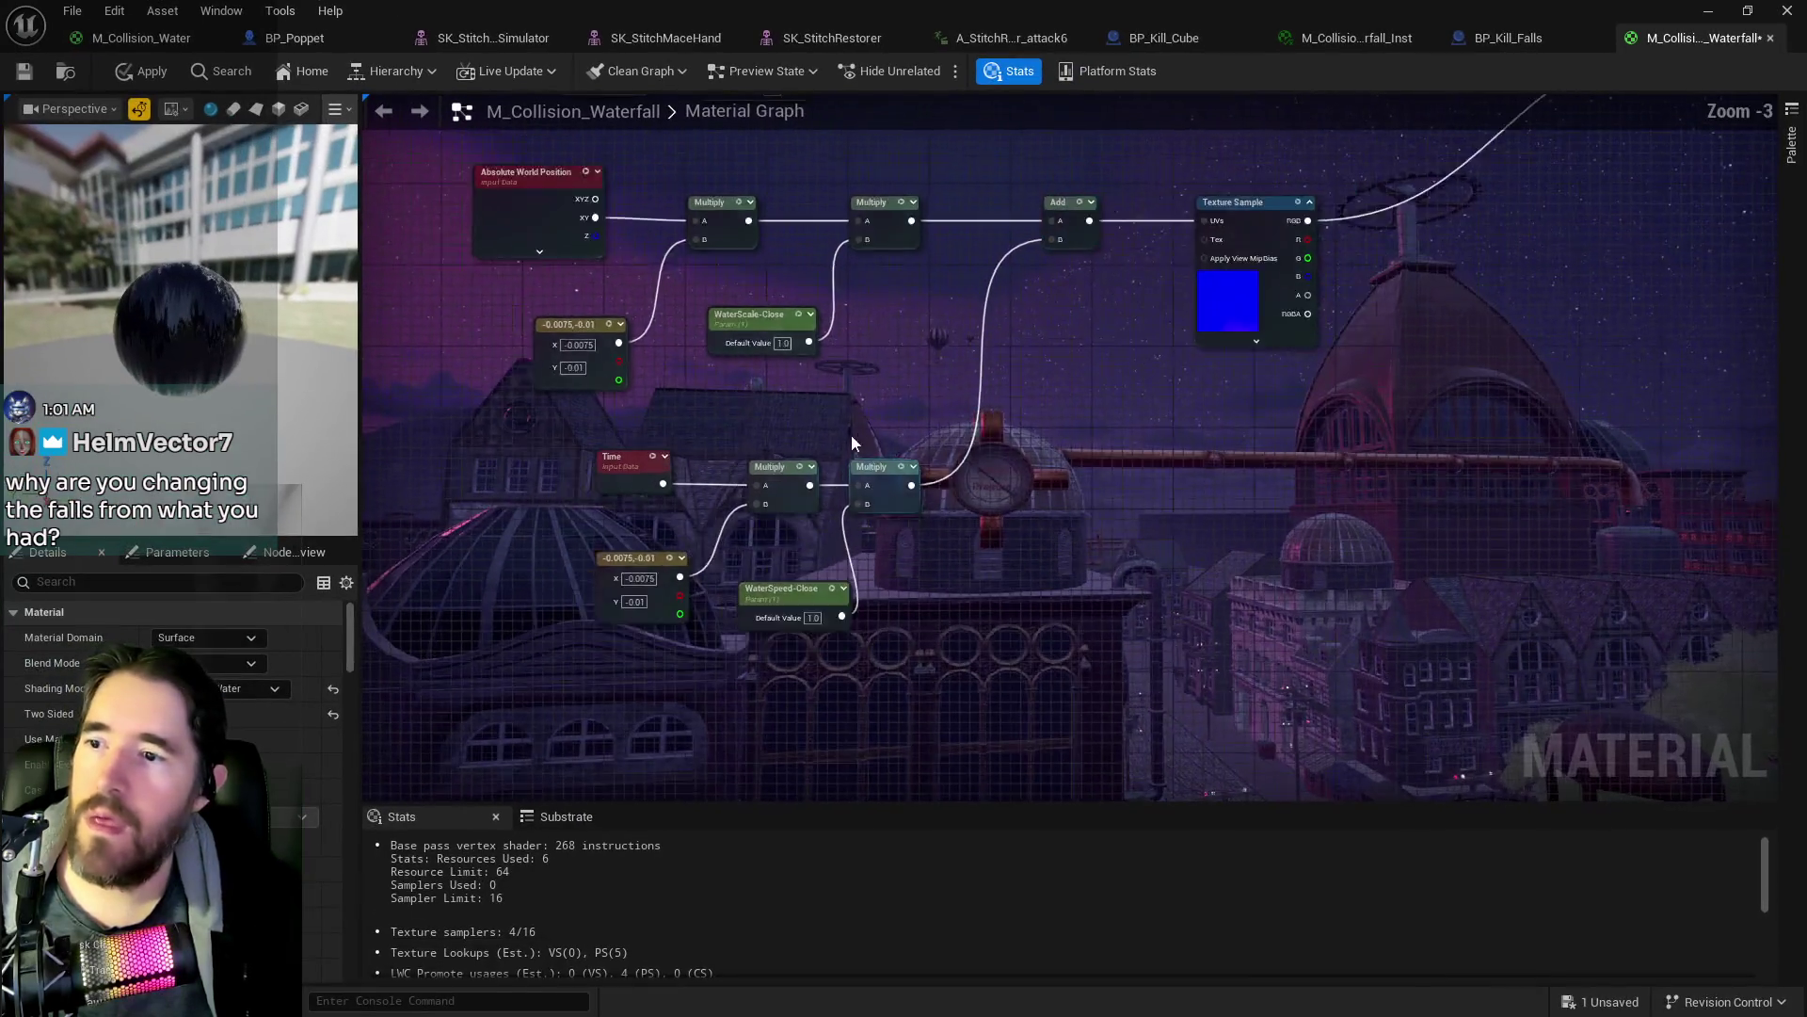
mouse_move(649, 428)
mouse_down()
mouse_move(734, 728)
mouse_move(1418, 380)
mouse_move(994, 509)
mouse_up()
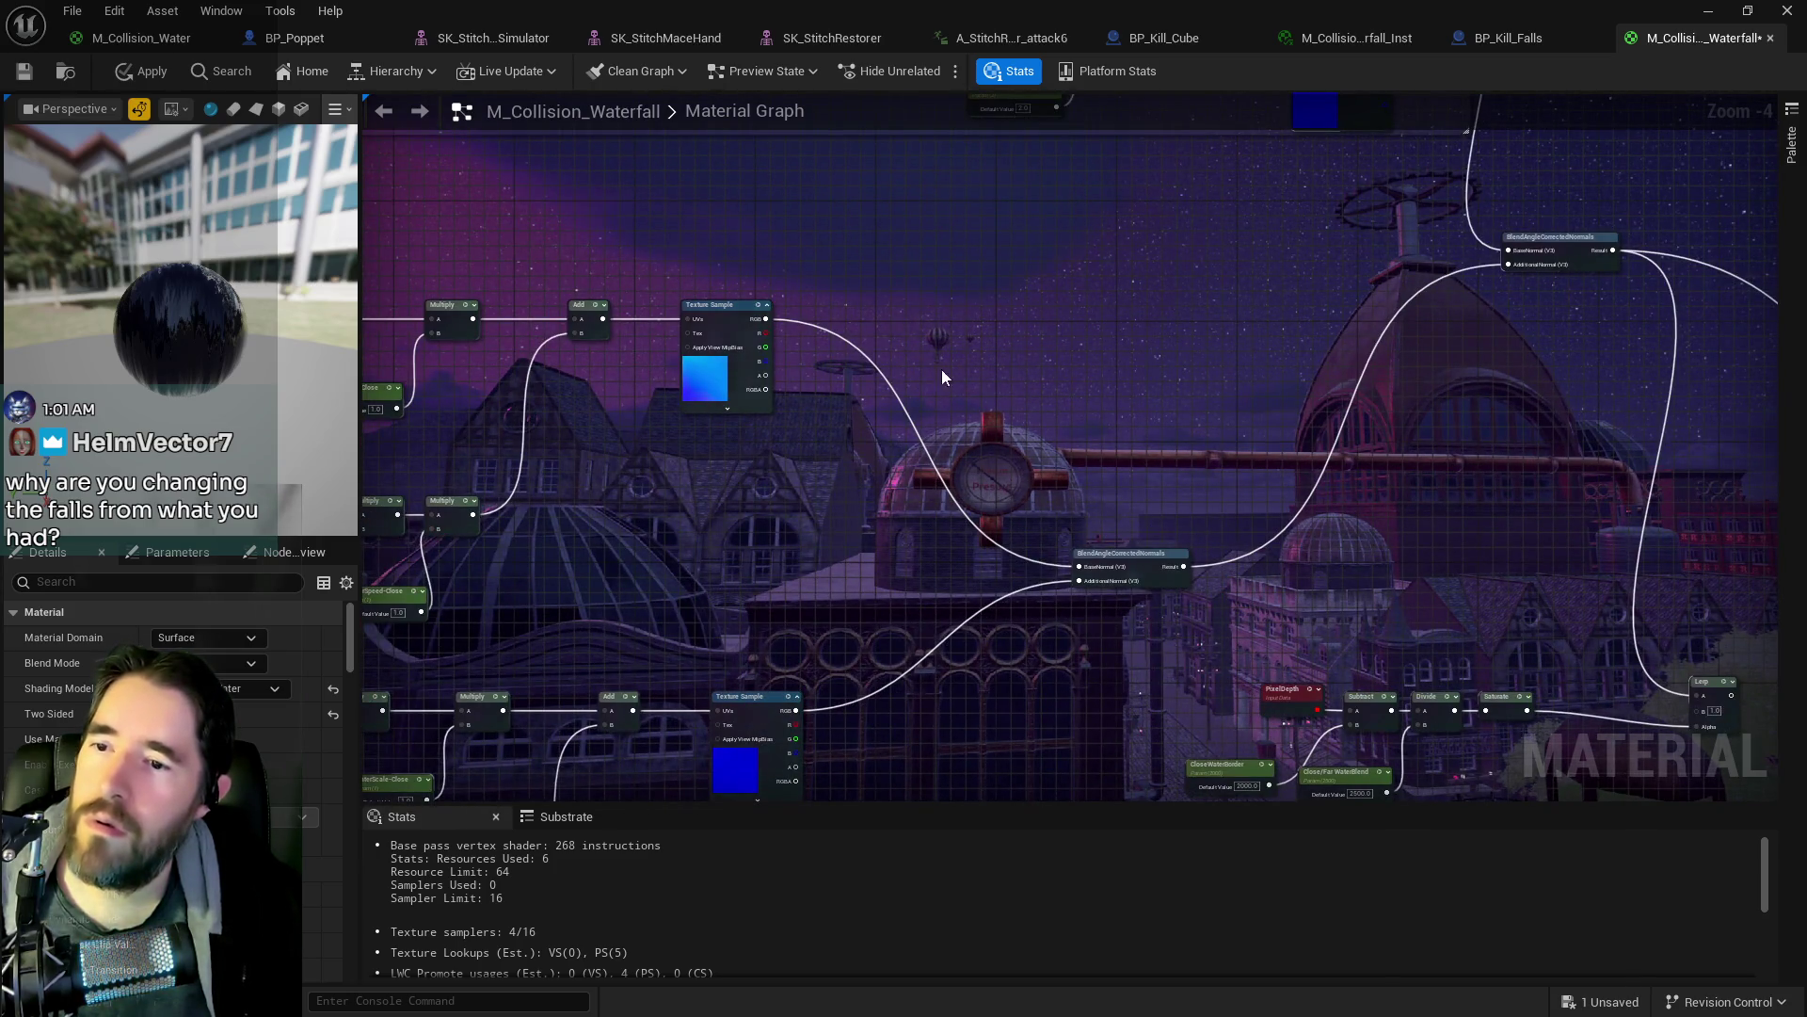
drag(765, 318, 1508, 264)
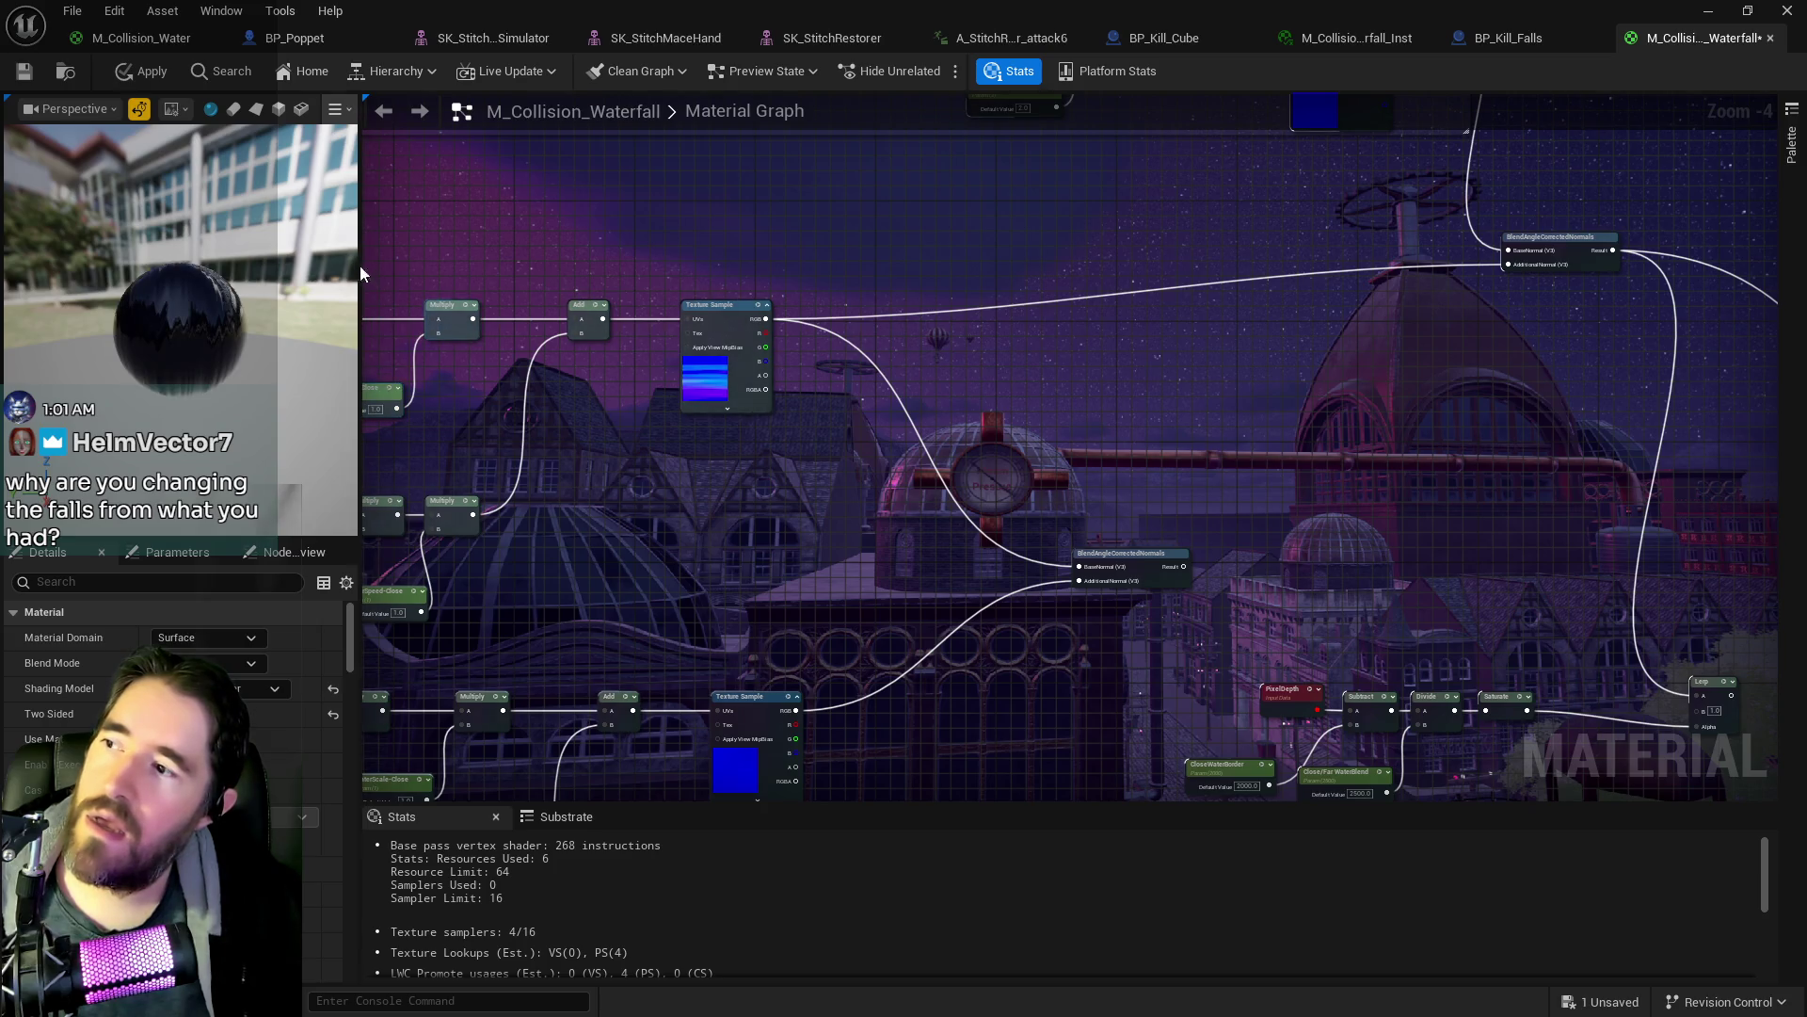
- Apply and save M_Collision_Waterfall, then minimize the material editor
click(25, 81)
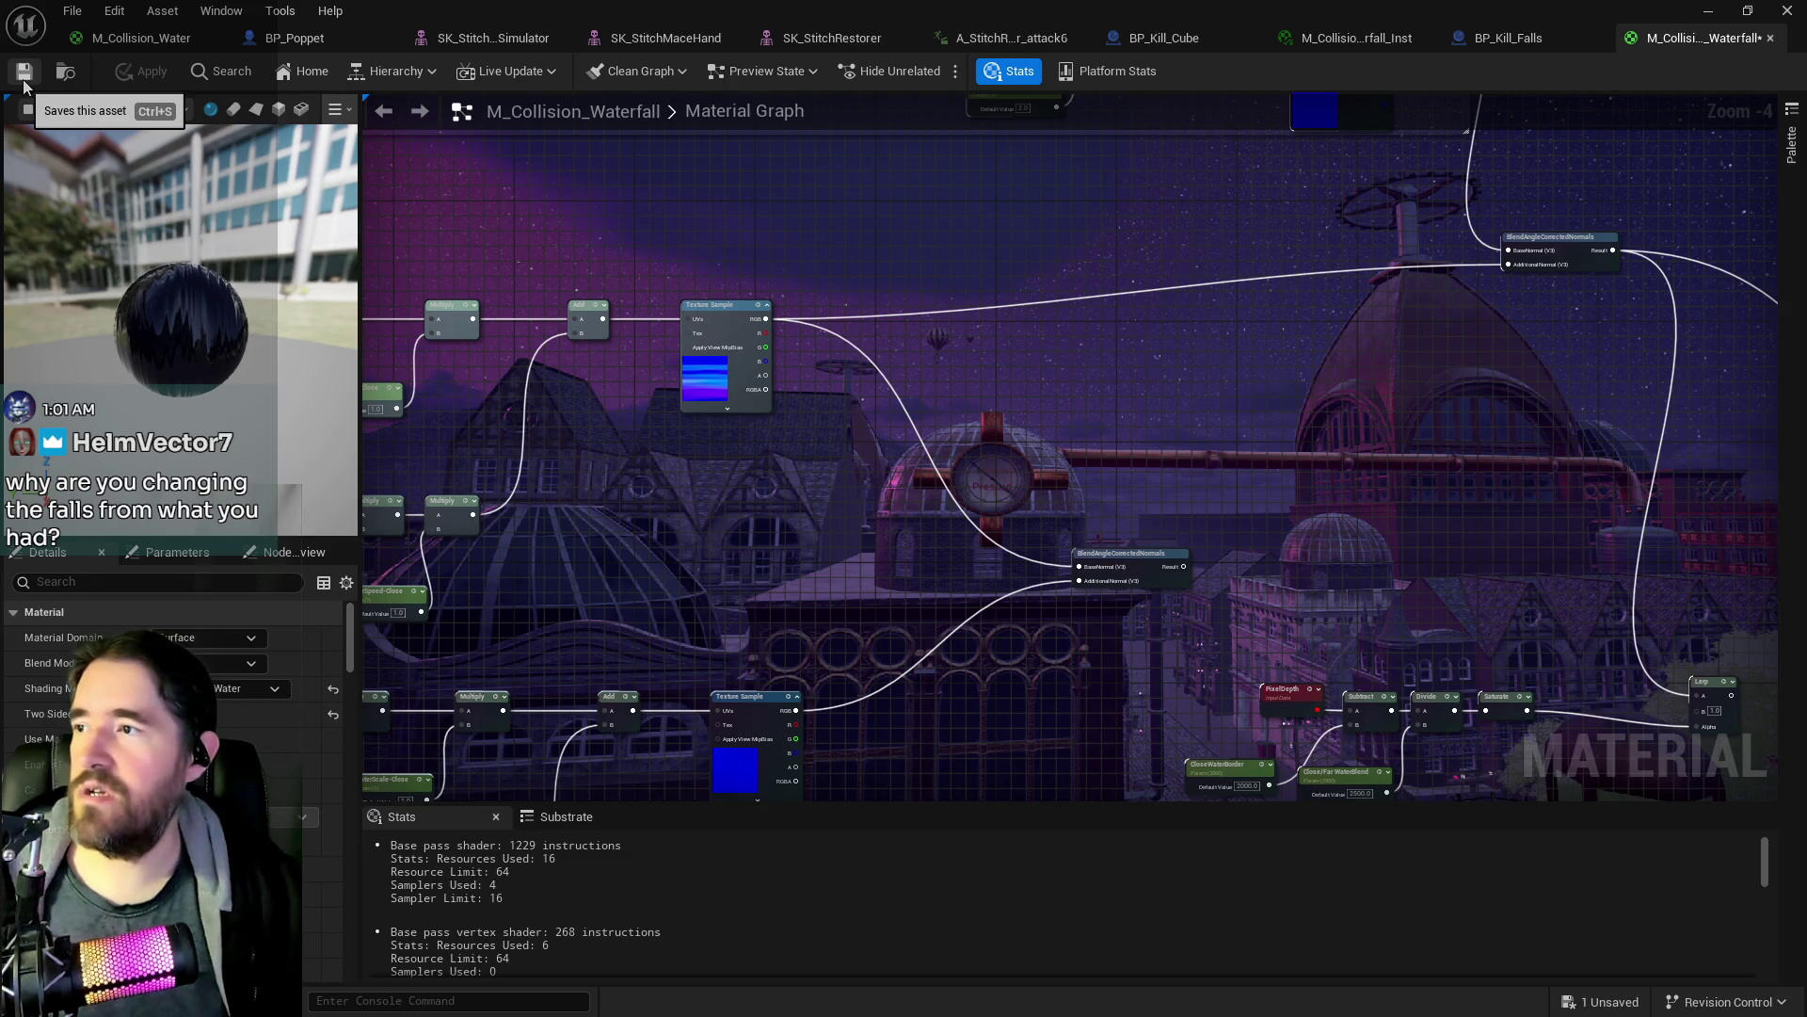
click(25, 82)
click(1709, 10)
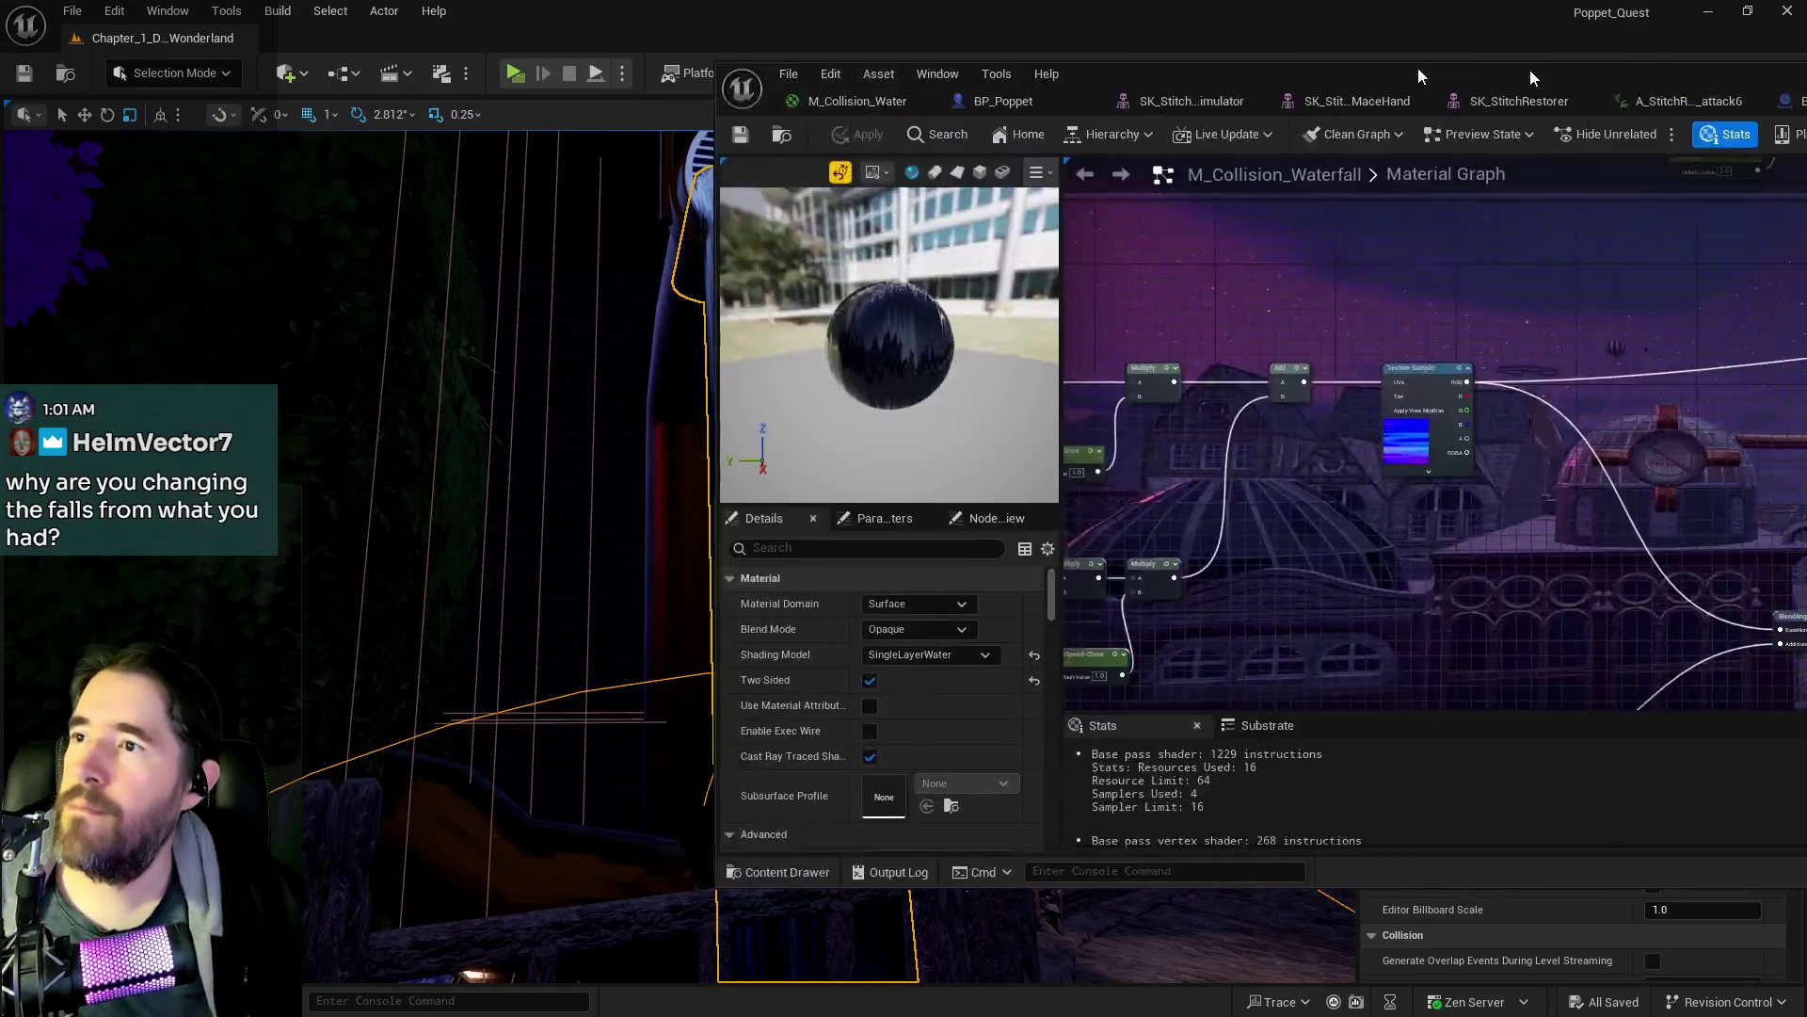
mouse_move(1235, 415)
mouse_down()
mouse_move(1309, 311)
mouse_move(1280, 367)
mouse_up()
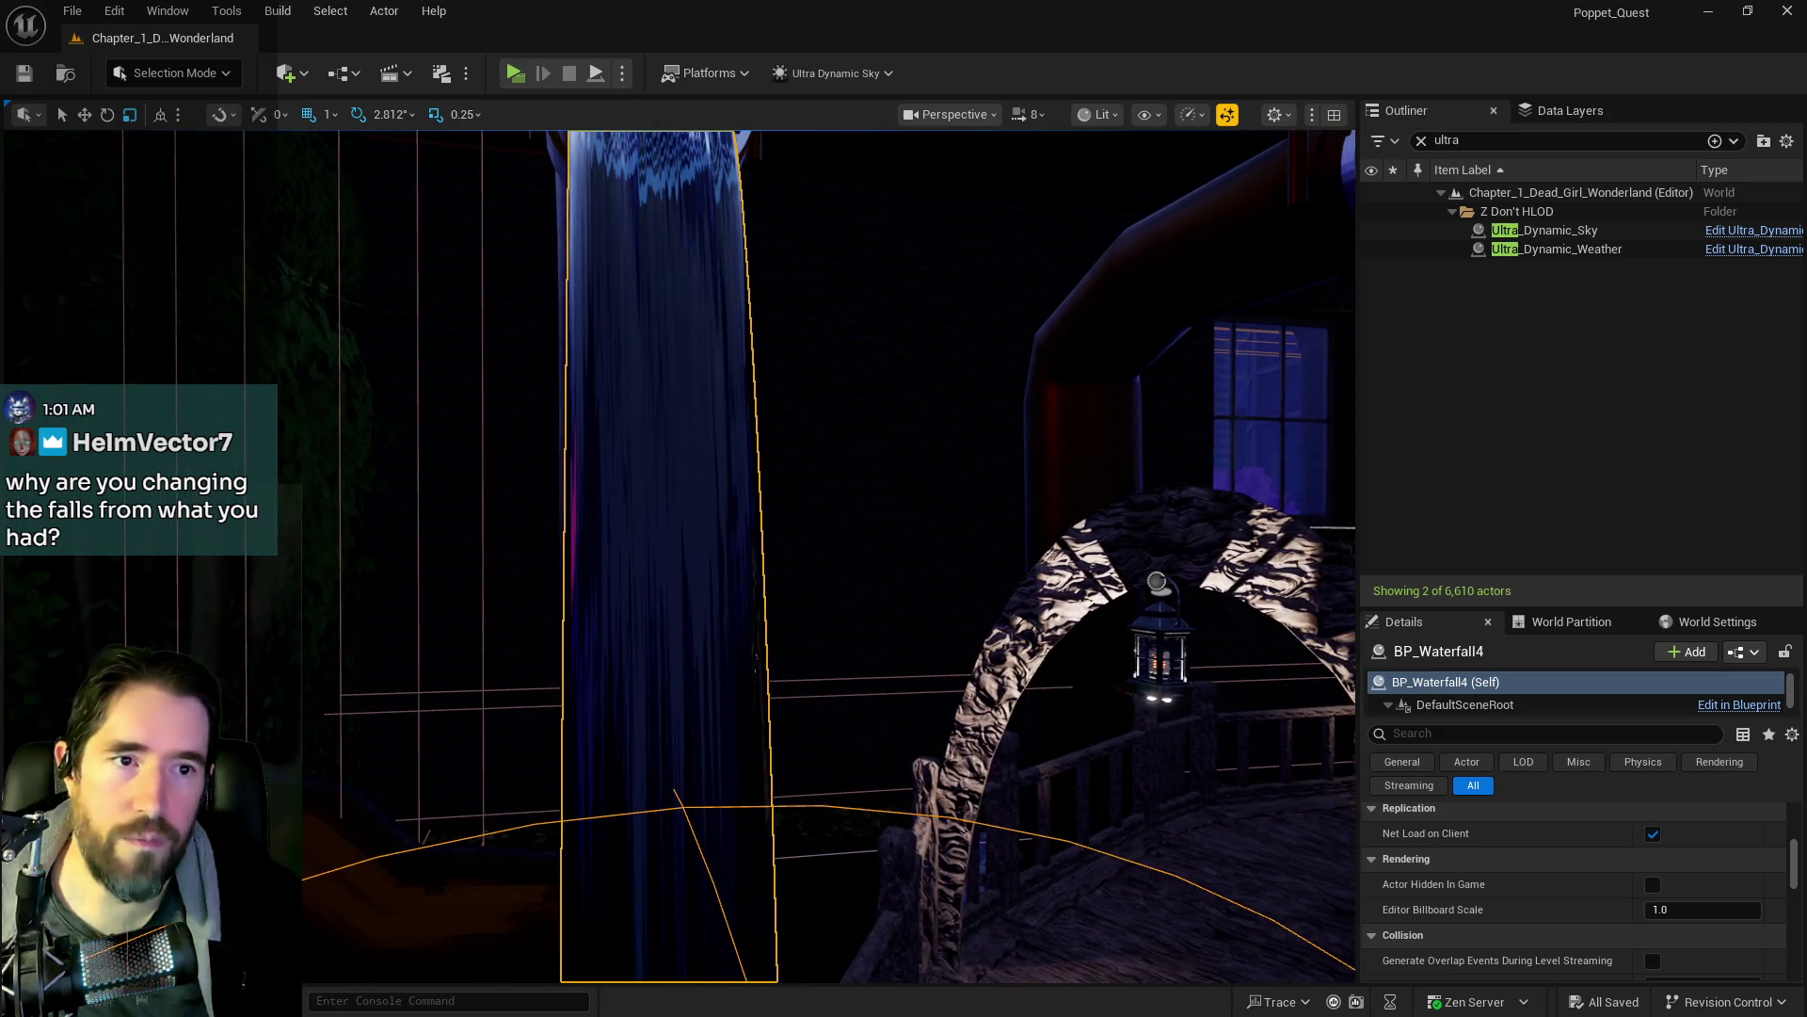
key(alt+Tab)
scroll(1241, 556, down, 2)
scroll(1224, 562, up, 3)
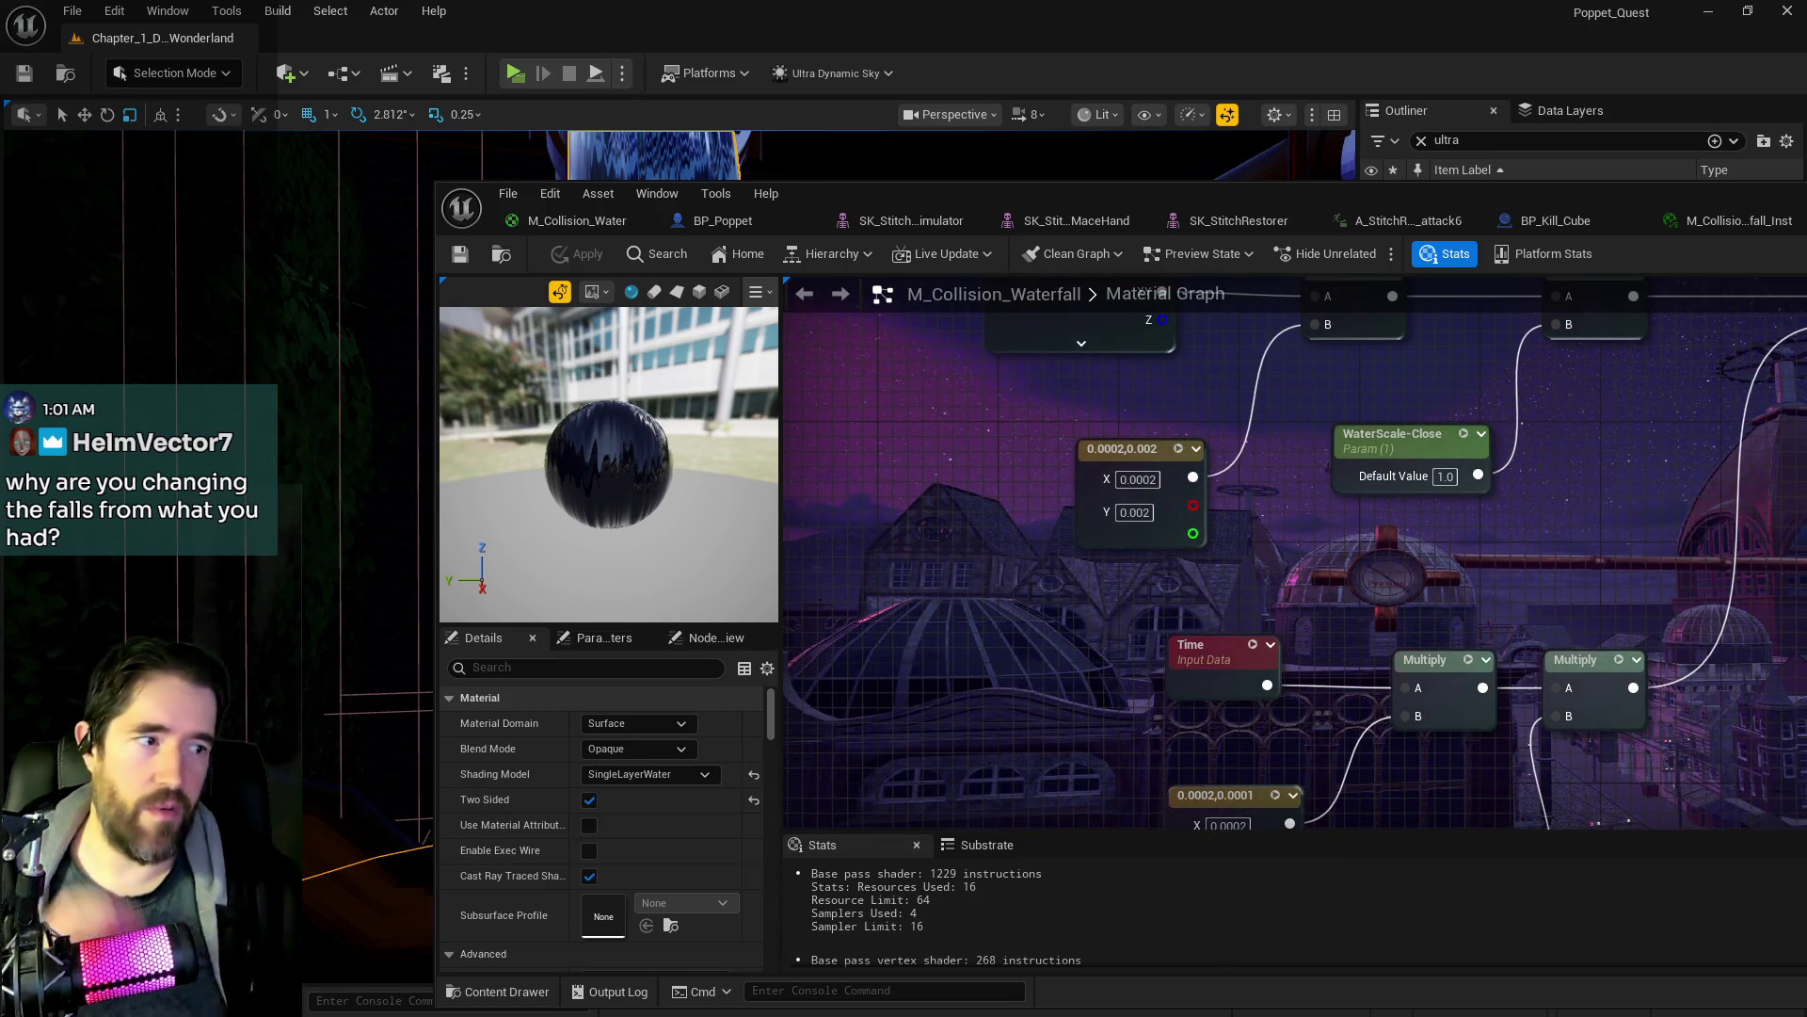
drag(1235, 534, 1178, 664)
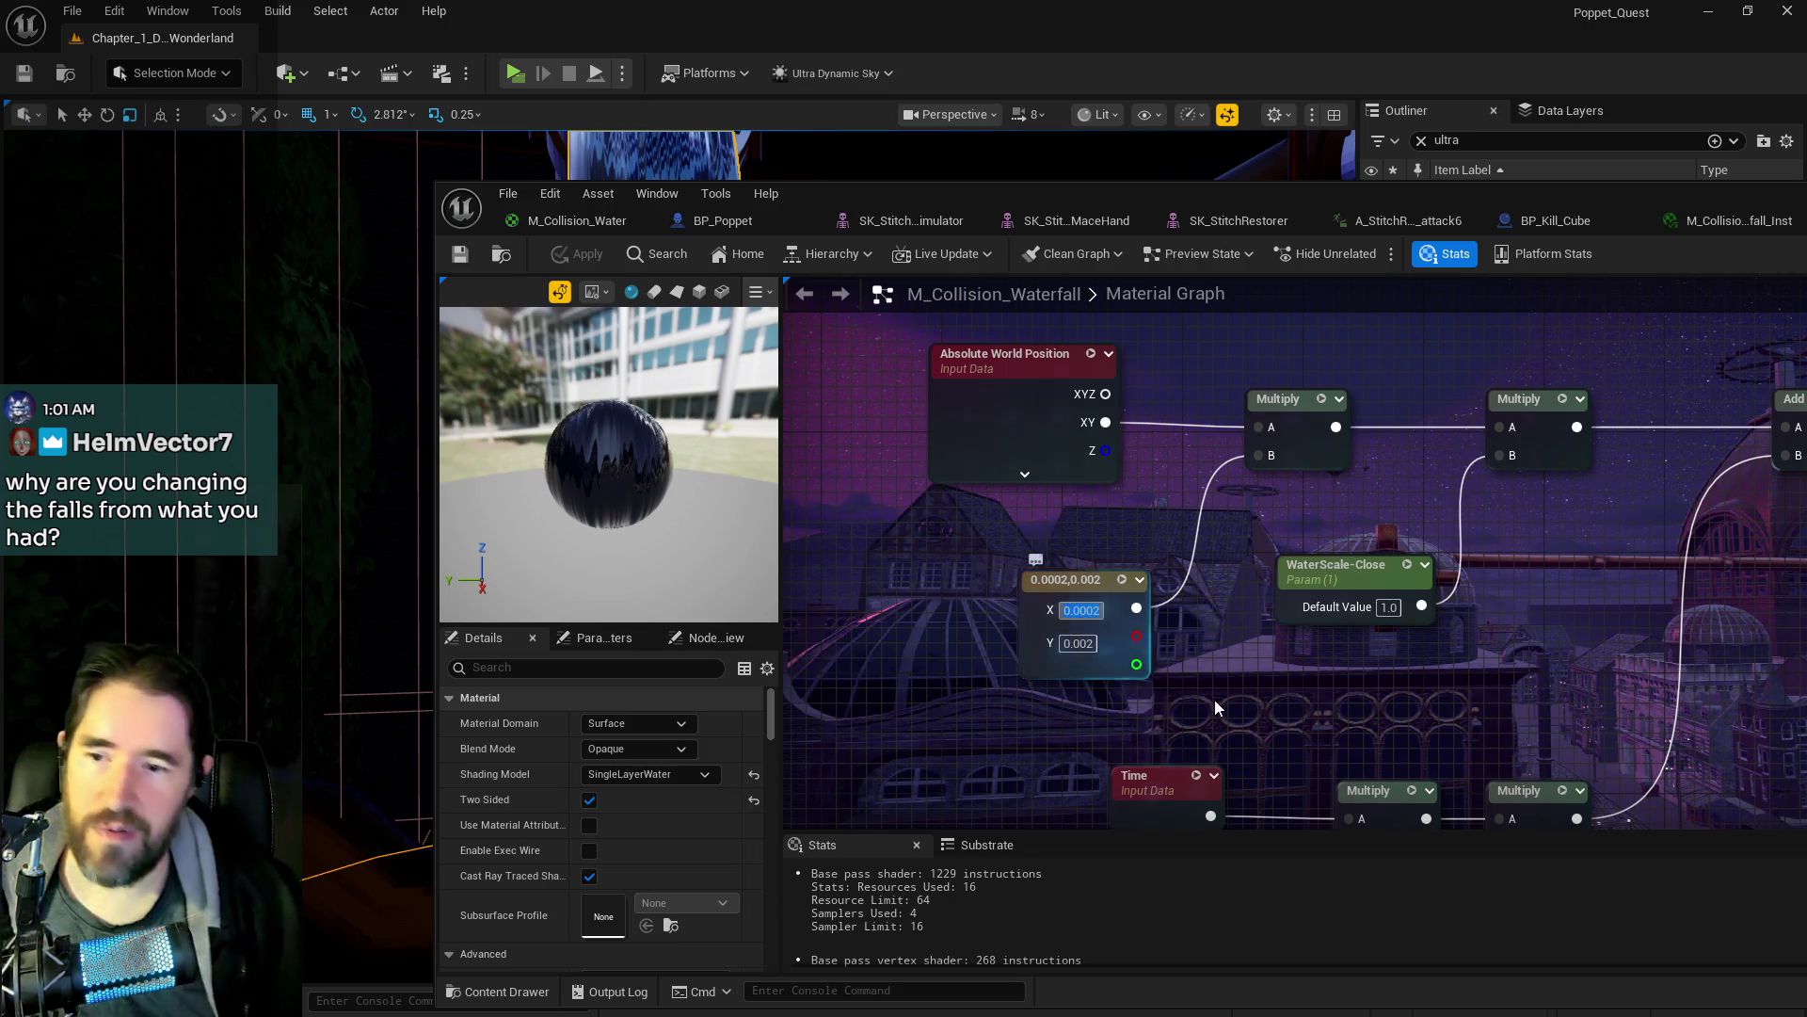
scroll(1175, 420, down, 3)
mouse_move(1294, 527)
mouse_down()
mouse_move(1255, 393)
mouse_move(1267, 460)
mouse_move(1221, 586)
mouse_move(1506, 565)
mouse_move(1318, 395)
mouse_up()
drag(1318, 198, 1431, 192)
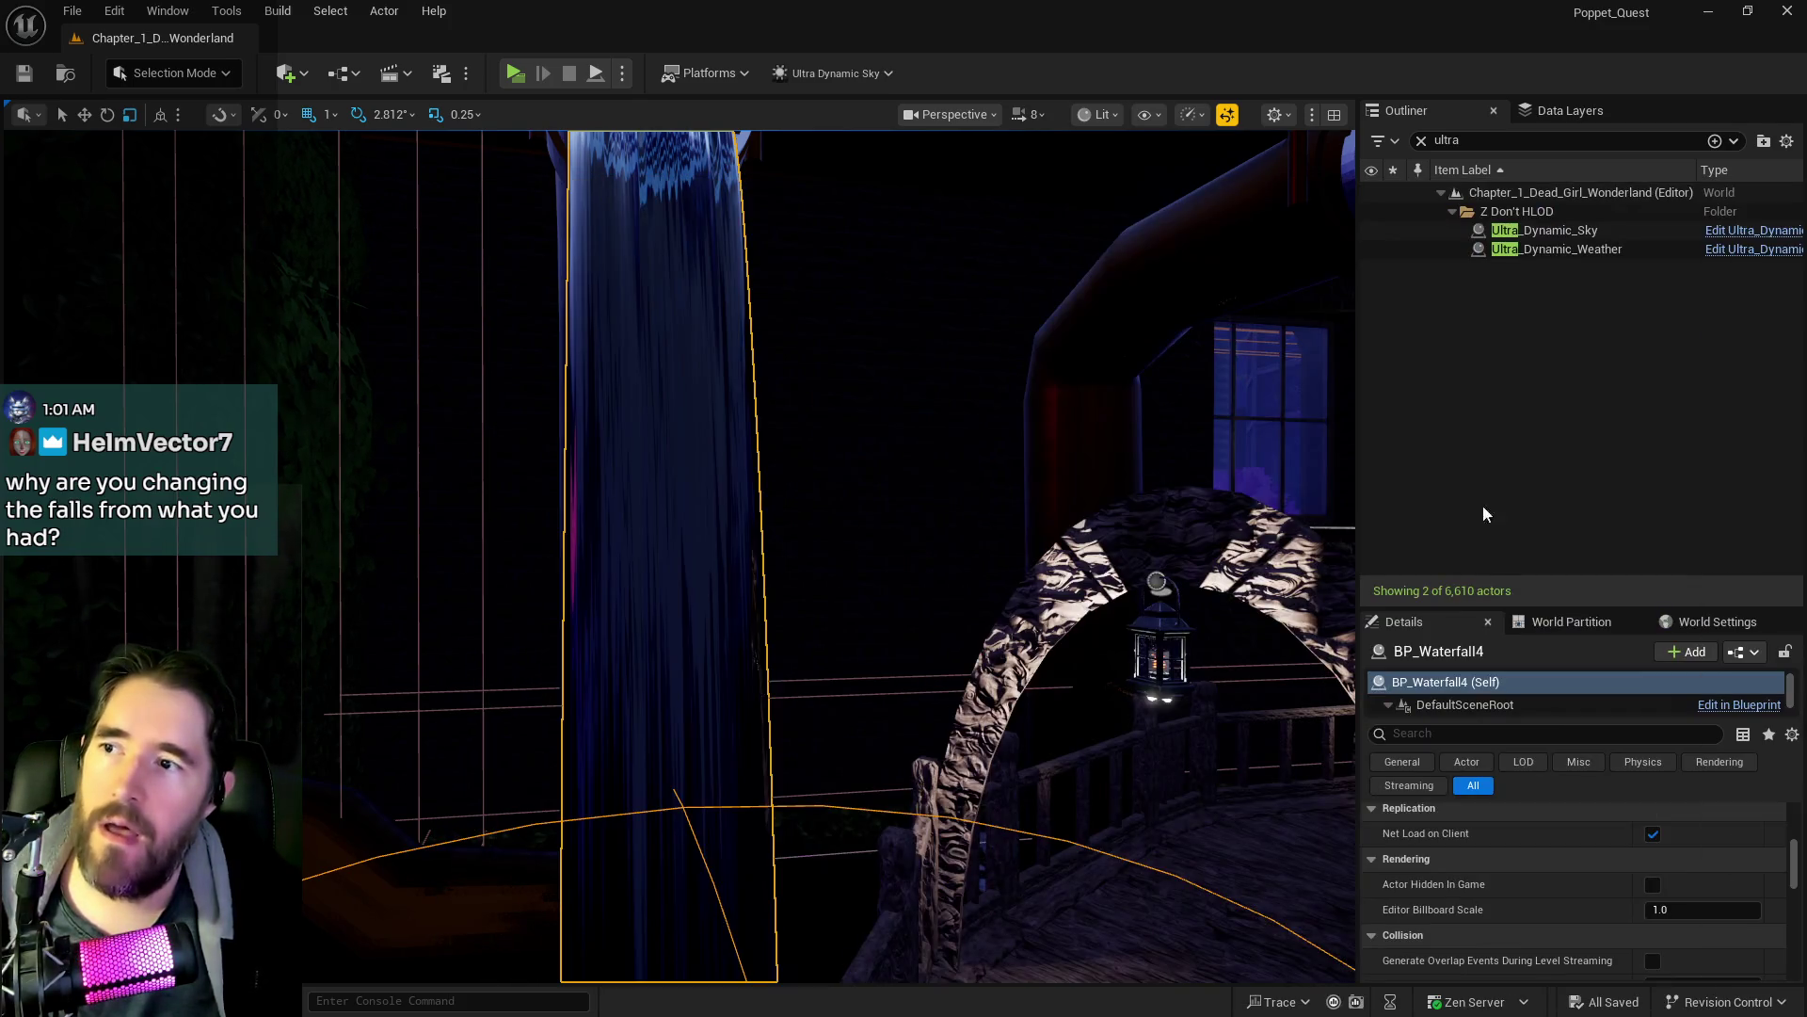
drag(941, 565, 847, 471)
mouse_move(1259, 536)
mouse_down()
mouse_move(1243, 527)
mouse_move(1260, 535)
mouse_up()
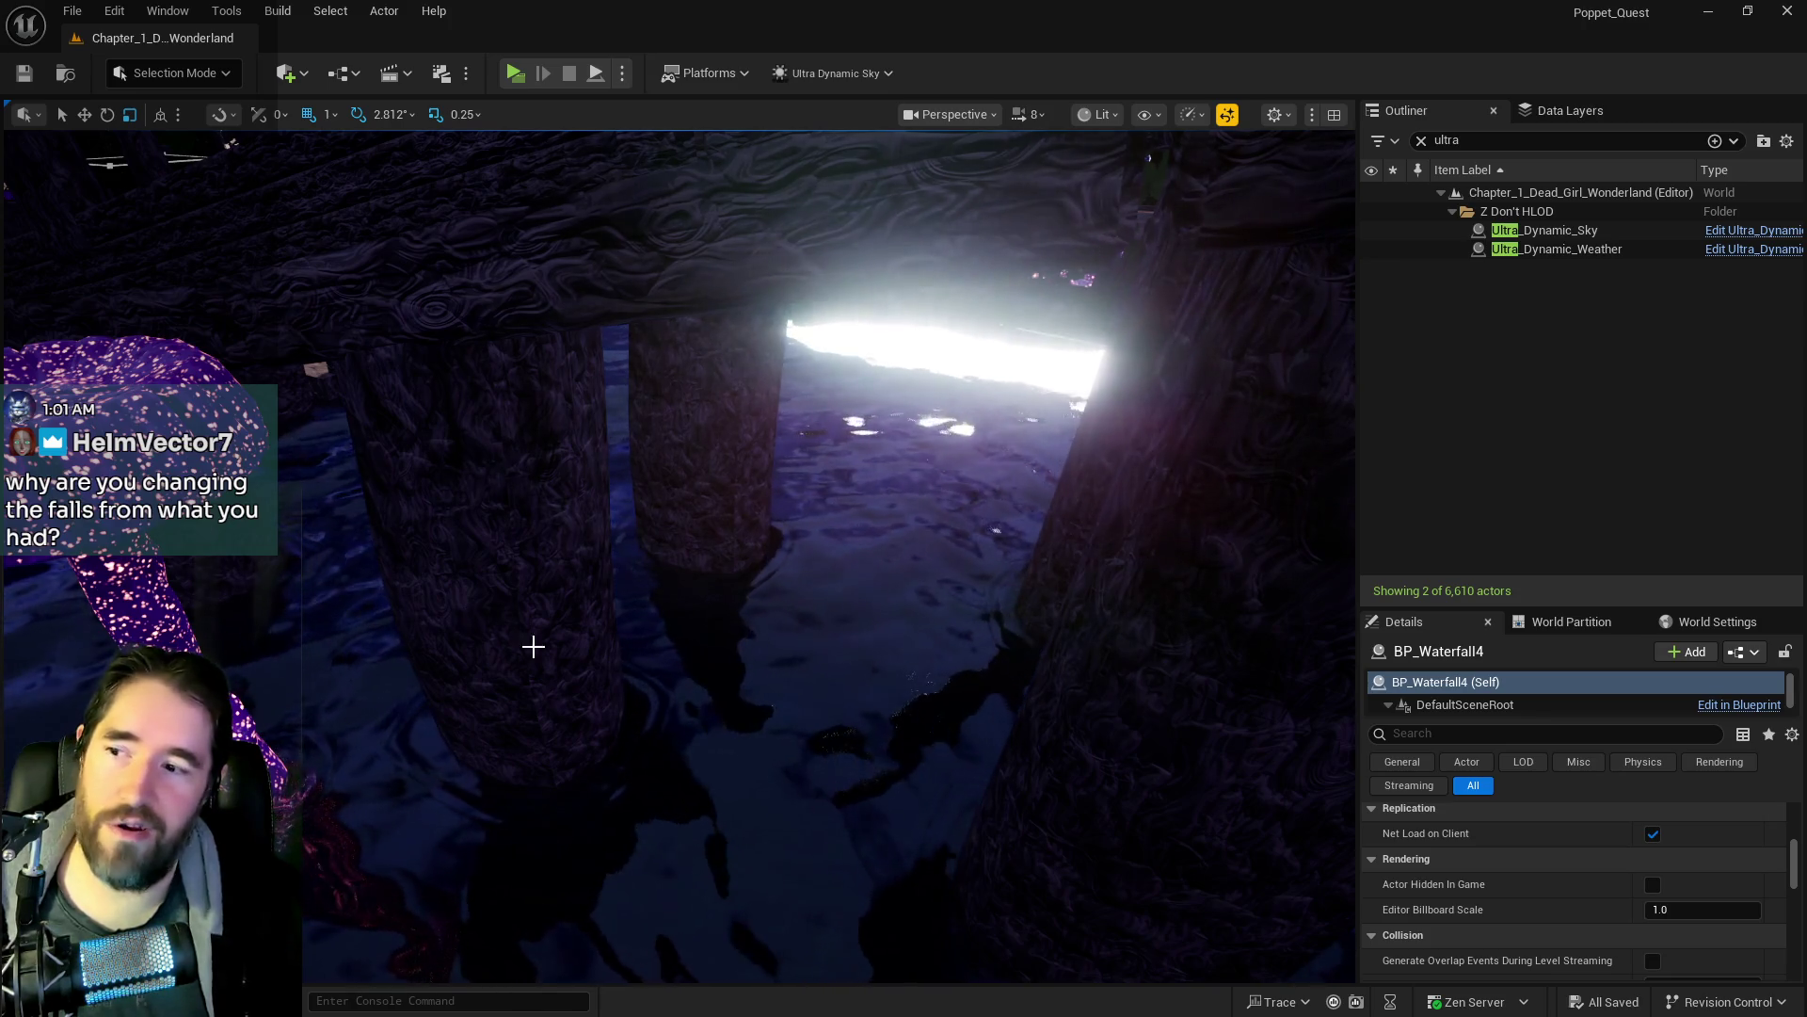
- Fly the camera around the blue waterfall, mushrooms and trees, ending framed on BP_Waterfall4
key(w)
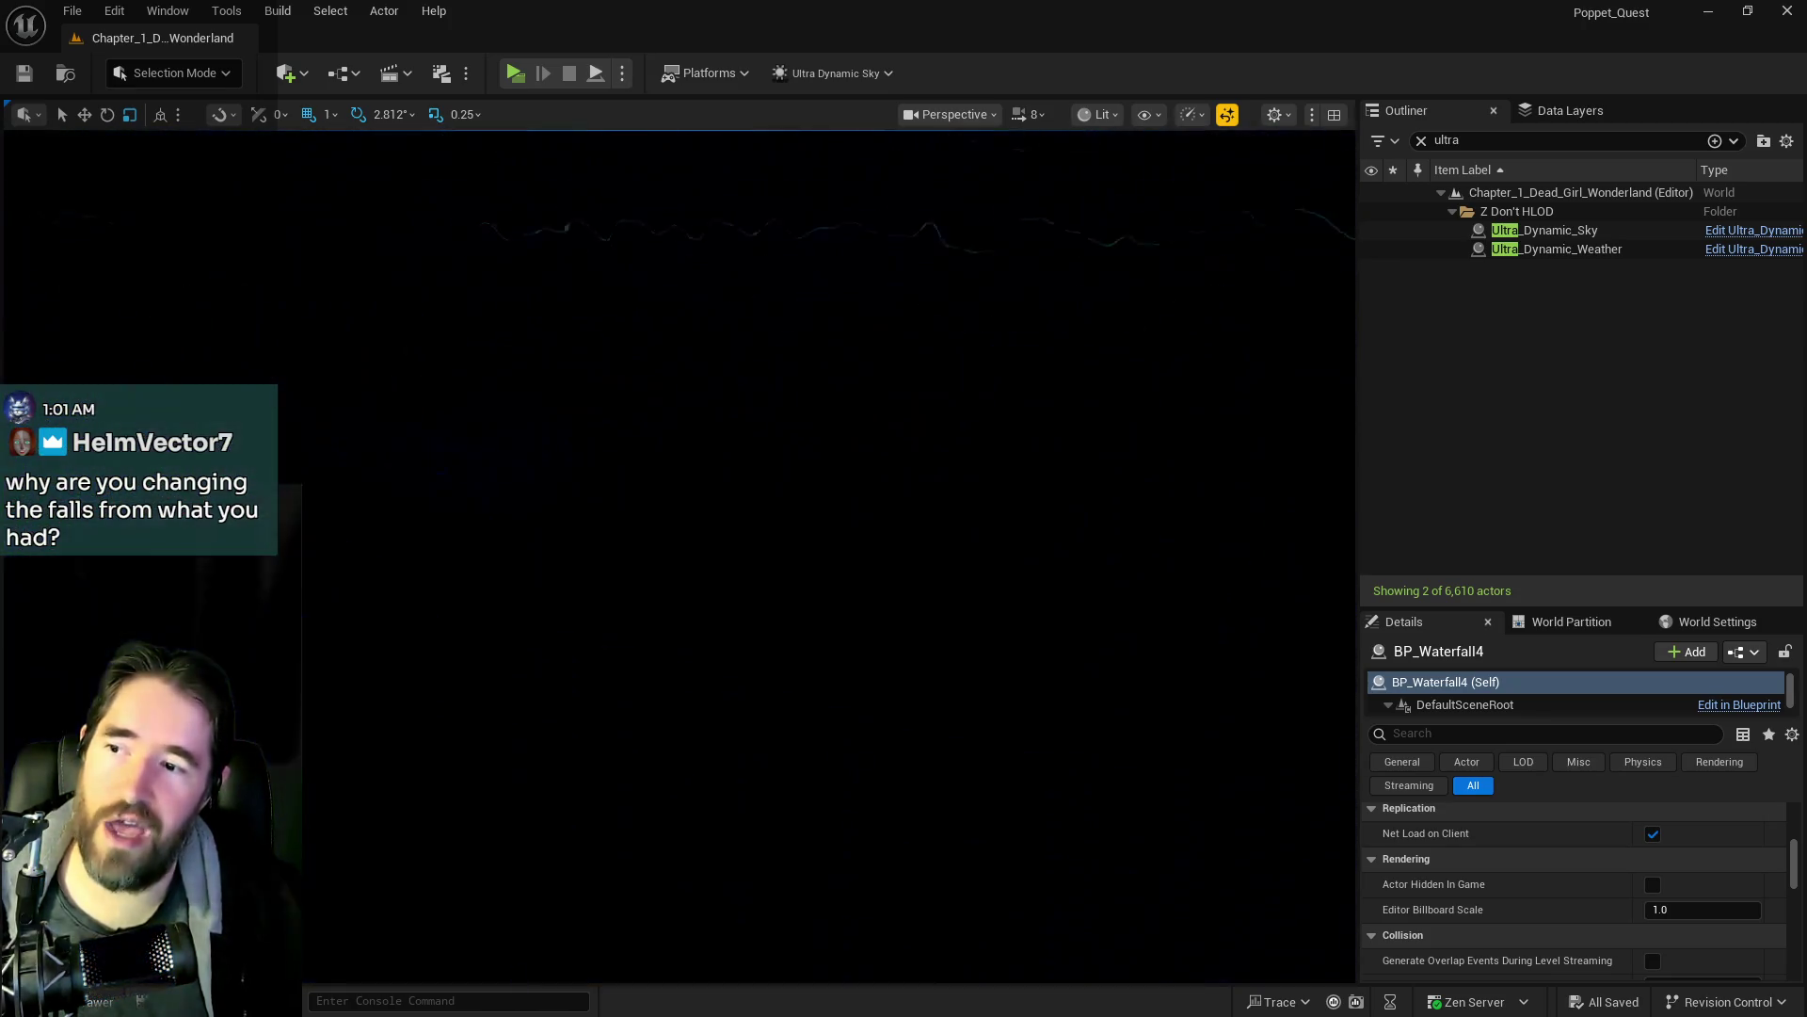
key(w)
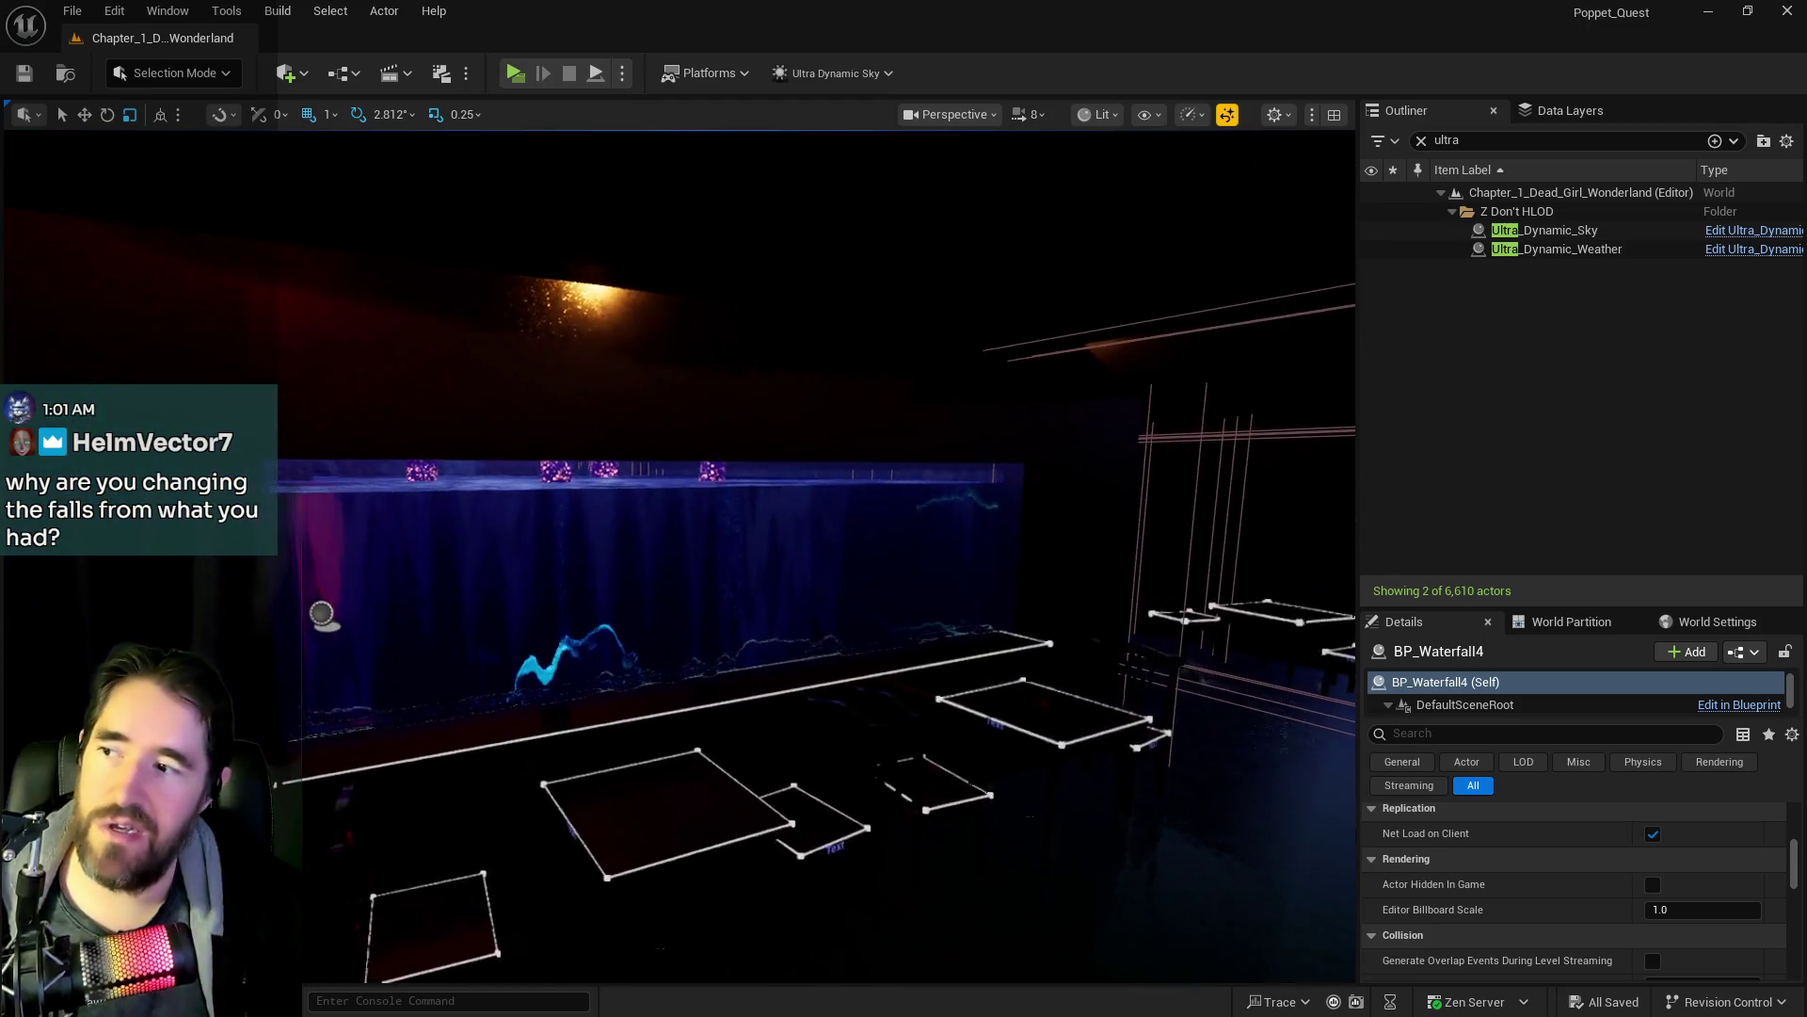
key(d)
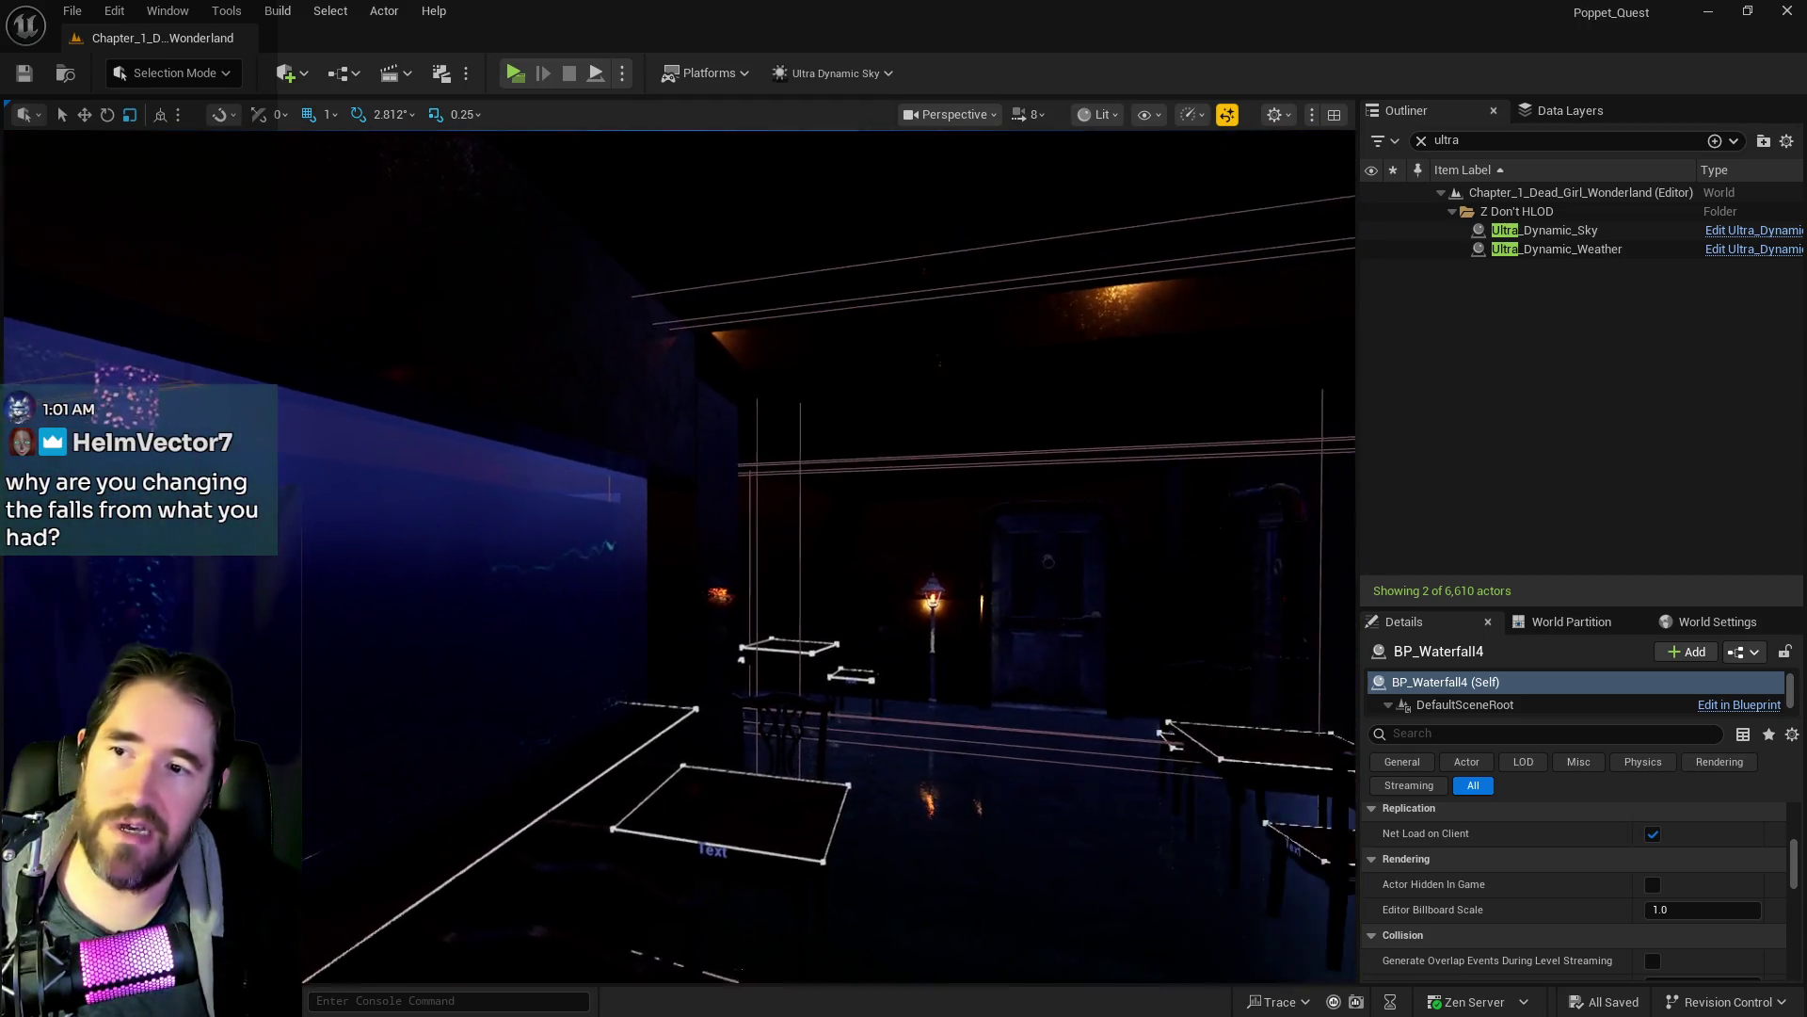
key(a)
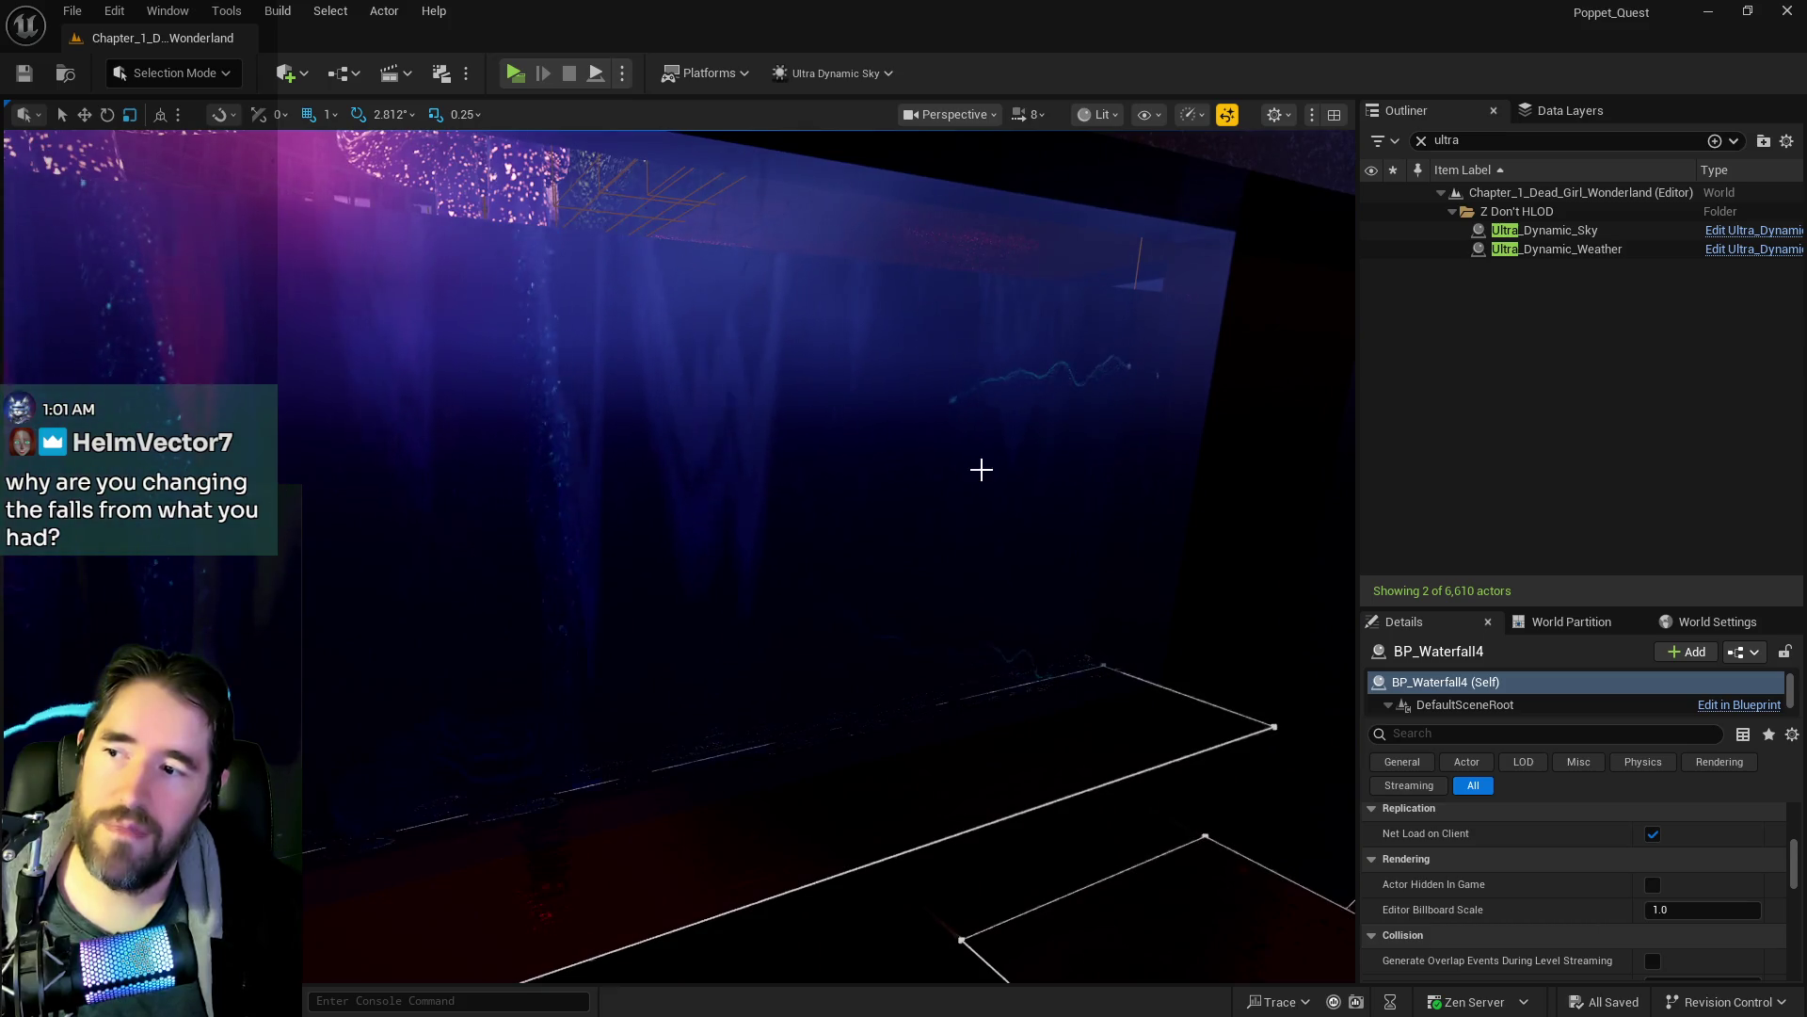
key(s)
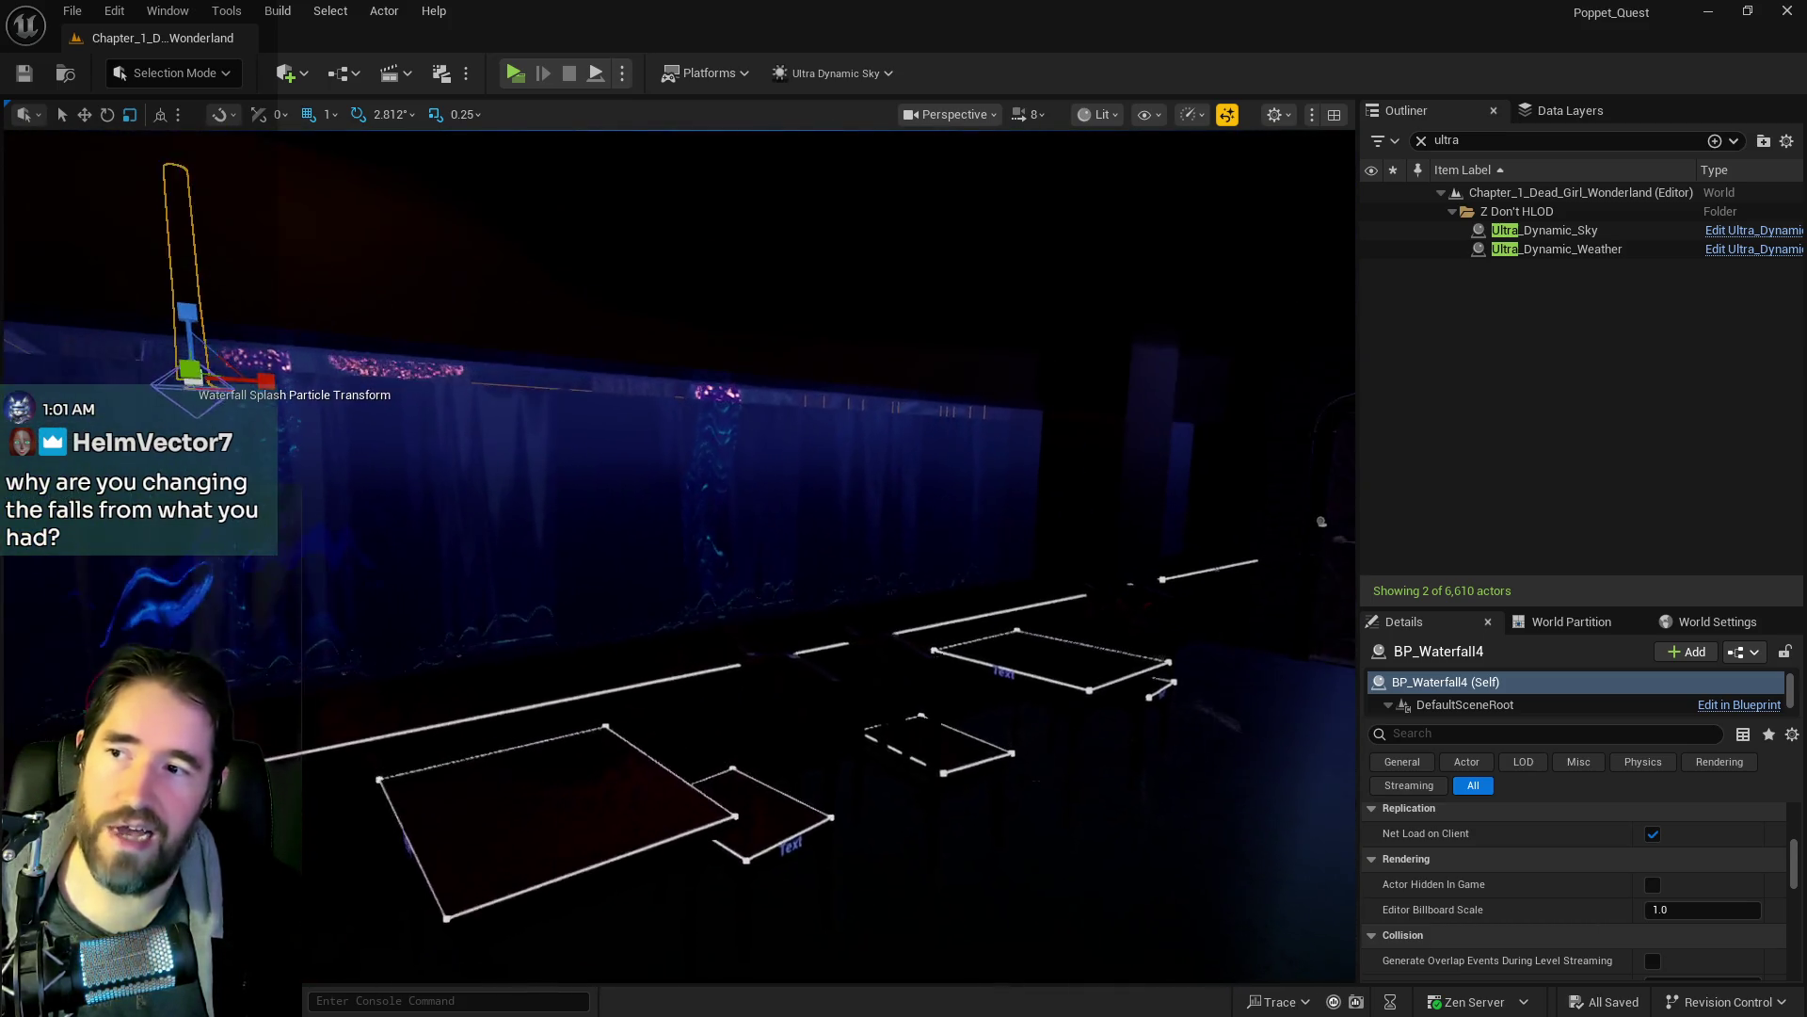
key(s)
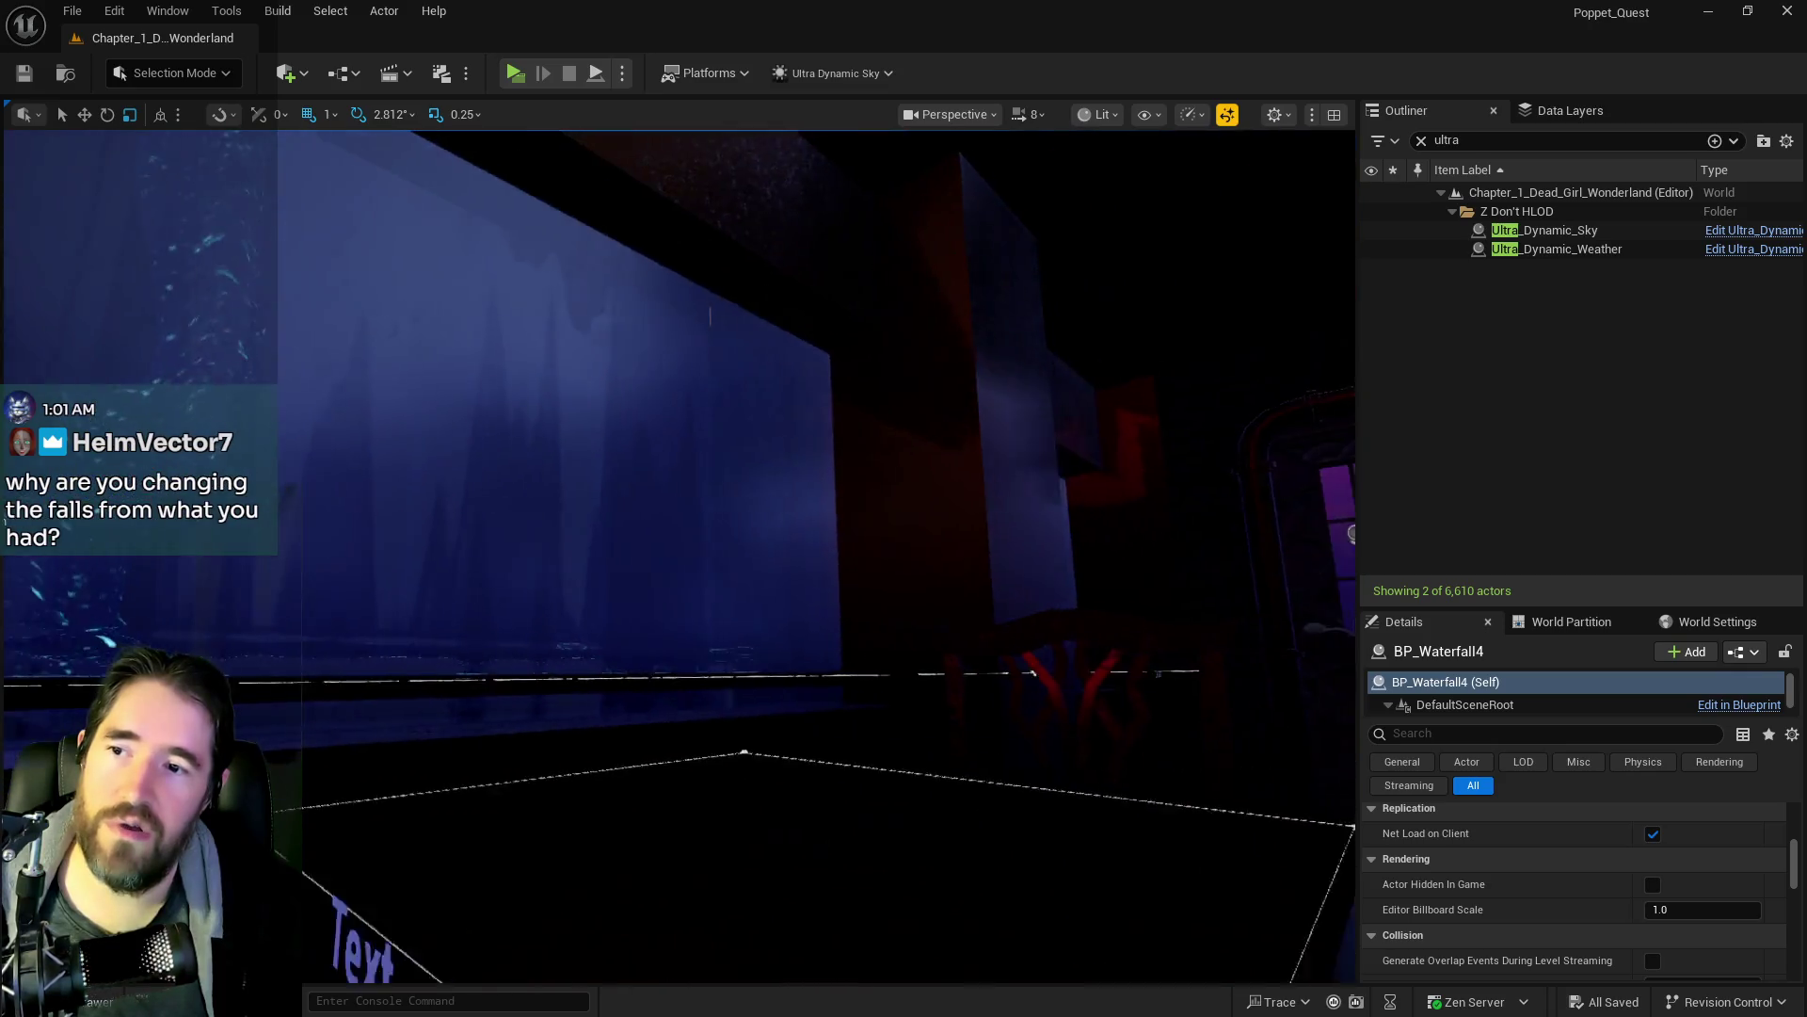
key(w)
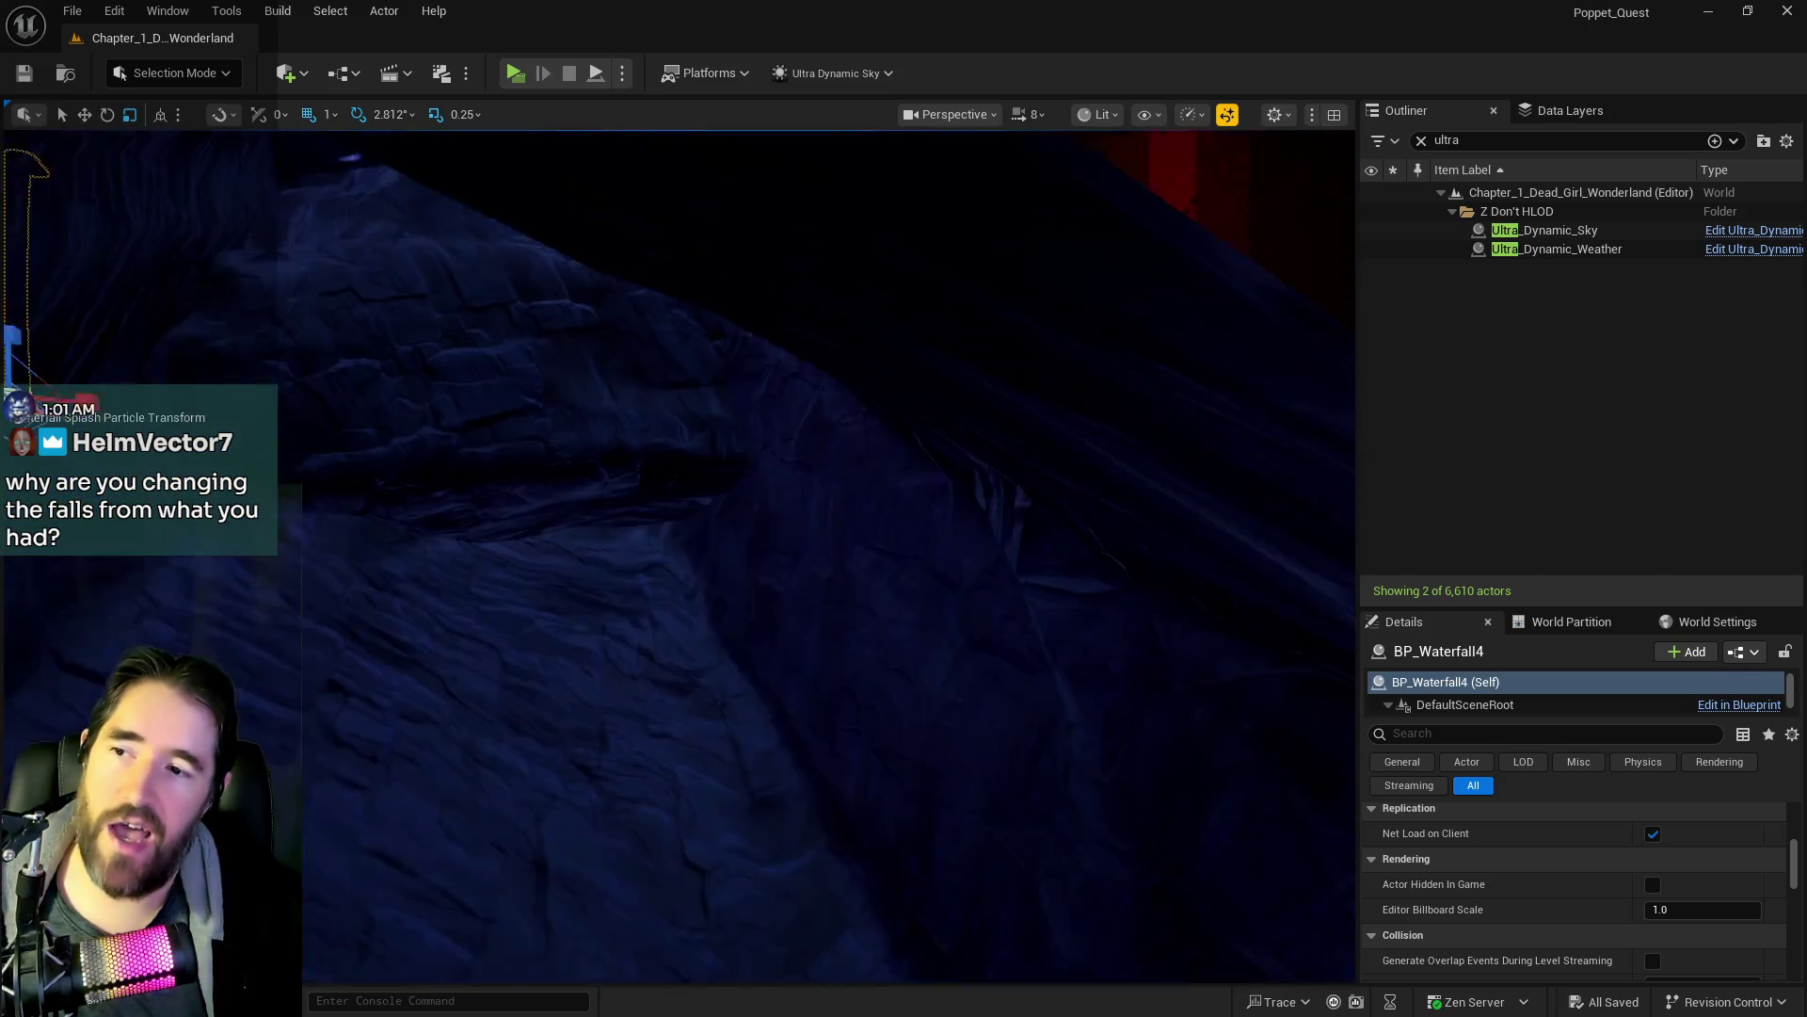
key(s)
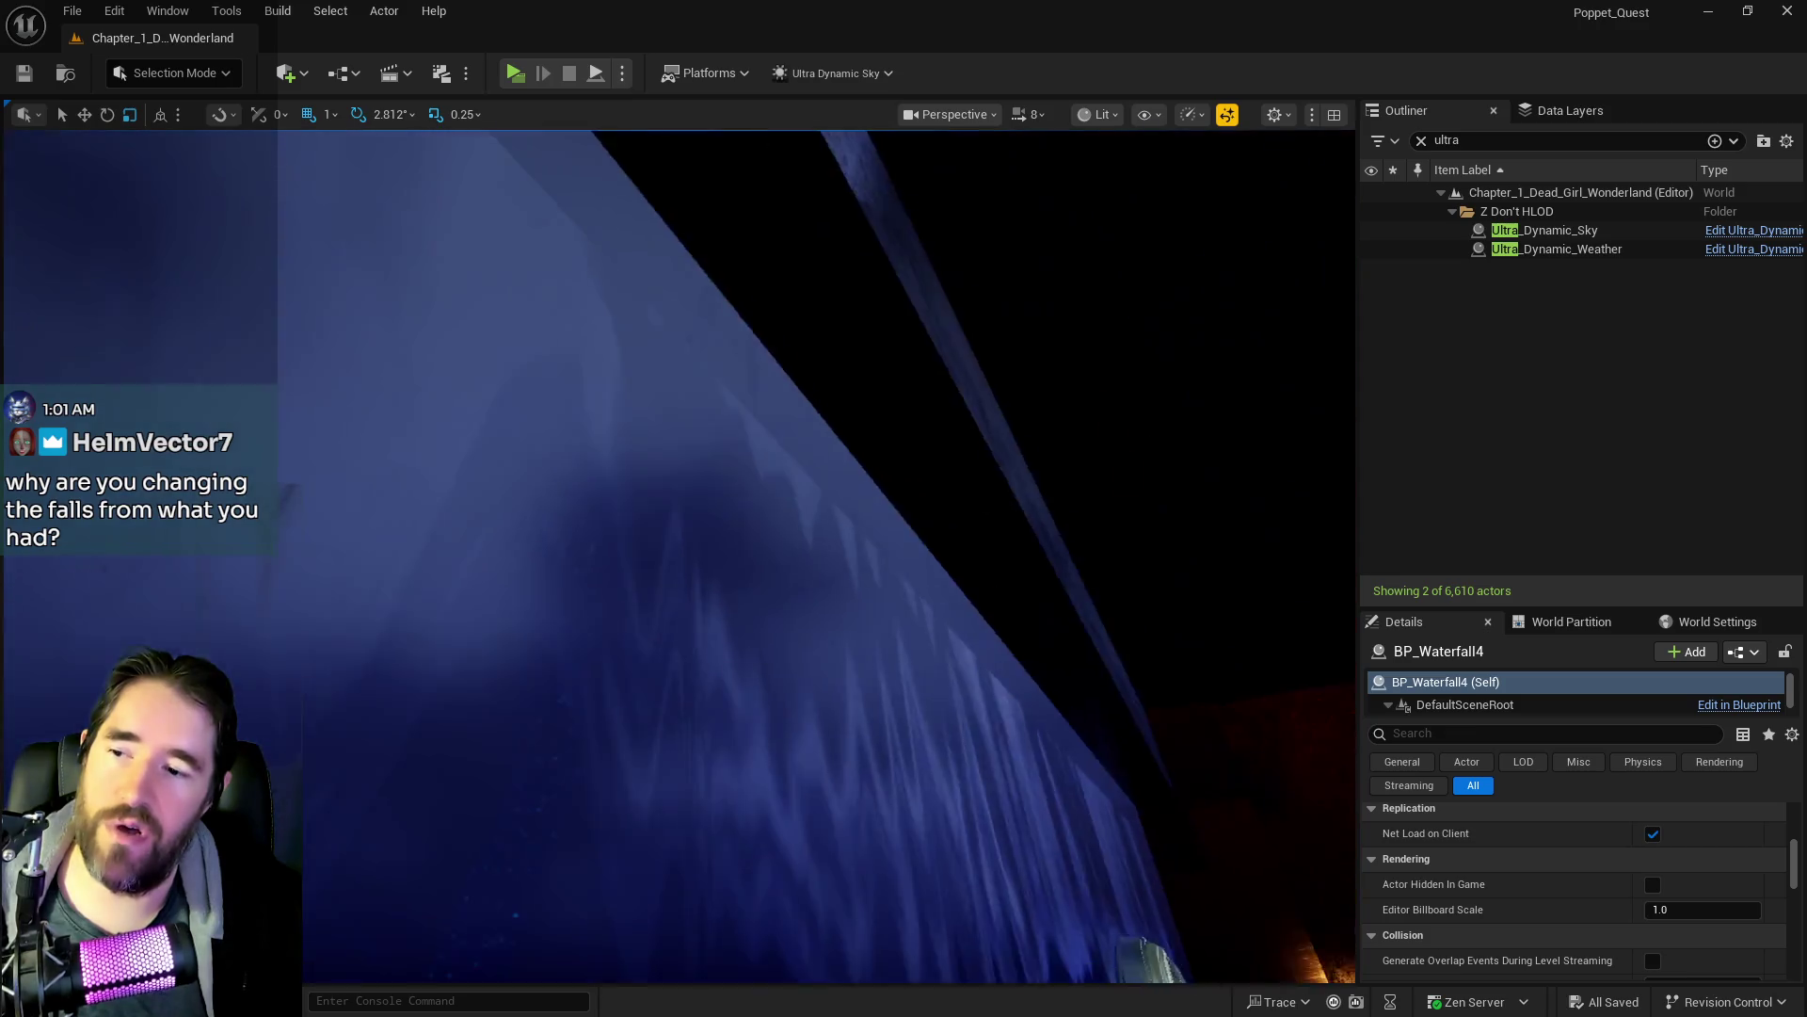
key(s)
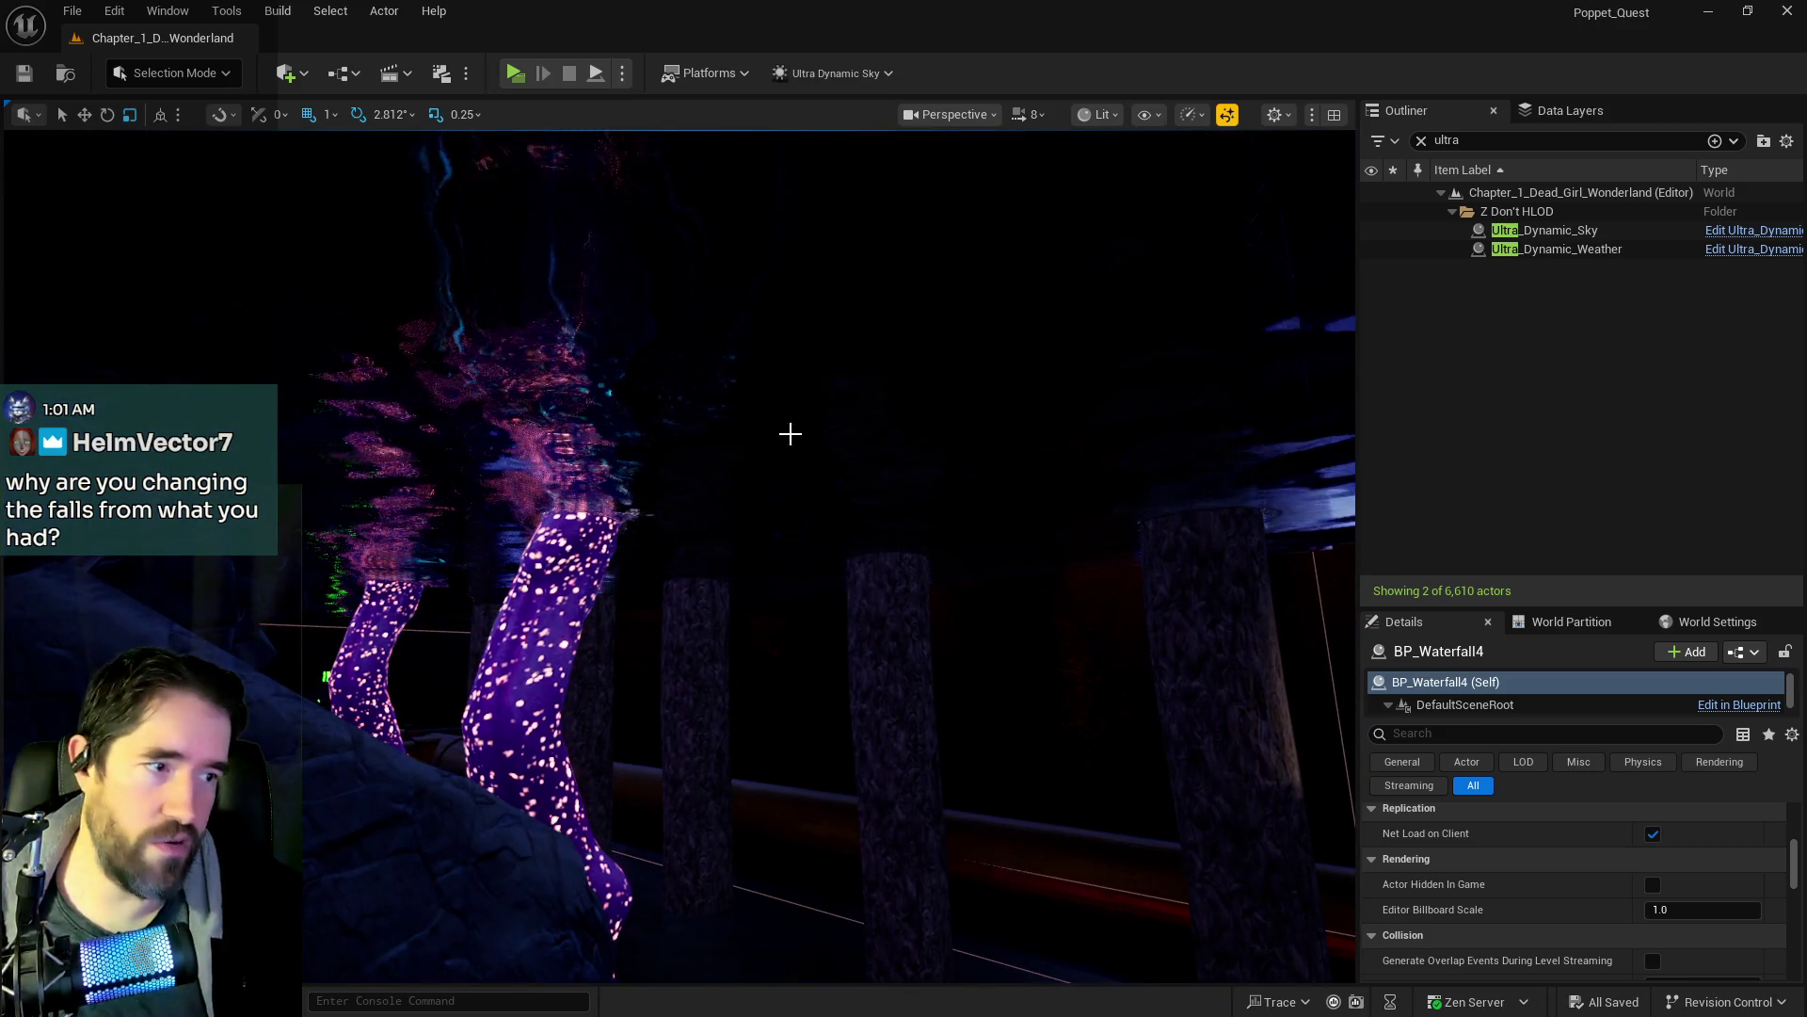
key(s)
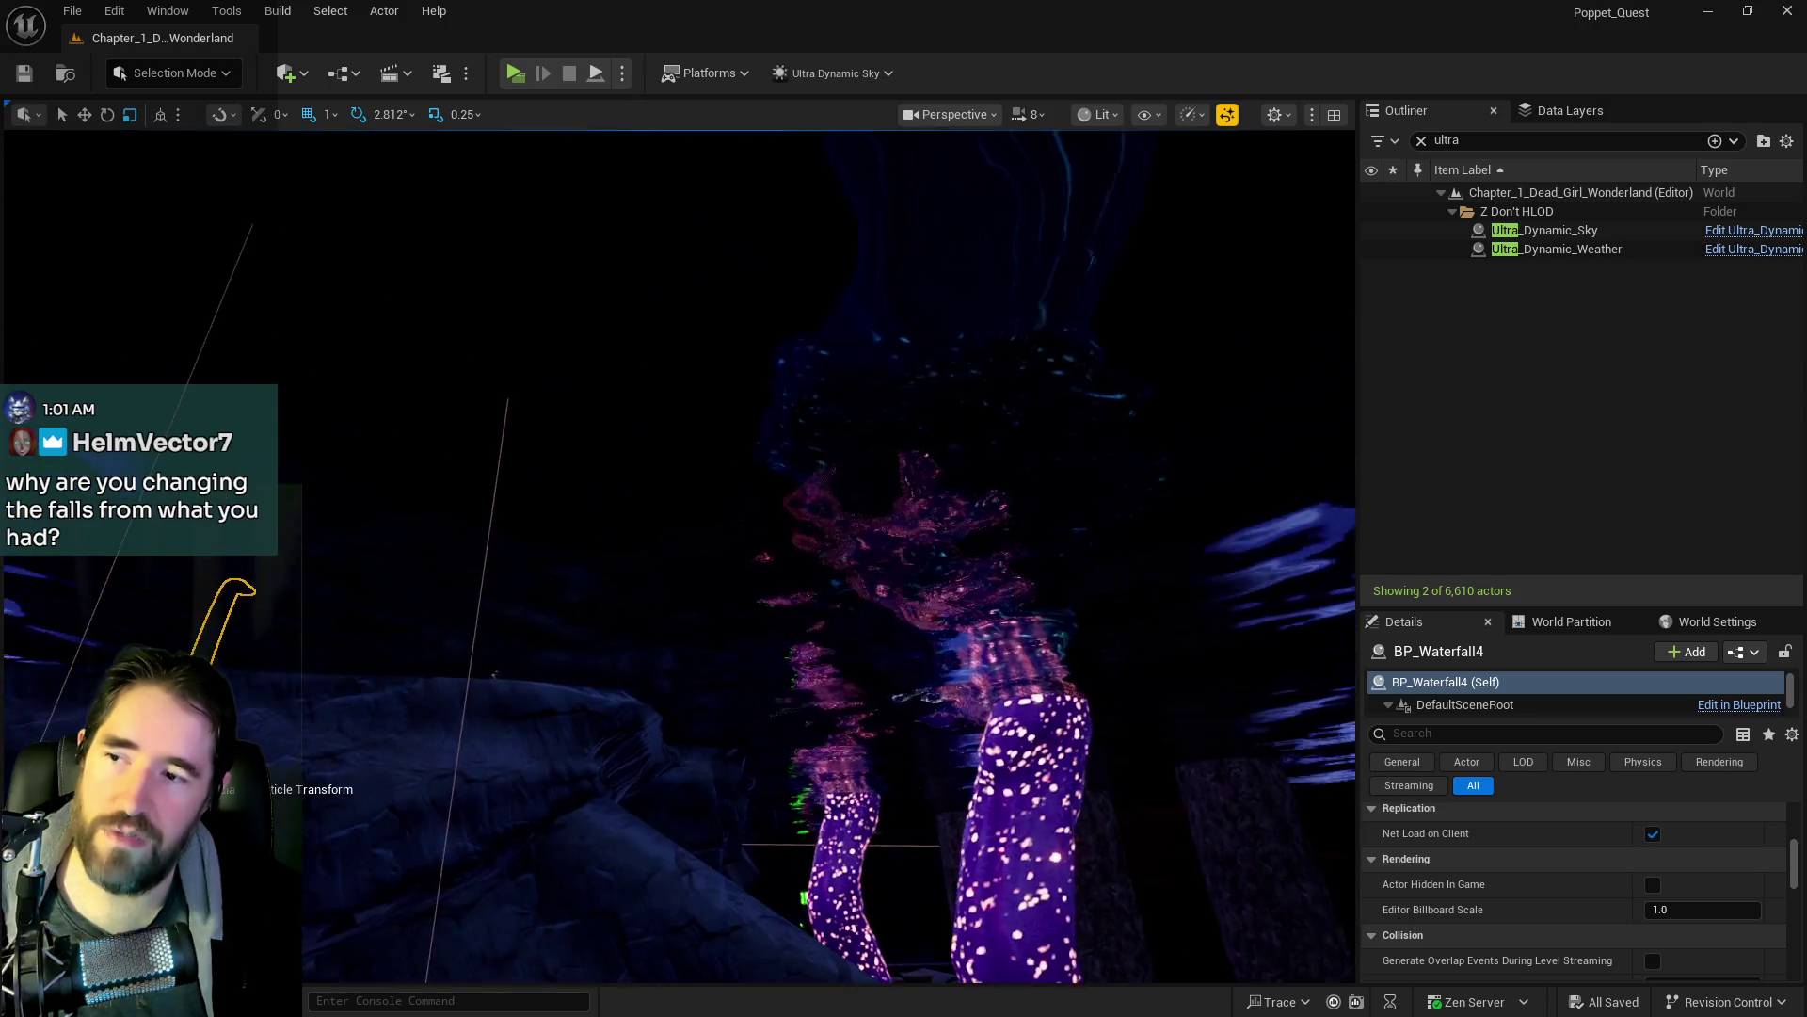
key(s)
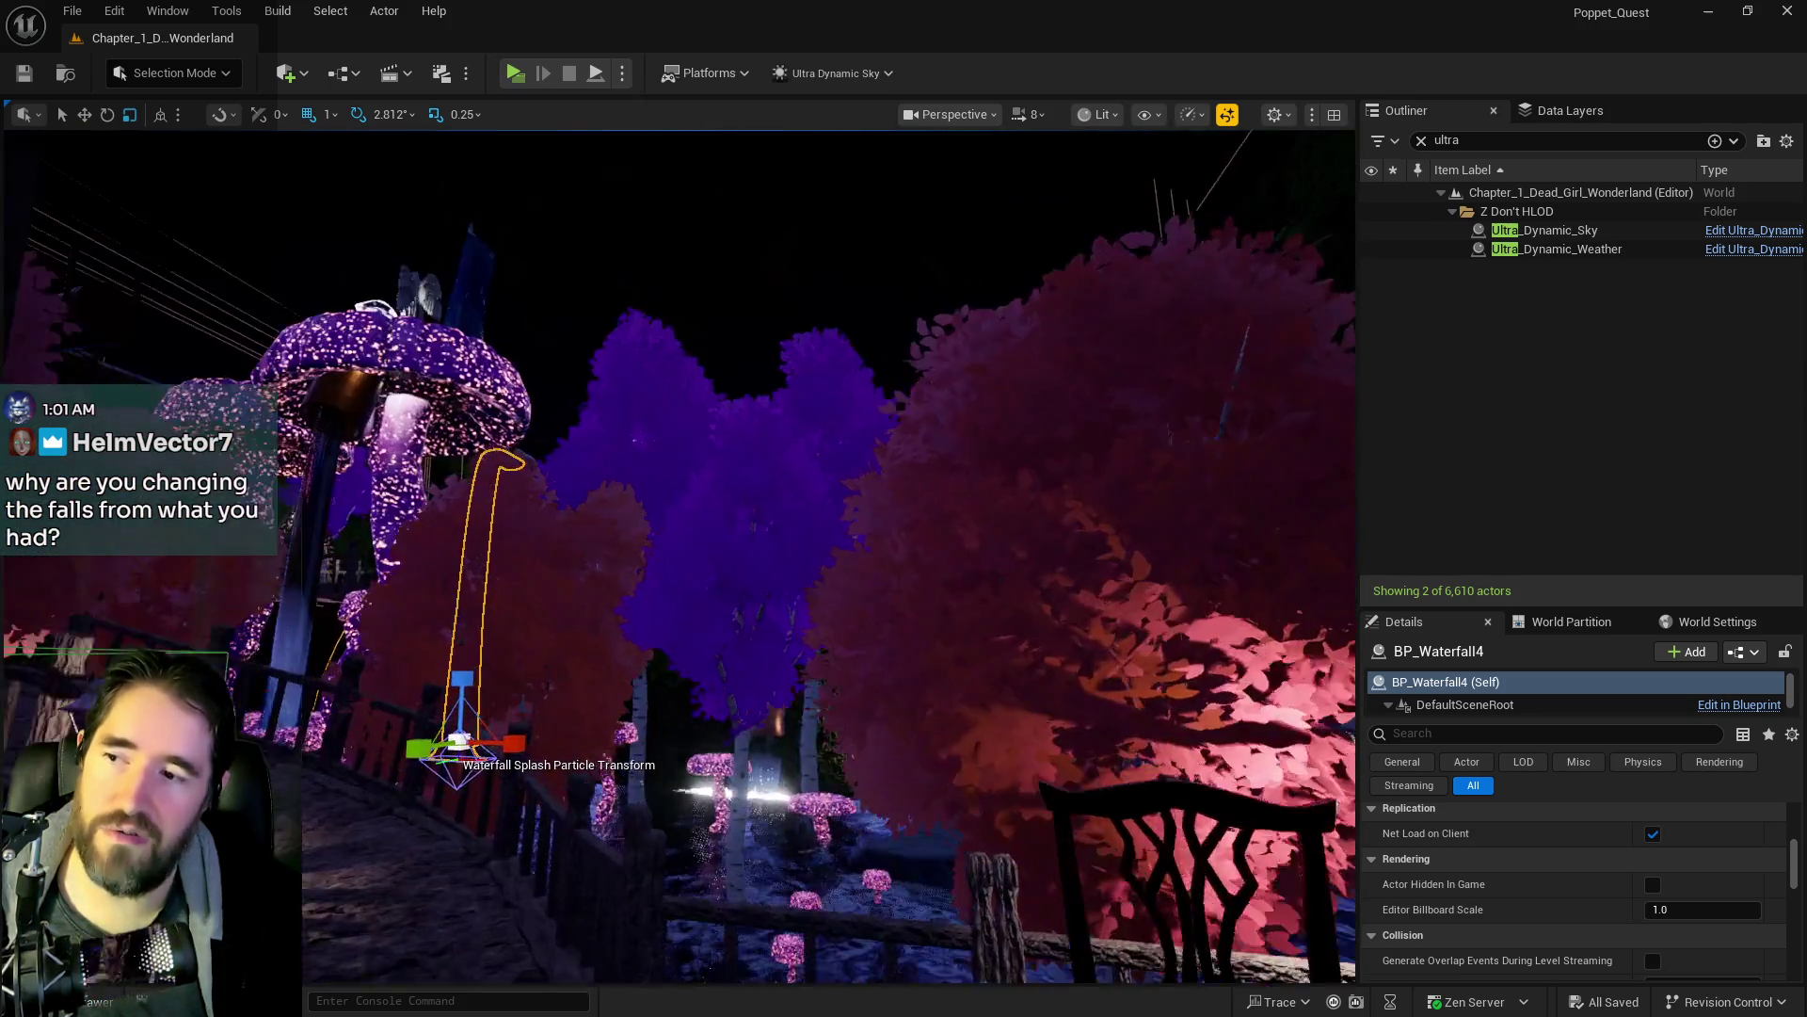
key(f)
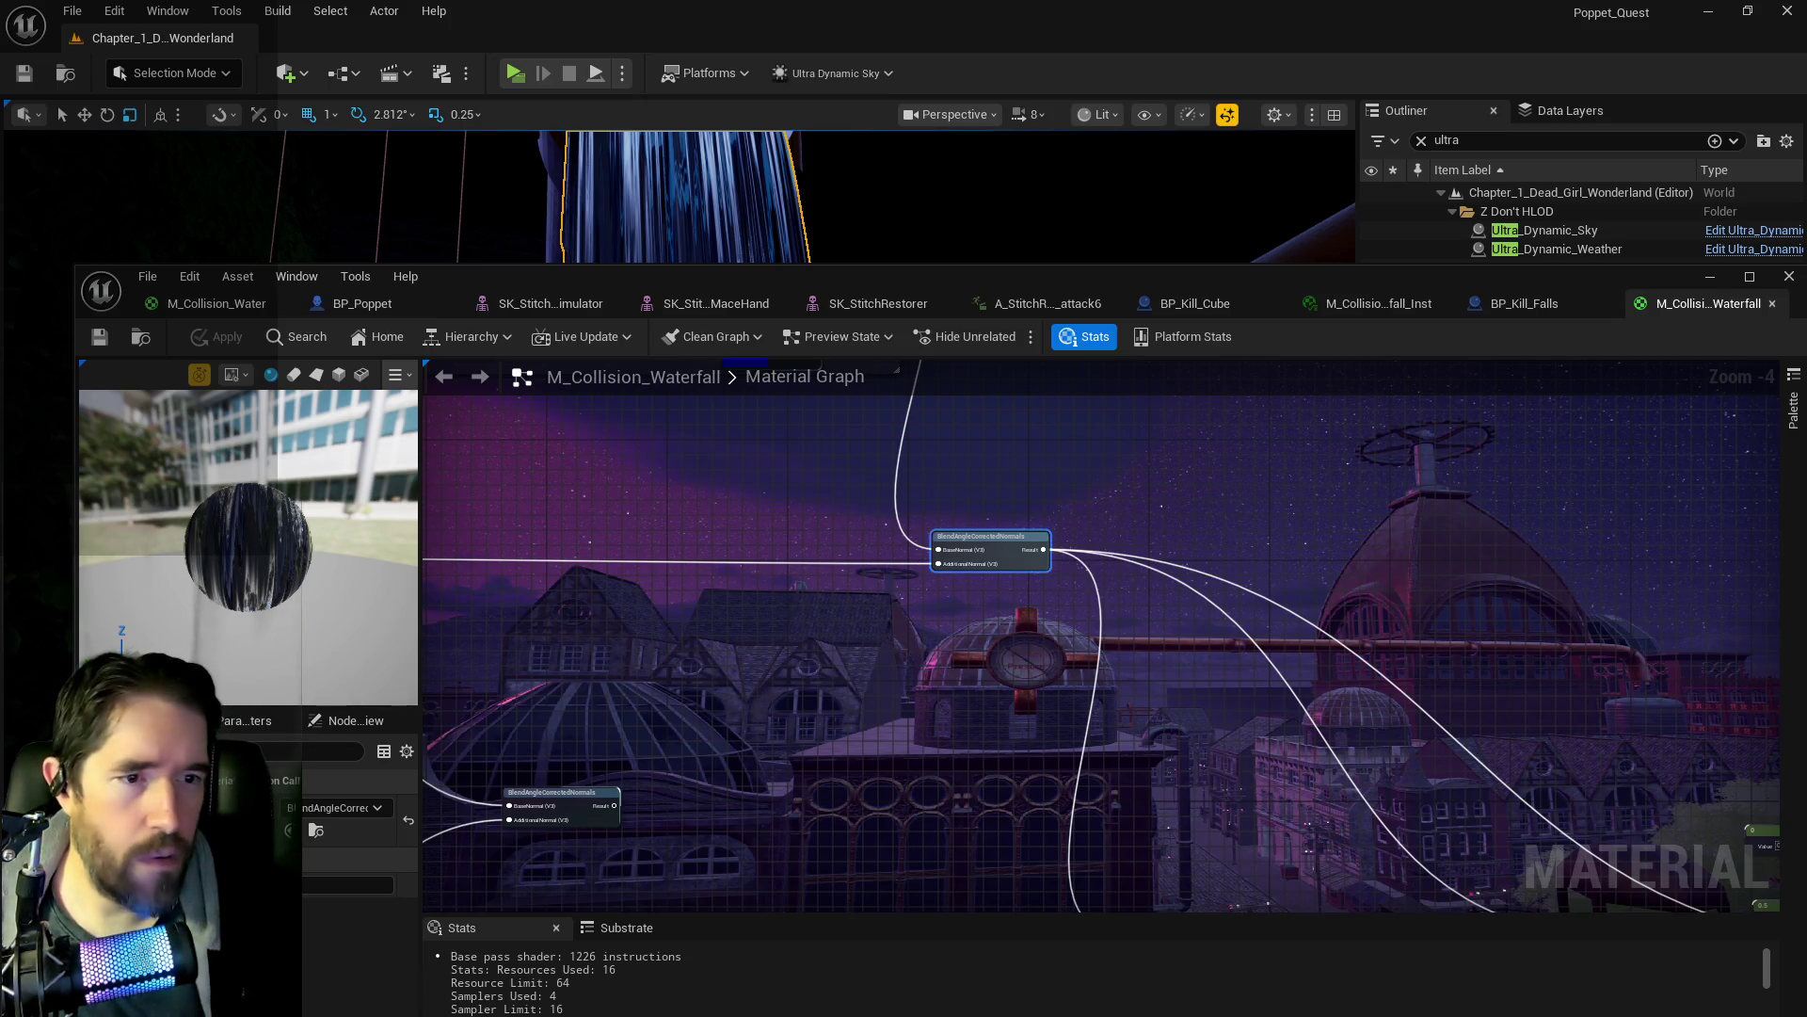
- Rewire the FlattenNormal result into the normal chain so the preview sphere turns smooth and glossy
scroll(890, 699, up, 2)
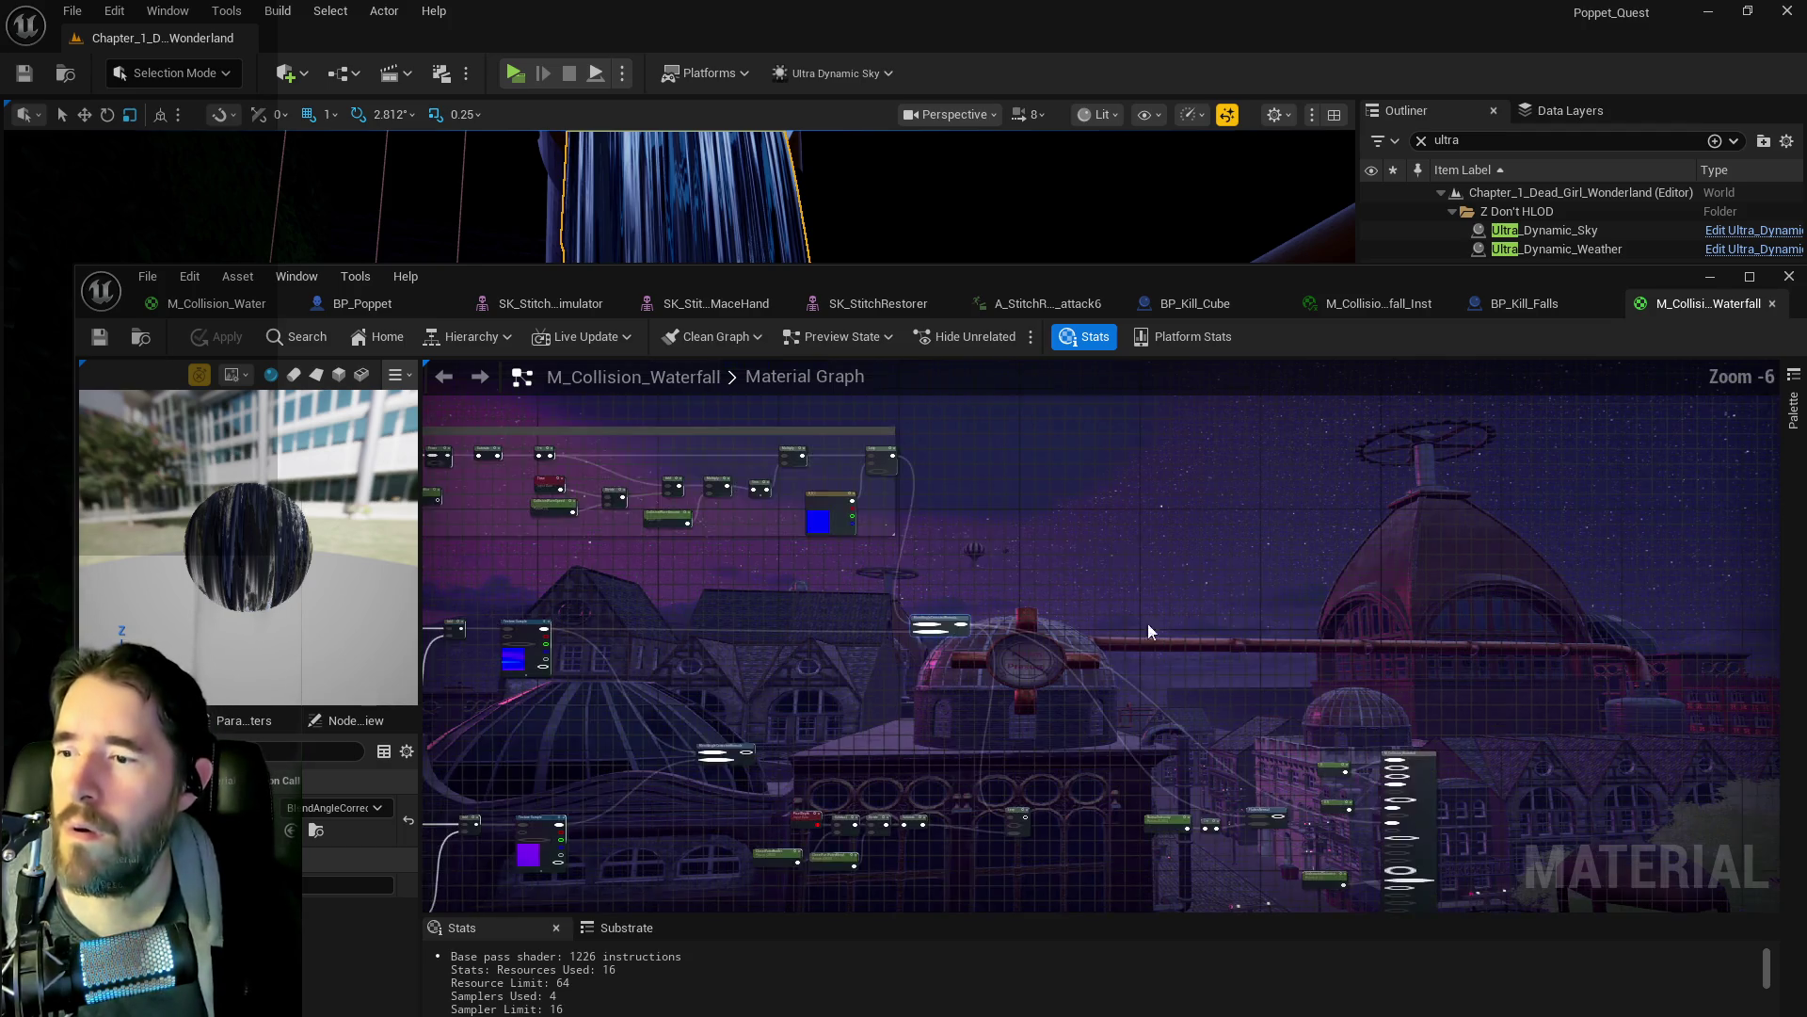
scroll(1240, 764, down, 1)
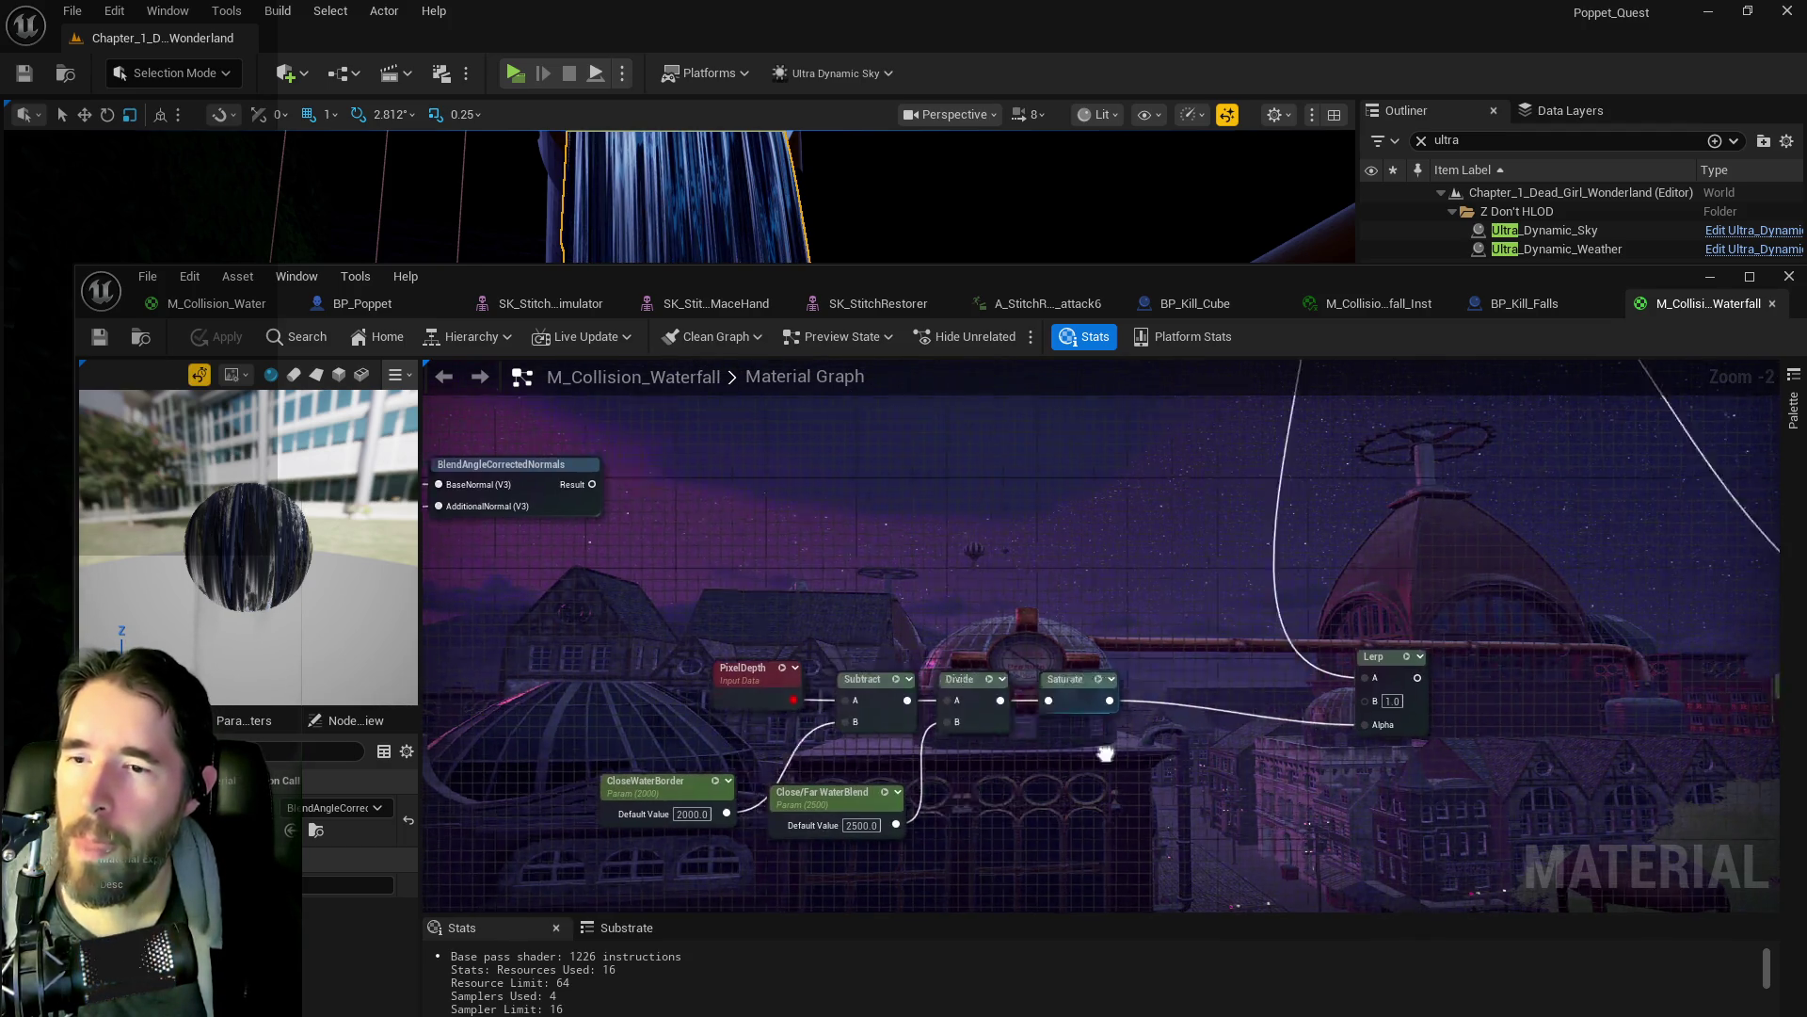
mouse_move(1240, 764)
mouse_down()
mouse_move(1152, 720)
mouse_move(383, 749)
mouse_up()
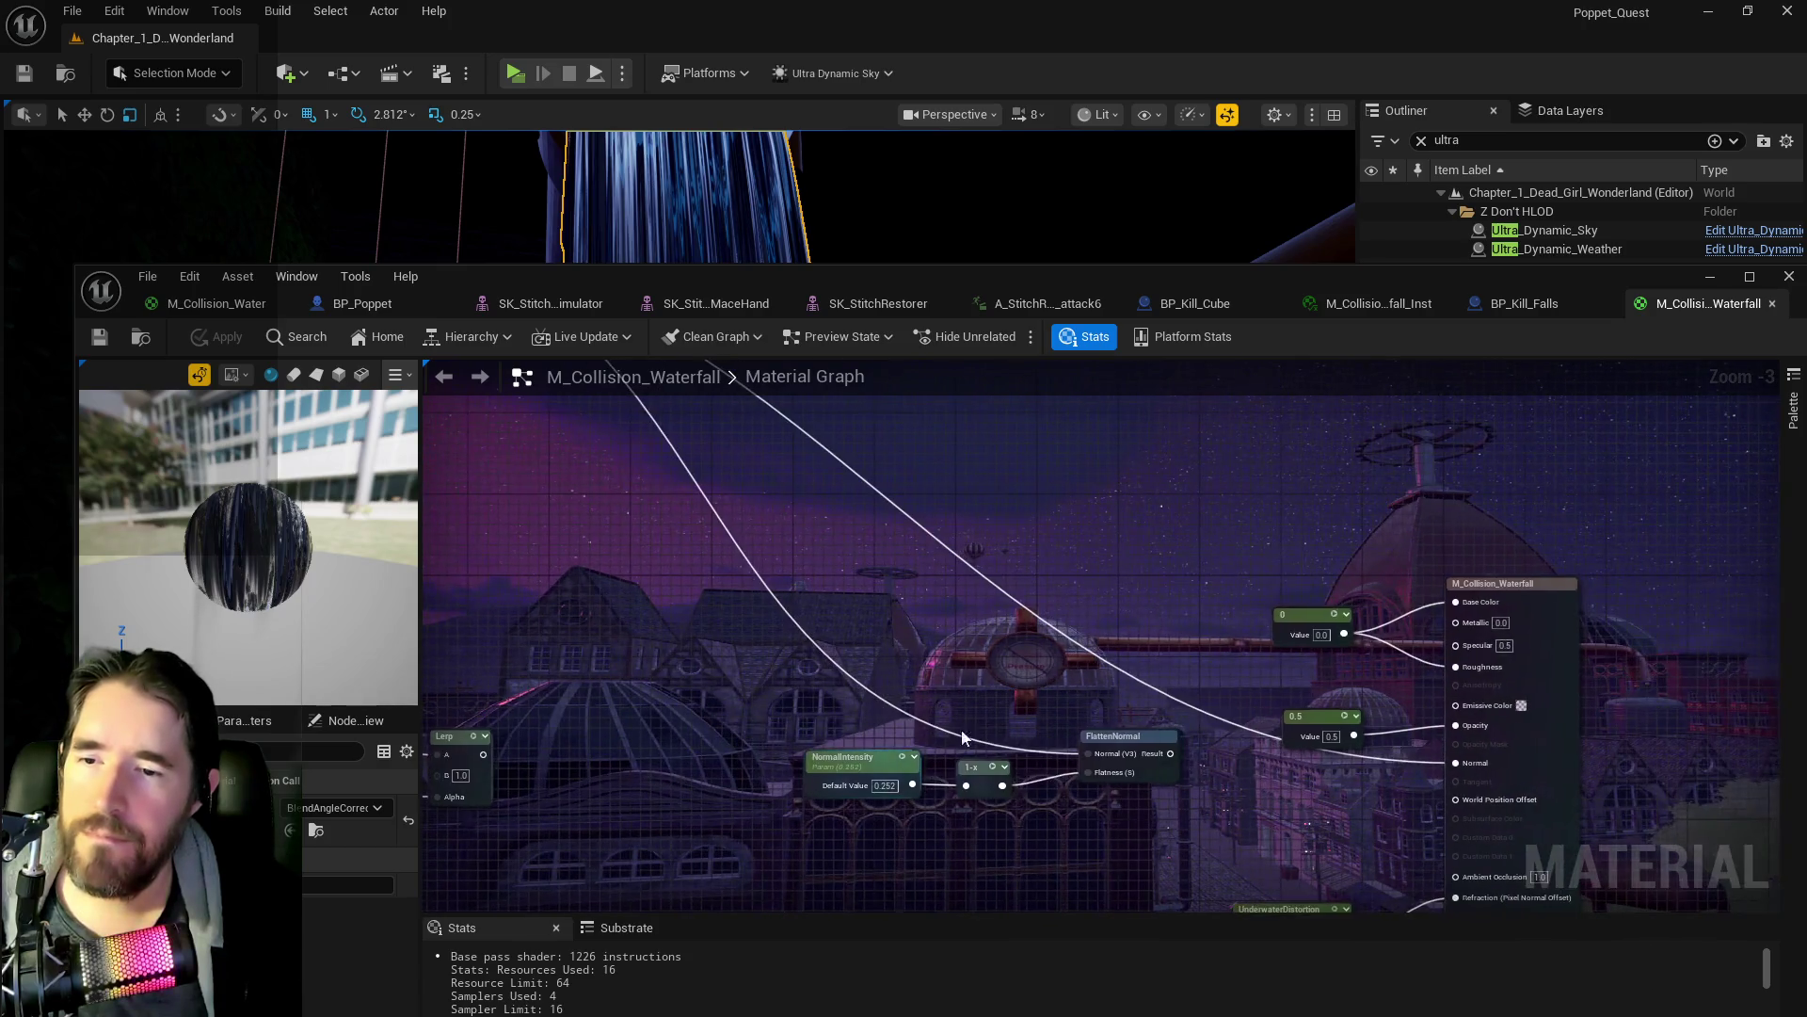
mouse_move(1170, 753)
mouse_down()
mouse_move(1261, 730)
mouse_move(1455, 763)
mouse_up()
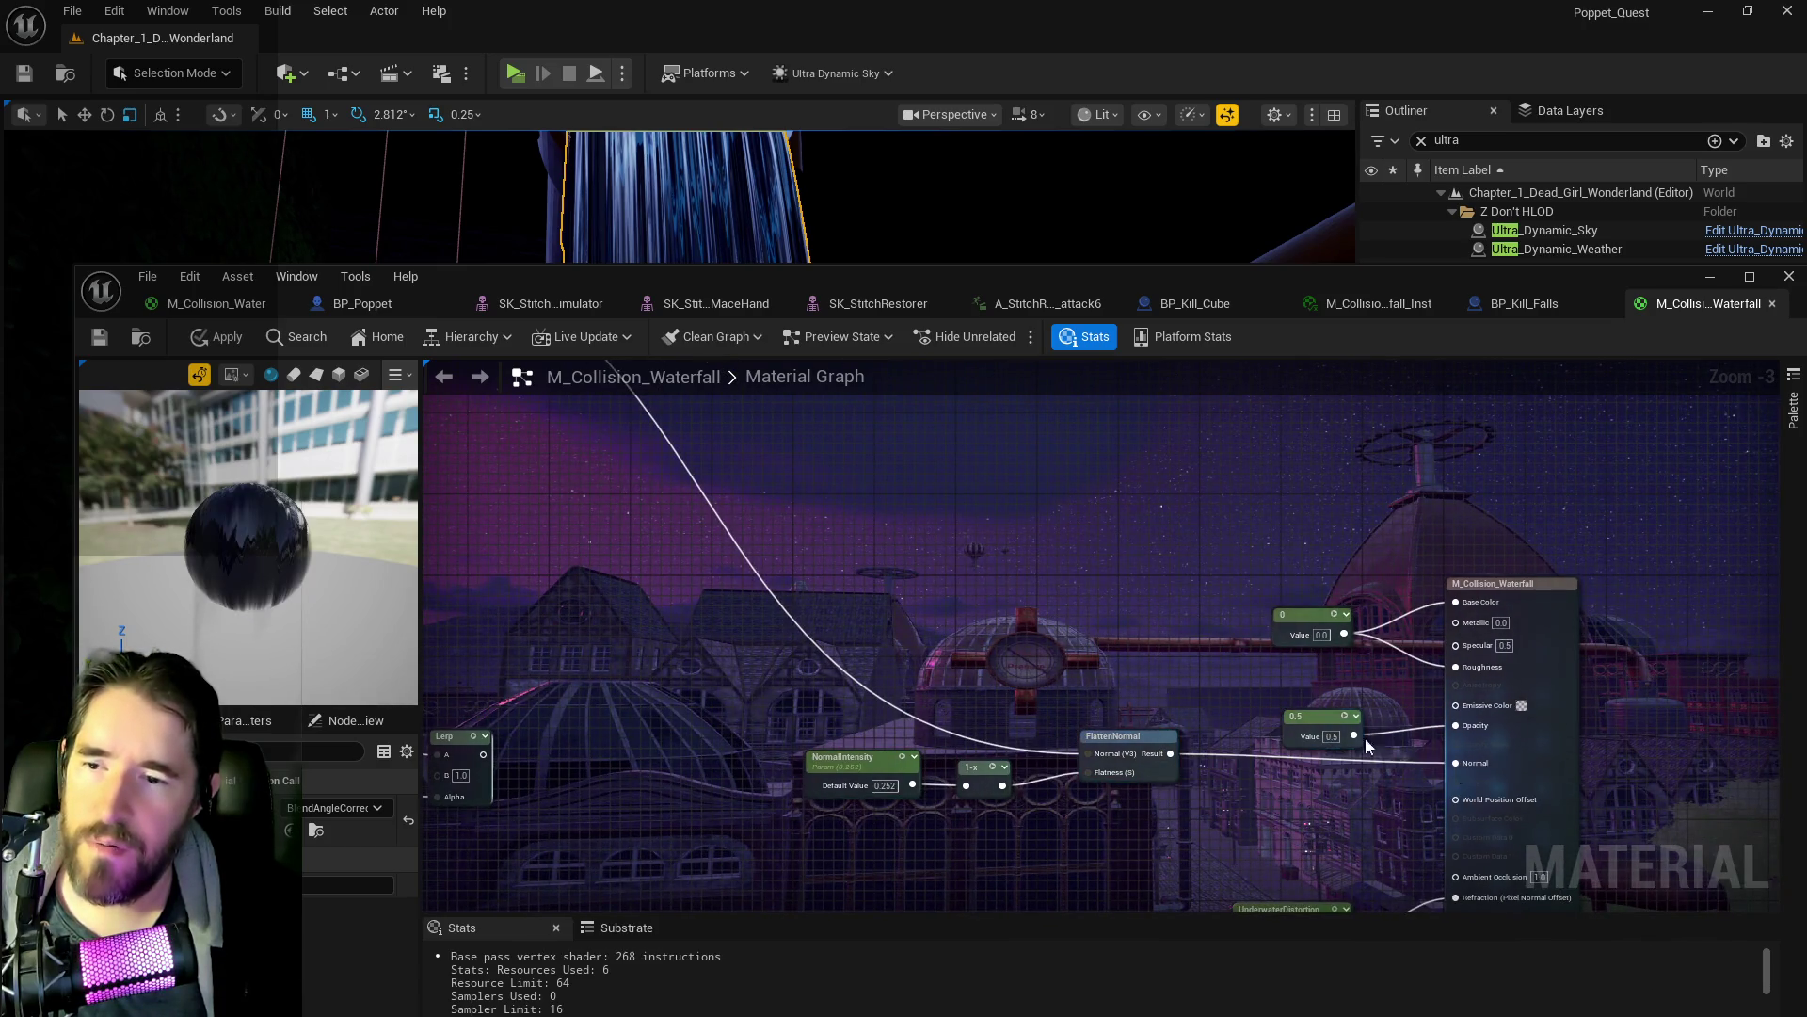
mouse_move(578, 457)
mouse_down()
mouse_move(565, 471)
mouse_move(1142, 687)
mouse_move(1142, 726)
mouse_up()
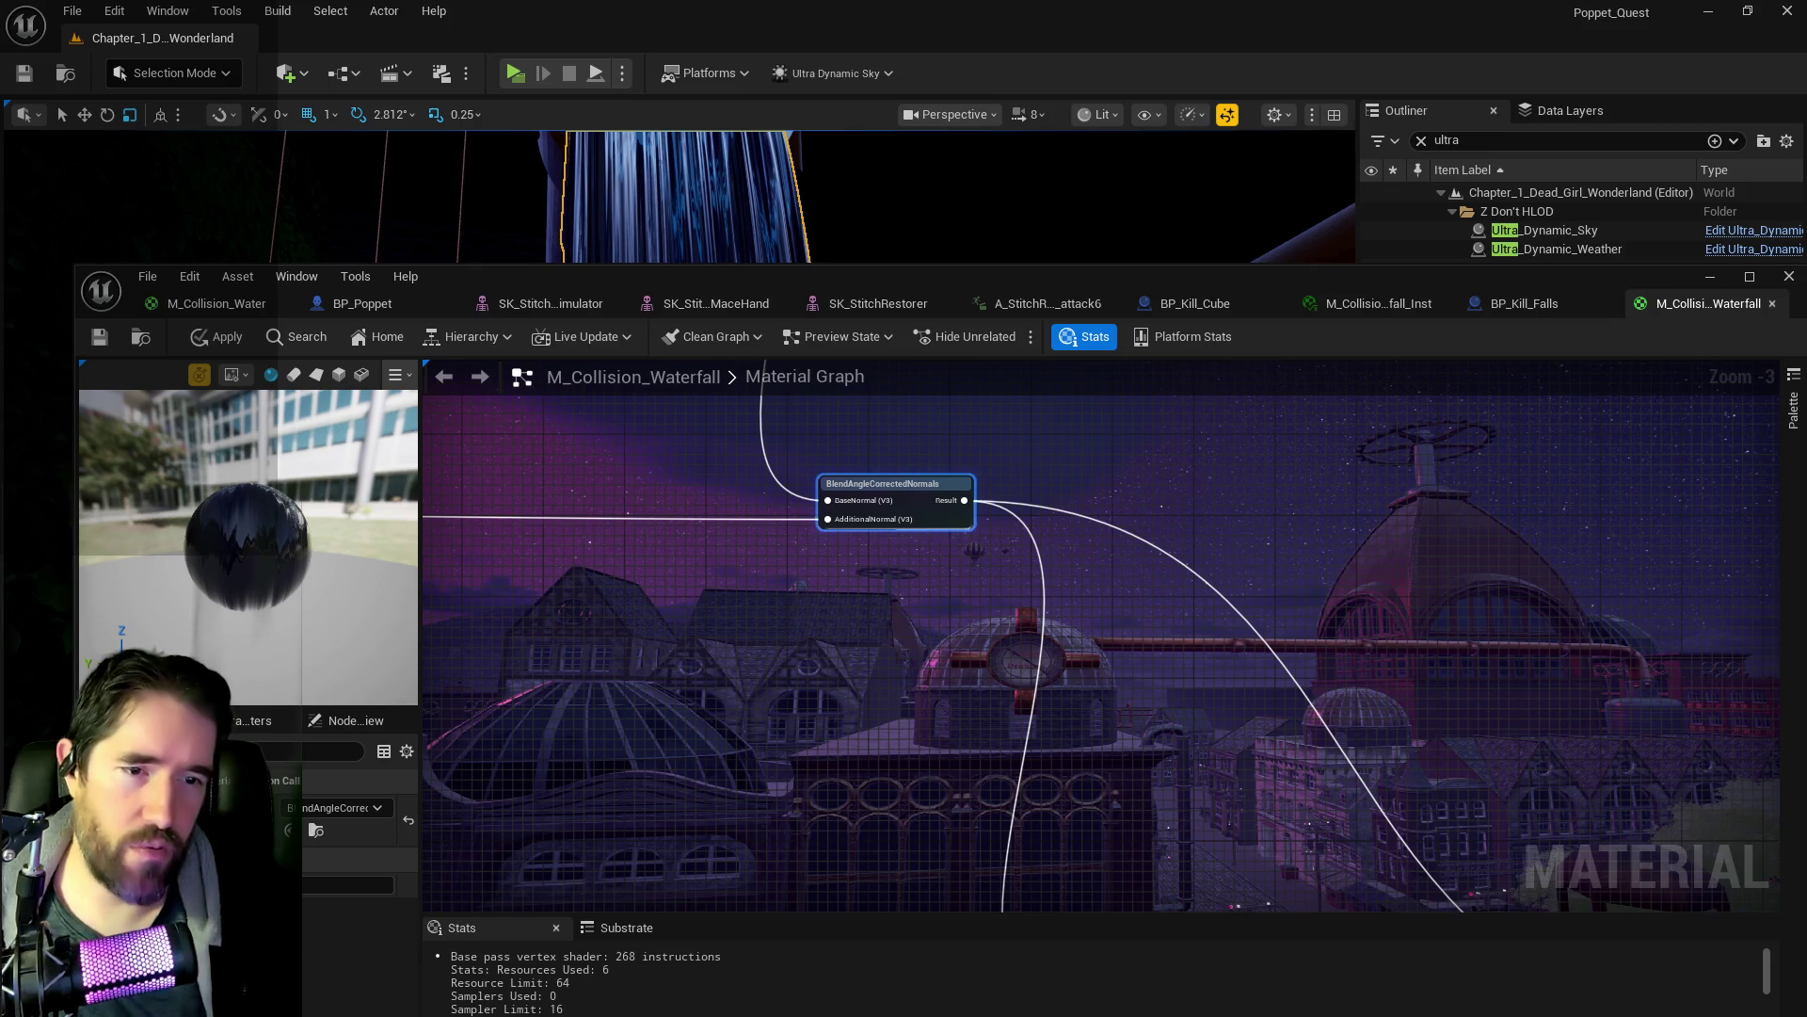
mouse_move(787, 607)
mouse_down()
mouse_move(1343, 646)
mouse_move(1702, 697)
mouse_up()
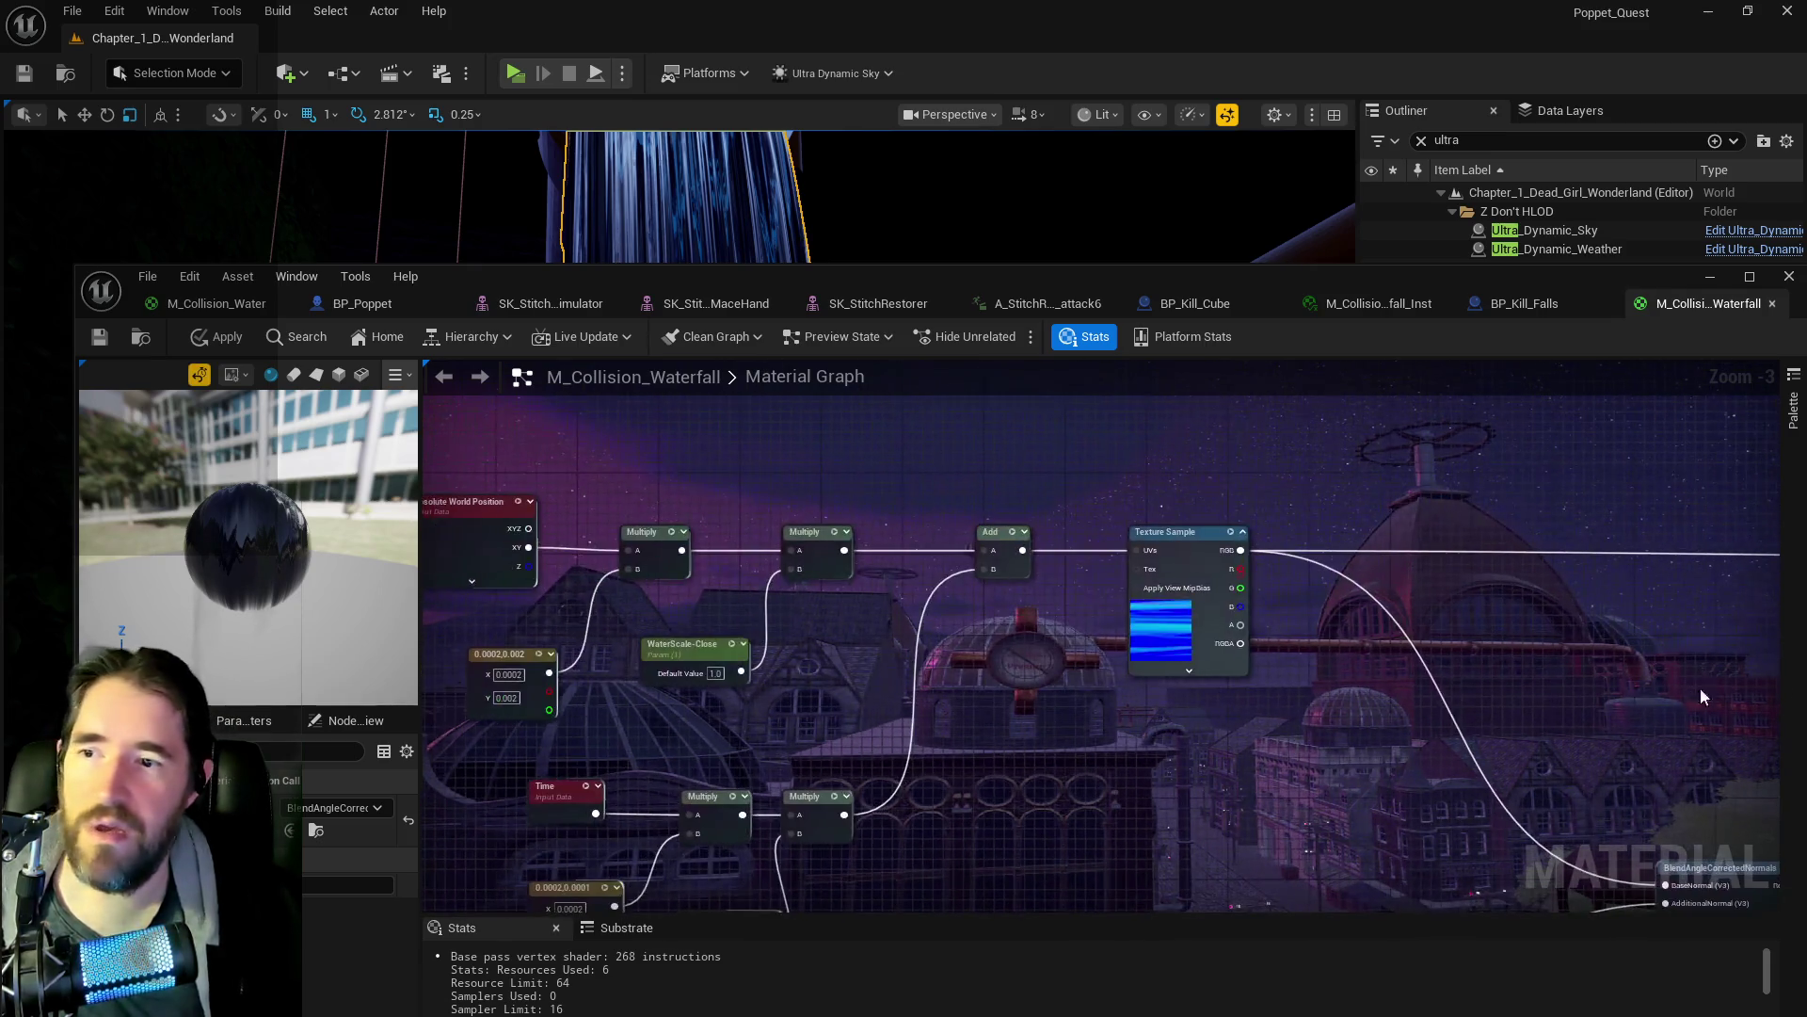
drag(1262, 714, 1606, 718)
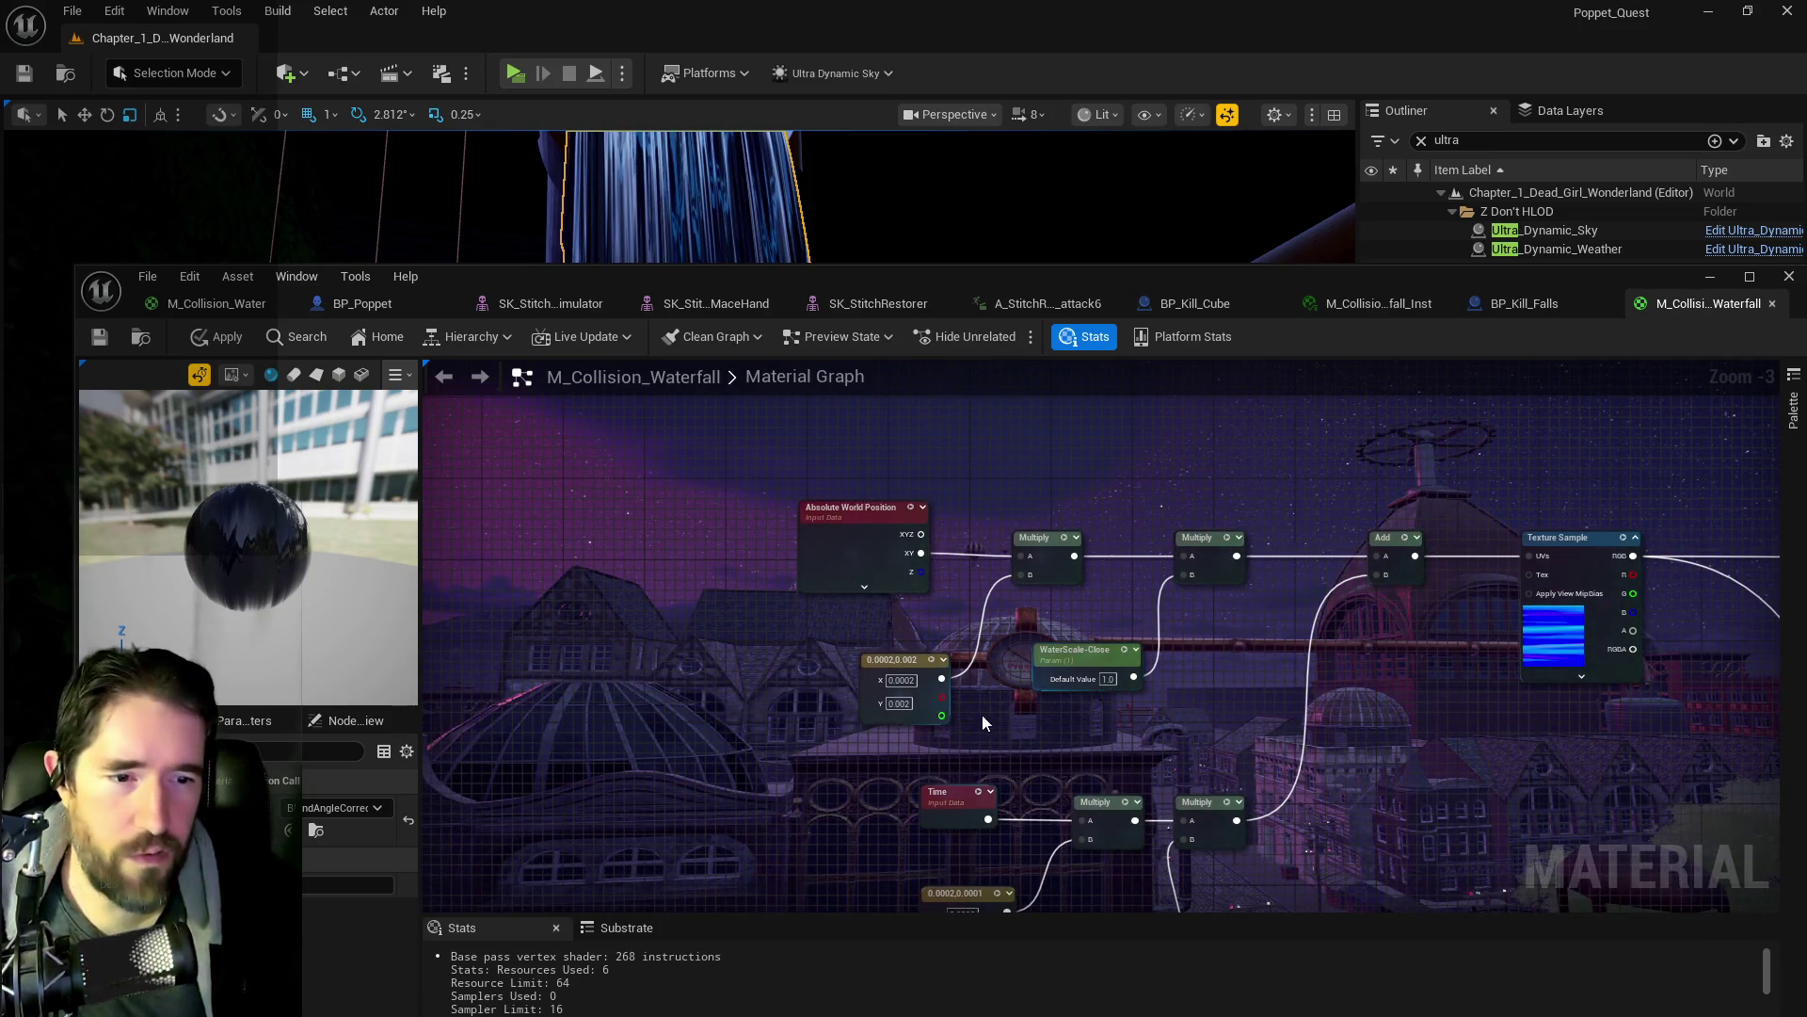
- Change the 0.0002,0.002 constant to X 0.00025, Y 0.00015
click(904, 679)
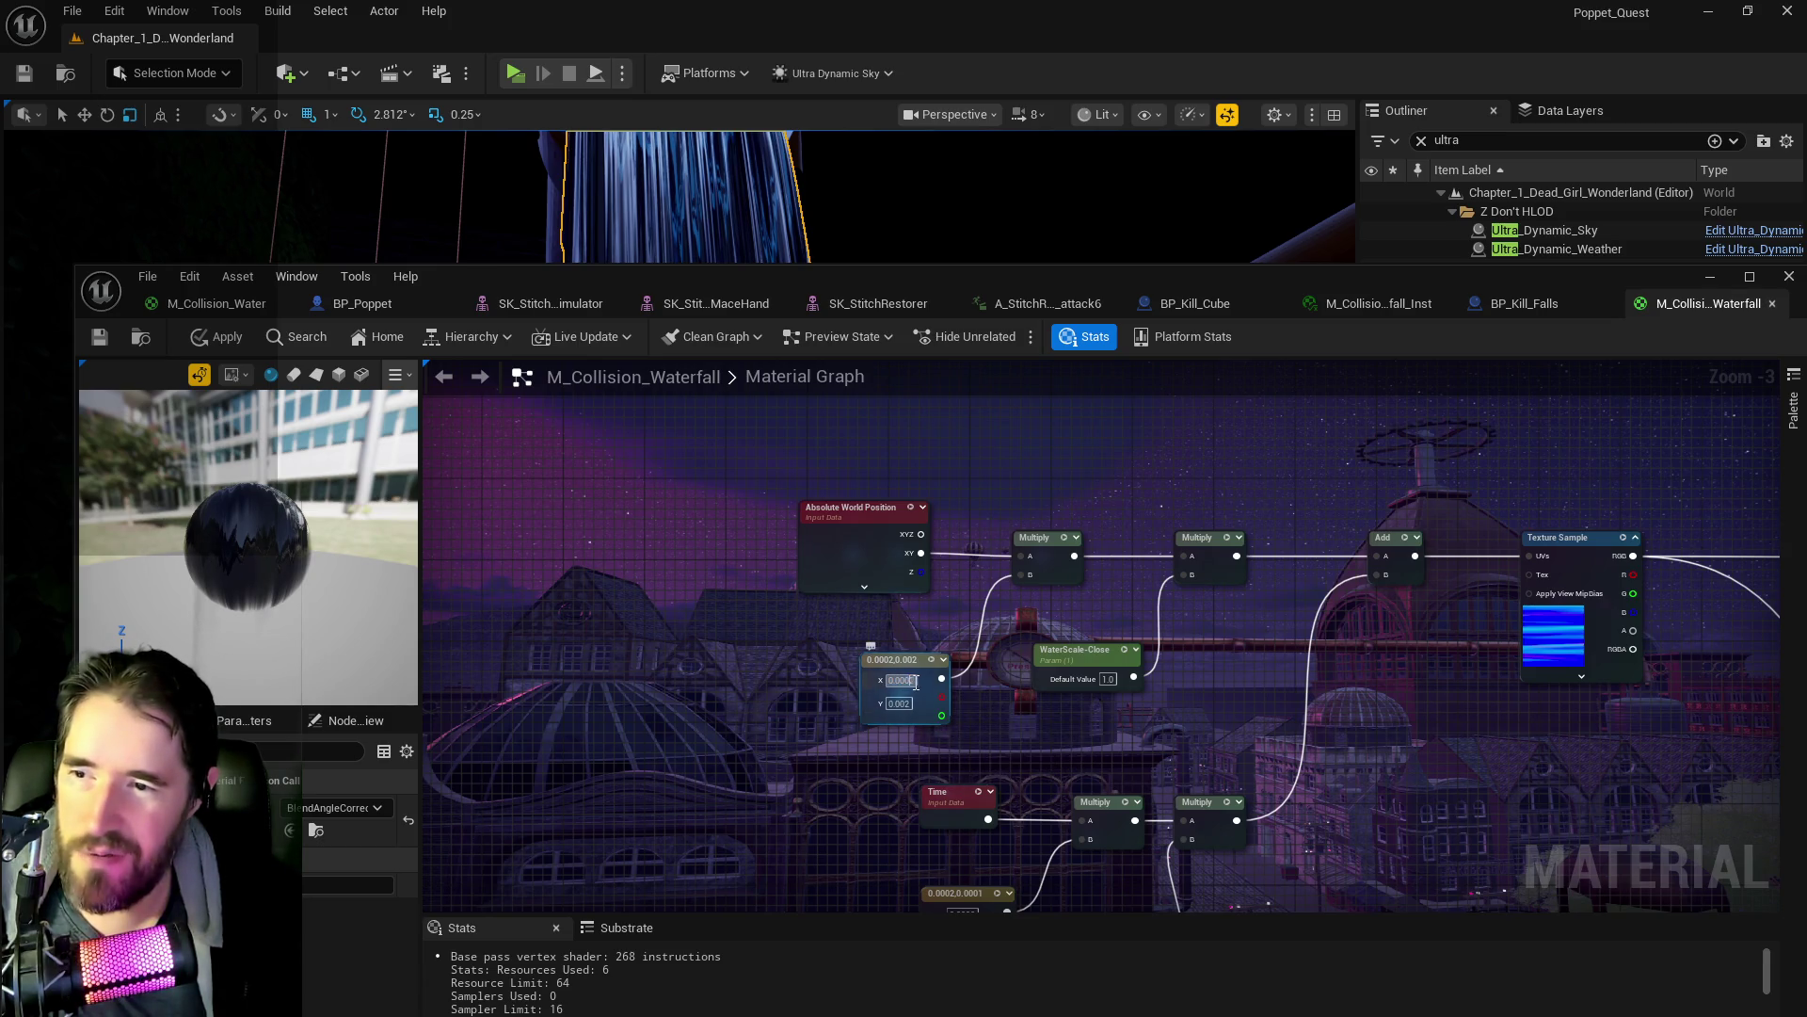
text(0.00025)
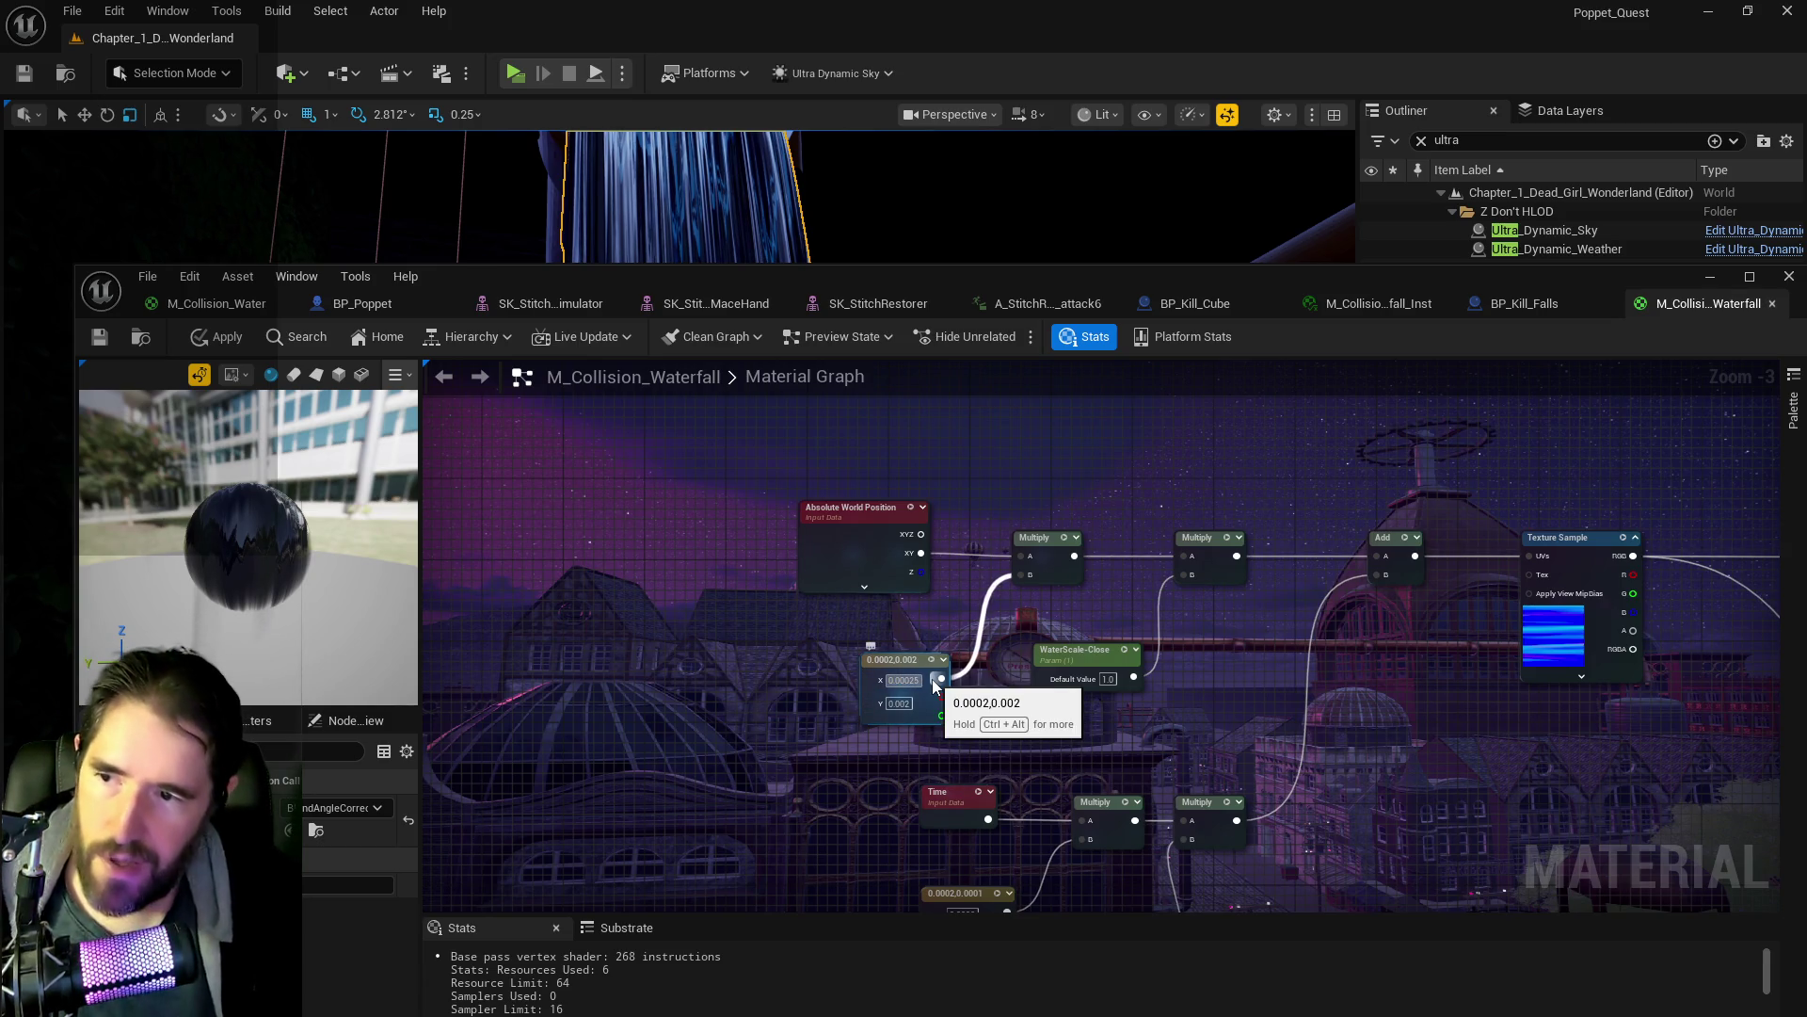
key(Tab)
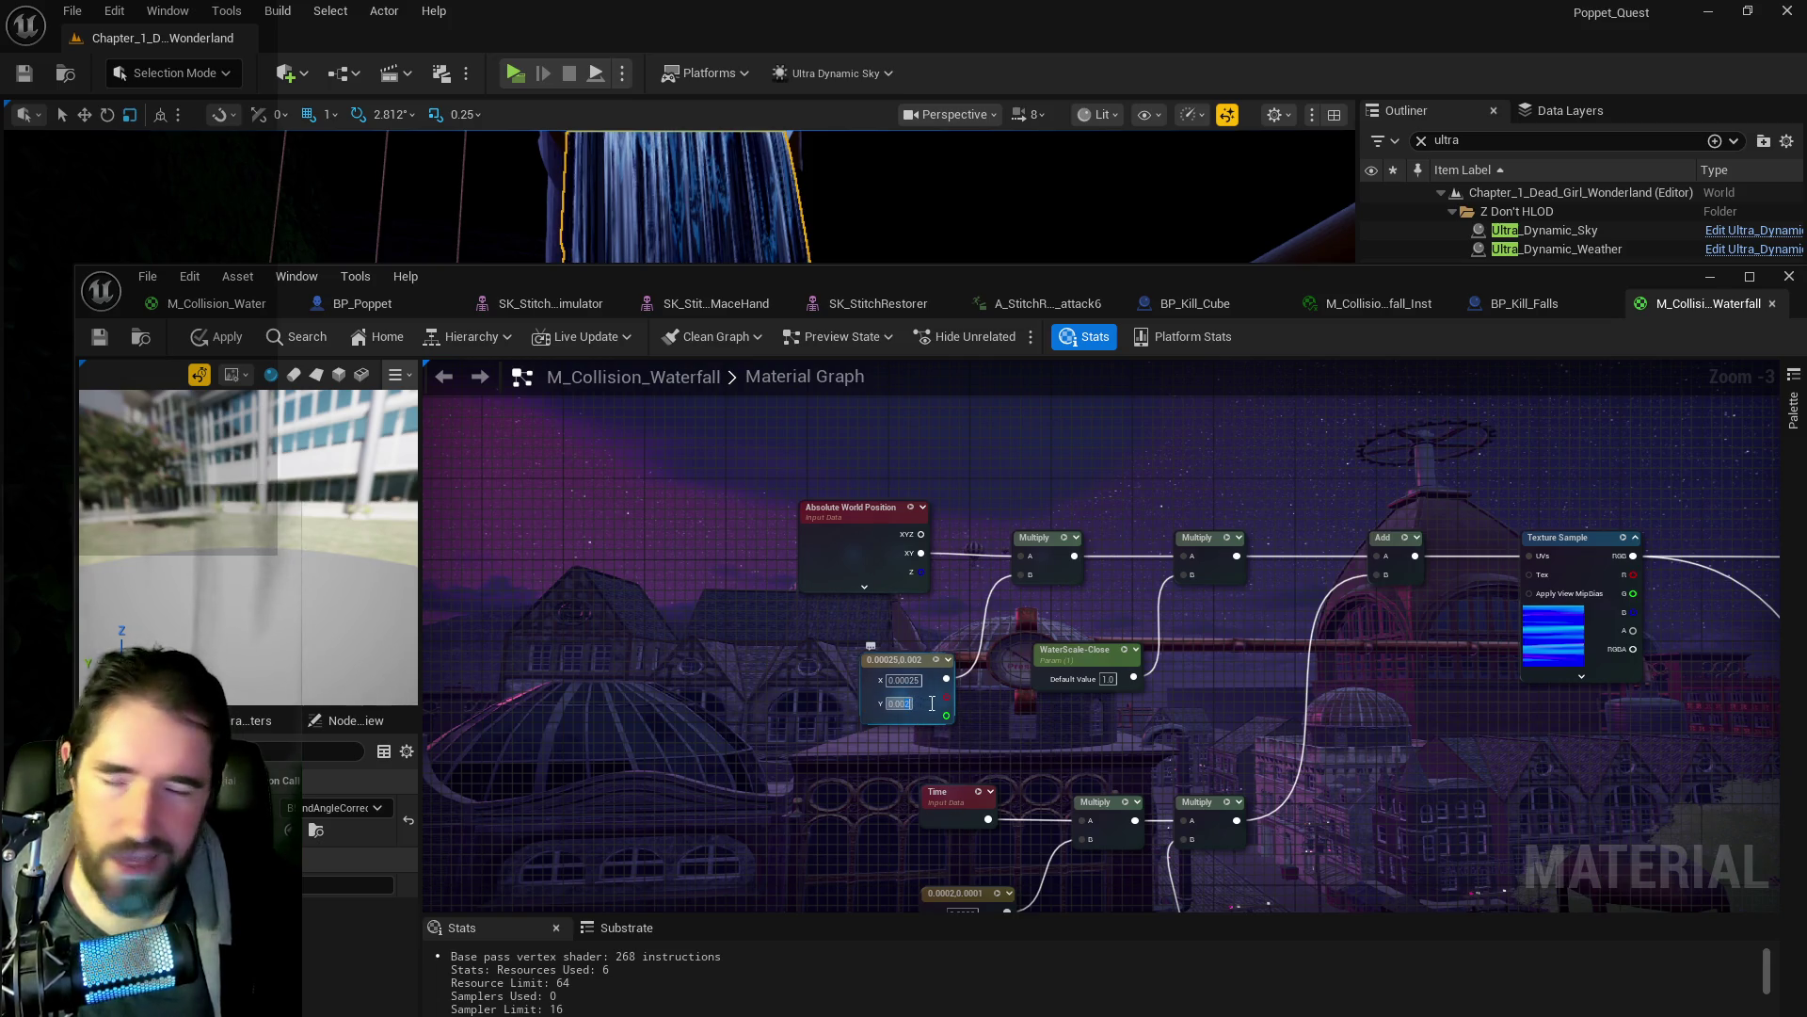
text(0.00015)
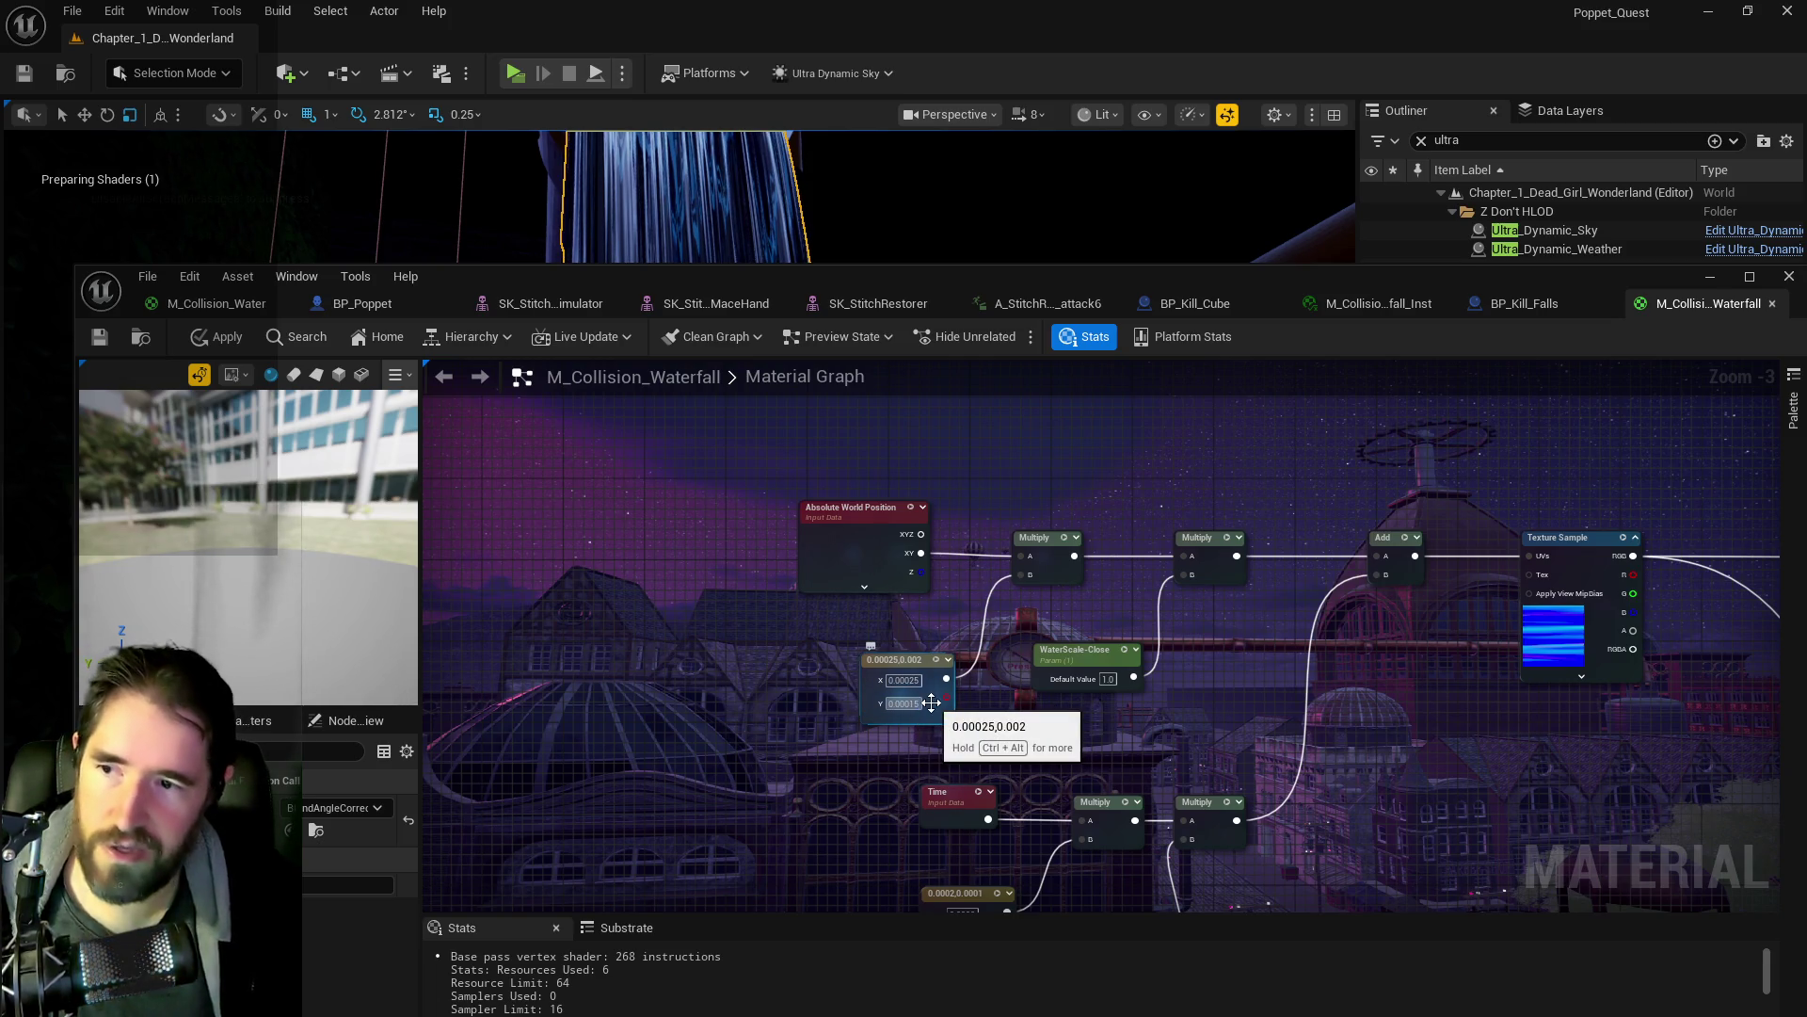
key(Return)
- Set the speed constant to X 0.0075, Y 0.01 and apply the material
drag(1299, 753, 1124, 612)
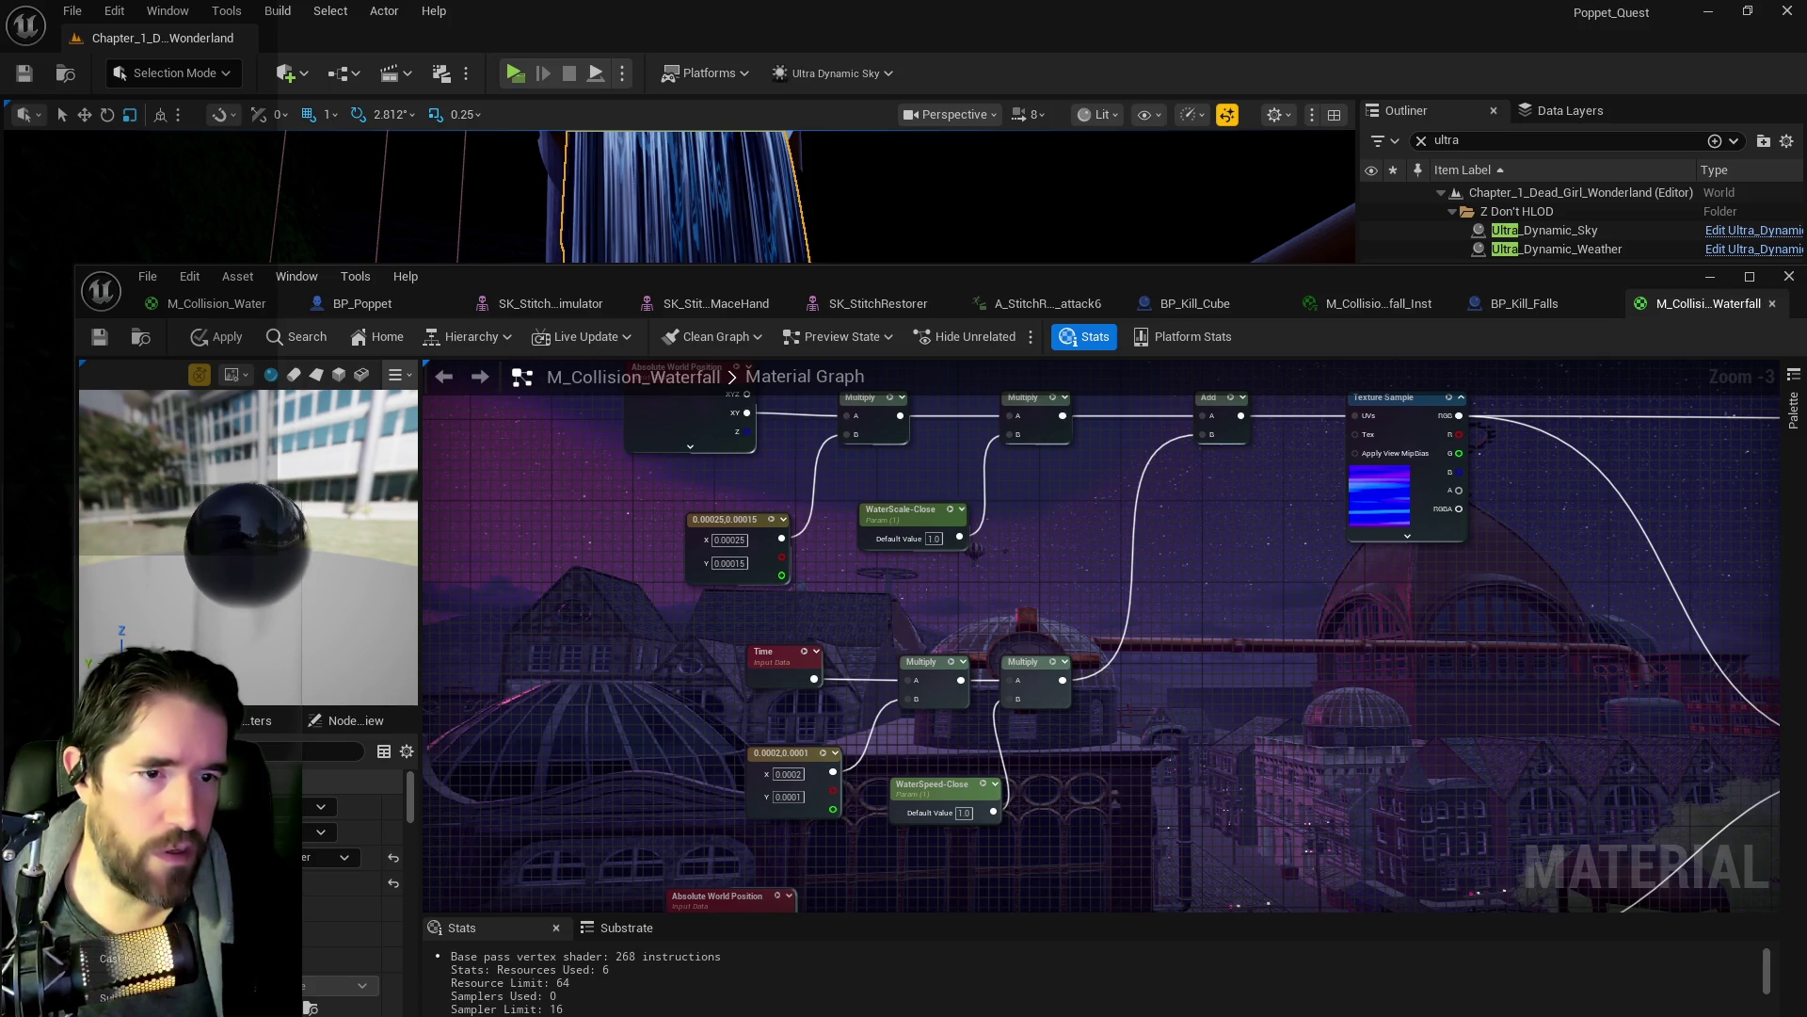
mouse_move(711, 816)
mouse_down()
mouse_move(694, 635)
mouse_move(708, 718)
mouse_move(743, 687)
mouse_move(821, 751)
mouse_up()
scroll(822, 750, up, 3)
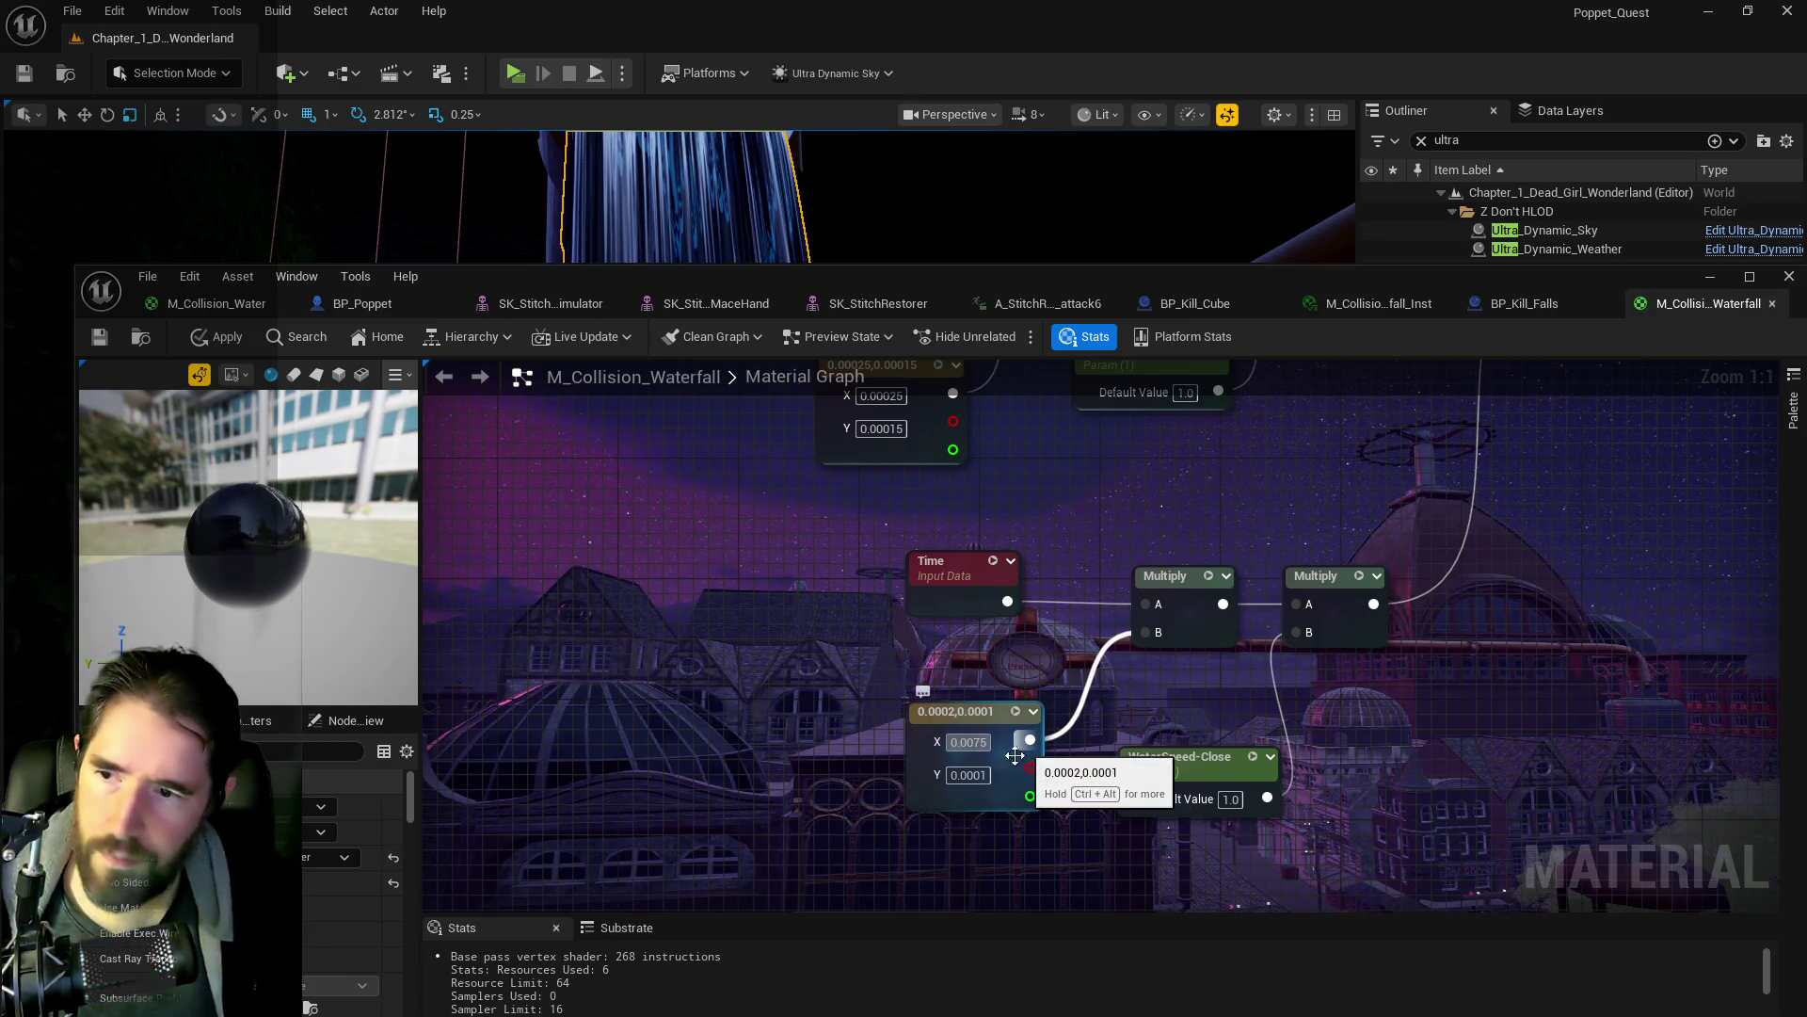
text(0.0075)
click(979, 776)
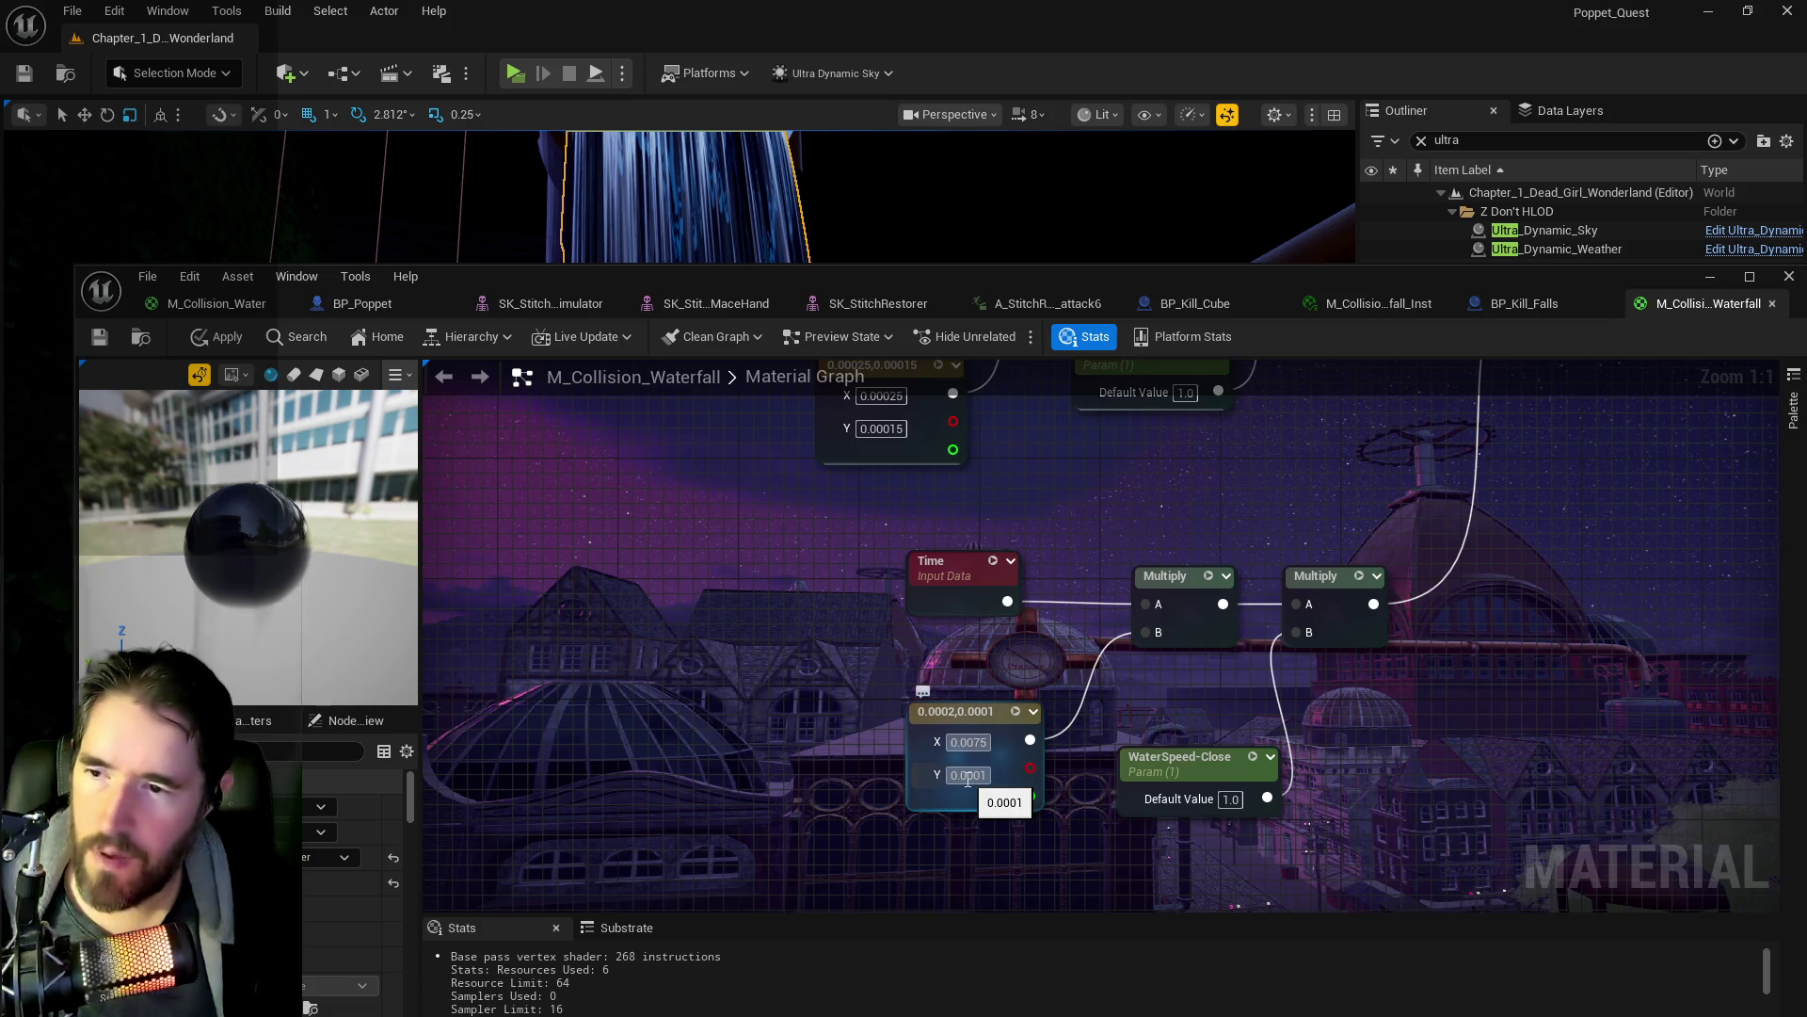
text(0.01)
key(Return)
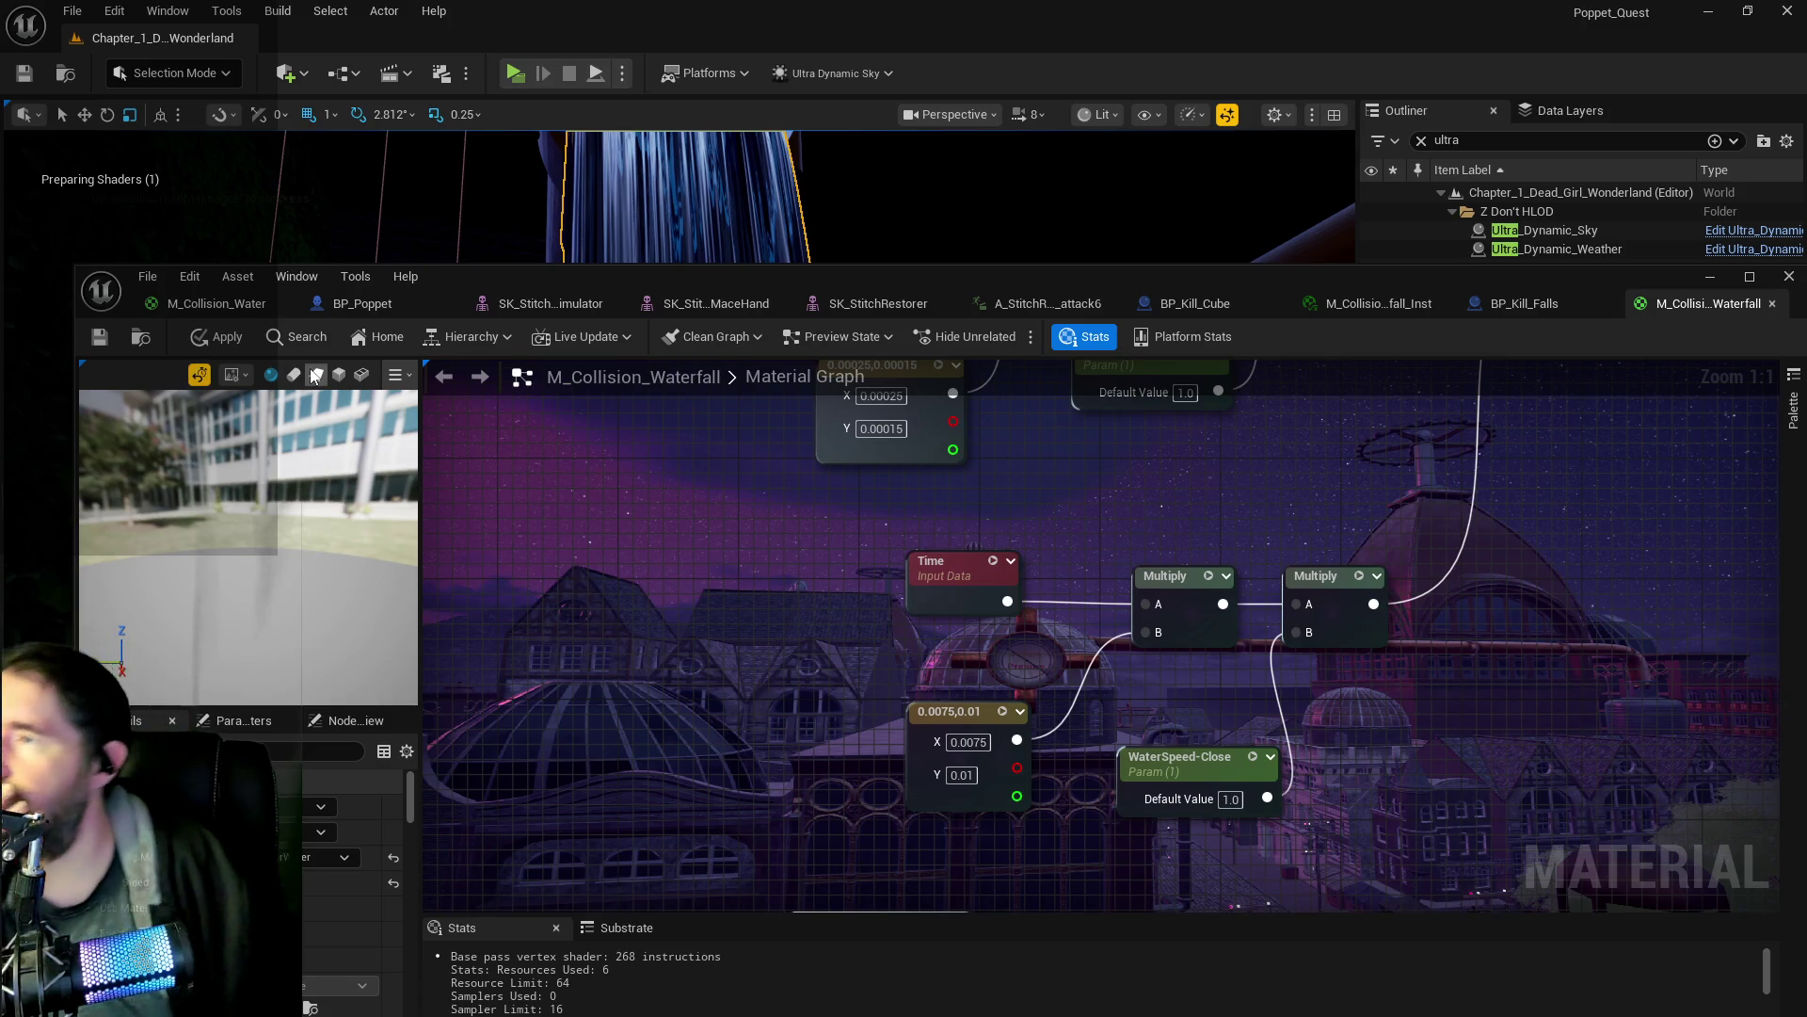
click(217, 337)
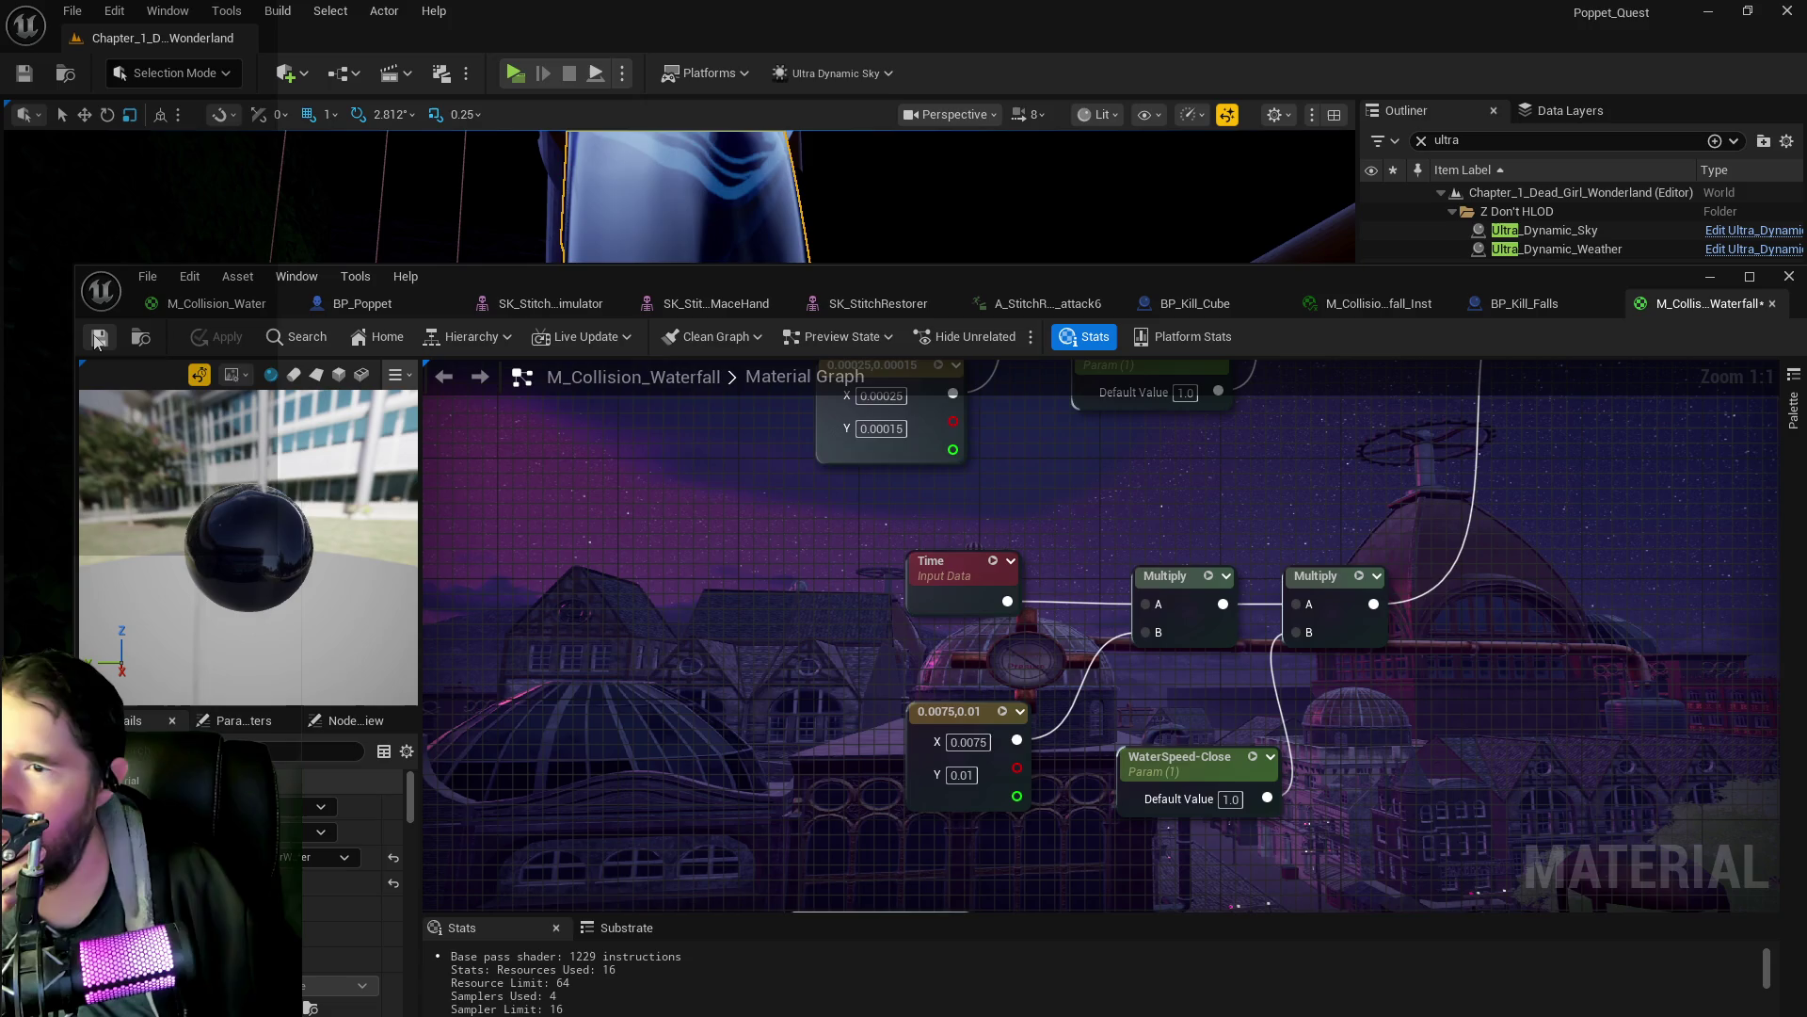
- Move the material editor aside to view the animated waterfall in the level
drag(805, 524, 796, 667)
mouse_move(1142, 709)
mouse_down()
mouse_move(1091, 763)
mouse_move(1033, 574)
mouse_move(983, 775)
mouse_move(894, 871)
mouse_move(982, 742)
mouse_move(1002, 627)
mouse_move(1113, 659)
mouse_move(1154, 729)
mouse_move(1137, 788)
mouse_move(1201, 814)
mouse_up()
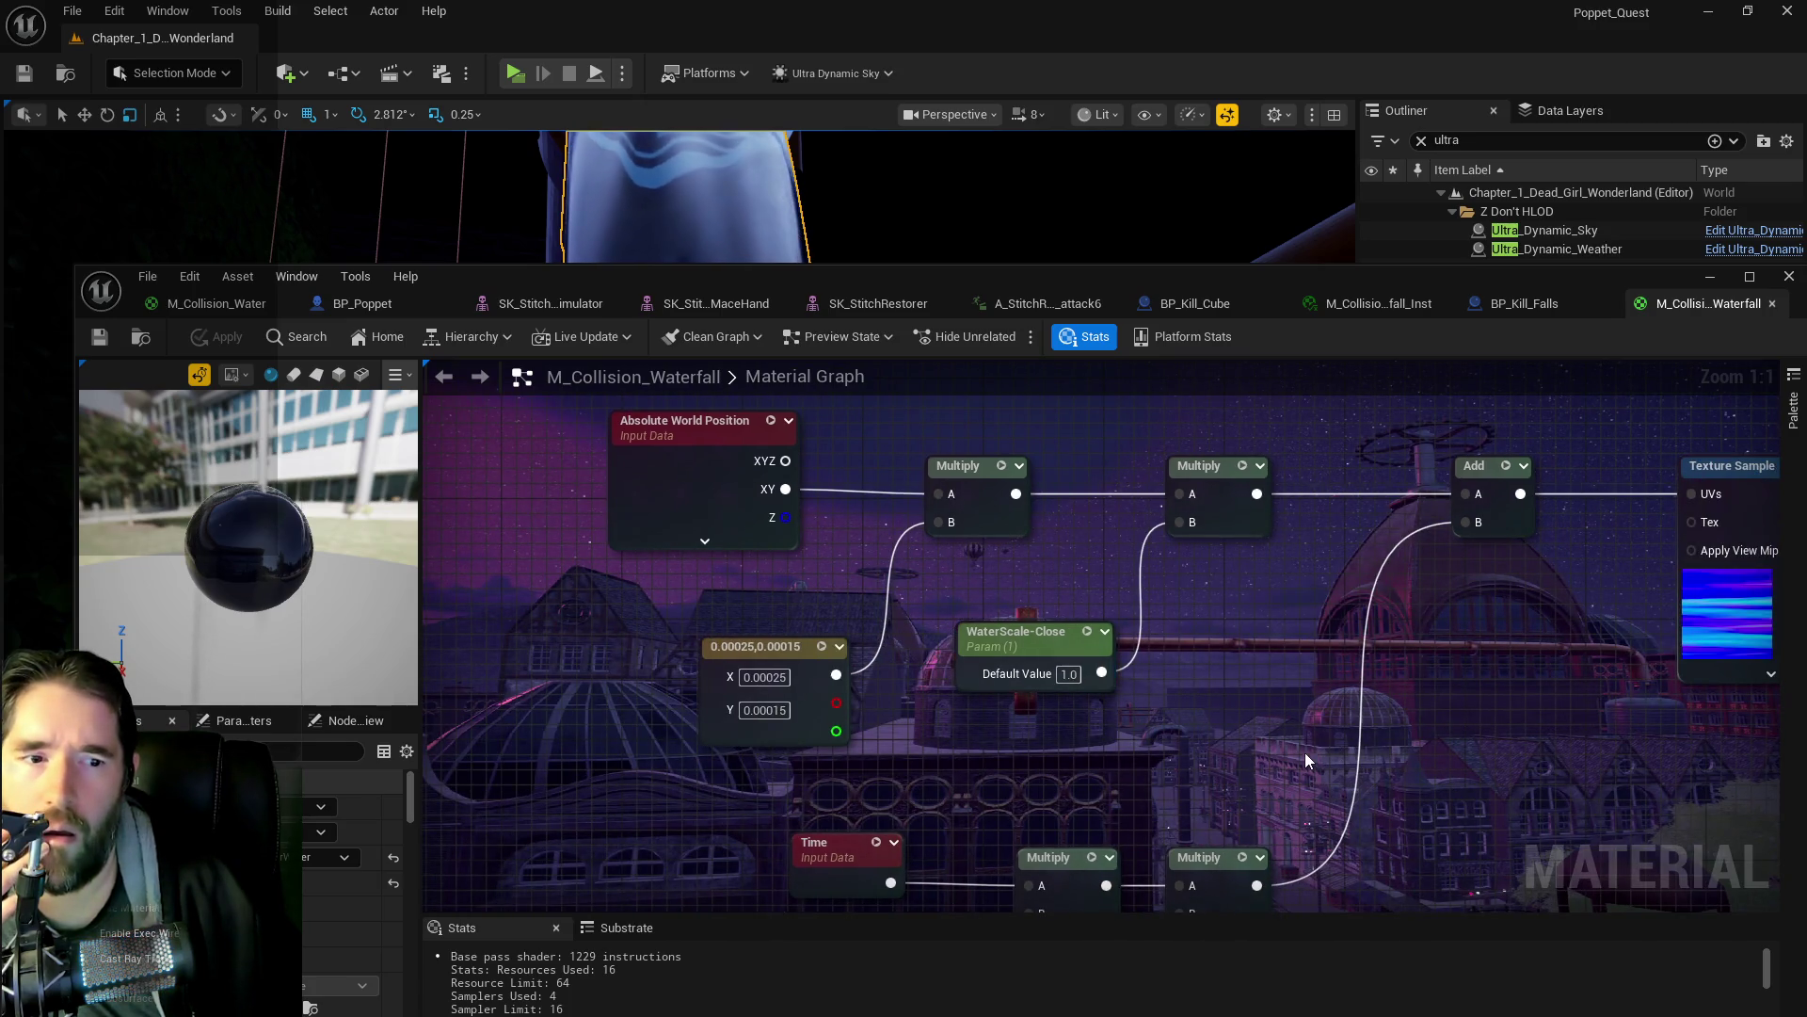
drag(617, 278, 1806, 379)
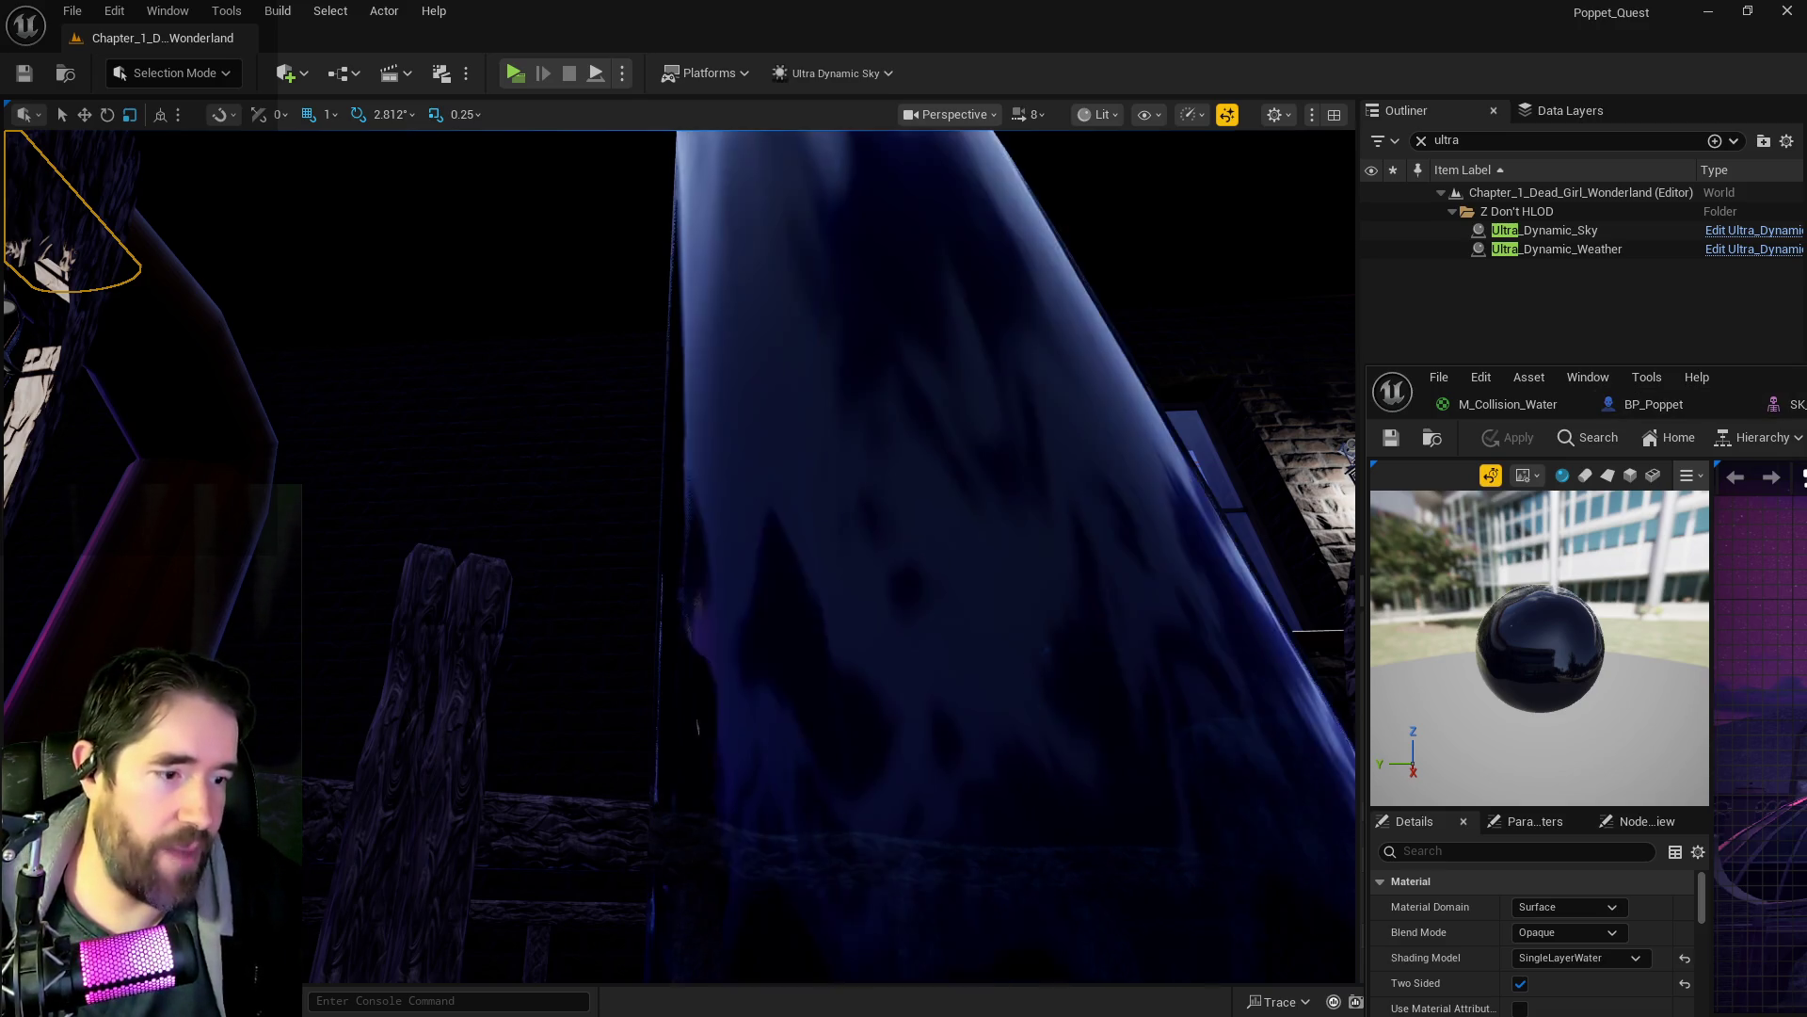
- Slide the material editor away to check BP_Waterfall4's Details, then return it over the viewport
drag(1553, 377, 1806, 339)
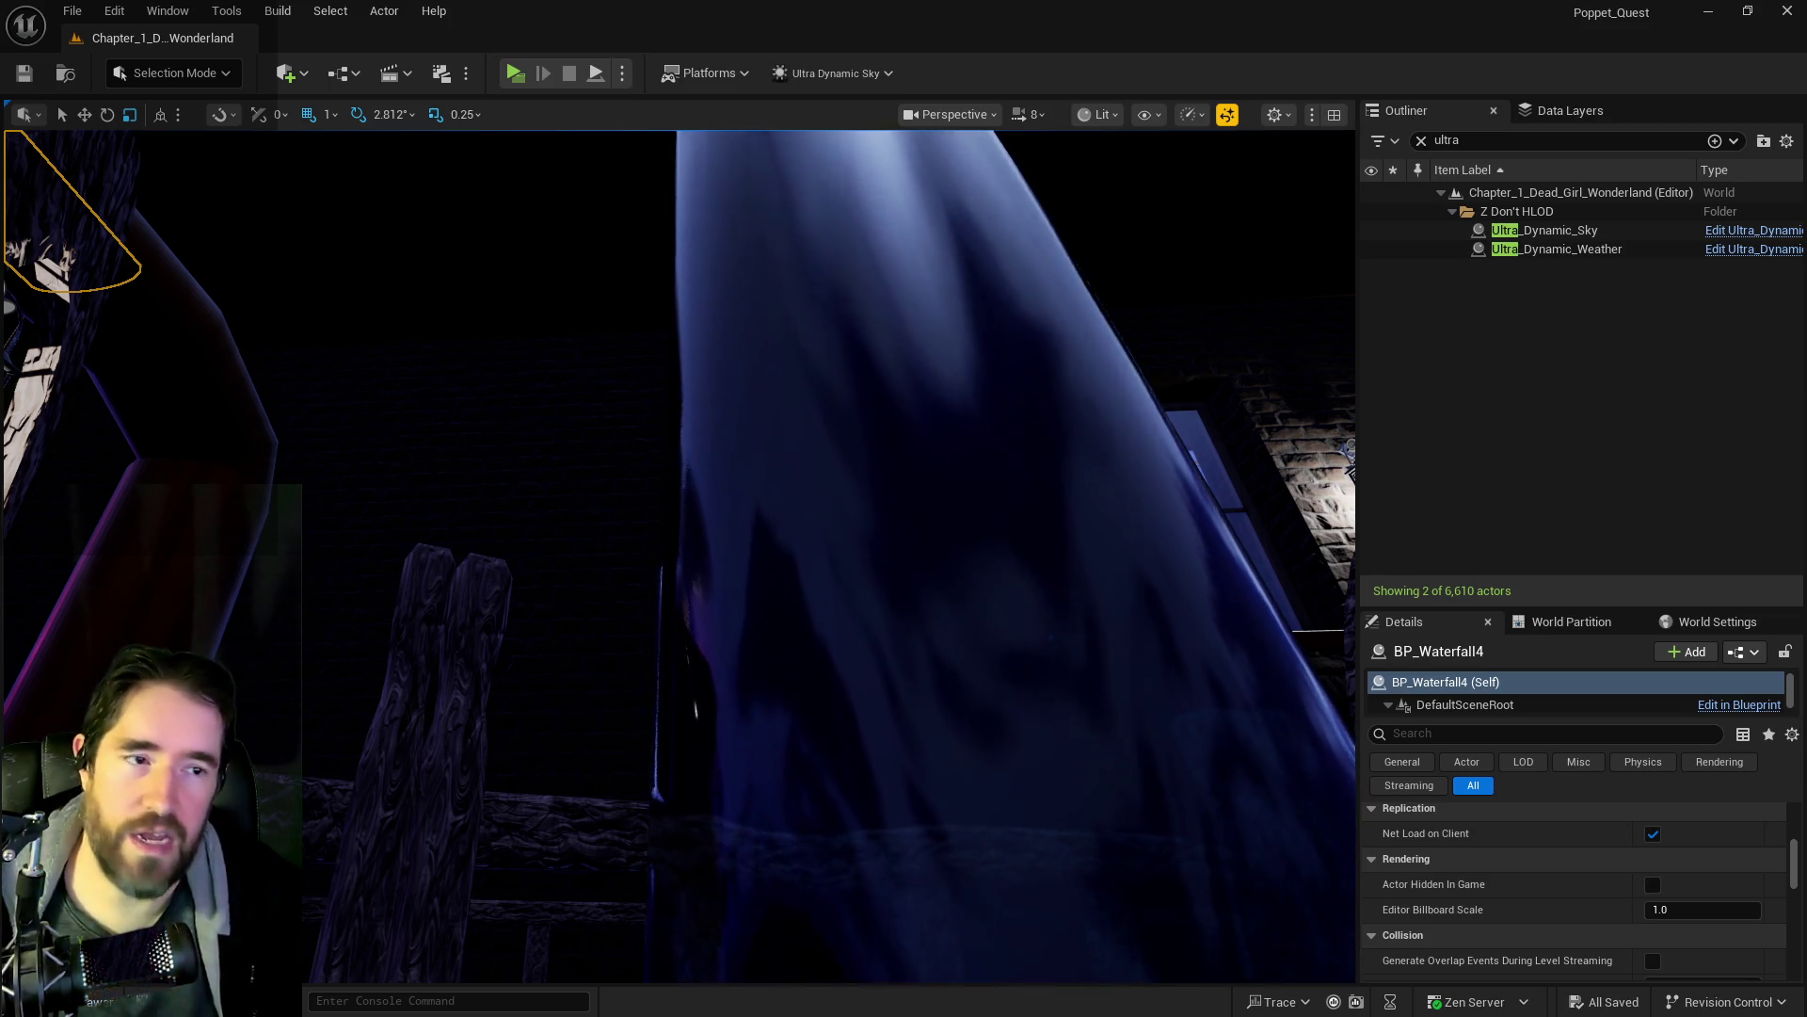
mouse_move(1806, 297)
mouse_down()
mouse_move(1301, 299)
mouse_move(1262, 191)
mouse_up()
scroll(1193, 461, down, 3)
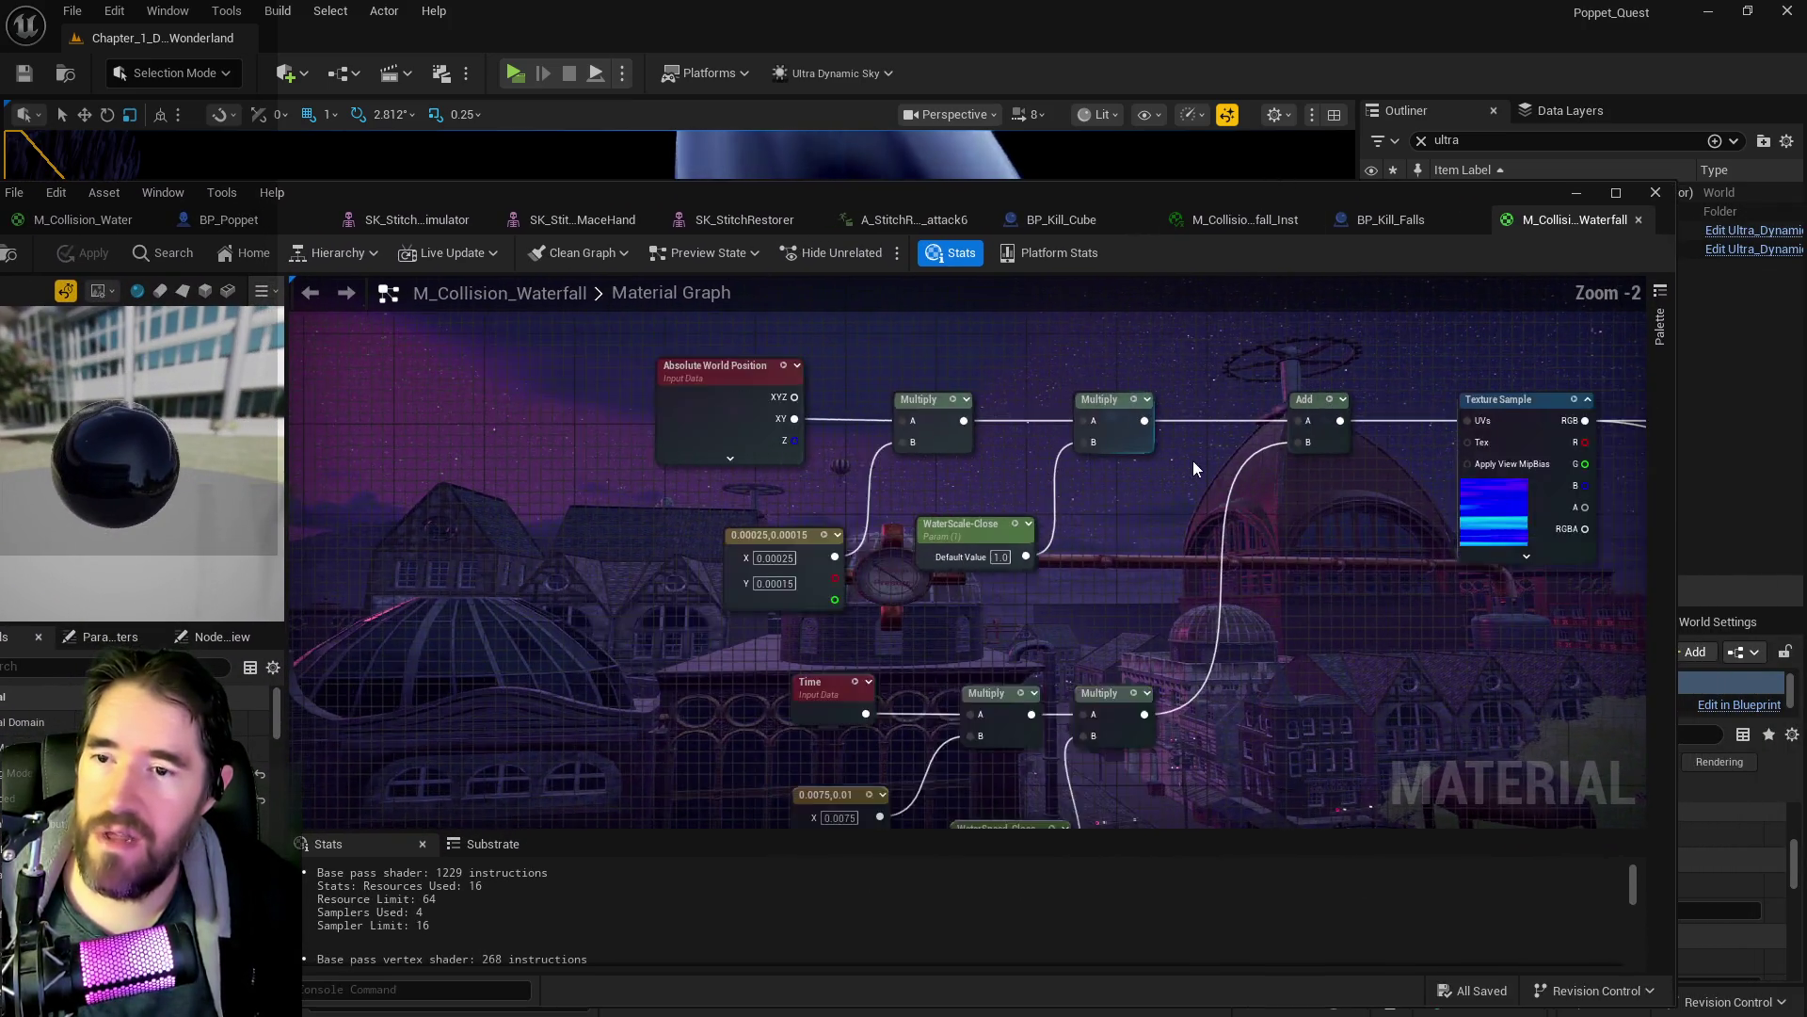
- Compare the positive and negative speed chains and enter 0.00025 as an X value
drag(1156, 364, 1237, 380)
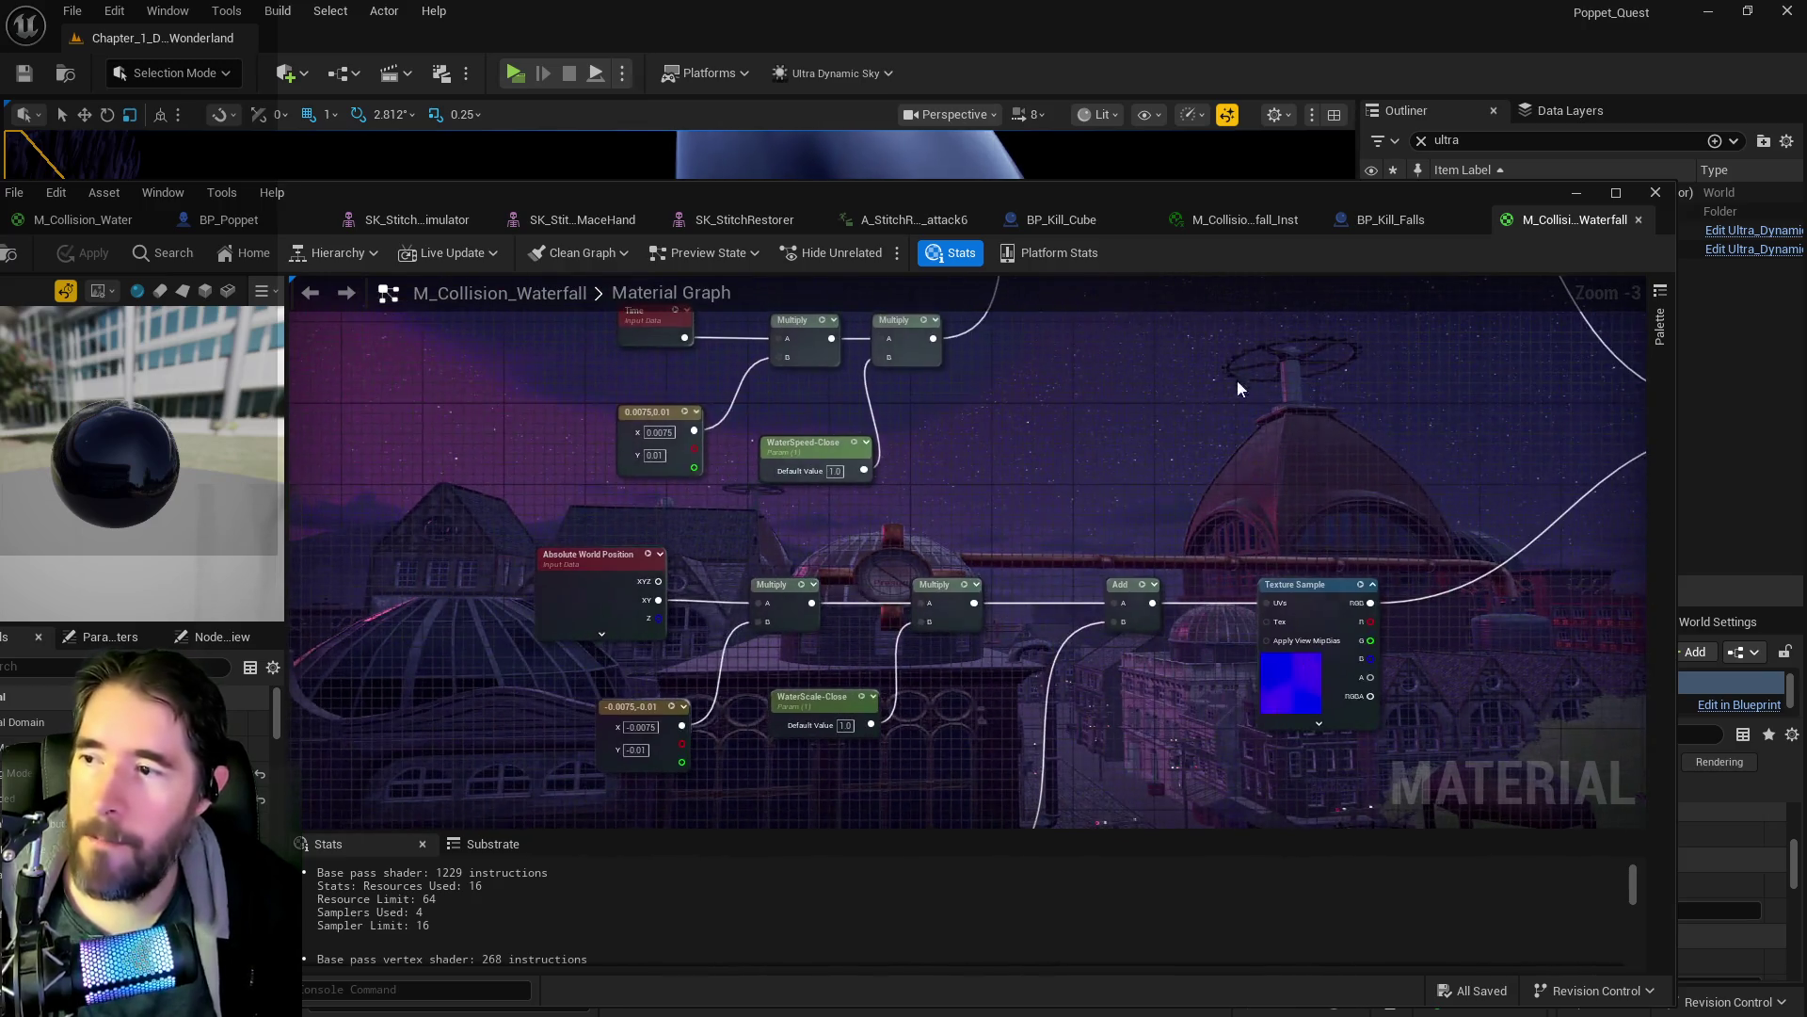
mouse_move(990, 454)
mouse_down()
mouse_move(1093, 193)
mouse_move(1097, 658)
mouse_move(1054, 395)
mouse_up()
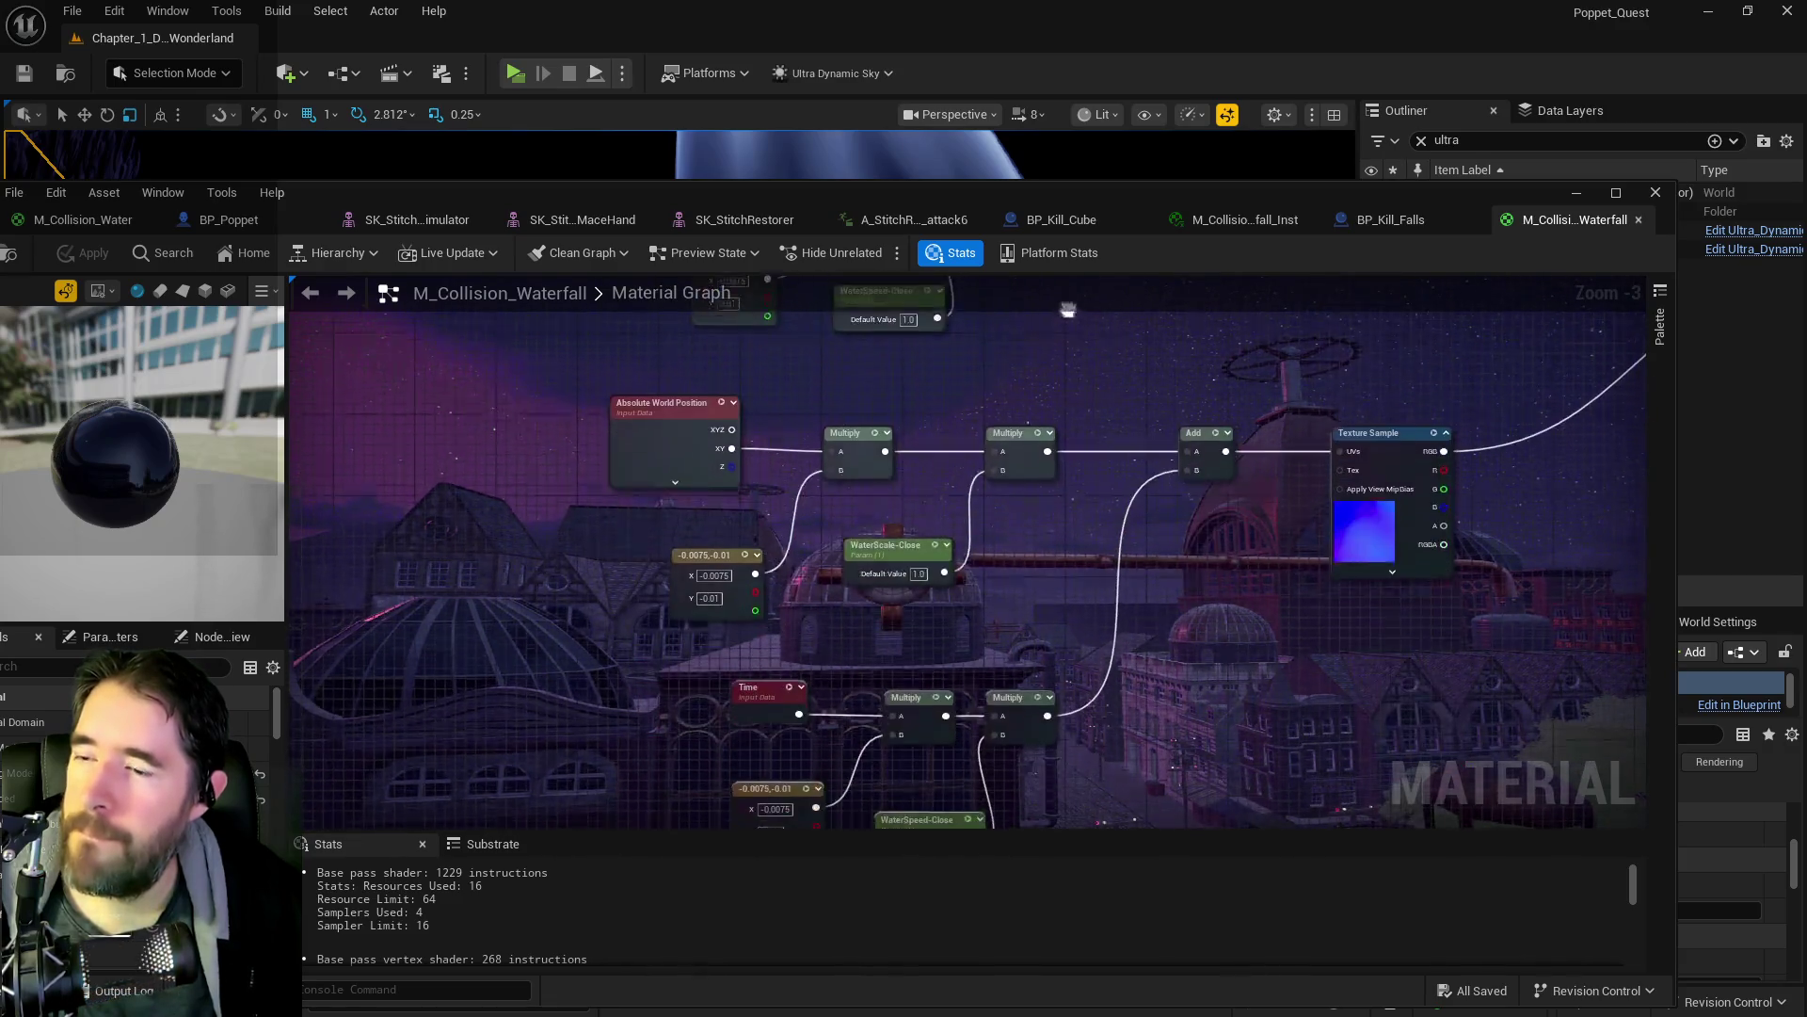
drag(815, 525, 631, 254)
mouse_move(602, 395)
mouse_down()
mouse_move(725, 452)
mouse_move(681, 796)
mouse_up()
drag(391, 365, 712, 470)
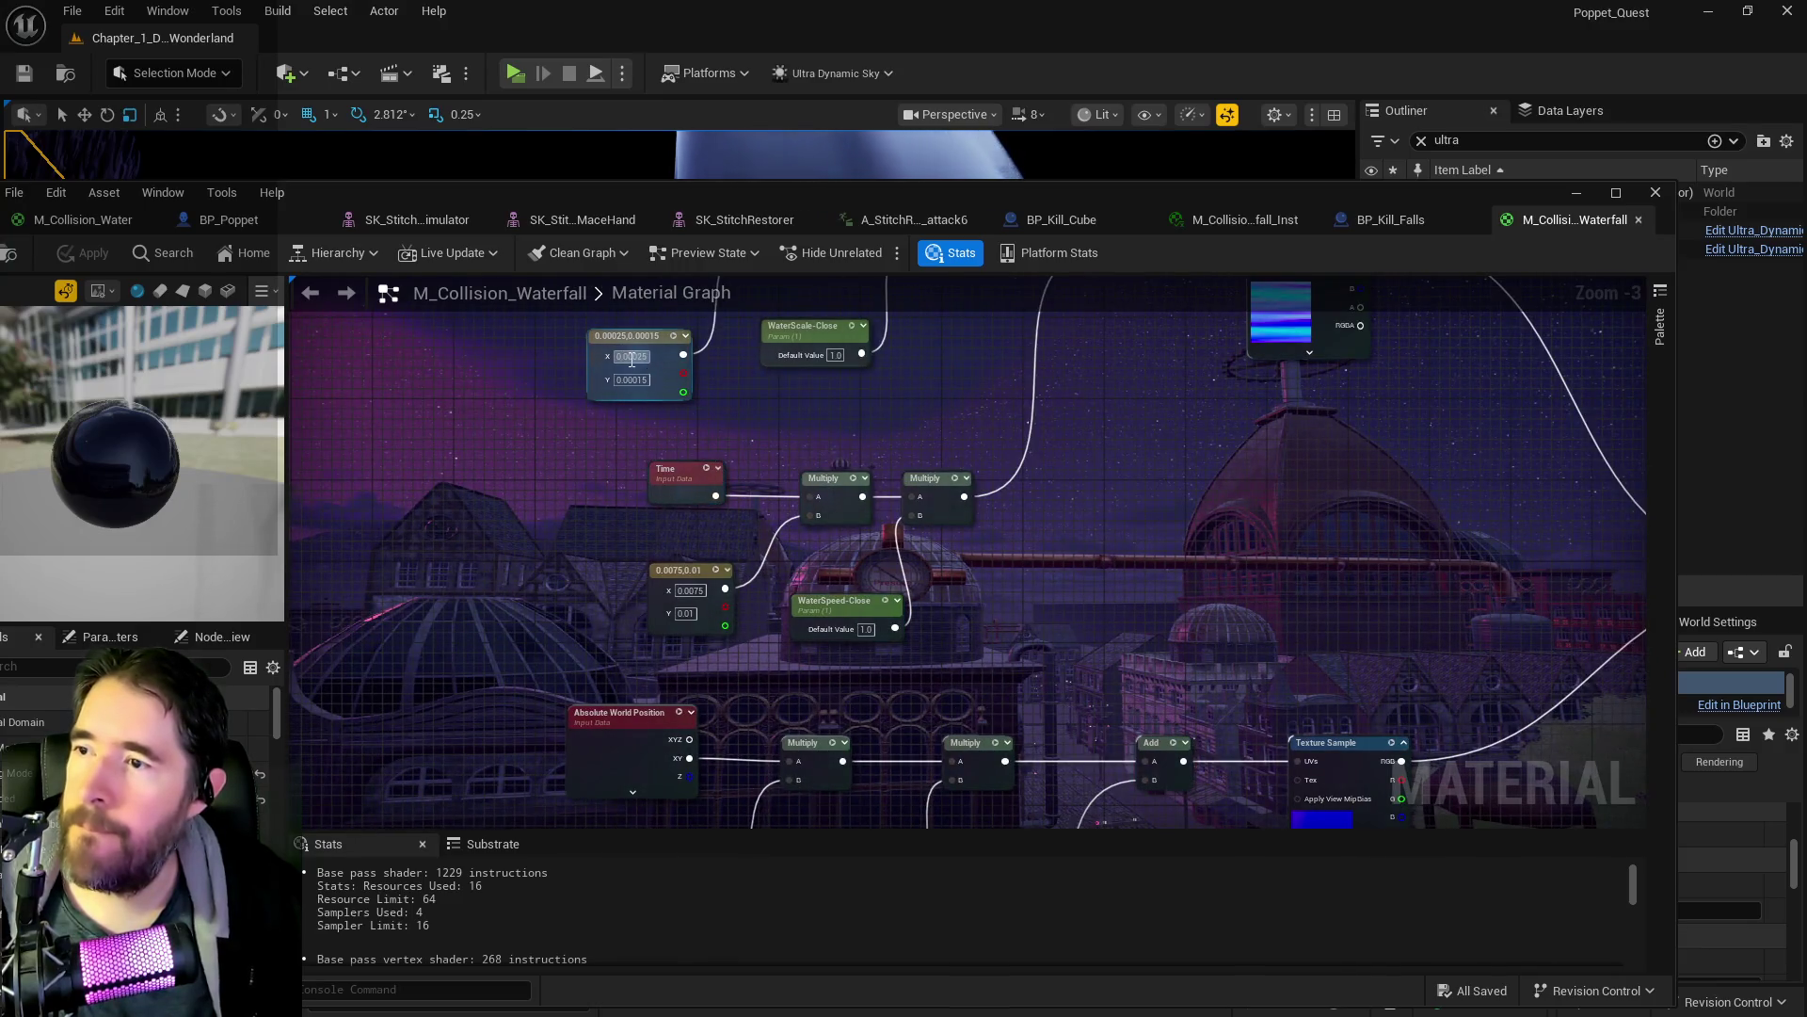
drag(589, 625, 605, 476)
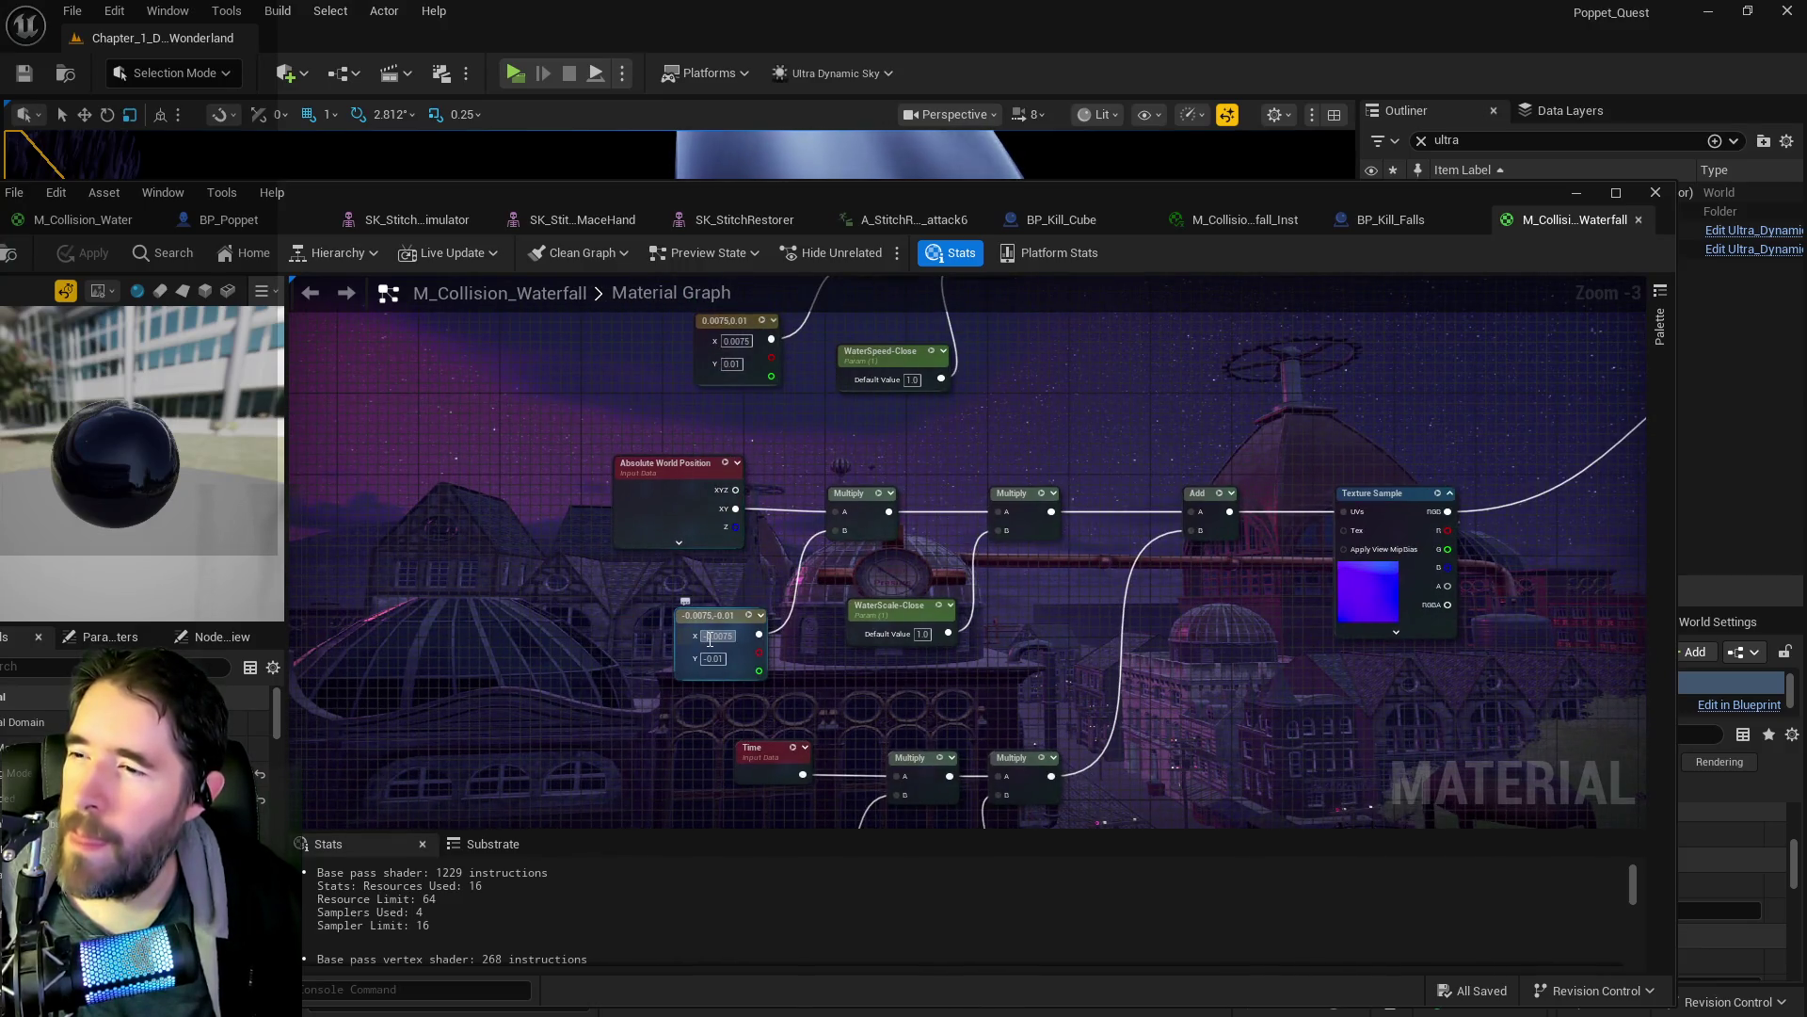
text(0.00025)
key(Return)
- Set the second chain's scale constant to X -0.00025, Y 0.00015
drag(674, 615, 650, 847)
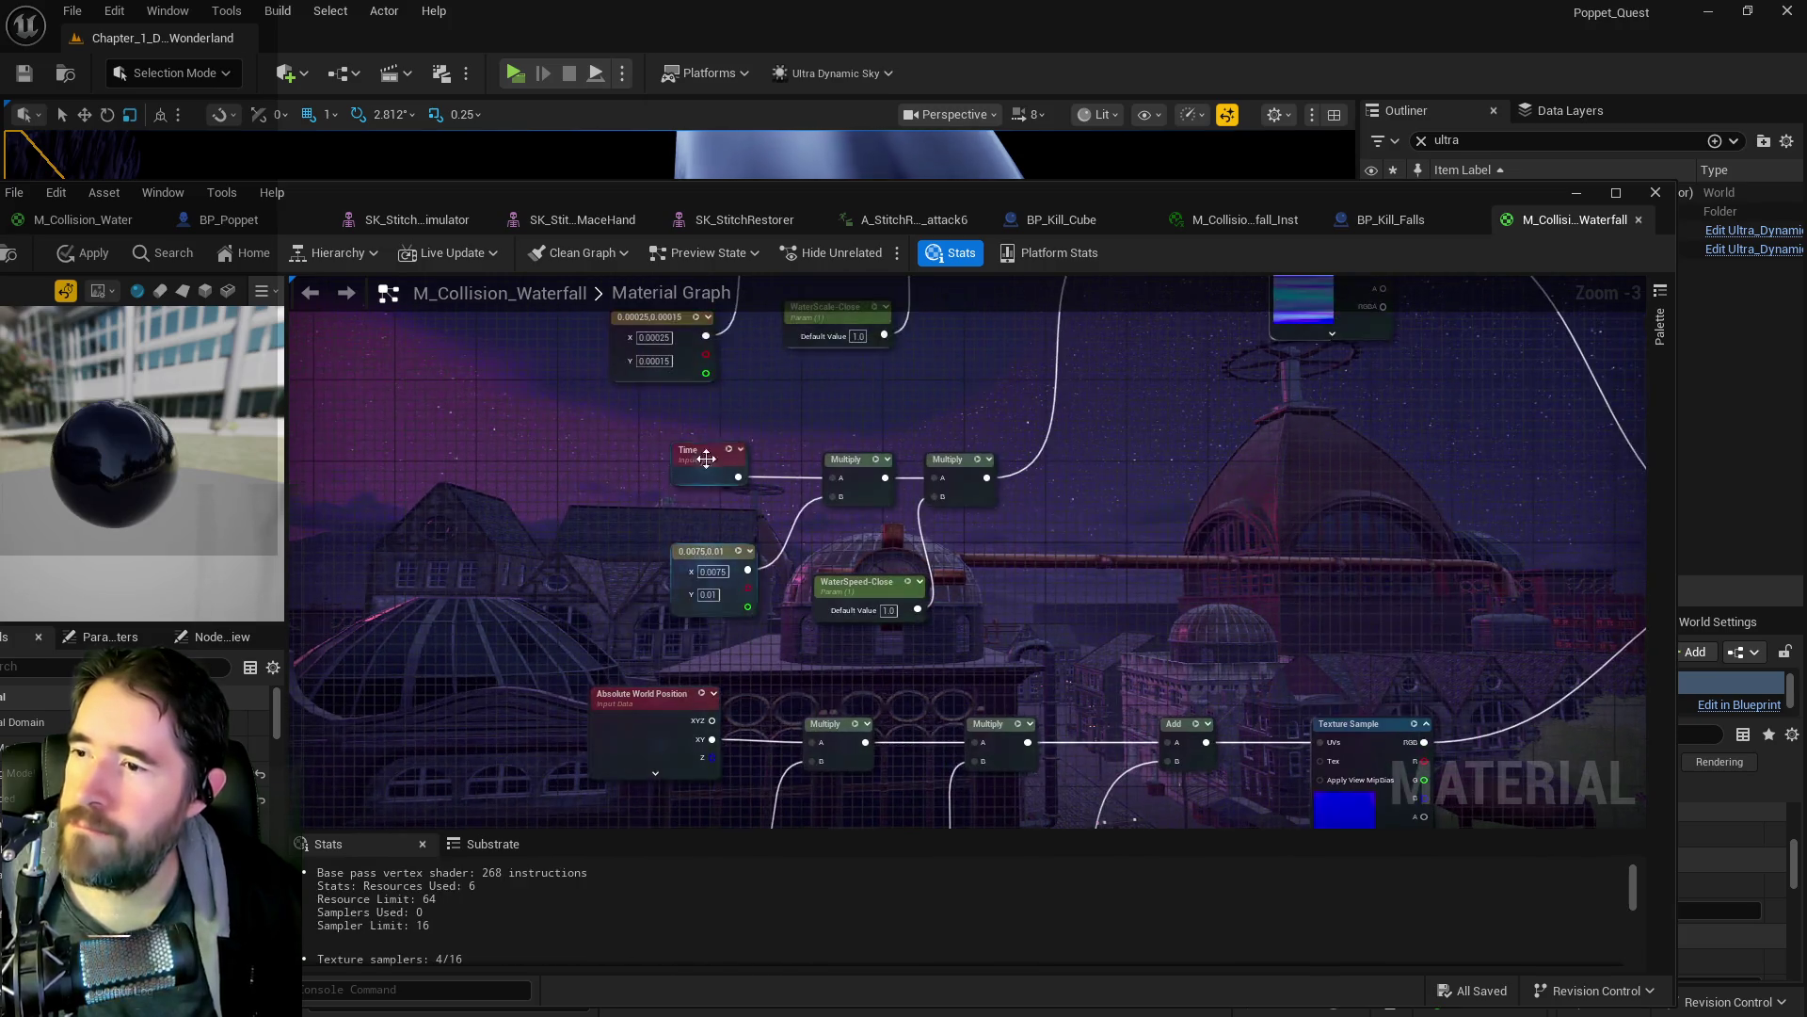
click(653, 360)
drag(646, 376, 650, 134)
scroll(697, 576, up, 2)
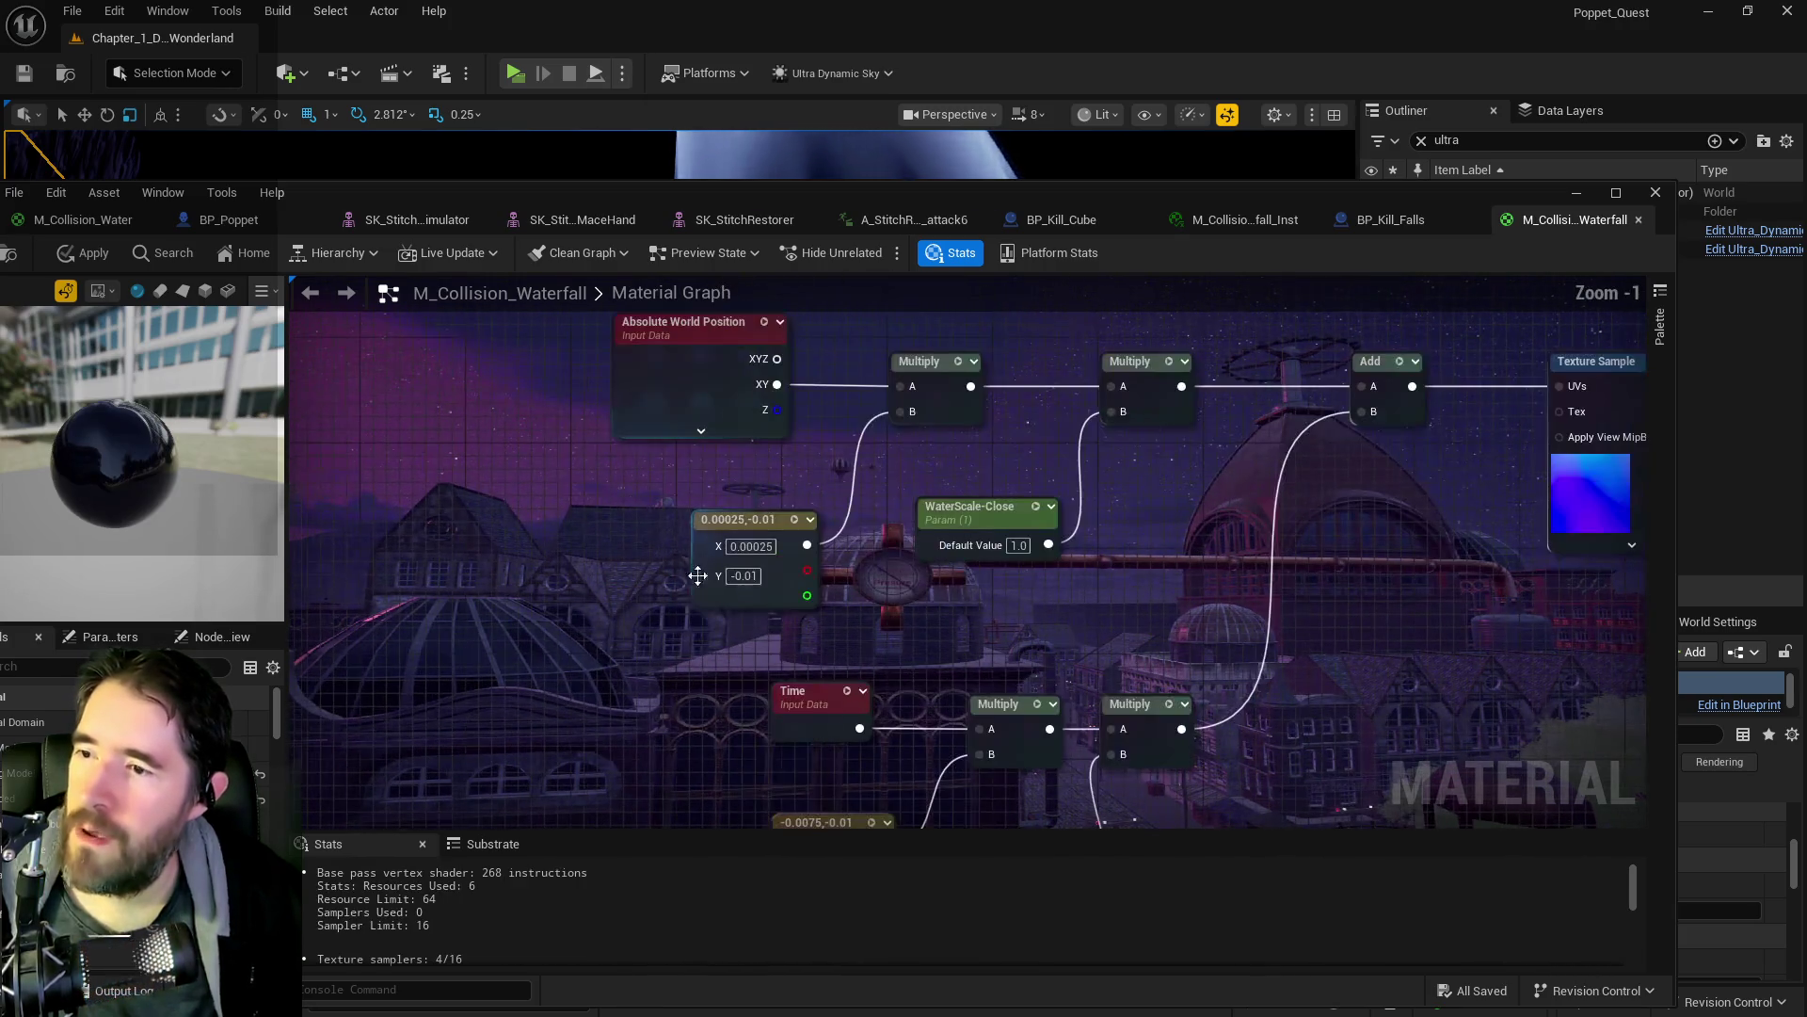
click(738, 575)
text(0.00015)
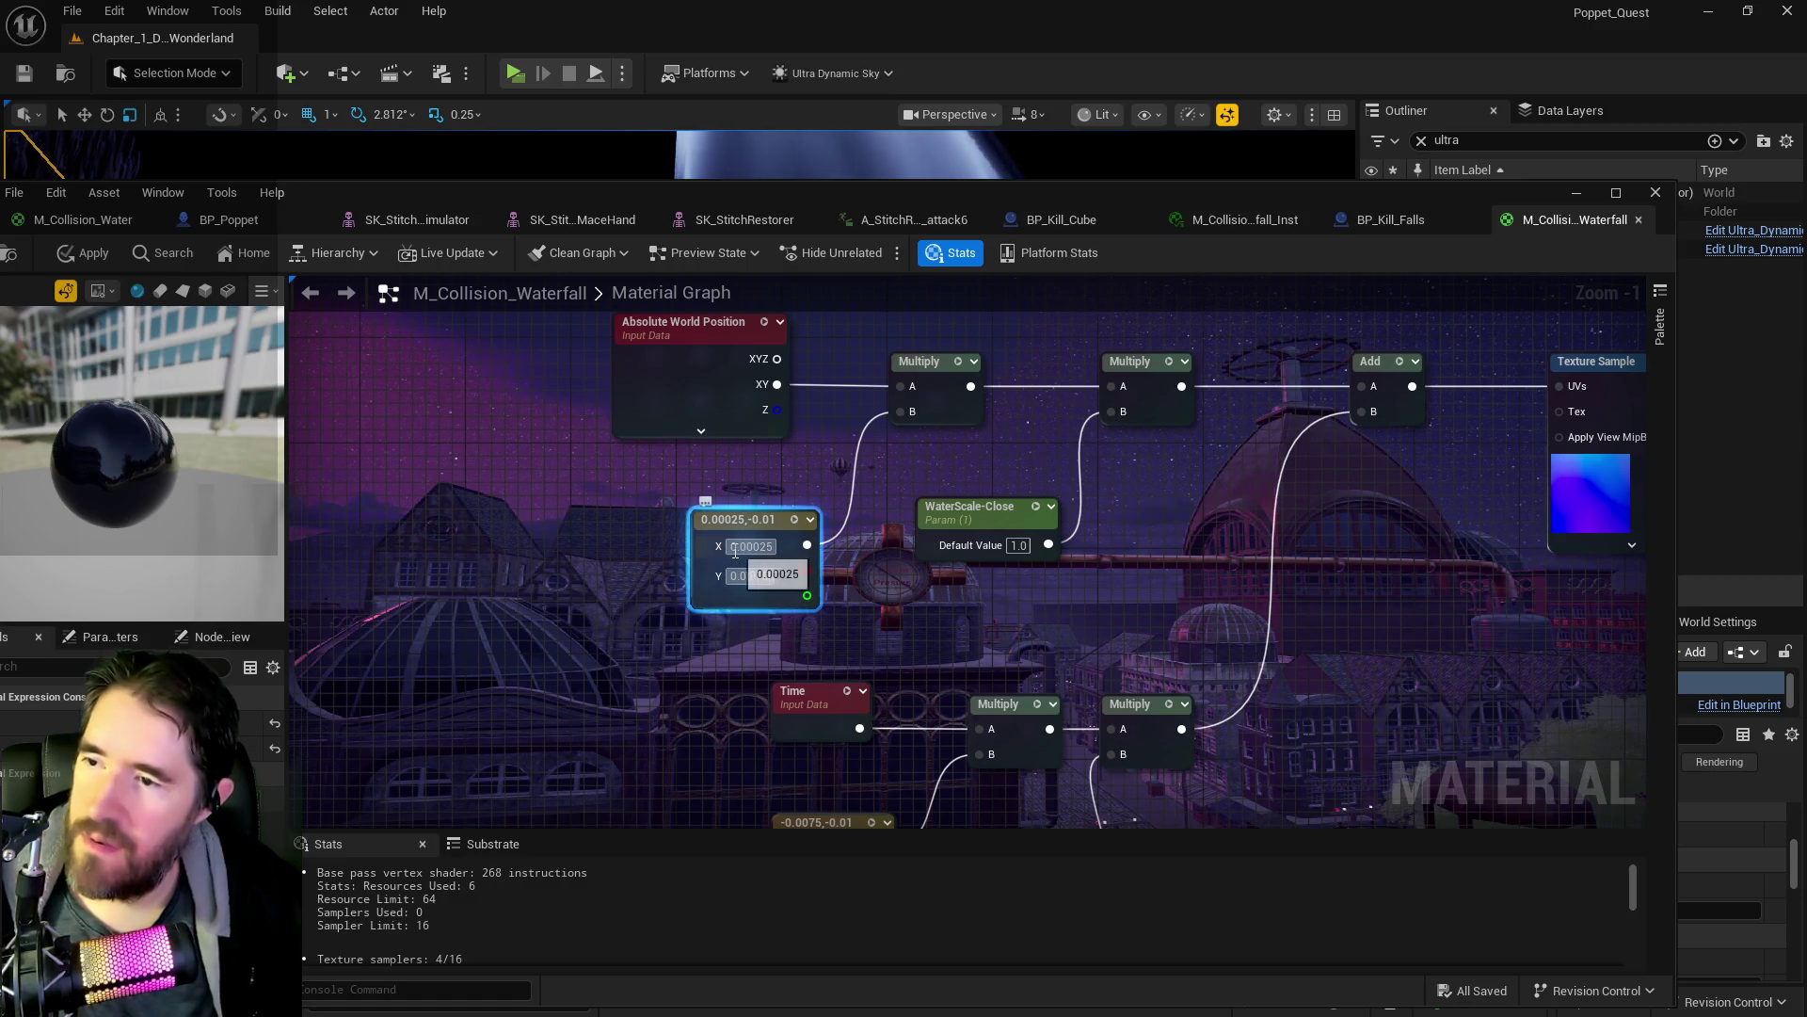
click(735, 552)
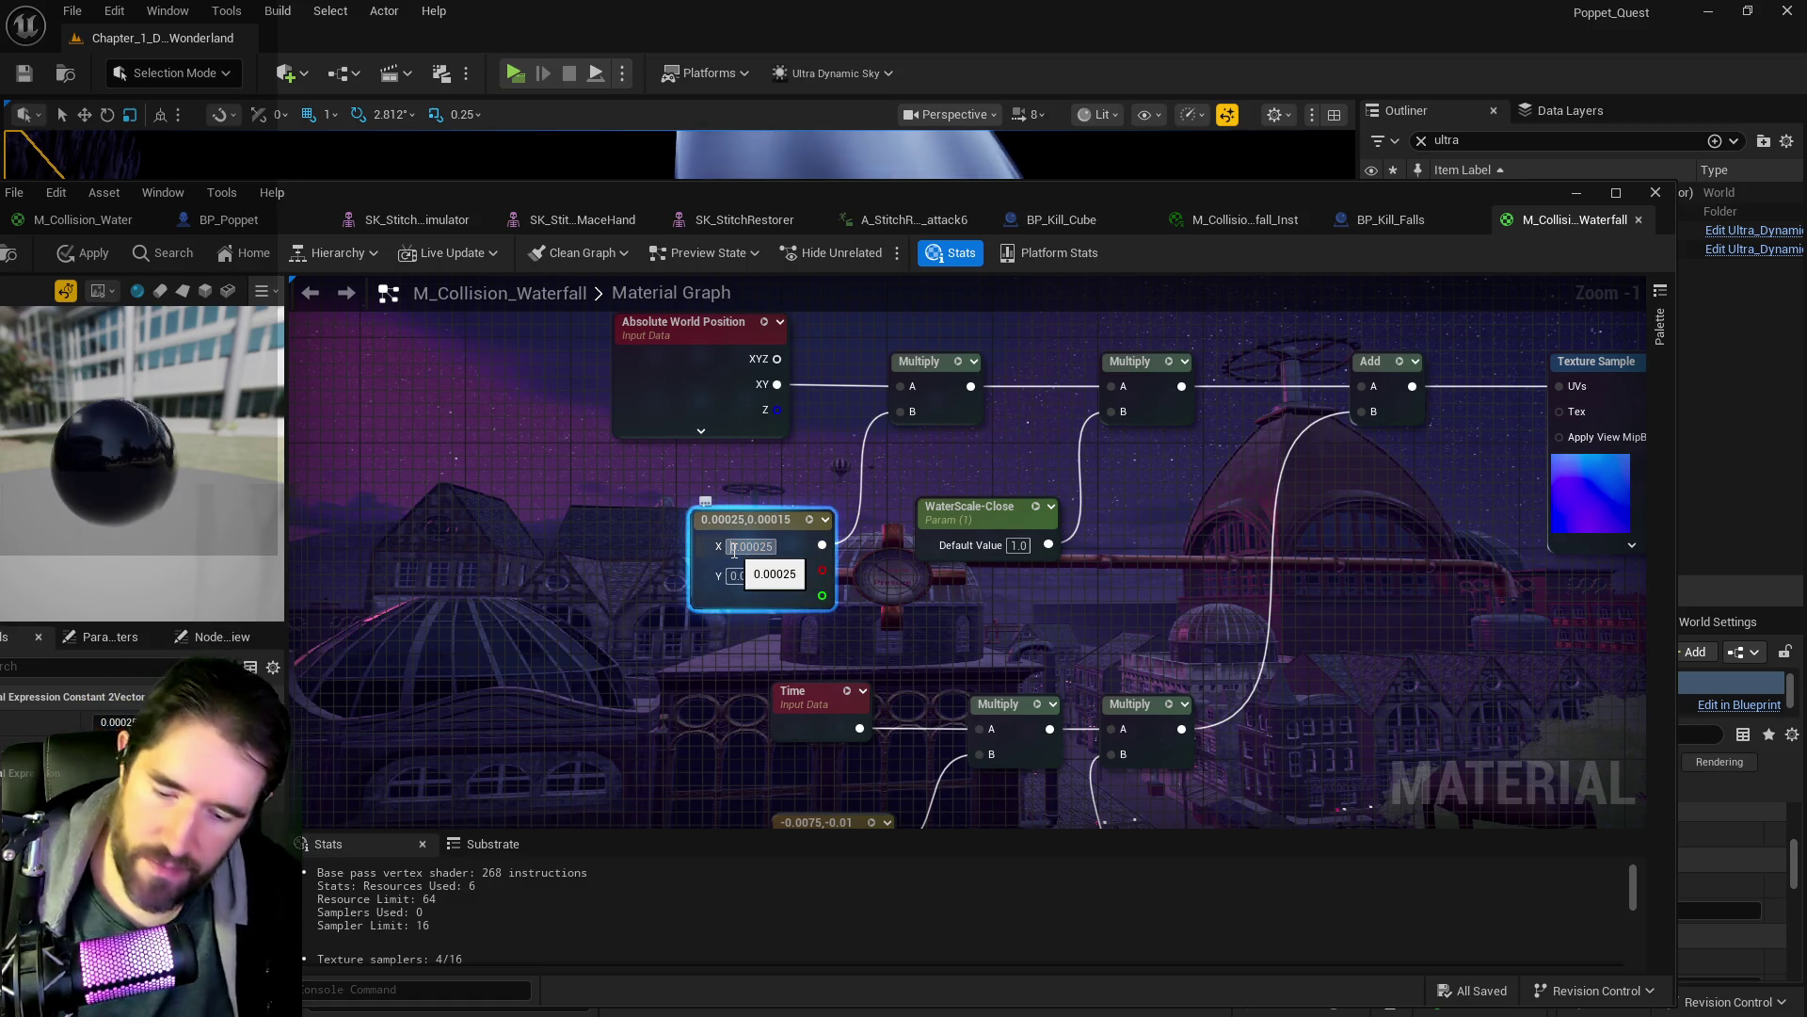
click(731, 577)
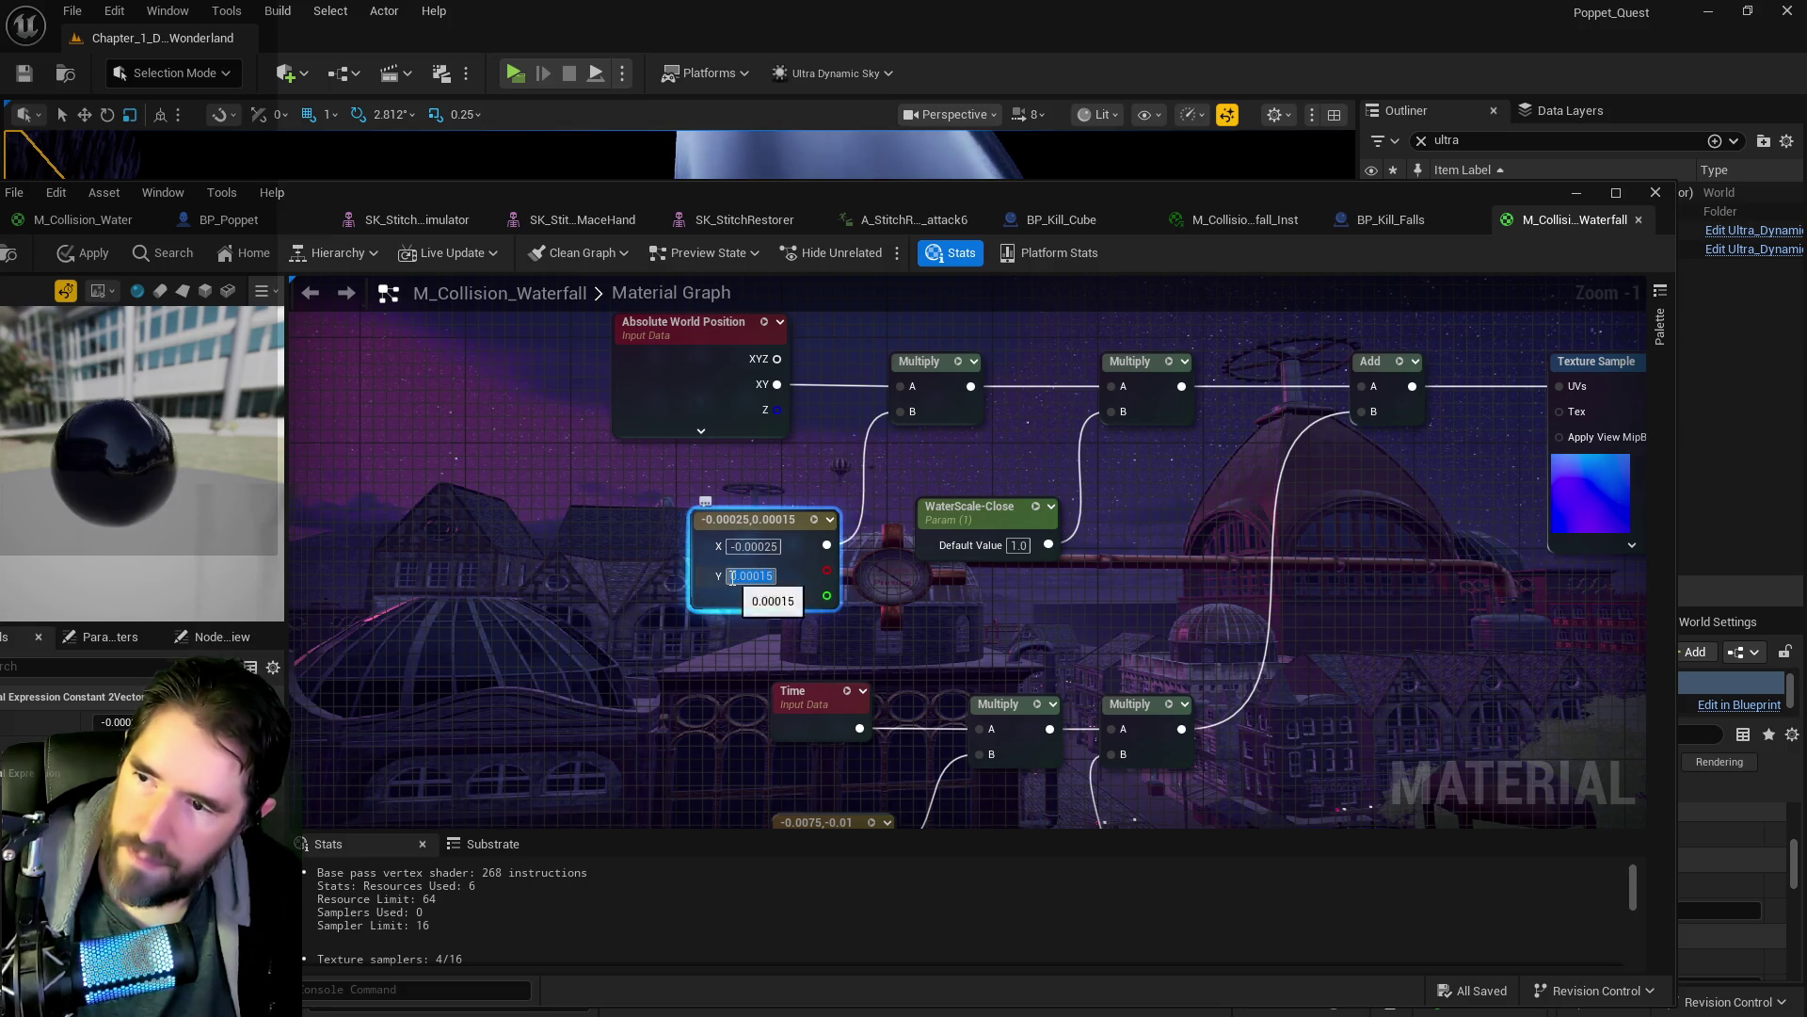
drag(1026, 635, 504, 731)
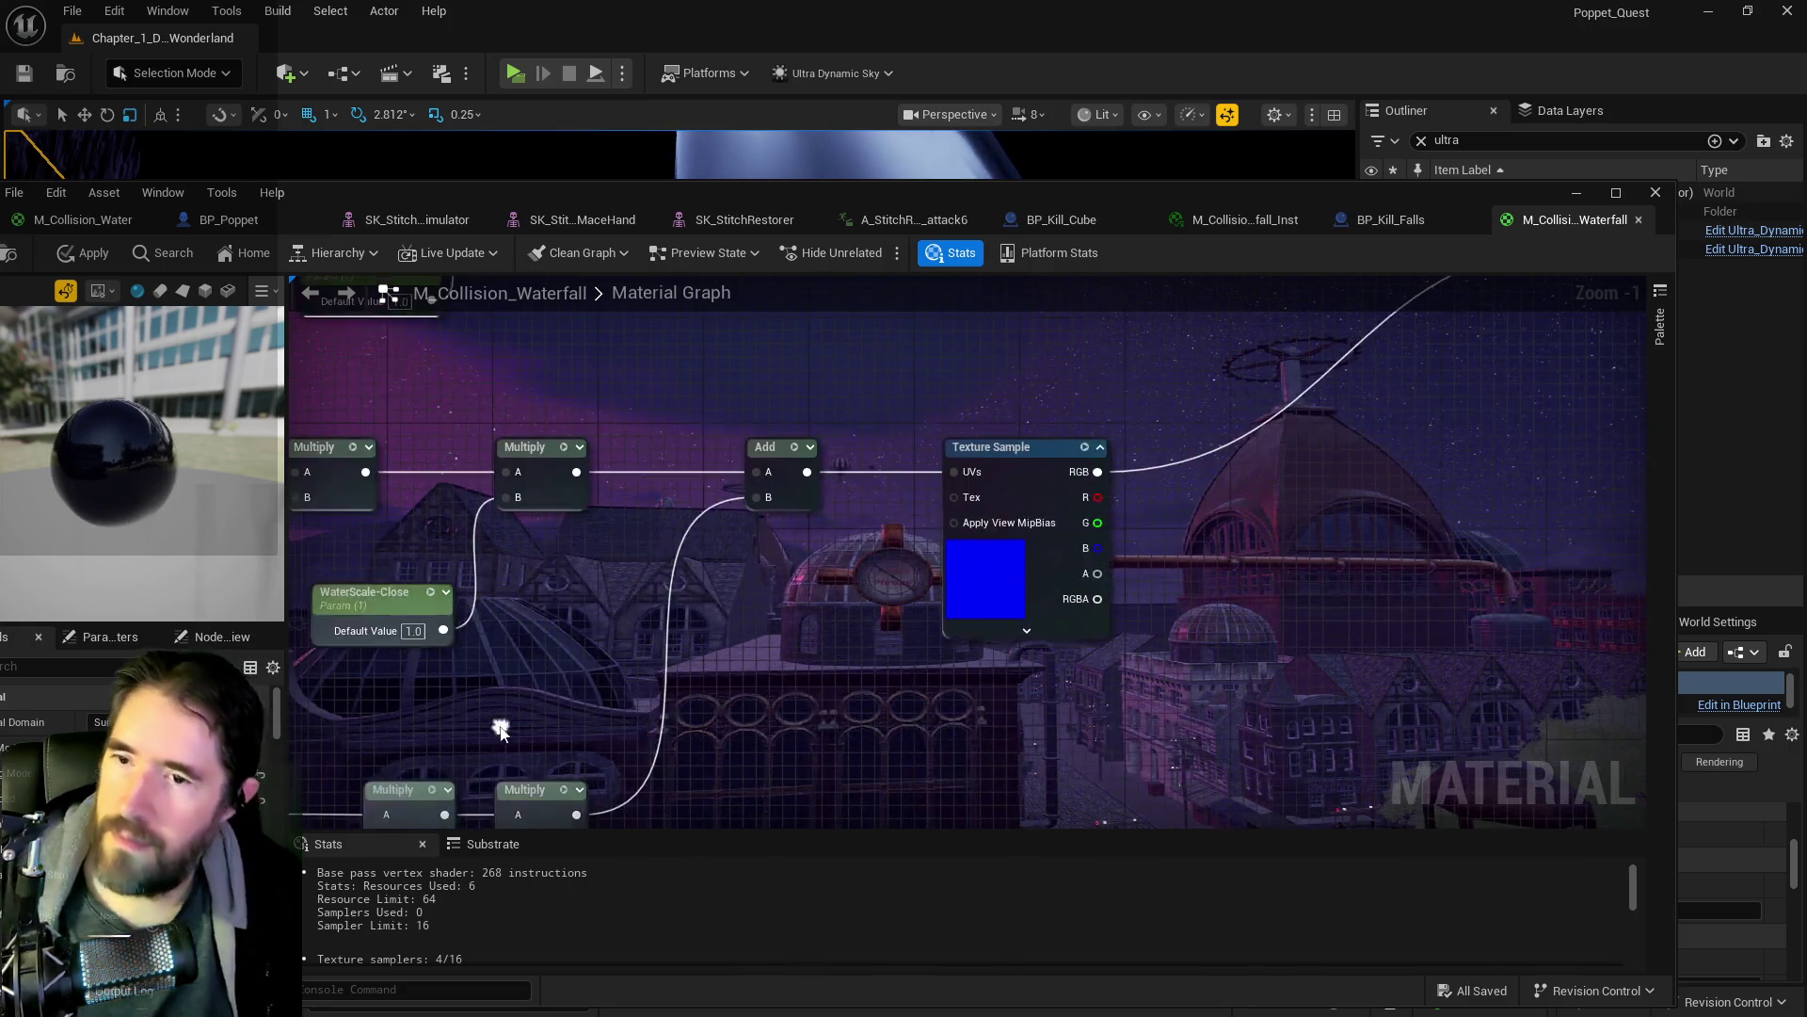
scroll(1110, 618, down, 3)
mouse_move(1109, 618)
mouse_down()
mouse_move(635, 692)
mouse_move(715, 741)
mouse_move(946, 551)
mouse_move(1093, 516)
mouse_up()
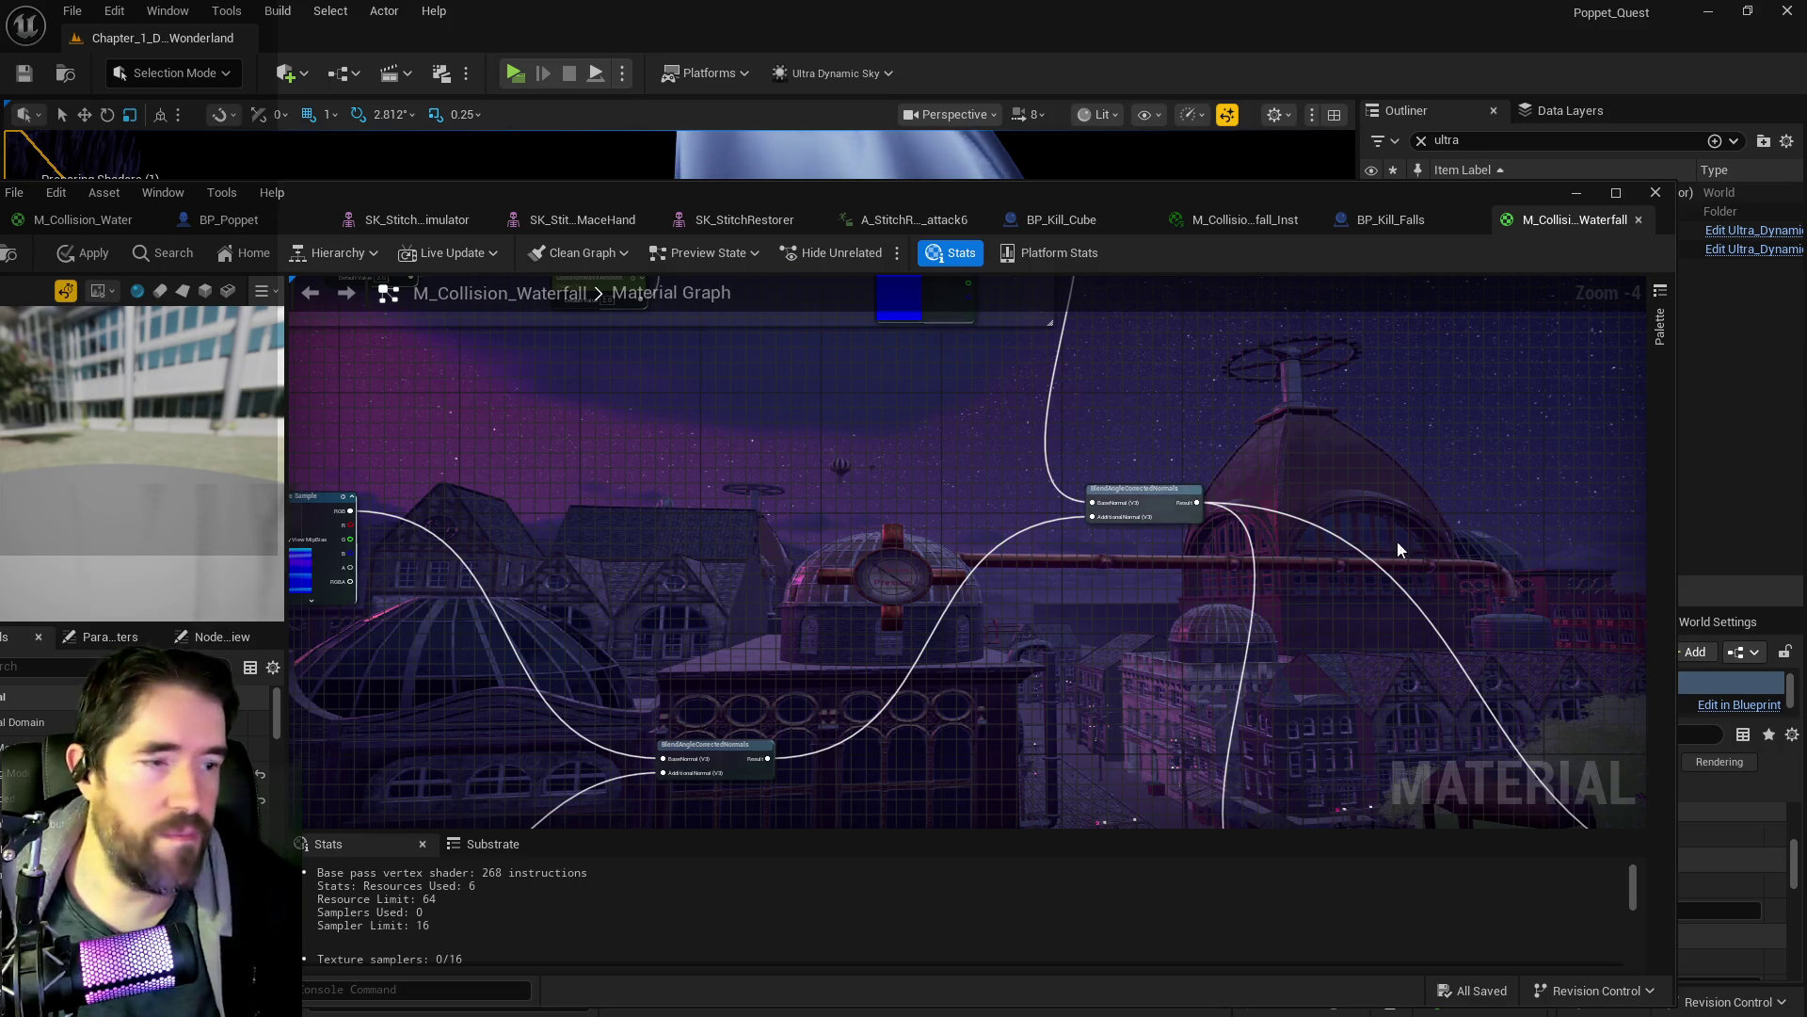
key(Home)
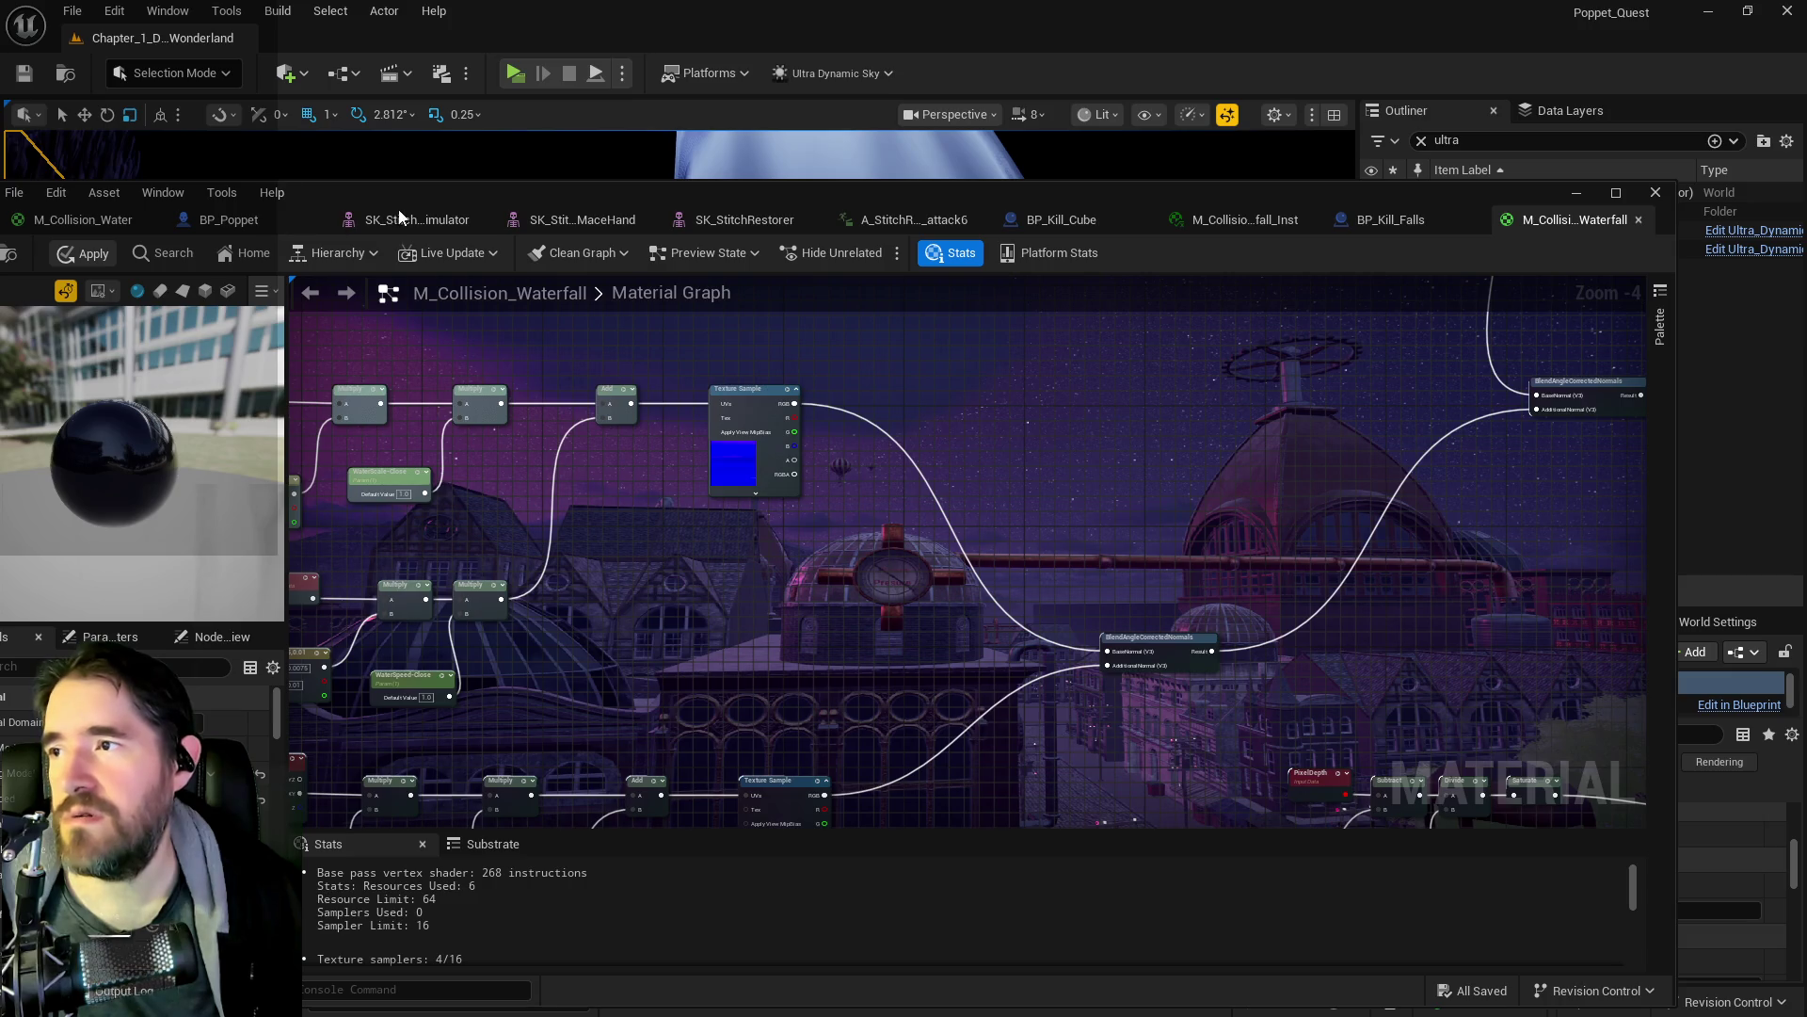
- Apply the waterfall material edits (1245 base pass instructions) and move its editor aside to show the level
key(ctrl+s)
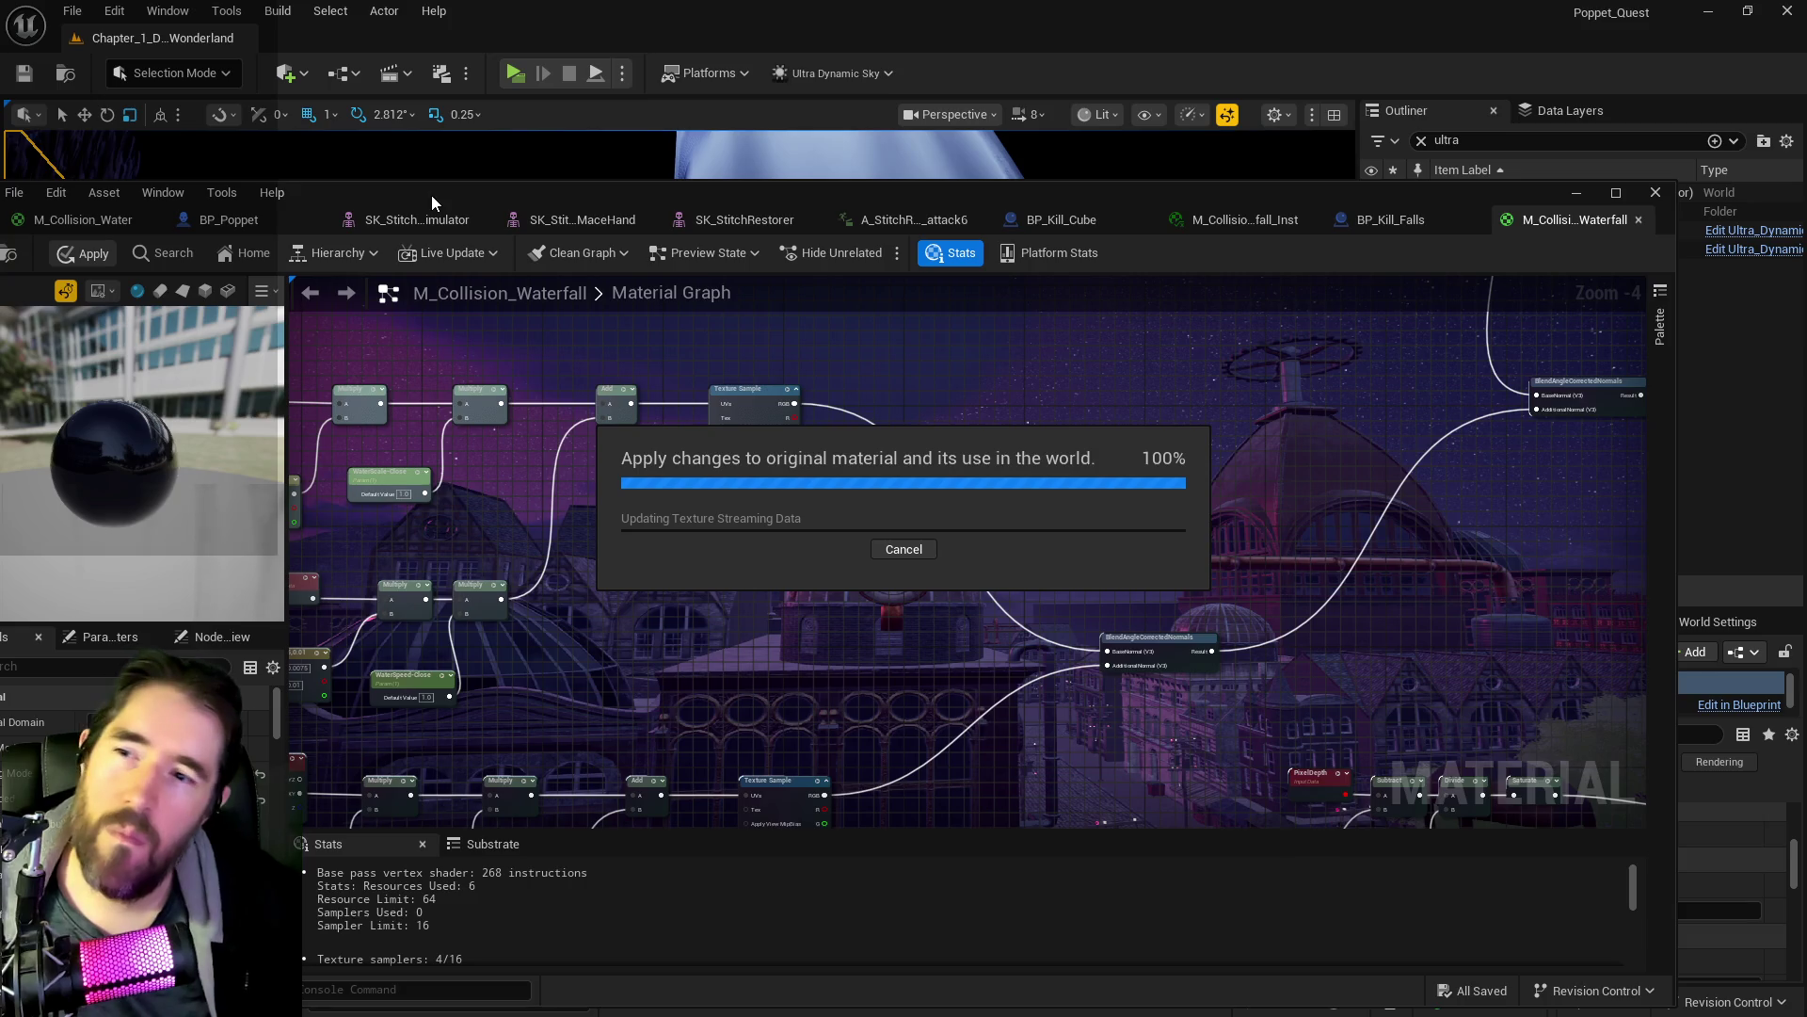
drag(431, 195, 538, 195)
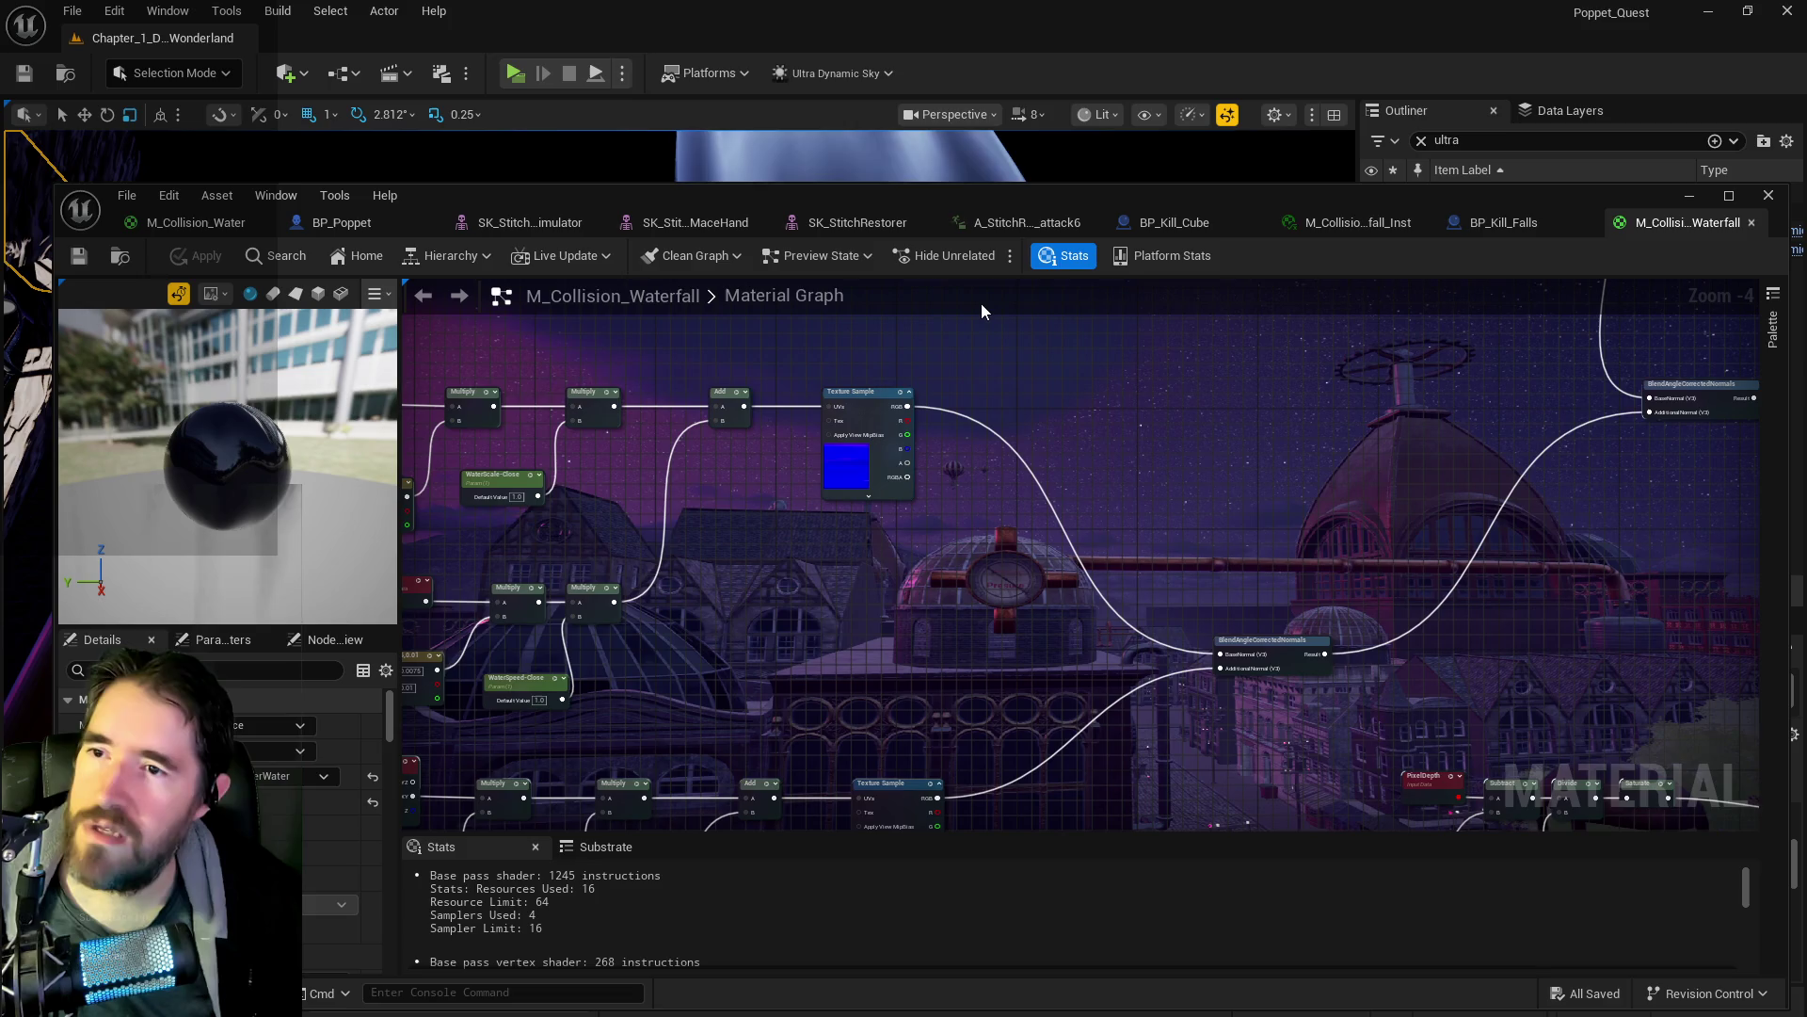
drag(657, 197, 1806, 339)
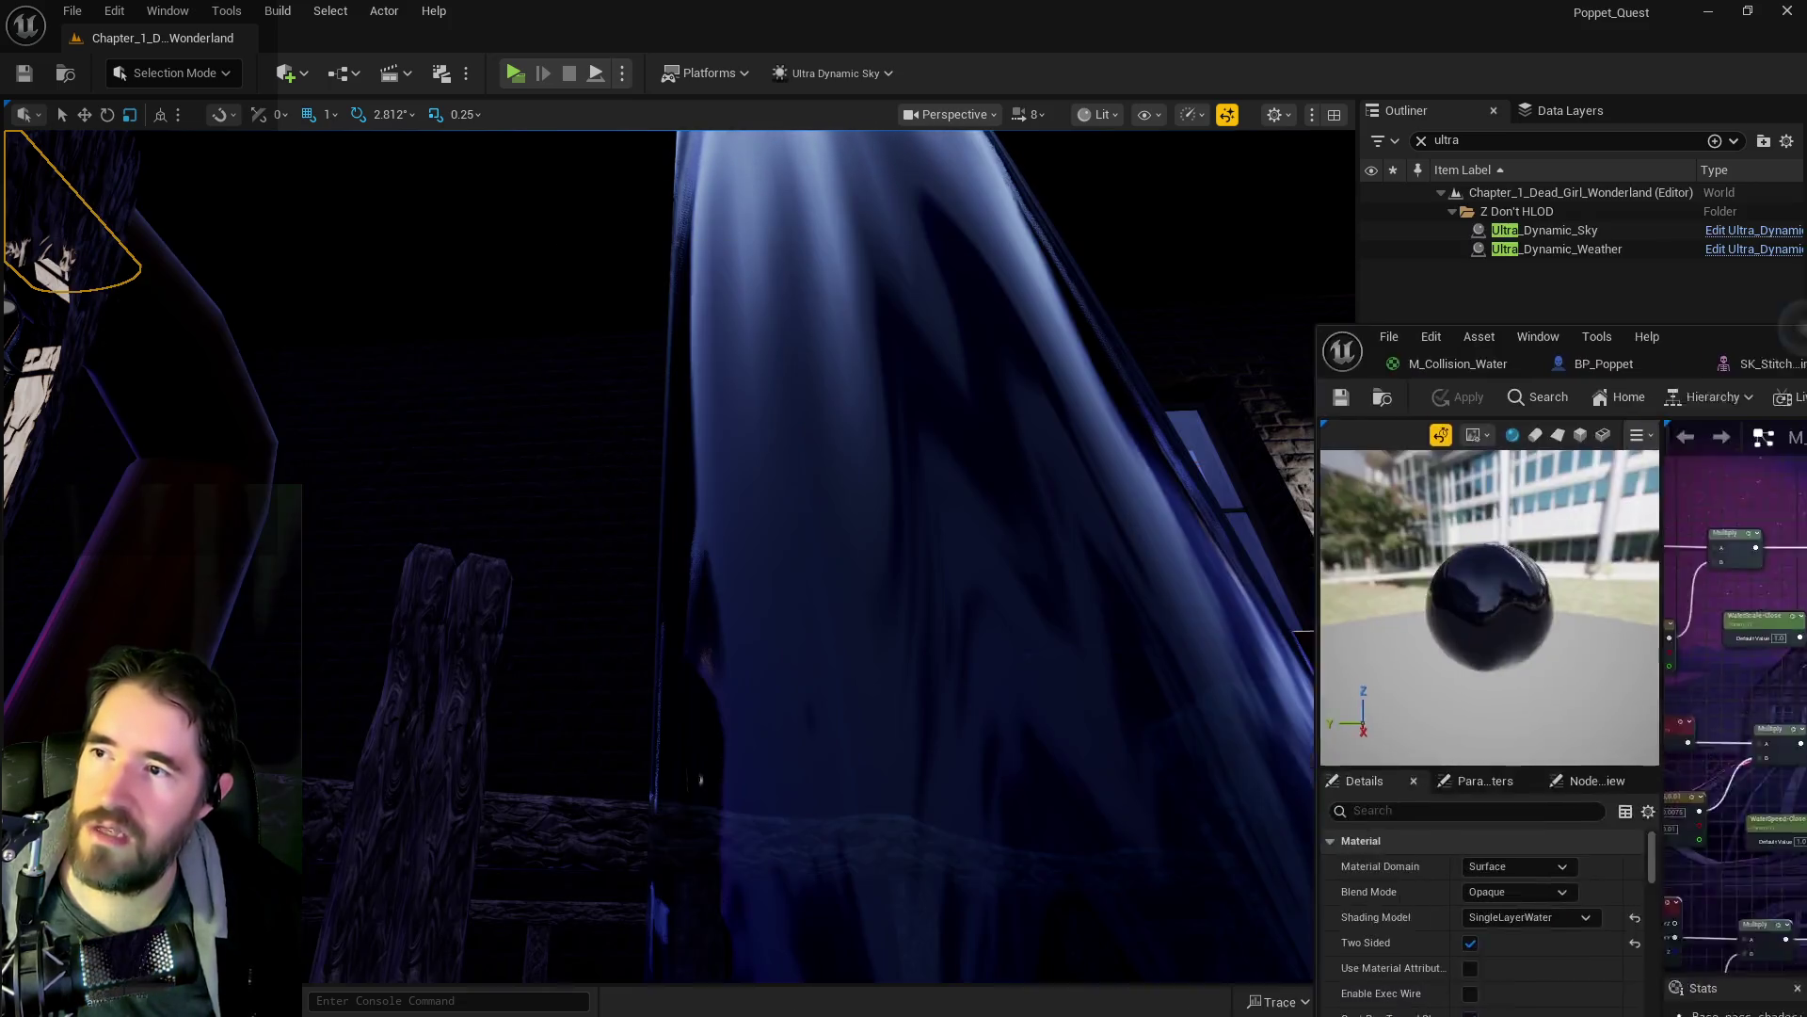
- Fly the camera through the Chapter 1 level toward the second waterfall
key(s)
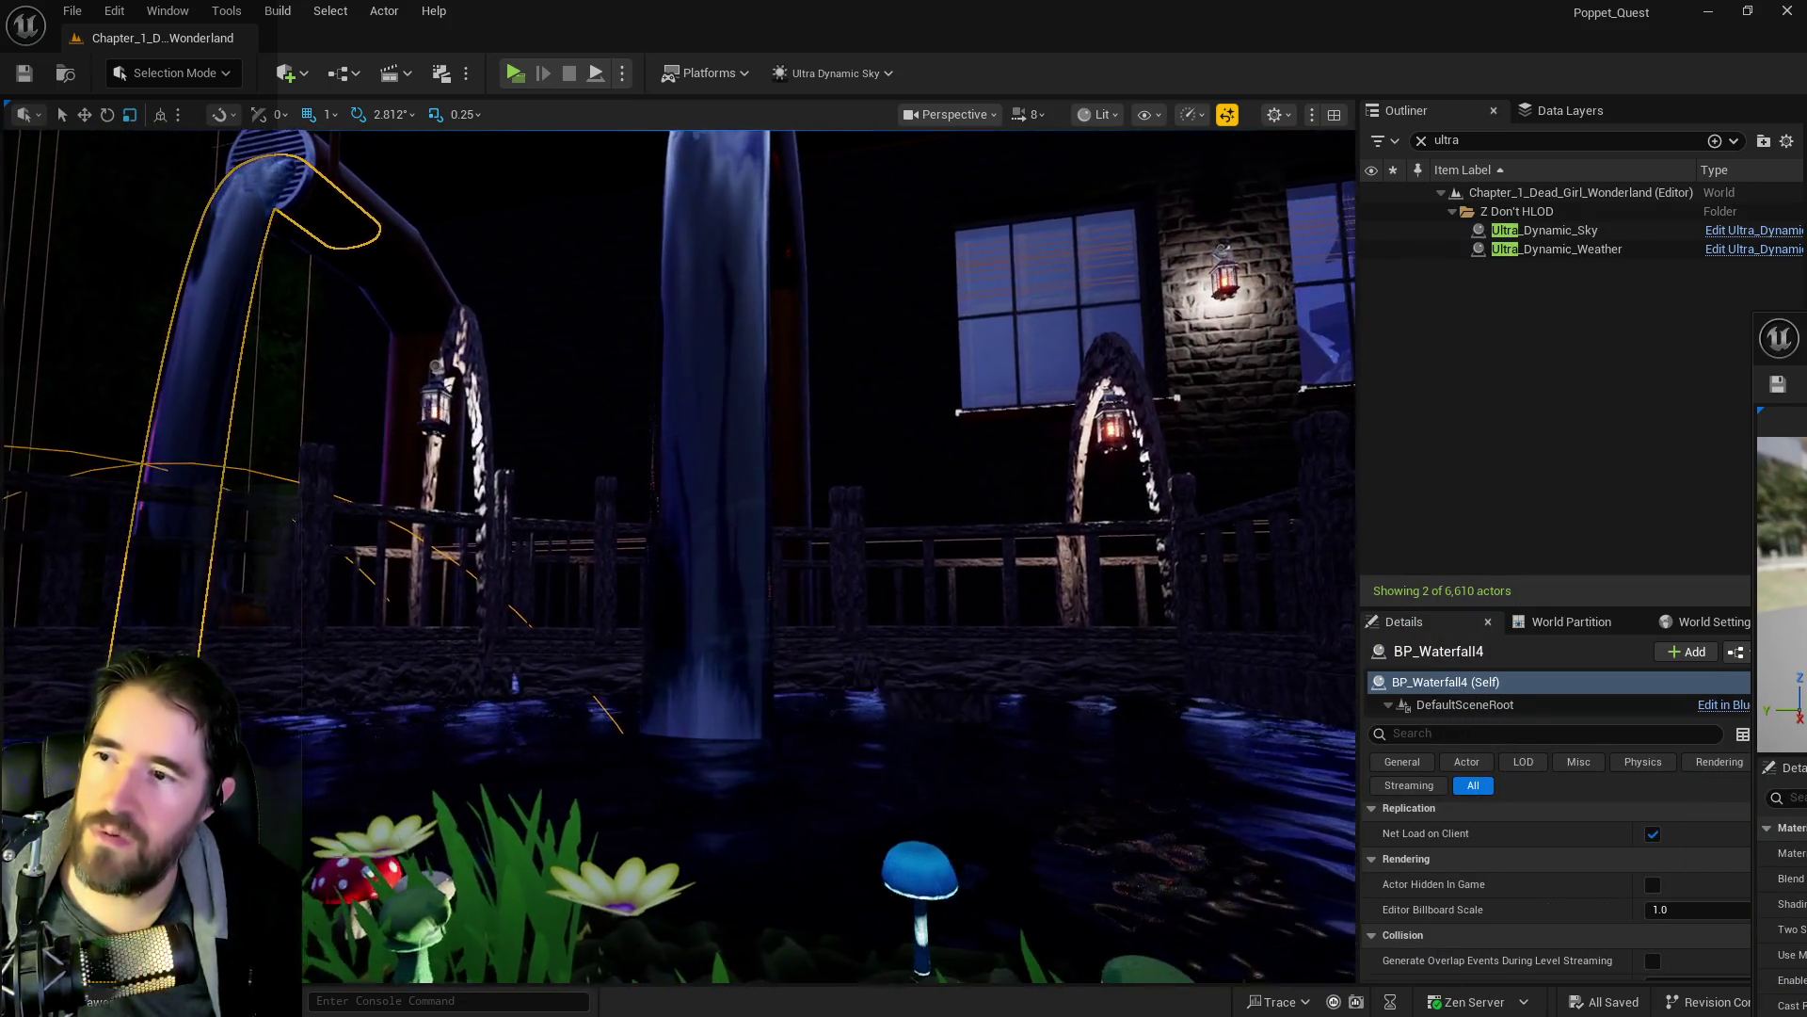
key(w)
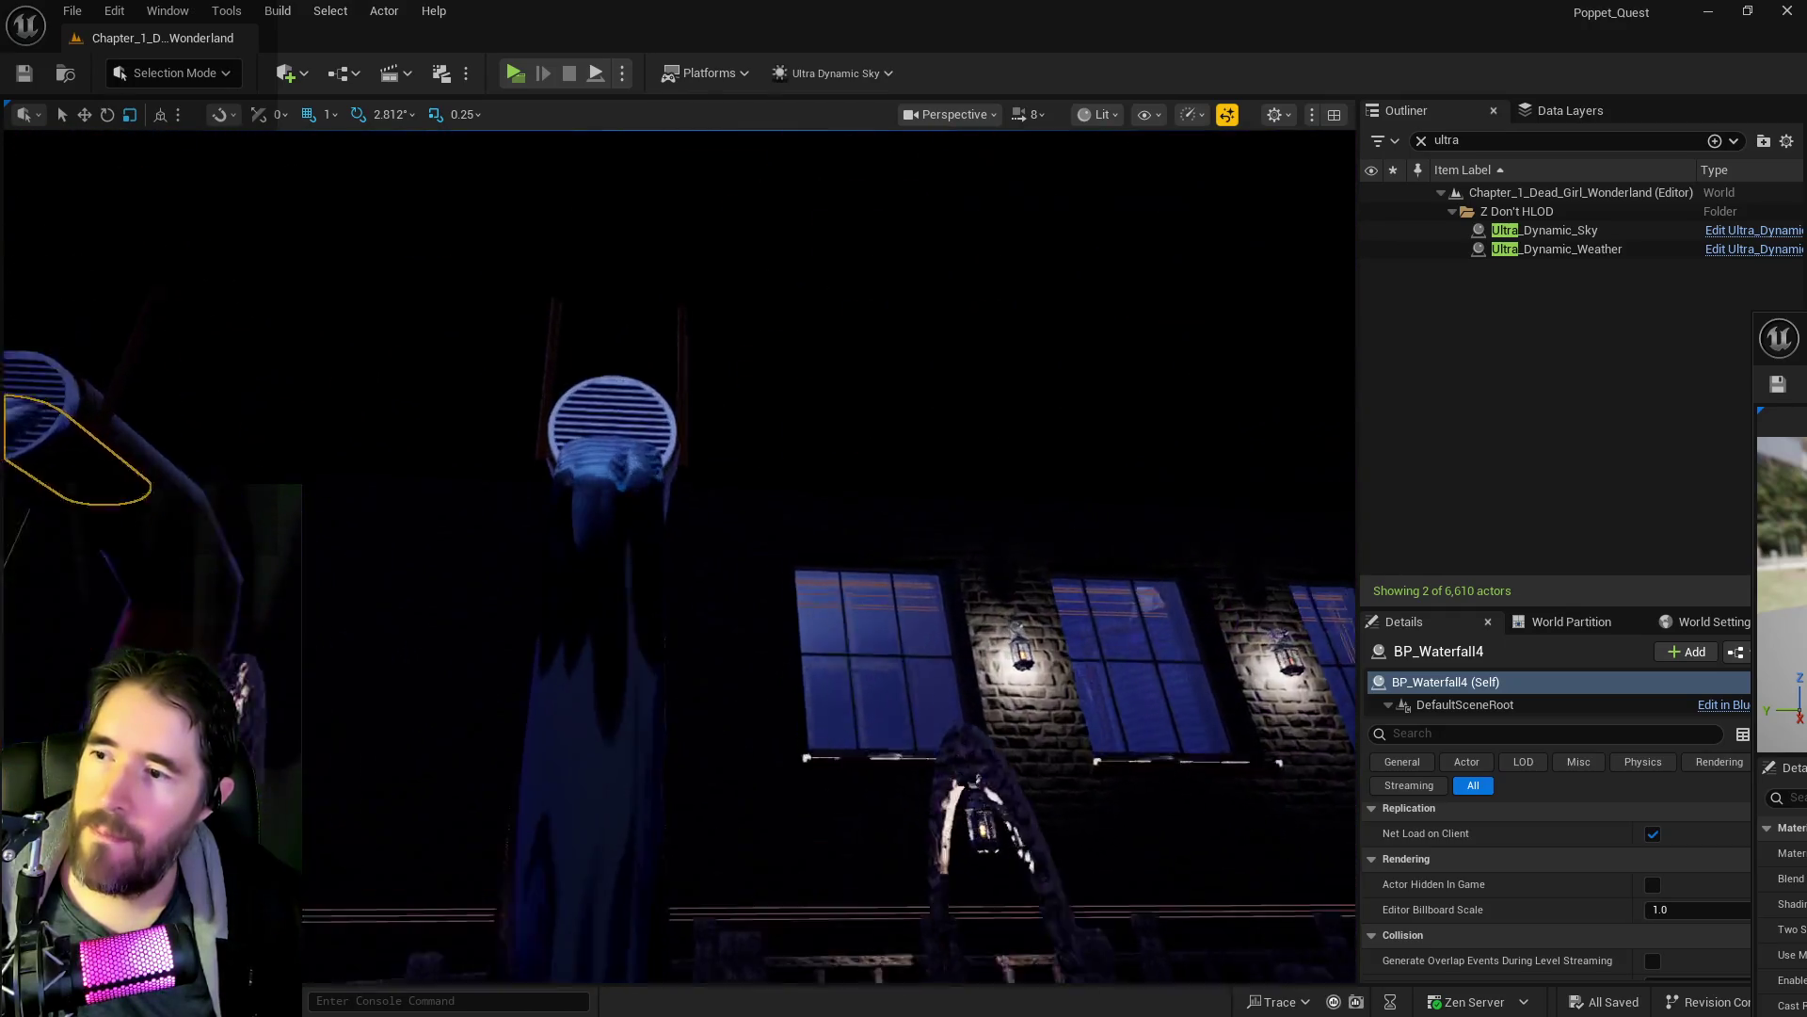
key(s)
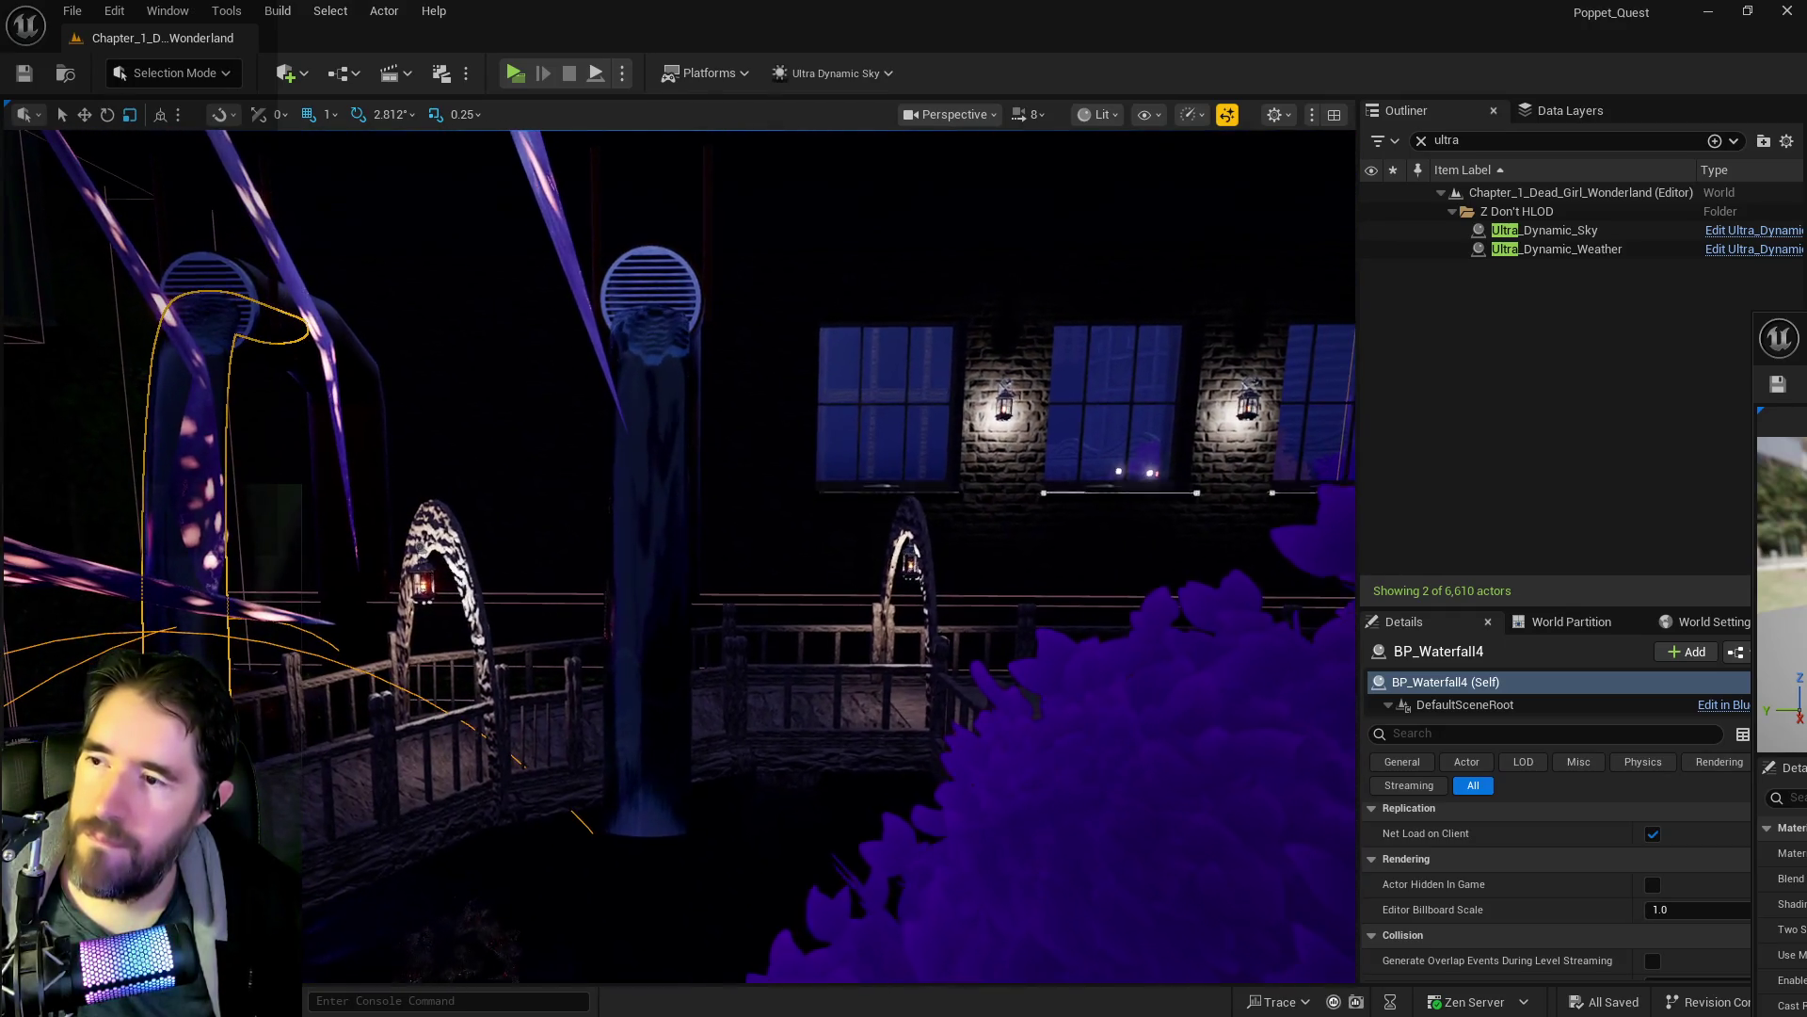
key(w)
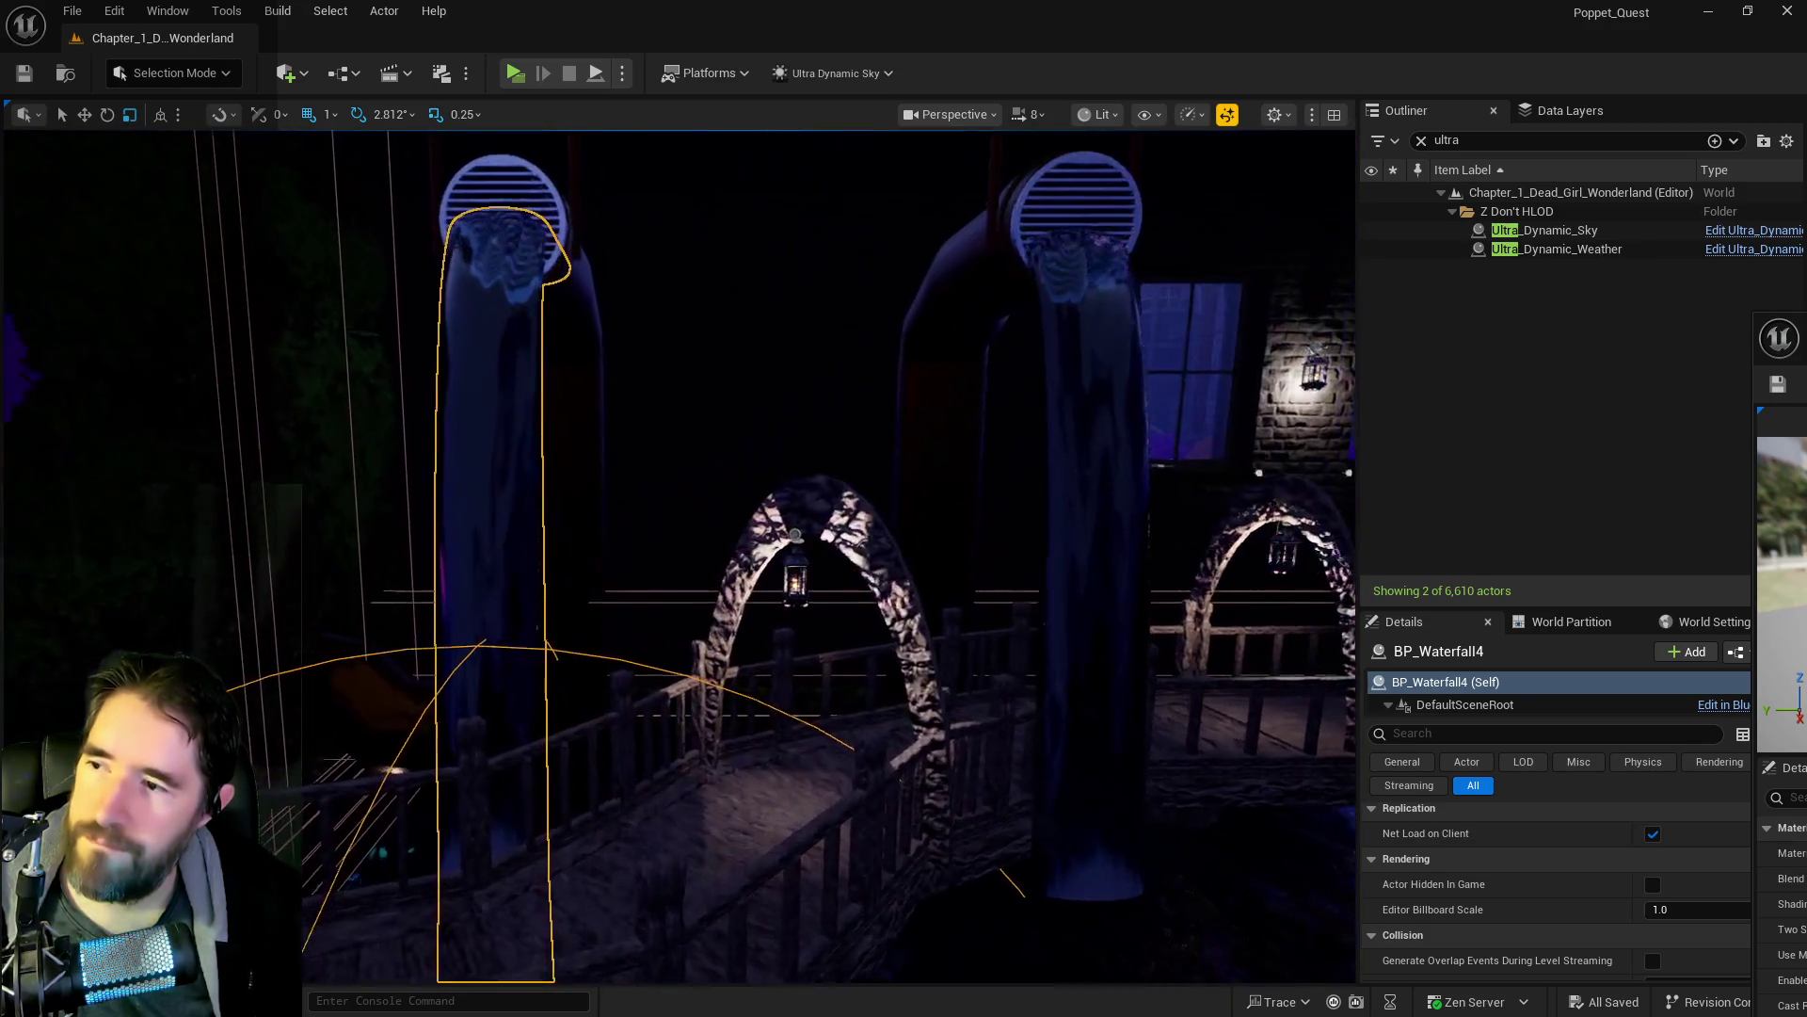
key(w)
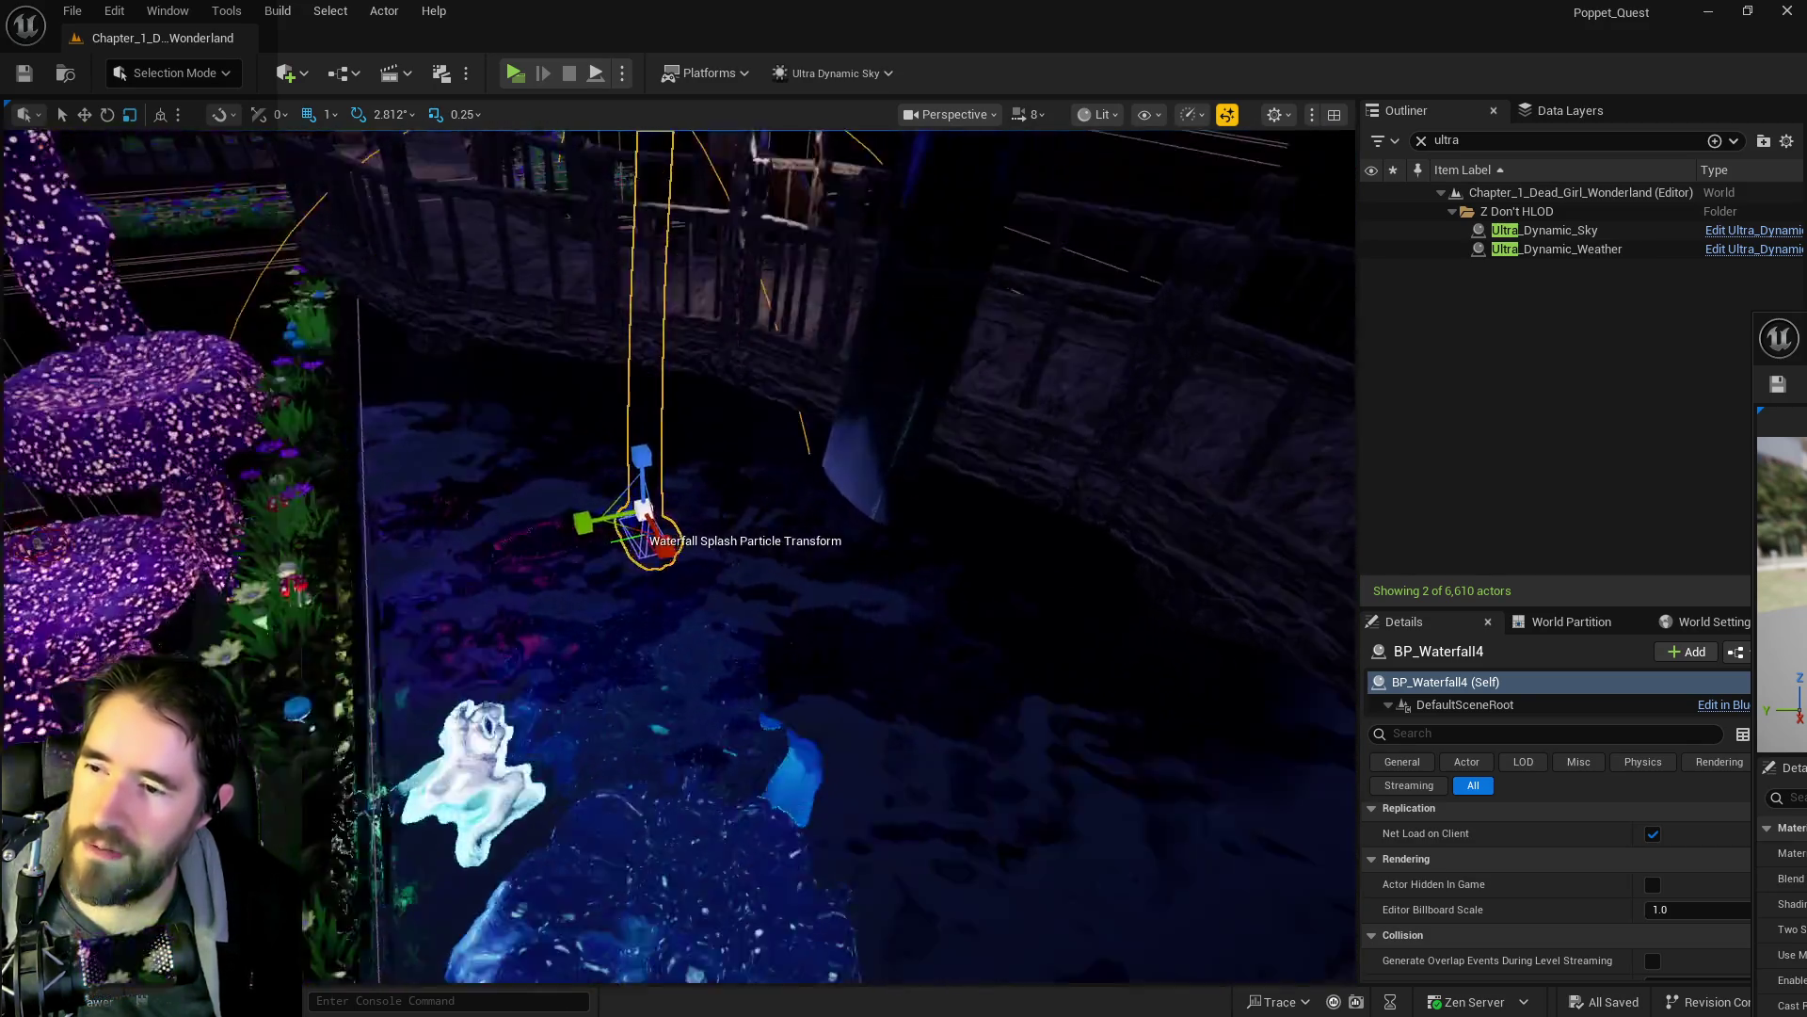
key(w)
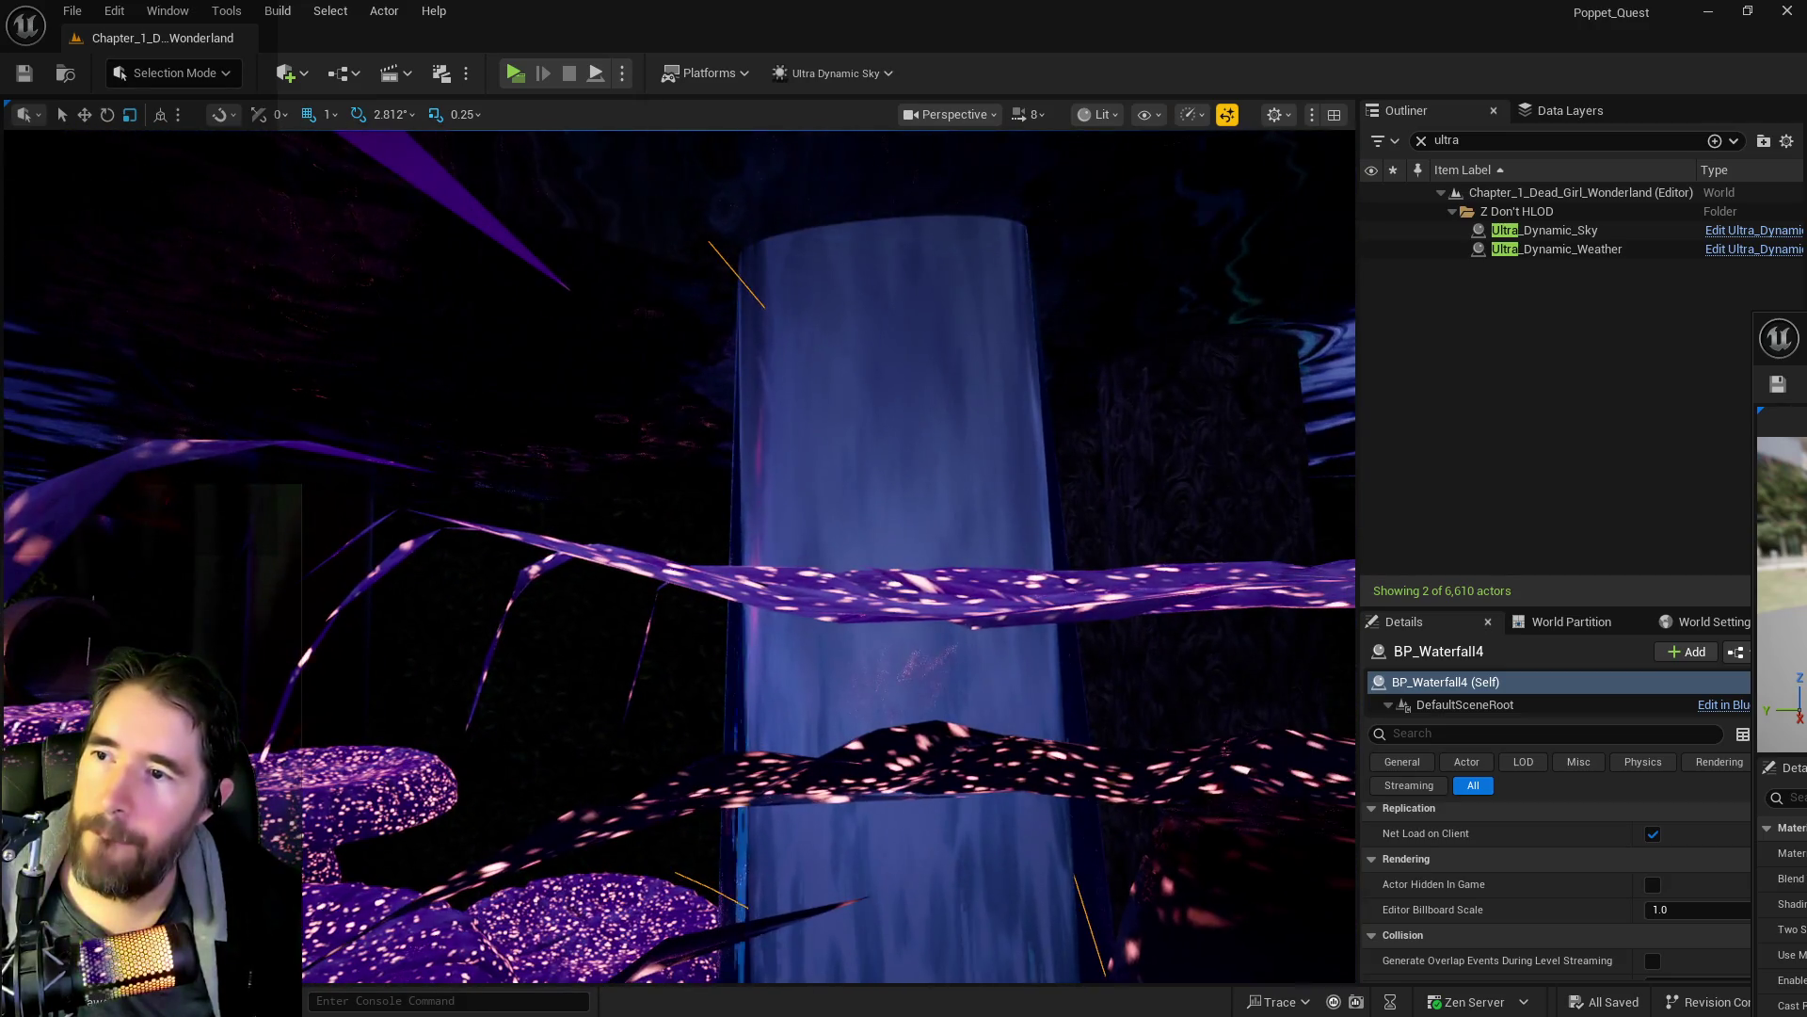
key(s)
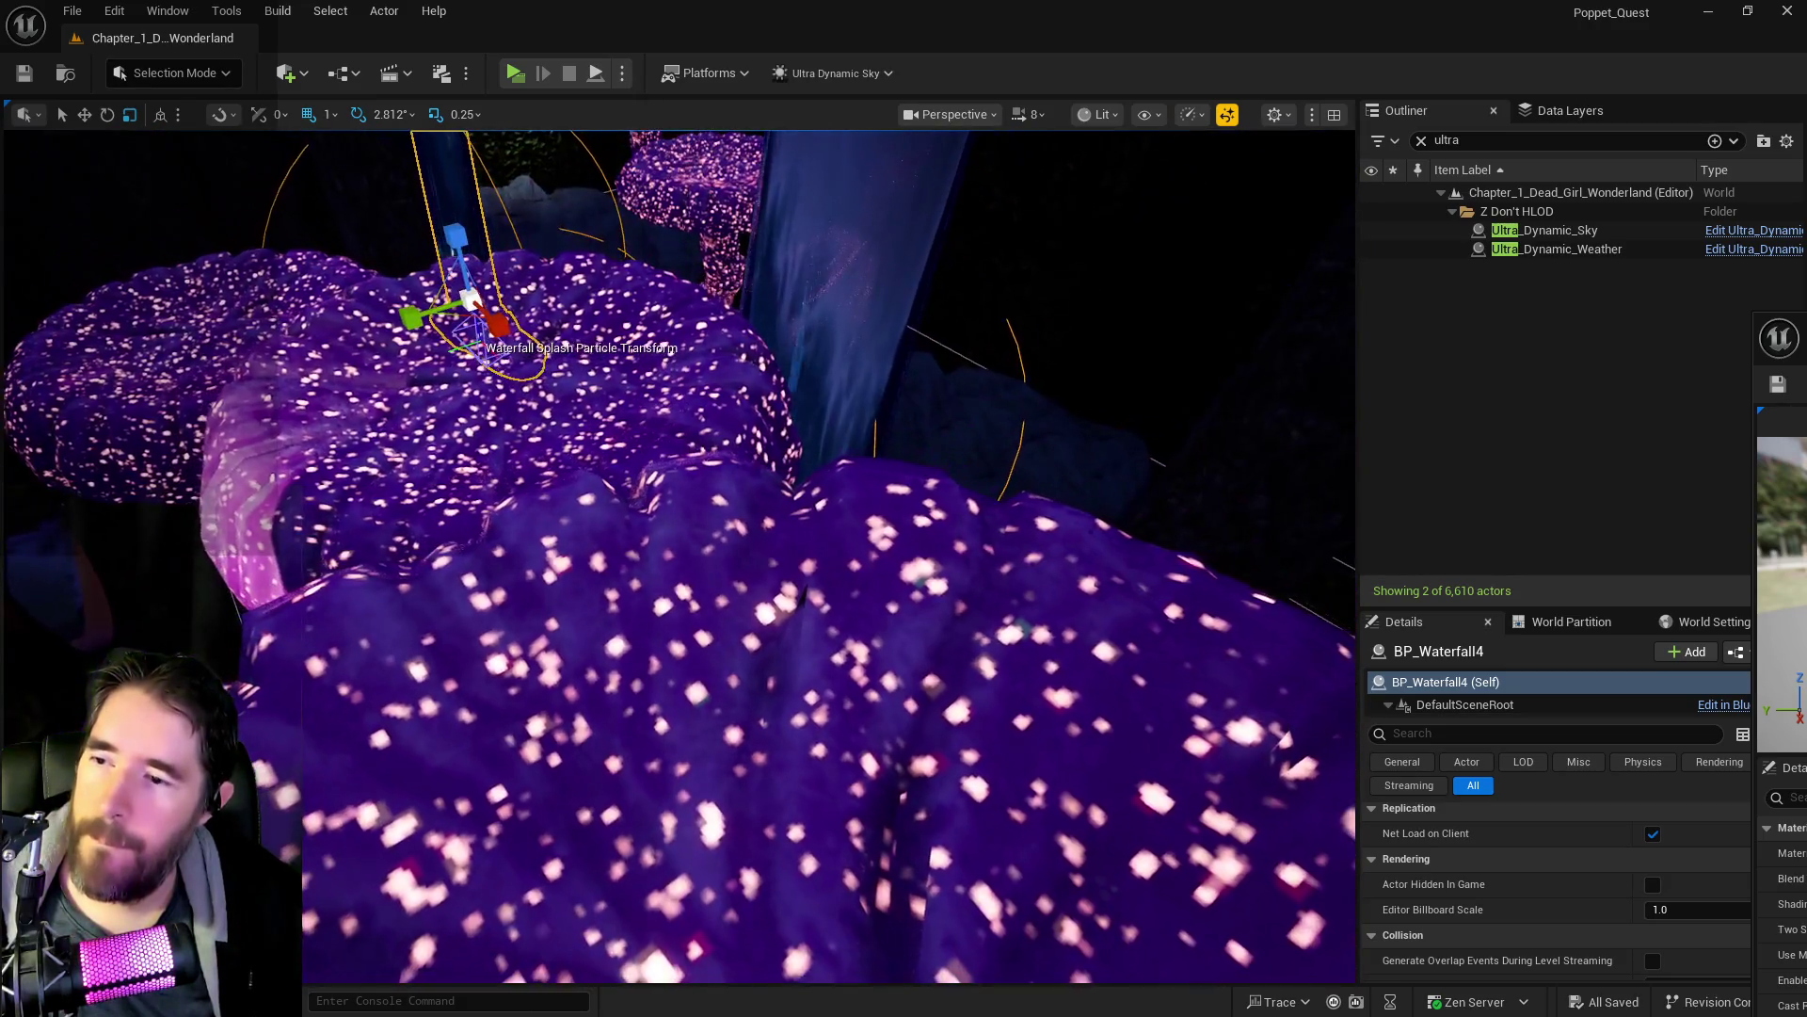
key(w)
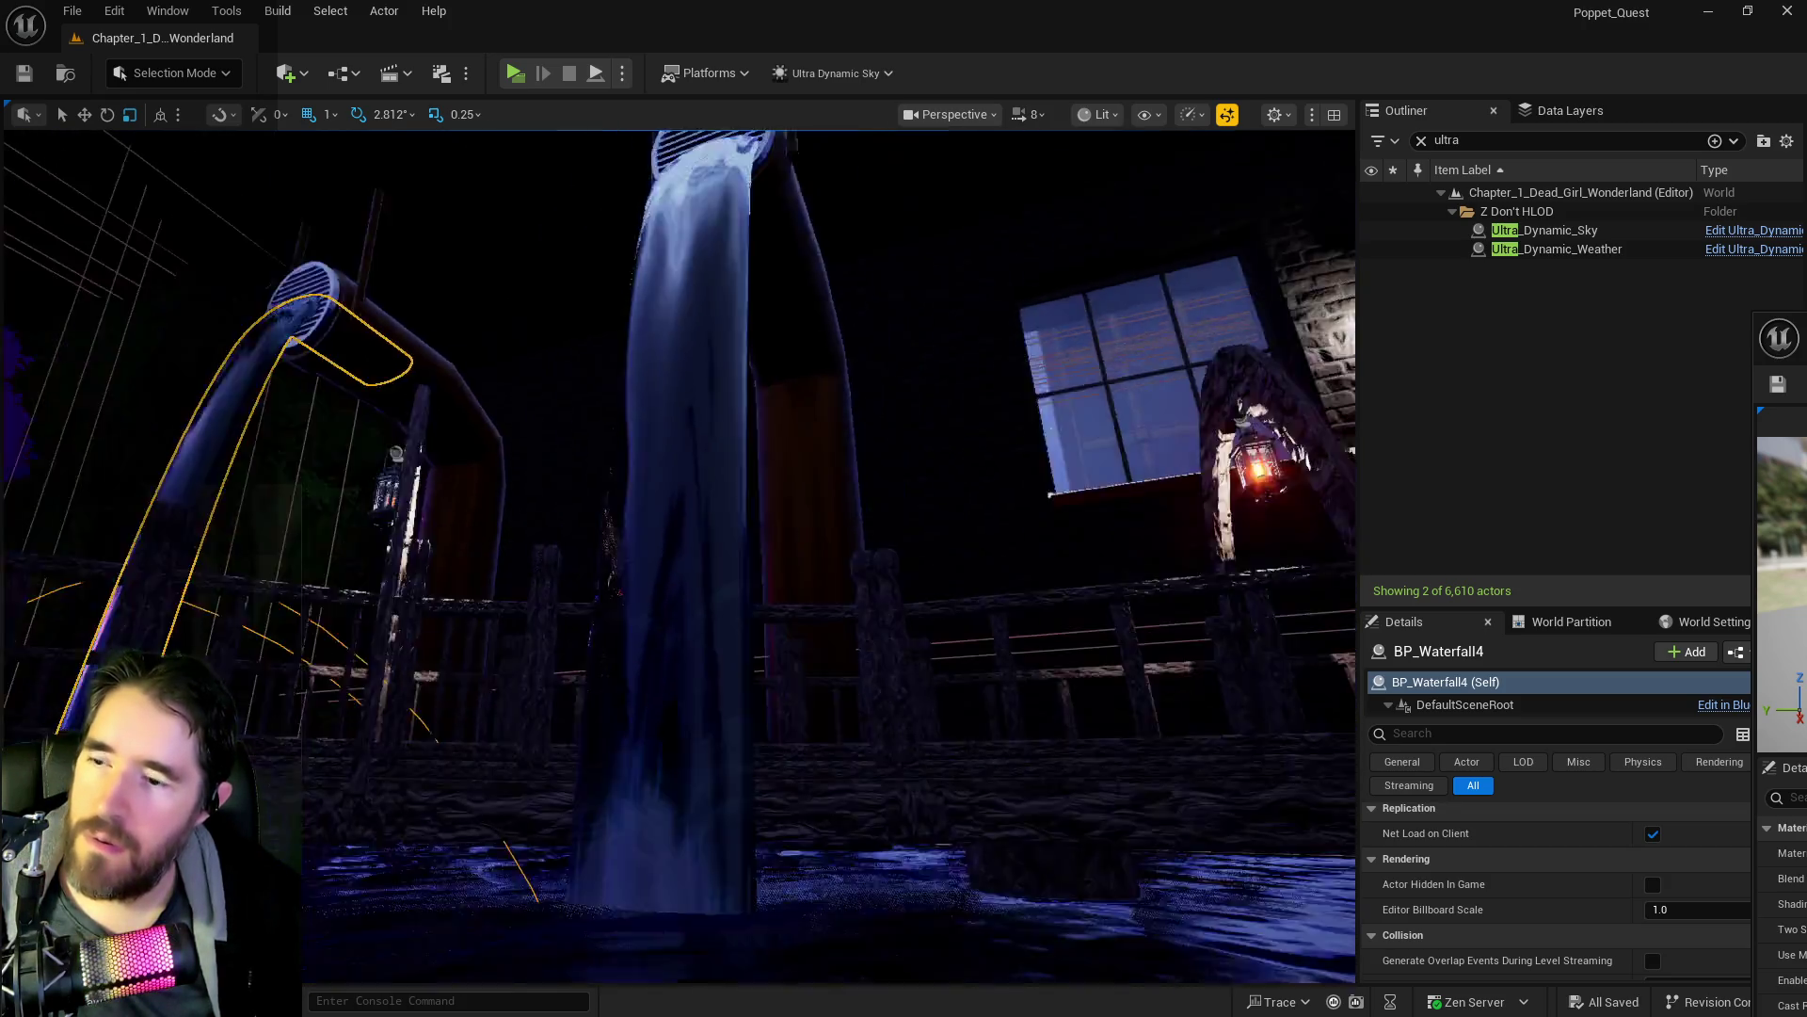
- Frame the waterfall column, select BP_Waterfall5, and bring the M_Collision_Waterfall editor back full-screen
key(s)
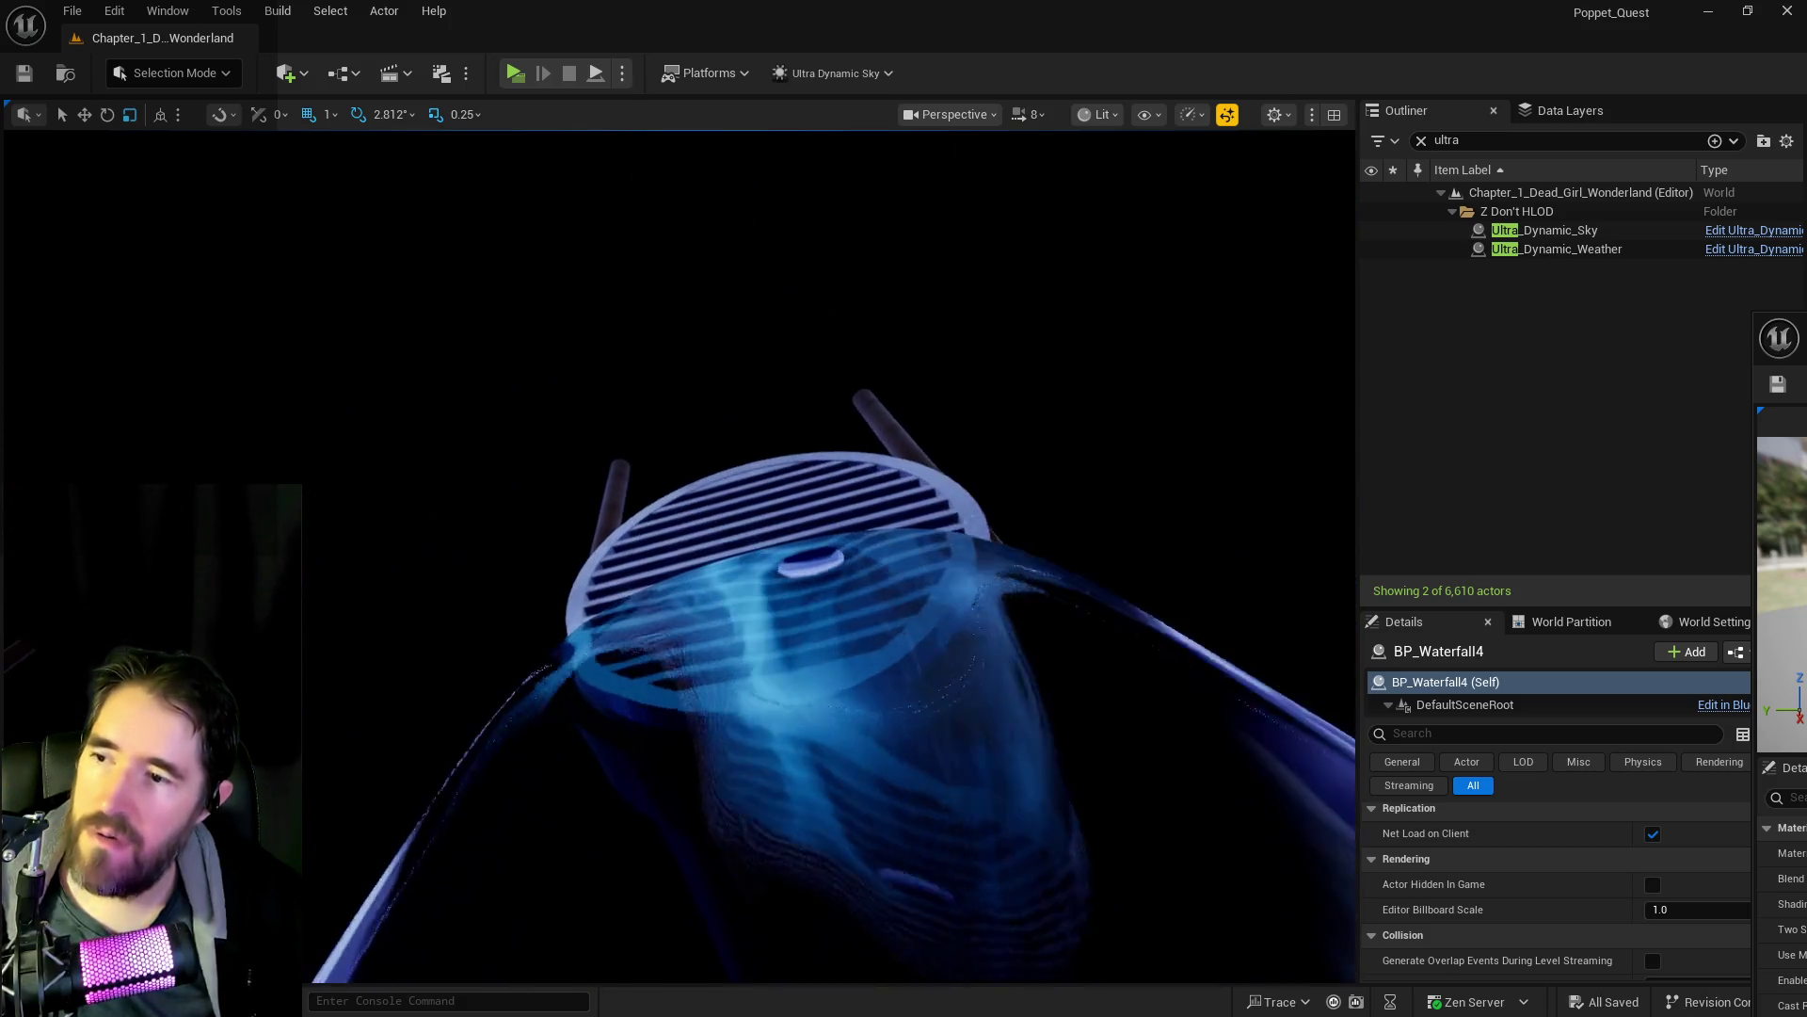
key(s)
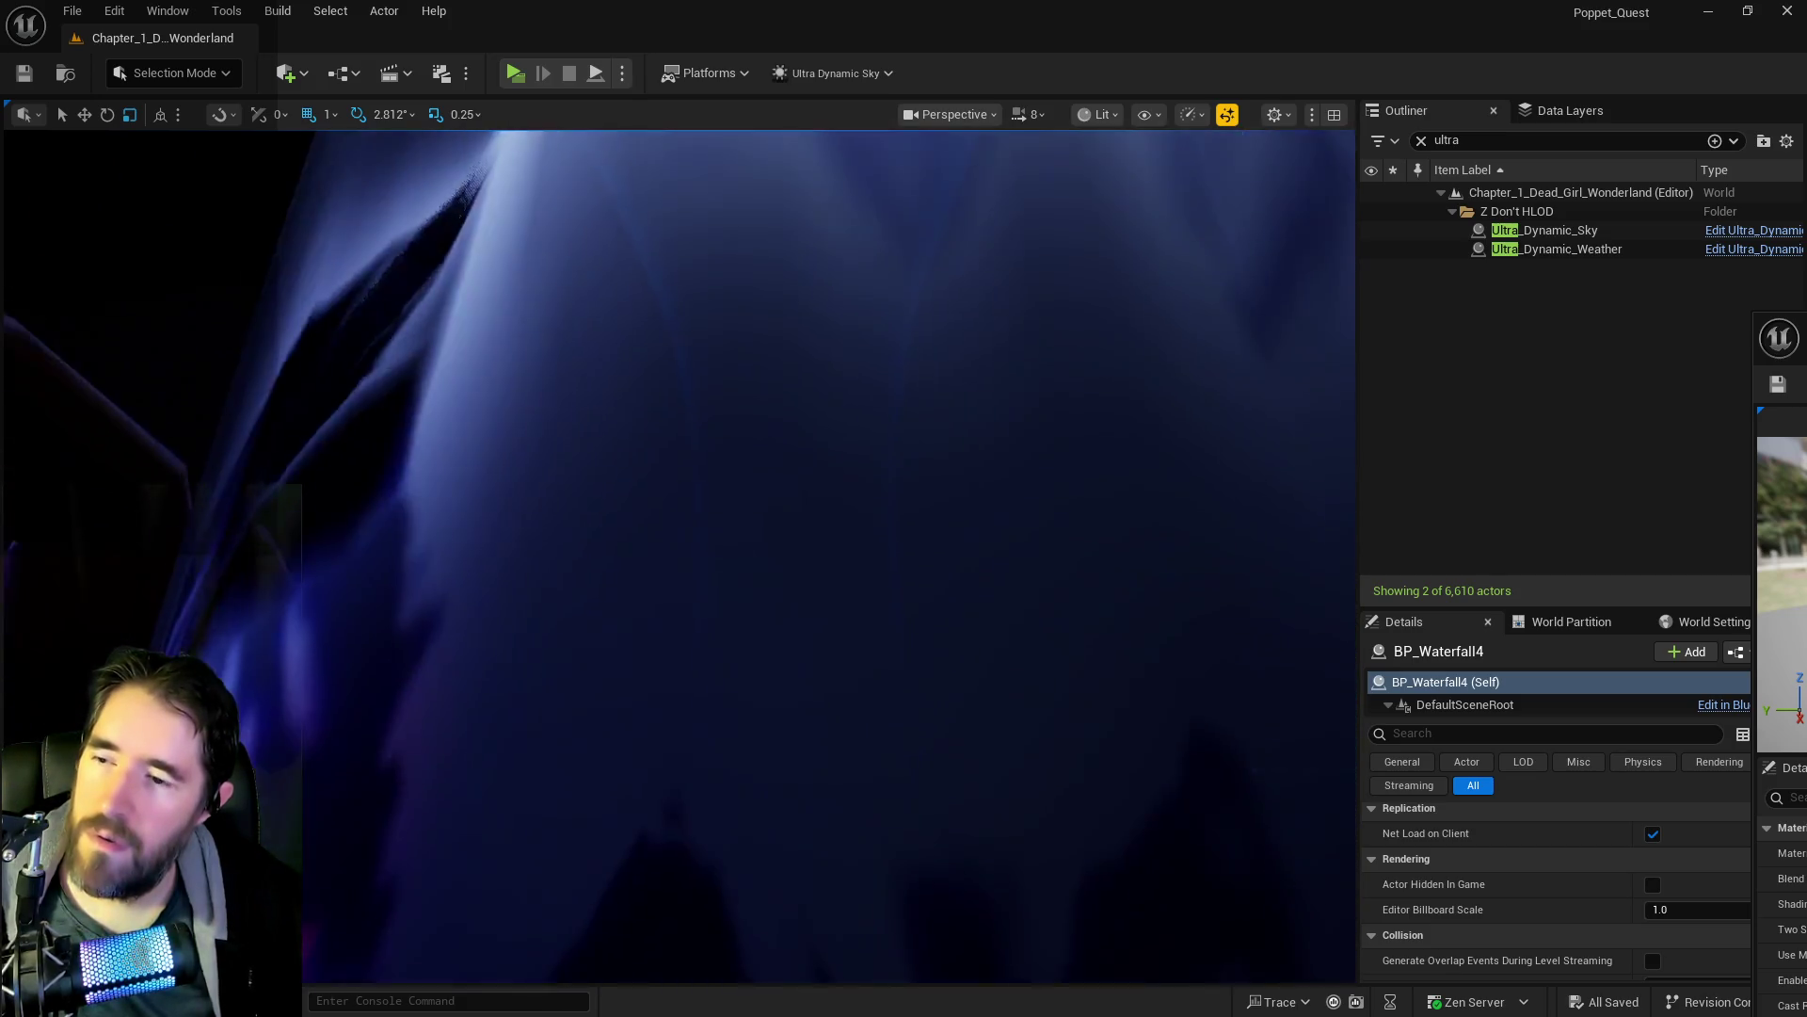
key(w)
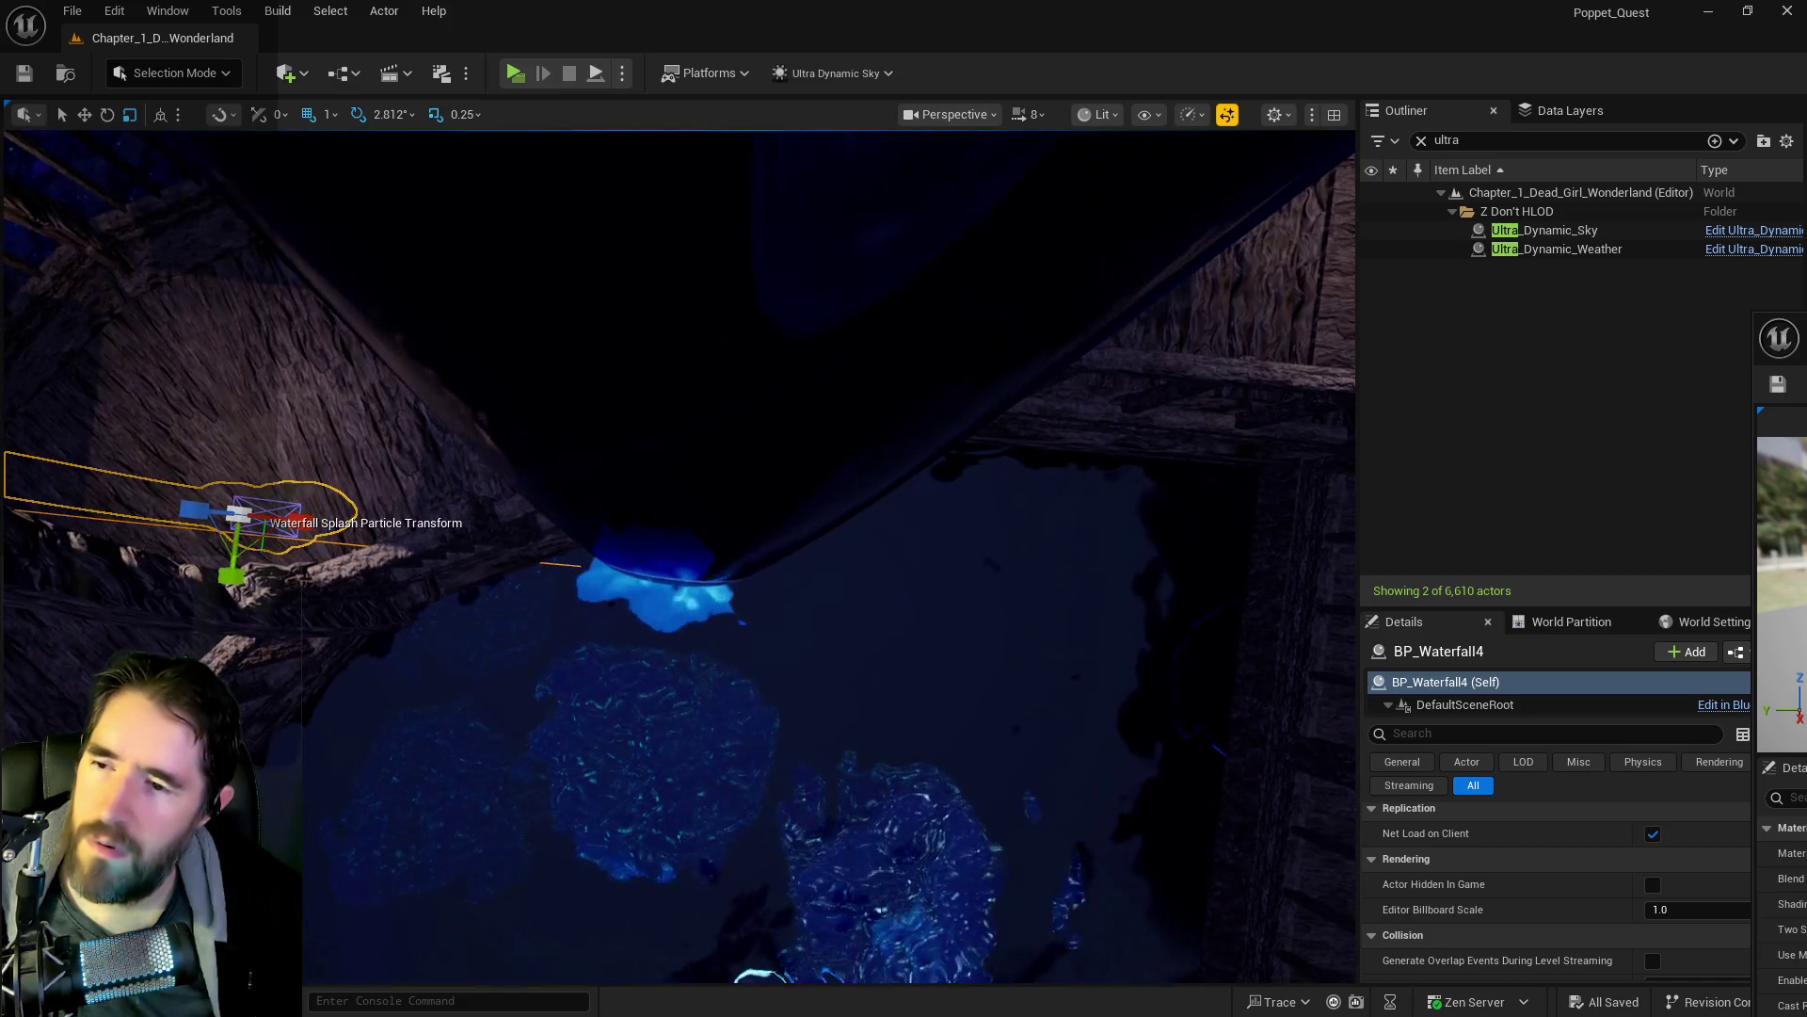
key(s)
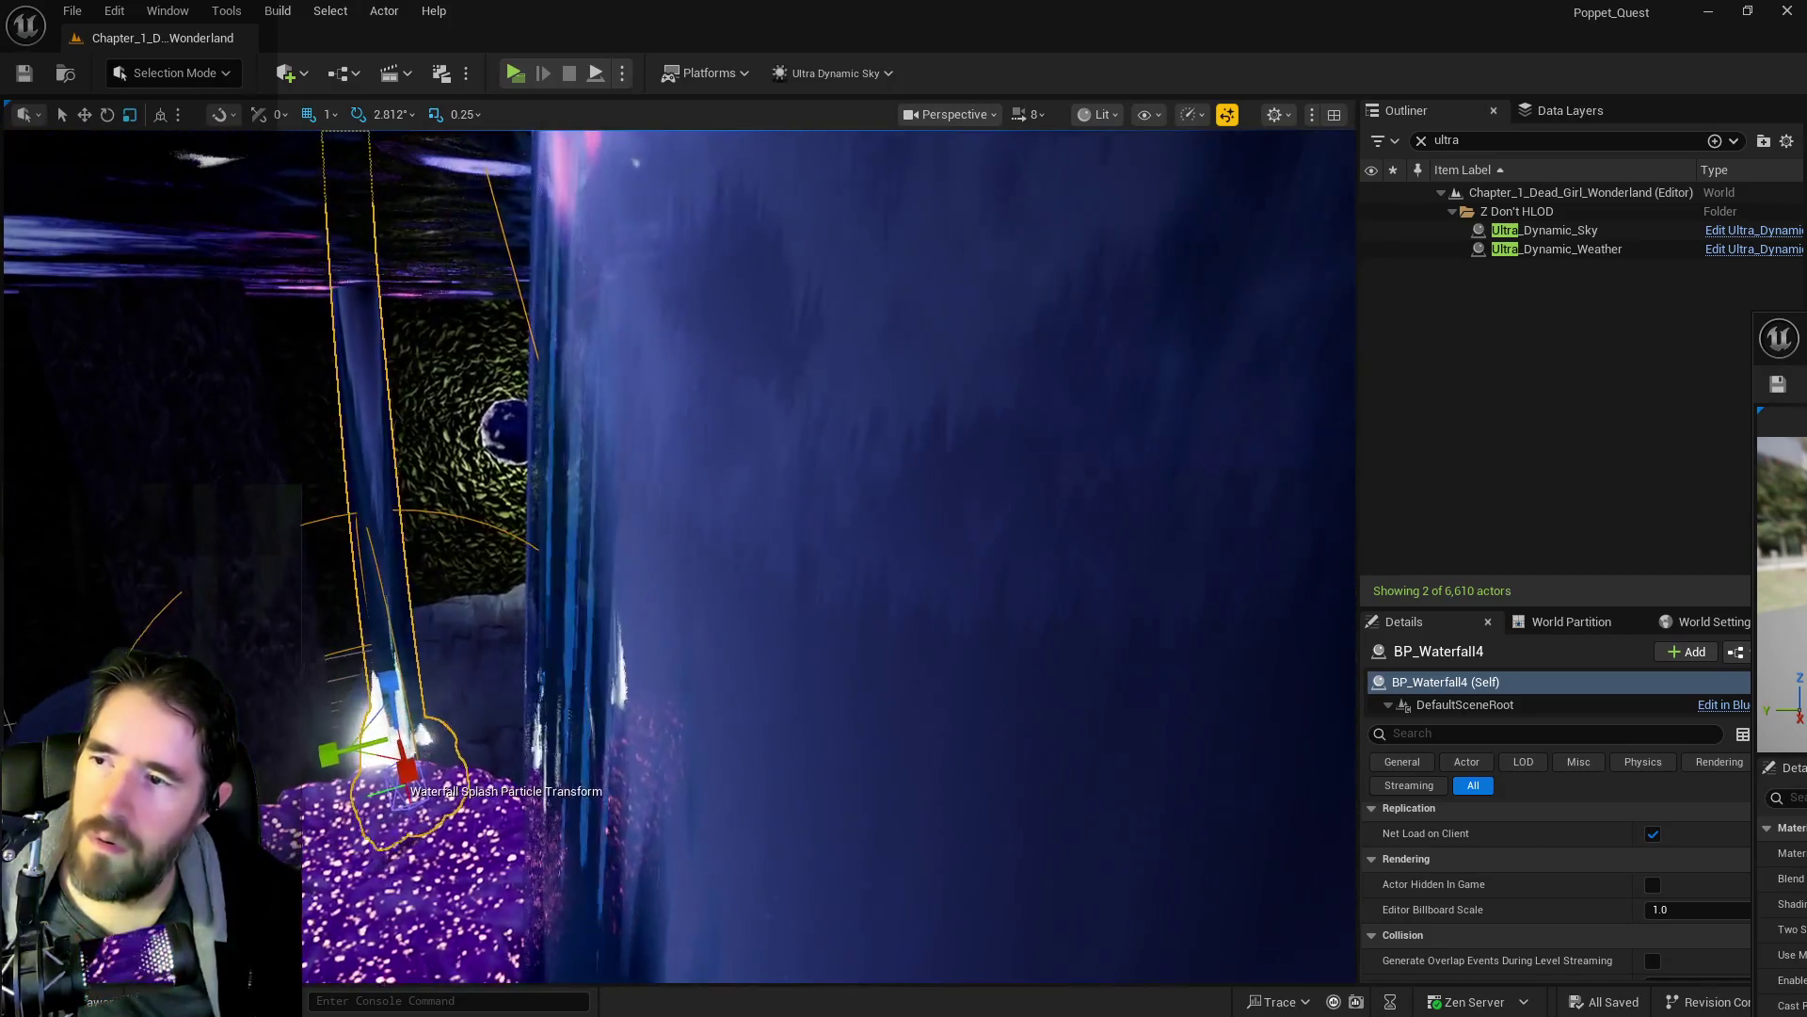
key(w)
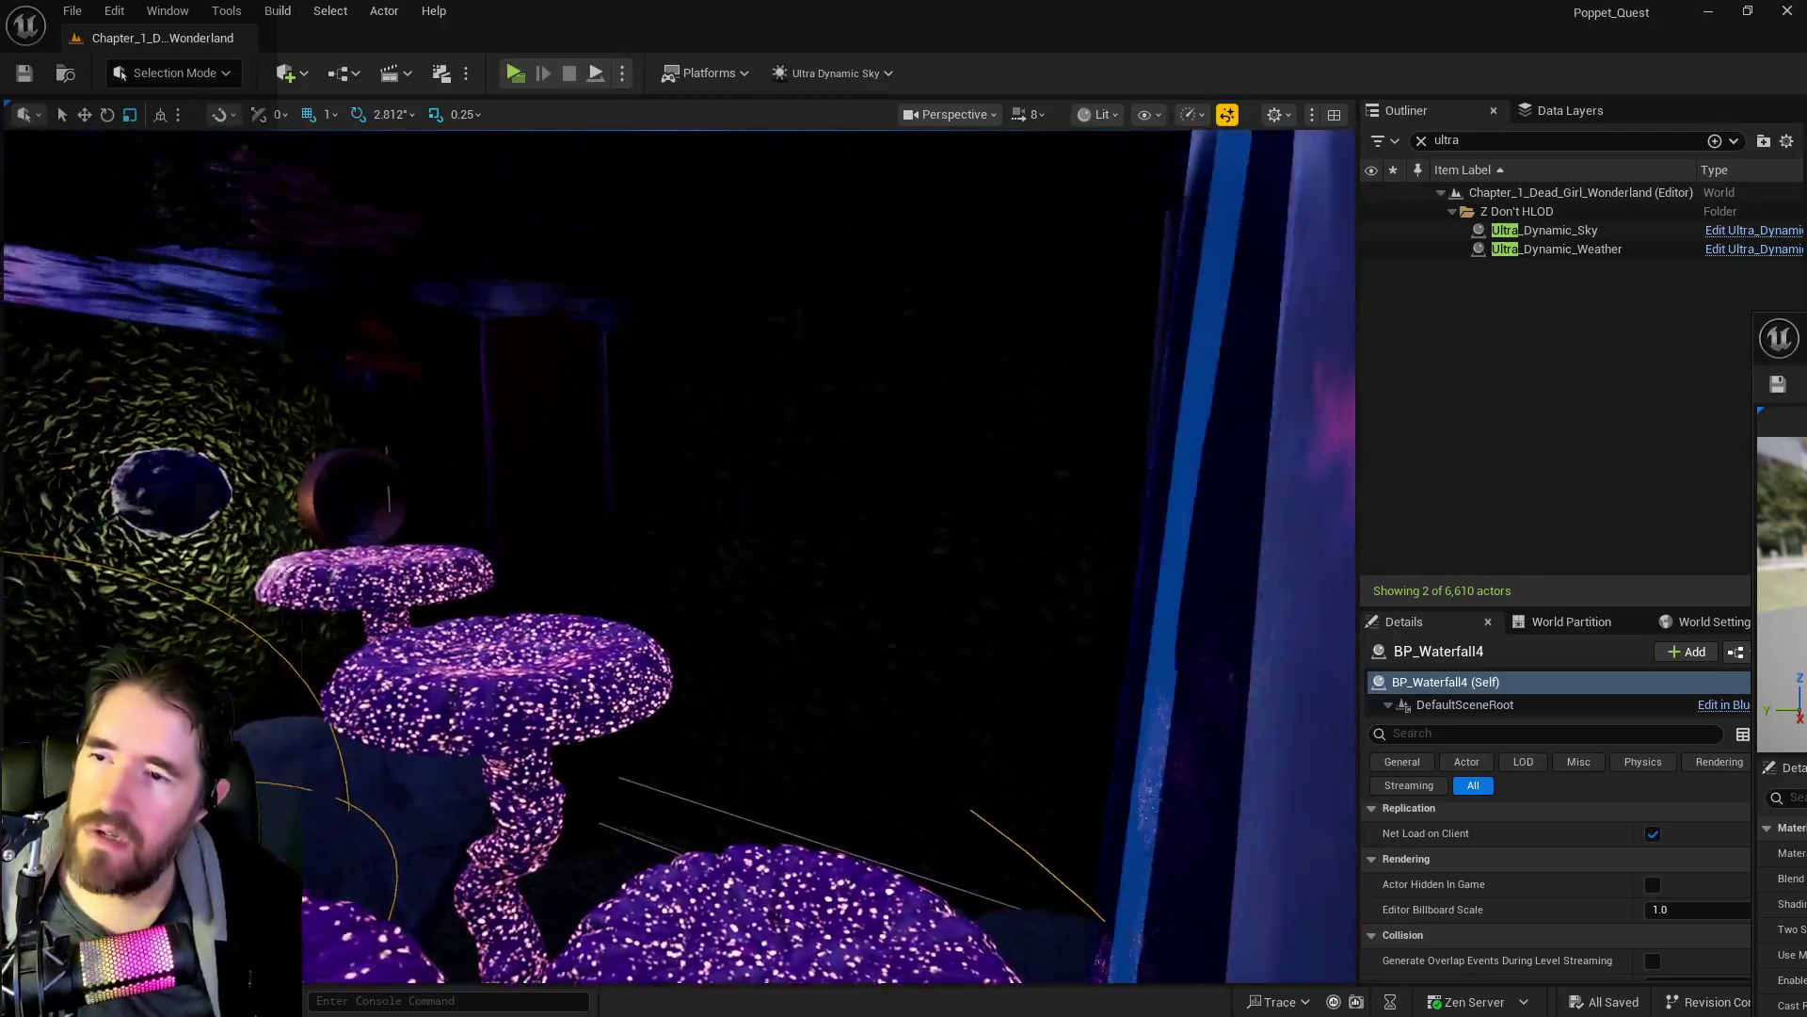
key(s)
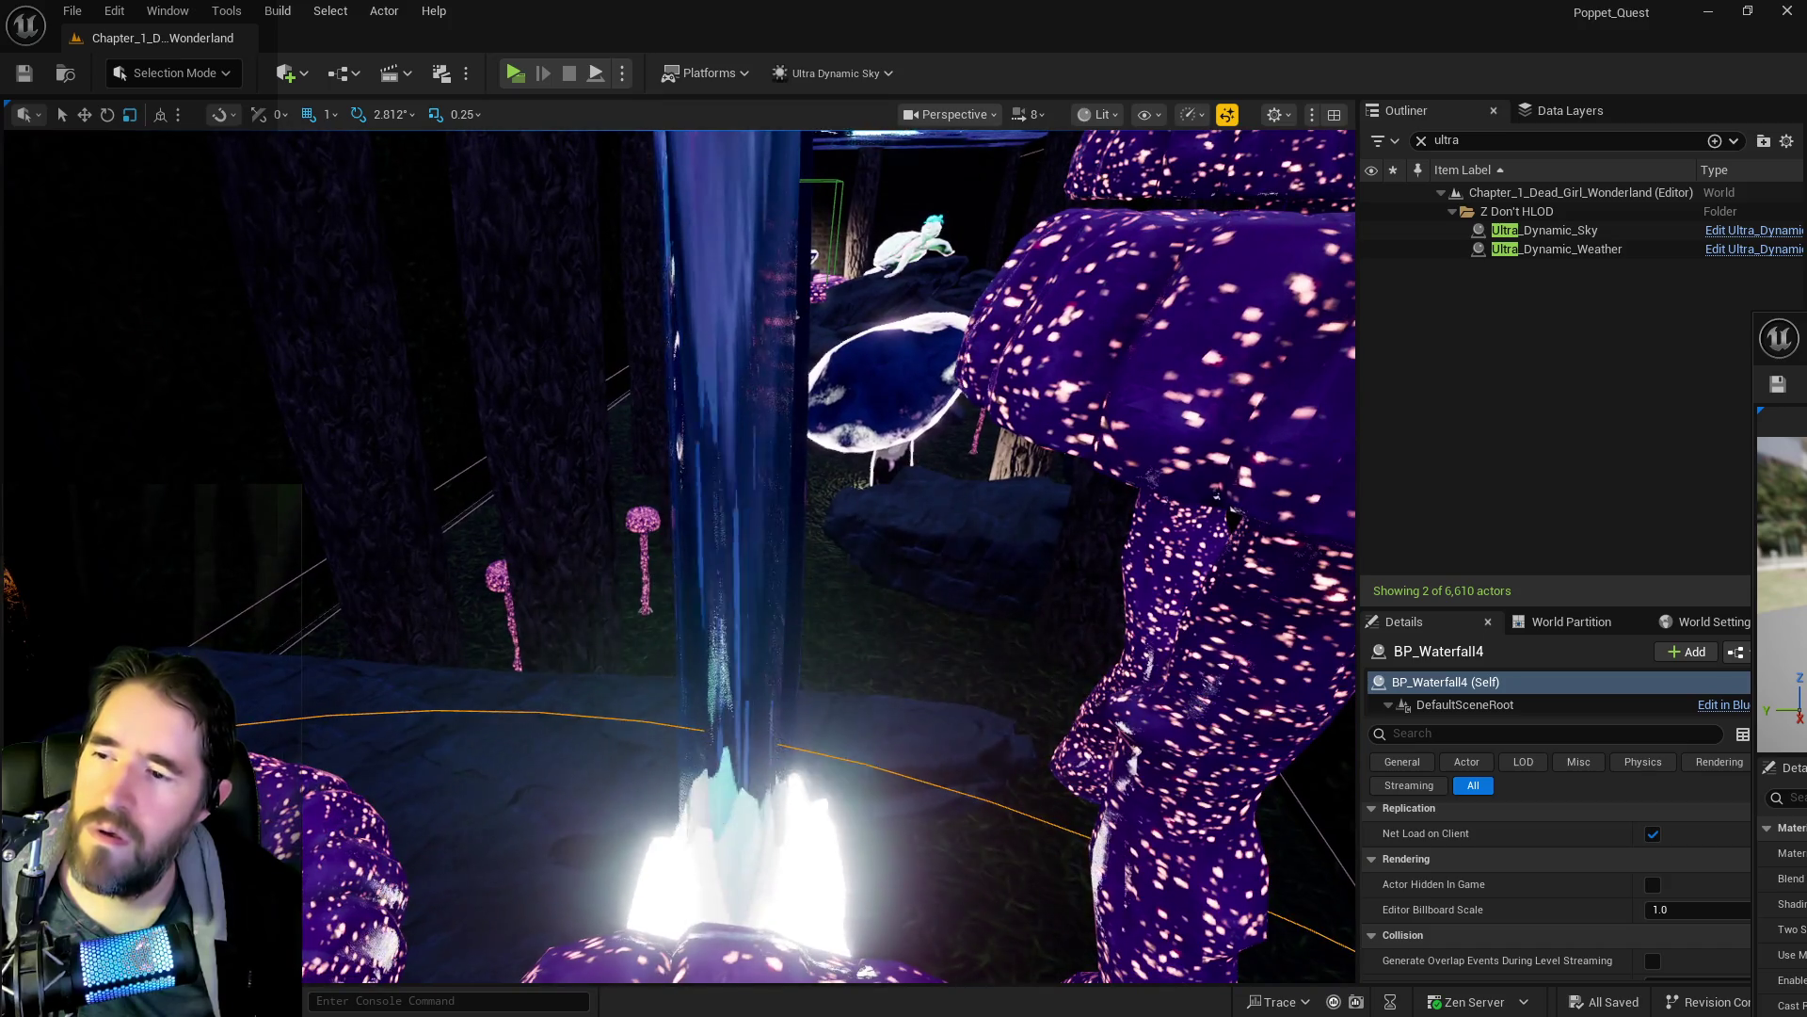
key(e)
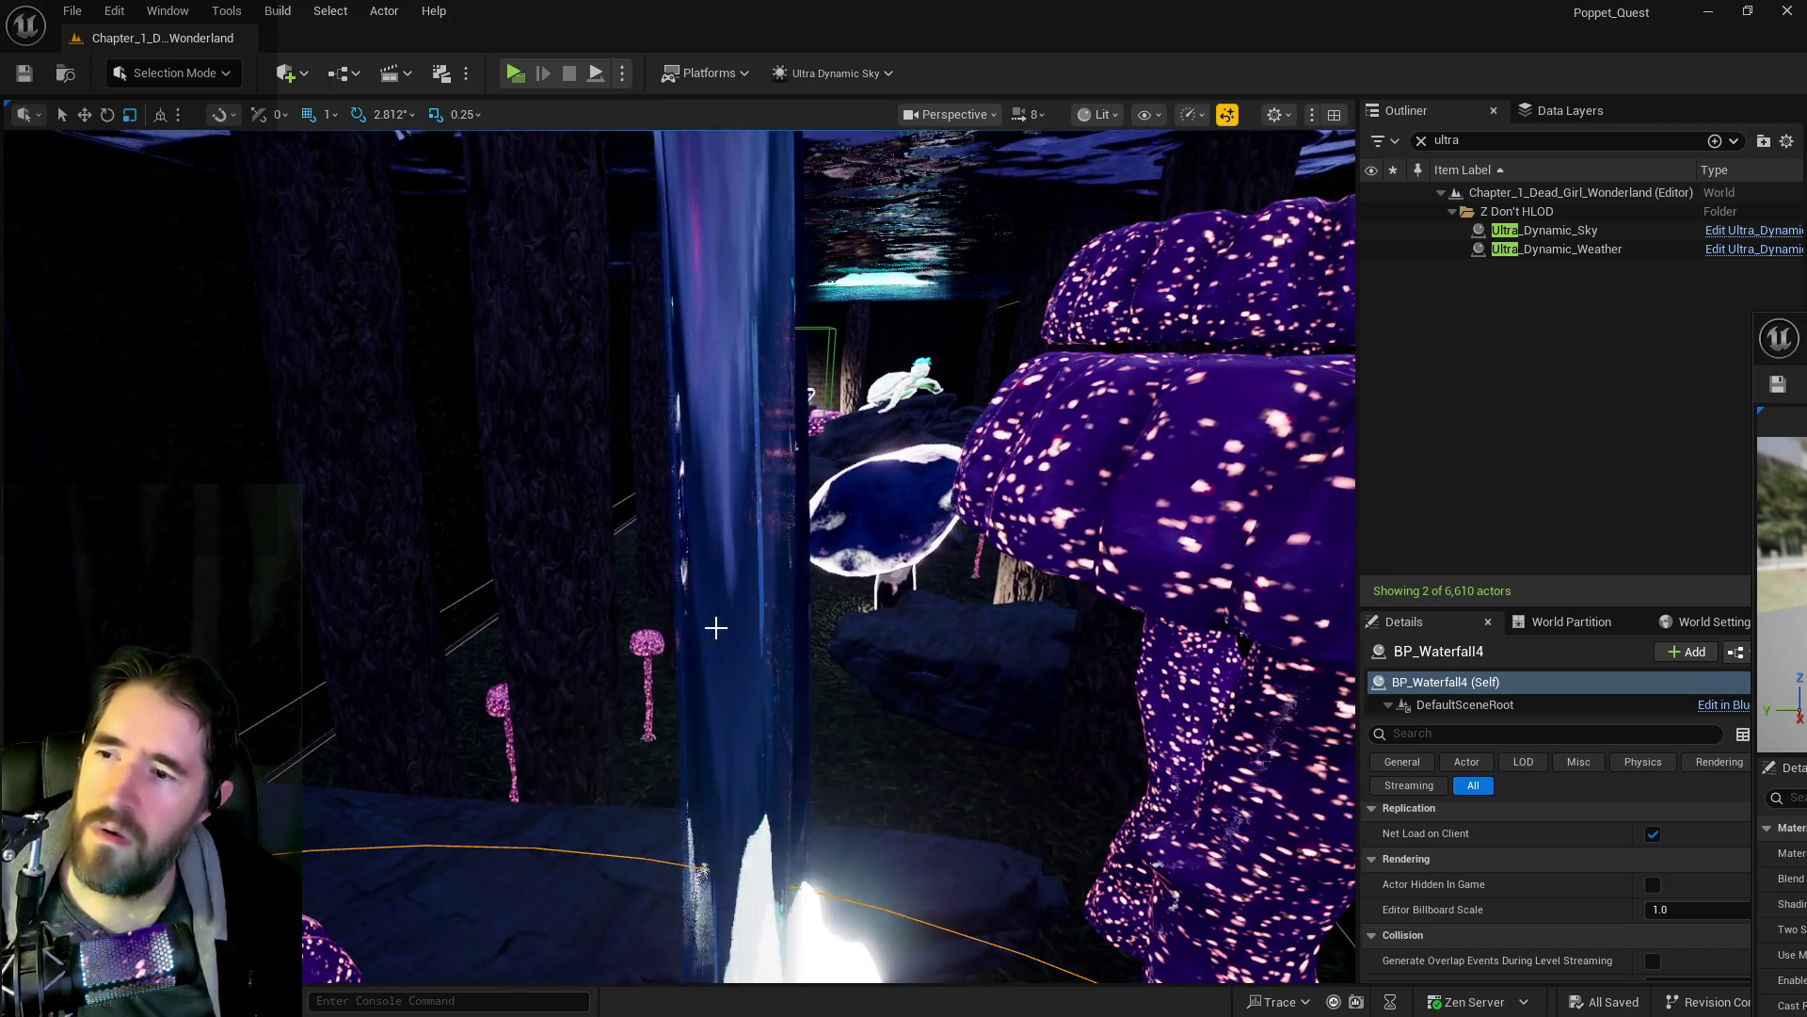
click(710, 625)
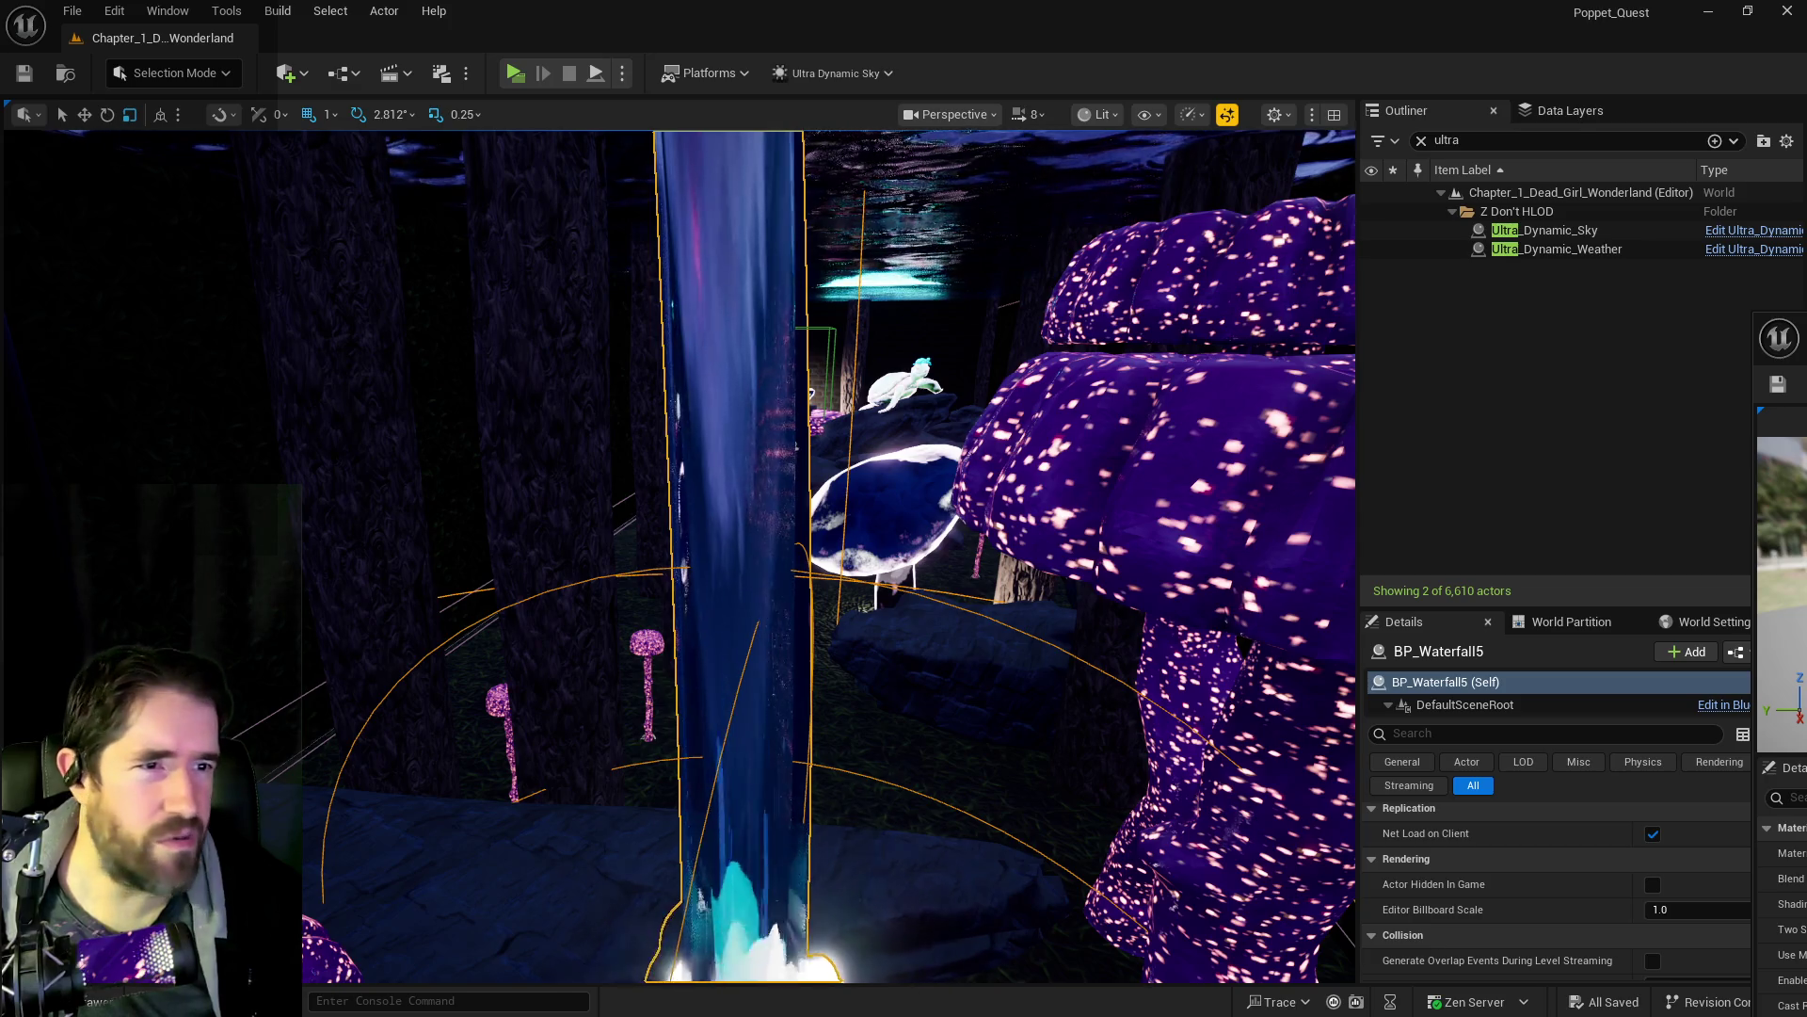
mouse_move(1798, 330)
mouse_down()
mouse_move(1168, 127)
mouse_move(1041, 145)
mouse_move(1055, 160)
mouse_up()
double_click(1053, 153)
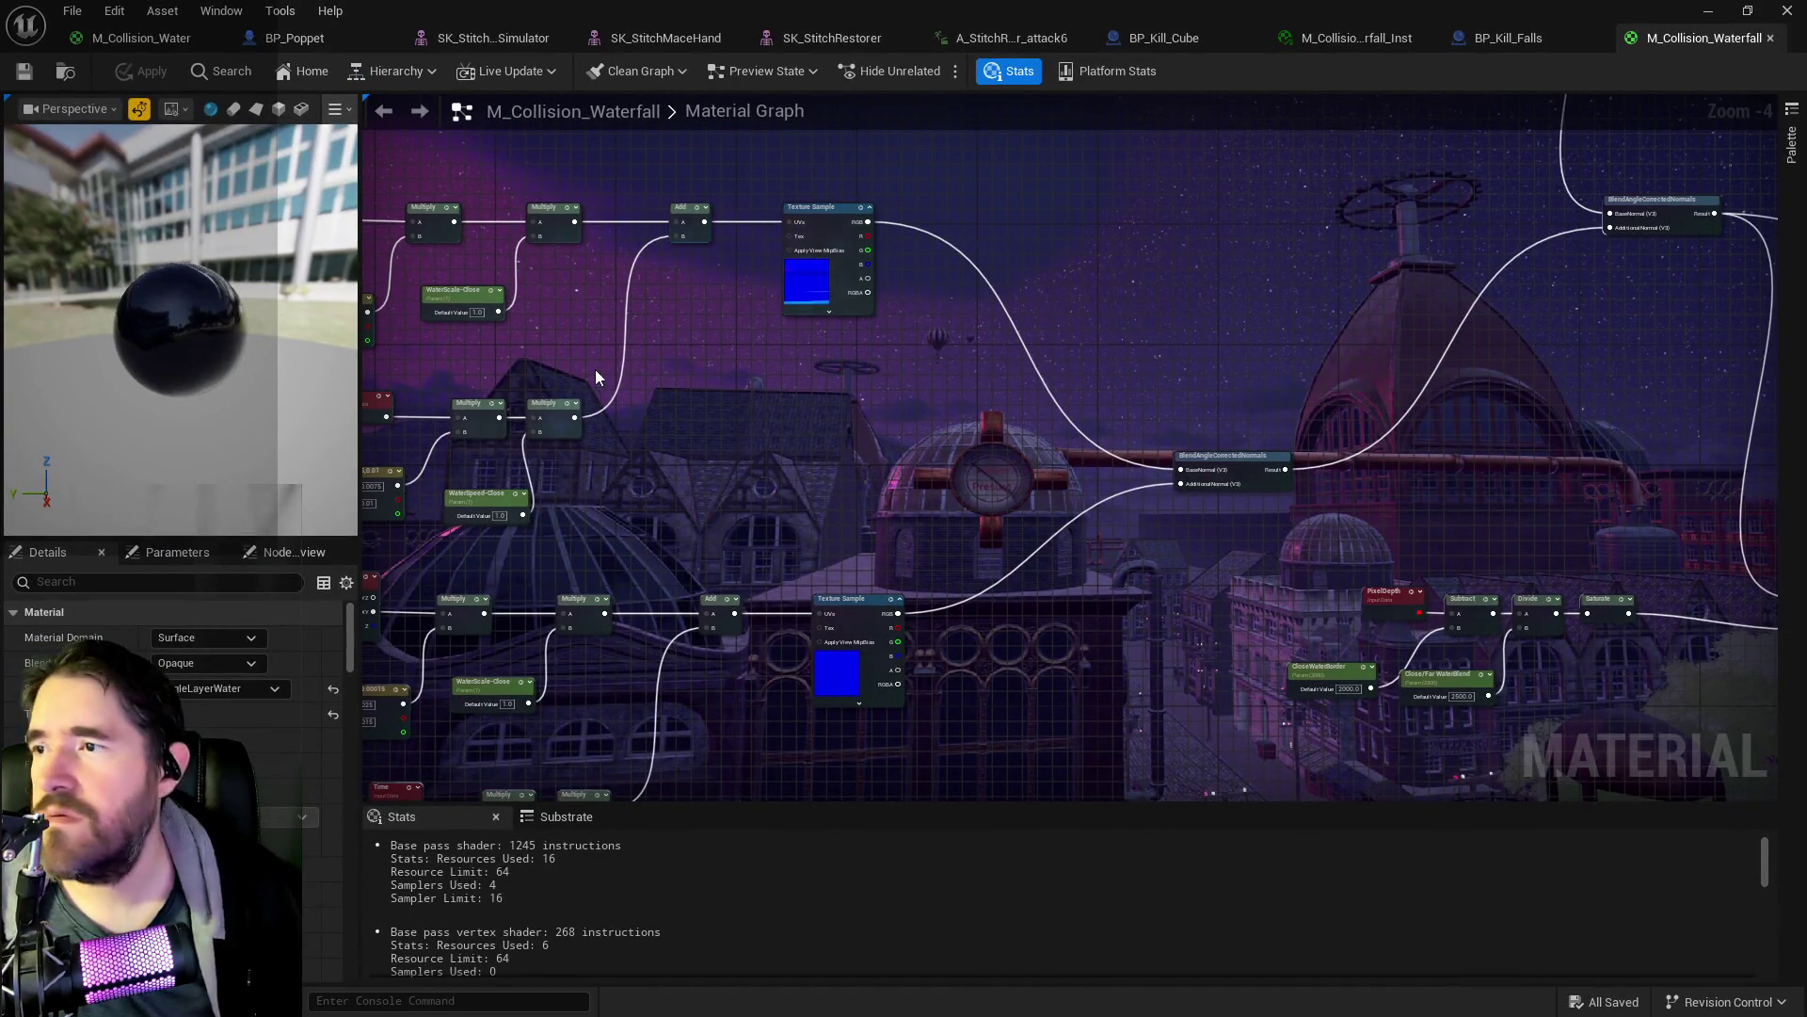
- Open BP_Kill_Falls in its Viewport and select the Kill Falls mesh component
click(1473, 43)
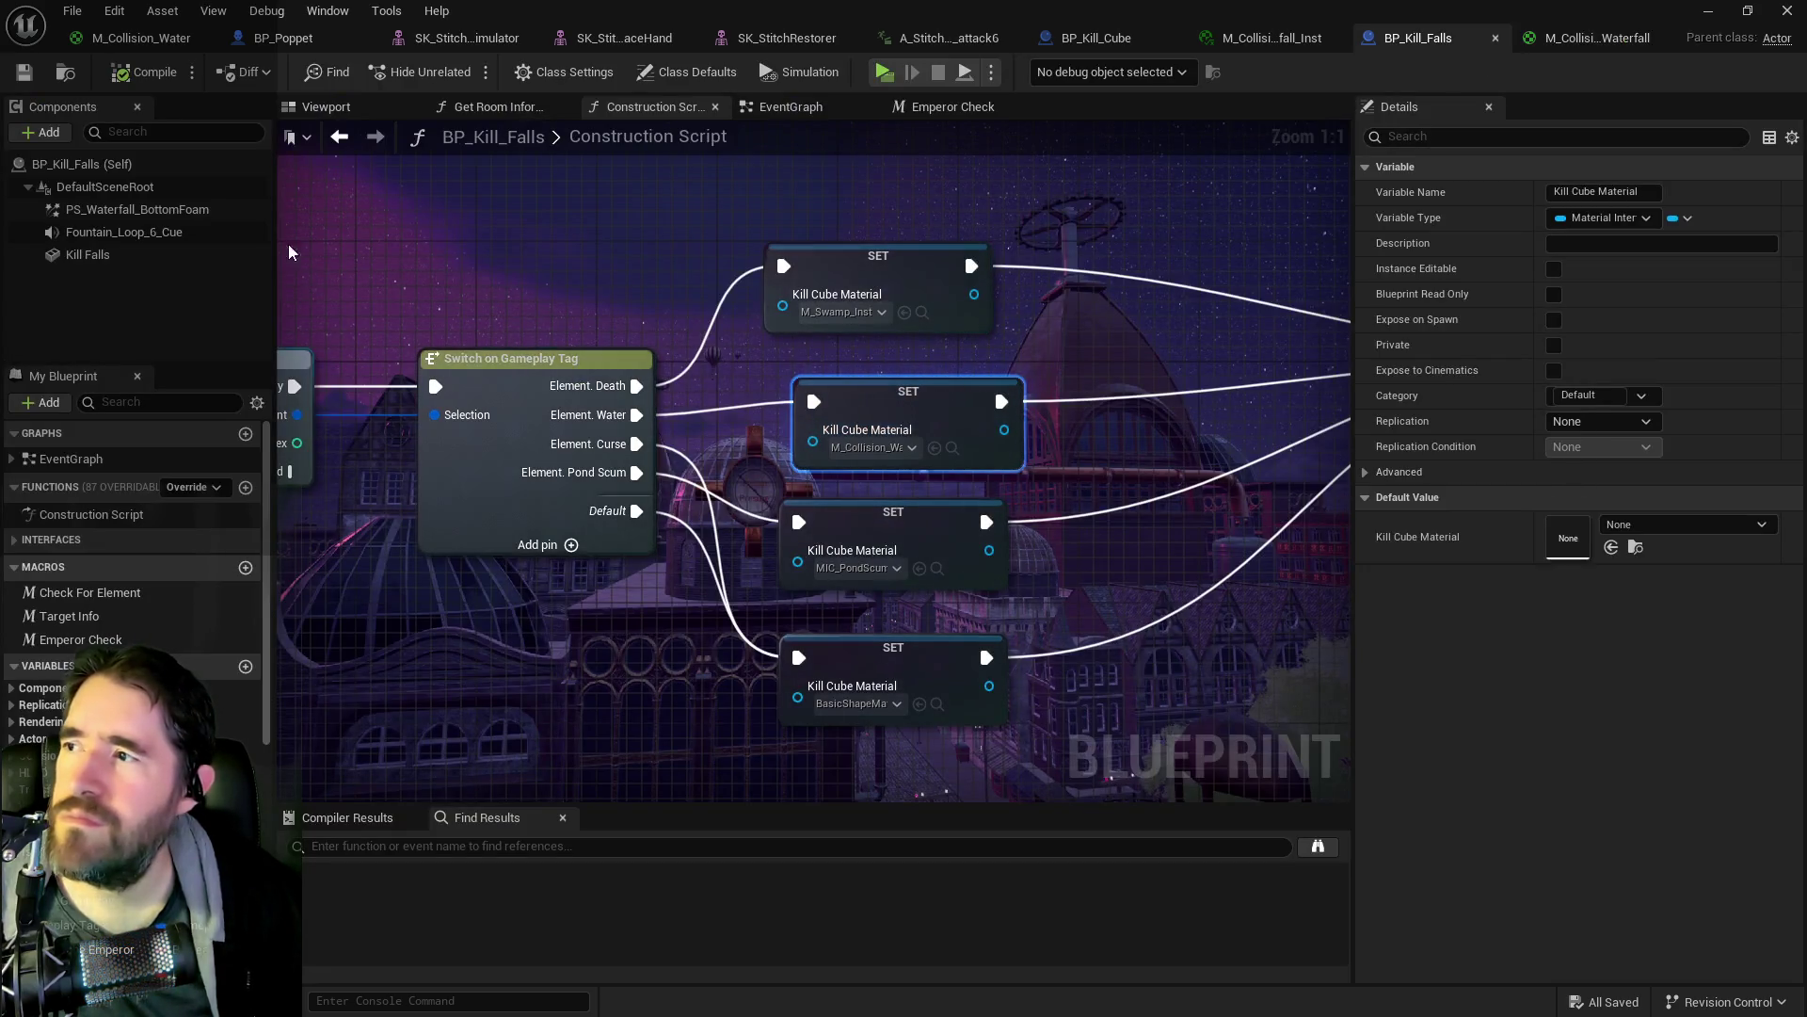
click(326, 106)
click(170, 209)
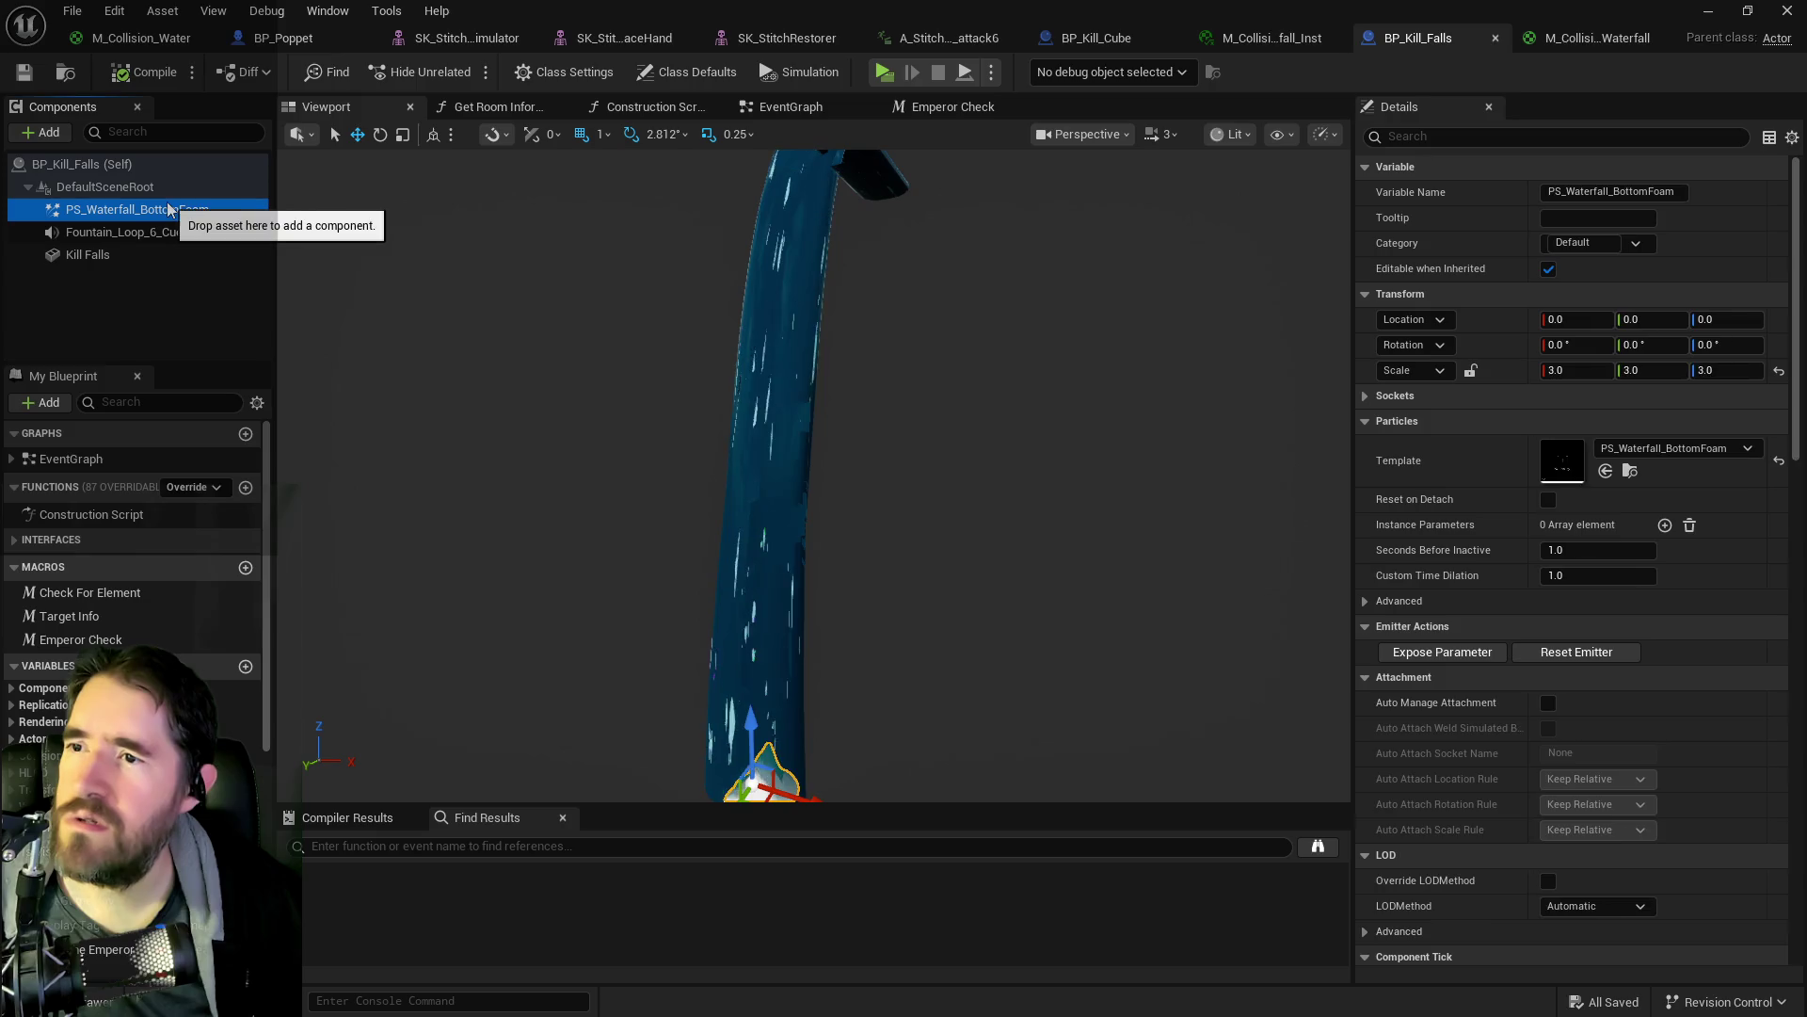
key(f)
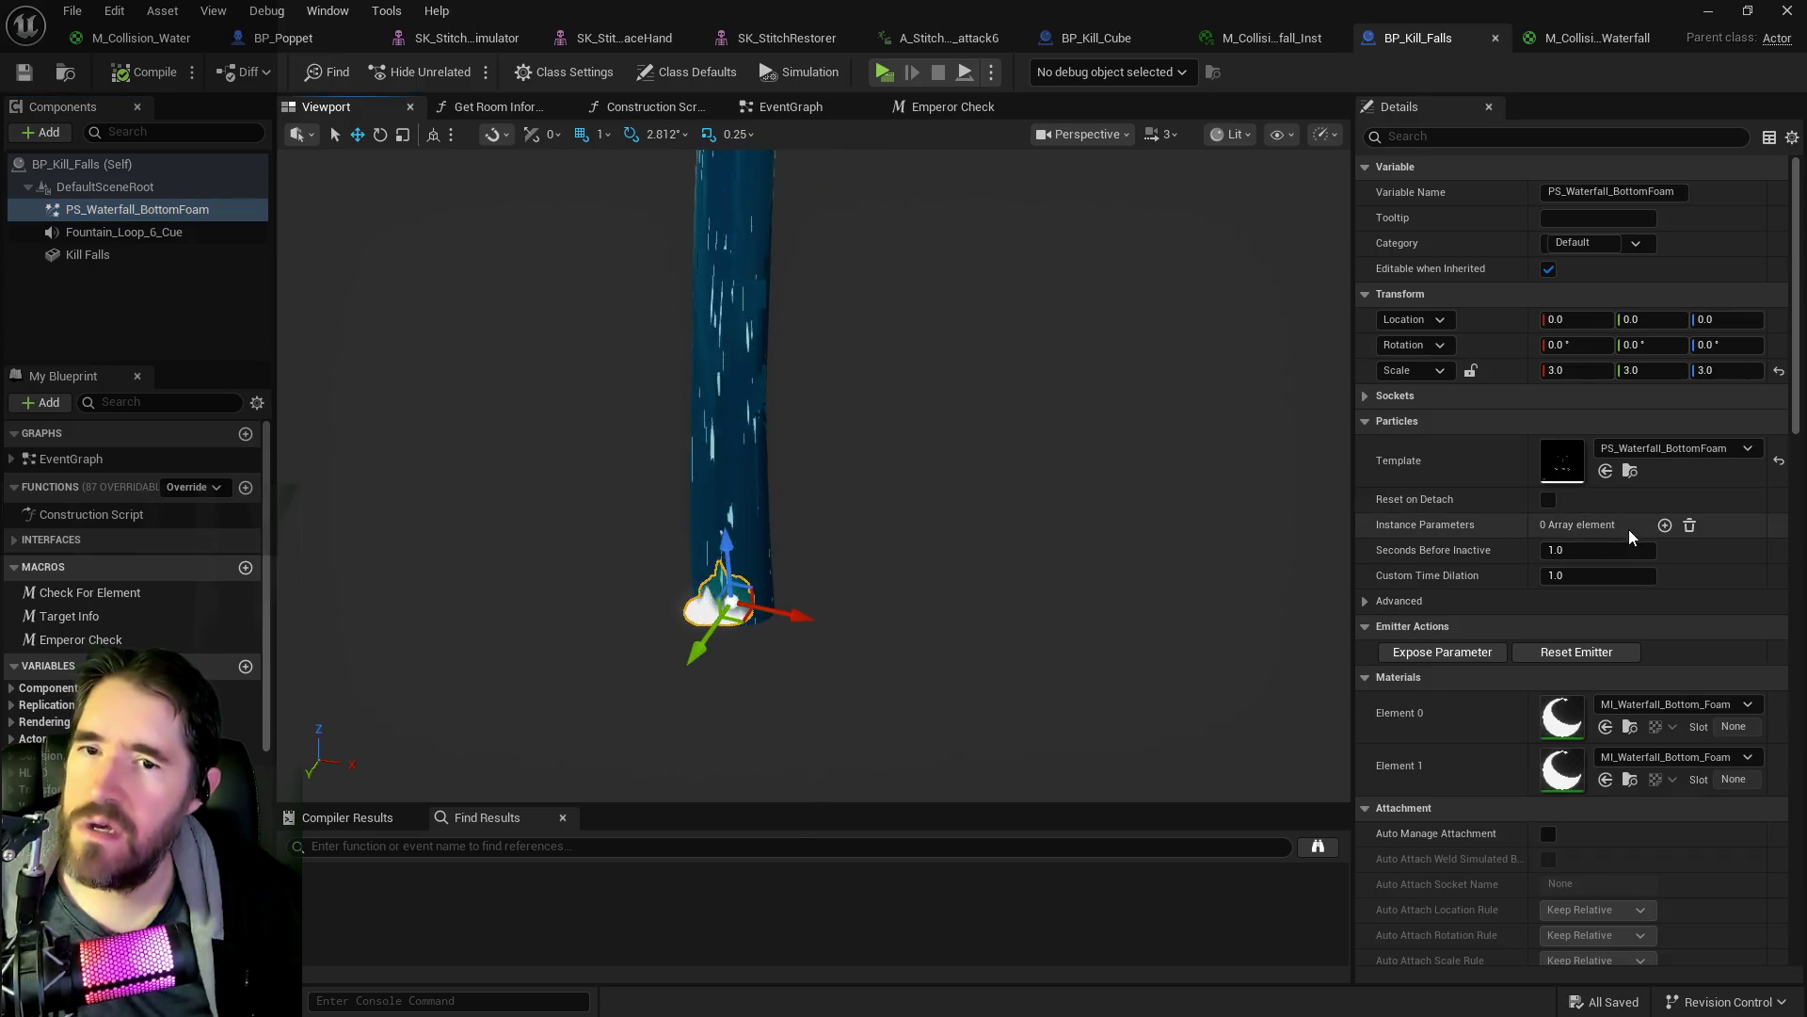
scroll(1605, 442, down, 1)
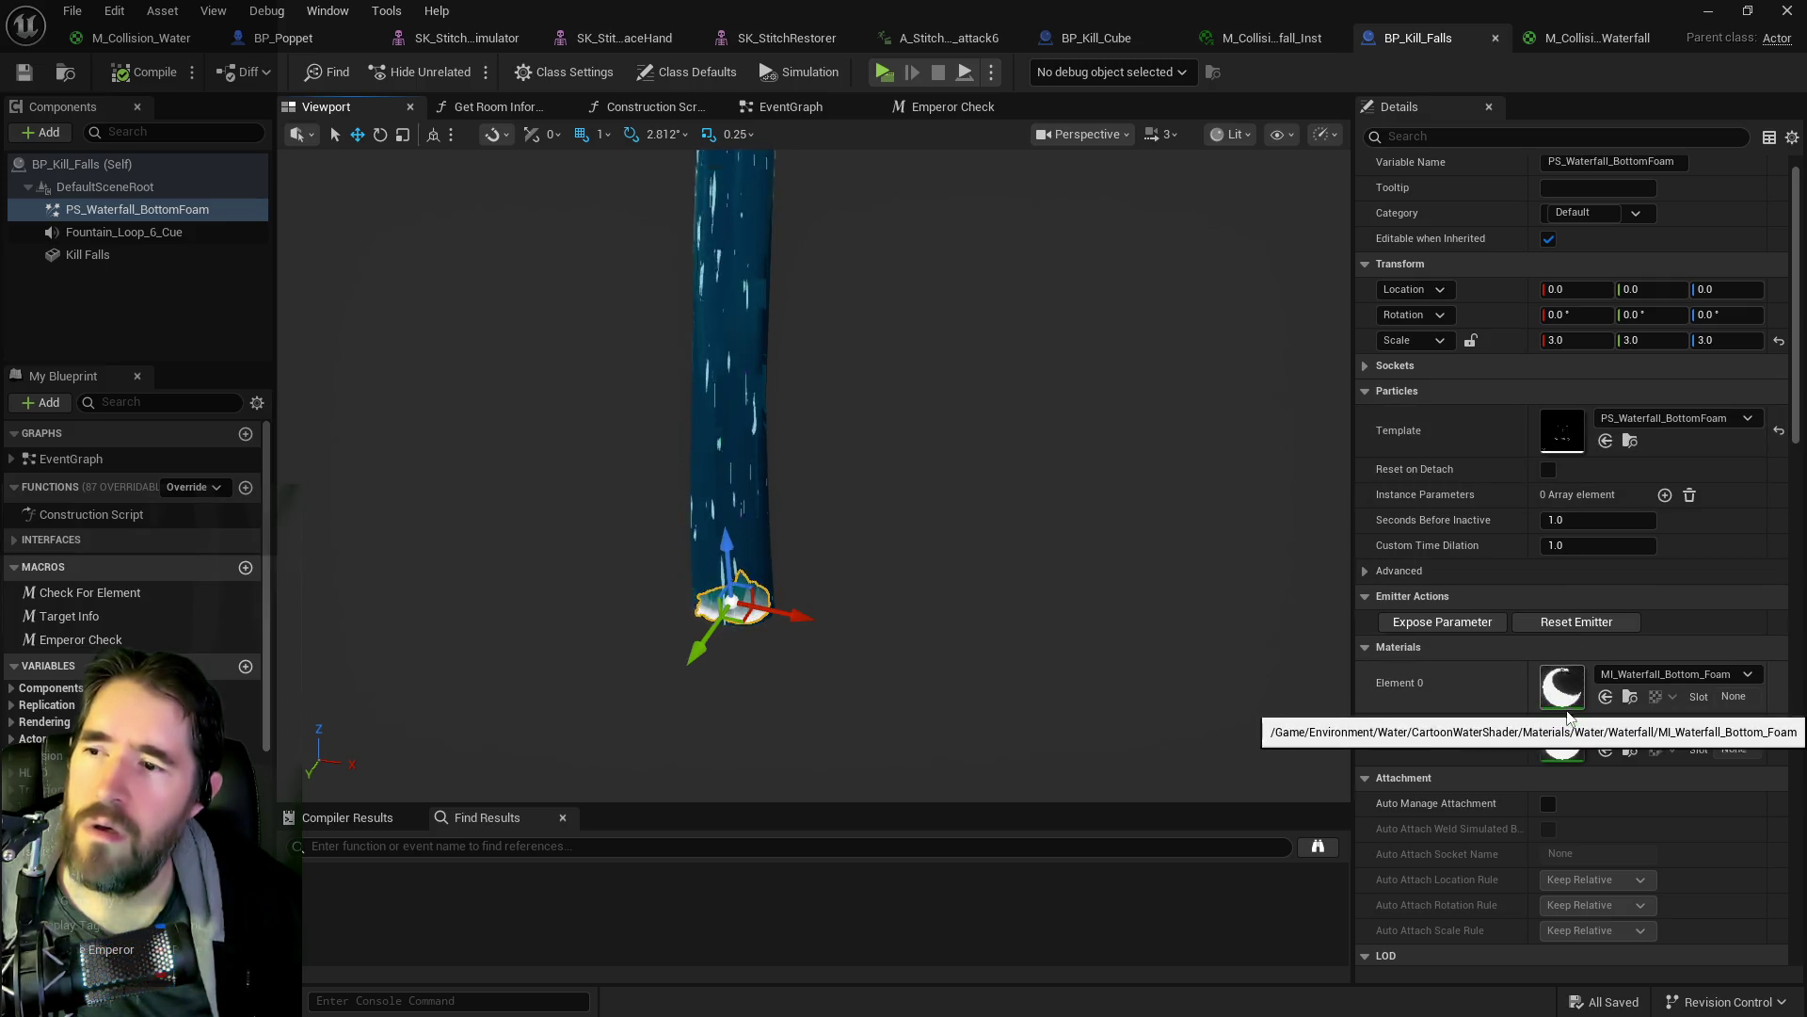
scroll(1535, 612, up, 1)
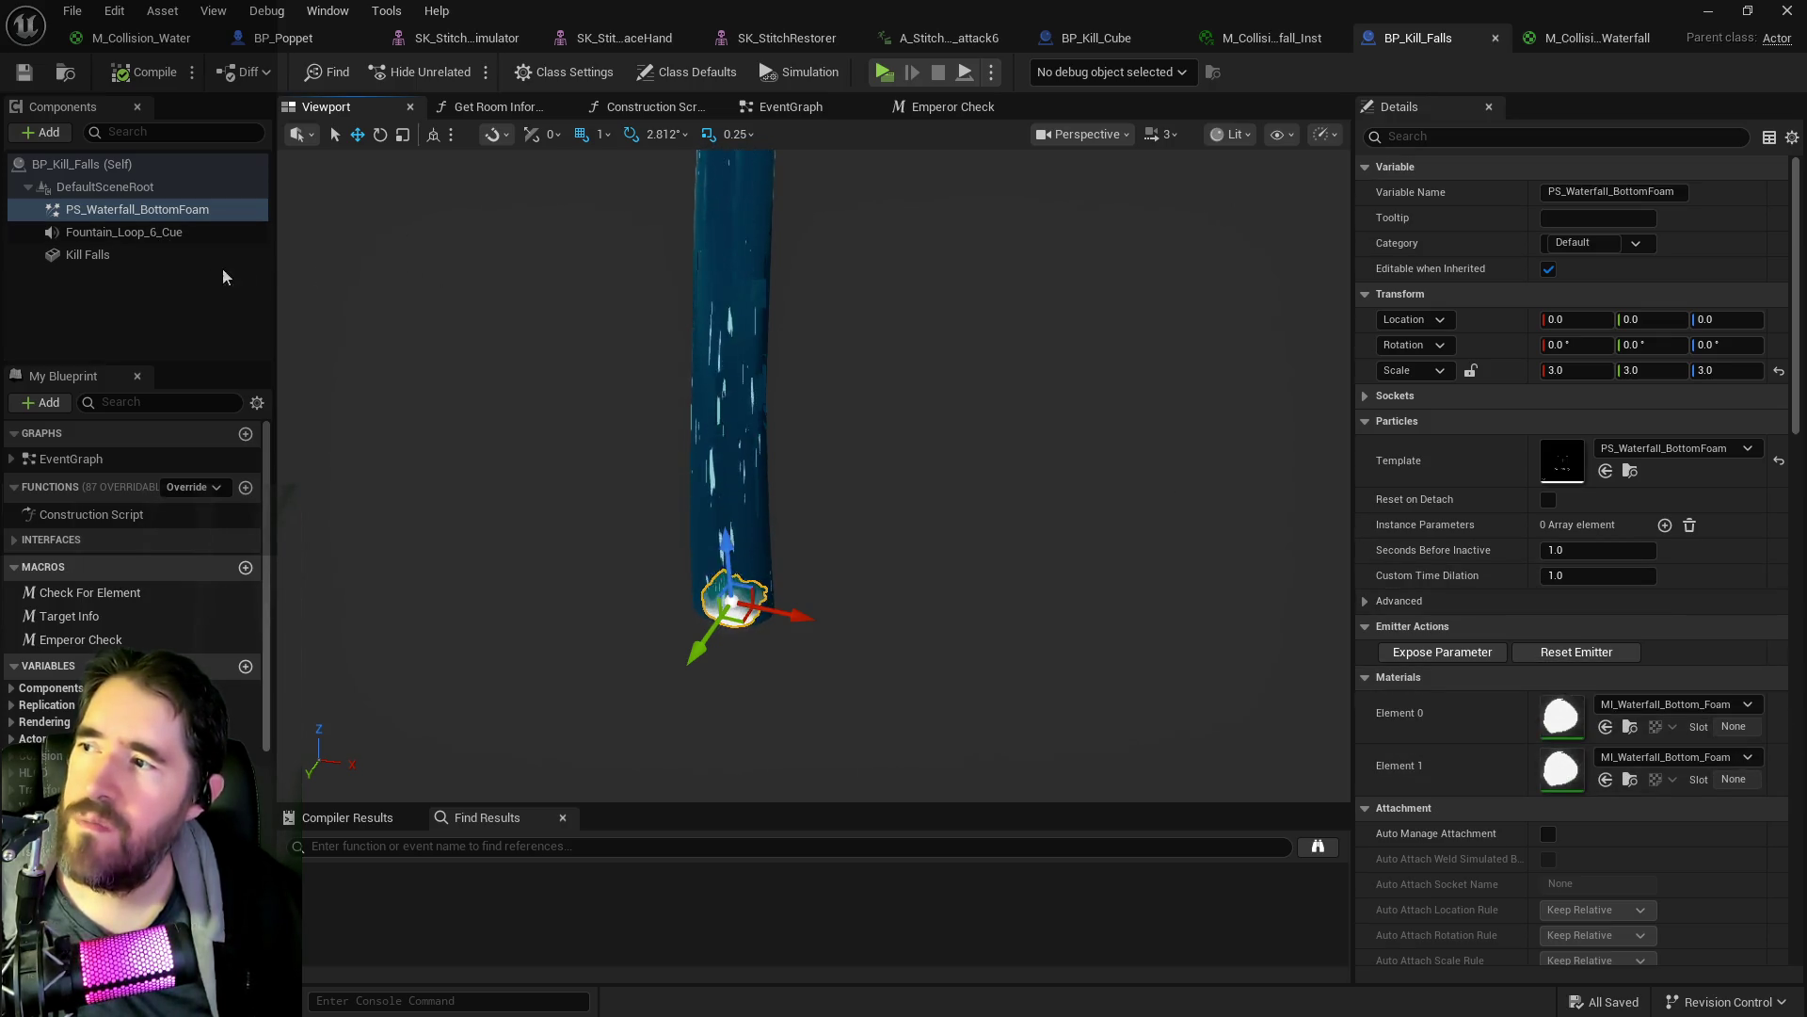
click(137, 252)
click(127, 188)
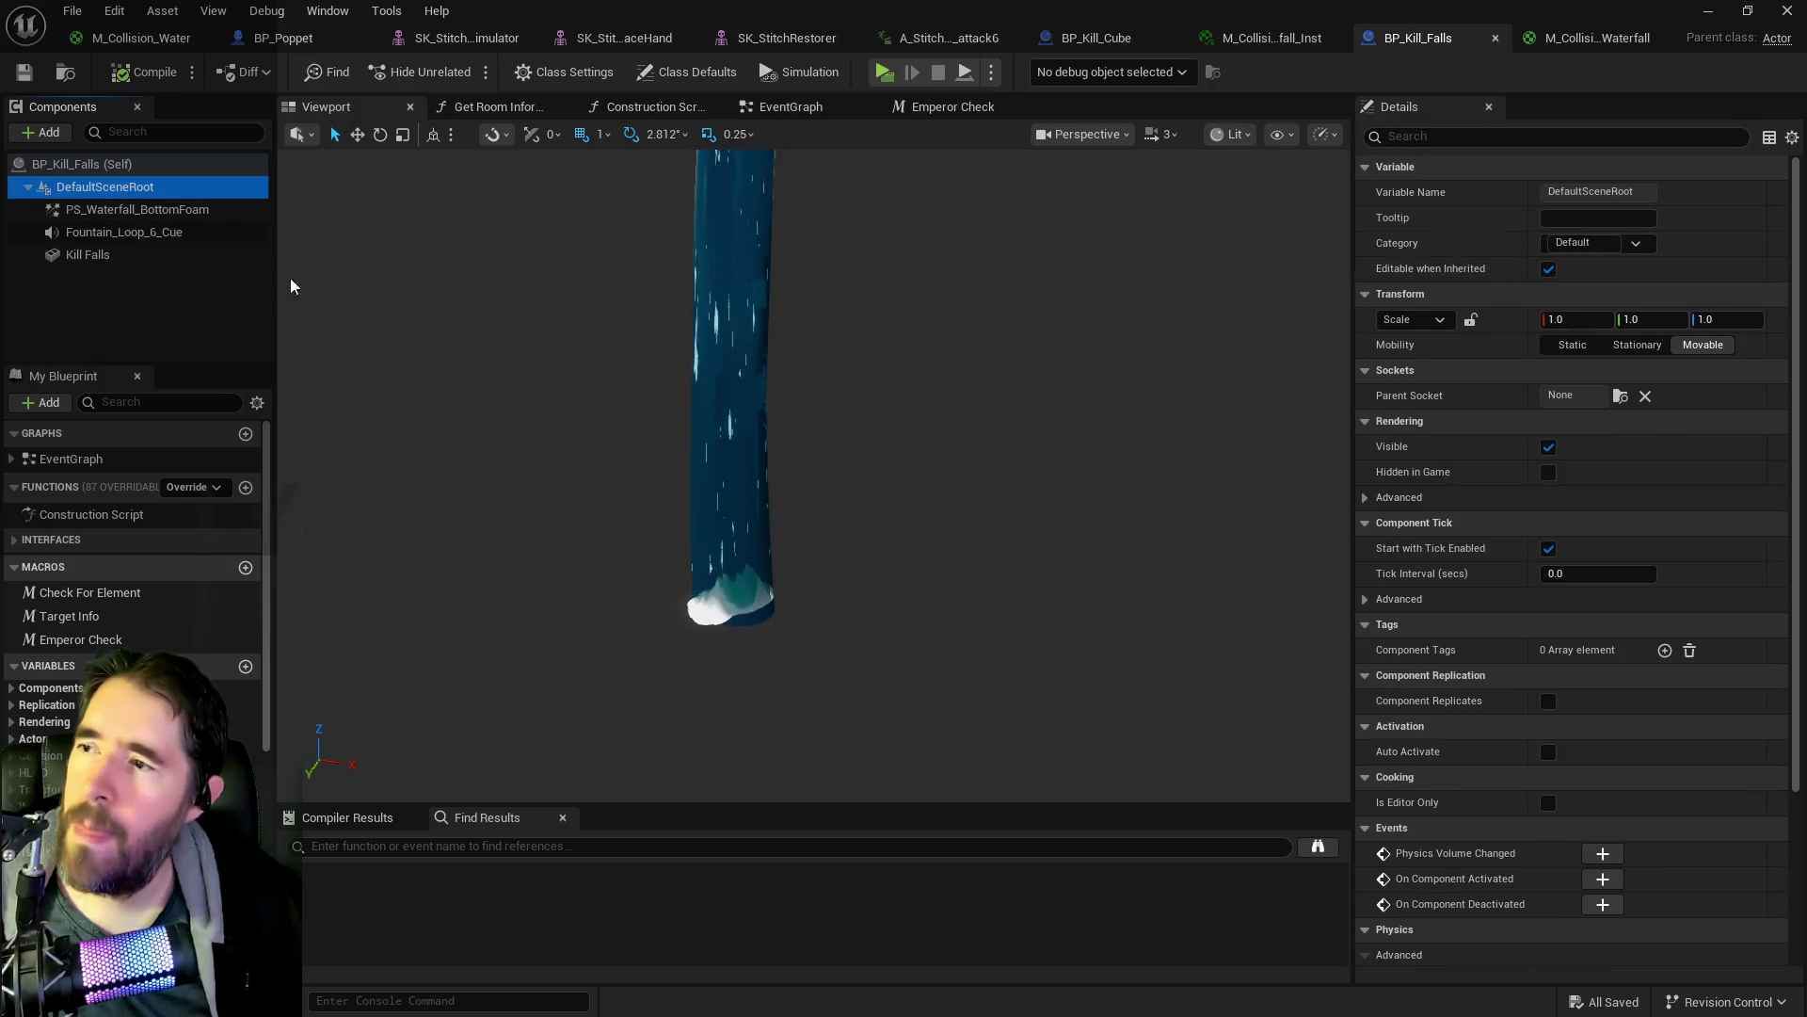
click(185, 254)
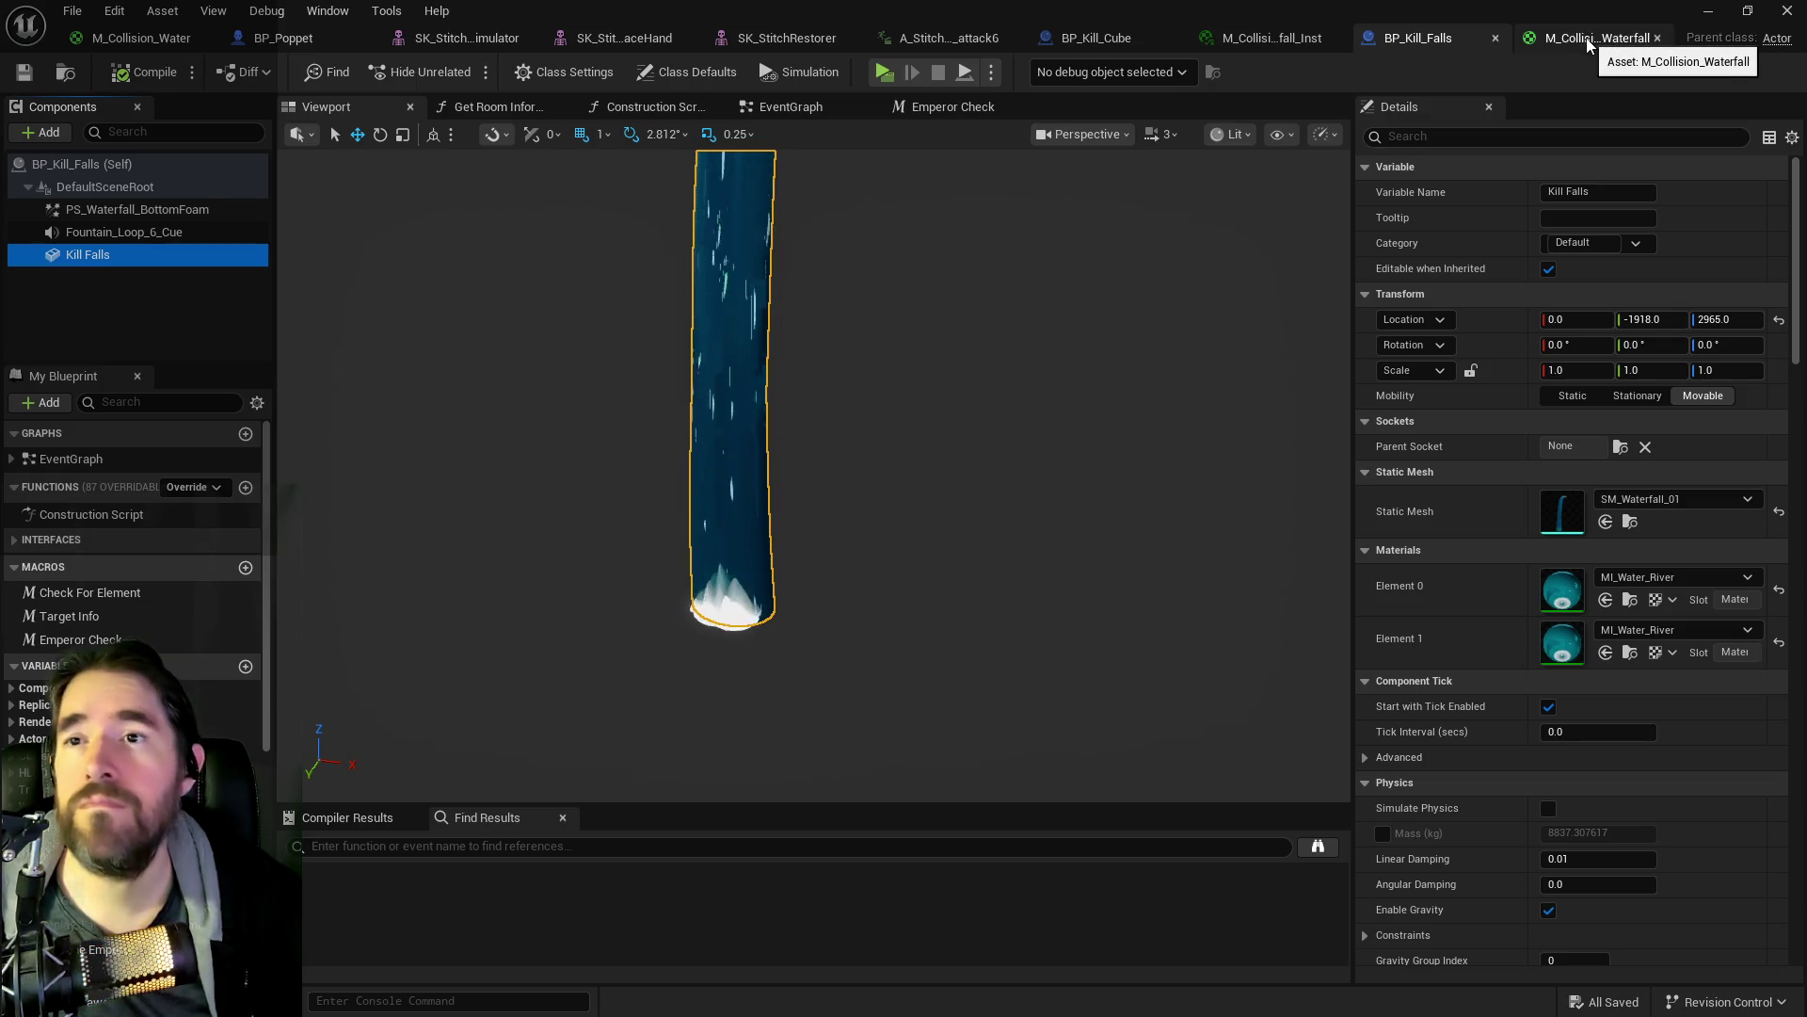
- Set both Kill Falls material elements (0 and 1) to M_Collision_Waterfall_Inst
click(1252, 37)
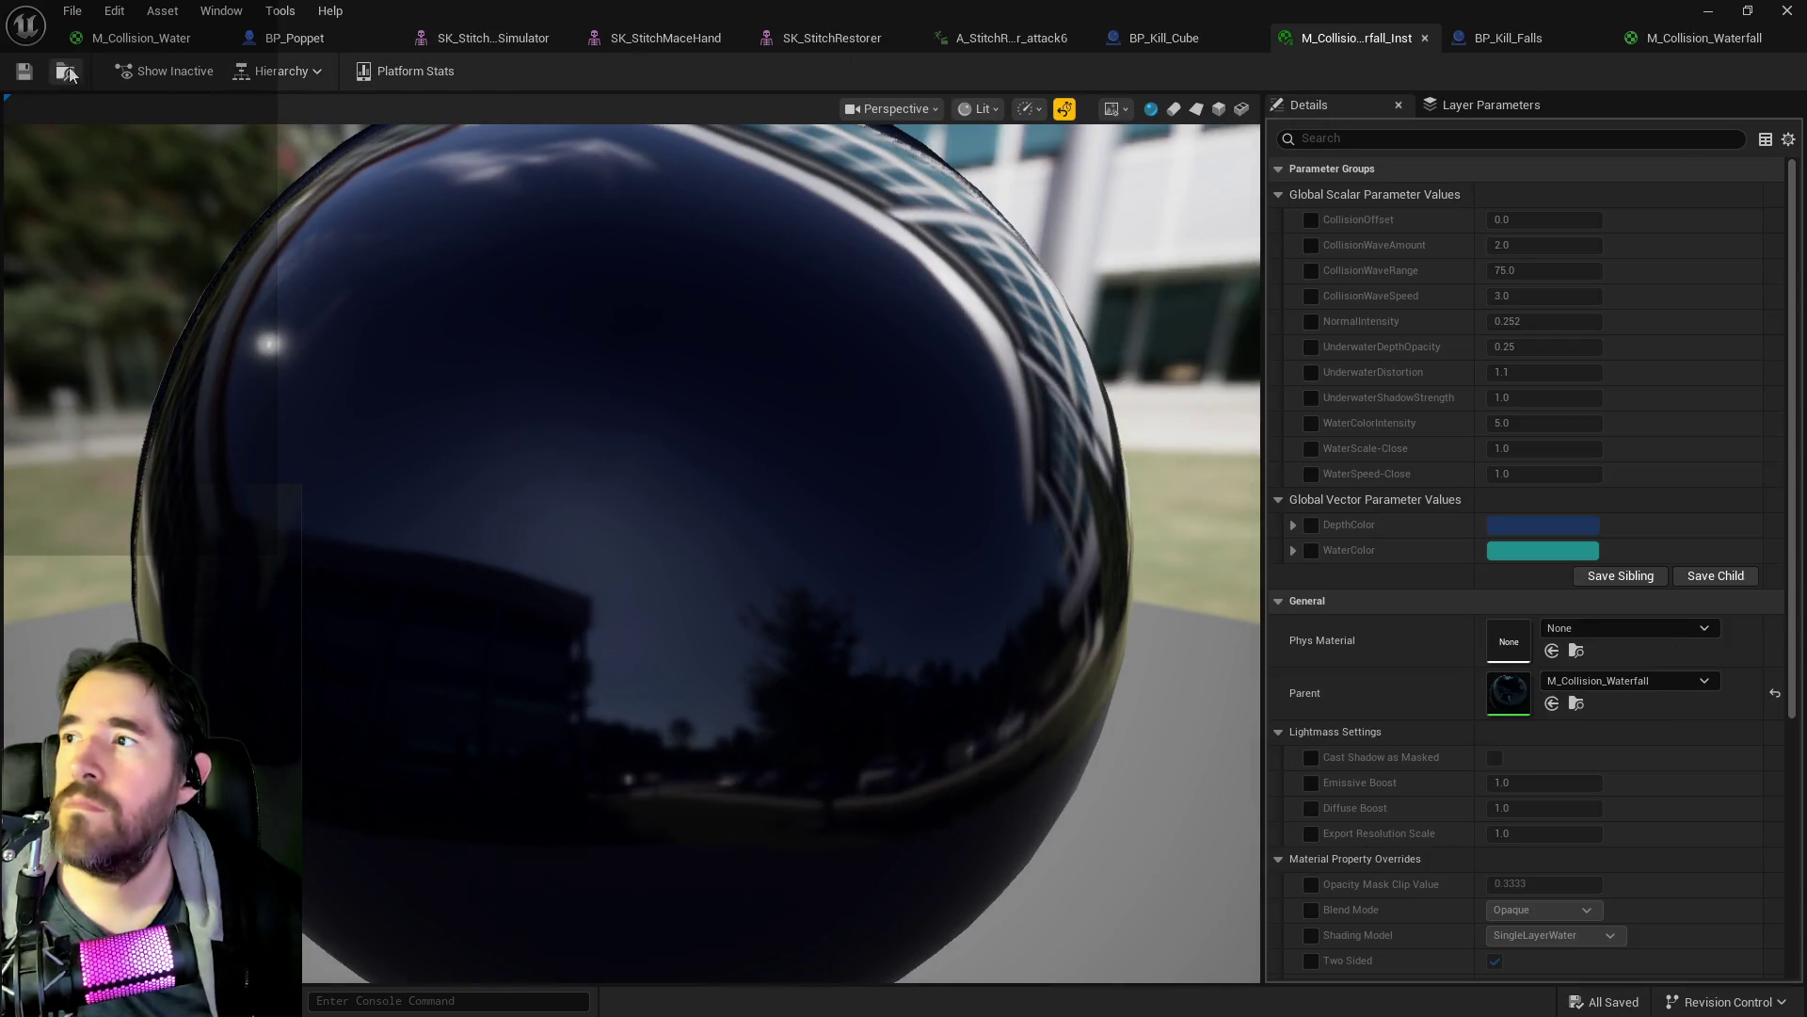
click(1516, 36)
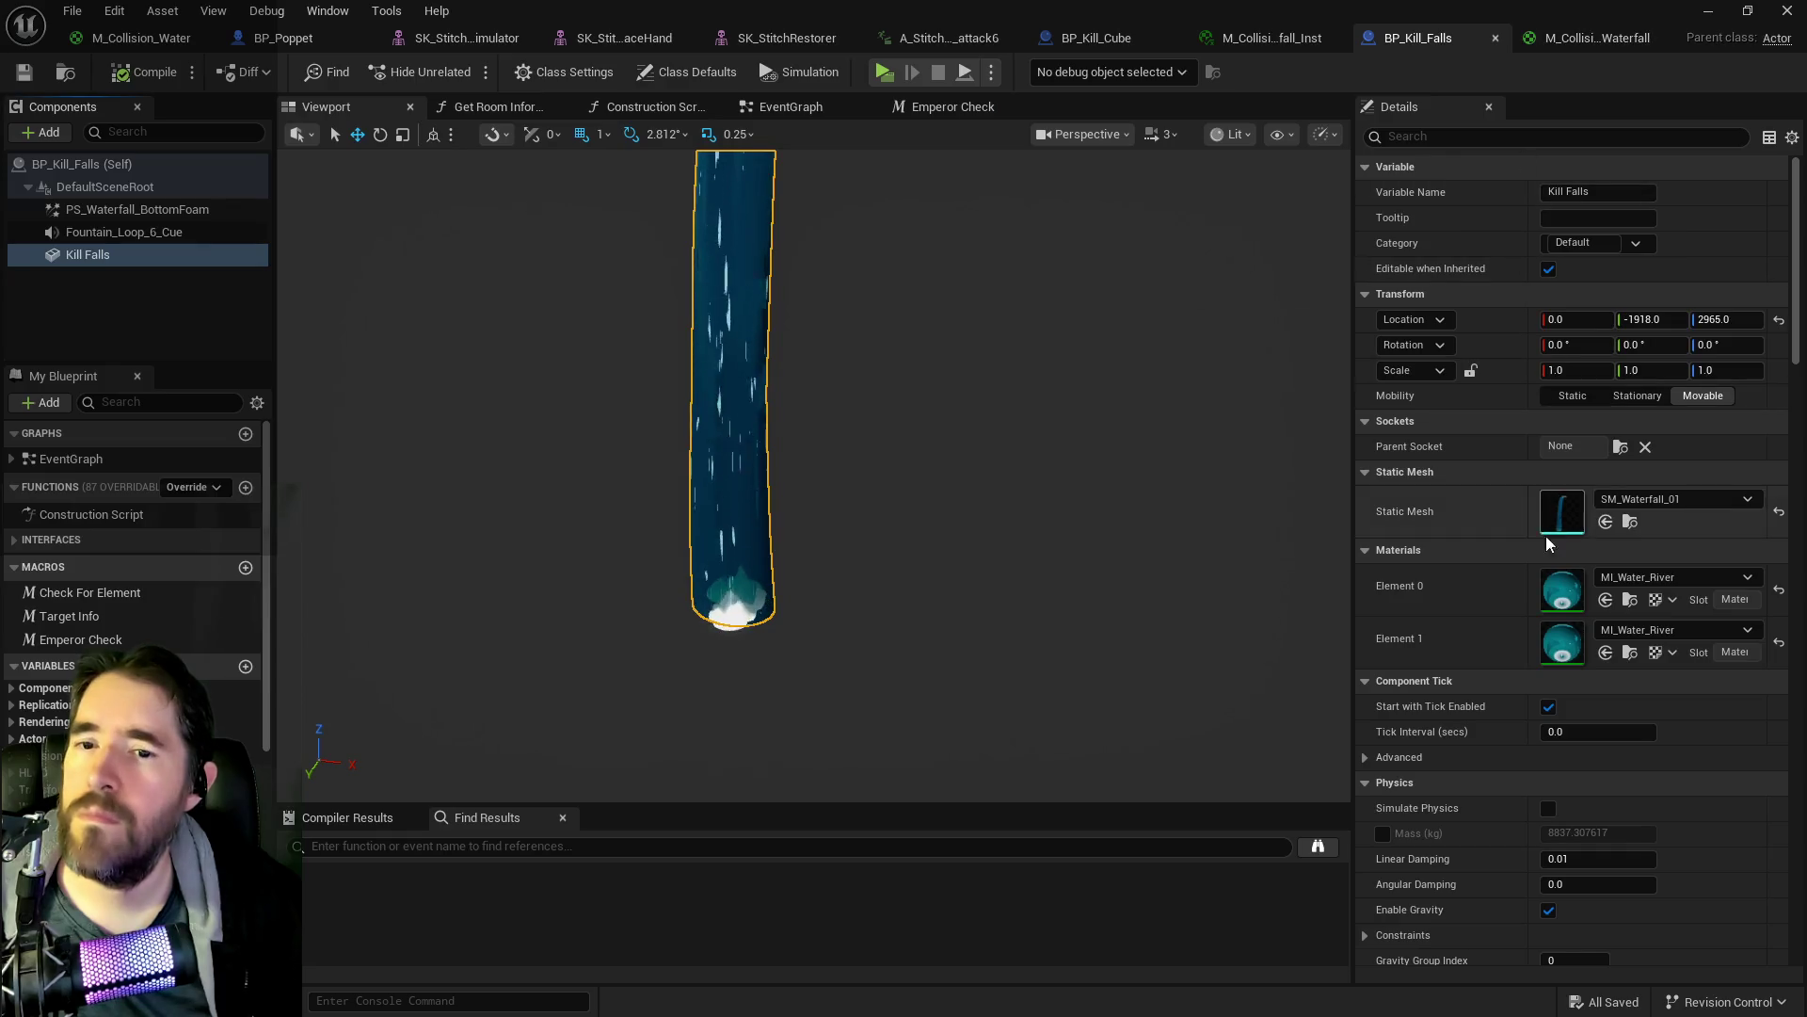
click(1605, 601)
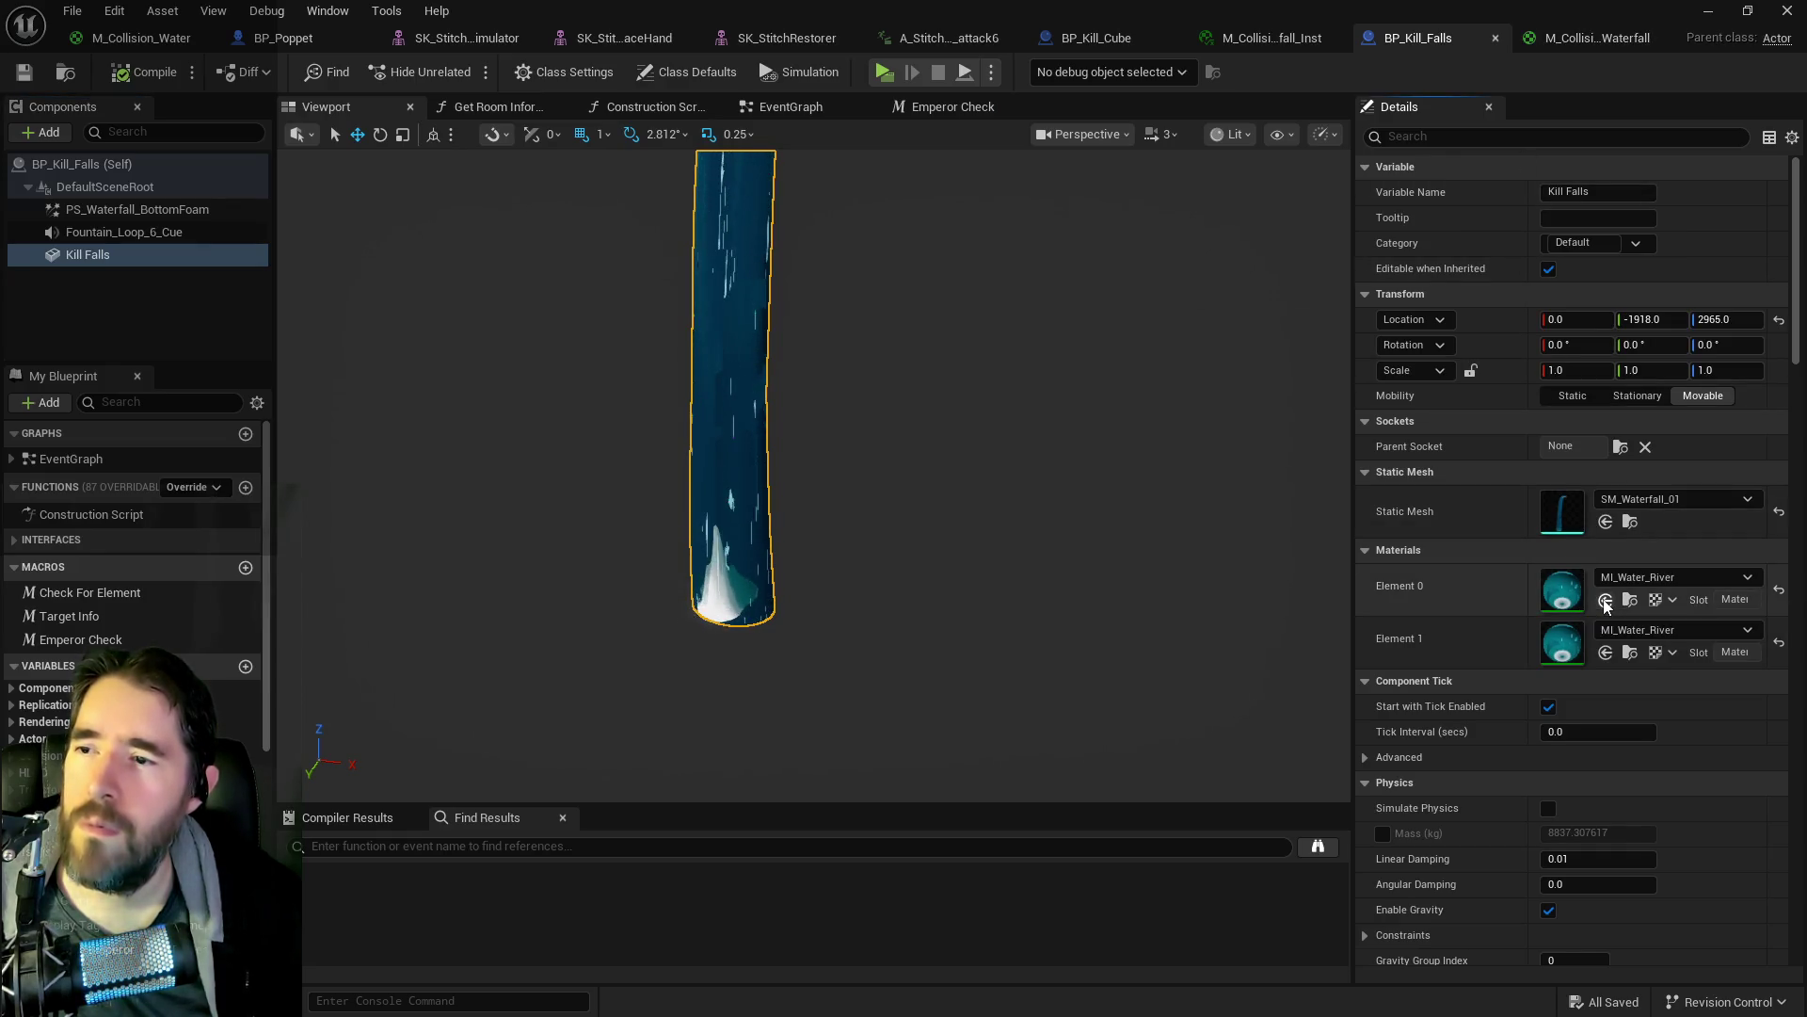
click(1606, 652)
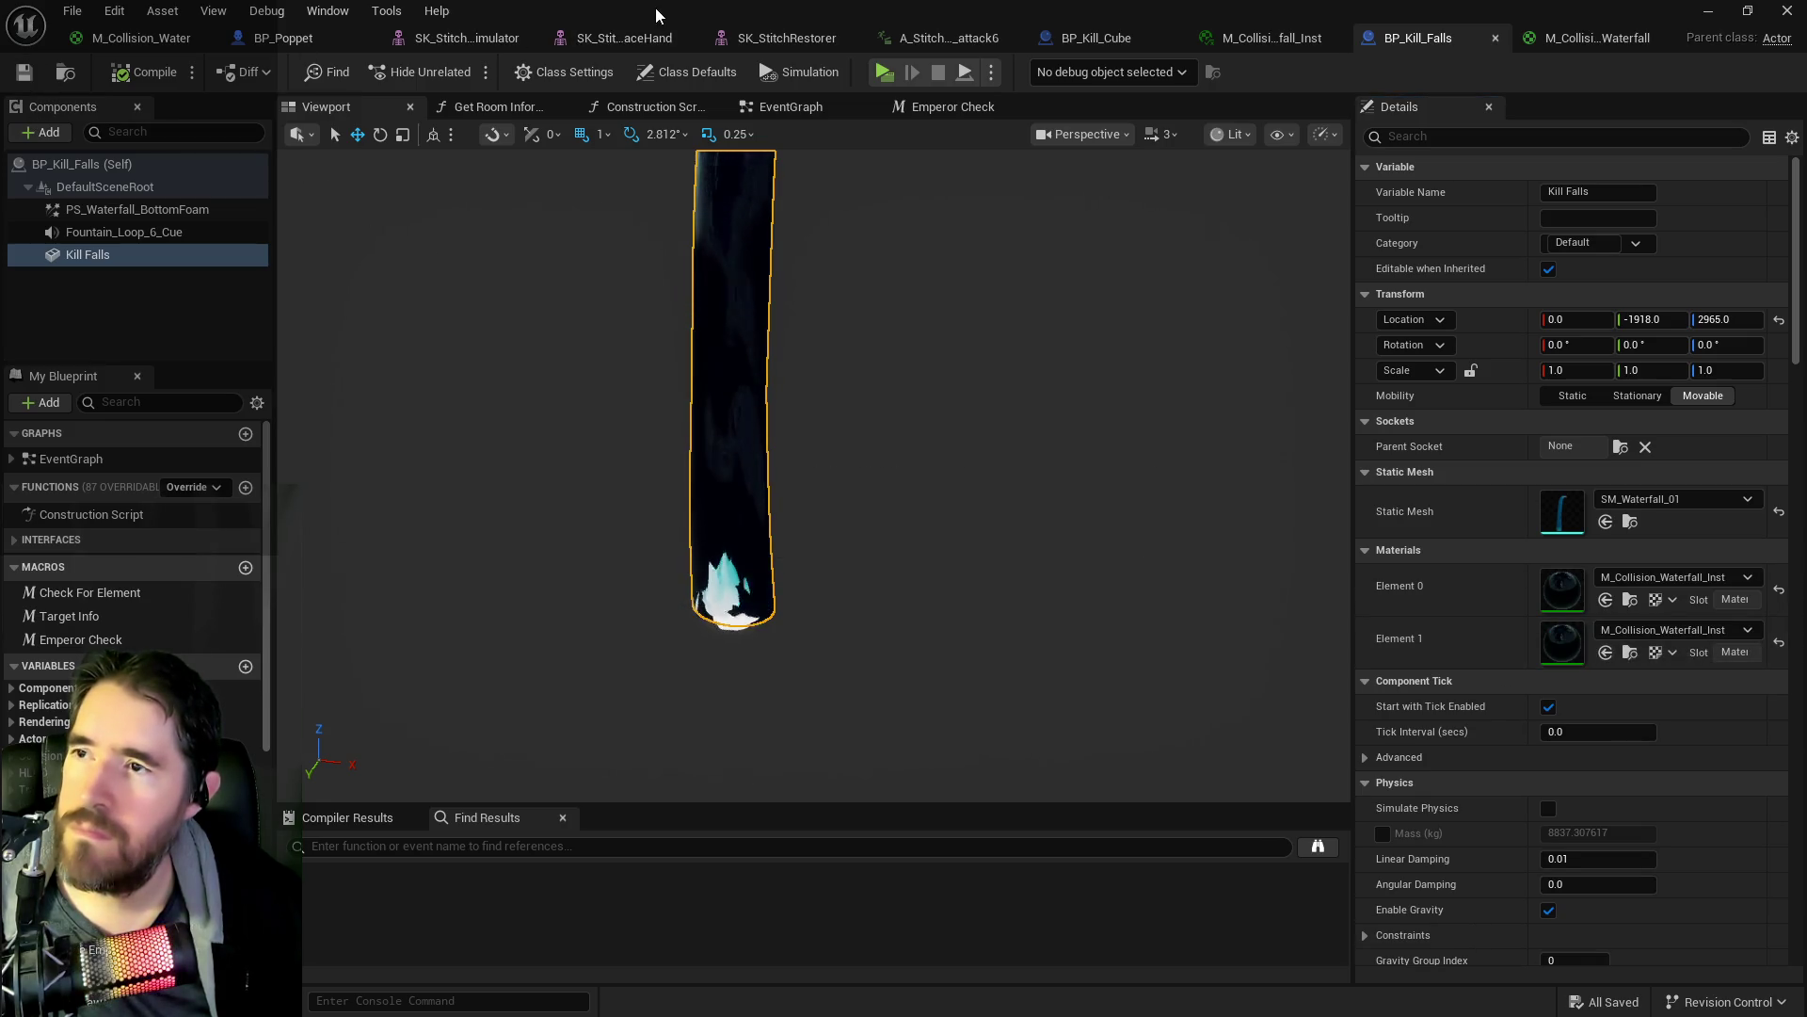
- Inspect the darkened BP_Waterfall5 in the level, then show the M_Collision_Waterfall graph in the maximized editor
key(alt+Tab)
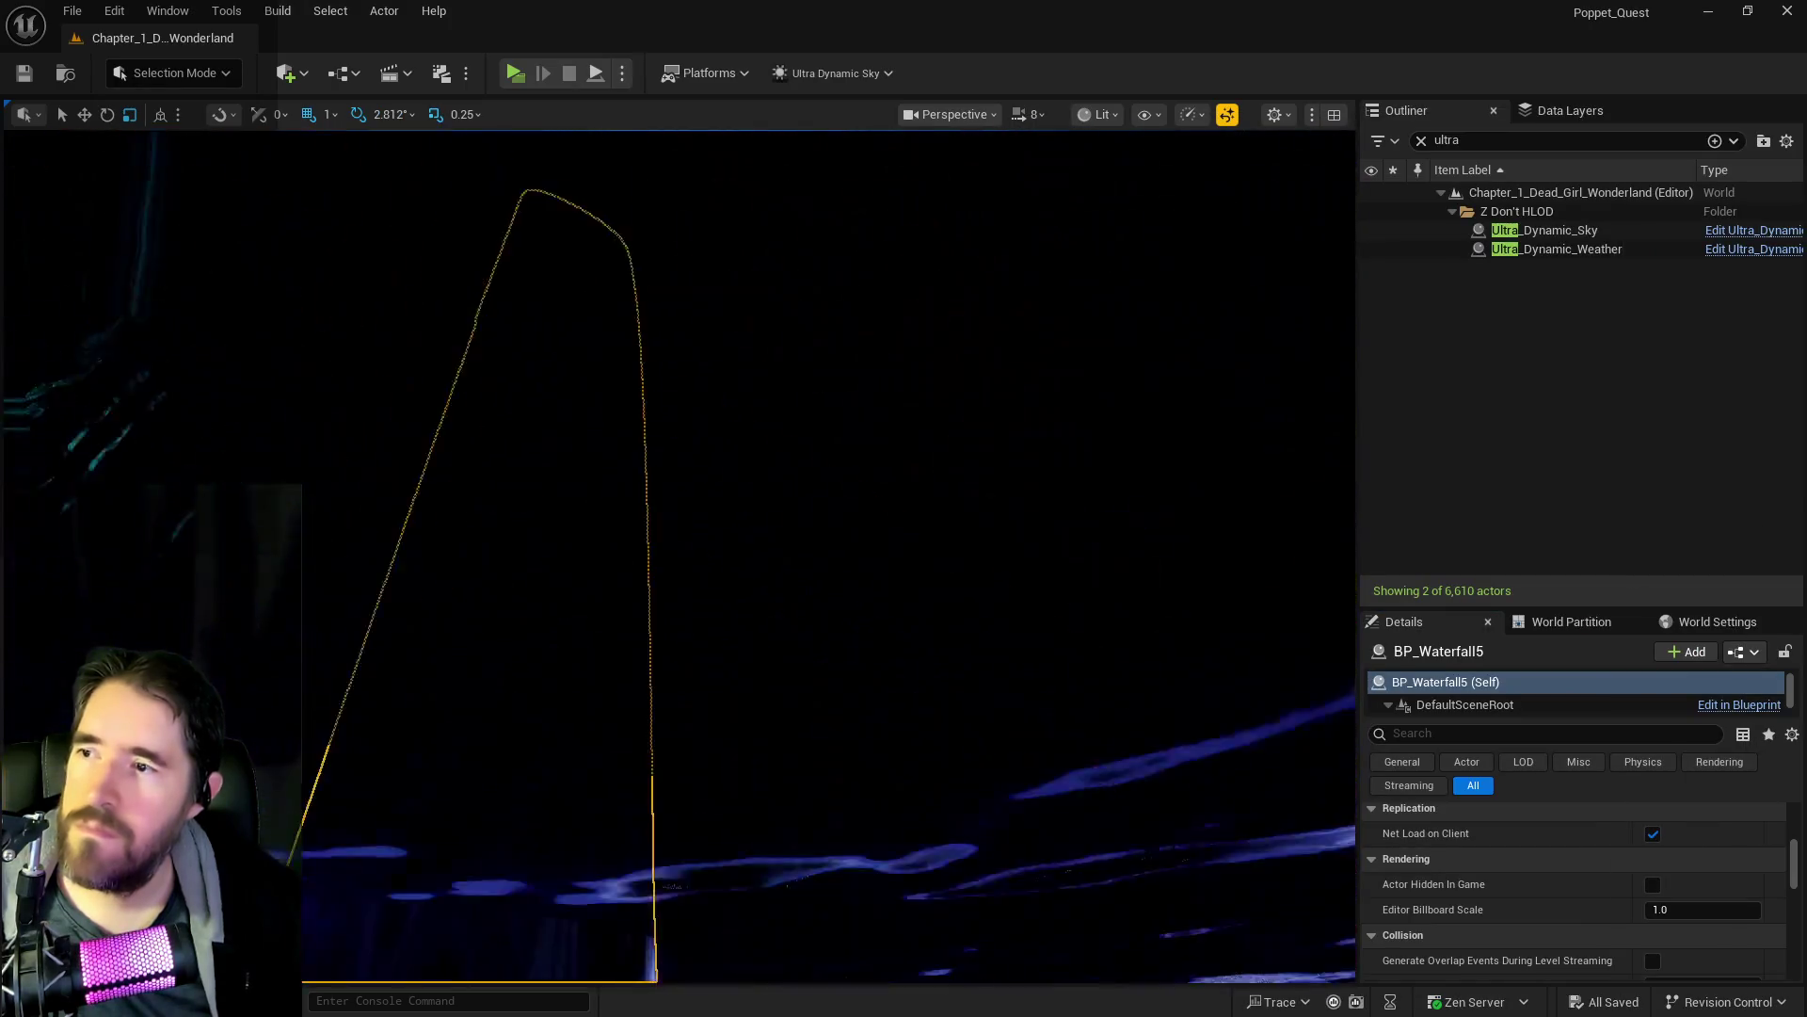
key(f)
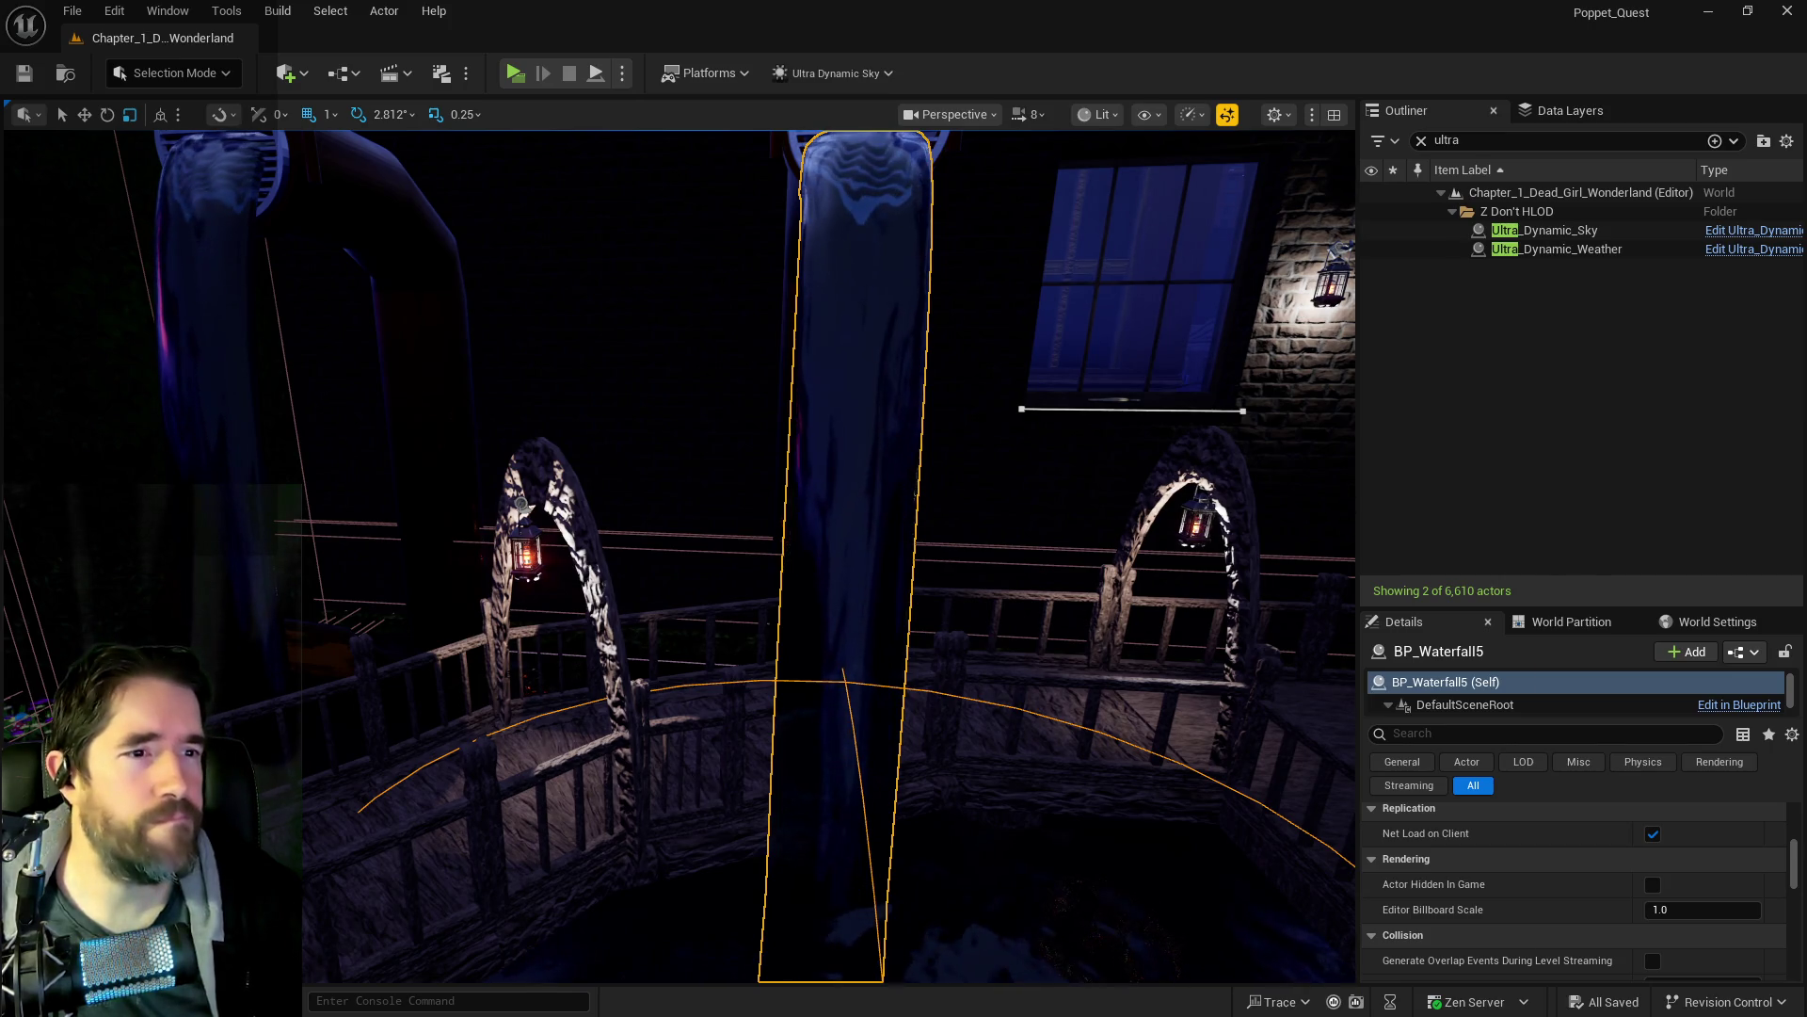
key(alt+Tab)
double_click(1157, 194)
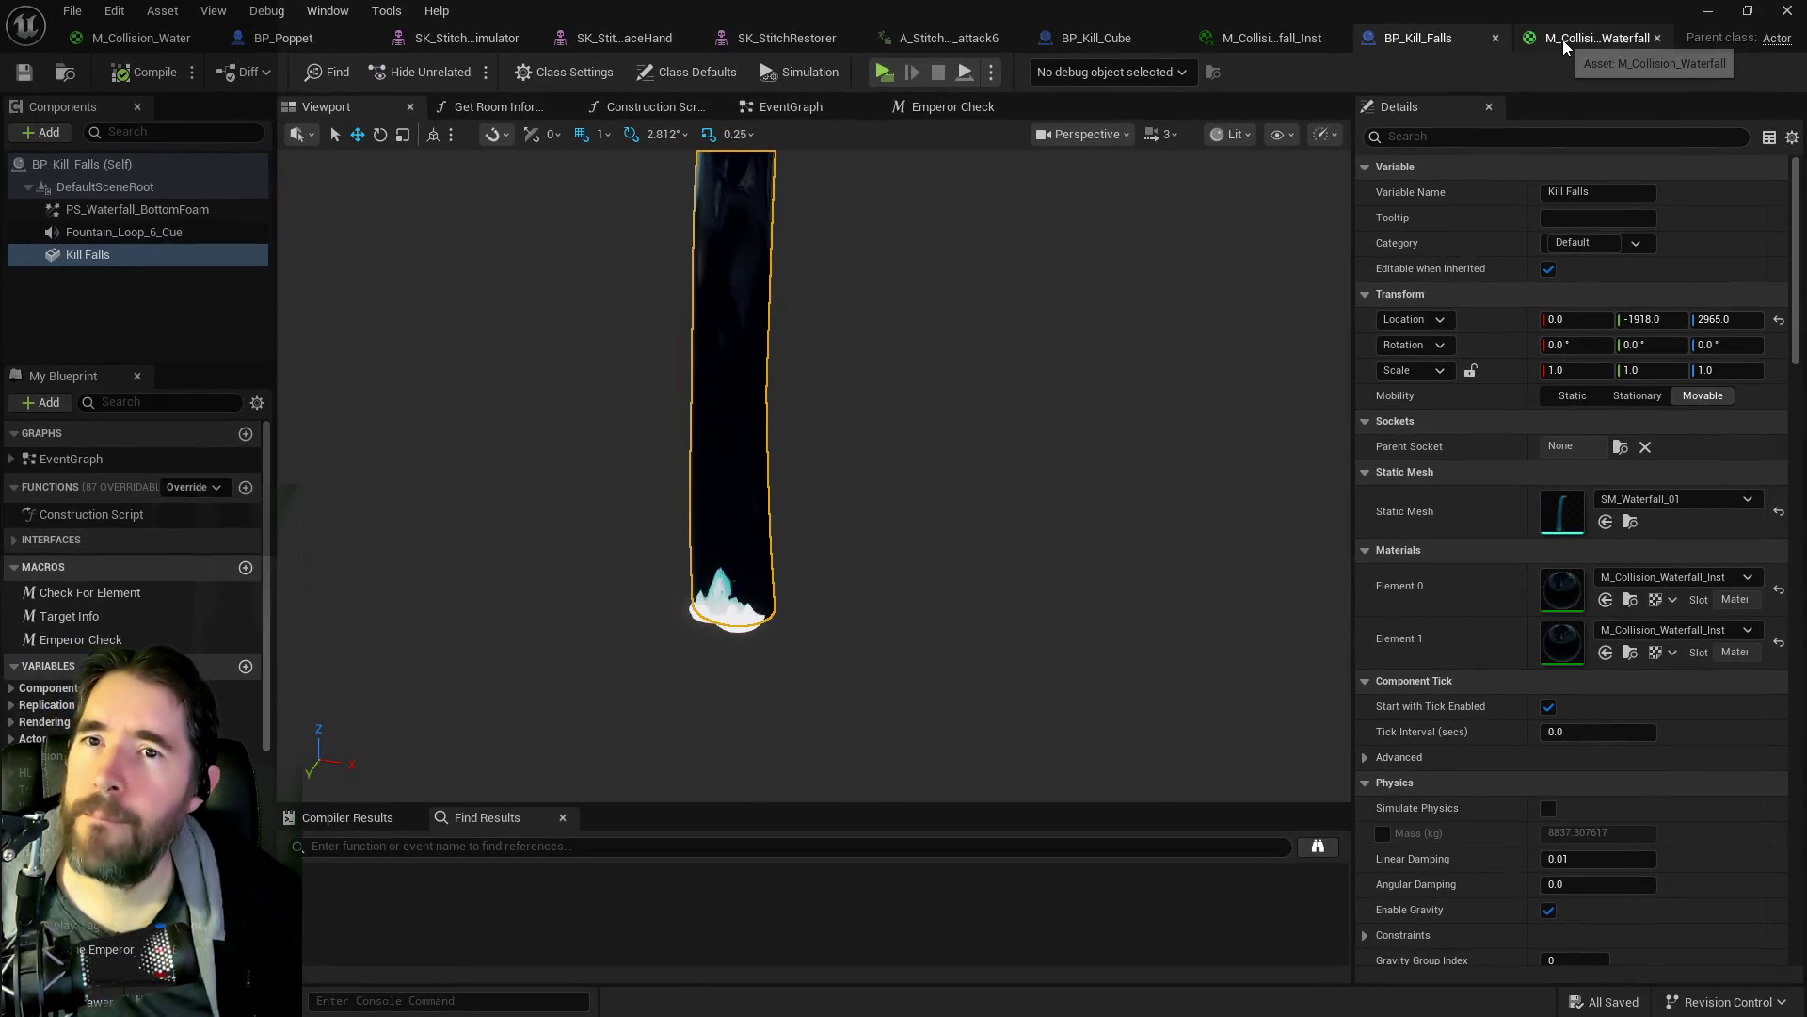
click(1563, 40)
scroll(1142, 393, down, 2)
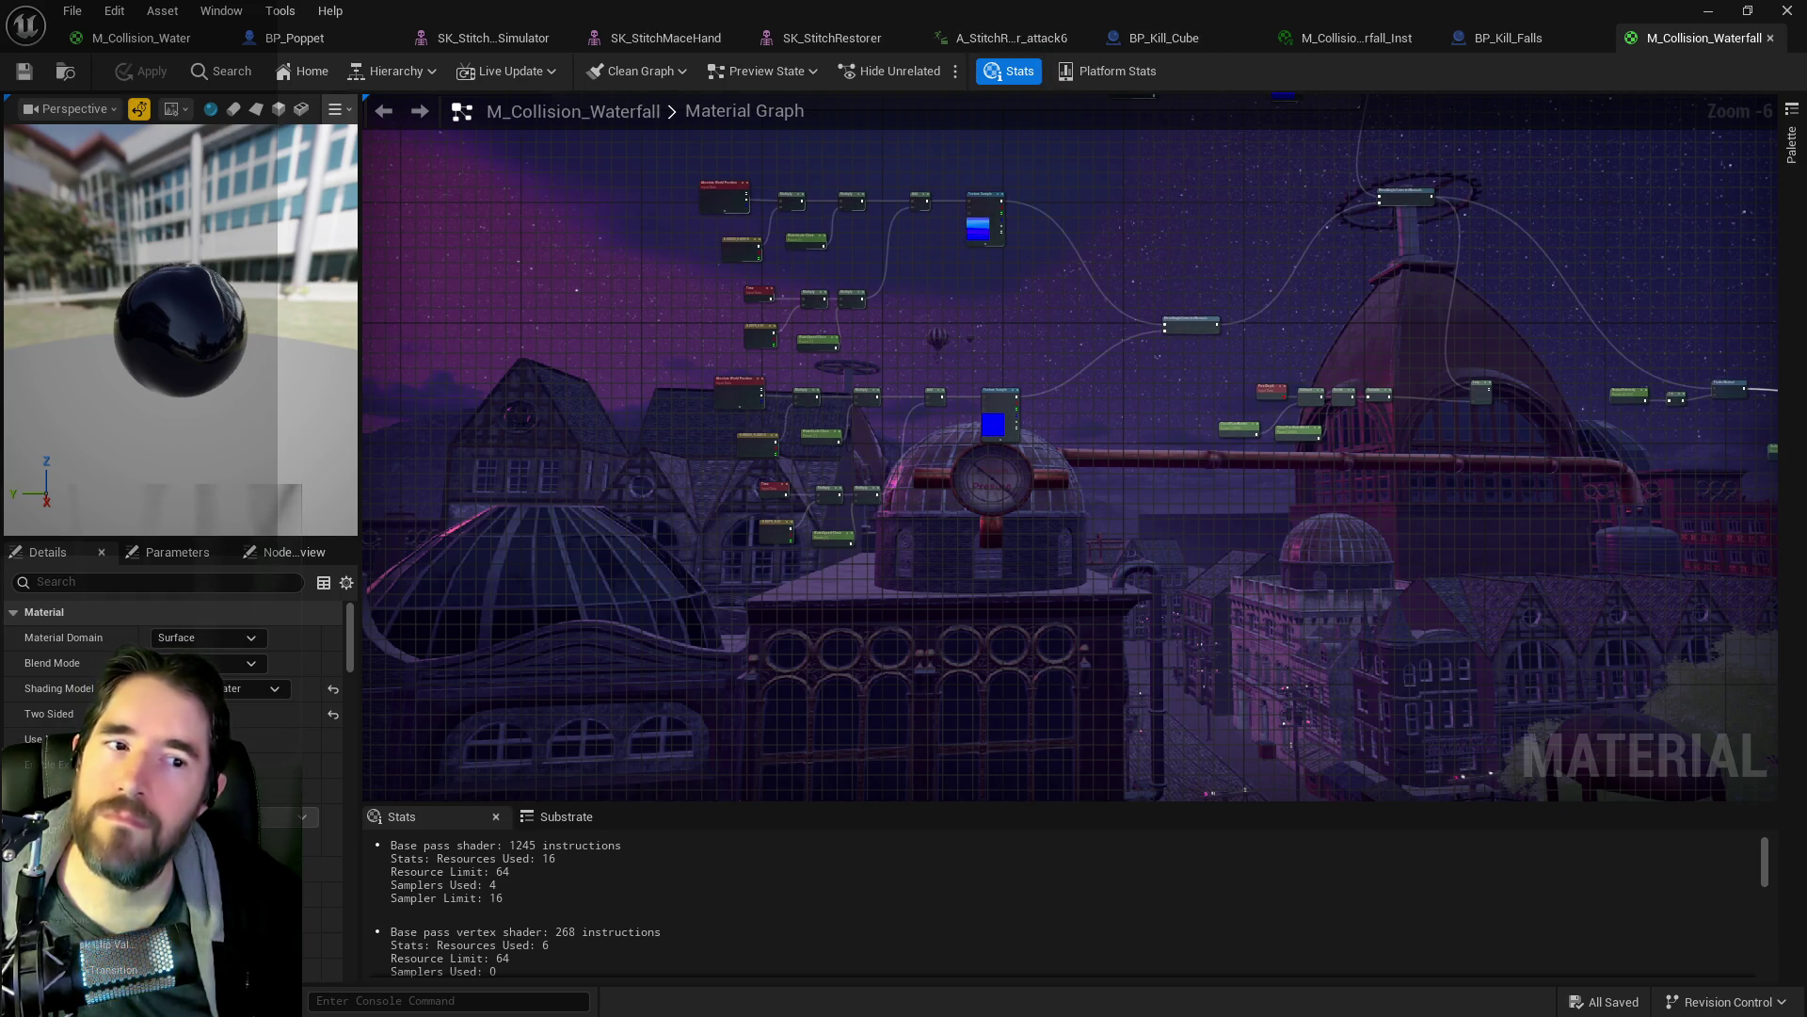
- Select the whole M_Collision_Water node network and paste it into the M_Collision_Waterfall graph
click(141, 38)
scroll(1228, 584, down, 4)
drag(556, 565, 1464, 543)
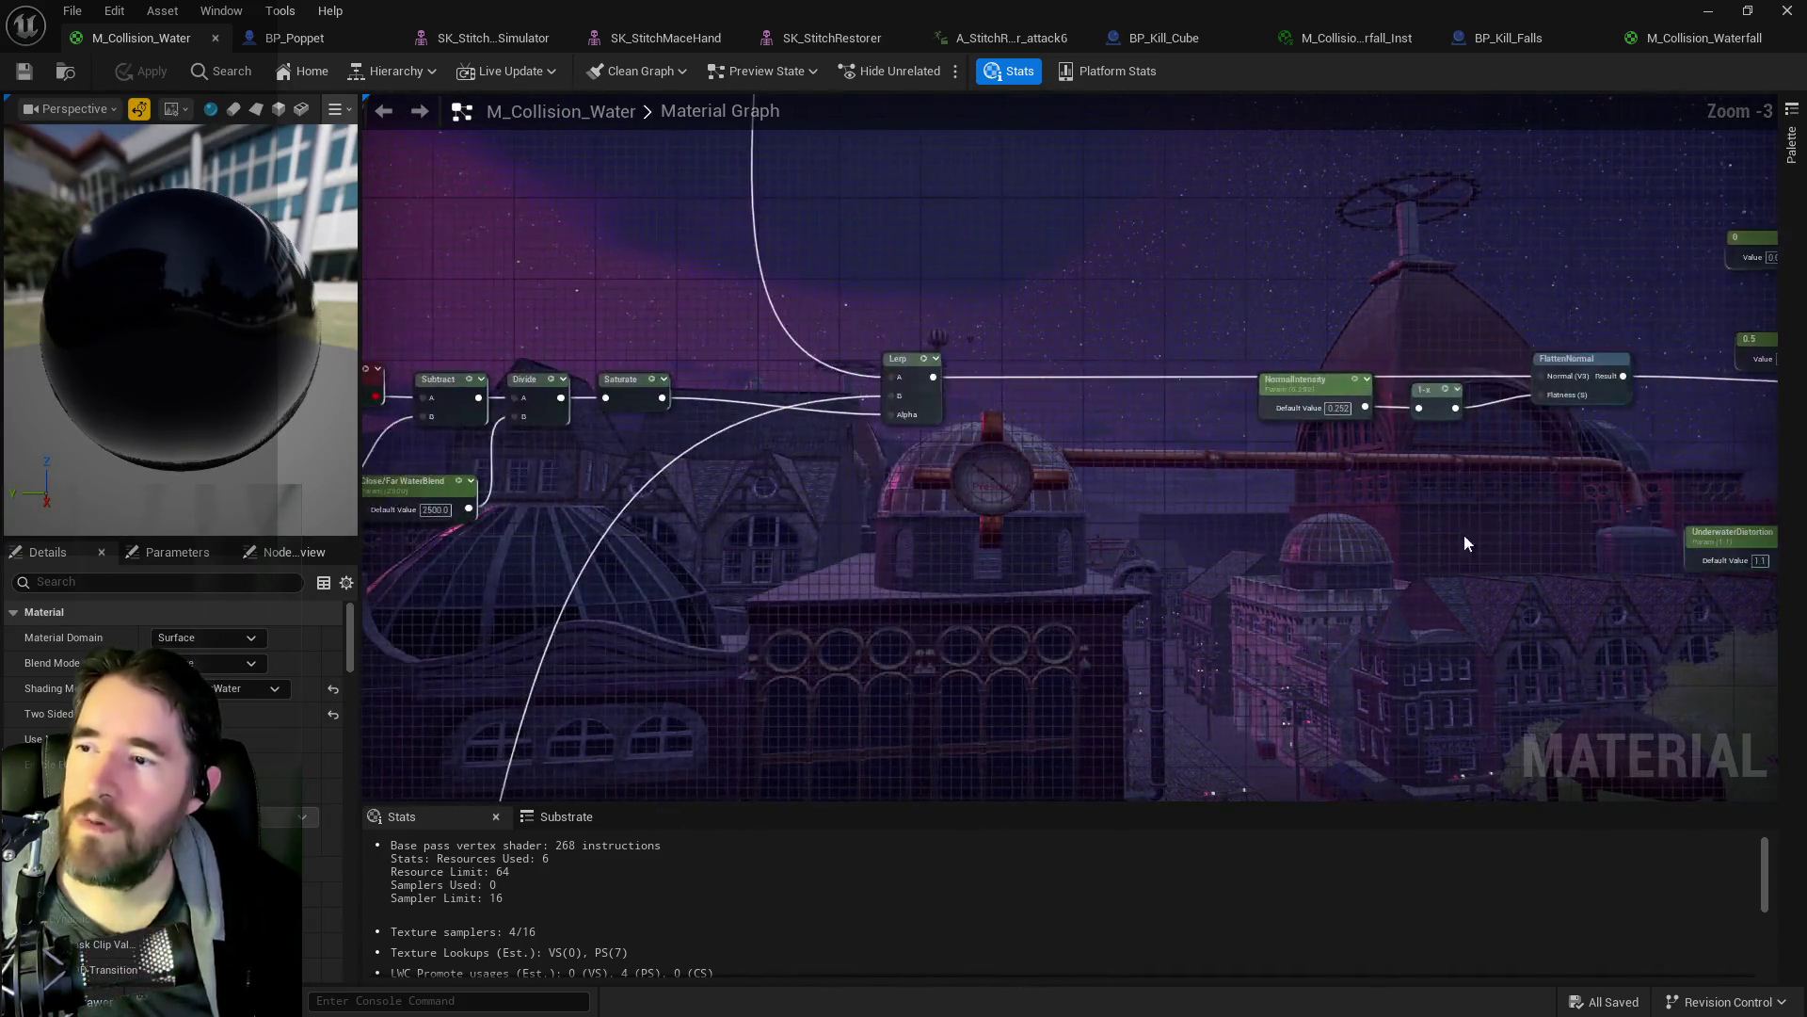
scroll(1464, 543, down, 3)
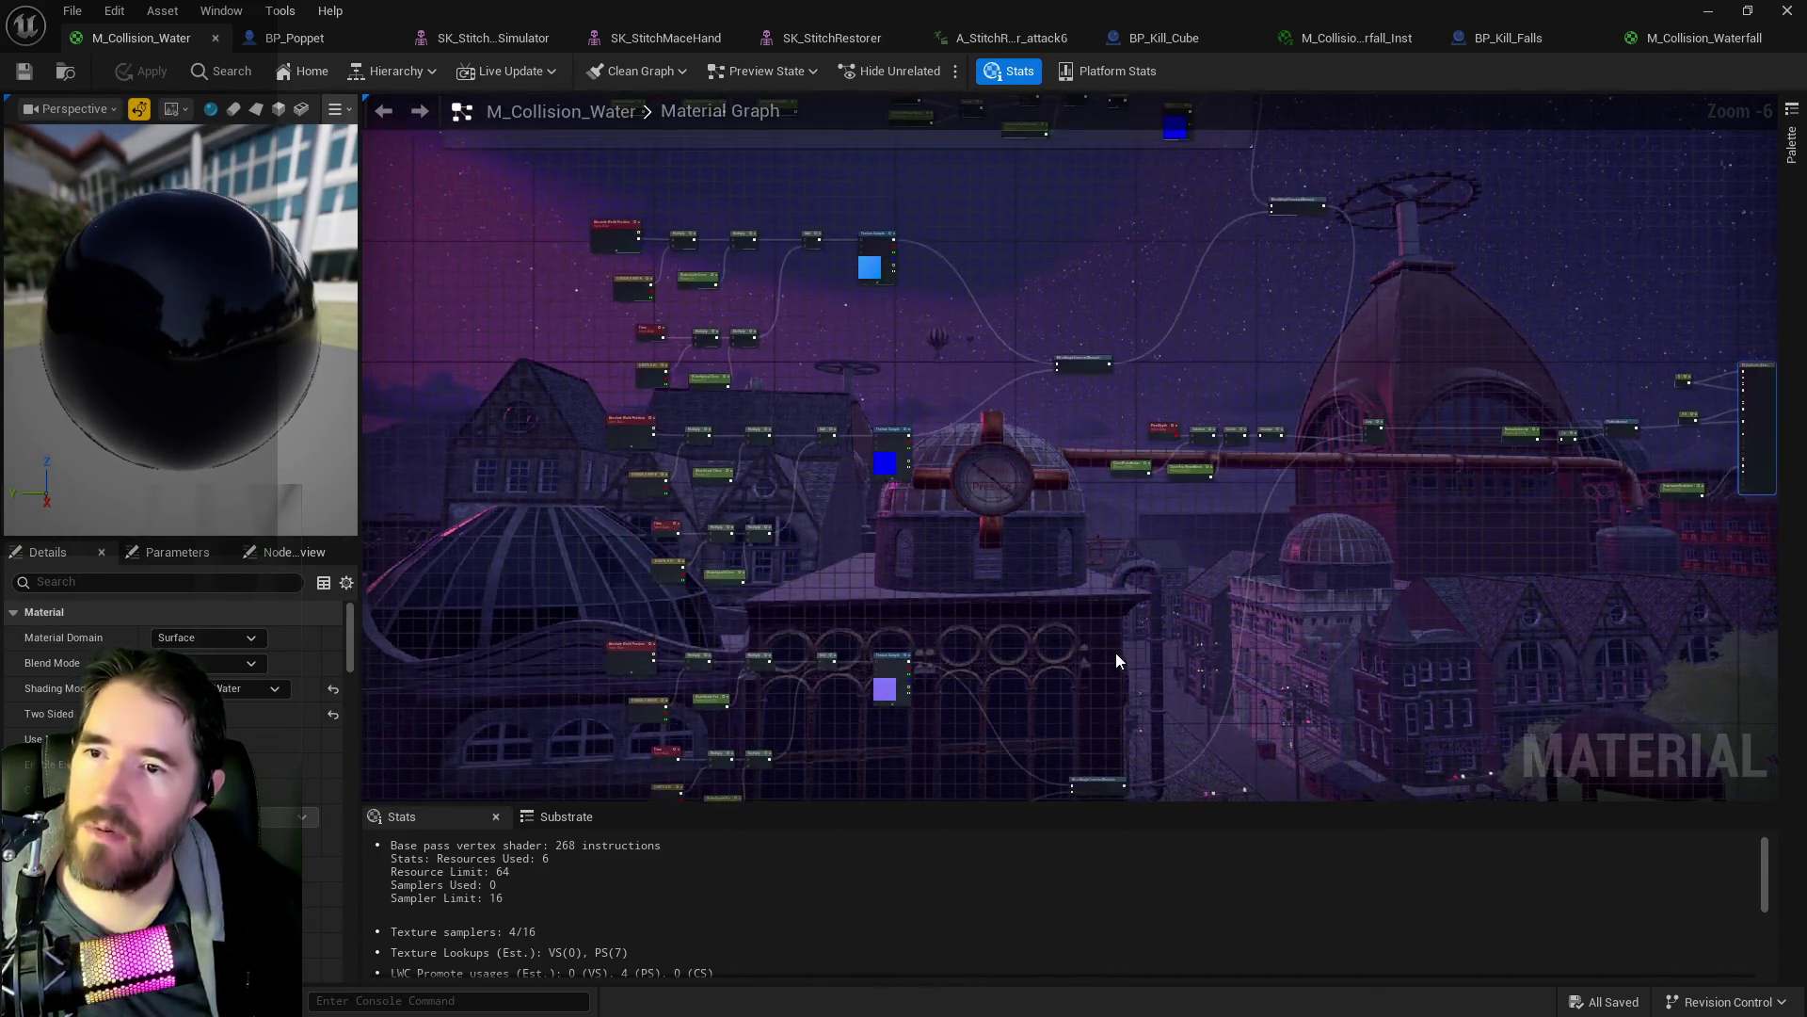
scroll(1116, 653, down, 2)
mouse_move(656, 444)
mouse_down()
mouse_move(977, 638)
mouse_move(1190, 733)
mouse_up()
drag(1092, 474, 1081, 562)
mouse_move(810, 339)
mouse_down()
mouse_move(1212, 761)
mouse_move(1336, 791)
mouse_move(1370, 708)
mouse_up()
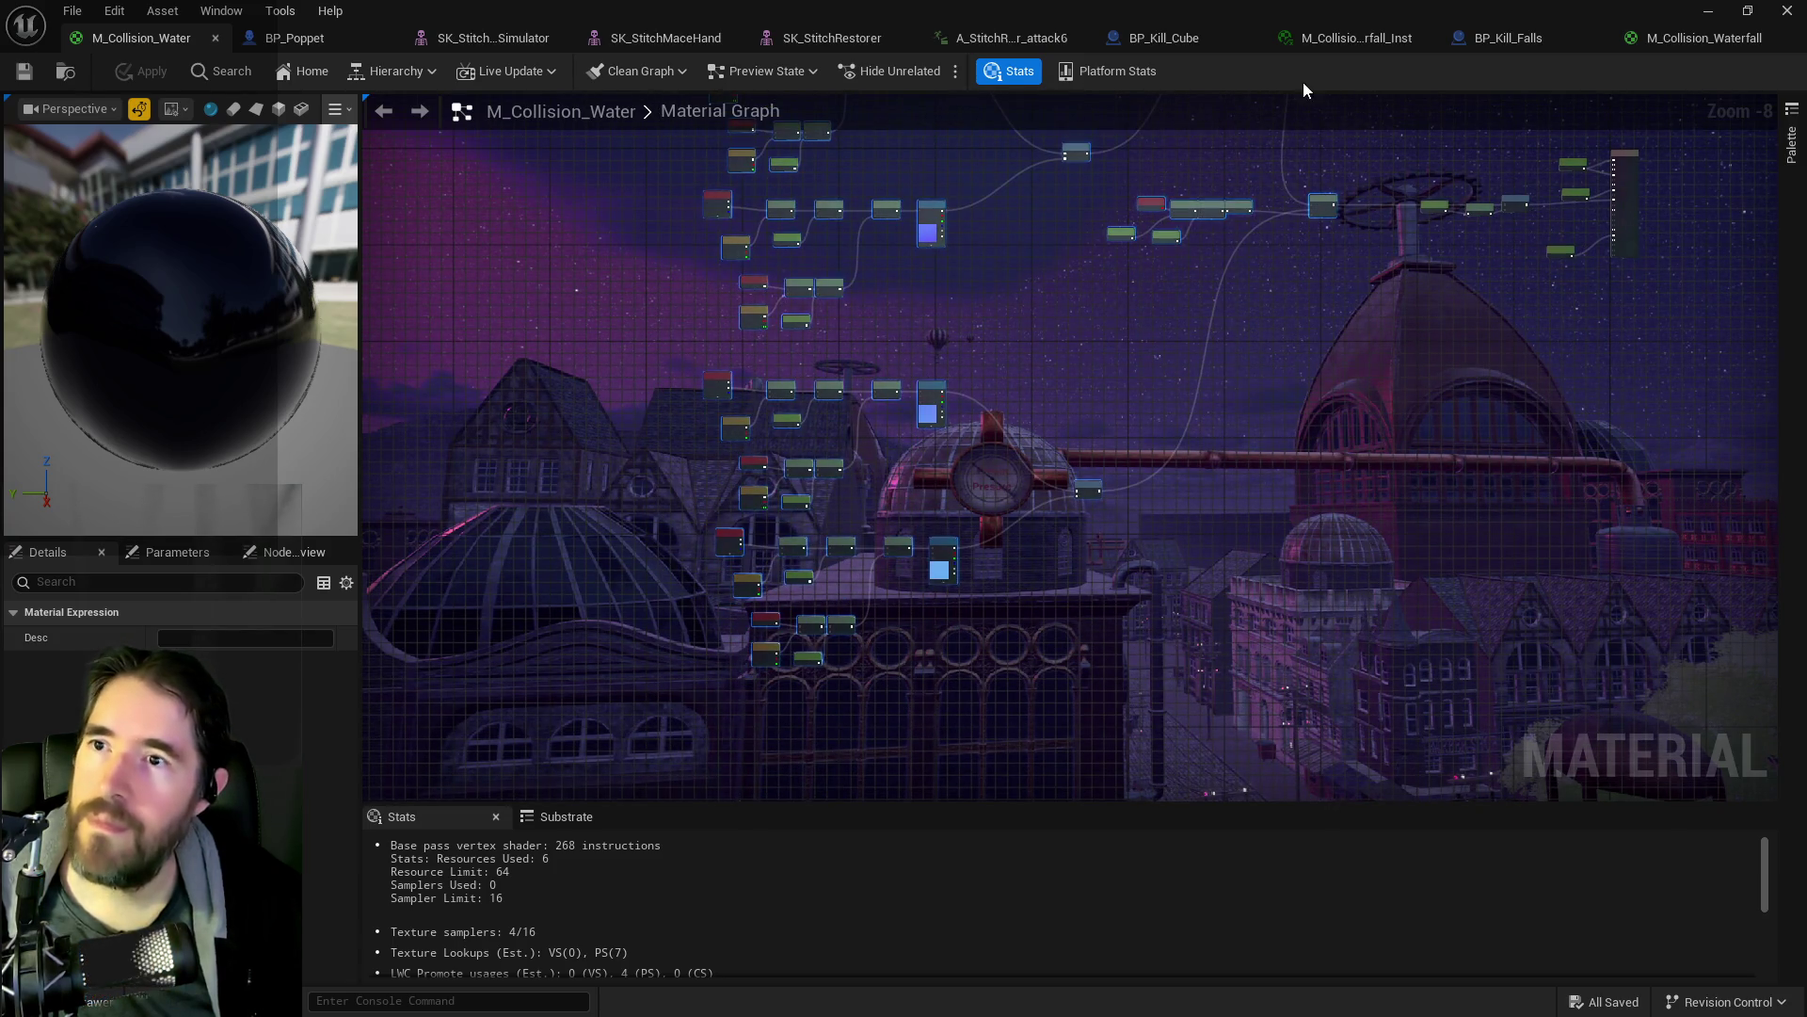
click(1640, 40)
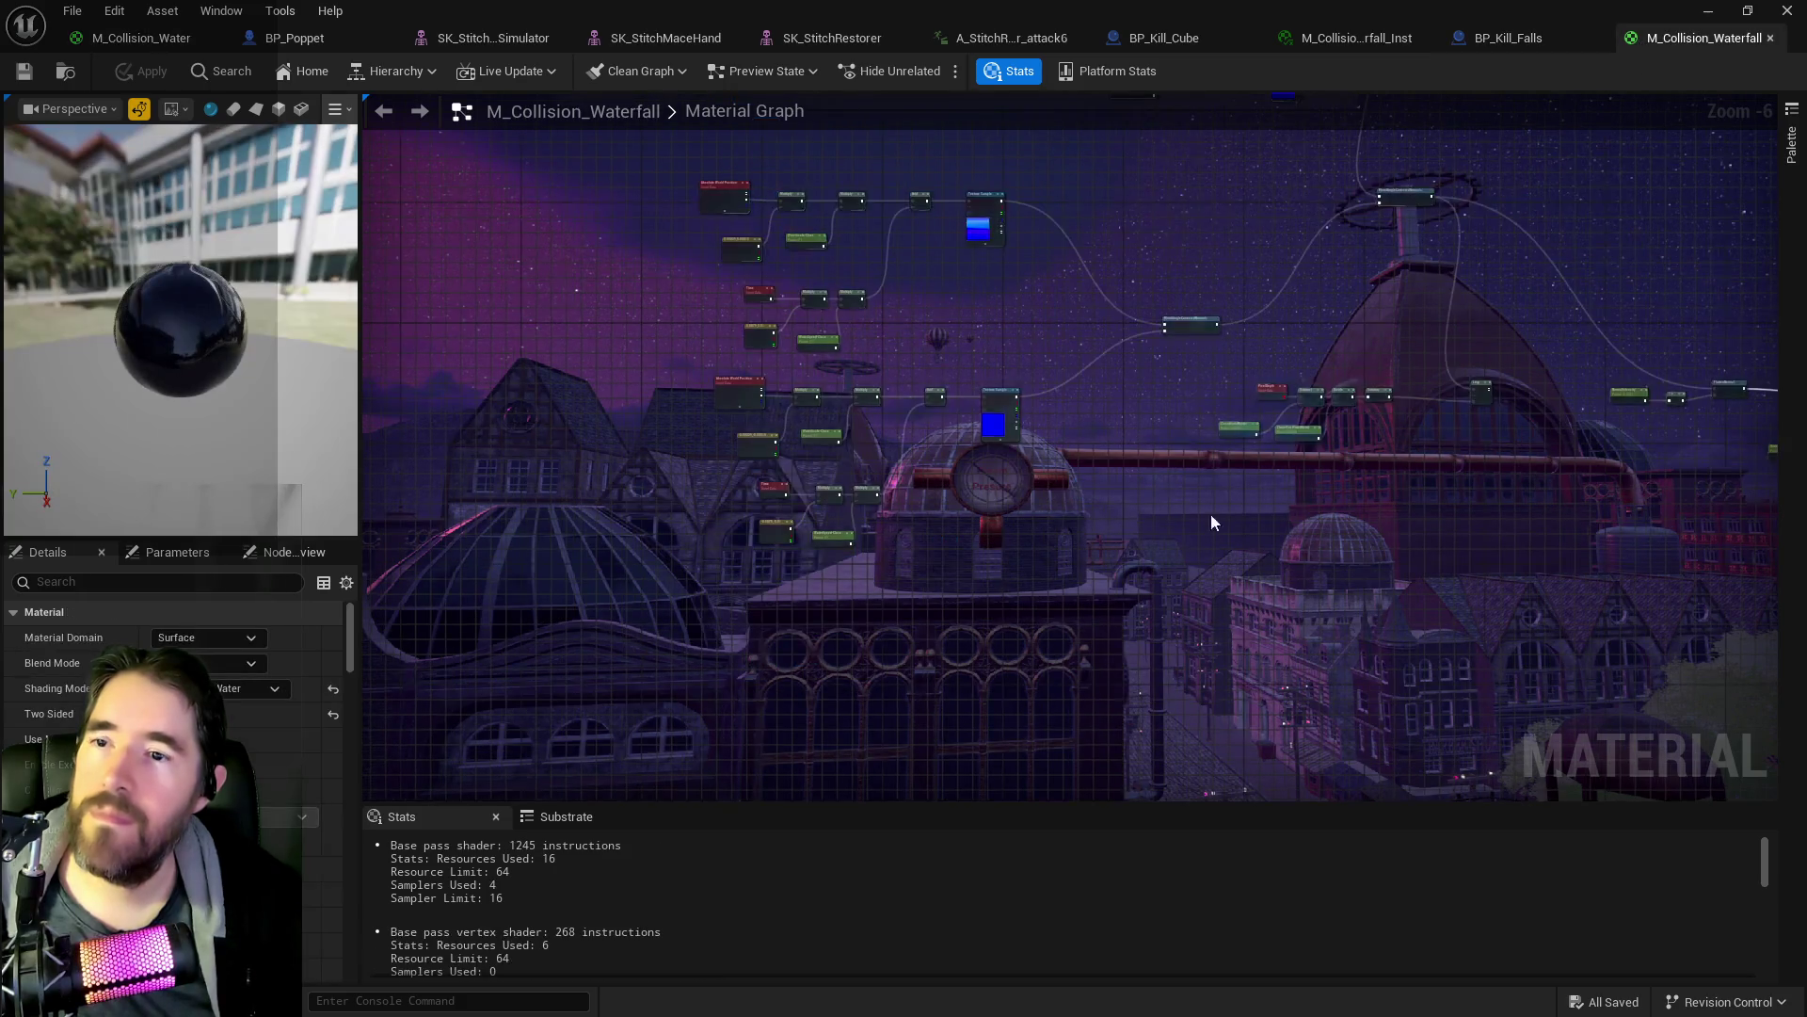
key(ctrl+v)
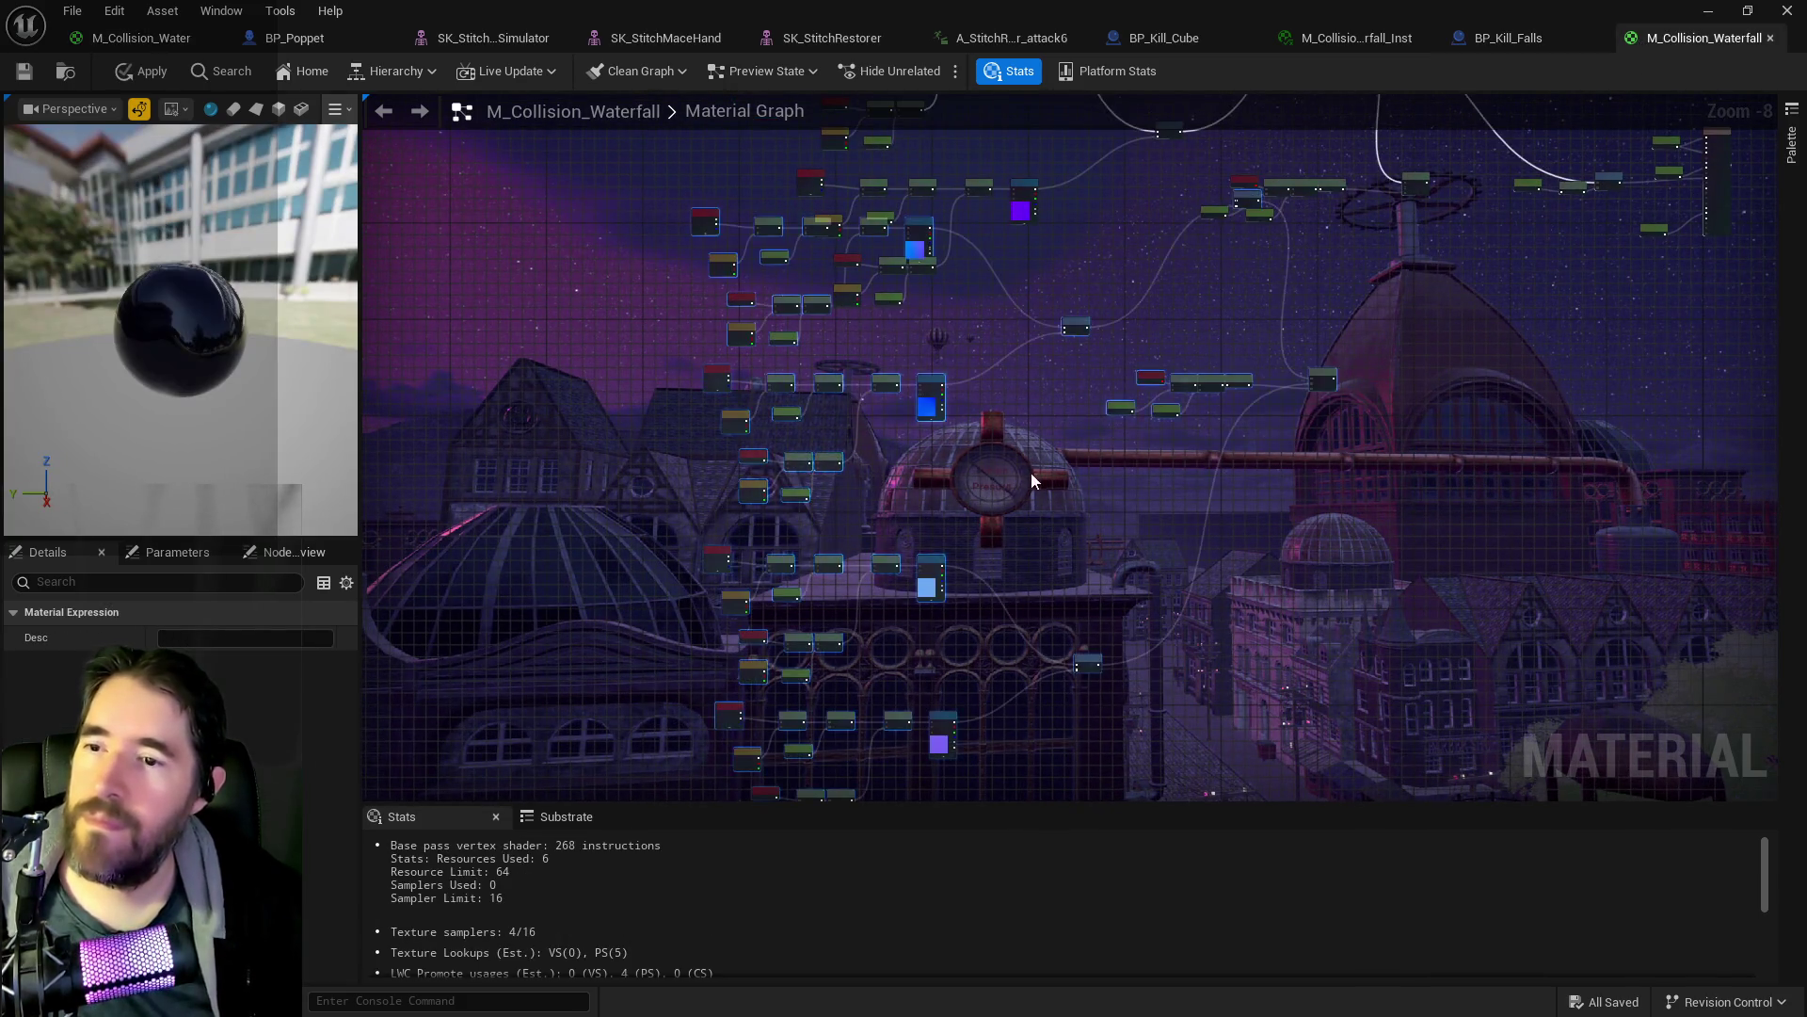
- Position the pasted nodes and wire FlattenNormal's Result into the output node's Normal input
drag(1258, 556, 1367, 644)
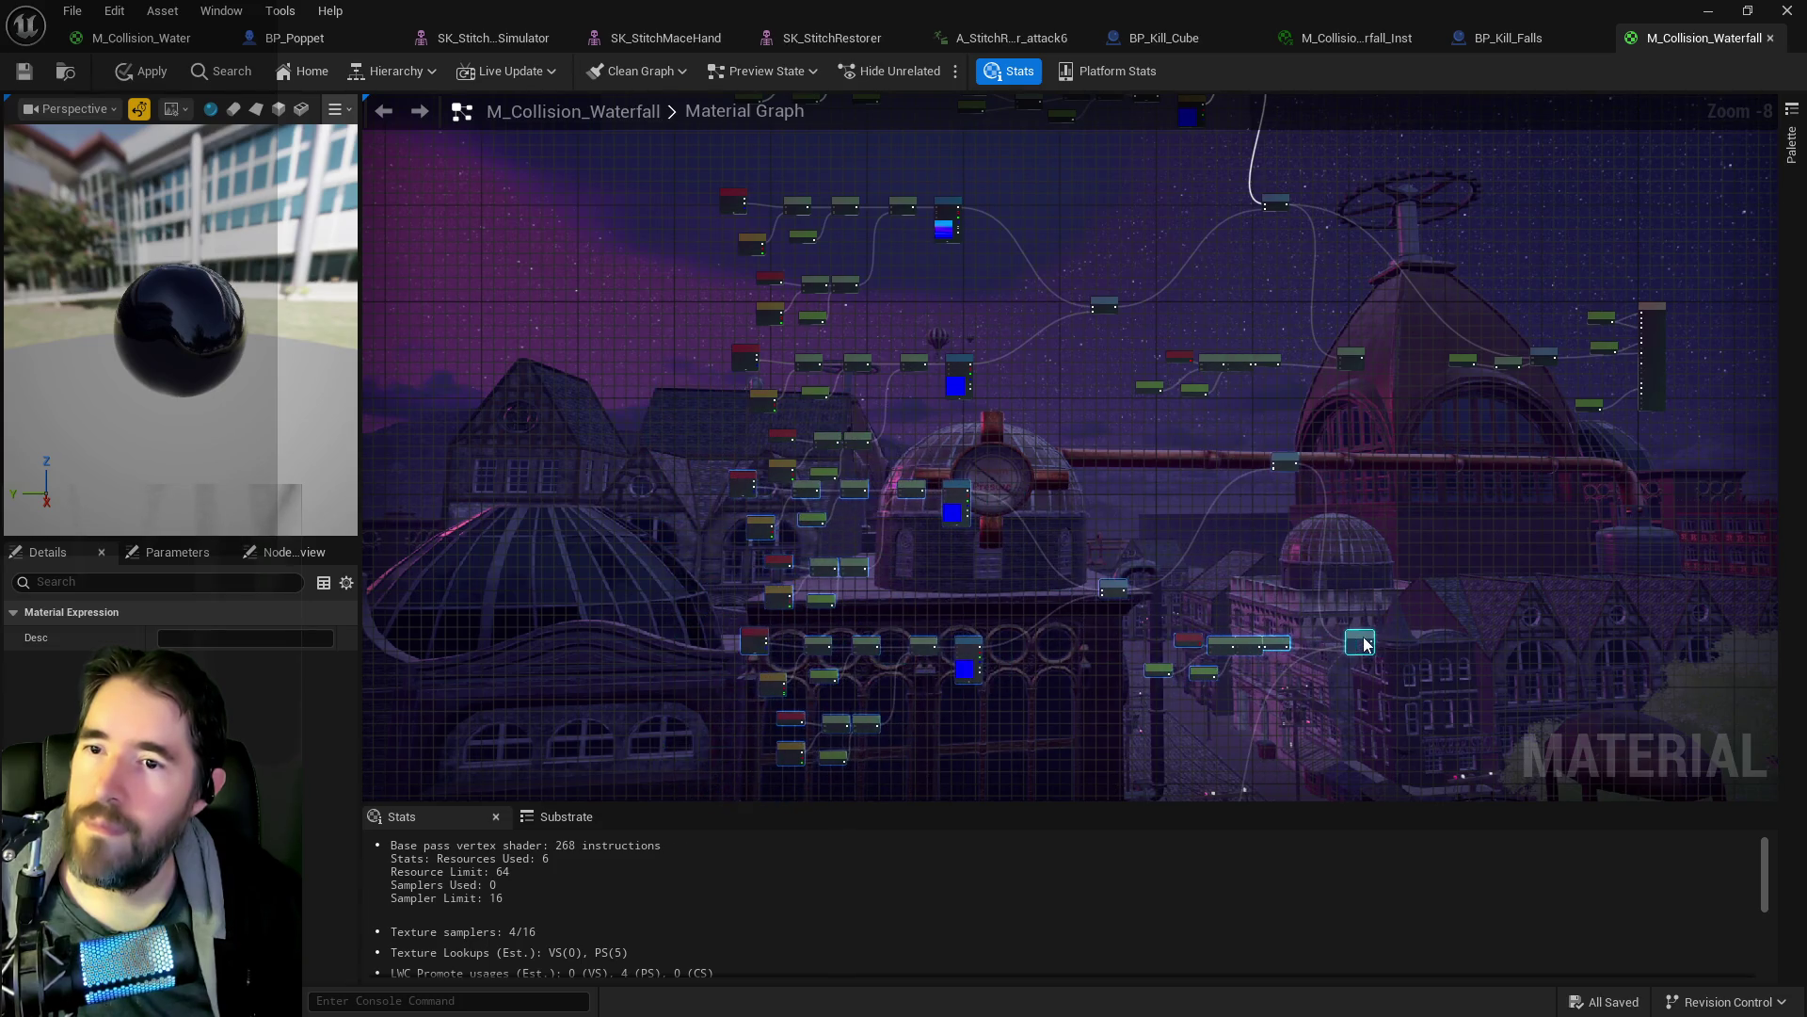
scroll(1365, 617, up, 1)
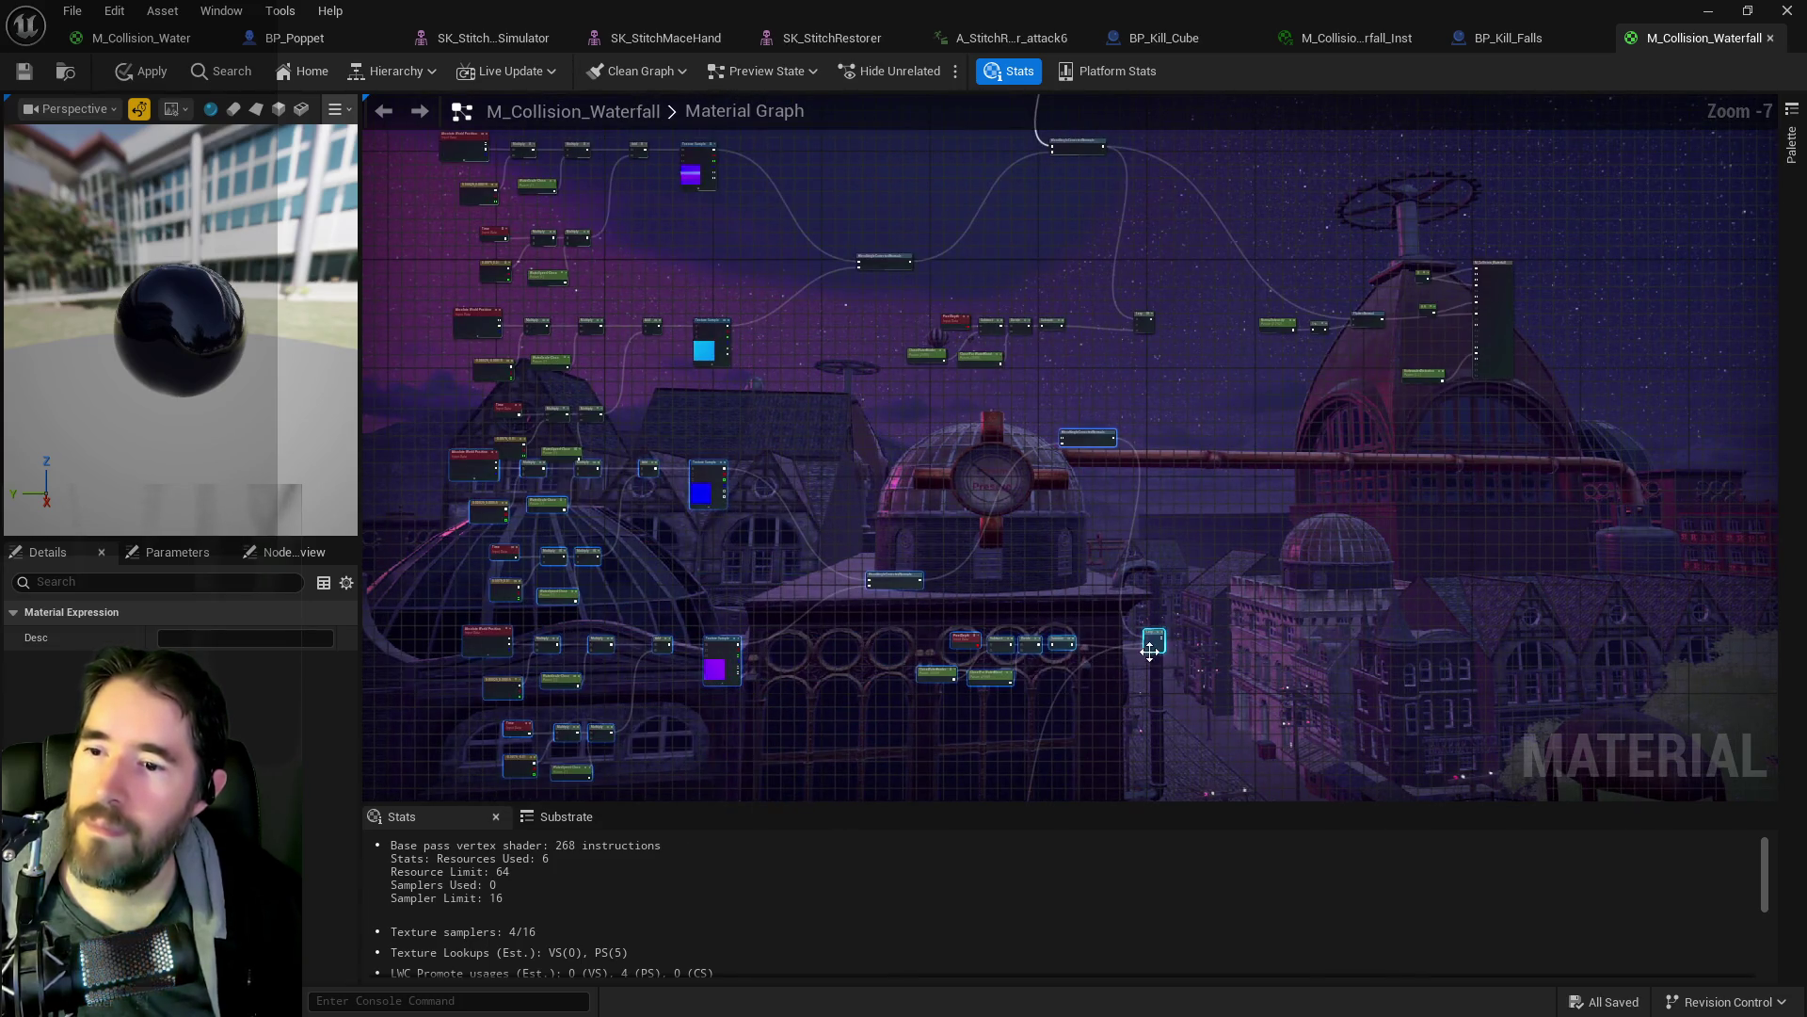
scroll(1151, 649, up, 1)
mouse_move(1160, 636)
mouse_down()
mouse_move(1498, 259)
mouse_move(1497, 137)
mouse_move(1589, 410)
mouse_move(1689, 575)
mouse_up()
scroll(1499, 260, up, 1)
drag(1485, 645, 1446, 381)
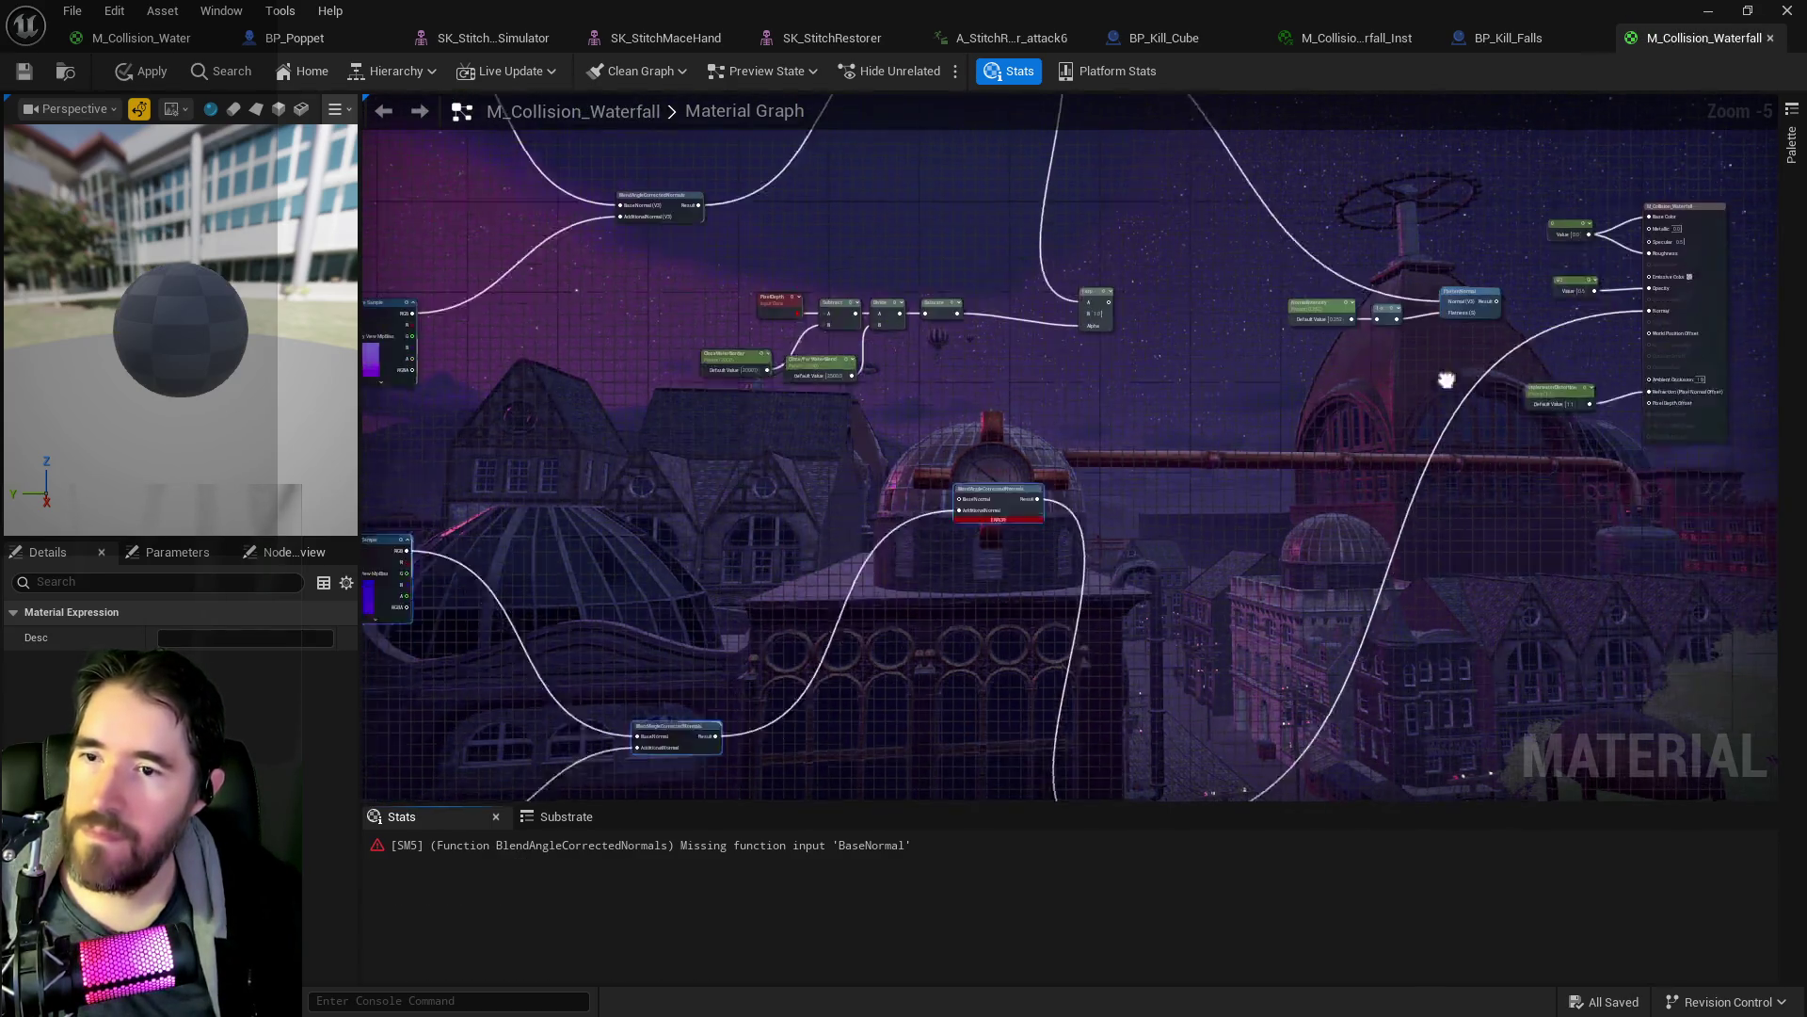
scroll(1302, 505, down, 1)
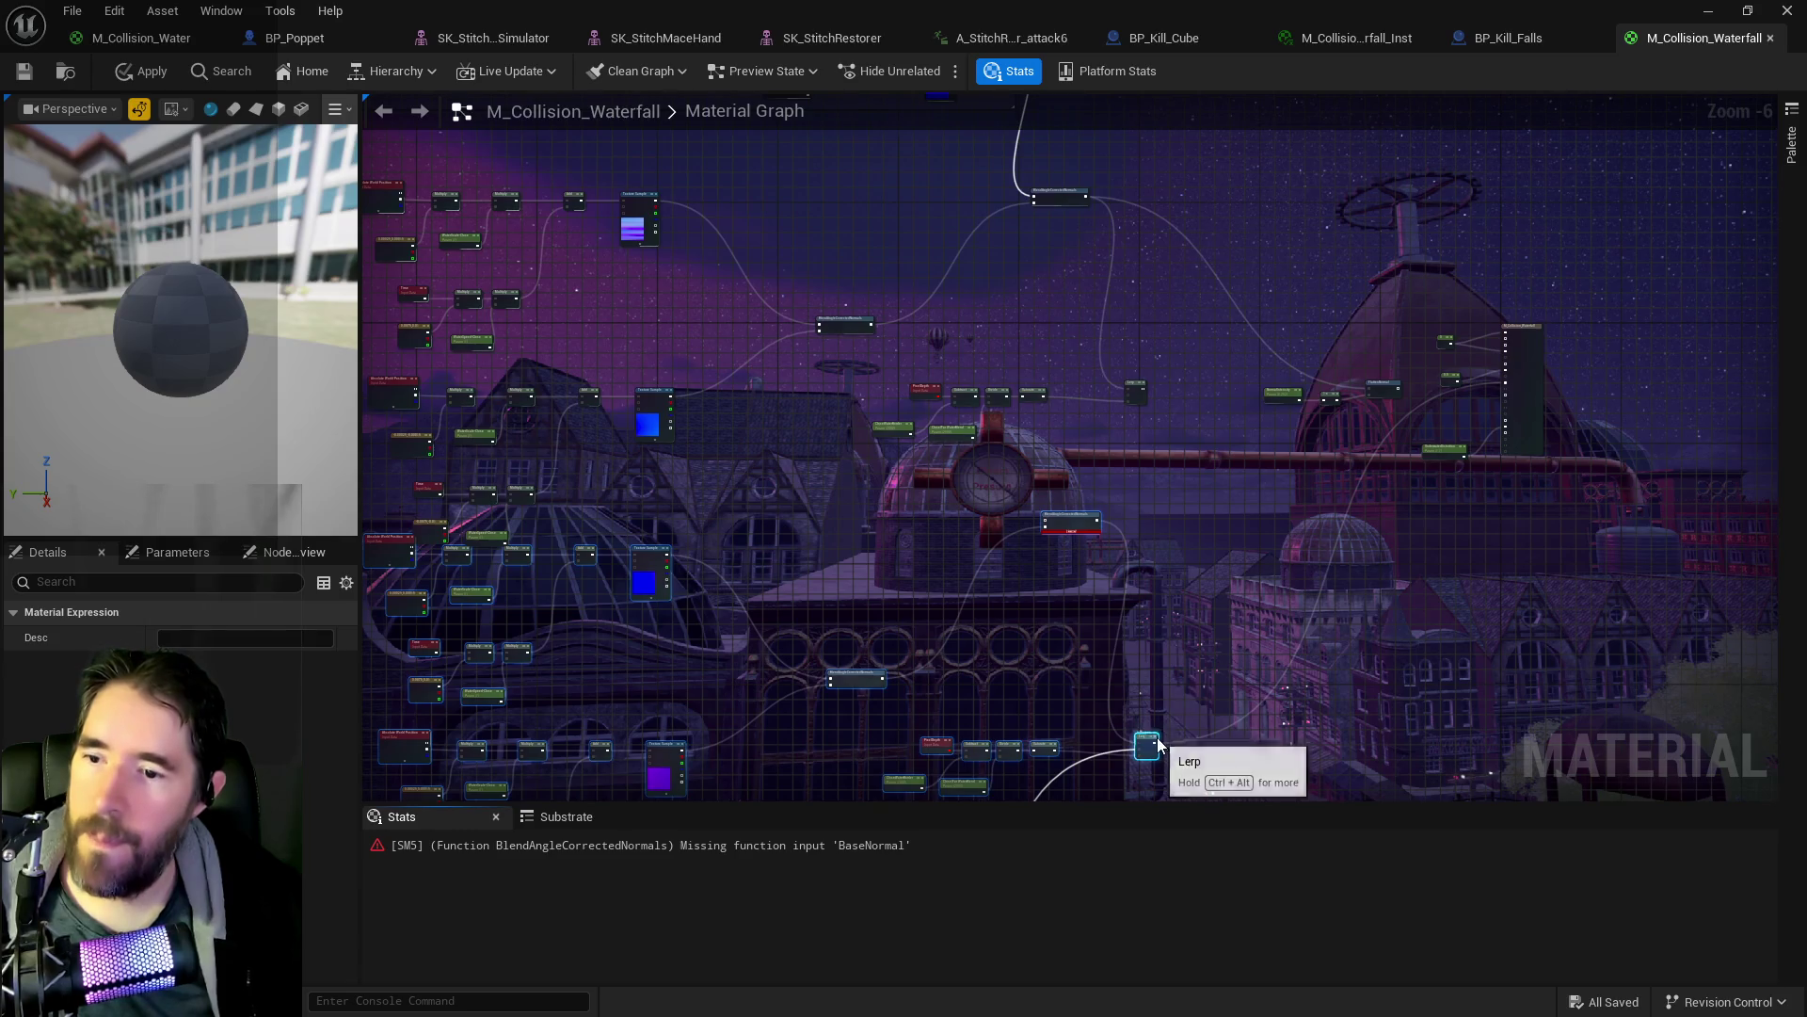
scroll(1151, 751, up, 1)
mouse_move(1151, 750)
mouse_down()
mouse_move(1308, 347)
mouse_move(1471, 94)
mouse_move(1505, 236)
mouse_move(1585, 345)
mouse_move(1108, 468)
mouse_up()
scroll(1471, 94, up, 1)
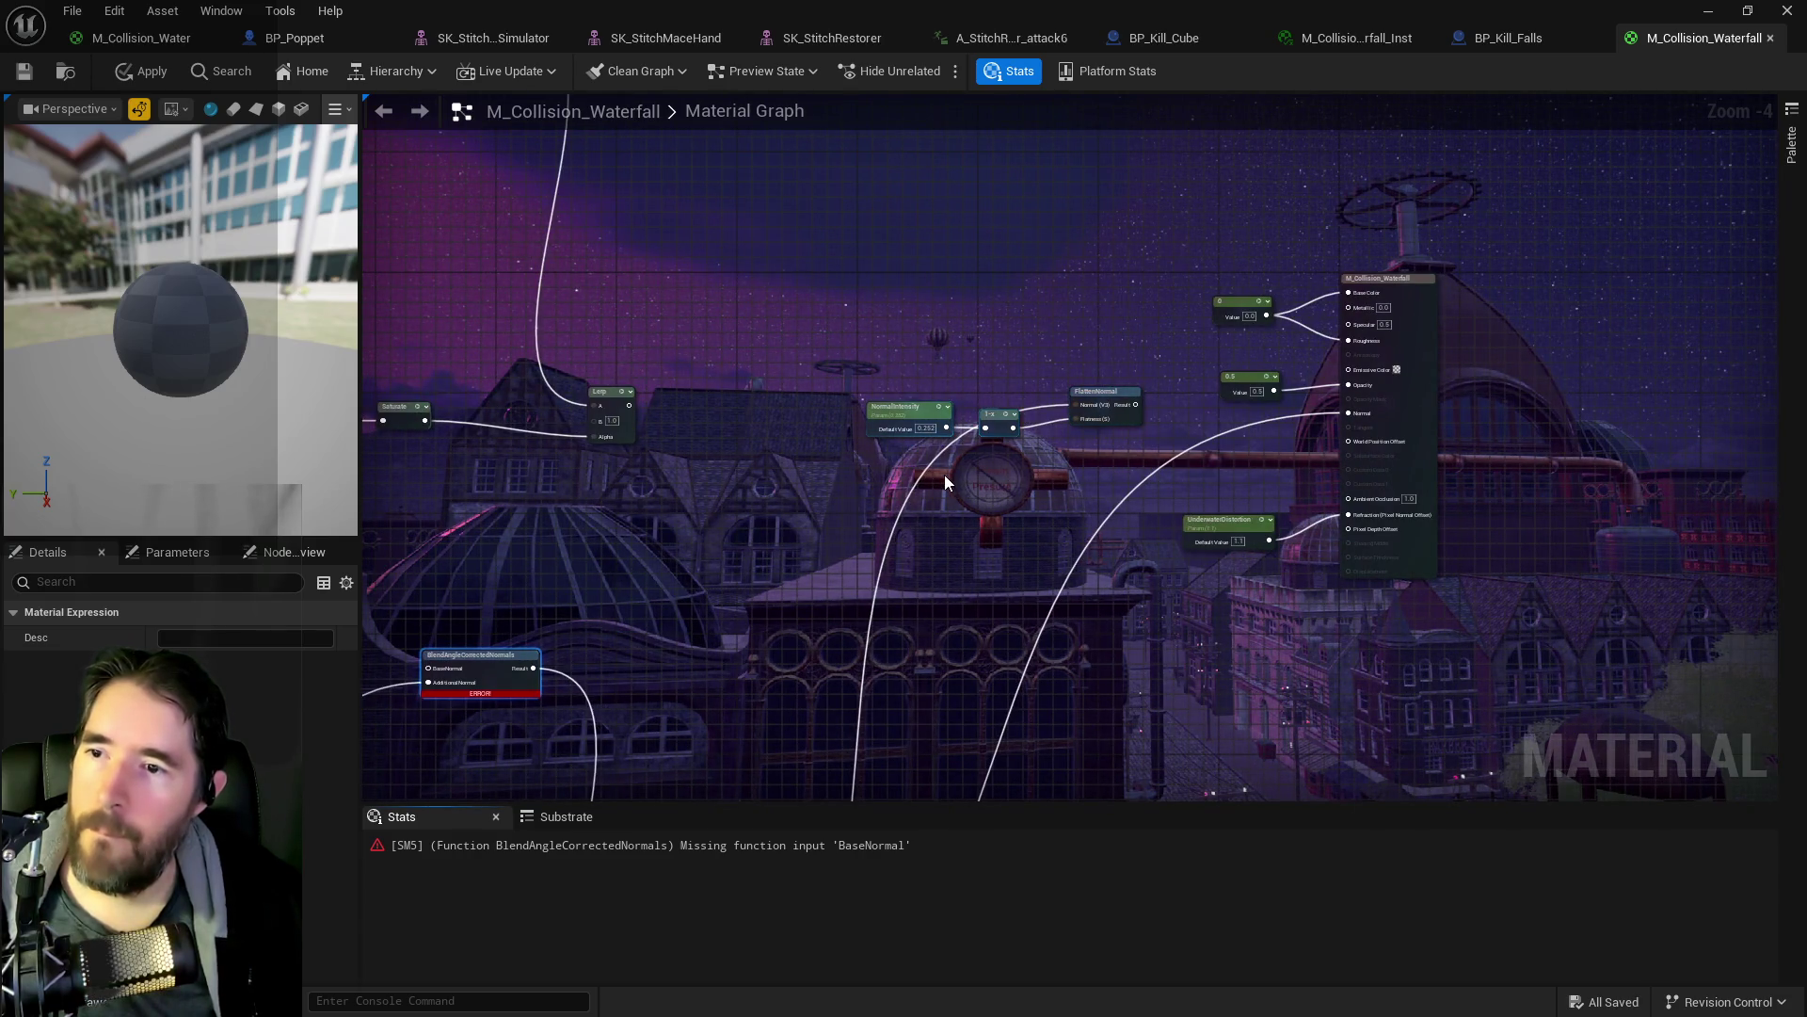
mouse_move(945, 474)
mouse_down()
mouse_move(1021, 618)
mouse_move(1210, 573)
mouse_move(1088, 506)
mouse_up()
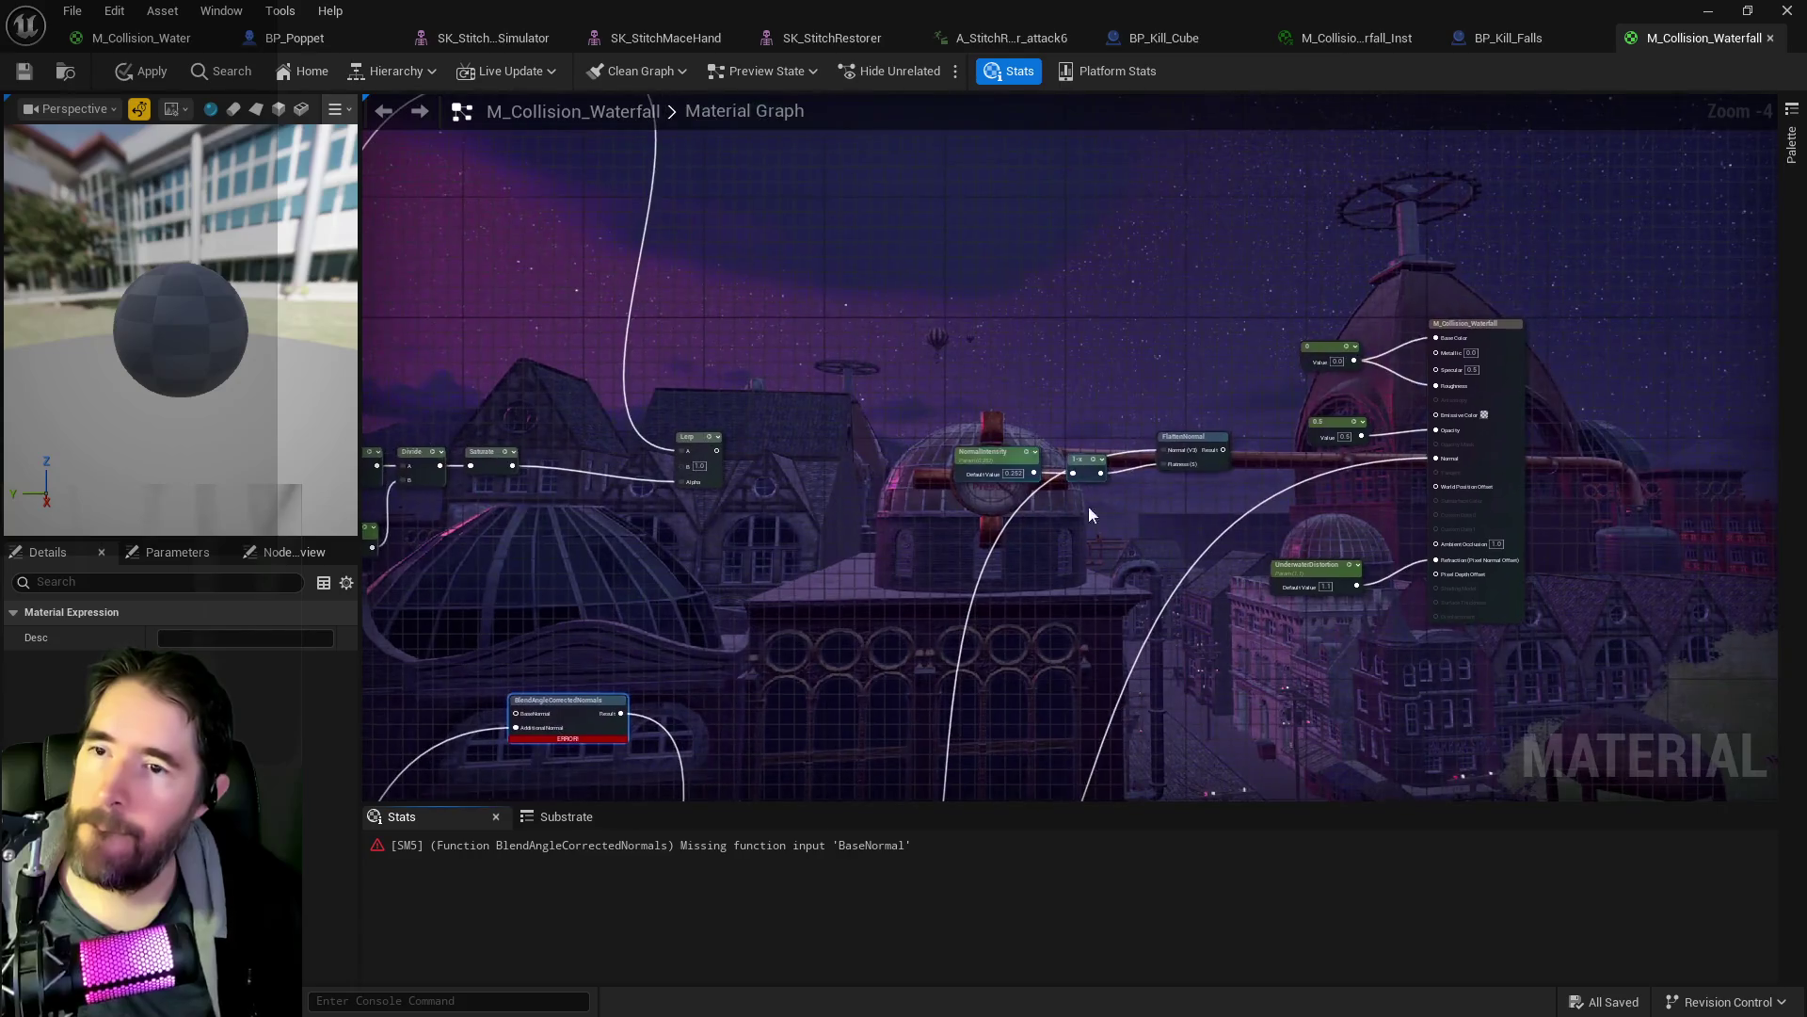
drag(1212, 459, 1431, 464)
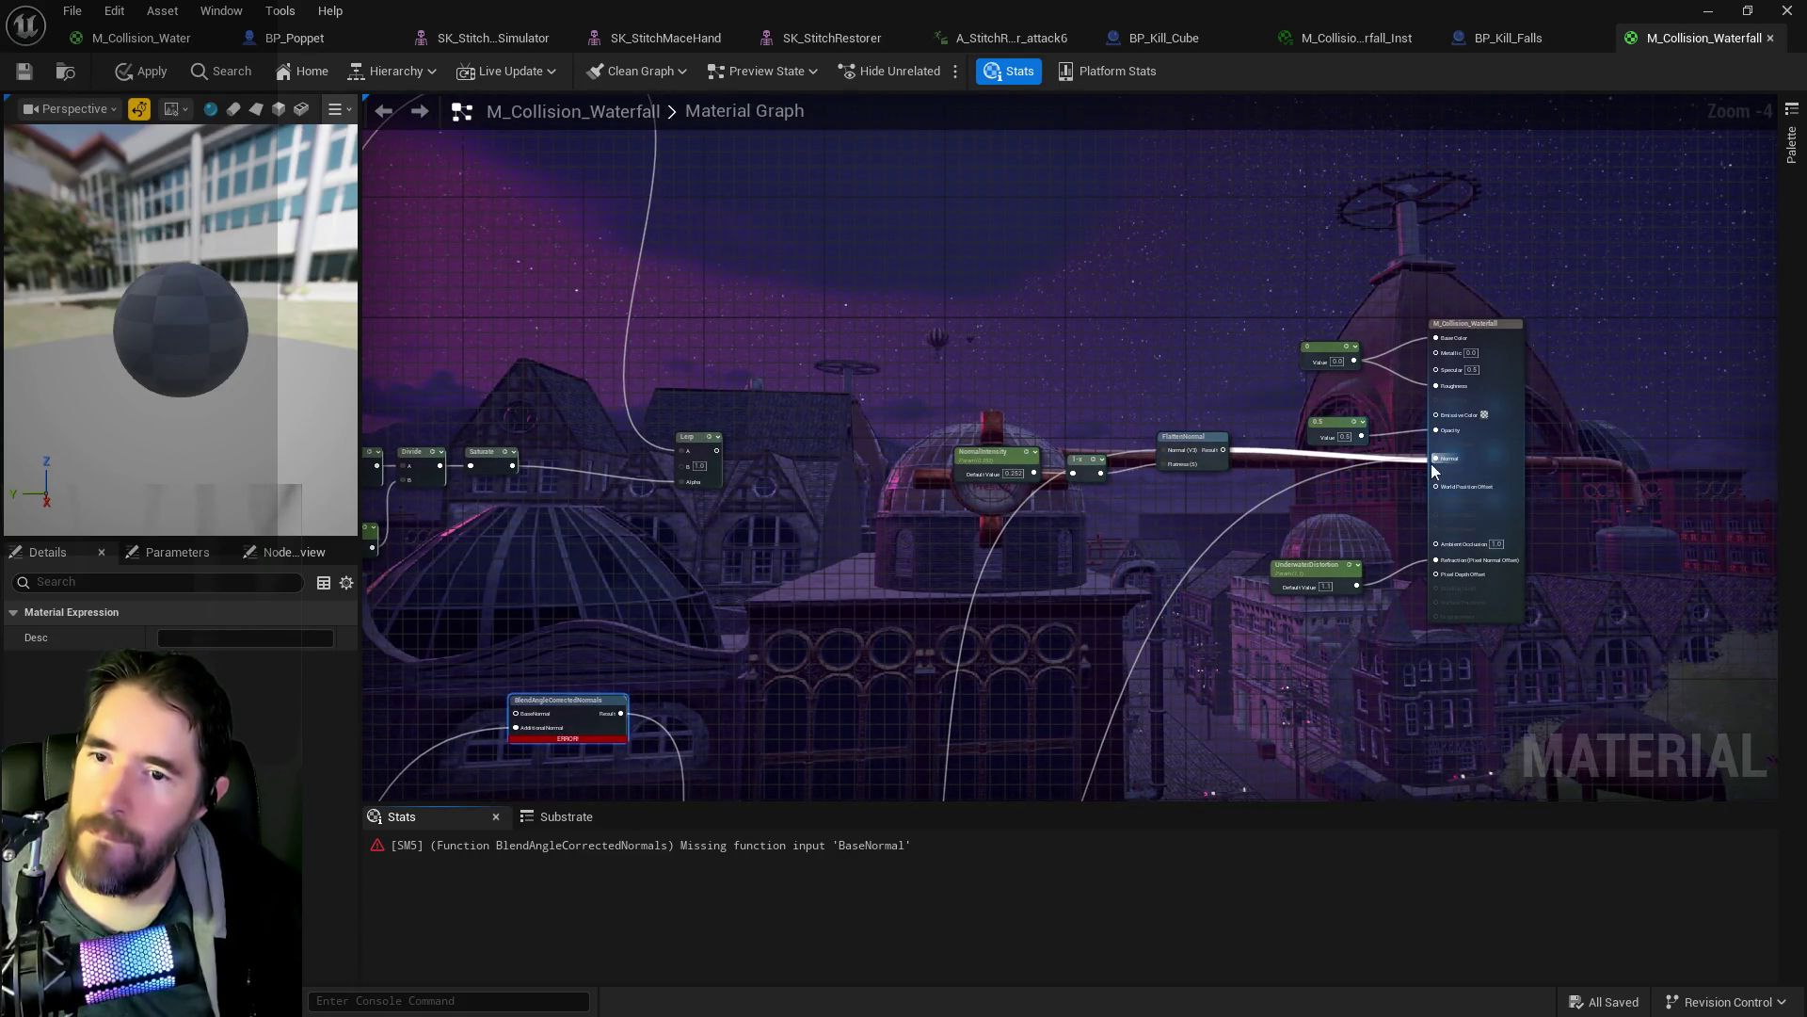
- Survey the graph and pick out the missing BaseNormal error in the Stats panel
scroll(1356, 515, down, 1)
scroll(969, 578, down, 2)
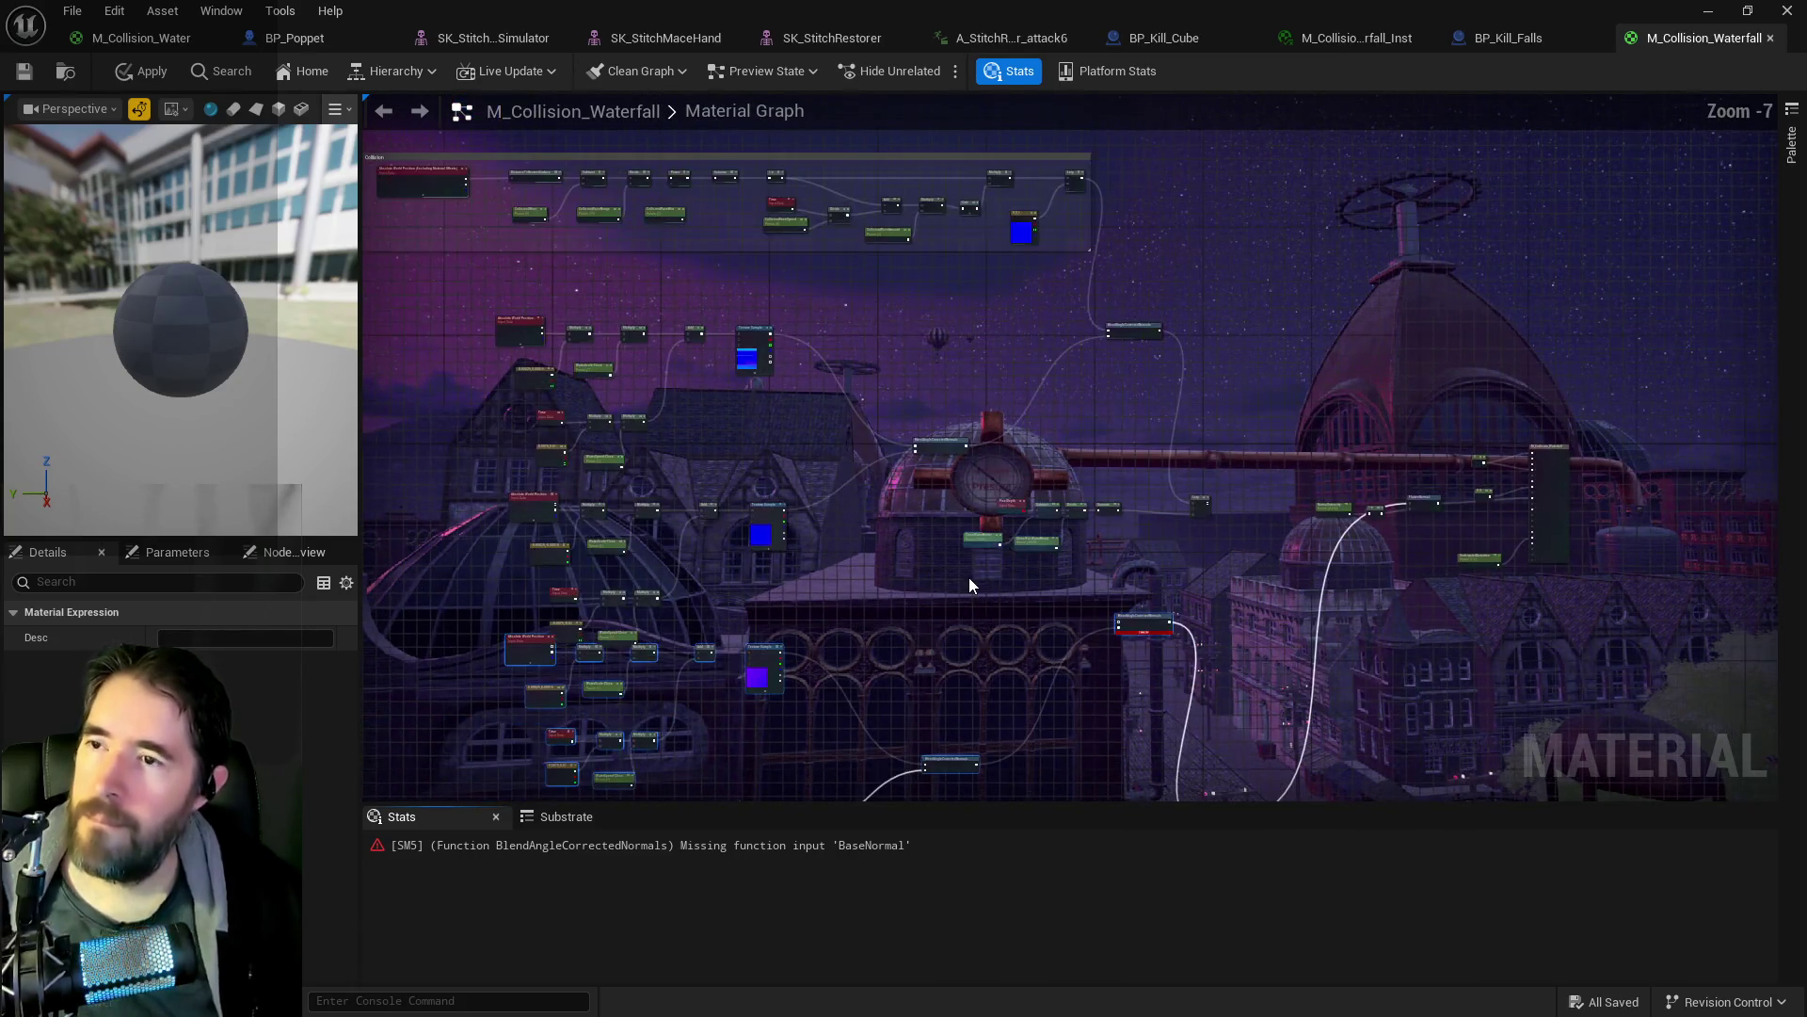
drag(969, 578, 1248, 523)
drag(1126, 525, 1106, 471)
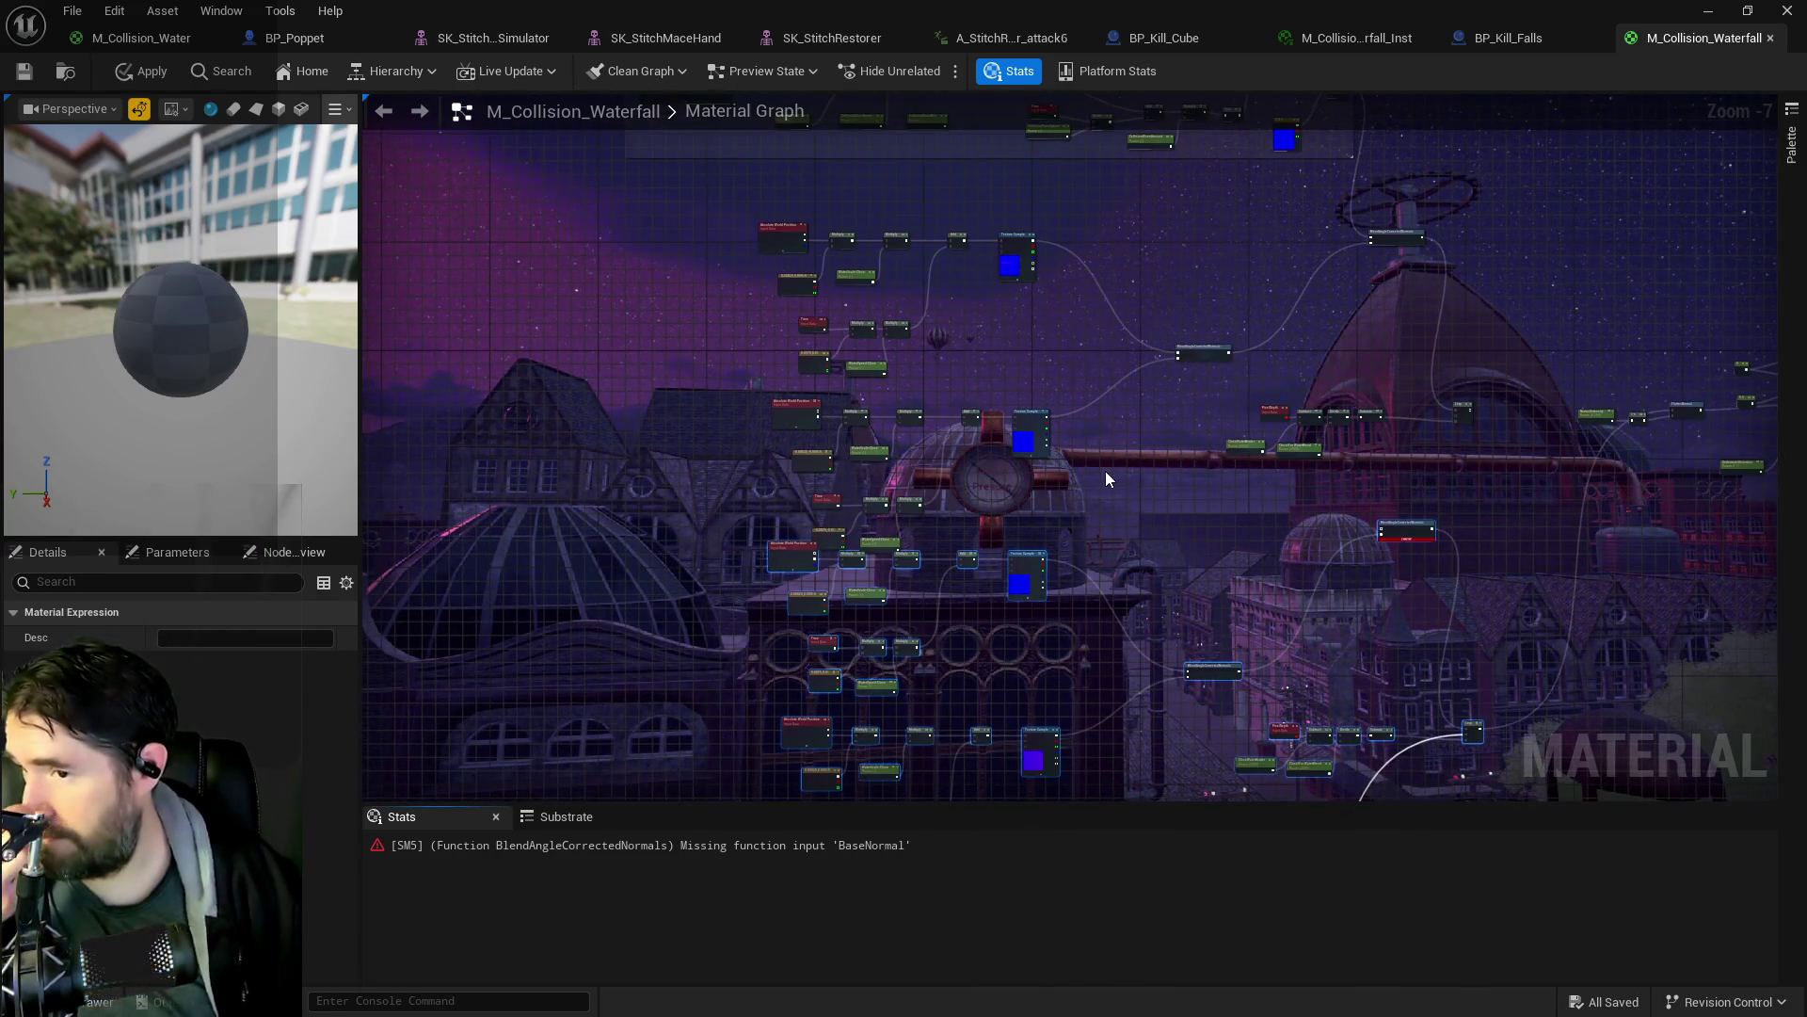
drag(737, 386, 691, 460)
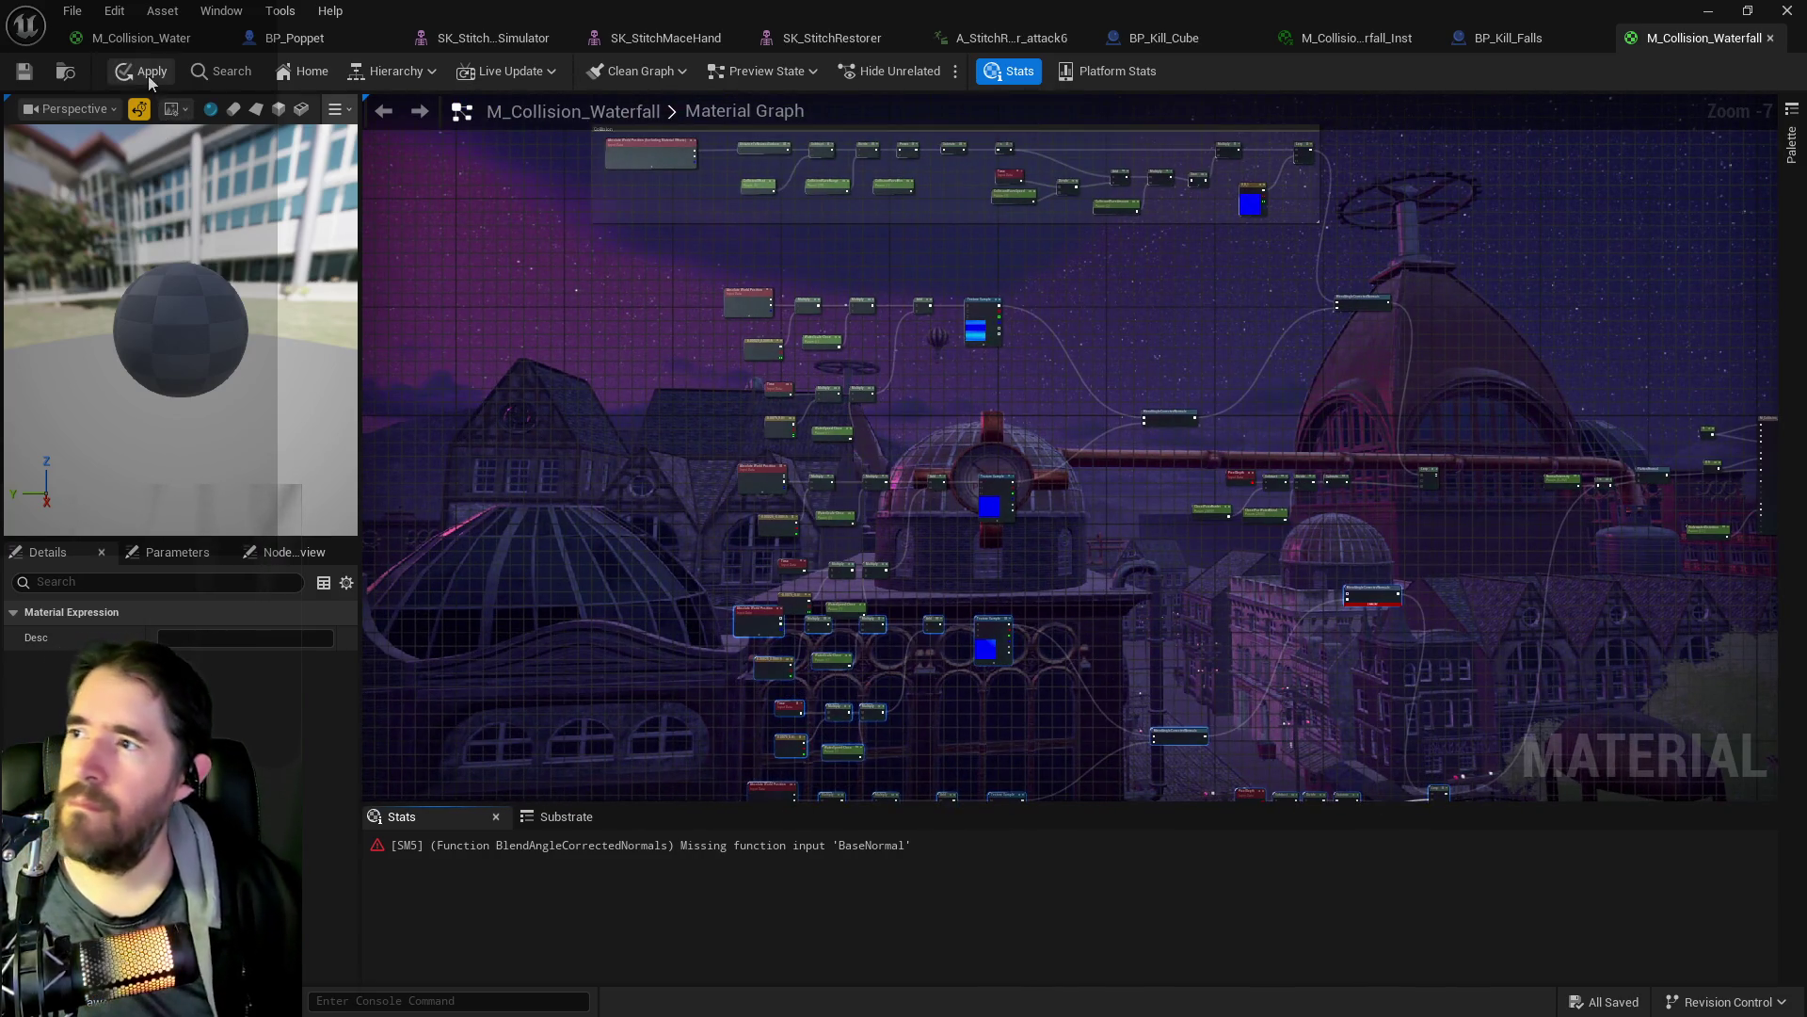
drag(806, 742, 721, 554)
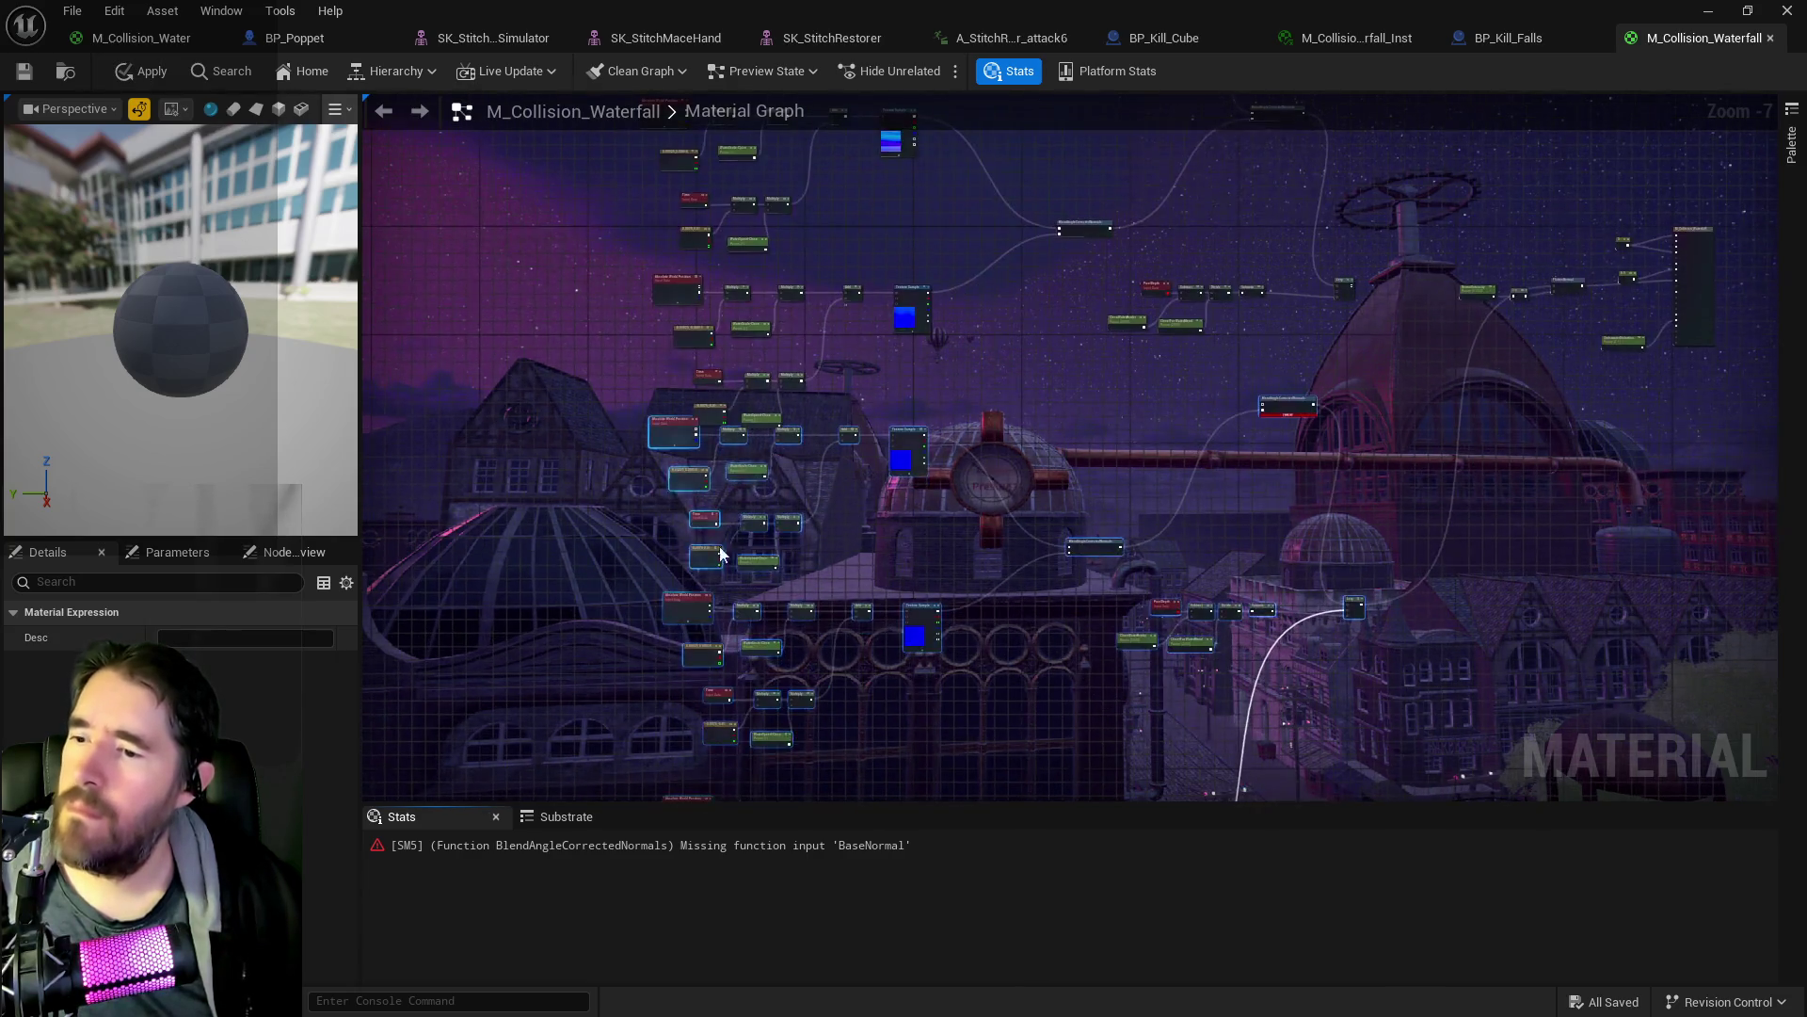
scroll(892, 658, up, 2)
click(890, 850)
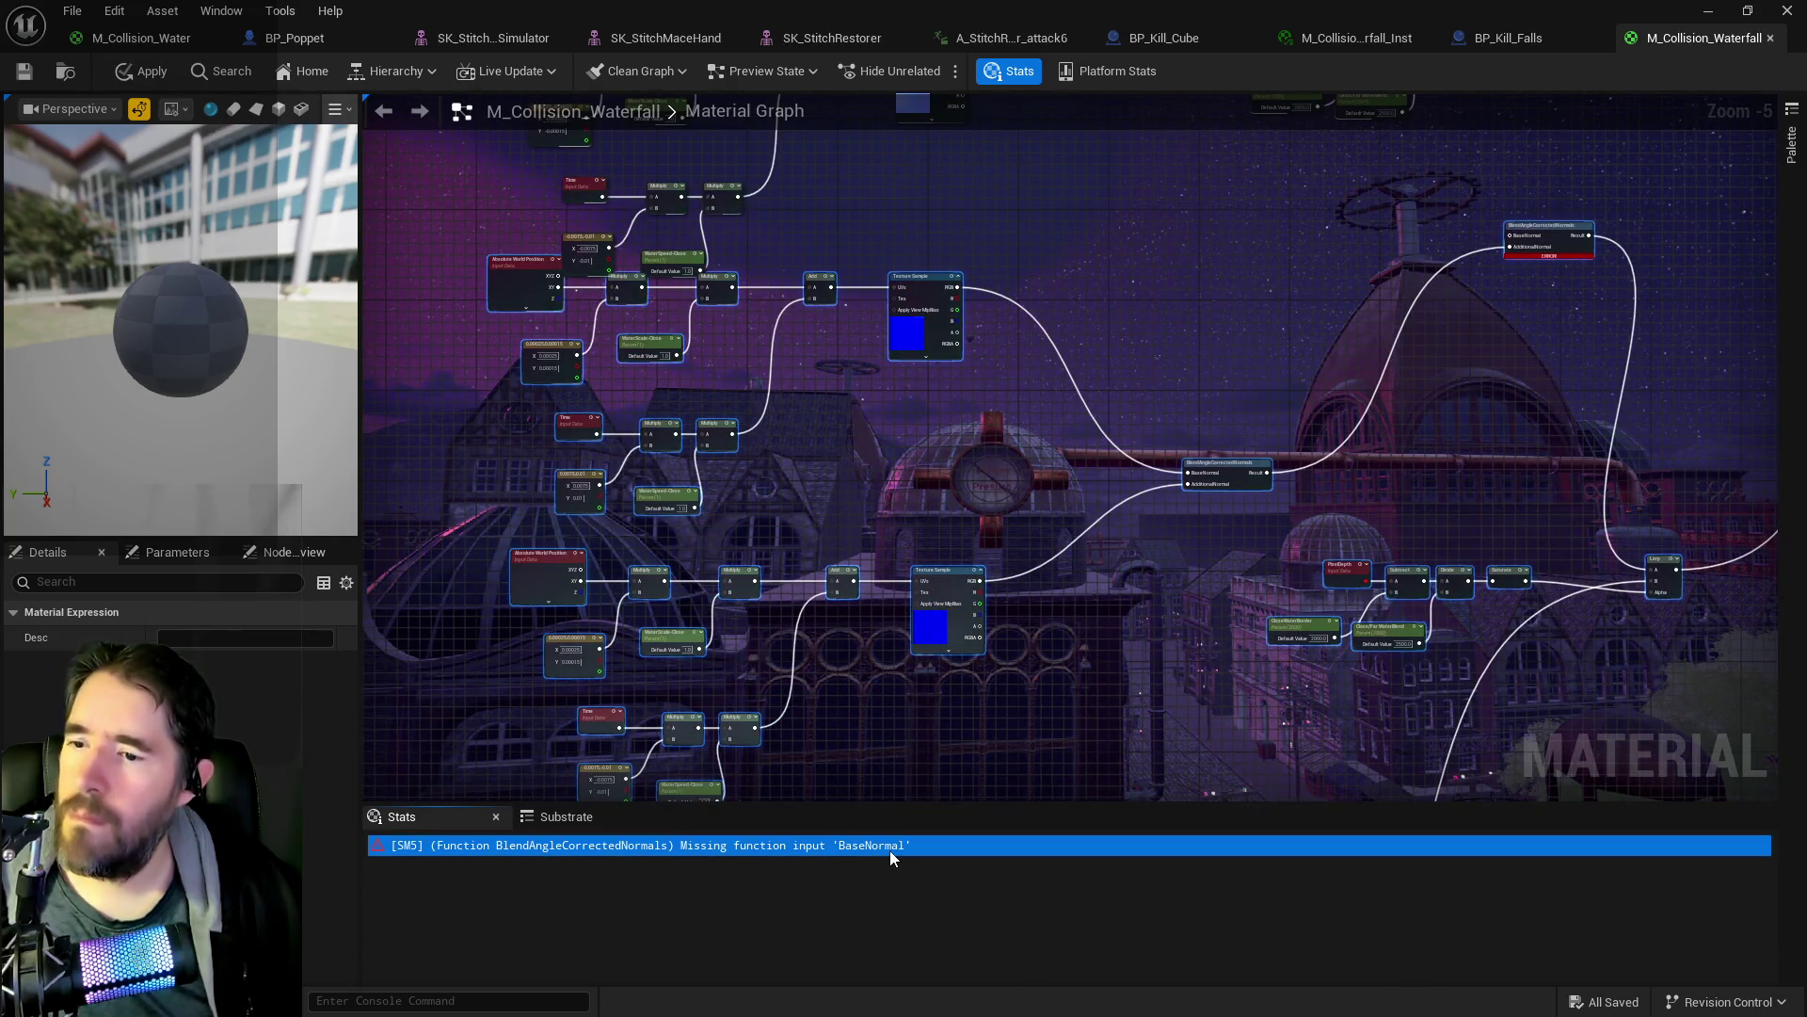
- Disconnect the Lerp output from the BaseNormal input in the Collision comment group
scroll(1003, 709, up, 1)
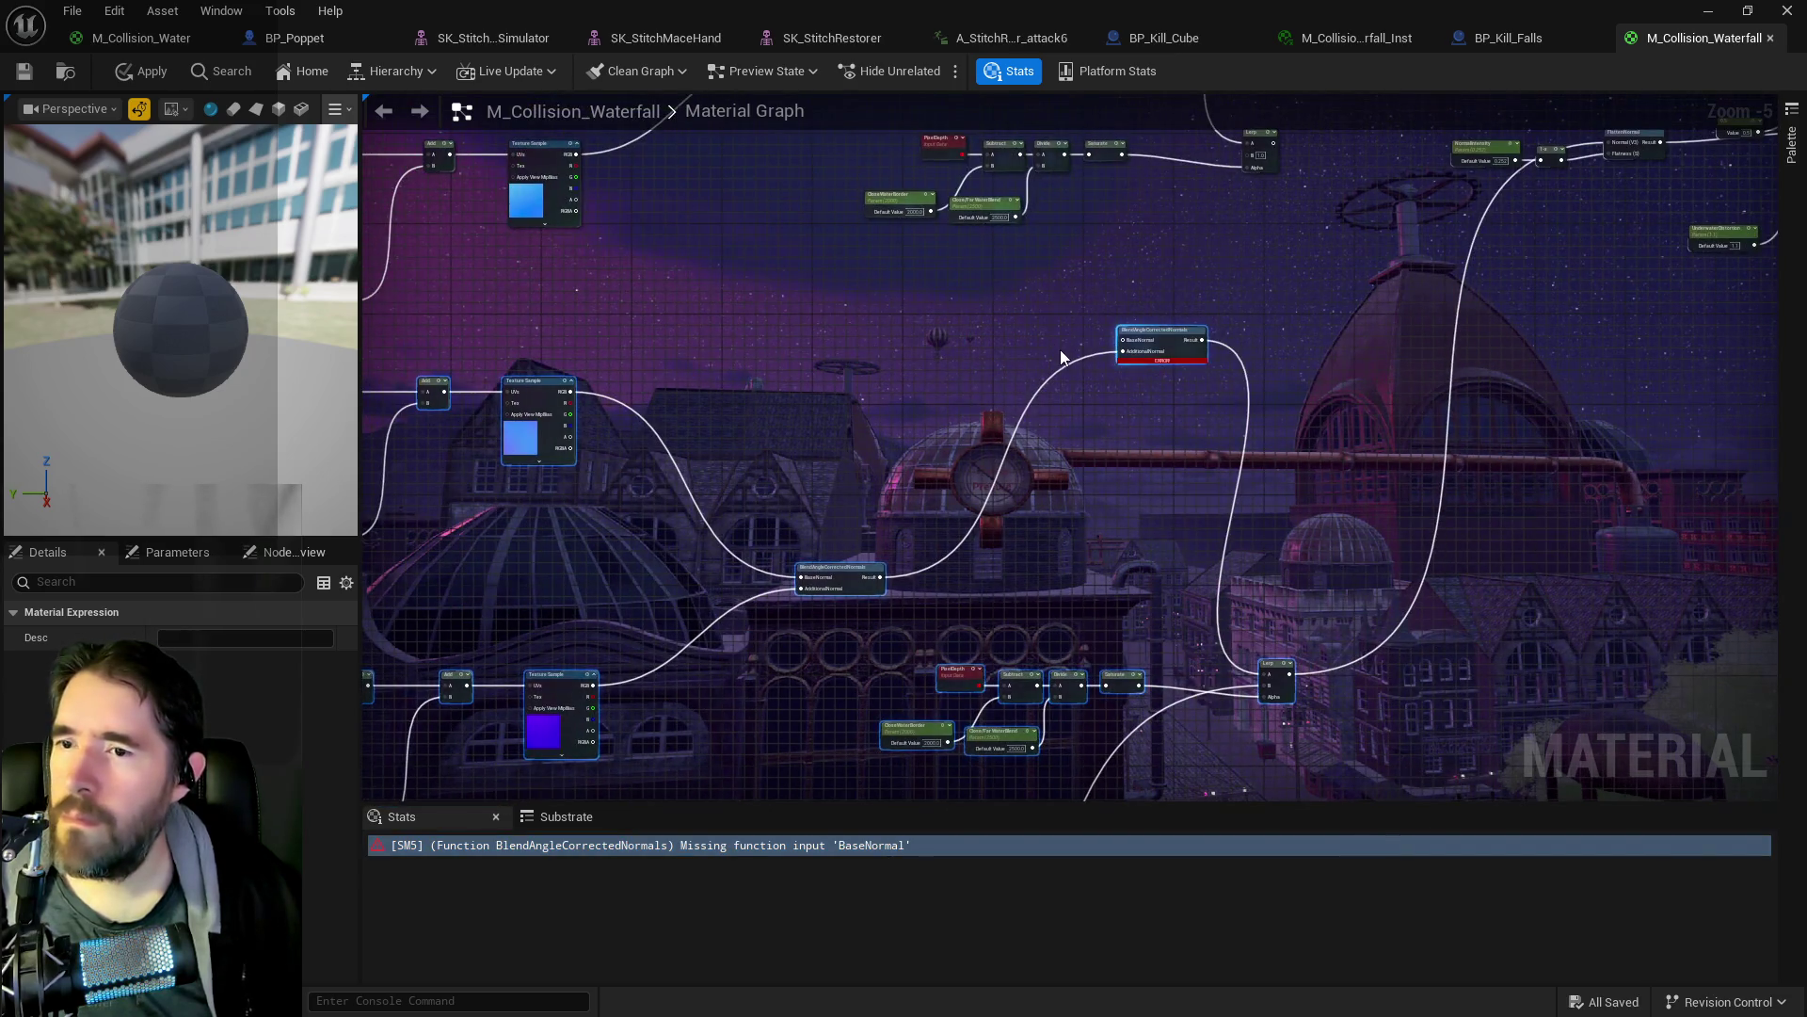
scroll(1397, 392, down, 4)
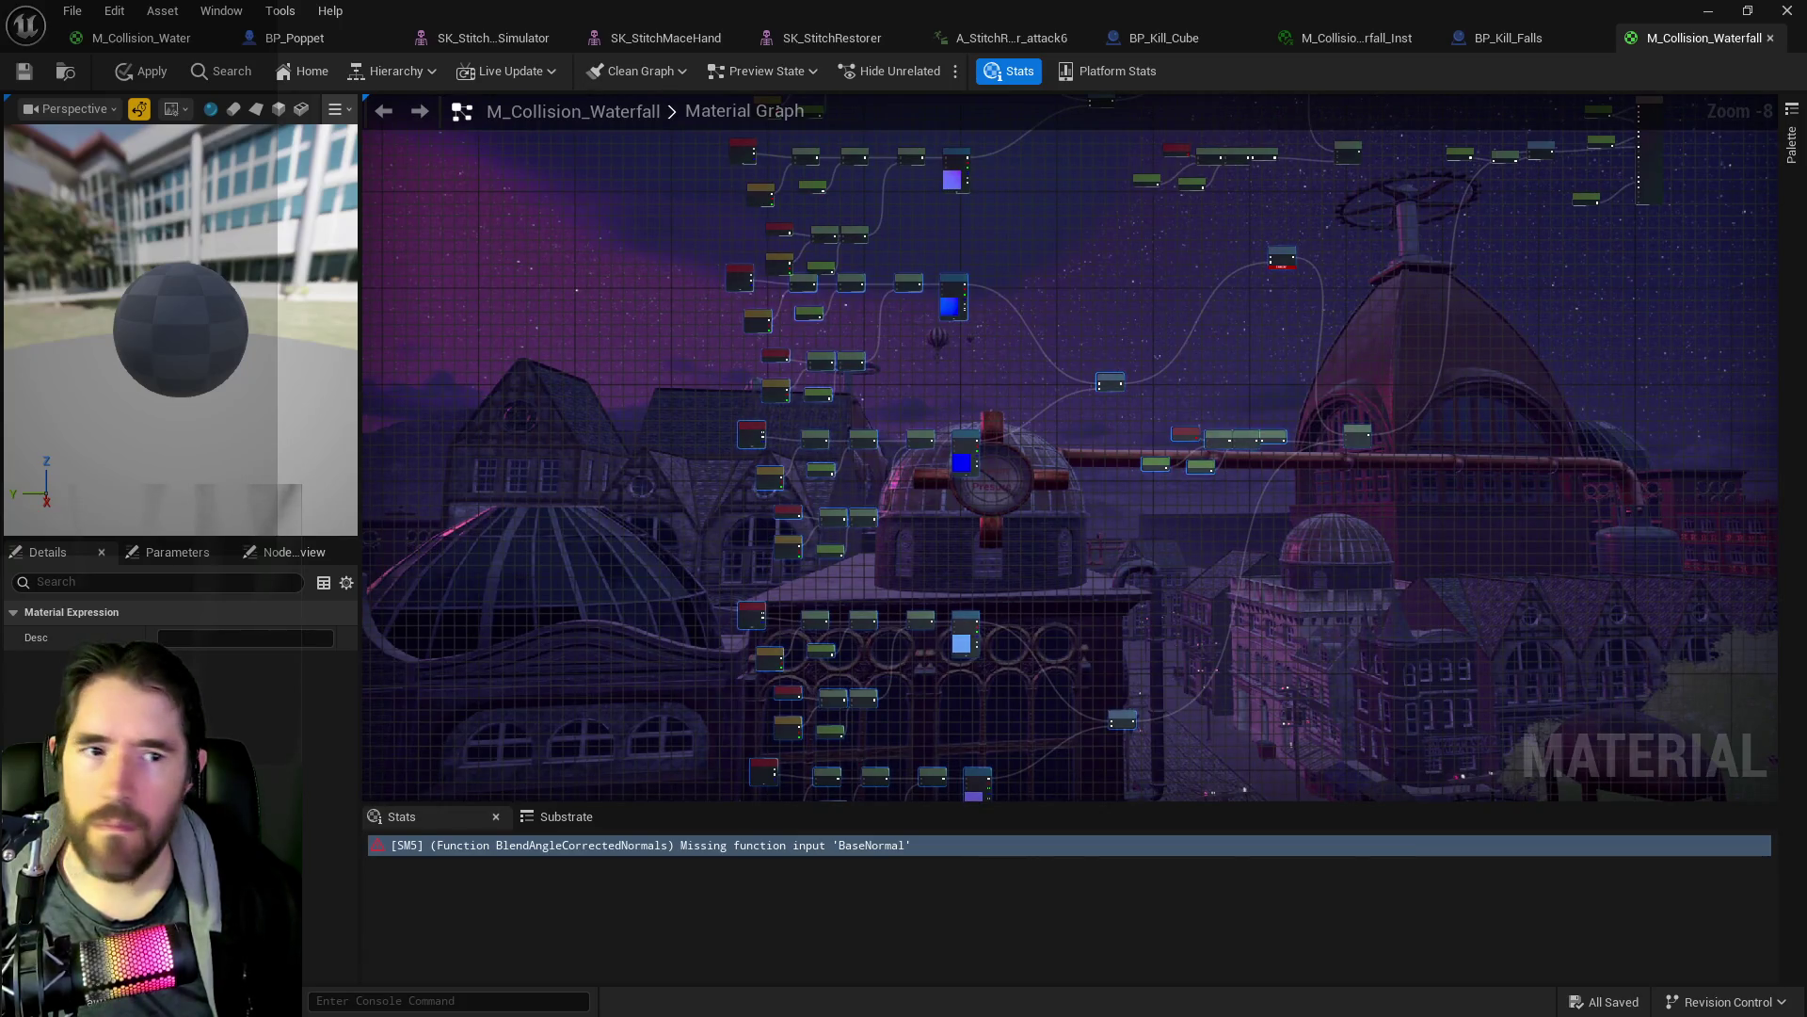
drag(1397, 388, 1297, 739)
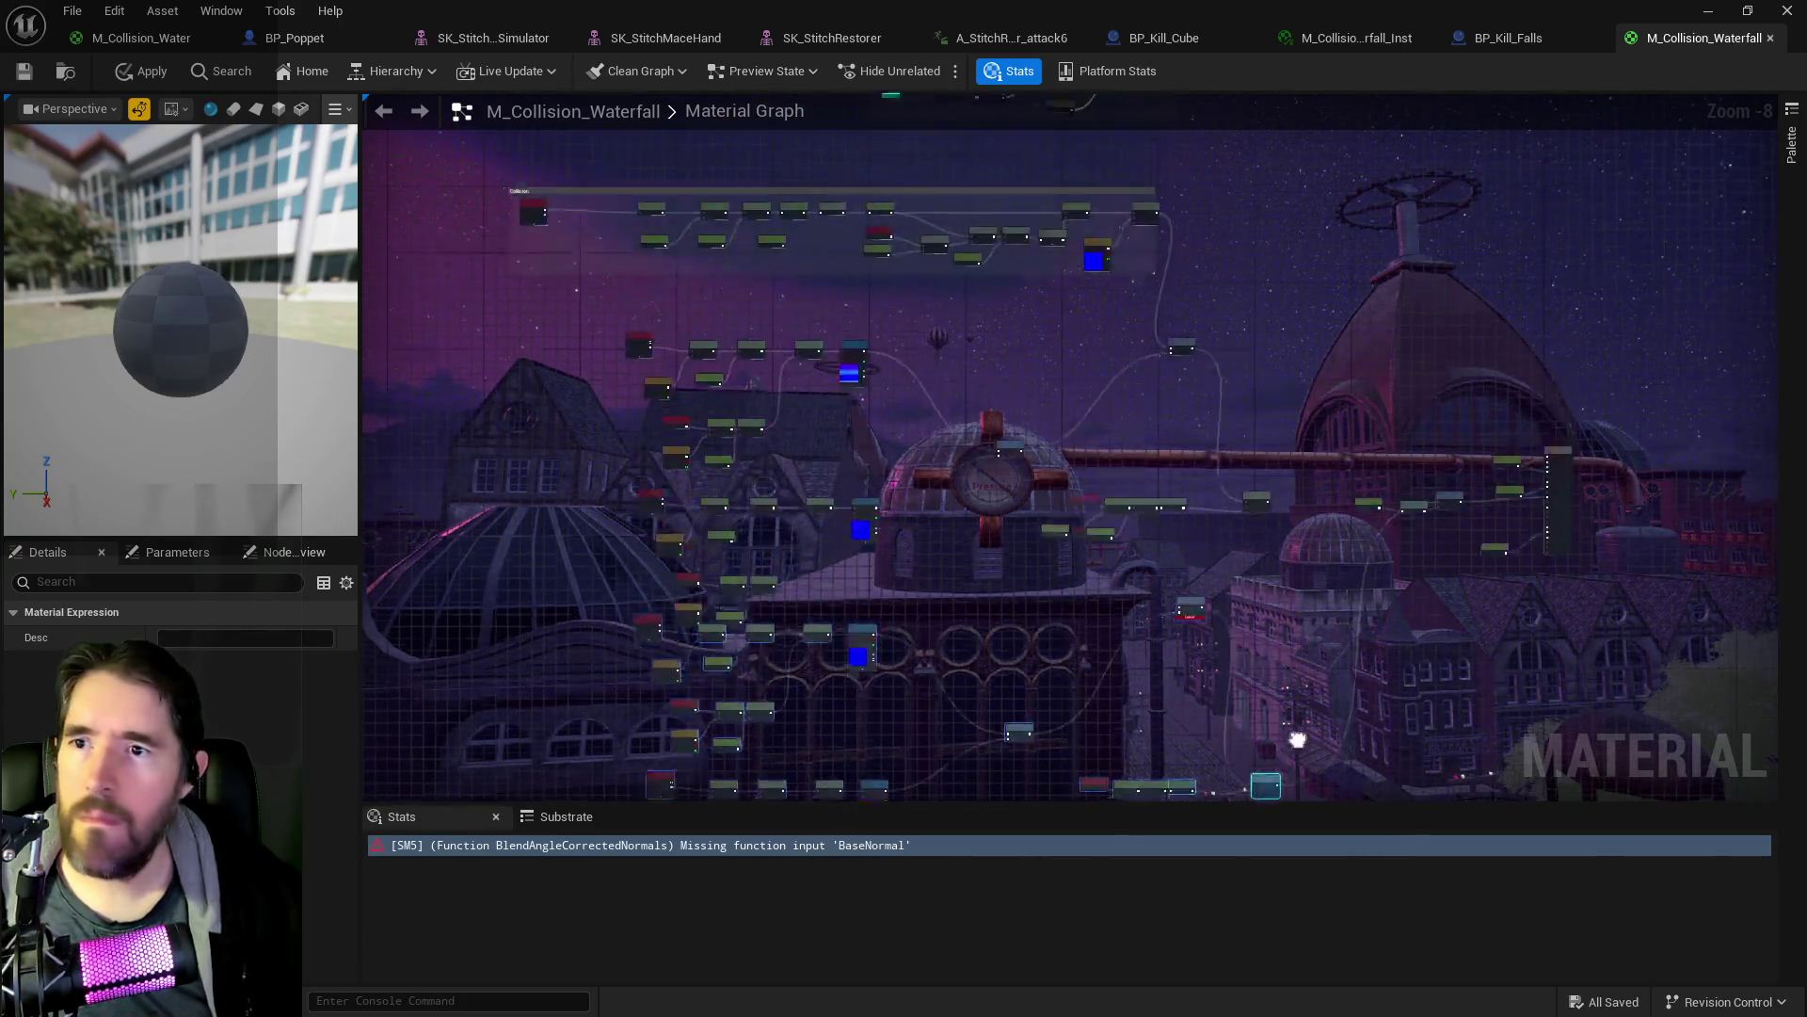
scroll(1109, 343, up, 2)
scroll(1169, 302, up, 1)
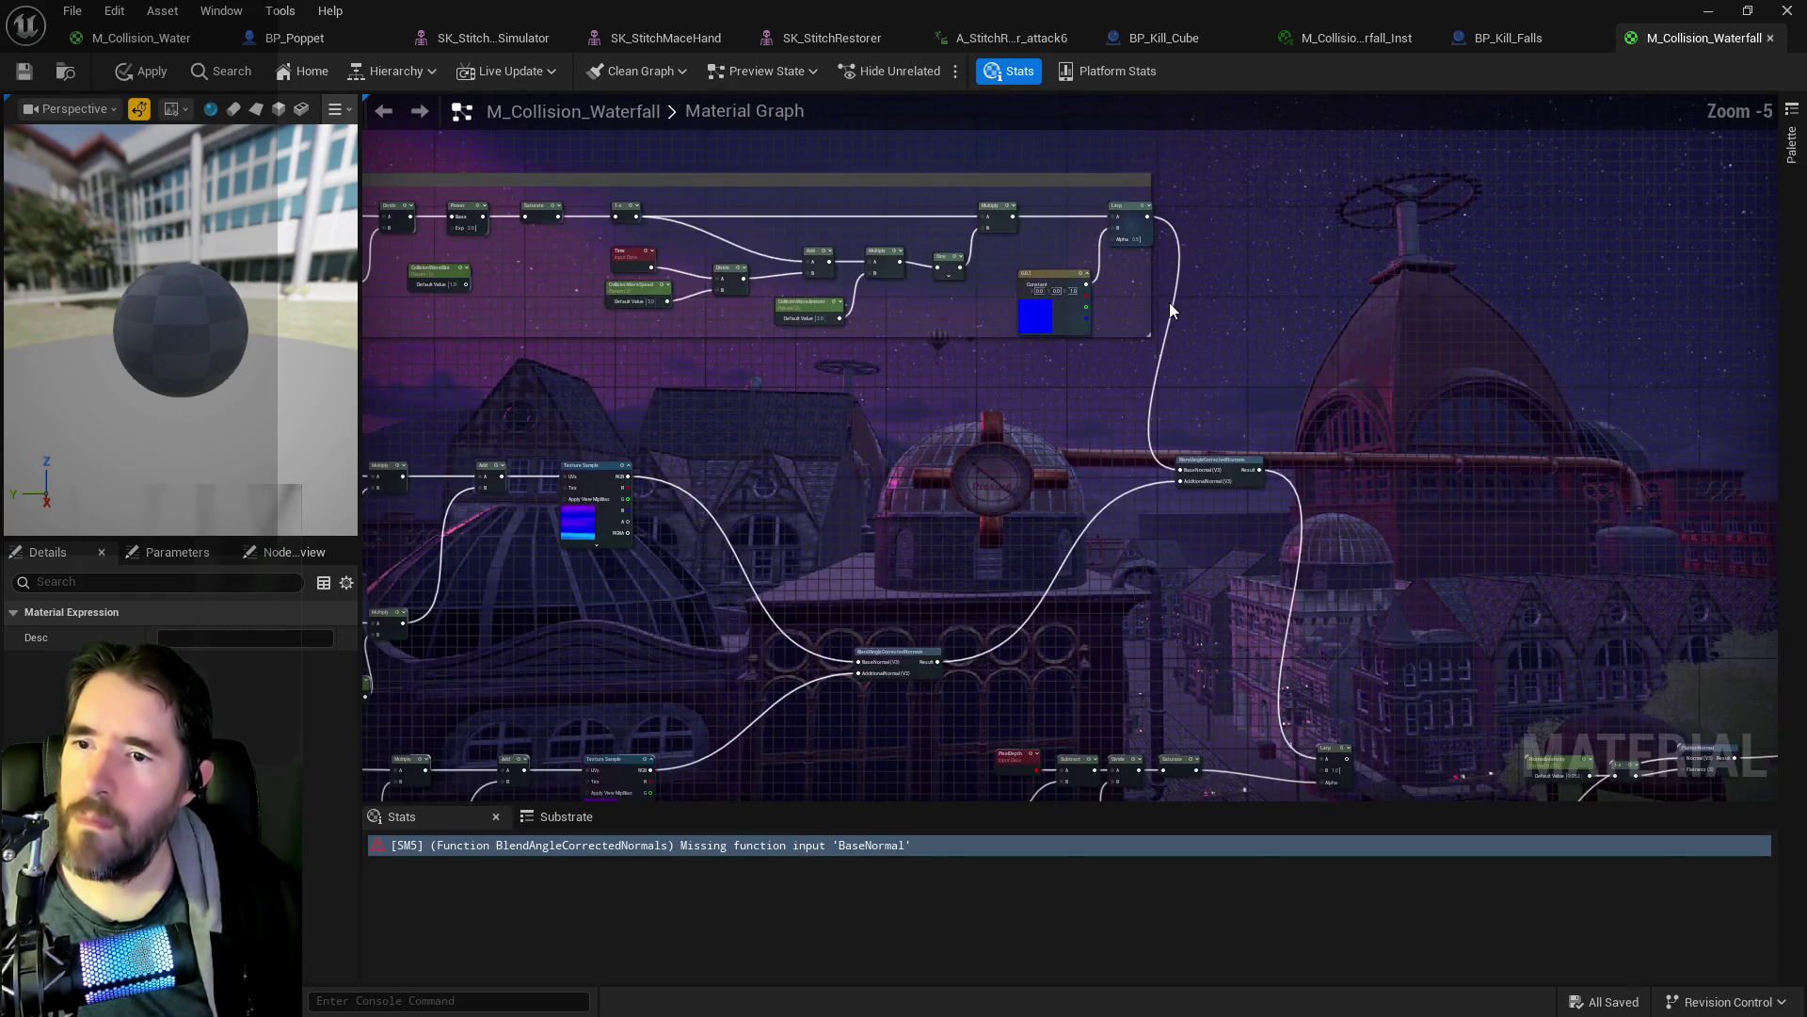
mouse_move(1148, 216)
mouse_down()
mouse_move(1149, 929)
mouse_move(1197, 477)
mouse_up()
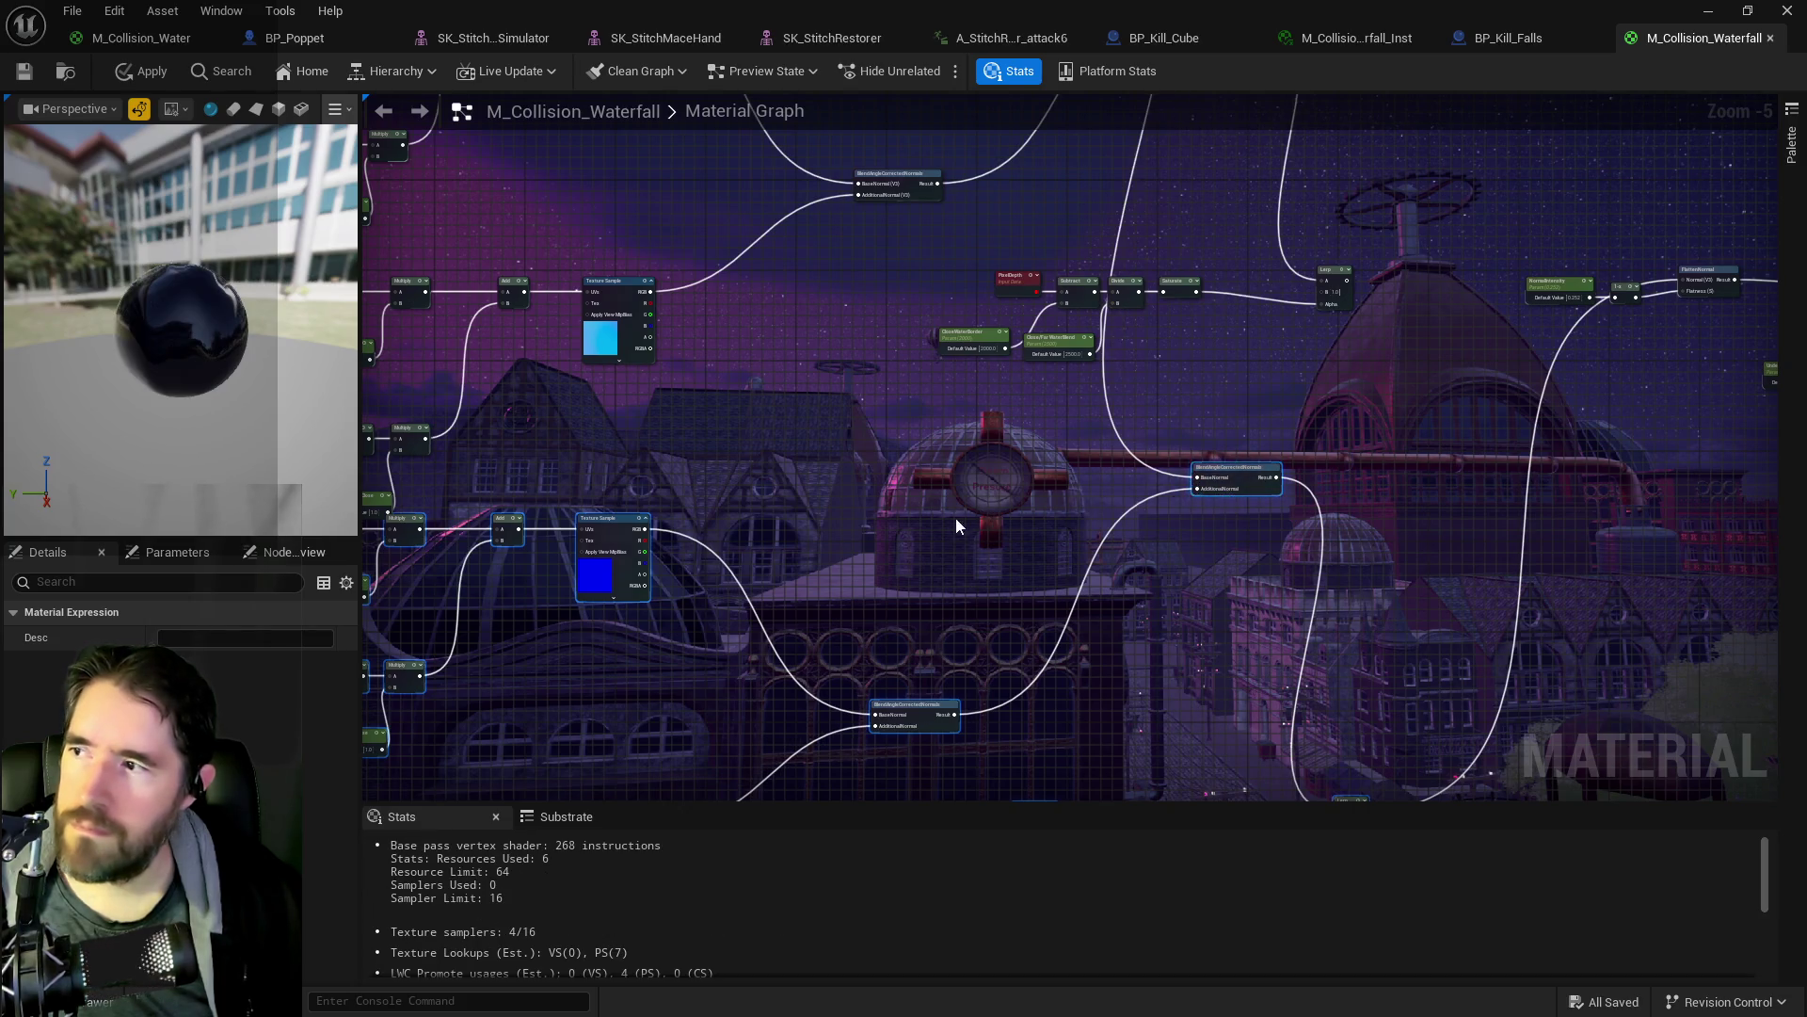
- Delete a cluster of about 30 nodes, undo the deletion, and apply the material changes
scroll(957, 518, down, 3)
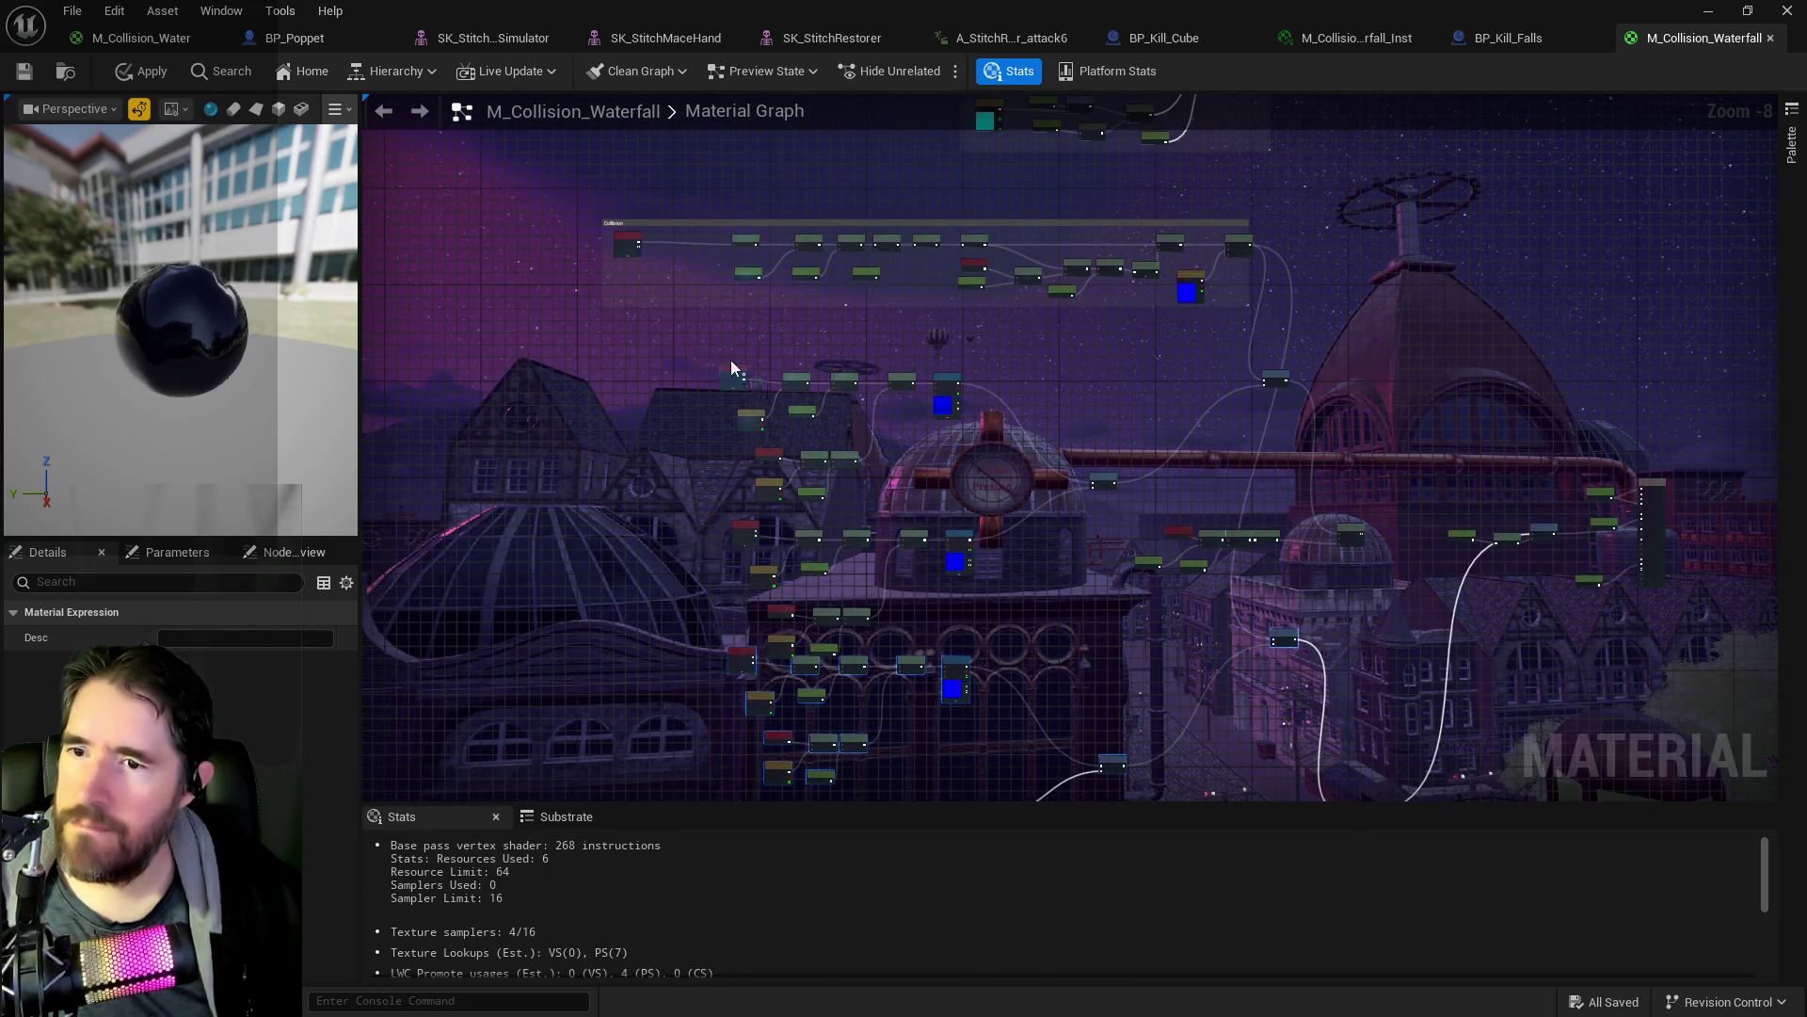
drag(731, 363, 1359, 612)
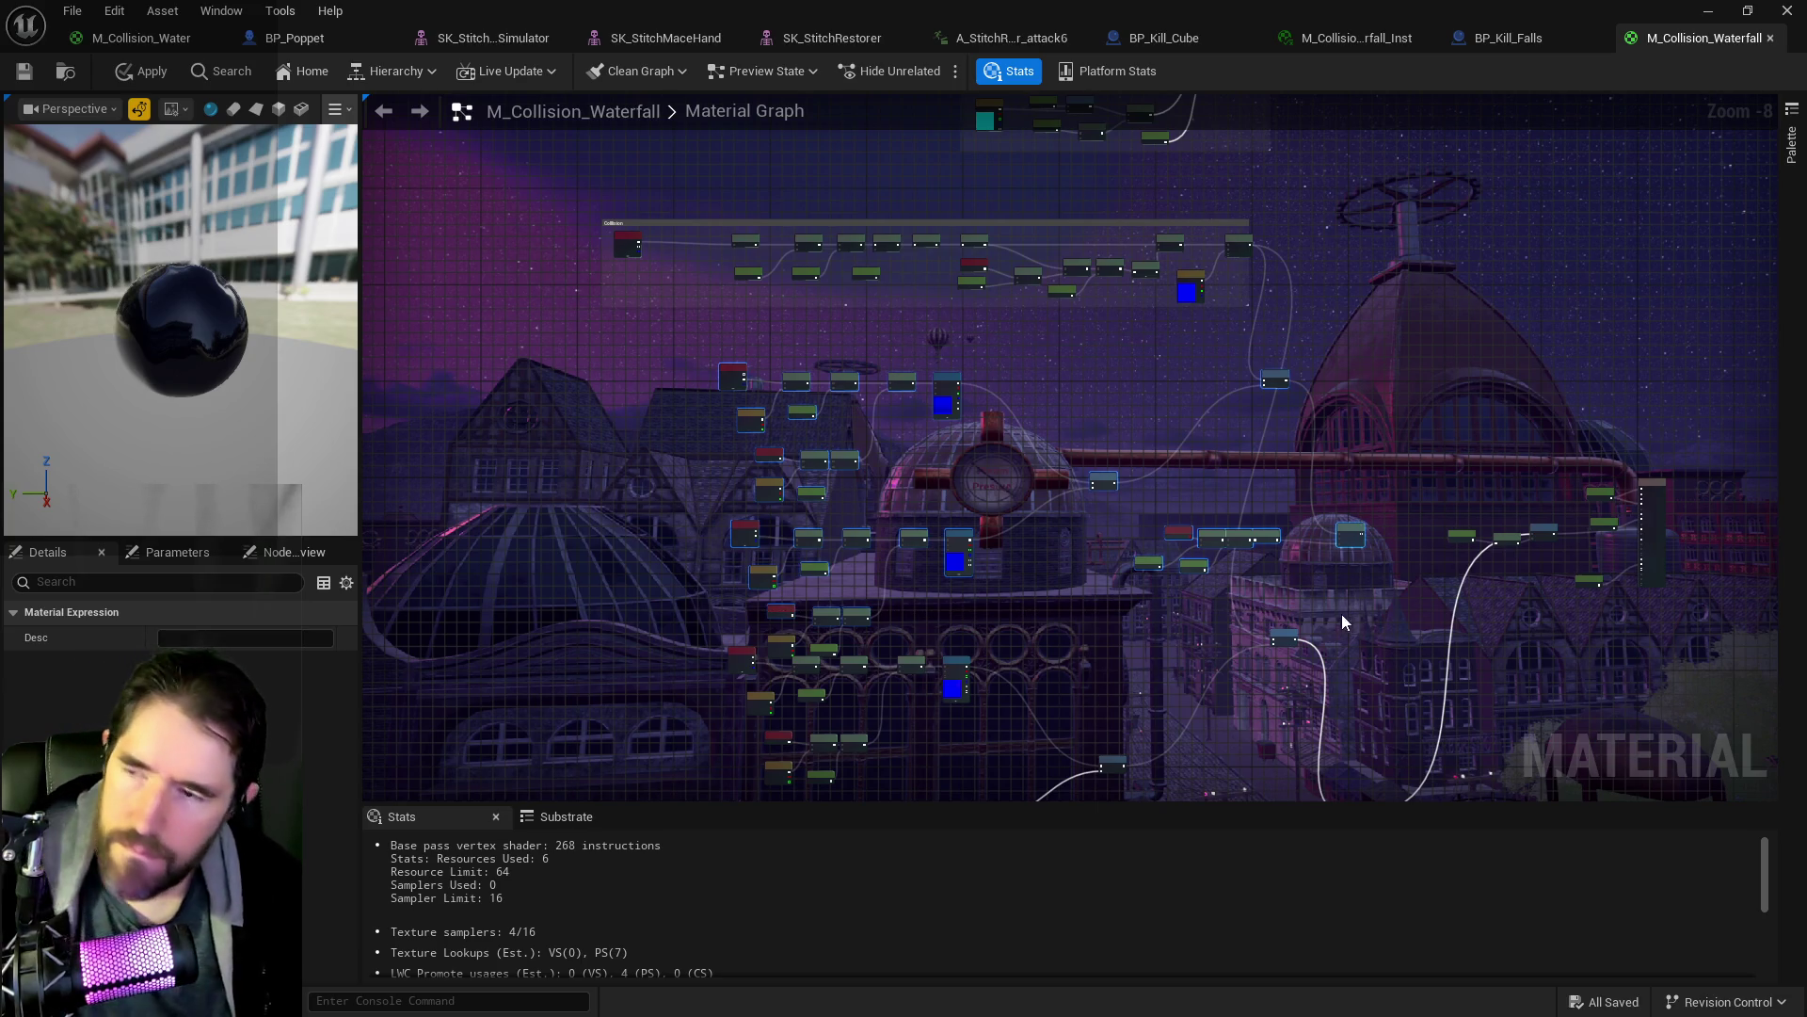
key(Delete)
key(ctrl+z)
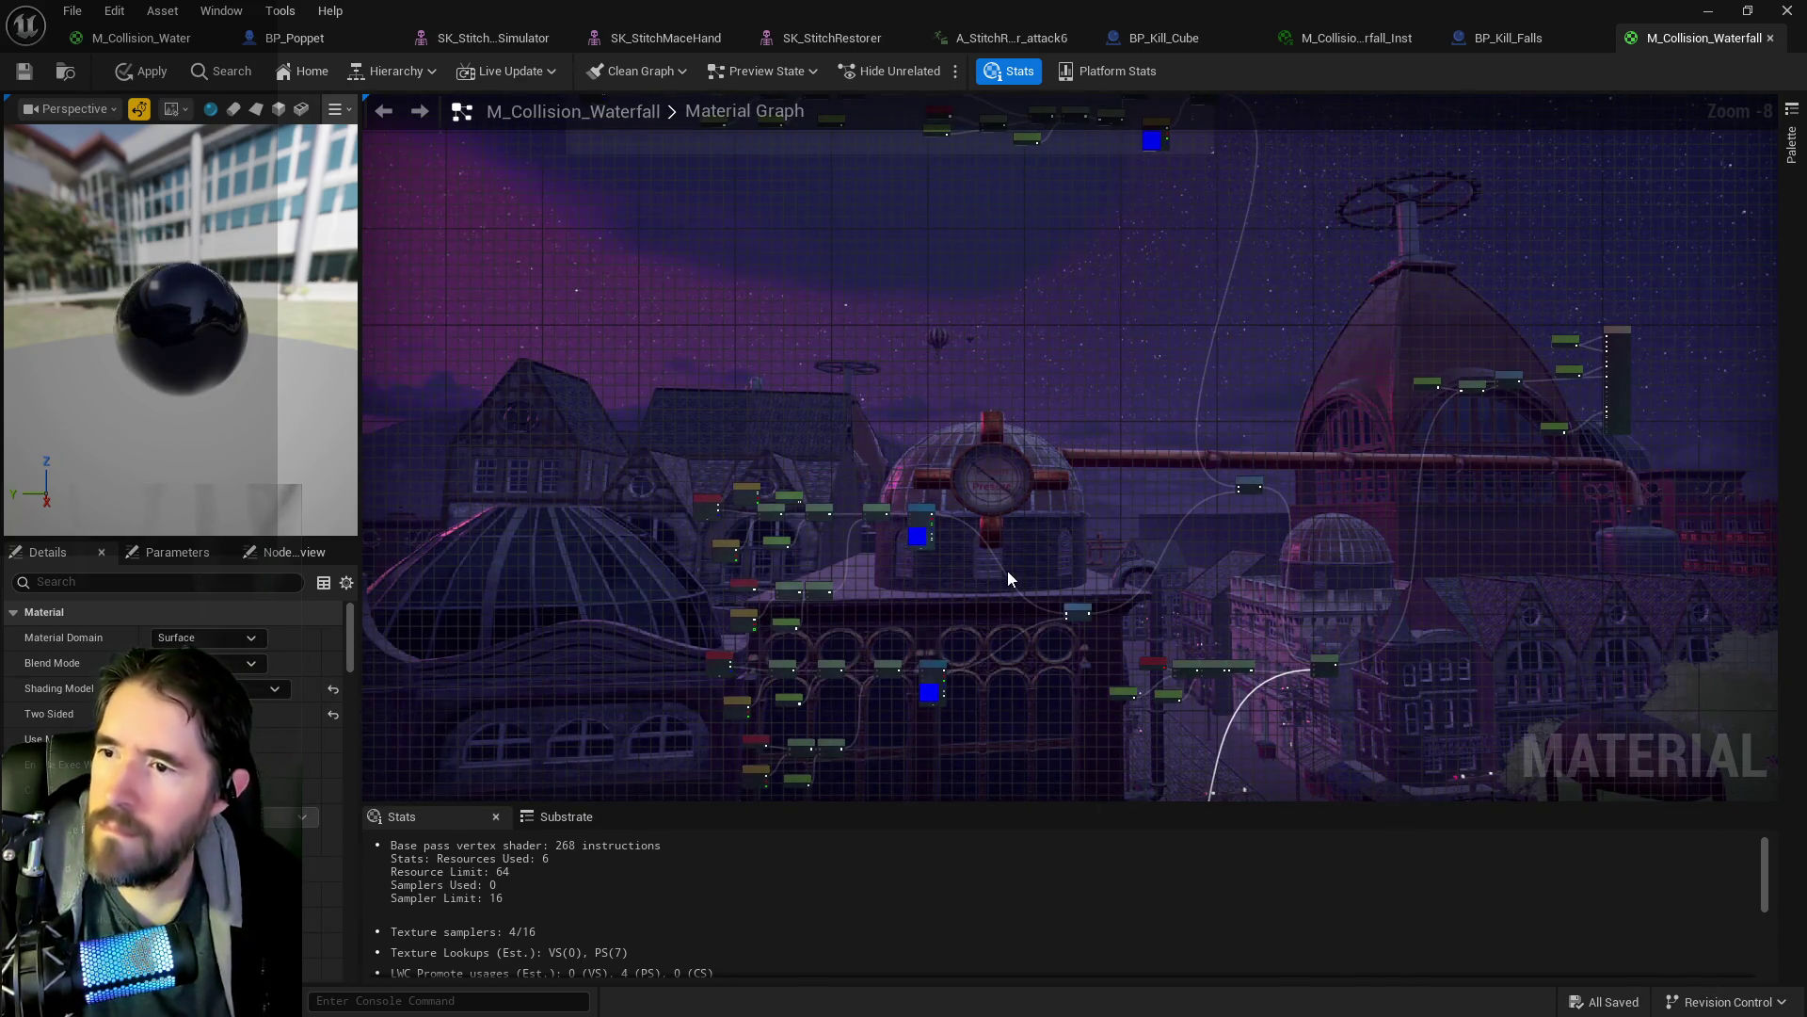
scroll(878, 522, up, 5)
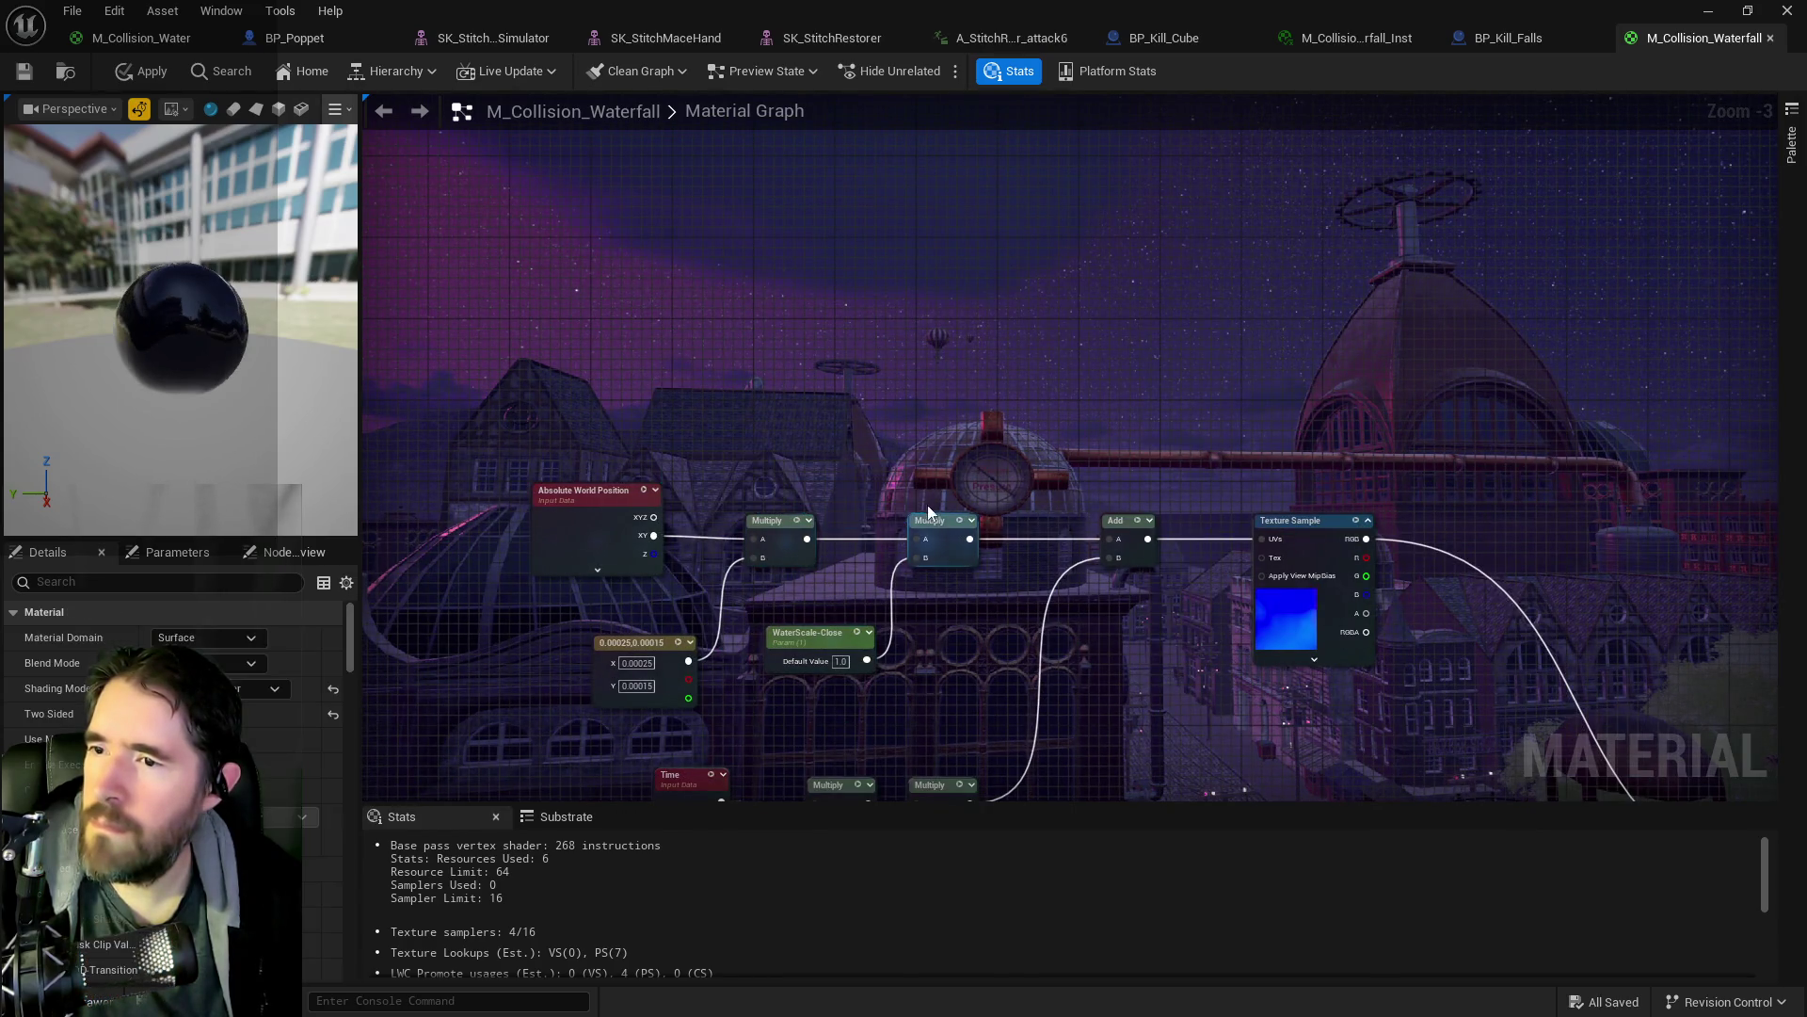
scroll(986, 625, down, 2)
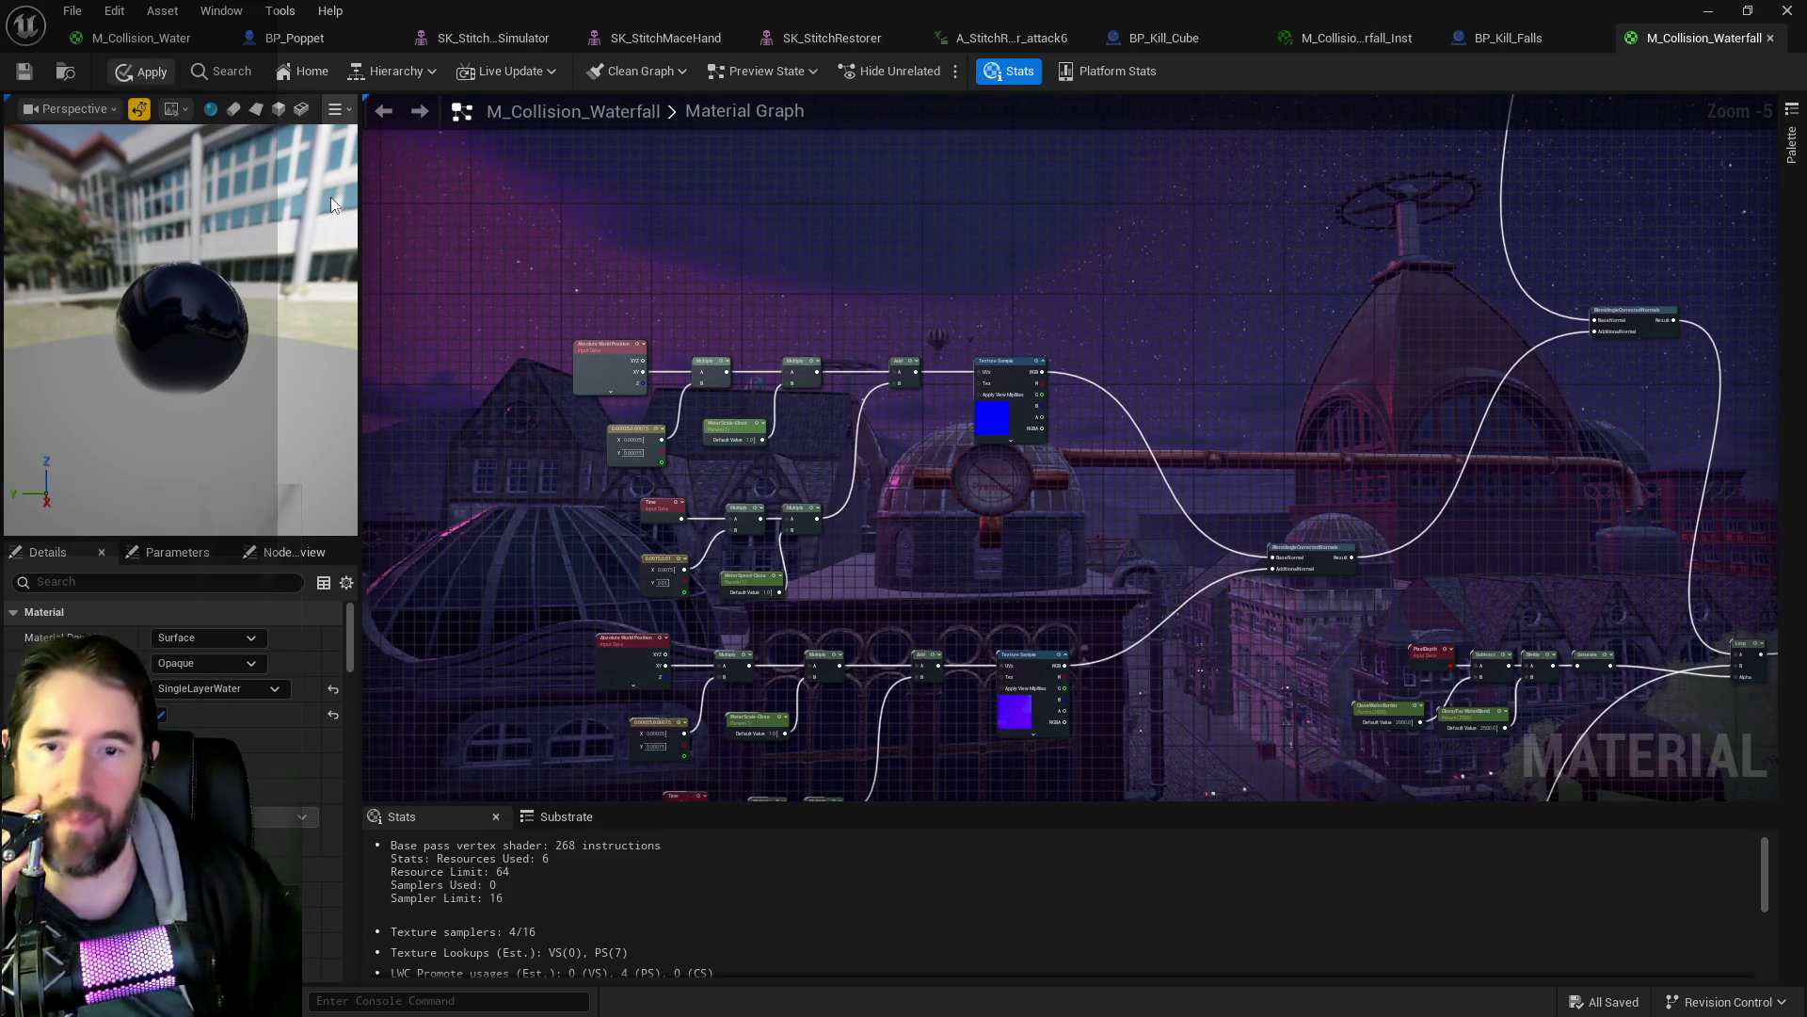
click(141, 71)
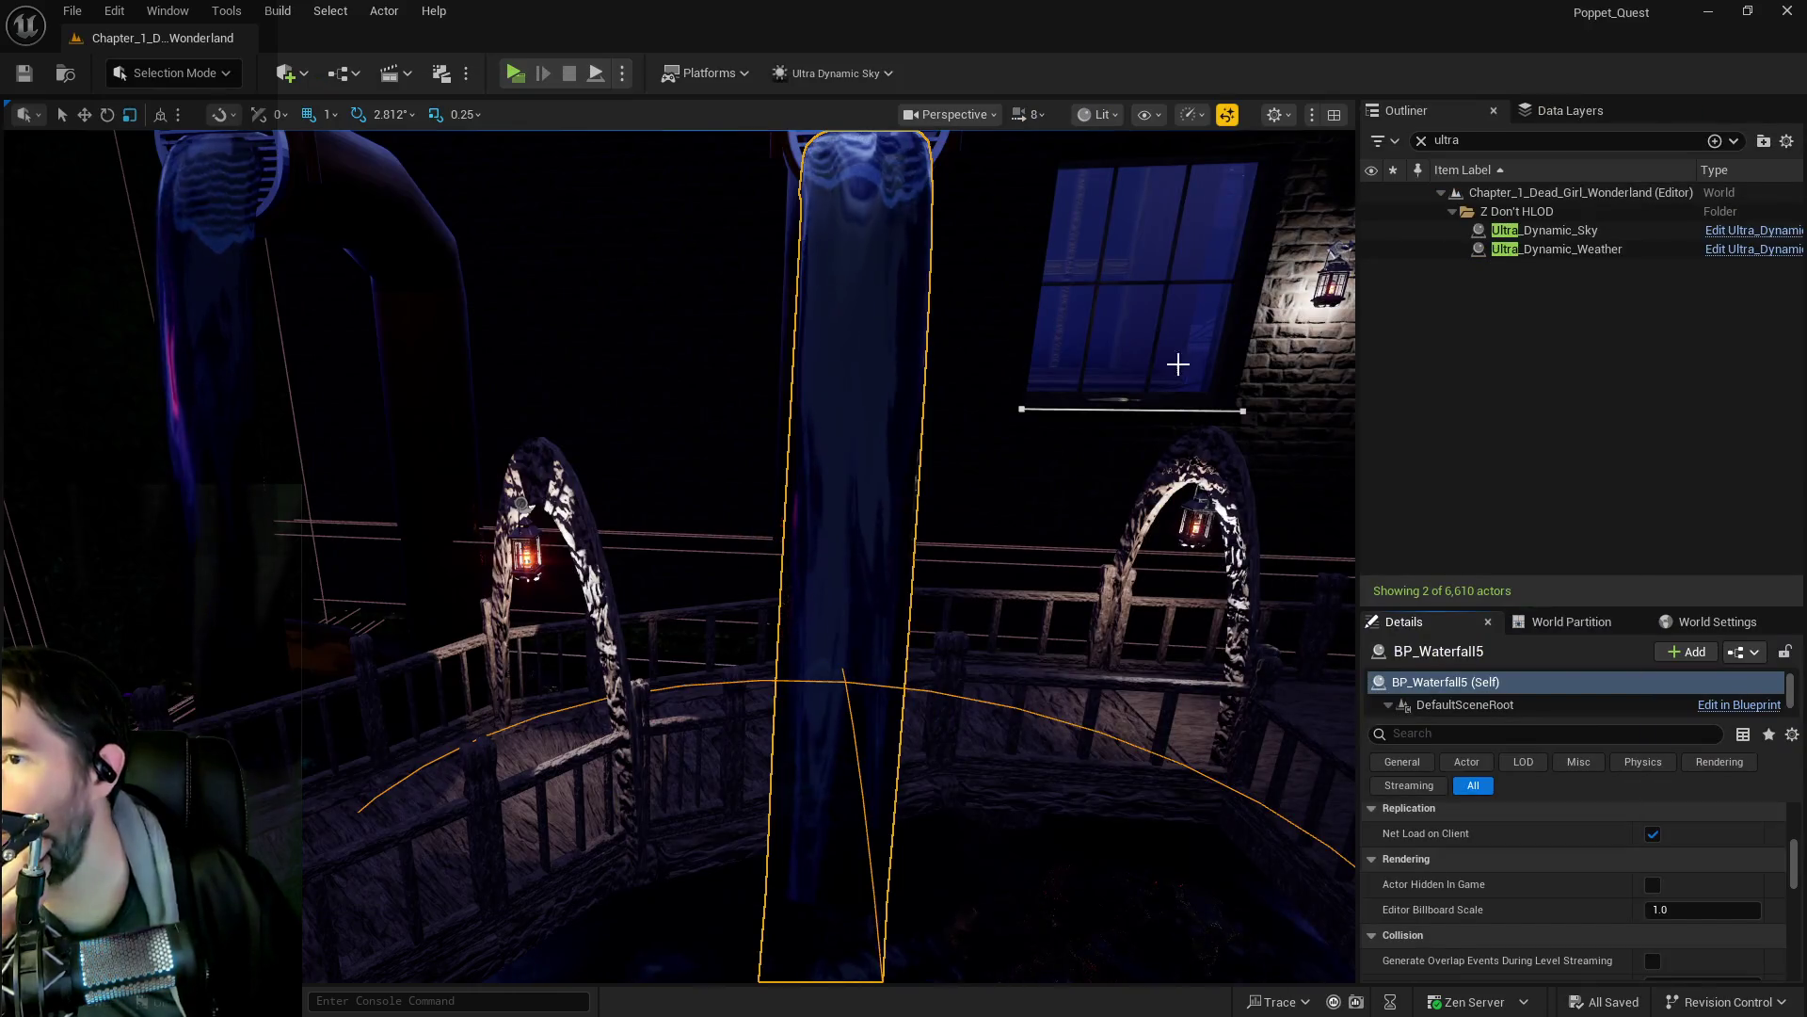
- Move the material editor aside to reveal the level editor and Outliner
mouse_move(1243, 412)
mouse_down()
mouse_move(1020, 399)
mouse_move(1017, 499)
mouse_move(928, 528)
mouse_move(744, 405)
mouse_up()
scroll(1017, 407, down, 4)
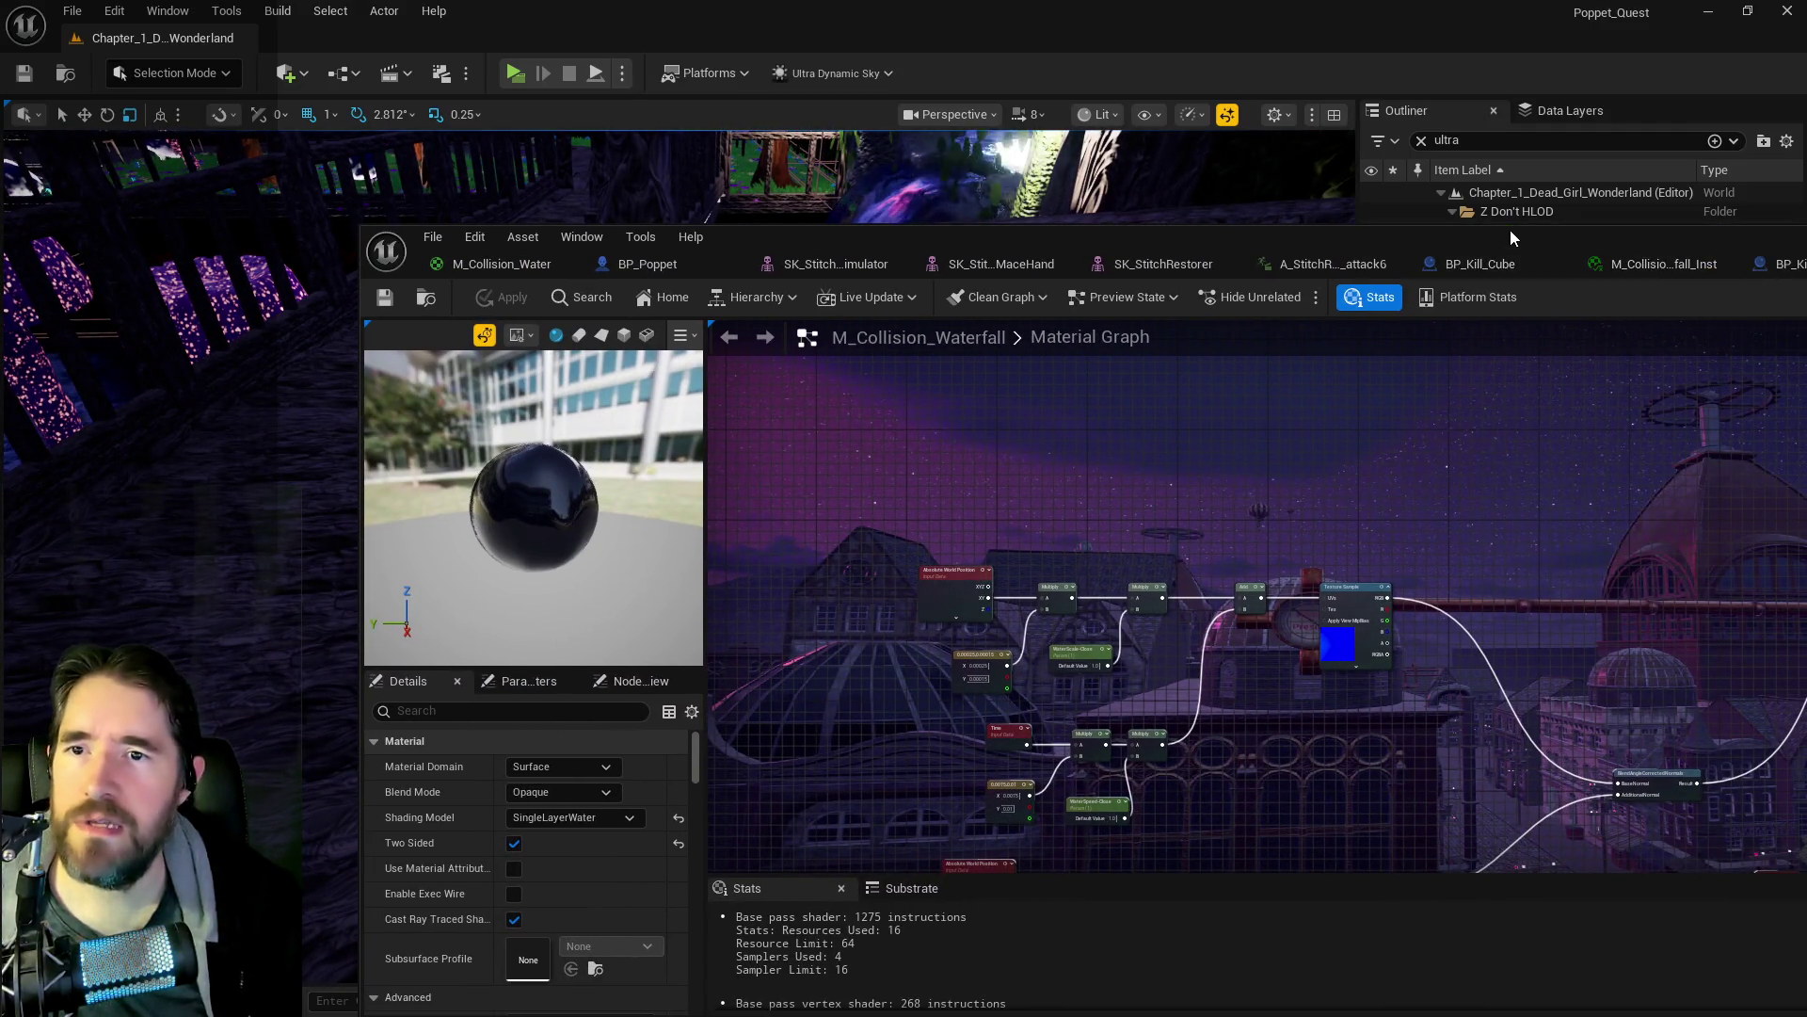
mouse_move(1510, 255)
mouse_down()
mouse_move(721, 252)
mouse_move(798, 246)
mouse_up()
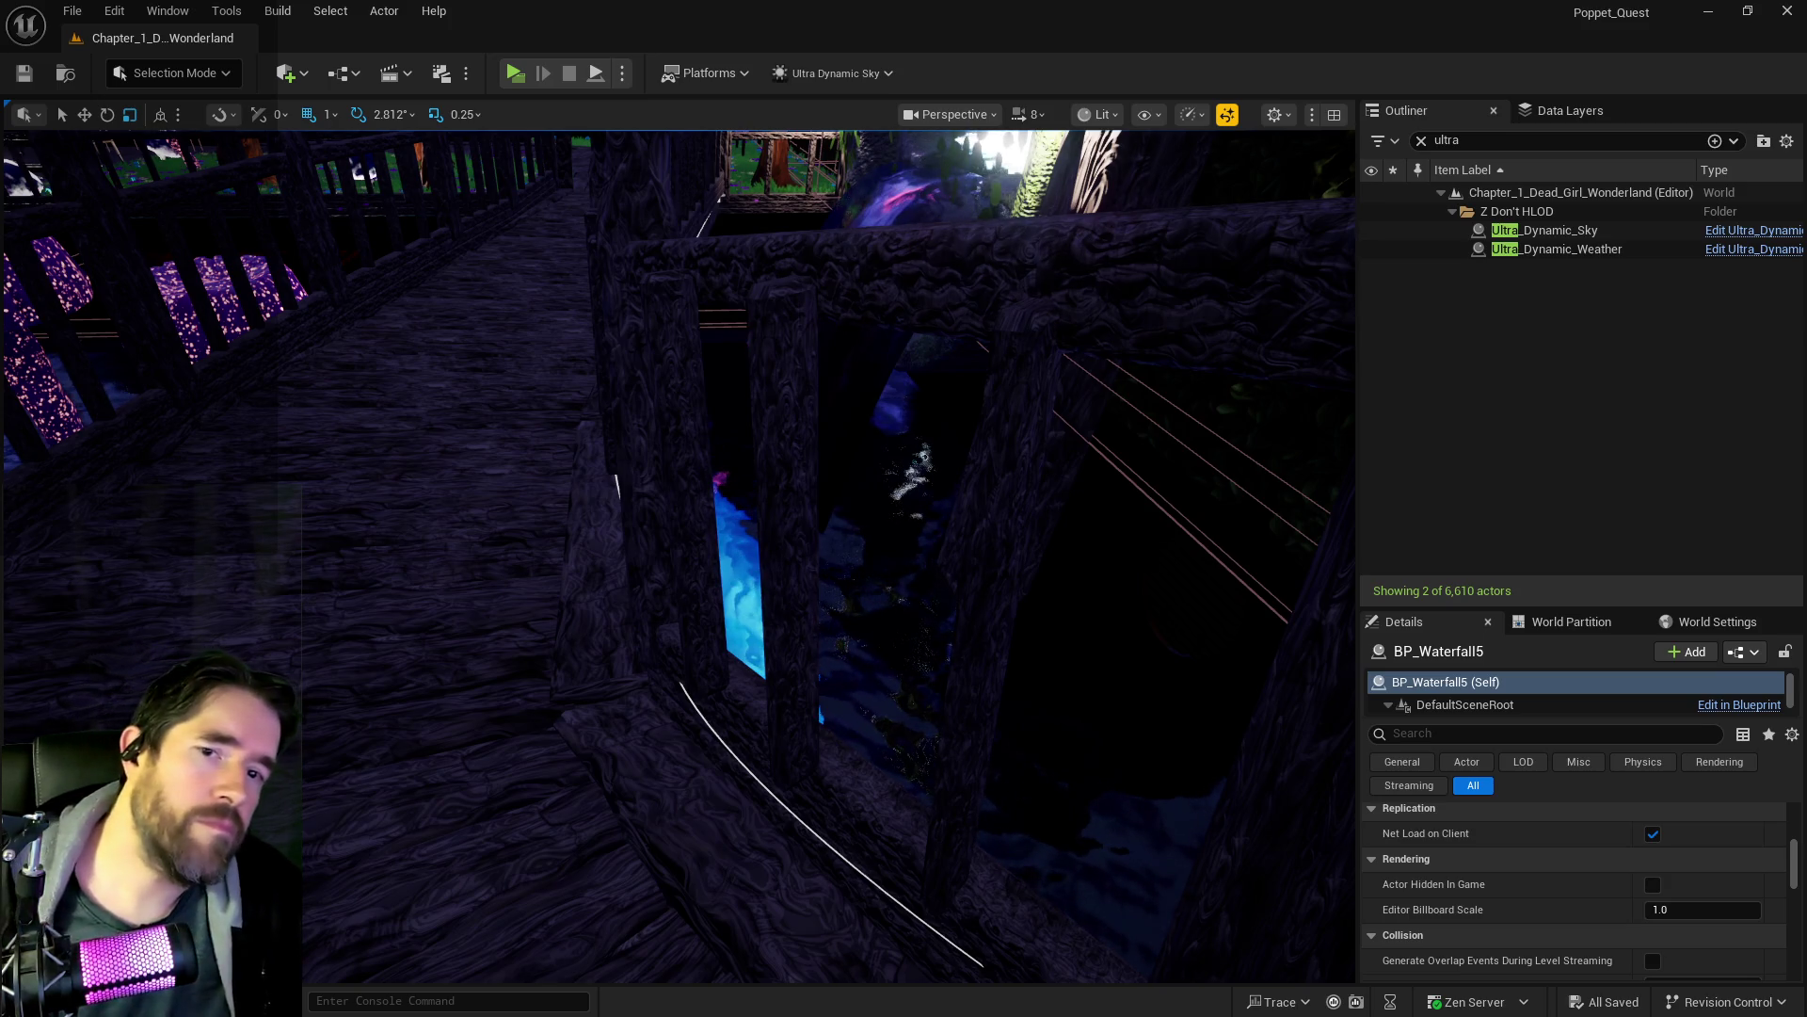
- Roll Undo History back to 'Clicking on Elements', continuing past the material compilation warning
key(ctrl+alt+z)
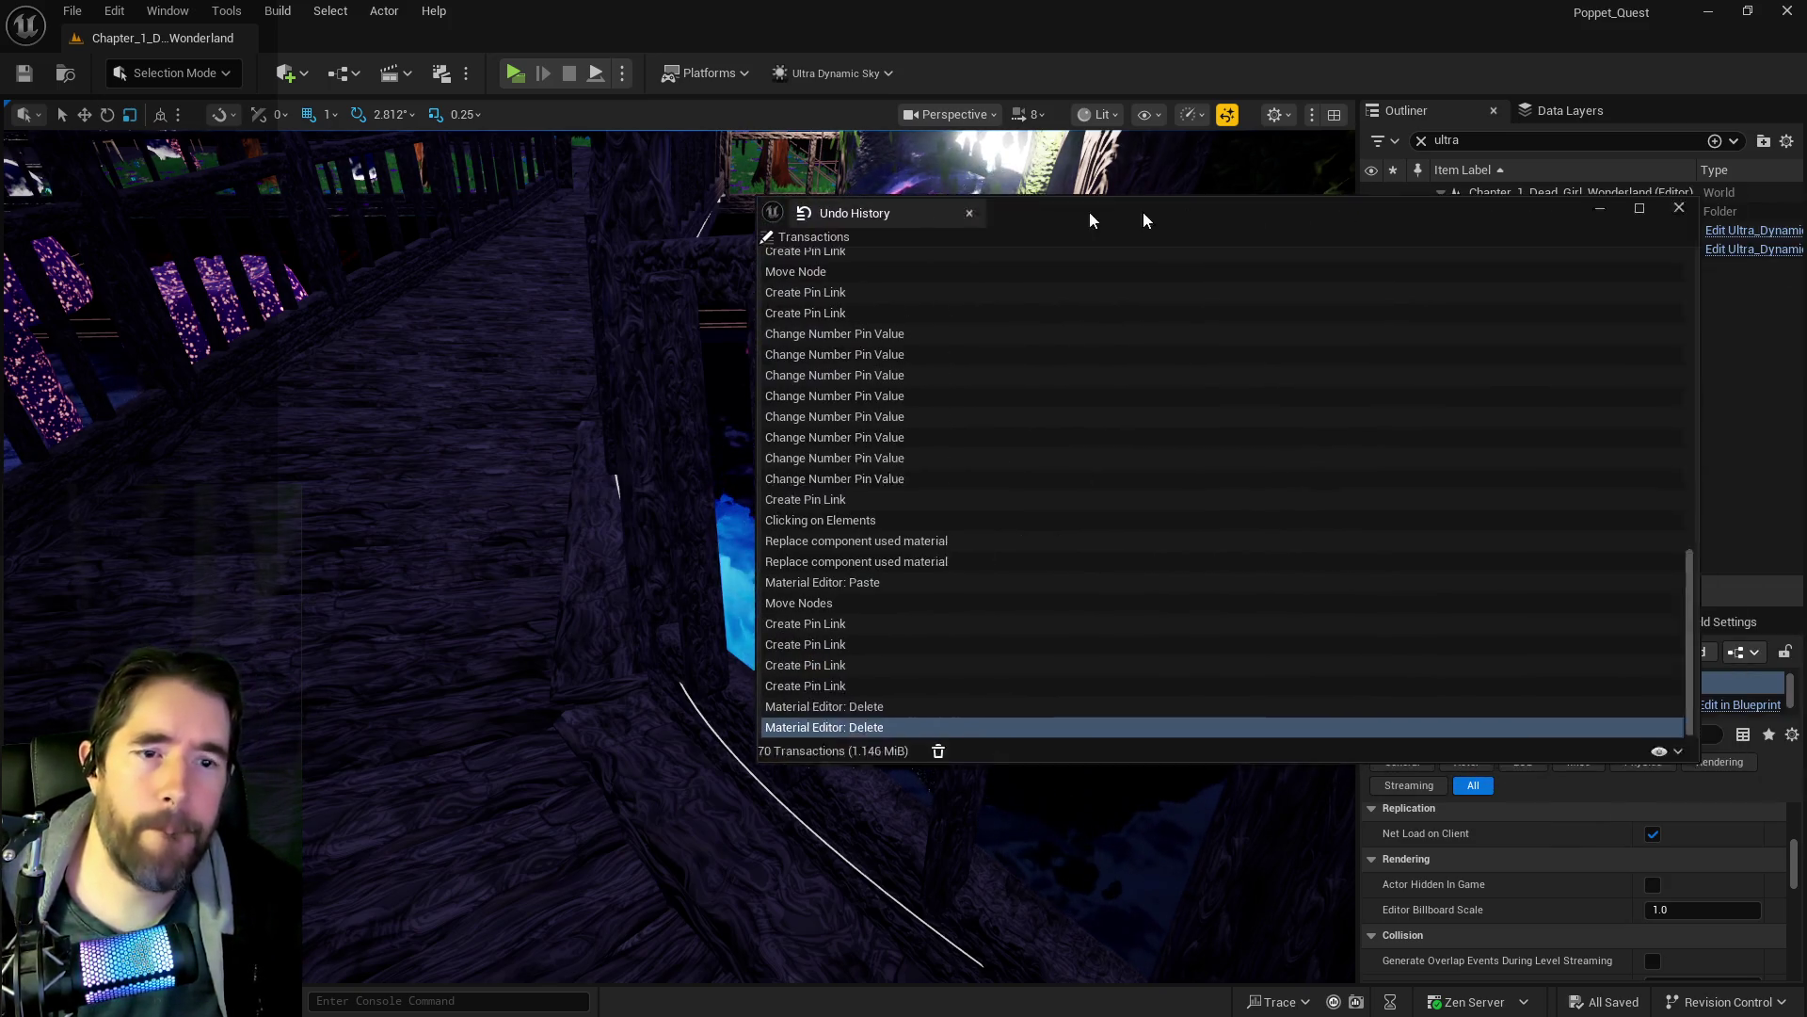
scroll(559, 552, up, 3)
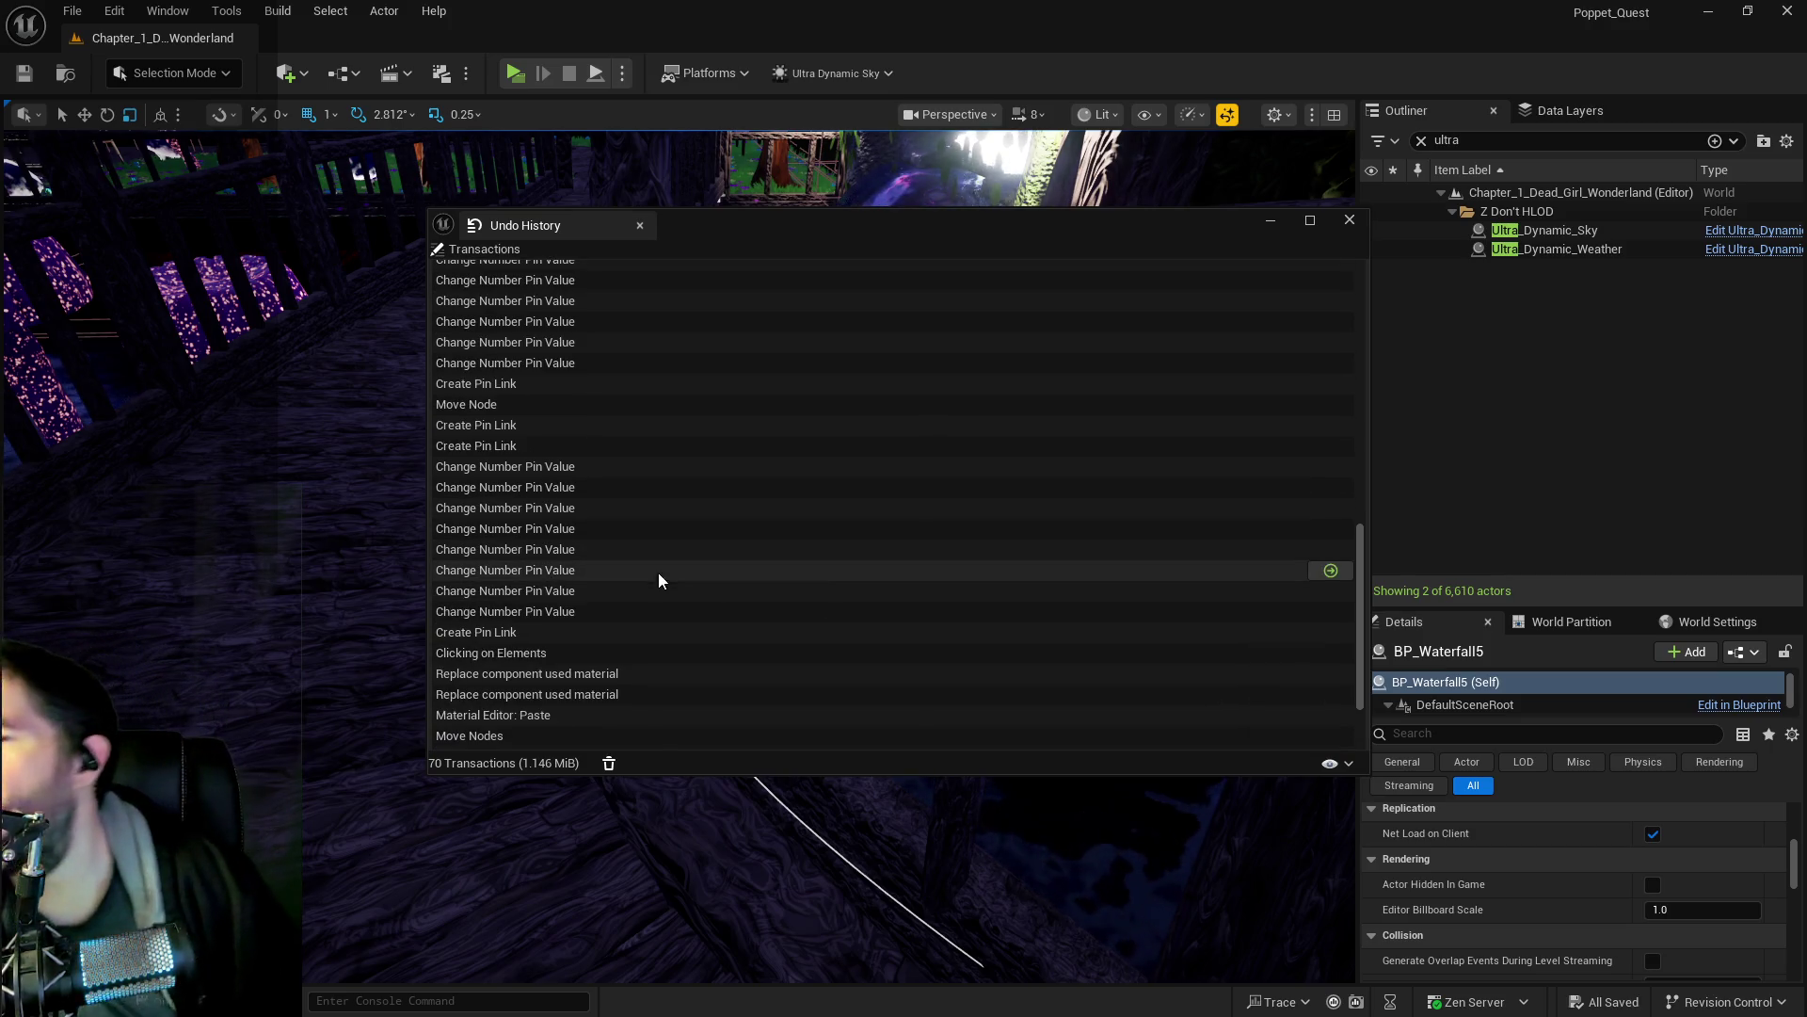
scroll(600, 572, up, 2)
scroll(599, 584, down, 4)
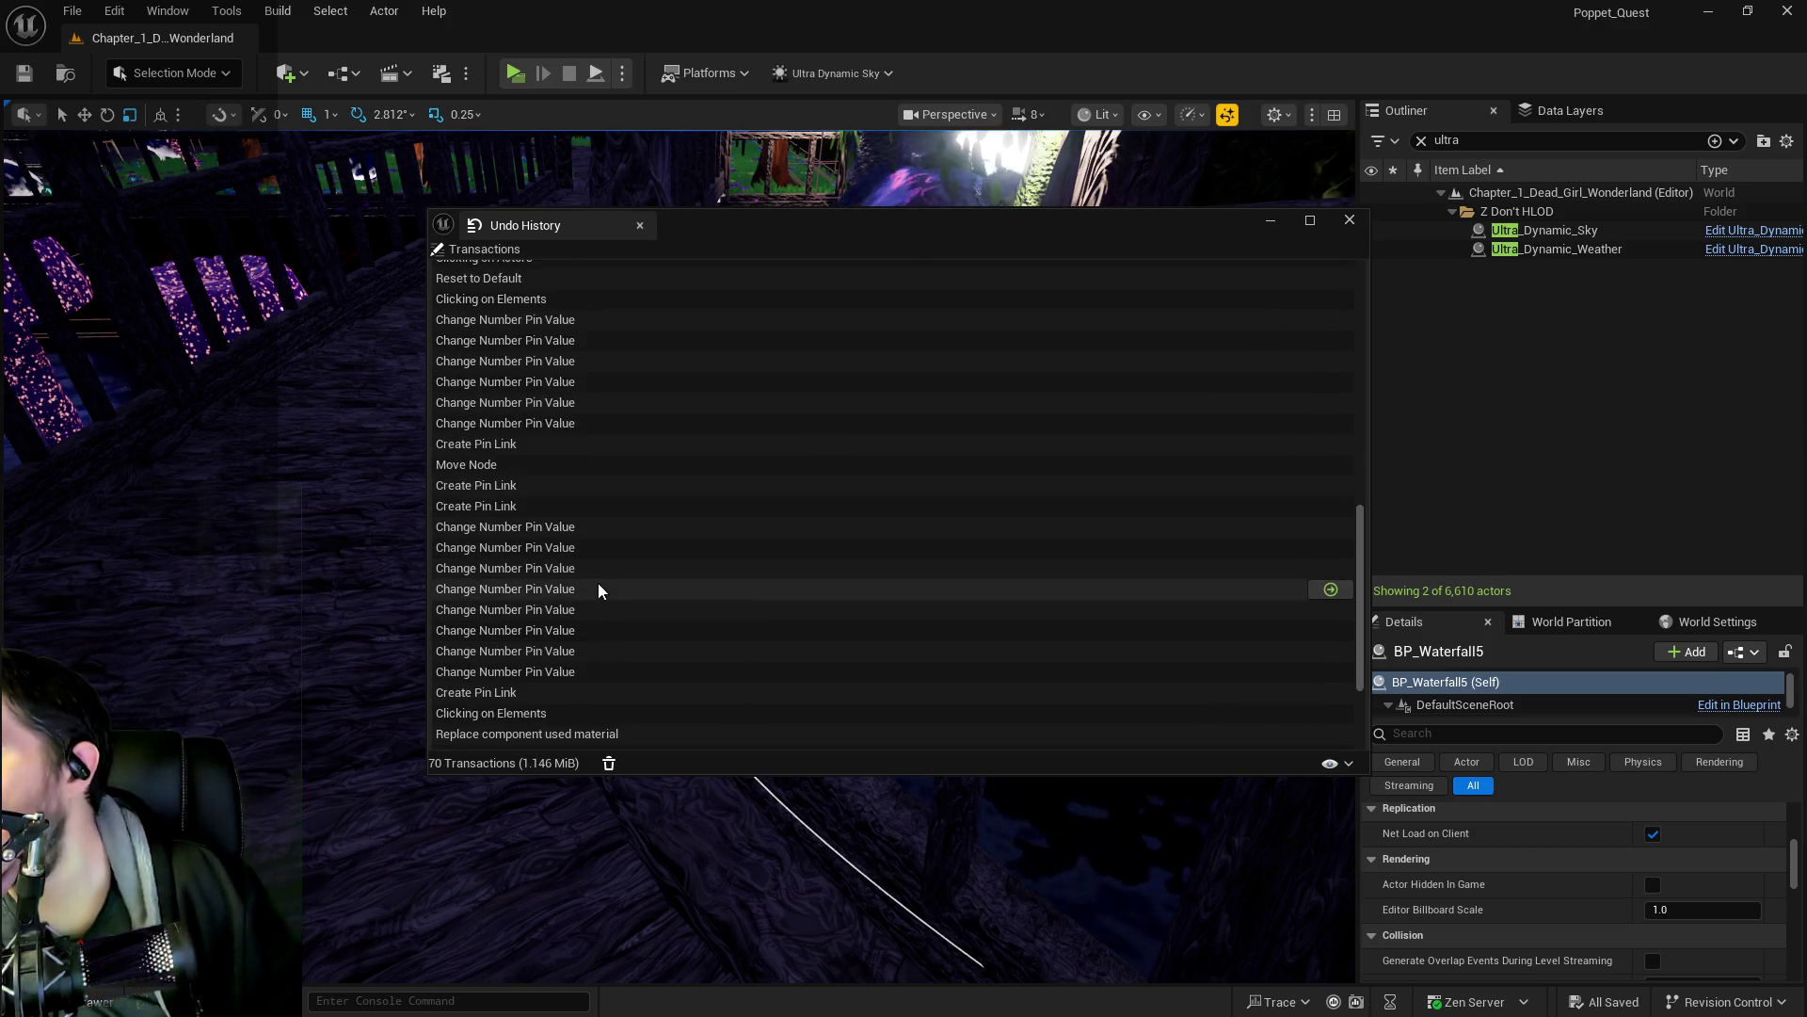
scroll(598, 587, down, 1)
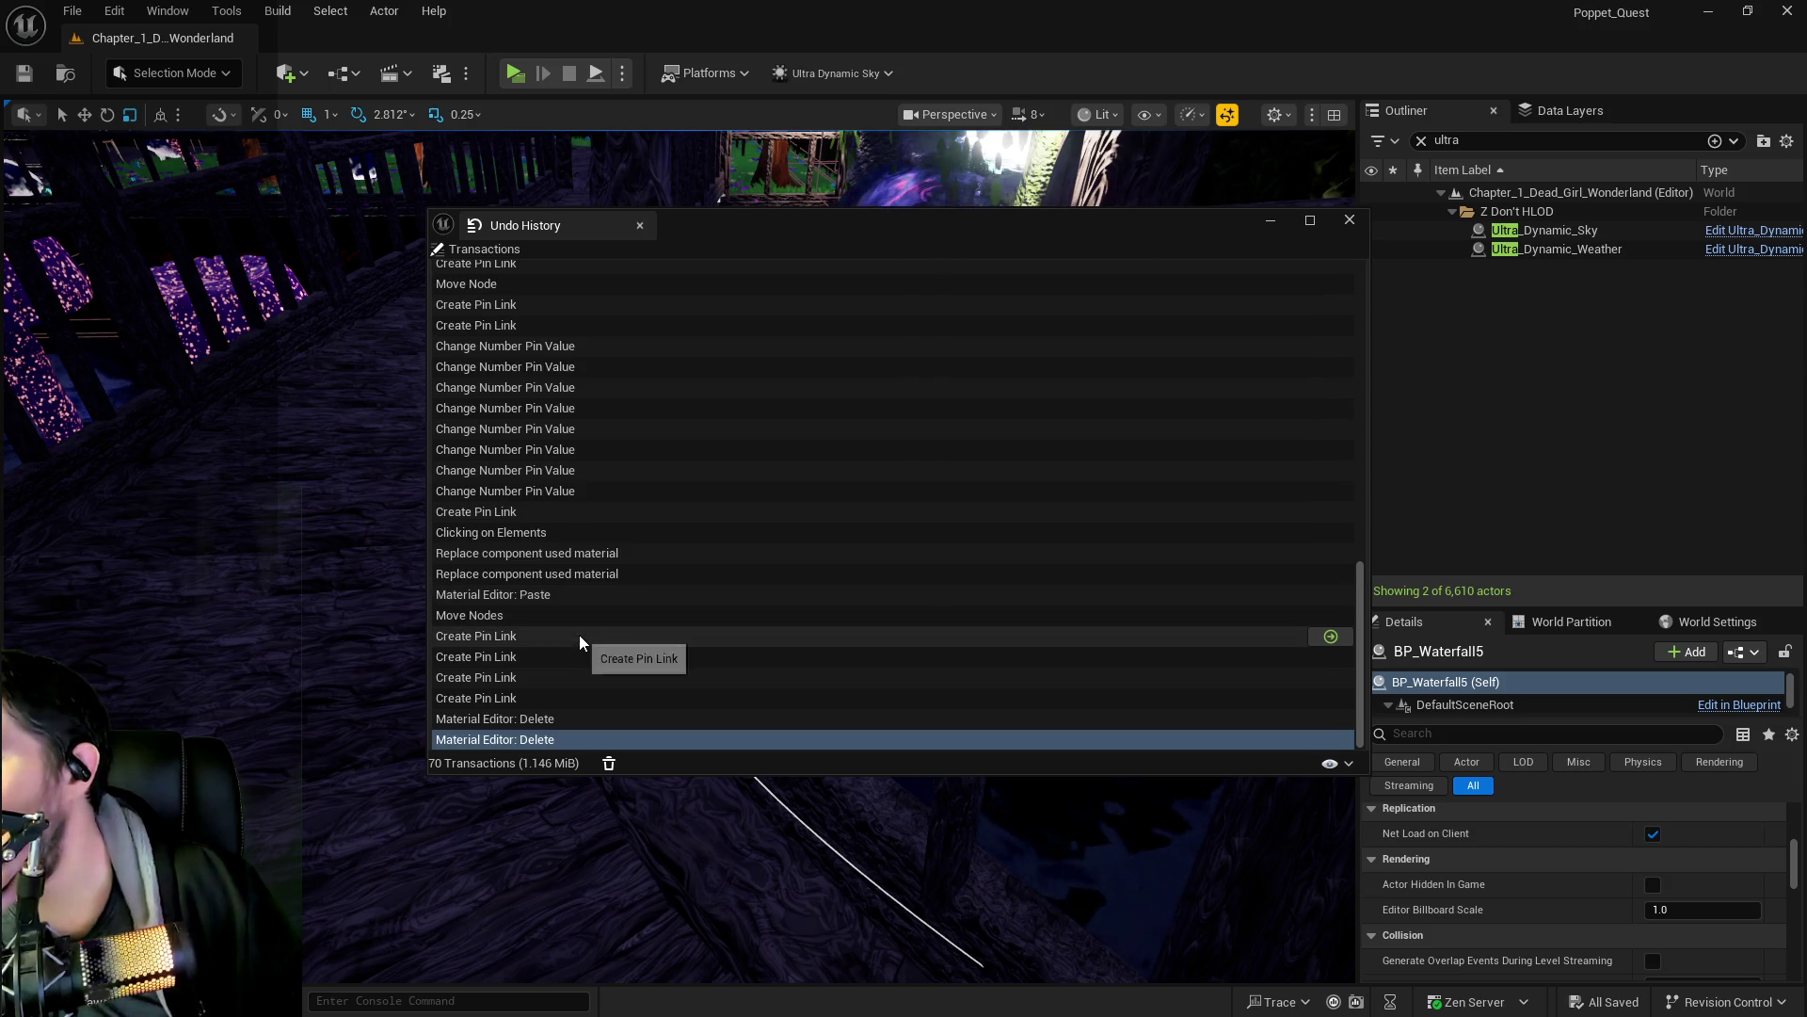
click(557, 534)
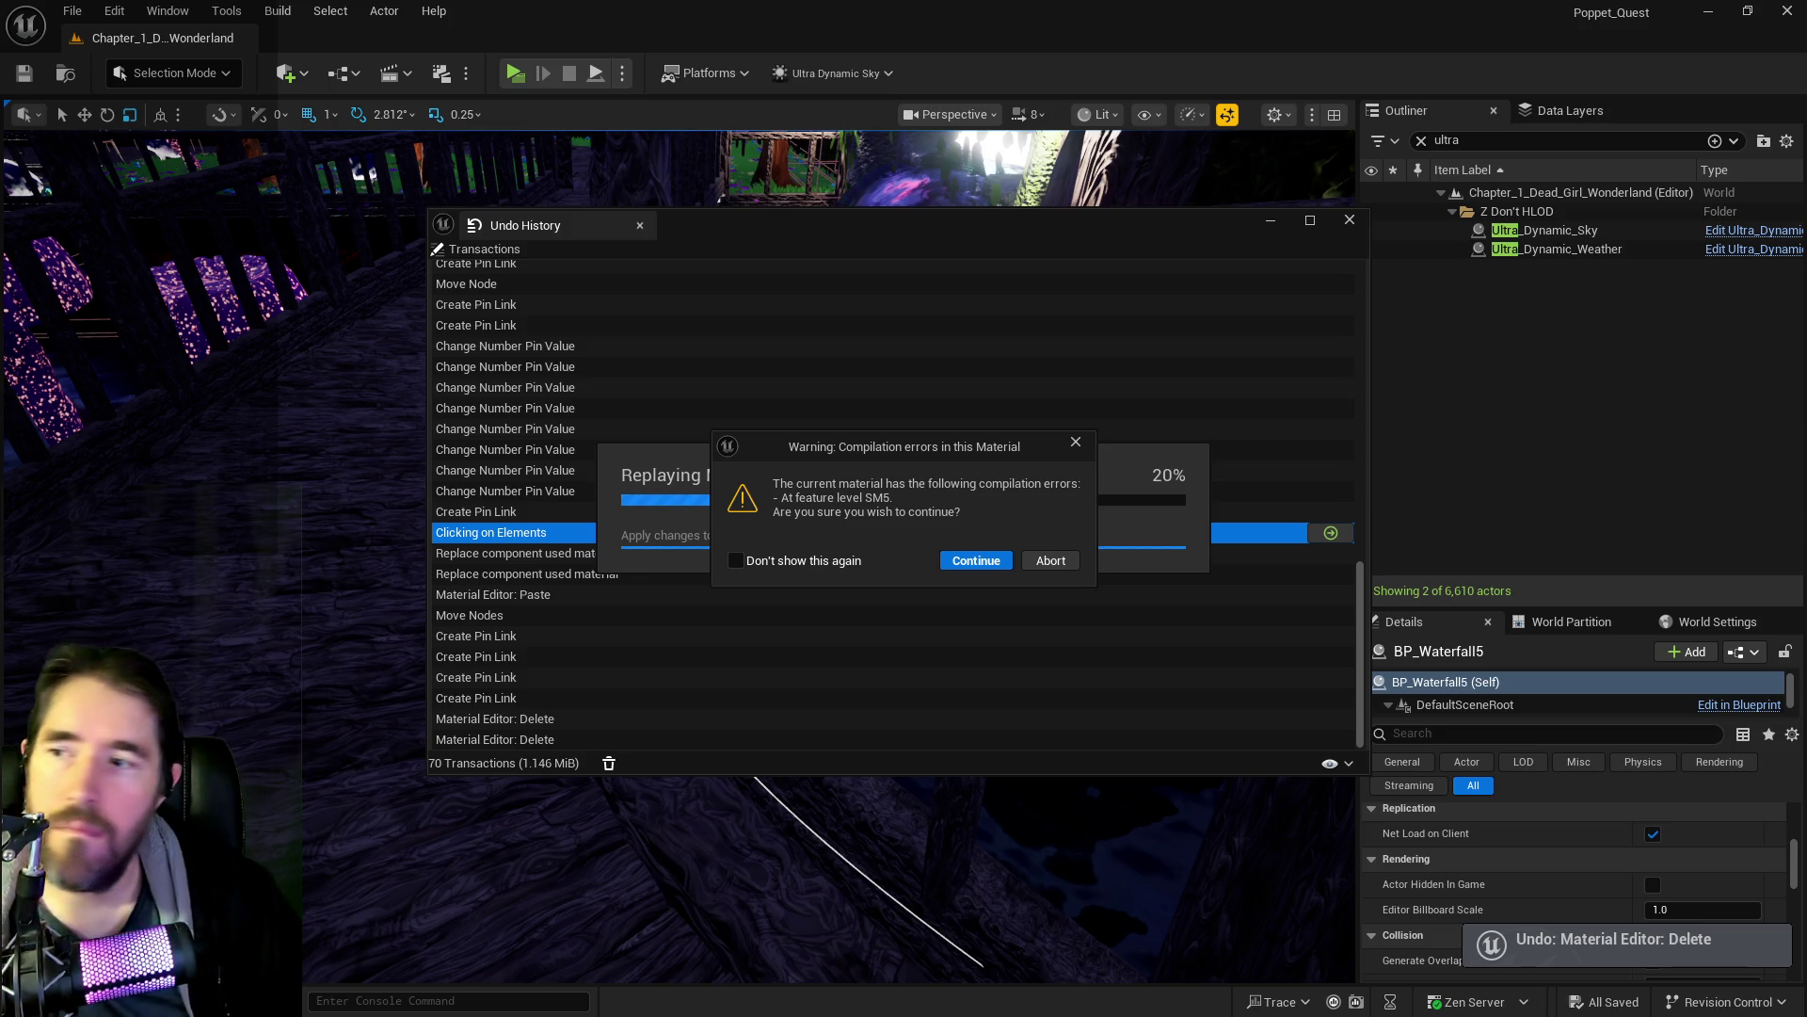
click(970, 561)
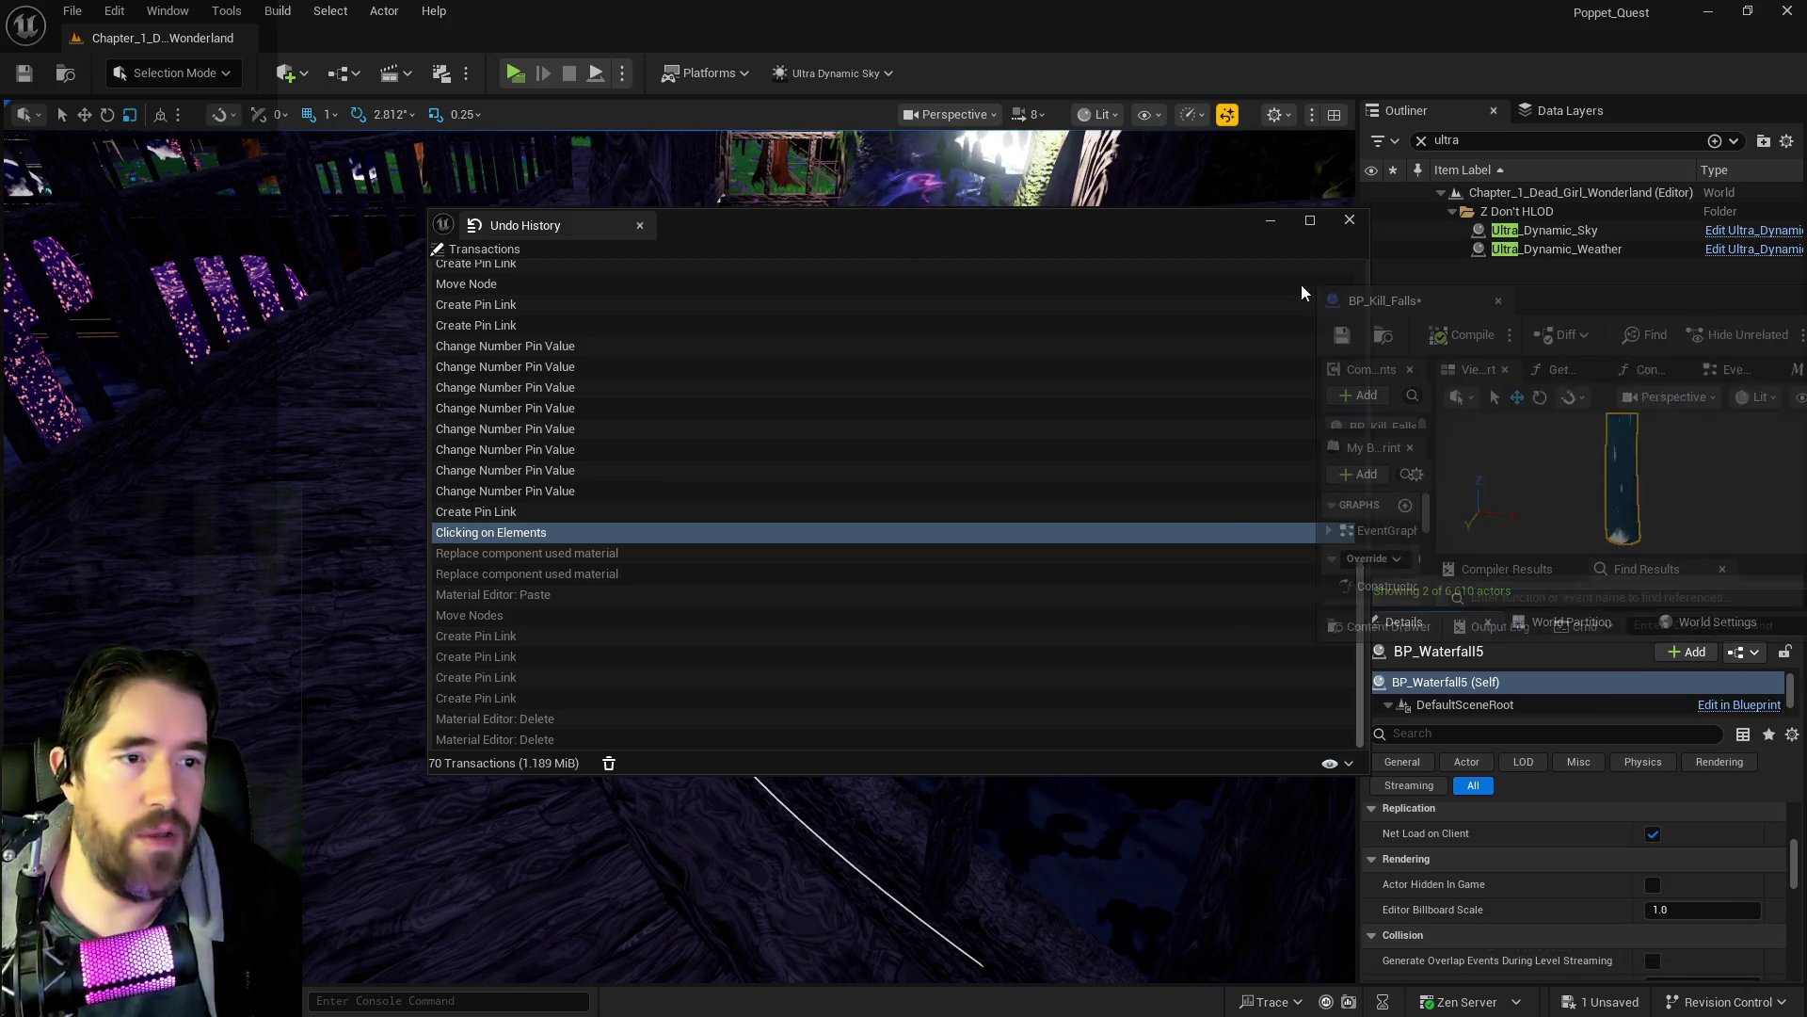
key(alt+Tab)
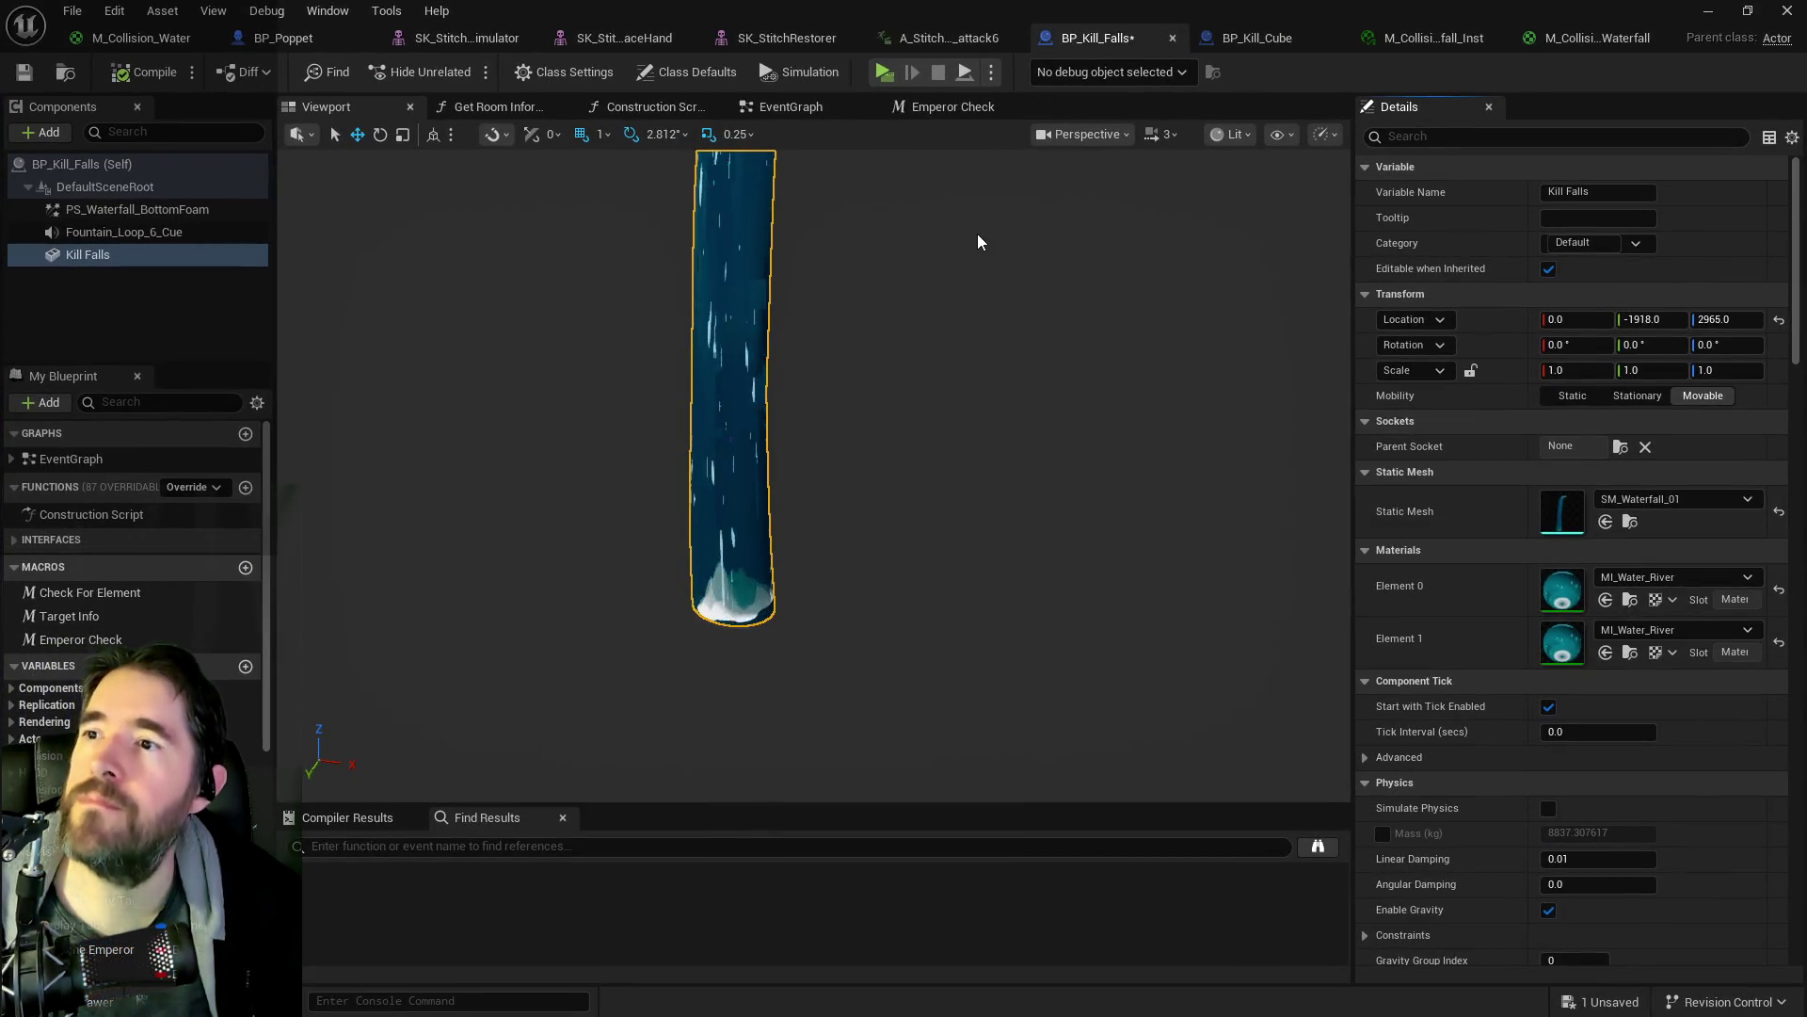
- Set the Construction Script's Element.Water SET node material to MI_Water_River
click(808, 107)
drag(814, 232, 916, 314)
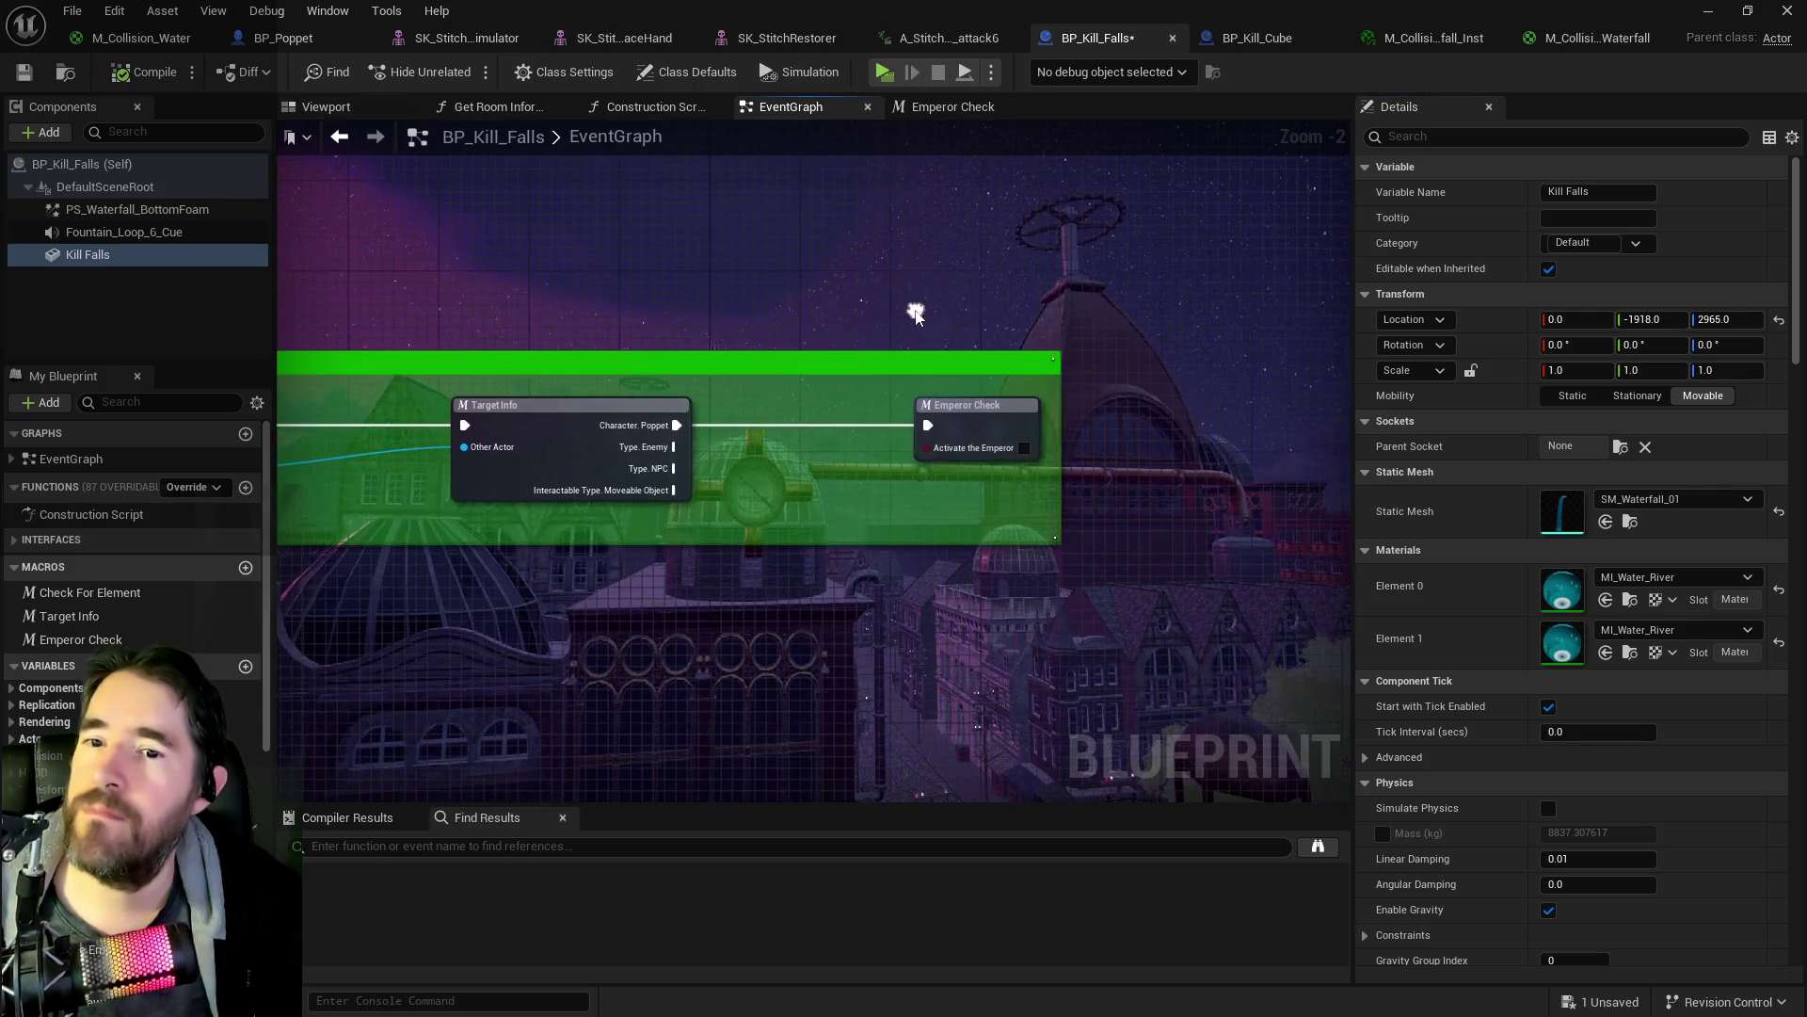
drag(734, 509, 816, 552)
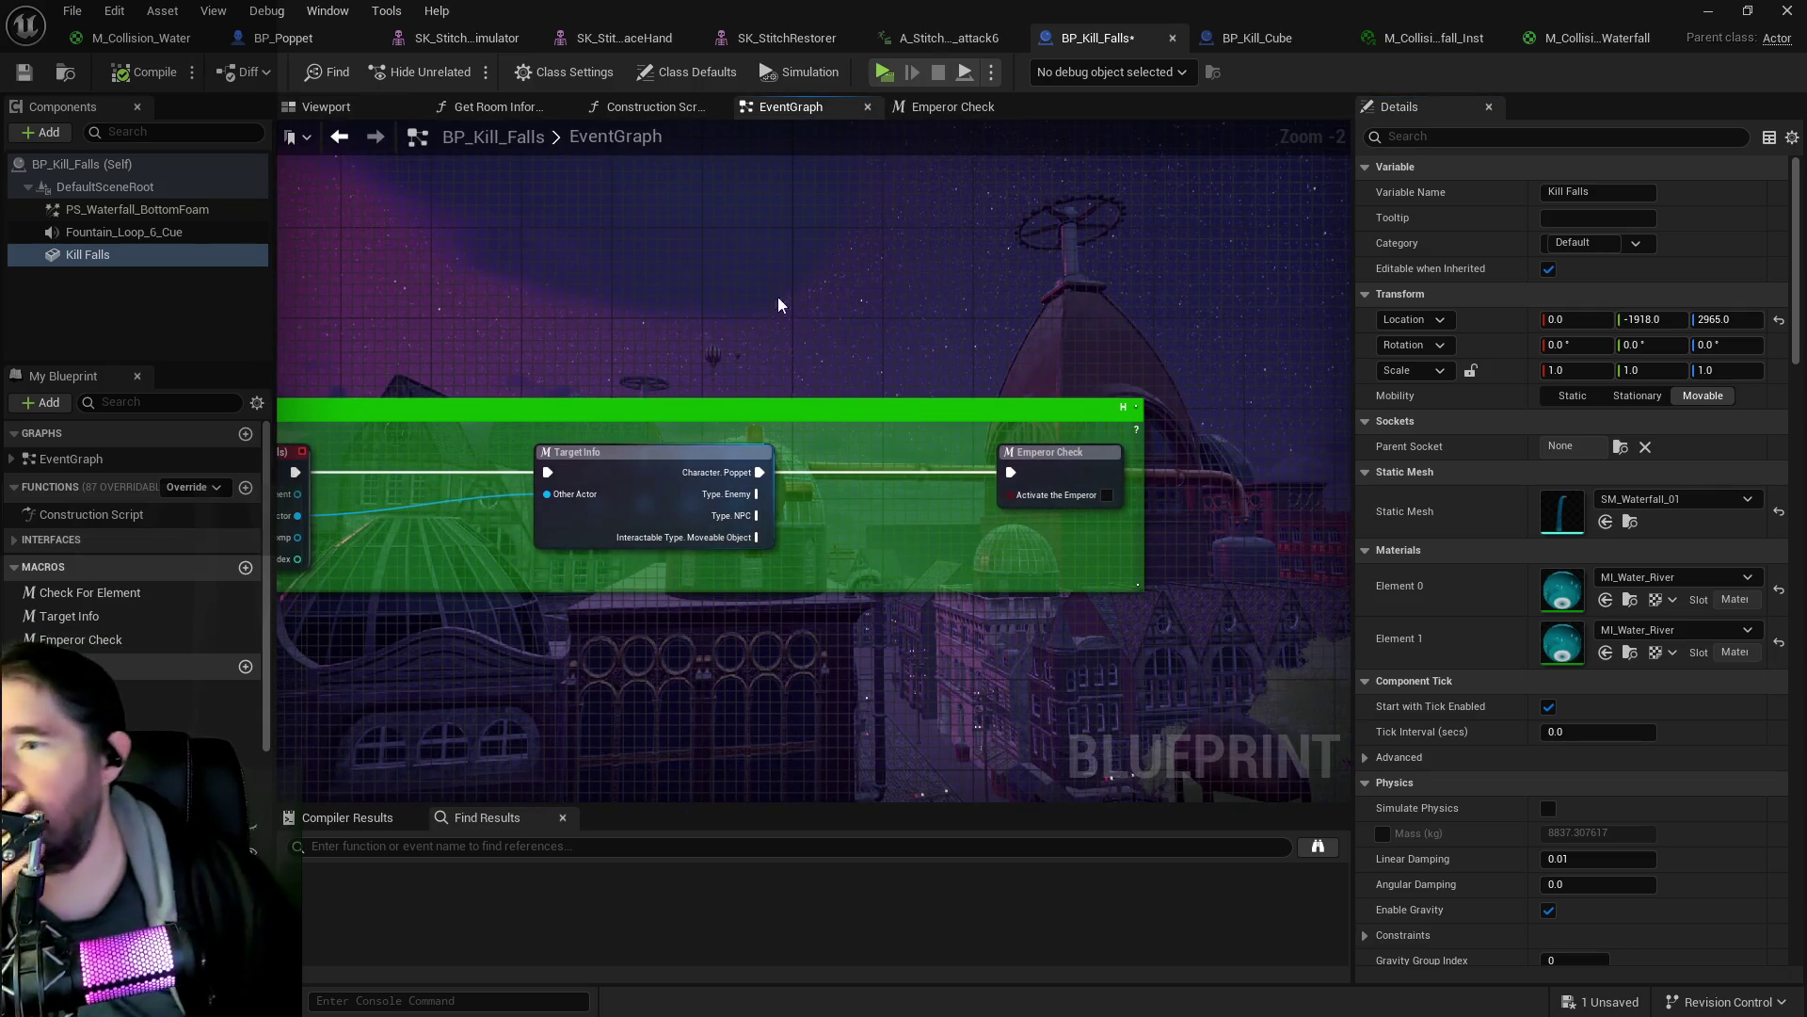
click(653, 109)
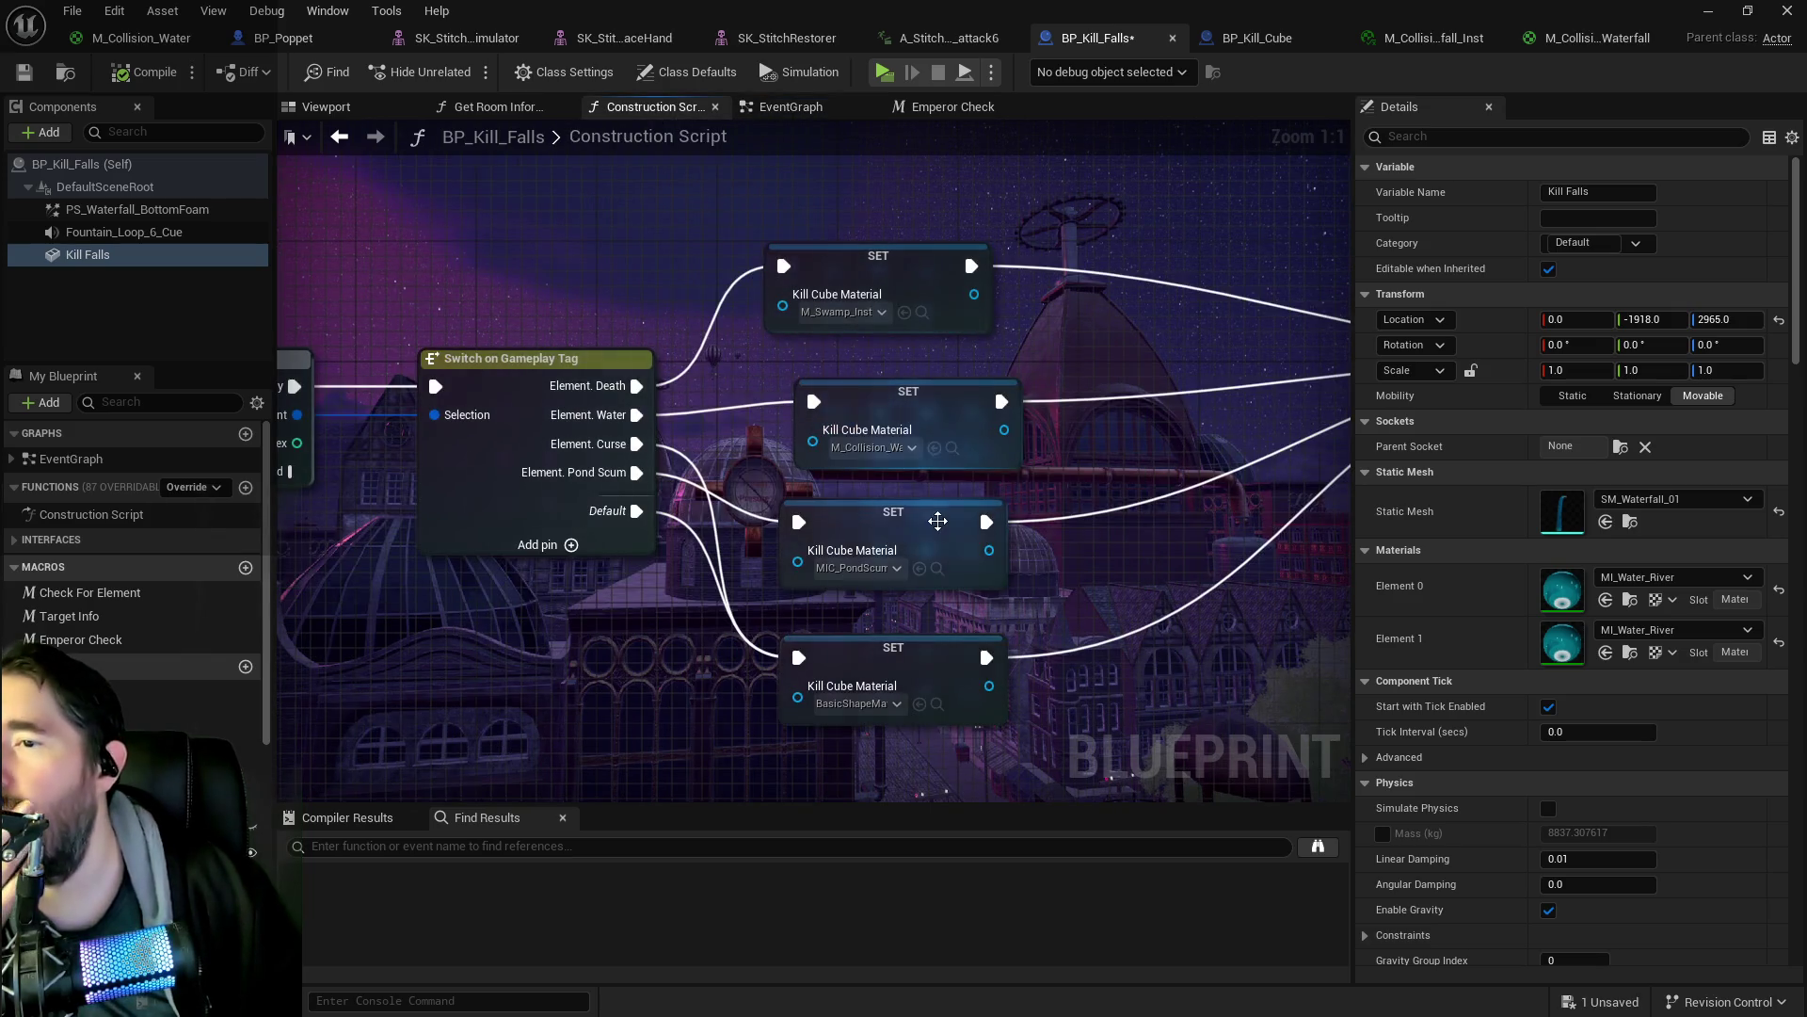
click(934, 447)
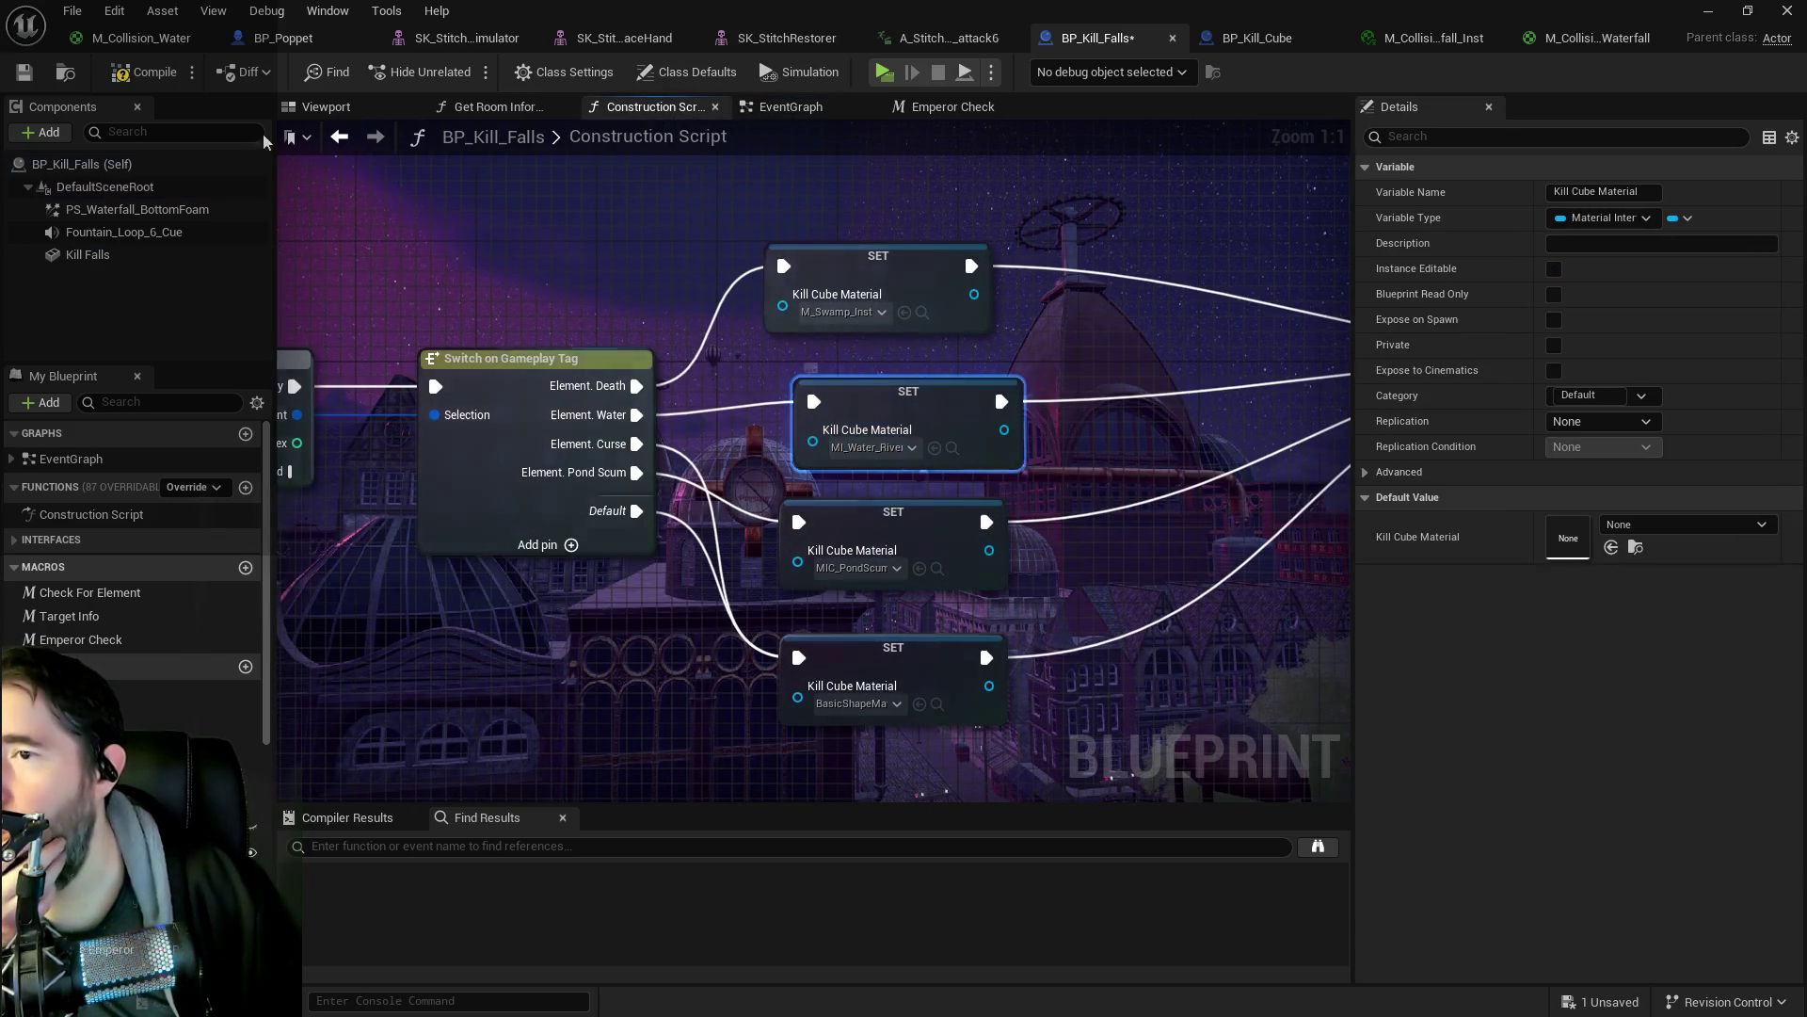
- Save BP_Kill_Falls, minimize it, and close Undo History to return to the level
click(25, 74)
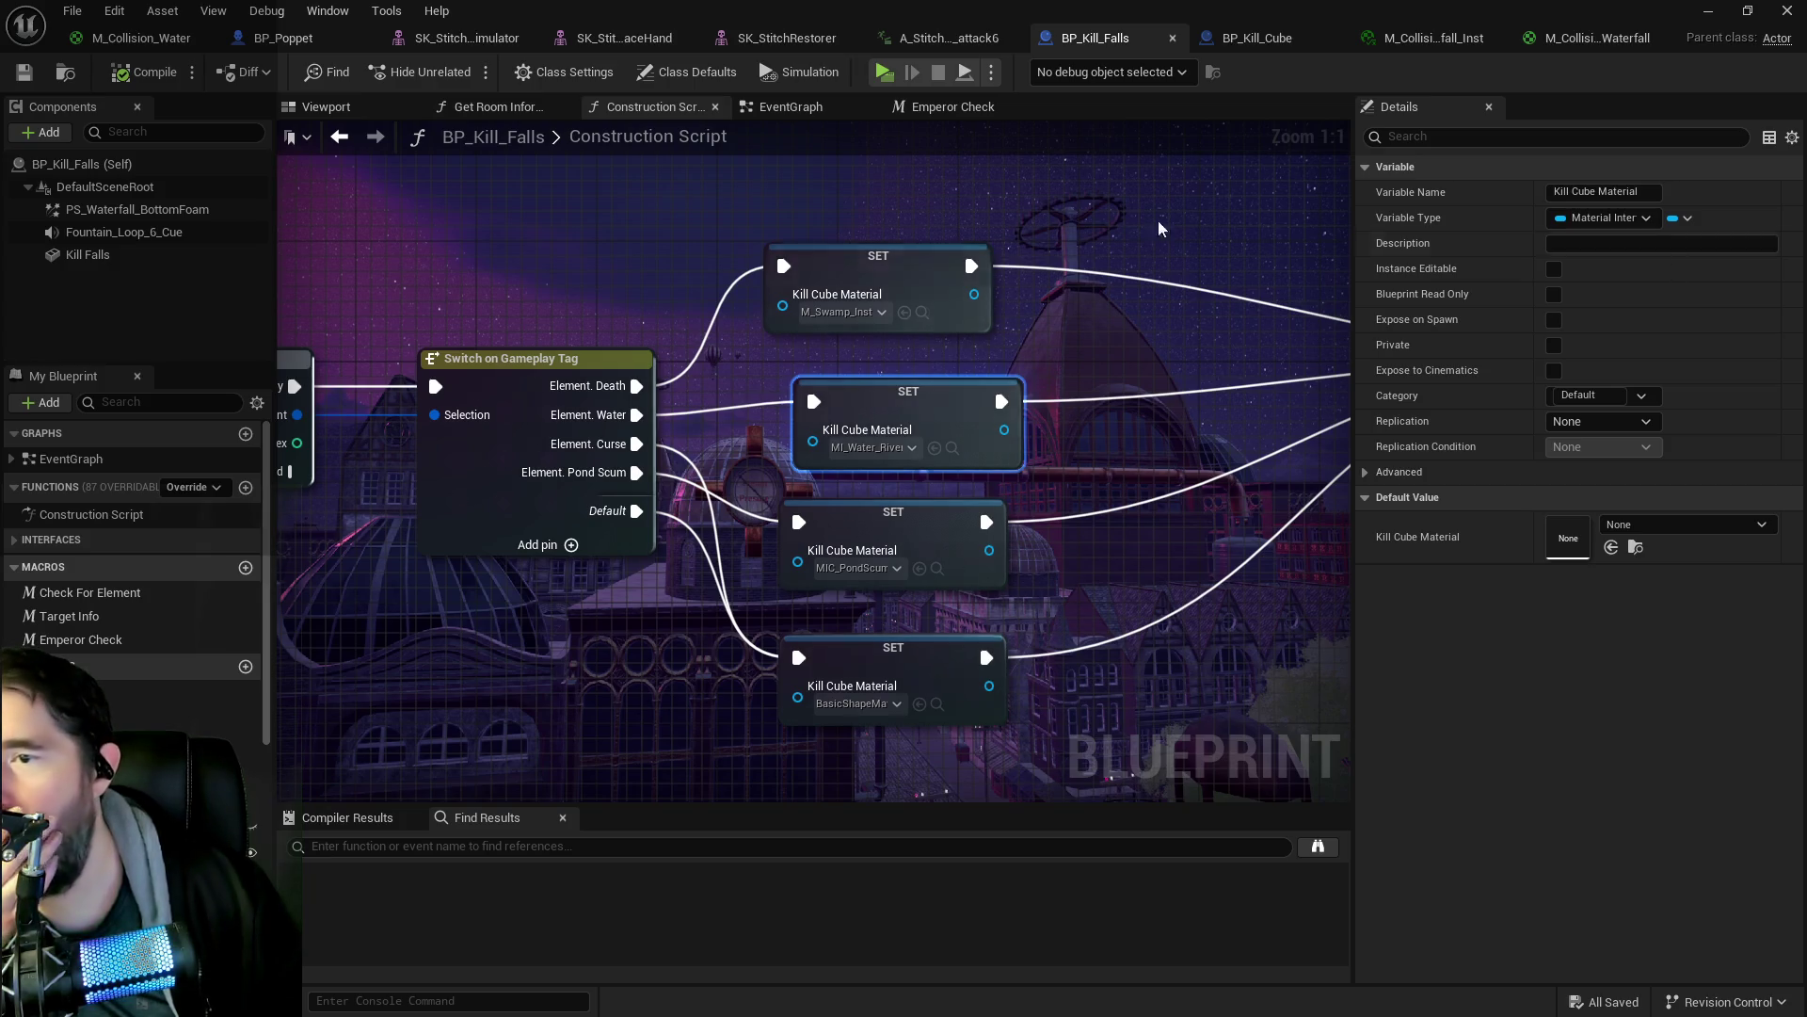
click(1747, 11)
click(1349, 219)
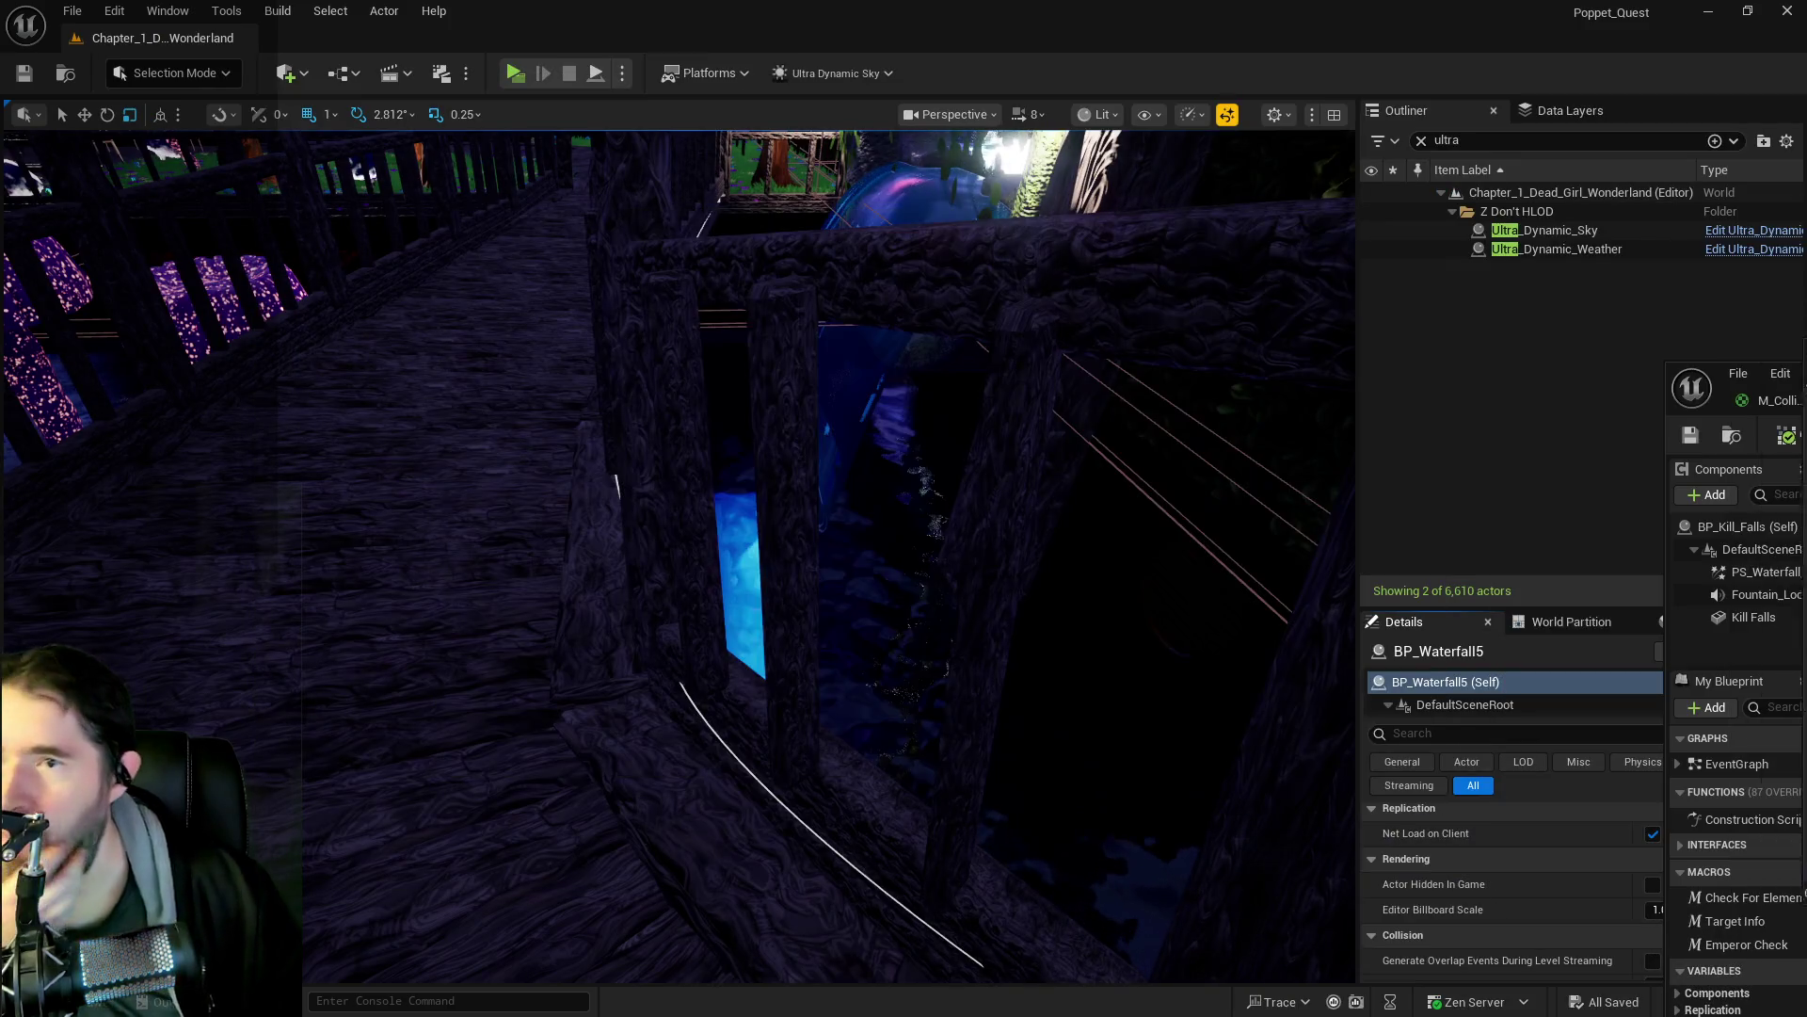
scroll(306, 401, up, 5)
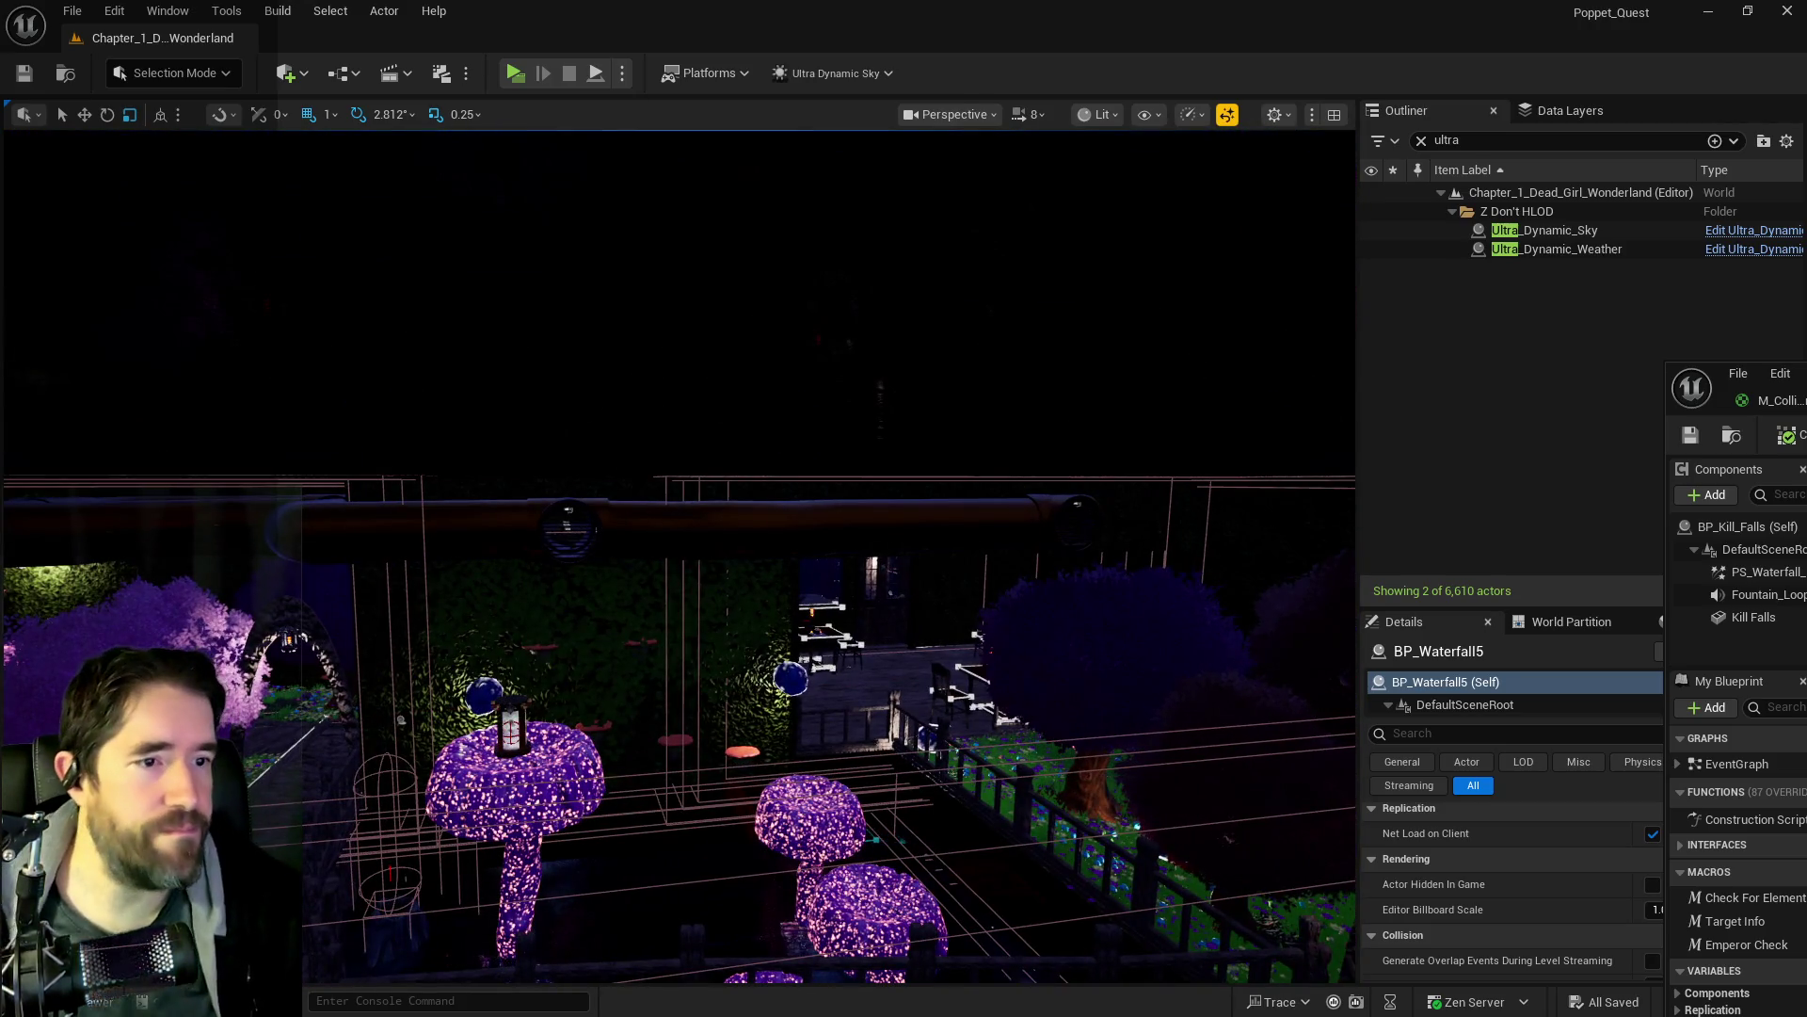
drag(1741, 373, 789, 245)
double_click(789, 246)
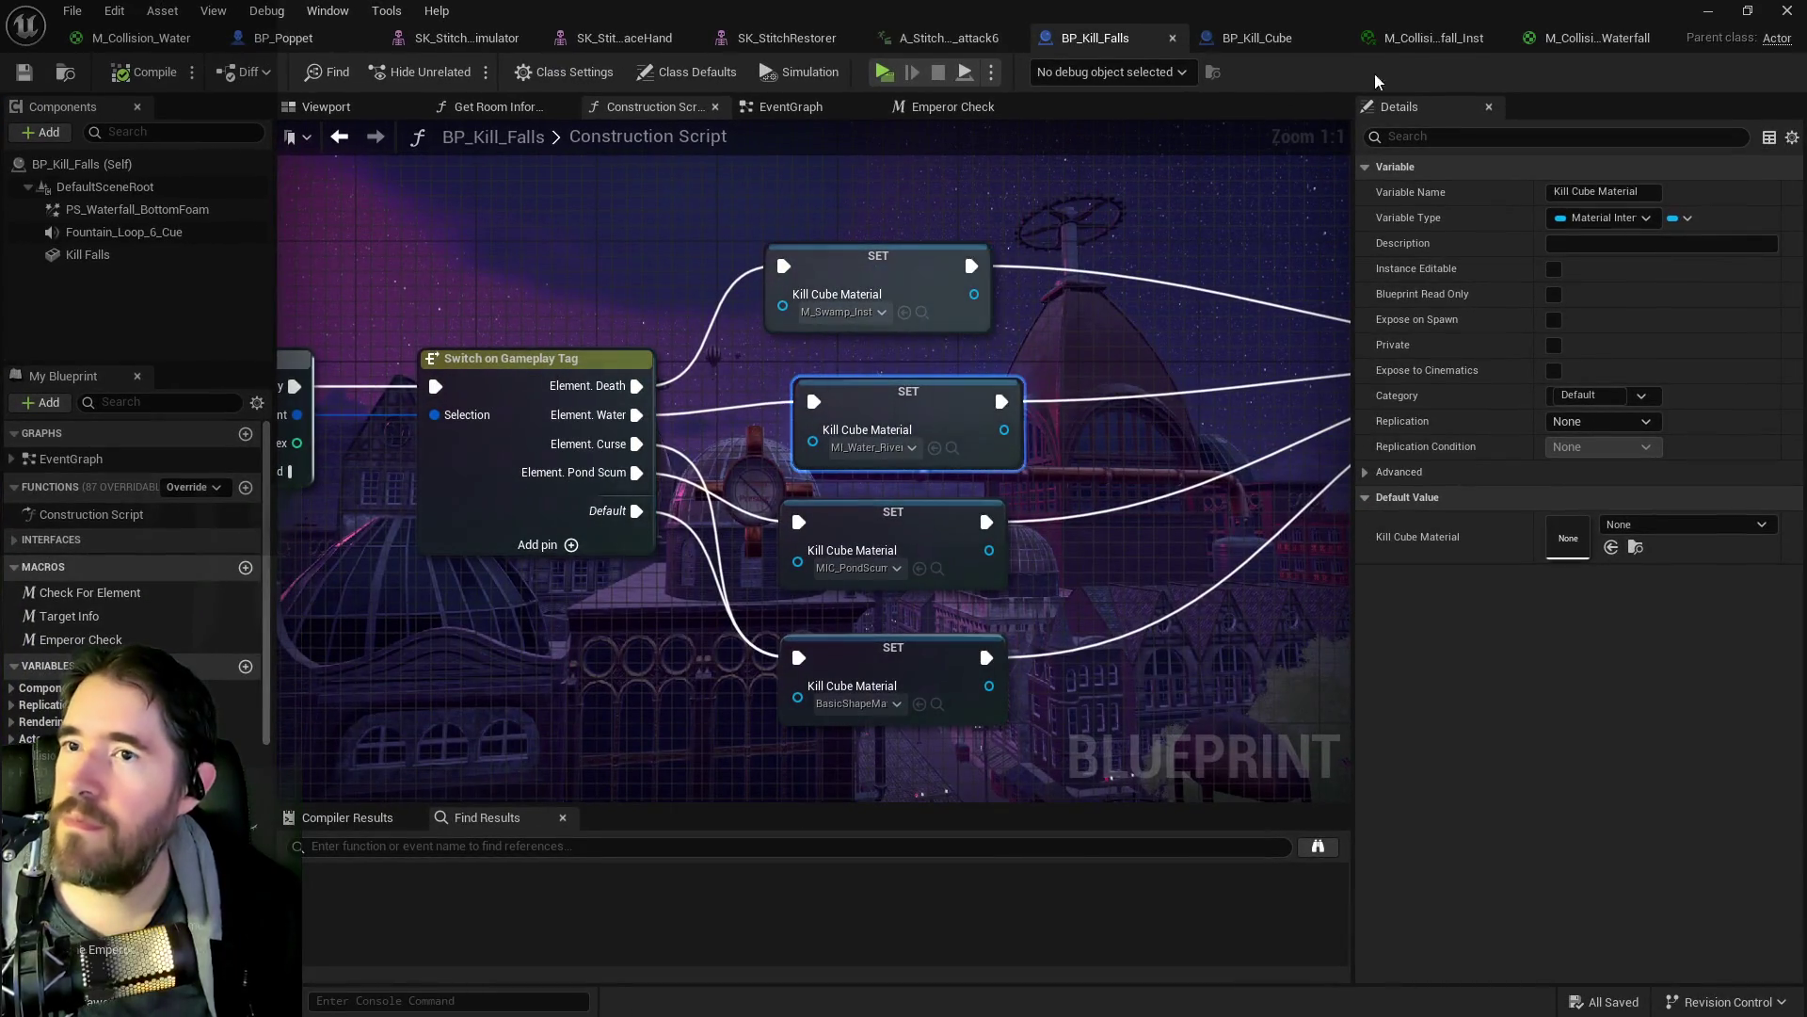
click(1580, 43)
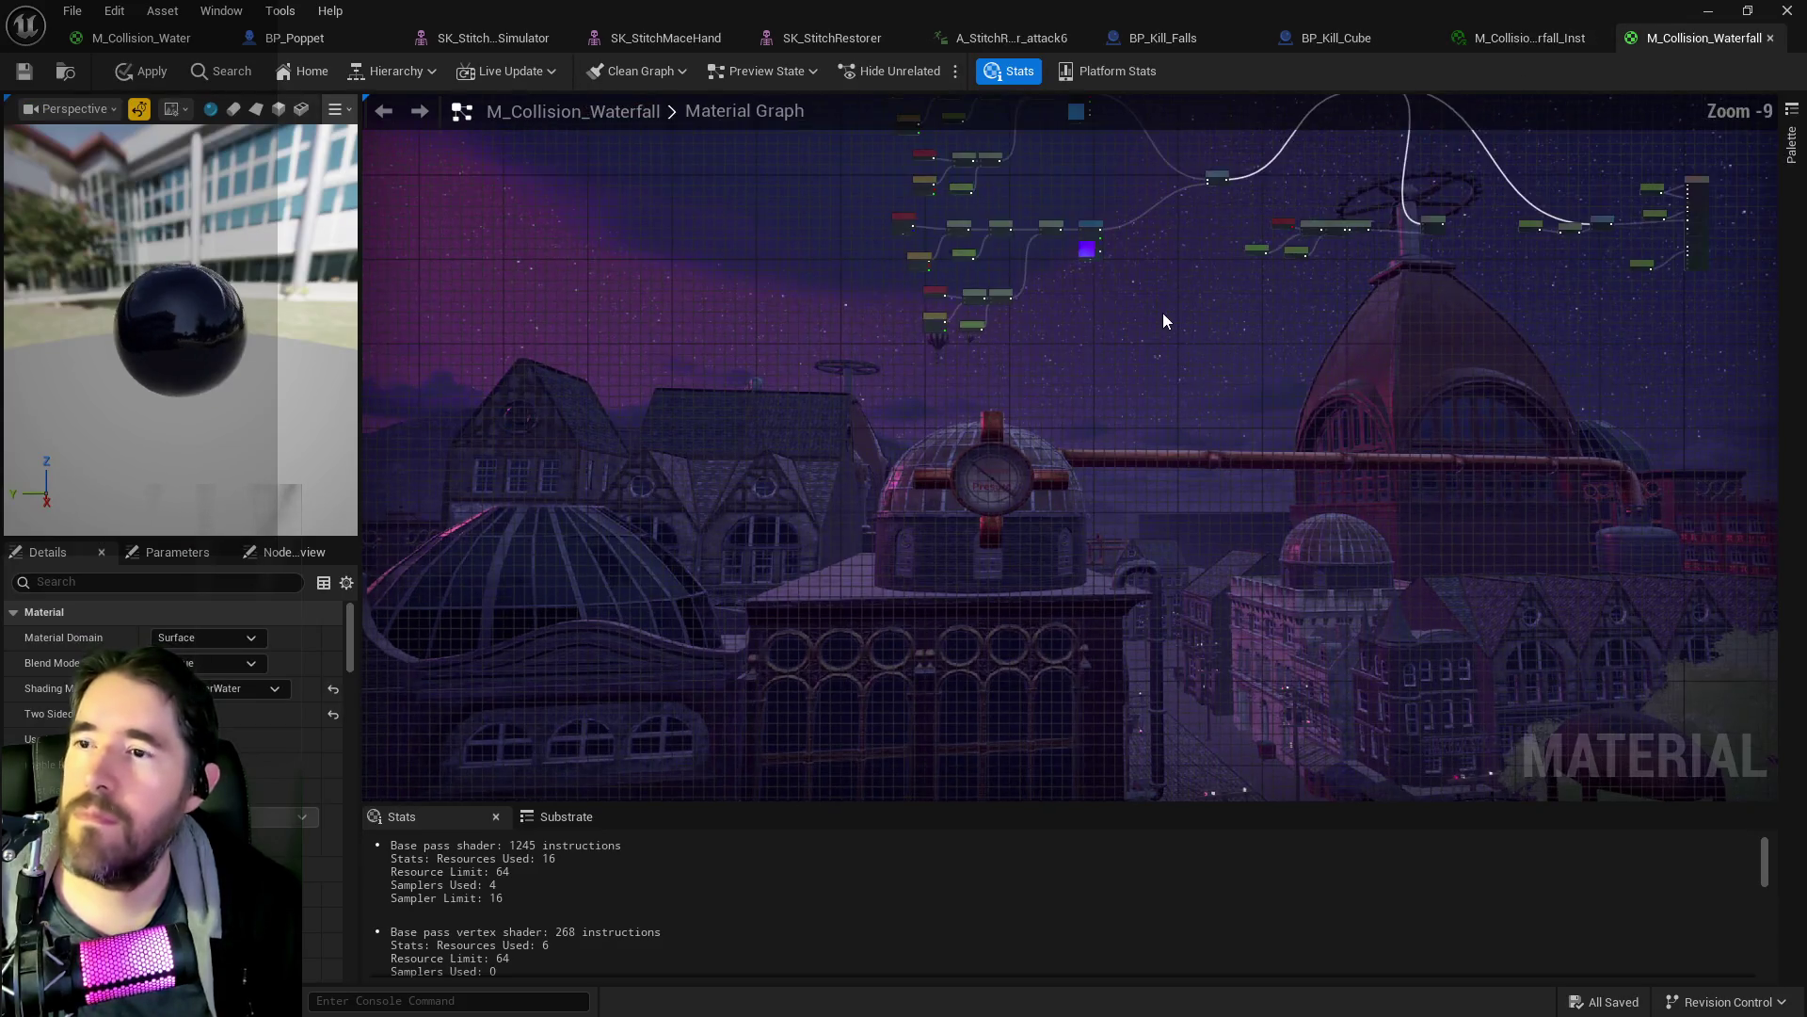
drag(1165, 321, 823, 612)
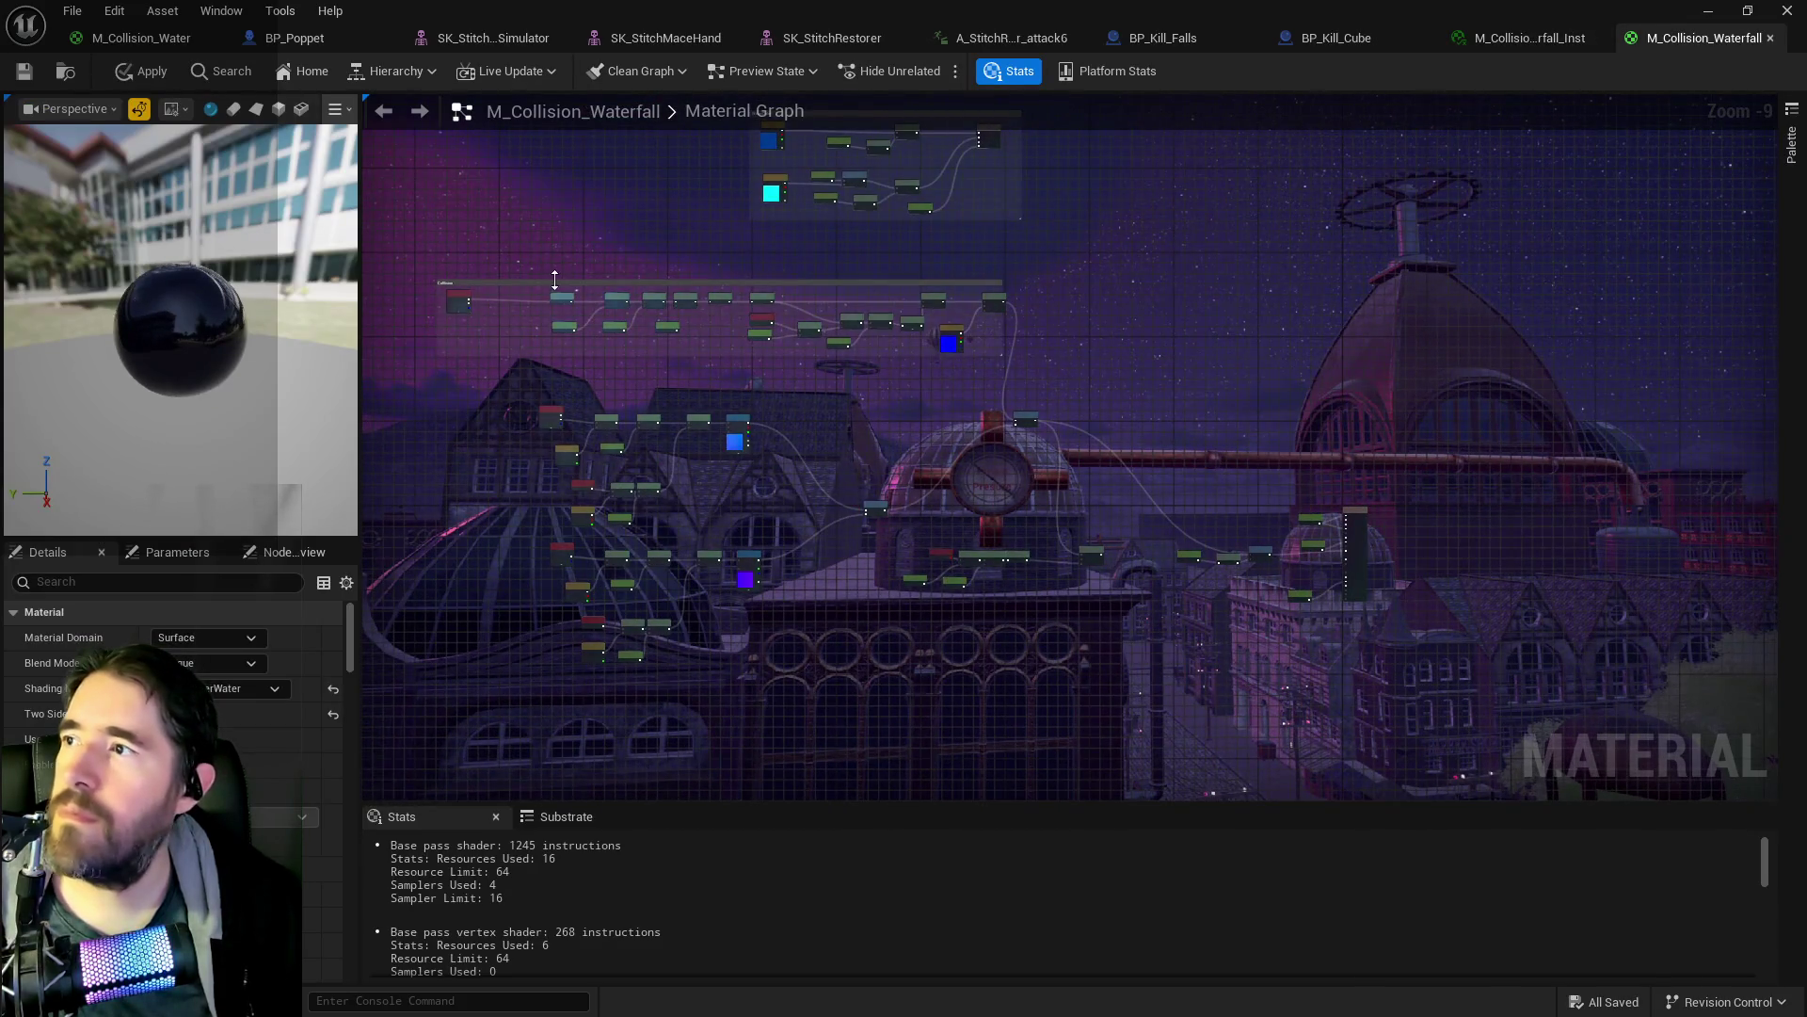
scroll(977, 478, up, 3)
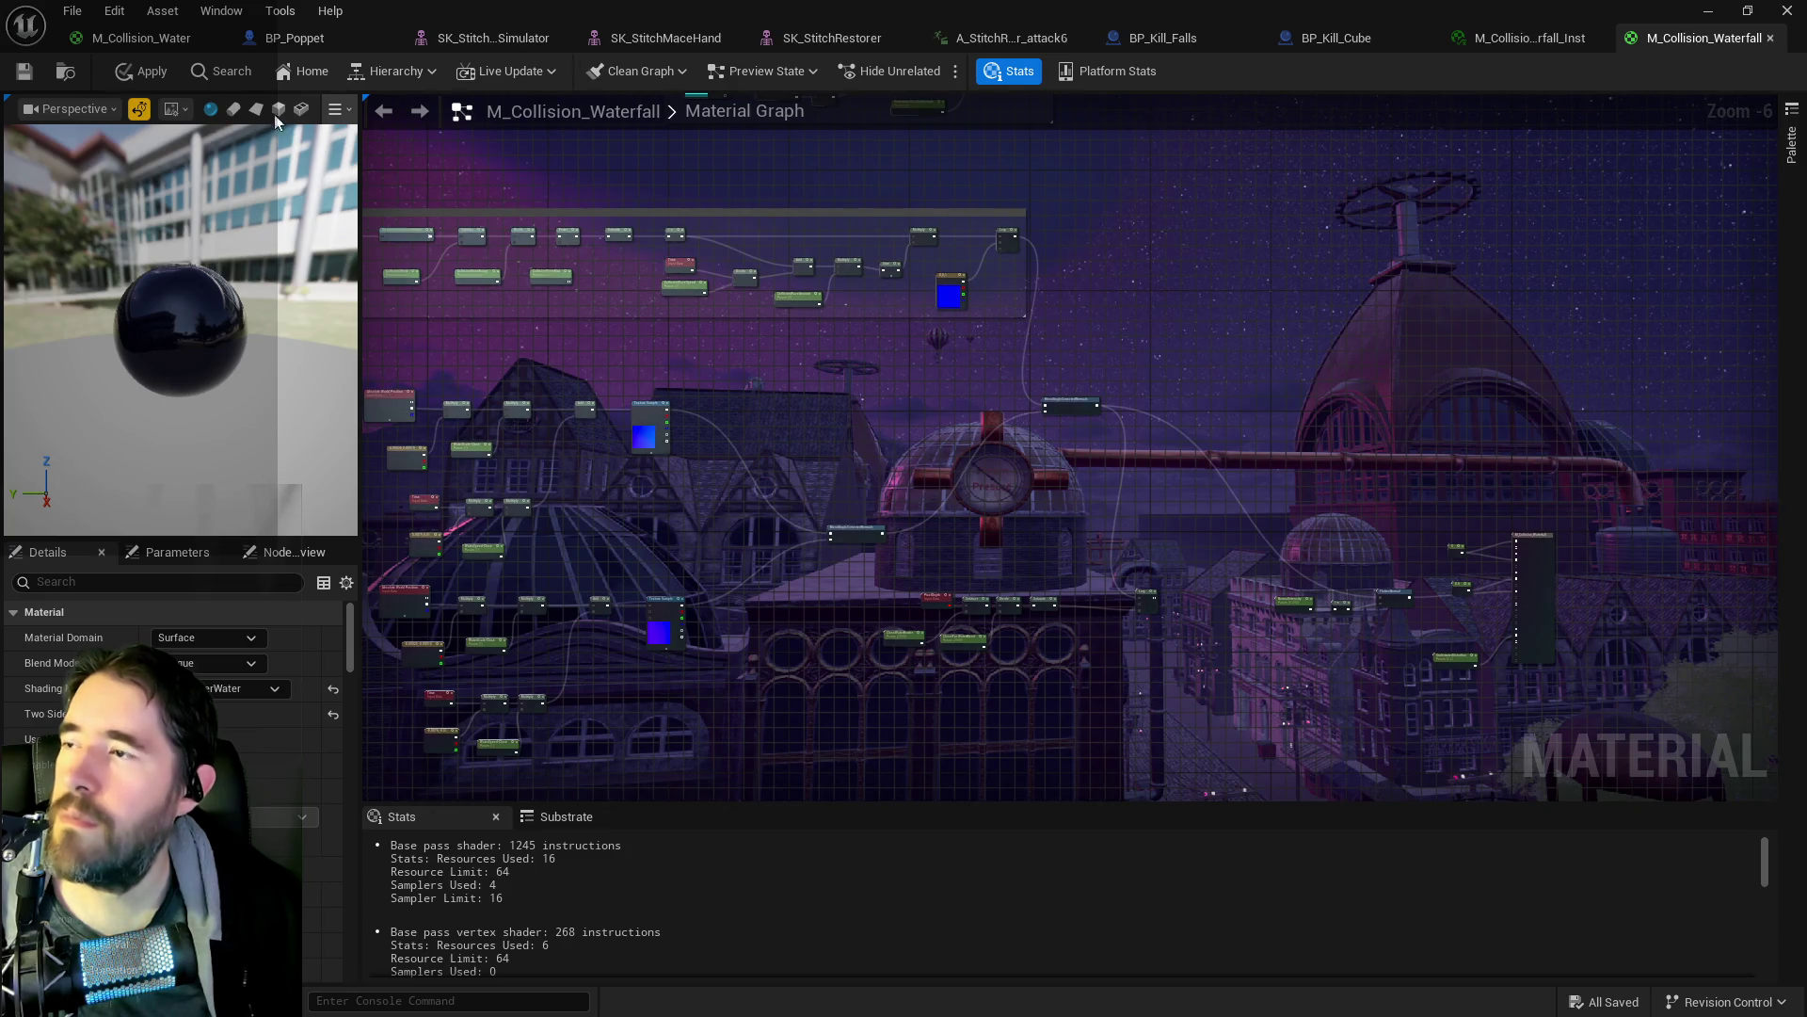
scroll(1092, 607, up, 3)
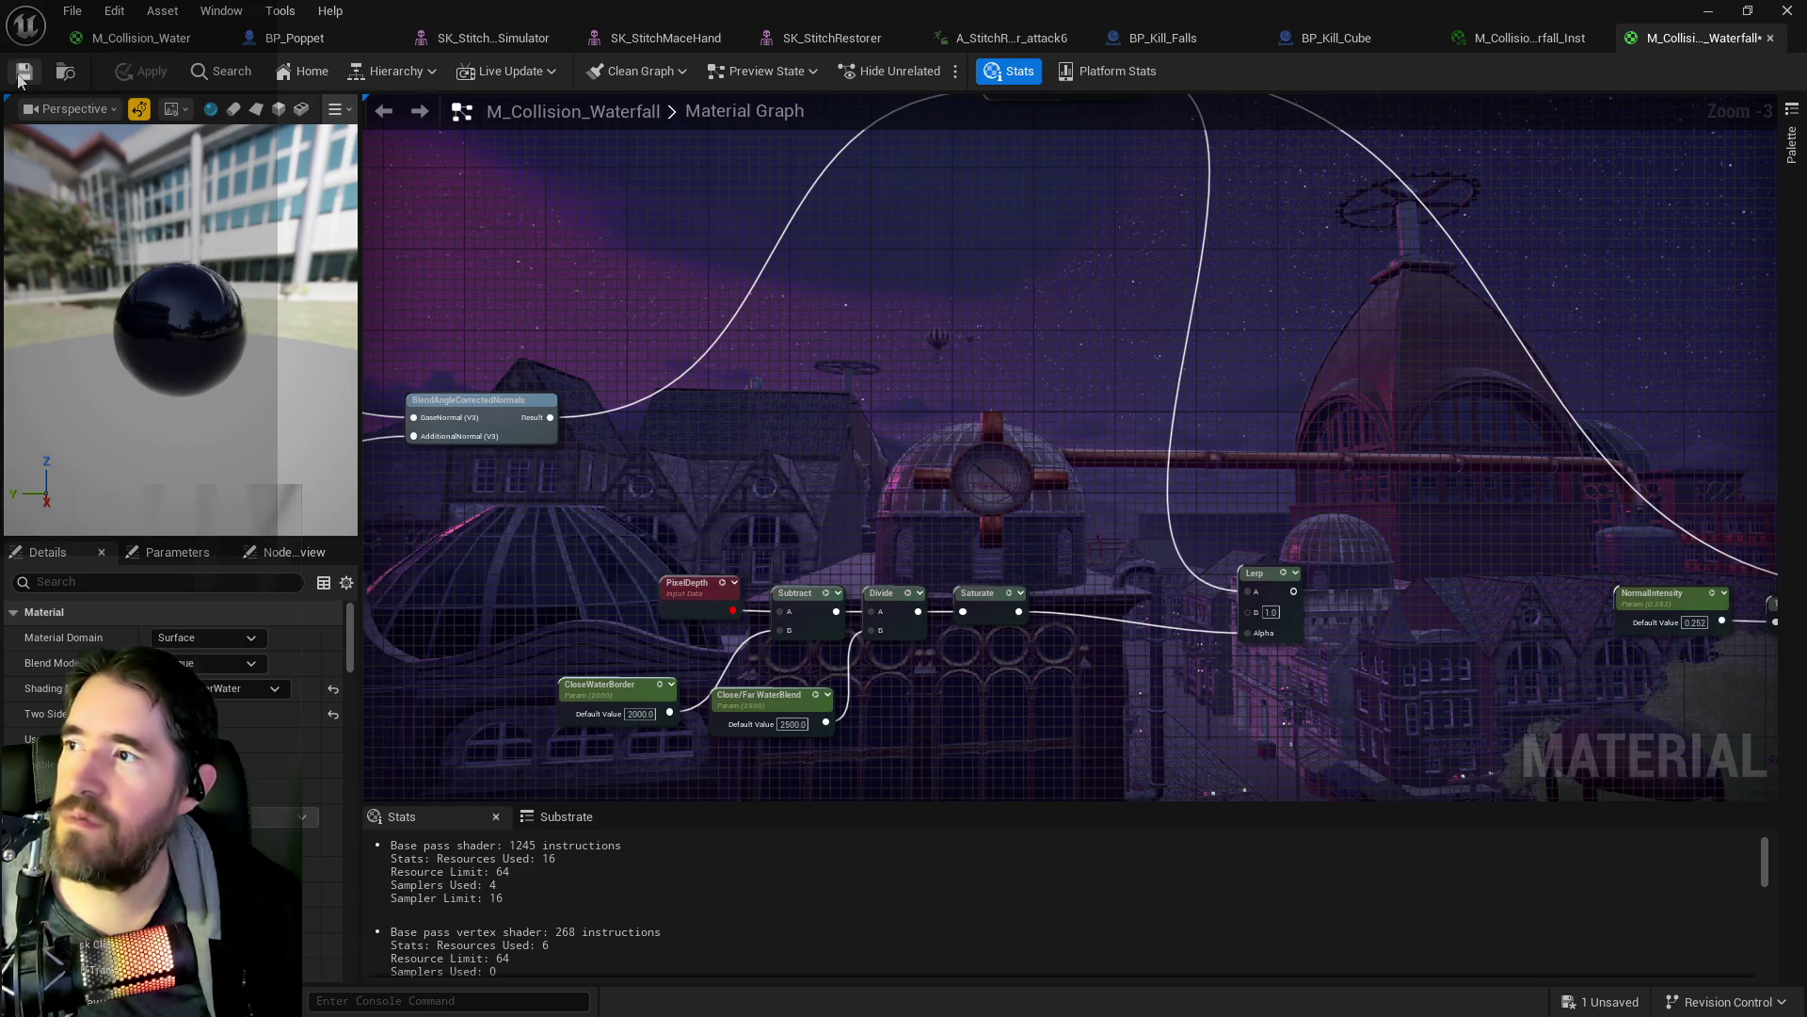
key(alt+Tab)
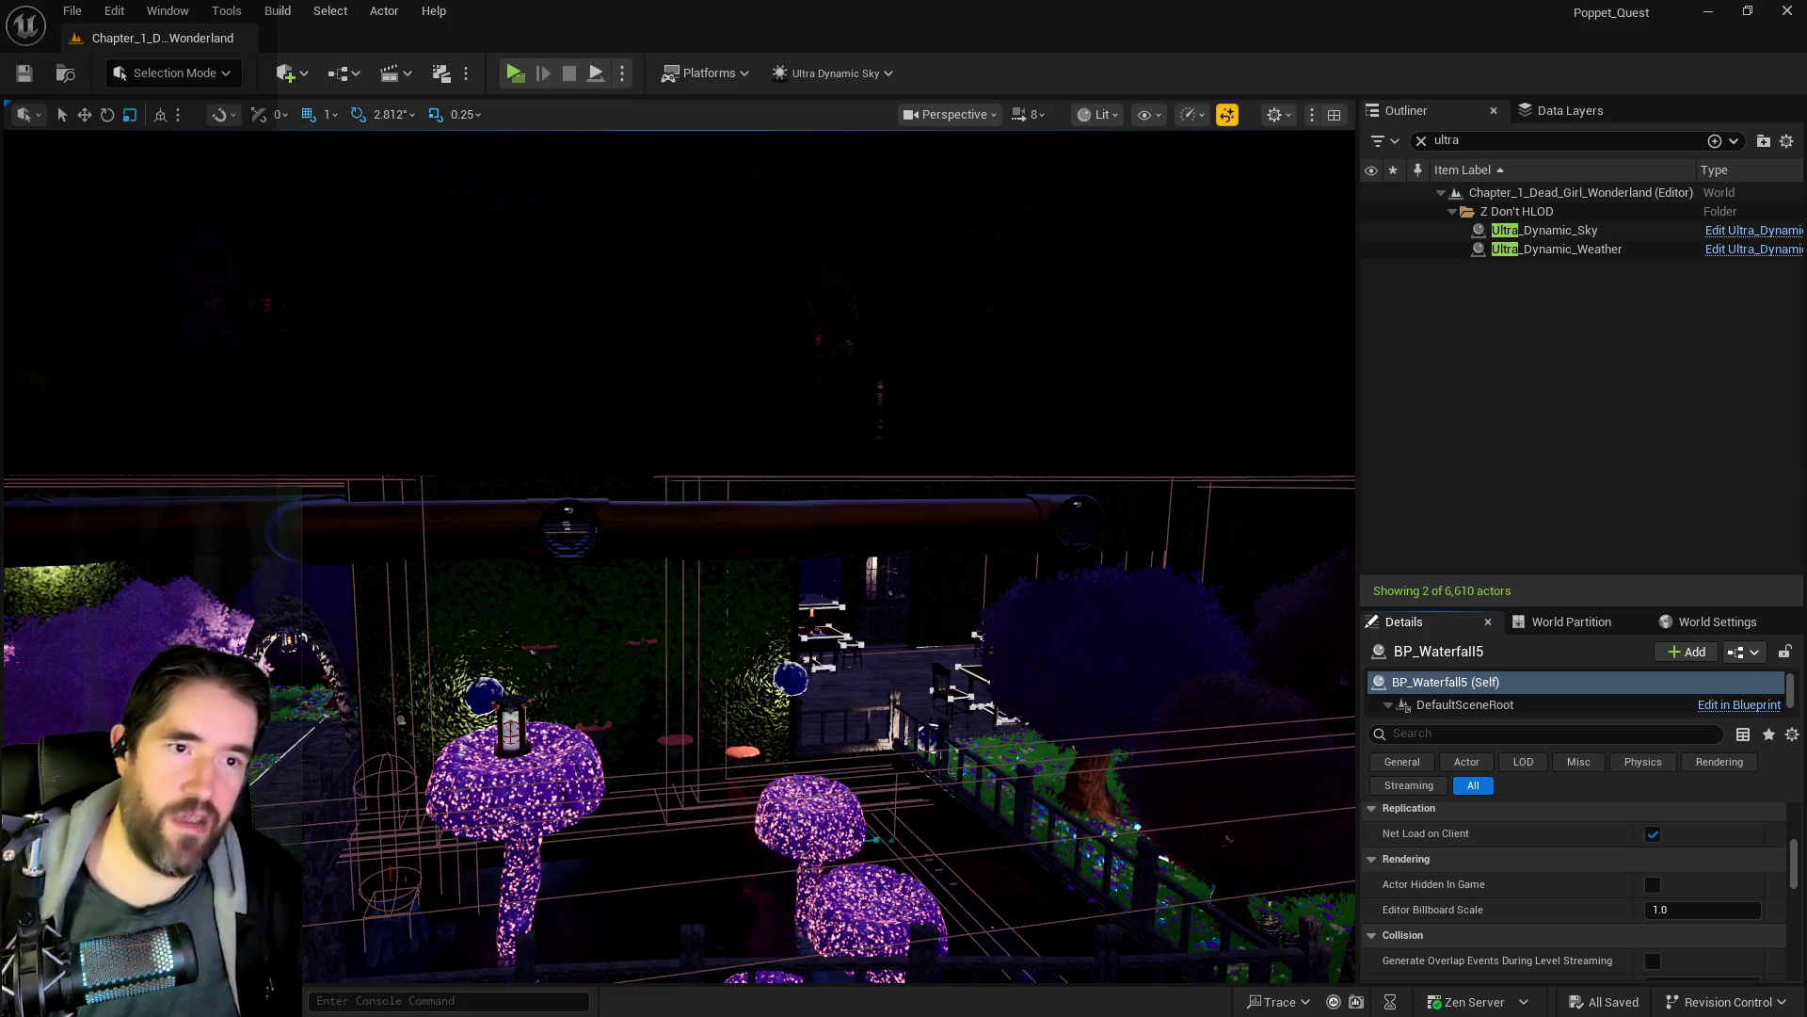
- Select Ultra_Dynamic_Sky and reset its Time Of Day to 960 so the level is lit
drag(937, 623, 937, 623)
click(1642, 230)
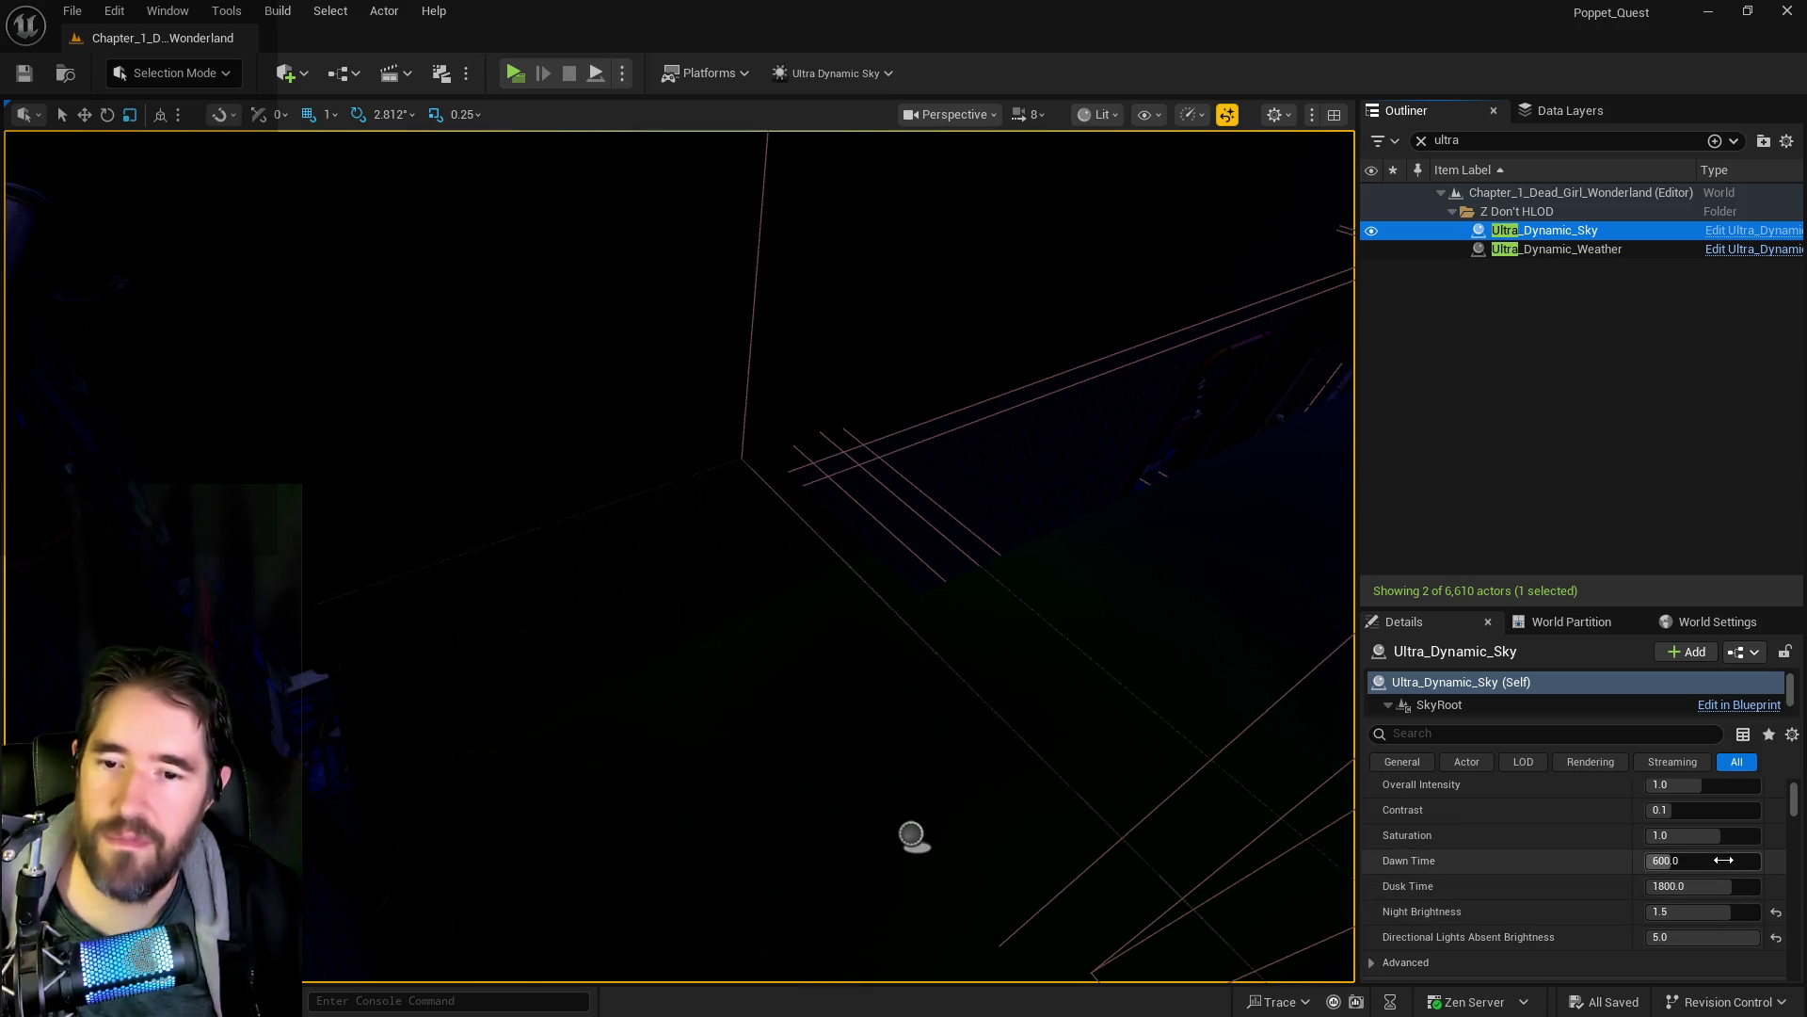
scroll(1721, 853, up, 2)
scroll(1721, 853, up, 5)
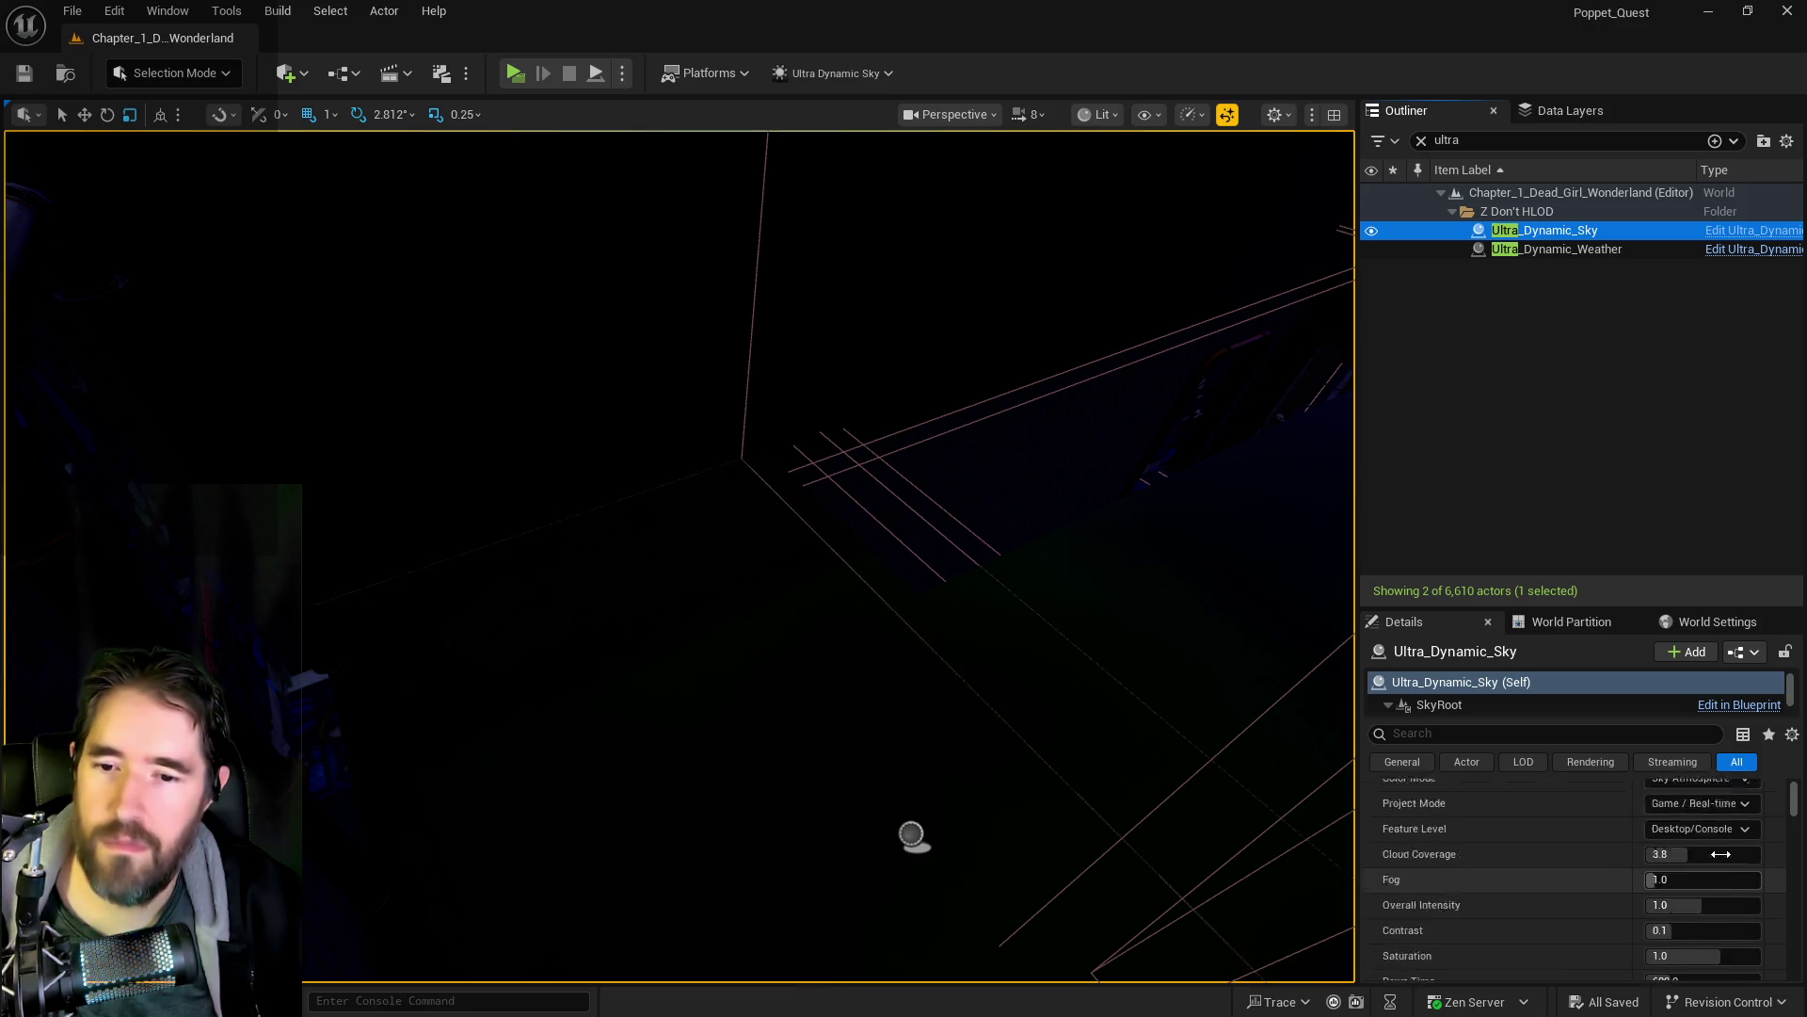
click(1776, 909)
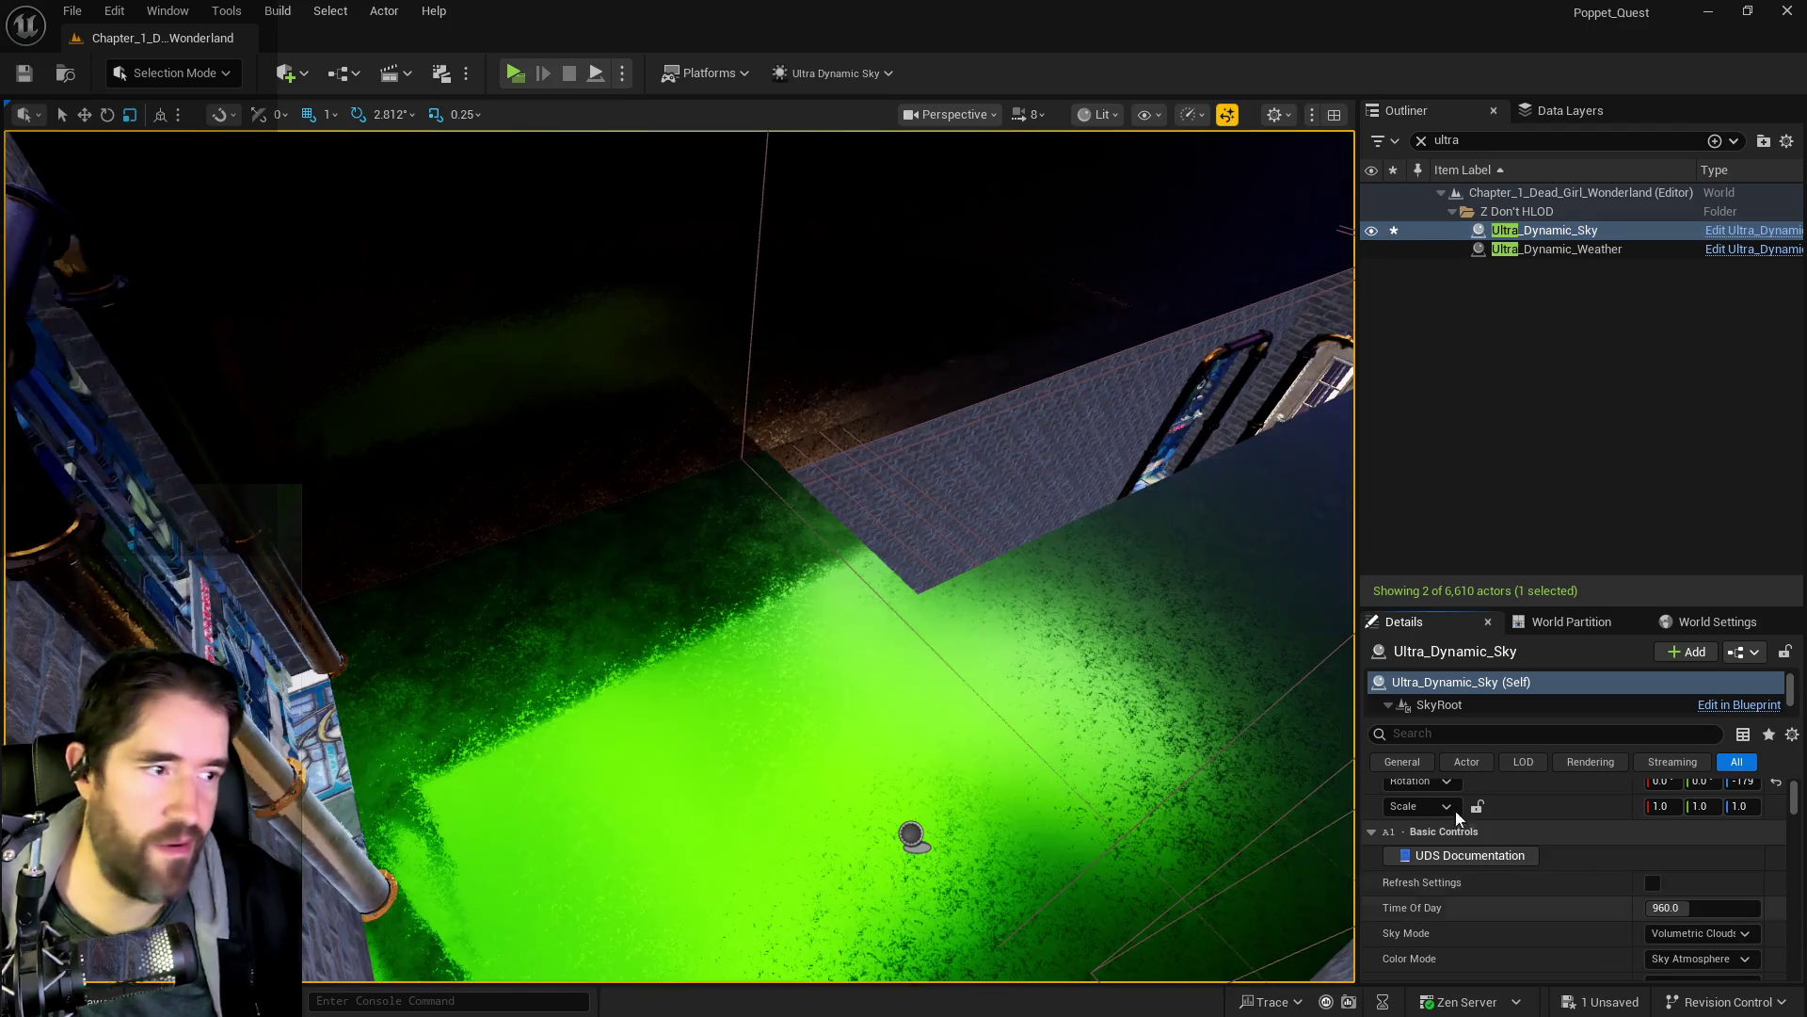
key(f)
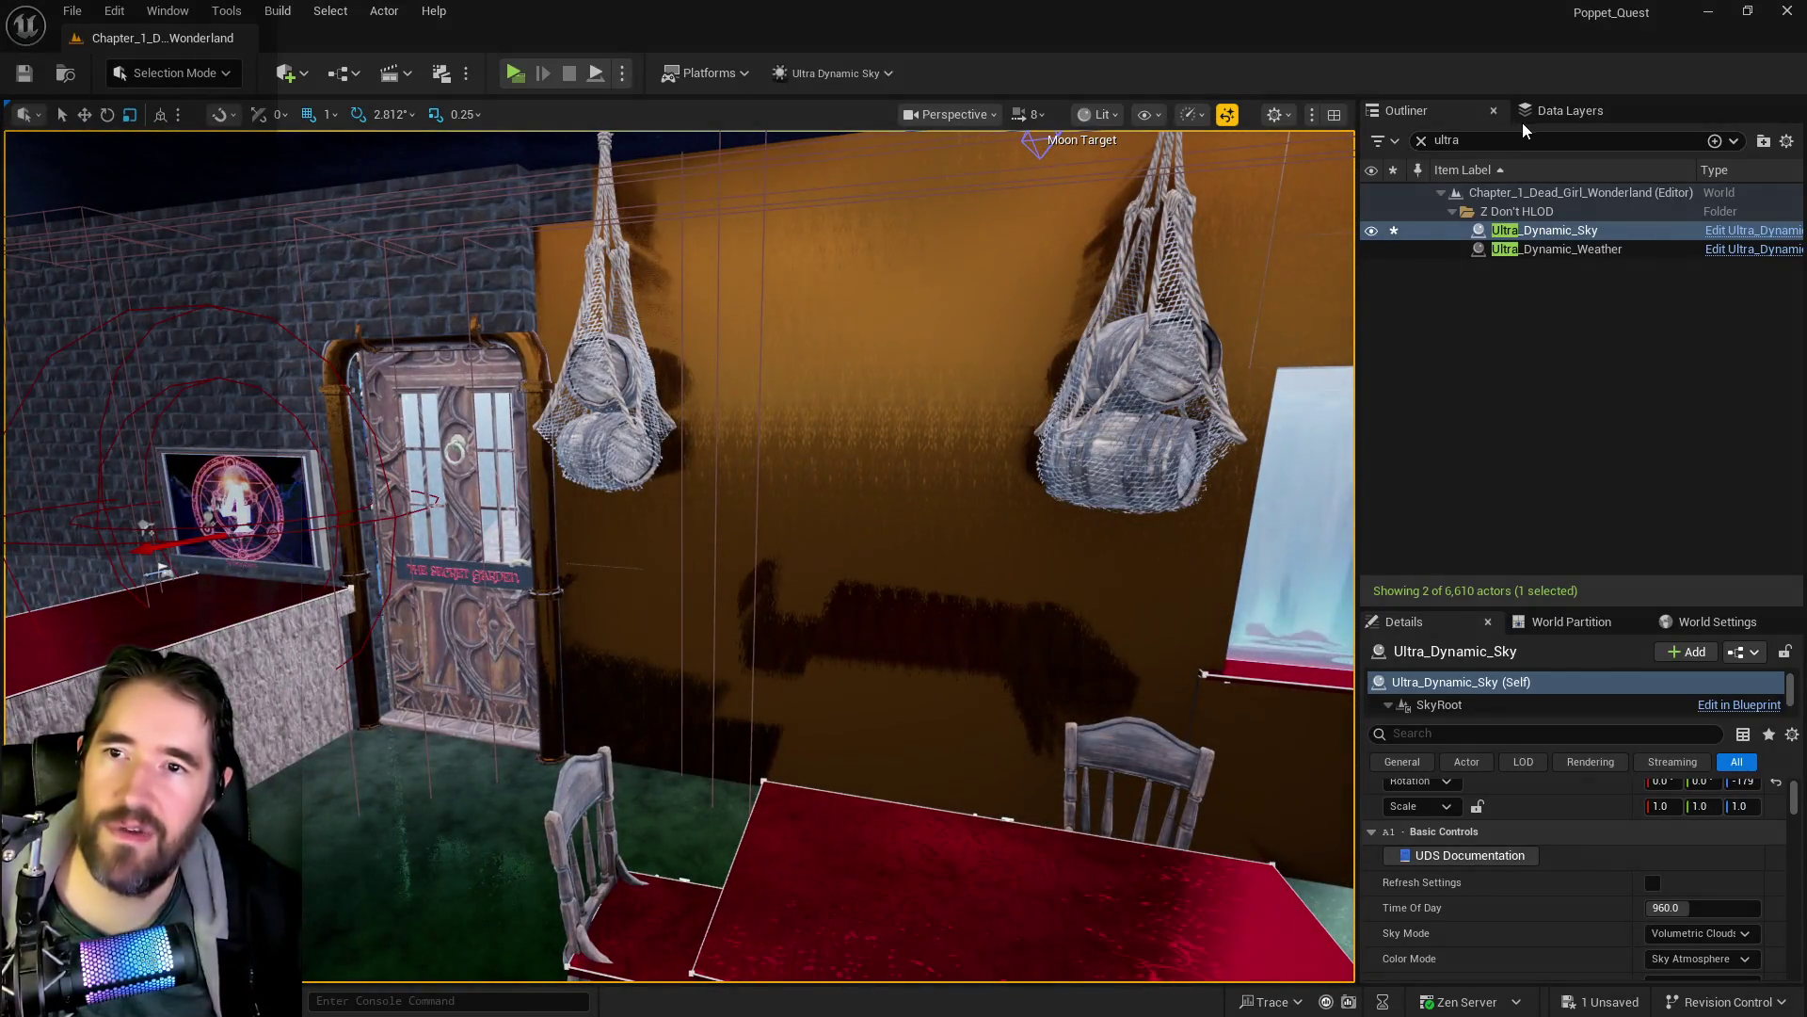
- Show the Chapter 1 level's 90 data layers, then switch to the Chapter 2 document
click(1525, 122)
scroll(1478, 257, down, 5)
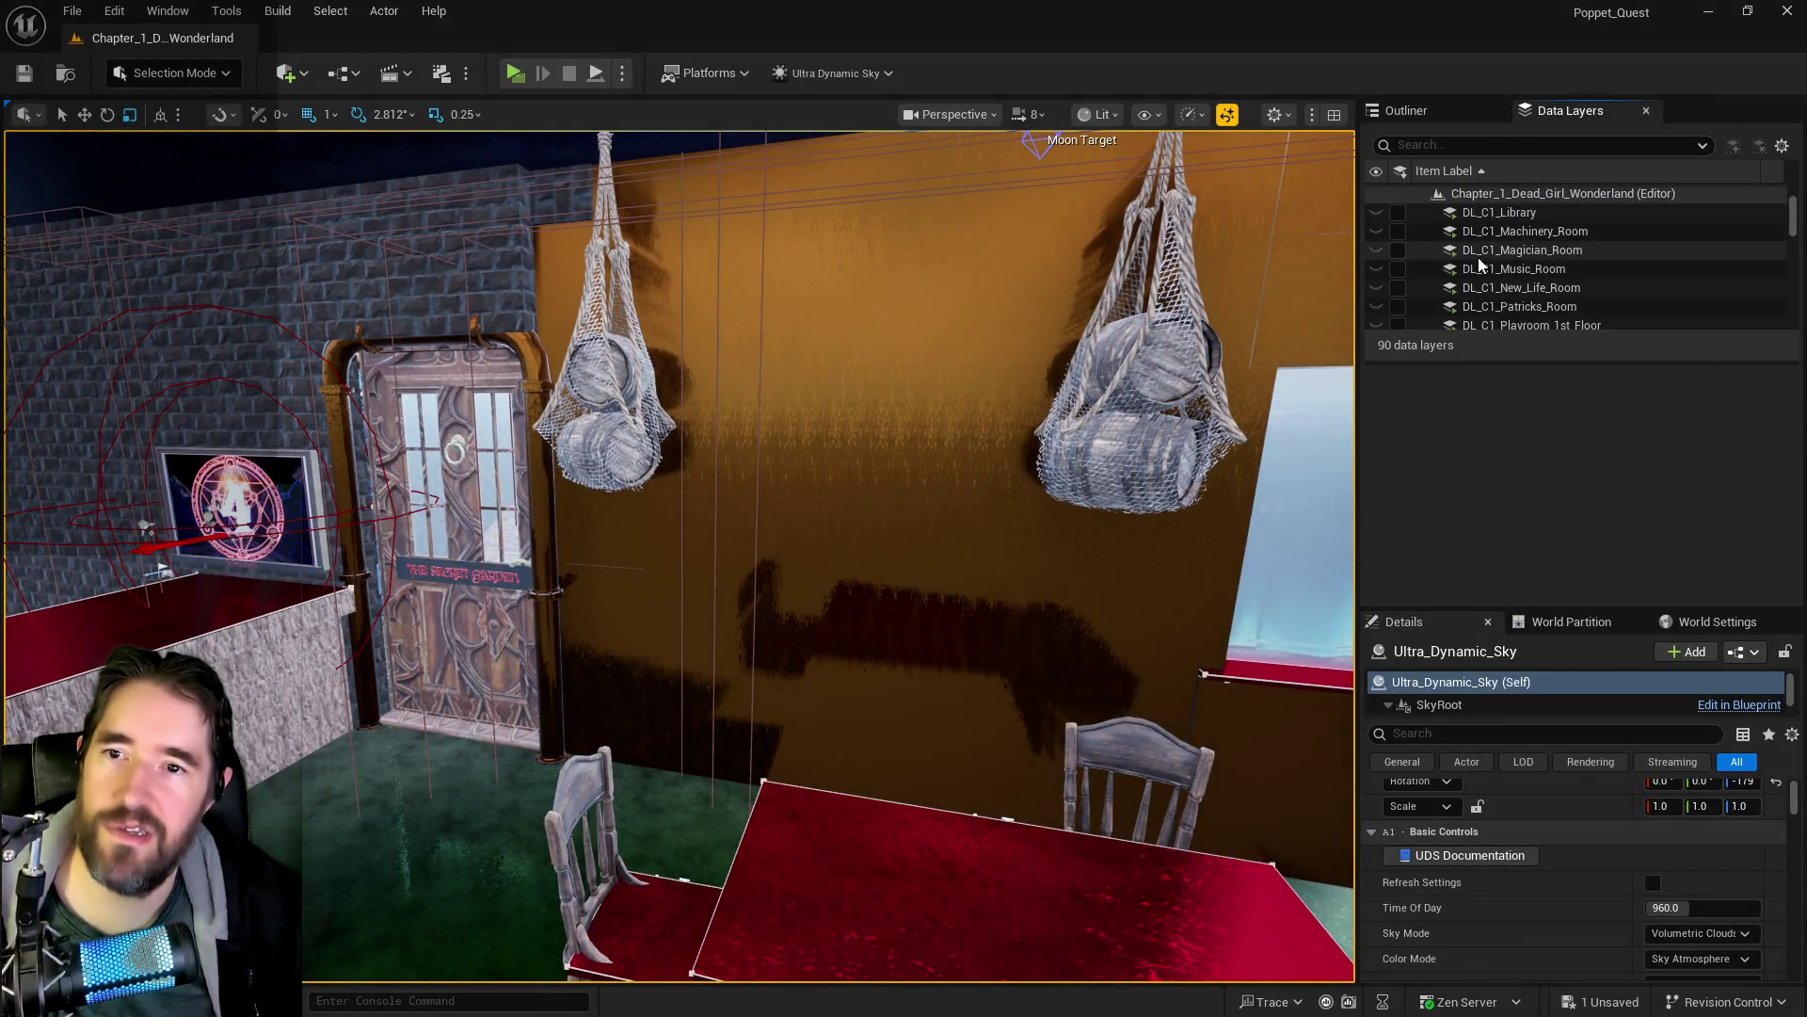
scroll(1476, 268, down, 5)
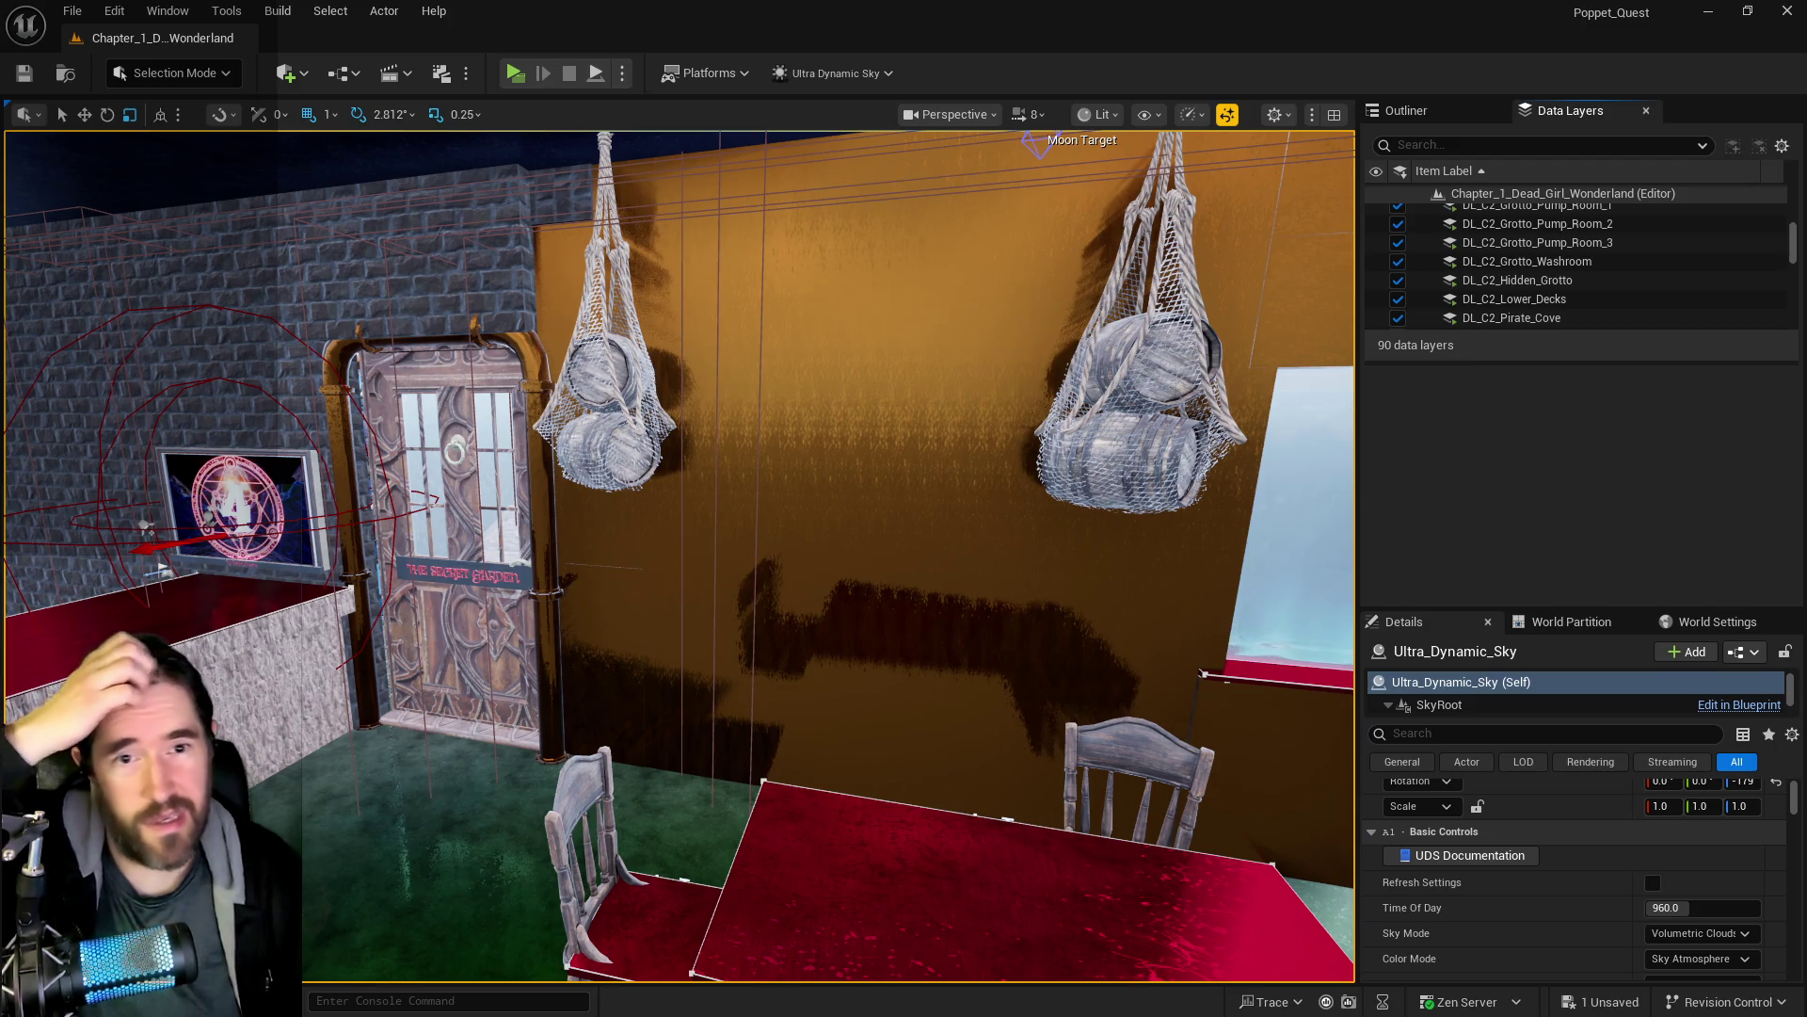
key(alt+Tab)
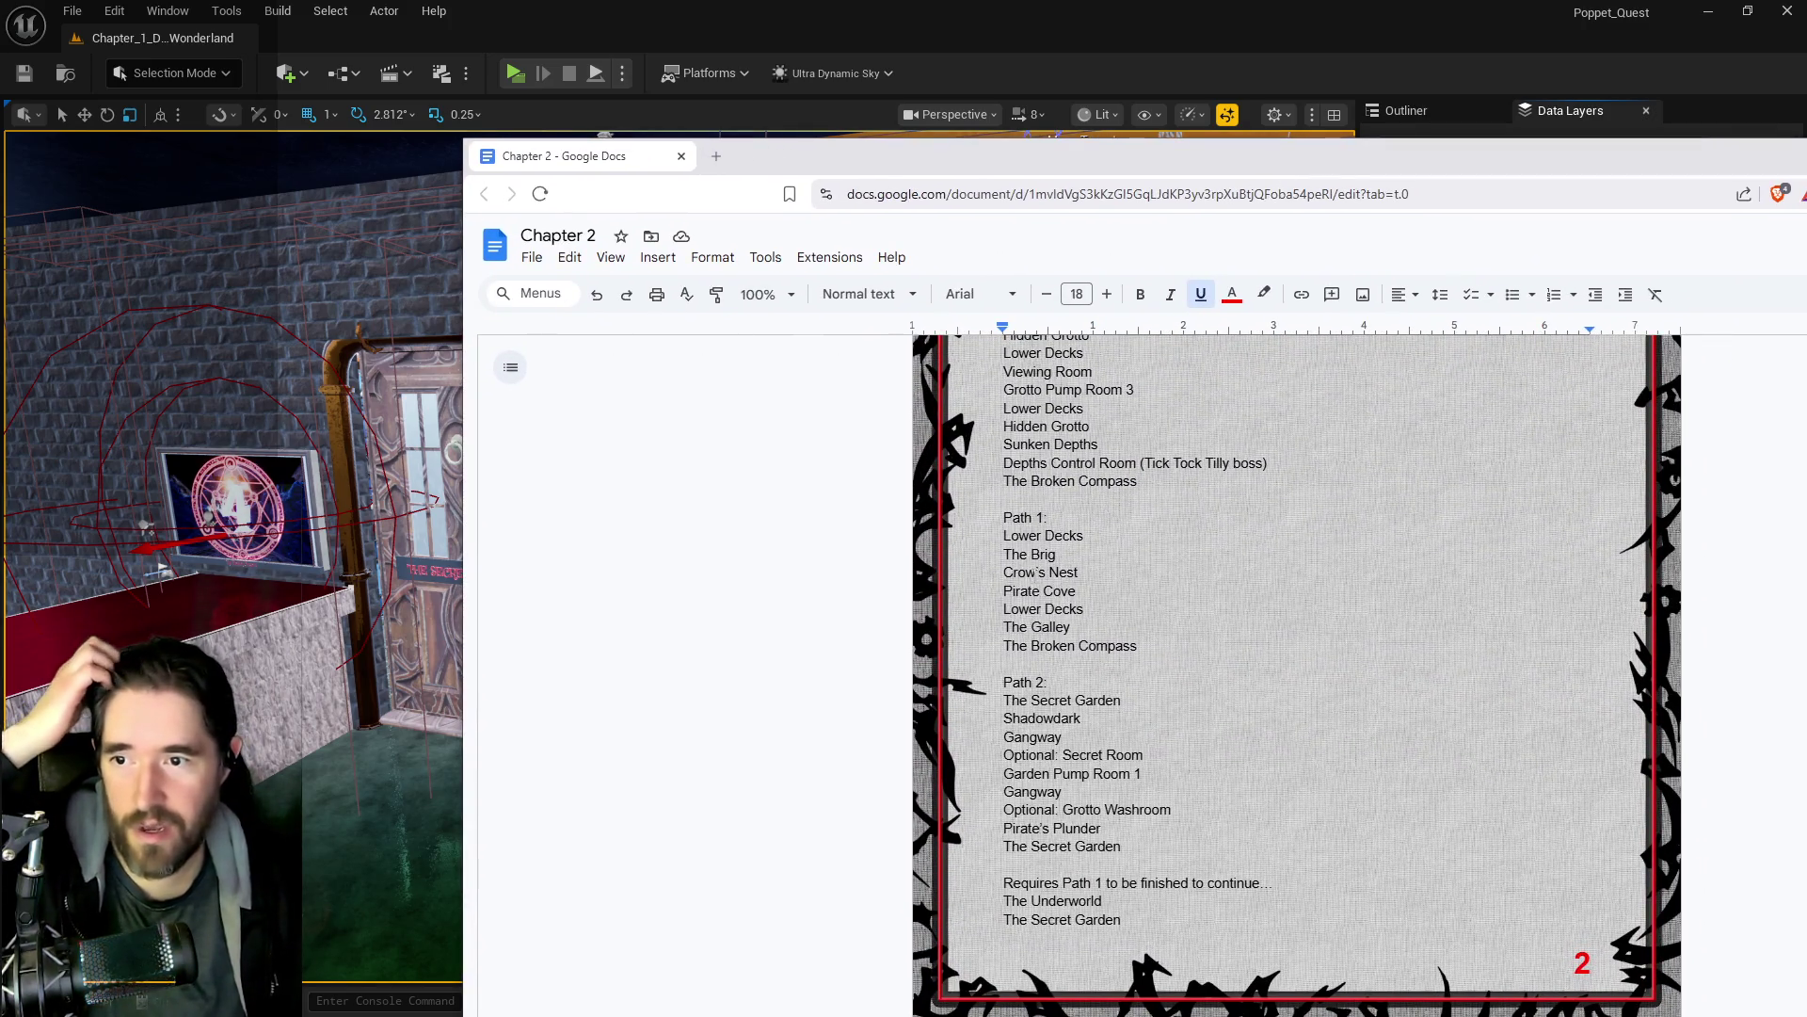
- Check the Chapter 2 room order in Google Docs, then return to the lit Unreal level
mouse_move(1190, 155)
mouse_down()
mouse_move(1806, 176)
mouse_move(1451, 187)
mouse_move(1806, 209)
mouse_up()
key(1)
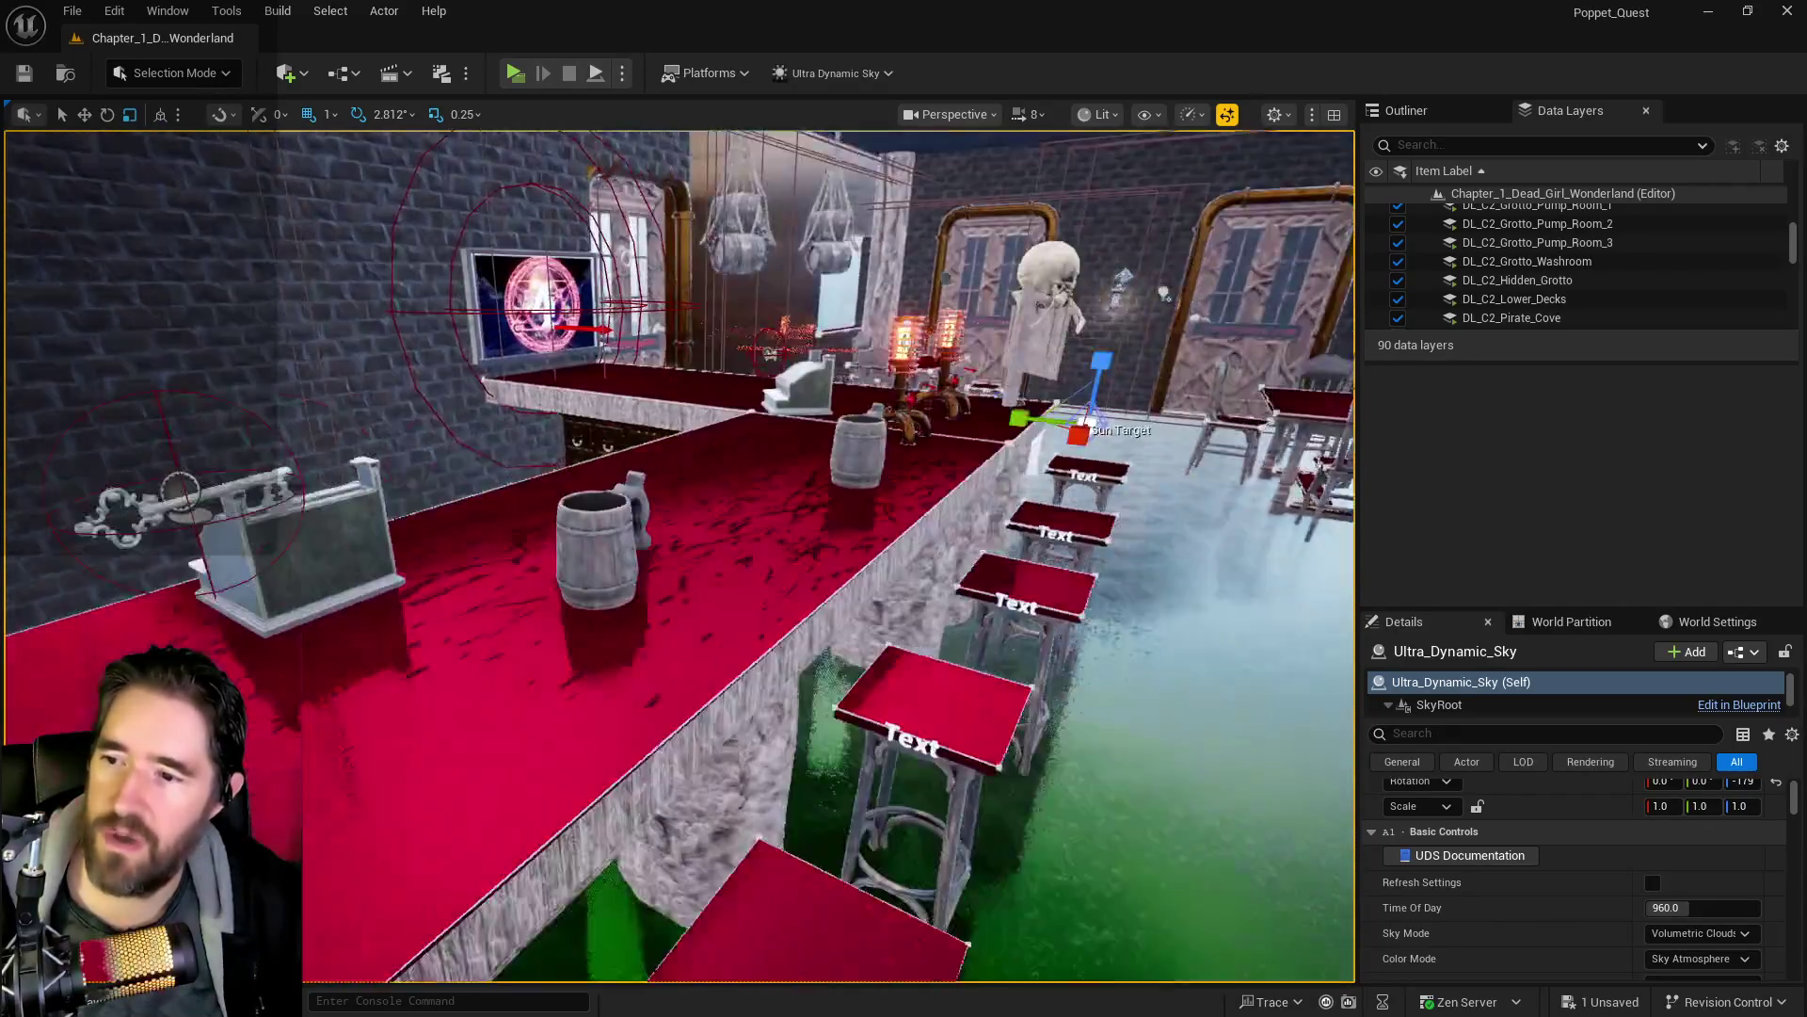
click(89, 456)
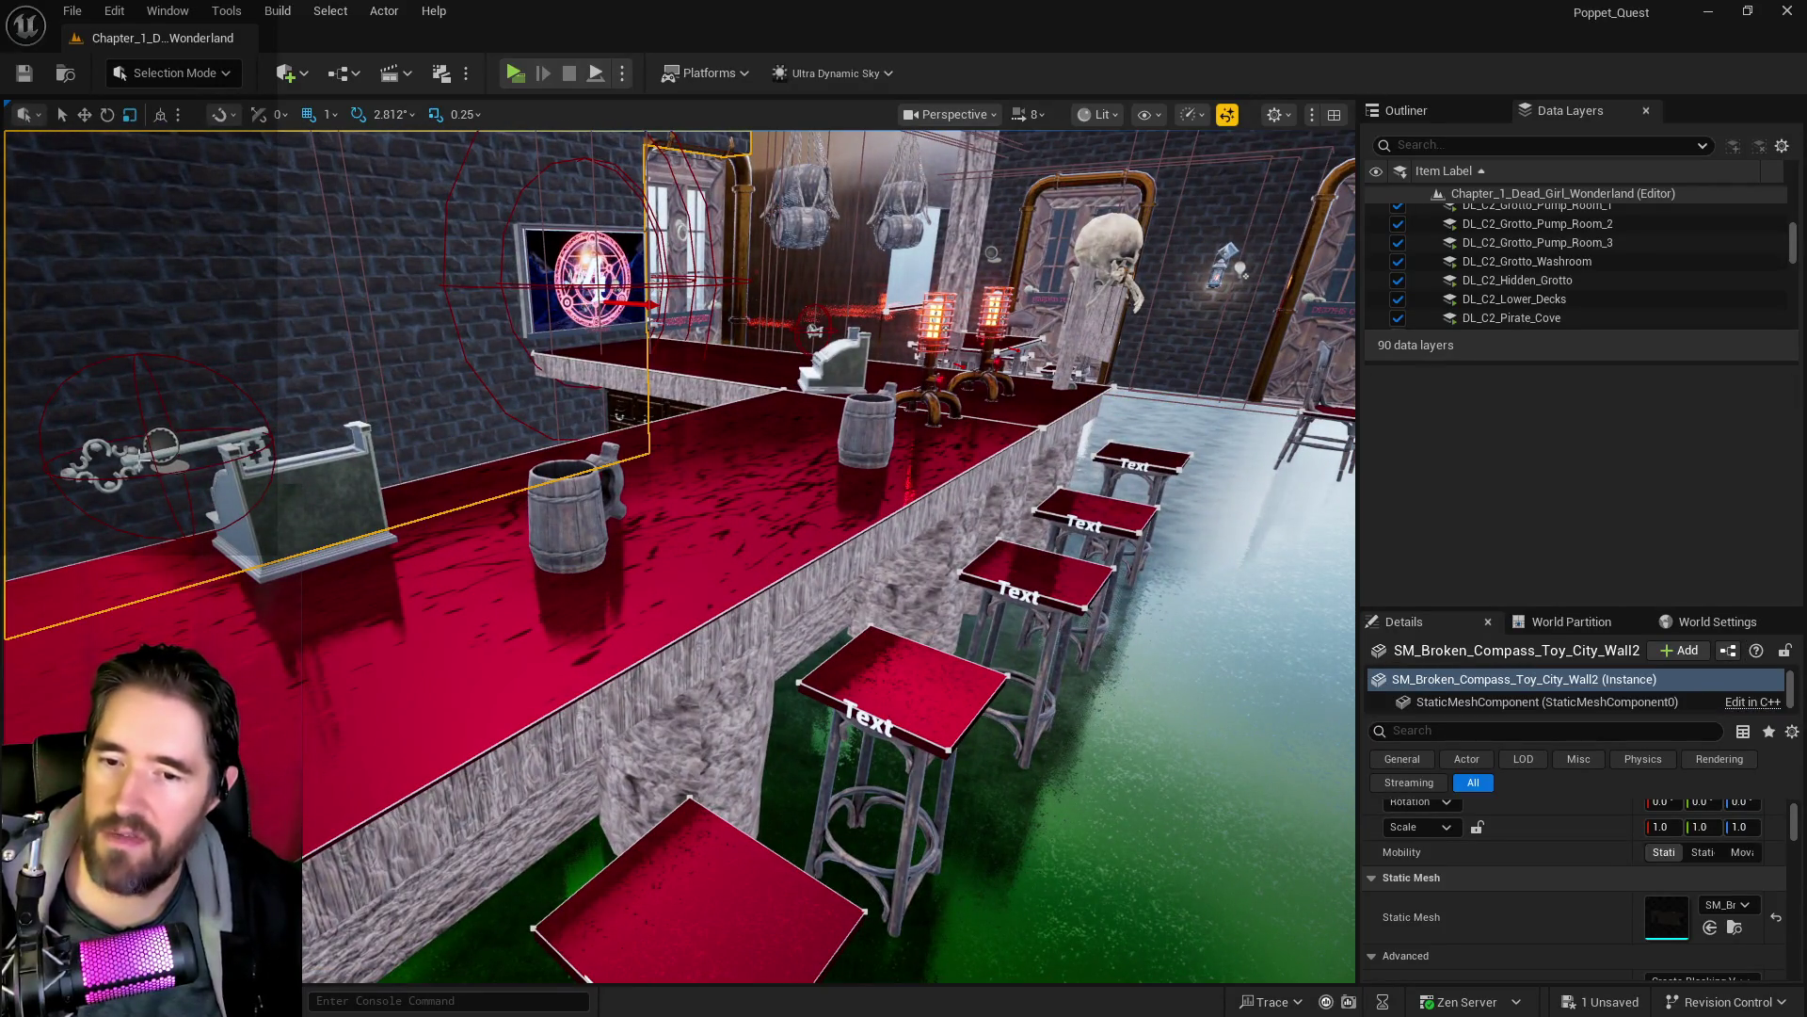
click(121, 450)
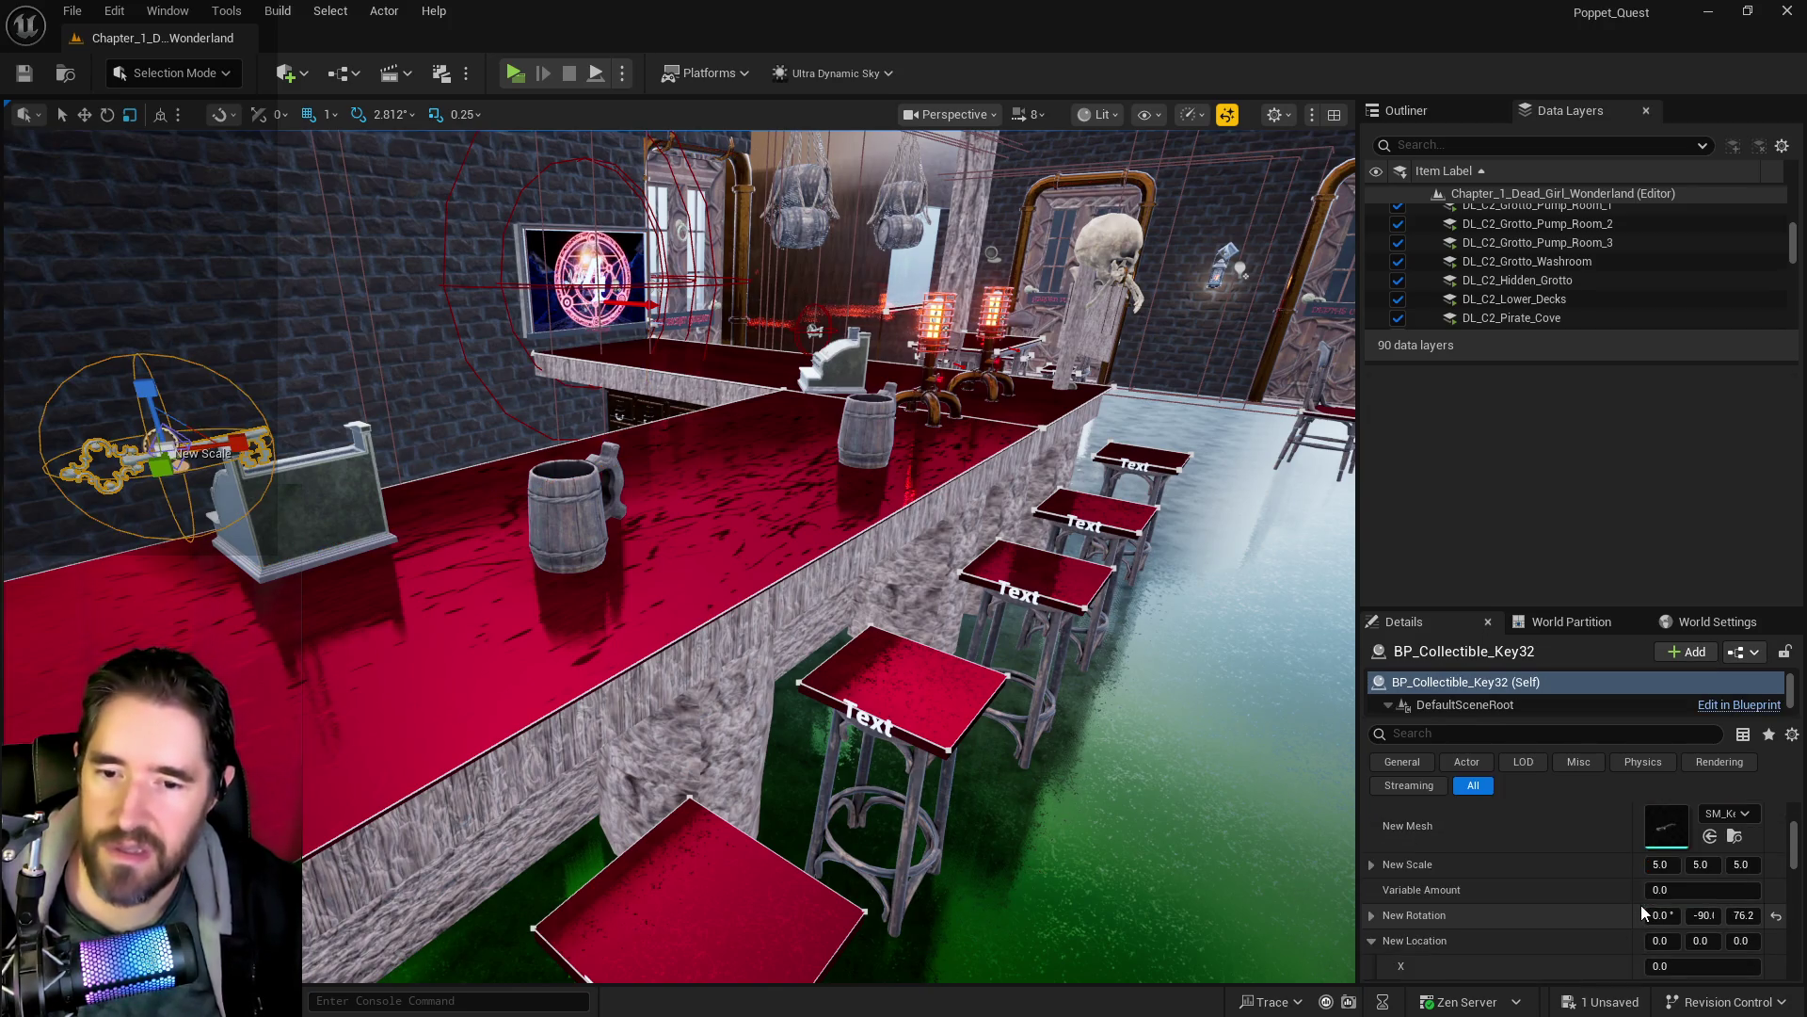
scroll(1640, 905, down, 3)
scroll(1641, 906, up, 3)
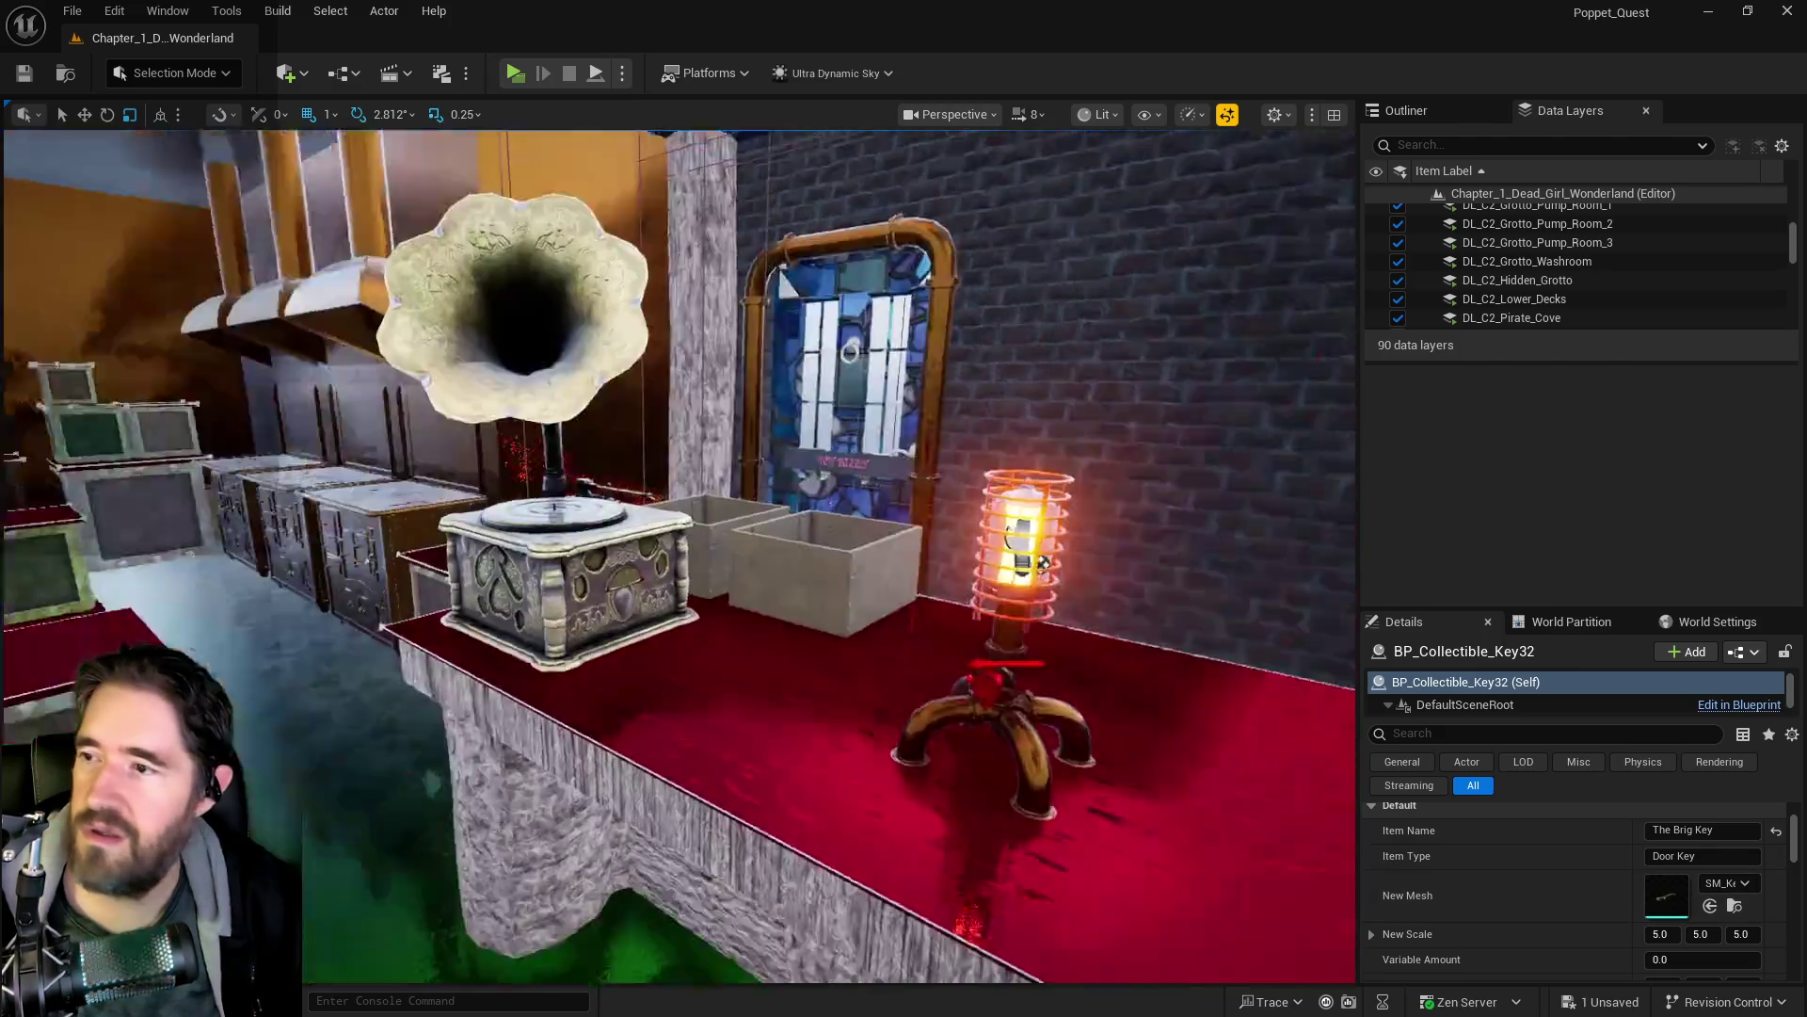
drag(1043, 563, 859, 904)
click(828, 847)
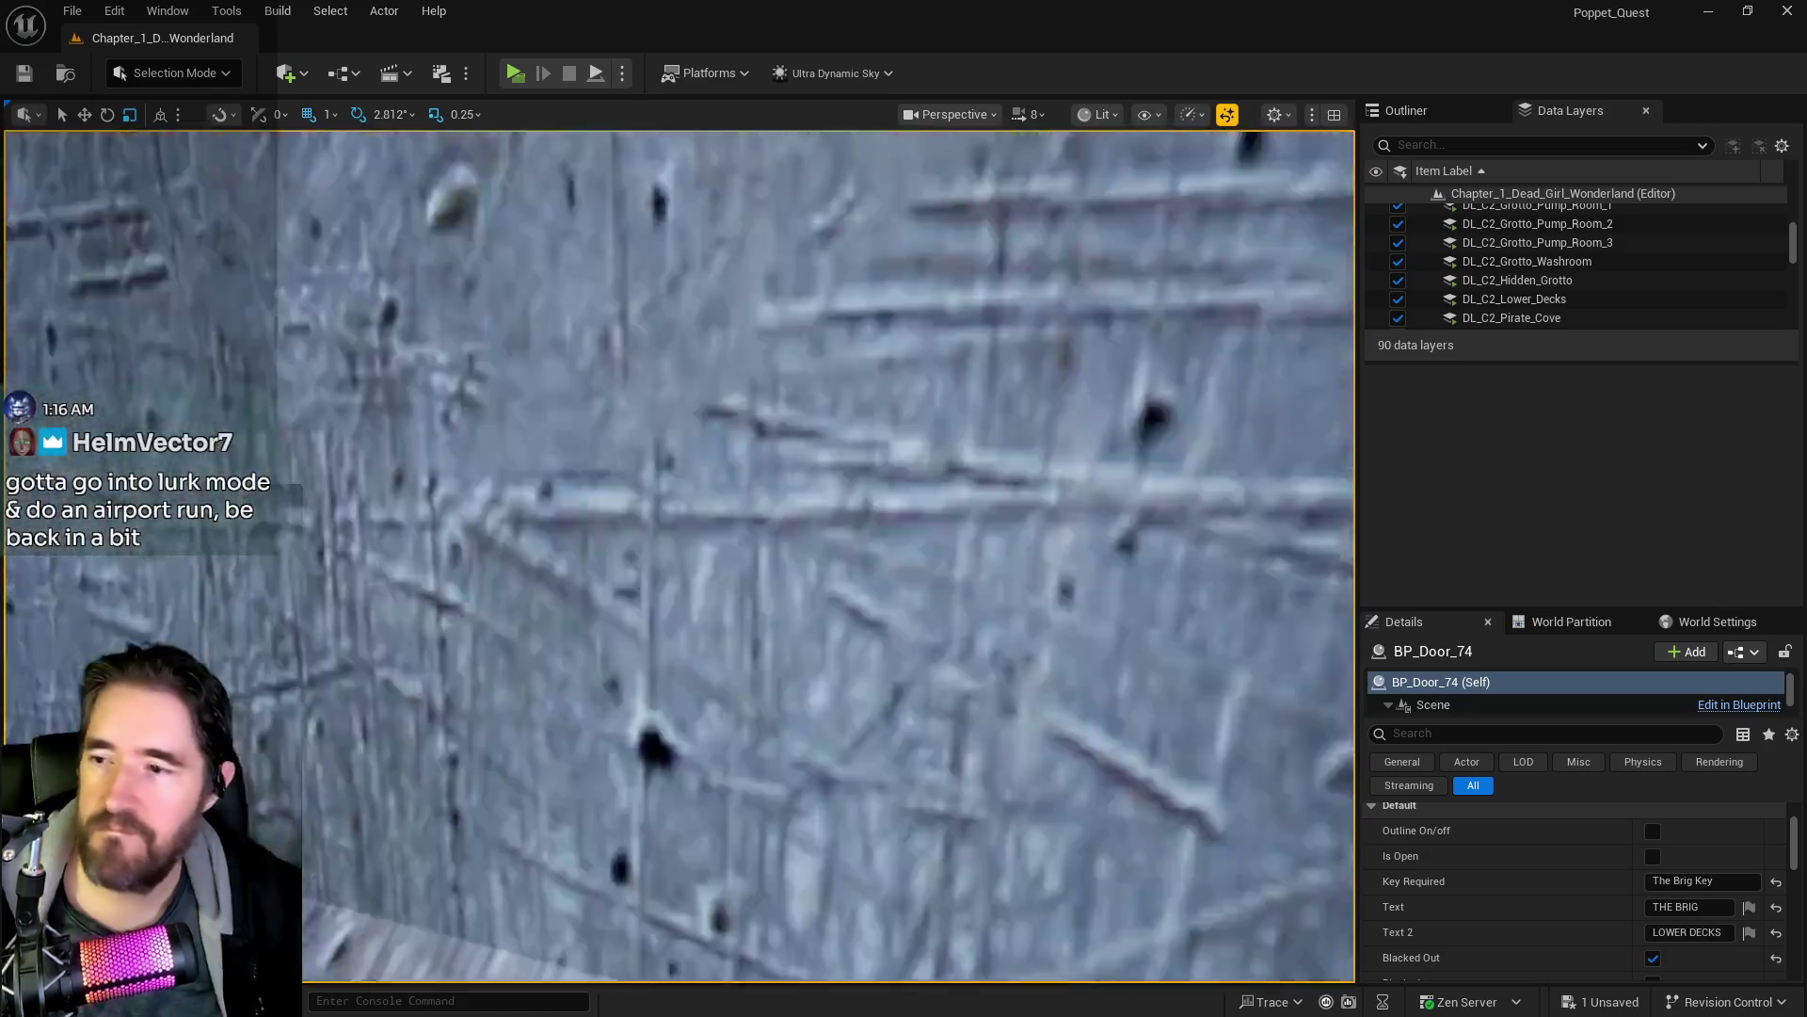
mouse_move(678, 555)
mouse_down()
mouse_move(603, 593)
mouse_move(772, 675)
mouse_up()
- Rename the Don Fluffles toy prison sign (BP_Toy_Prison16) to Felix
click(772, 675)
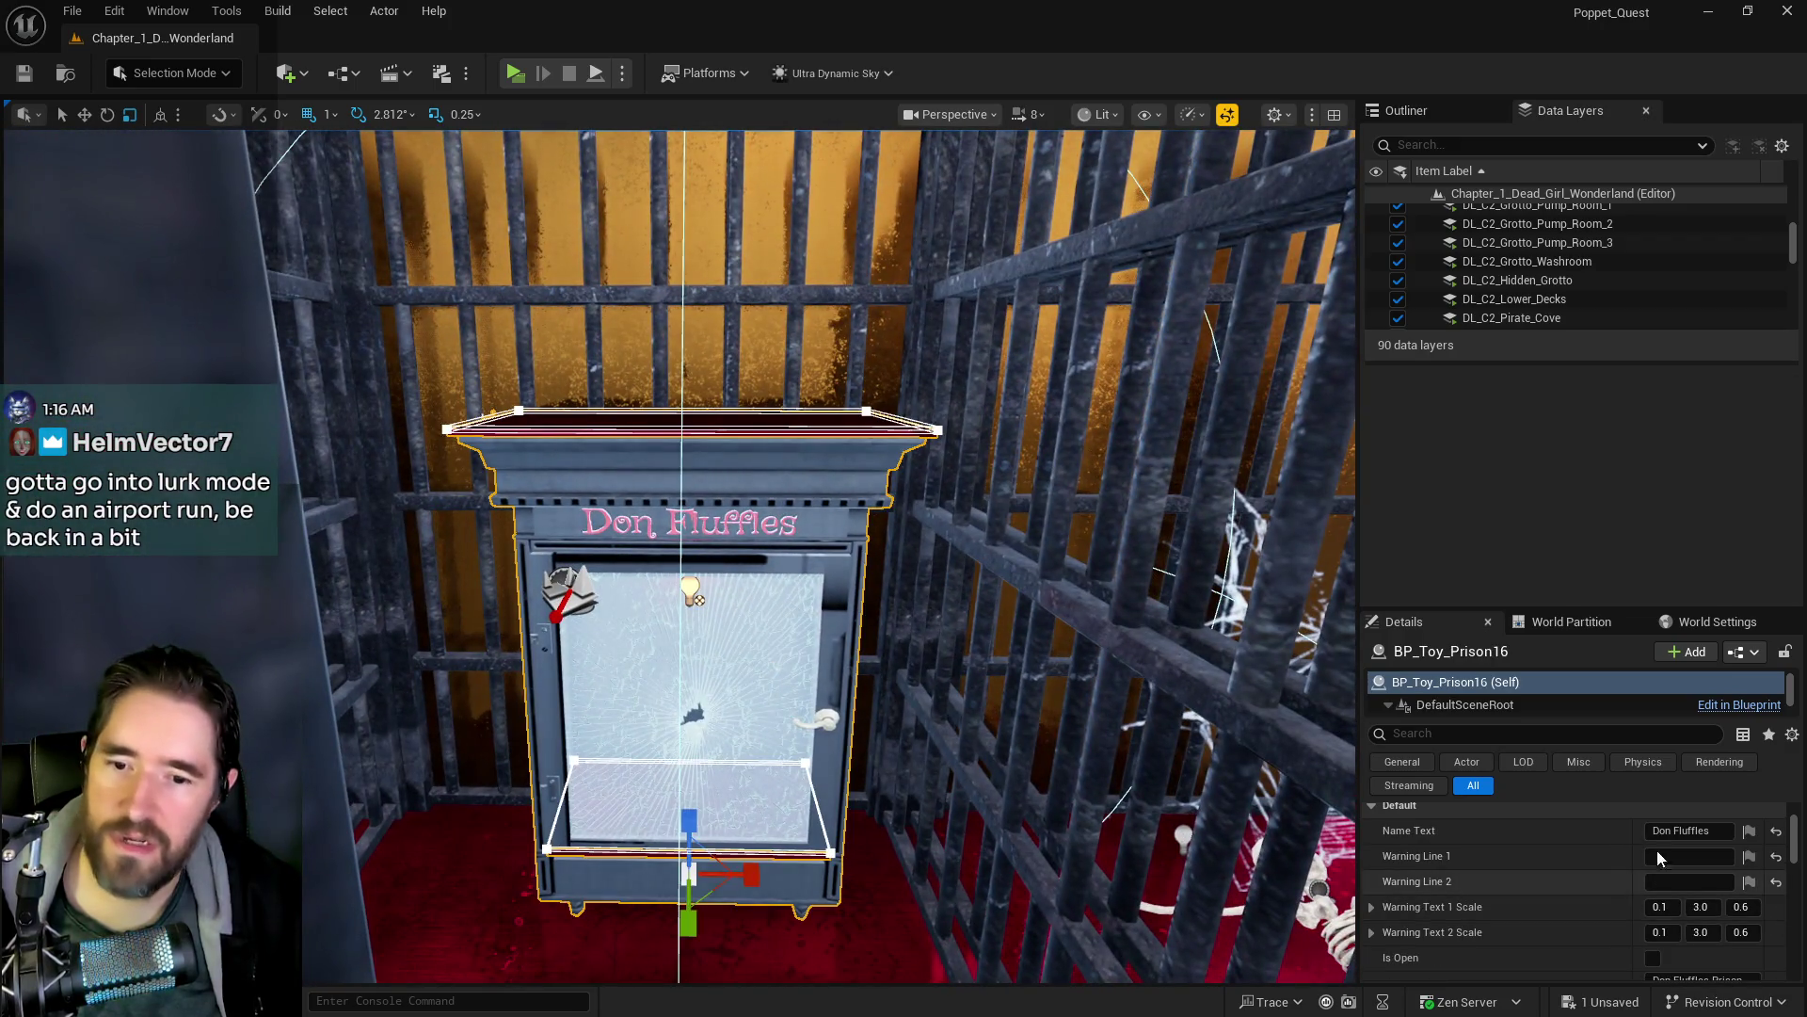
click(1666, 832)
key(BackSpace)
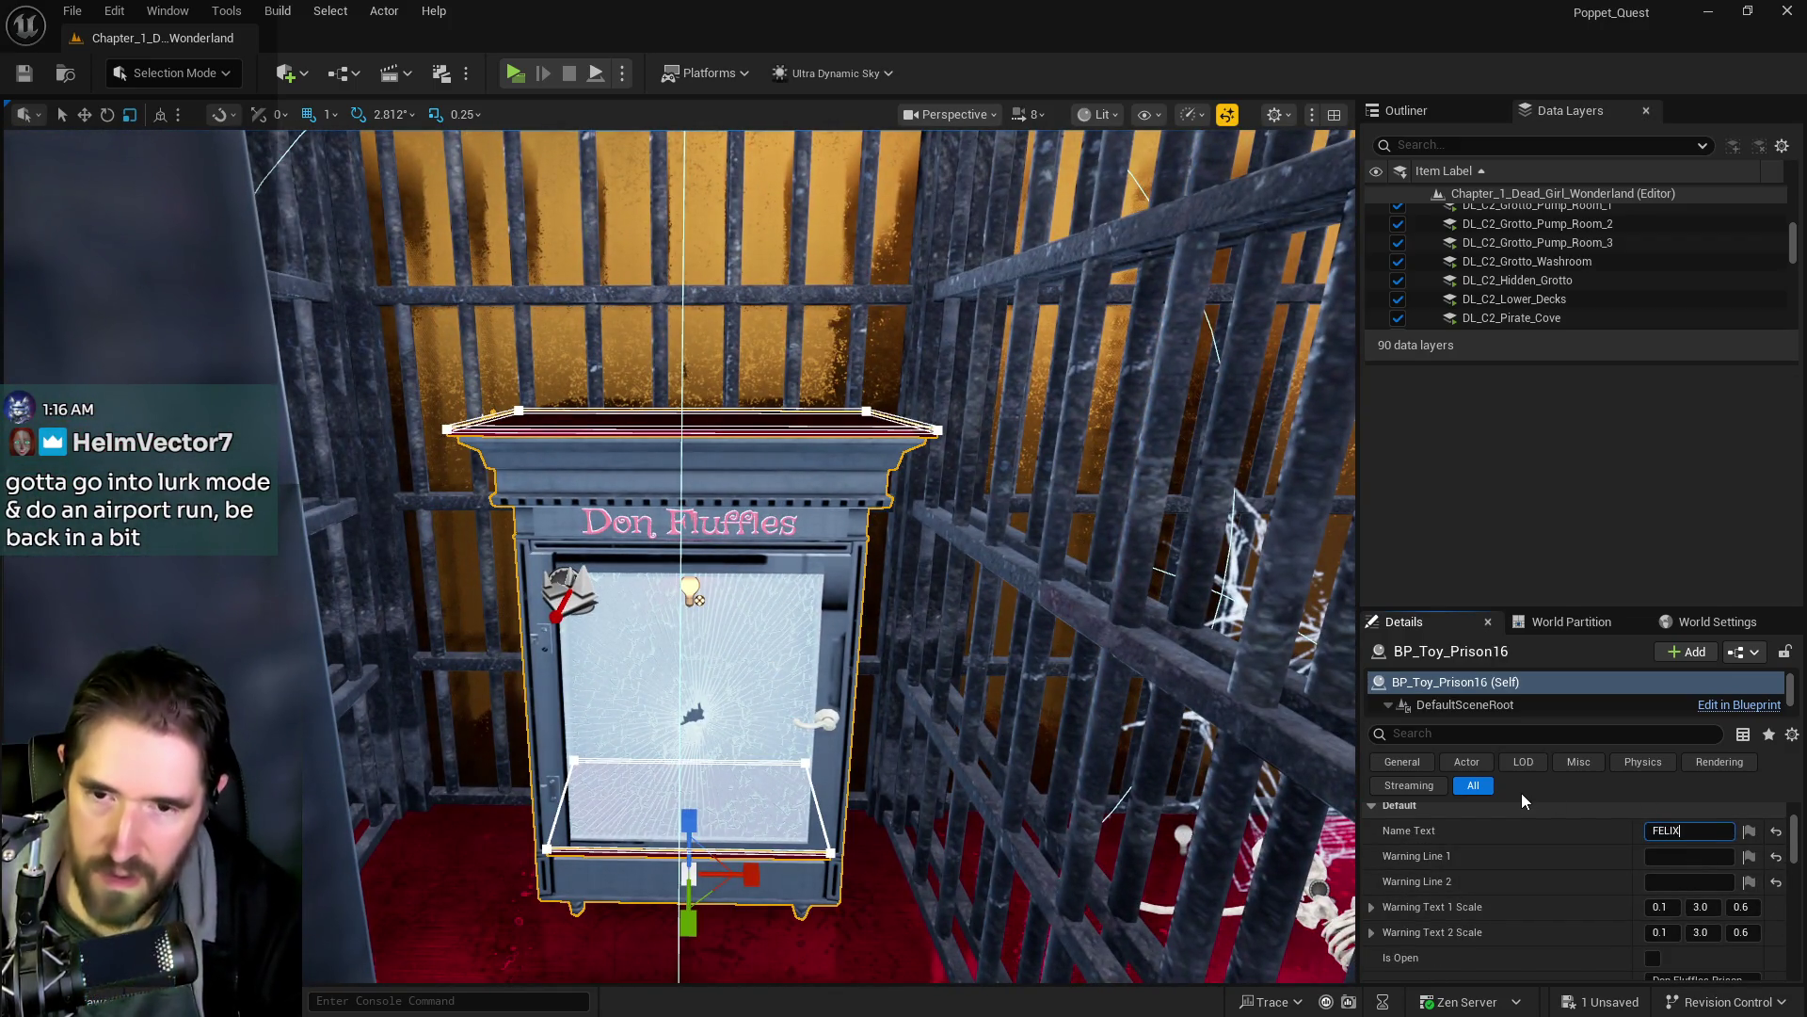
text(Felix)
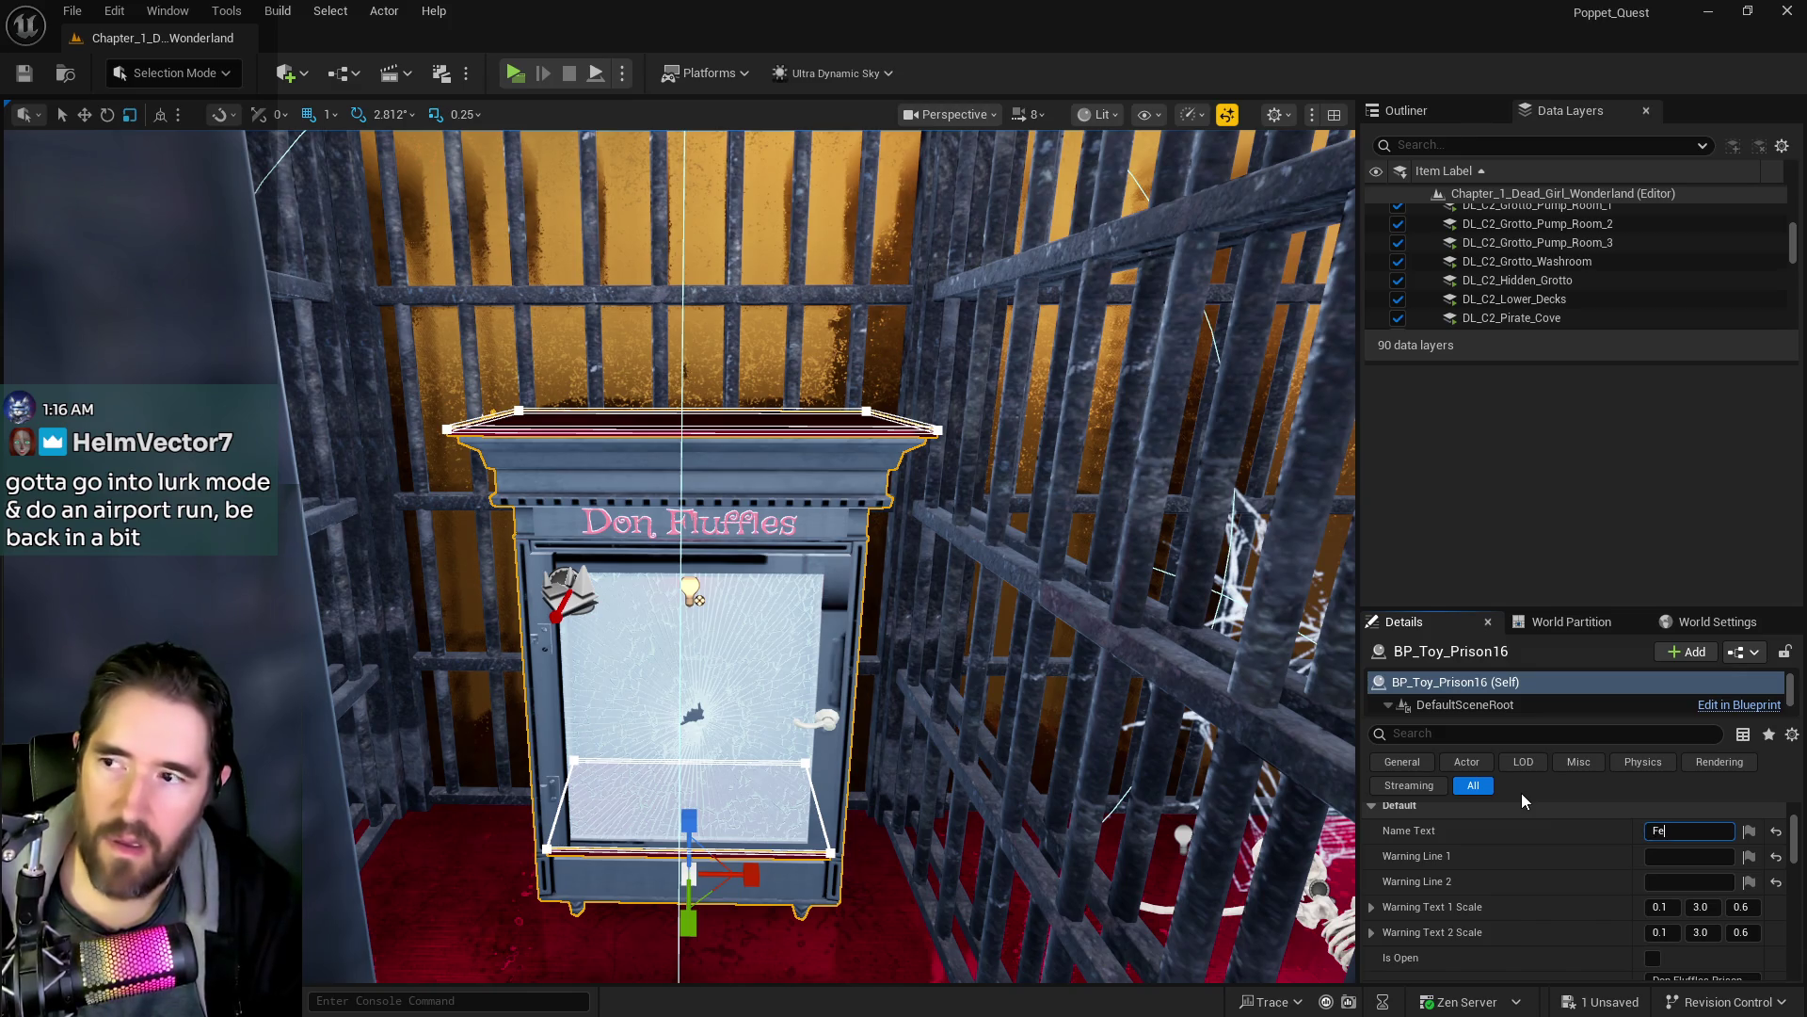
key(Return)
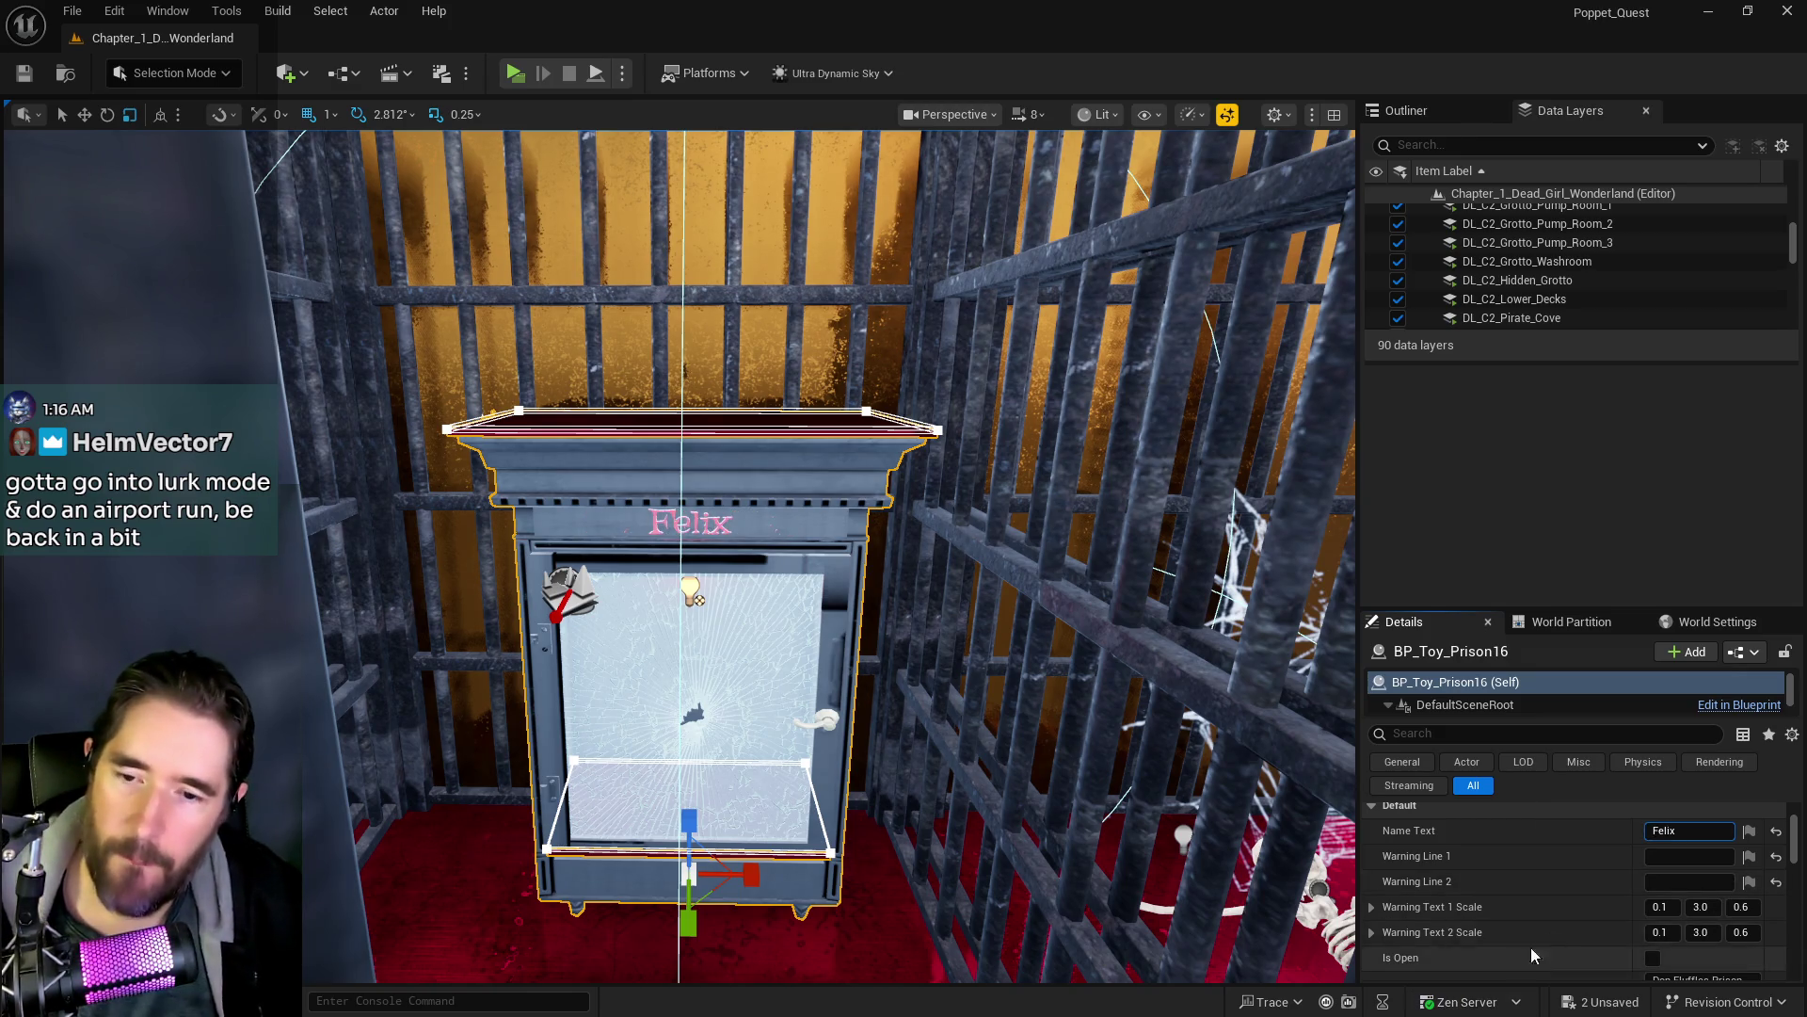
- Change the prison's Key Required to Felix Prison Key and bring back the Chapter 2 document
scroll(1591, 890, down, 3)
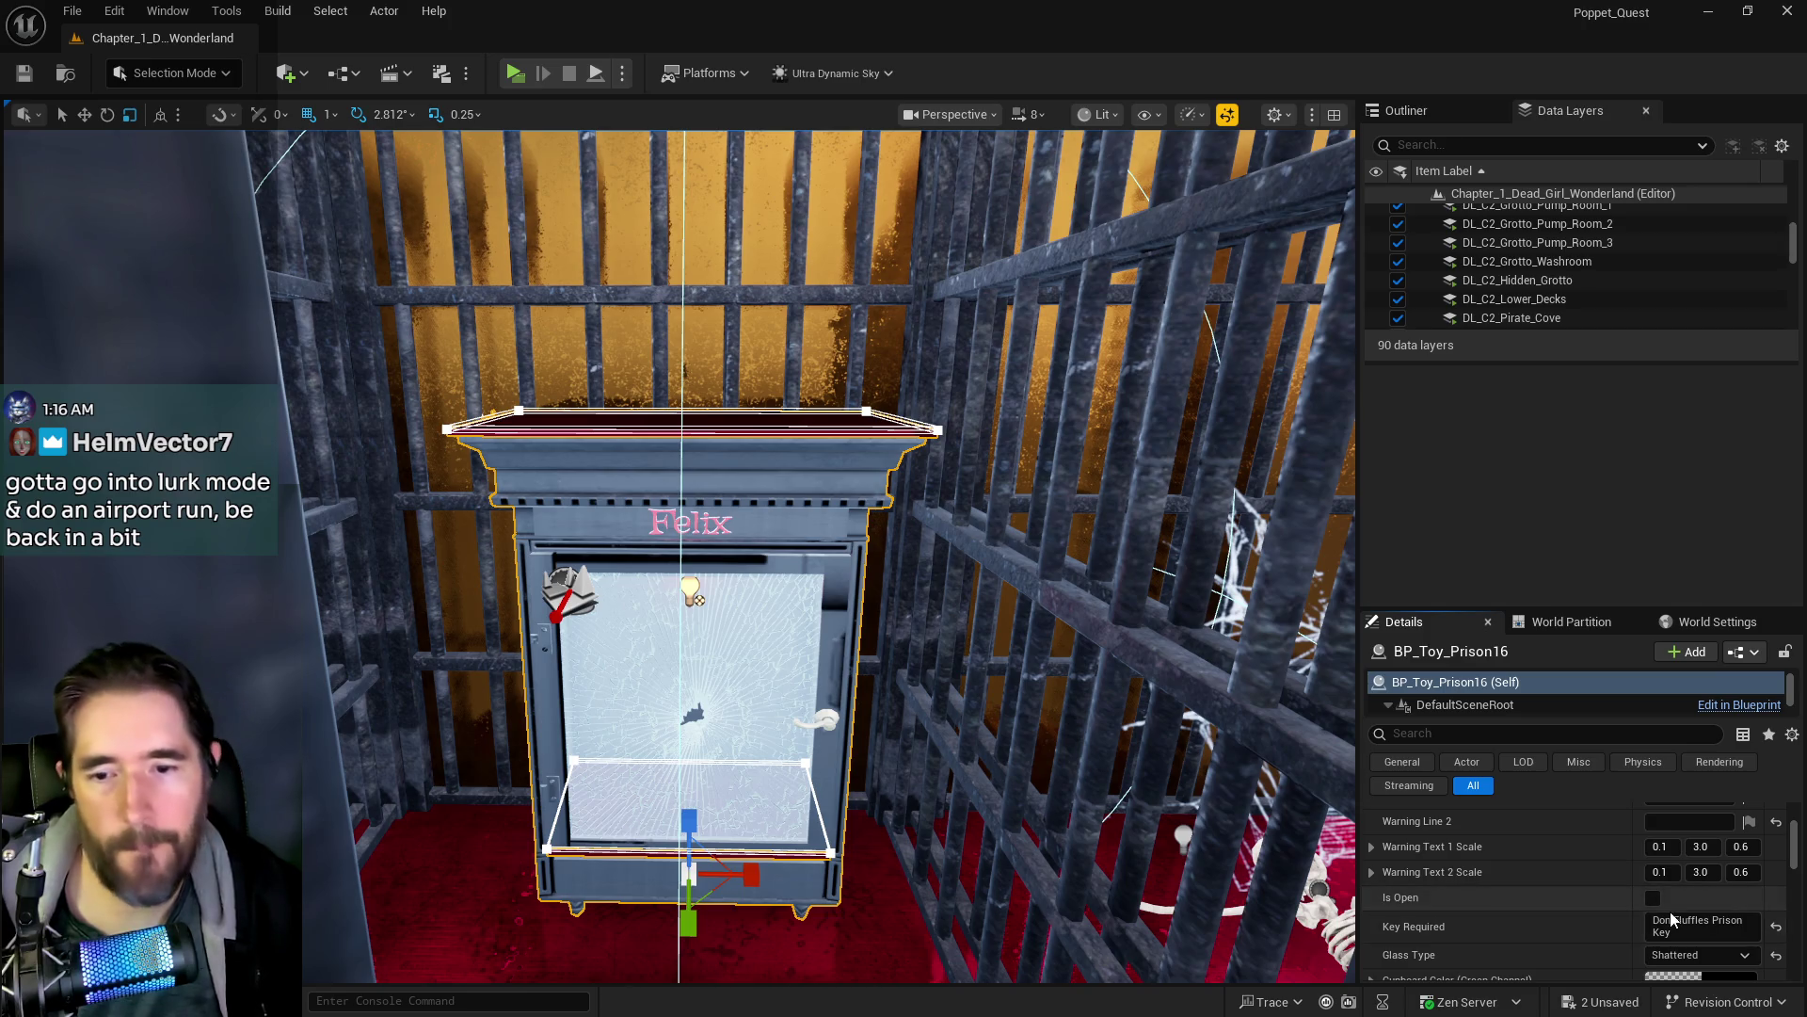
drag(1709, 920, 1597, 921)
text(Felix)
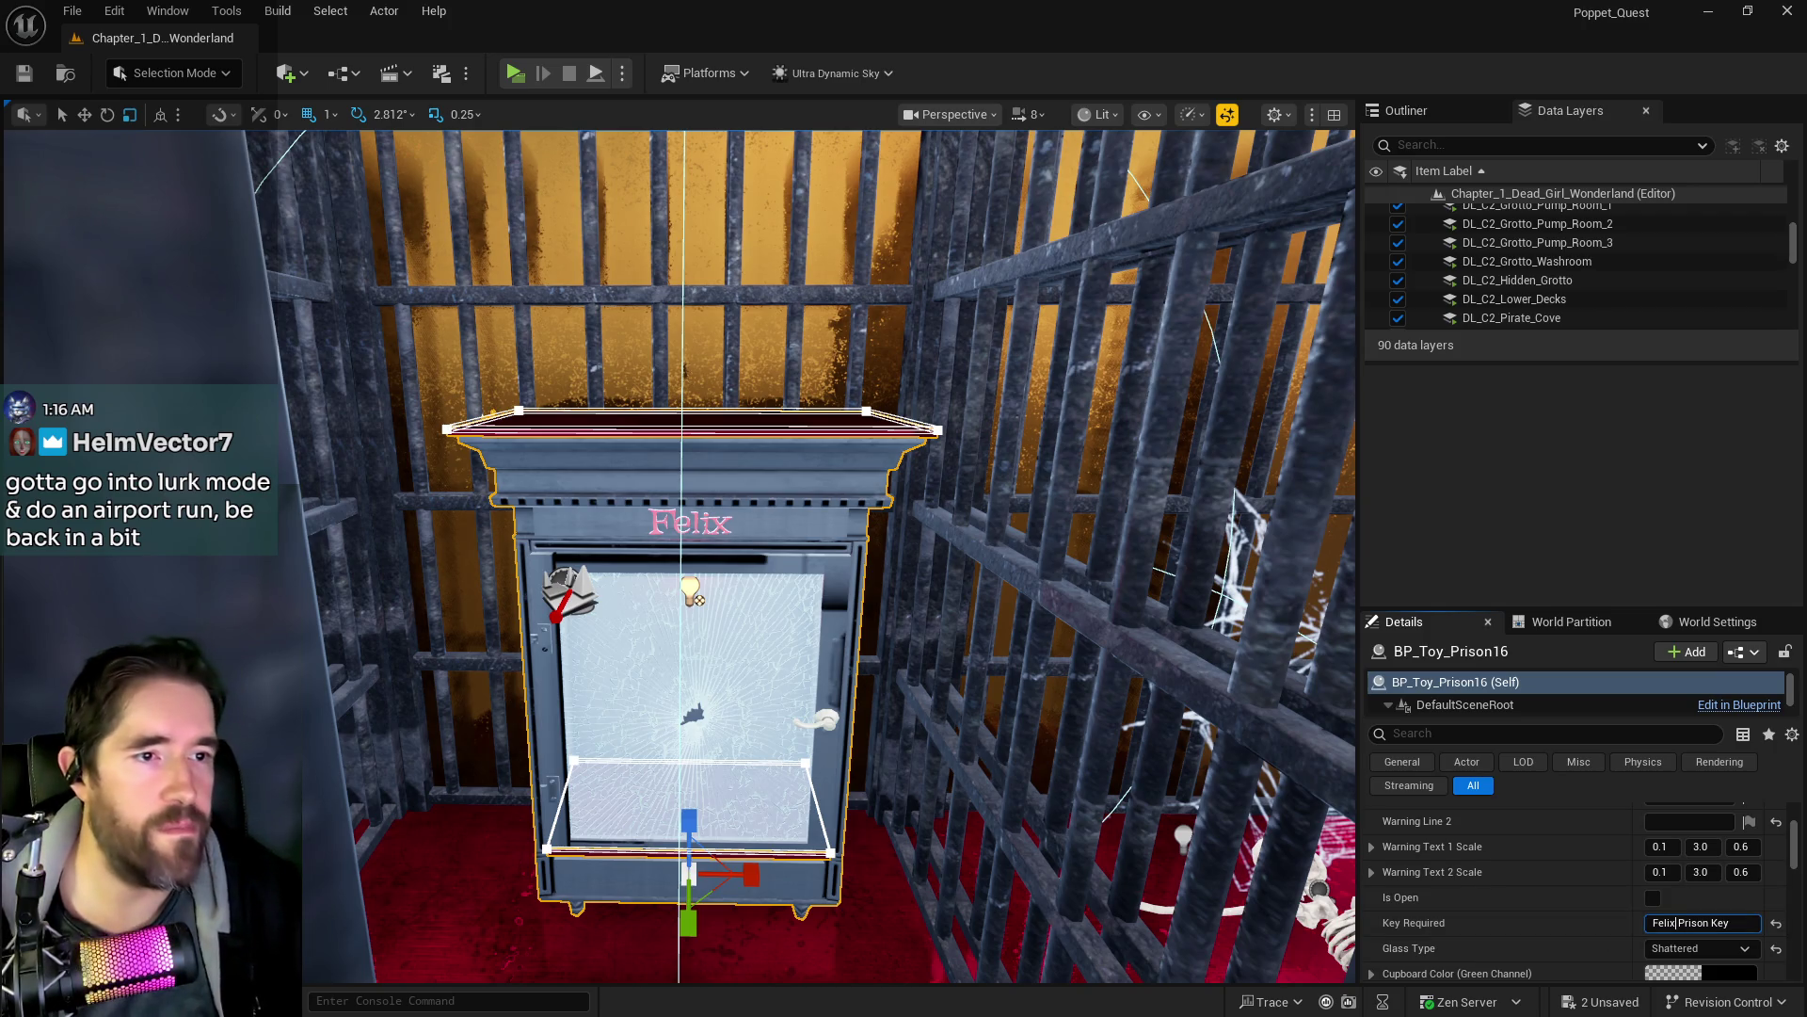
mouse_move(1806, 178)
mouse_down()
mouse_move(1578, 376)
mouse_move(1023, 200)
mouse_move(1046, 163)
mouse_up()
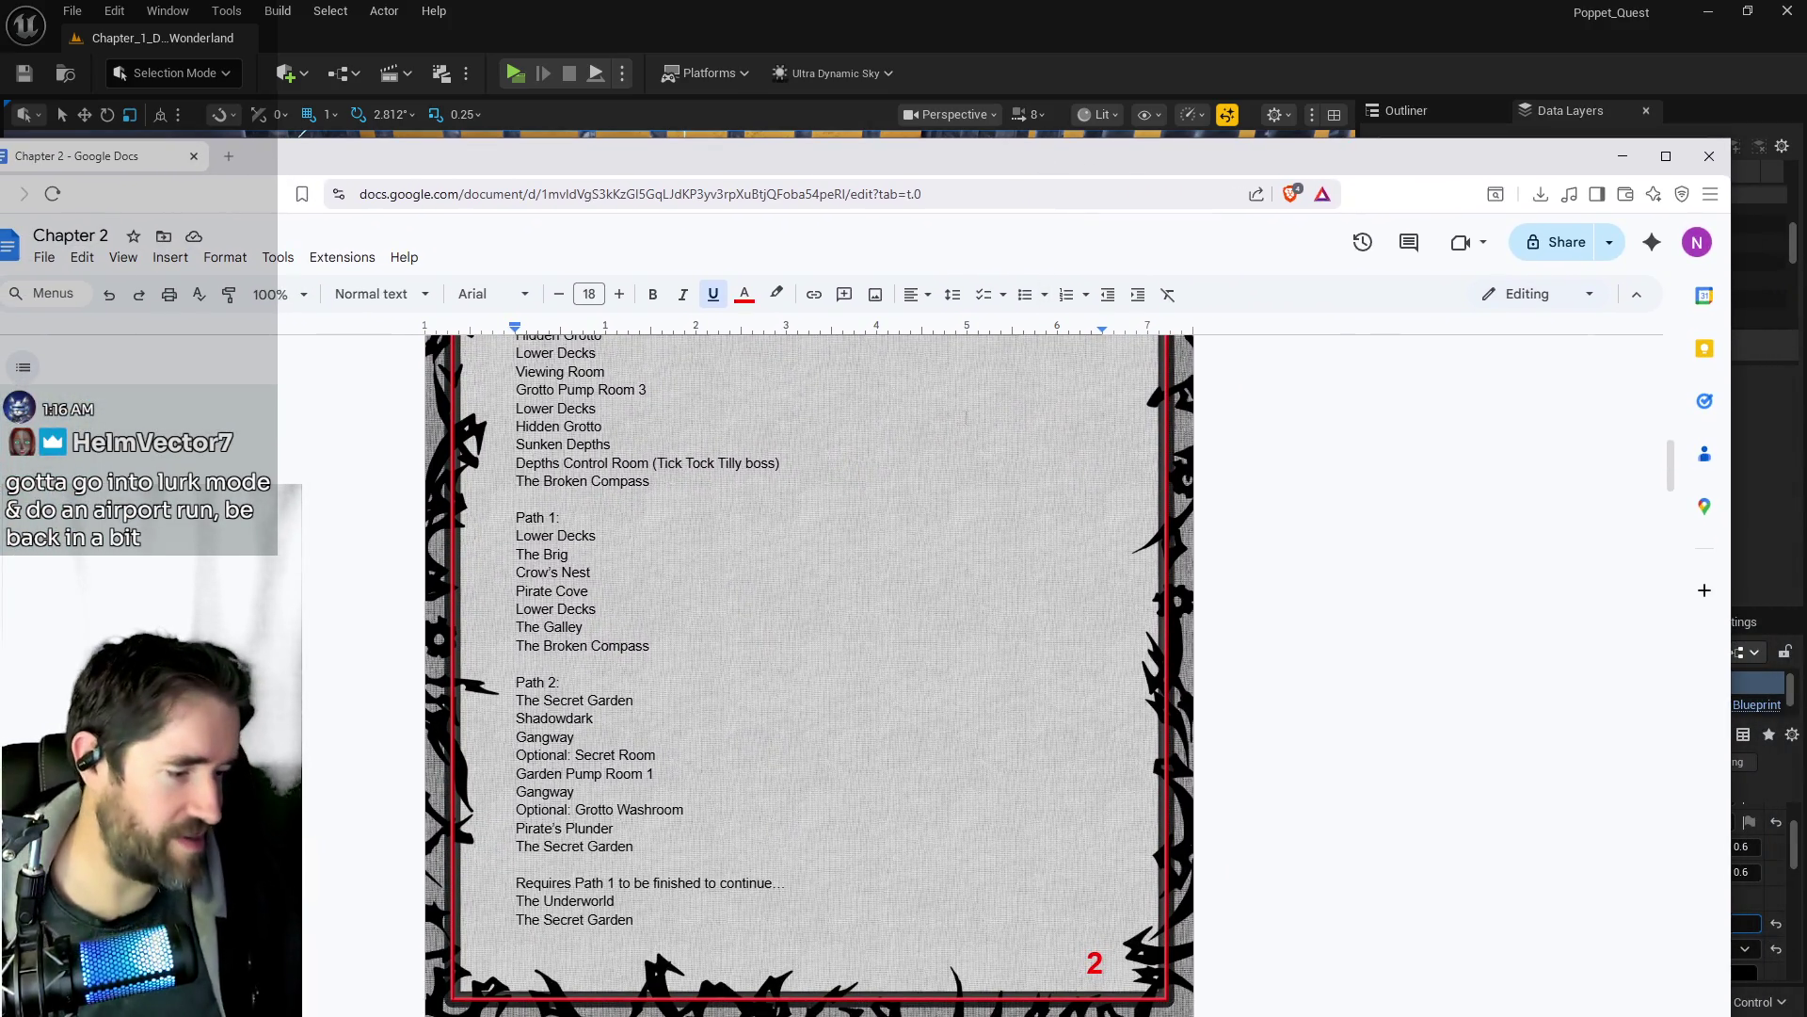
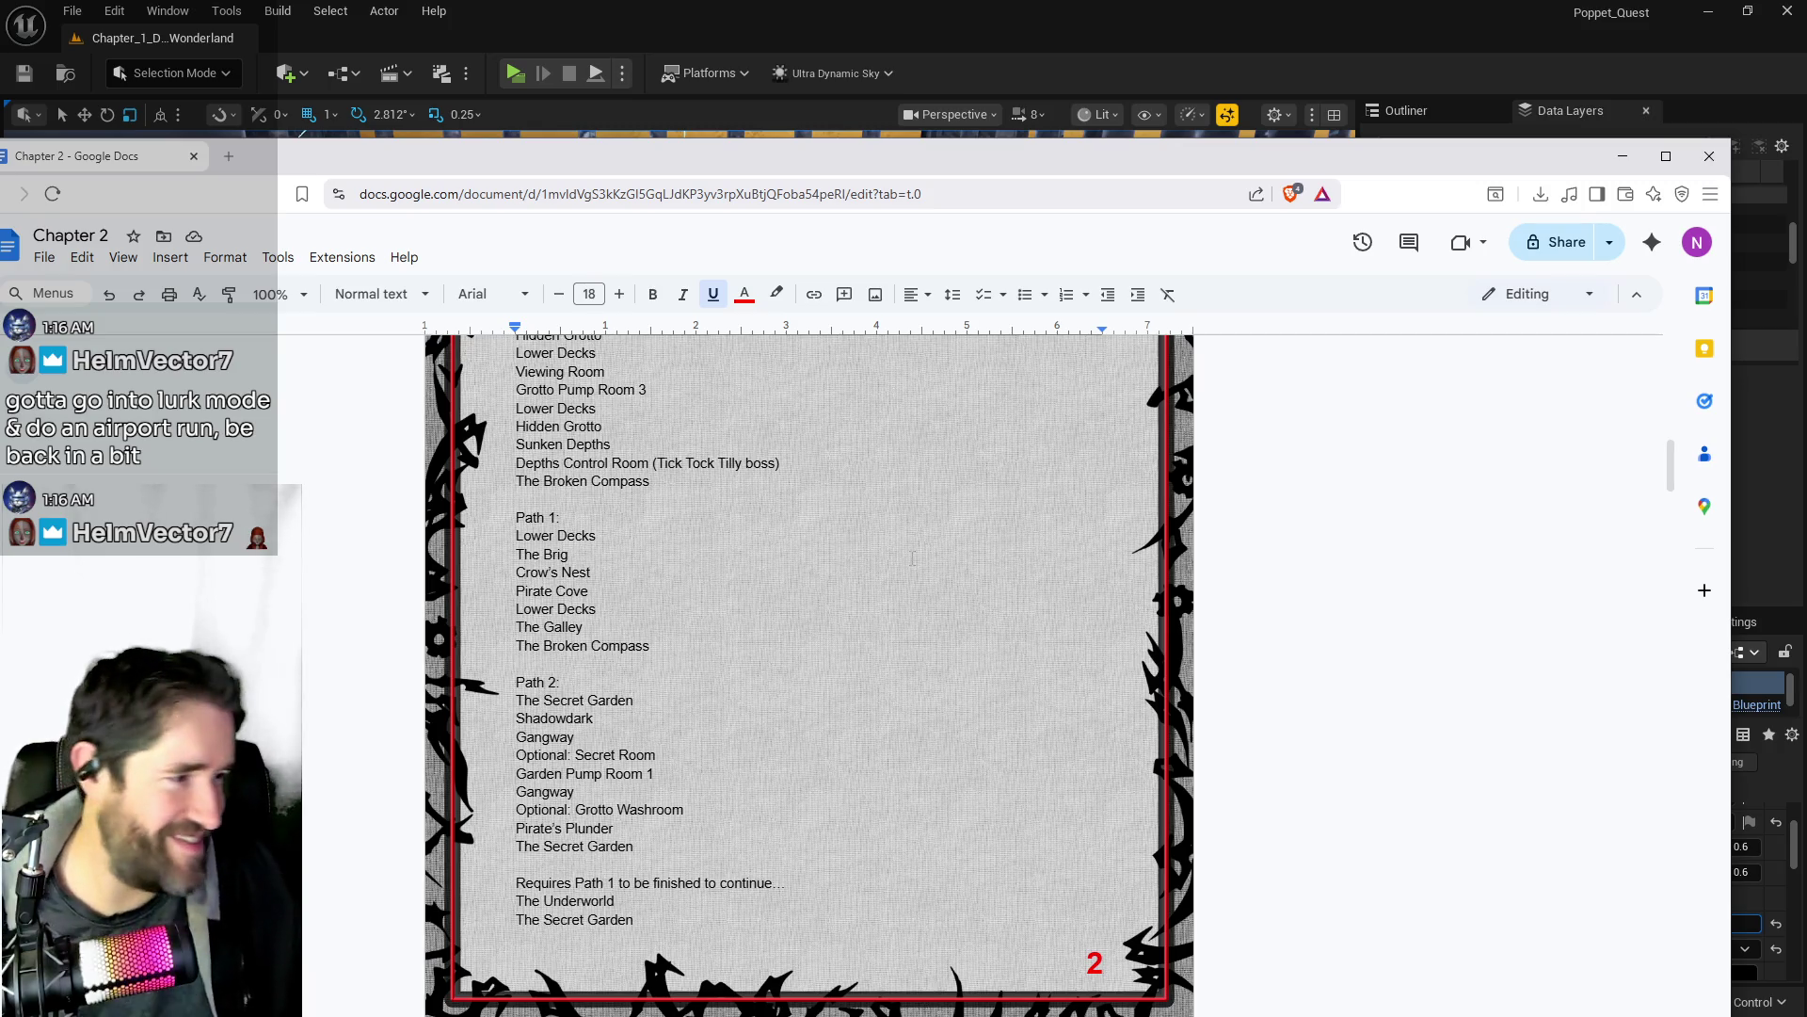
- Scroll through the Chapter 2 doc and shift its window aside to see the level behind
scroll(660, 666, up, 2)
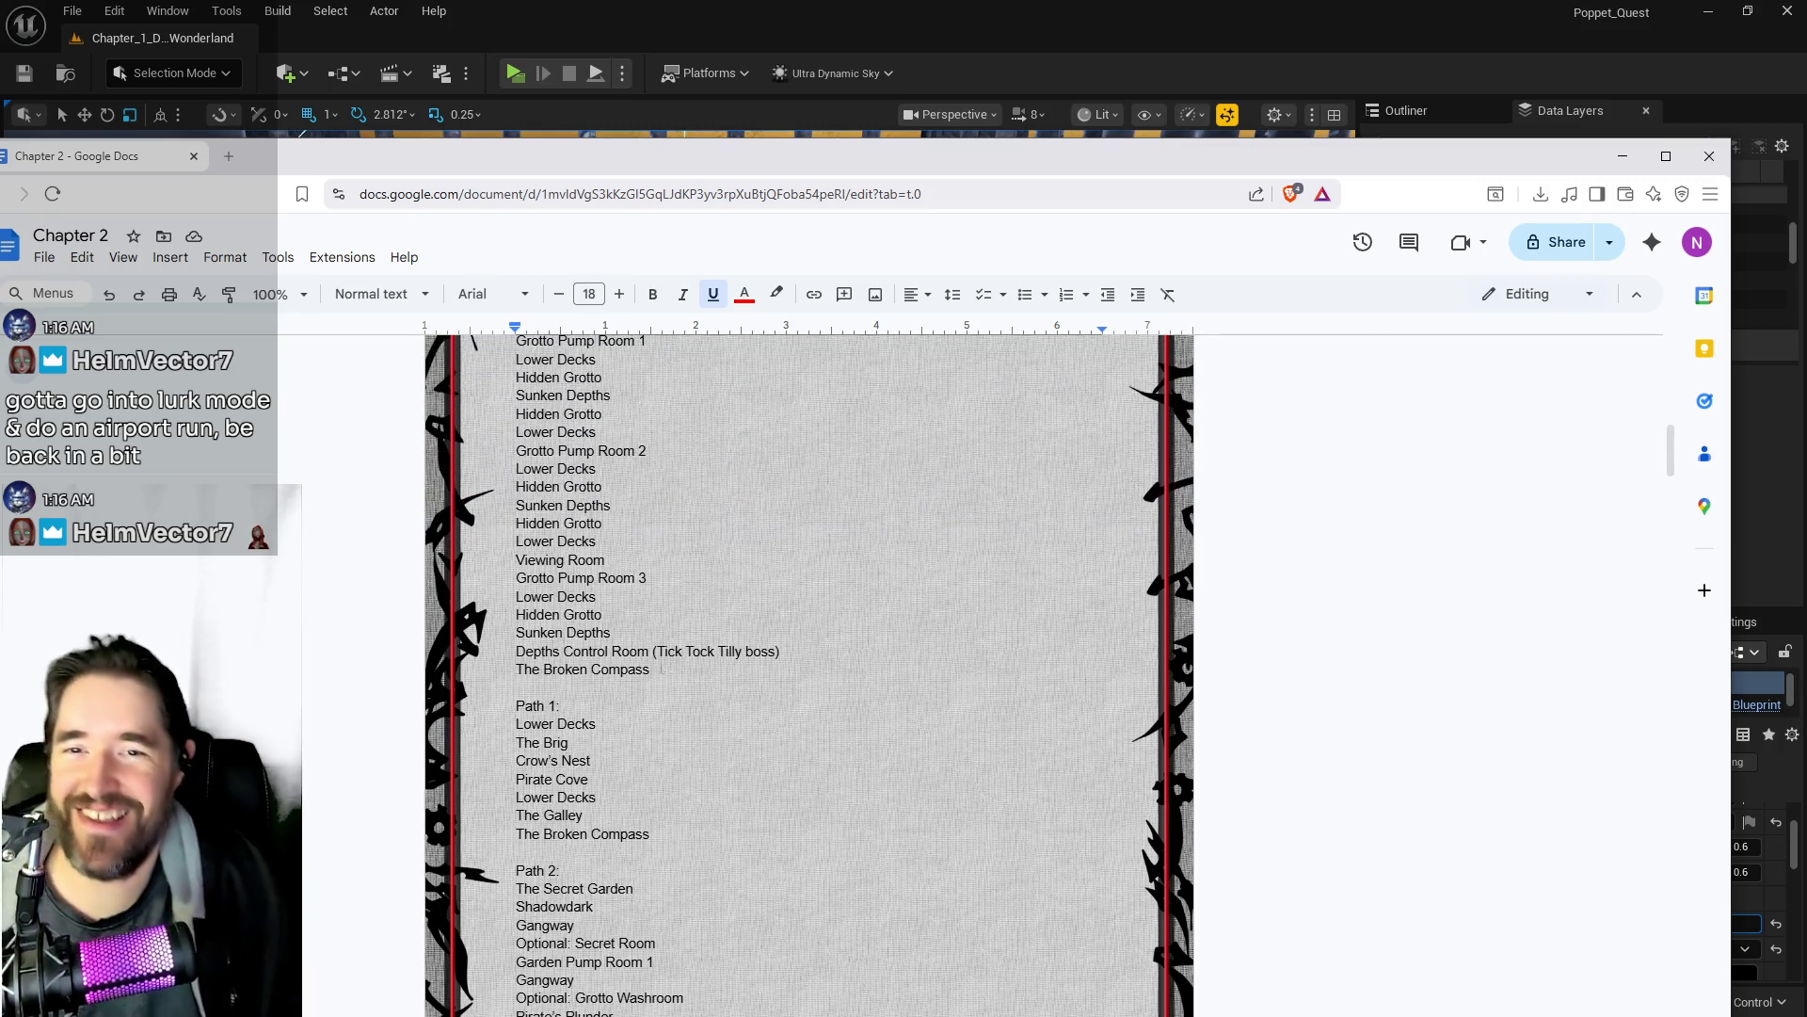
scroll(660, 665, down, 1)
scroll(660, 666, up, 2)
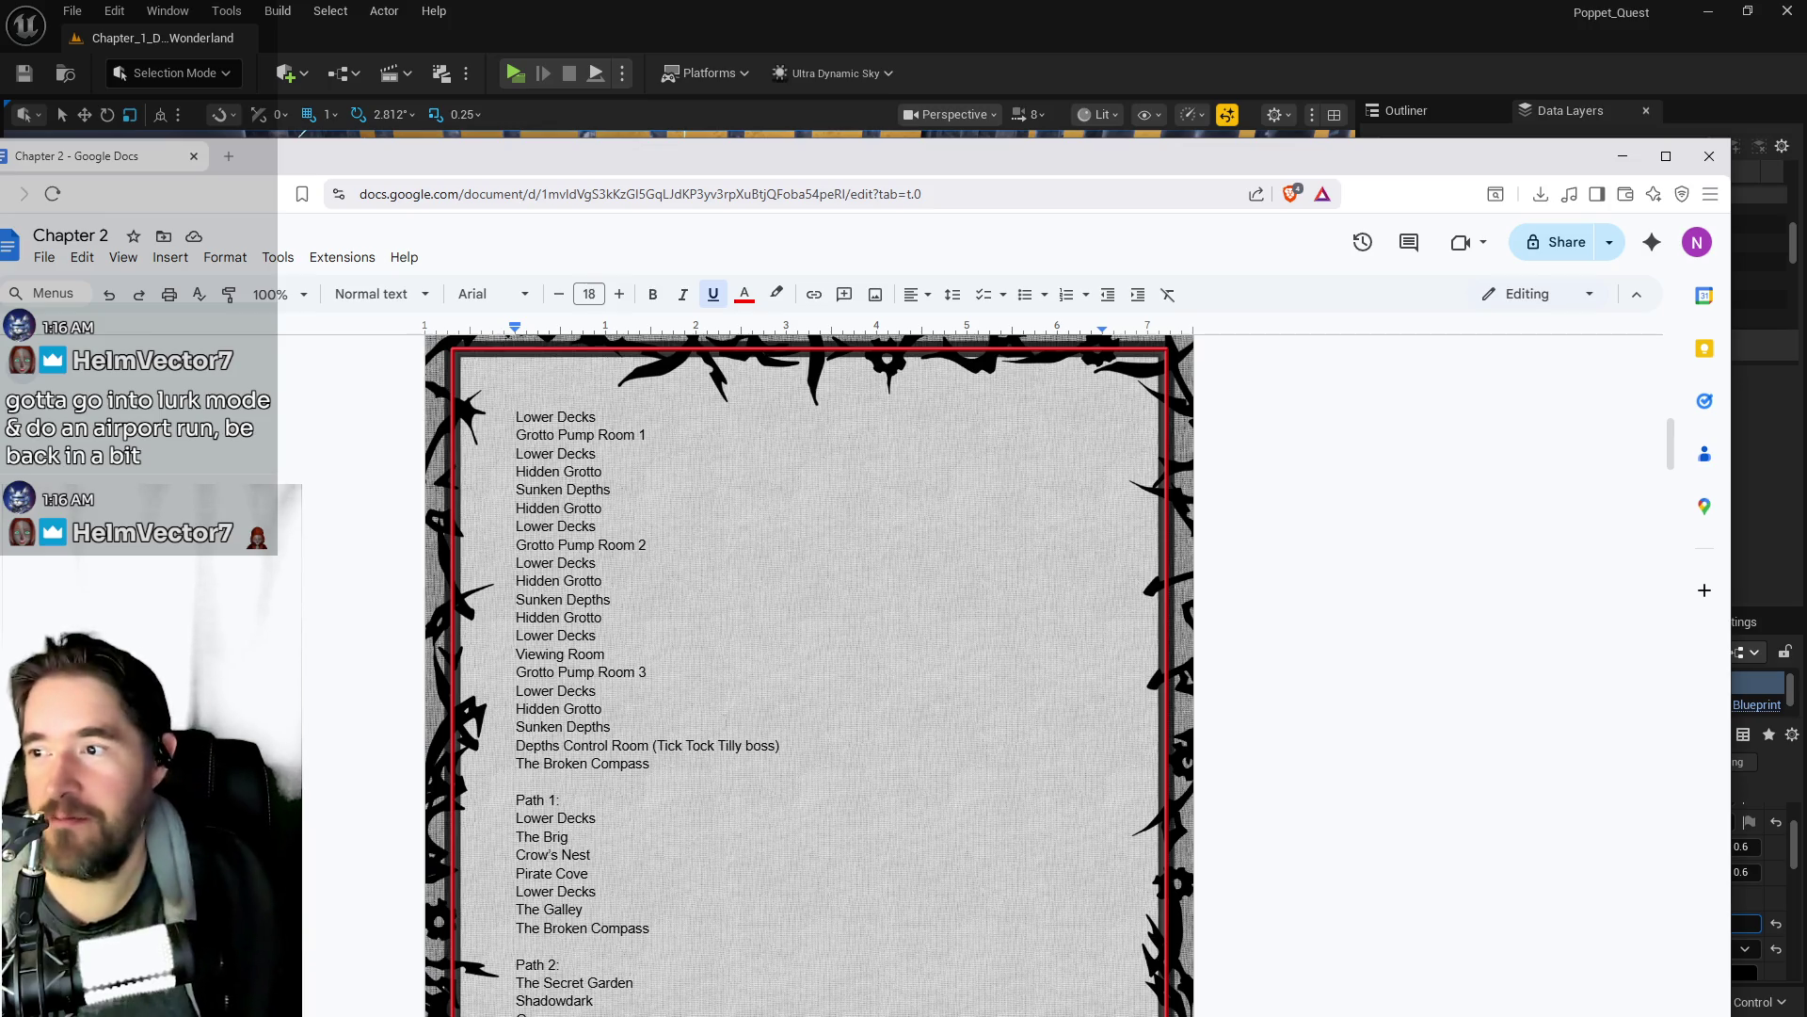
scroll(660, 666, up, 2)
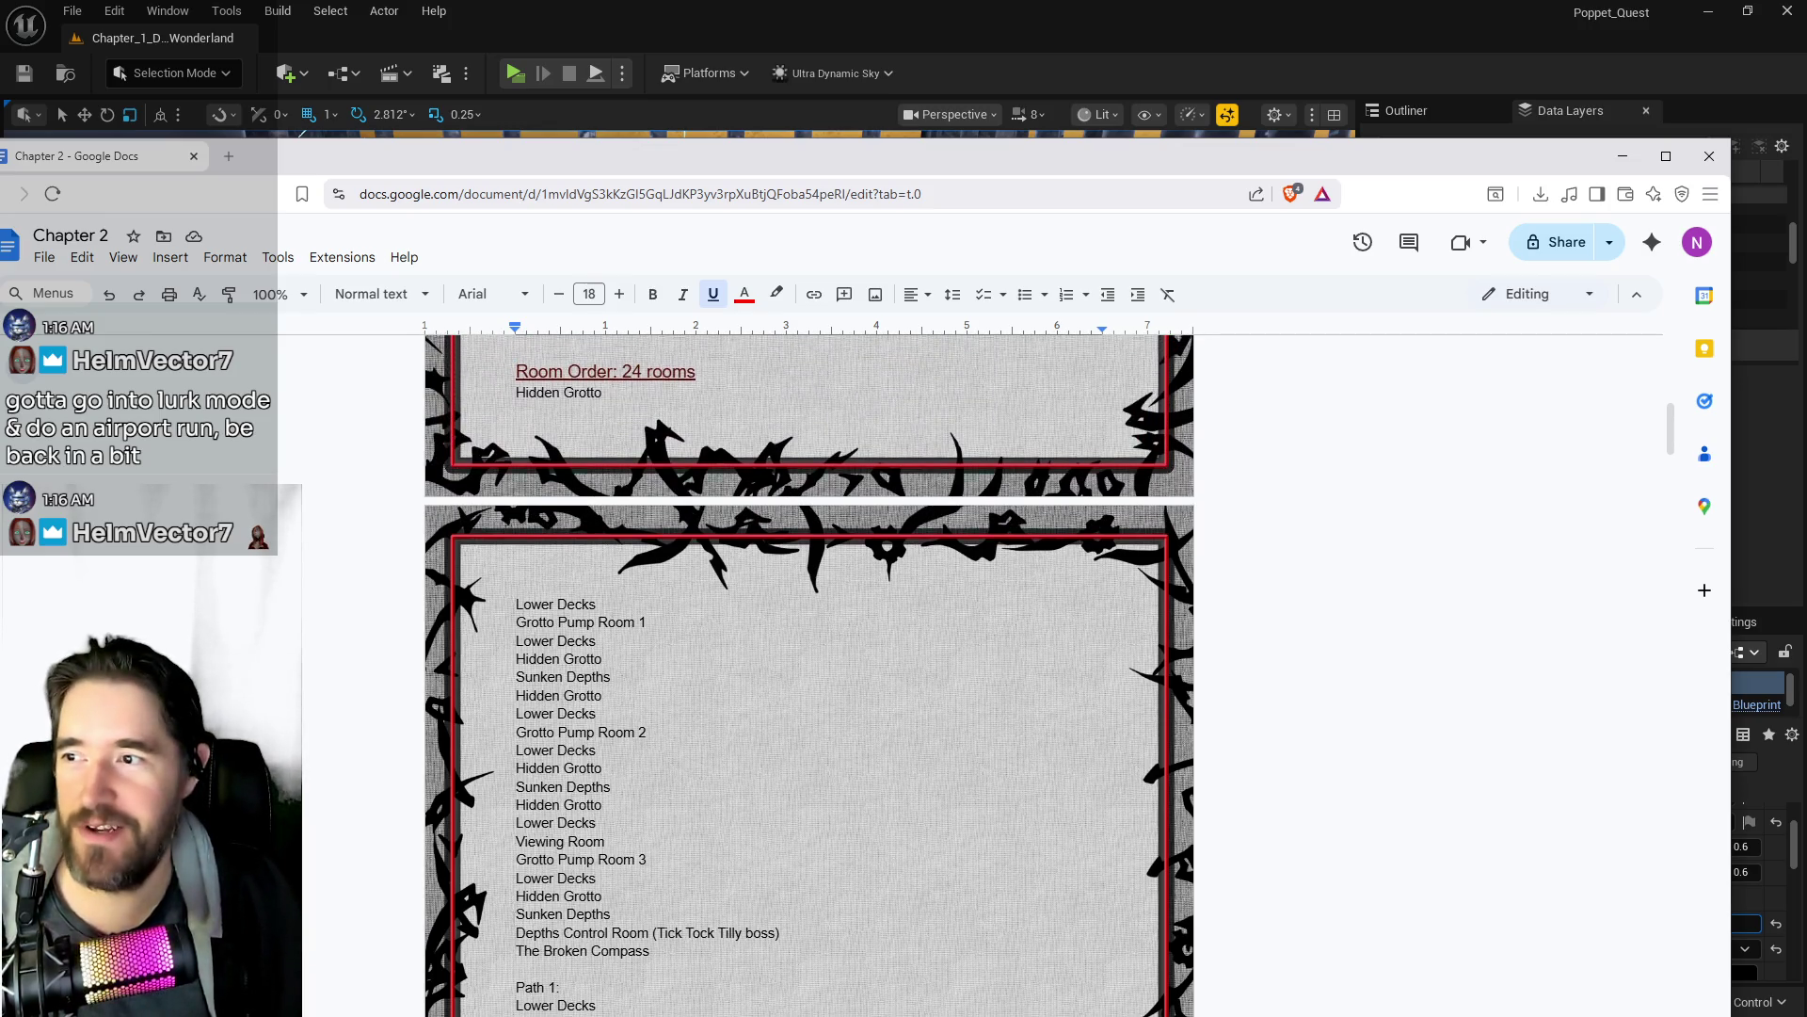
scroll(660, 665, down, 5)
scroll(548, 891, down, 3)
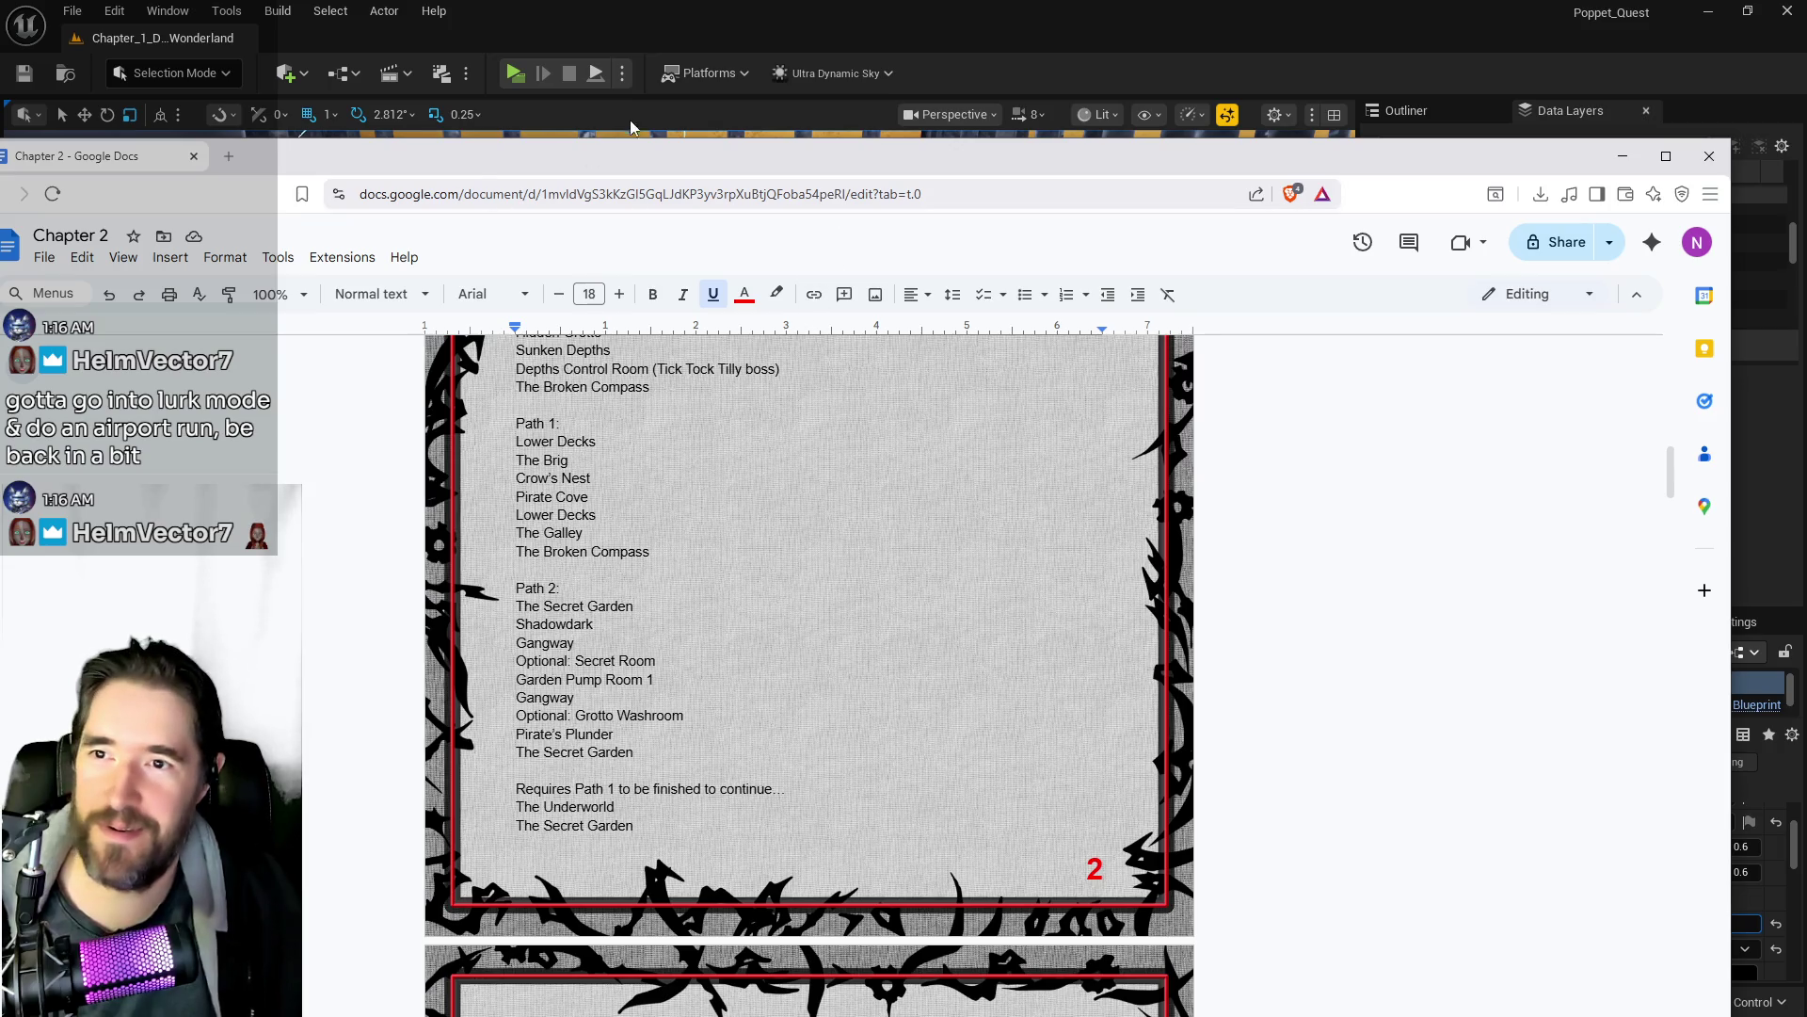
mouse_move(698, 162)
mouse_down()
mouse_move(1600, 217)
mouse_move(1326, 256)
mouse_move(1806, 188)
mouse_move(1806, 169)
mouse_move(1538, 137)
mouse_move(884, 125)
mouse_up()
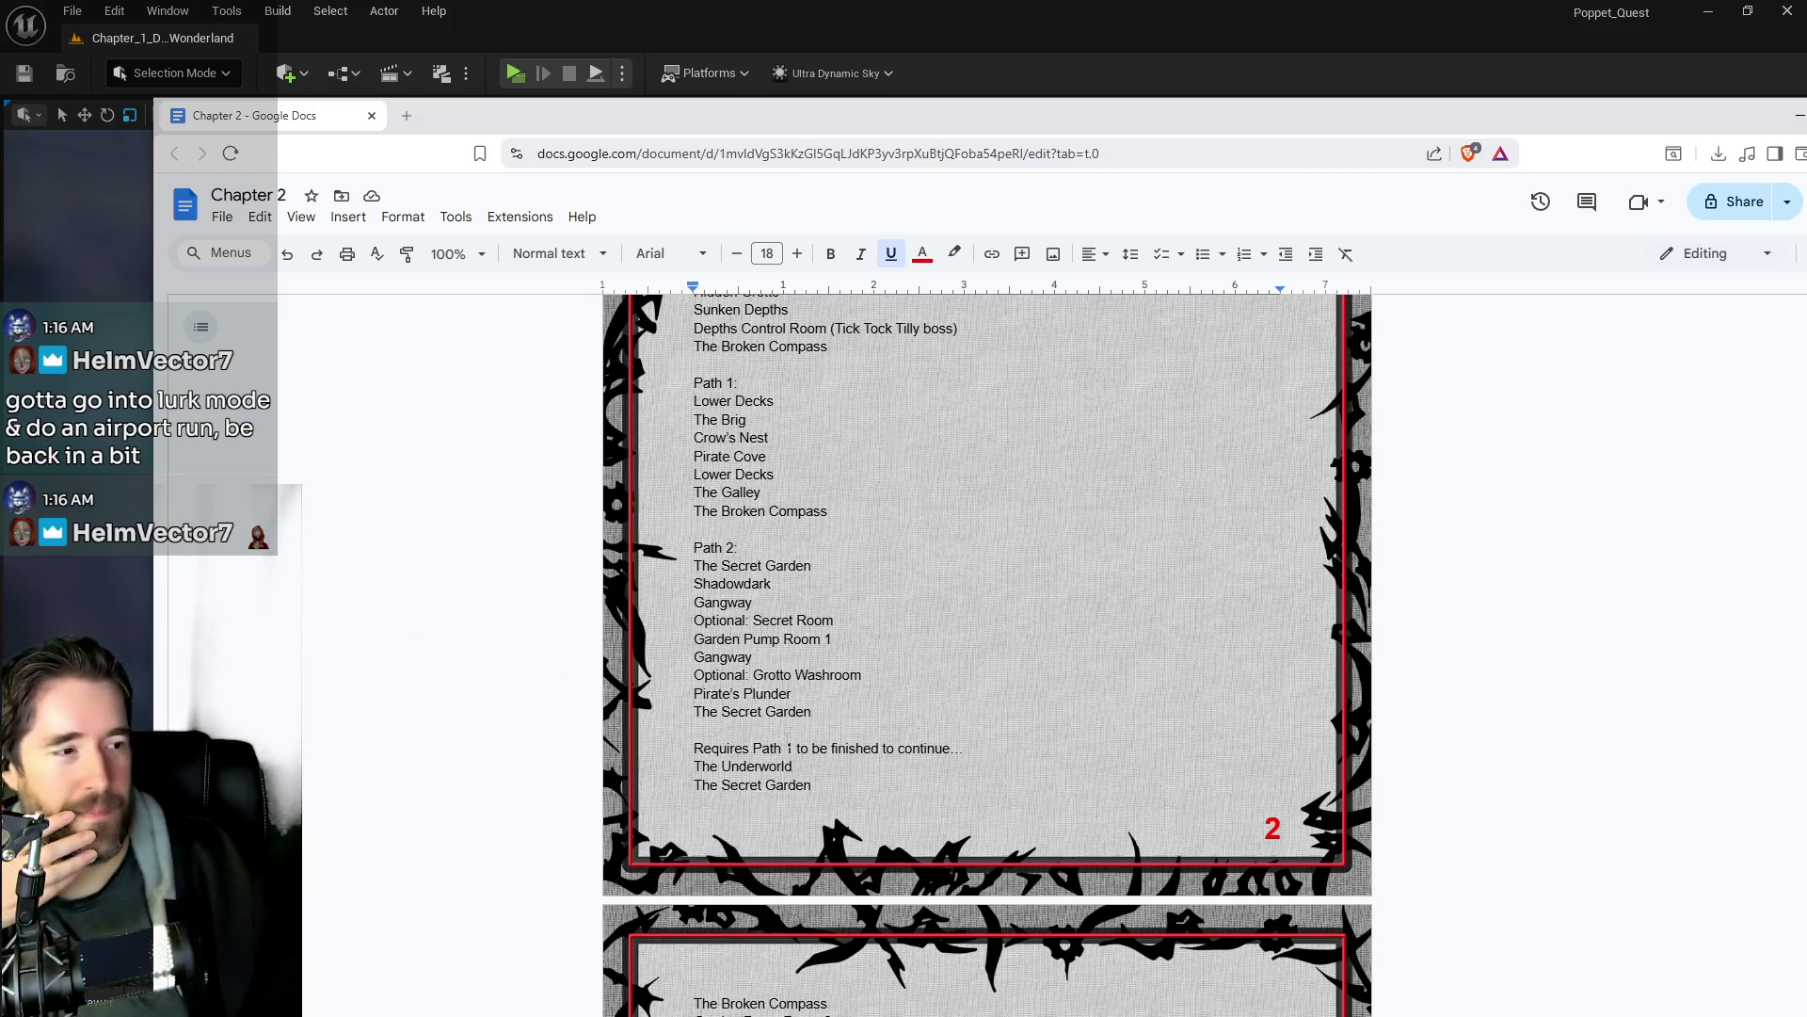
scroll(789, 747, down, 2)
scroll(728, 687, down, 3)
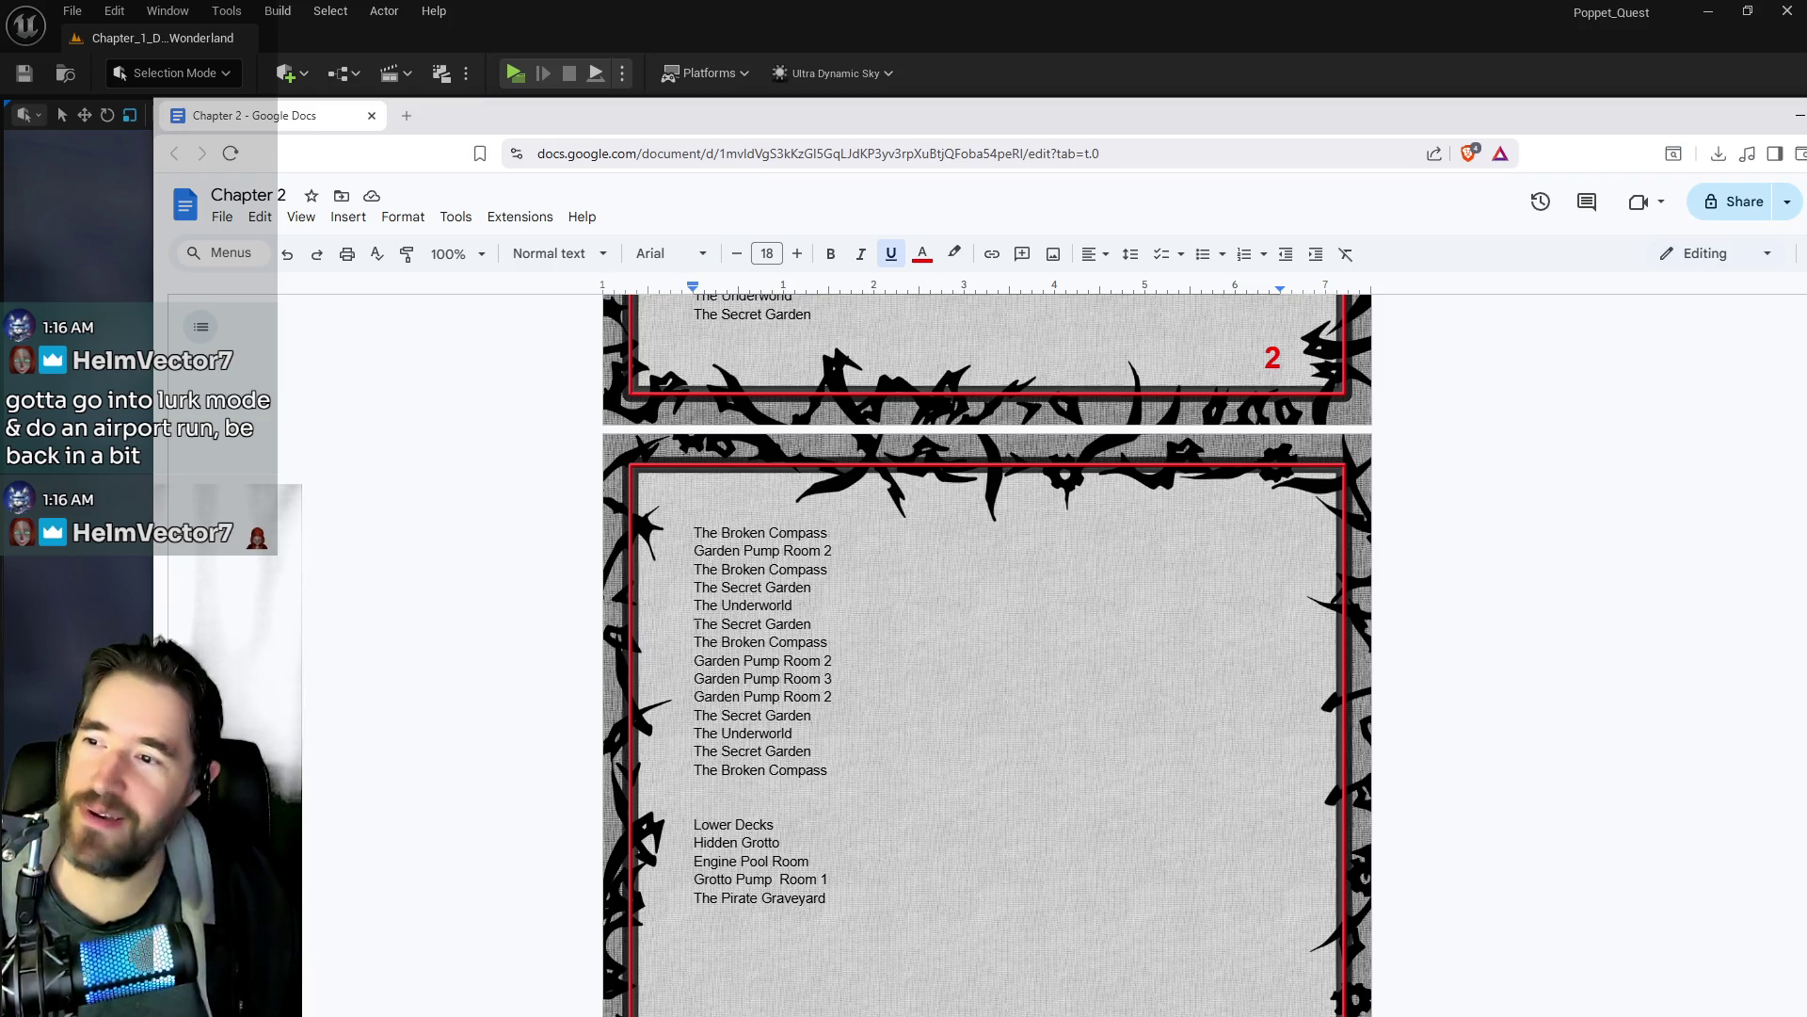
scroll(825, 545, up, 2)
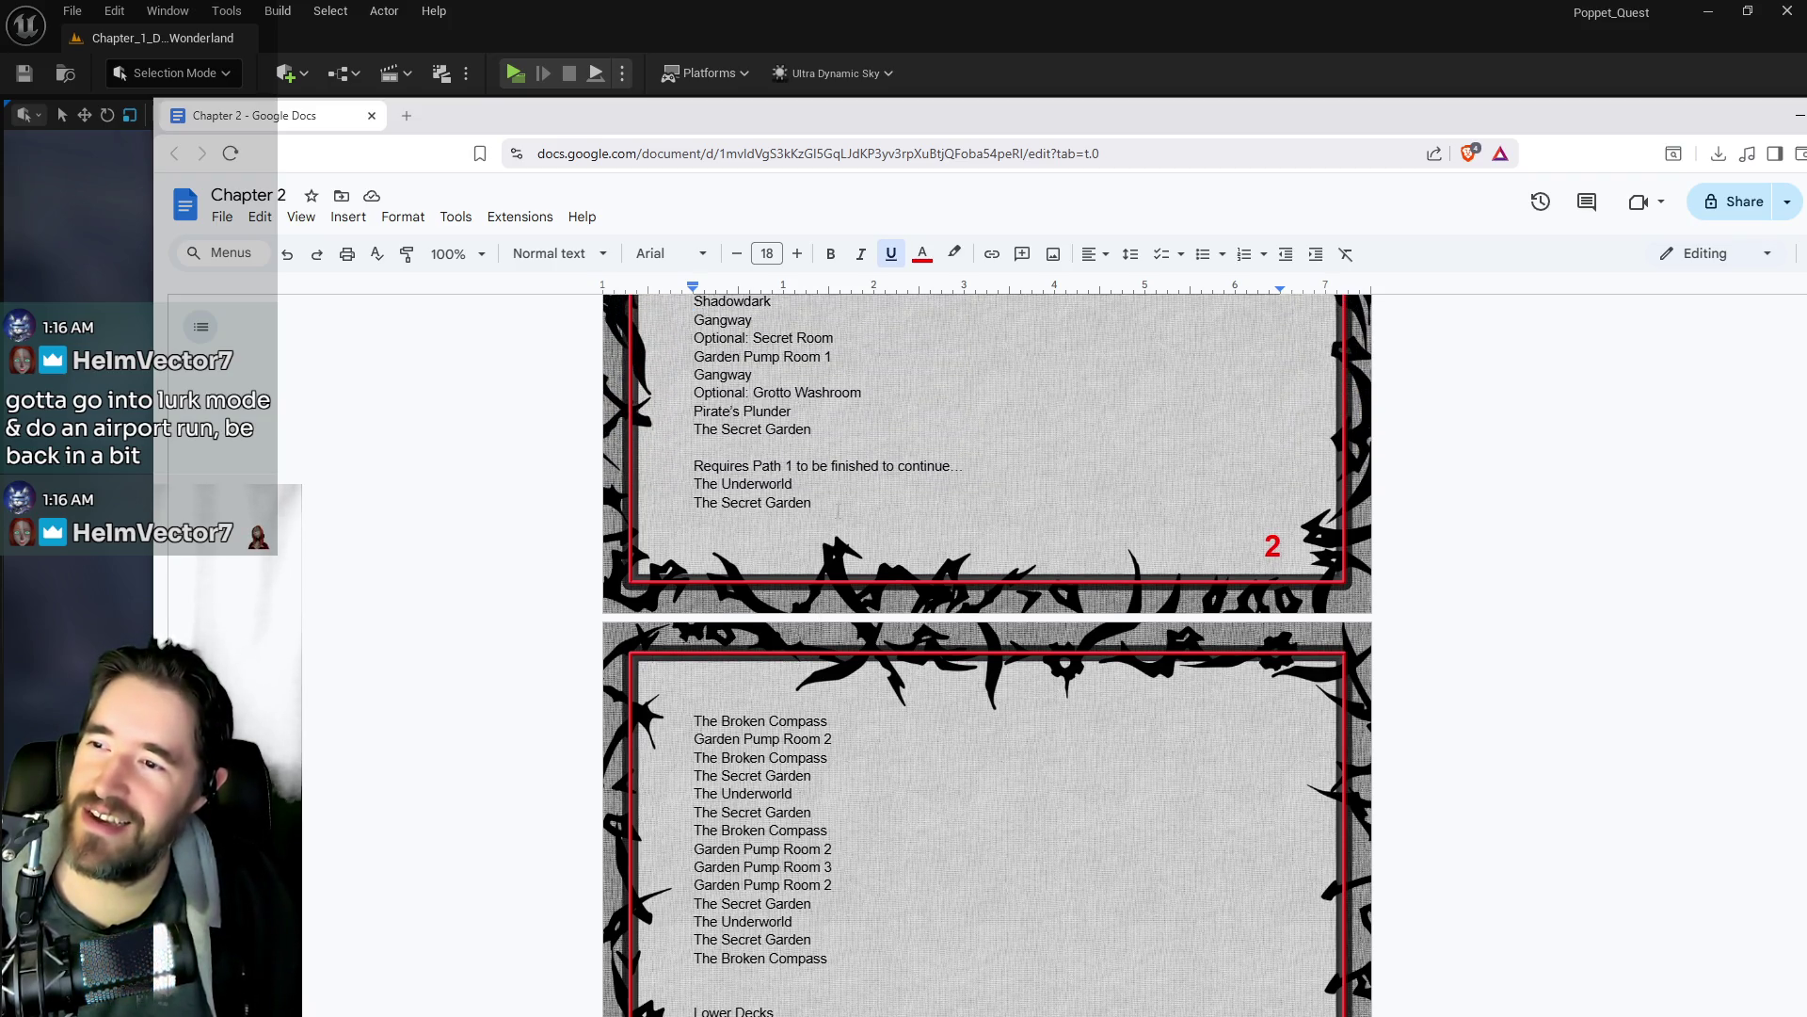
scroll(716, 641, down, 2)
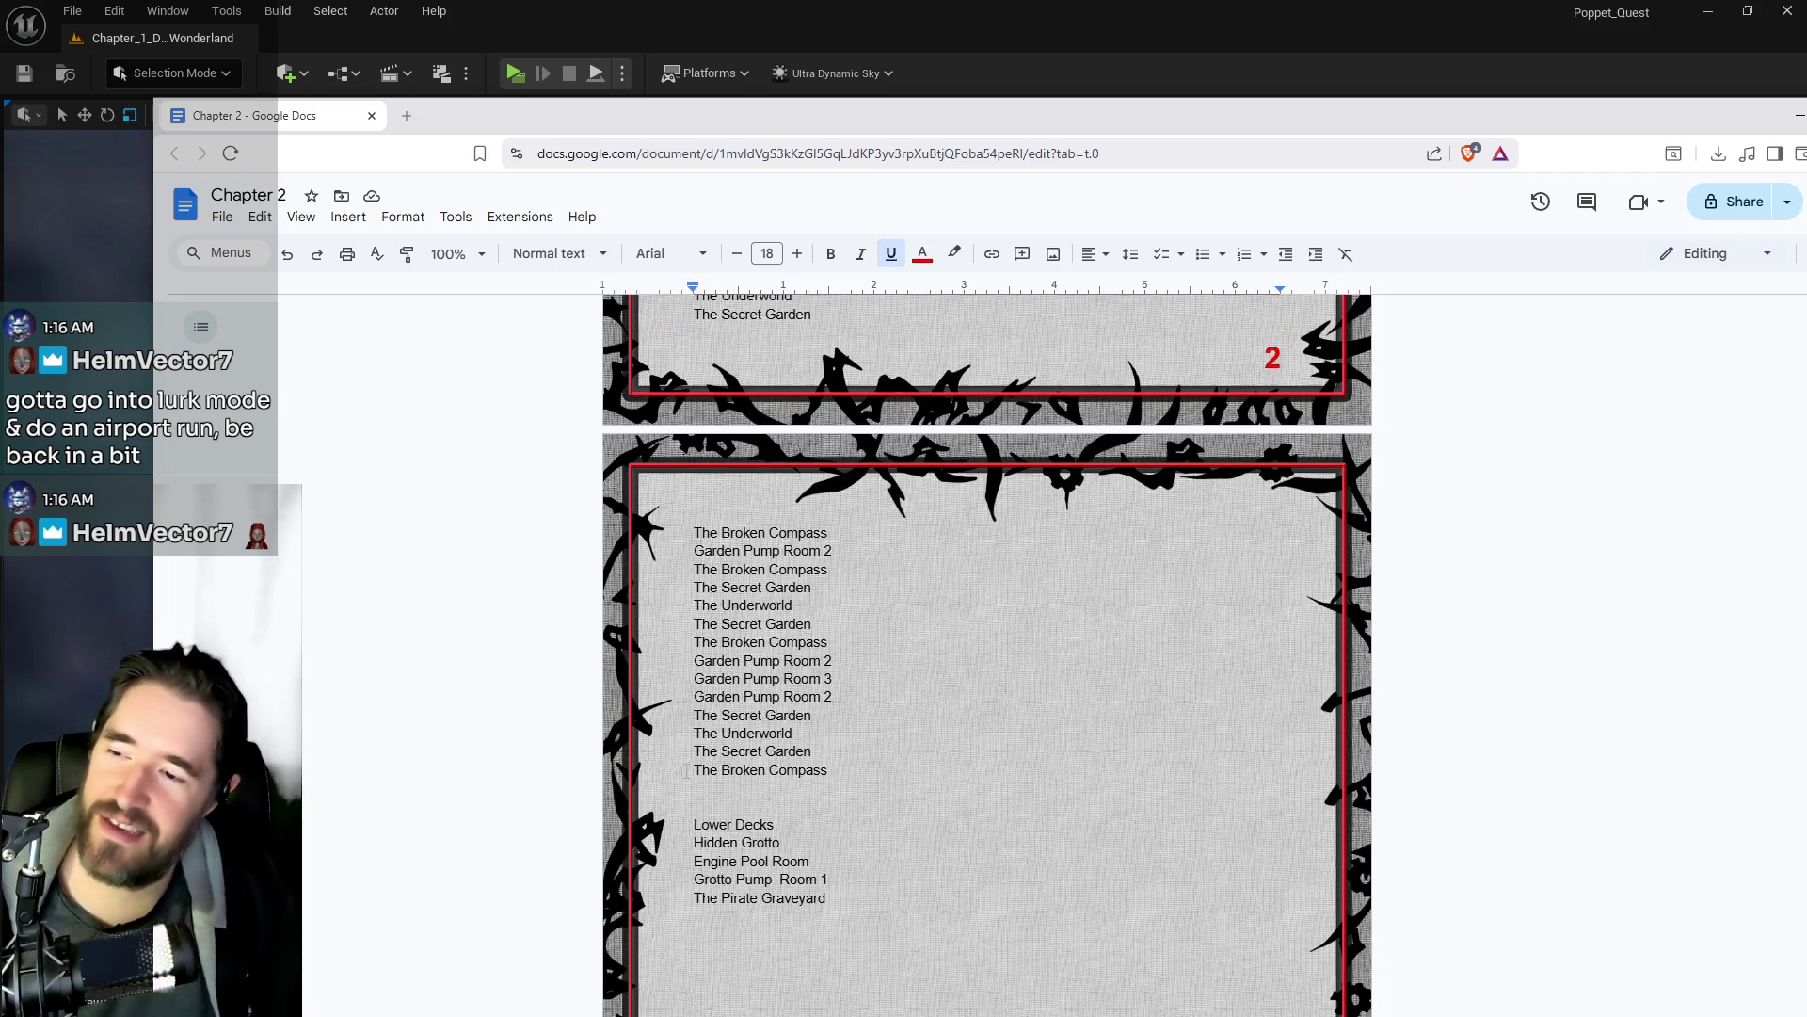
scroll(716, 641, up, 3)
scroll(686, 770, up, 1)
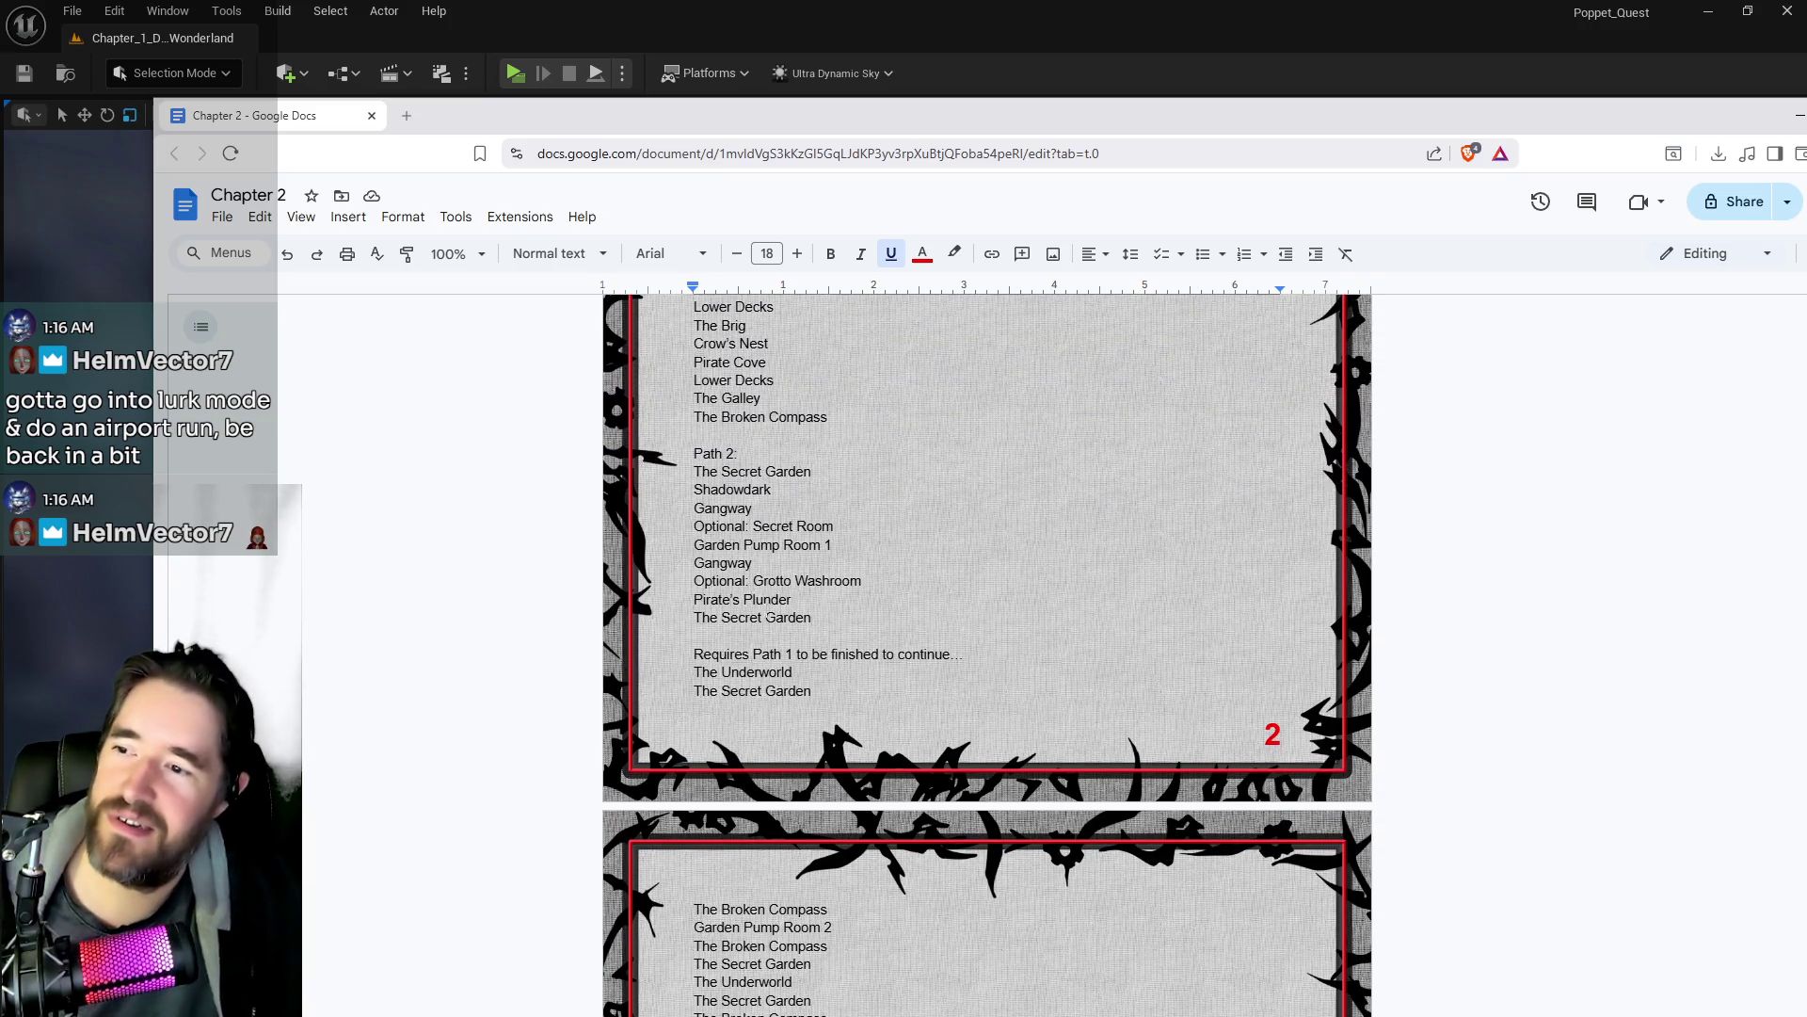
- Review the Path 2 and page 3 room lists, placing the cursor after The Secret Garden
mouse_move(833, 616)
mouse_down()
mouse_move(696, 525)
mouse_move(694, 471)
mouse_up()
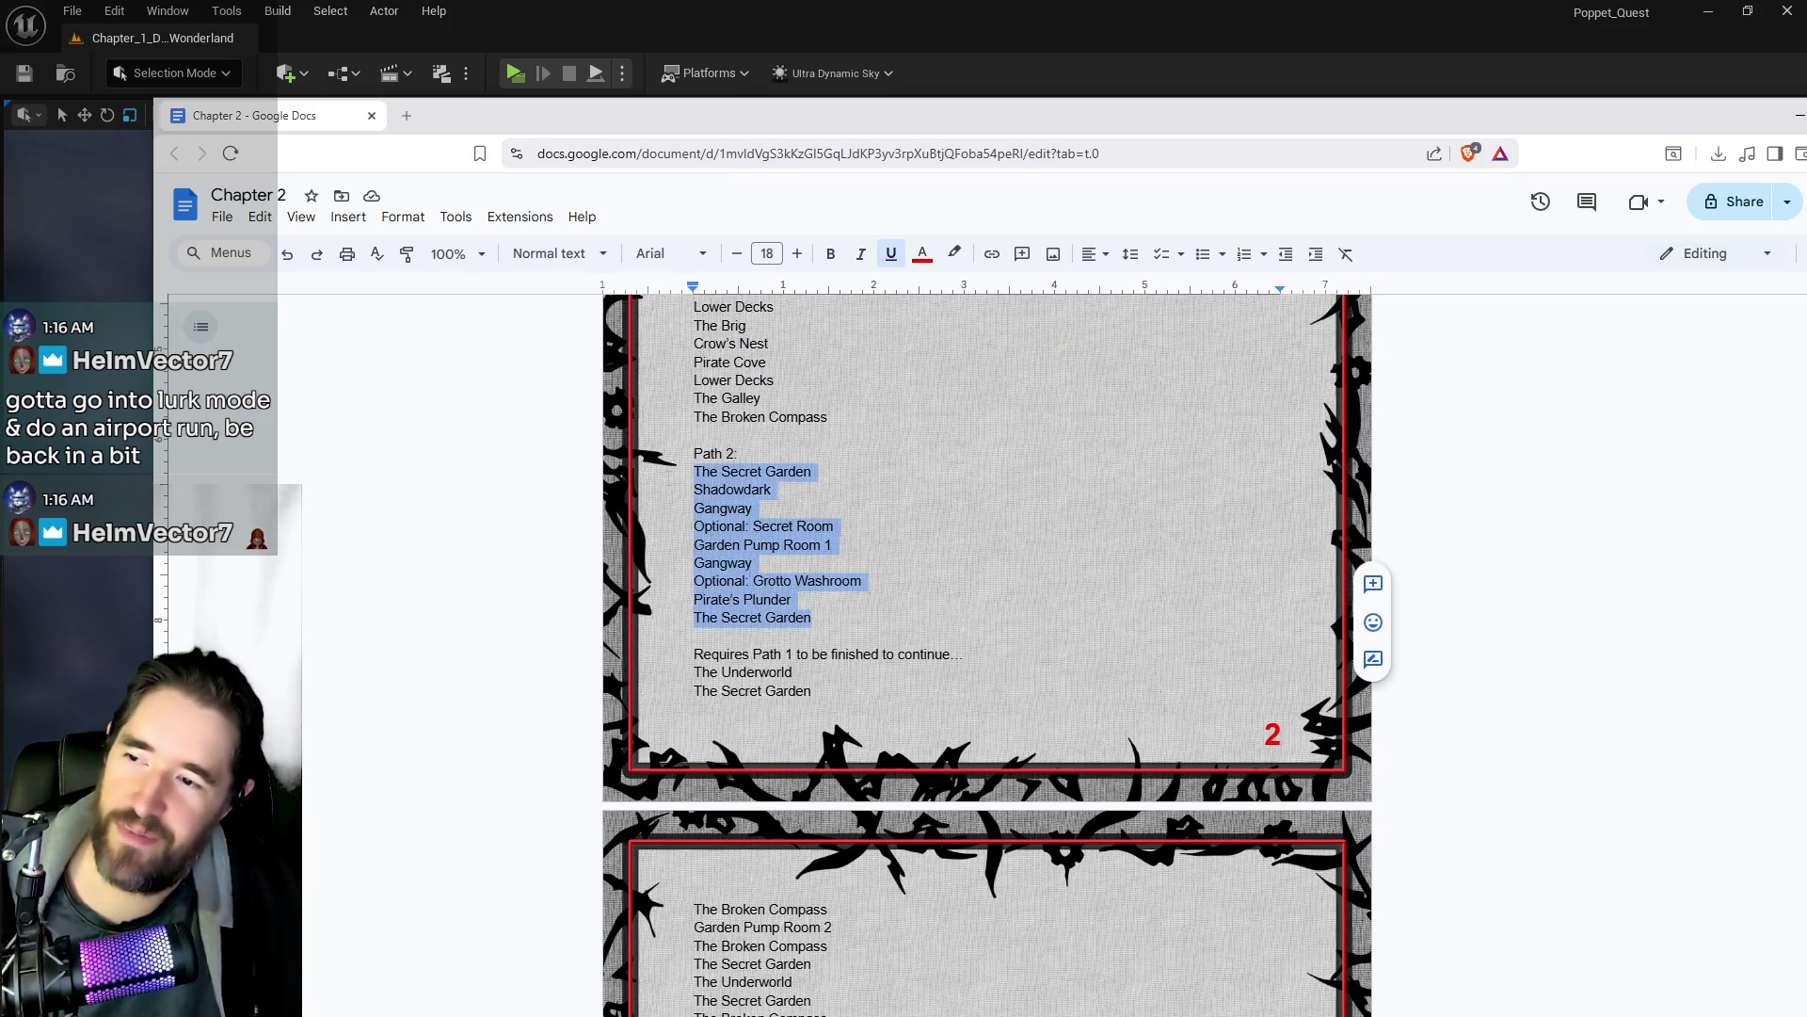
scroll(987, 656, down, 3)
drag(852, 873, 690, 623)
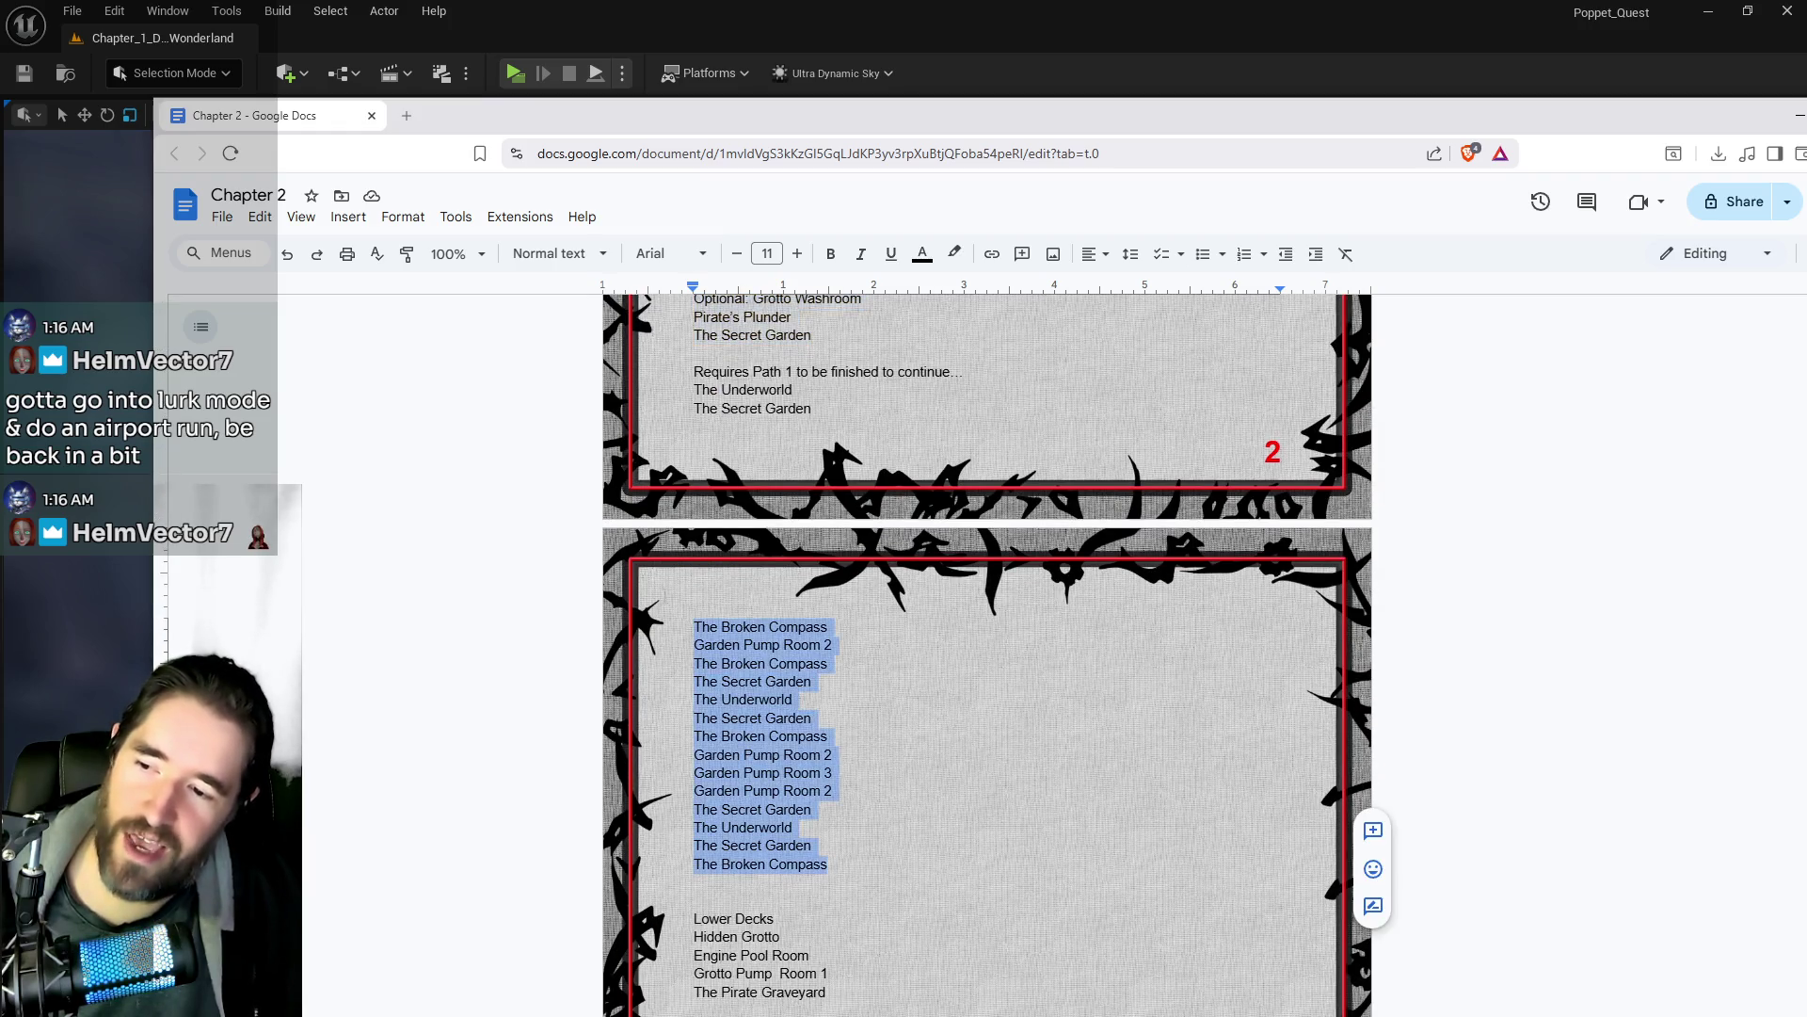
mouse_move(821, 408)
mouse_down()
mouse_move(650, 417)
mouse_move(676, 400)
mouse_up()
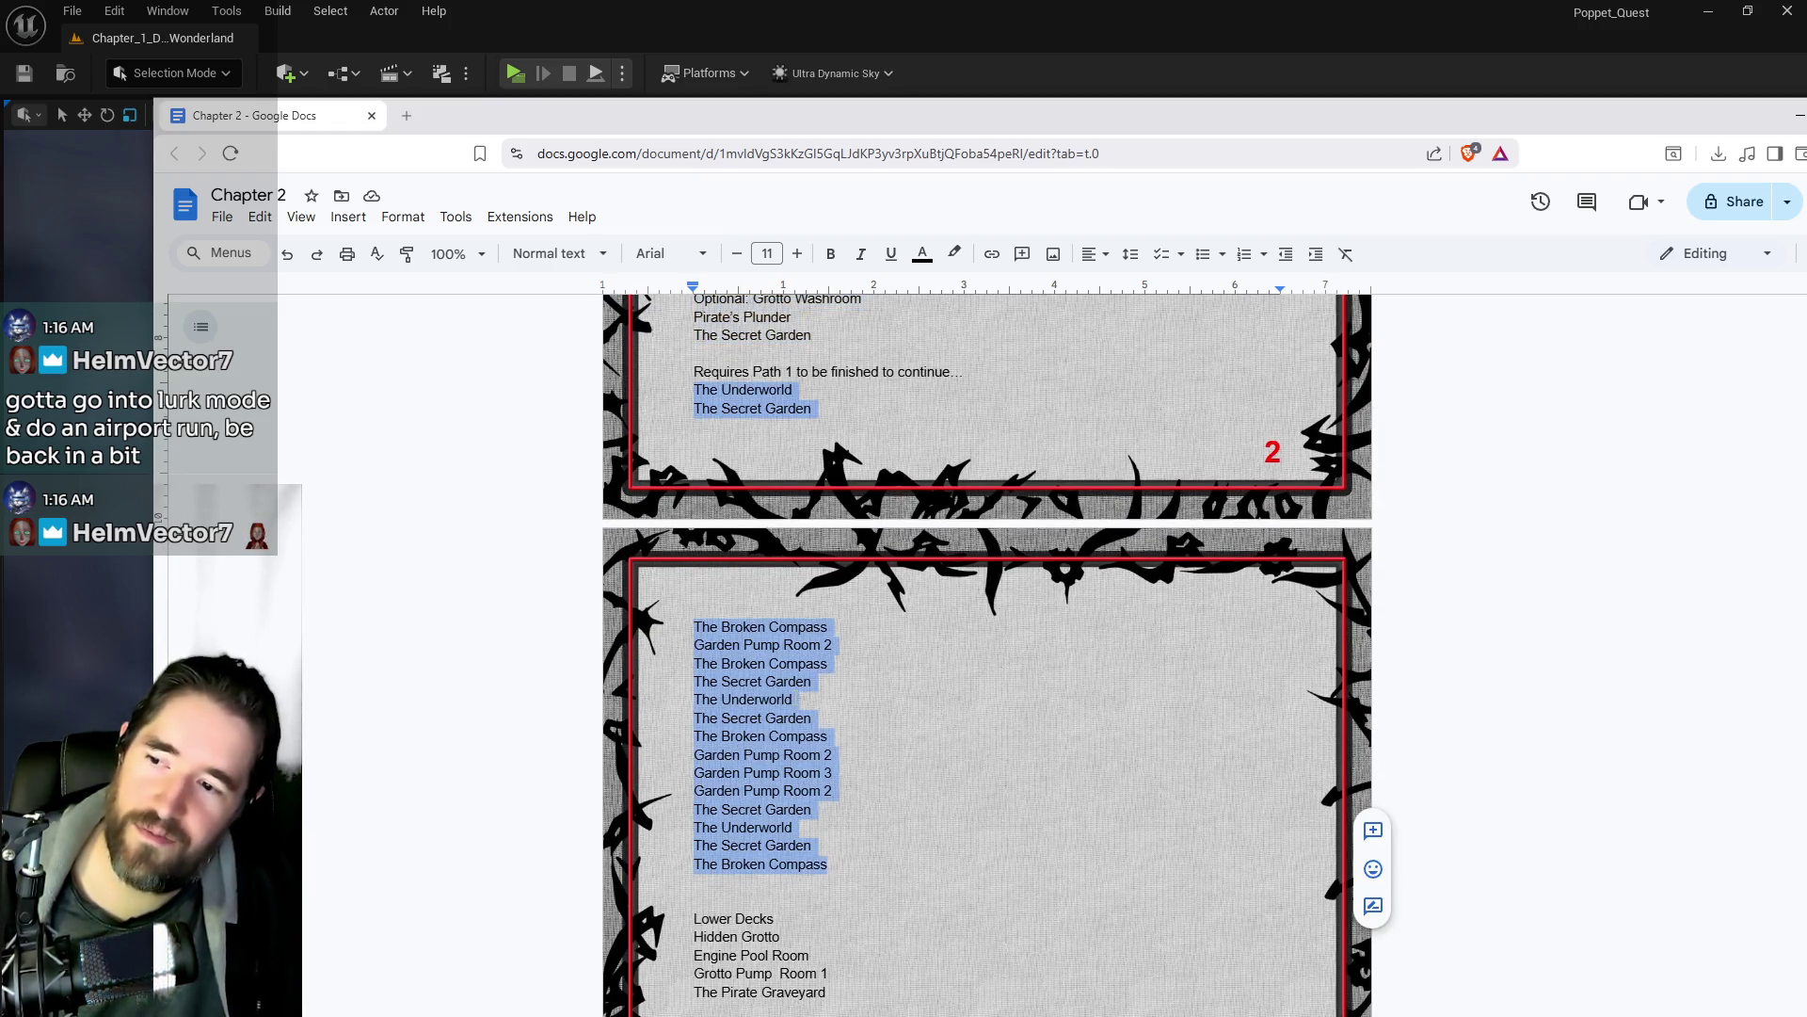
click(808, 435)
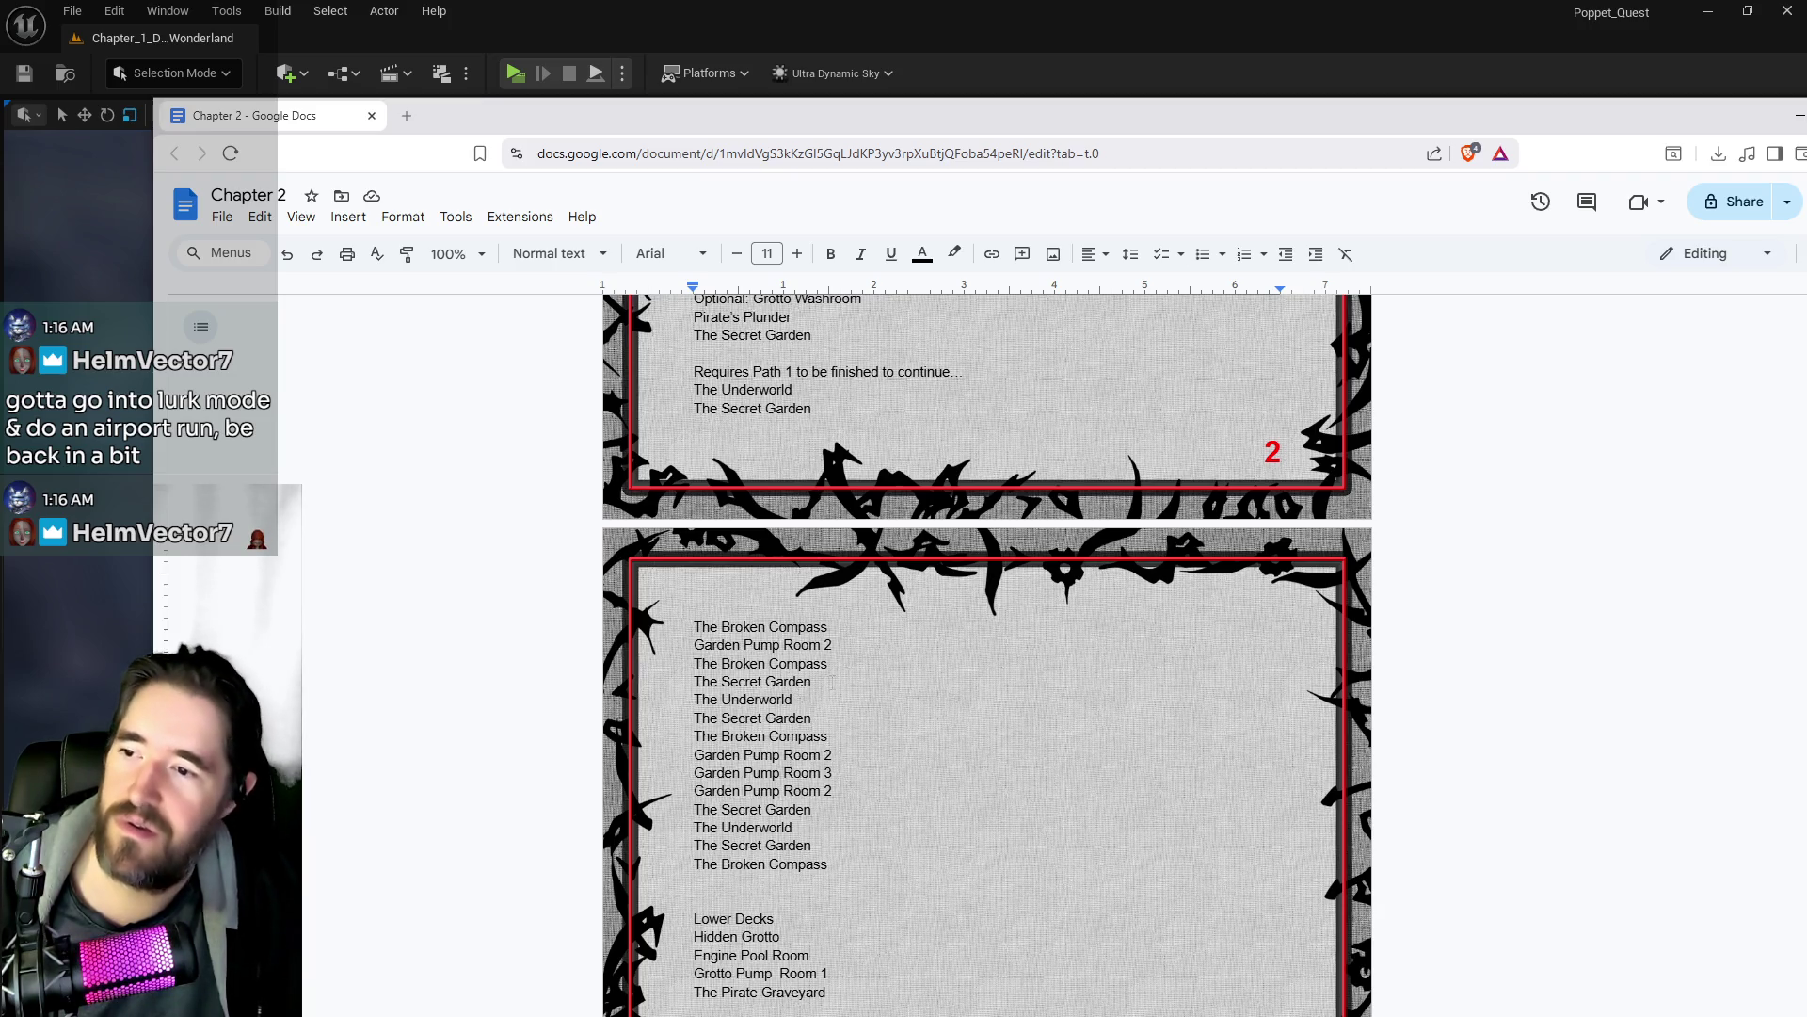
click(832, 680)
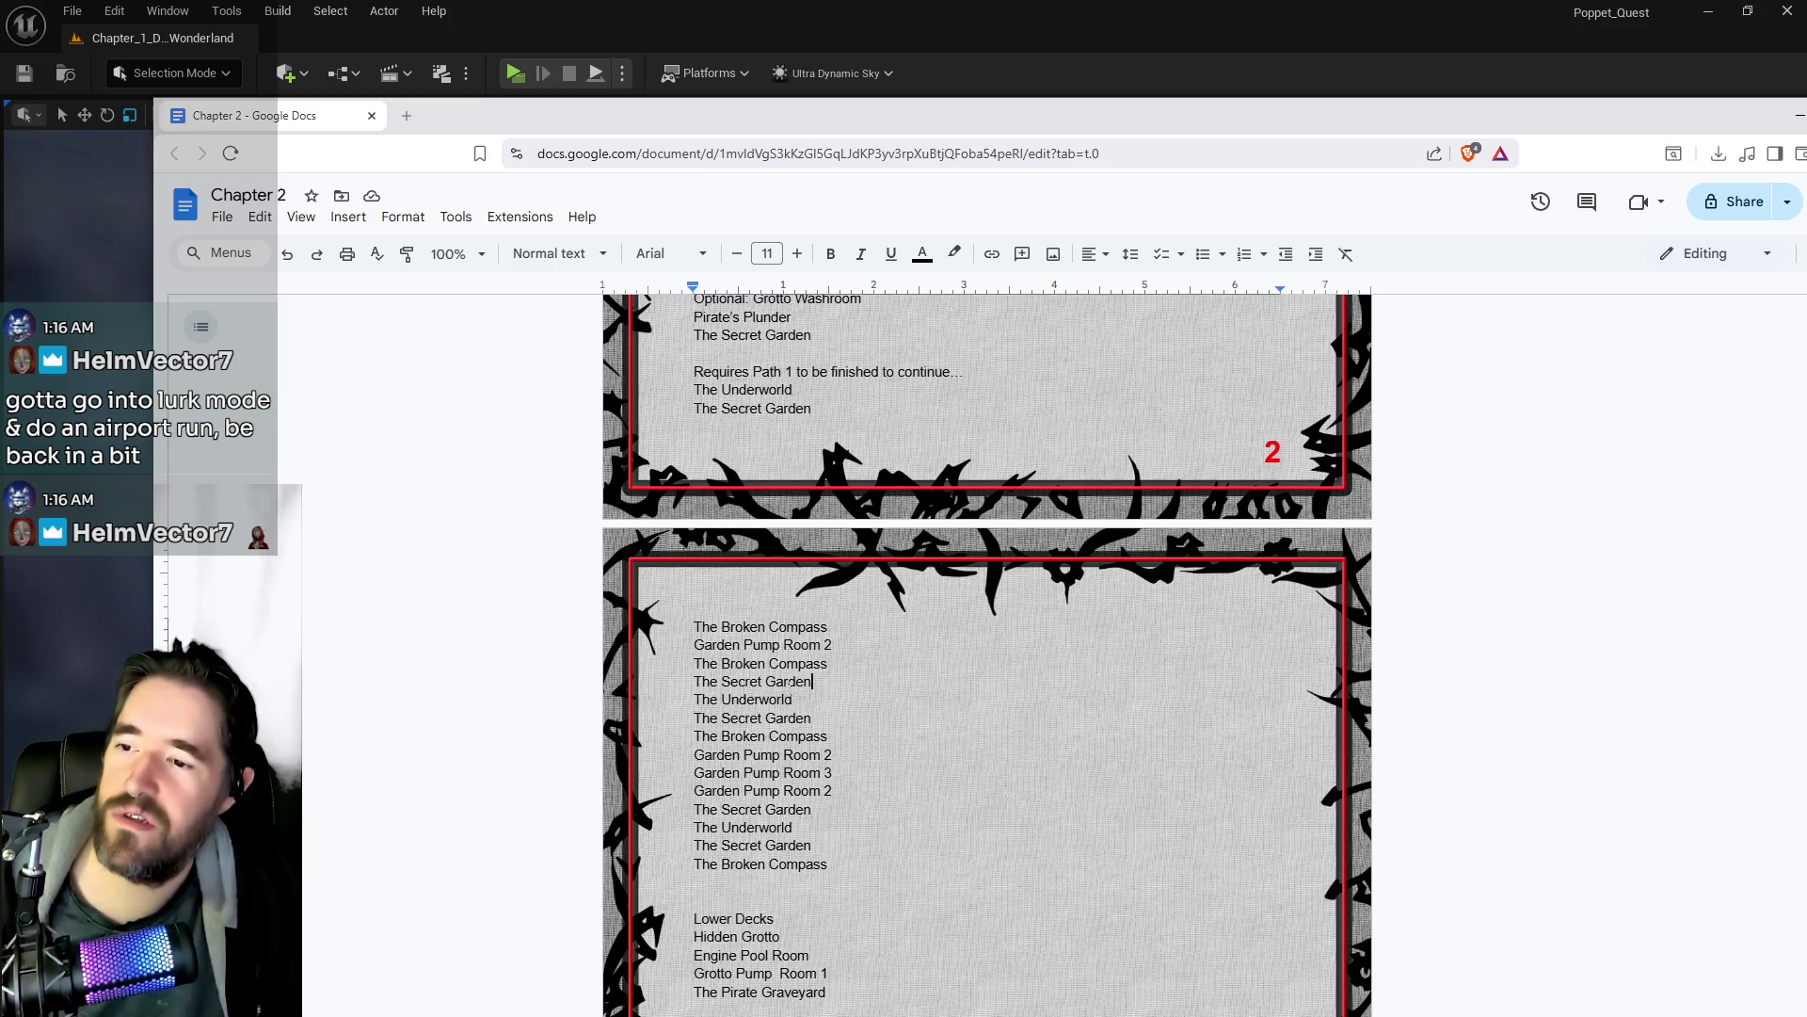
click(813, 409)
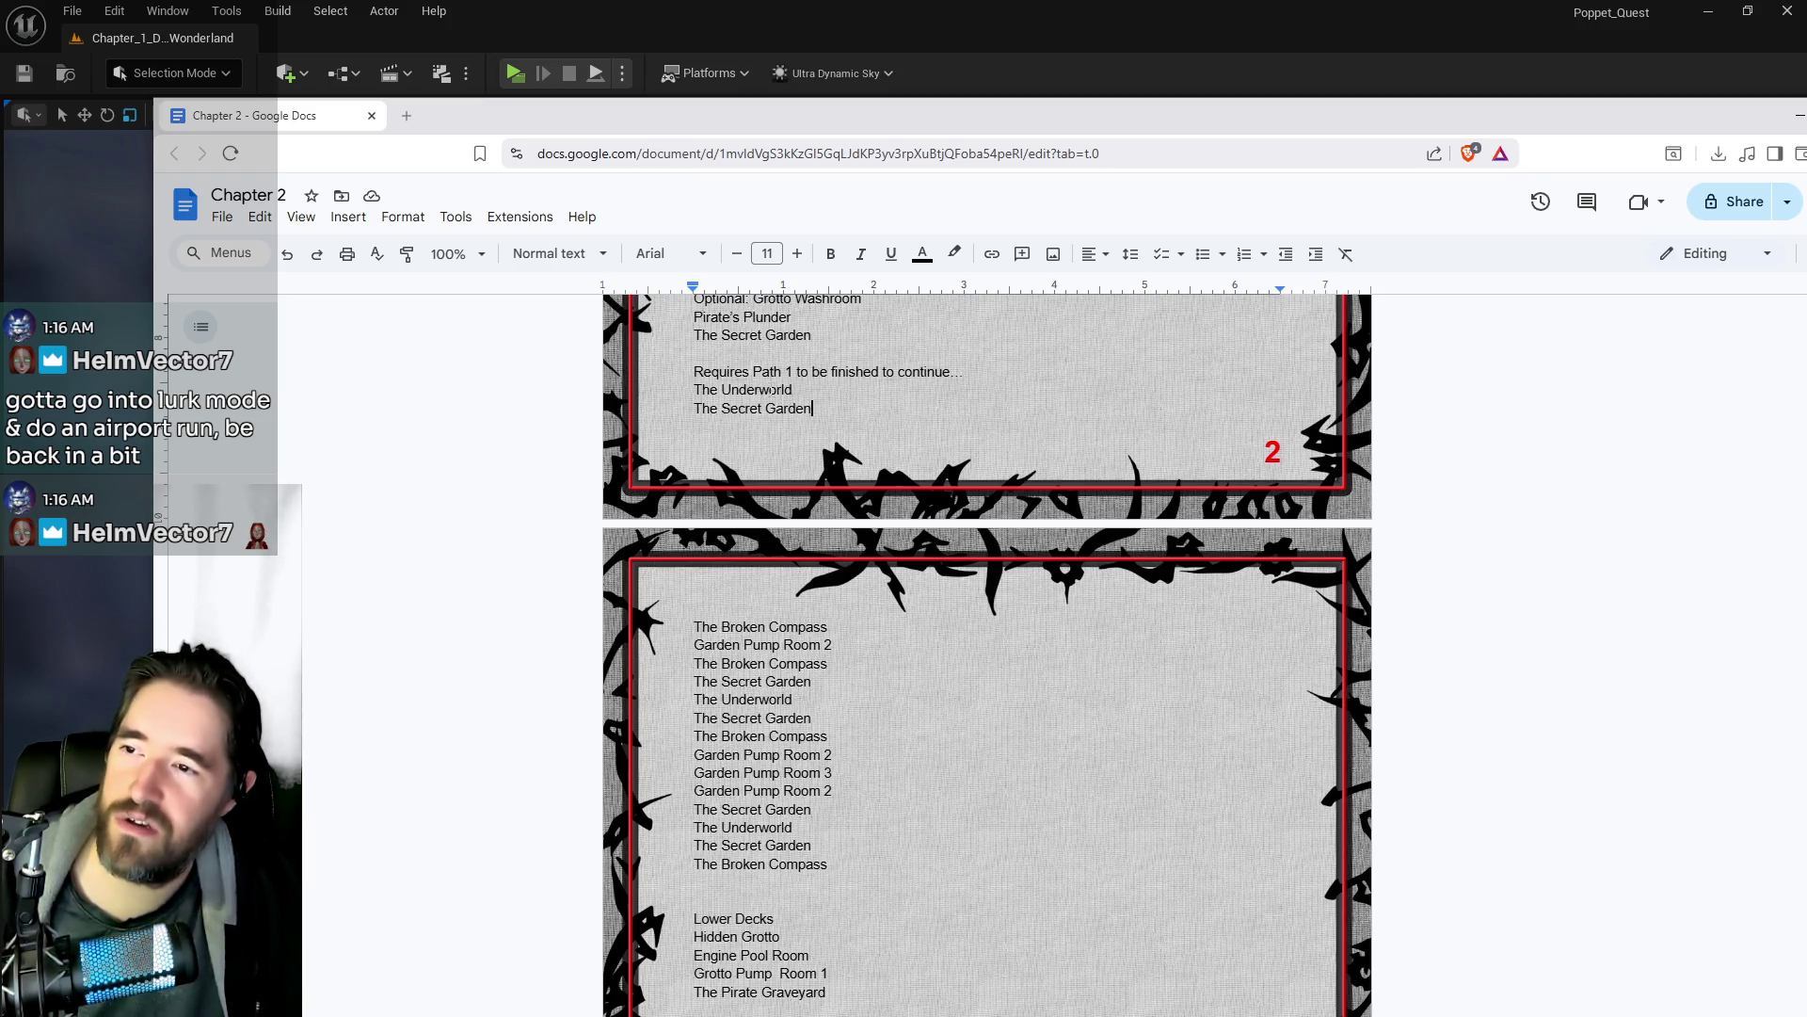
scroll(800, 442, up, 1)
scroll(800, 499, up, 1)
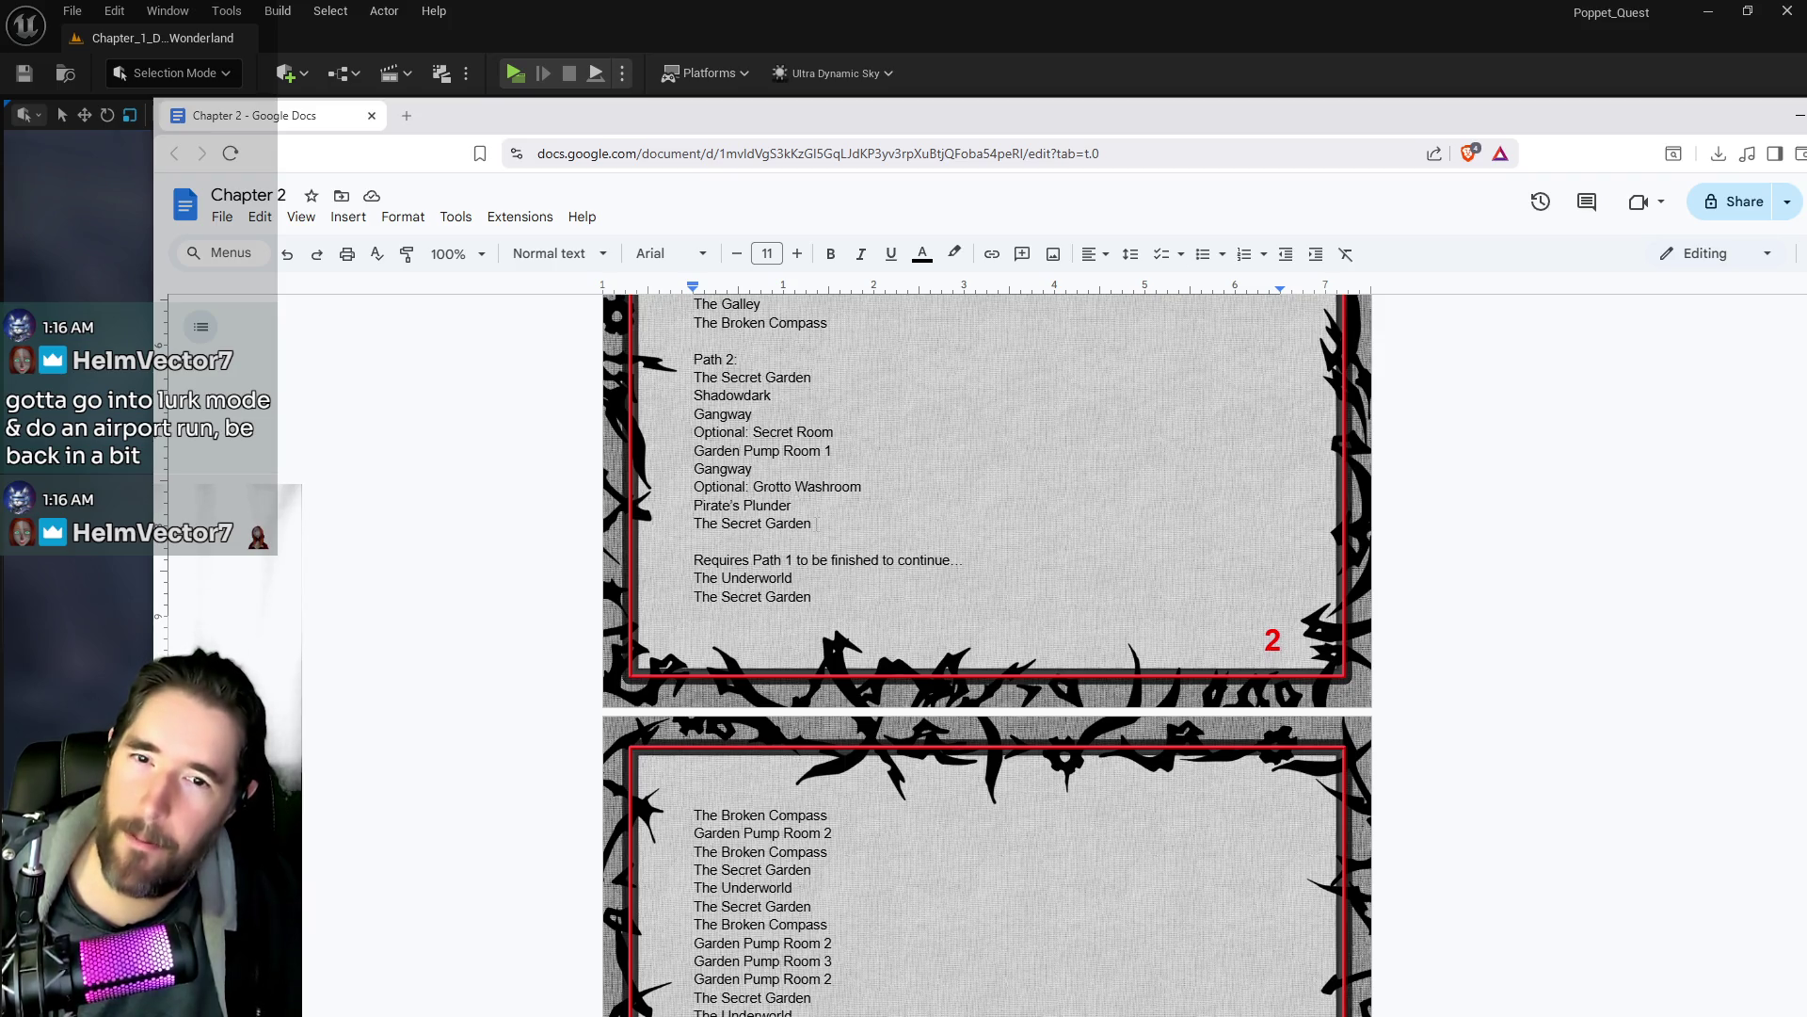
scroll(816, 524, down, 5)
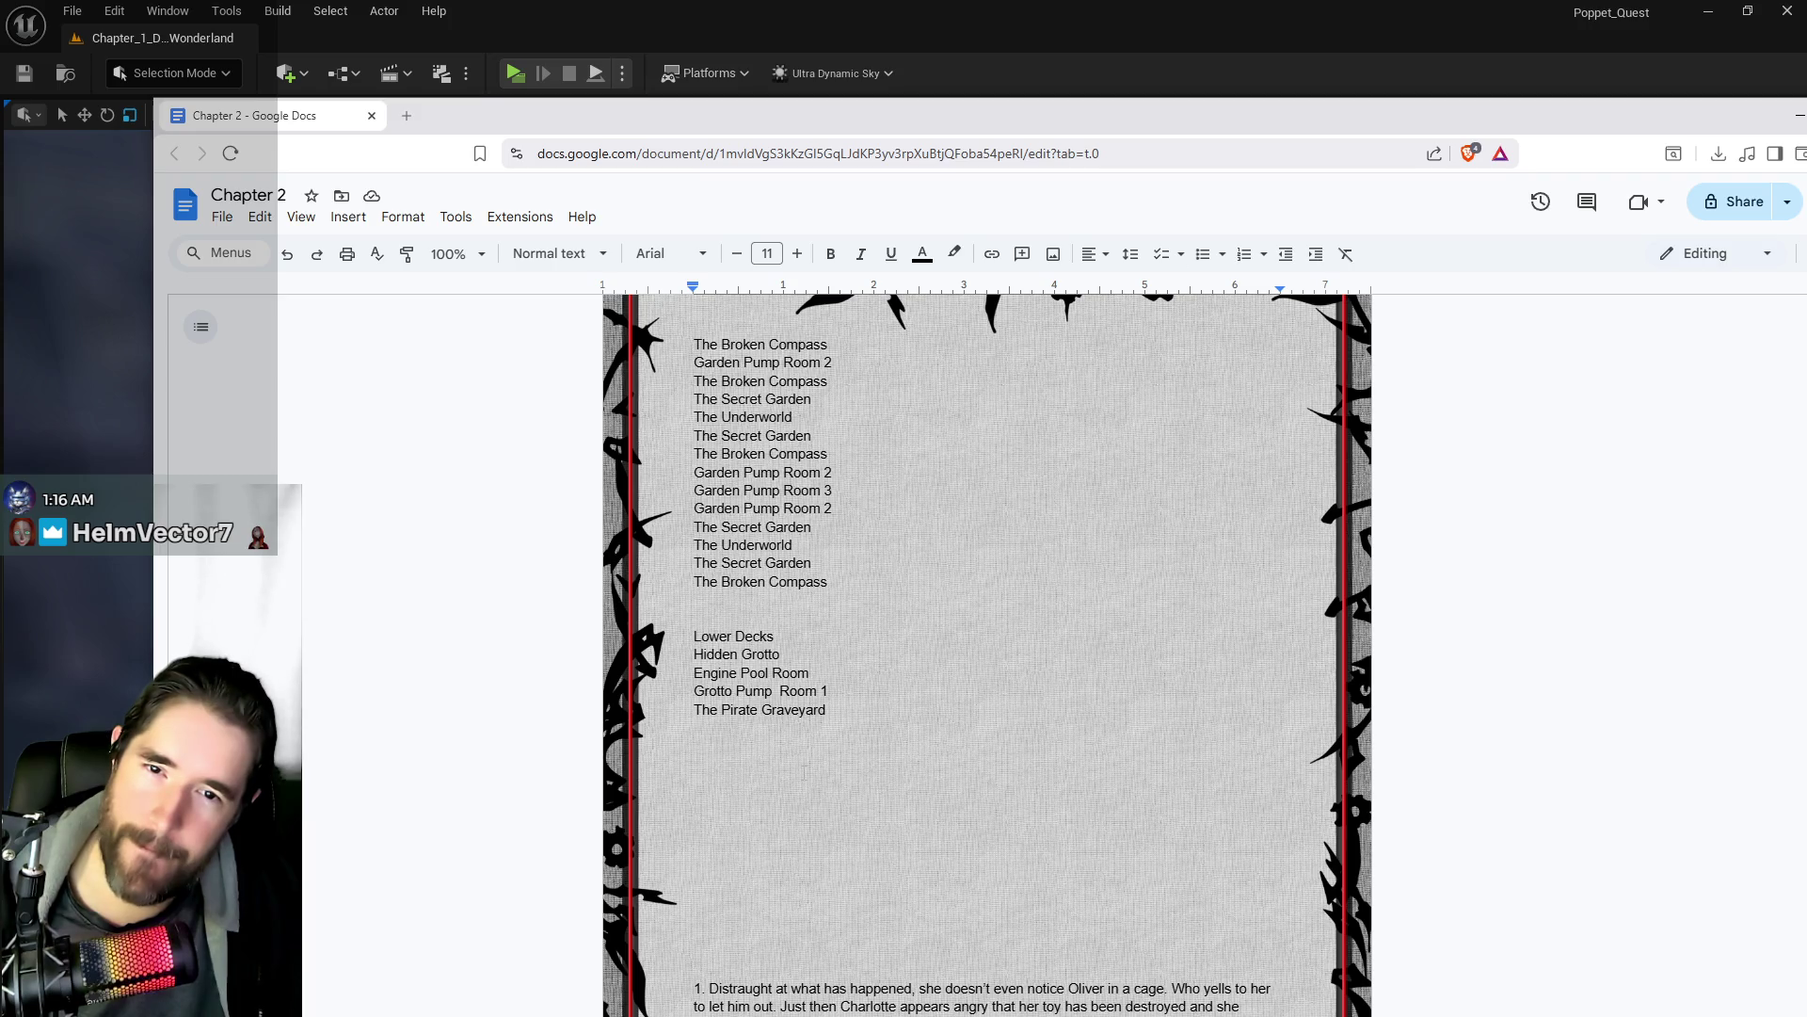
scroll(805, 770, down, 3)
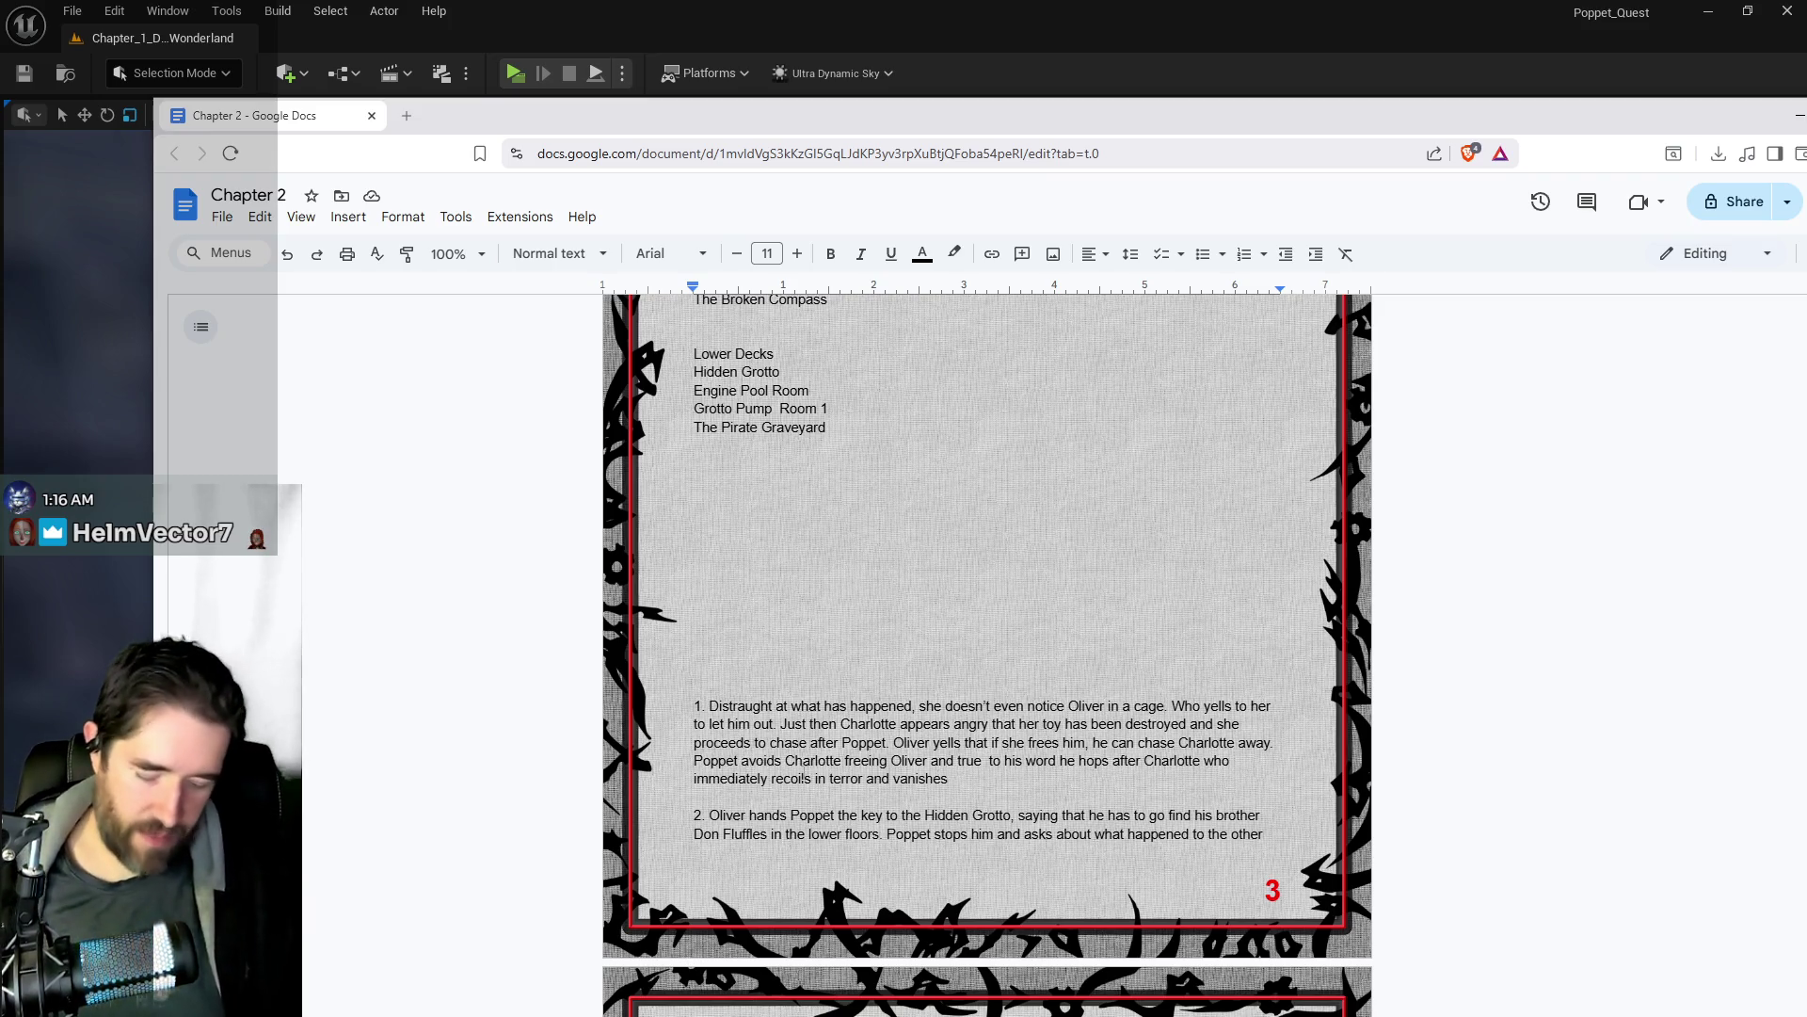
scroll(803, 778, up, 3)
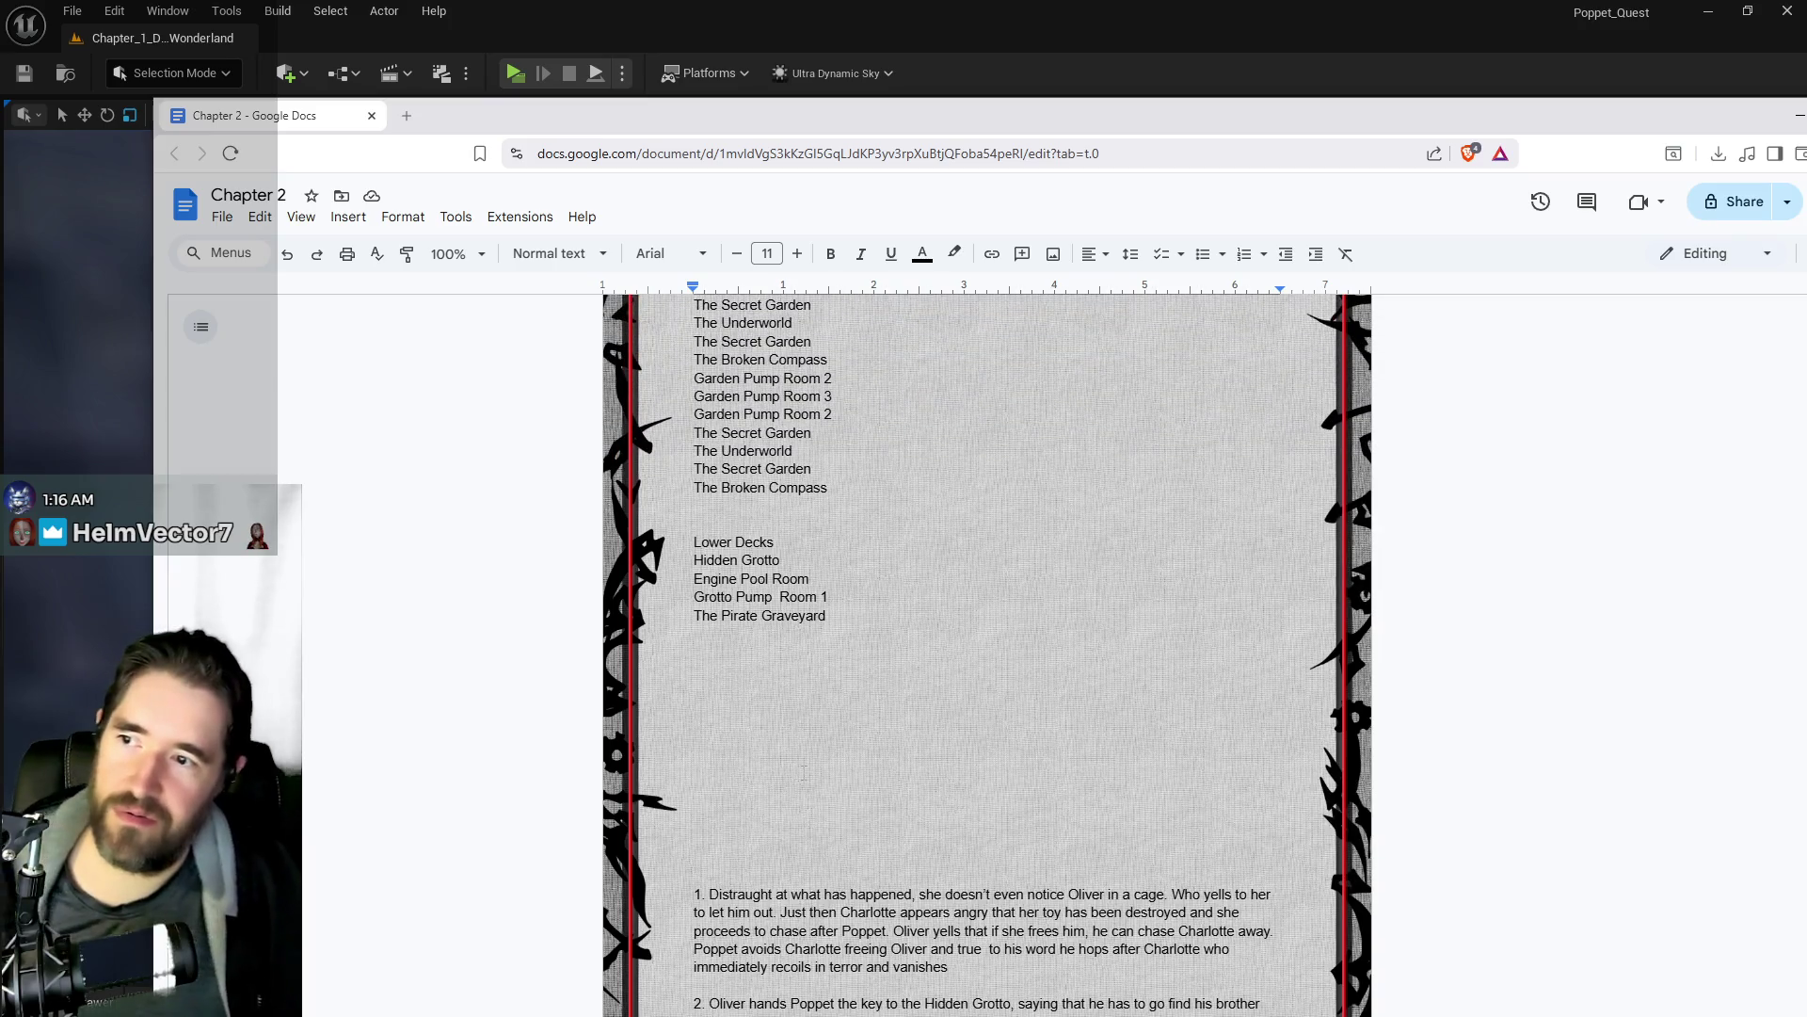
scroll(803, 774, up, 2)
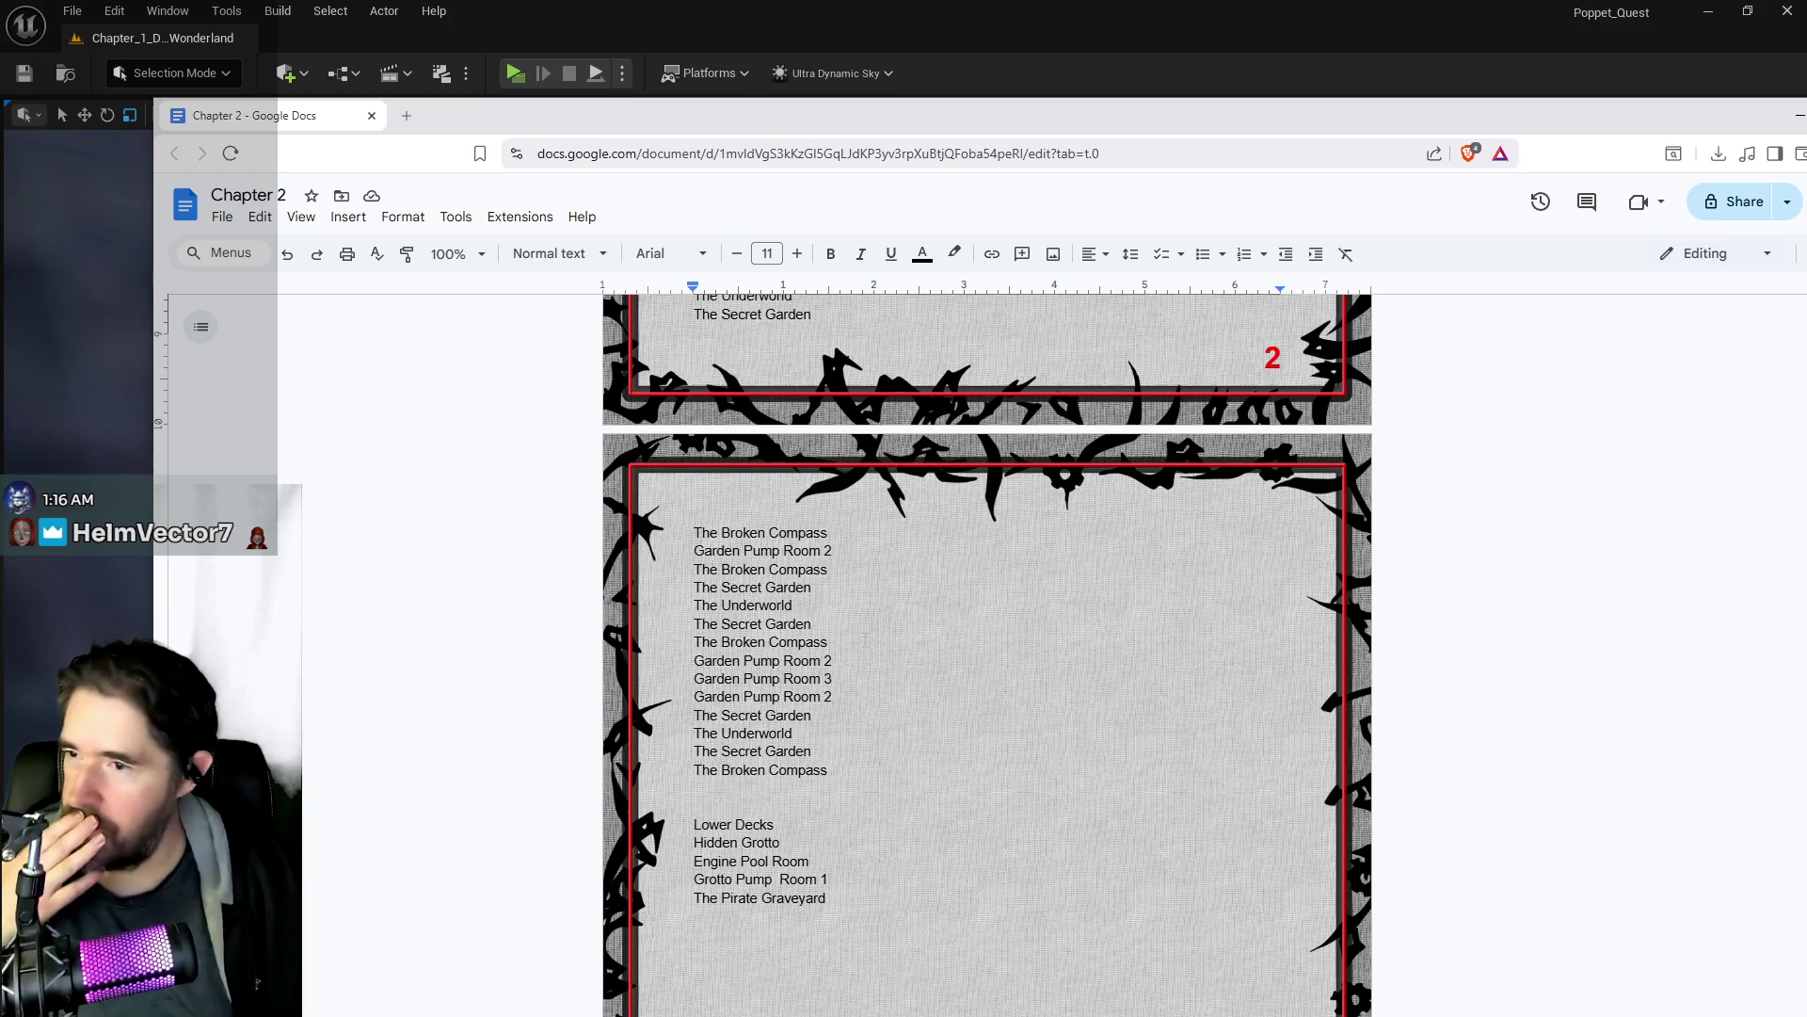
- Add 'Place a Felix prison key' before Hidden Grotto, then switch back to Unreal
mouse_move(993, 123)
mouse_down()
mouse_move(1370, 131)
mouse_move(1152, 151)
mouse_up()
scroll(854, 729, up, 4)
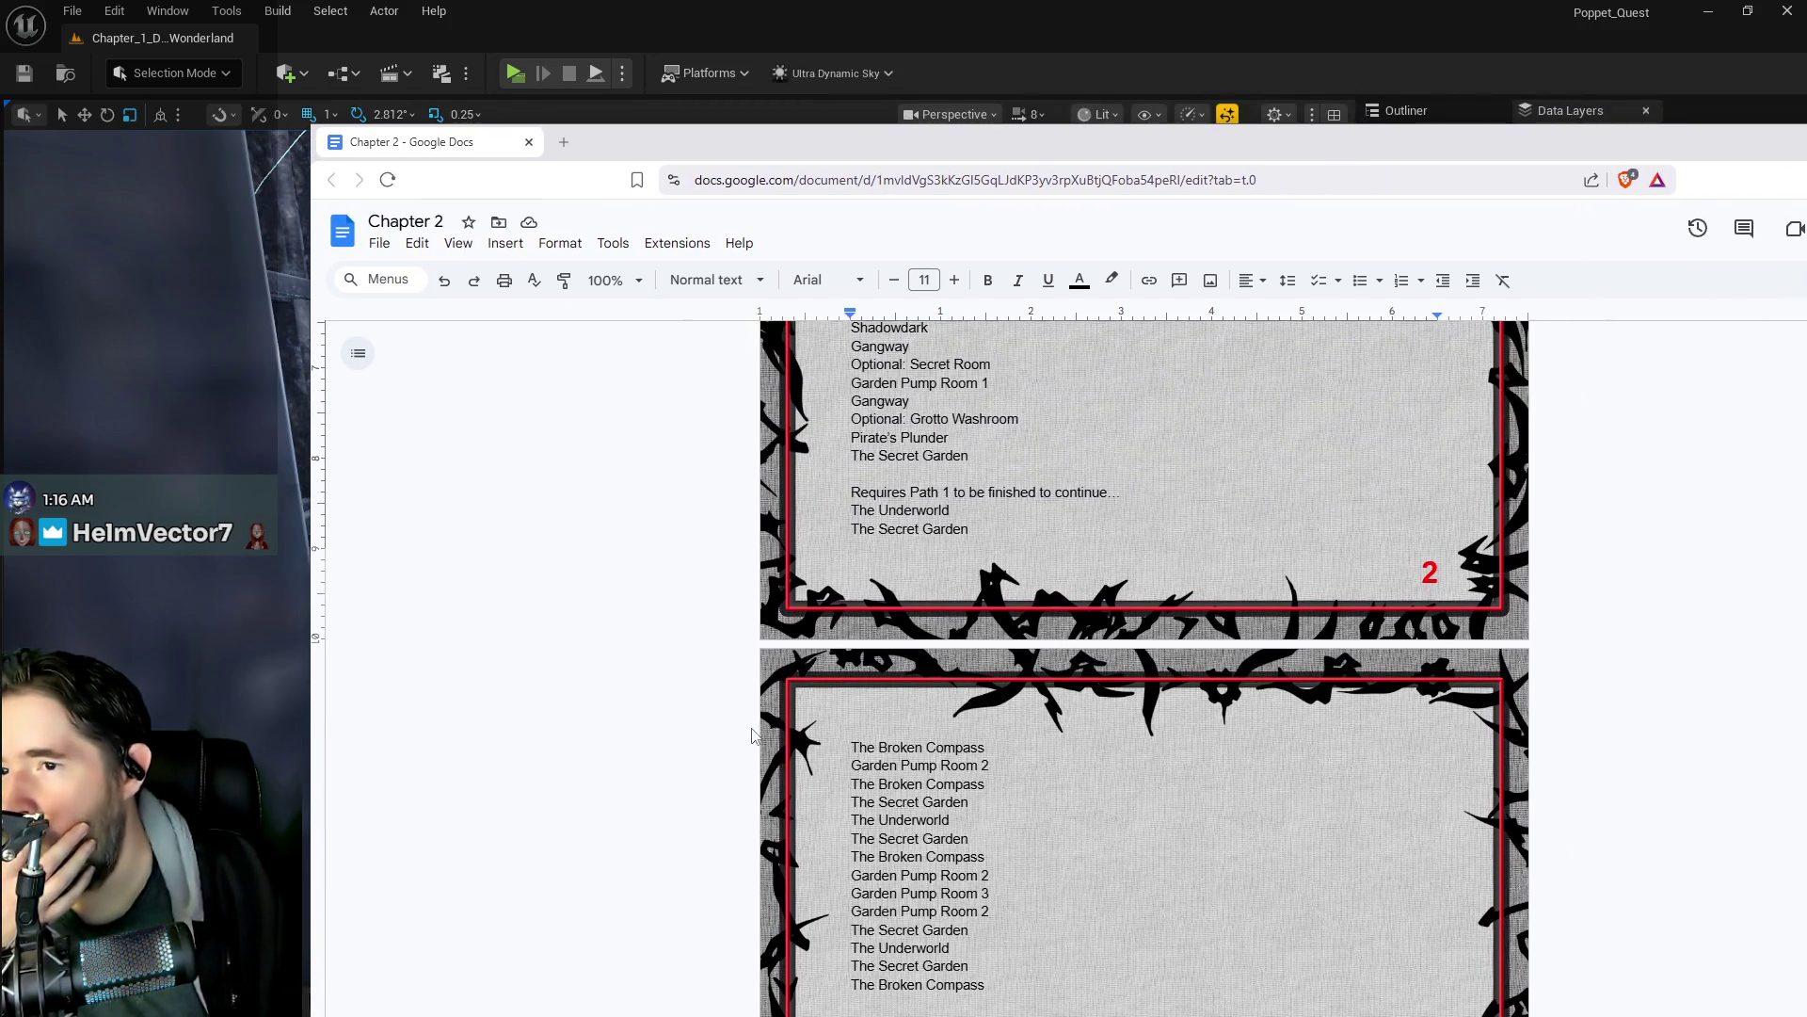
scroll(854, 730, up, 1)
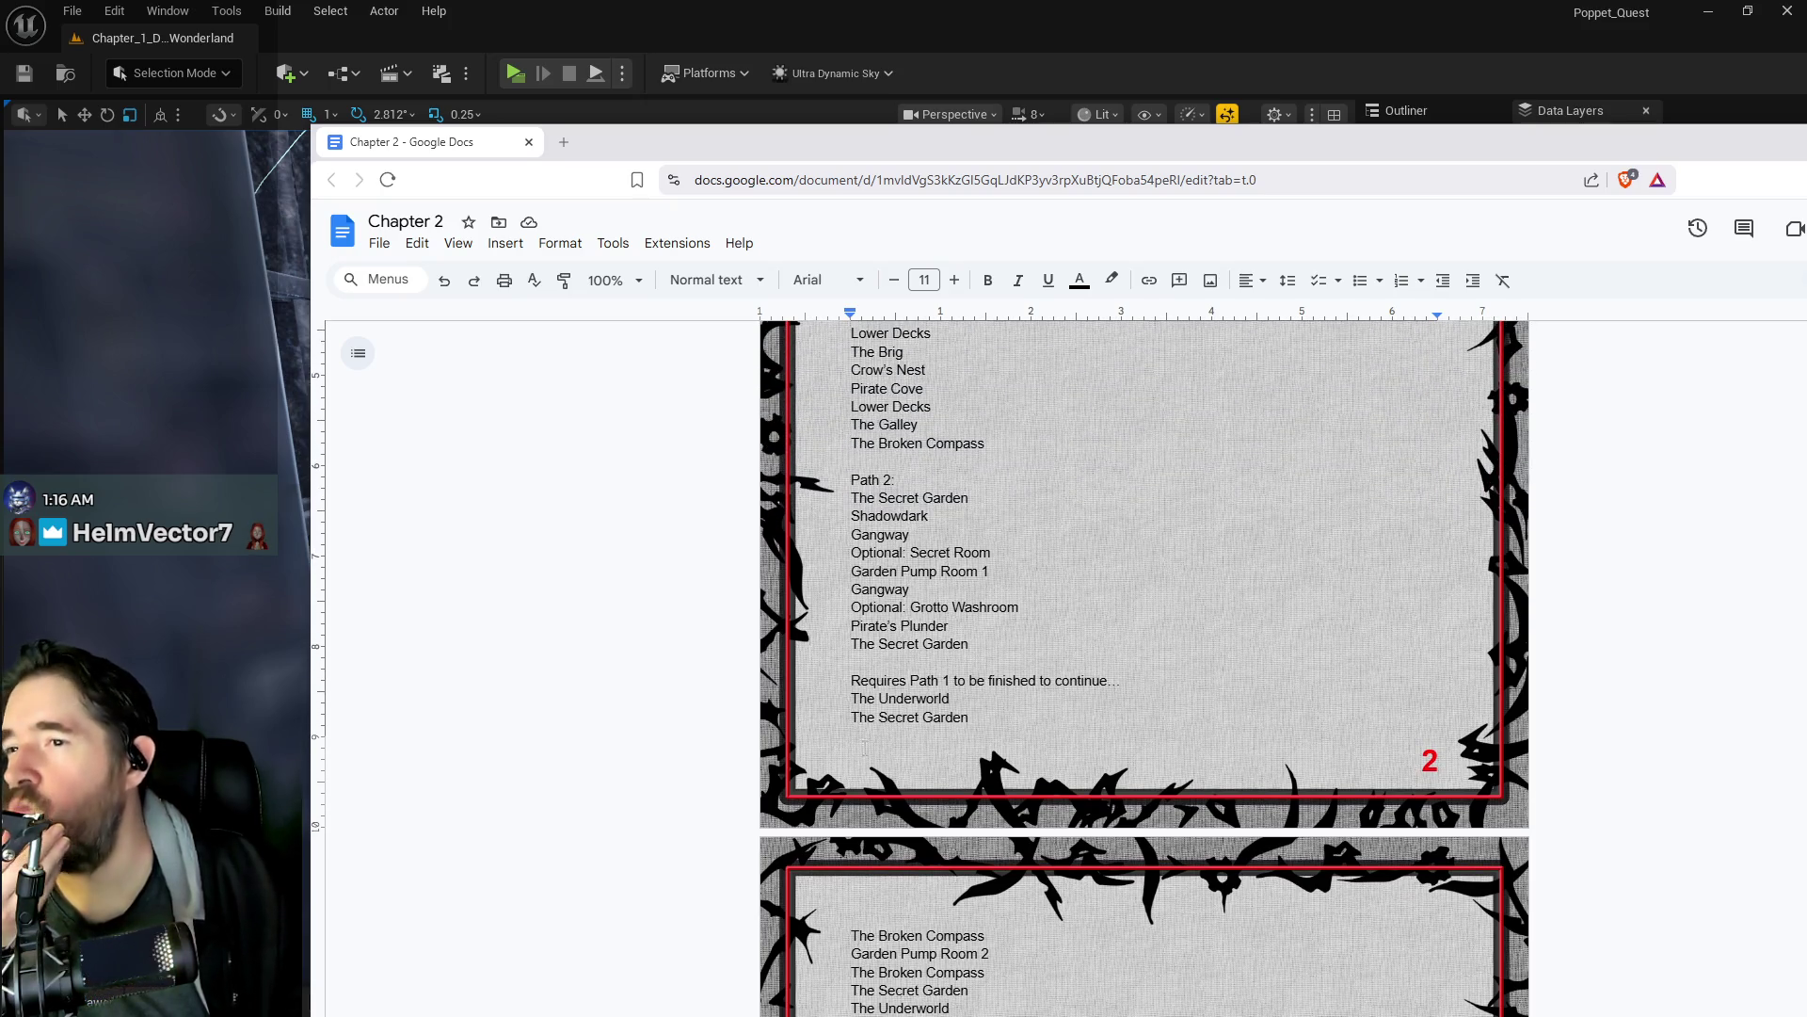
click(928, 698)
scroll(981, 462, up, 1)
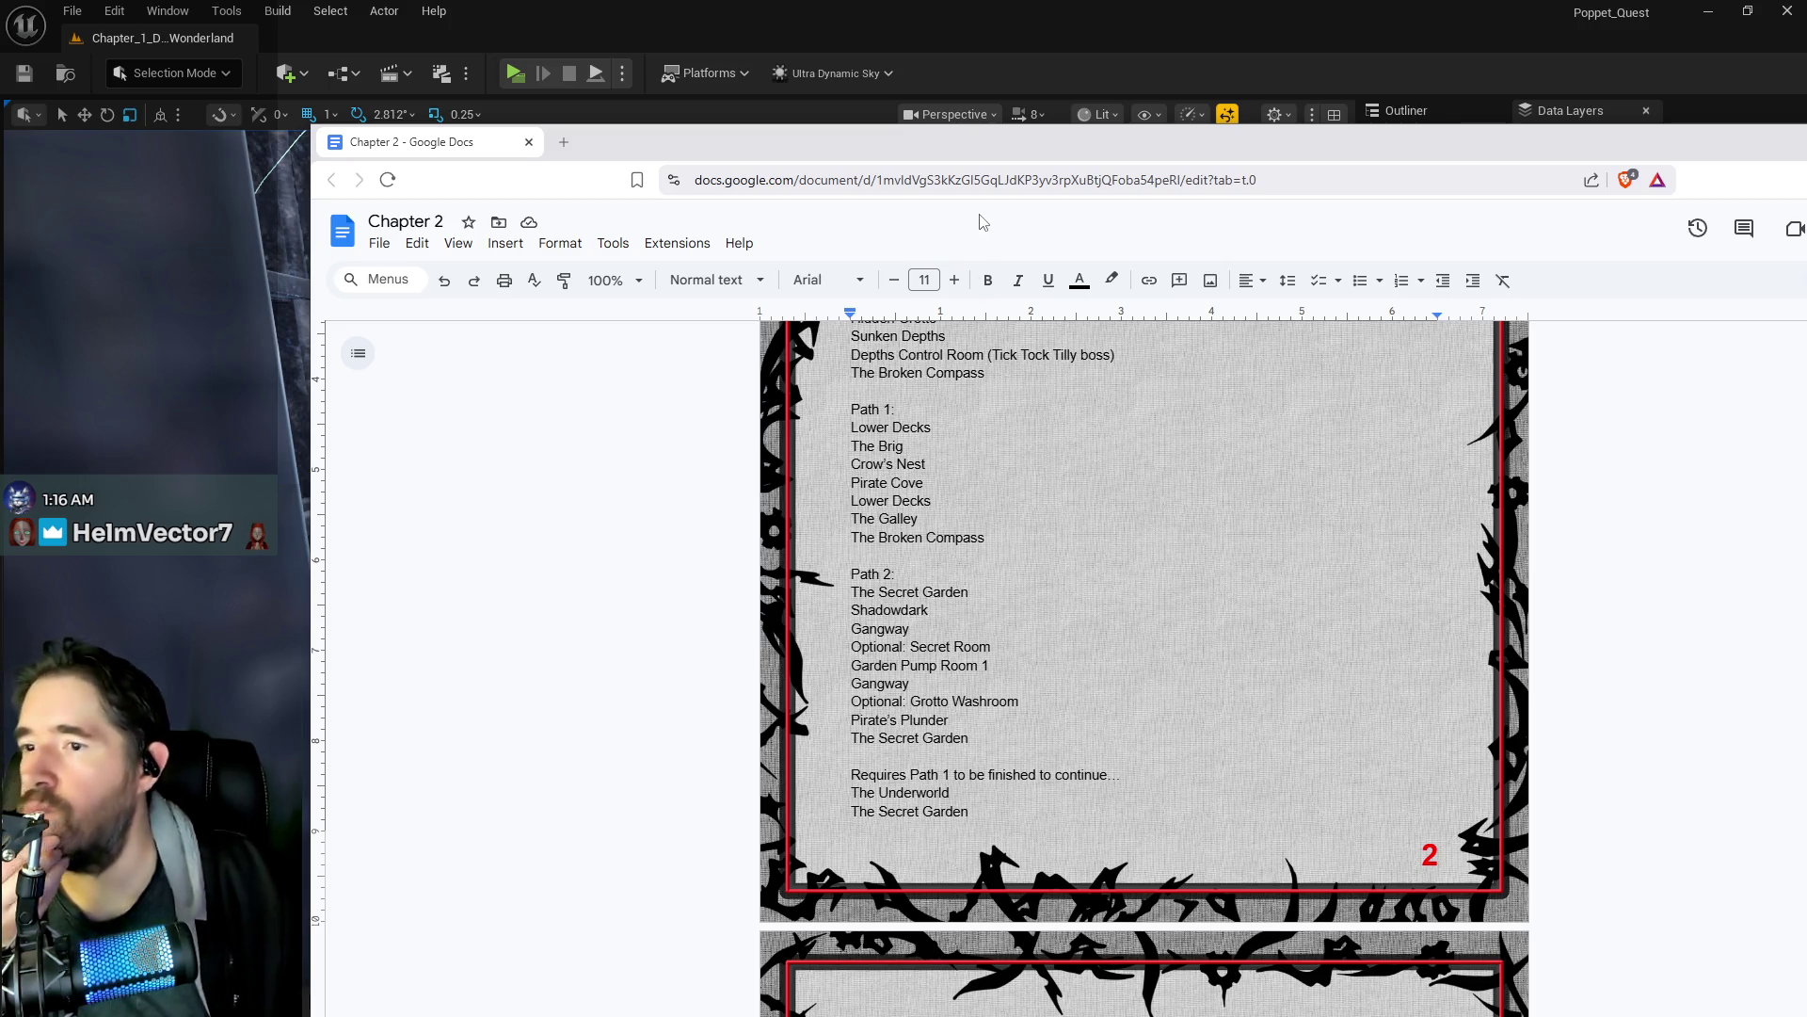
mouse_move(979, 154)
mouse_down()
mouse_move(1806, 160)
mouse_move(400, 178)
mouse_up()
scroll(780, 637, down, 6)
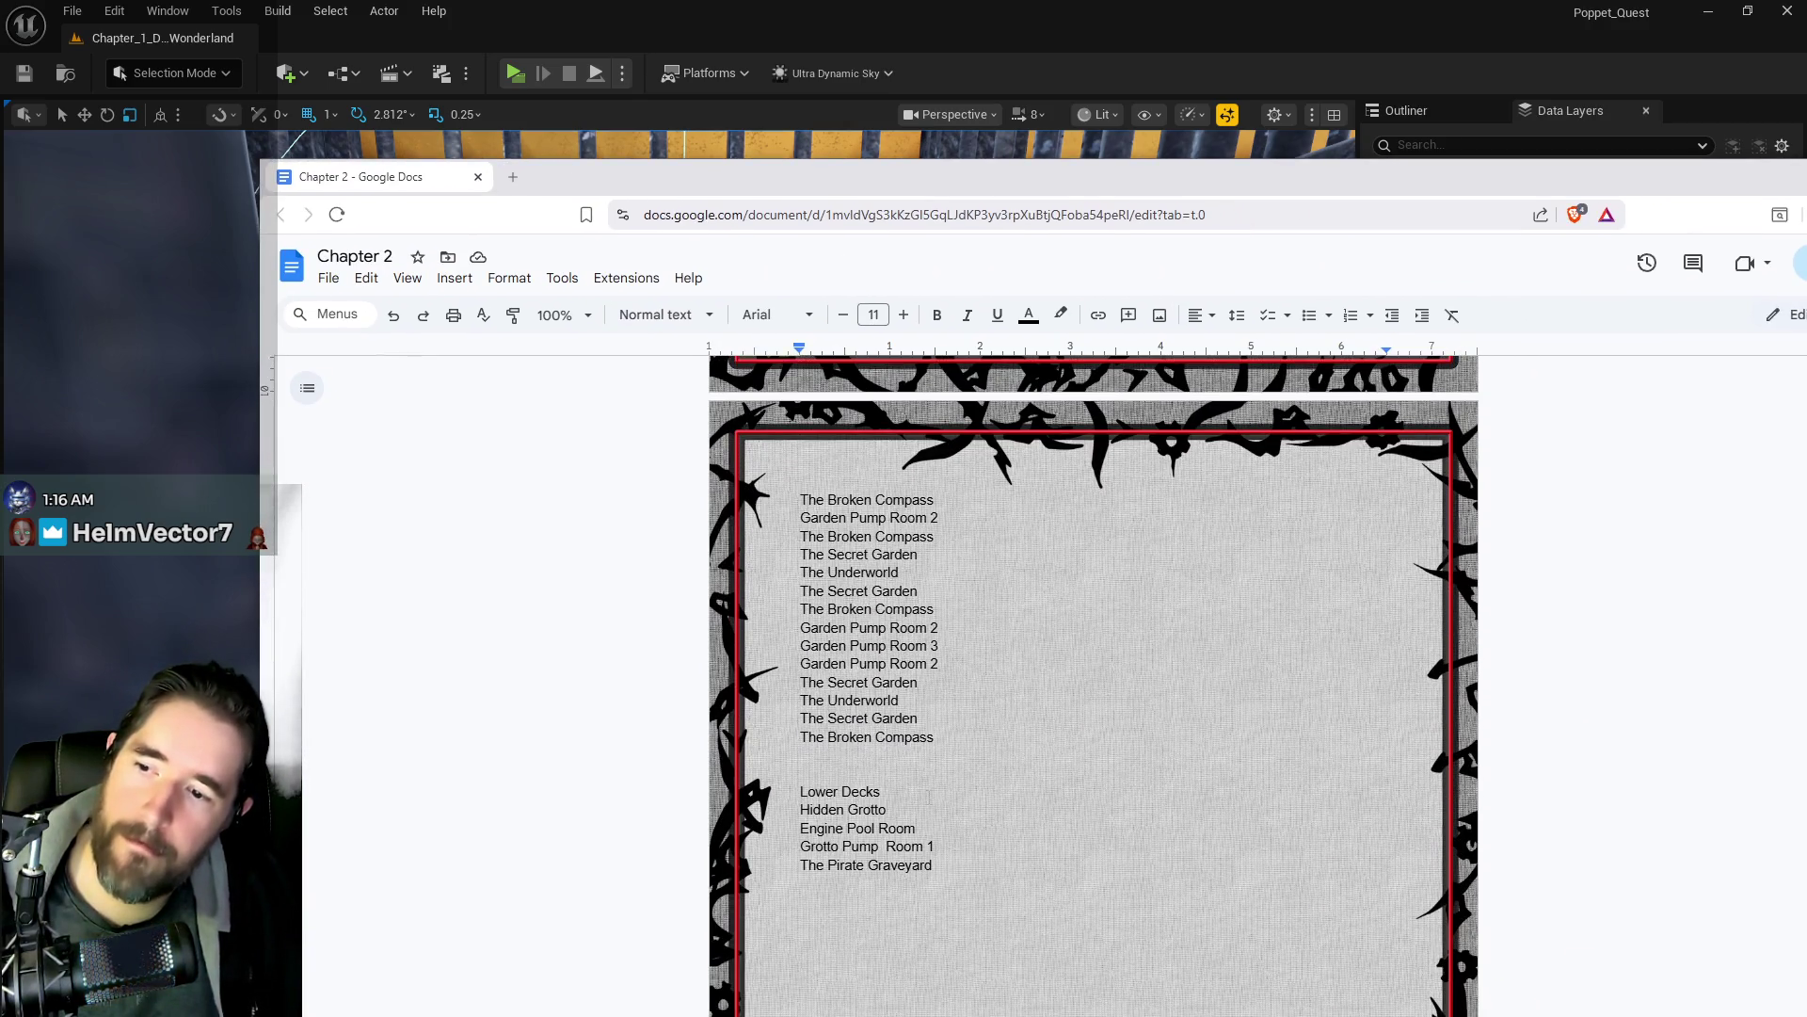
scroll(928, 796, down, 1)
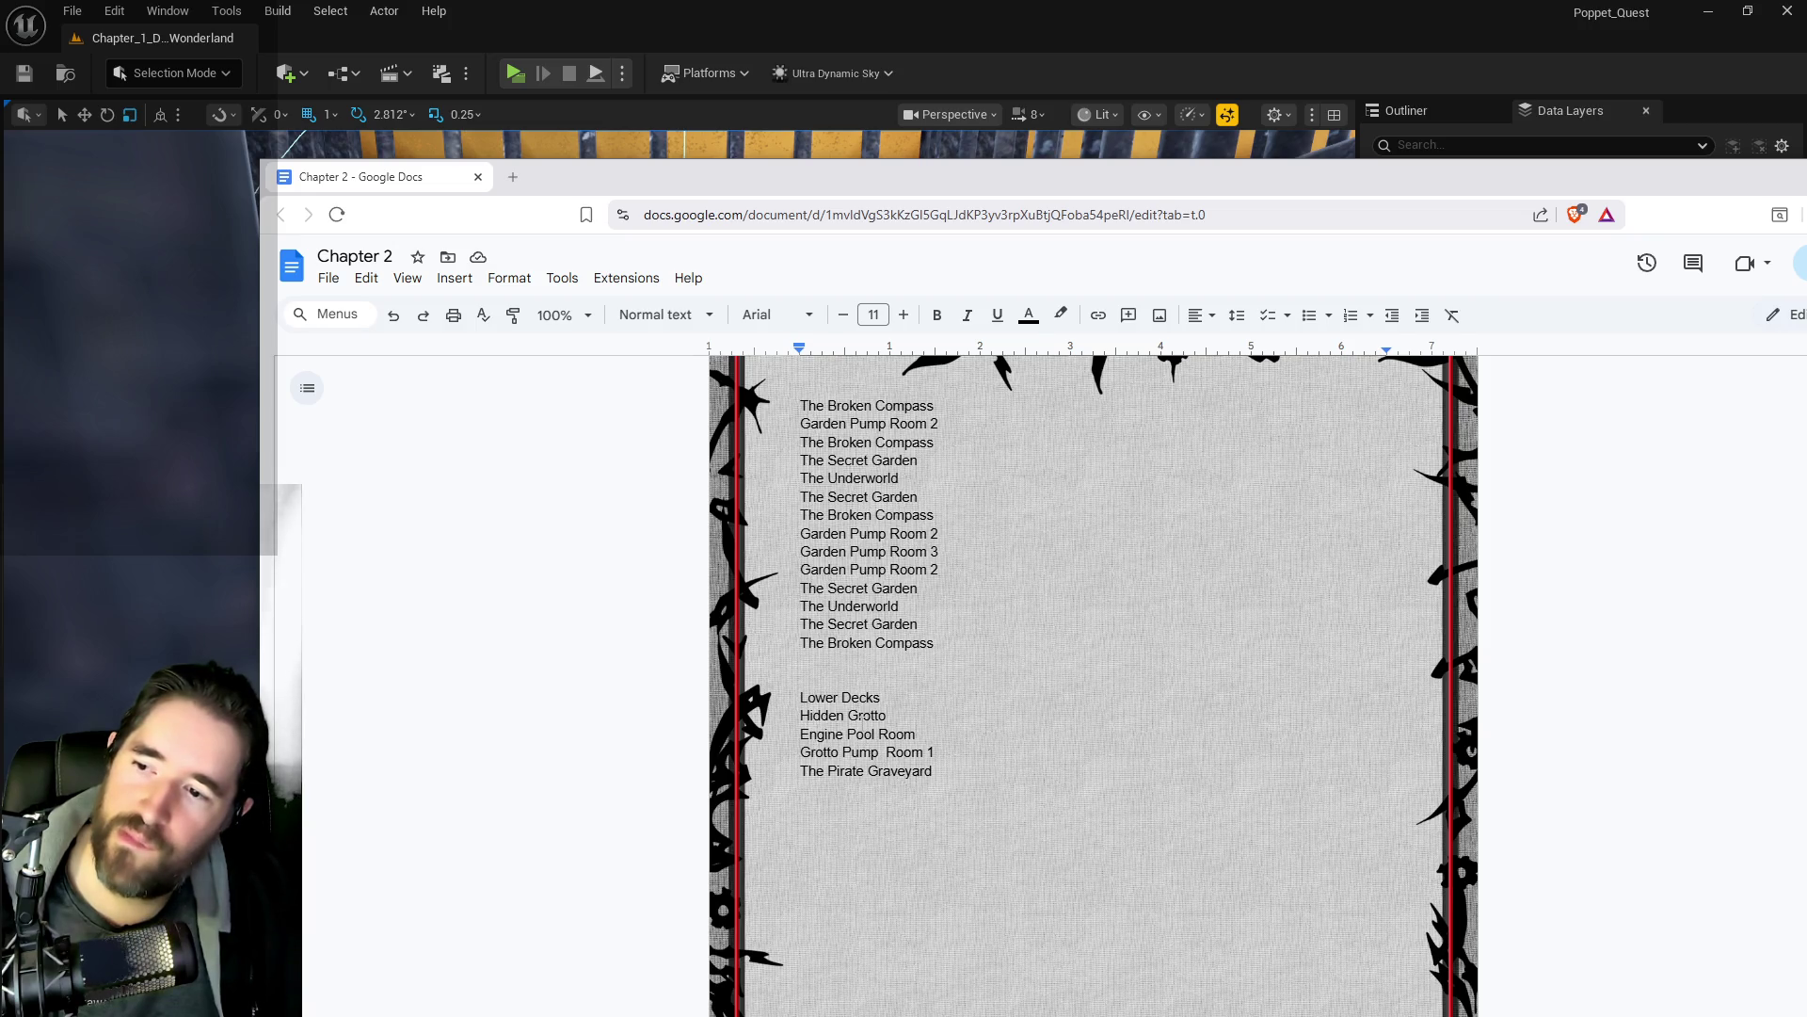
scroll(863, 716, up, 1)
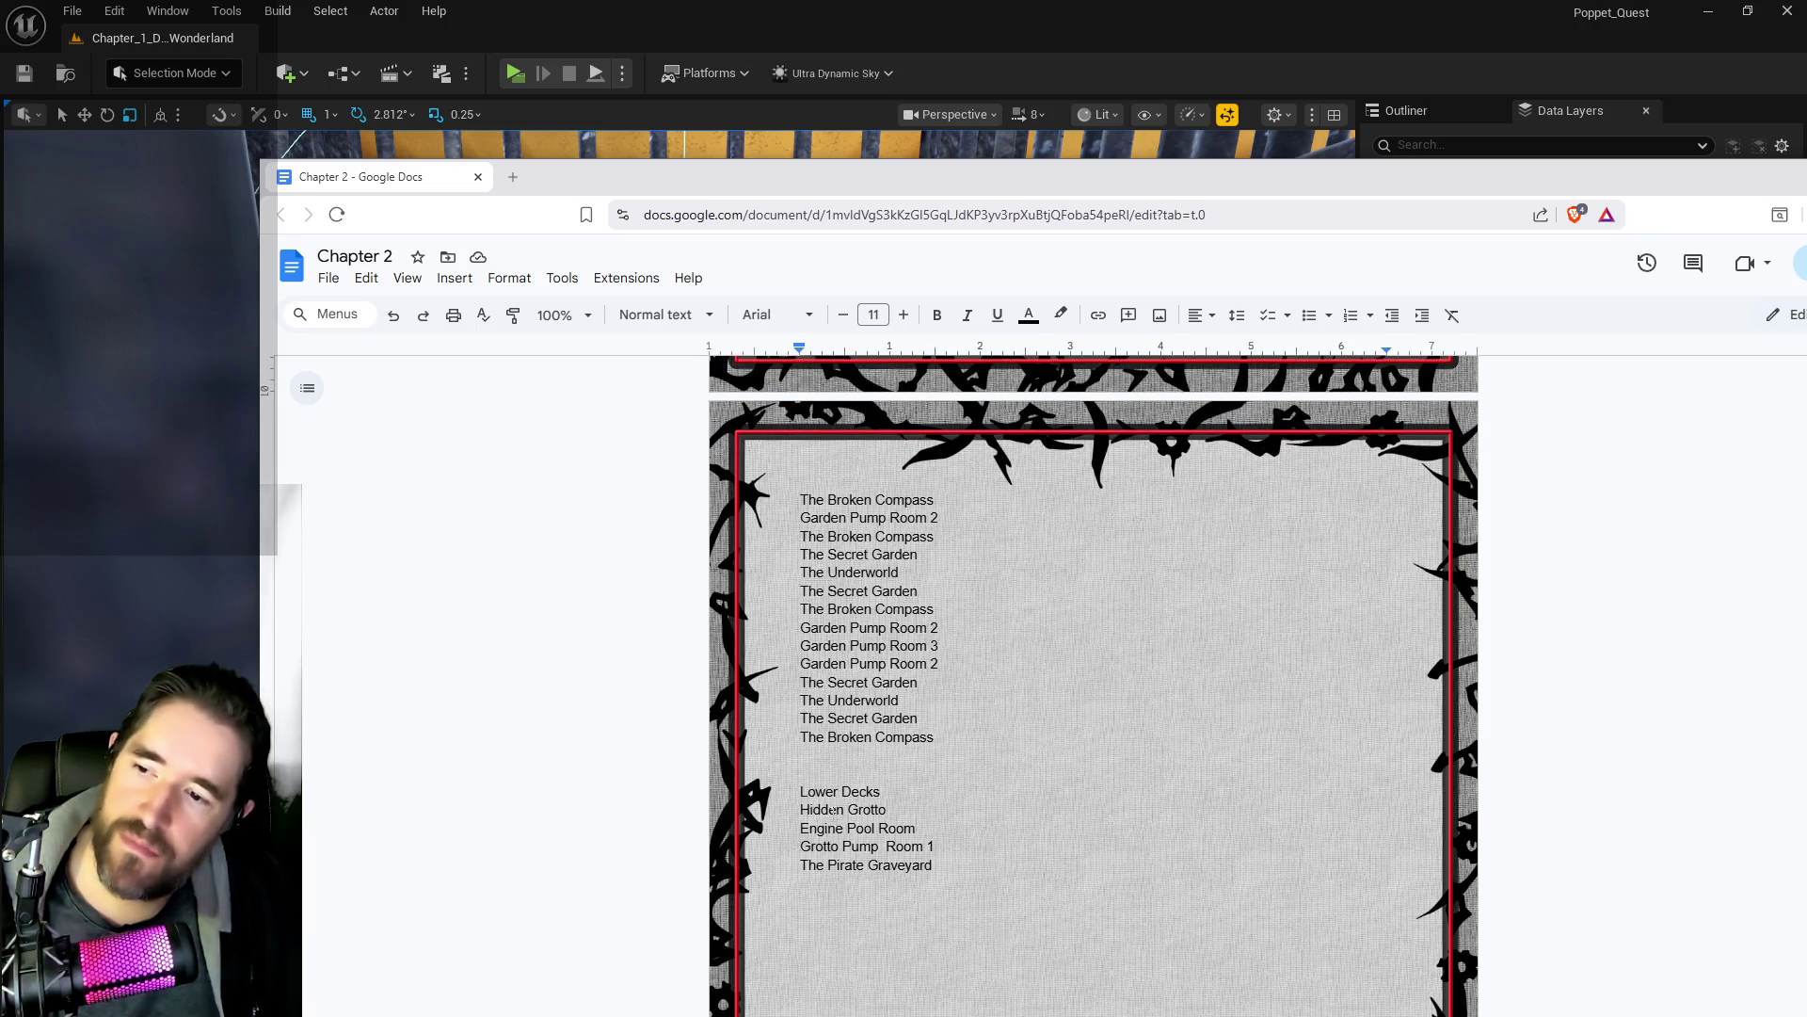
click(803, 809)
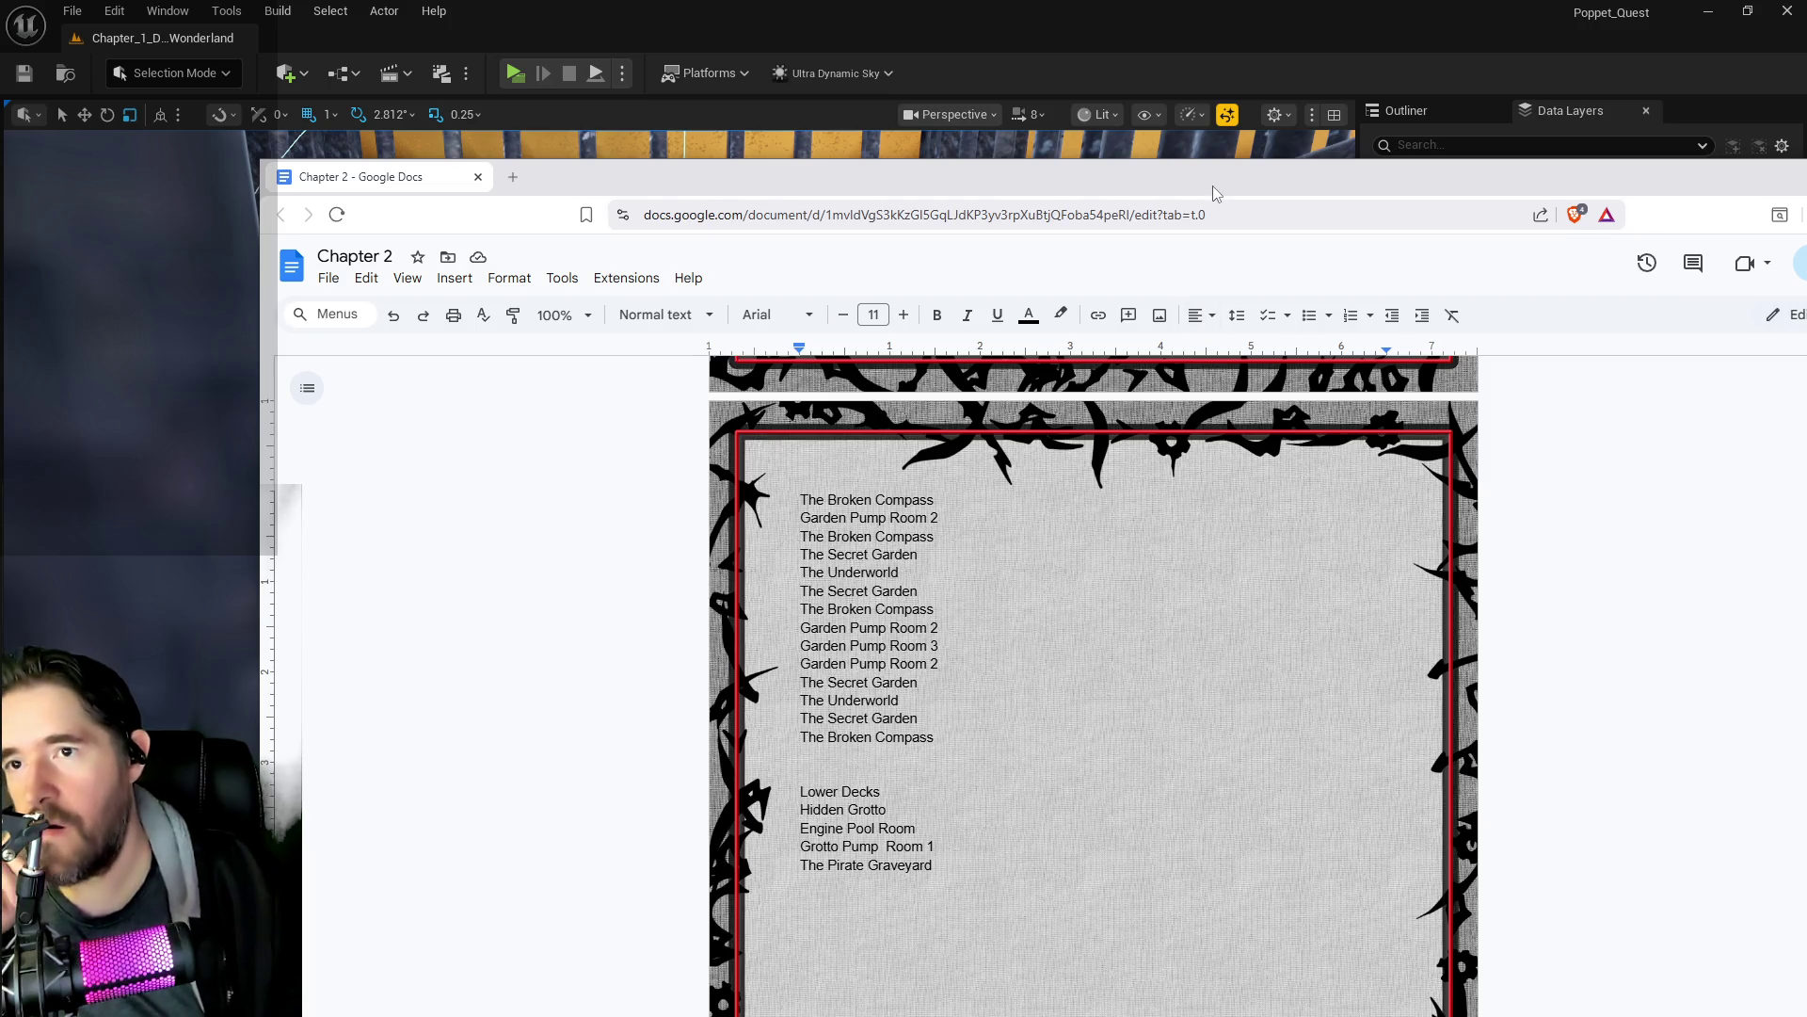
mouse_move(1213, 184)
mouse_down()
mouse_move(1341, 278)
mouse_move(1396, 277)
mouse_move(1020, 177)
mouse_up()
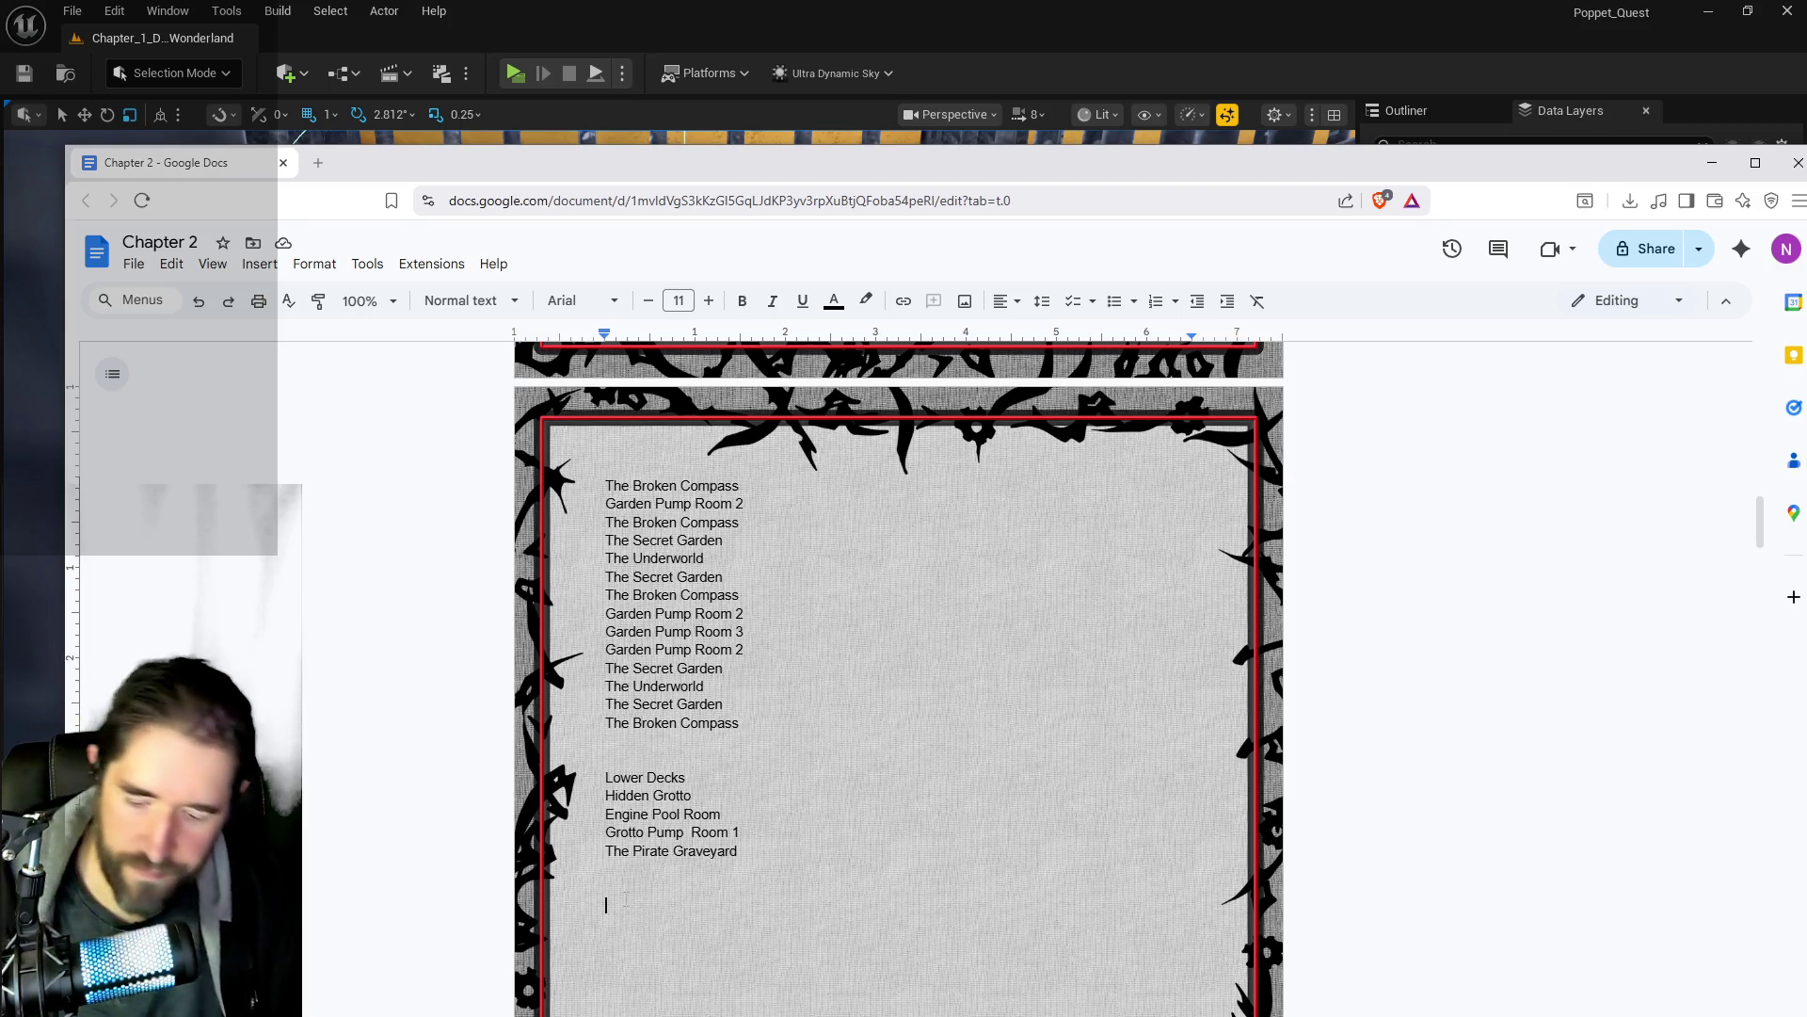
text(Place a Felix)
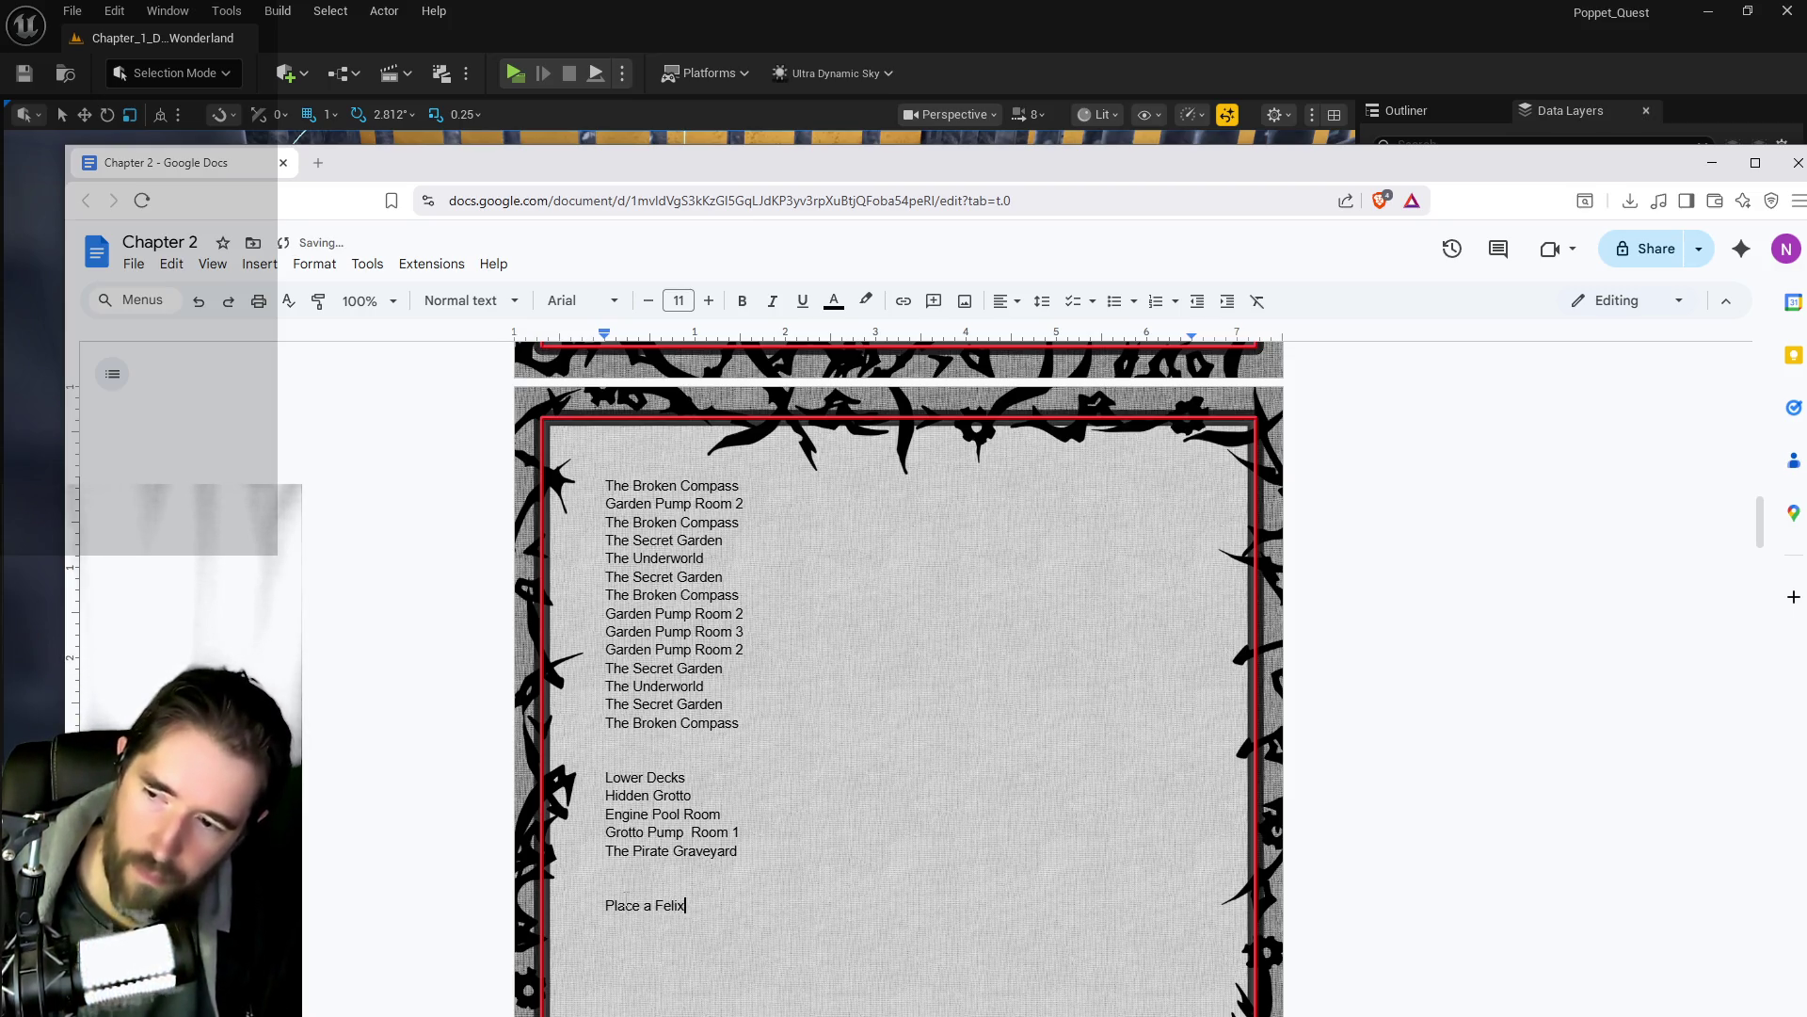
text( prison)
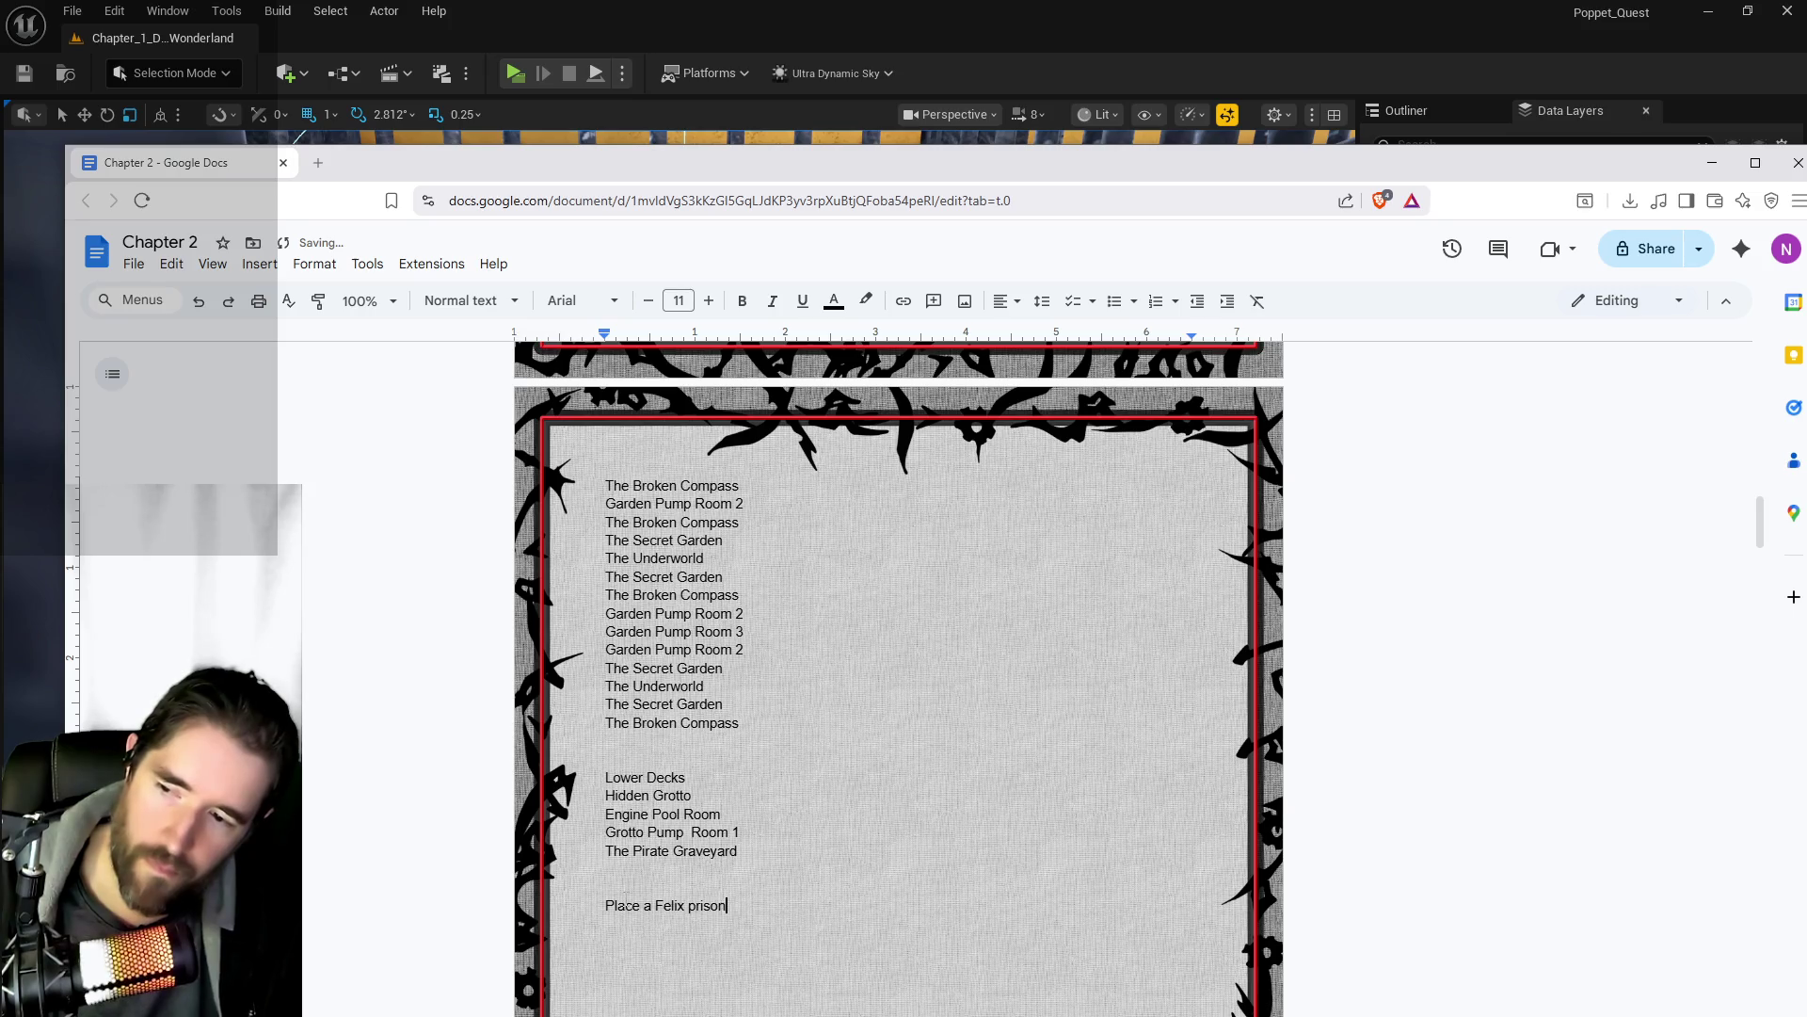
text( key.)
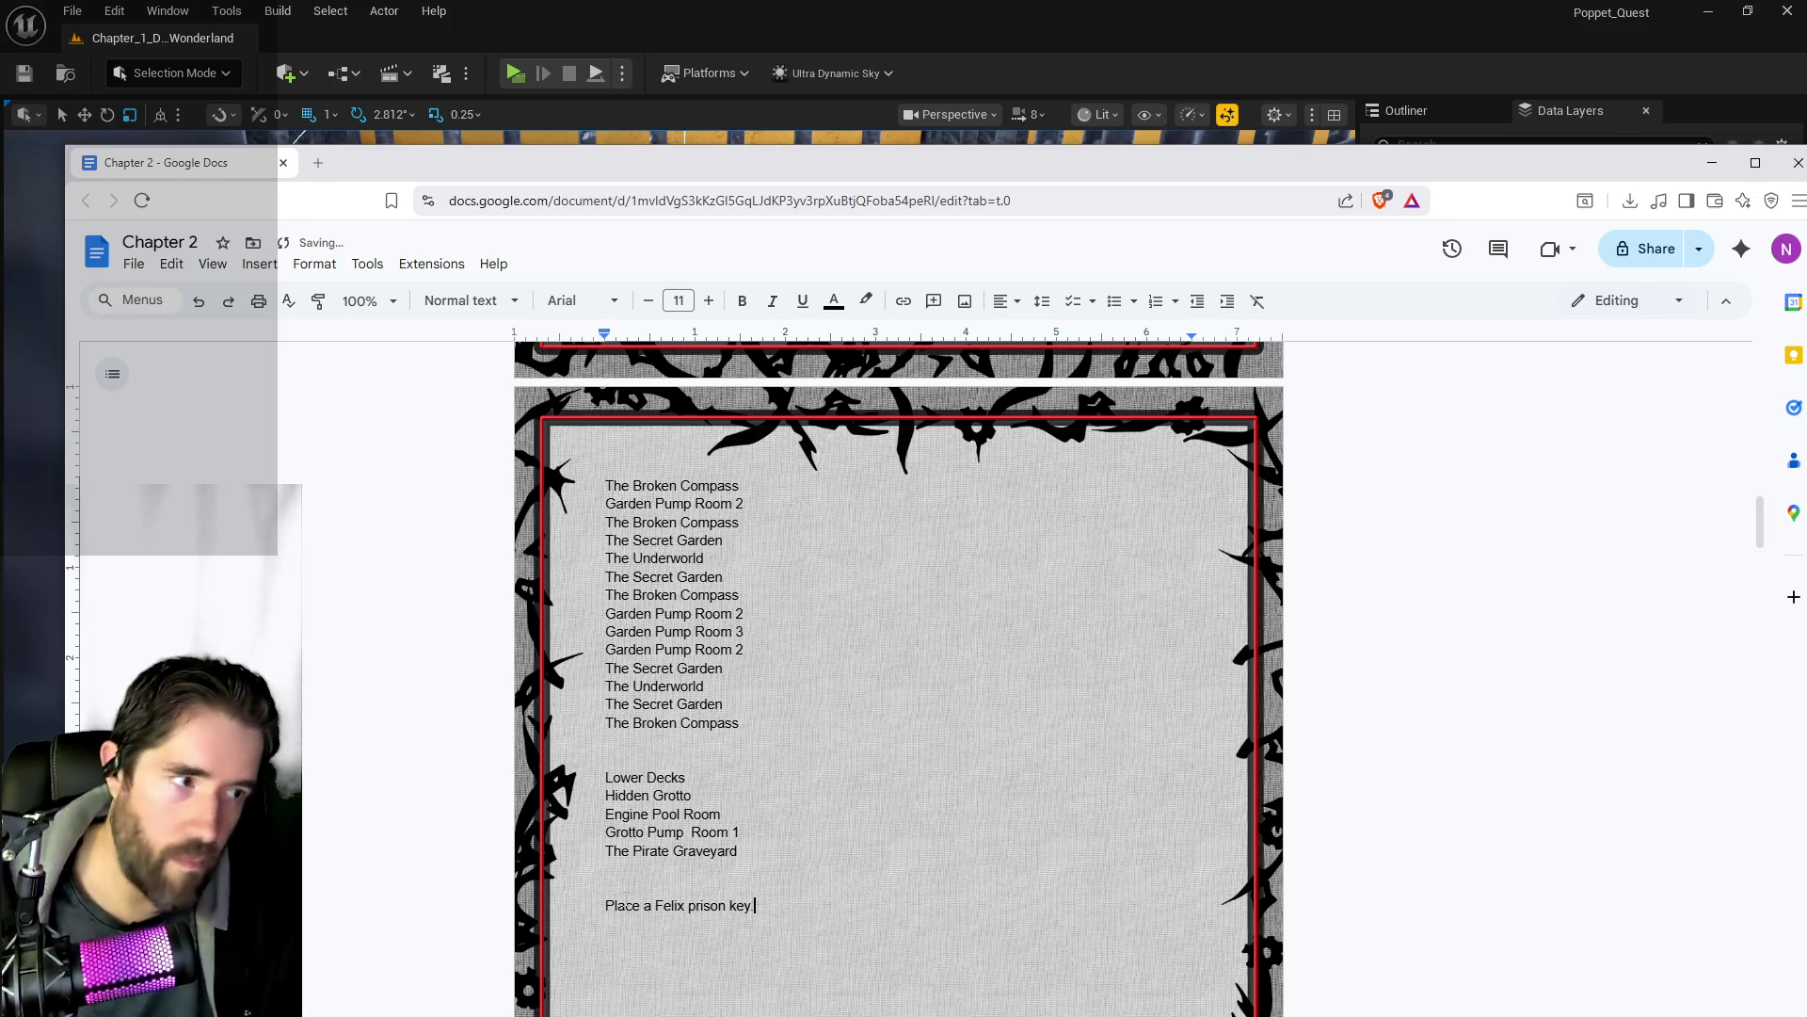
key(alt+Tab)
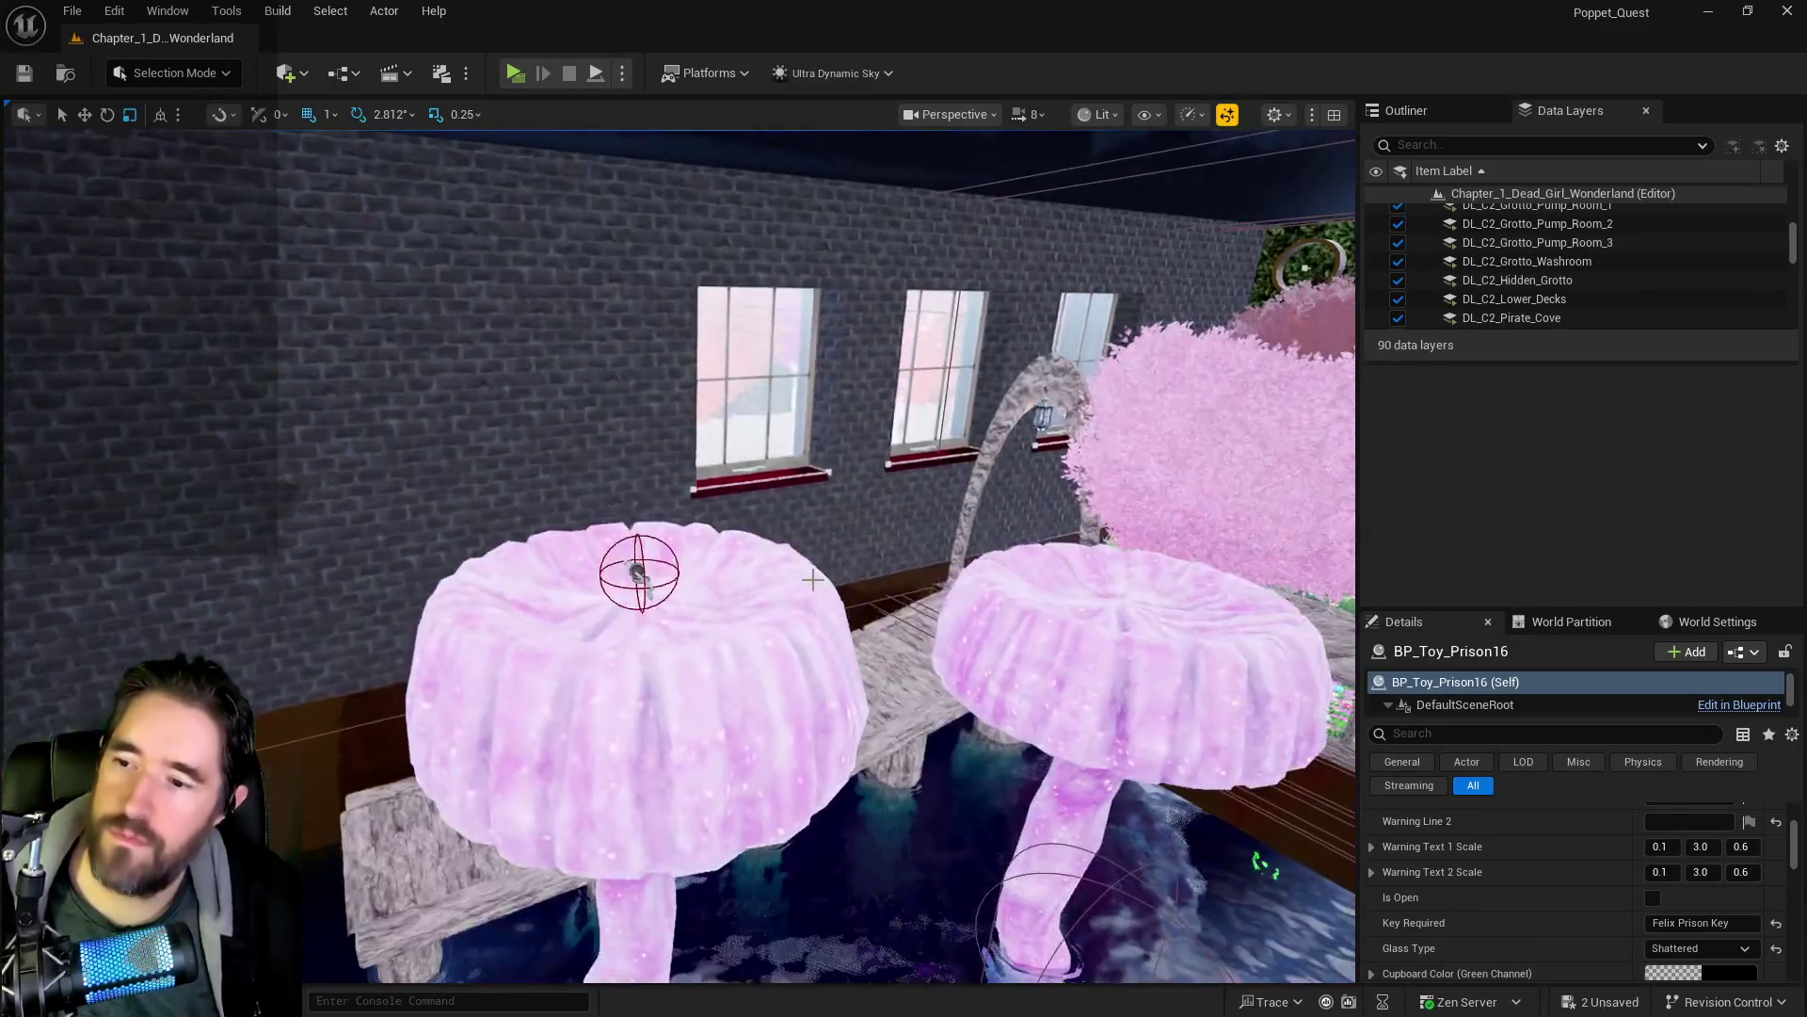
- Select BP_Collectible_Key25 on the table, fly to the cage room, and open the shelf's context menu
click(642, 576)
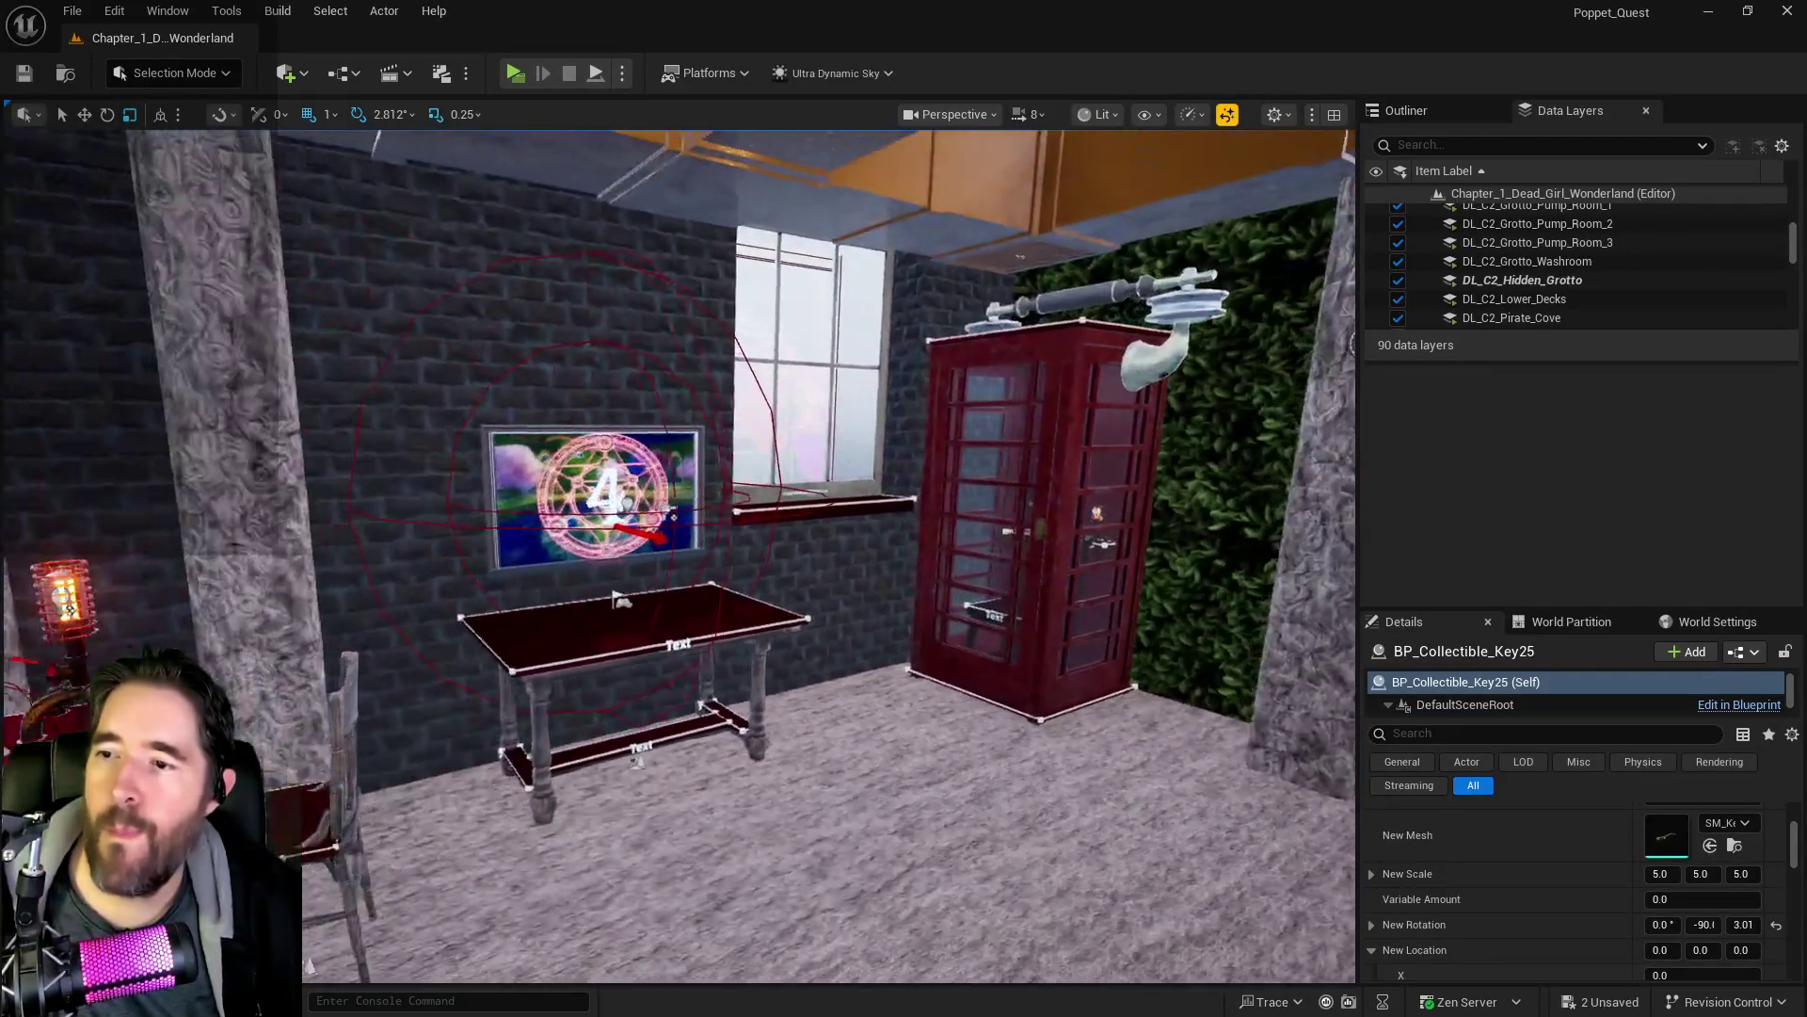
drag(615, 597, 615, 597)
right_click(1012, 565)
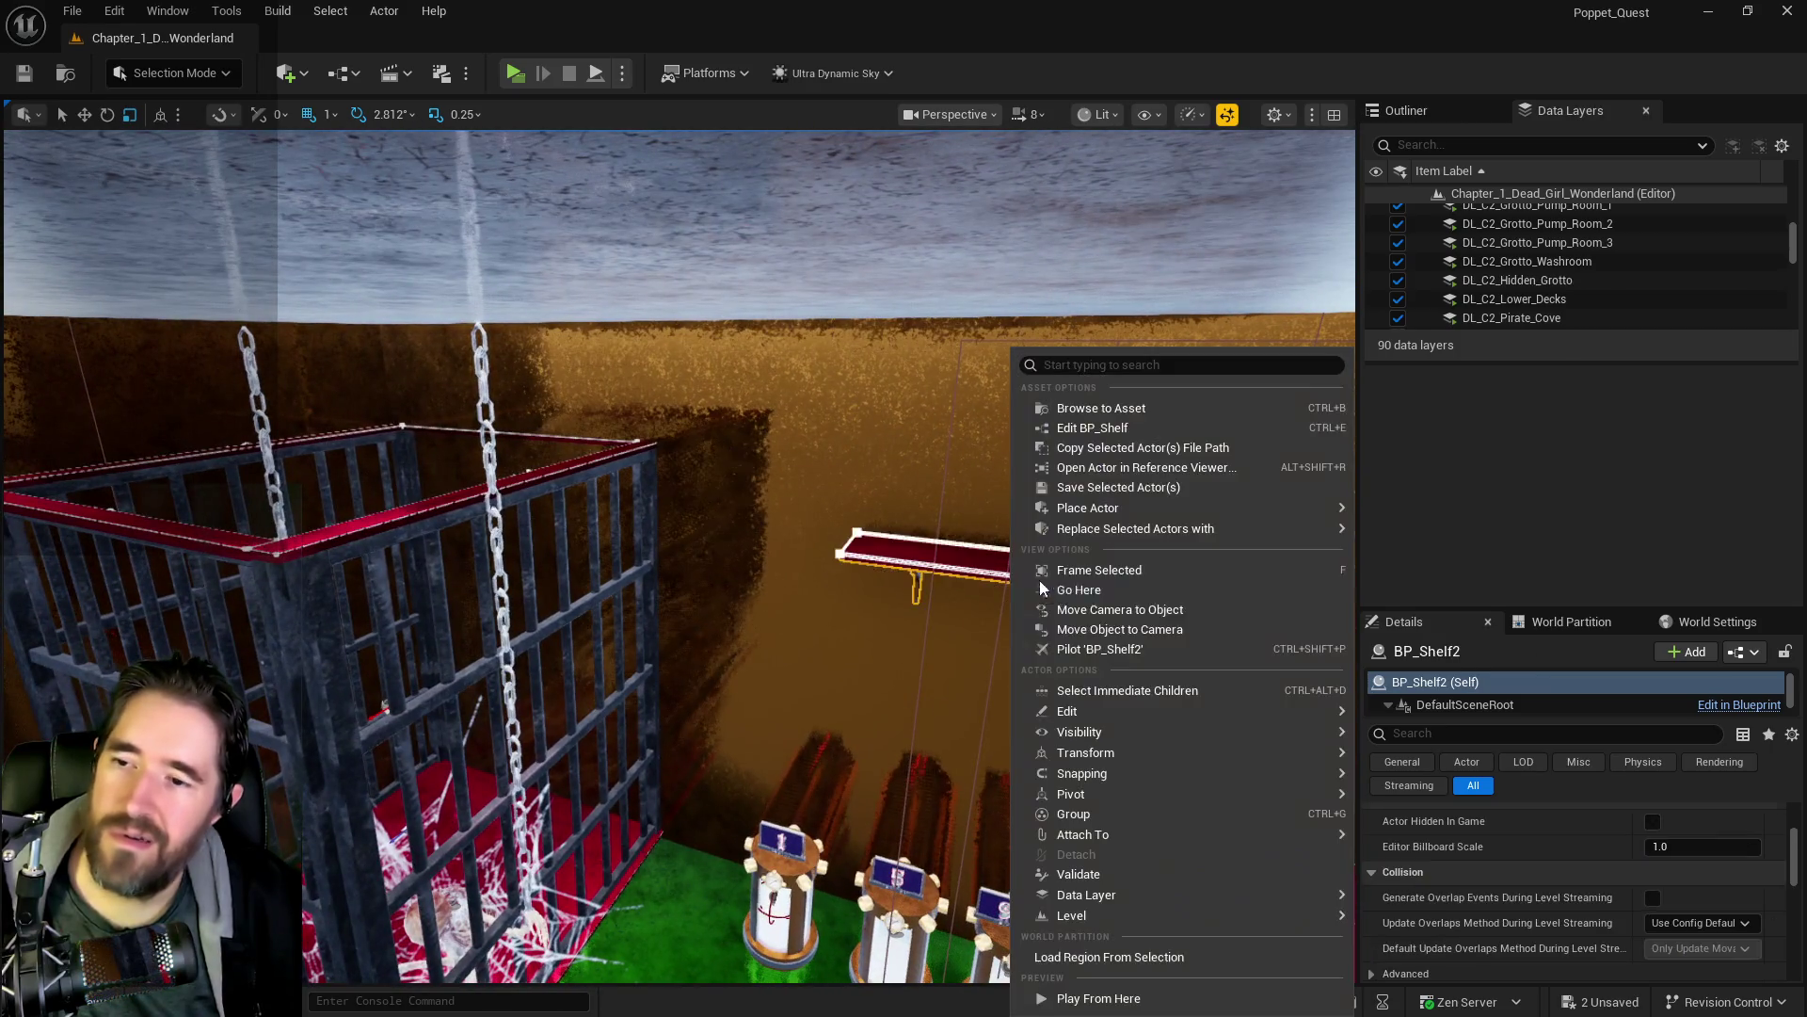
- Paste the copied key onto the wall shelf and raise it above the shelf surface
mouse_move(1100, 717)
click(1469, 779)
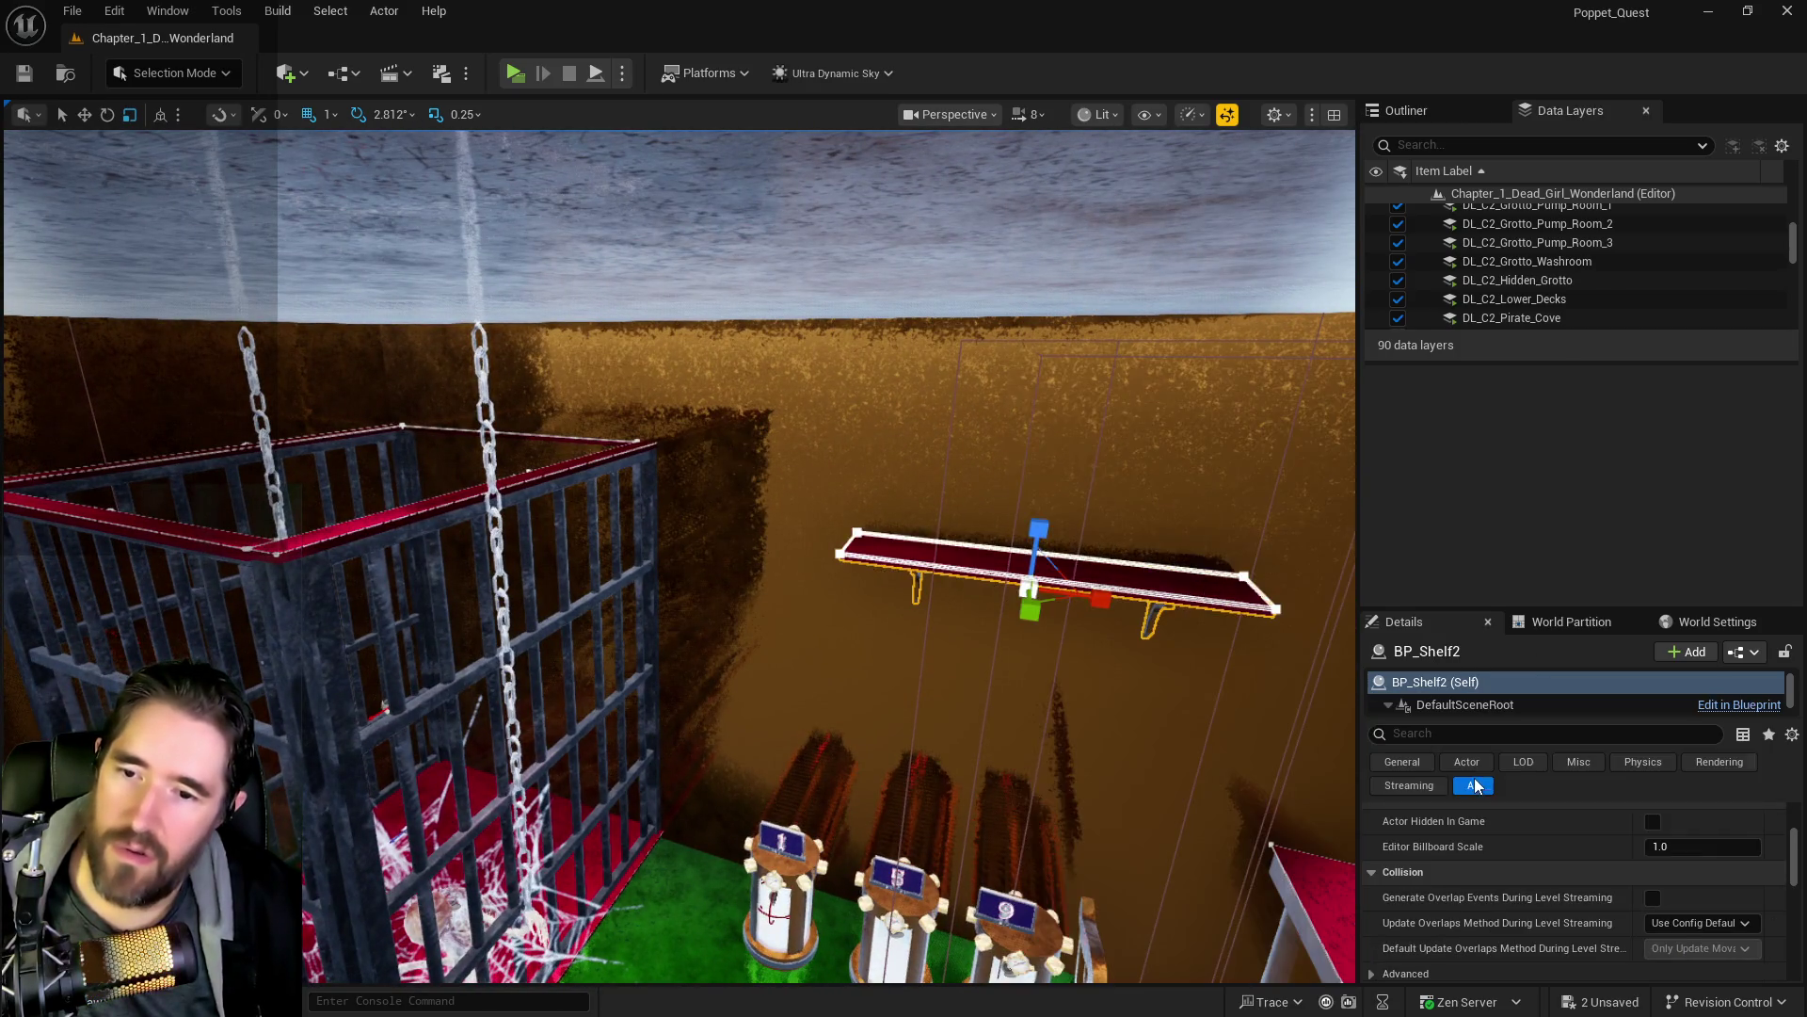
key(w)
drag(616, 597, 615, 596)
drag(828, 557, 847, 486)
scroll(1552, 874, up, 4)
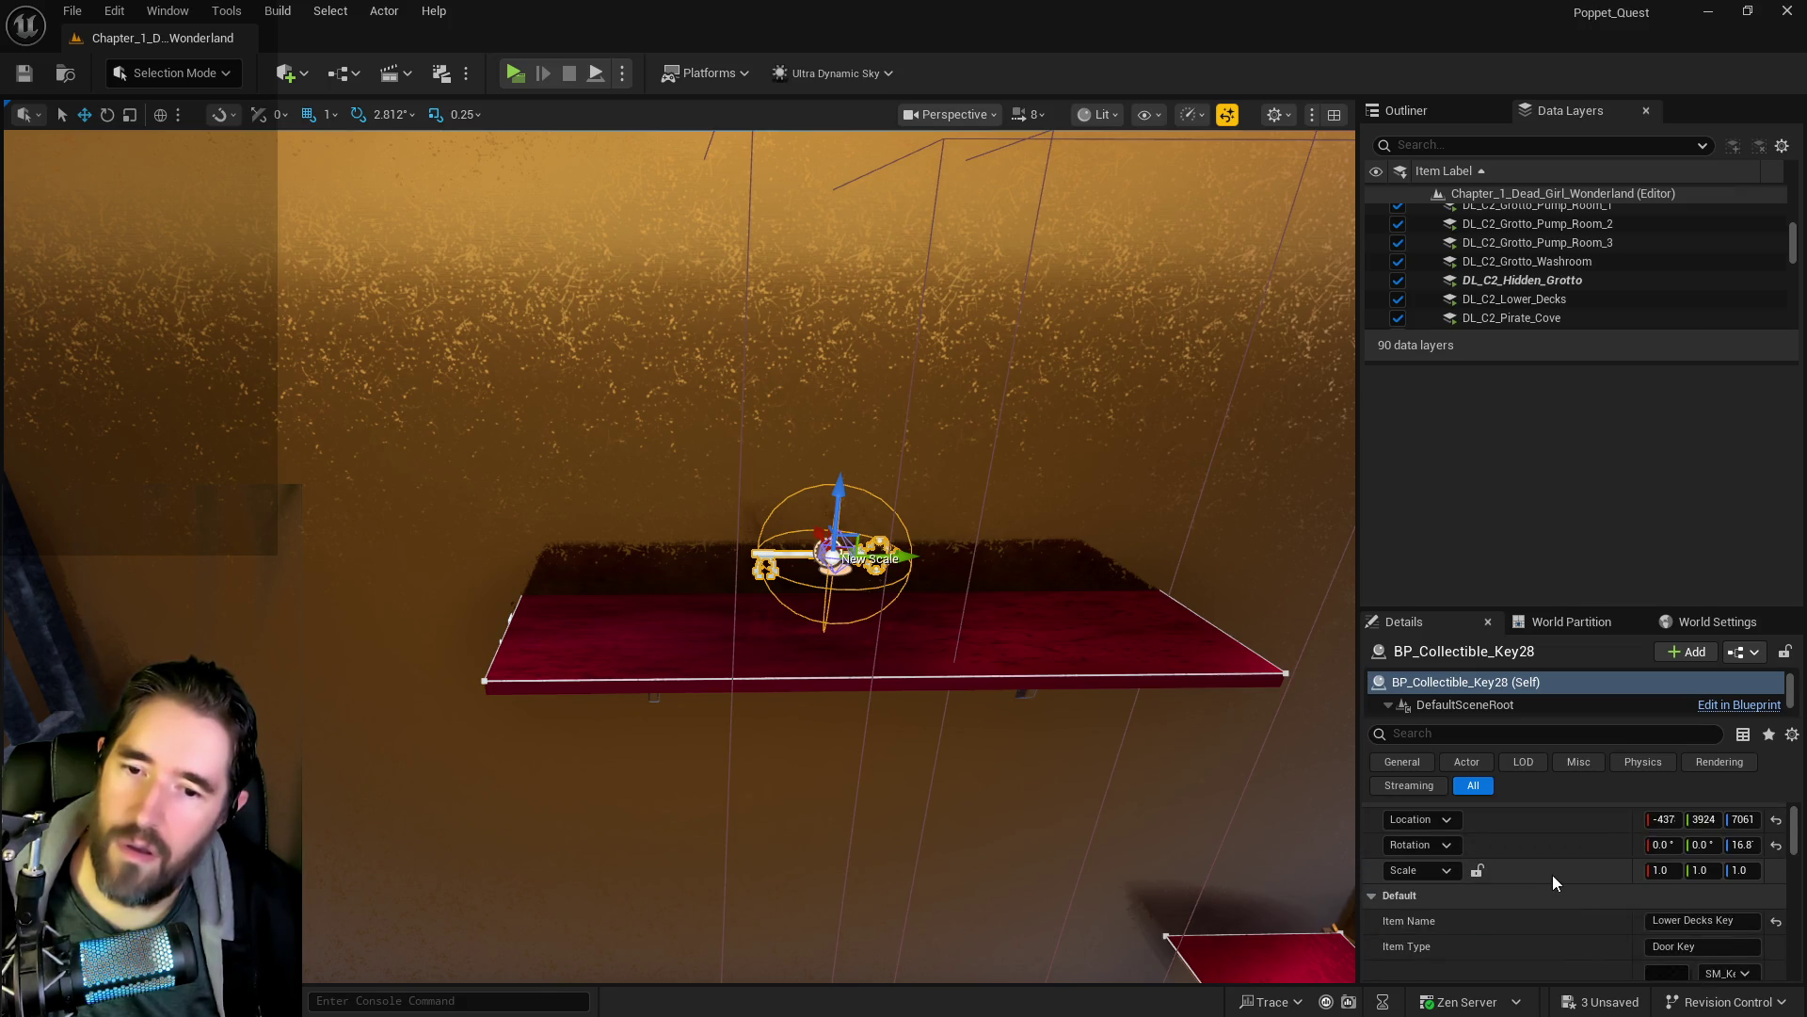
- Change the key's Item Name to Crow's Nest Key
drag(1713, 920, 1596, 921)
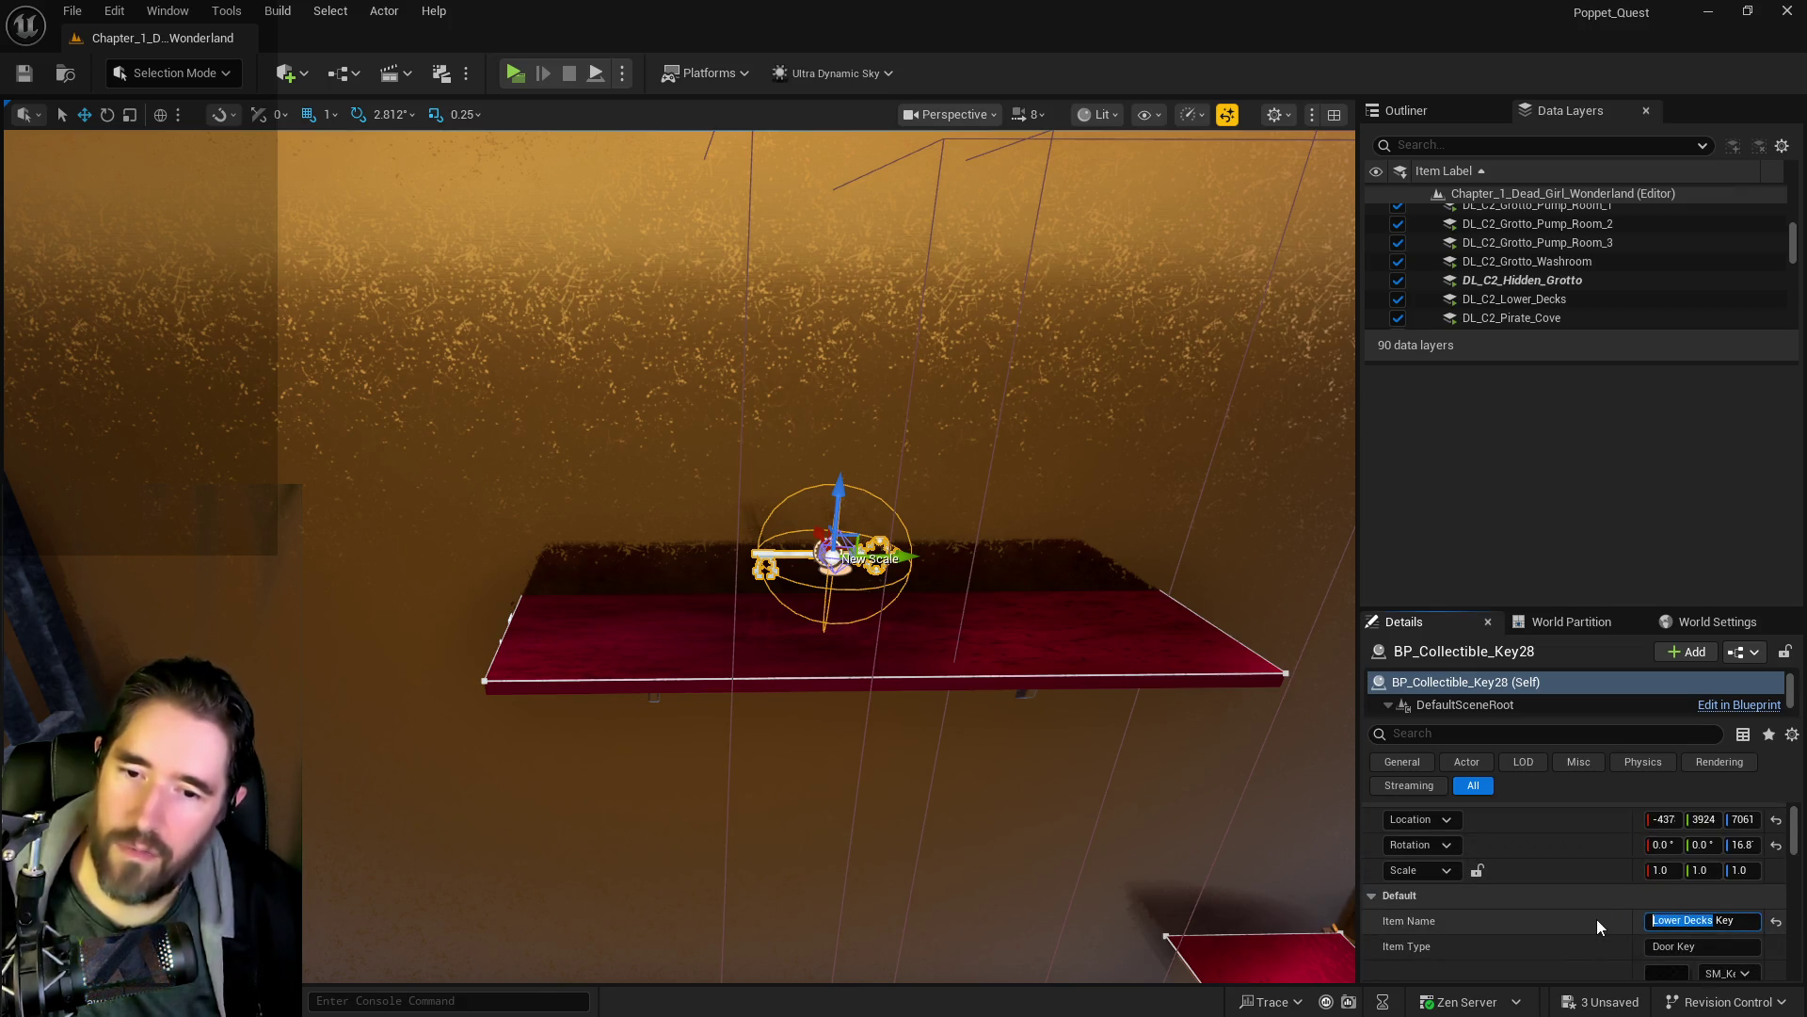
text(C)
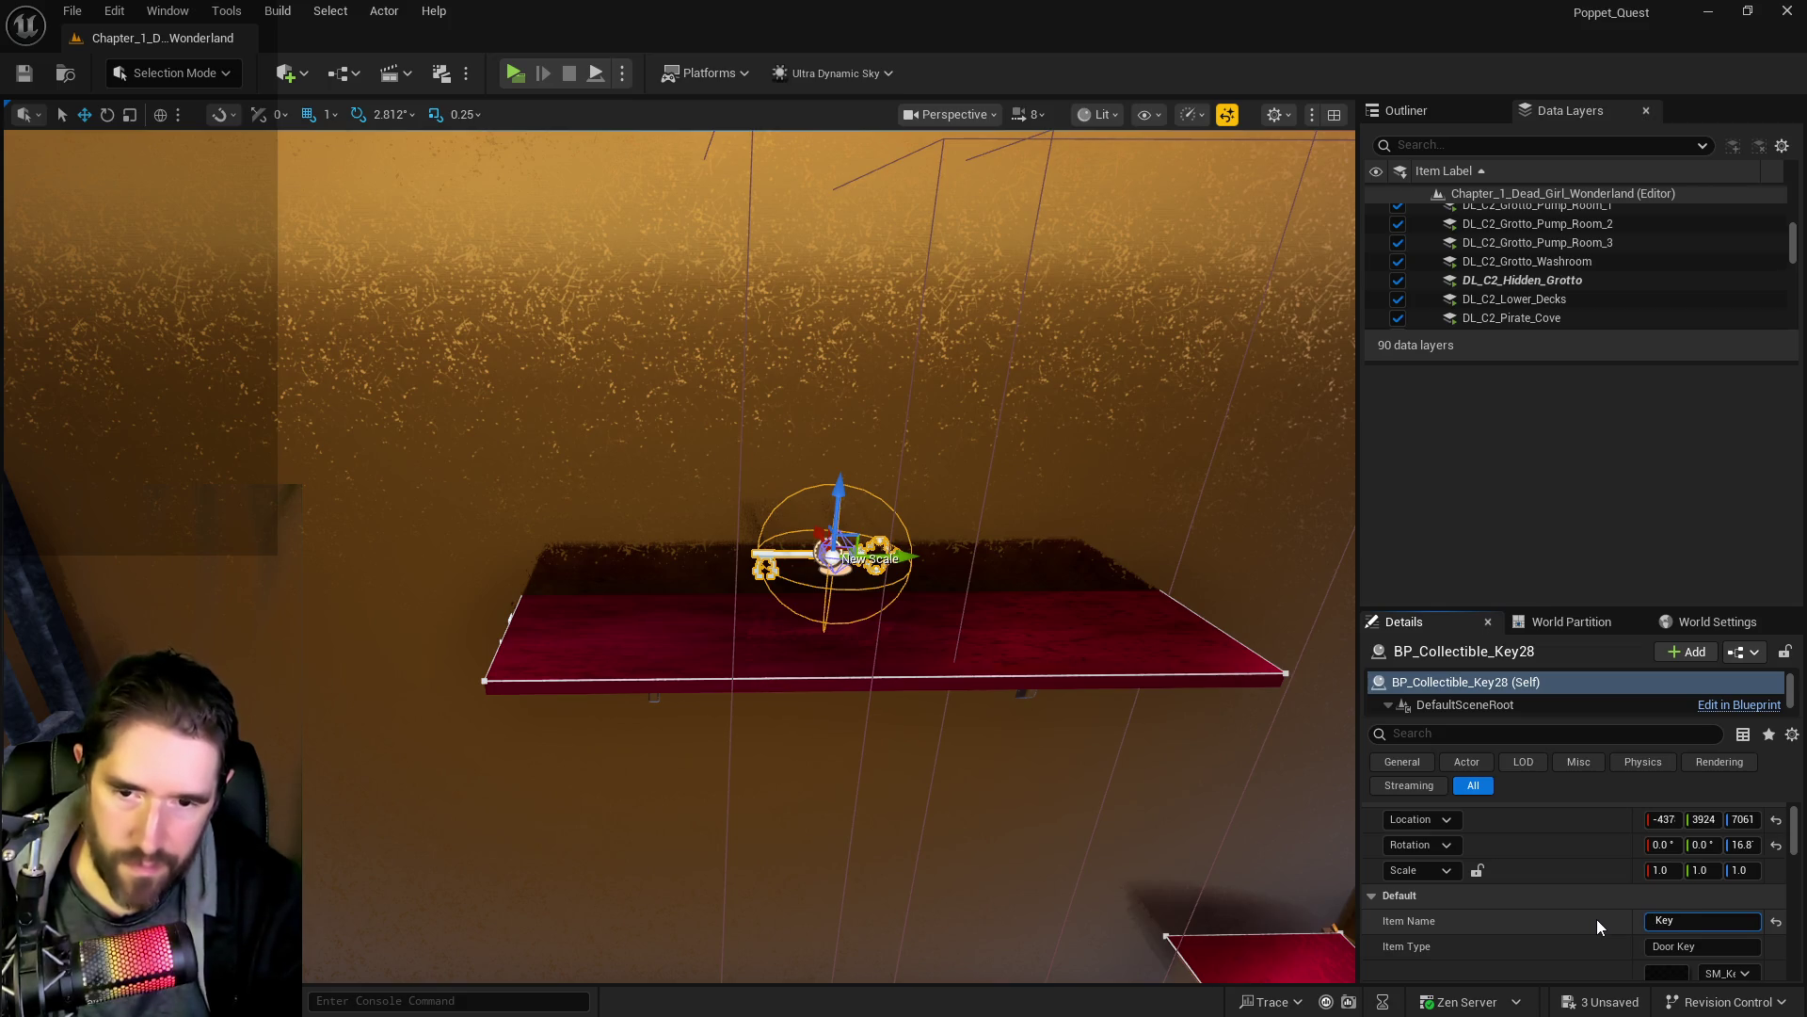
text(row's Nest)
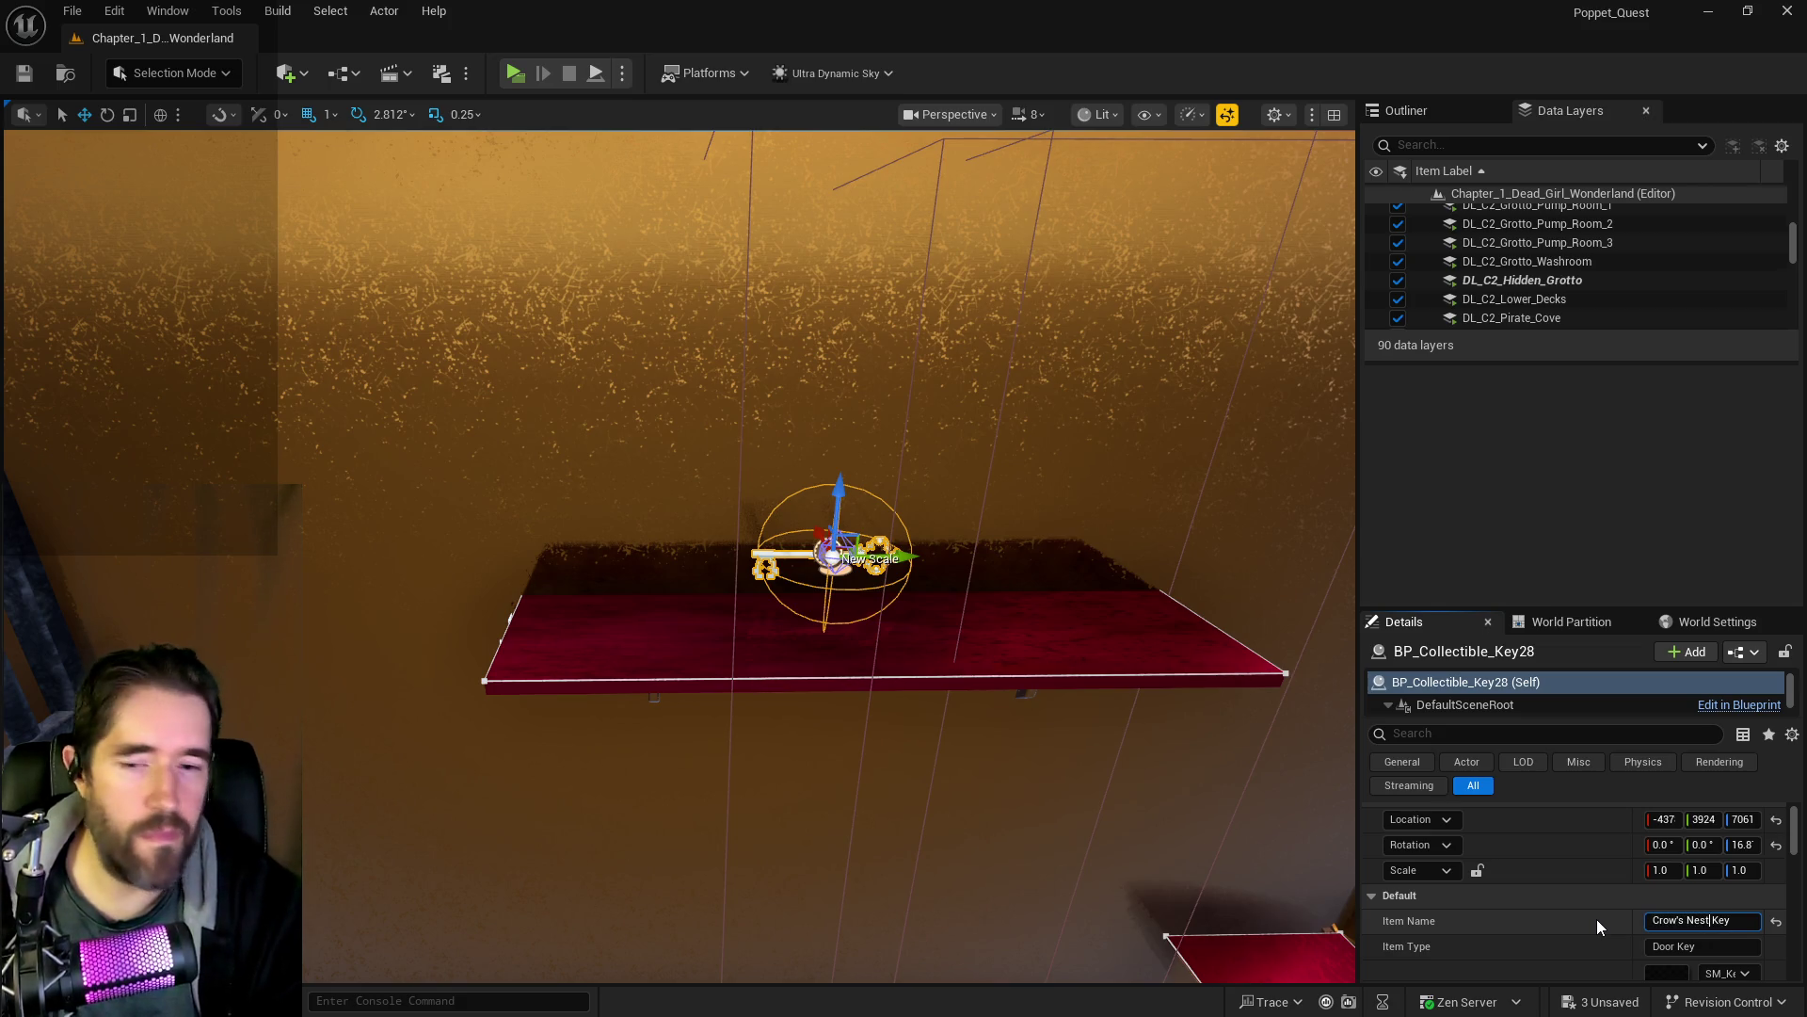
key(Return)
- Check the Crow's Nest door's required key, then reselect the Crow's Nest key on the shelf
drag(1183, 795, 1183, 795)
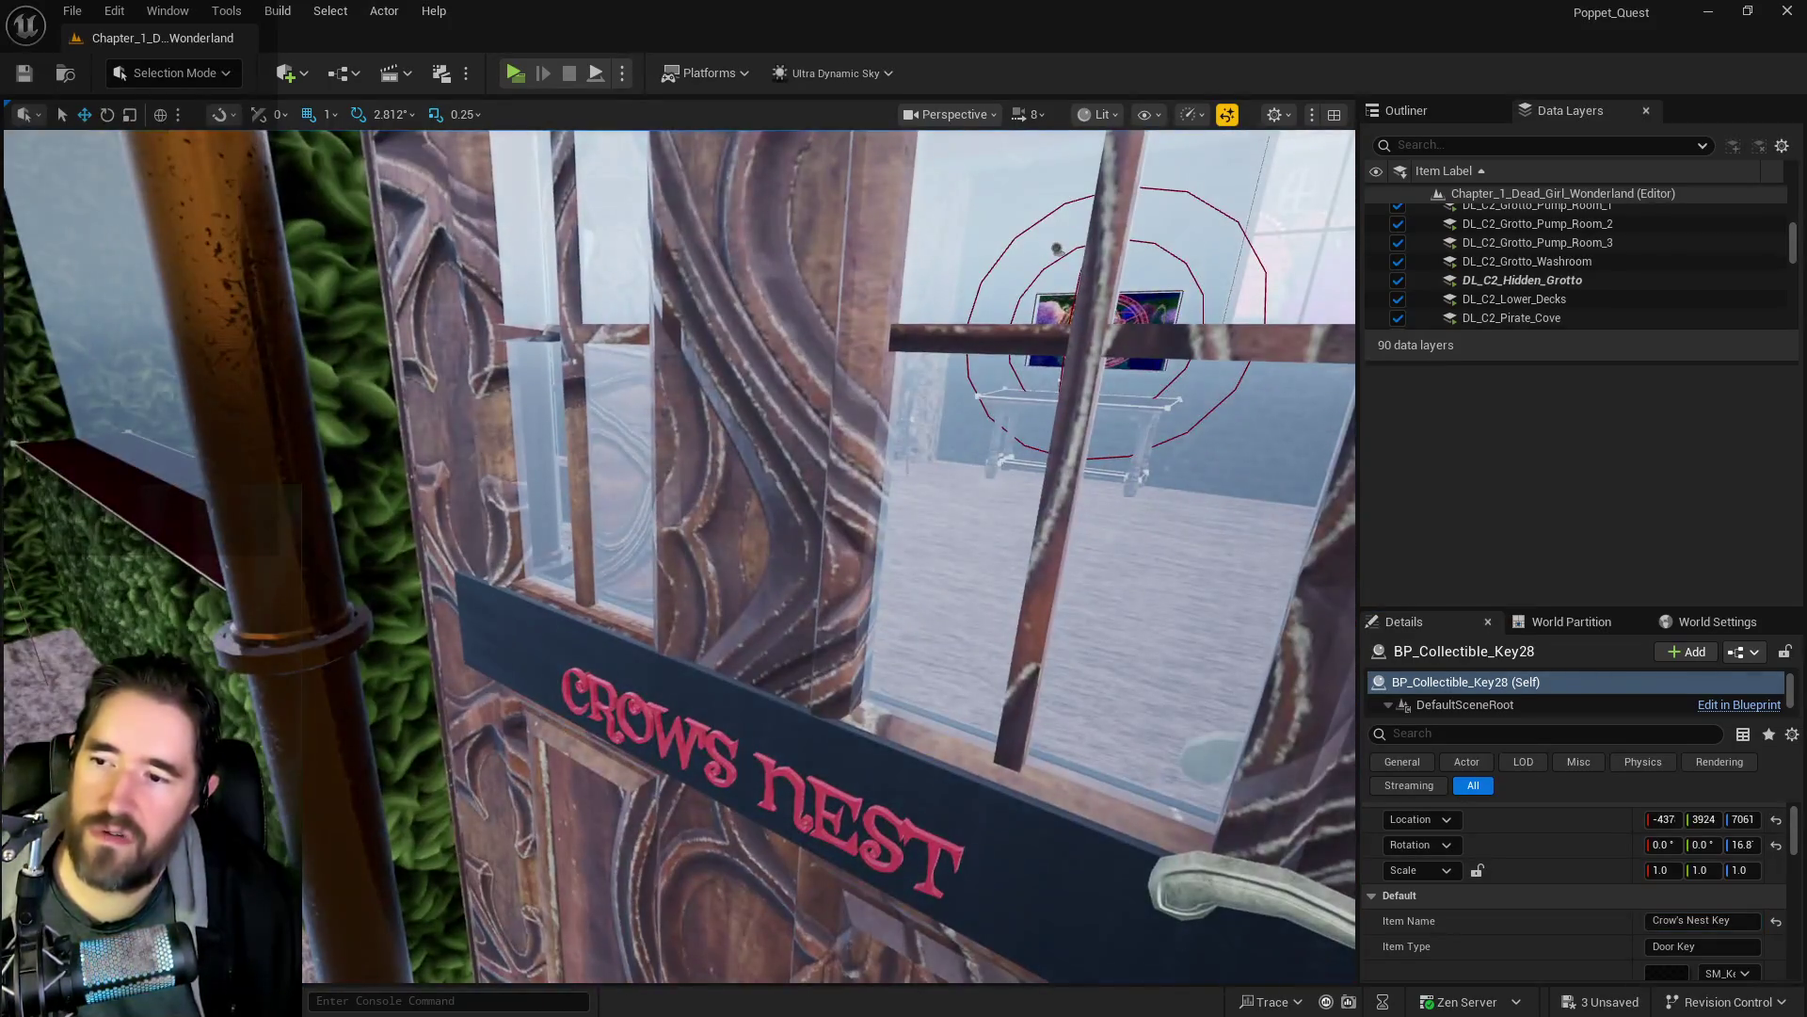
click(1182, 795)
drag(1320, 896, 1319, 896)
drag(983, 795, 983, 794)
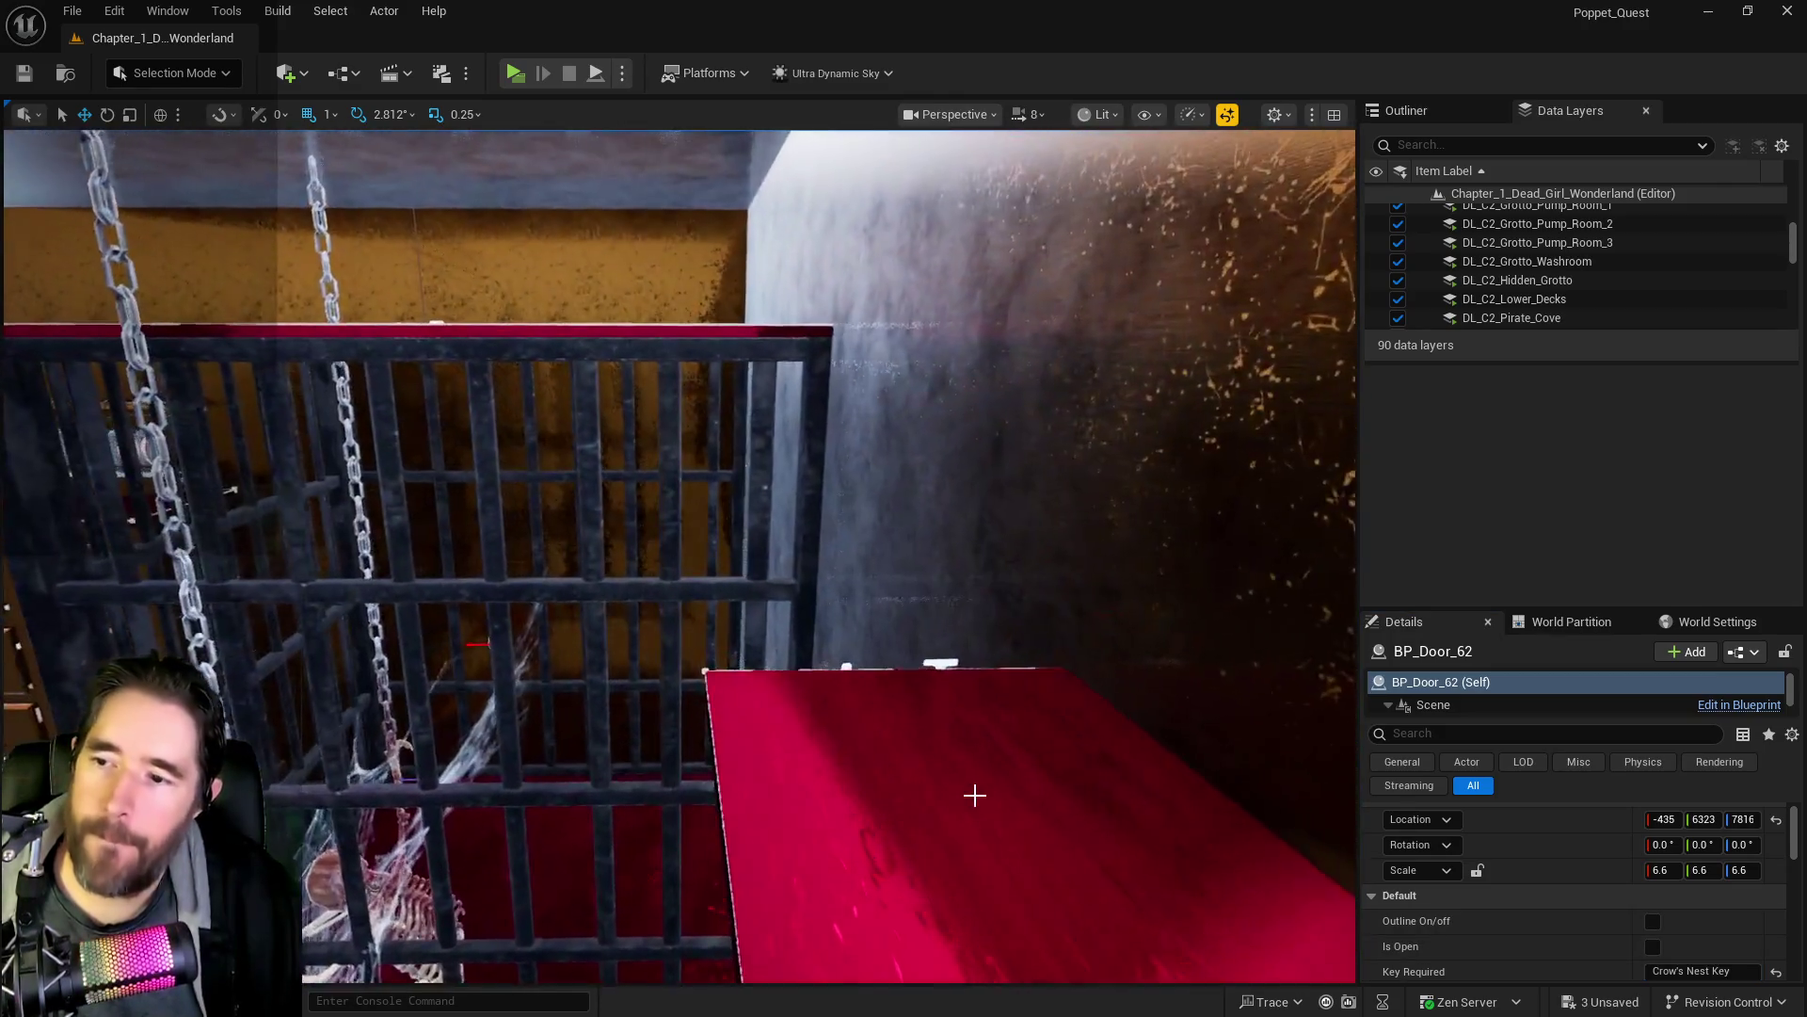
click(1228, 754)
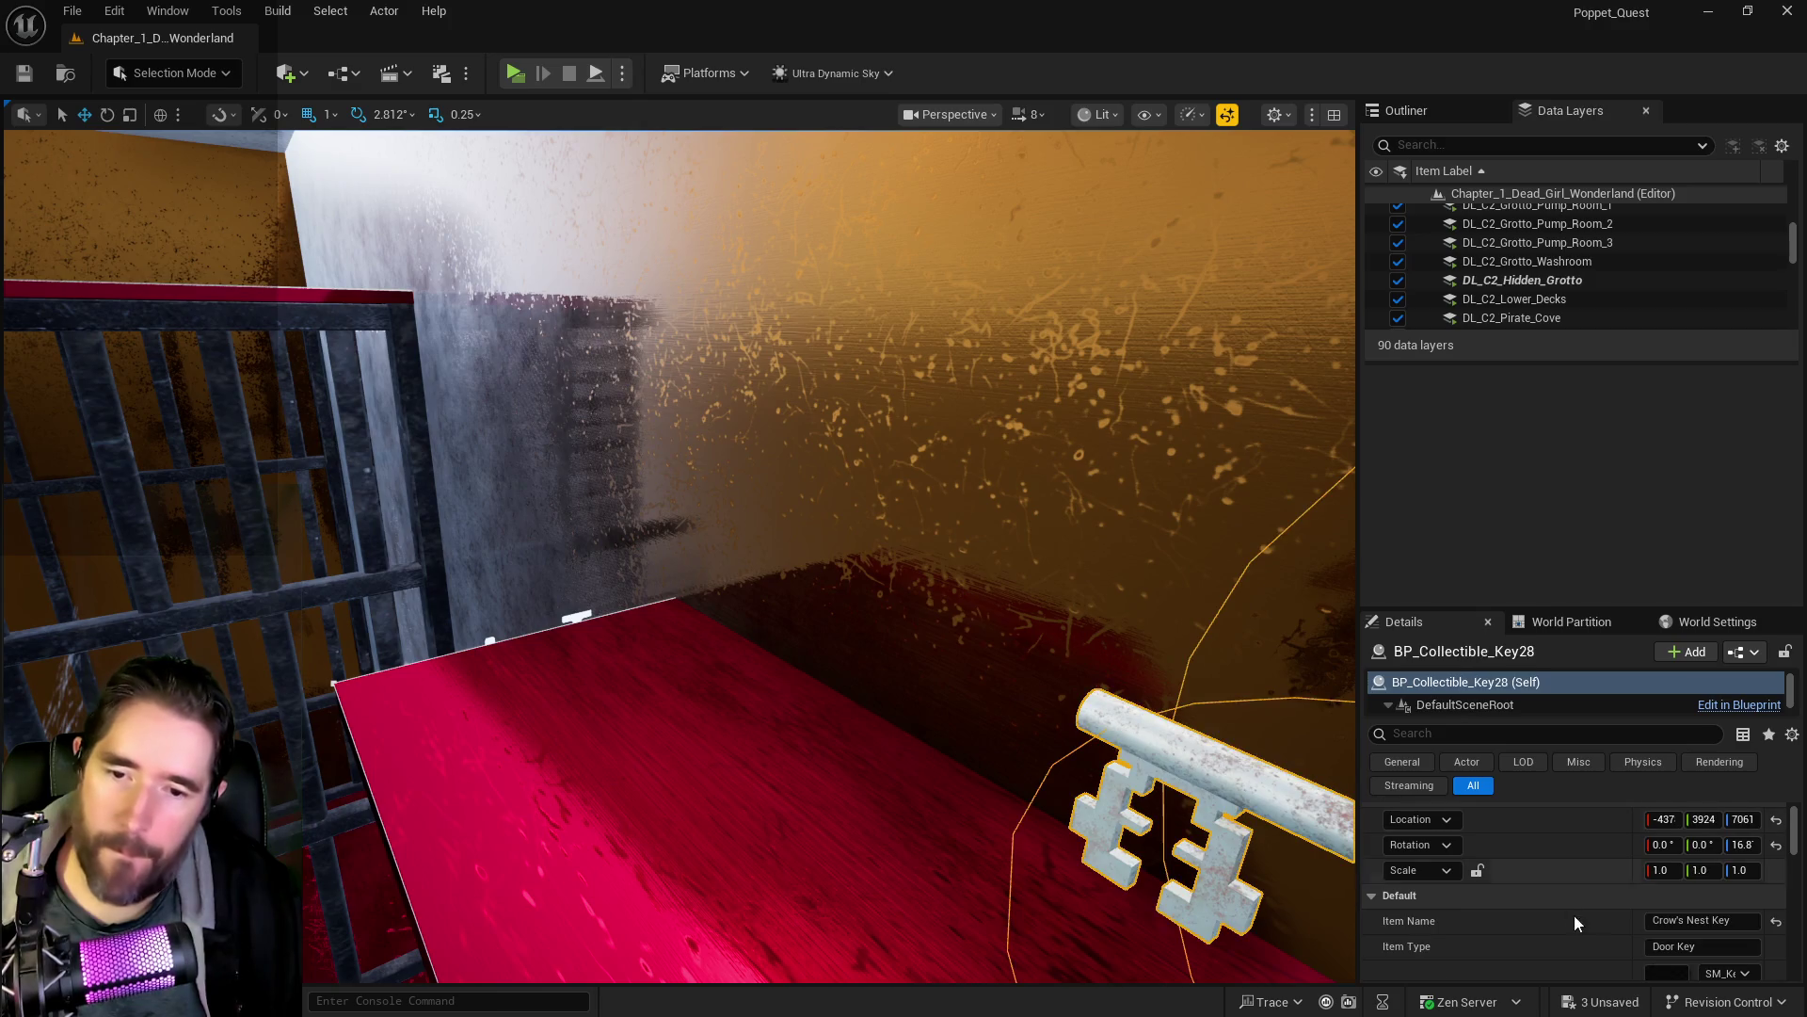
- Frame the Crow's Nest key and add it to the DL_C2_Hidden_Grotto data layer
key(f)
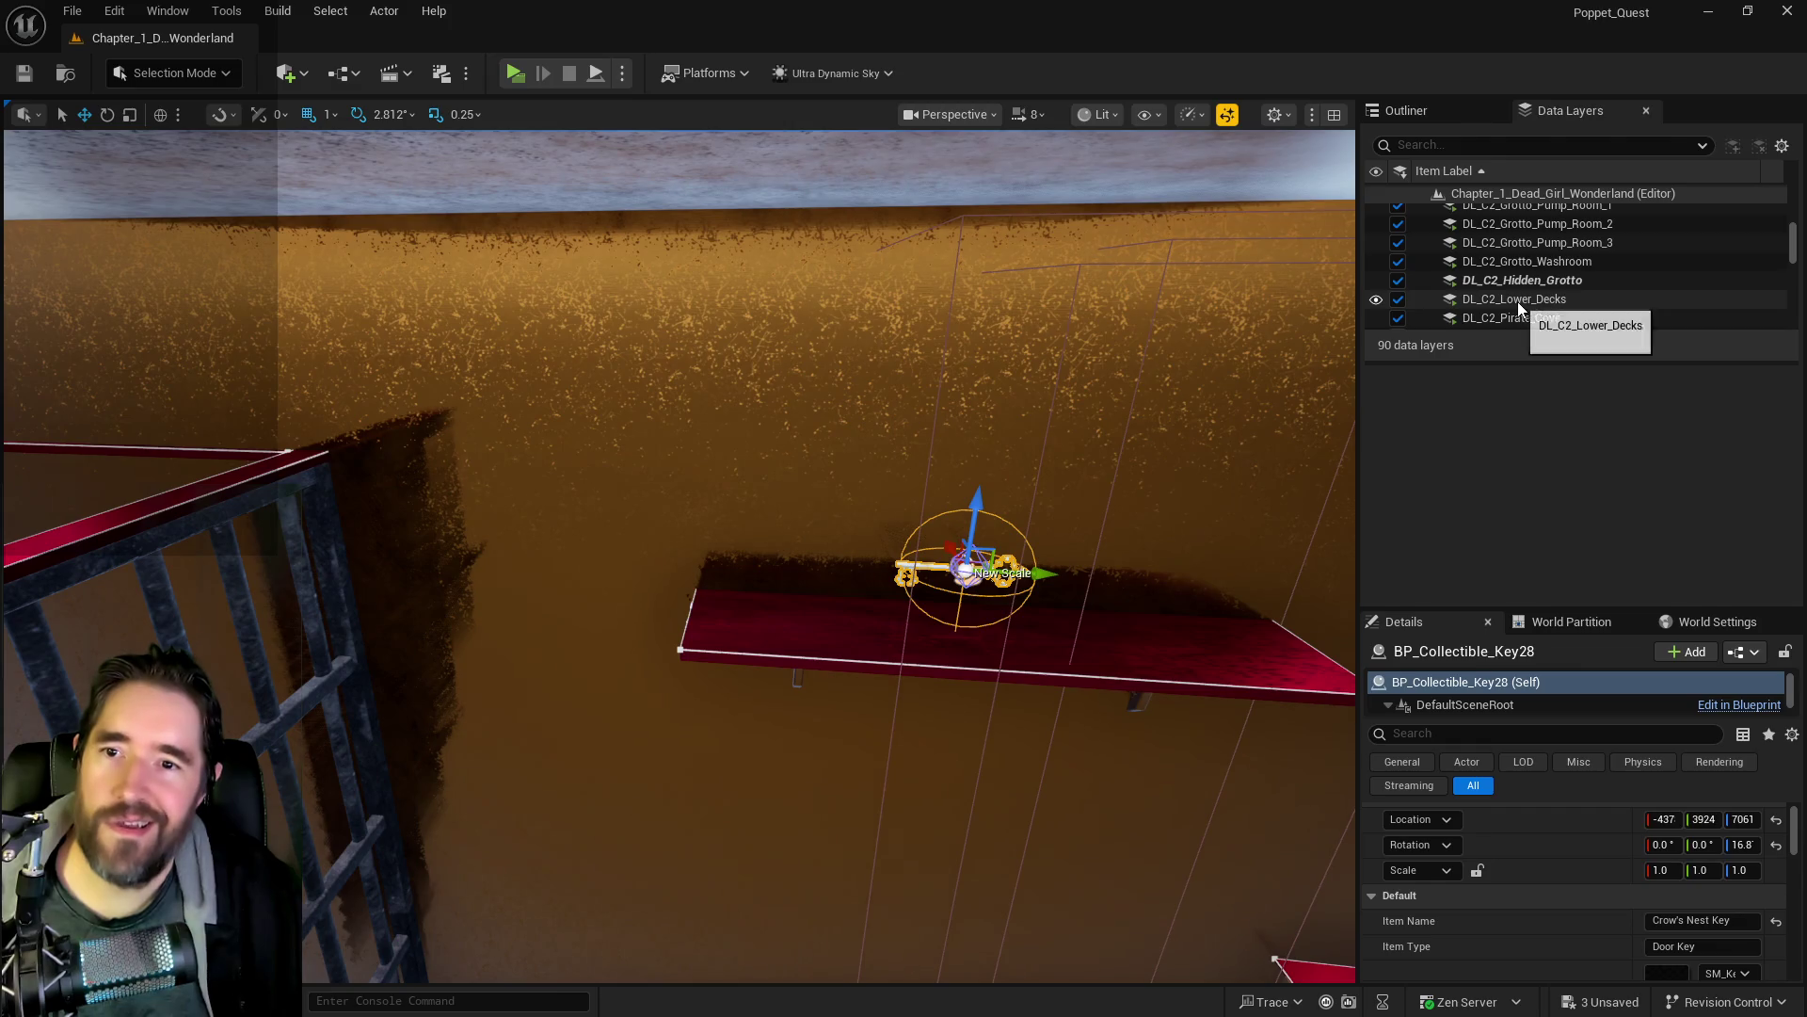
click(1518, 288)
right_click(1517, 288)
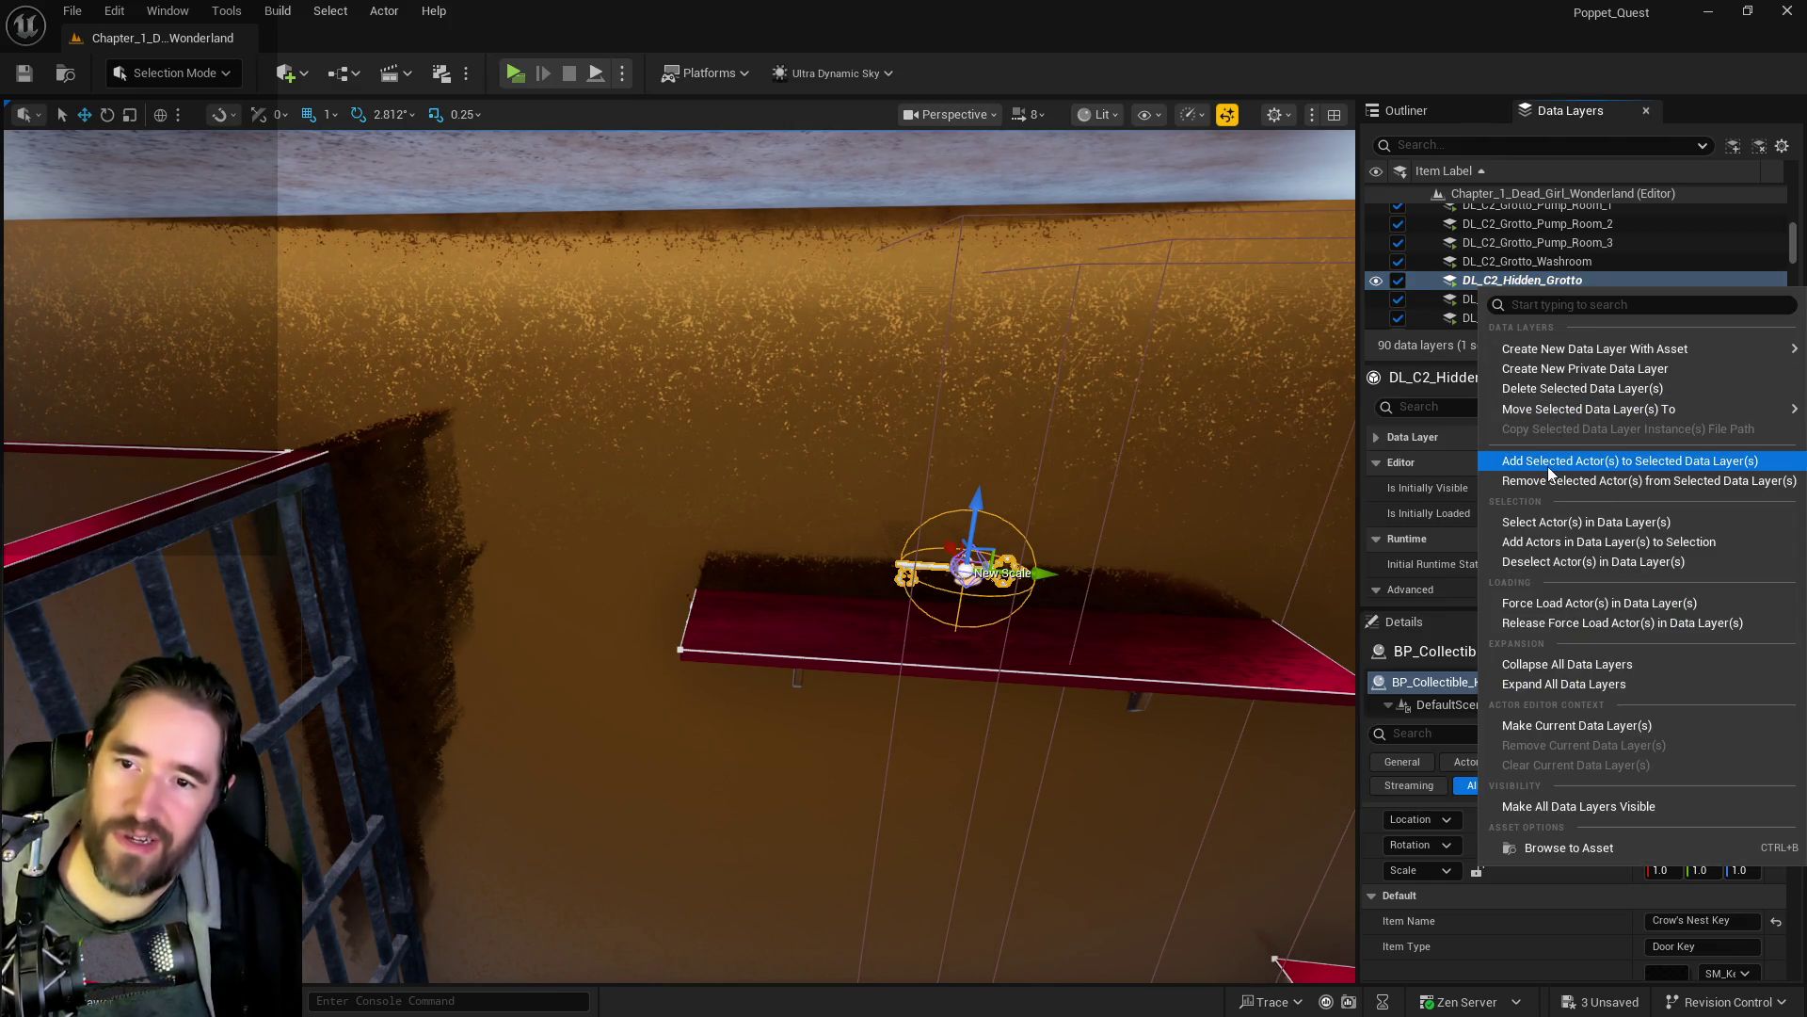
click(1545, 468)
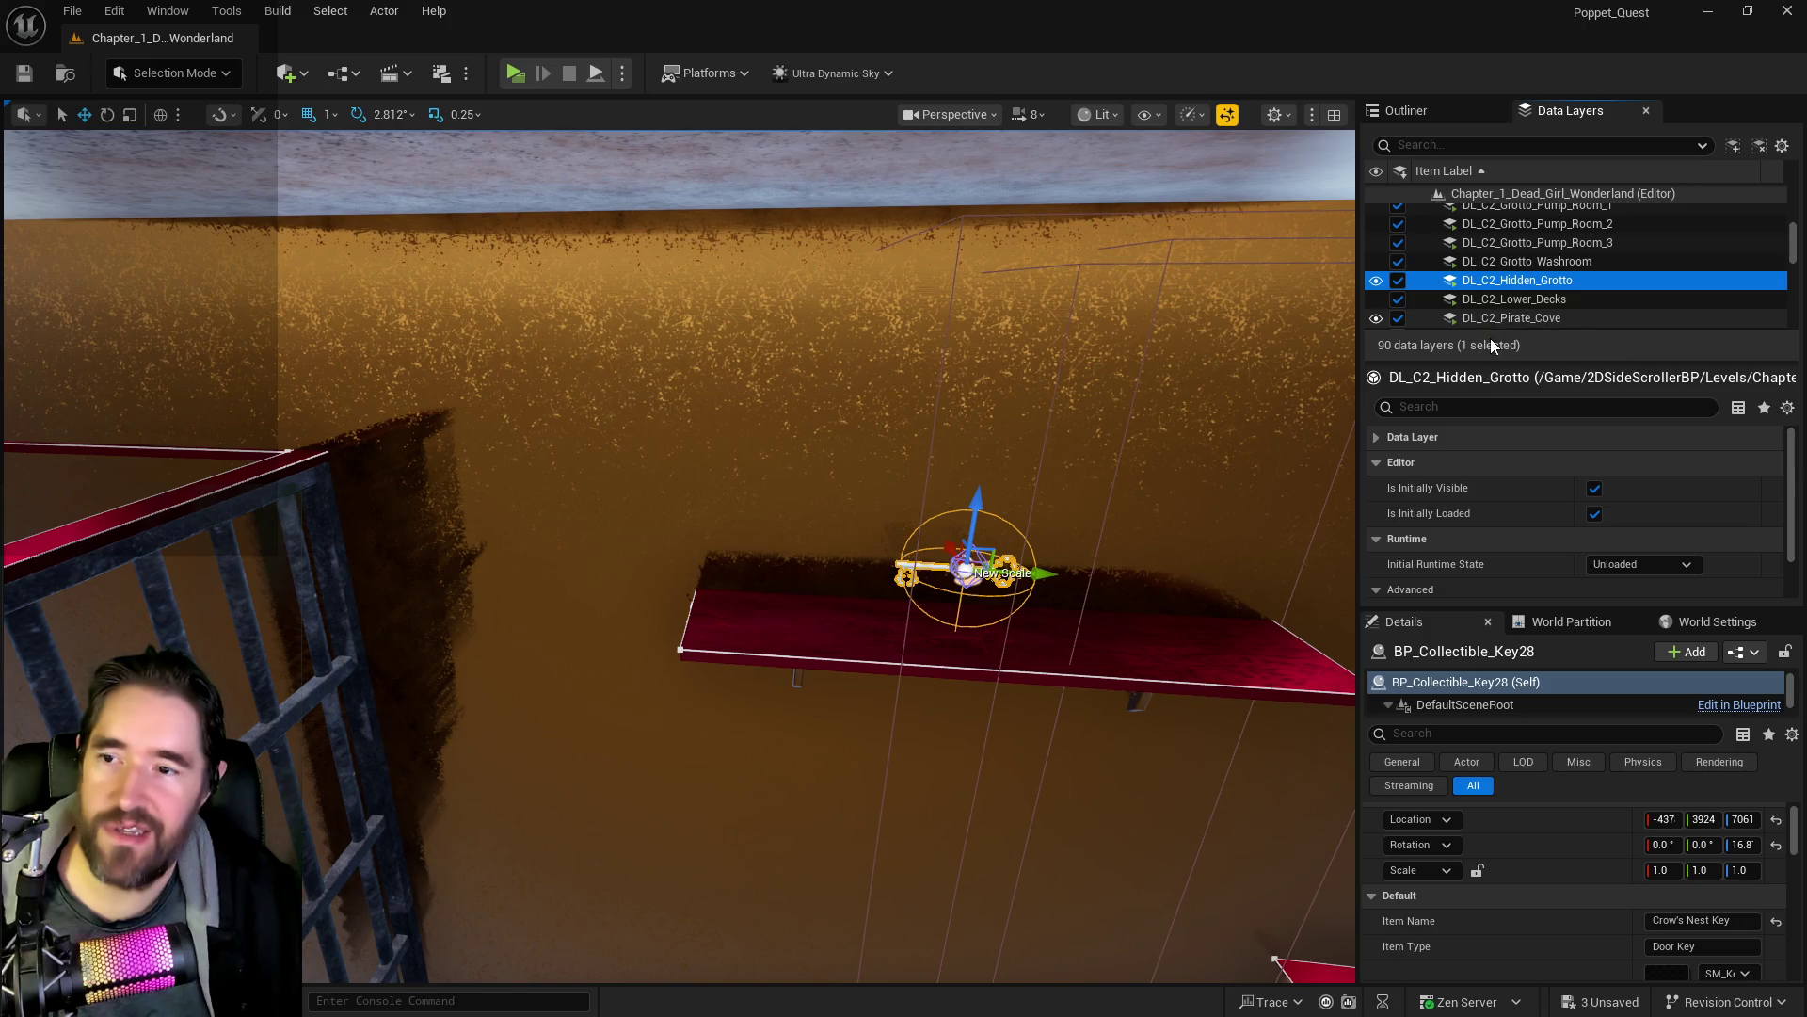
scroll(1491, 301, down, 2)
drag(621, 536, 1111, 465)
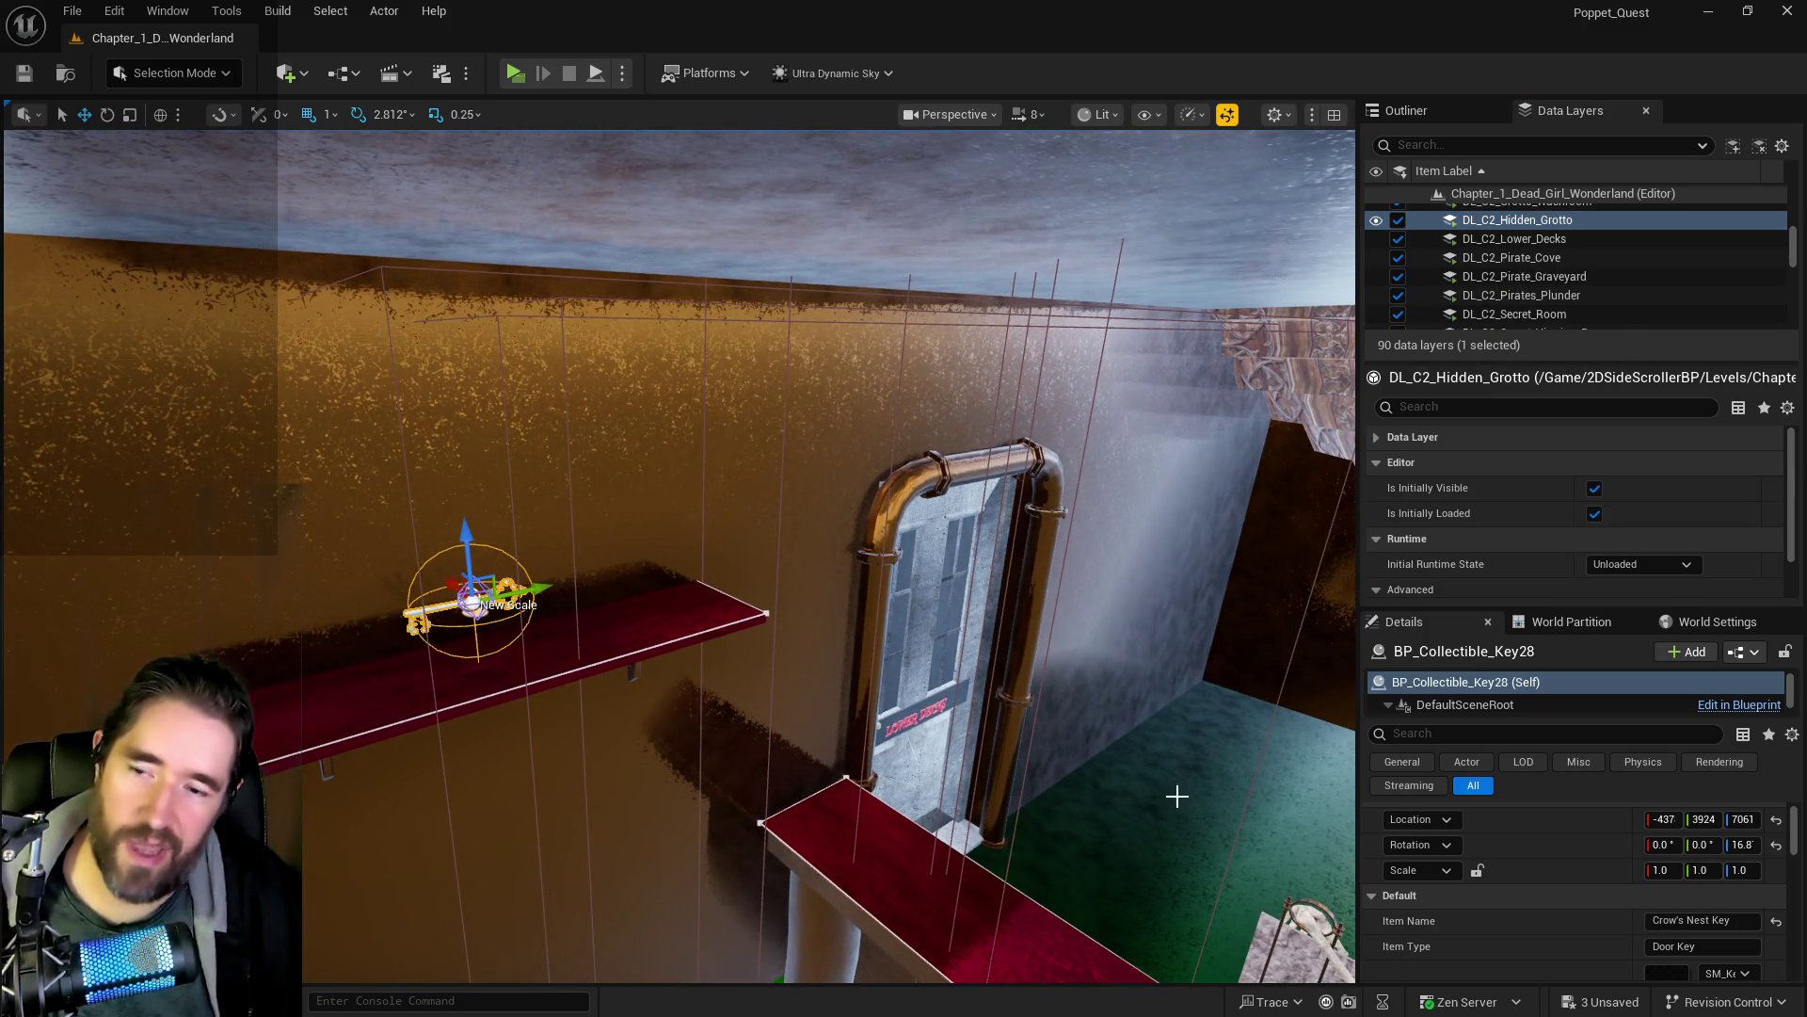
key(1)
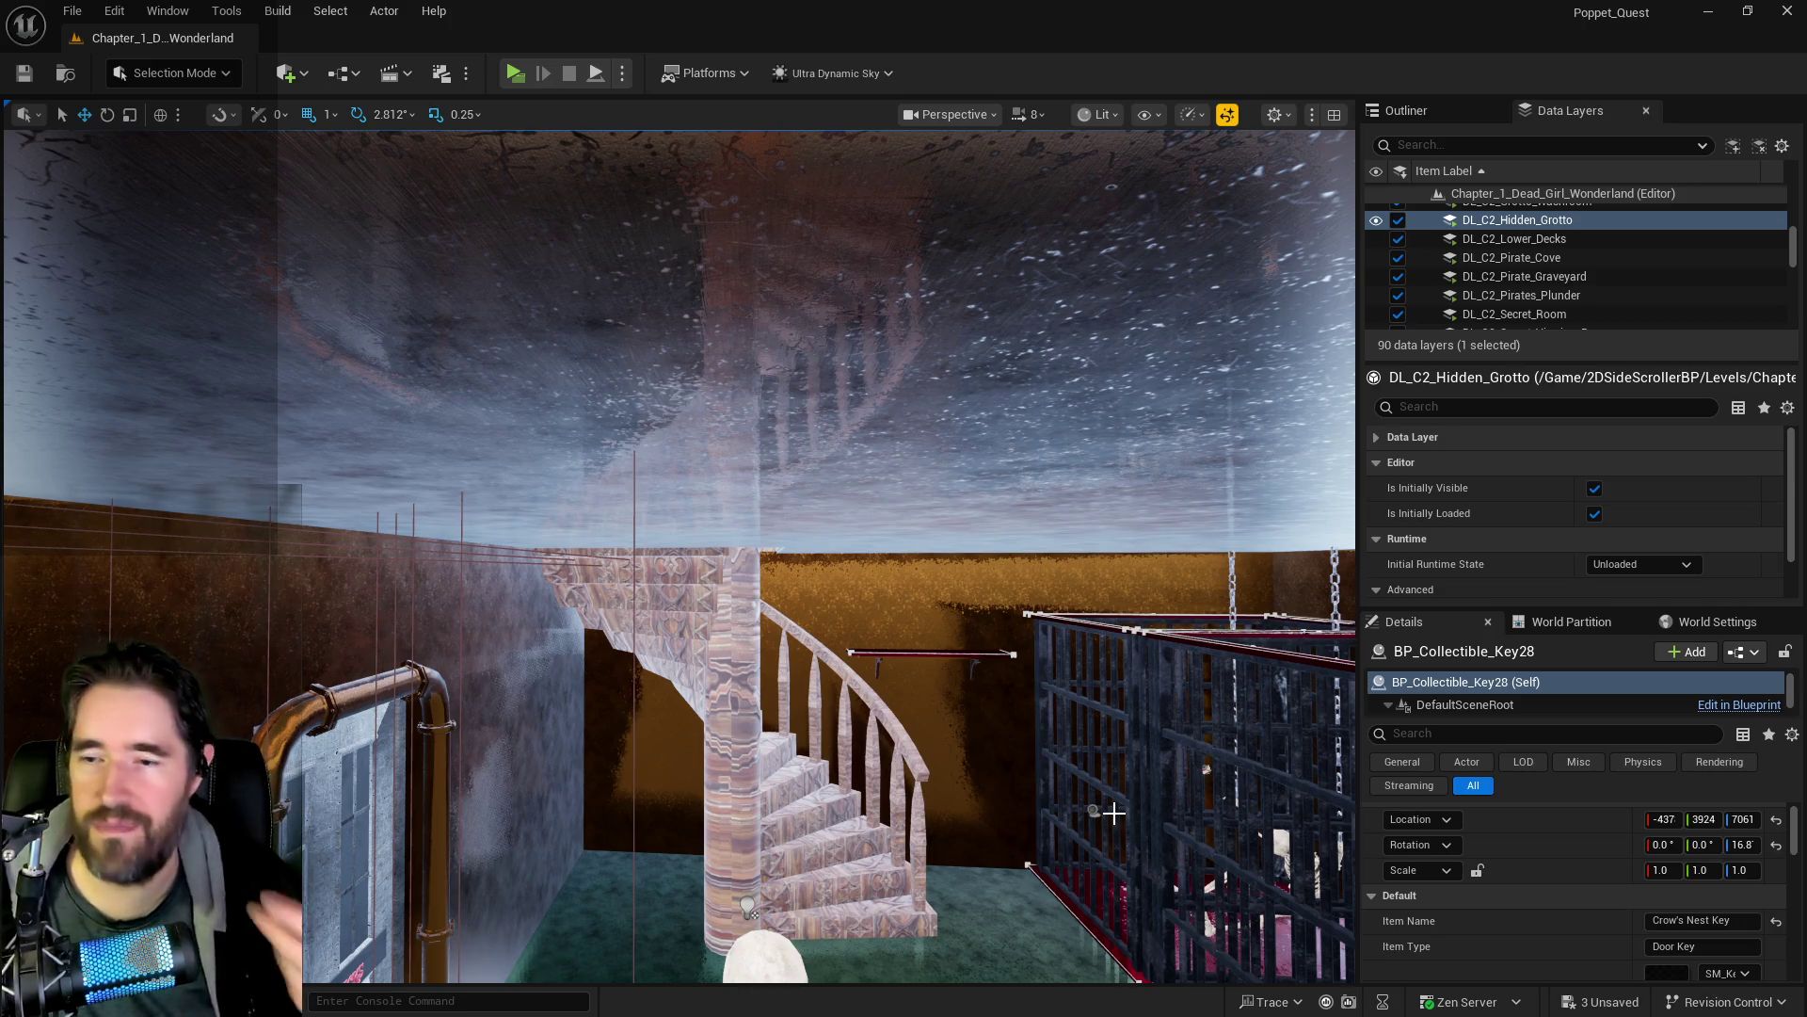
- Fly past The Pirate Graveyard door and Grotto Pump Room to the garden, then select the orange duct wall
drag(1114, 812, 1114, 812)
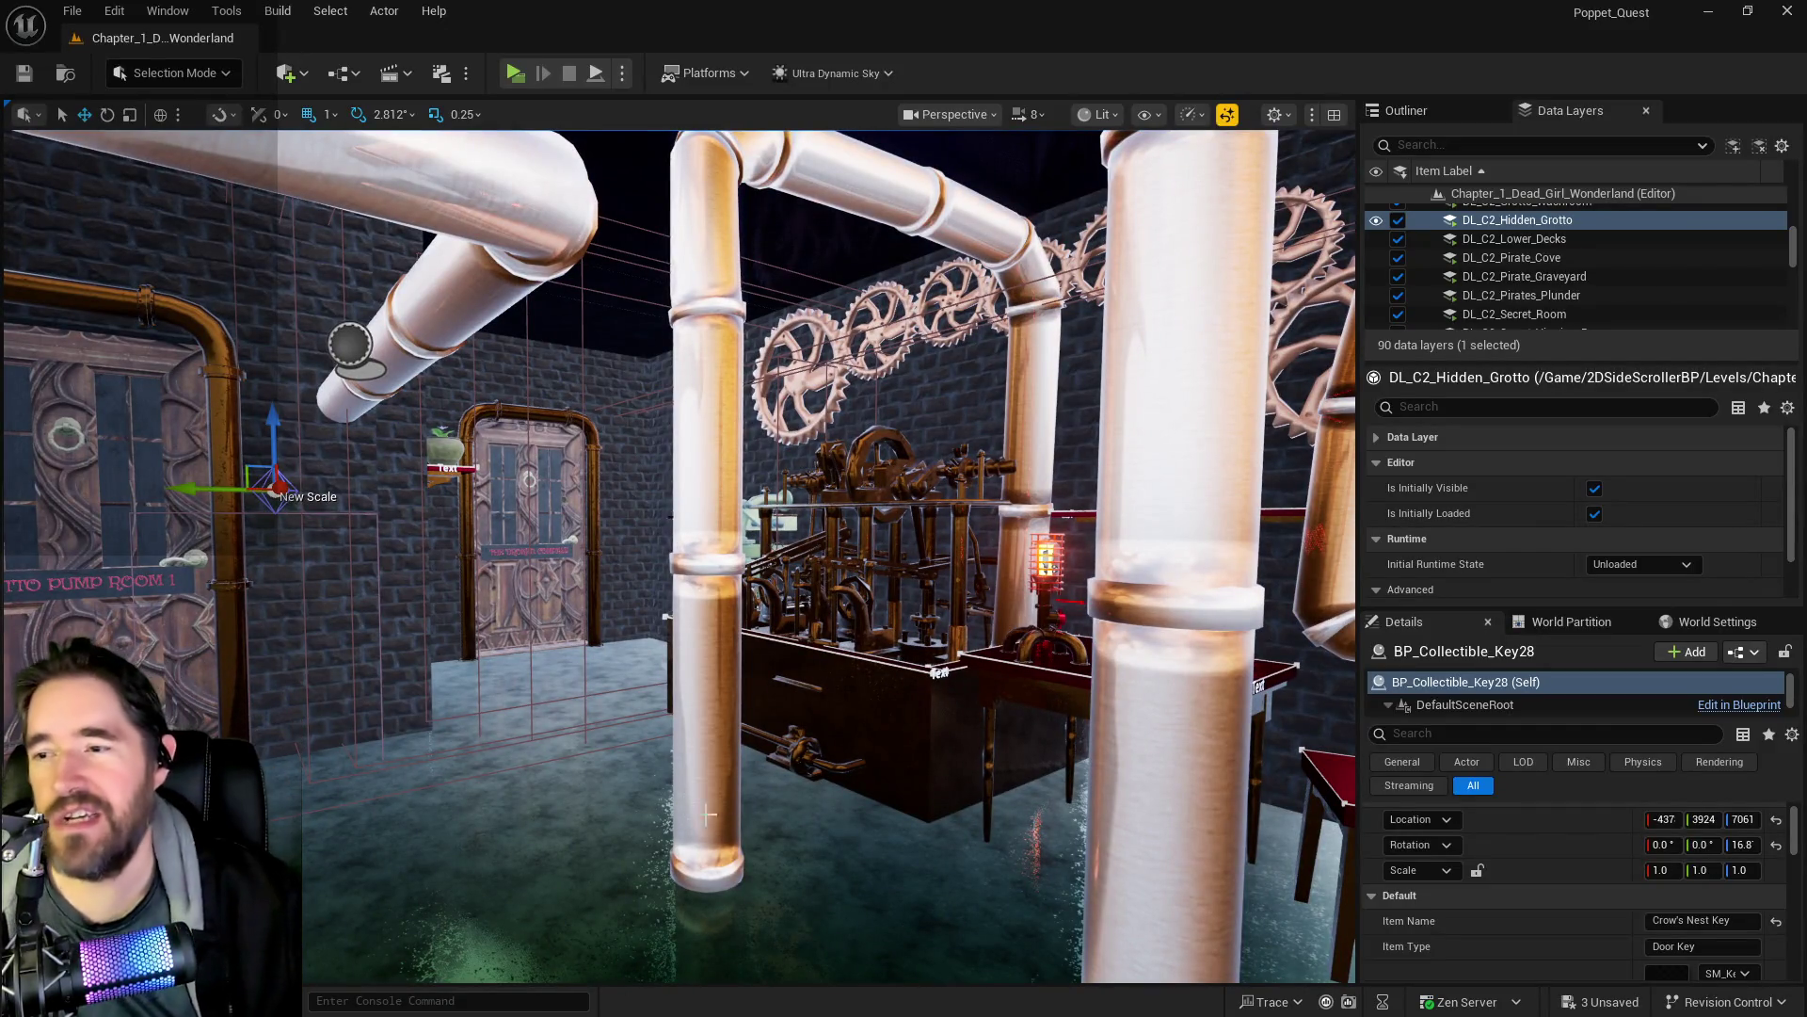
drag(710, 815, 697, 818)
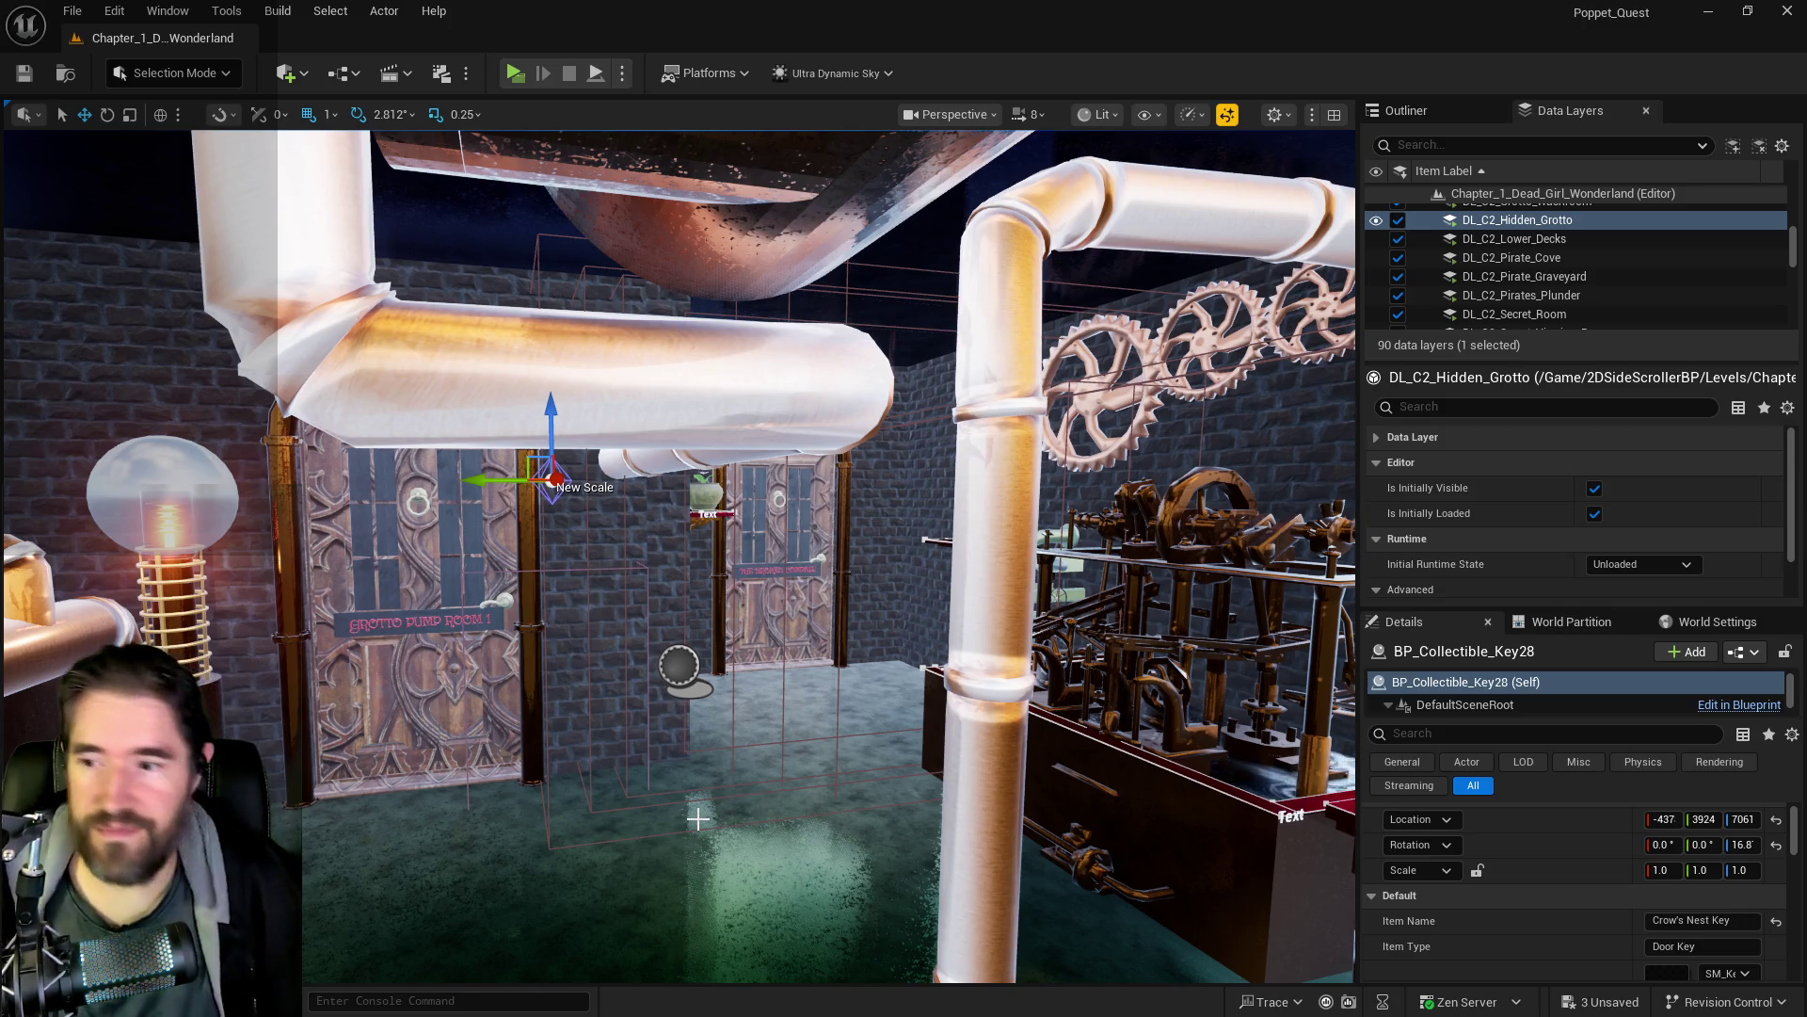
drag(698, 819, 698, 753)
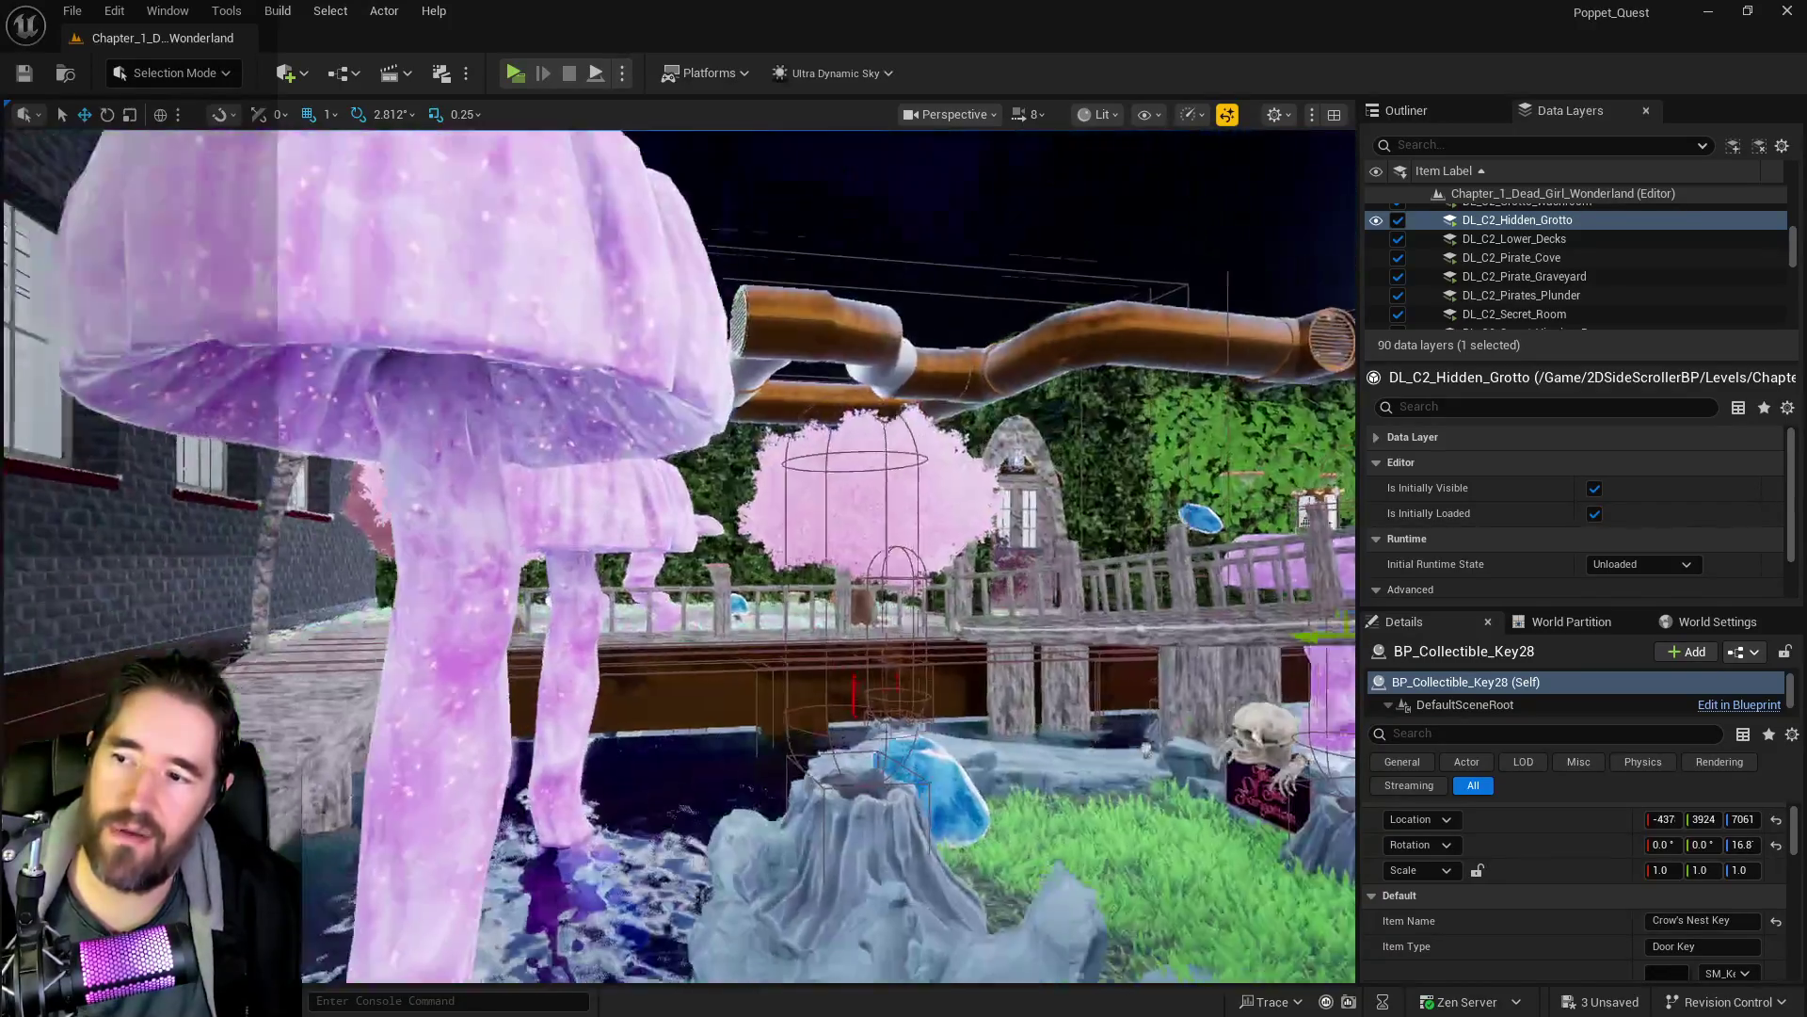
key(Down)
key(Down)
key(Down)
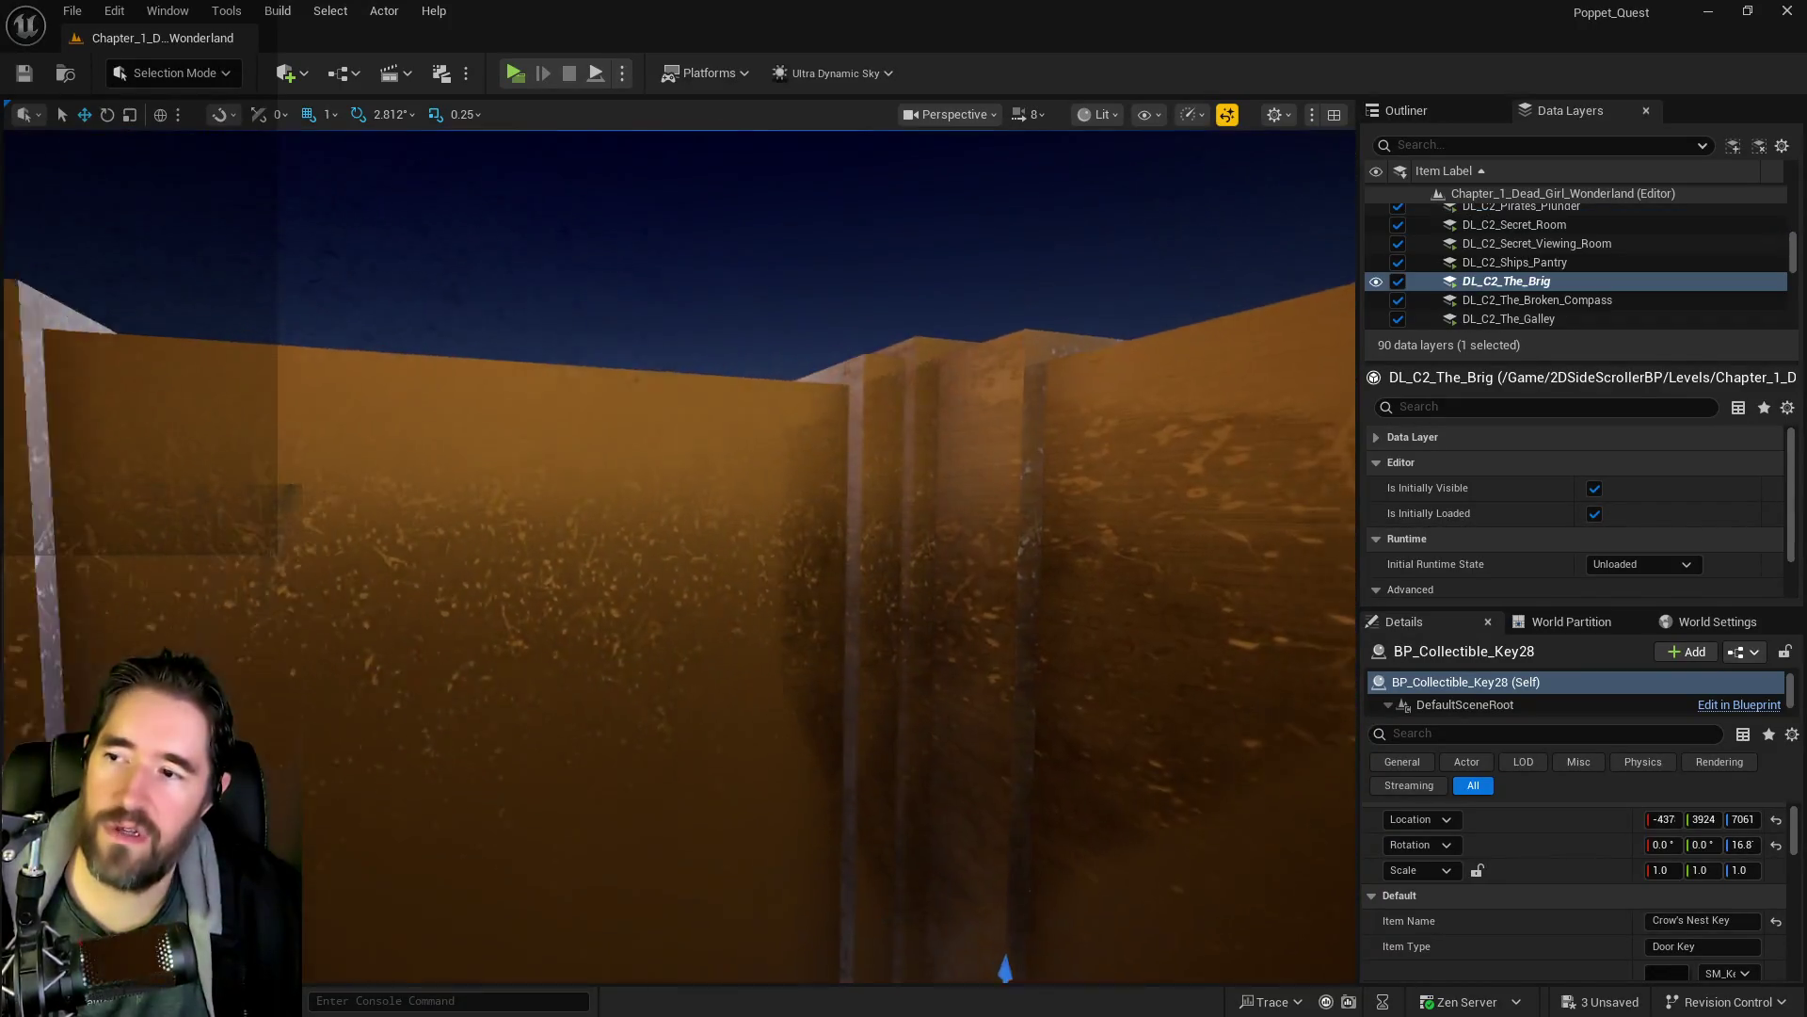
click(676, 624)
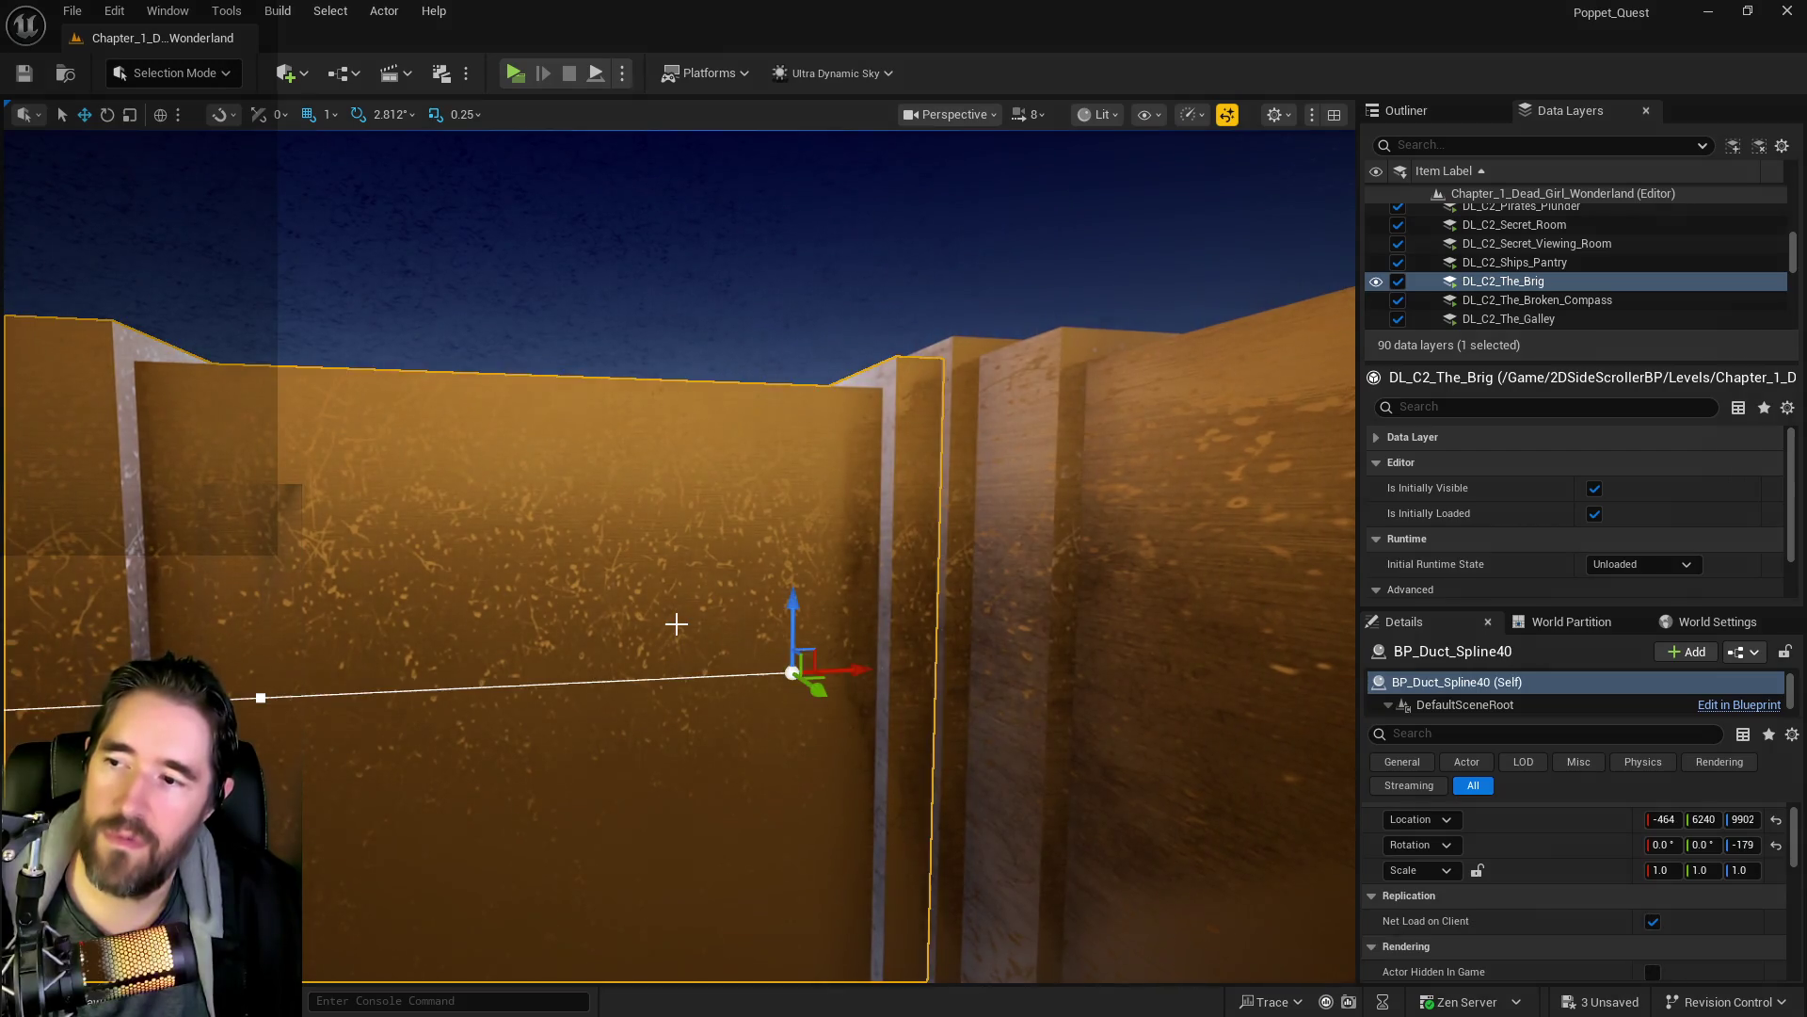
- Fly through the duct to the room above the brick room, then switch to the Chapter 1 doc
drag(676, 625, 676, 613)
drag(577, 747, 605, 750)
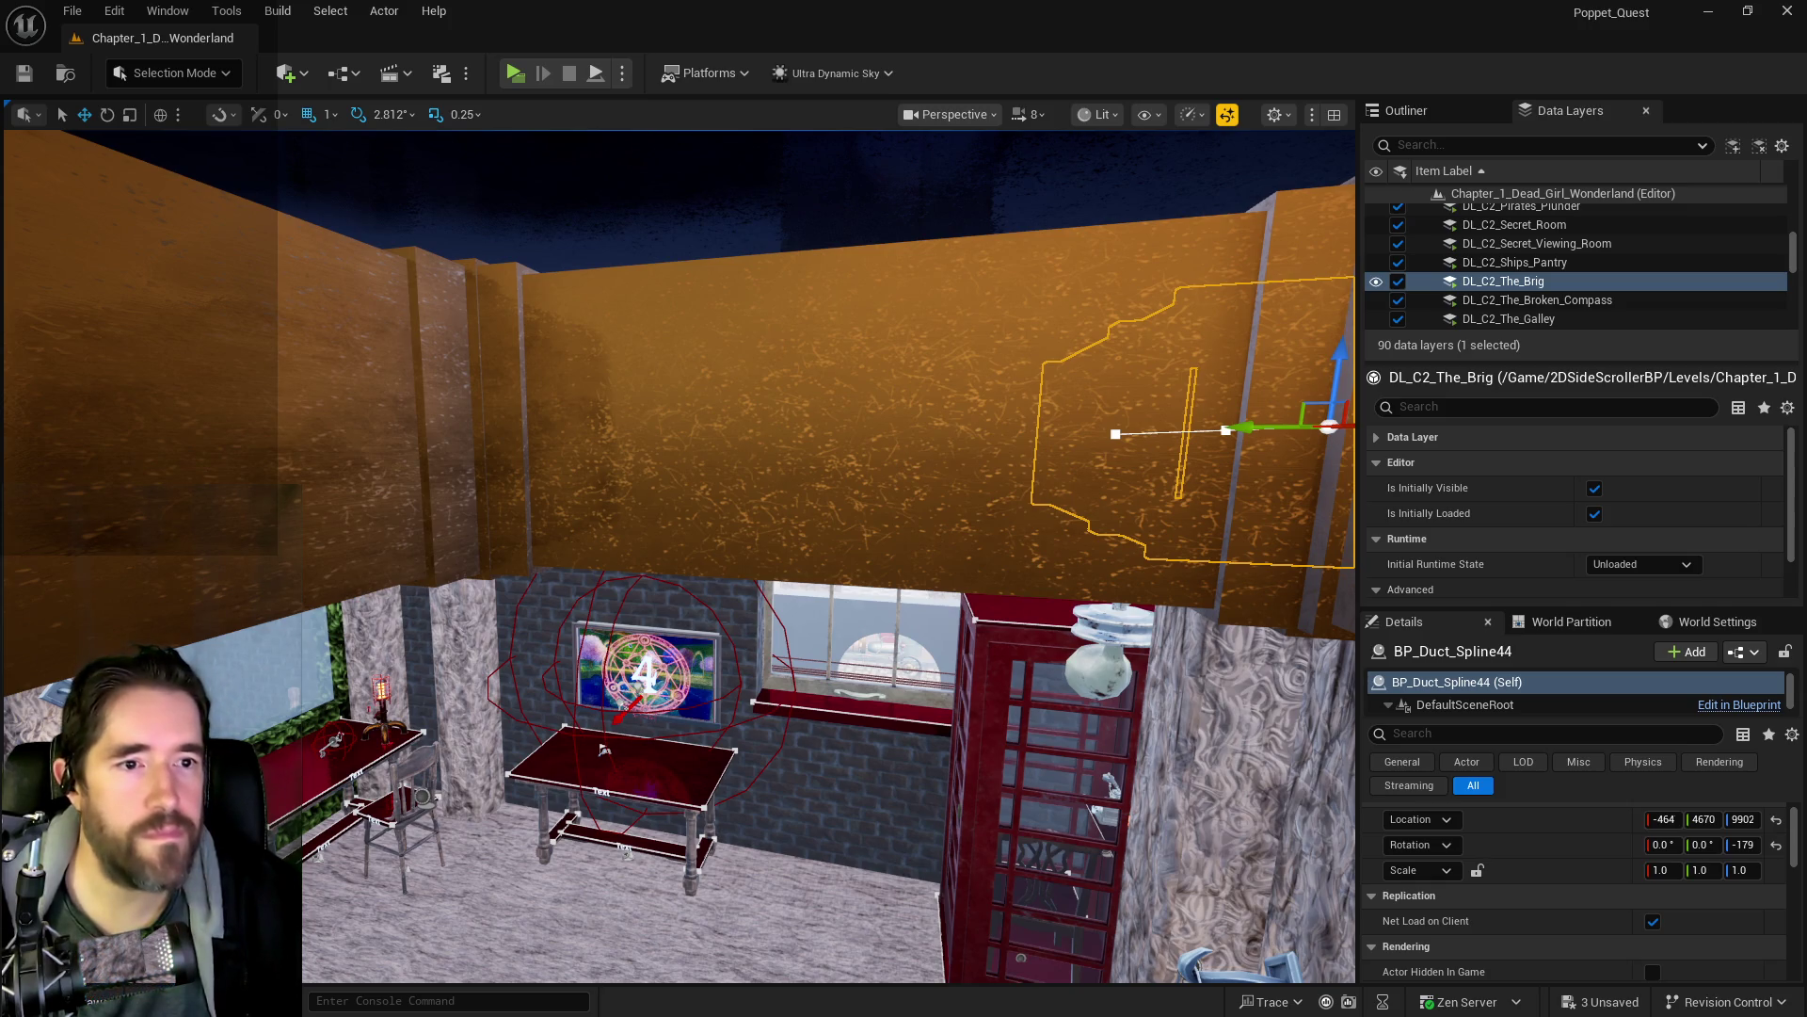
key(alt+Tab)
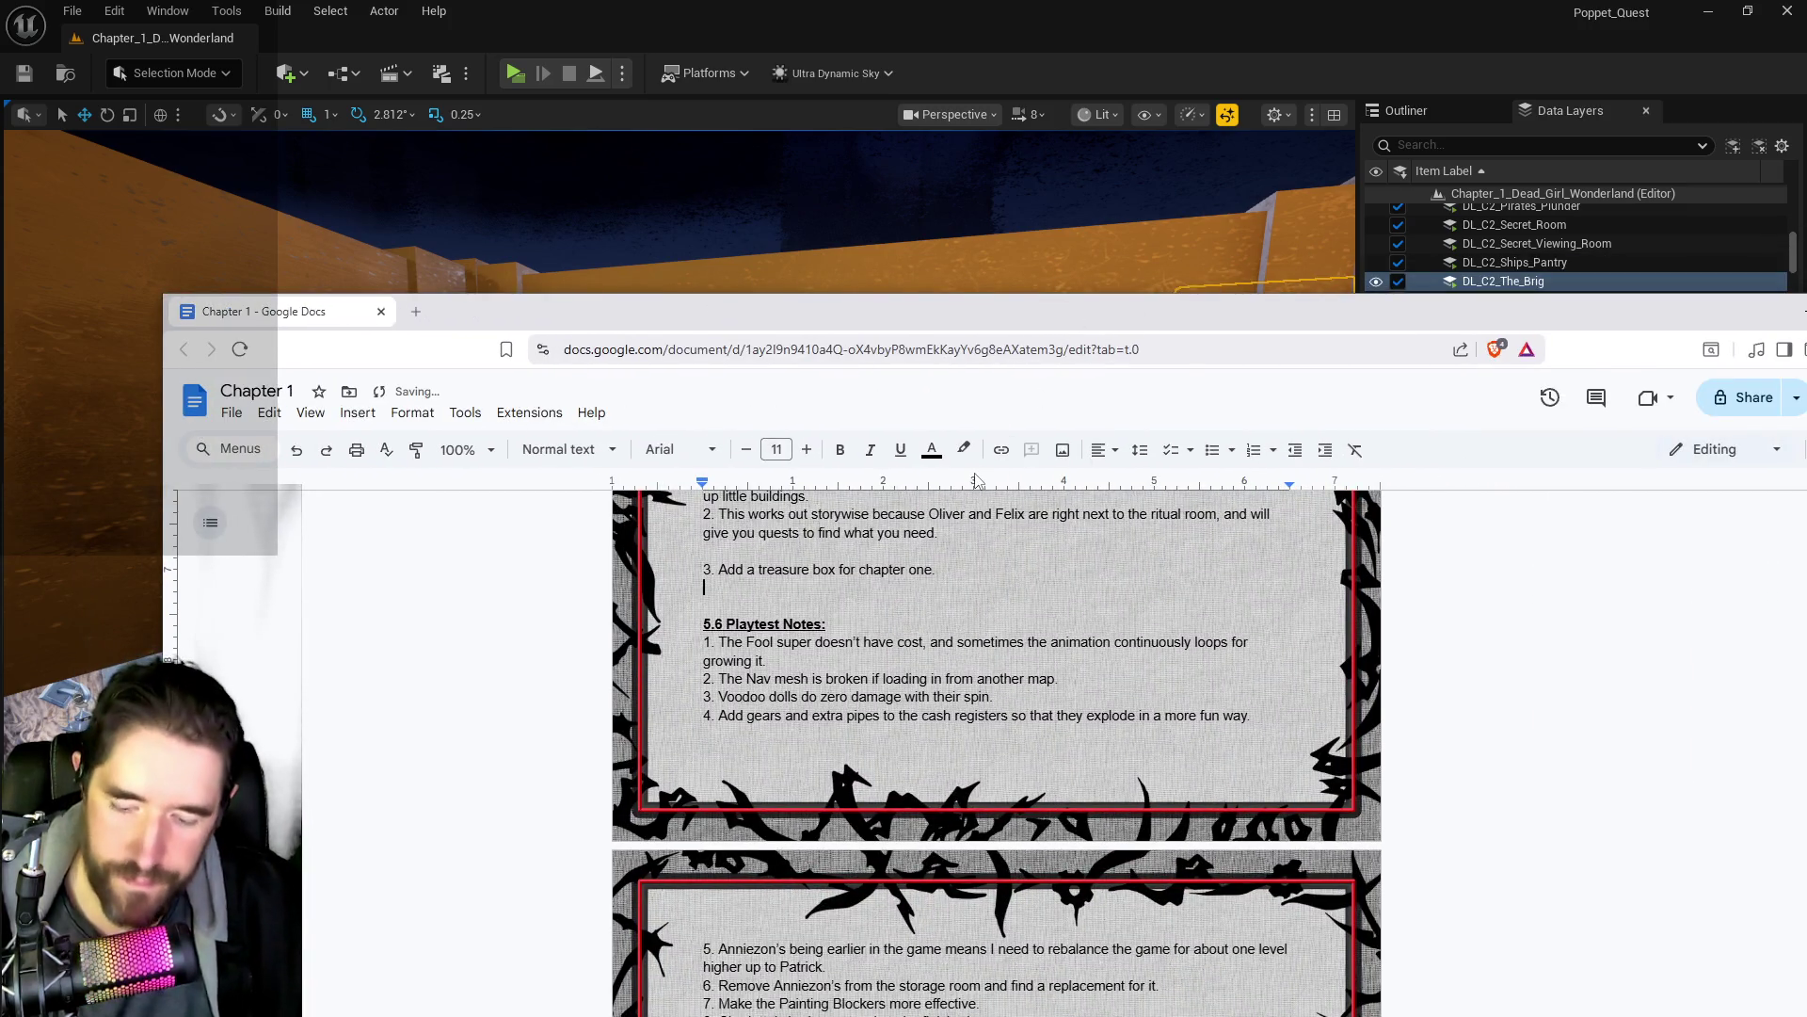
- Type '4. Create a barrier for inside of vents and pipes.' in the Chapter 1 doc, then return to Unreal
text(4. Crete)
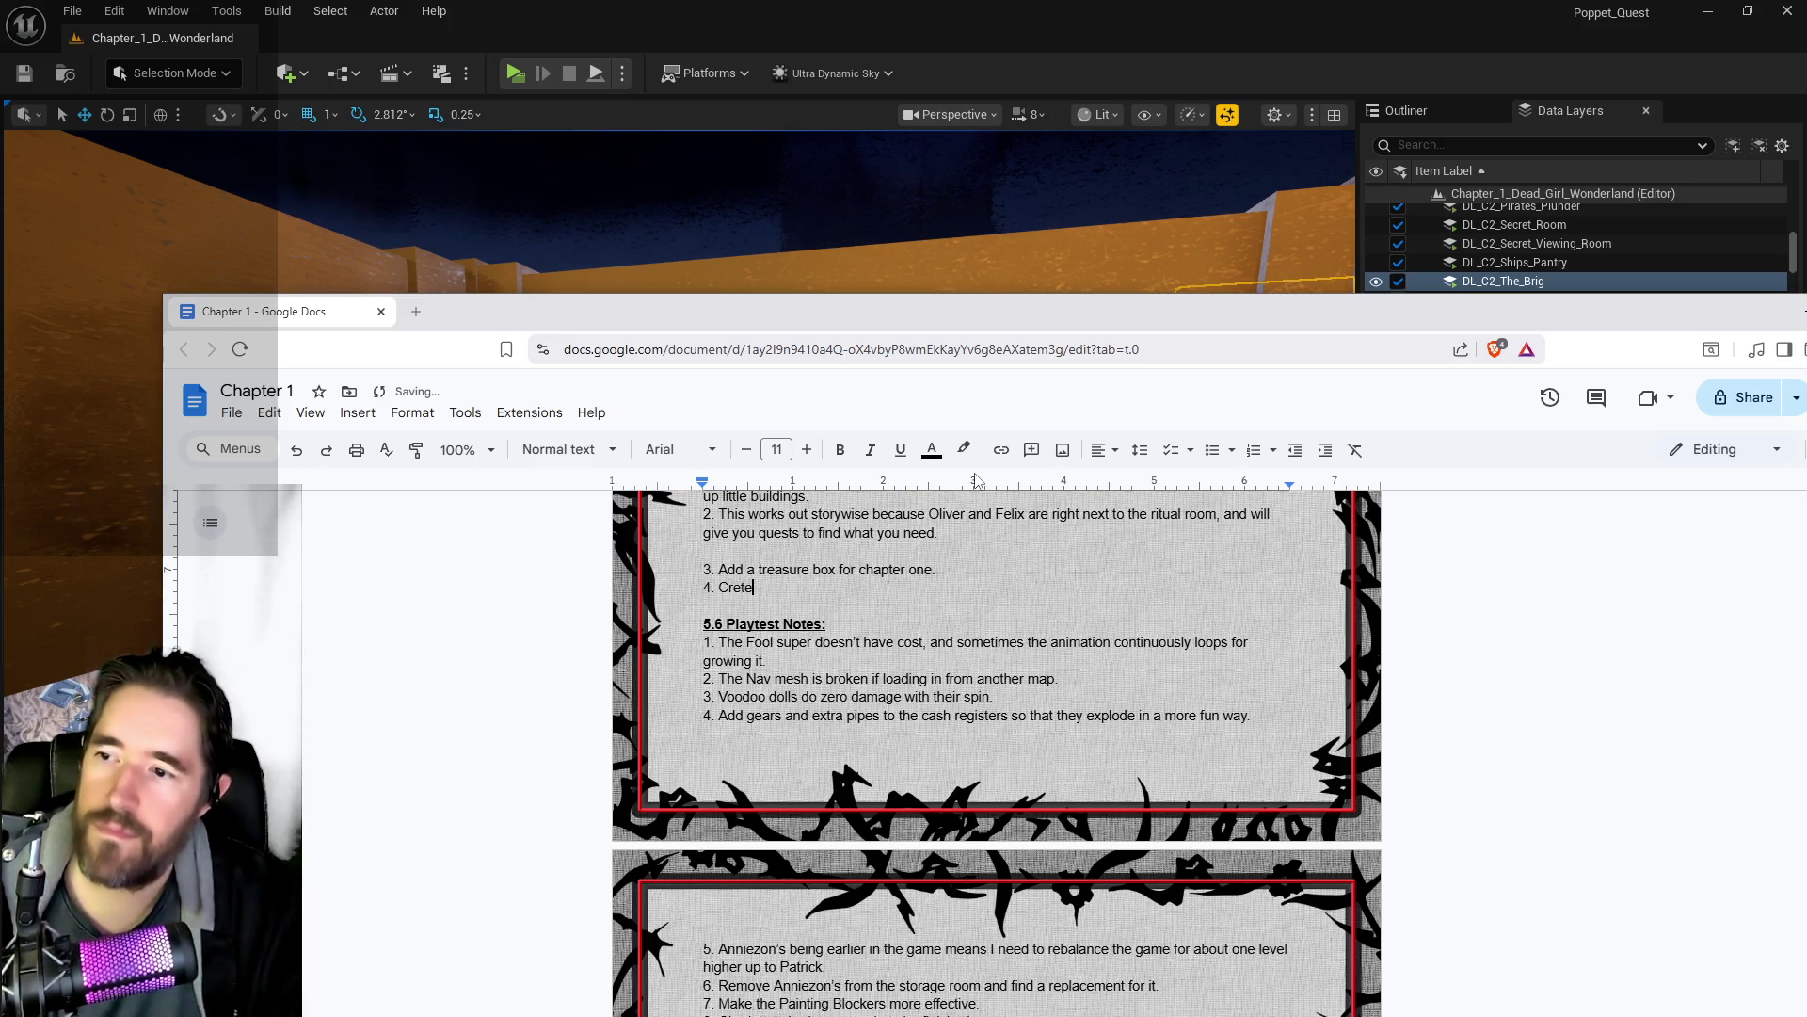
key(BackSpace)
key(BackSpace)
text(ate a barrier f)
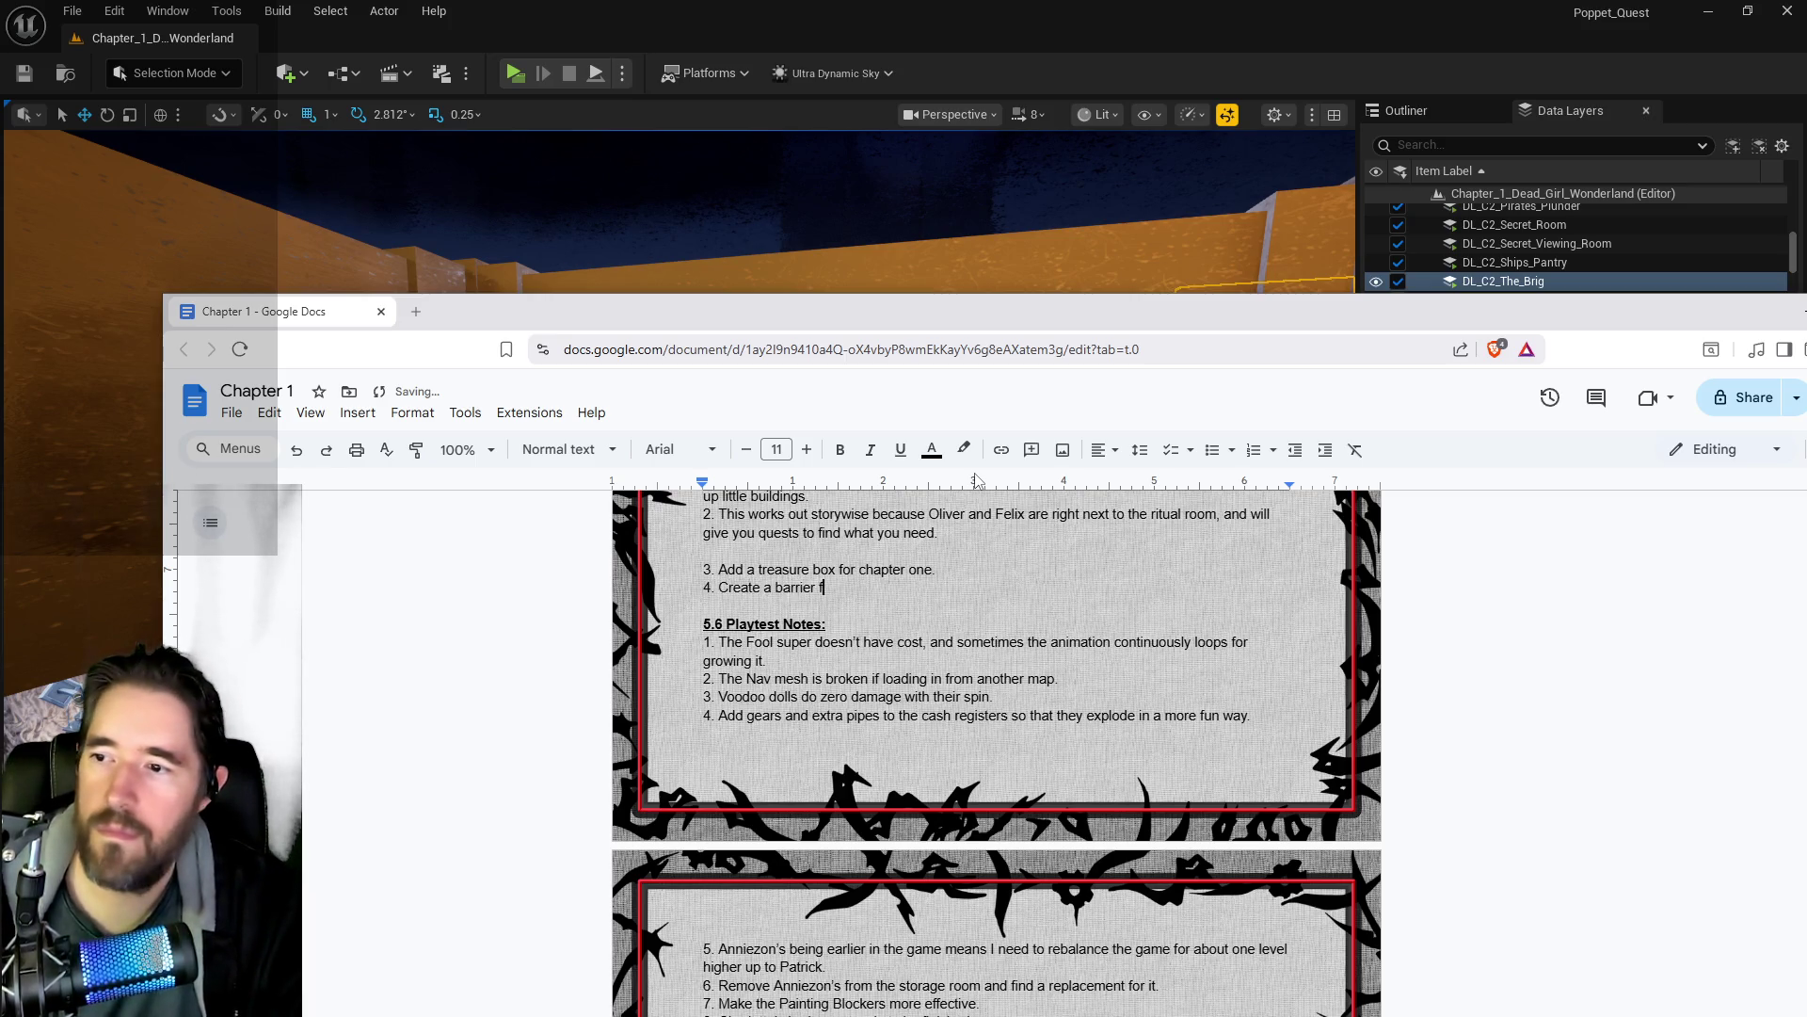
text(or inside of ve)
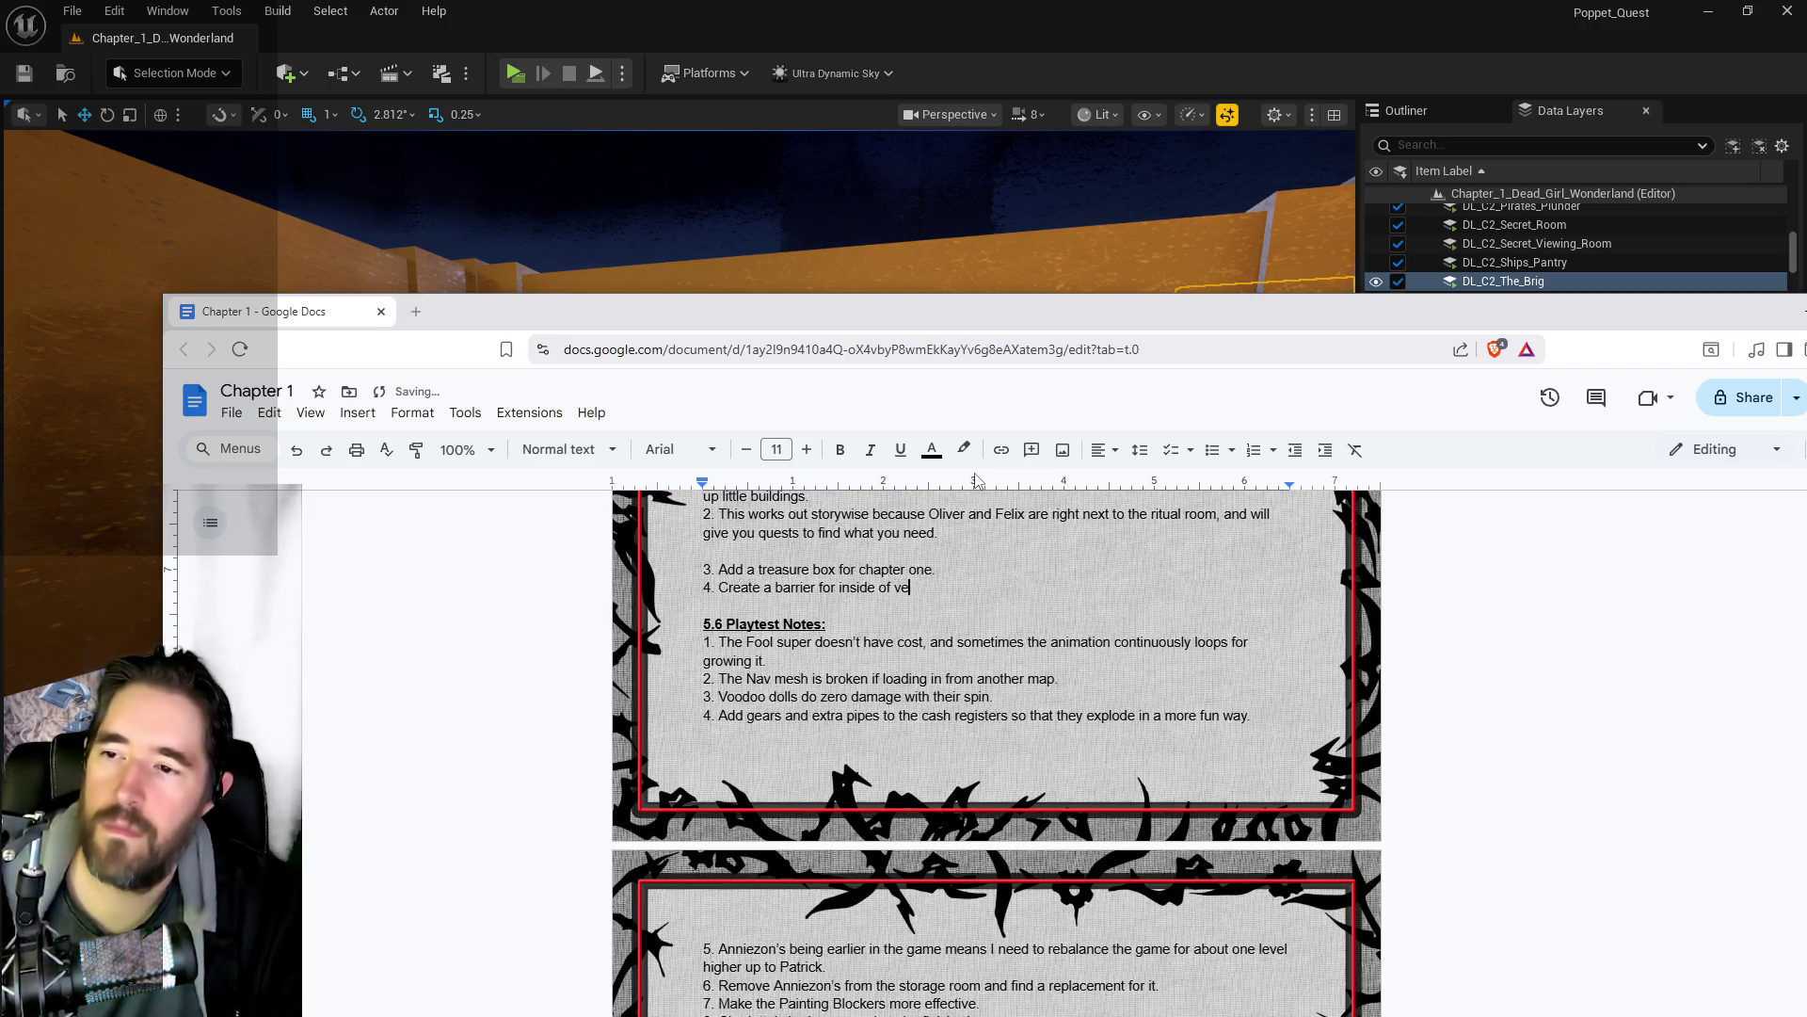
text(nts and pipes.)
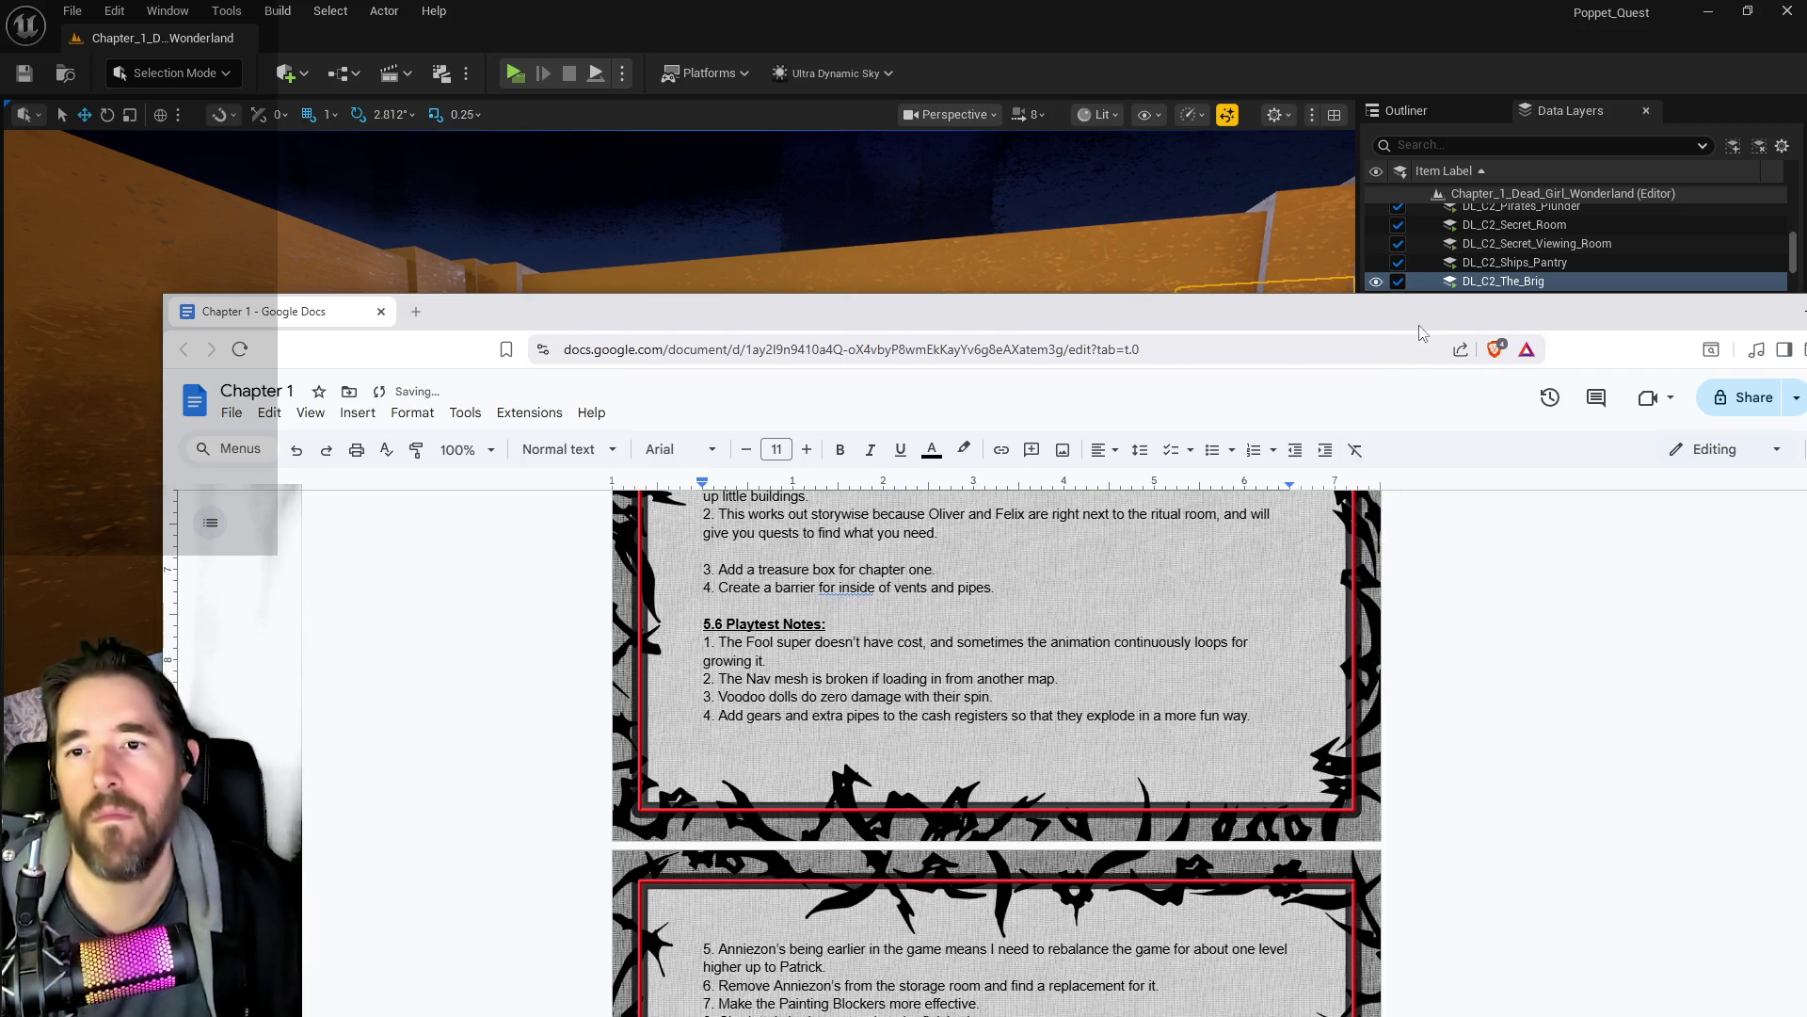
key(alt+Tab)
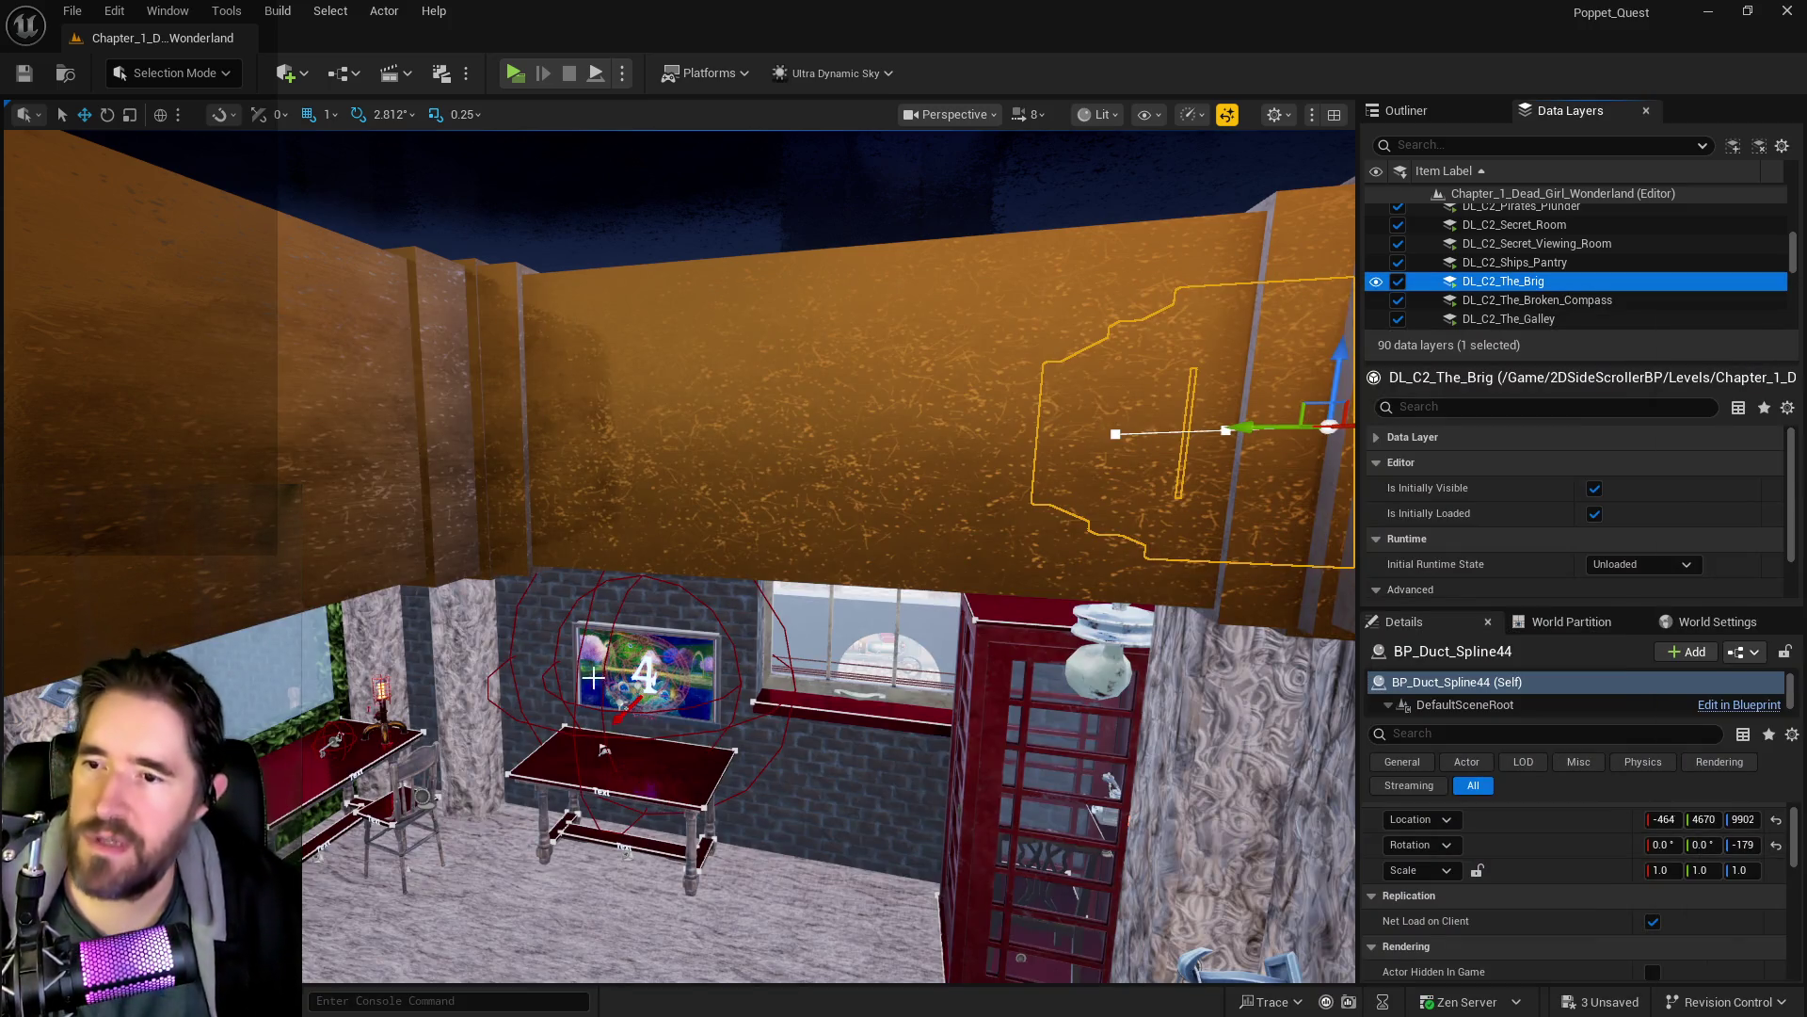
- Fly to the green-water room and paste a copy of the collectible key onto its floor
key(Left)
key(Up)
key(Up)
key(Up)
key(Up)
key(Up)
key(Up)
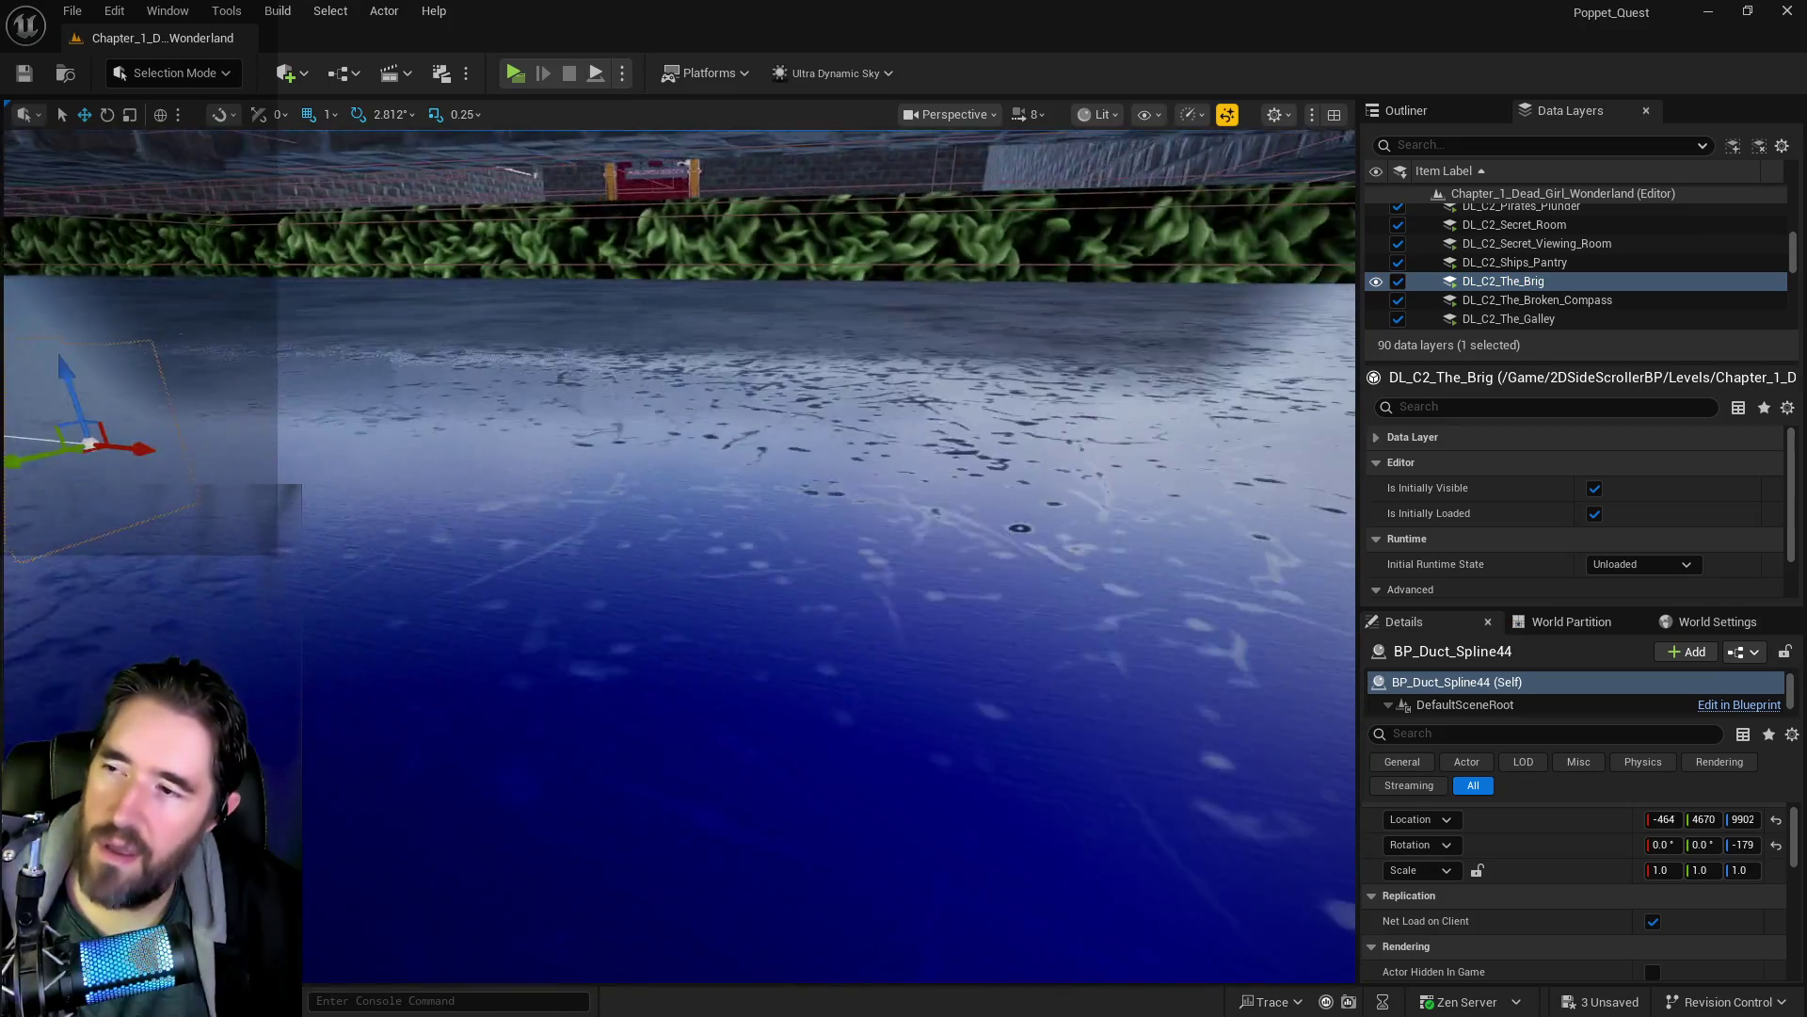
key(Up)
key(Up)
key(Up)
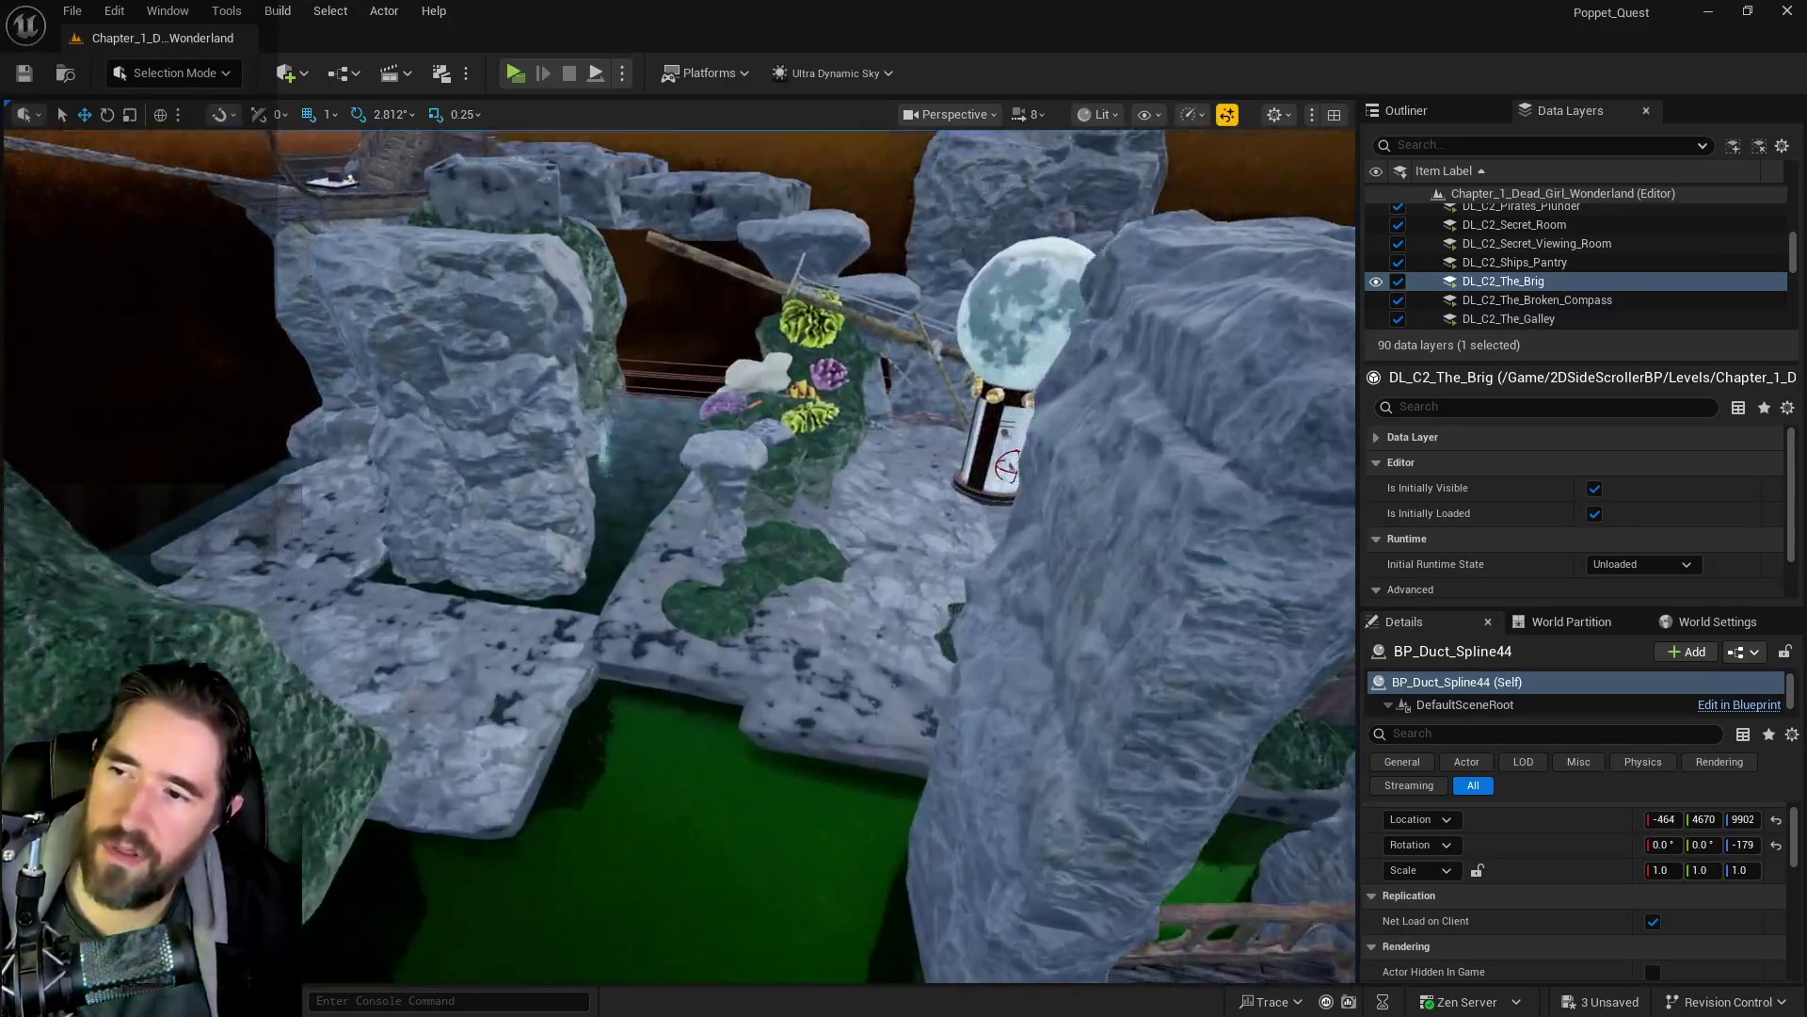
key(Down)
key(Down)
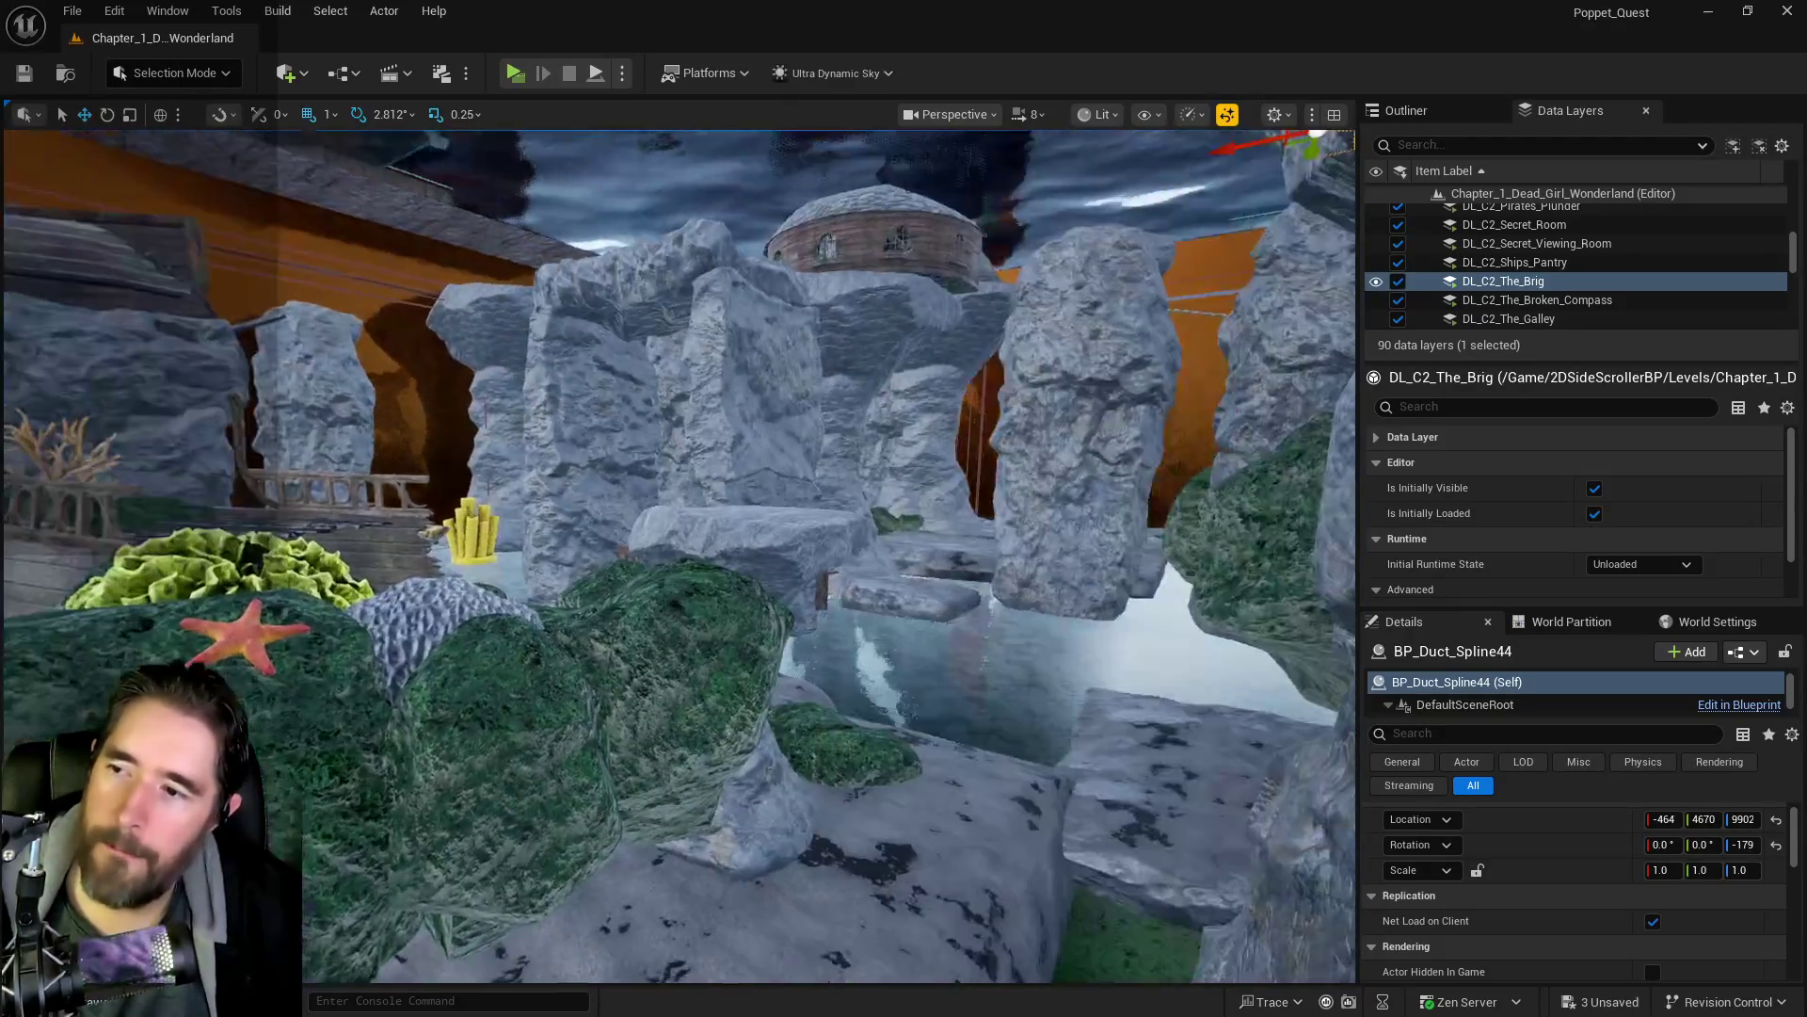
key(Up)
key(Up)
key(Down)
key(Down)
key(Up)
key(Up)
key(Up)
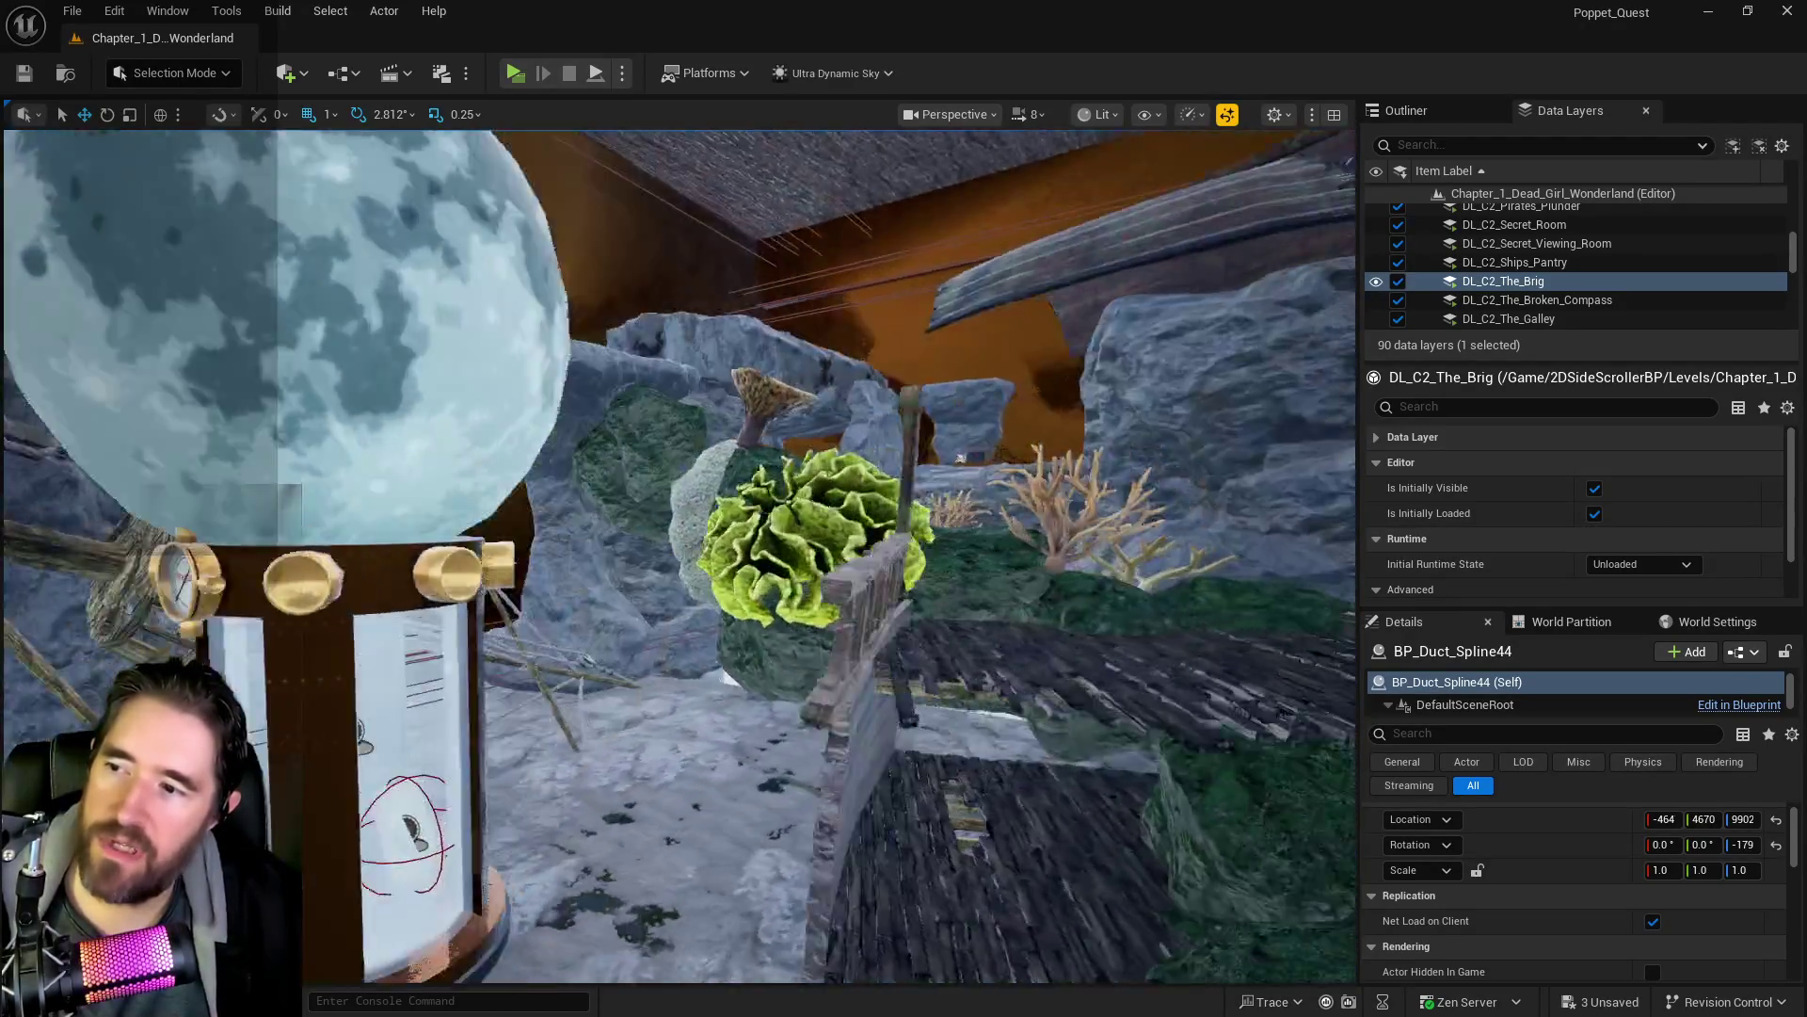
key(Up)
key(Up)
key(Up)
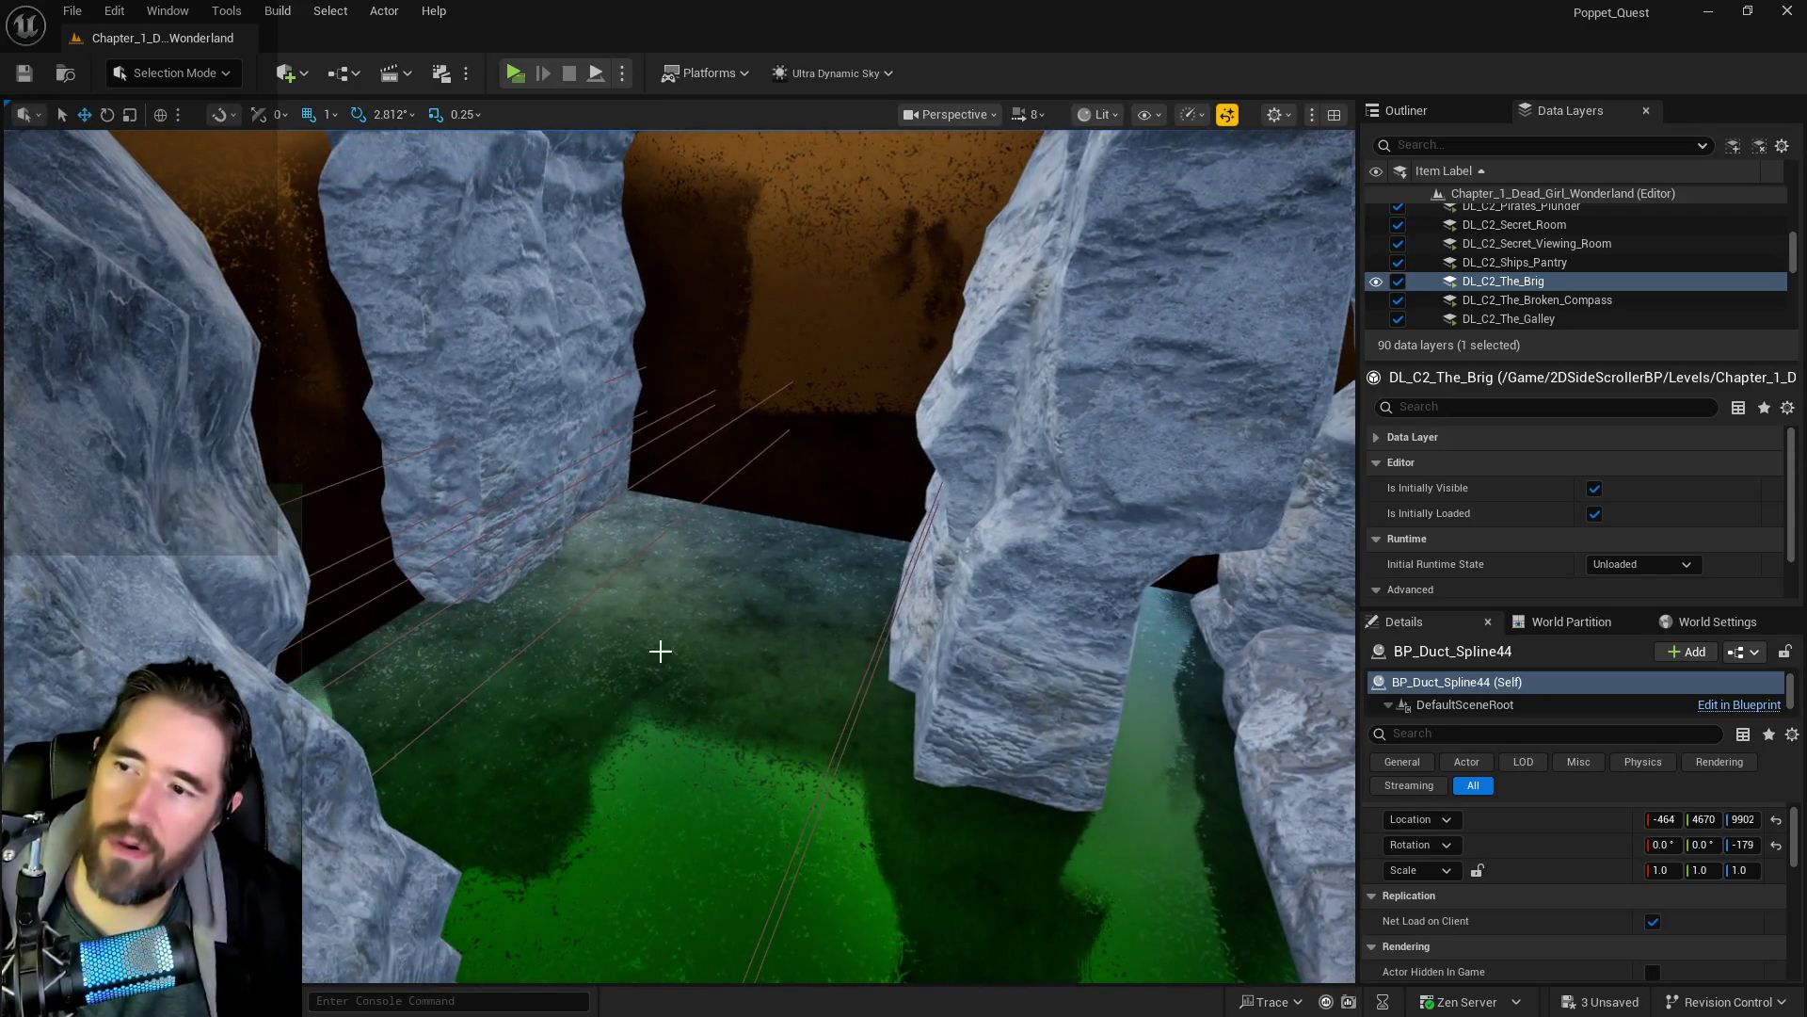
key(Down)
key(Down)
key(Up)
key(Up)
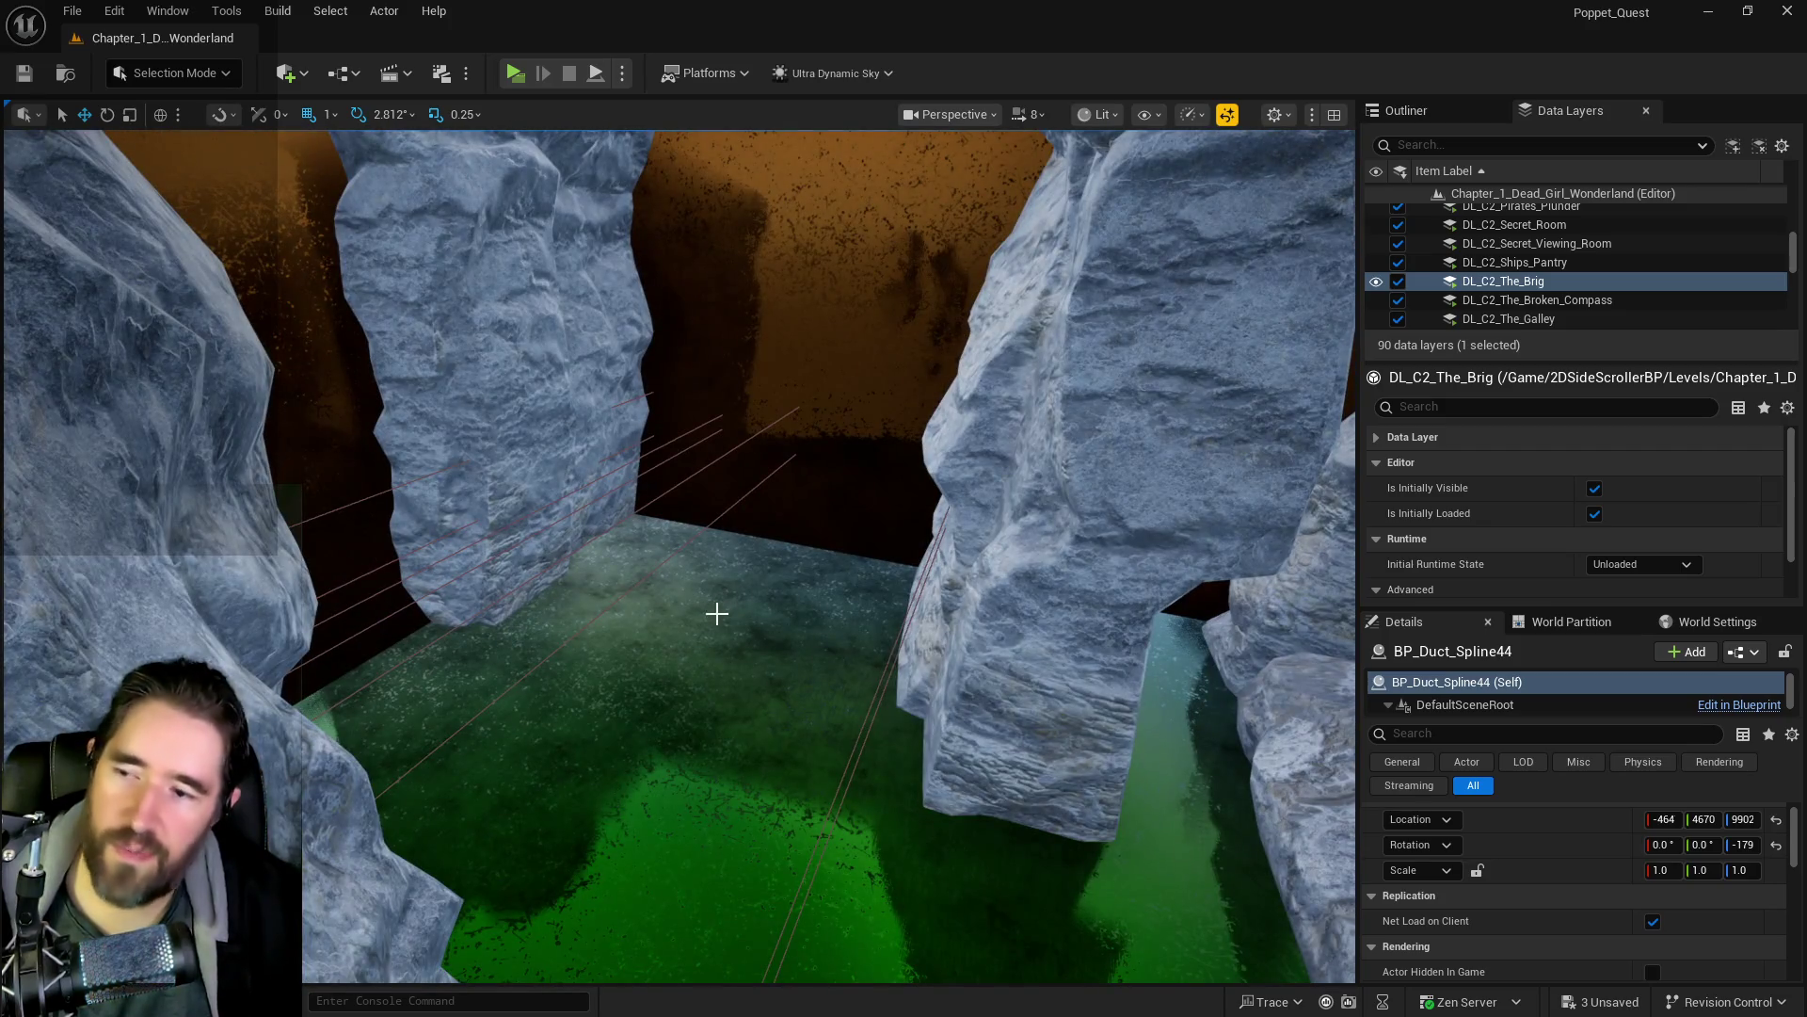
right_click(715, 621)
mouse_move(810, 695)
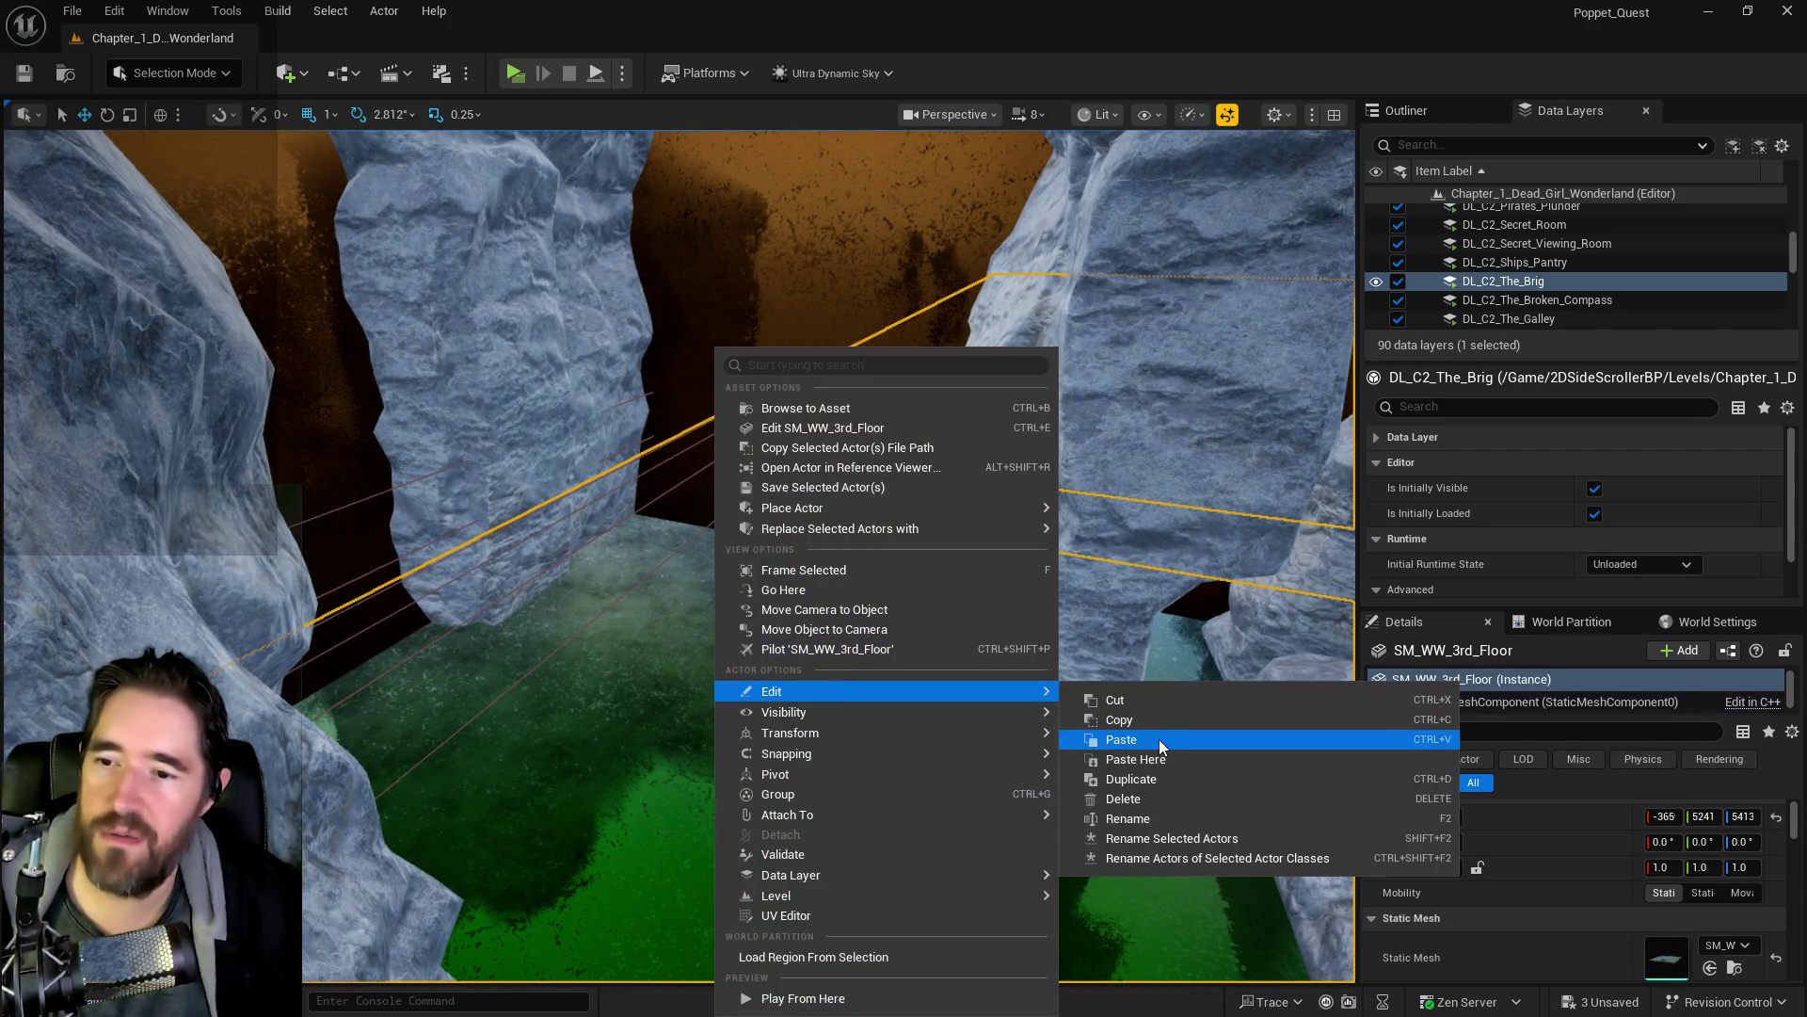
click(1157, 742)
click(726, 585)
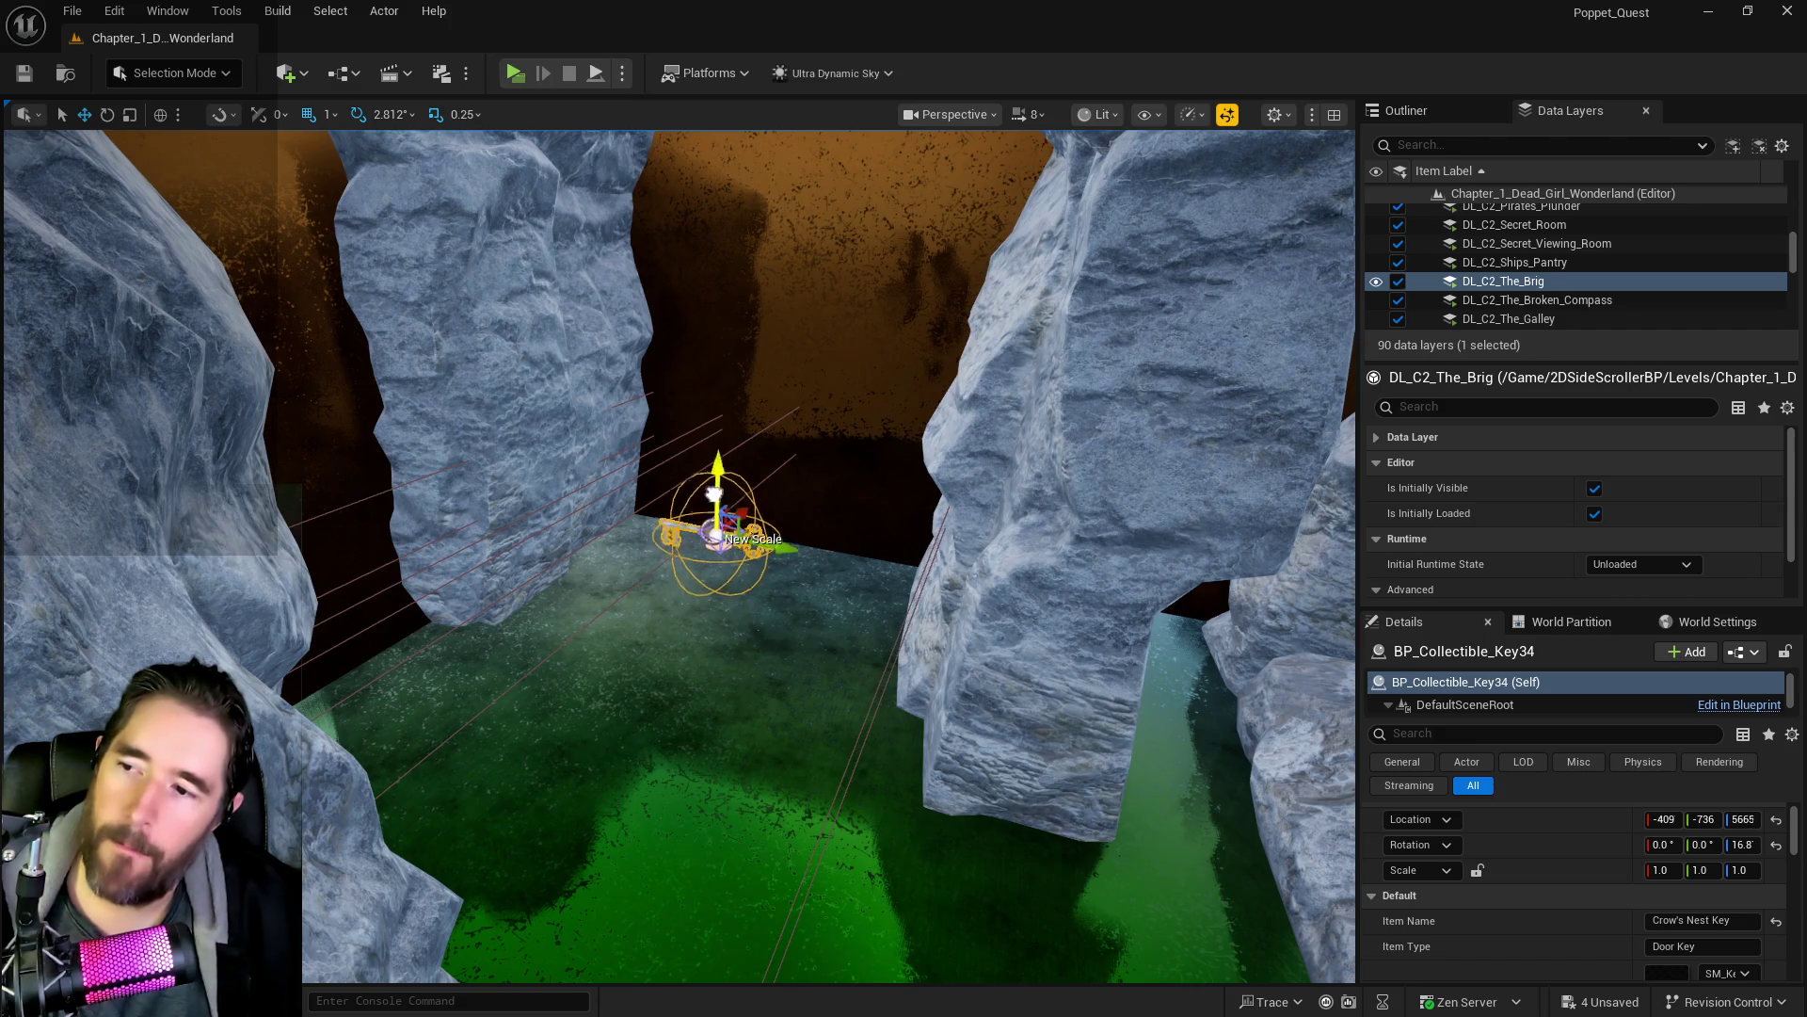
- Raise BP_Activation_Button10 onto the cave floor, then reselect the pasted key
key(Left)
key(Up)
key(Up)
key(Up)
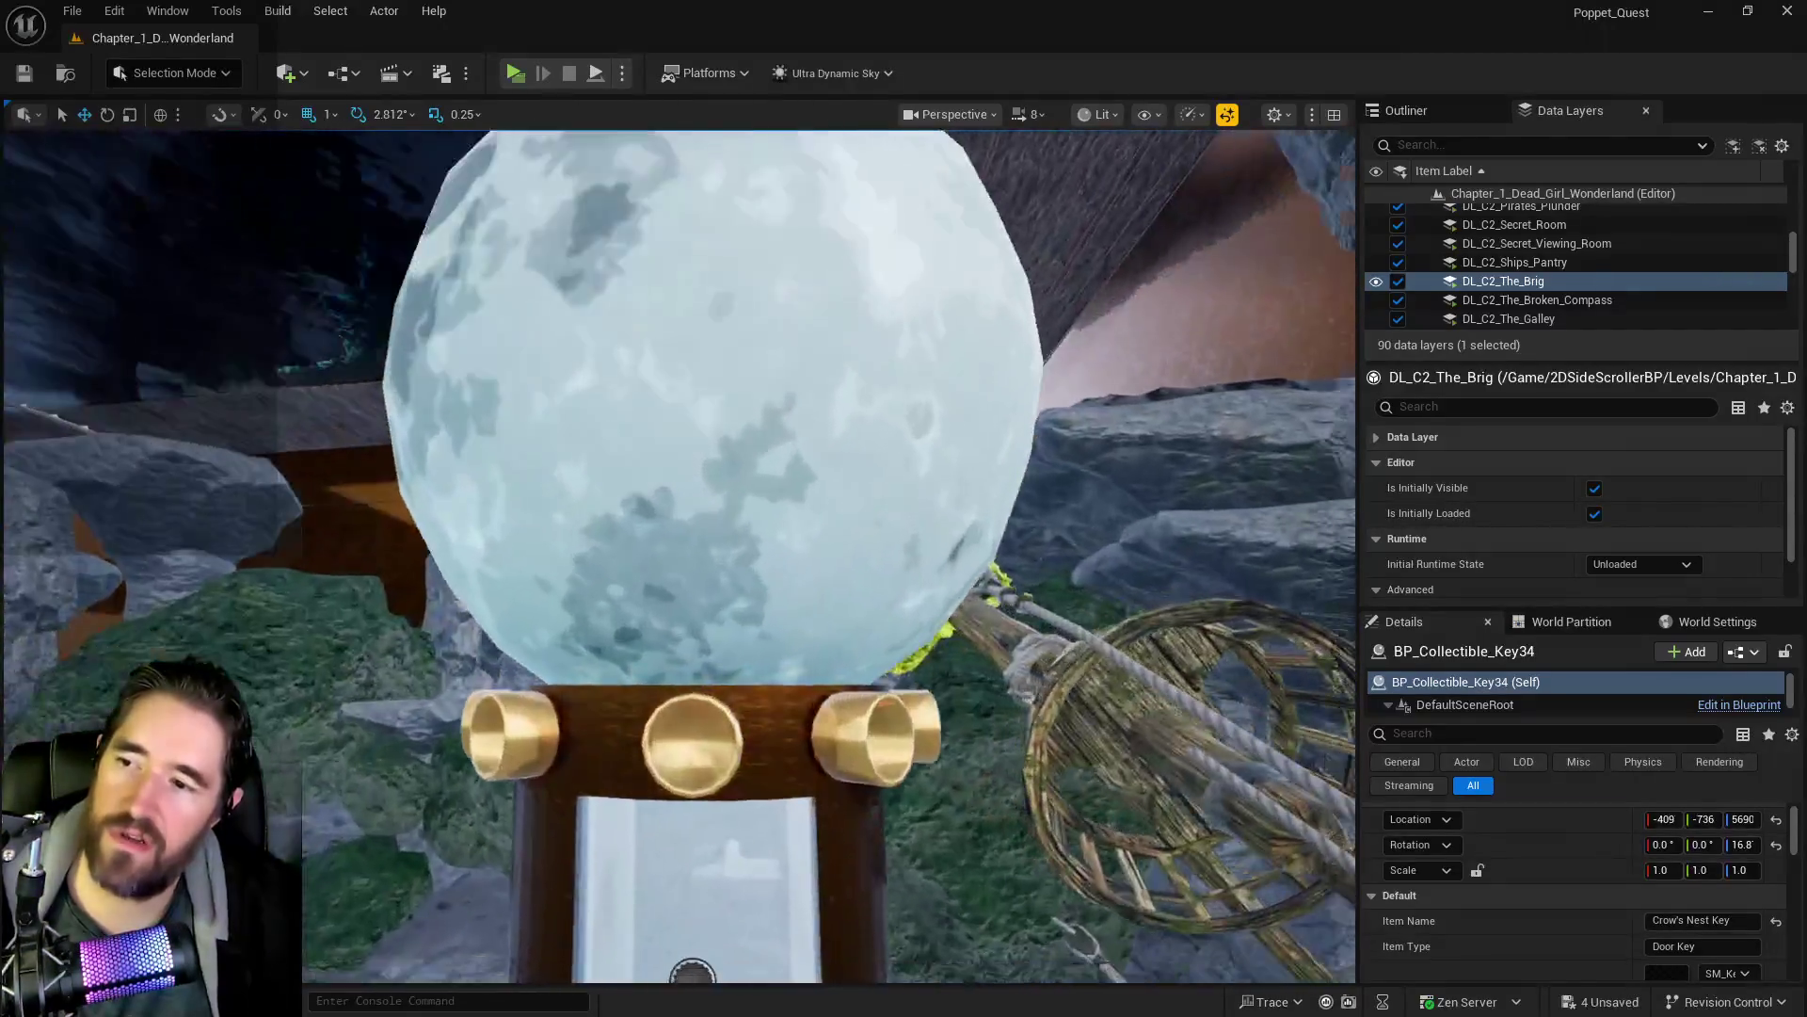
key(Up)
key(Up)
key(Up)
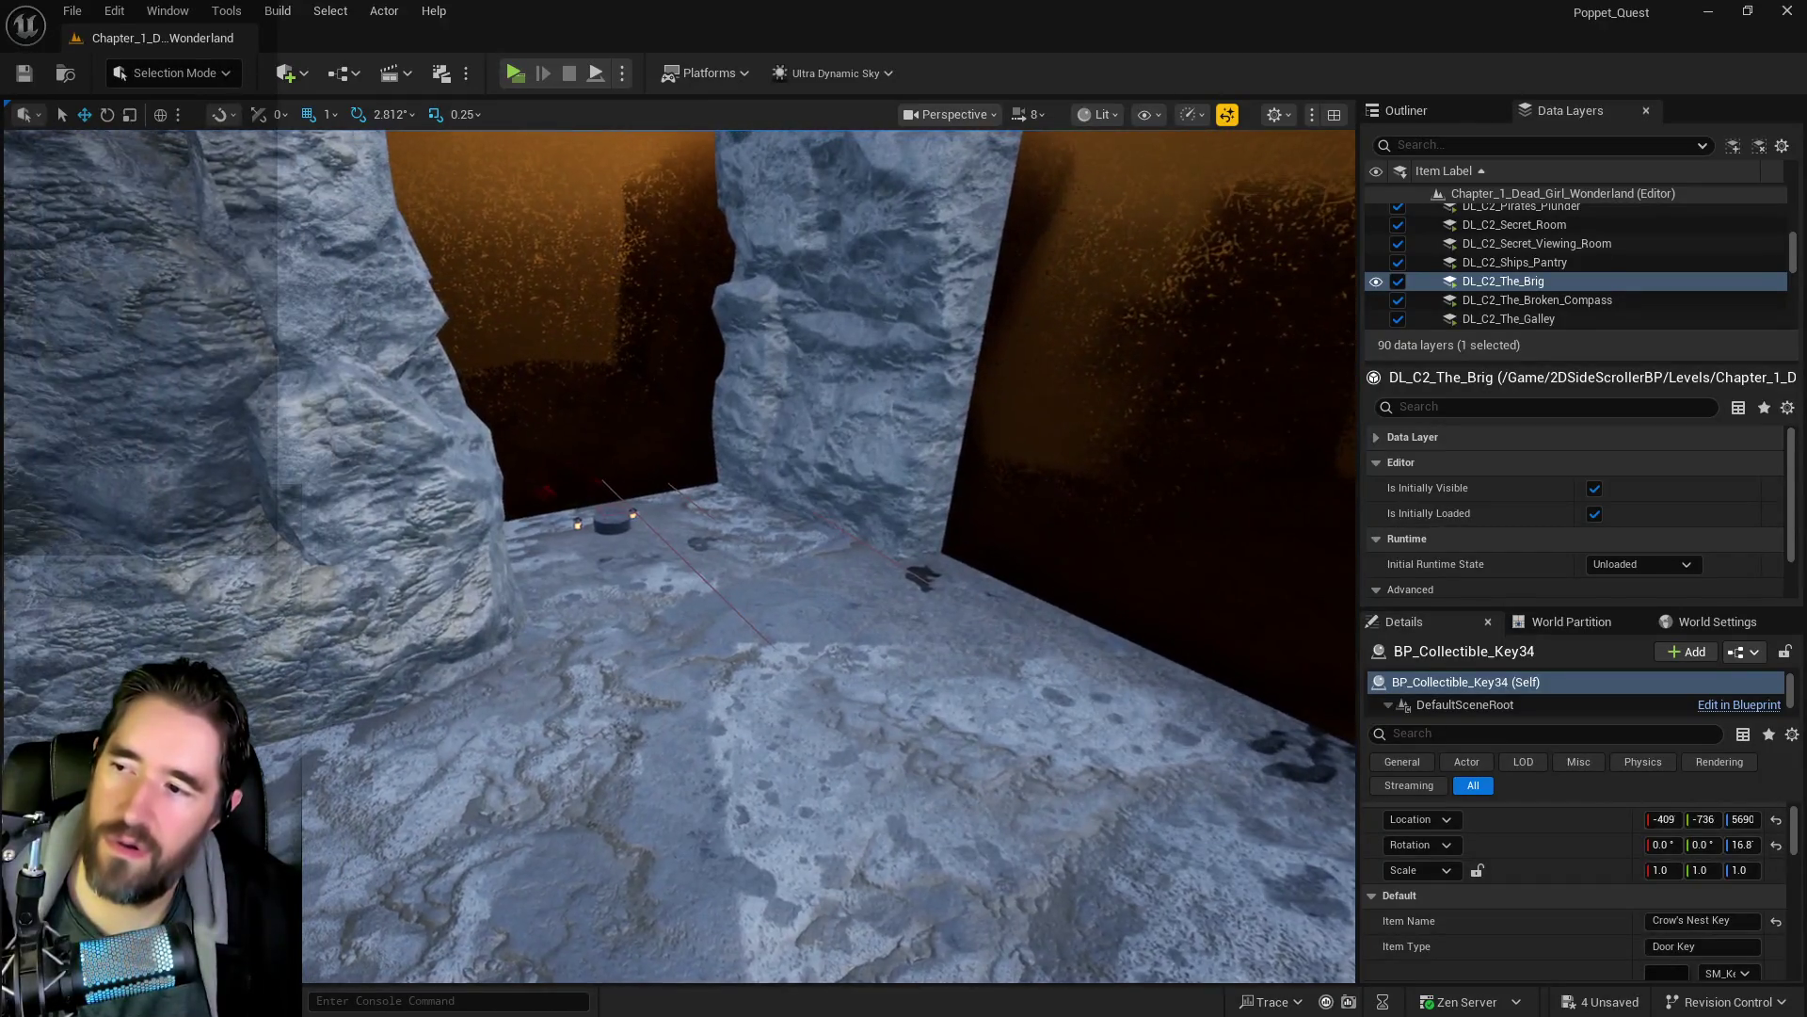
key(Up)
key(Up)
click(679, 657)
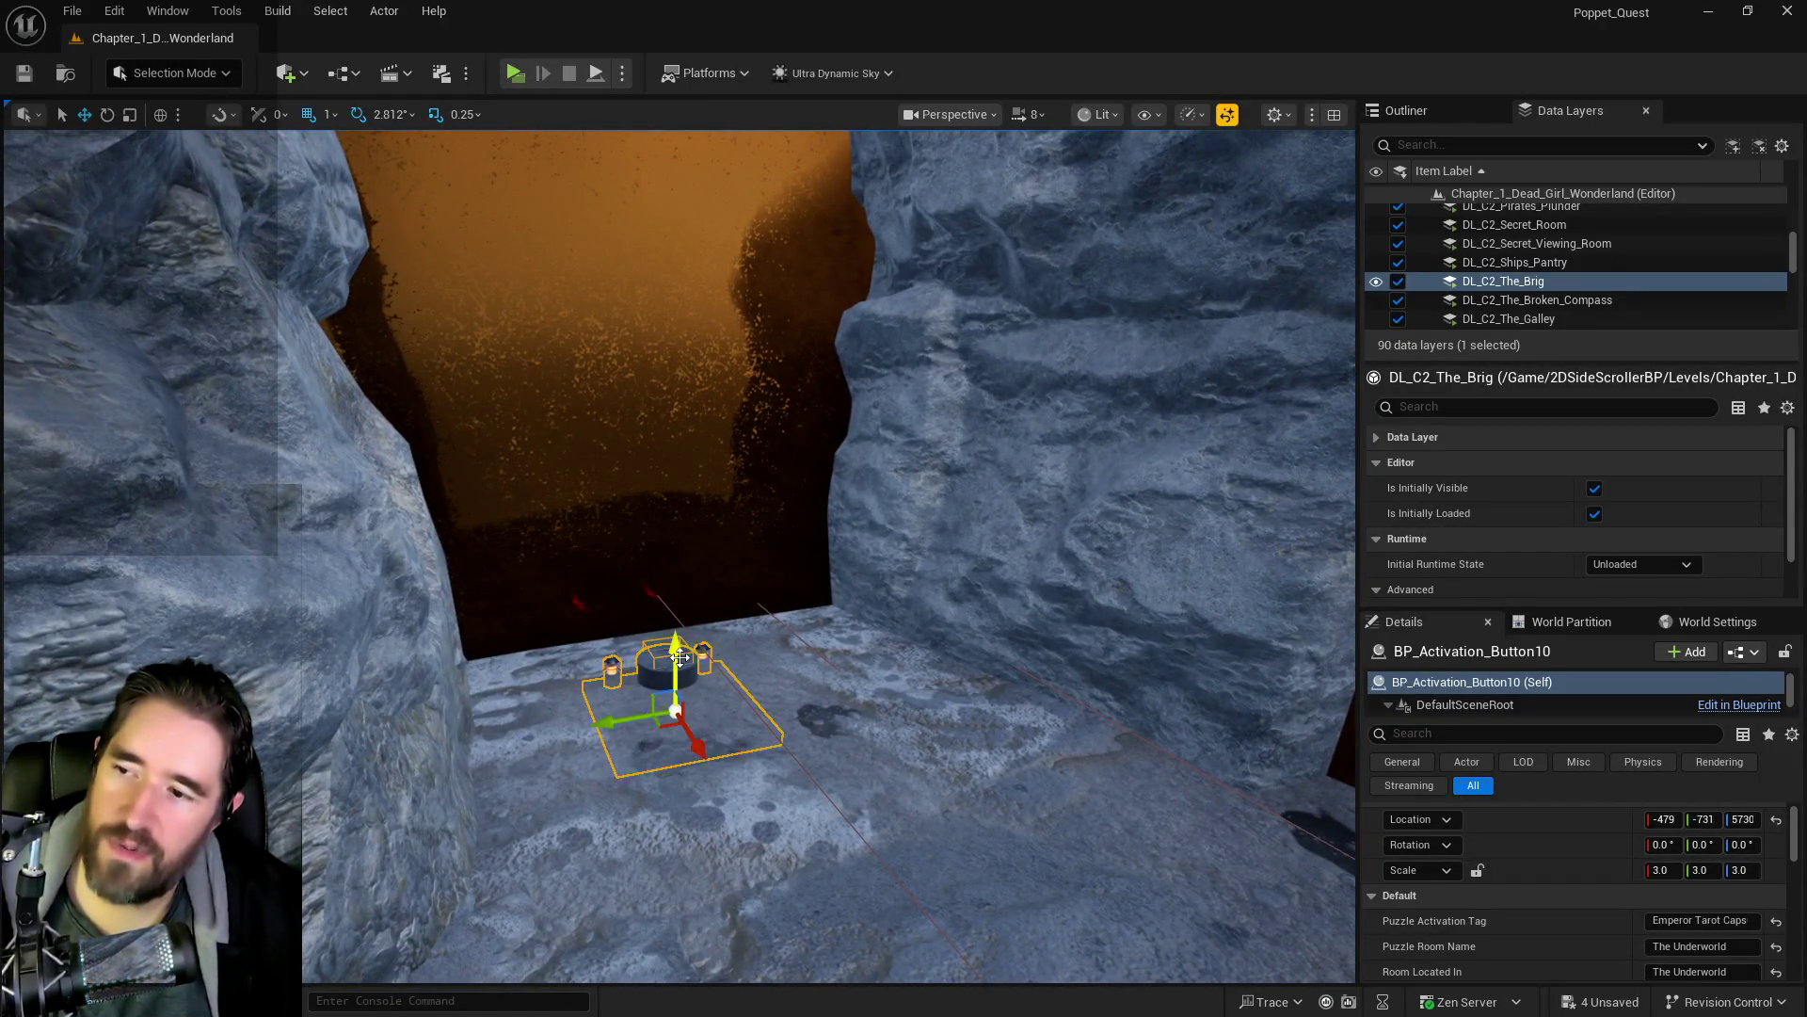
key(End)
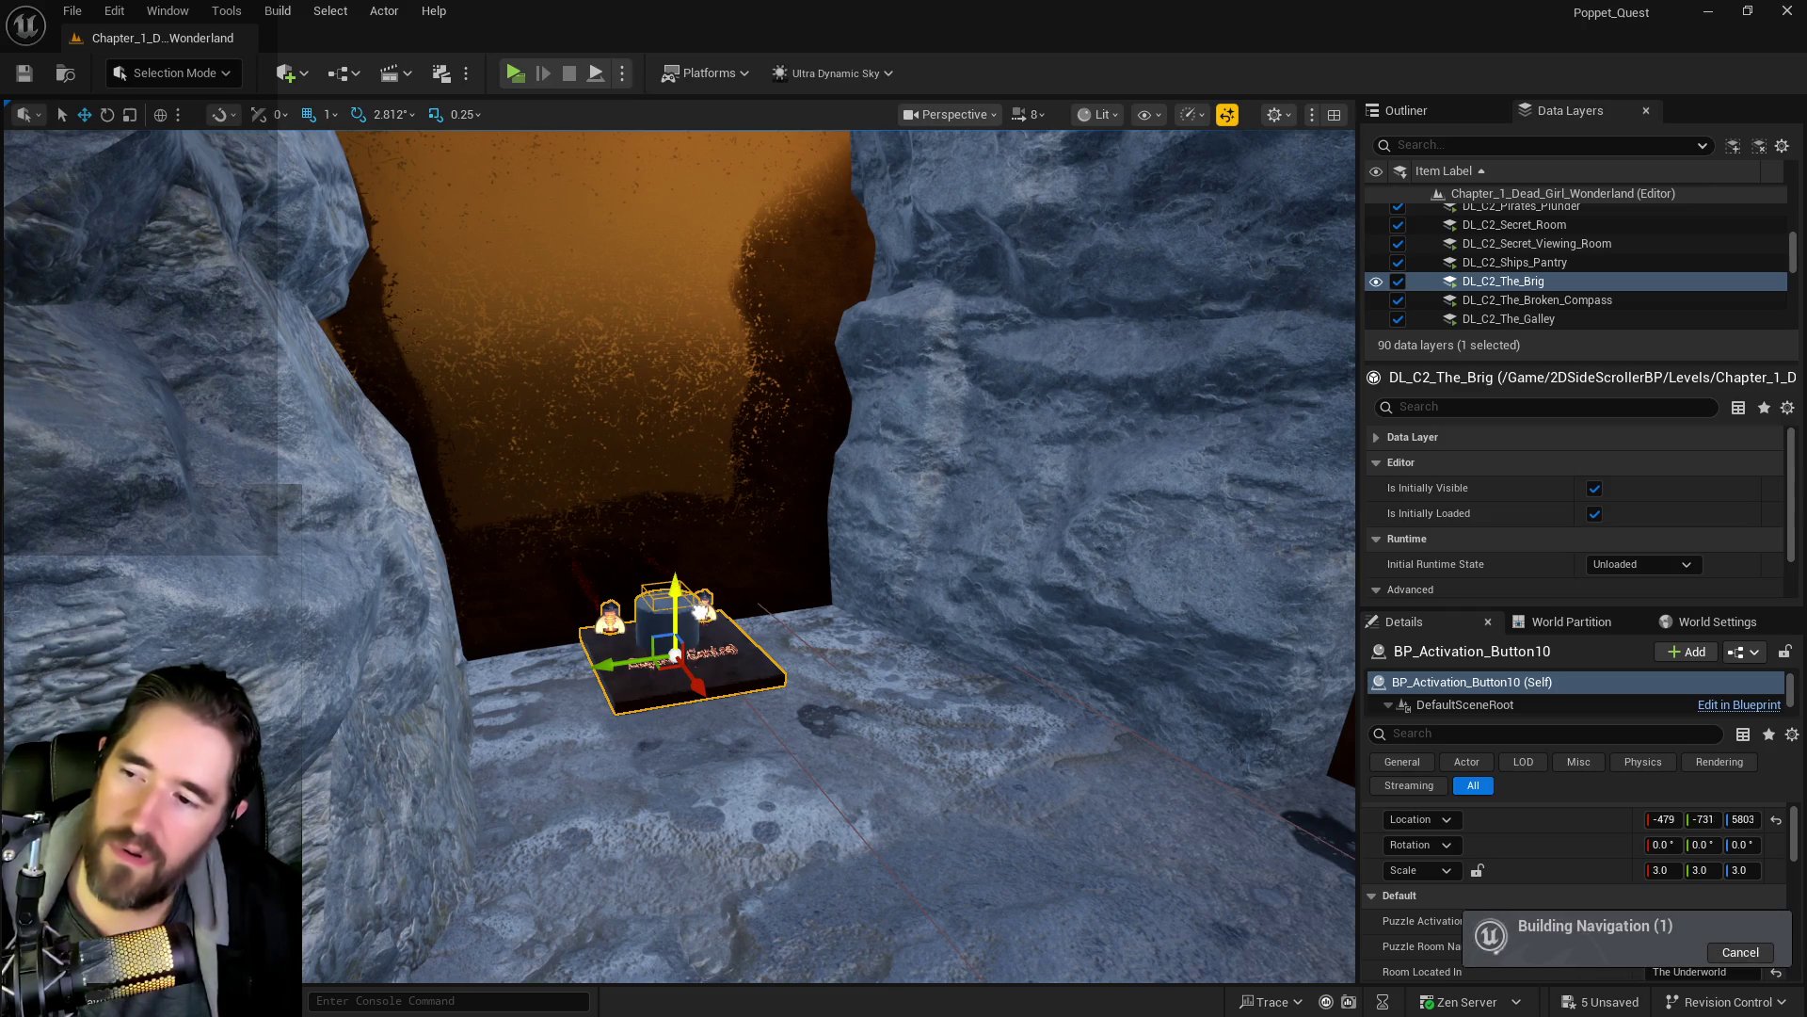
key(End)
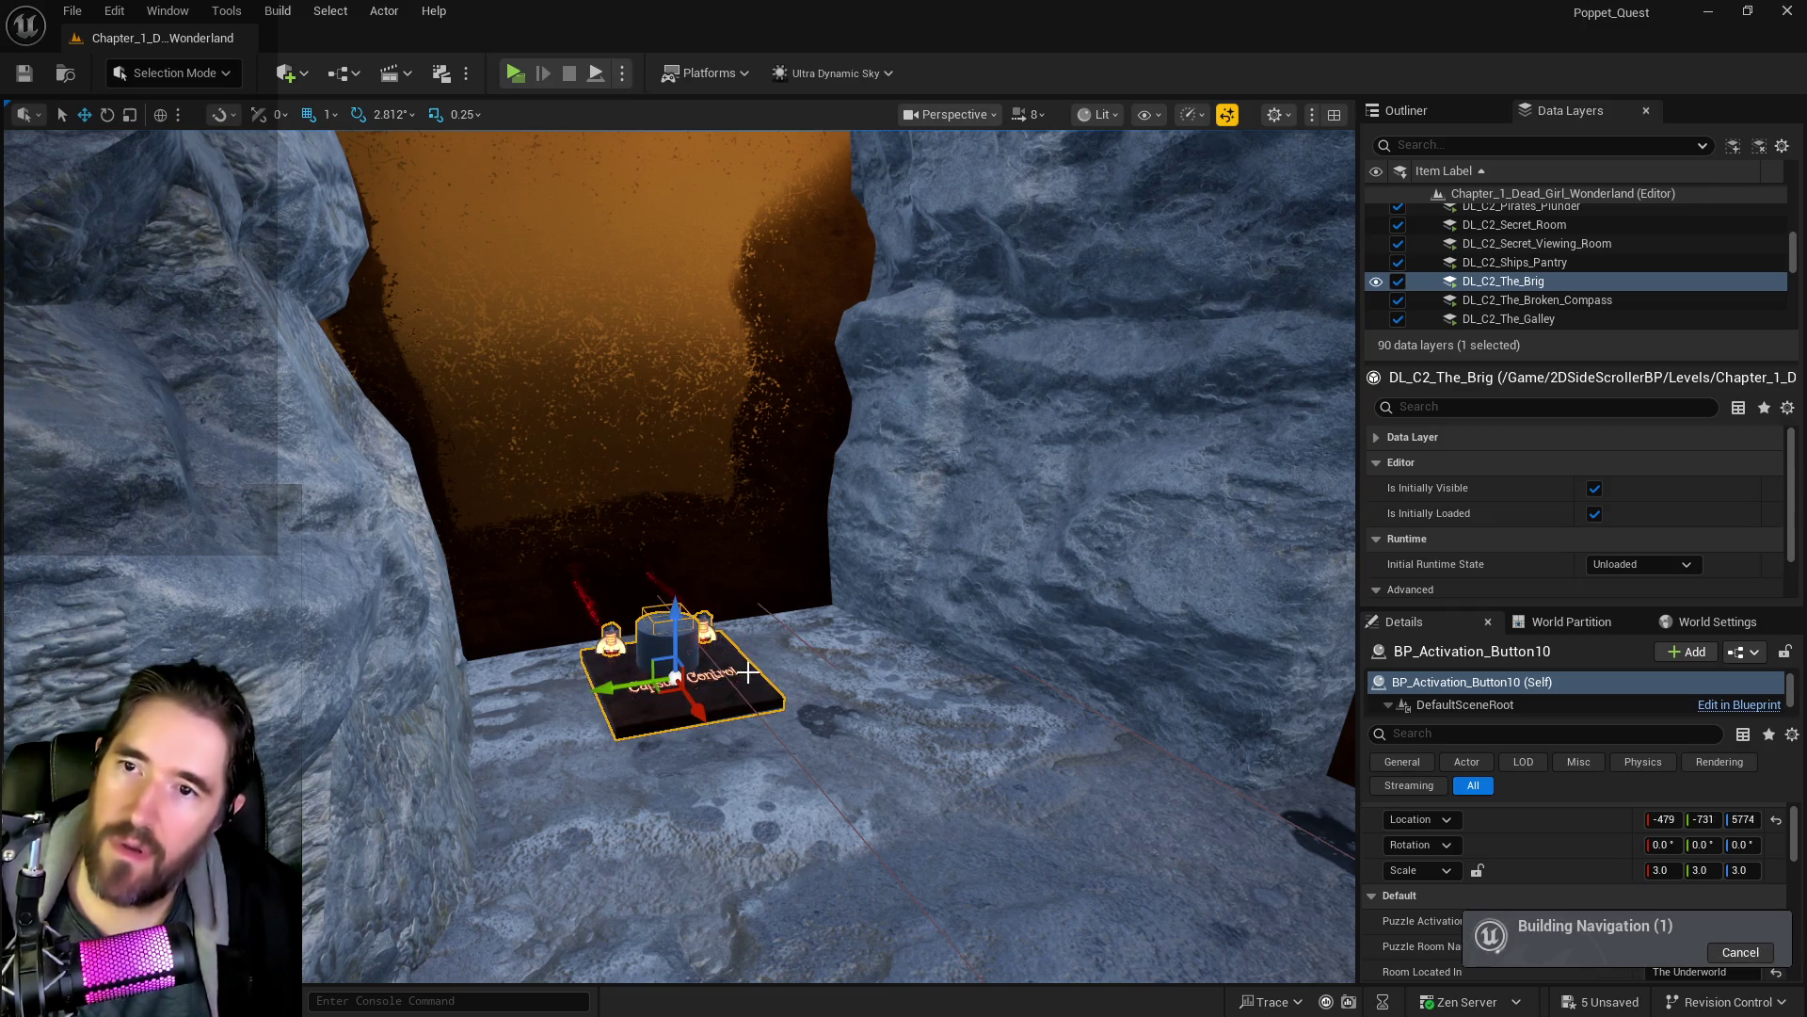
drag(748, 672, 640, 621)
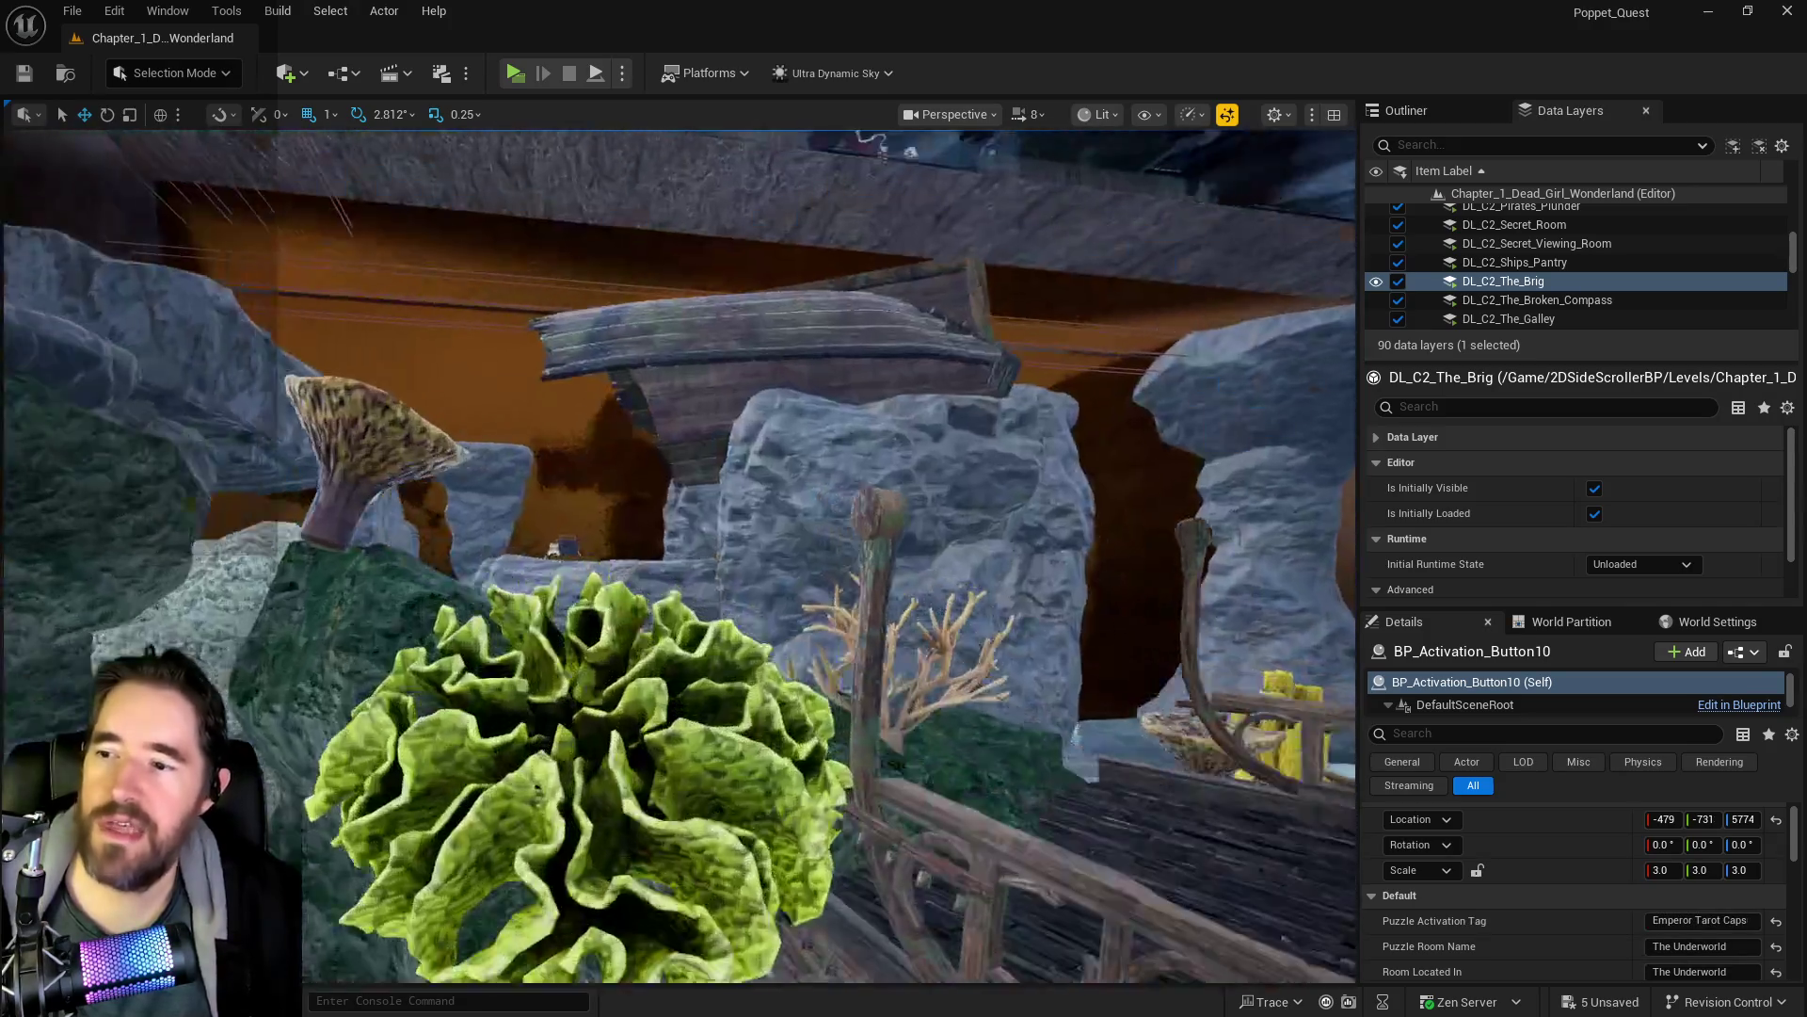
key(f)
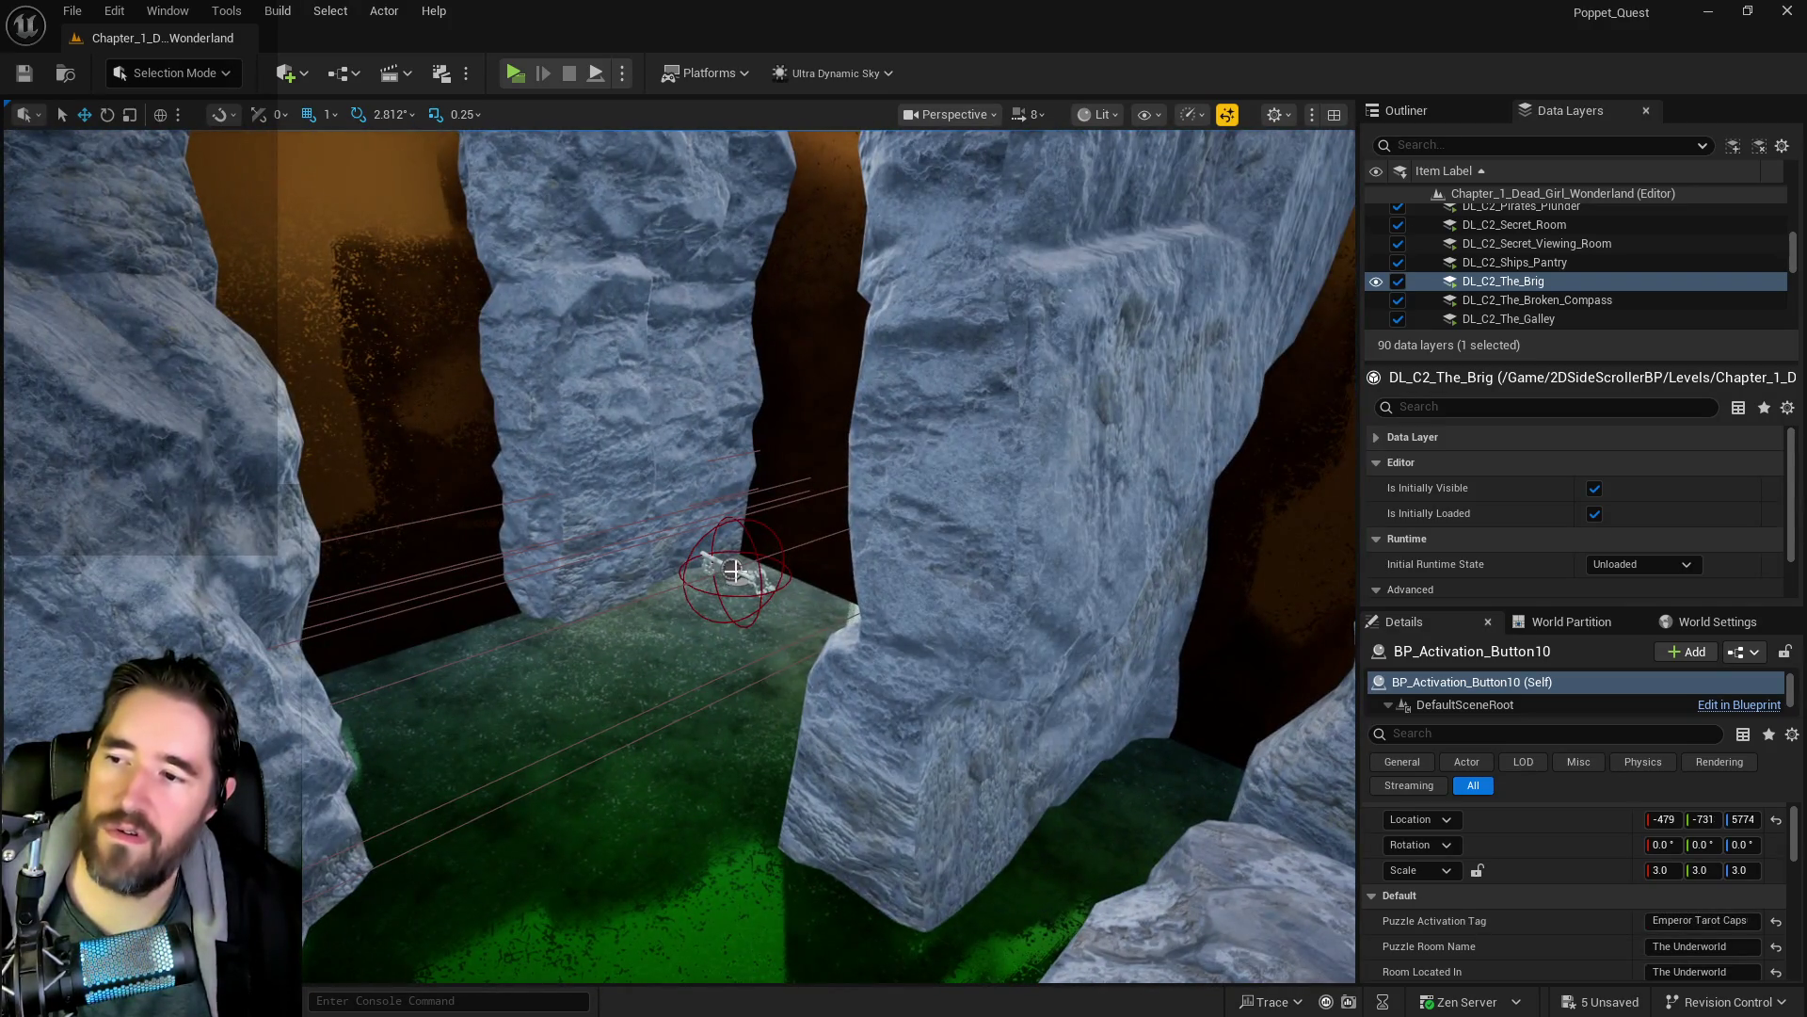
click(733, 570)
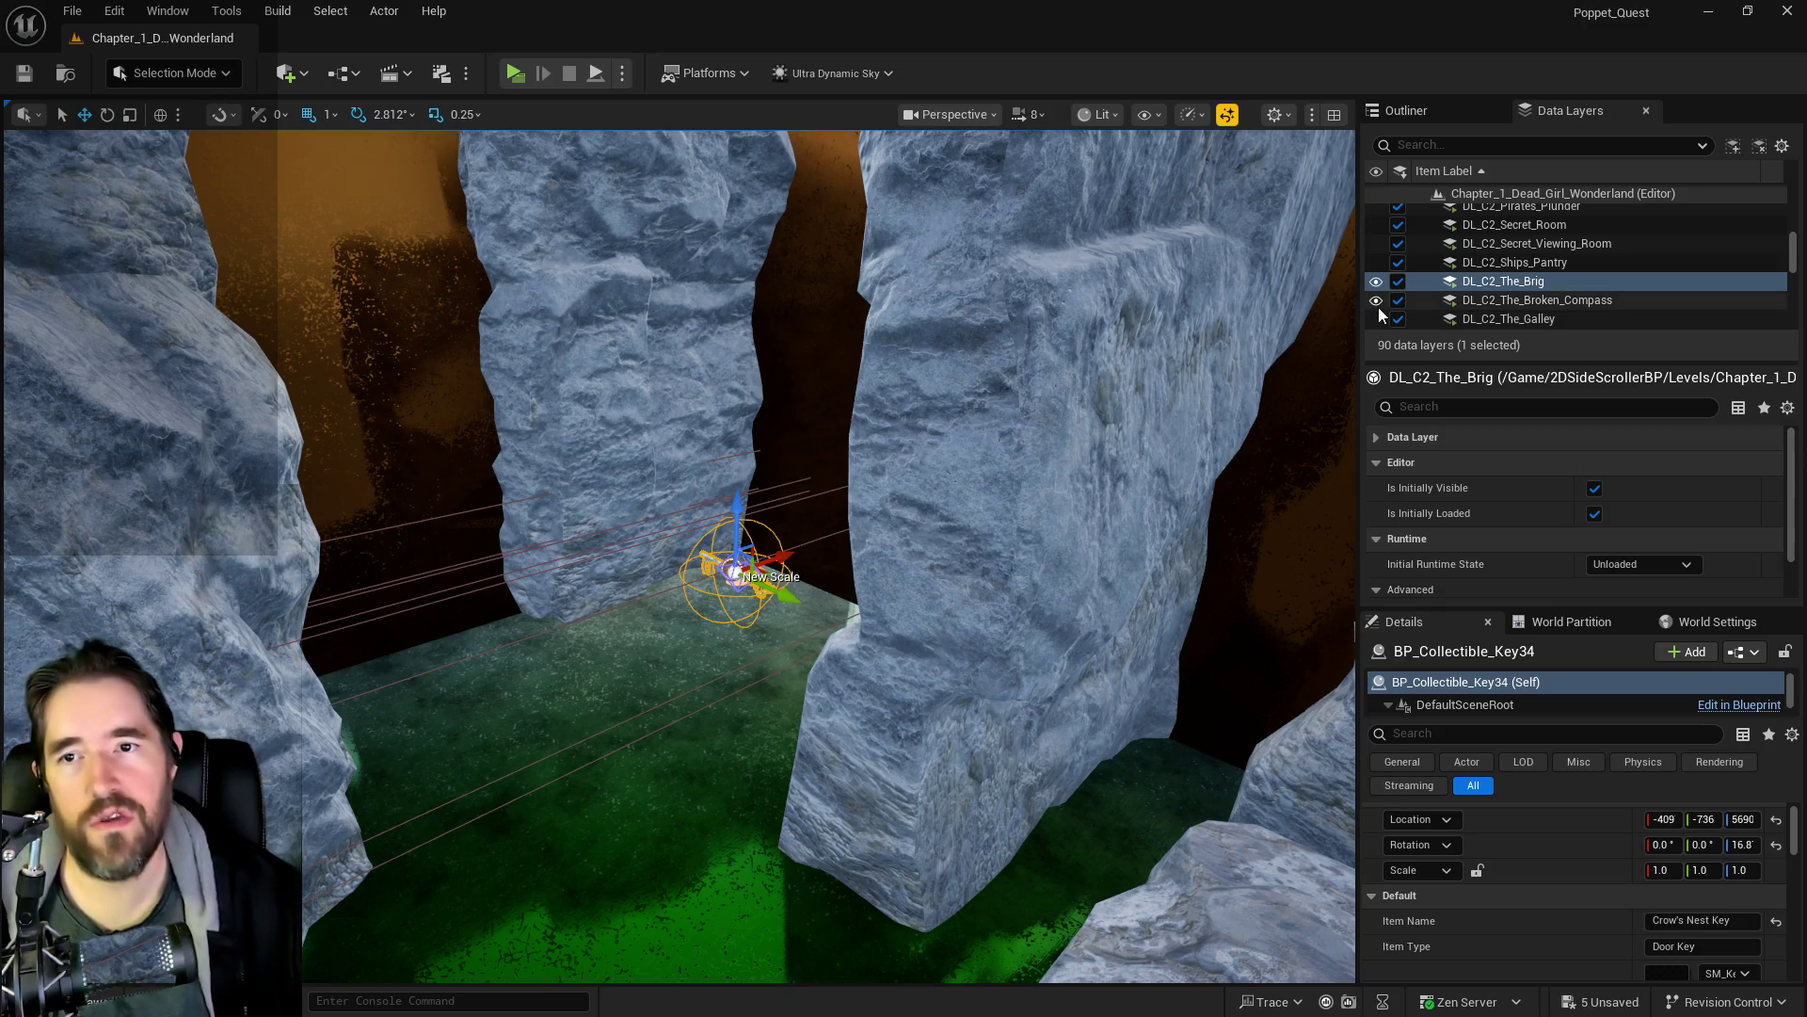
- Change BP_Collectible_Key34's Item Name to Pirate Cove Key
click(1705, 922)
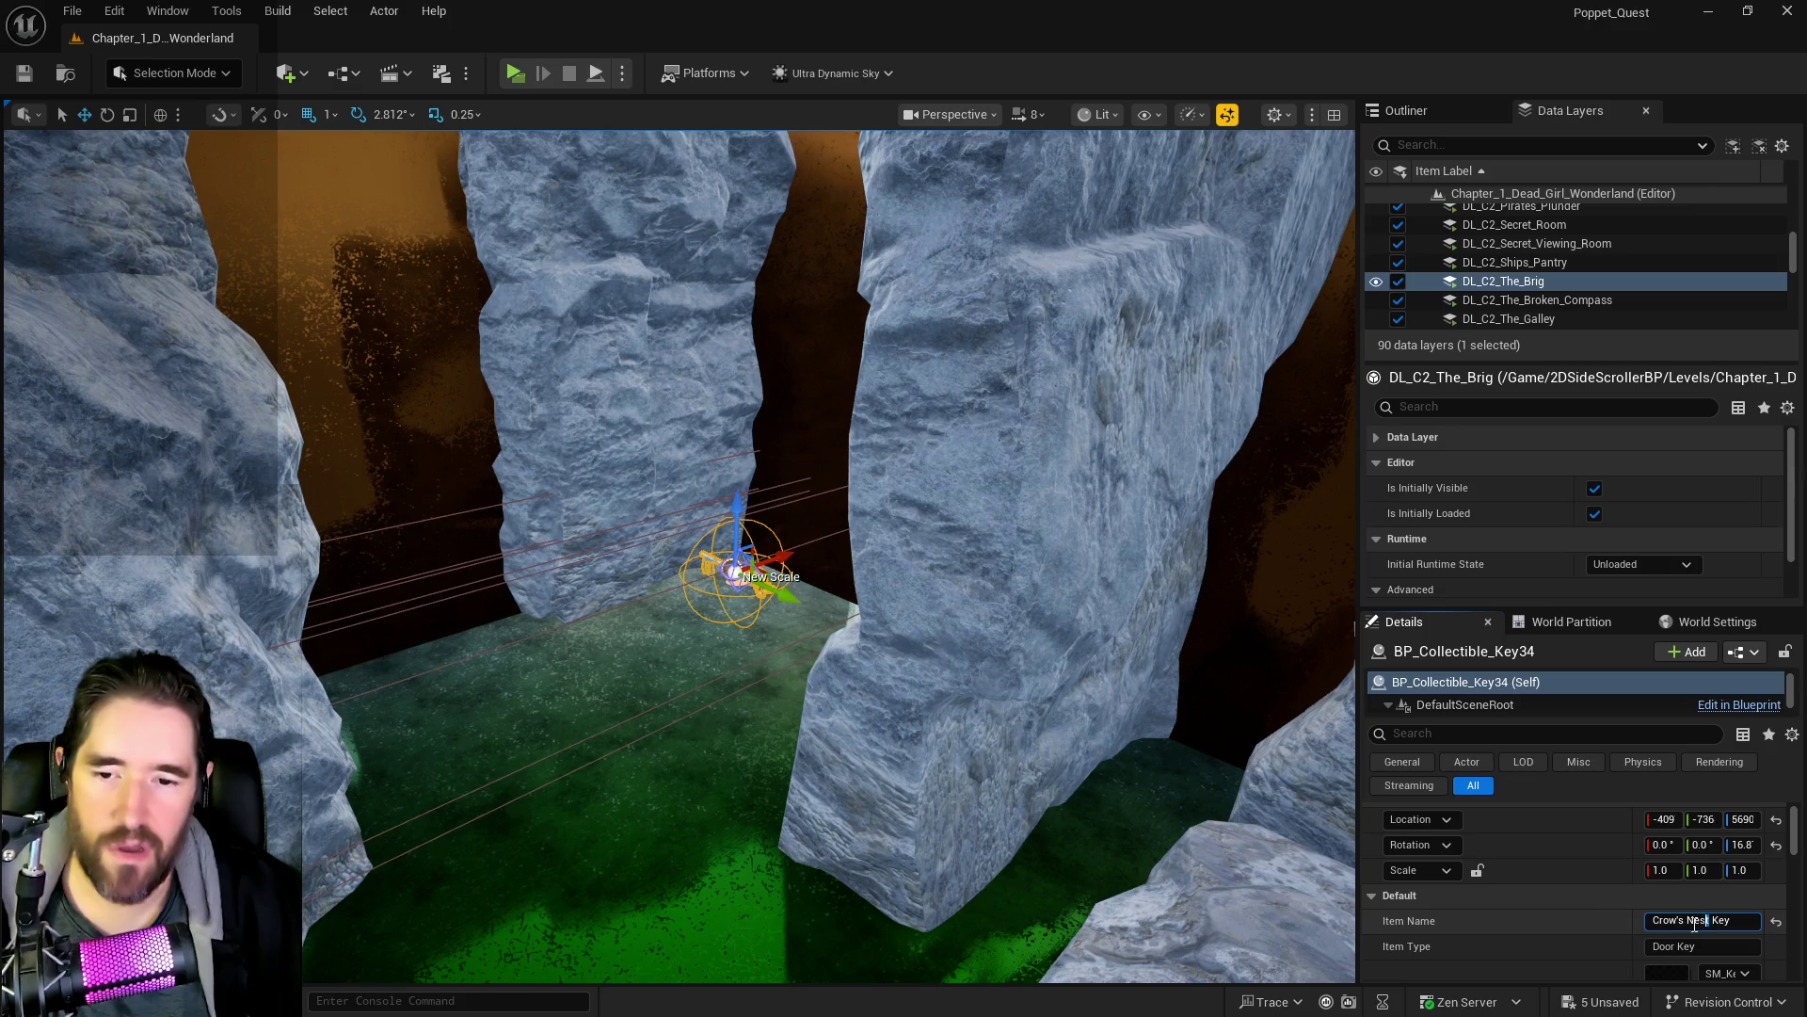
text(Pirate Cove)
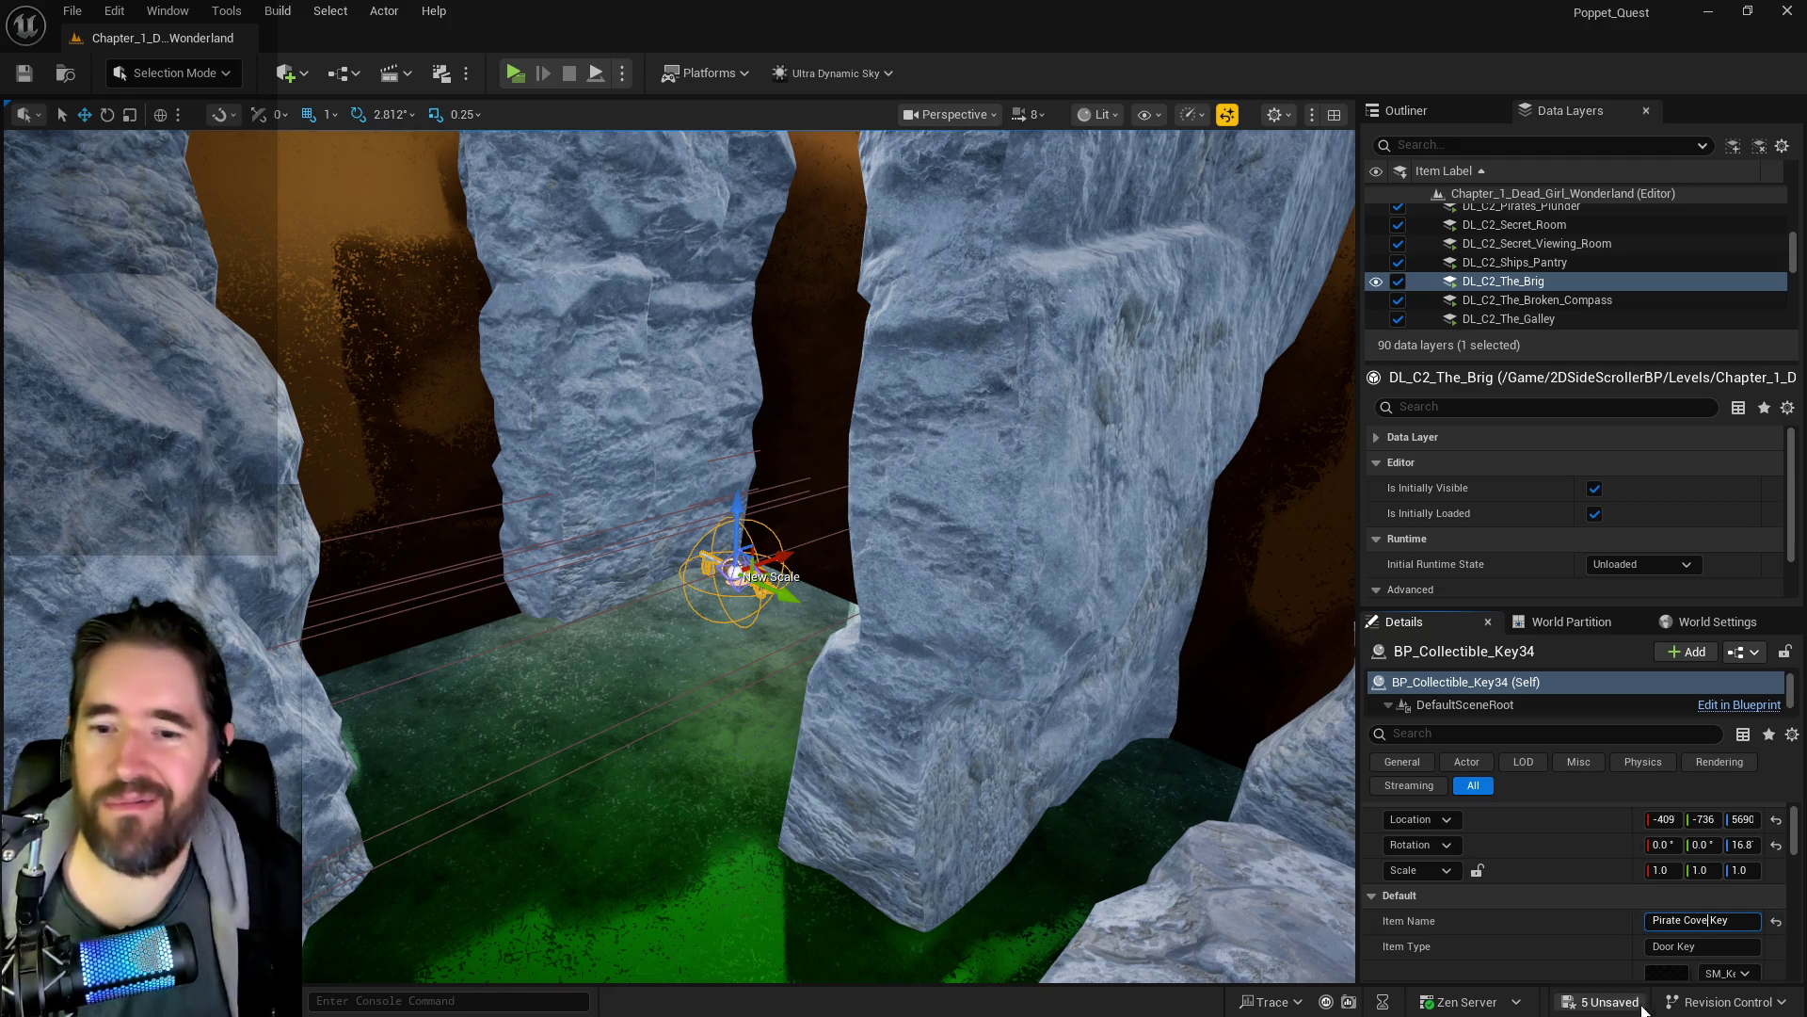
- Add the Pirate Cove key to the DL_C2_Pirate_Cove data layer
scroll(1555, 297, down, 3)
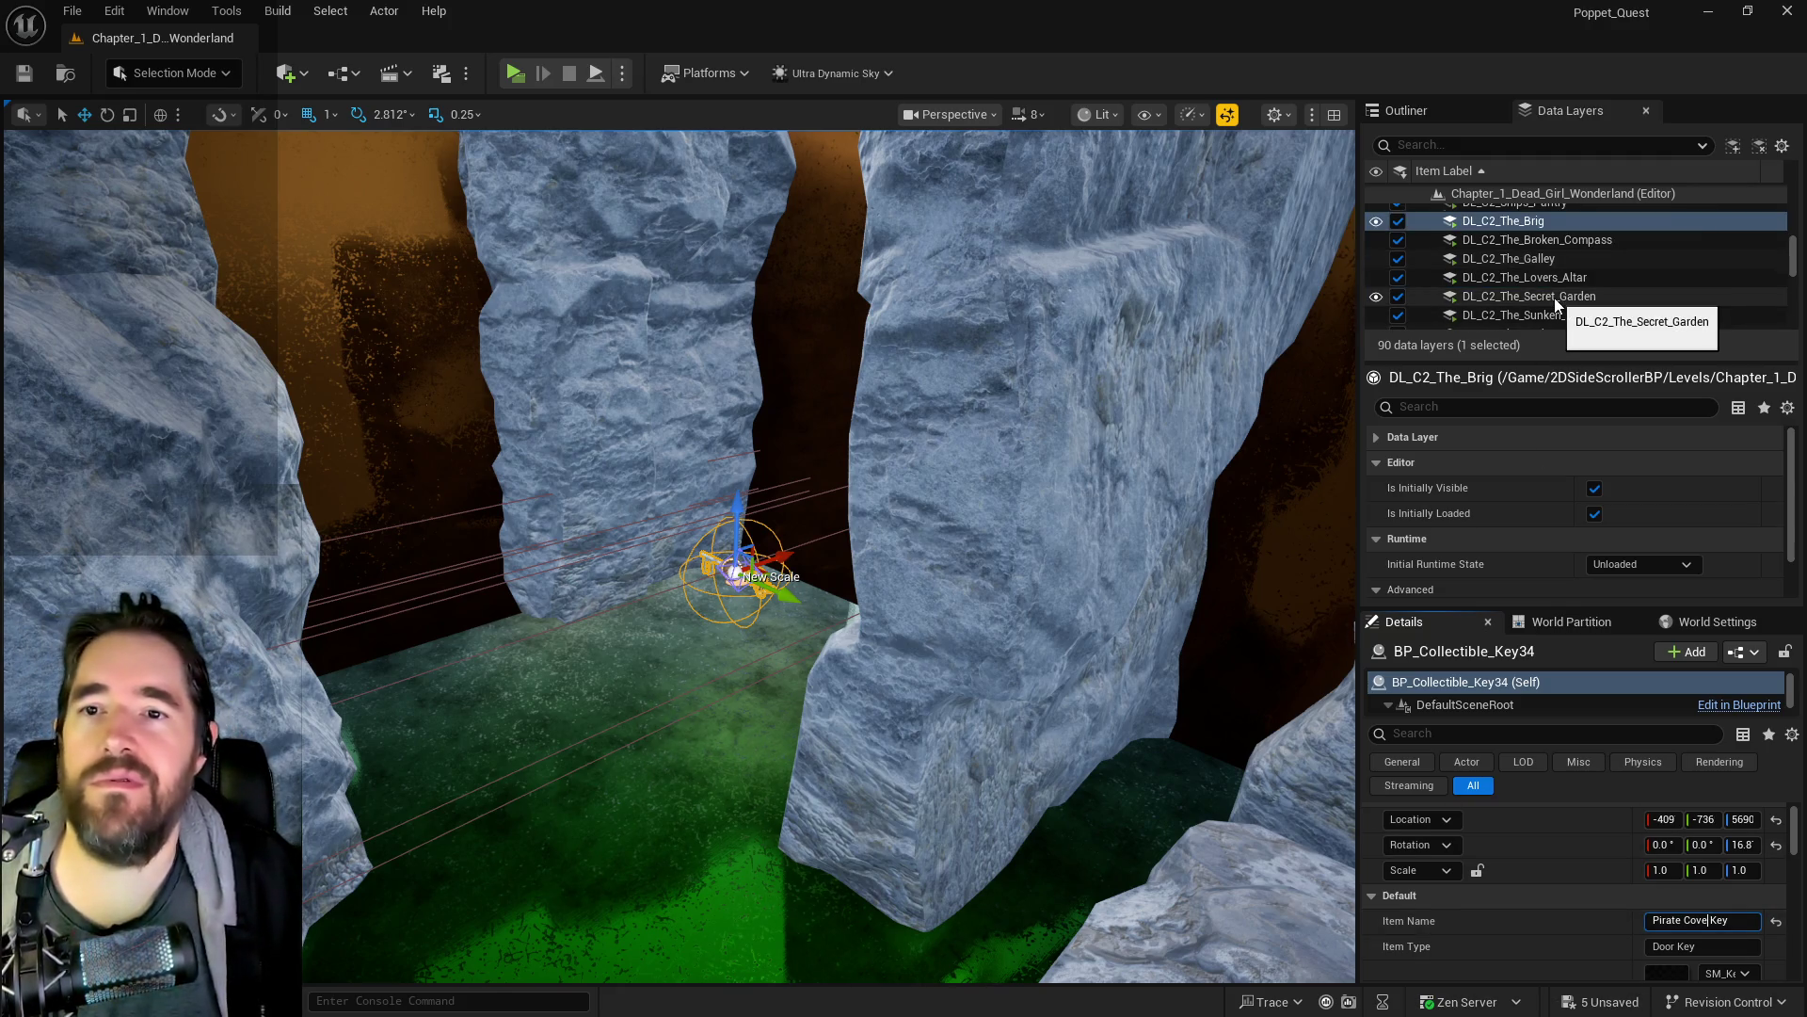
scroll(1555, 298, up, 5)
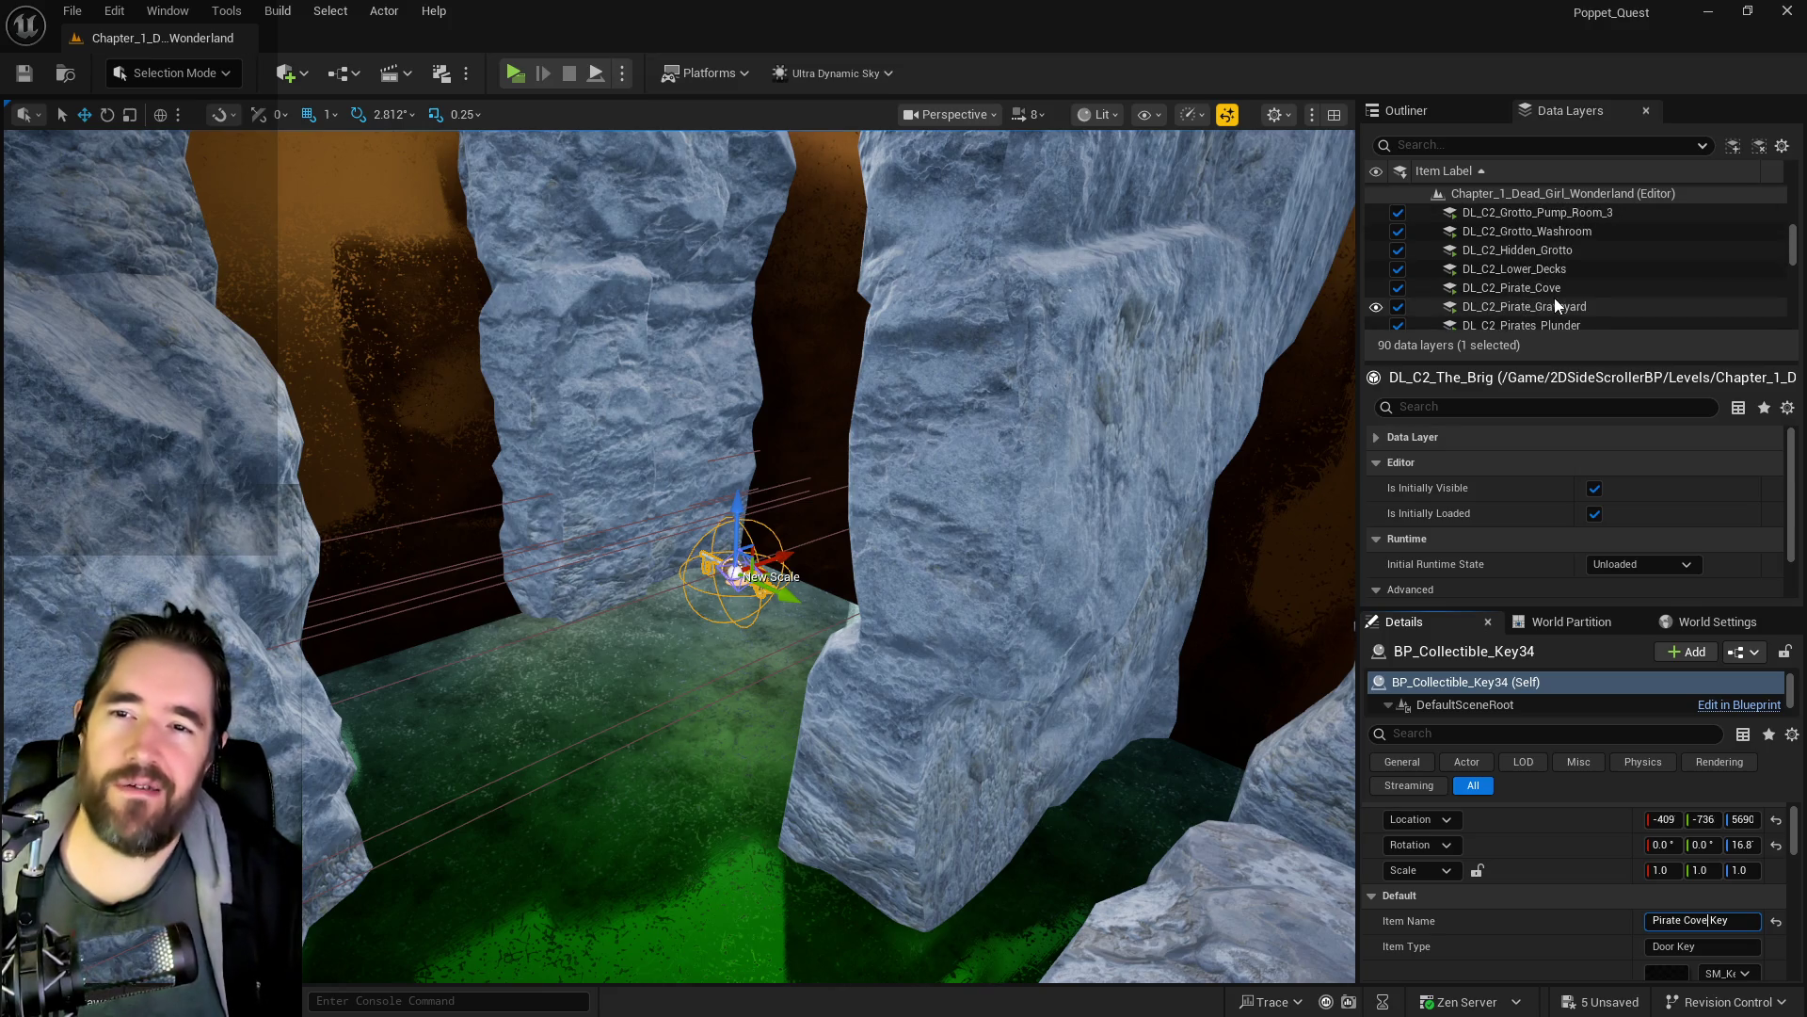
scroll(1555, 298, down, 3)
scroll(1554, 308, down, 6)
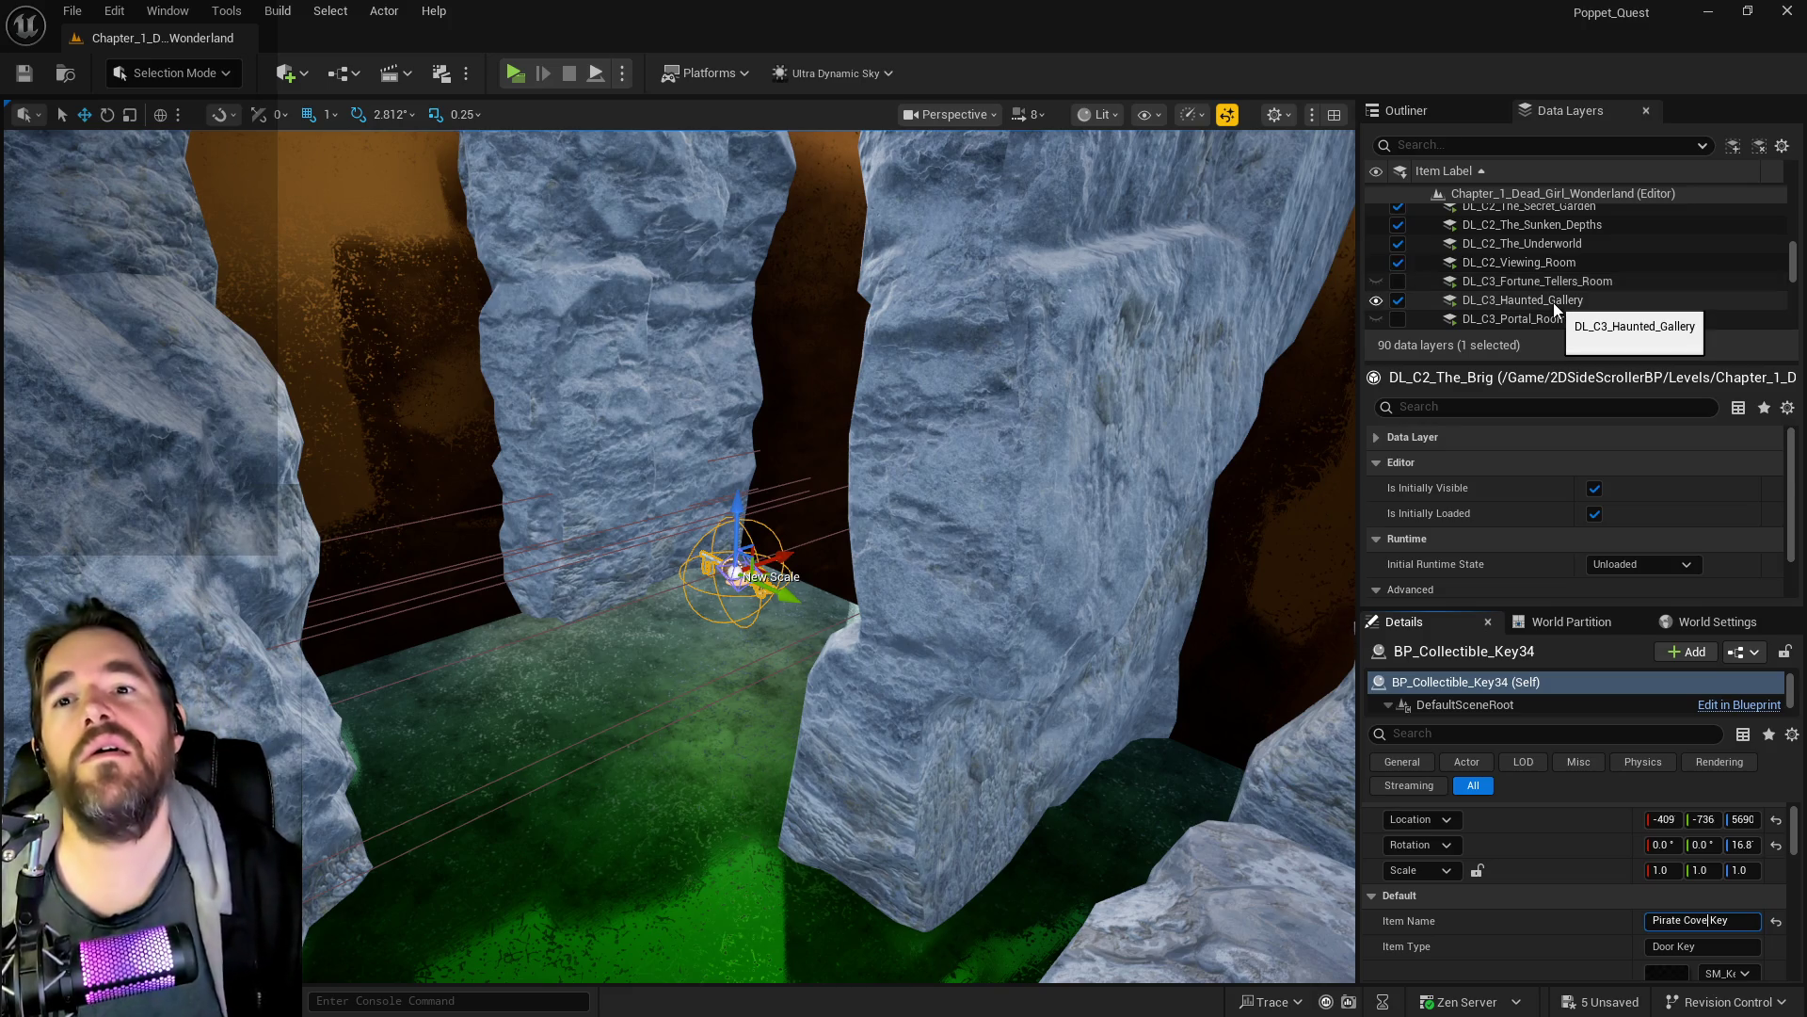
scroll(1554, 303, up, 6)
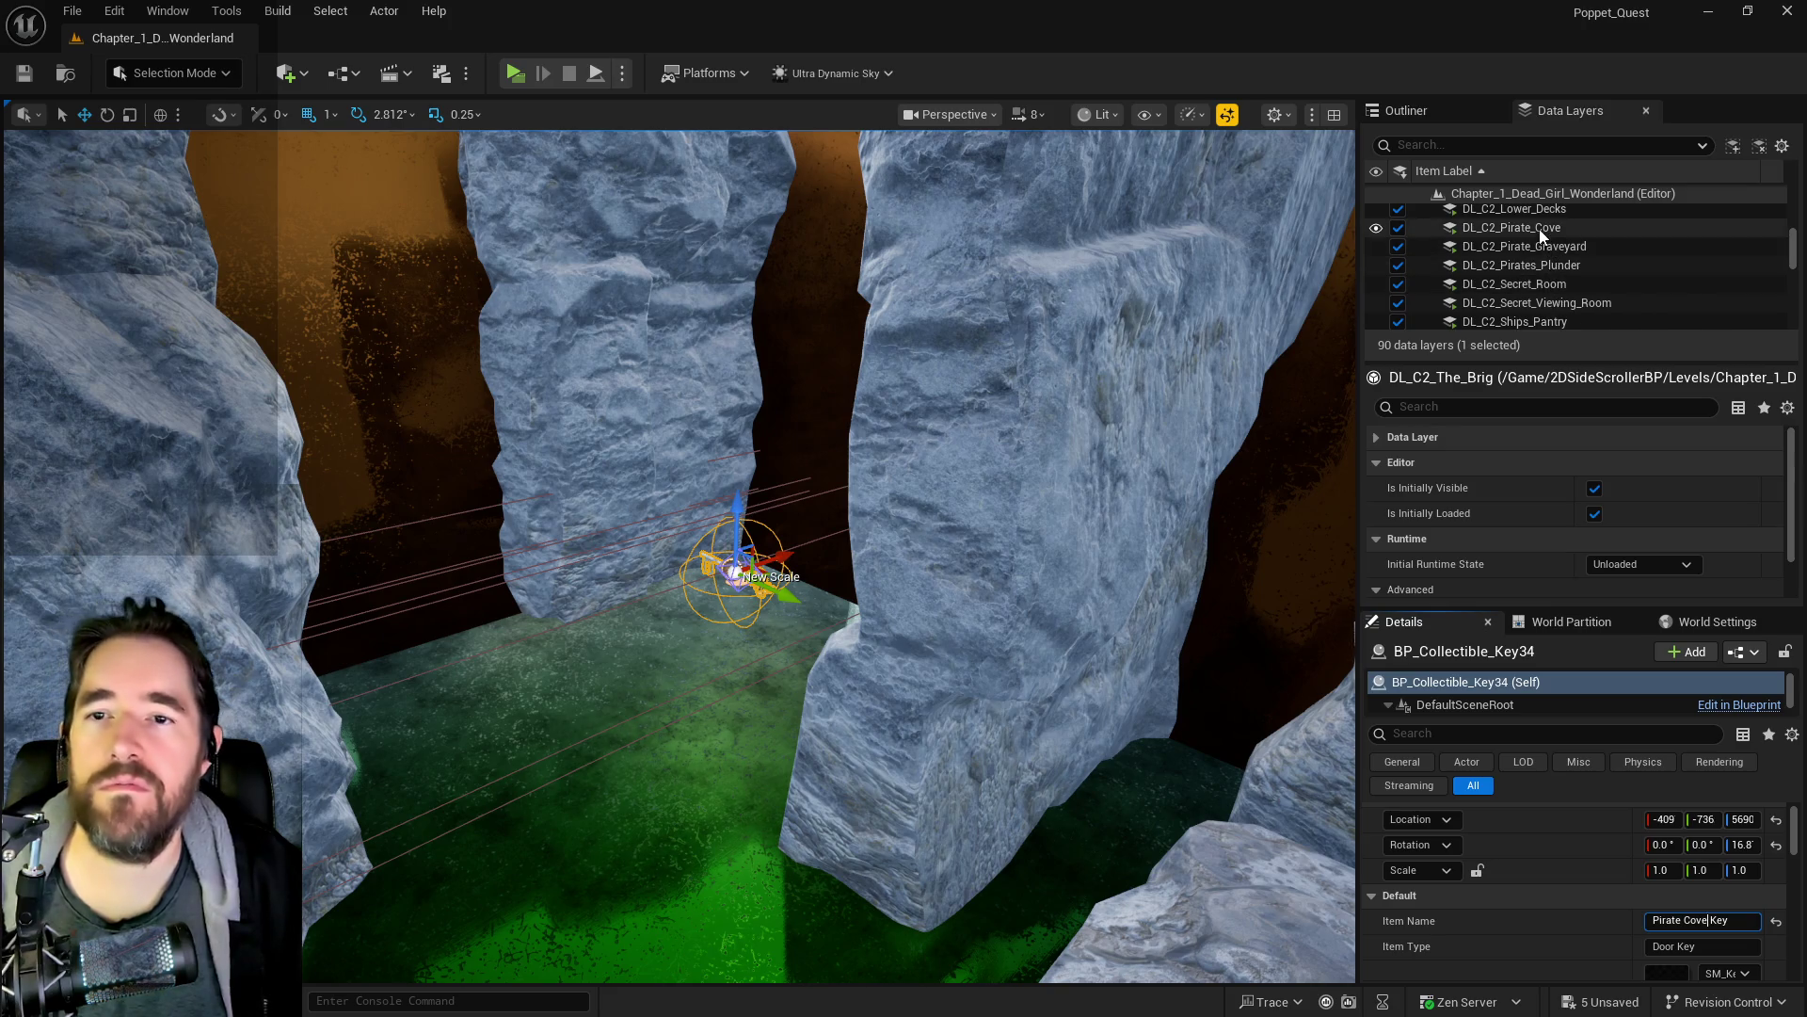
right_click(1538, 227)
mouse_move(1563, 345)
click(1552, 398)
scroll(1561, 290, up, 5)
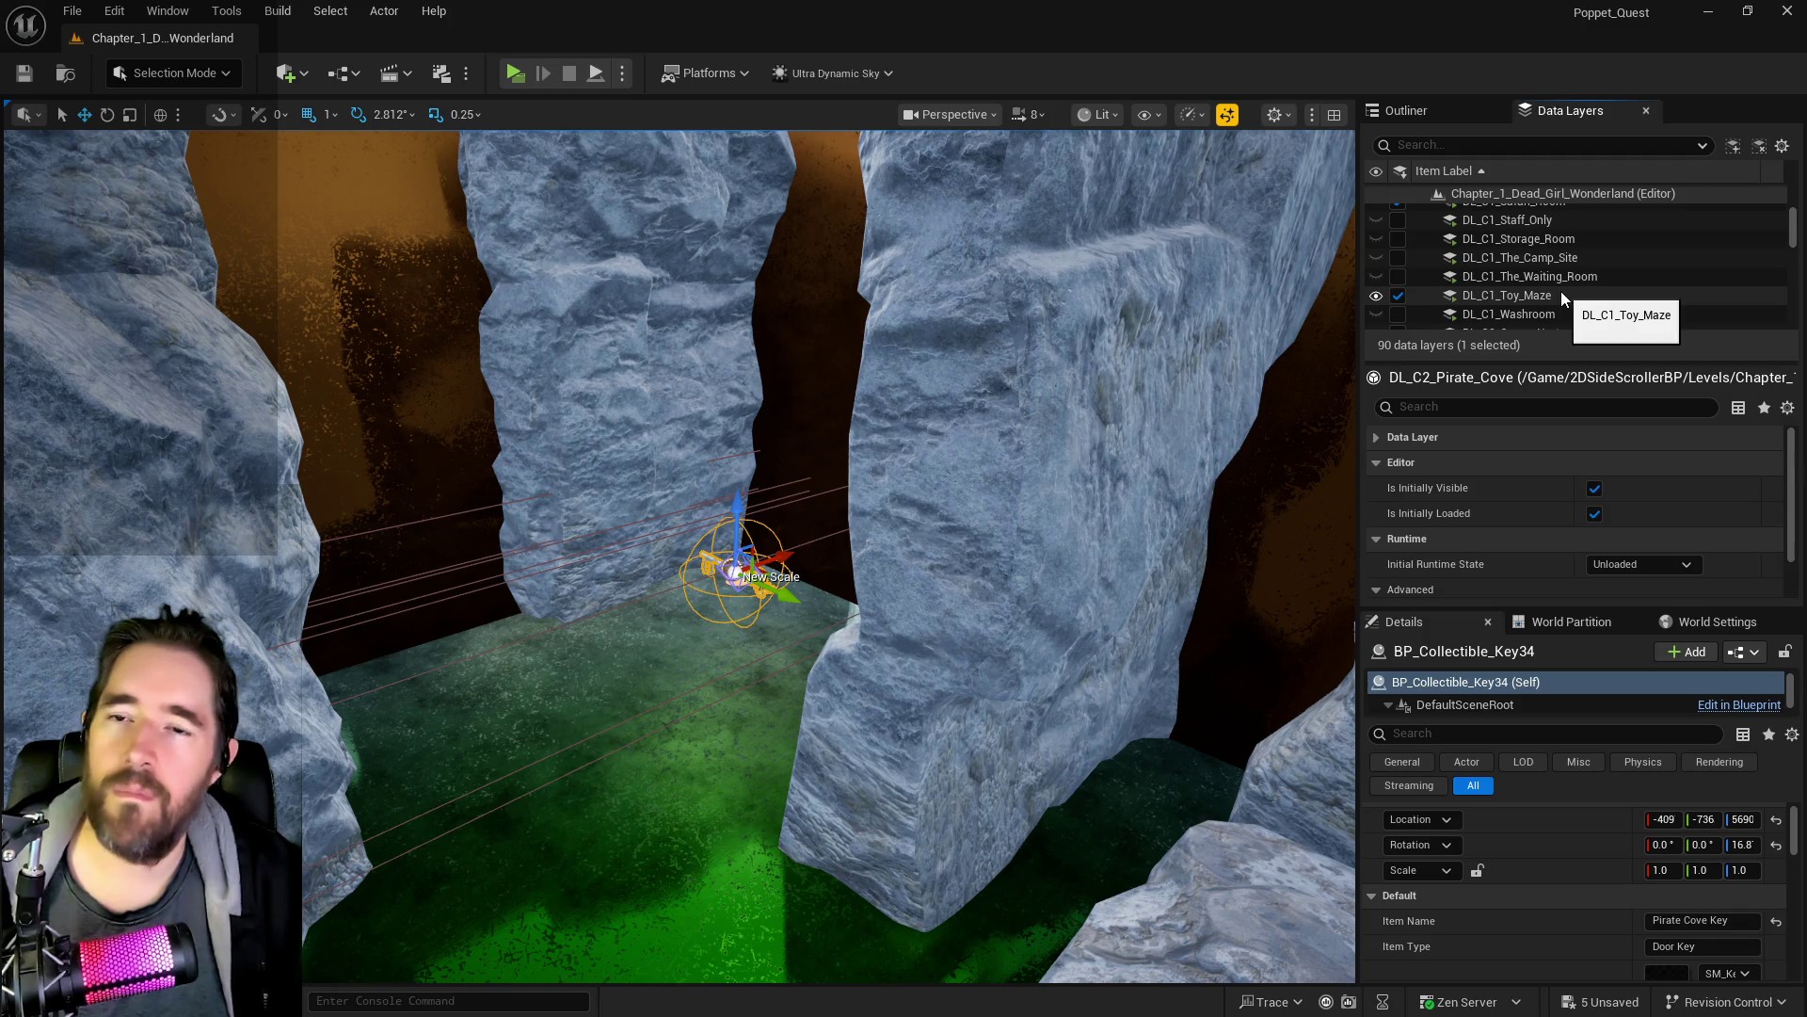
scroll(1561, 291, down, 5)
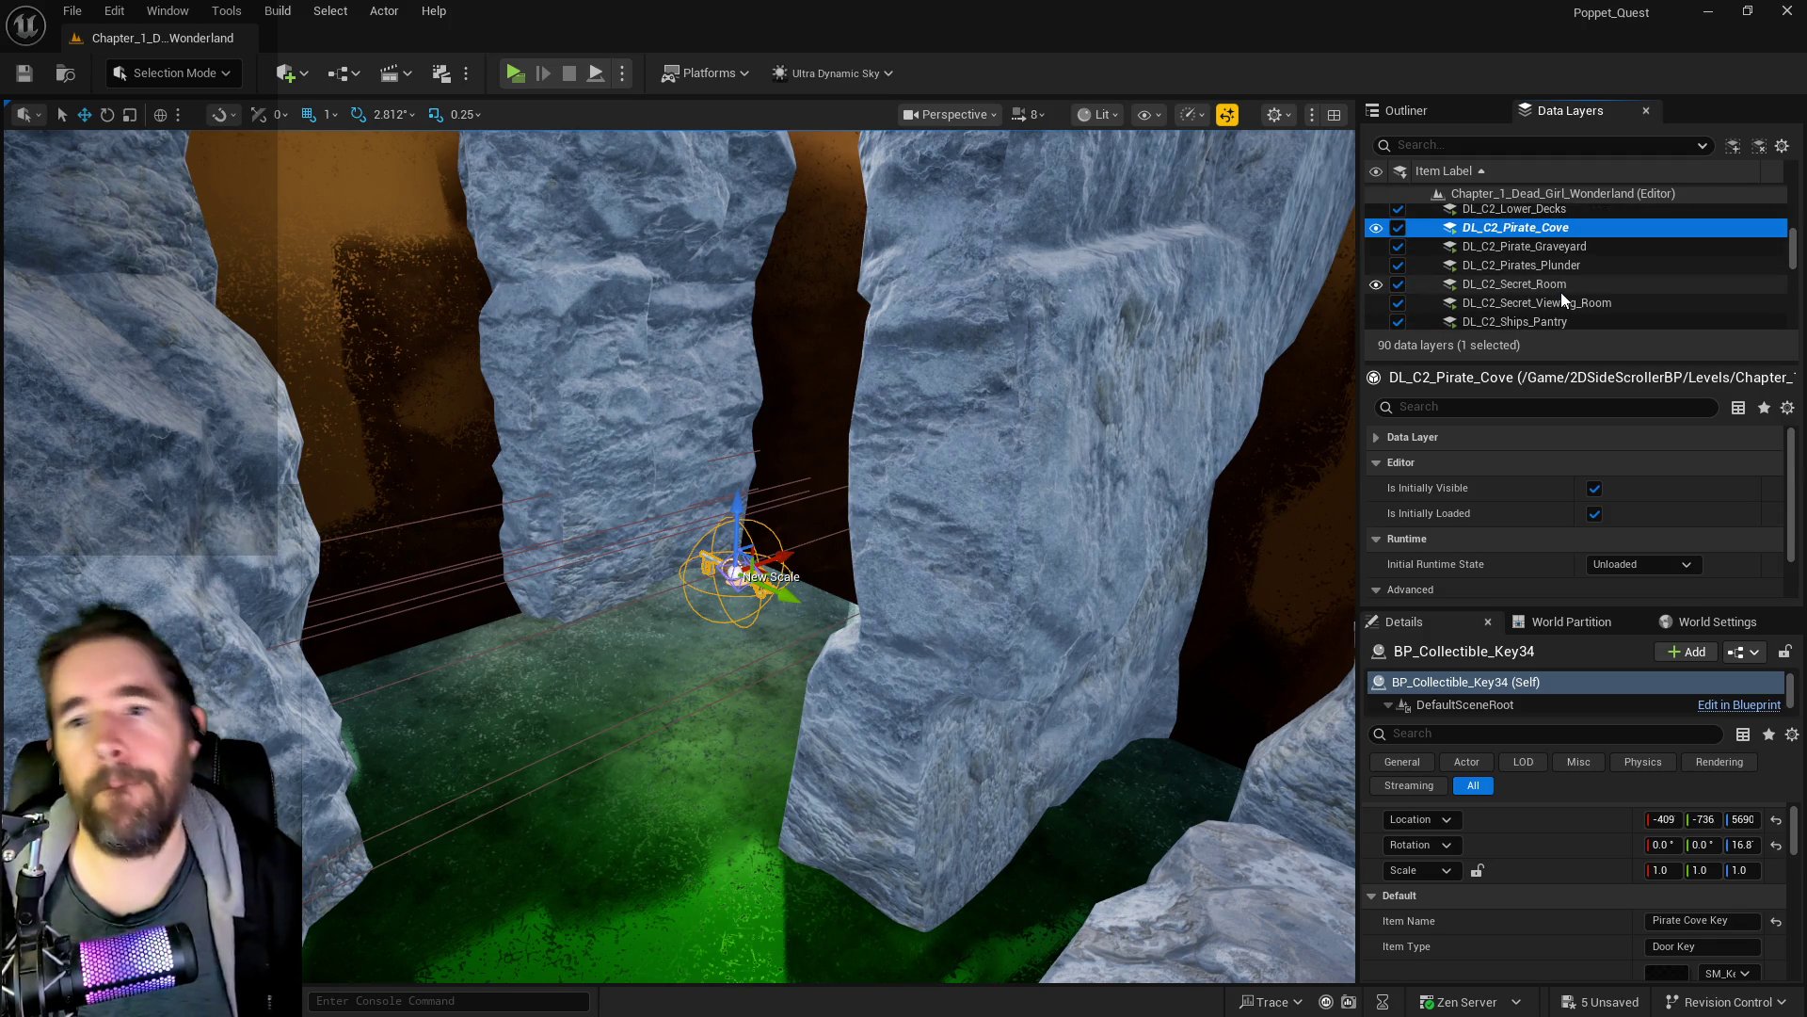
scroll(1561, 291, up, 4)
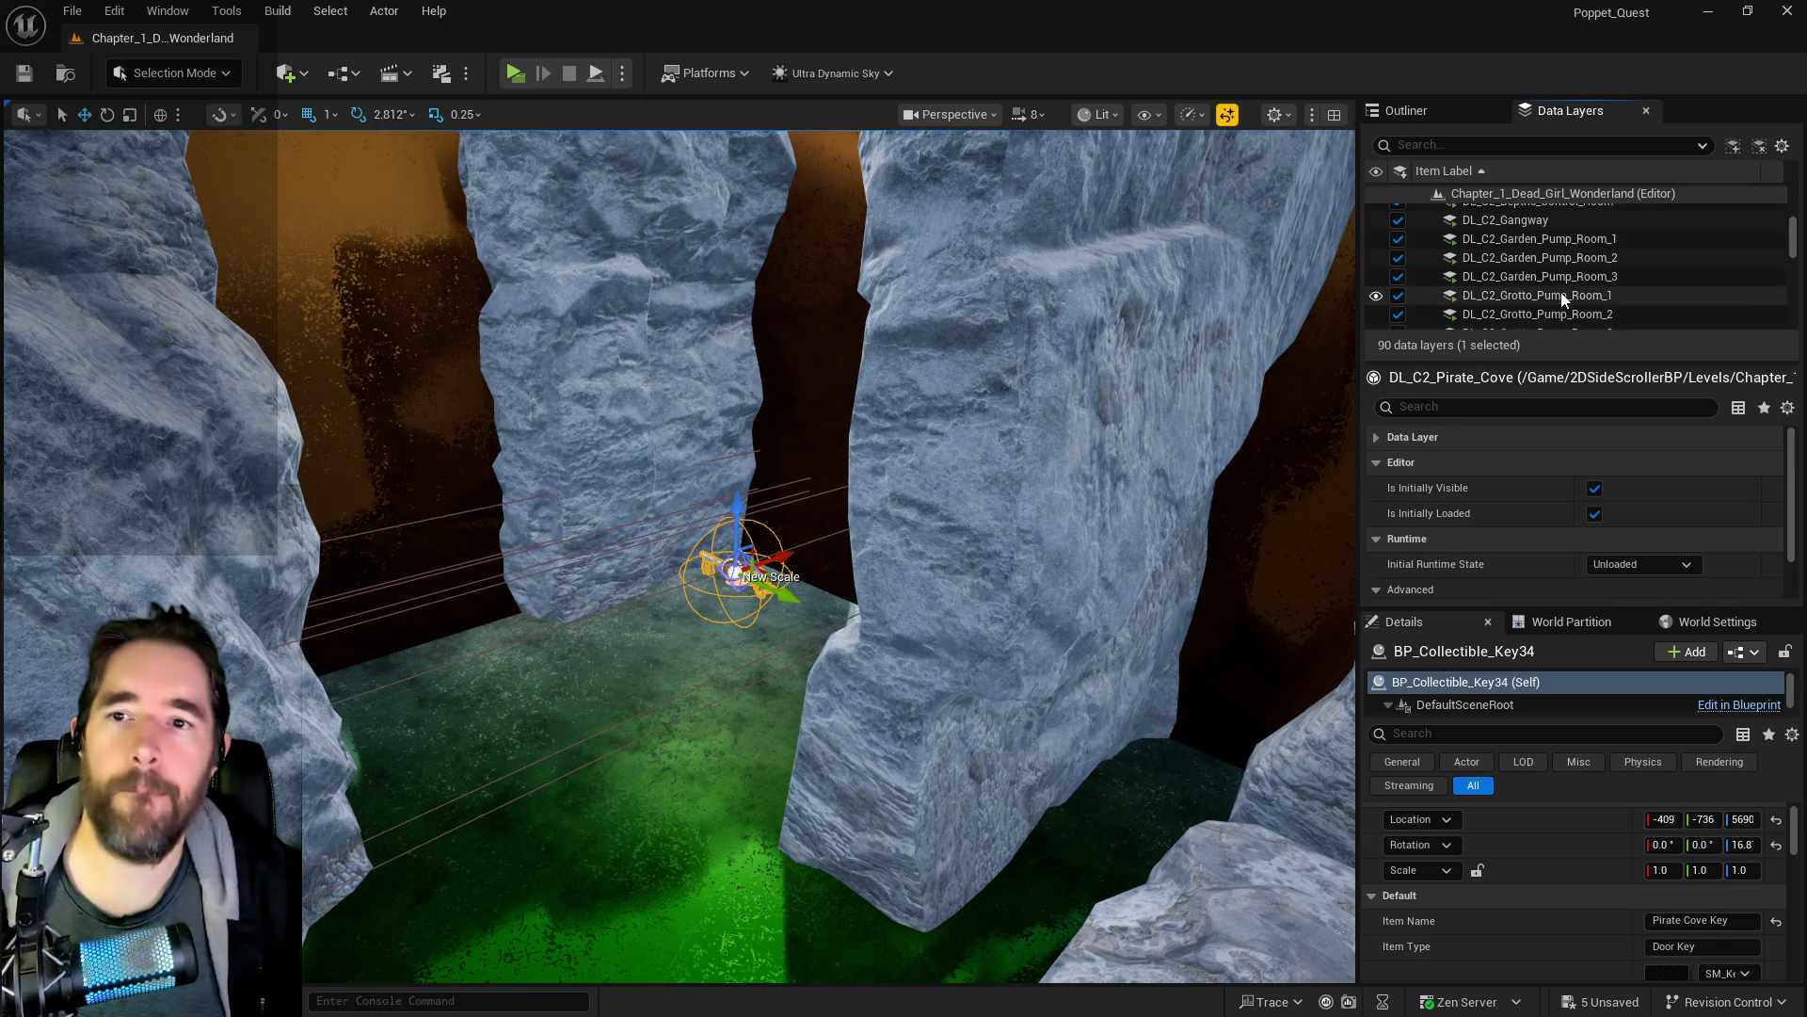
- Check the key on the red shelf in the brig, save all changes, and switch to the Chapter 2 doc
drag(1337, 301, 1252, 330)
key(w)
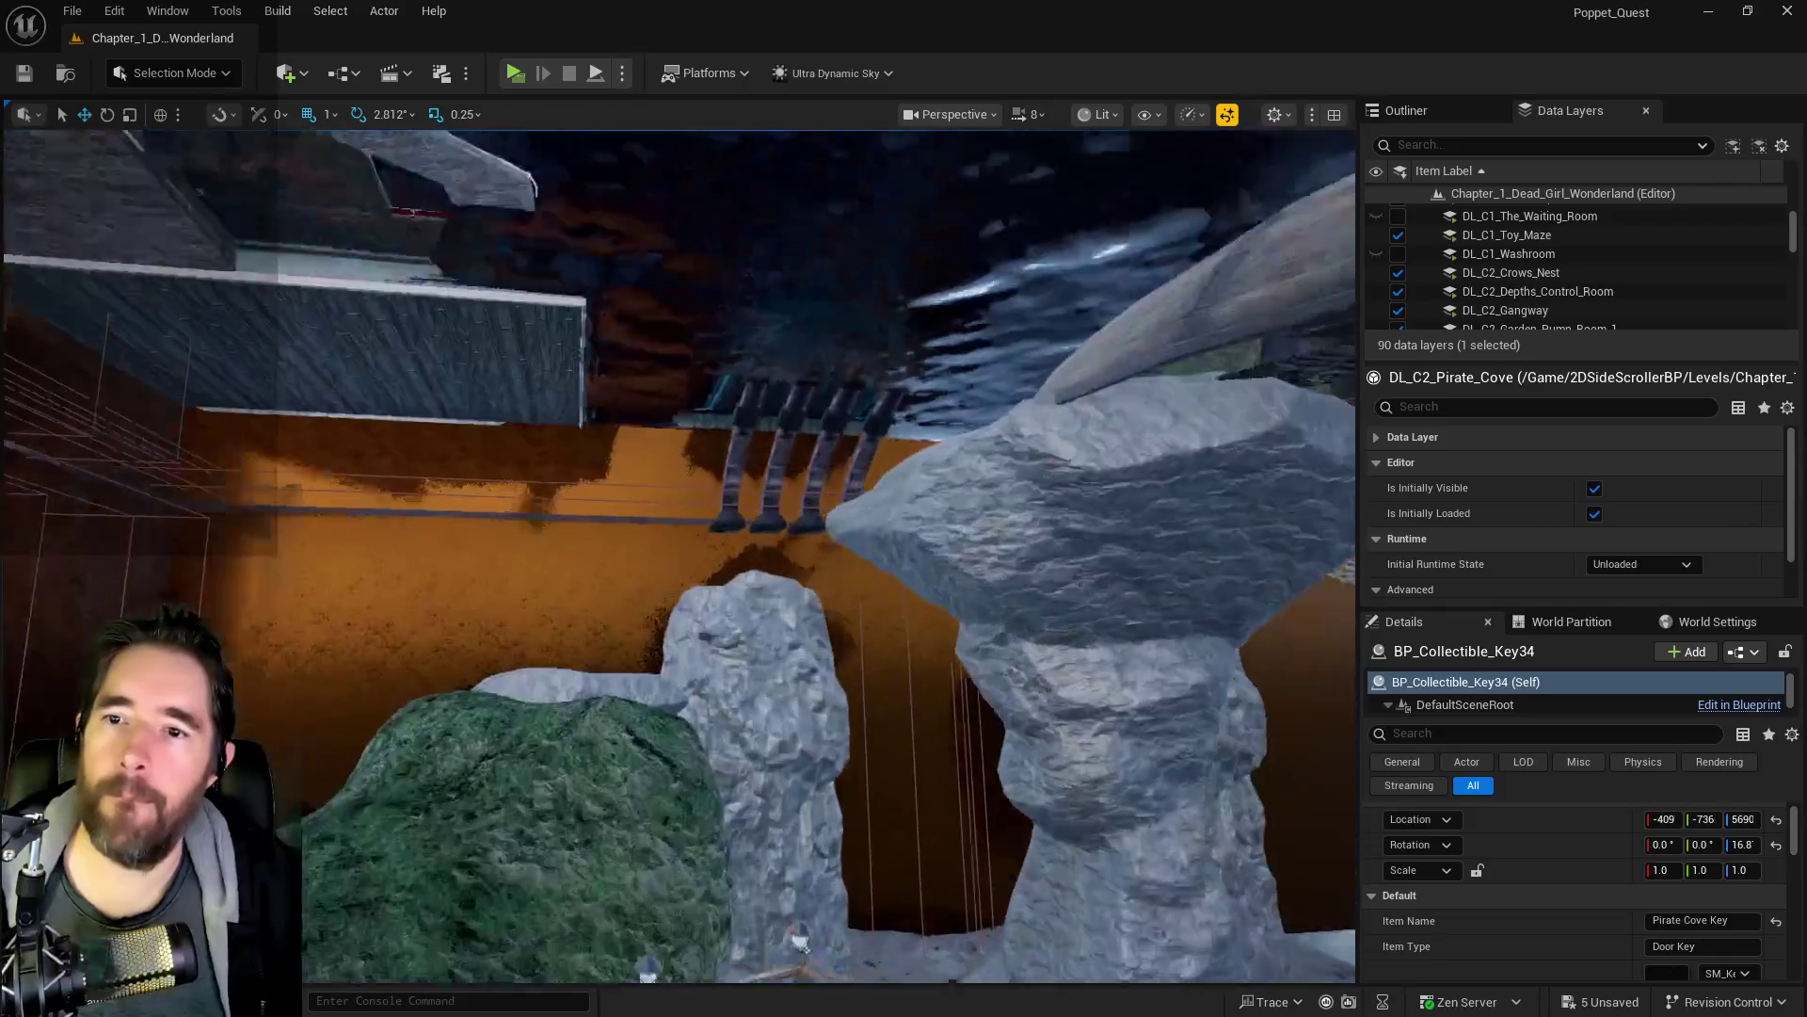
key(w)
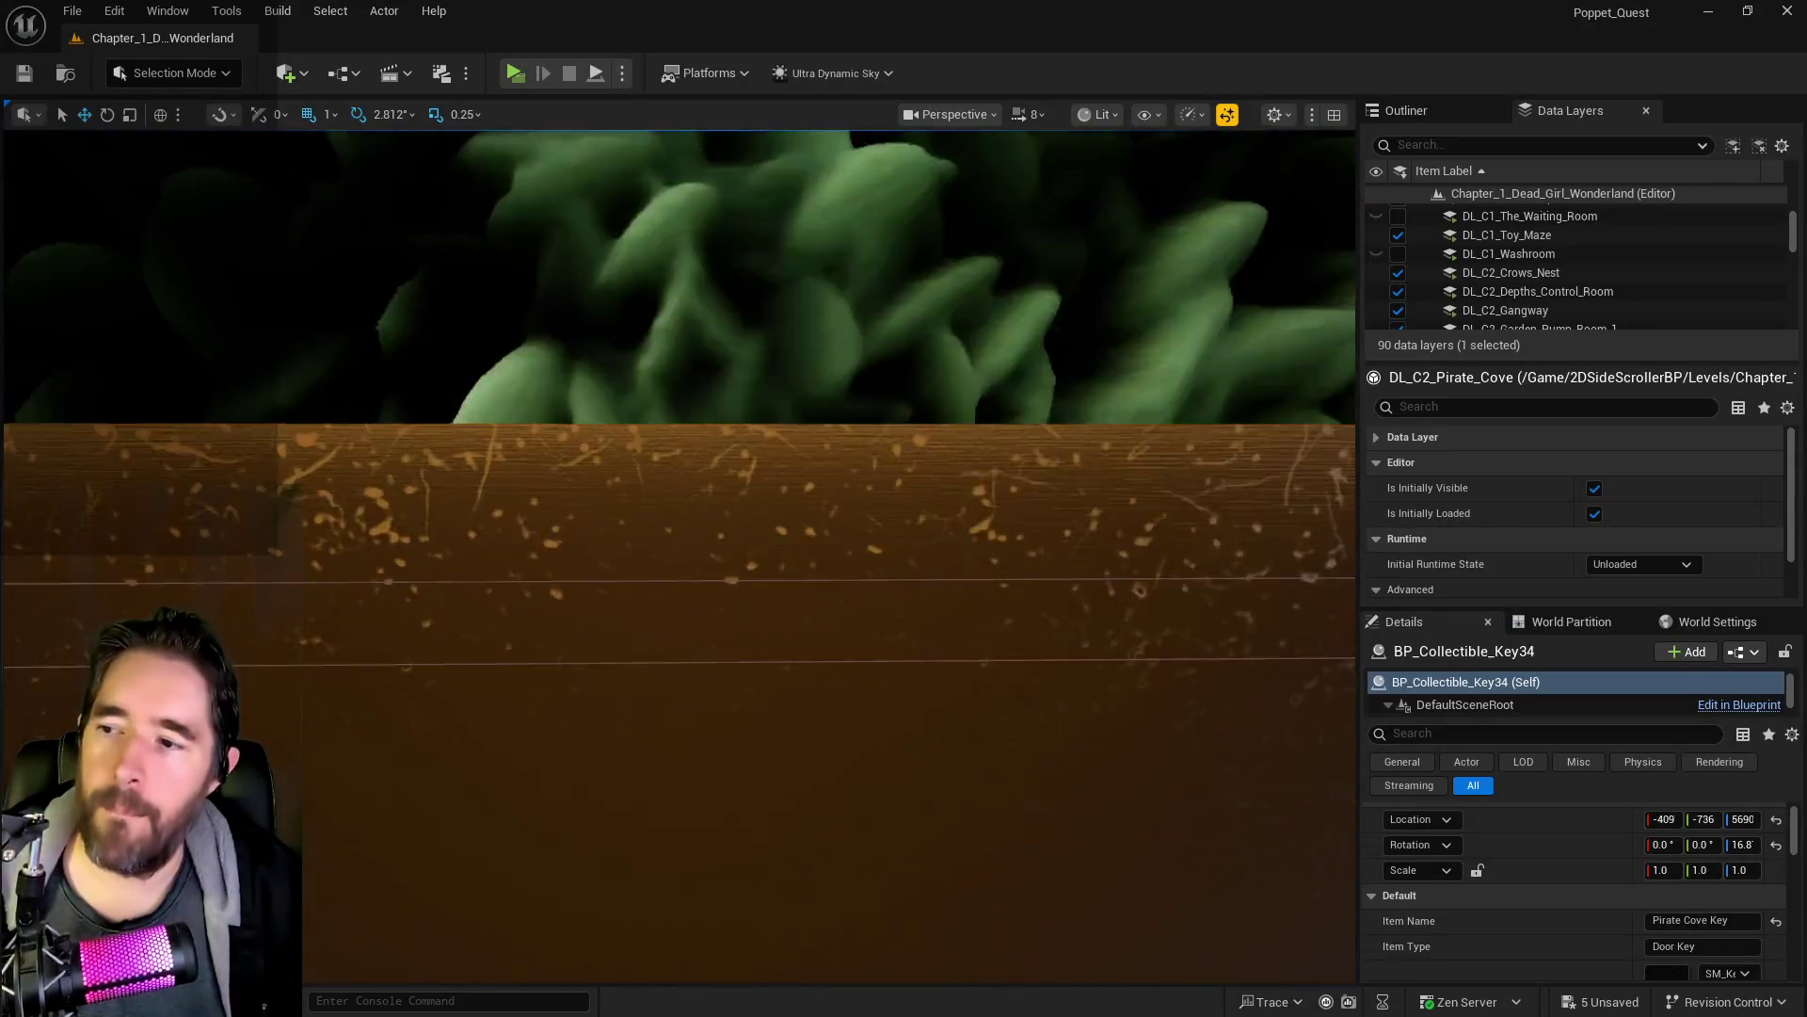
key(w)
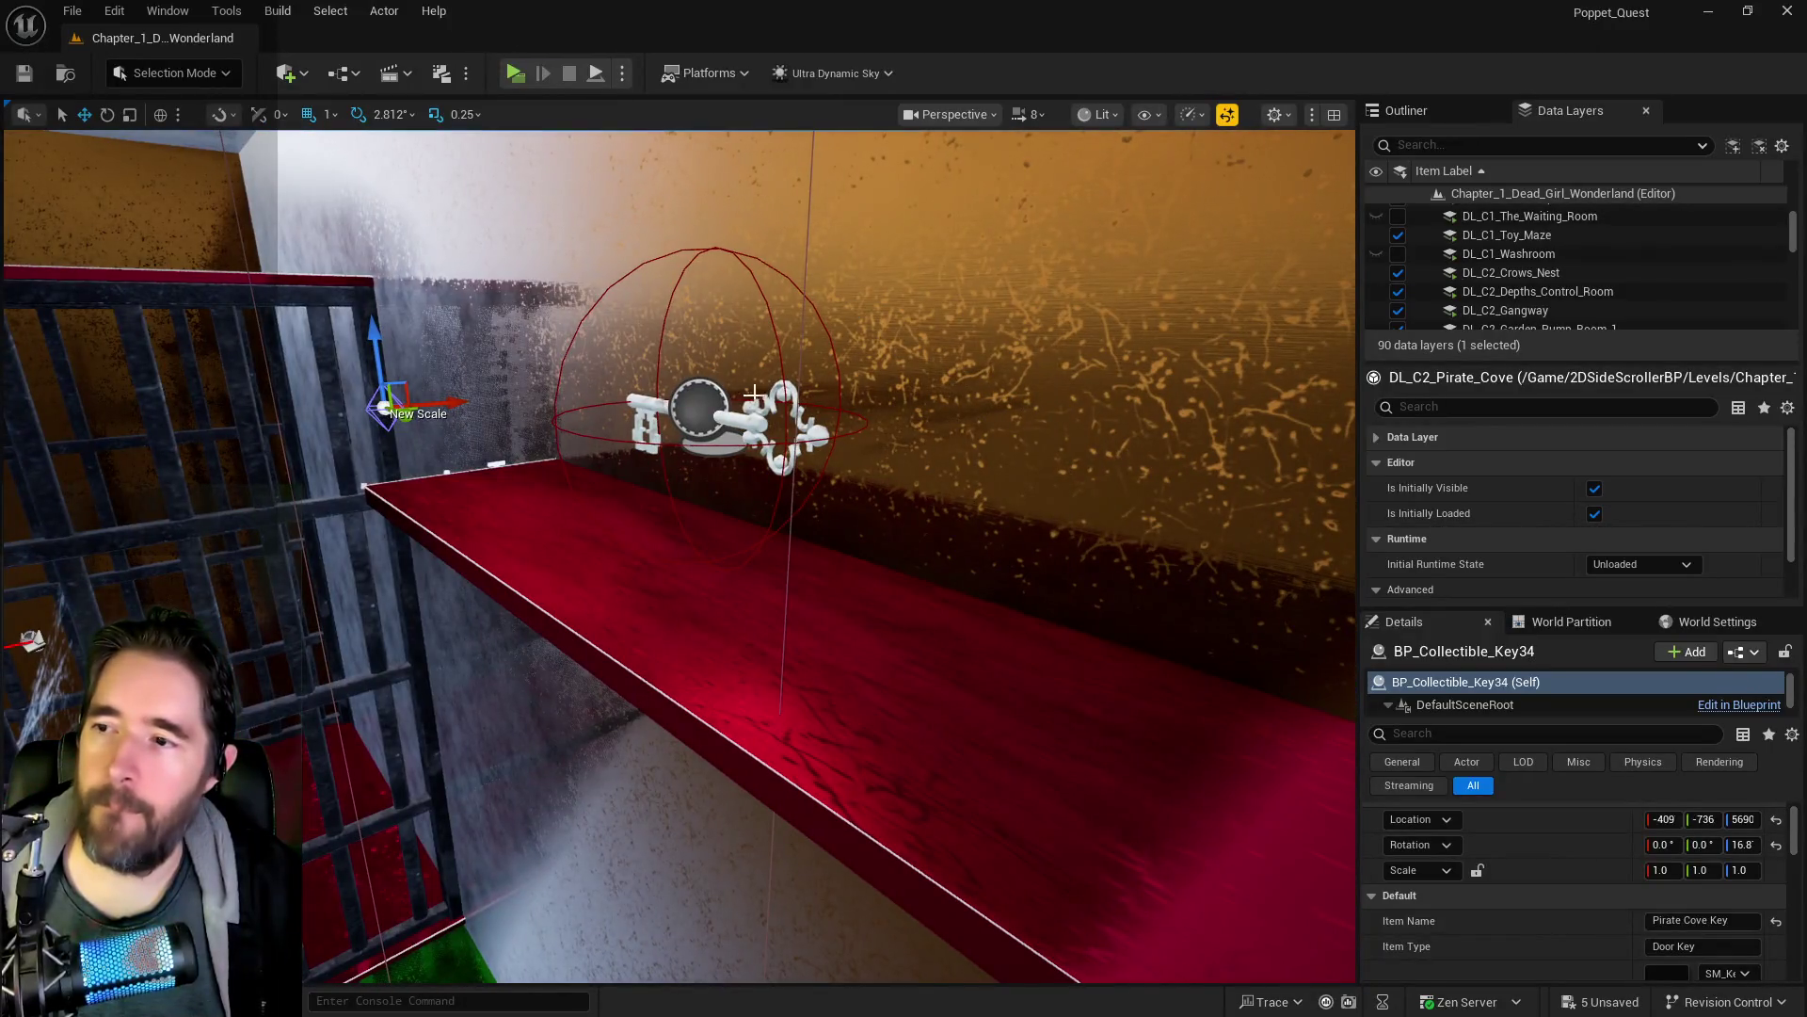
click(716, 414)
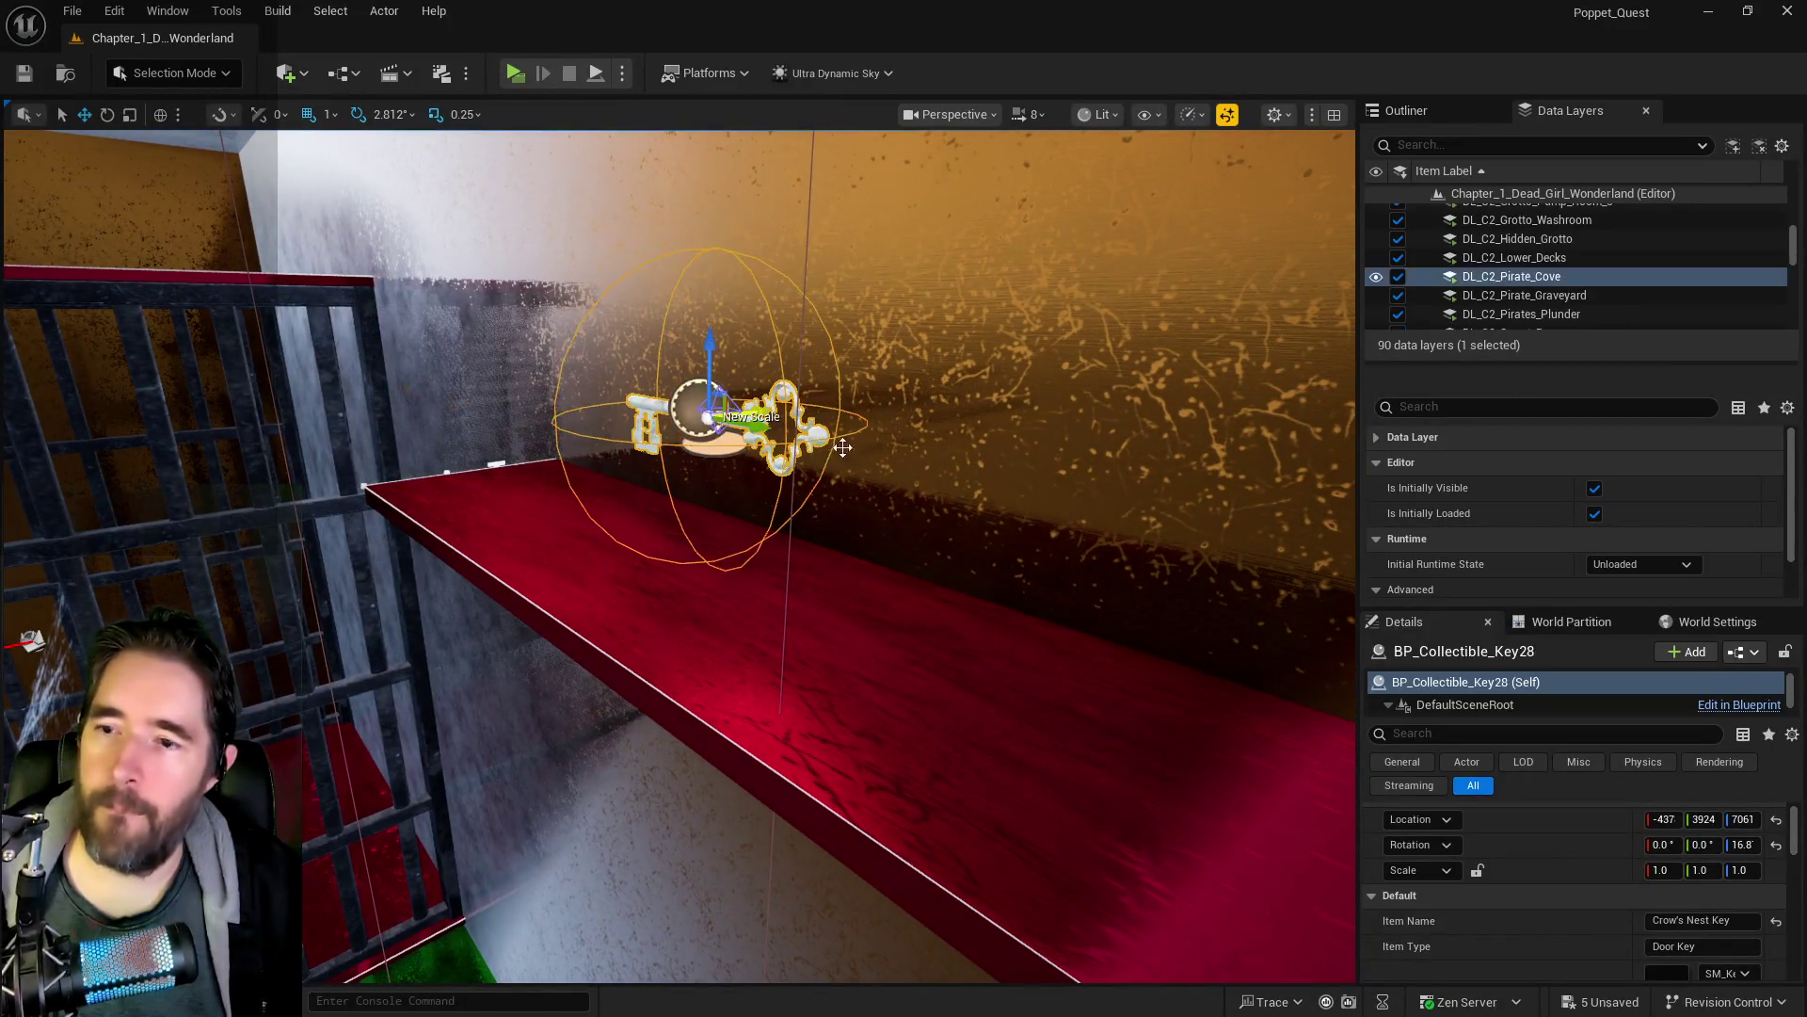
scroll(1595, 295, up, 2)
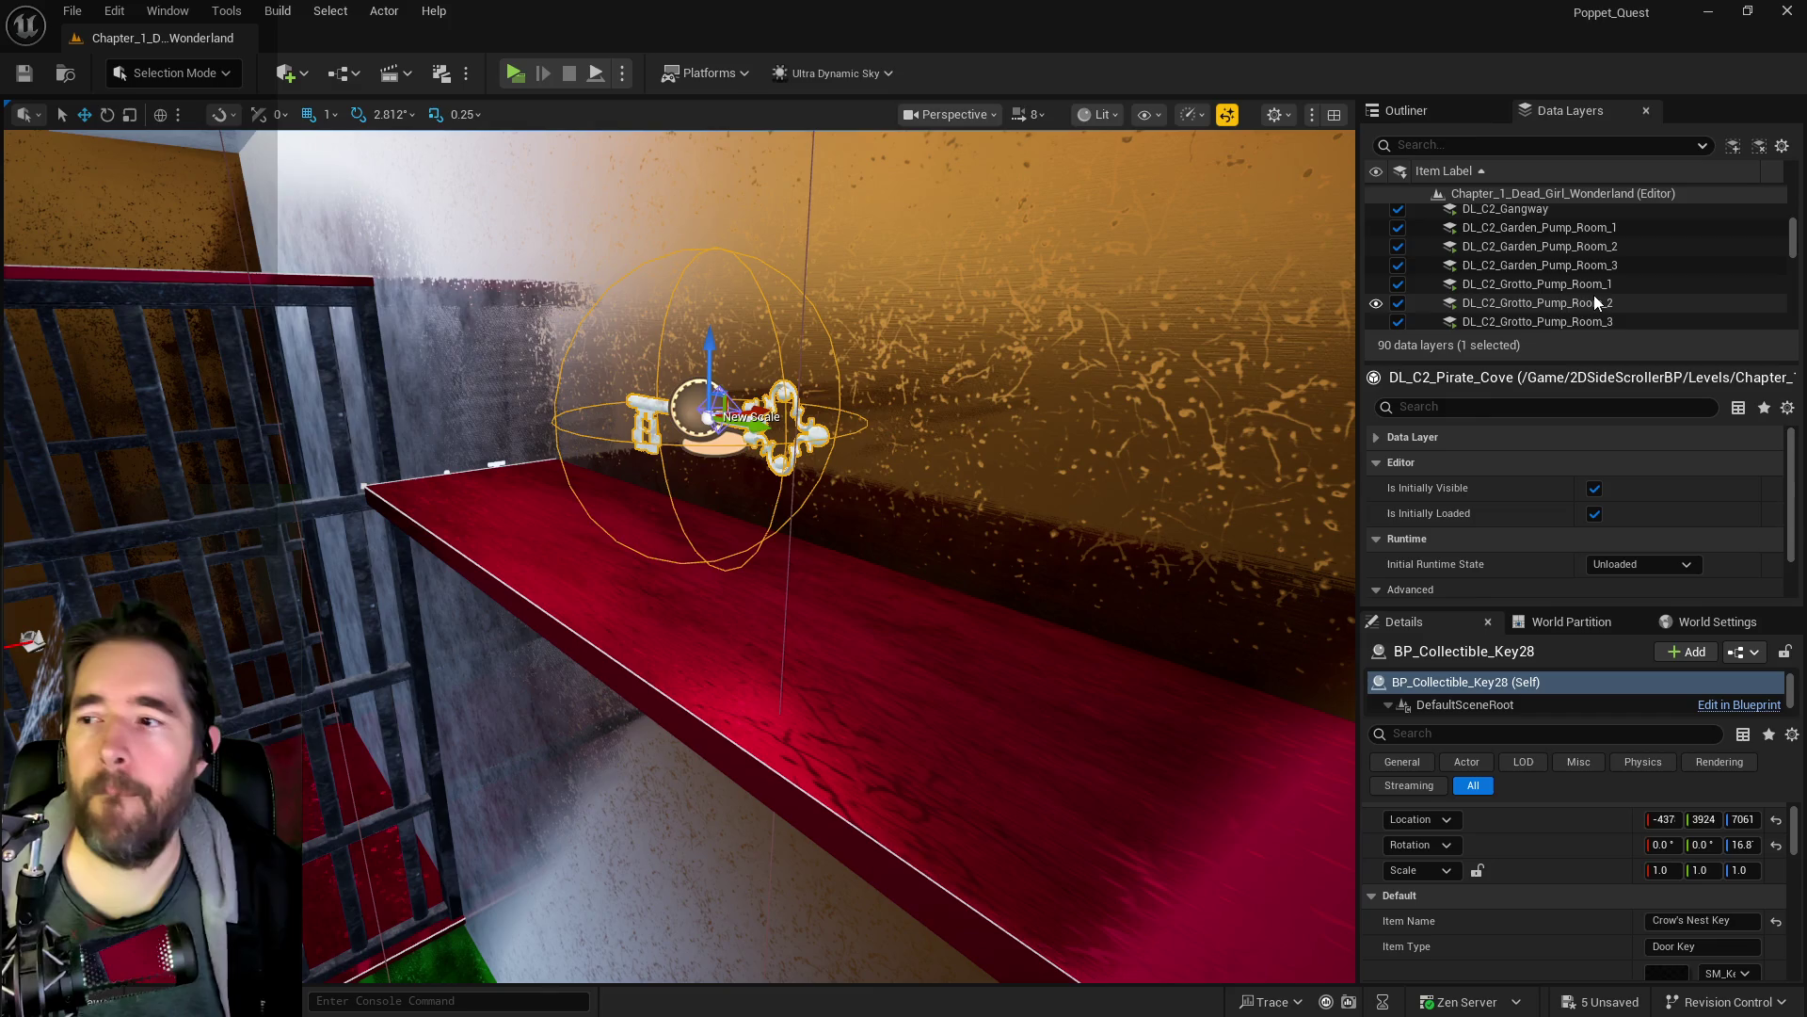
scroll(1594, 296, down, 6)
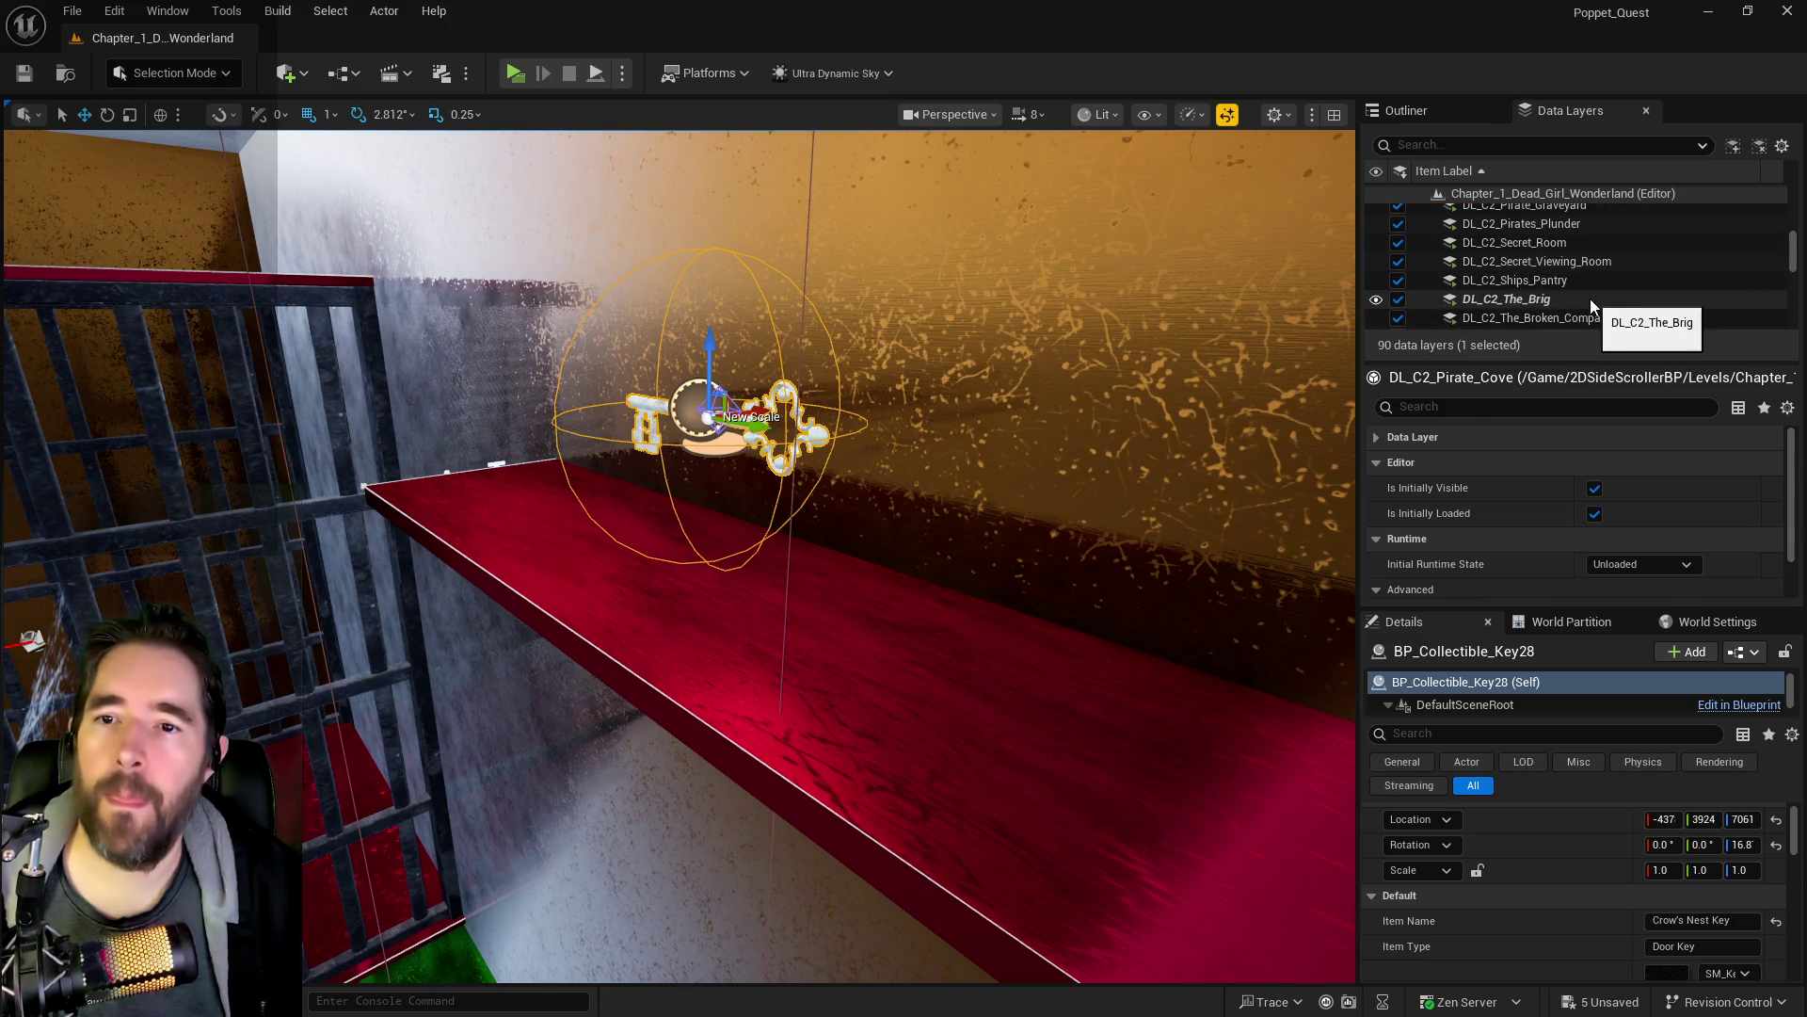
mouse_move(1230, 343)
mouse_down()
mouse_move(1095, 366)
mouse_move(1094, 282)
mouse_up()
key(ctrl+s)
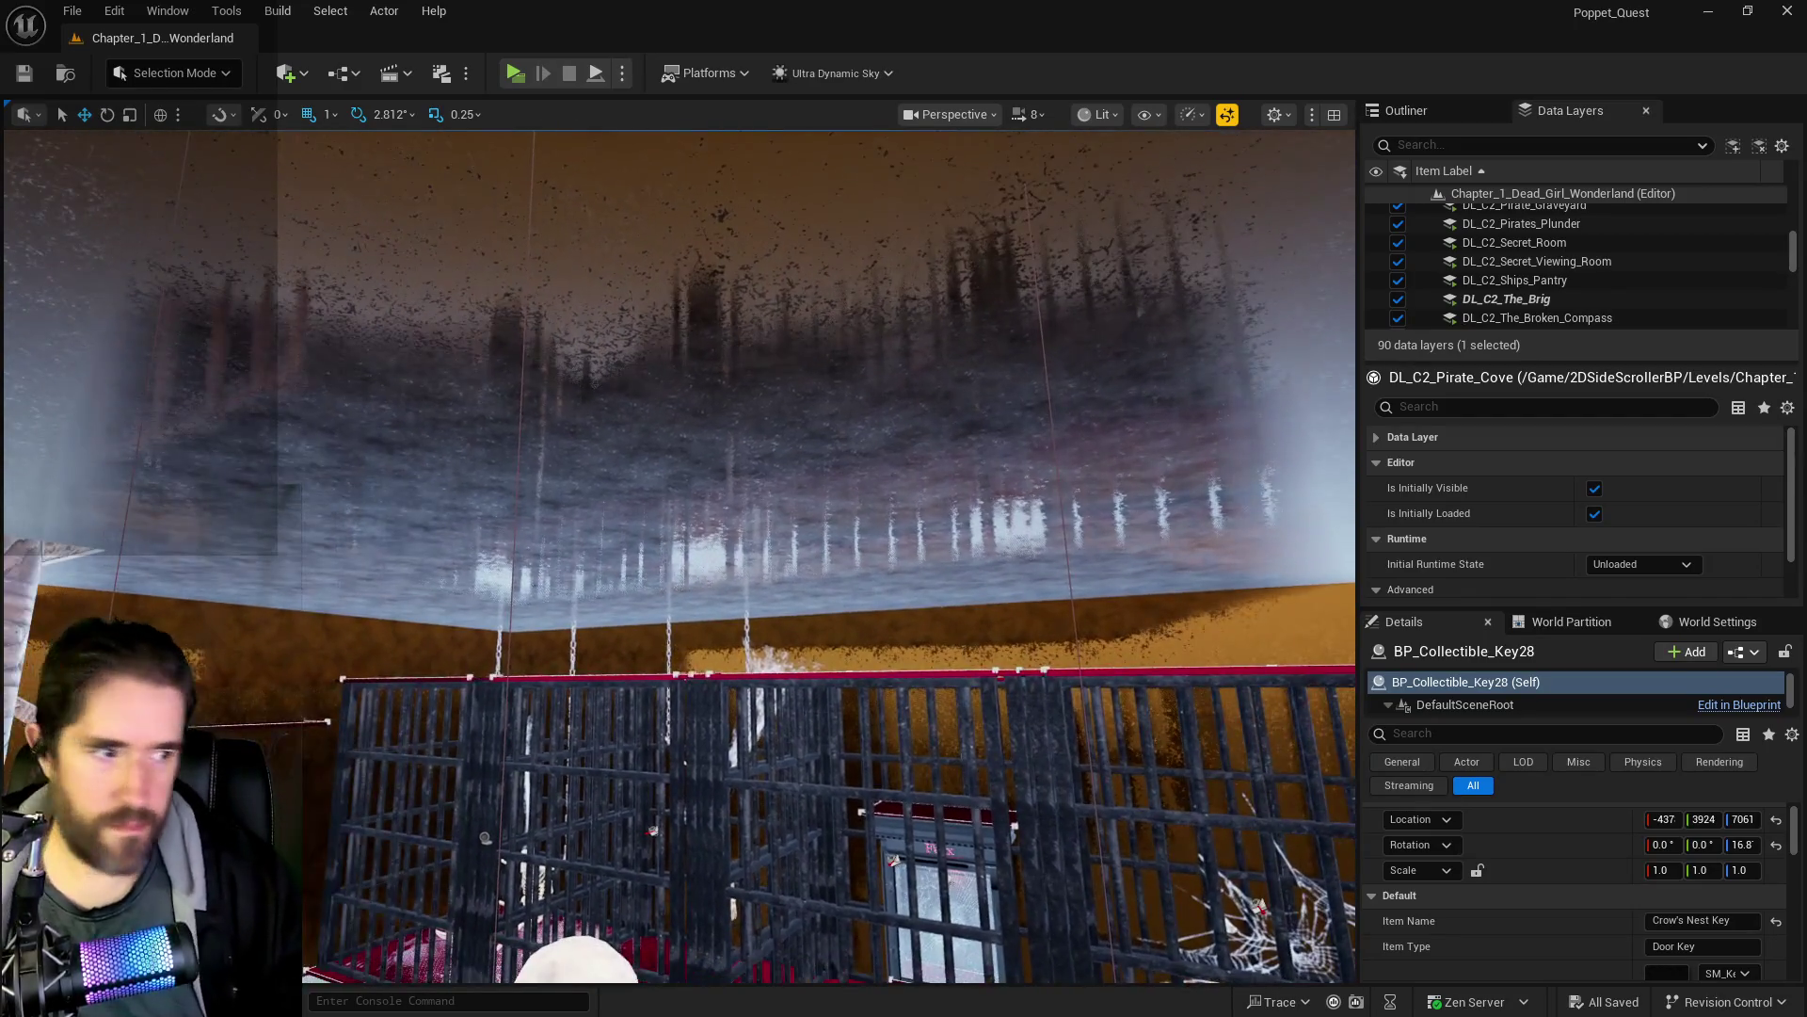
key(alt+Tab)
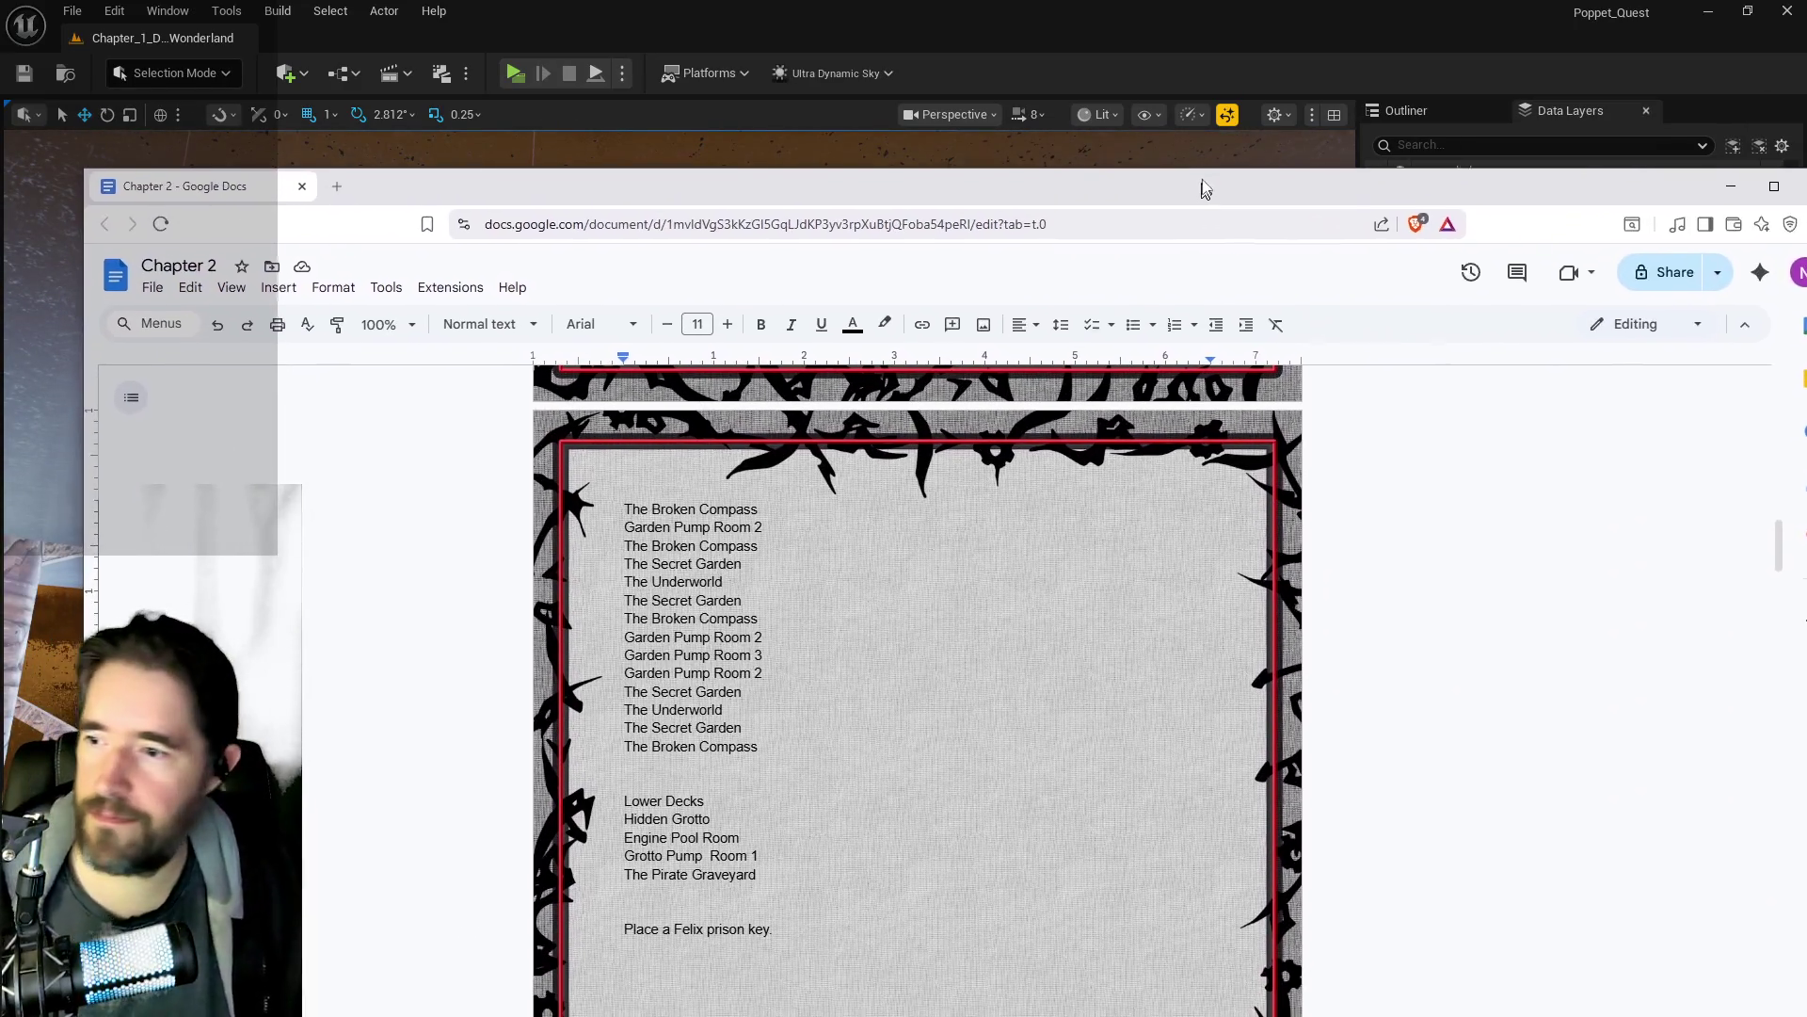
- Review the Path 1 and Path 2 room lists in the Chapter 2 doc, then return to Unreal
scroll(932, 897, down, 2)
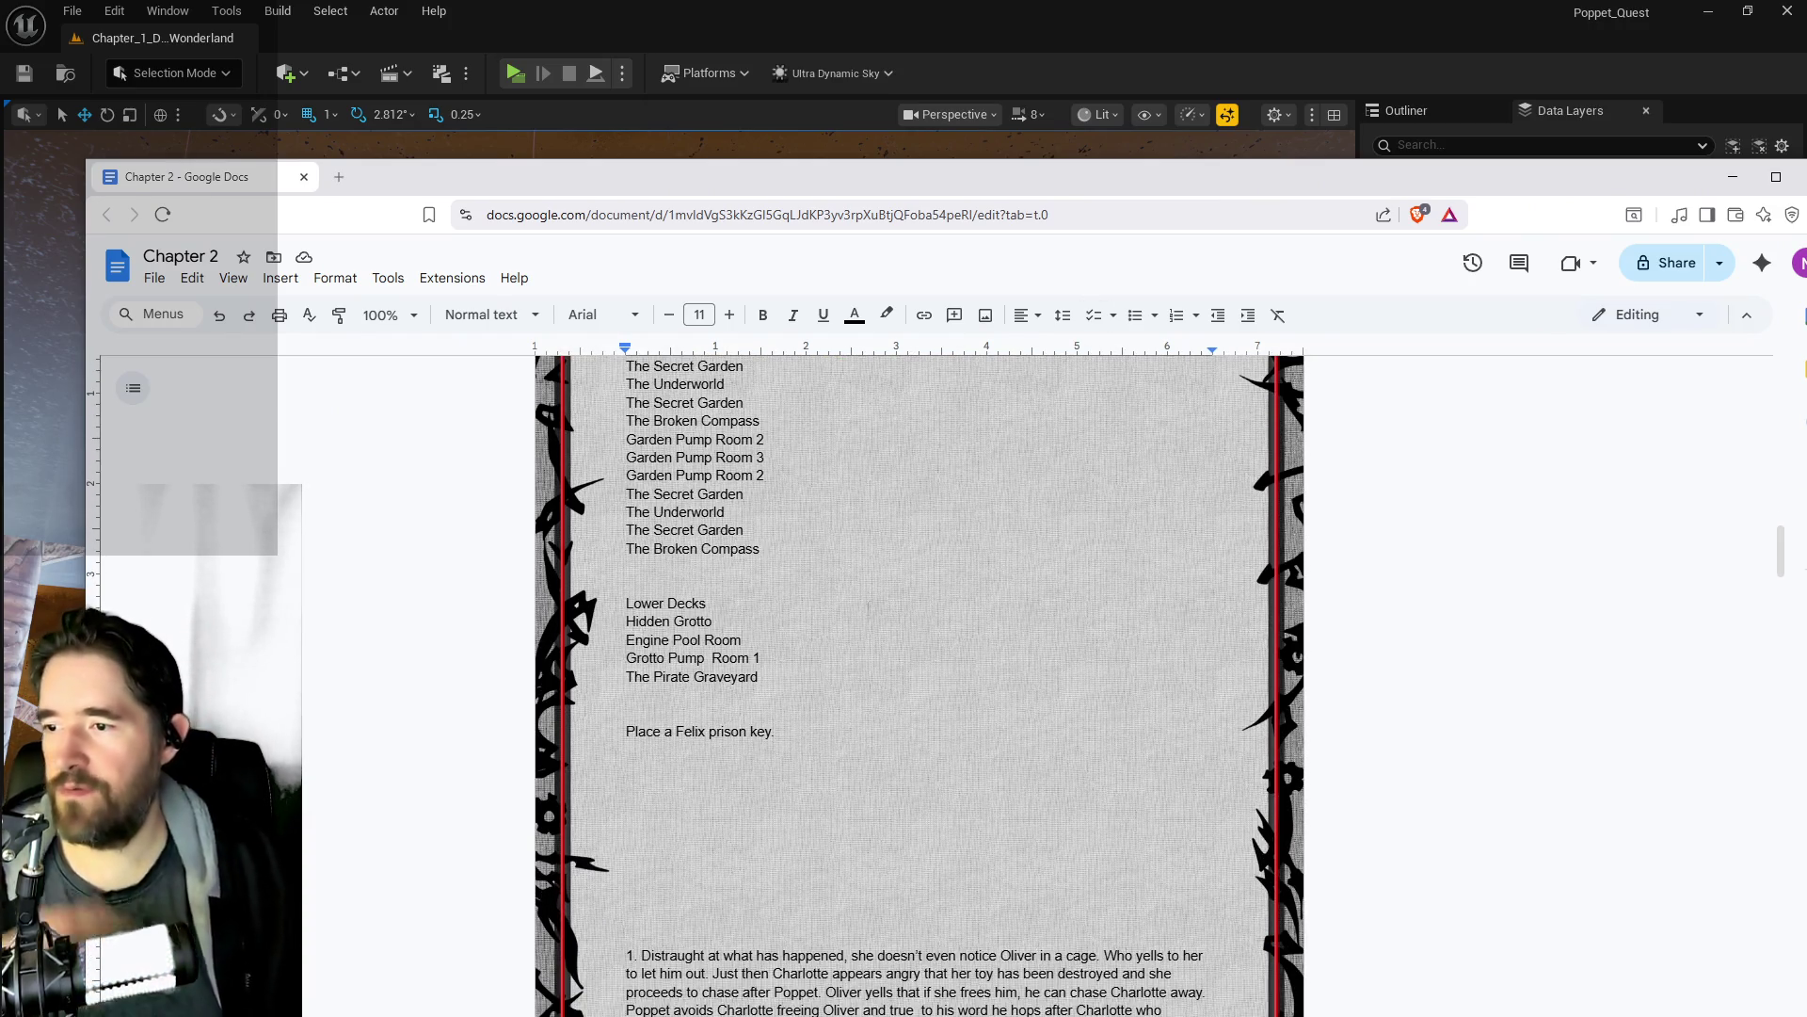
scroll(582, 637, up, 8)
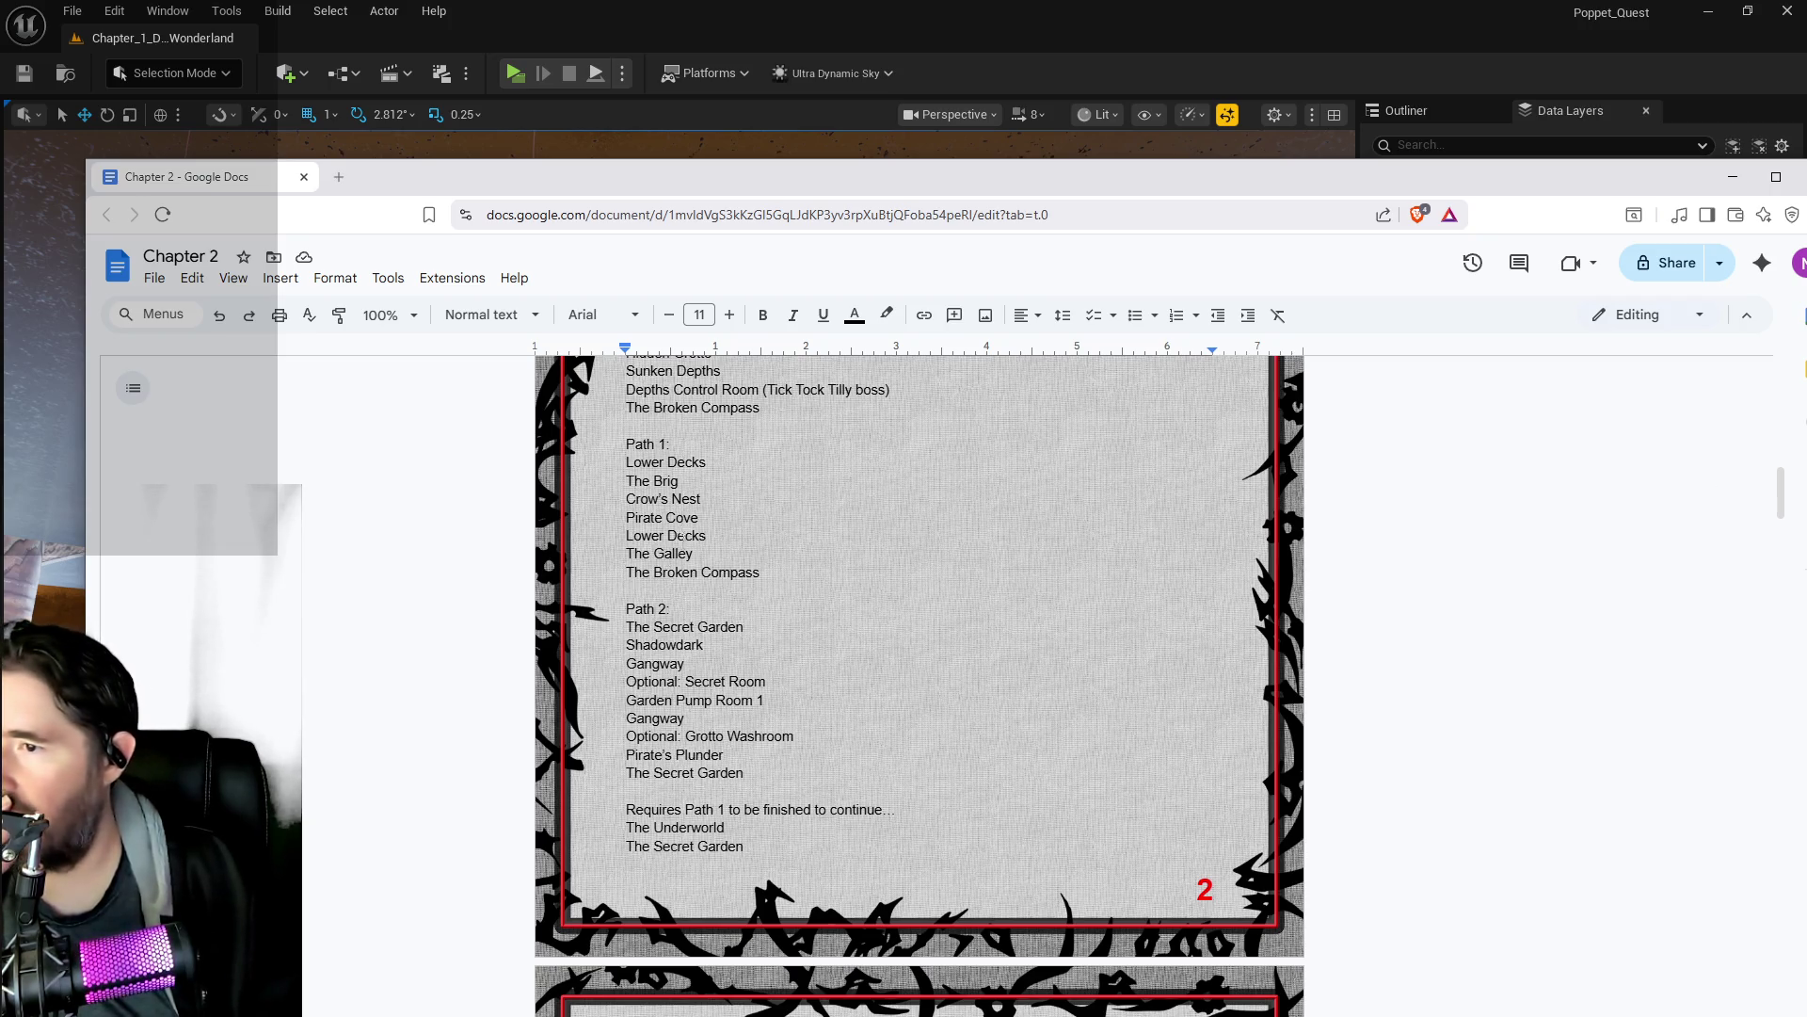
scroll(706, 741, down, 2)
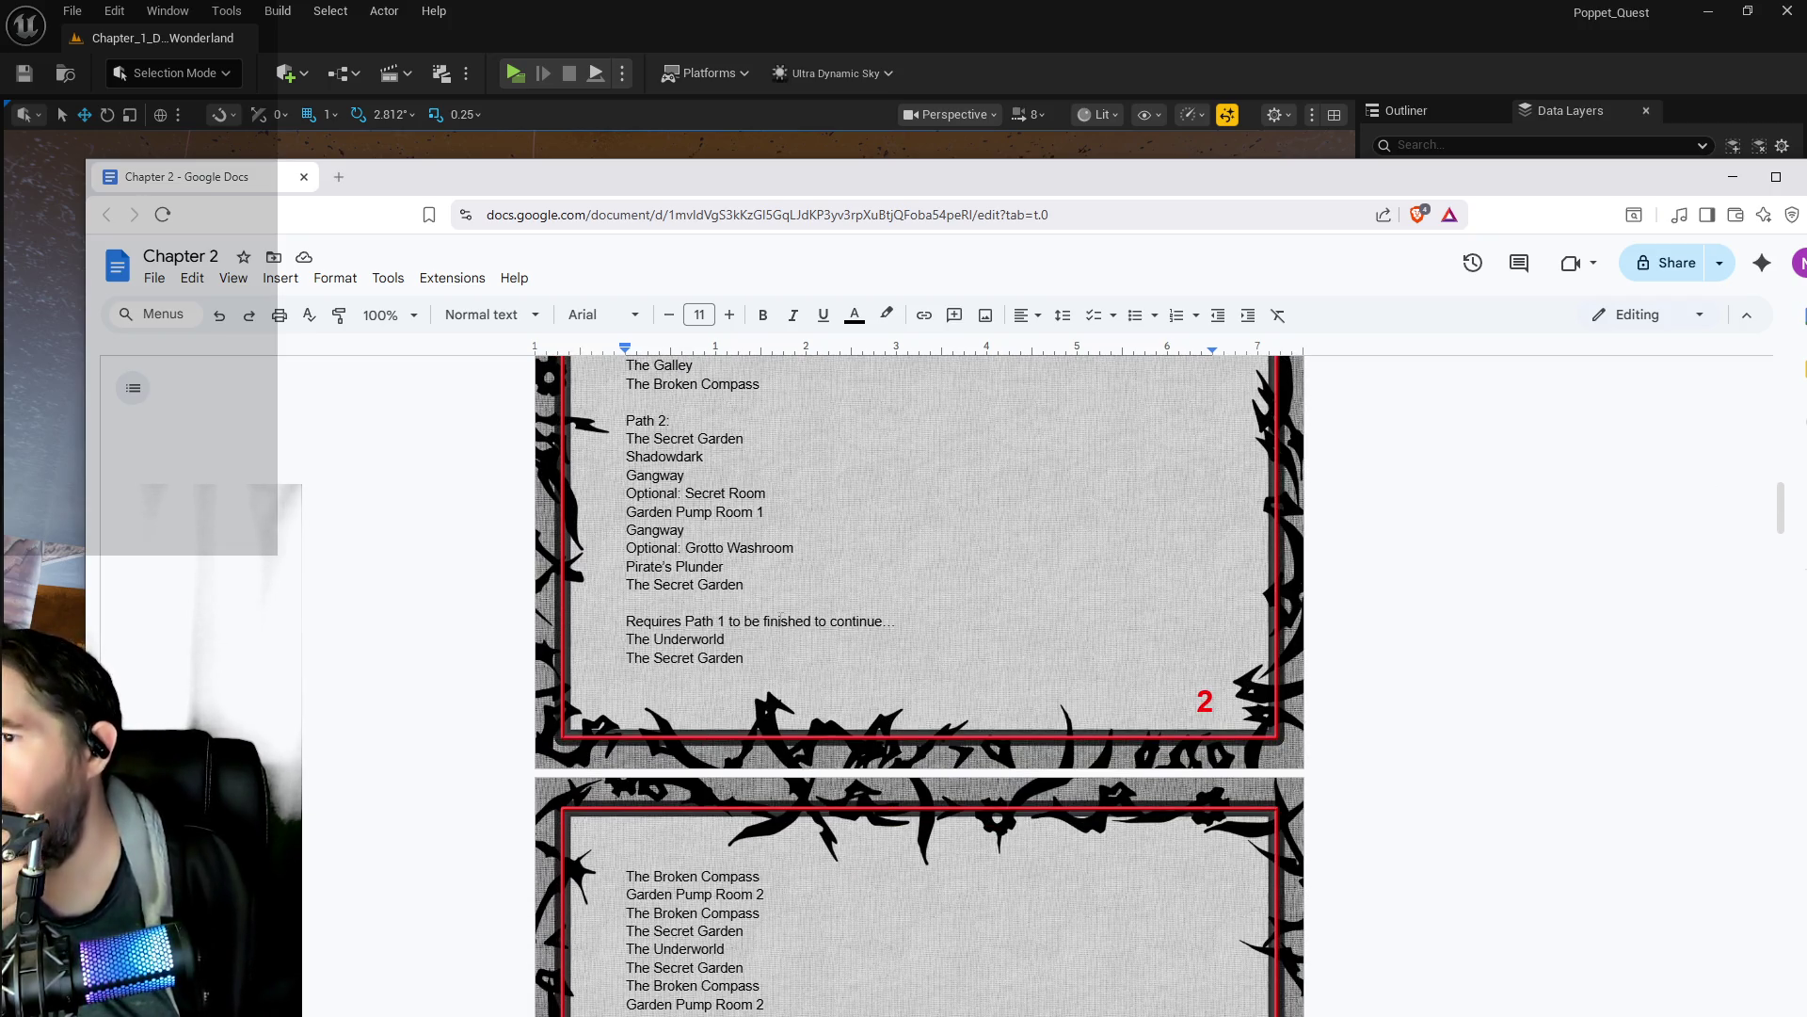
scroll(771, 647, up, 1)
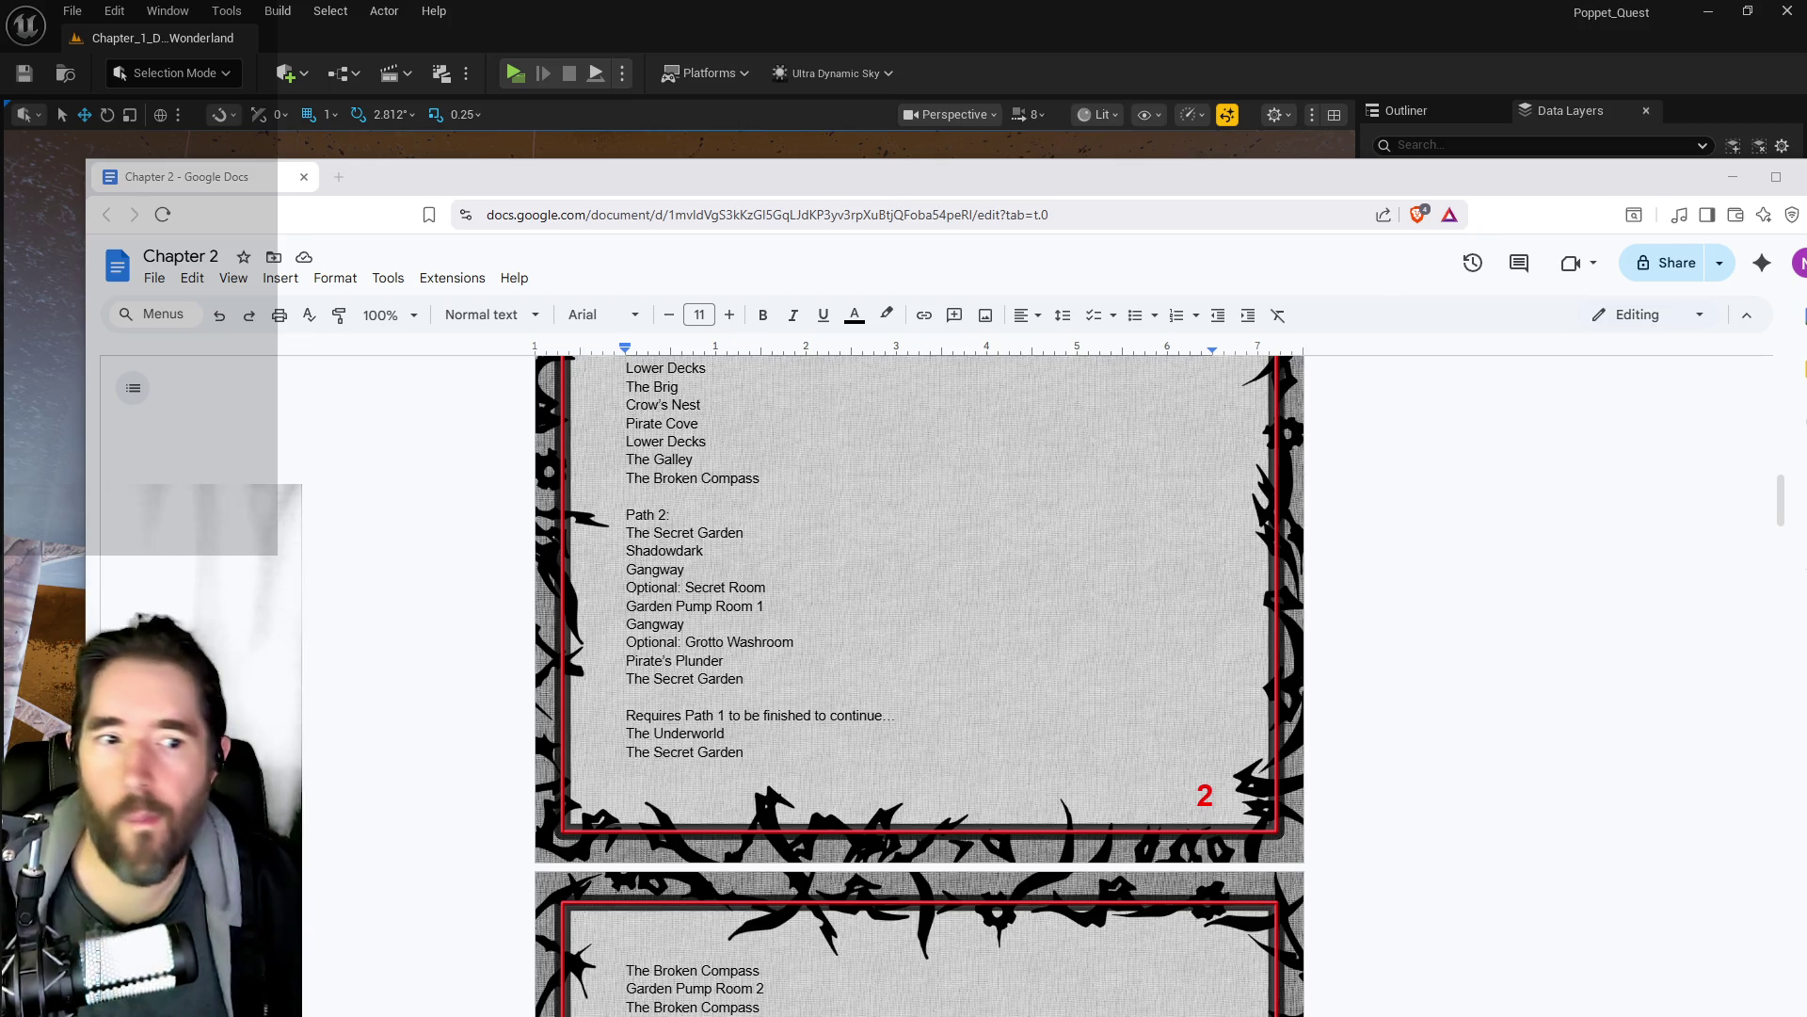
key(alt+Tab)
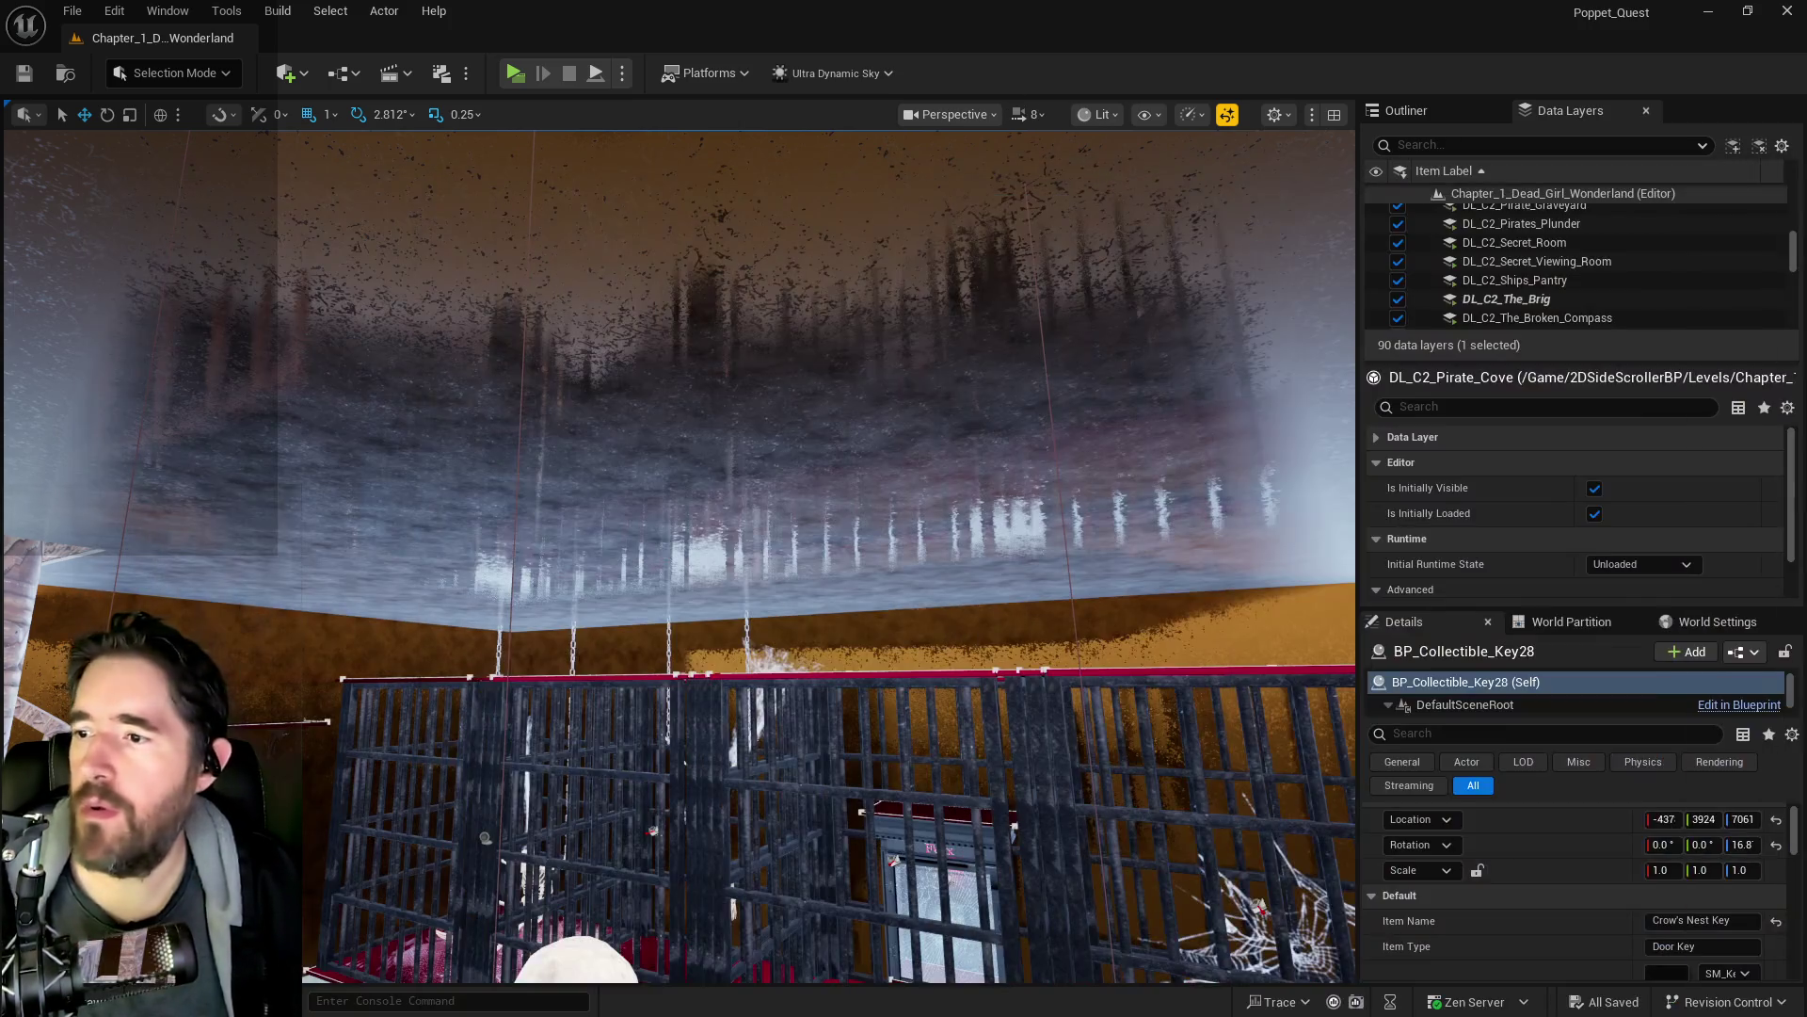
drag(1181, 741, 1092, 739)
drag(654, 704, 654, 704)
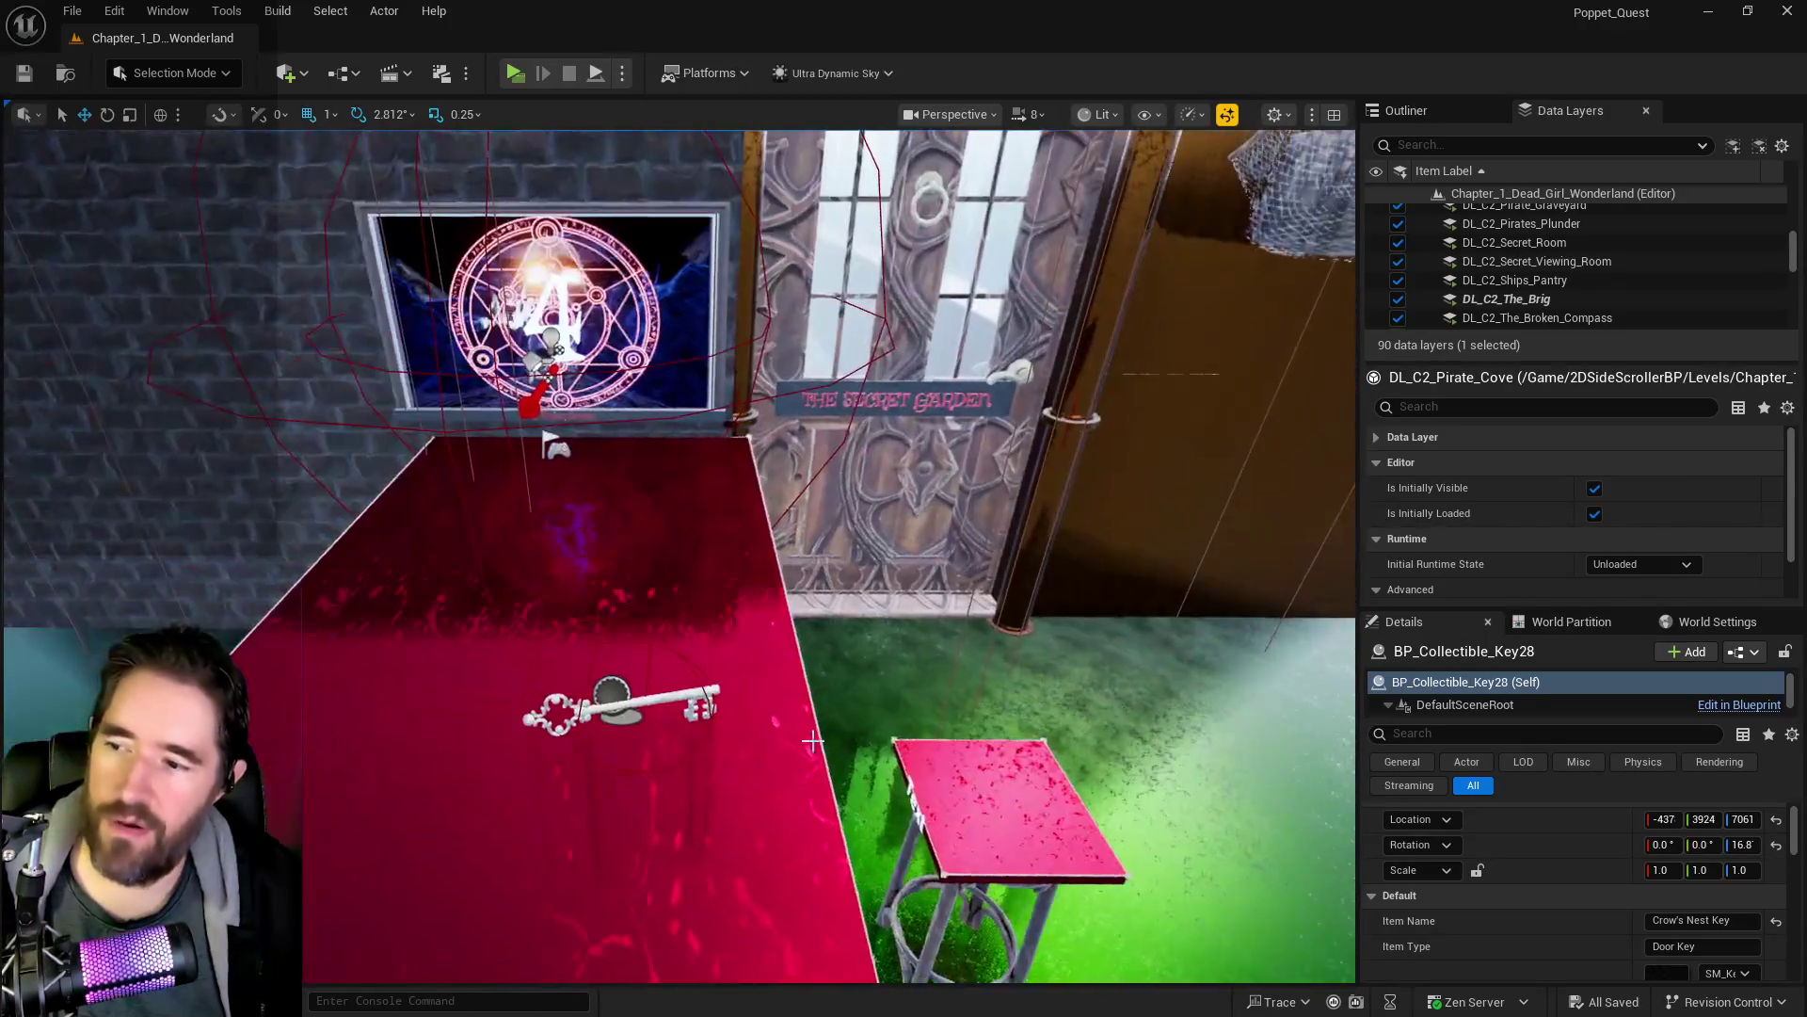
click(654, 705)
click(617, 701)
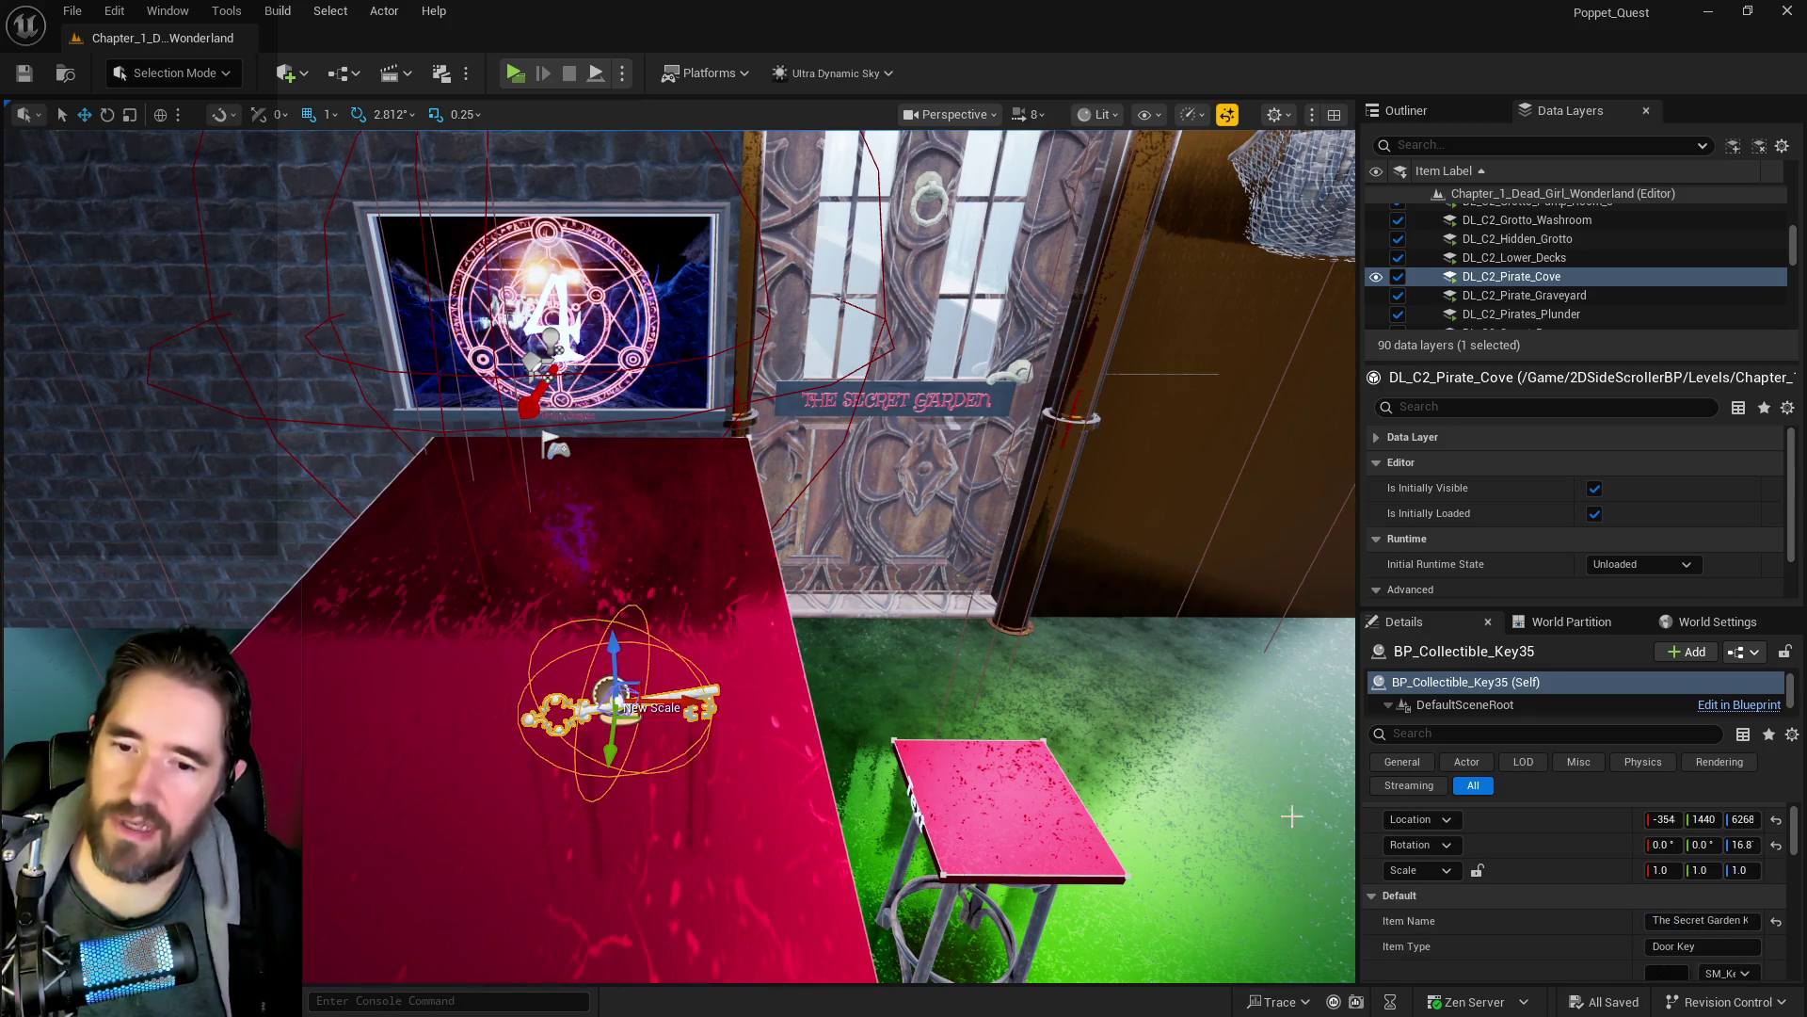
click(1704, 920)
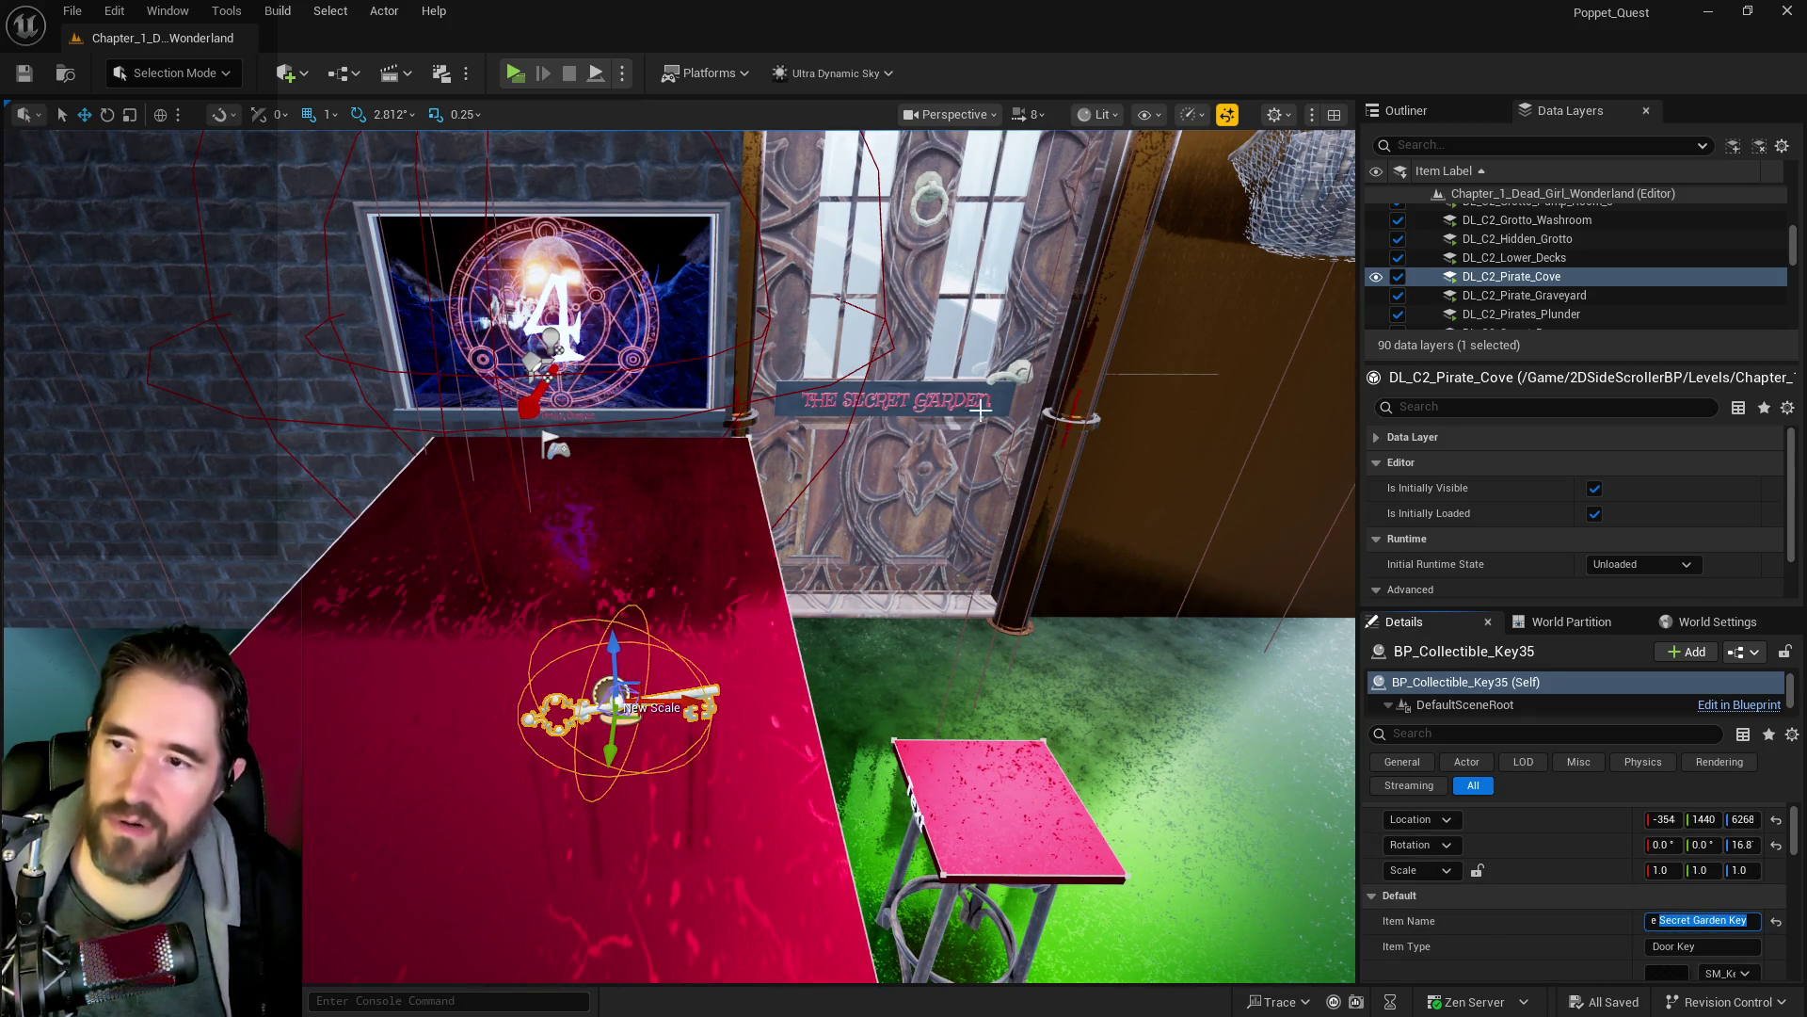
click(967, 536)
drag(753, 565, 659, 584)
key(w)
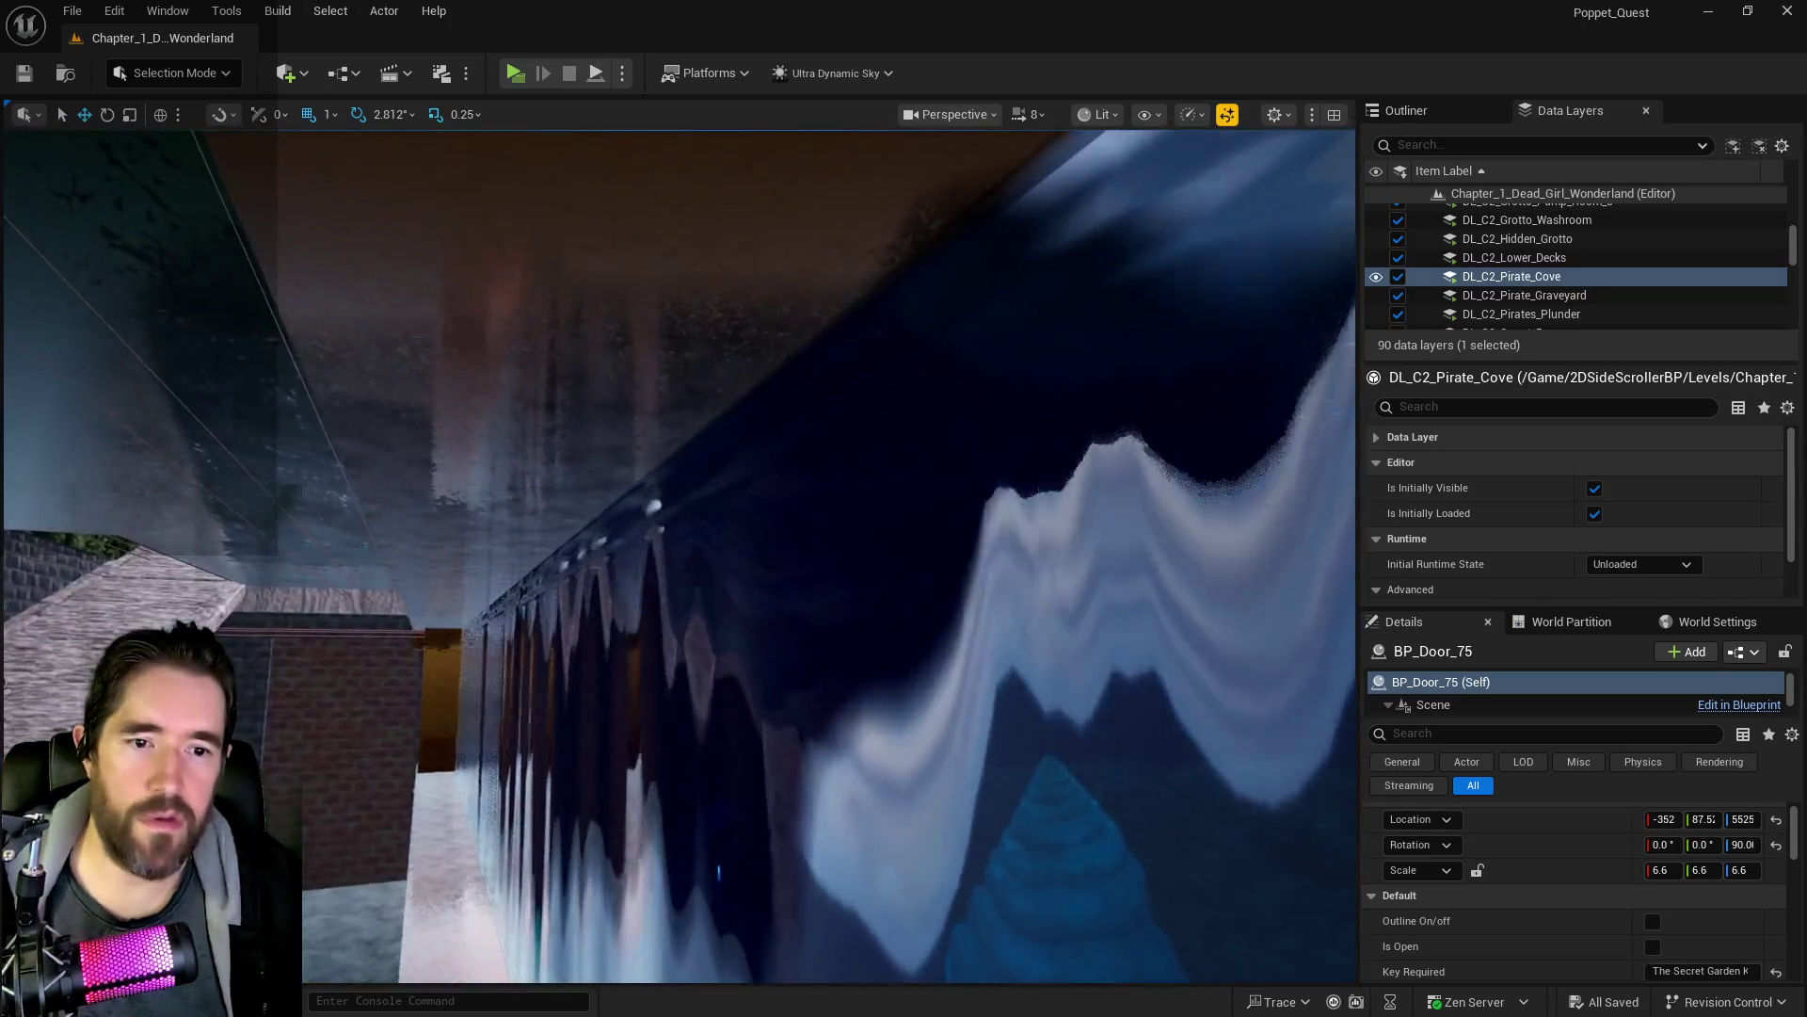
key(w)
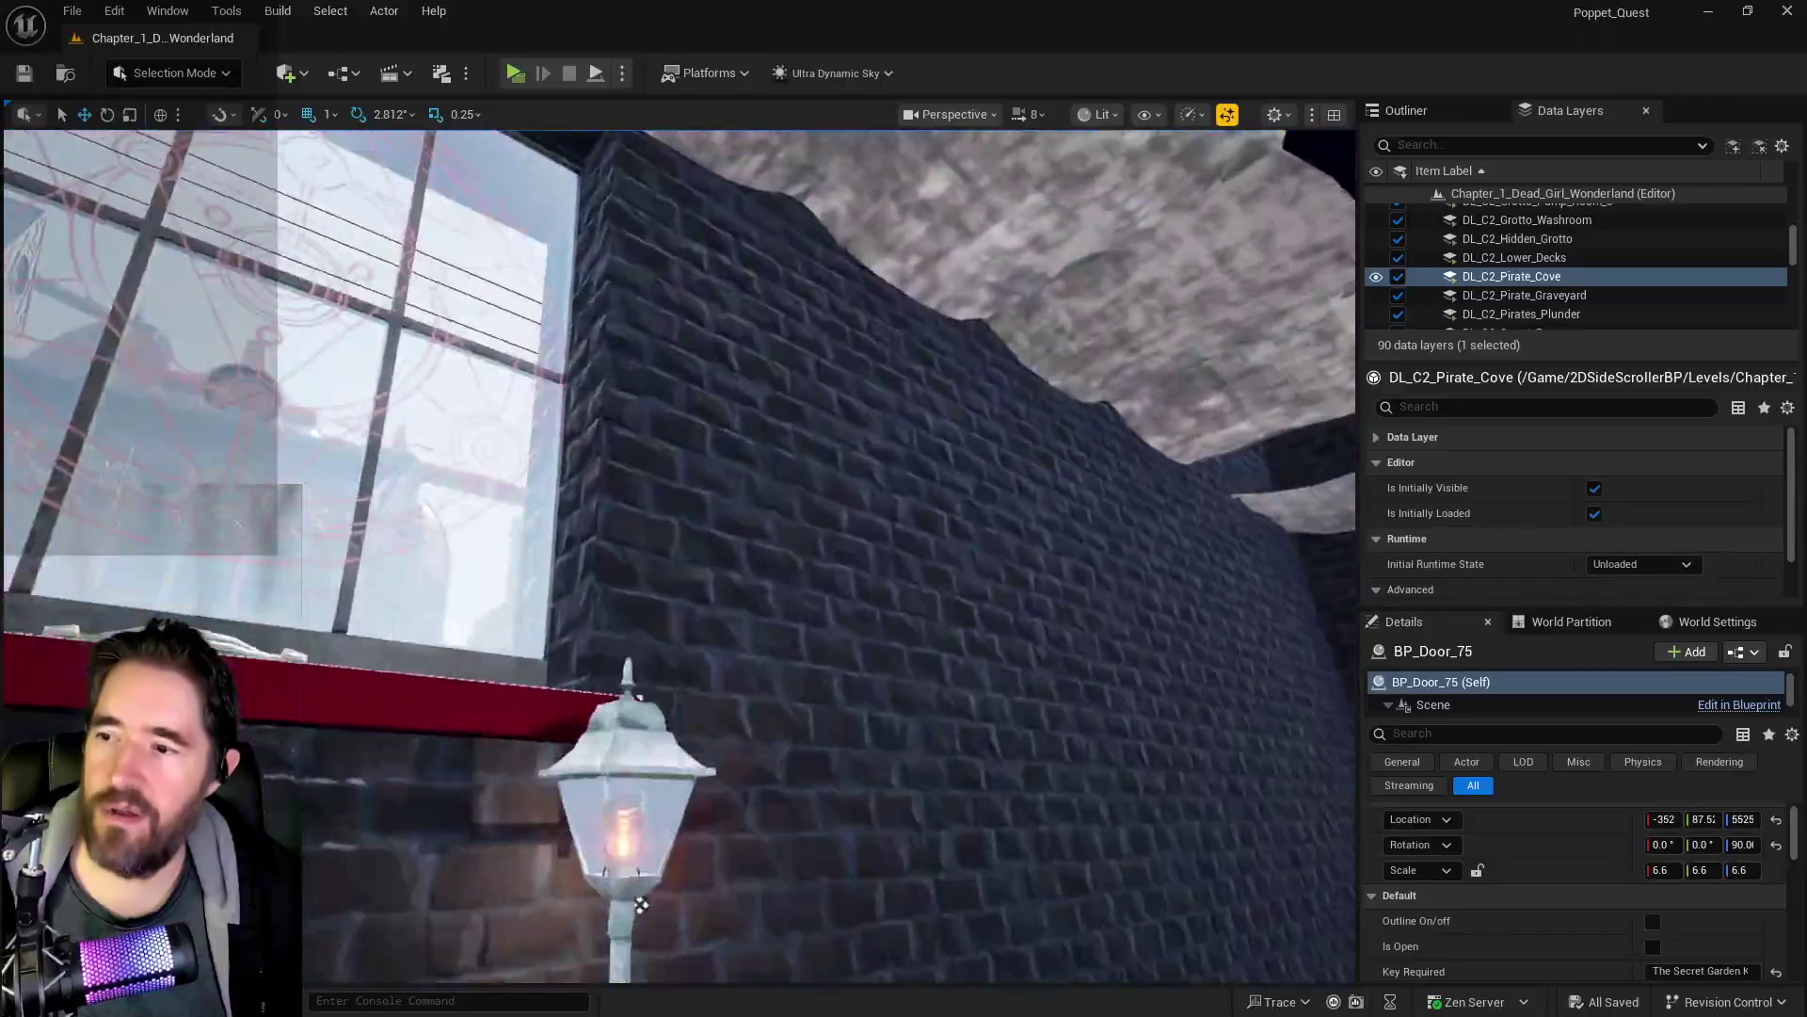
key(f)
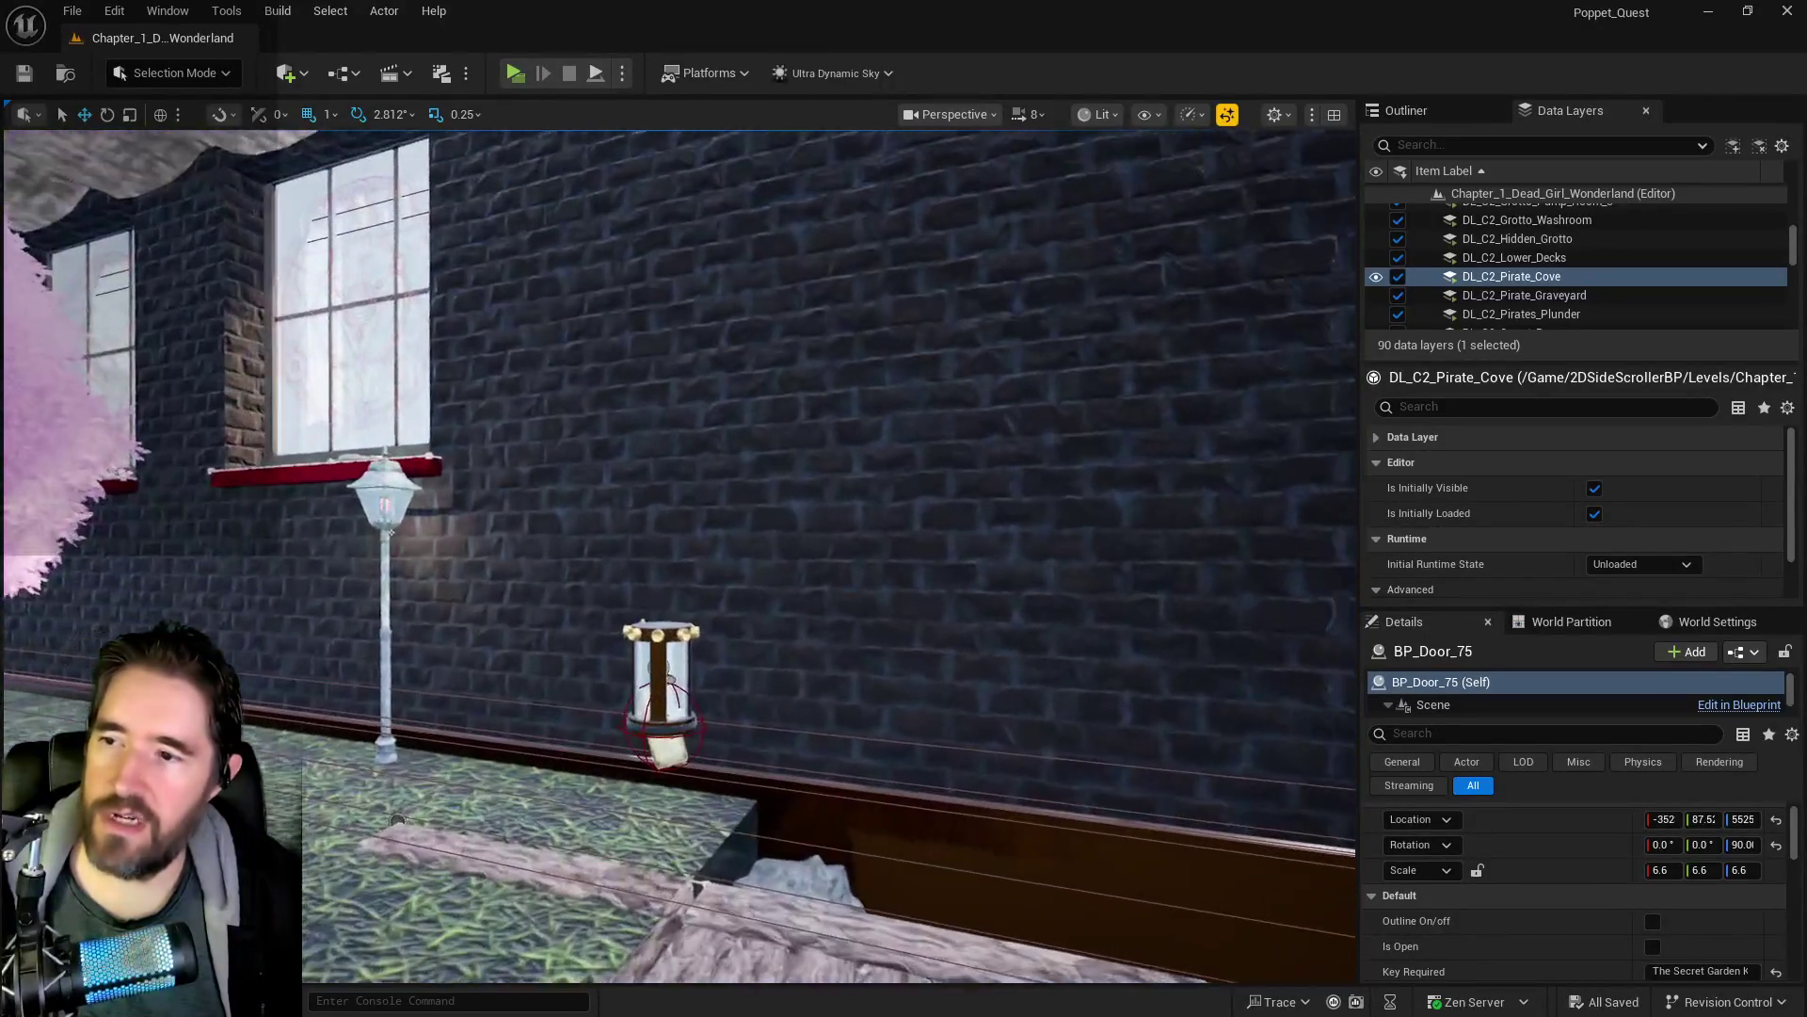
key(s)
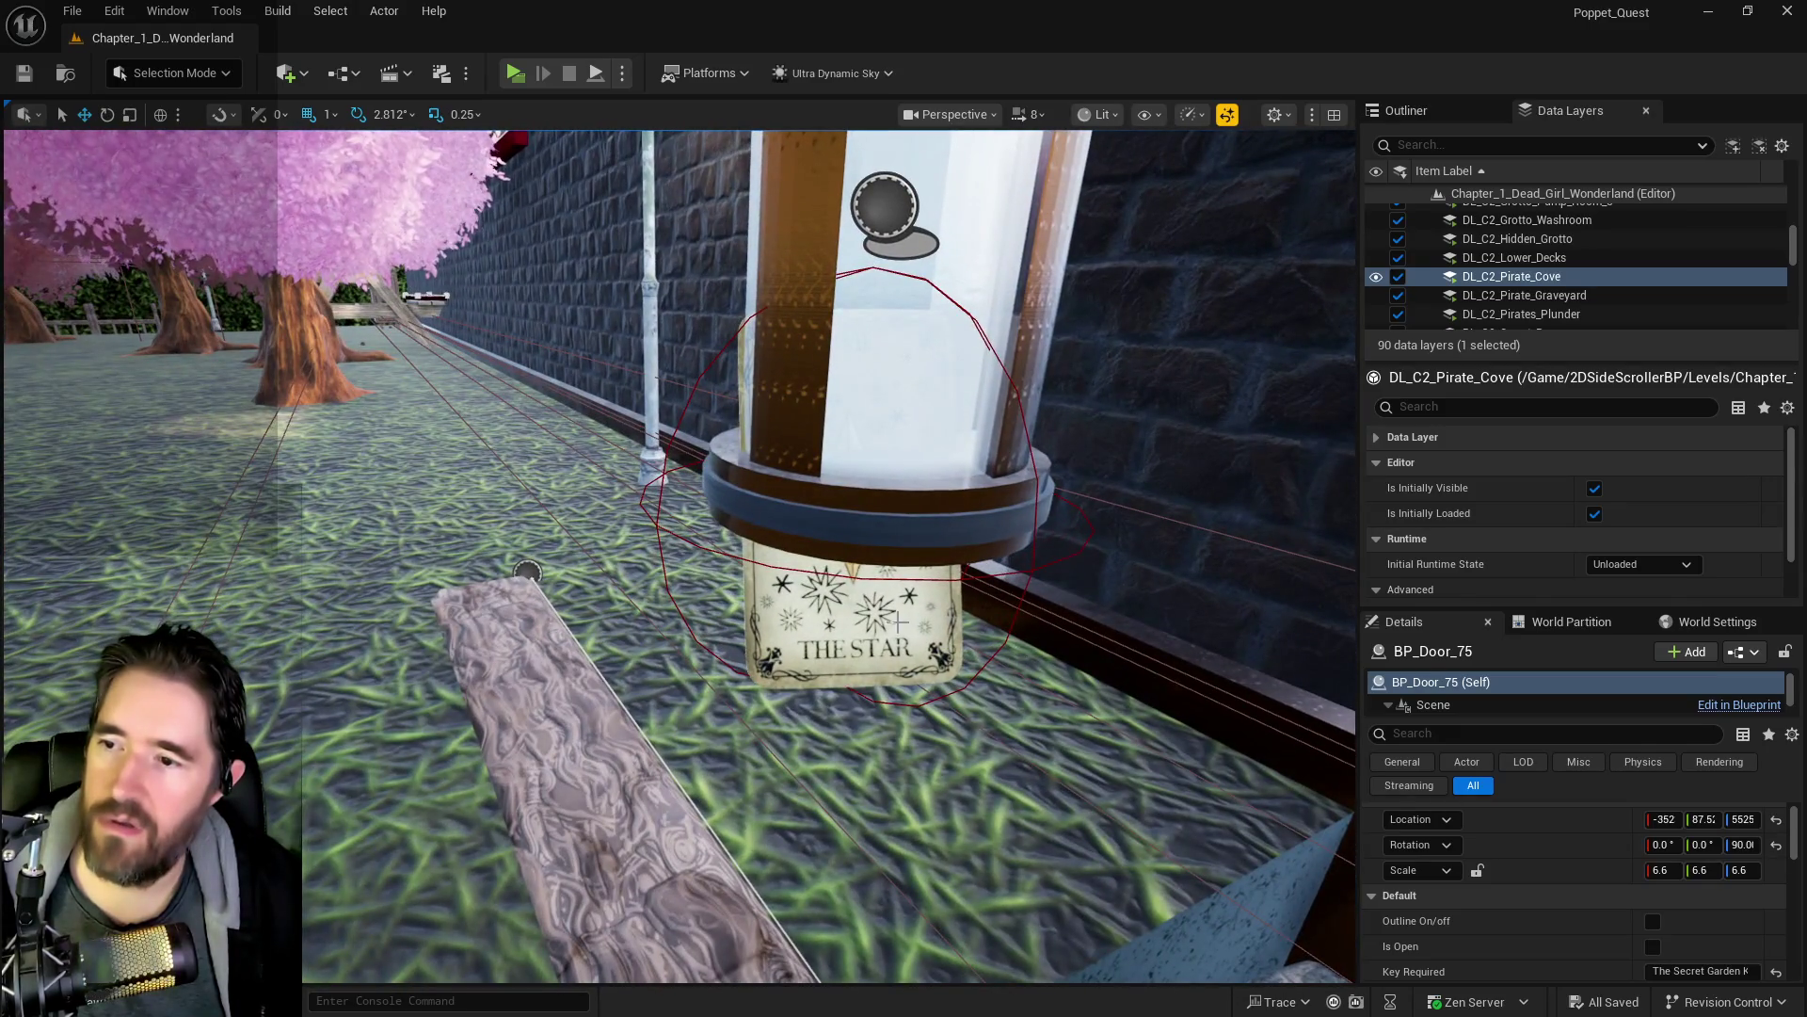
click(829, 640)
scroll(828, 641, down, 5)
key(w)
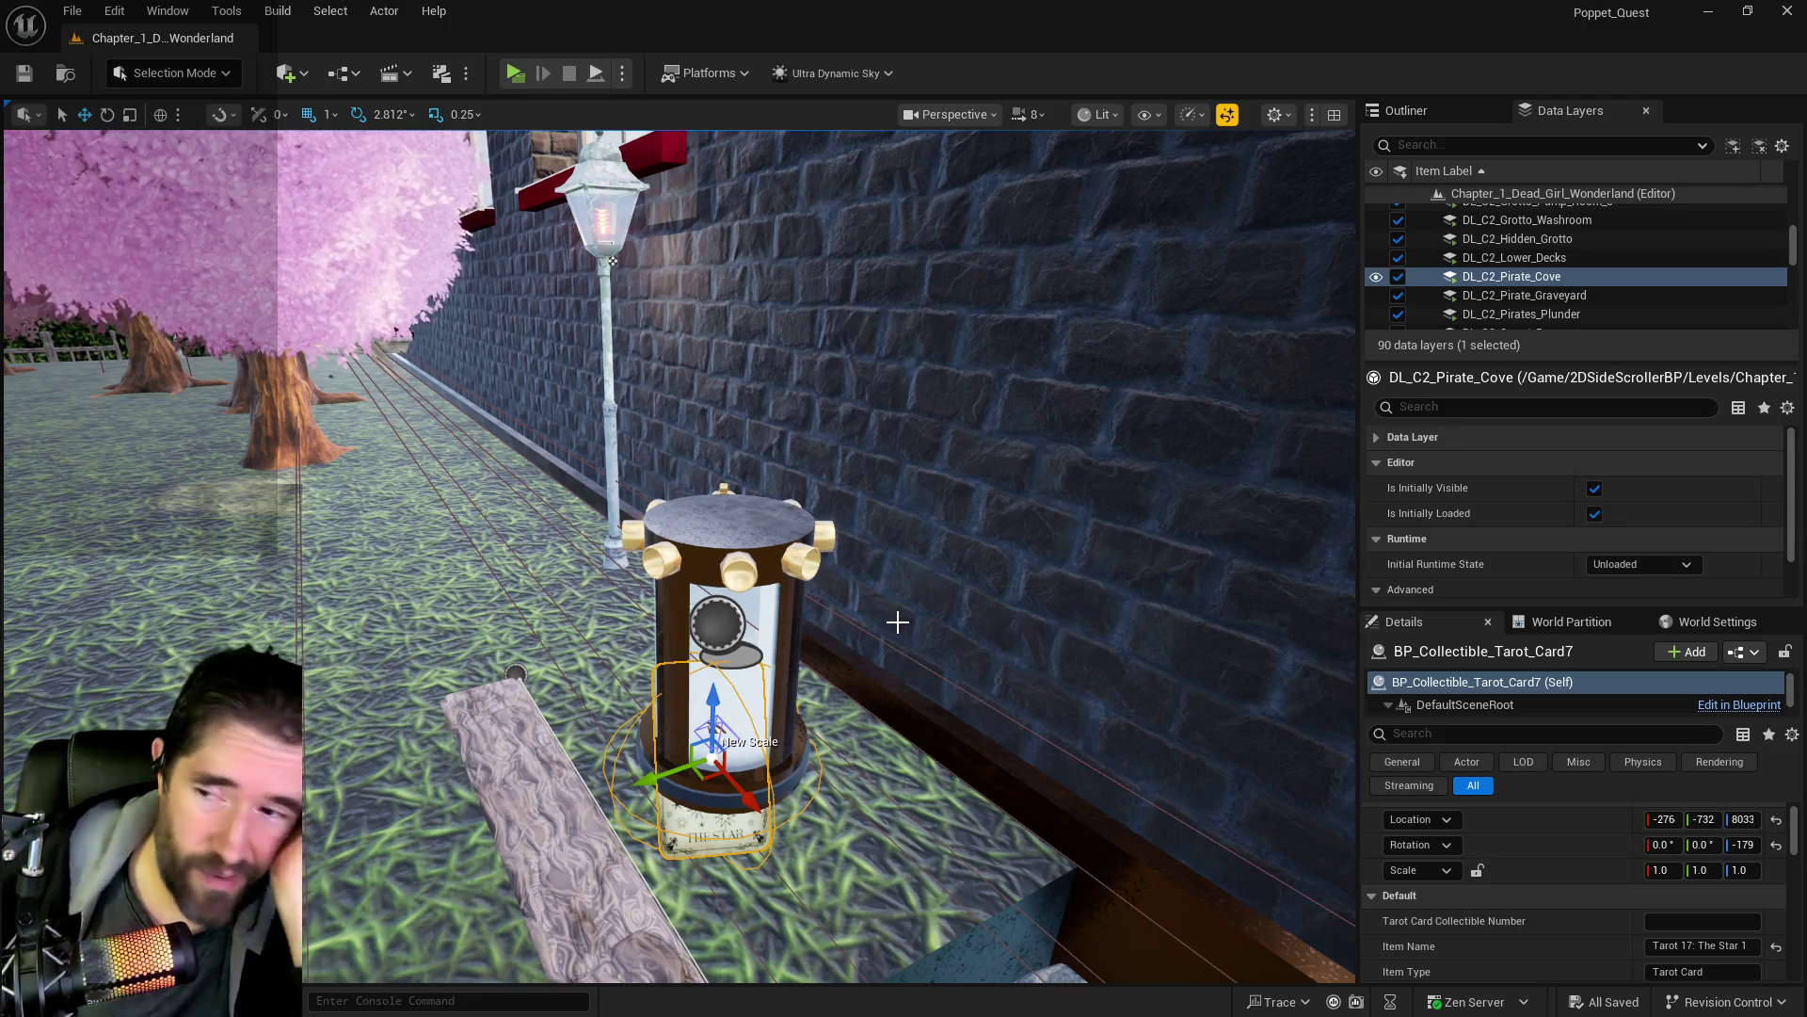
key(Escape)
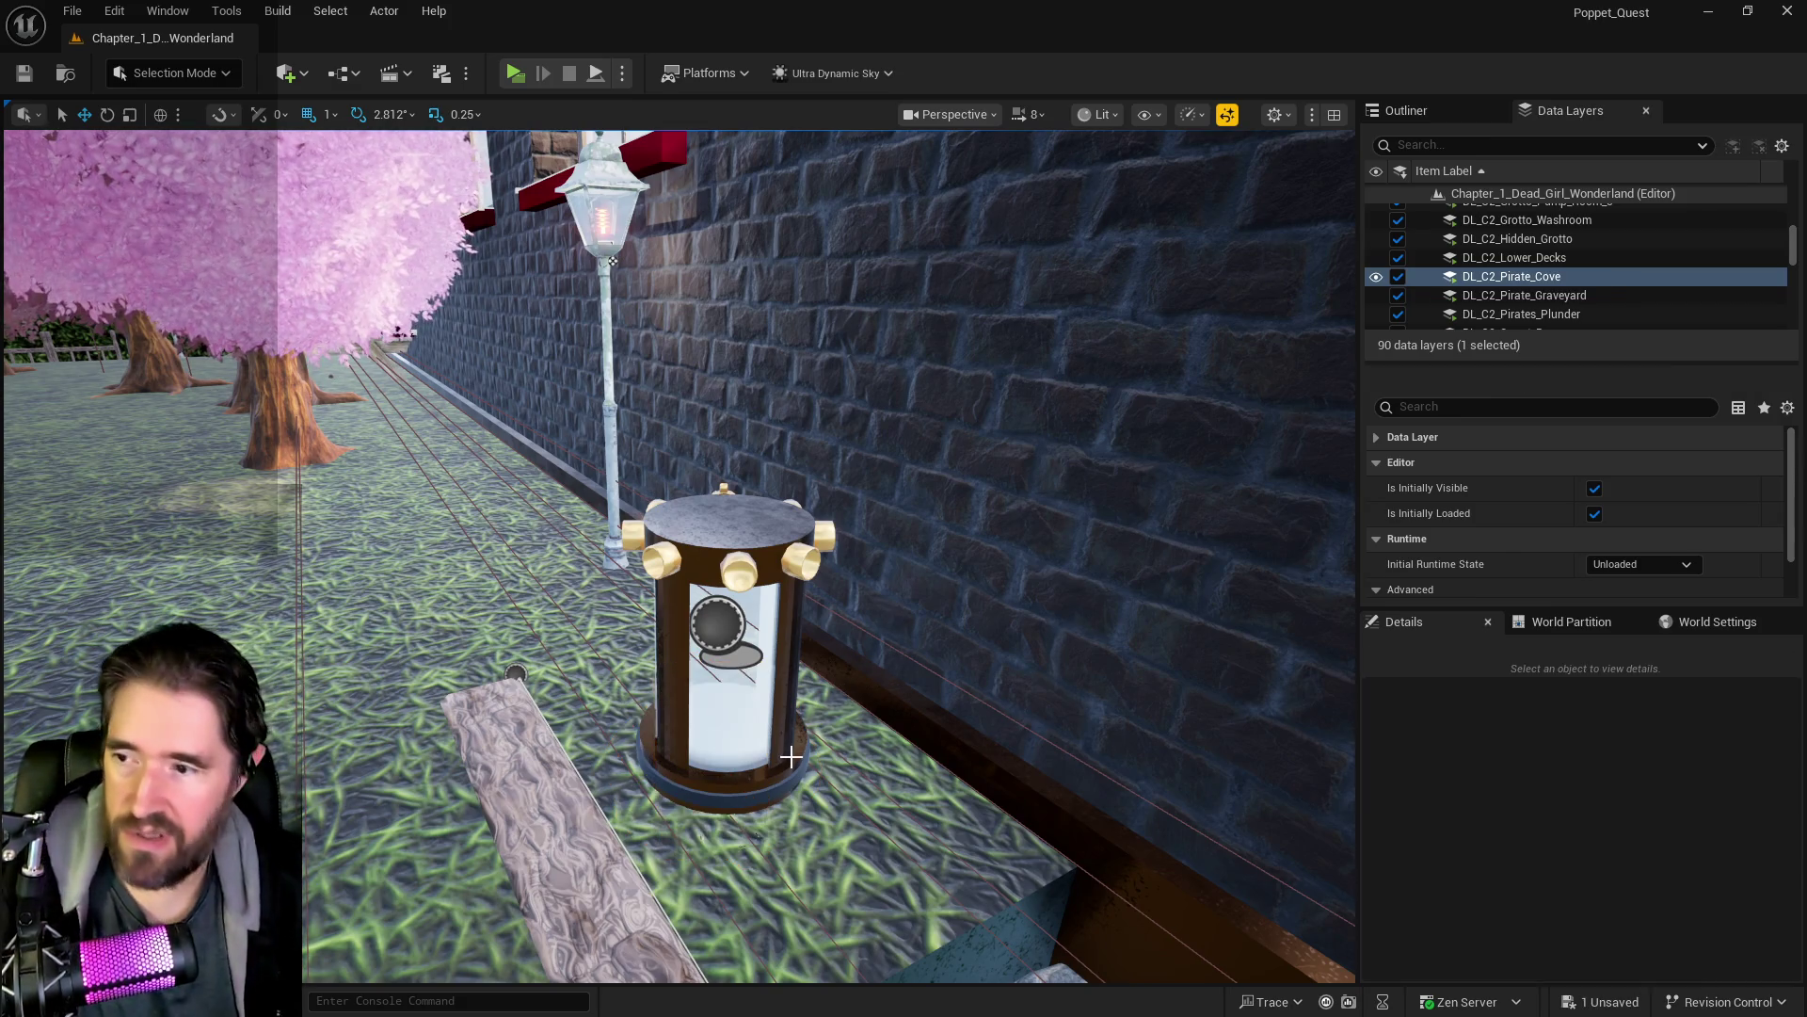
- Lower BP_Resurrection_Vat11 along Z onto the walkway and frame it
scroll(844, 692, up, 2)
mouse_move(649, 241)
mouse_down()
mouse_move(649, 310)
mouse_move(602, 358)
mouse_move(611, 372)
mouse_move(716, 377)
mouse_move(744, 311)
mouse_move(810, 283)
mouse_up()
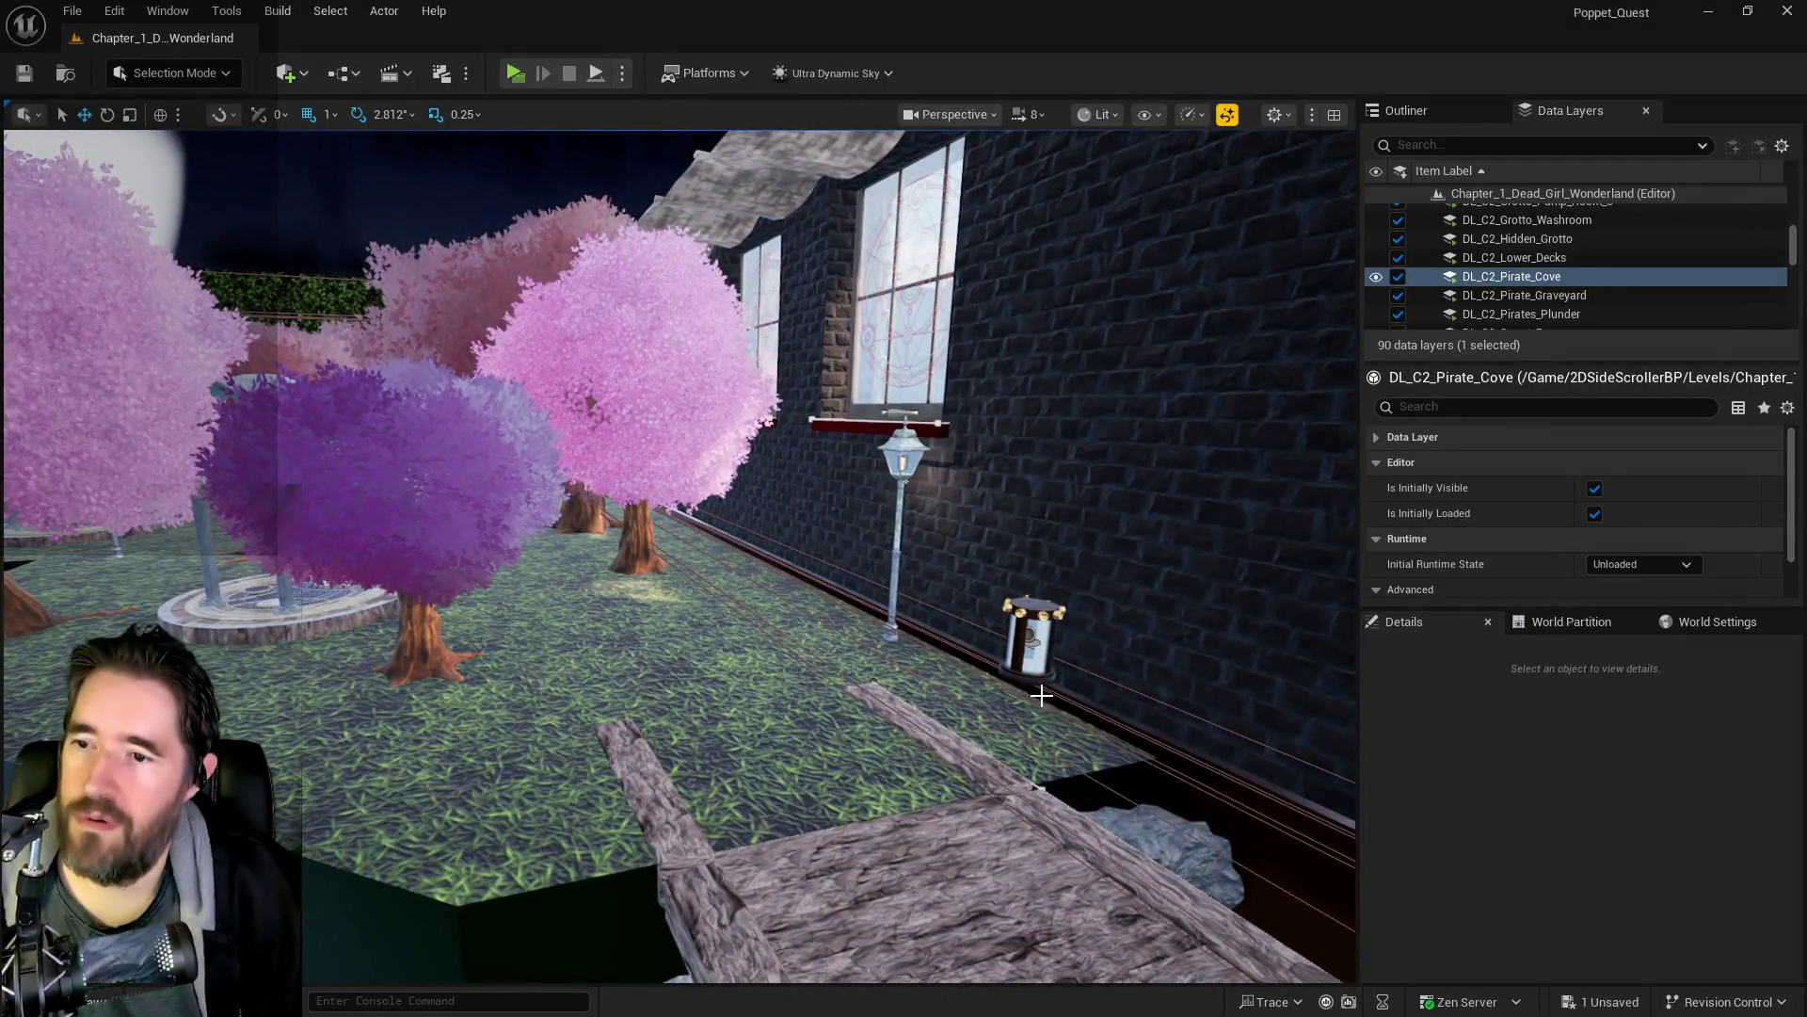
click(1034, 640)
drag(1039, 564, 1037, 654)
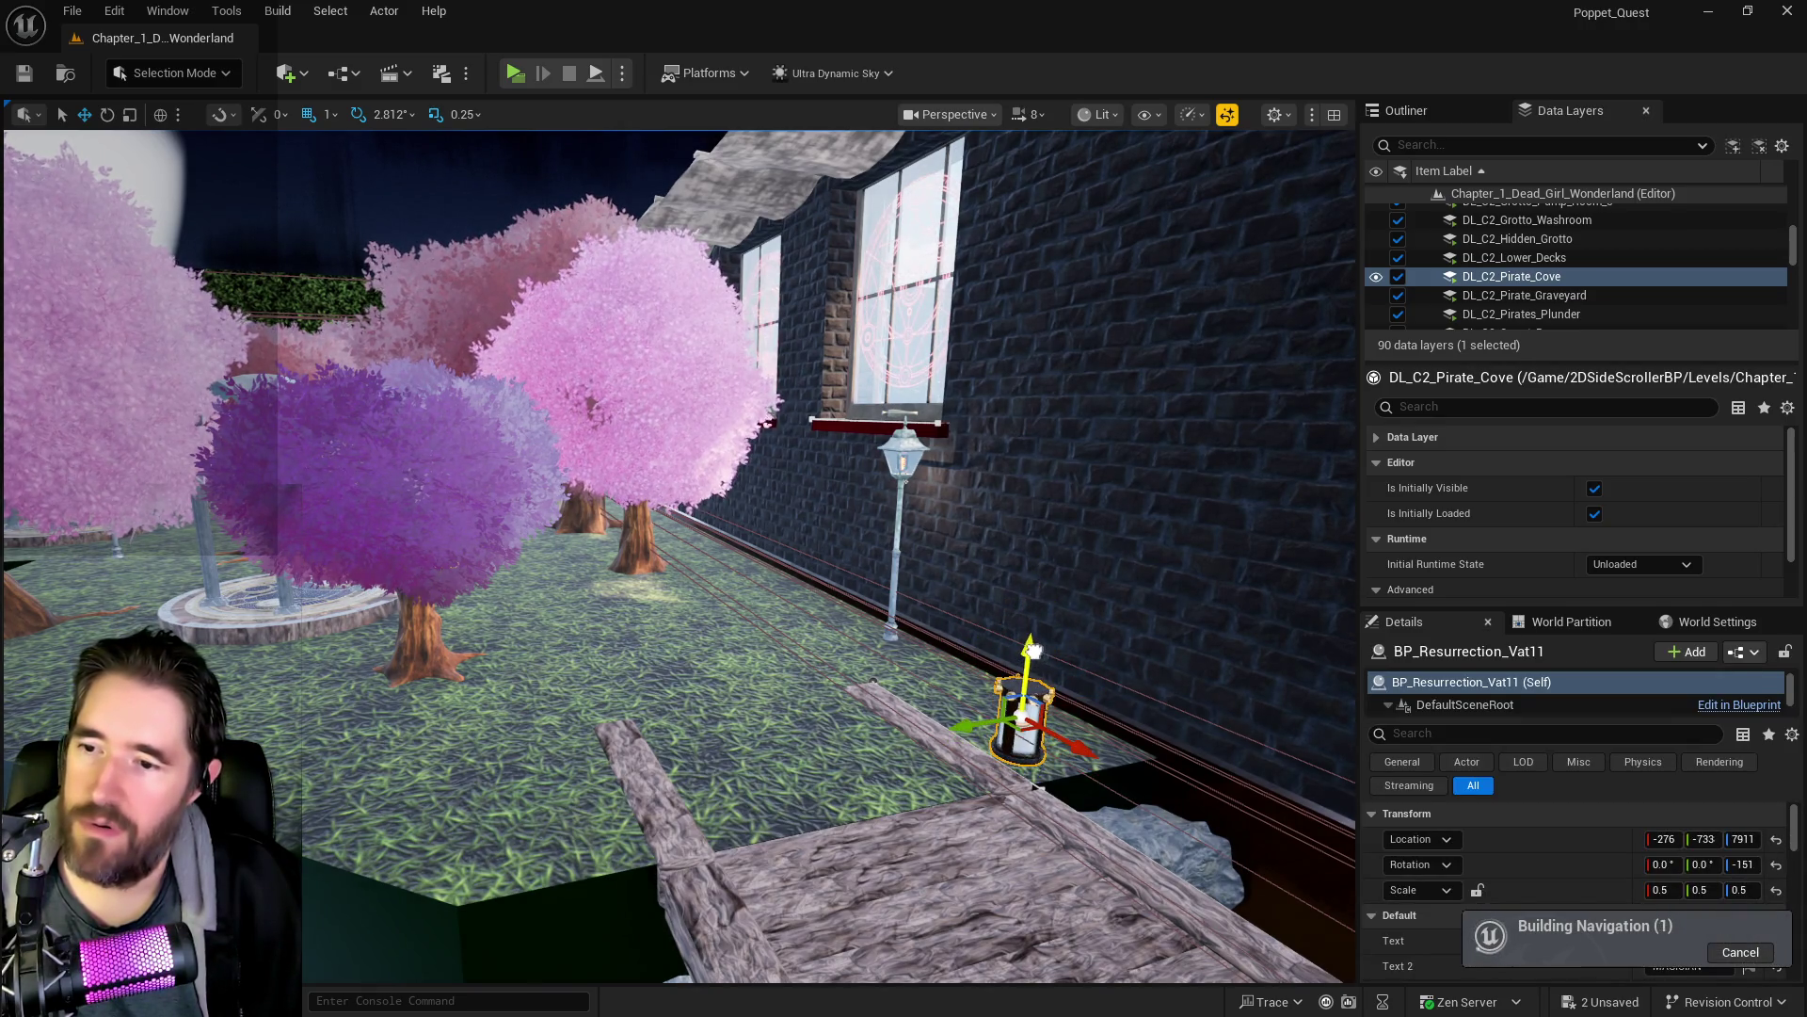
key(f)
- Find NavMeshBoundsVolume by searching 'nav mesh' in the Outliner, delete it, and save the level
click(1406, 110)
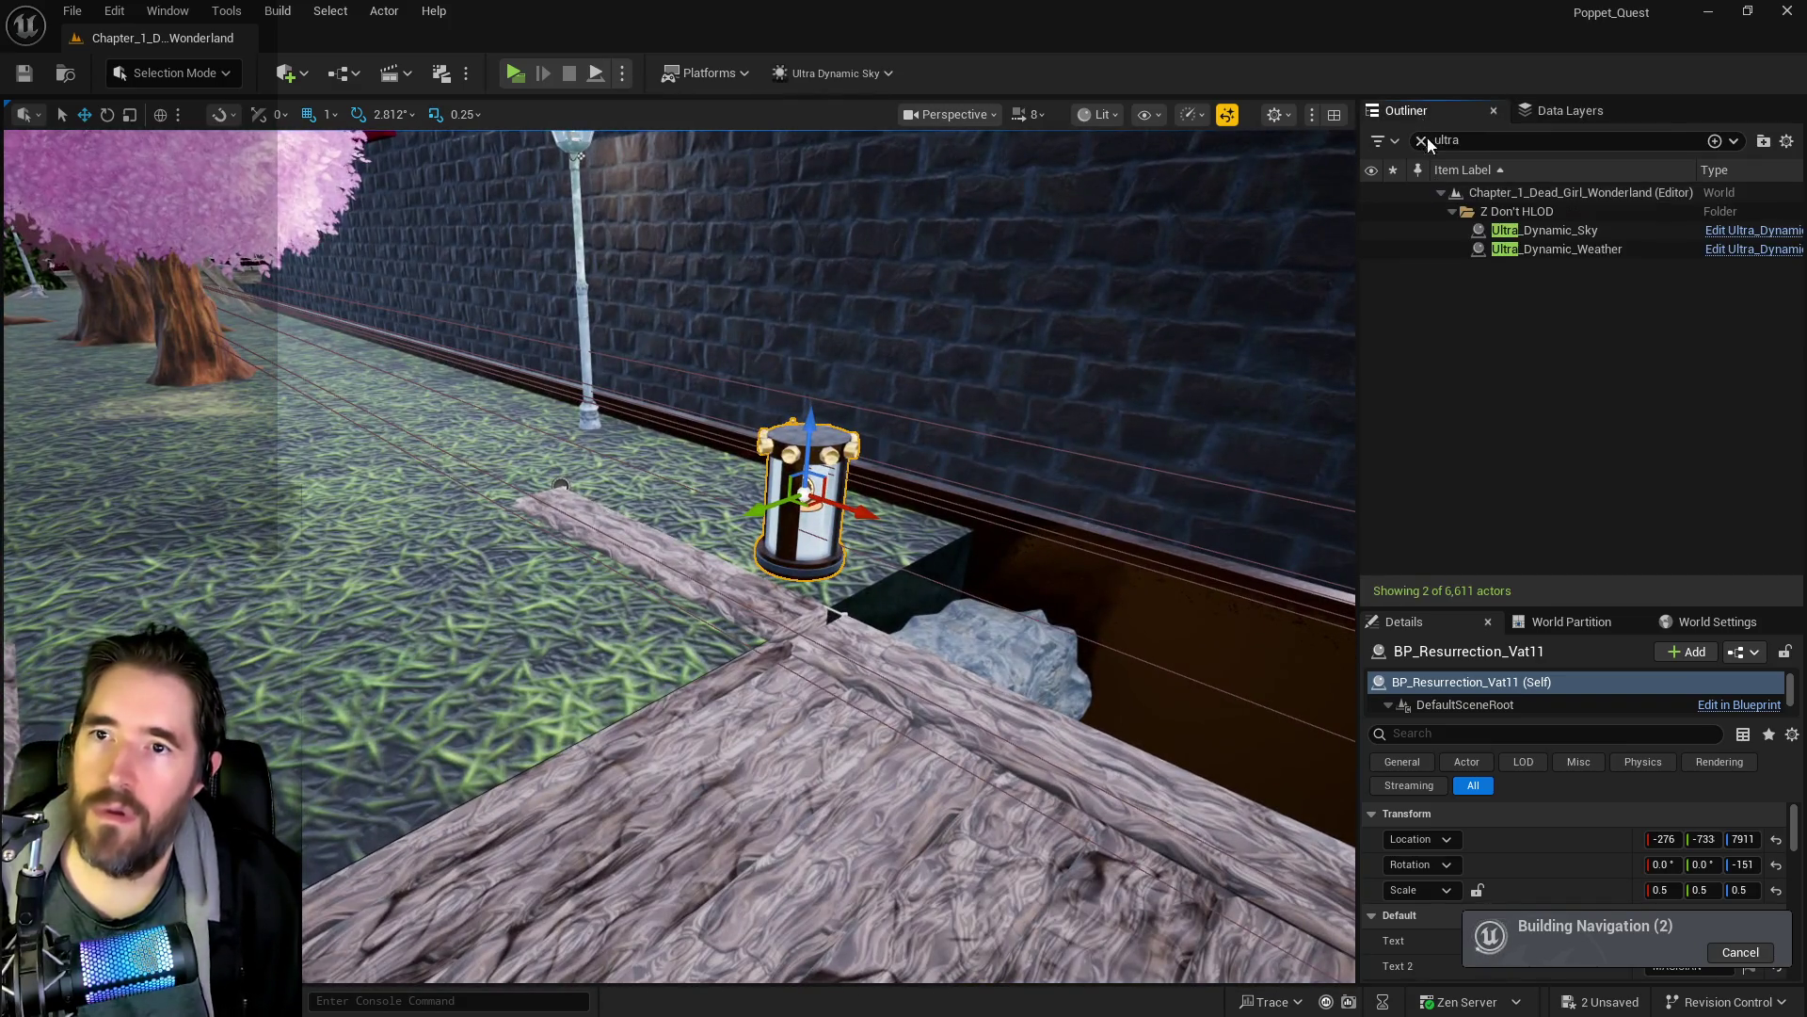
click(1427, 140)
text(nav)
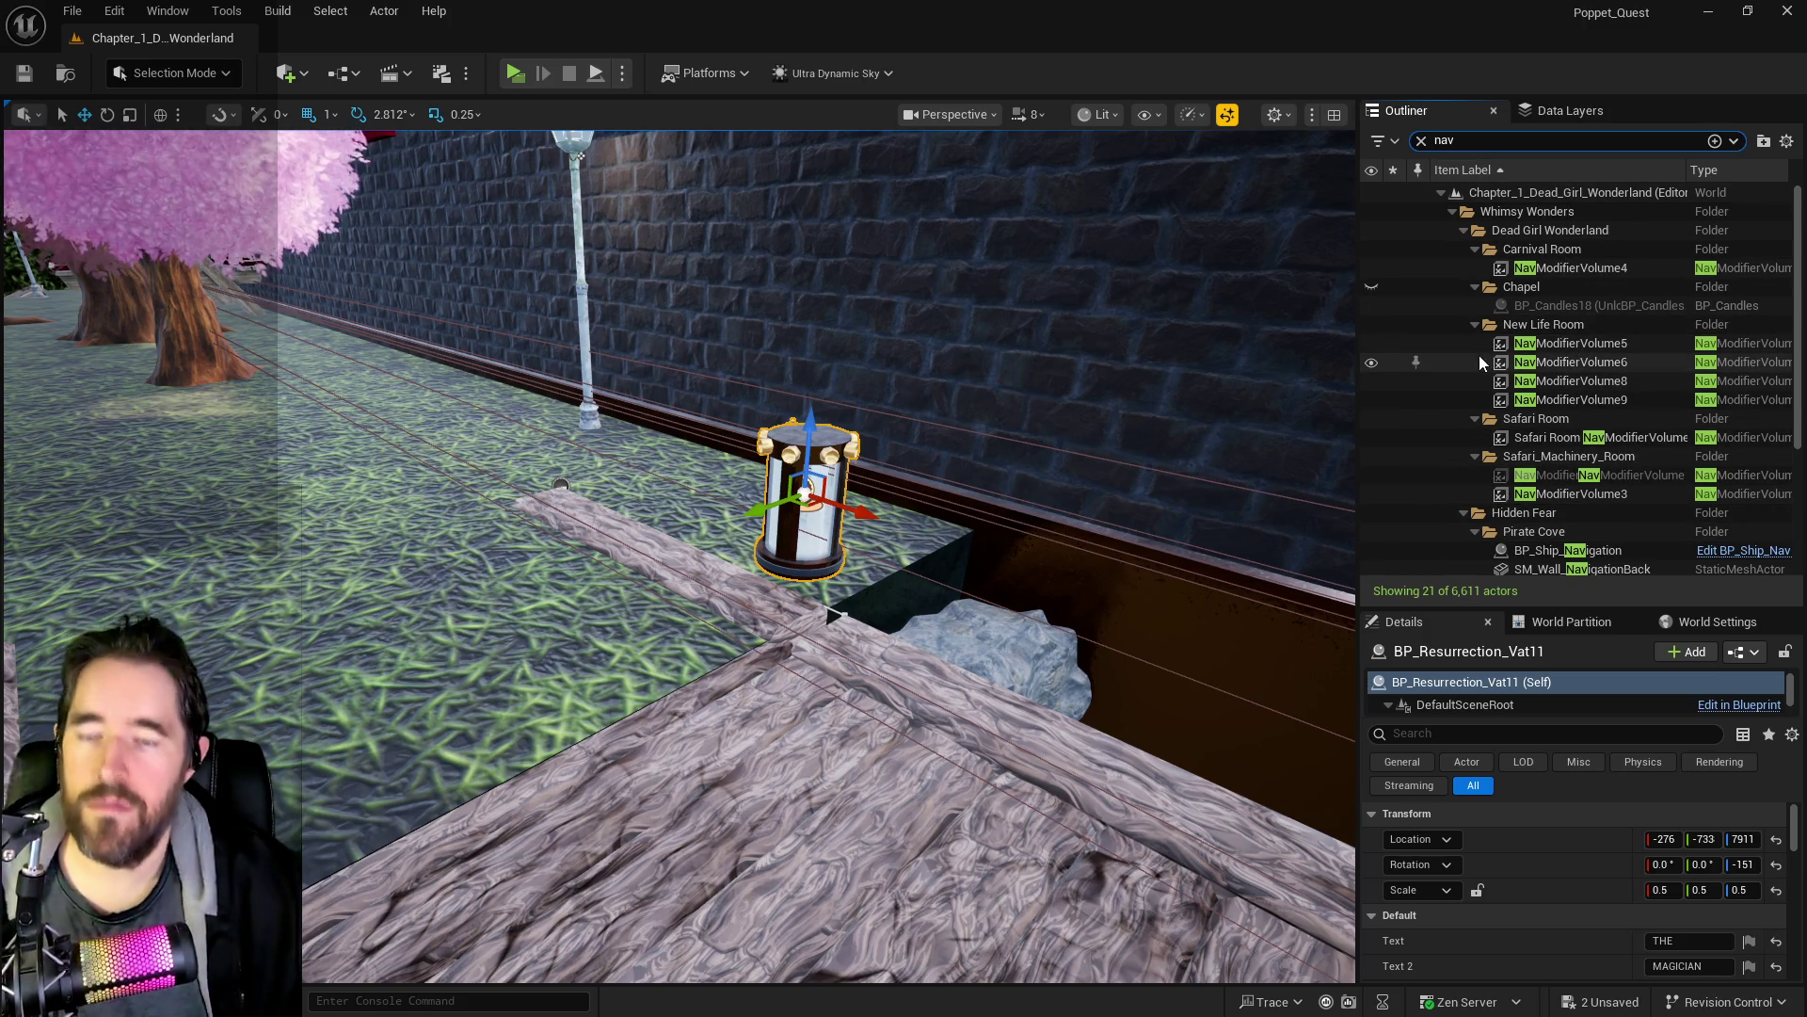
text( mesh)
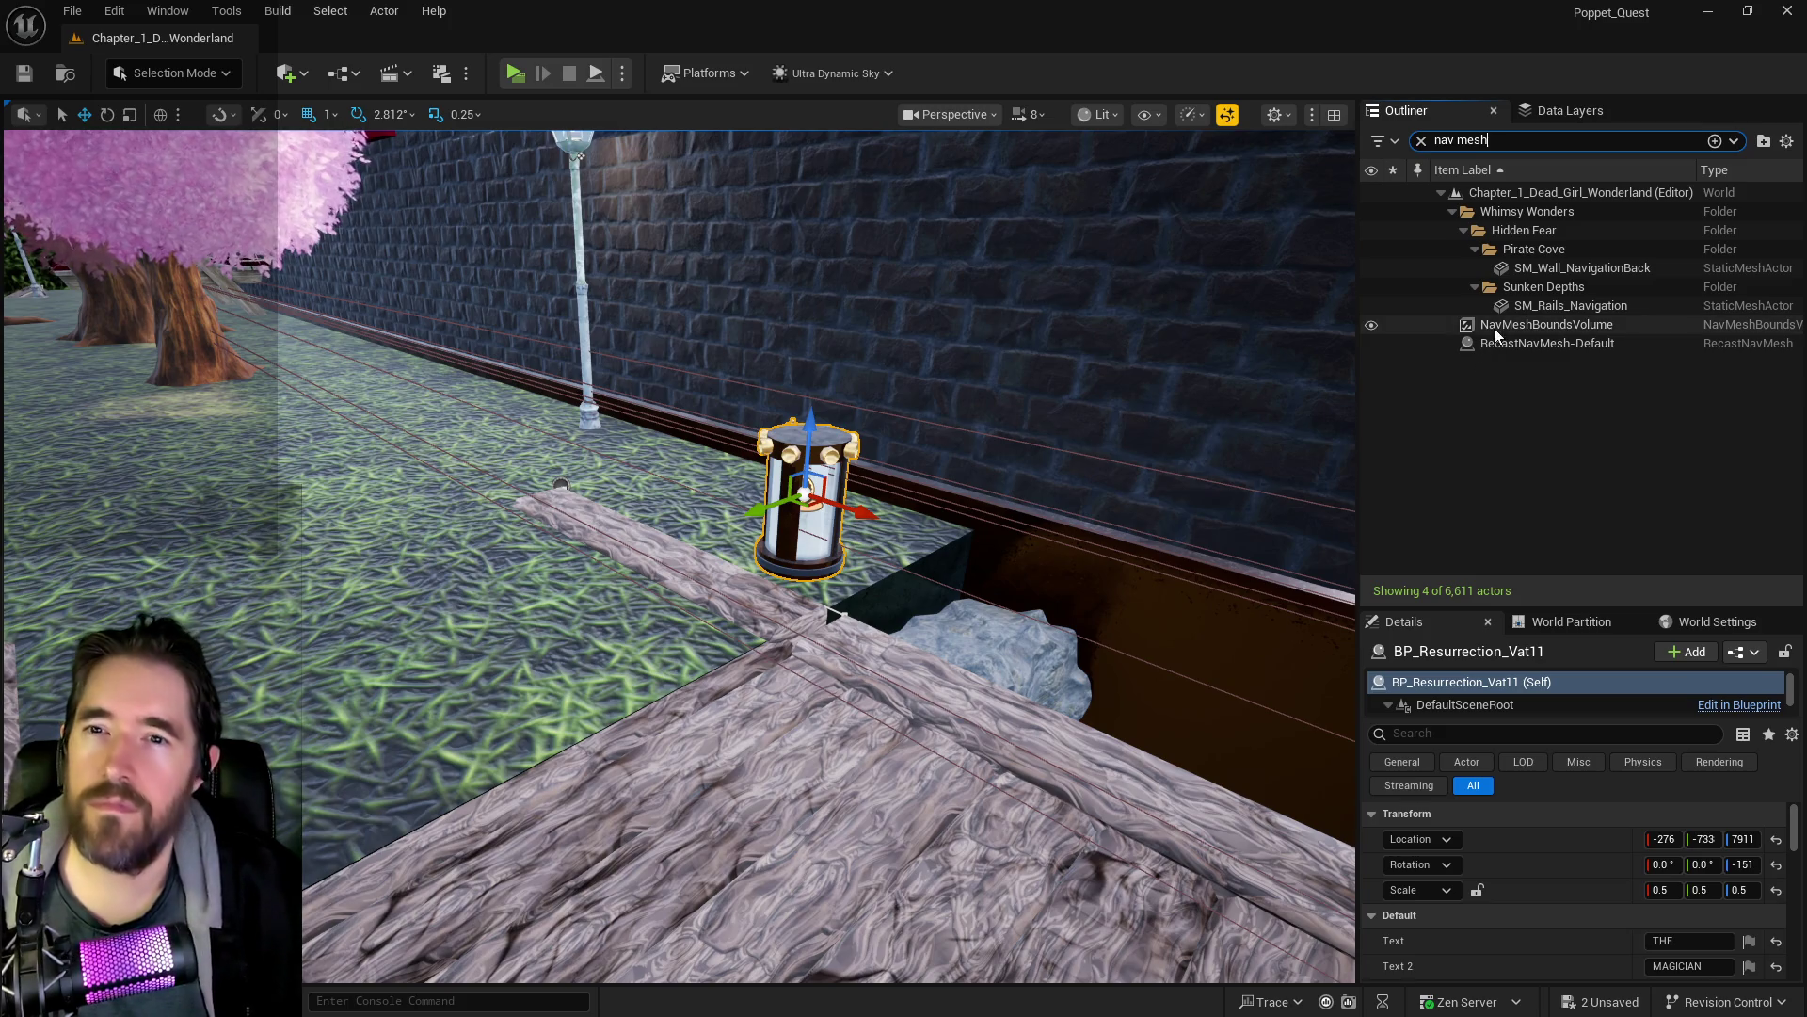
click(1494, 325)
key(Delete)
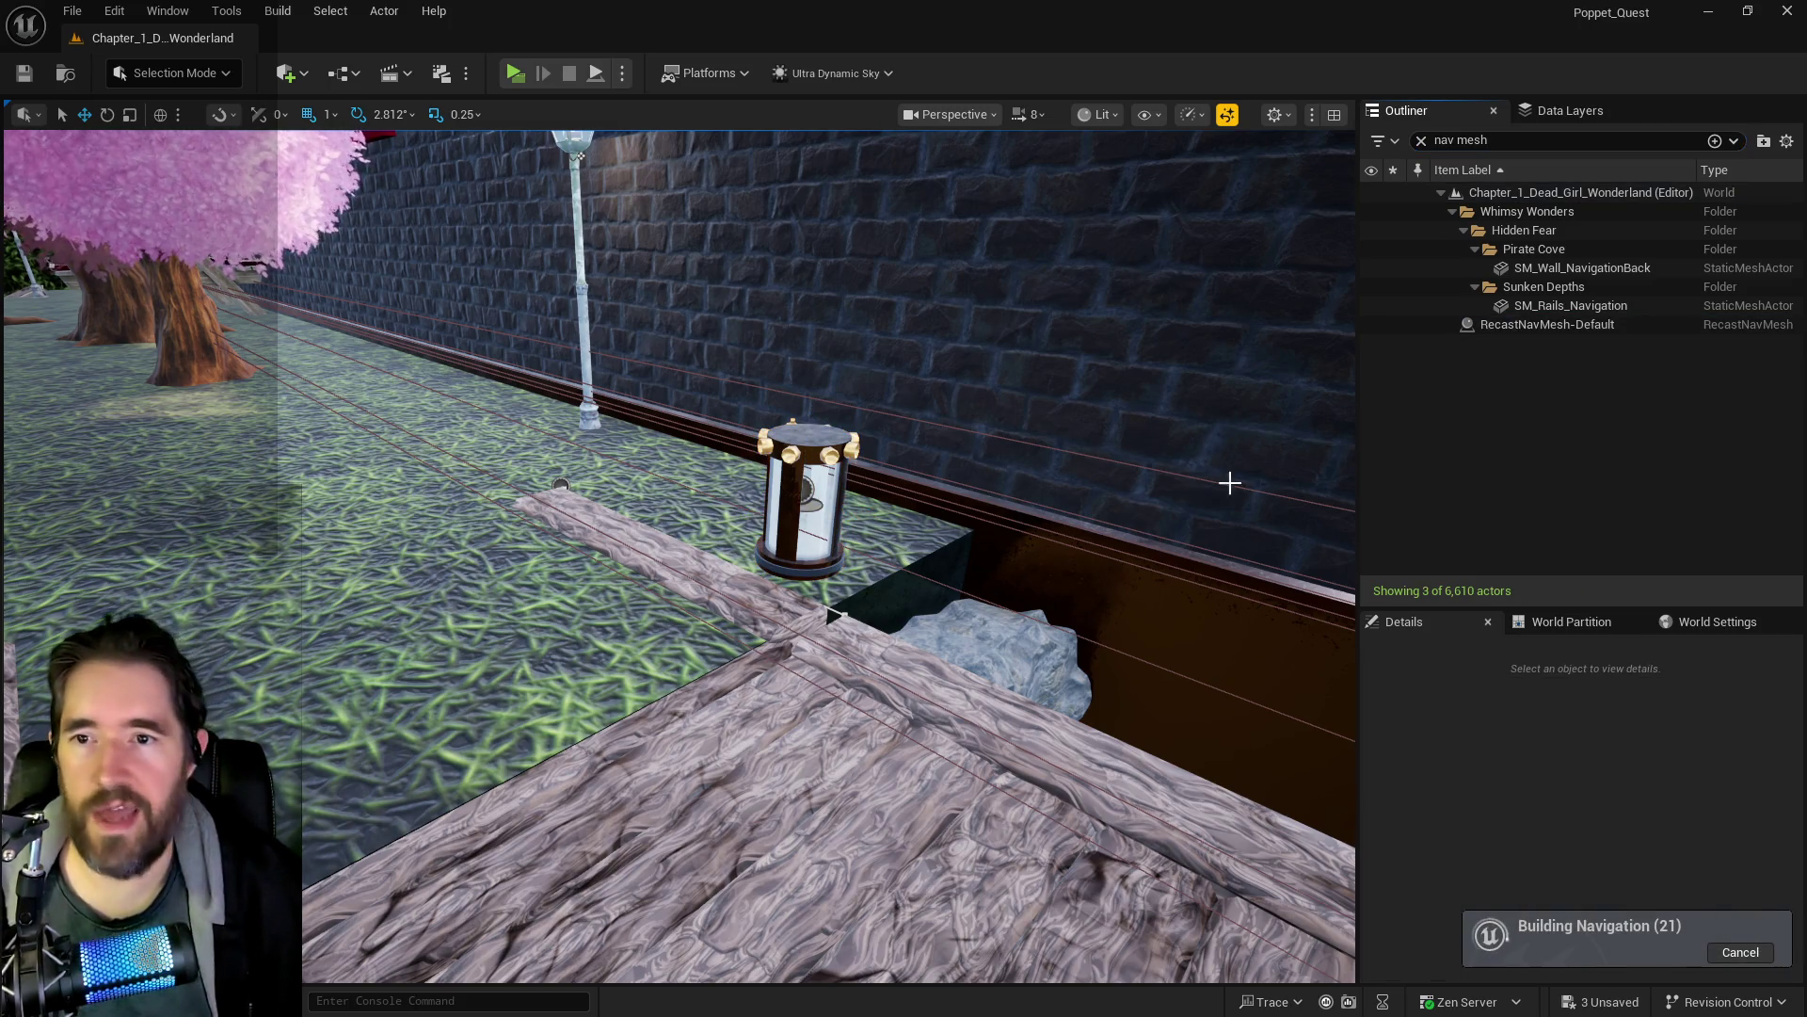
drag(1141, 544, 1167, 575)
key(ctrl+s)
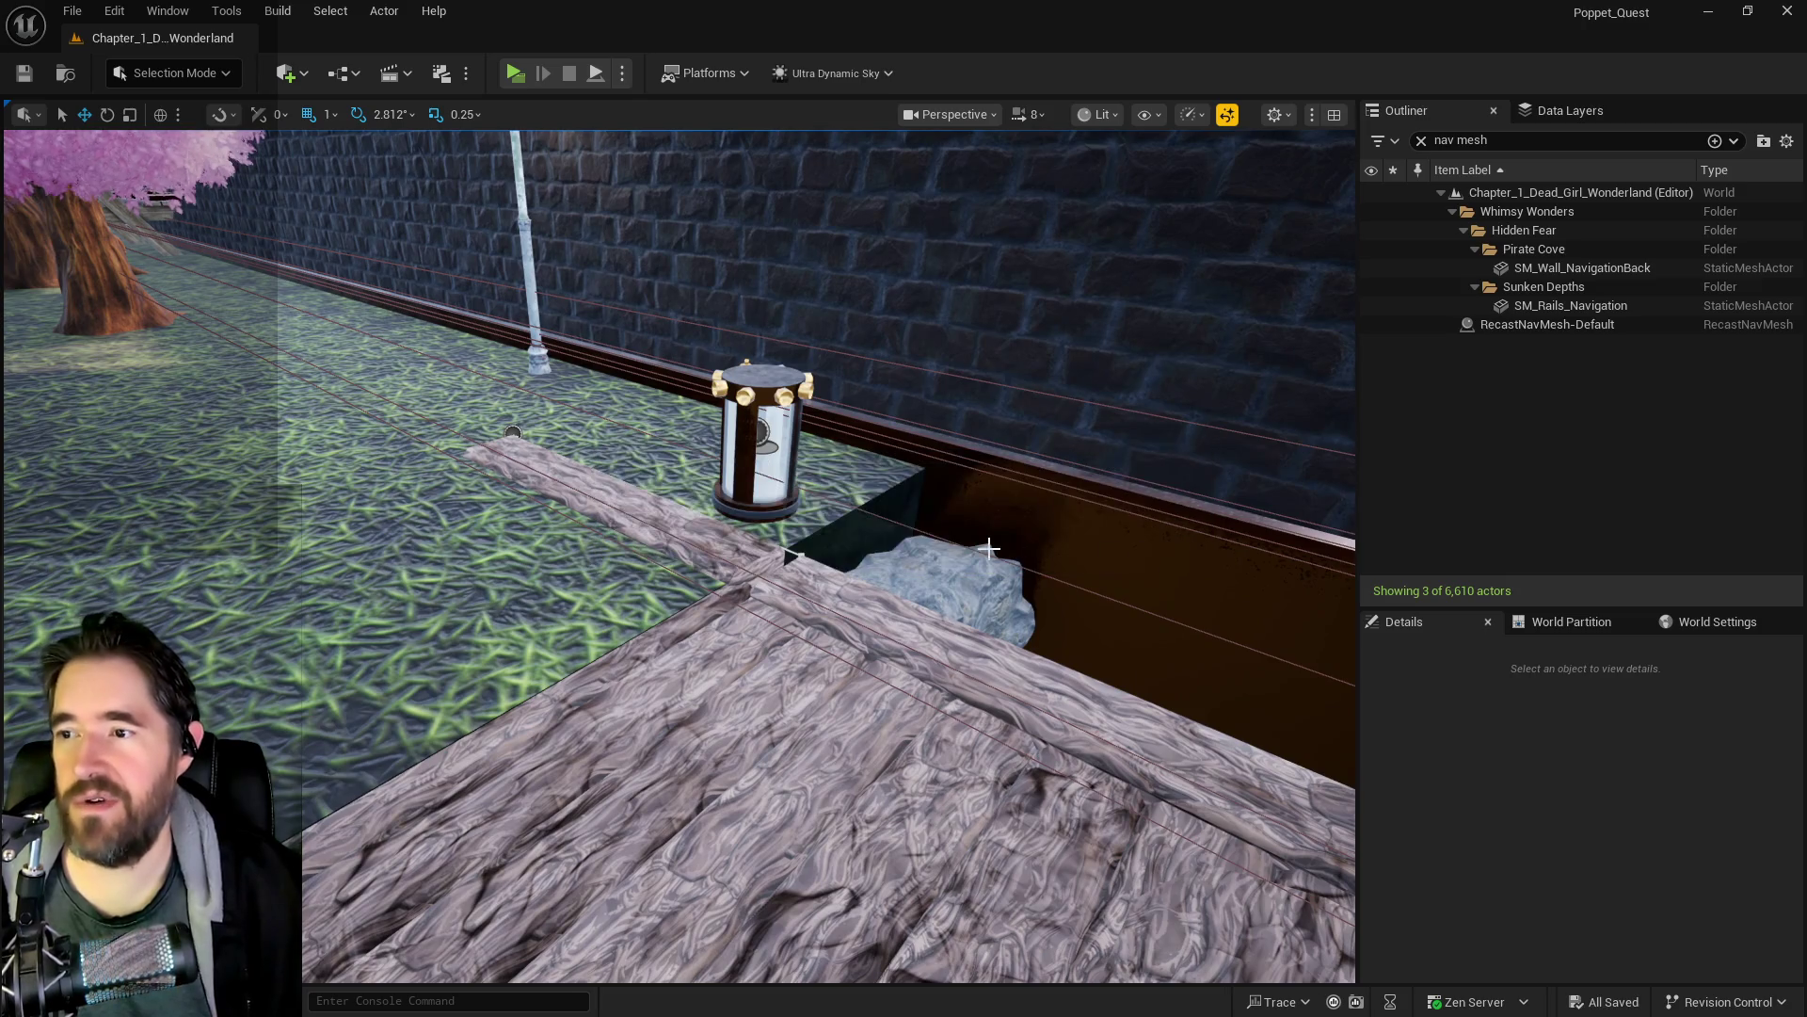
click(762, 442)
click(1539, 117)
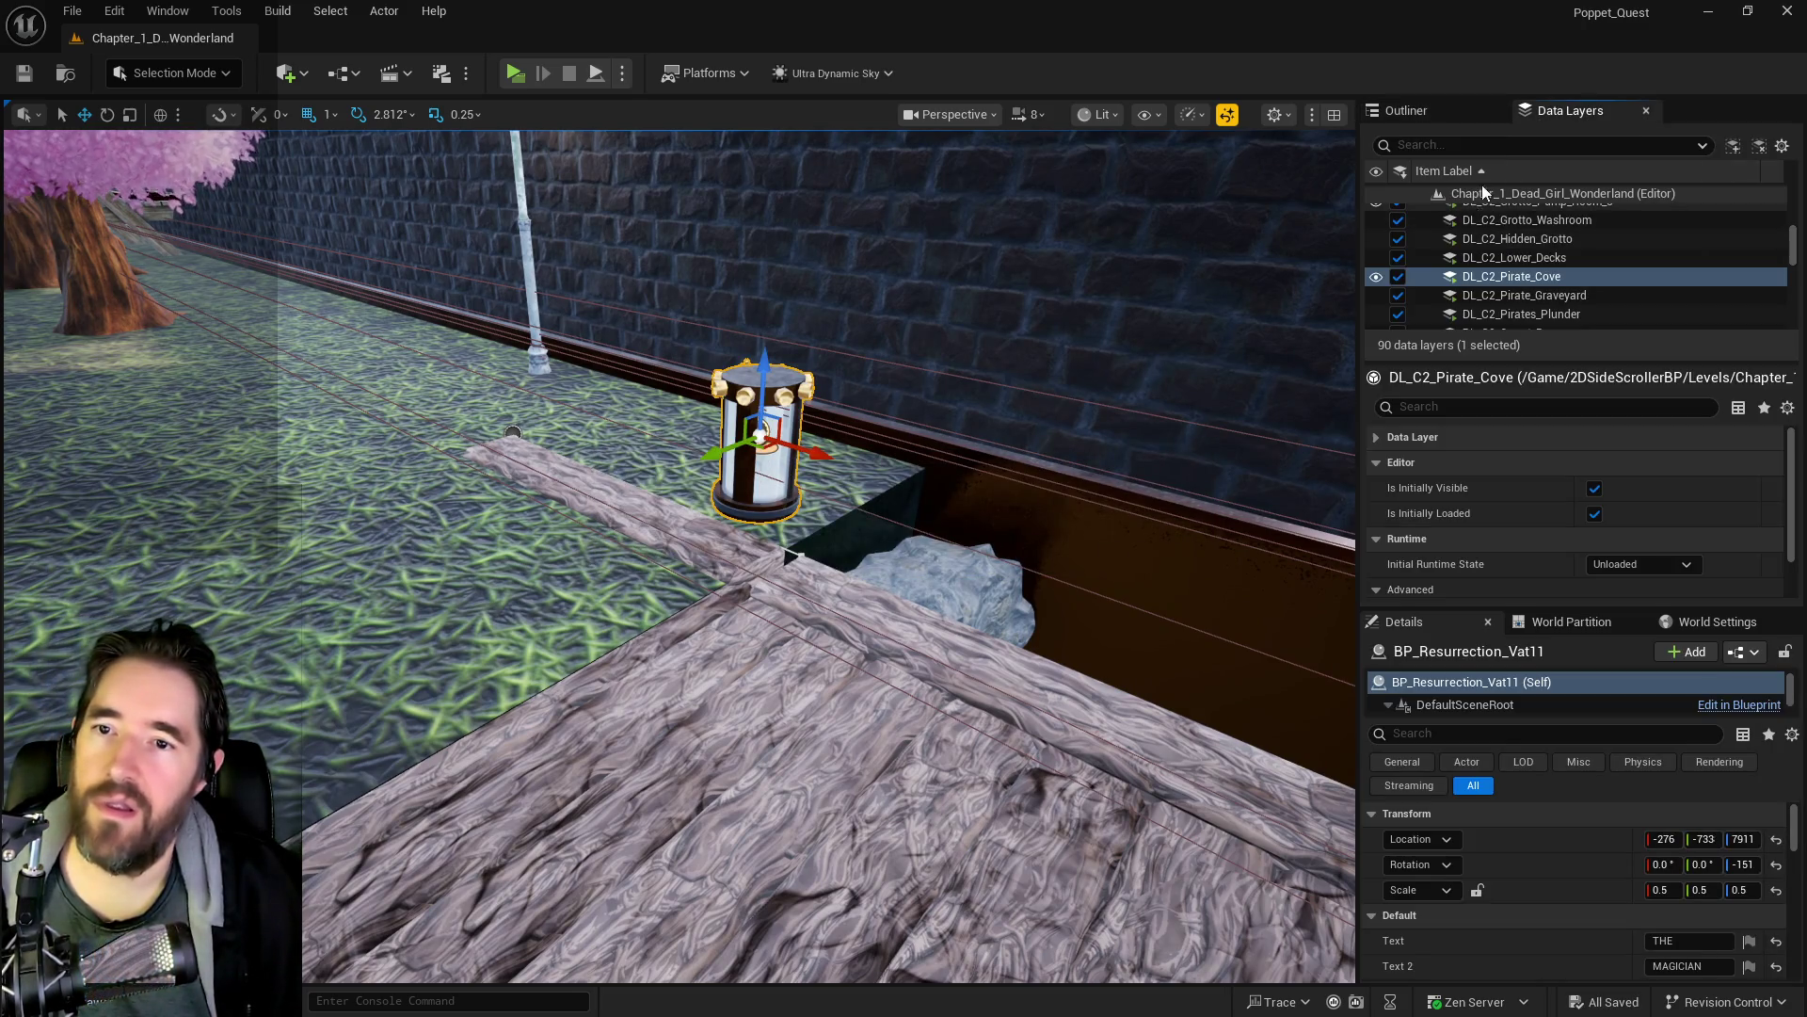
- Search Data Layers for 'secr' and select DL_C2_The_Secret_Garden
click(1482, 146)
text(secr)
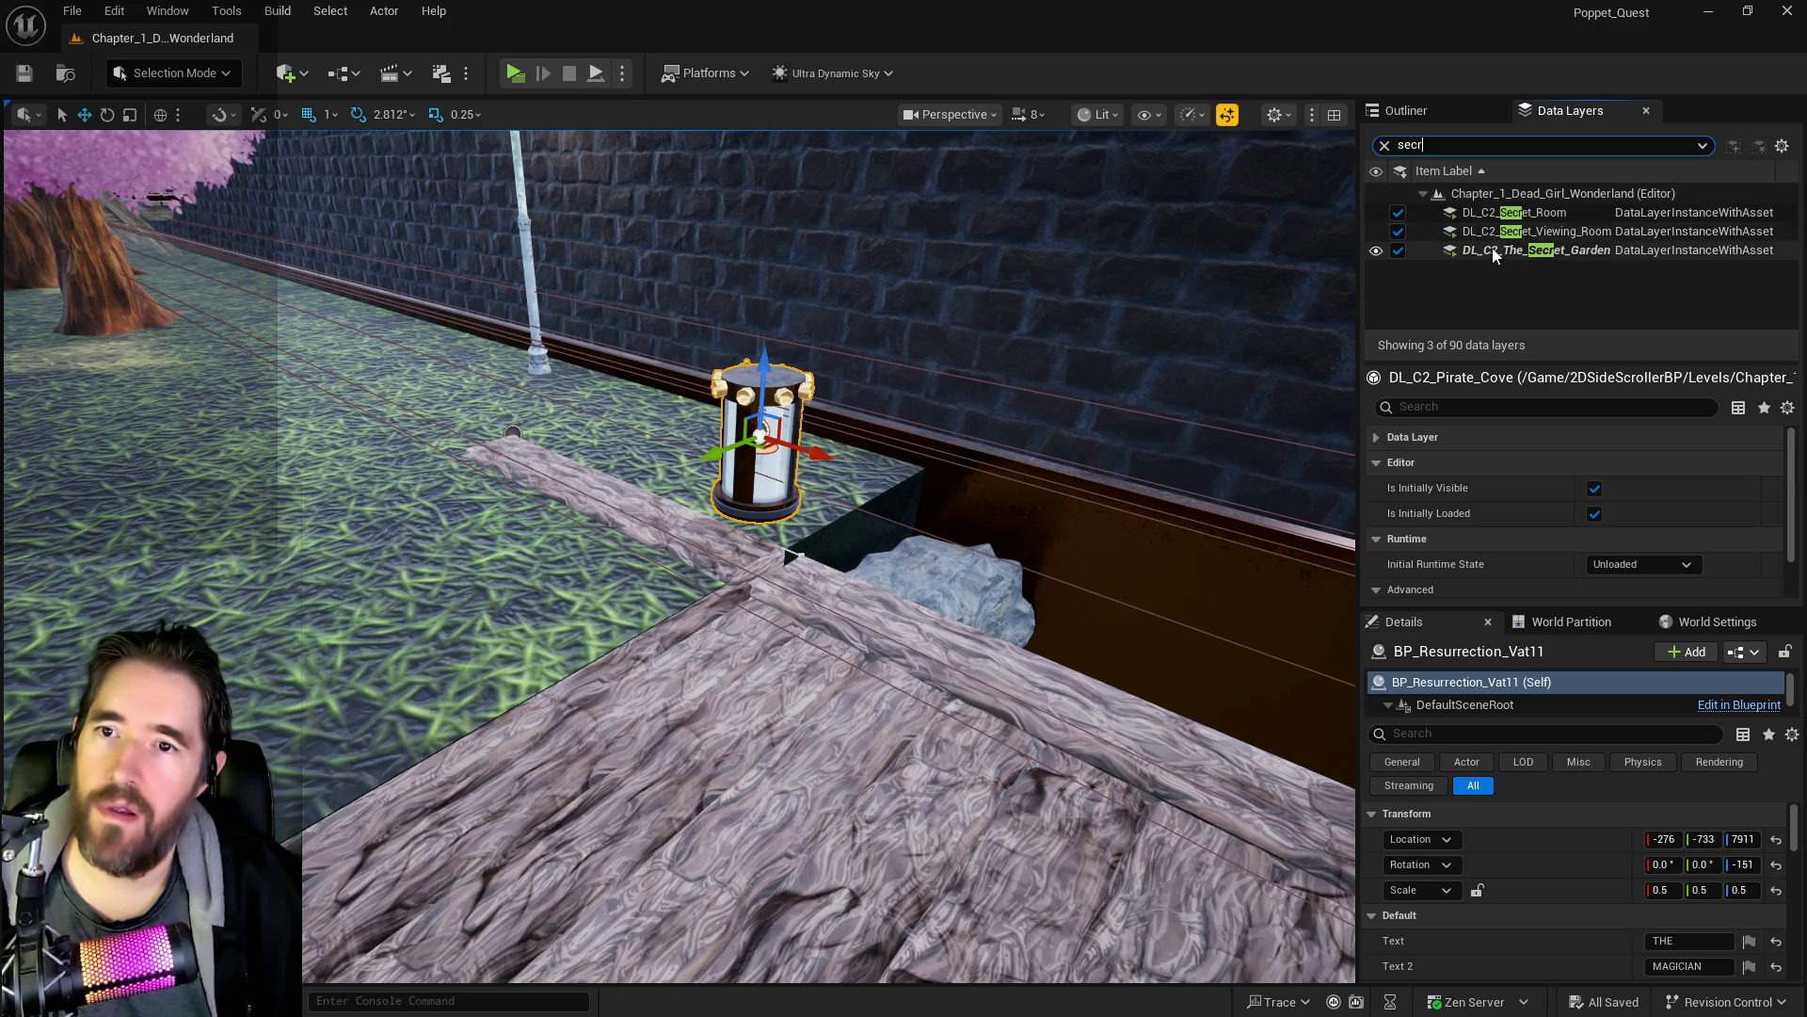
click(1495, 253)
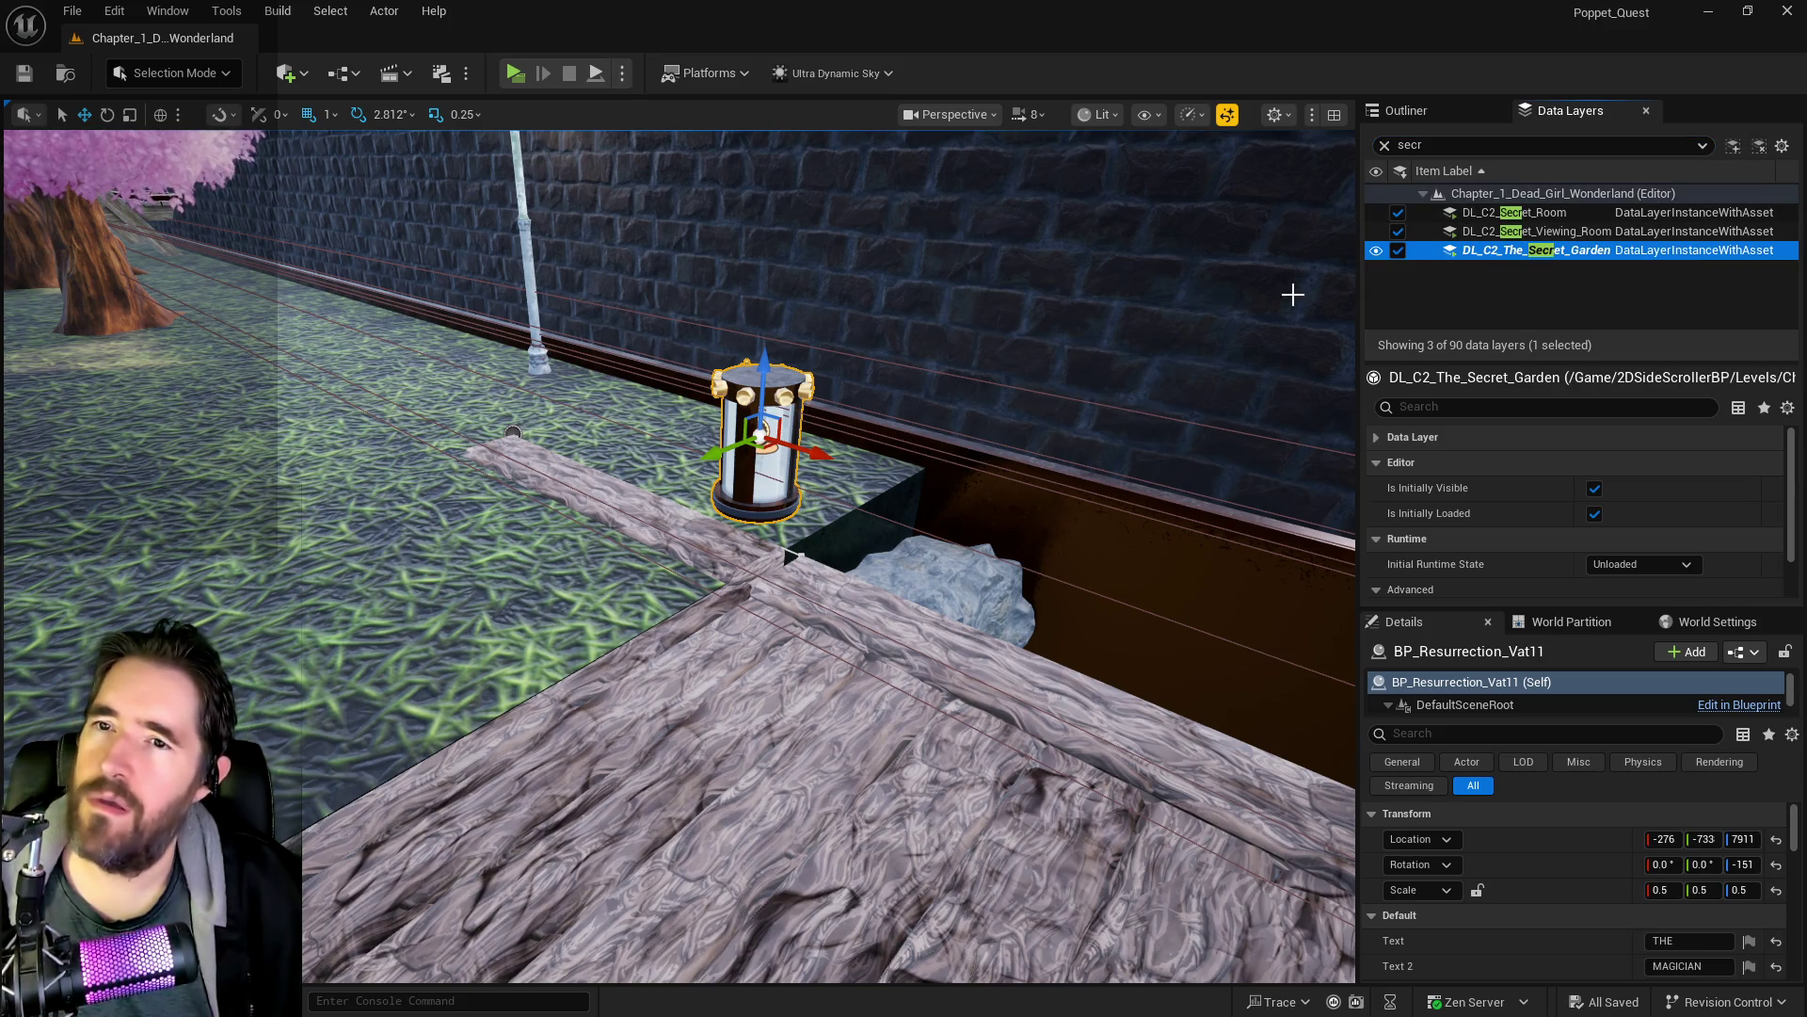
- Fly past the pond and stone bridge to the key on the garden shelf
drag(1290, 290, 1309, 311)
key(w)
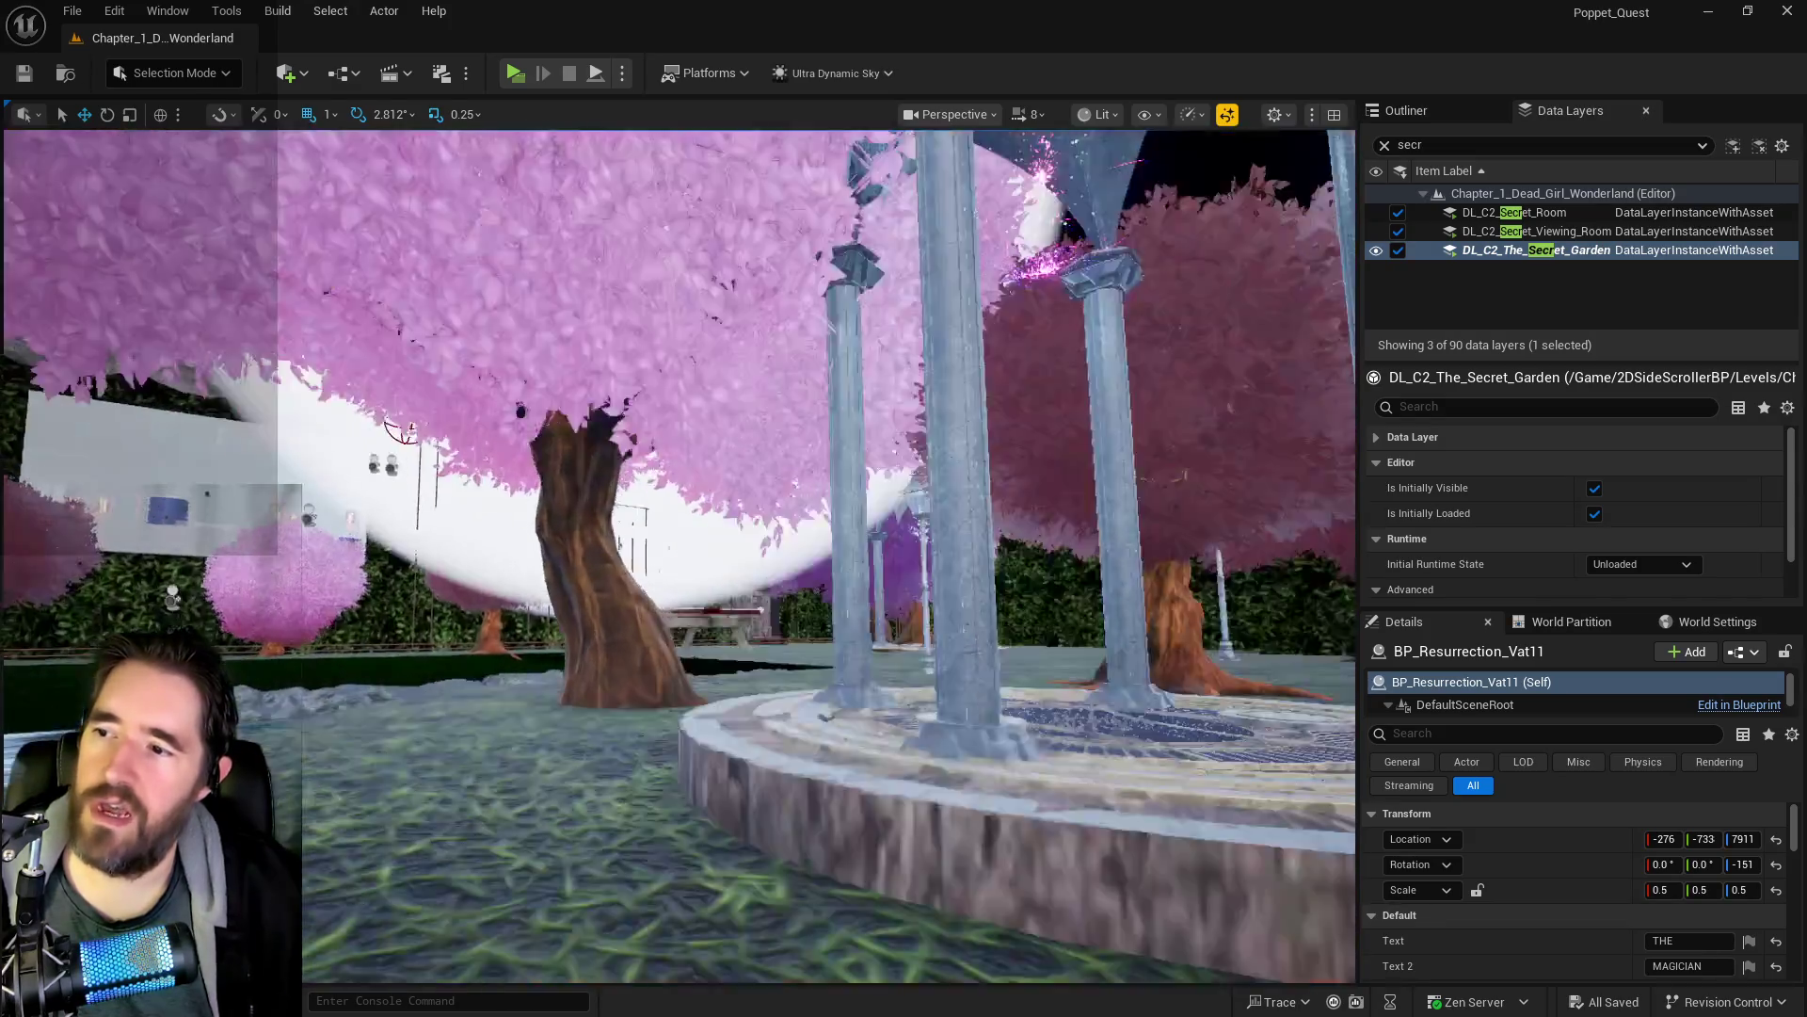
key(w)
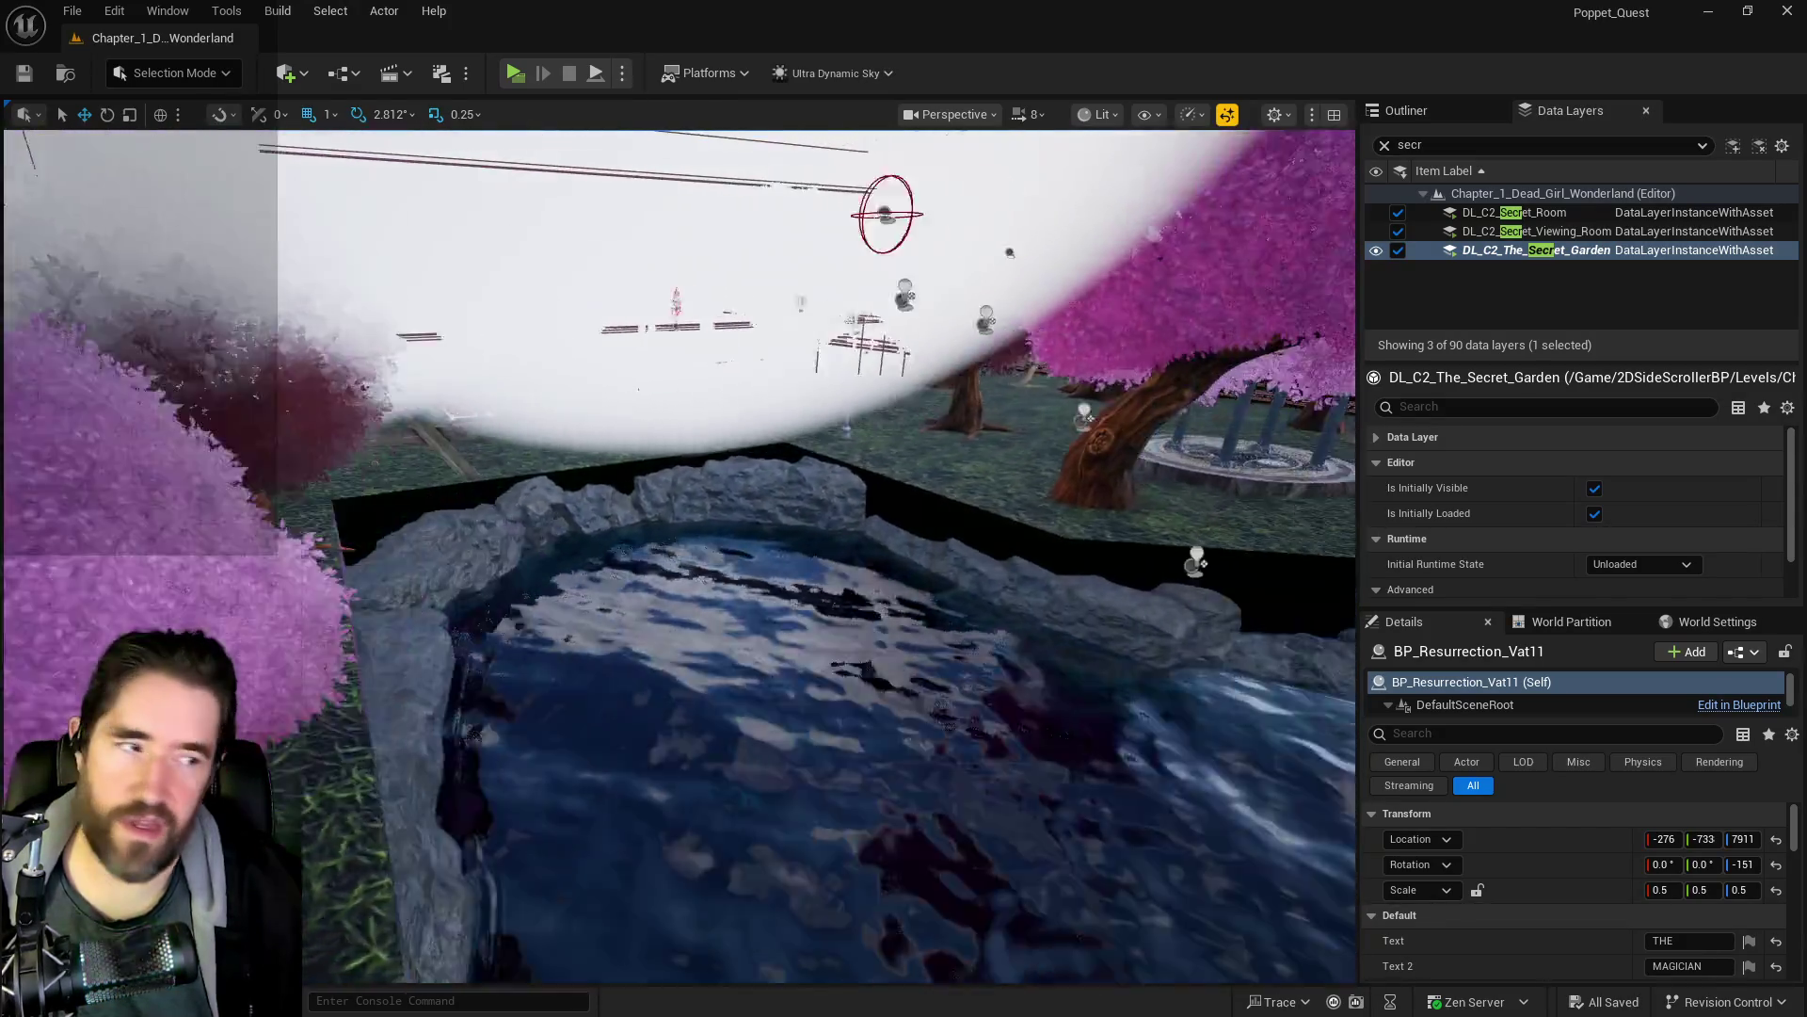
key(w)
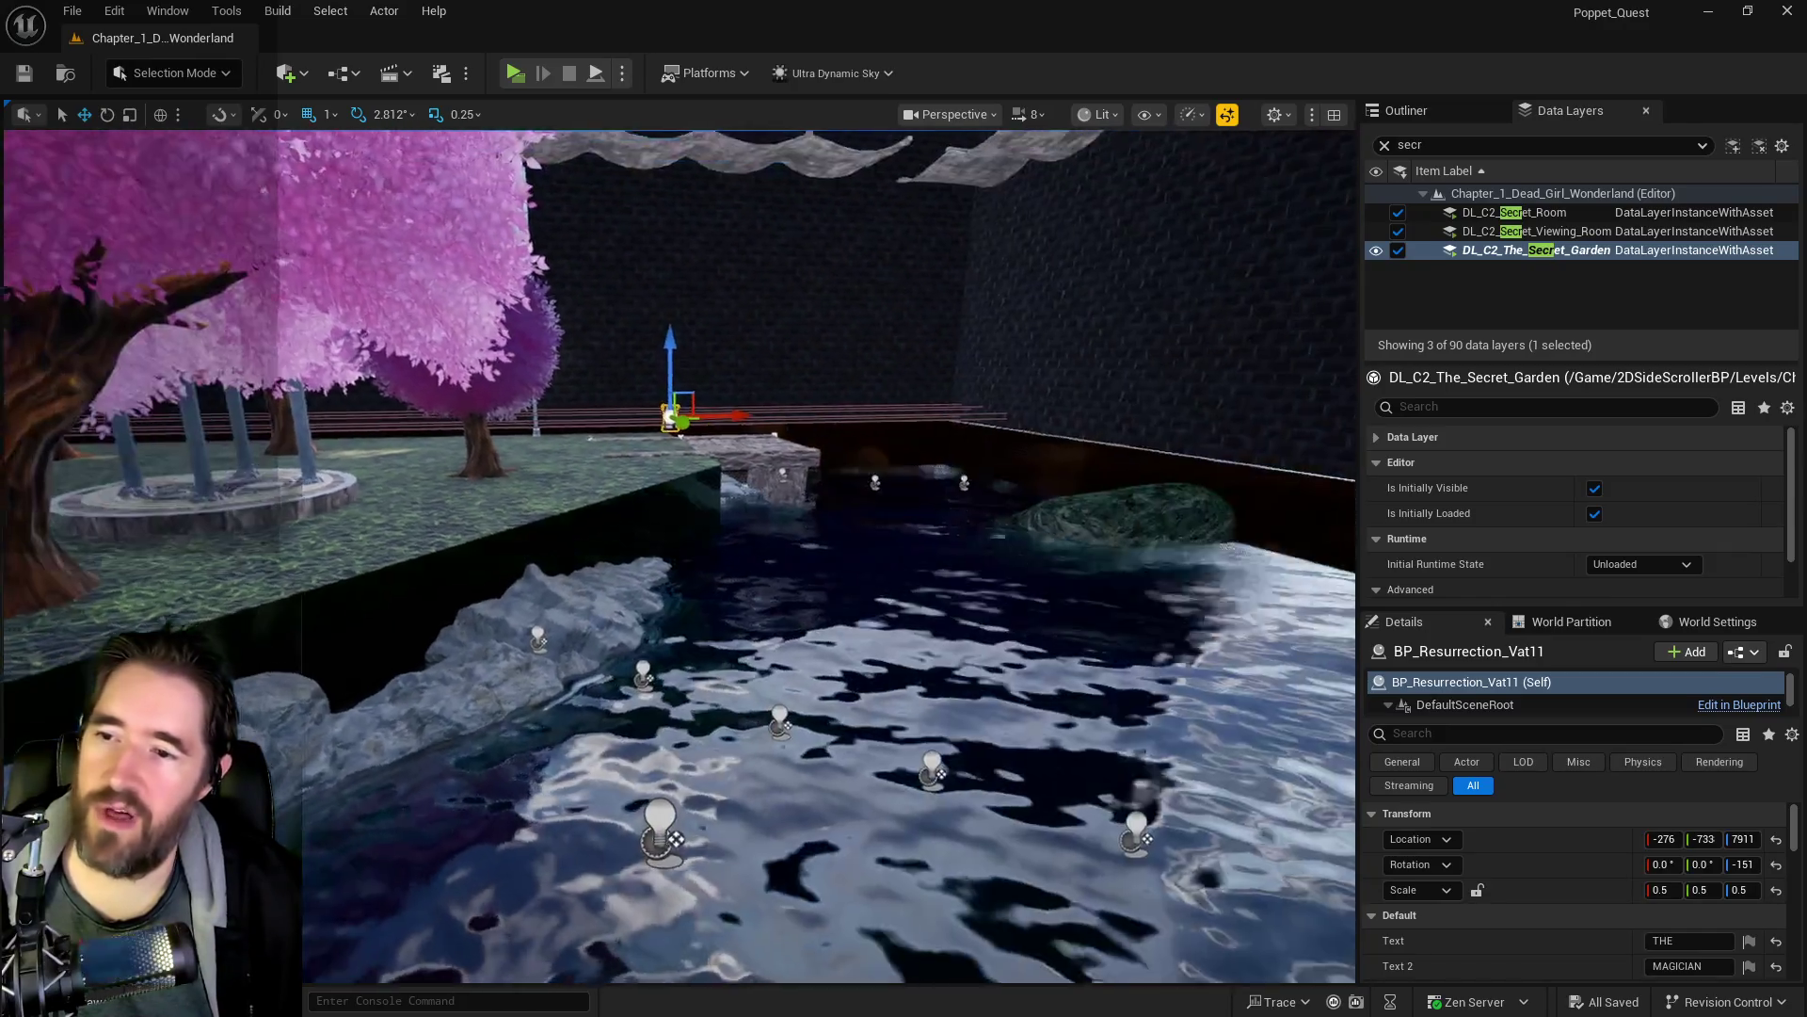
key(a)
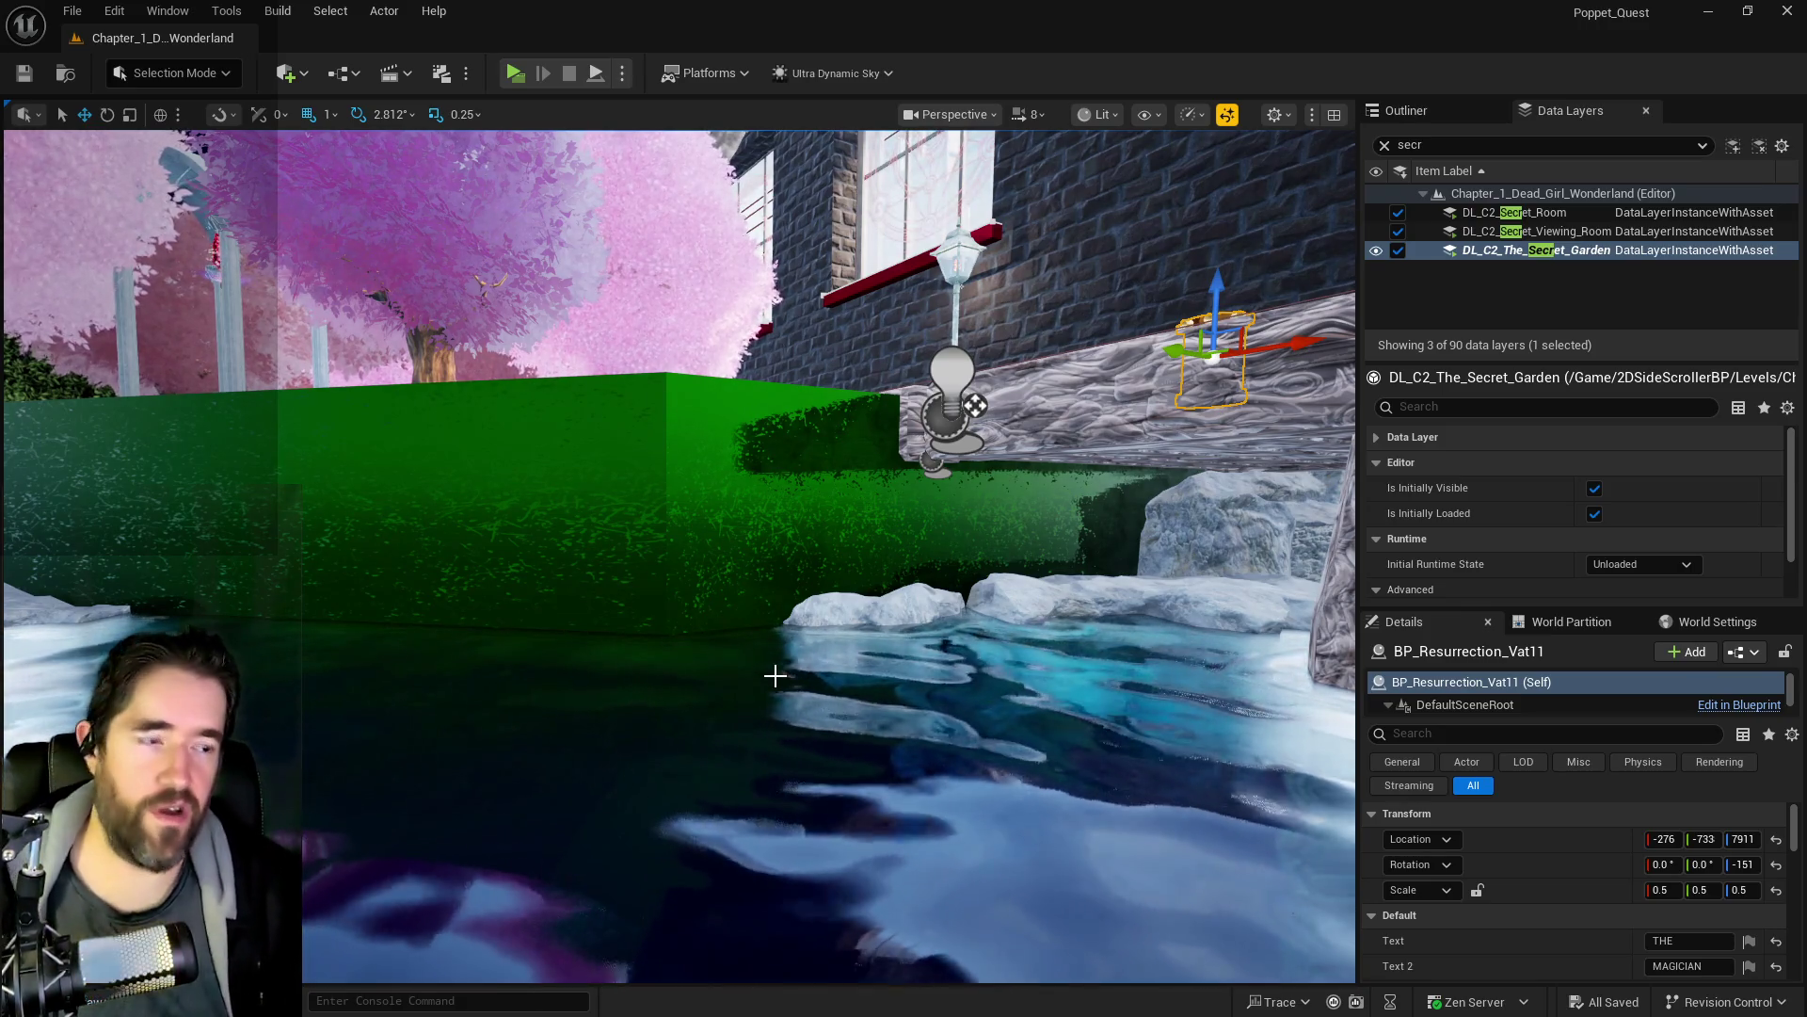
mouse_move(774, 675)
mouse_down()
mouse_move(778, 521)
mouse_move(777, 659)
mouse_up()
key(f)
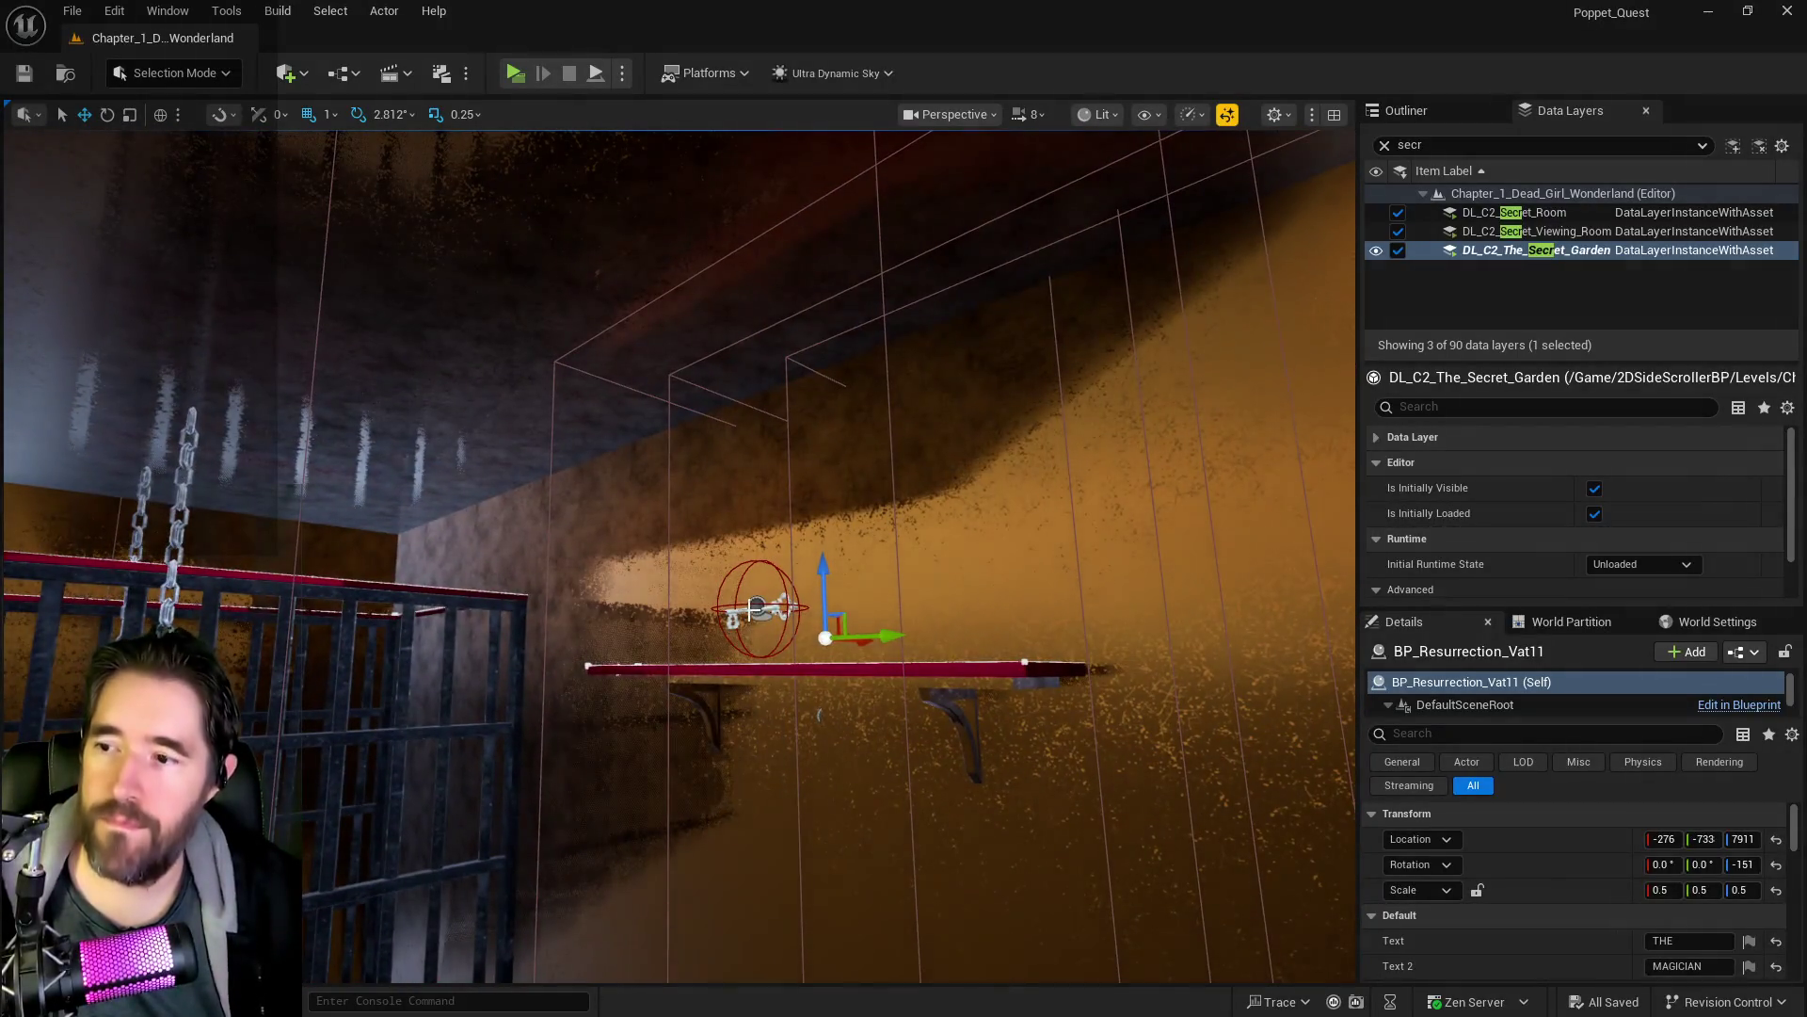
click(754, 608)
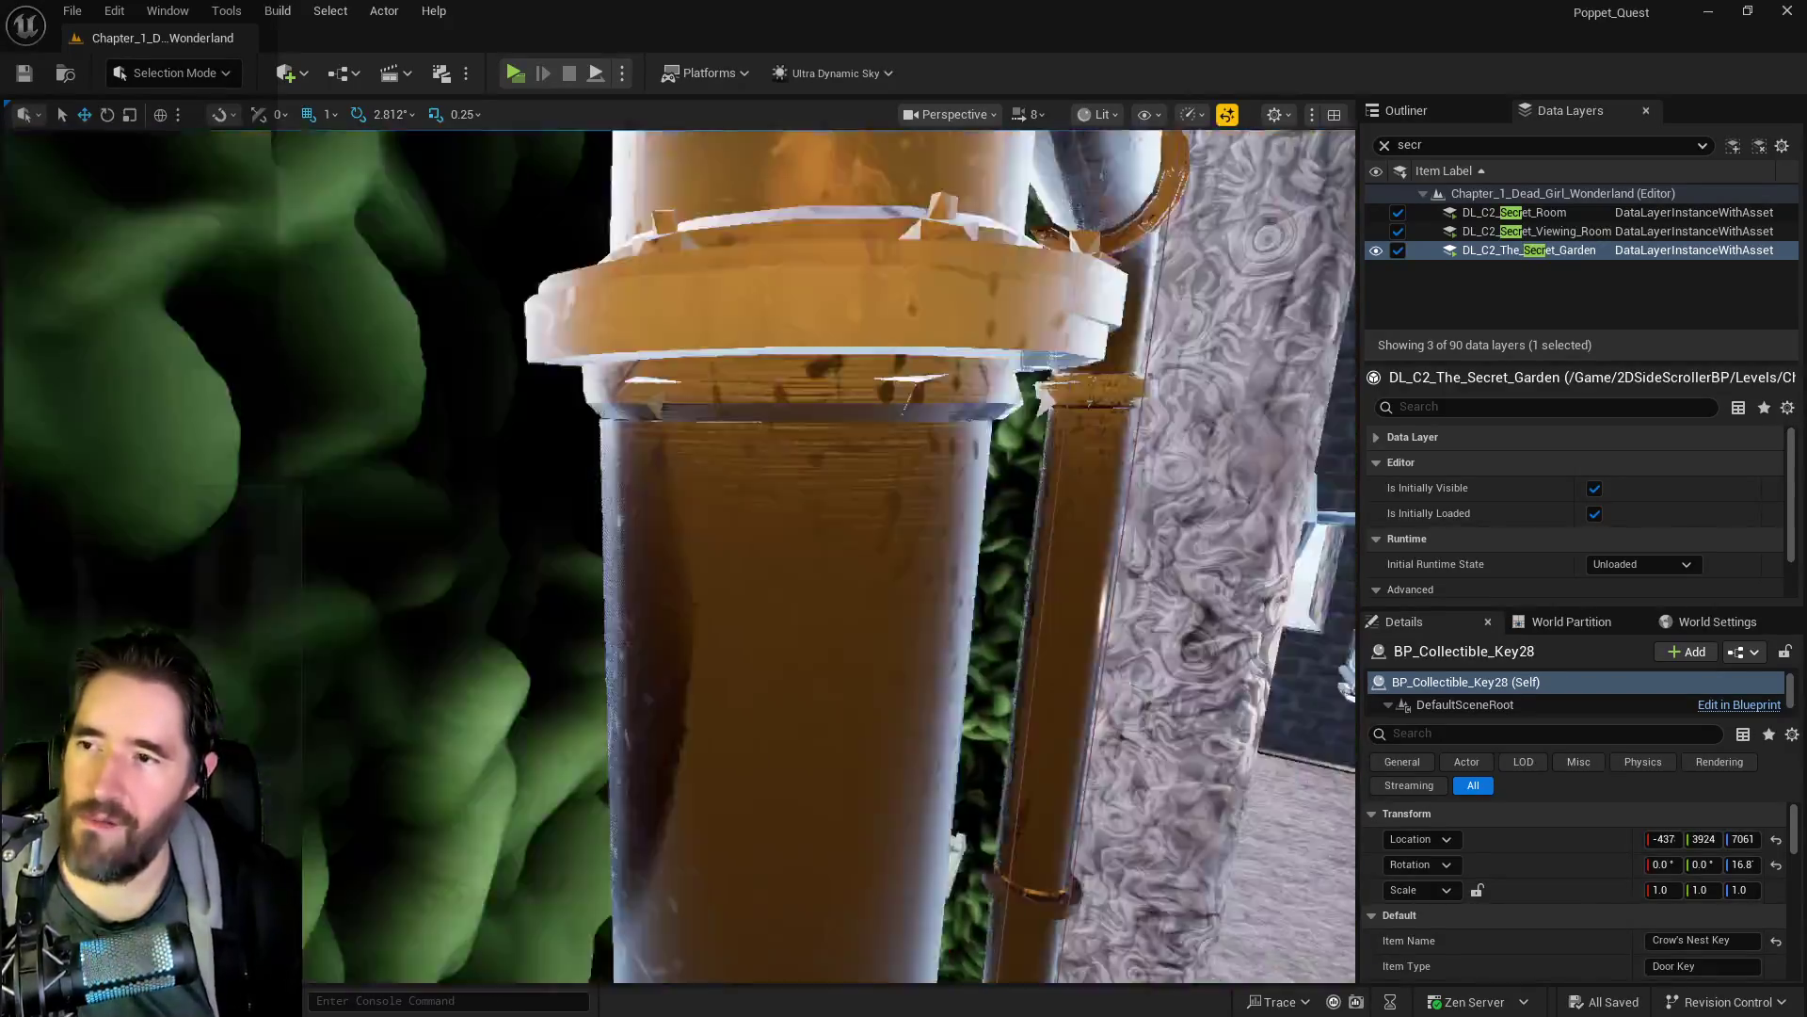
key(a)
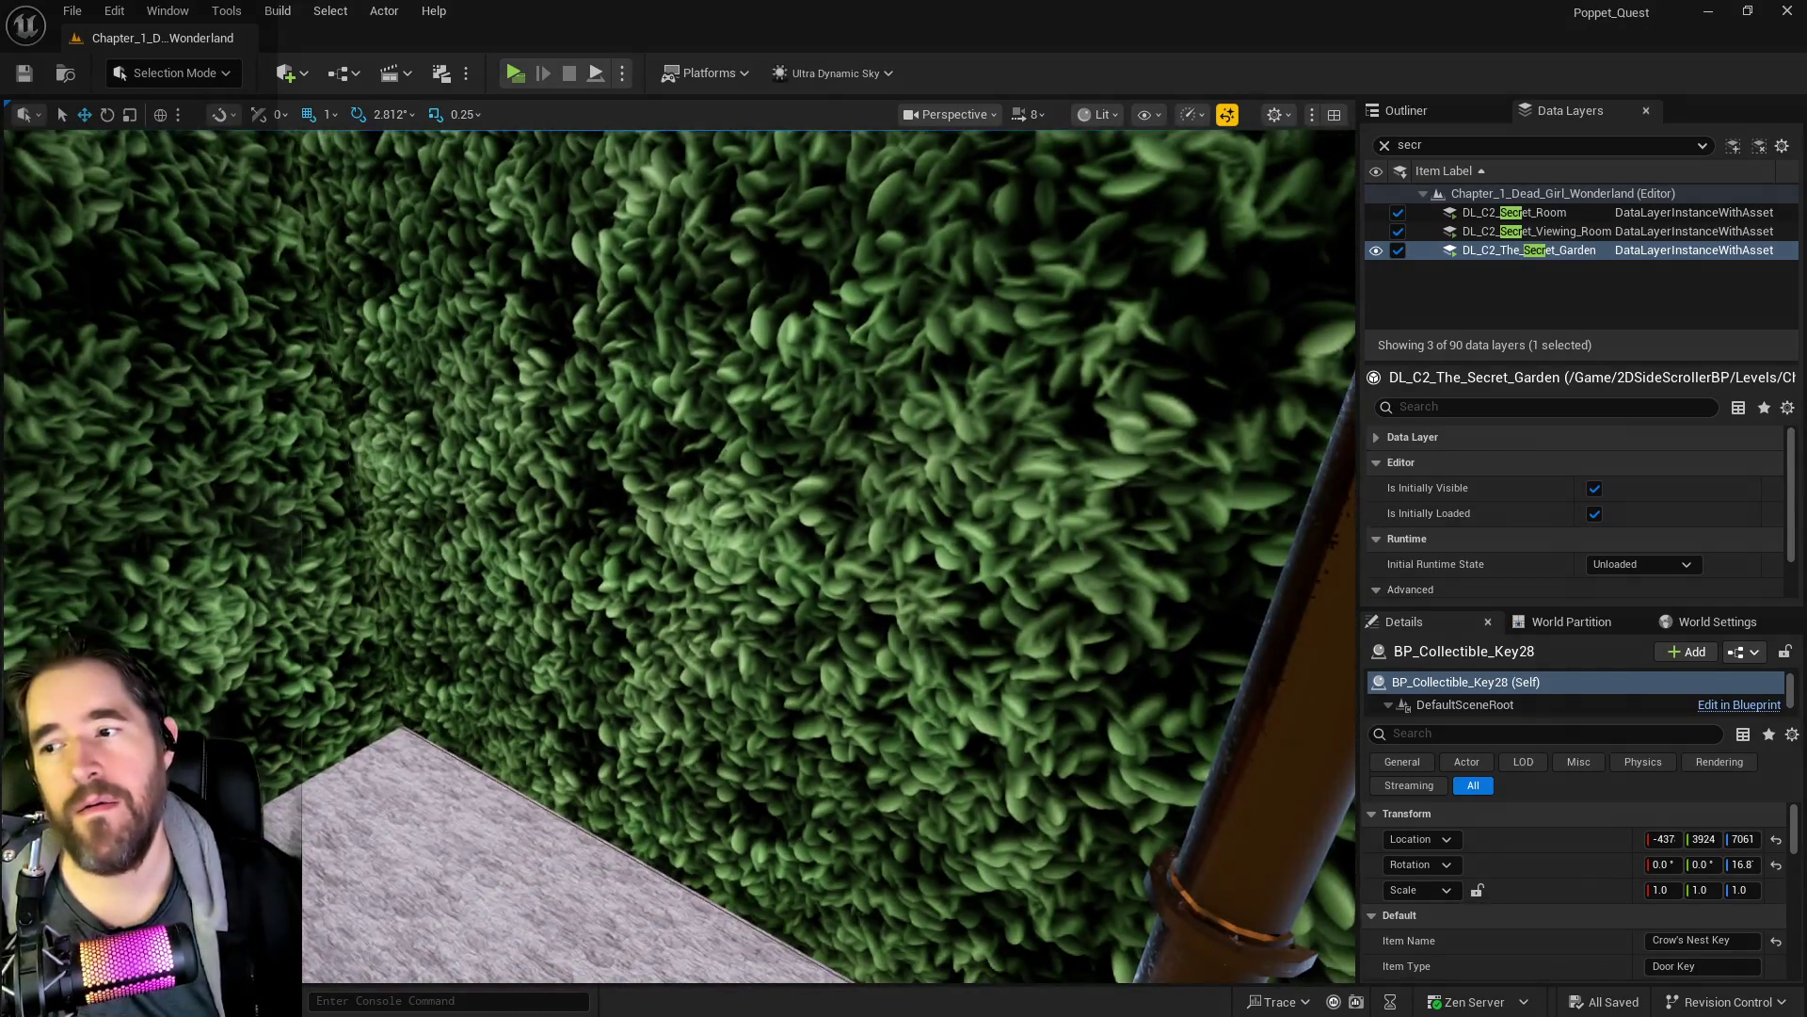
click(584, 565)
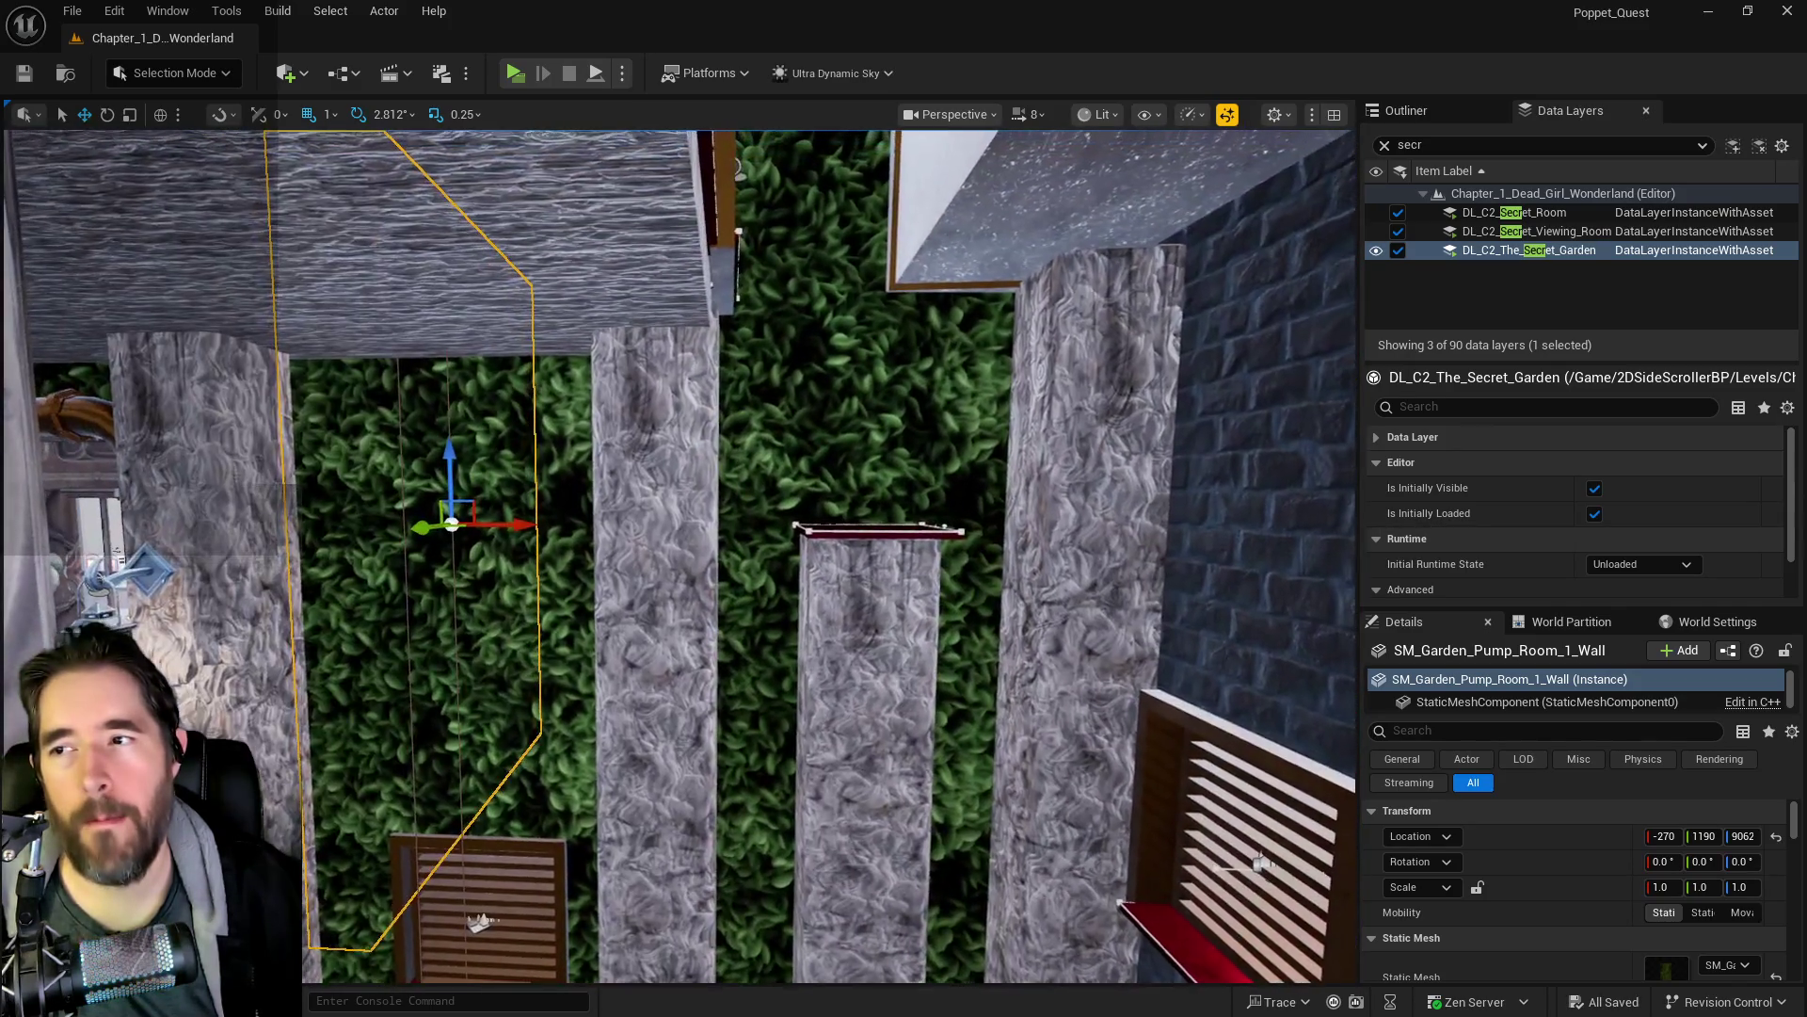
click(848, 456)
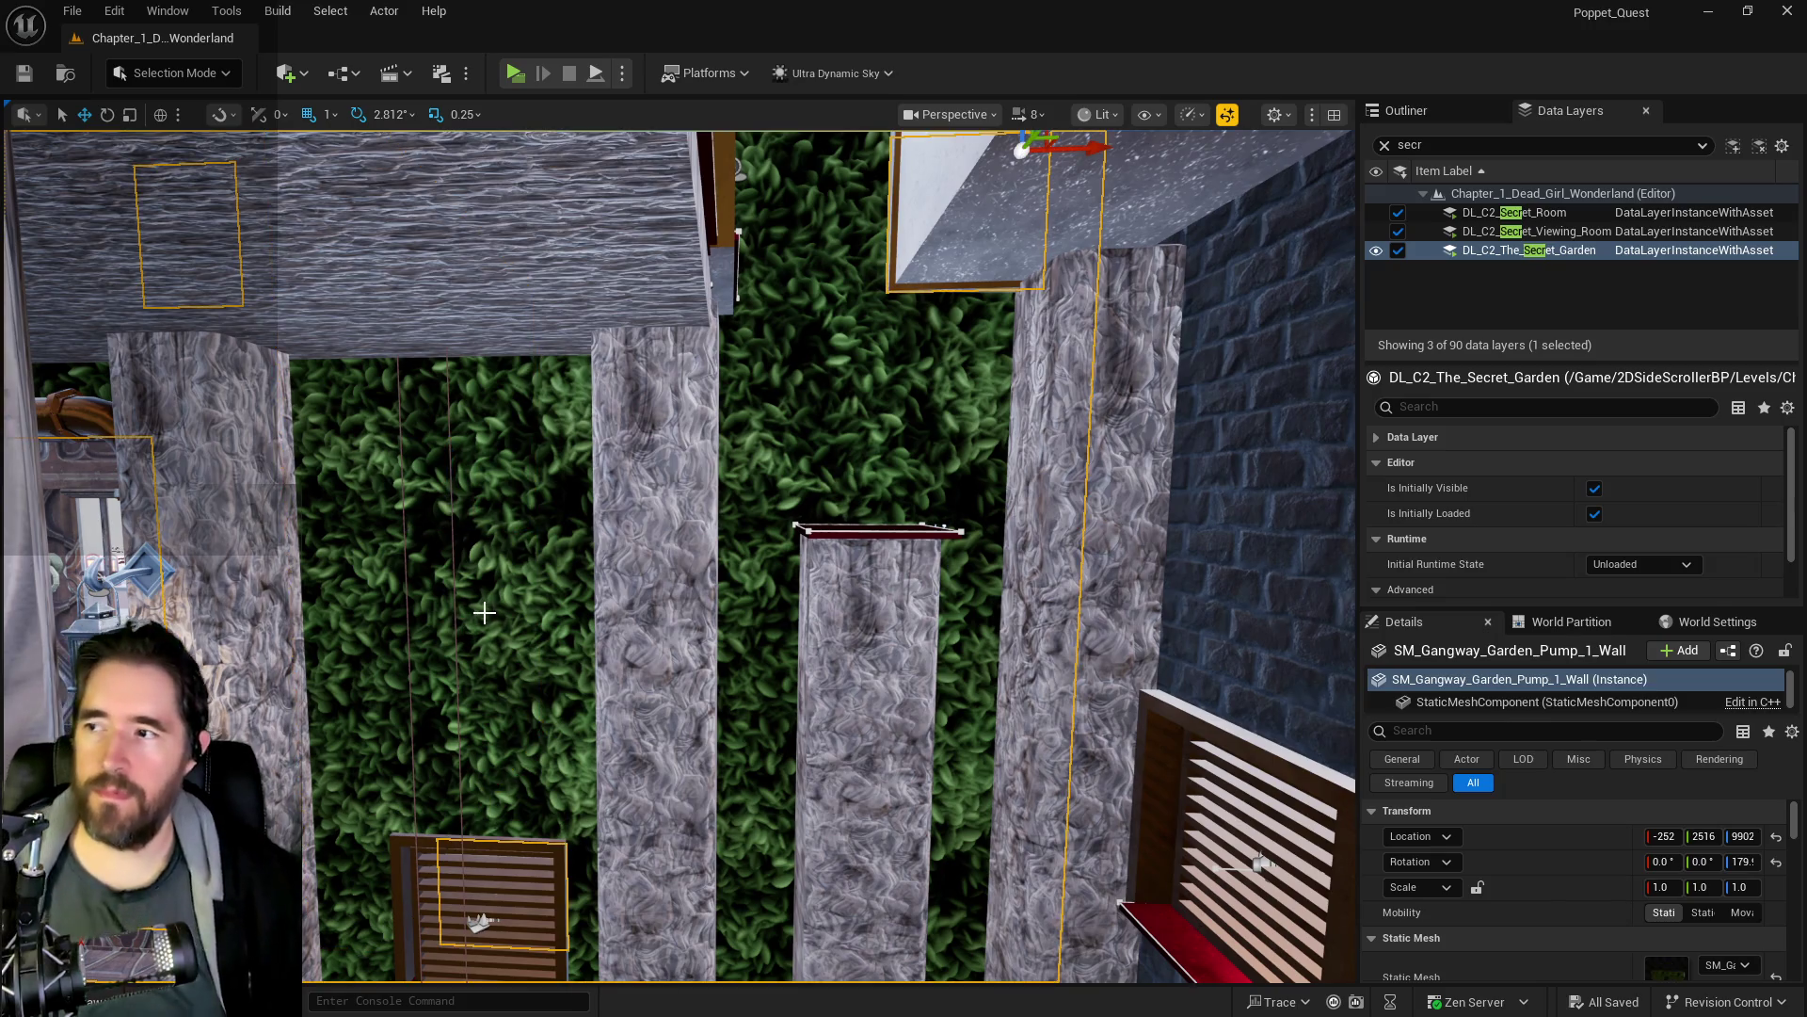
drag(847, 455, 809, 377)
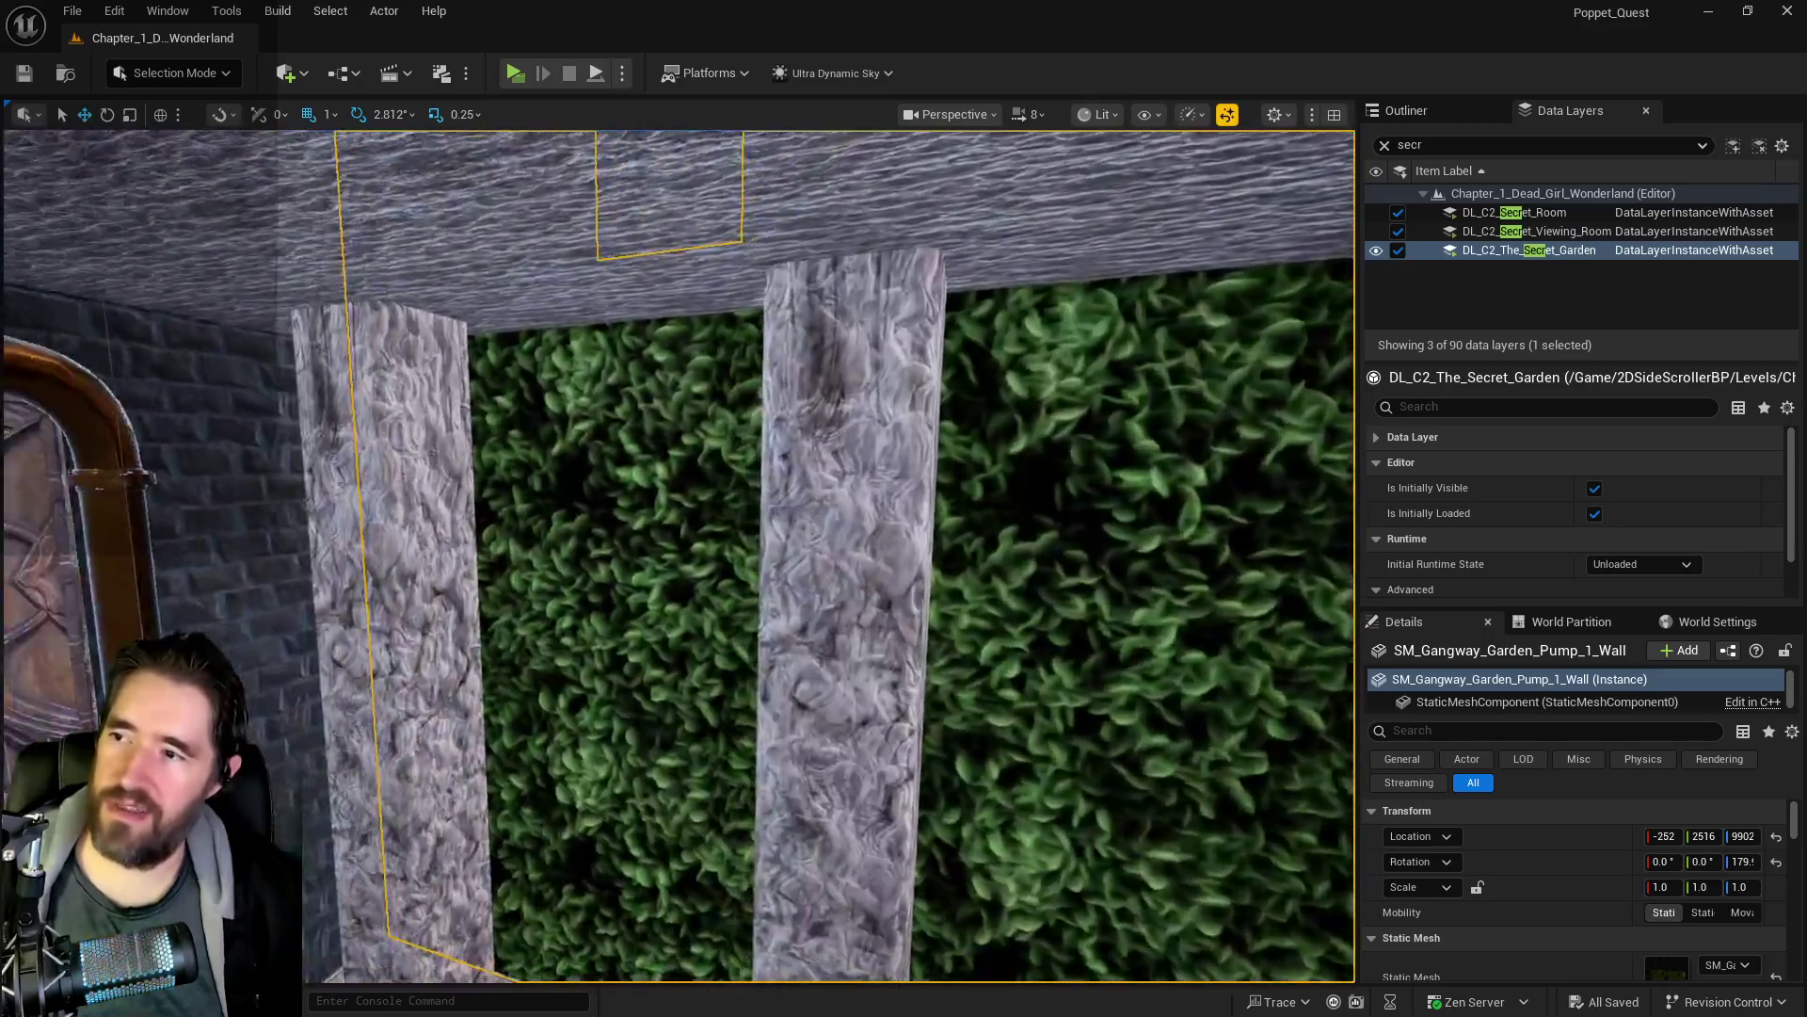
mouse_move(809, 377)
mouse_down()
mouse_move(772, 377)
mouse_move(804, 451)
mouse_up()
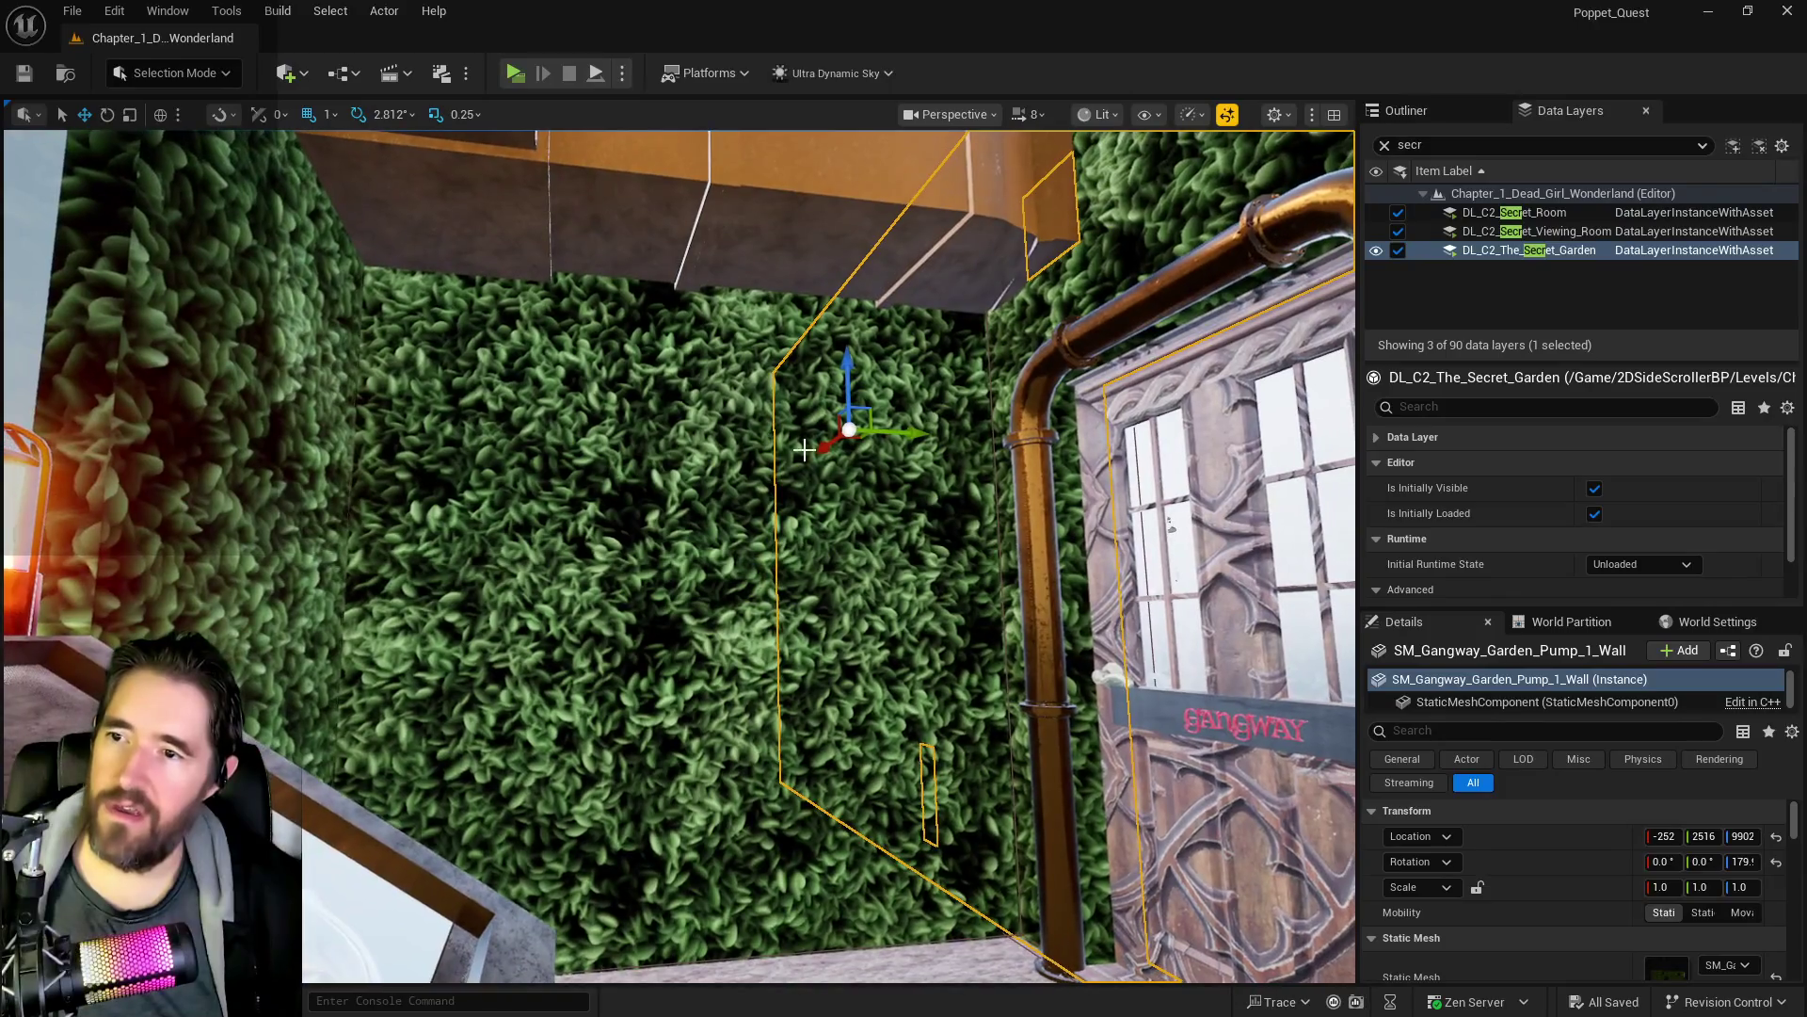
click(645, 484)
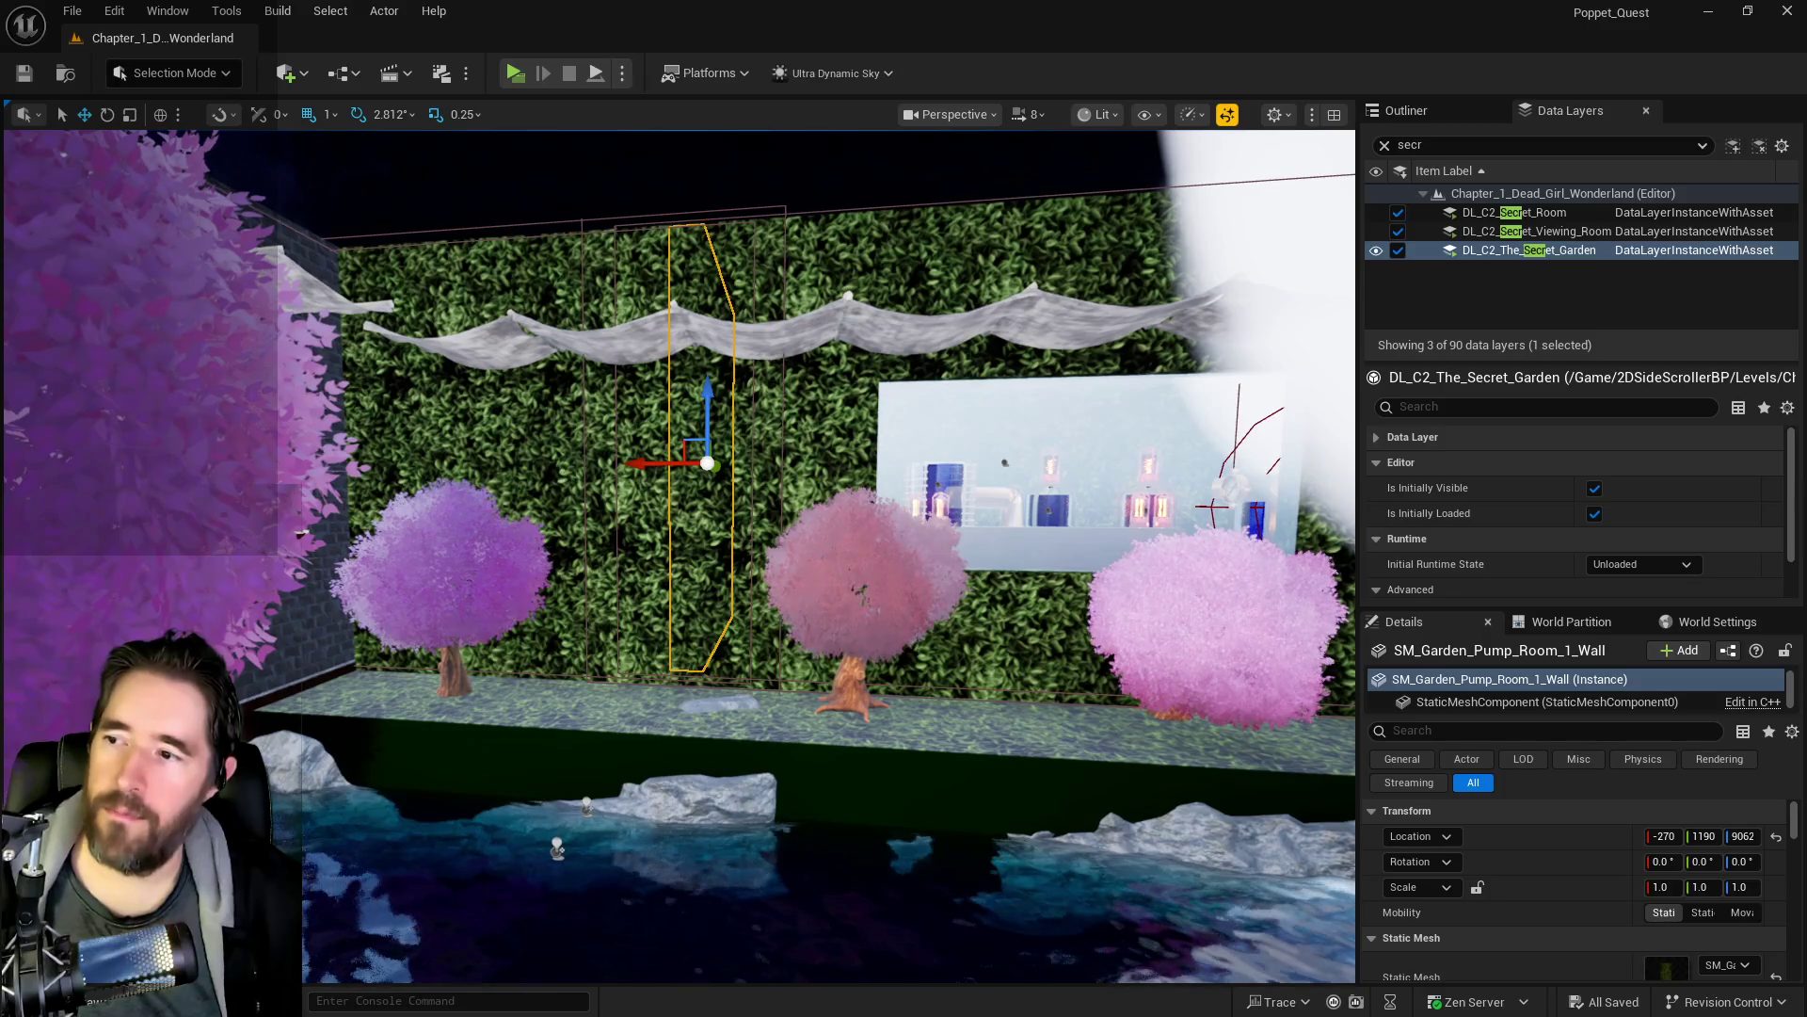
click(559, 493)
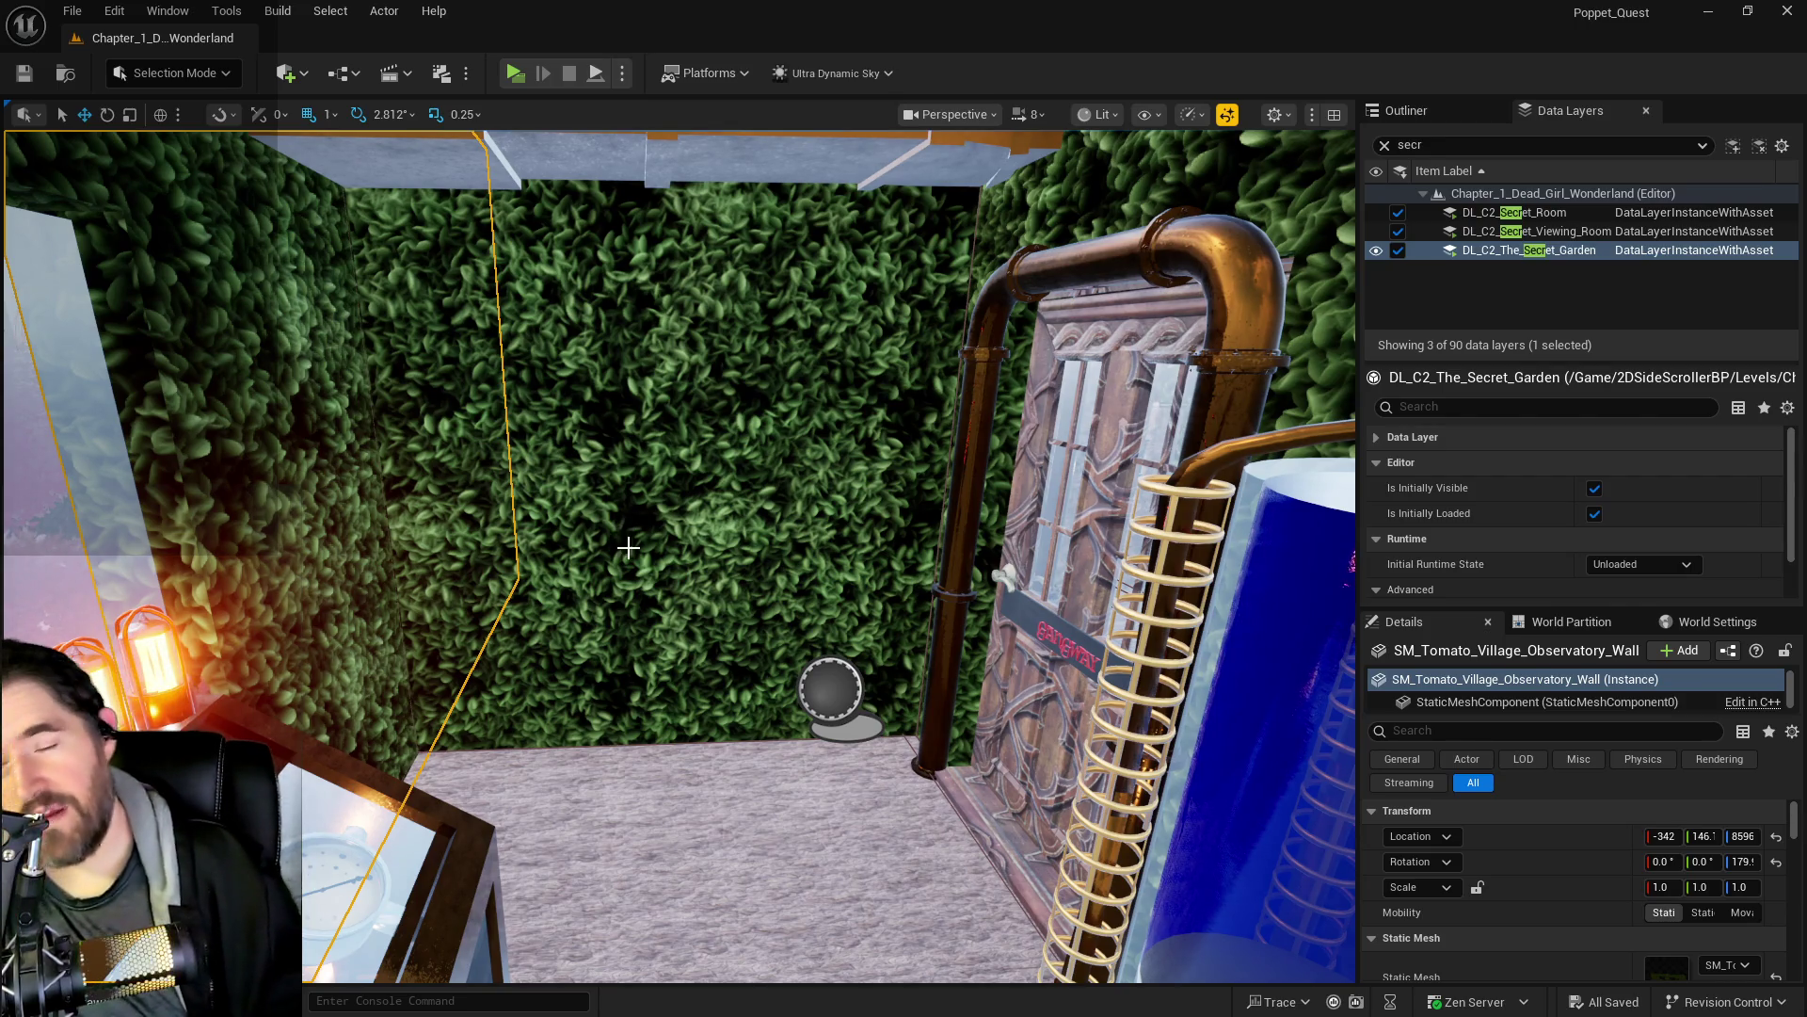
drag(671, 625, 670, 626)
right_click(607, 354)
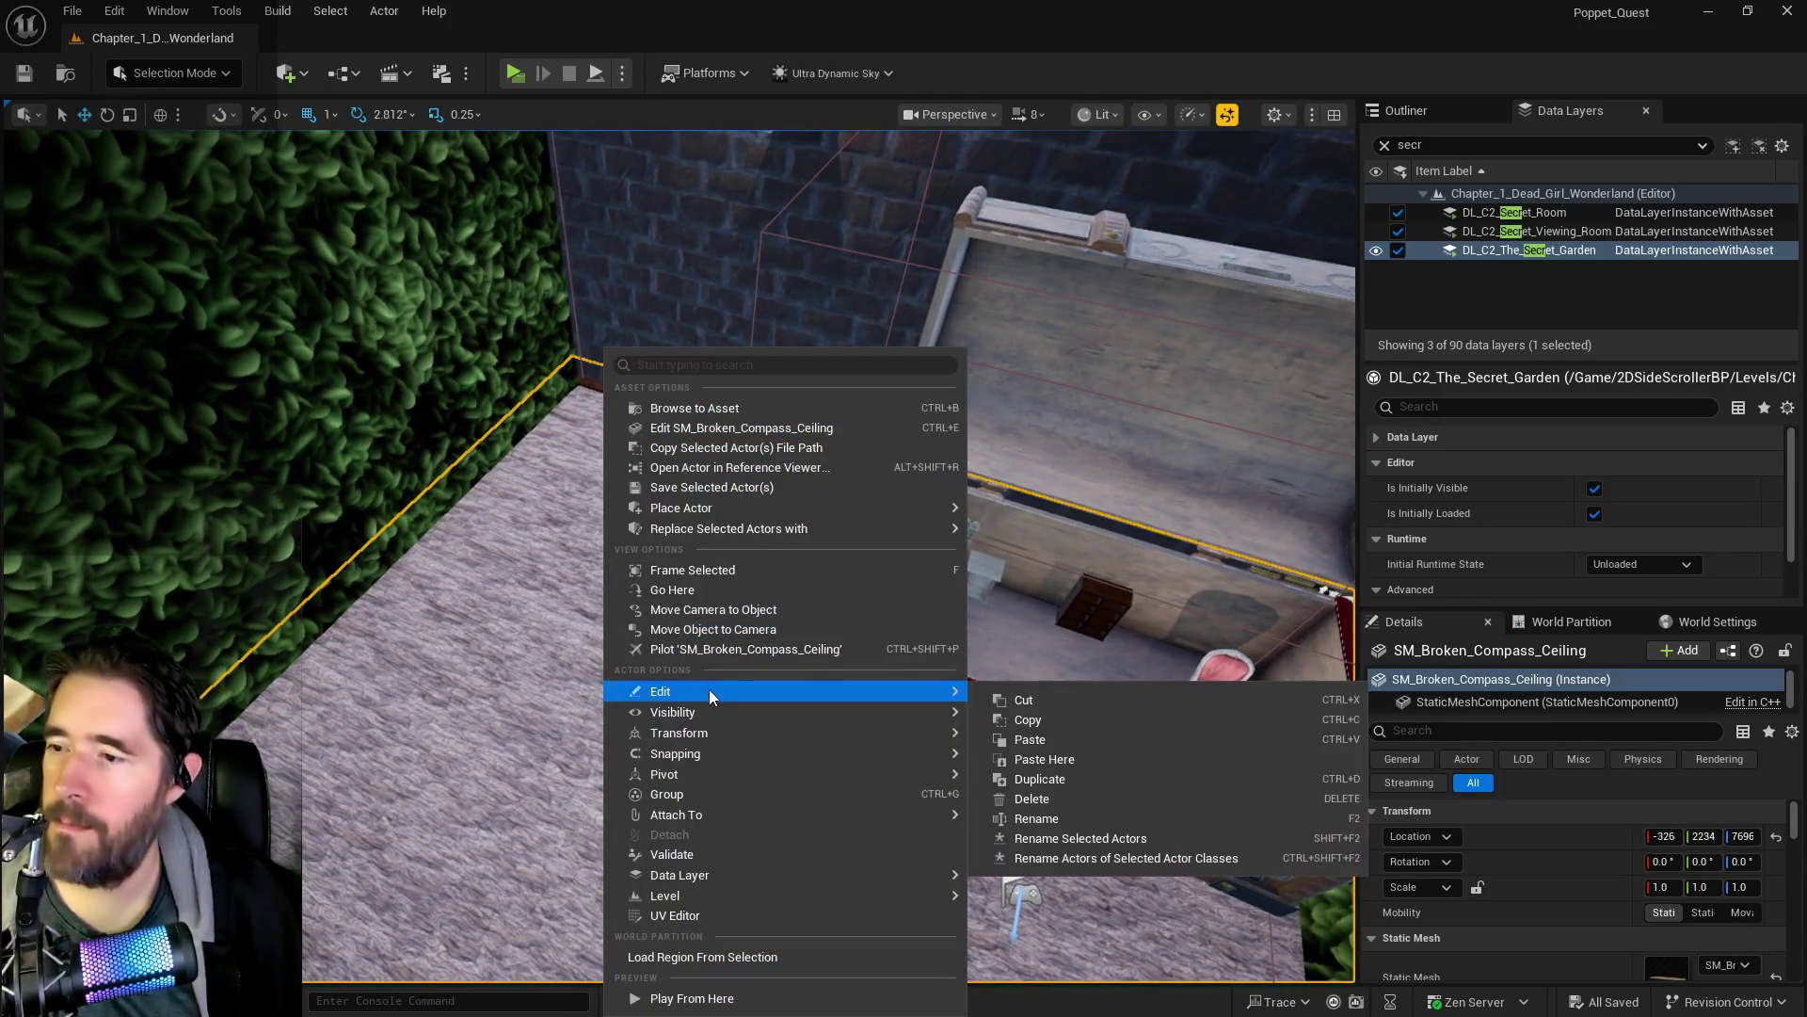
mouse_move(677, 712)
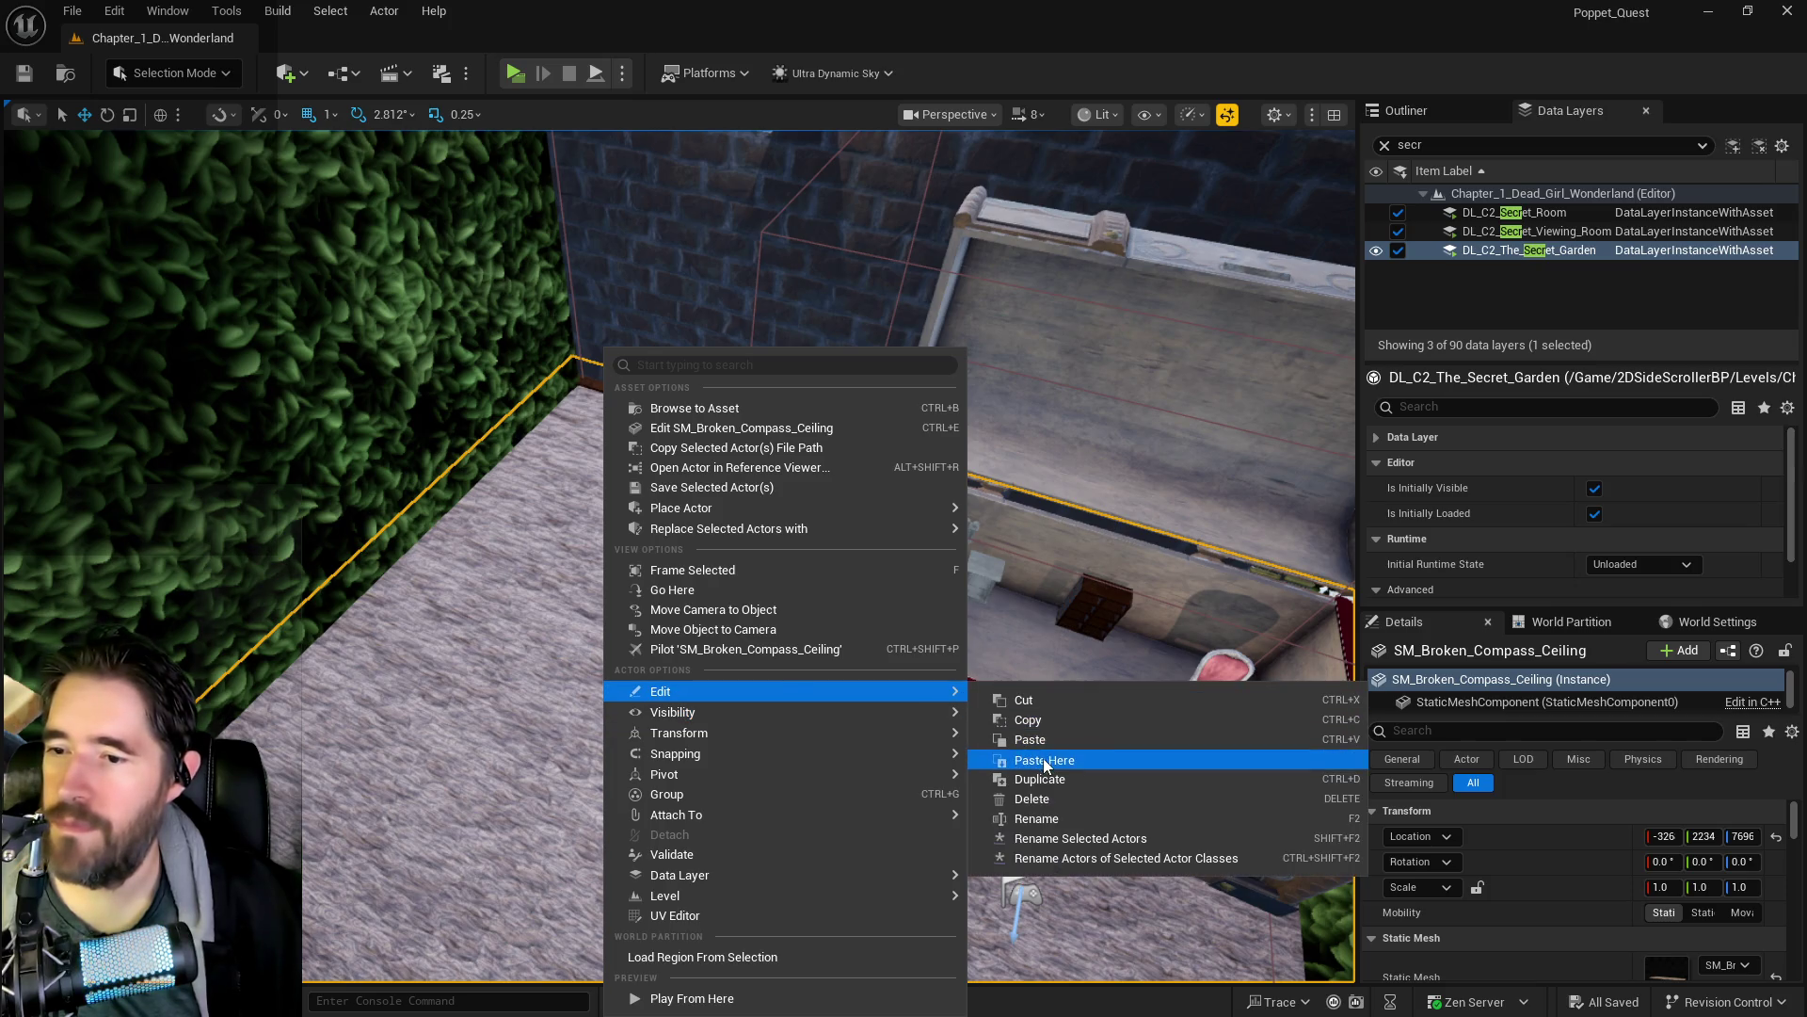
click(1029, 758)
drag(599, 464, 599, 464)
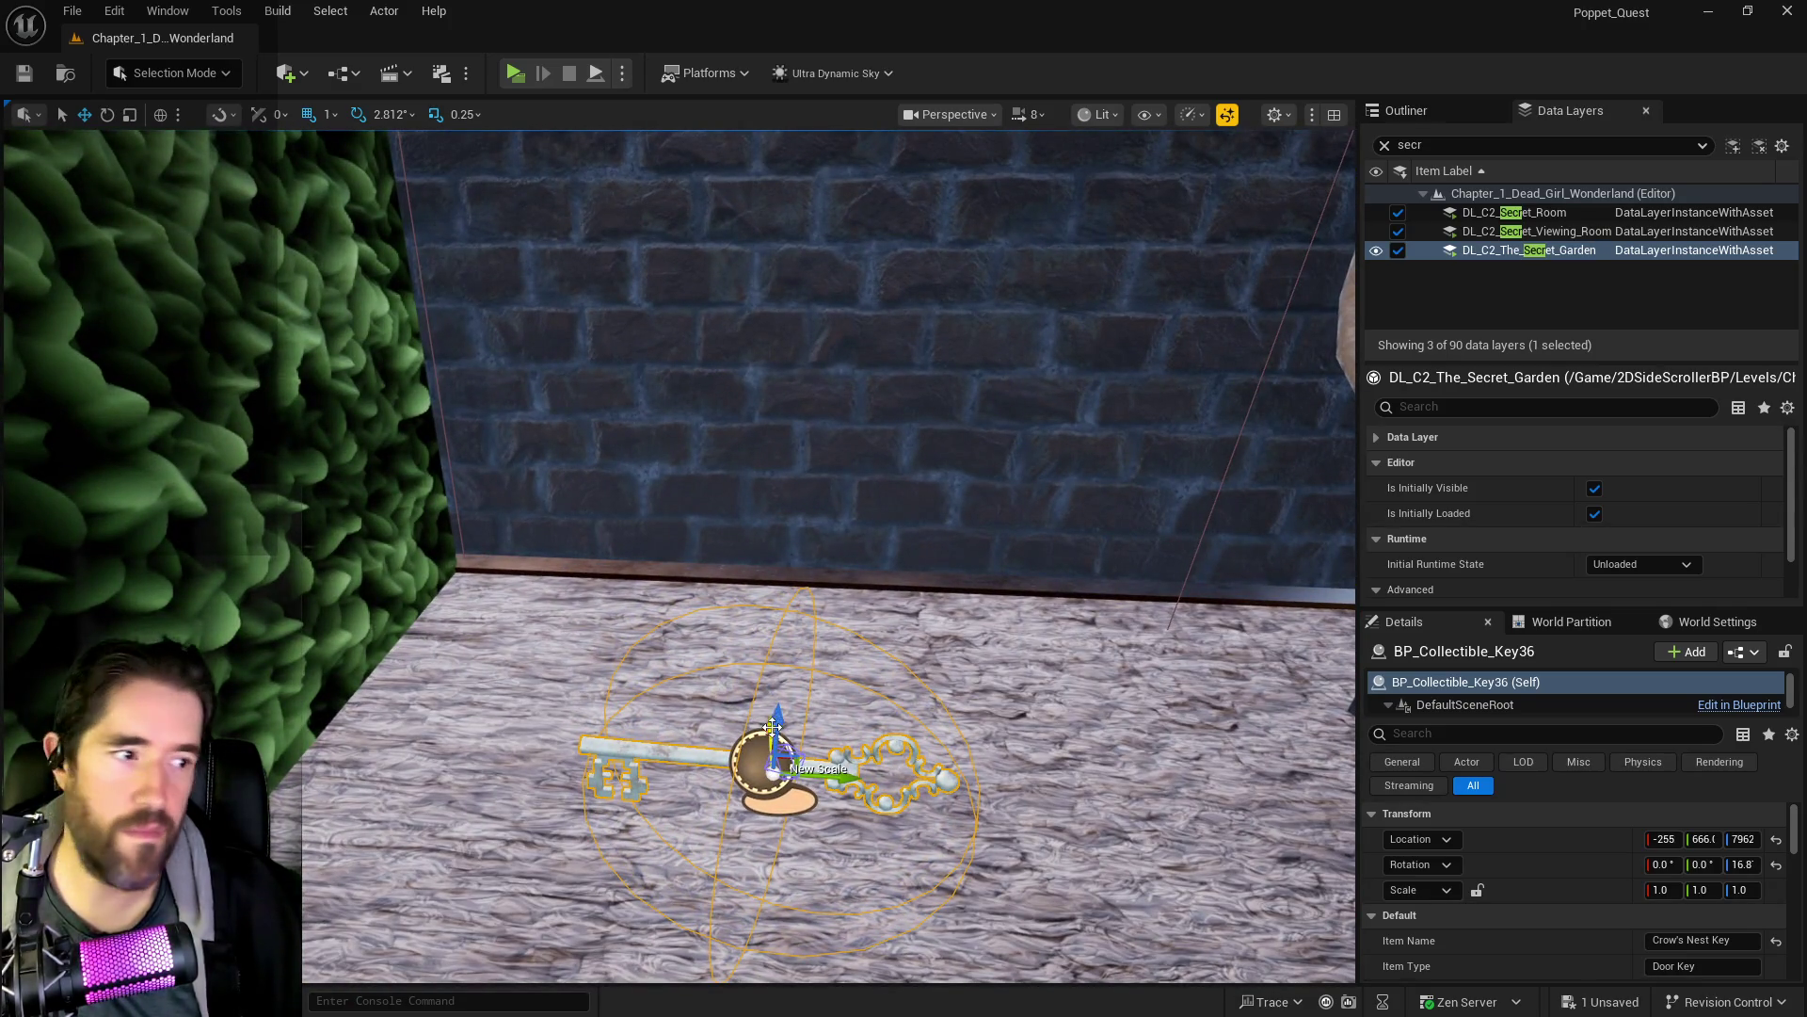
key(Delete)
drag(775, 722, 774, 722)
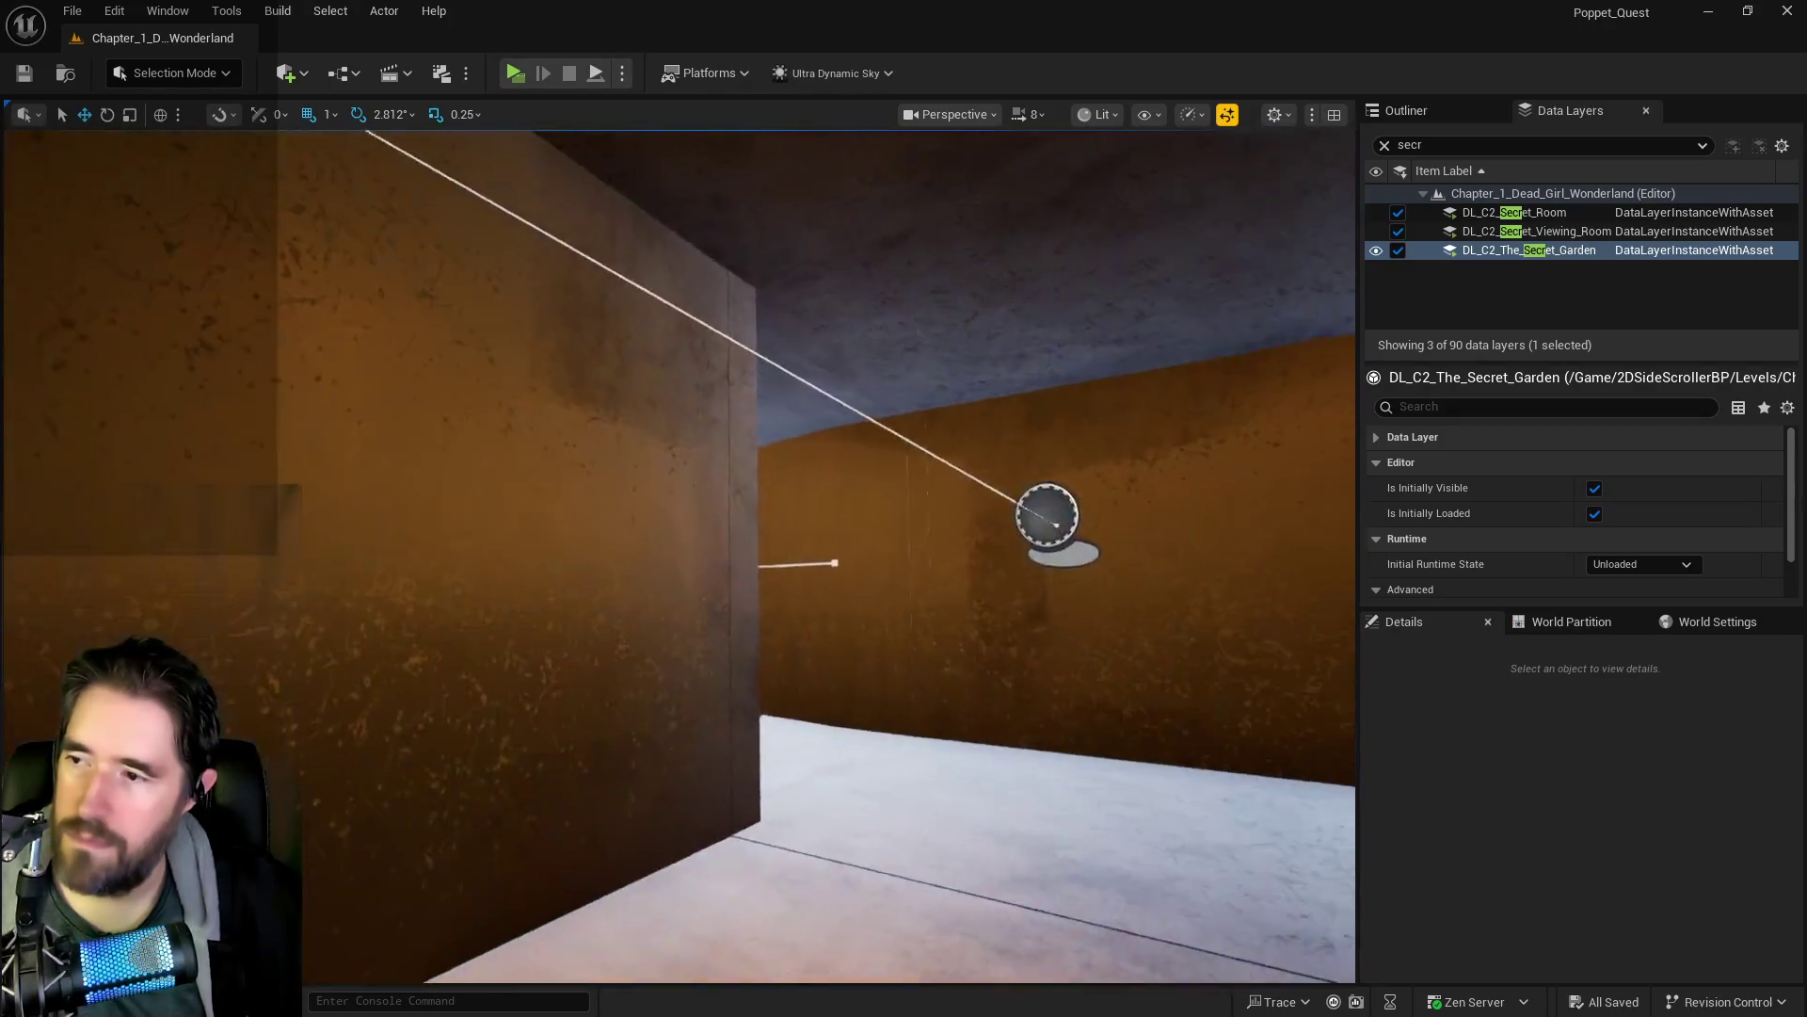
drag(774, 722, 775, 722)
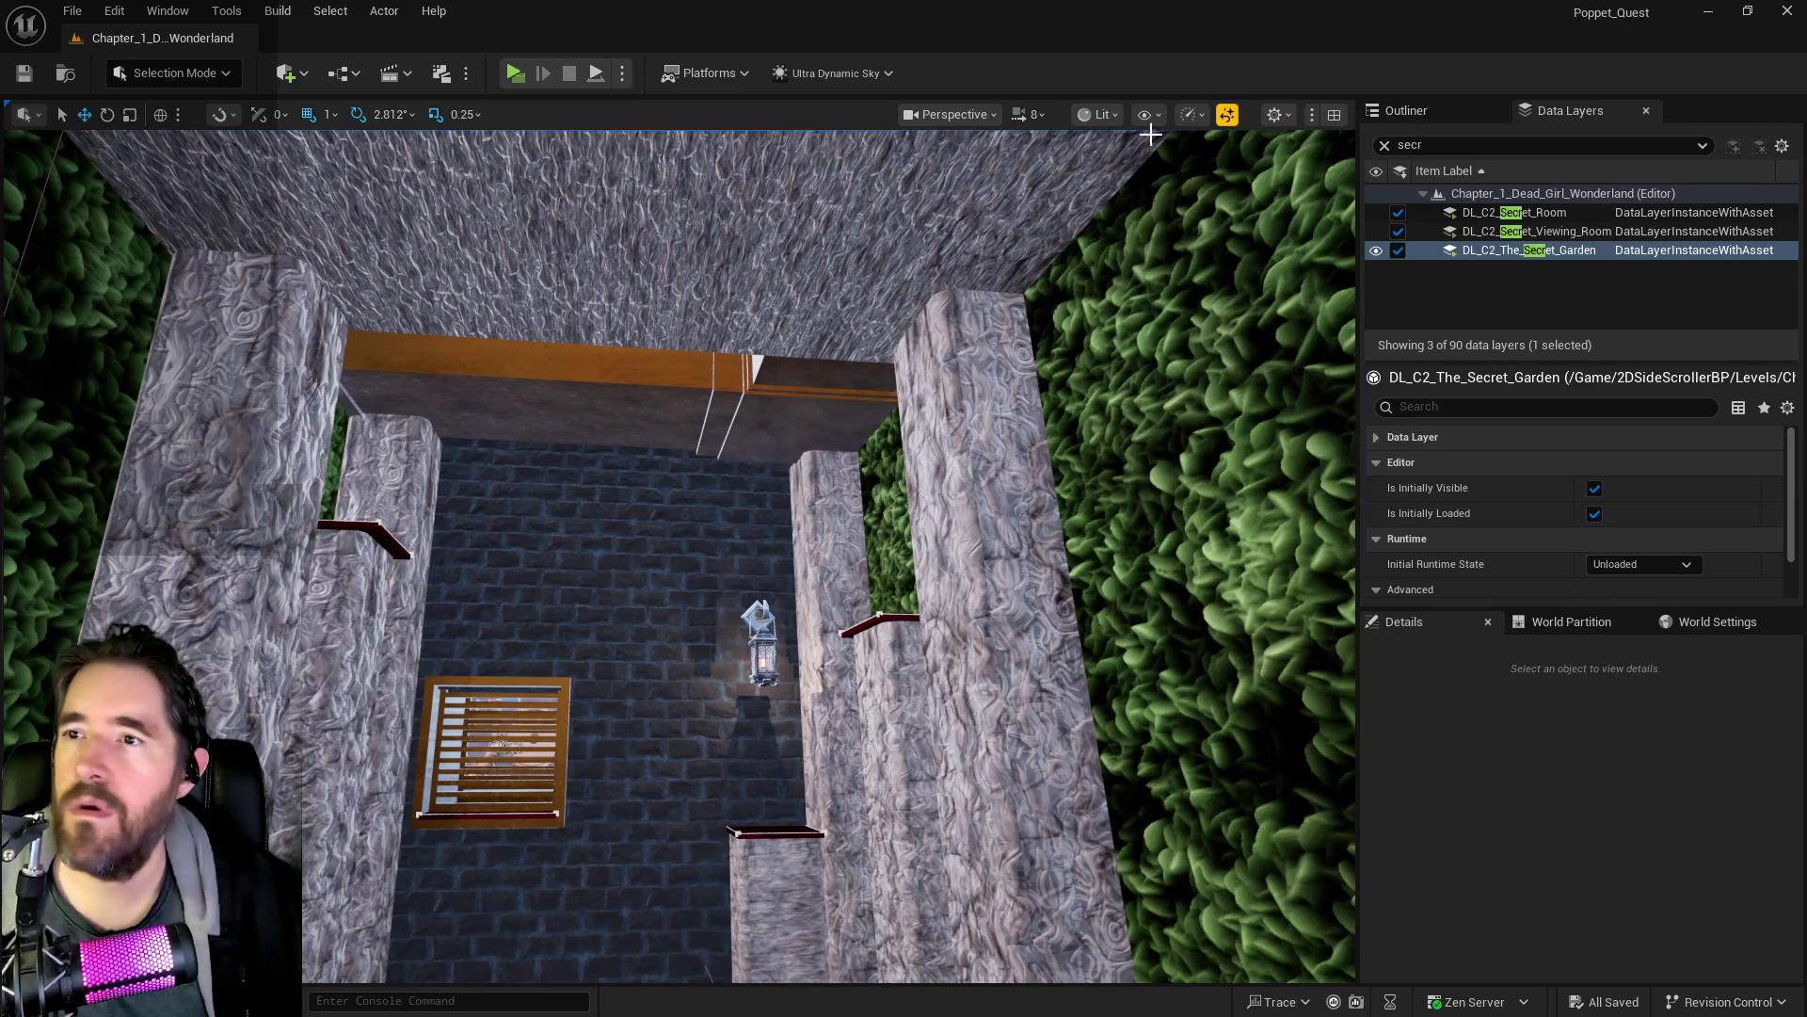
- Set the viewport camera speed to 1 and fly to the walls above the red floor
click(1029, 113)
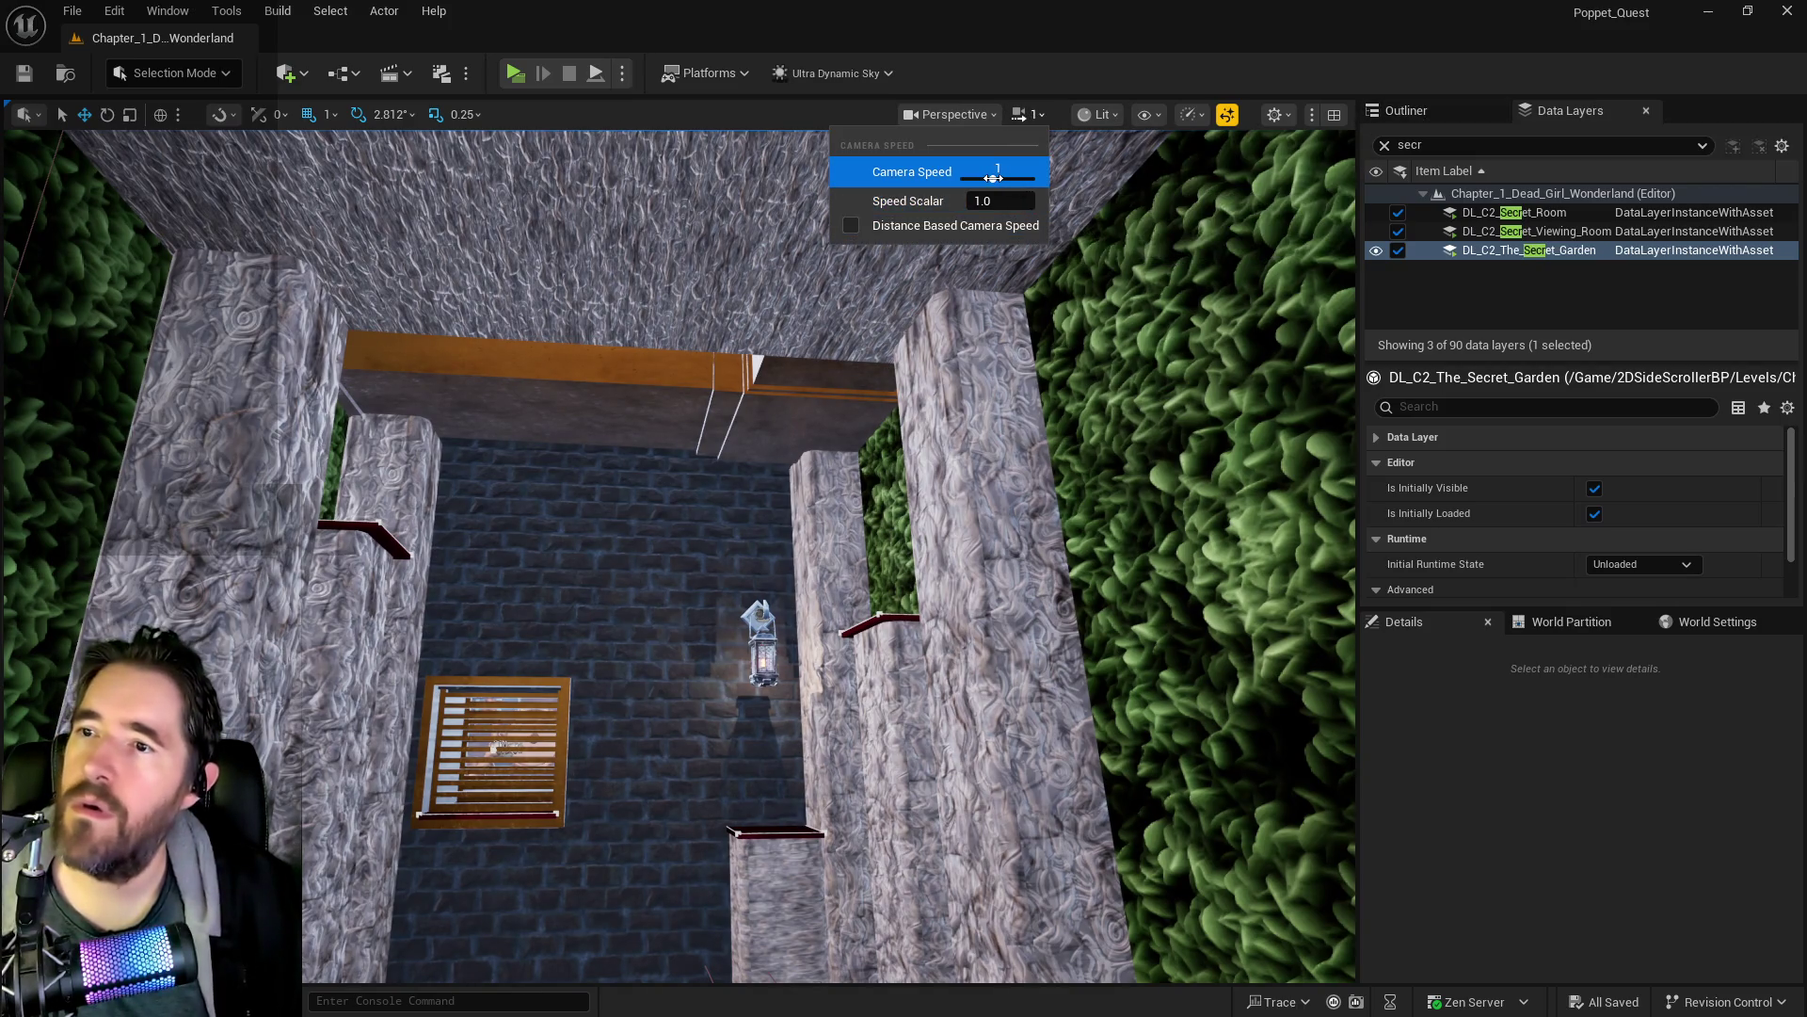
drag(941, 376, 942, 376)
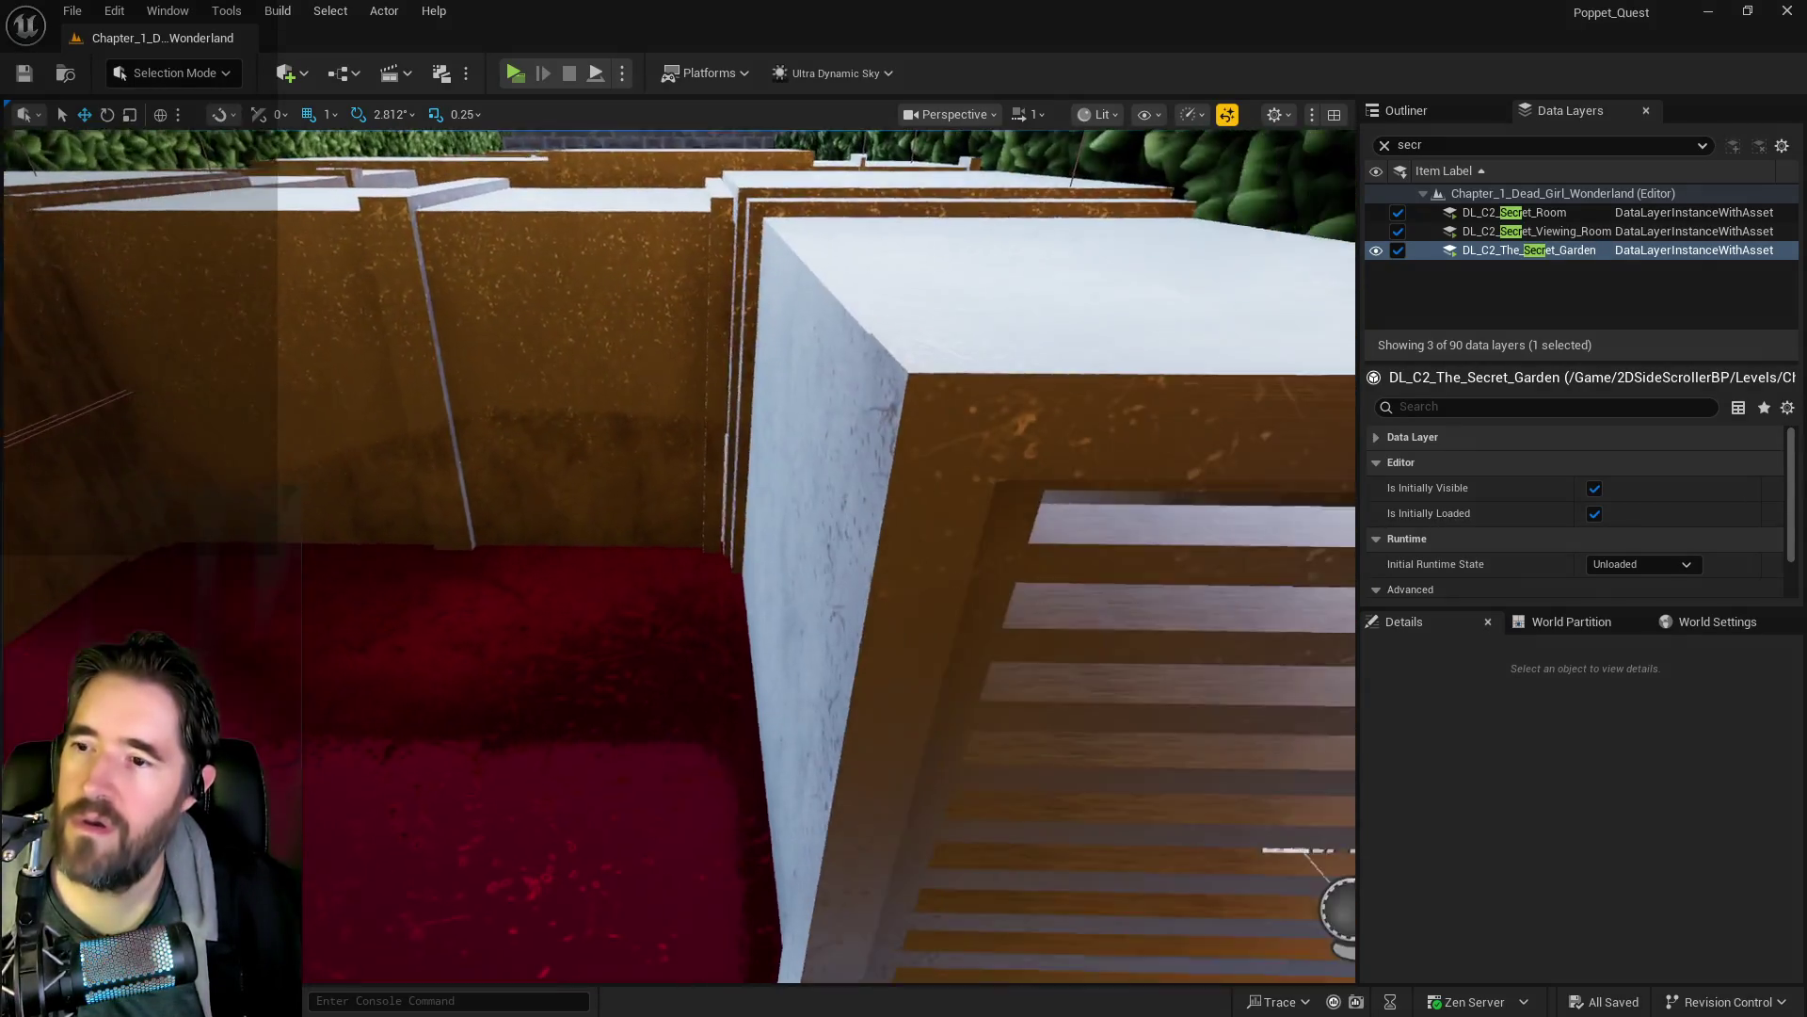
drag(726, 492, 726, 492)
- Paste the collectible key onto the wall and raise it above the red floor
right_click(703, 633)
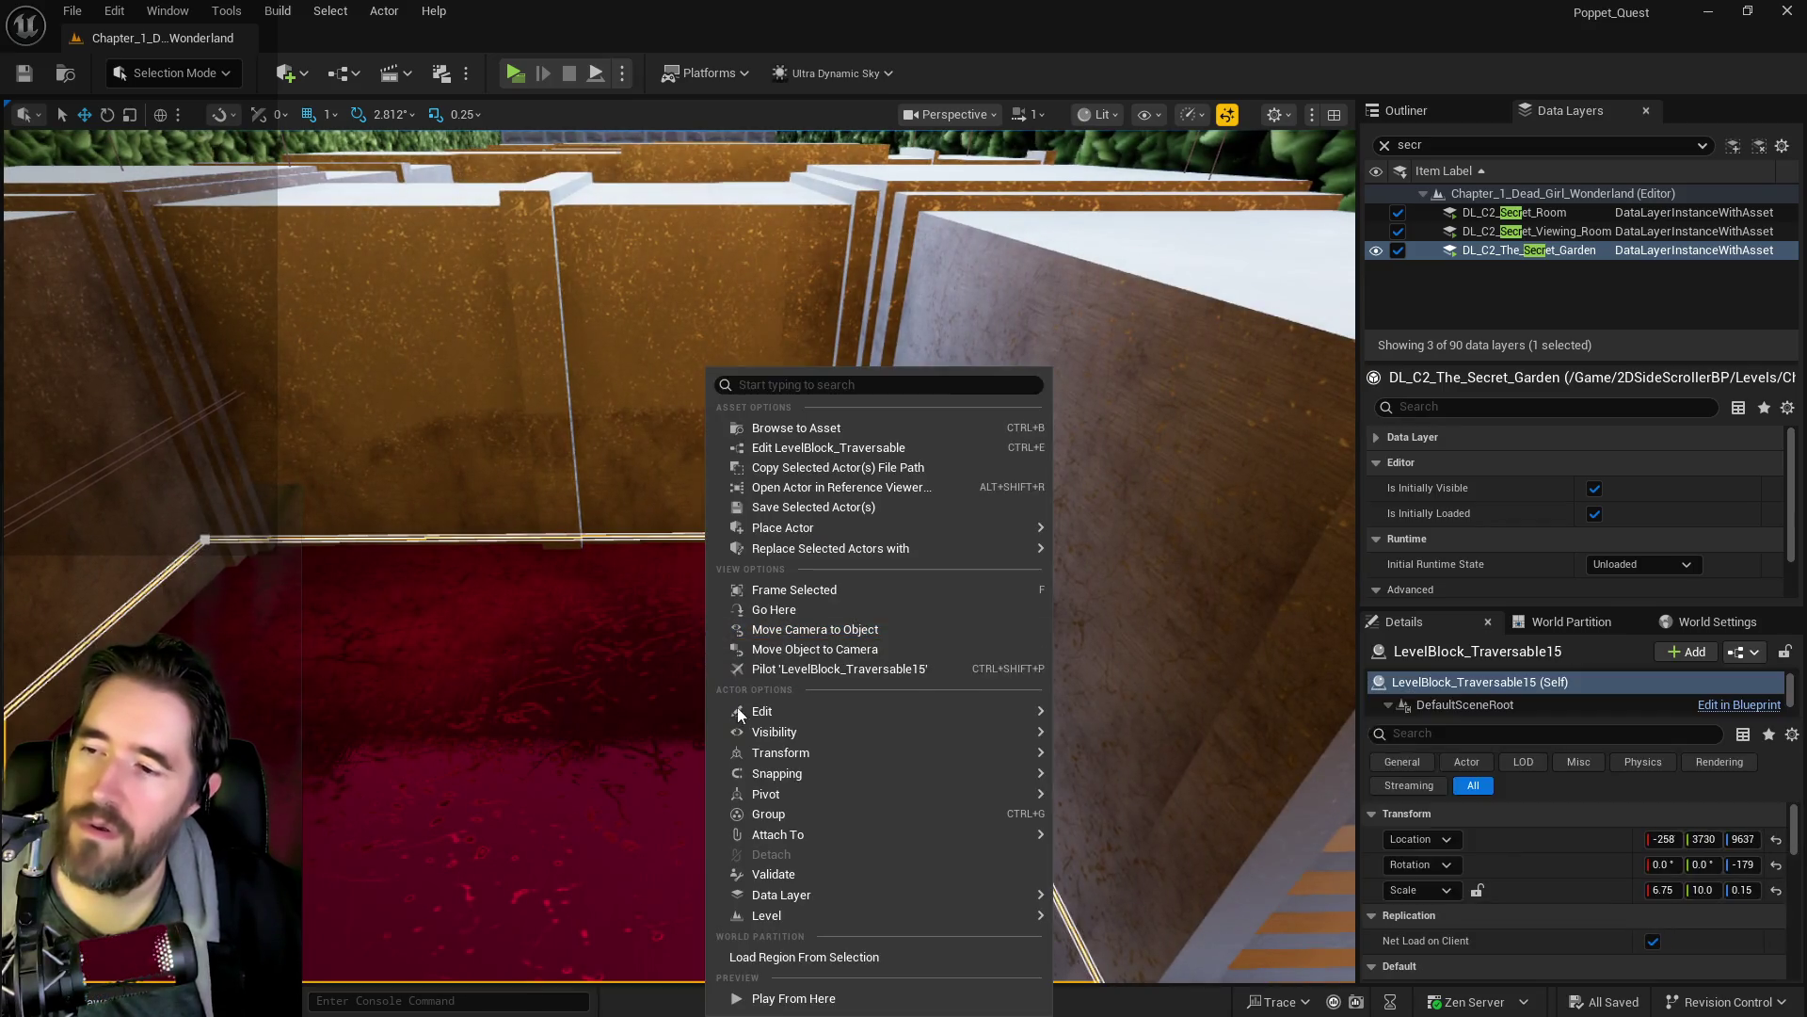
mouse_move(998, 716)
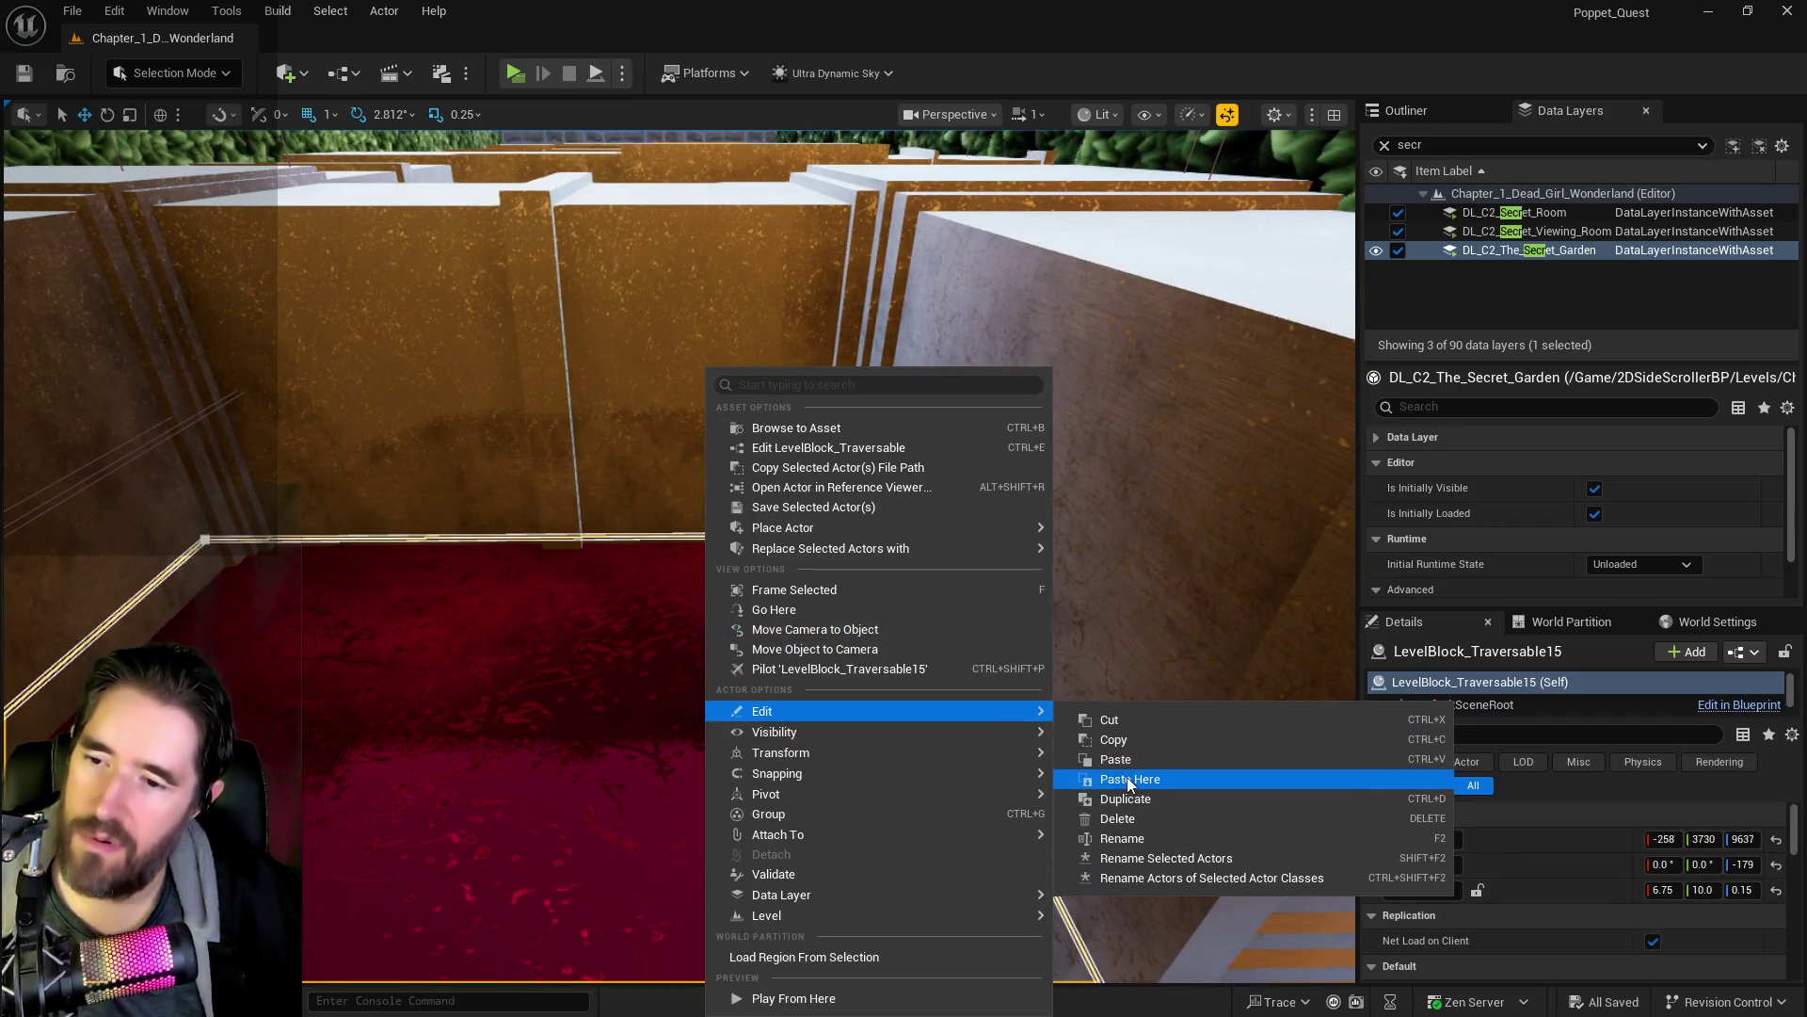
click(1129, 780)
drag(705, 589, 712, 490)
key(w)
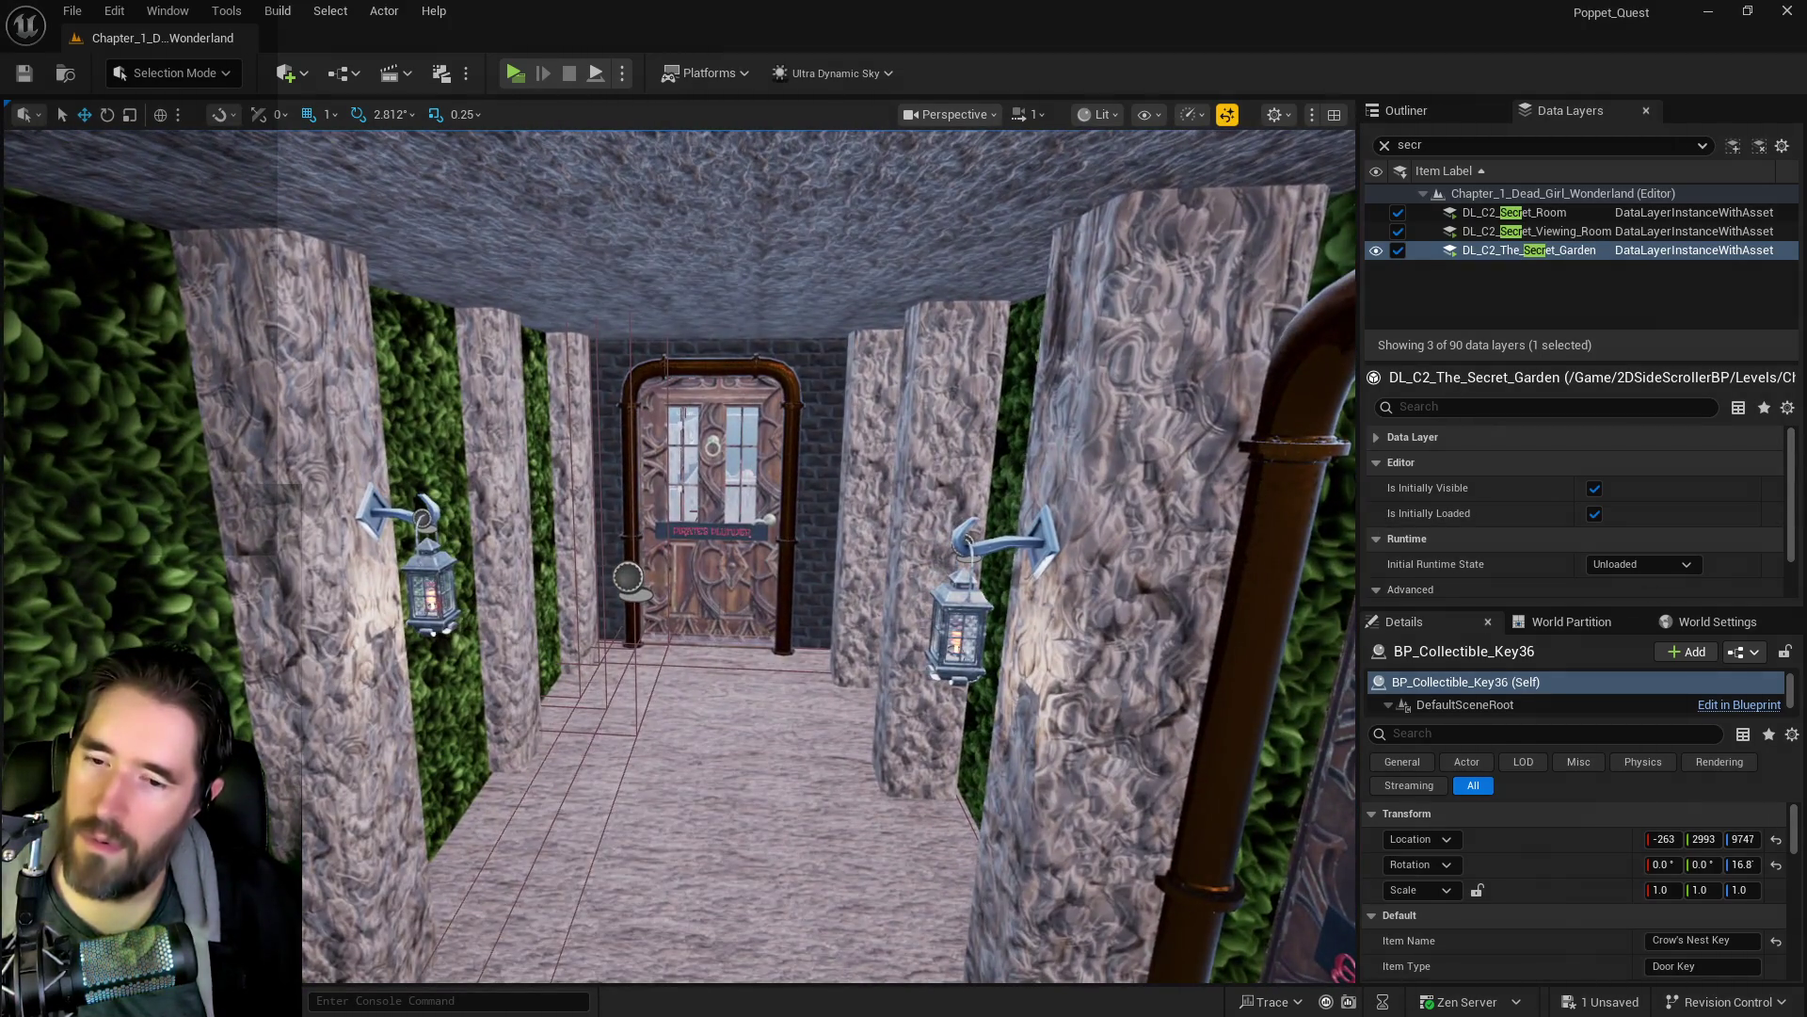
- Read BP_Door_78's required Gangway key, then fly down the corridor to the next door
click(712, 565)
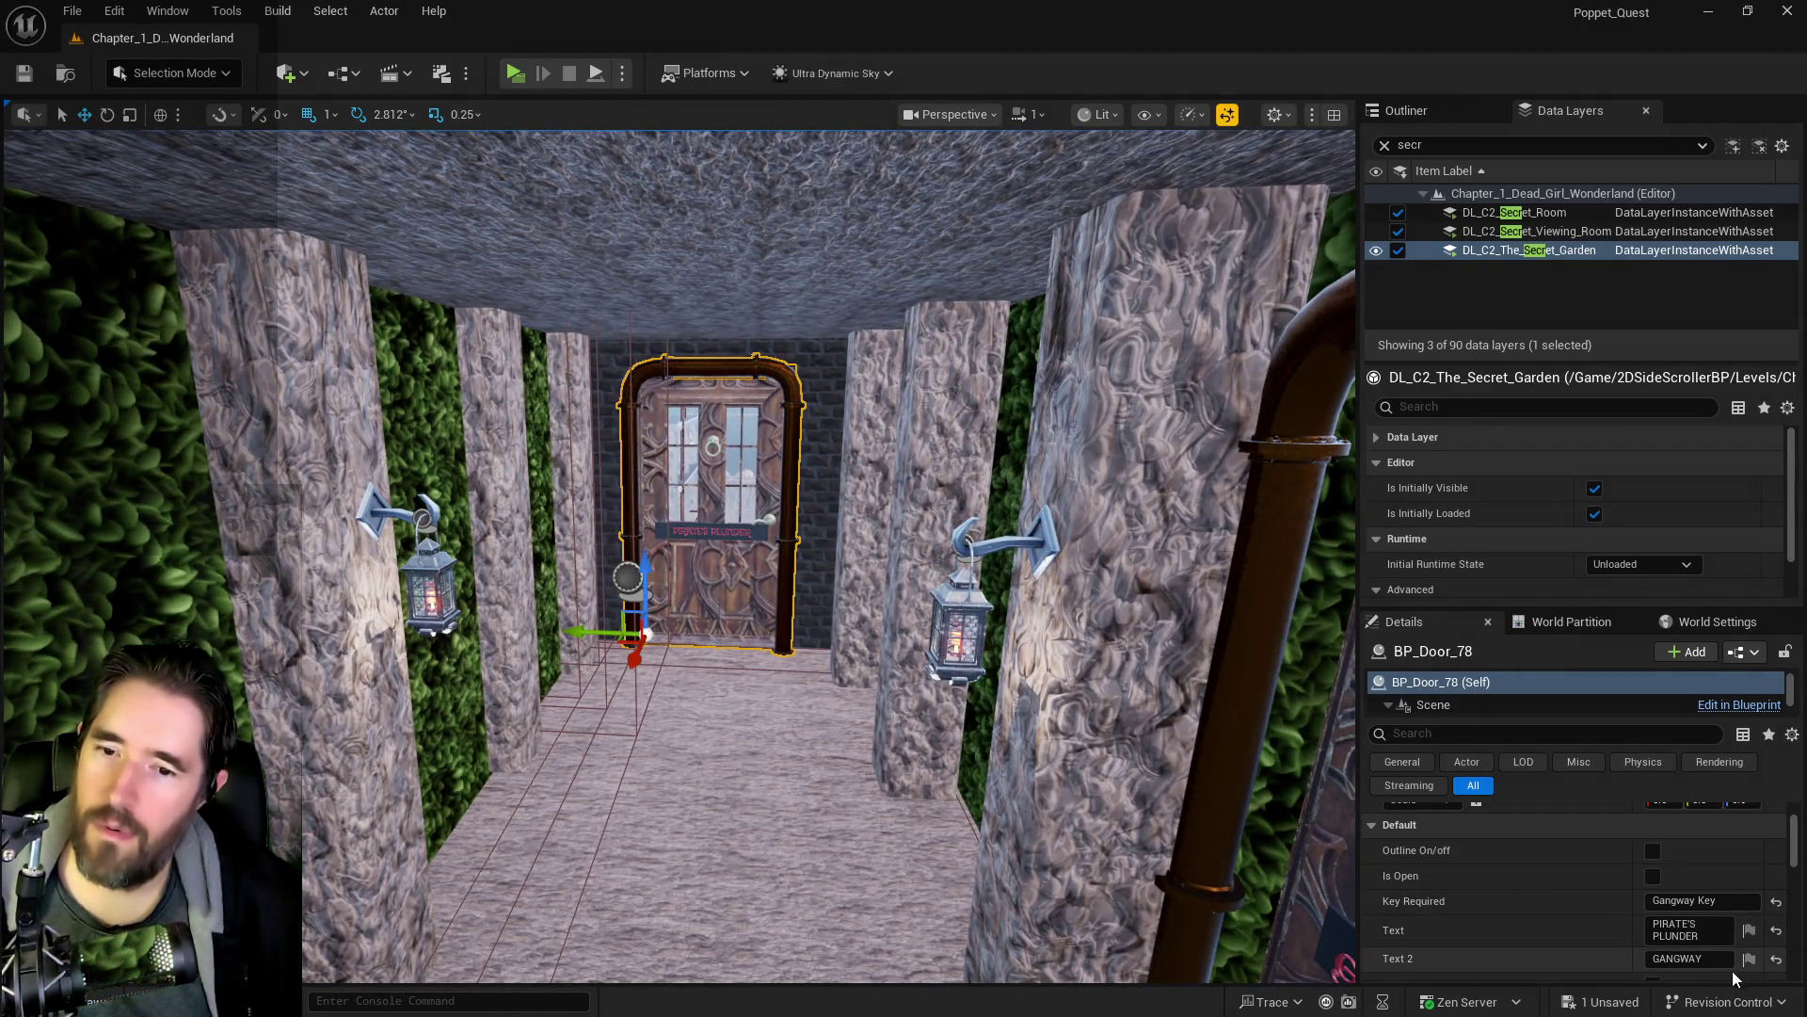
click(1724, 900)
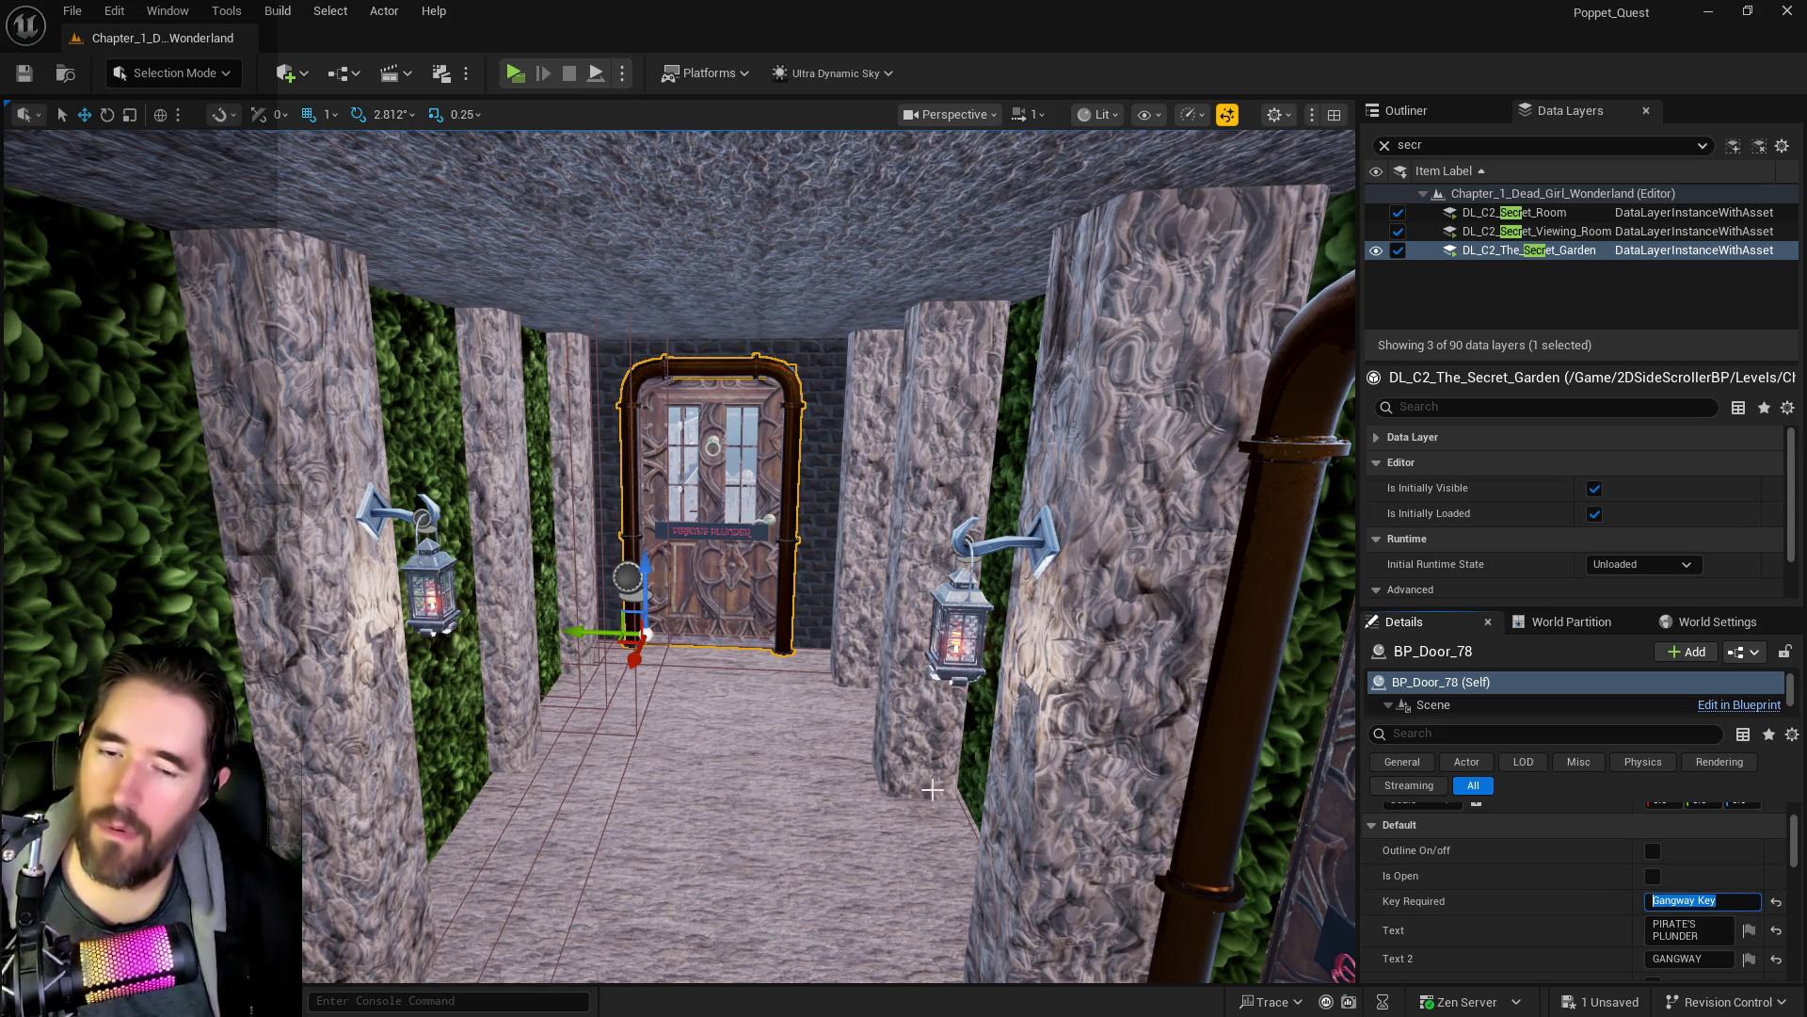
key(w)
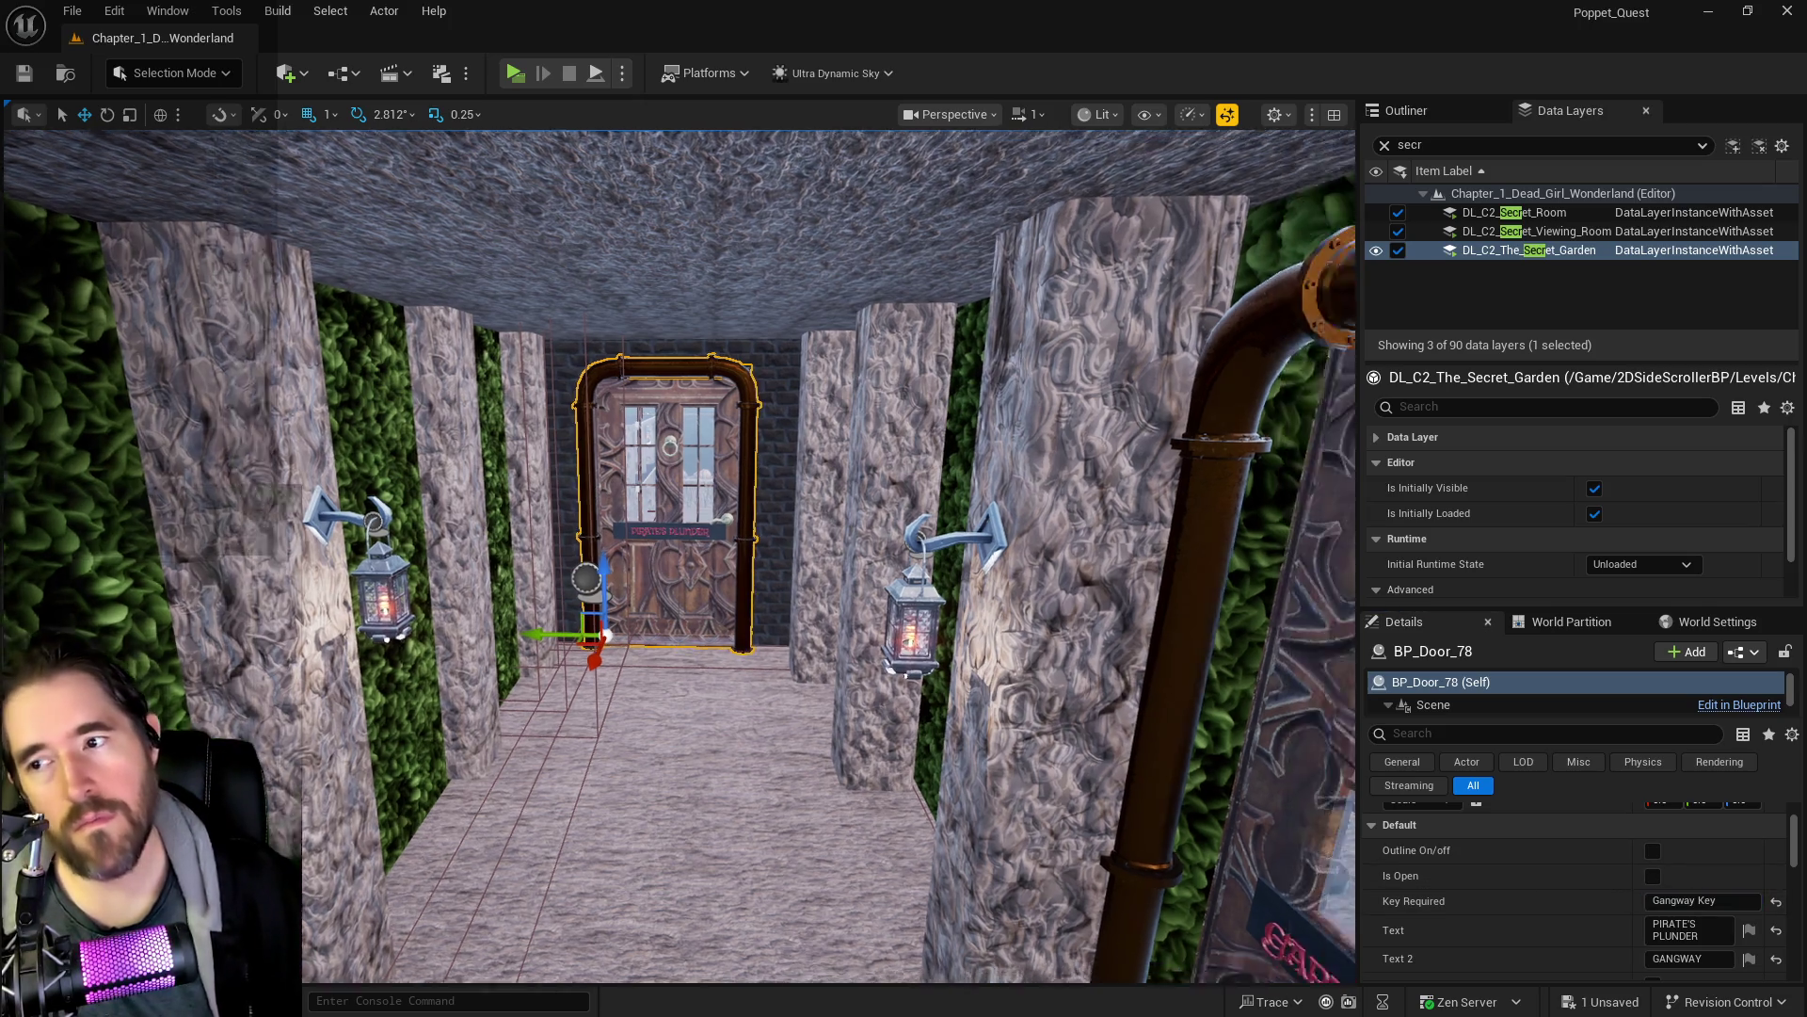
key(w)
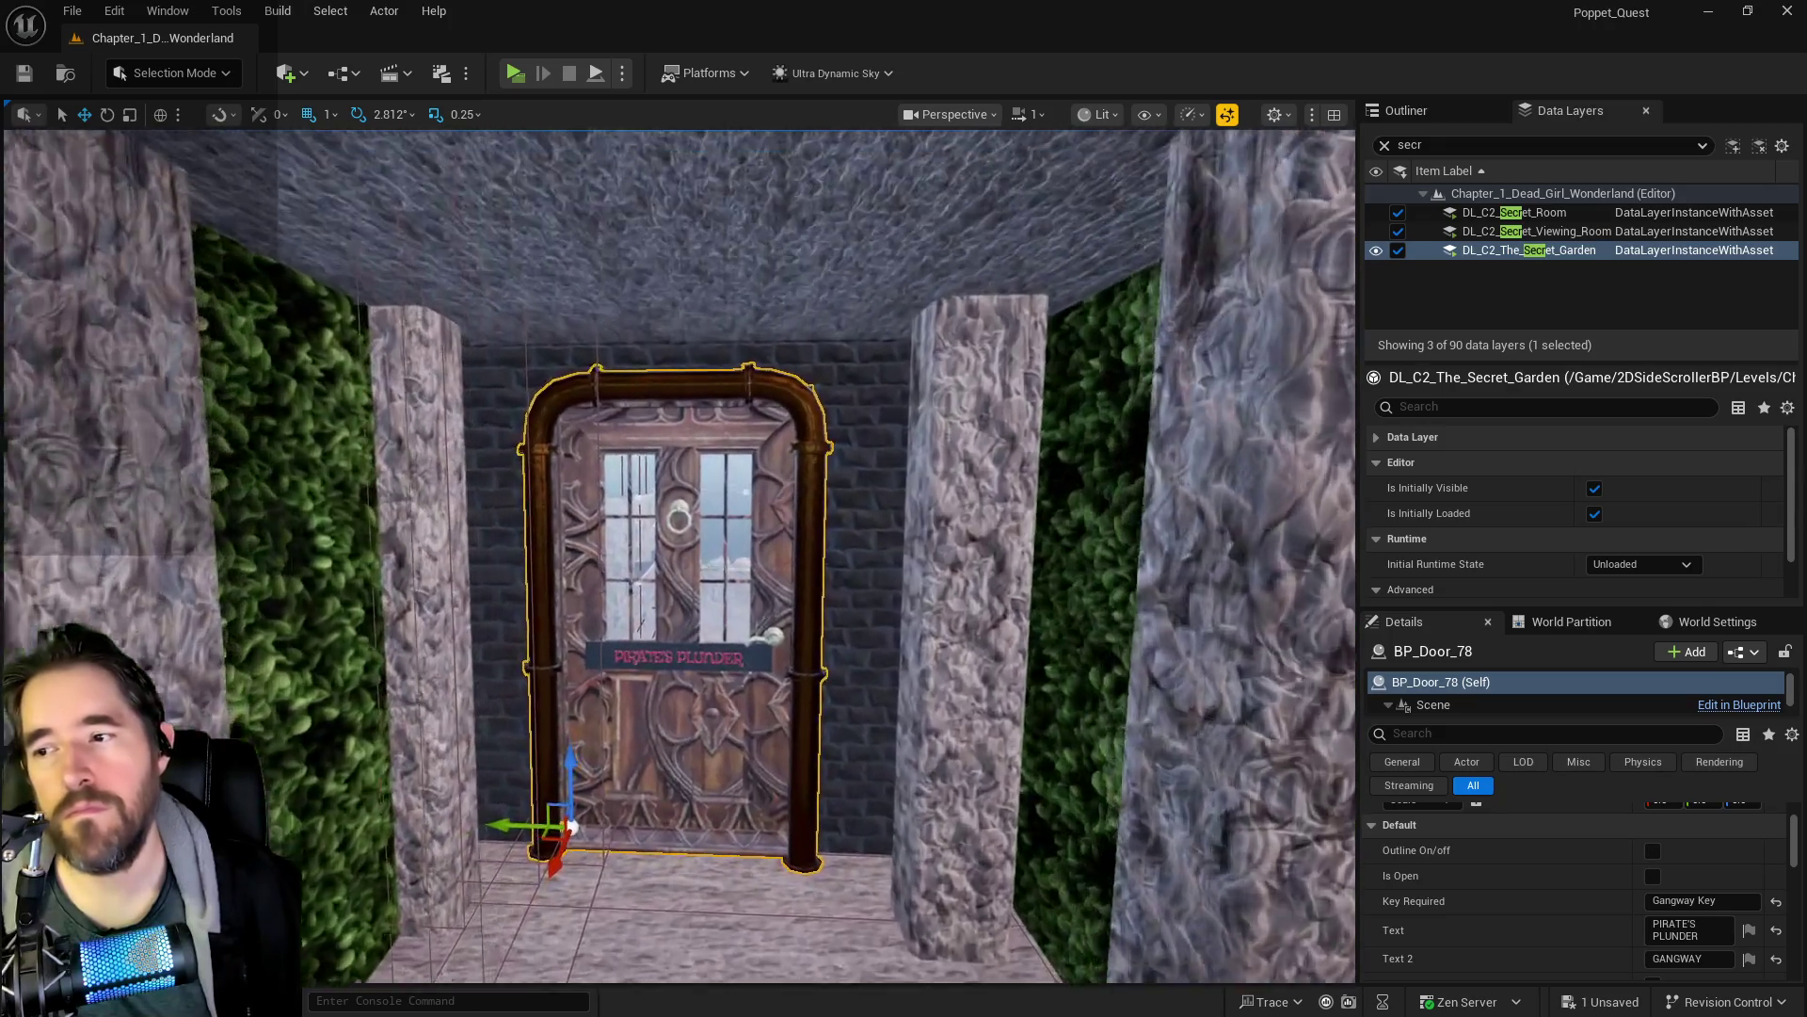
key(w)
key(w)
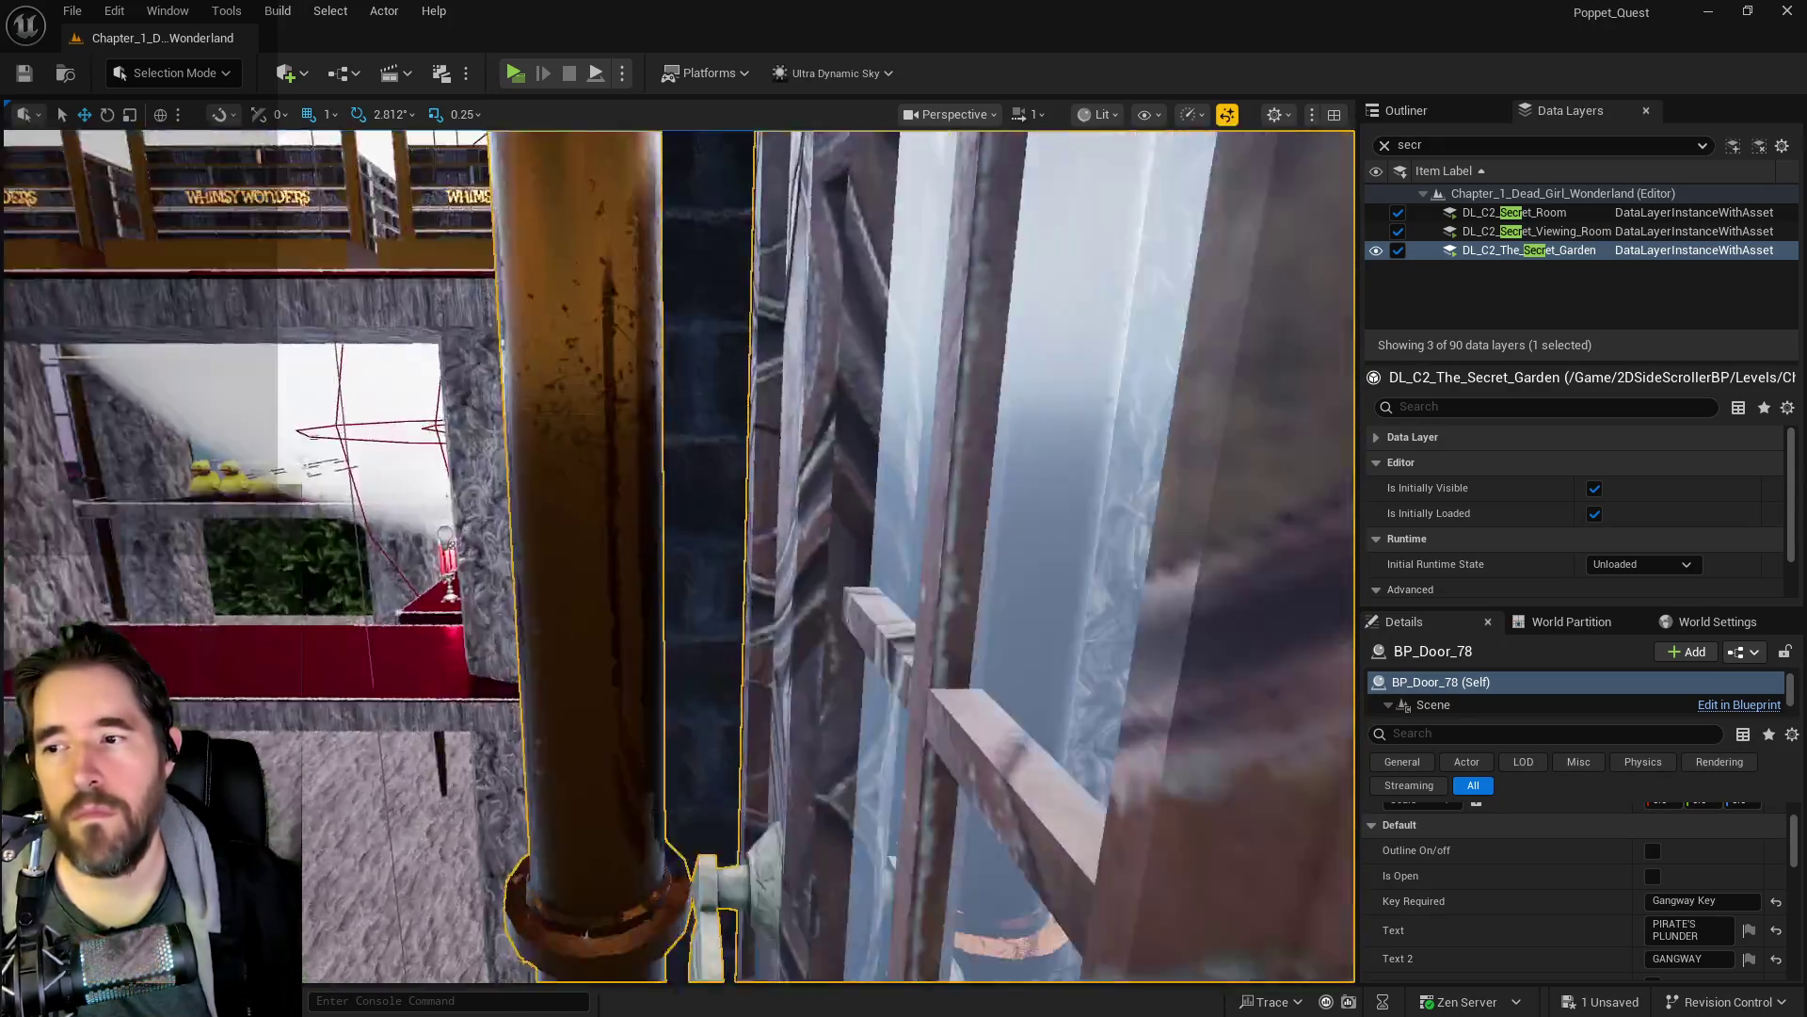
key(w)
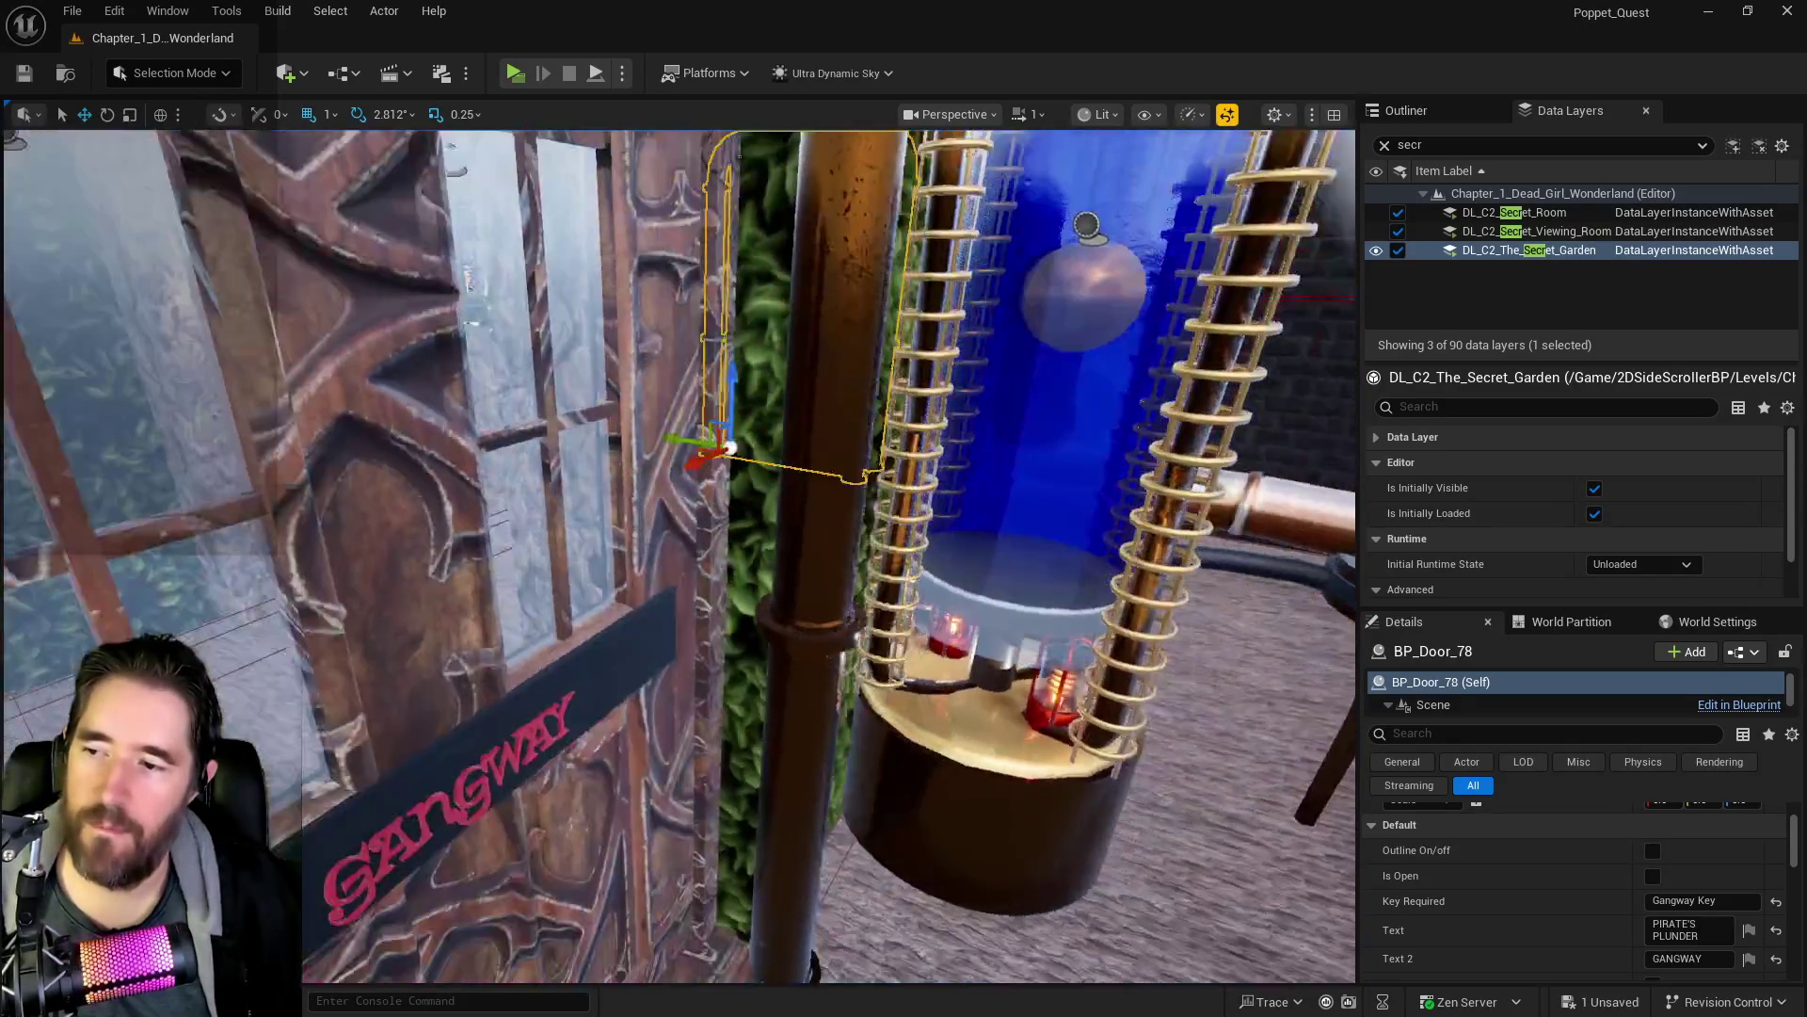
key(s)
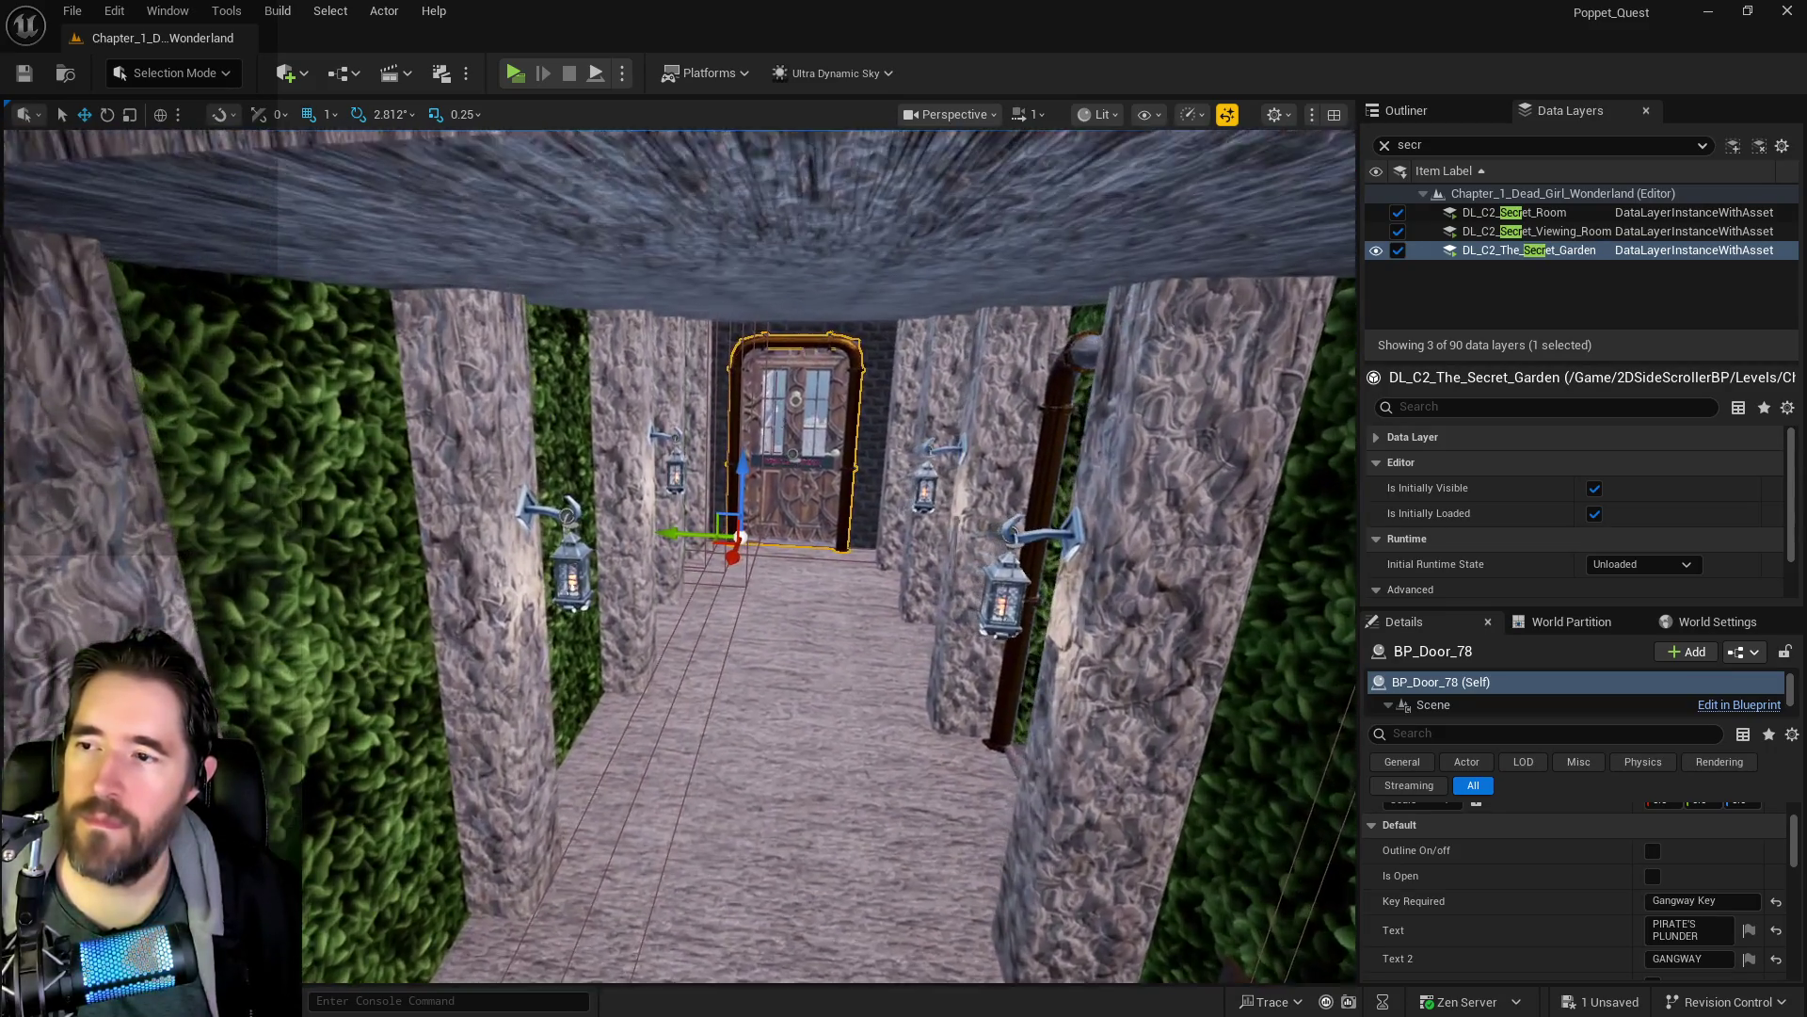
key(d)
key(w)
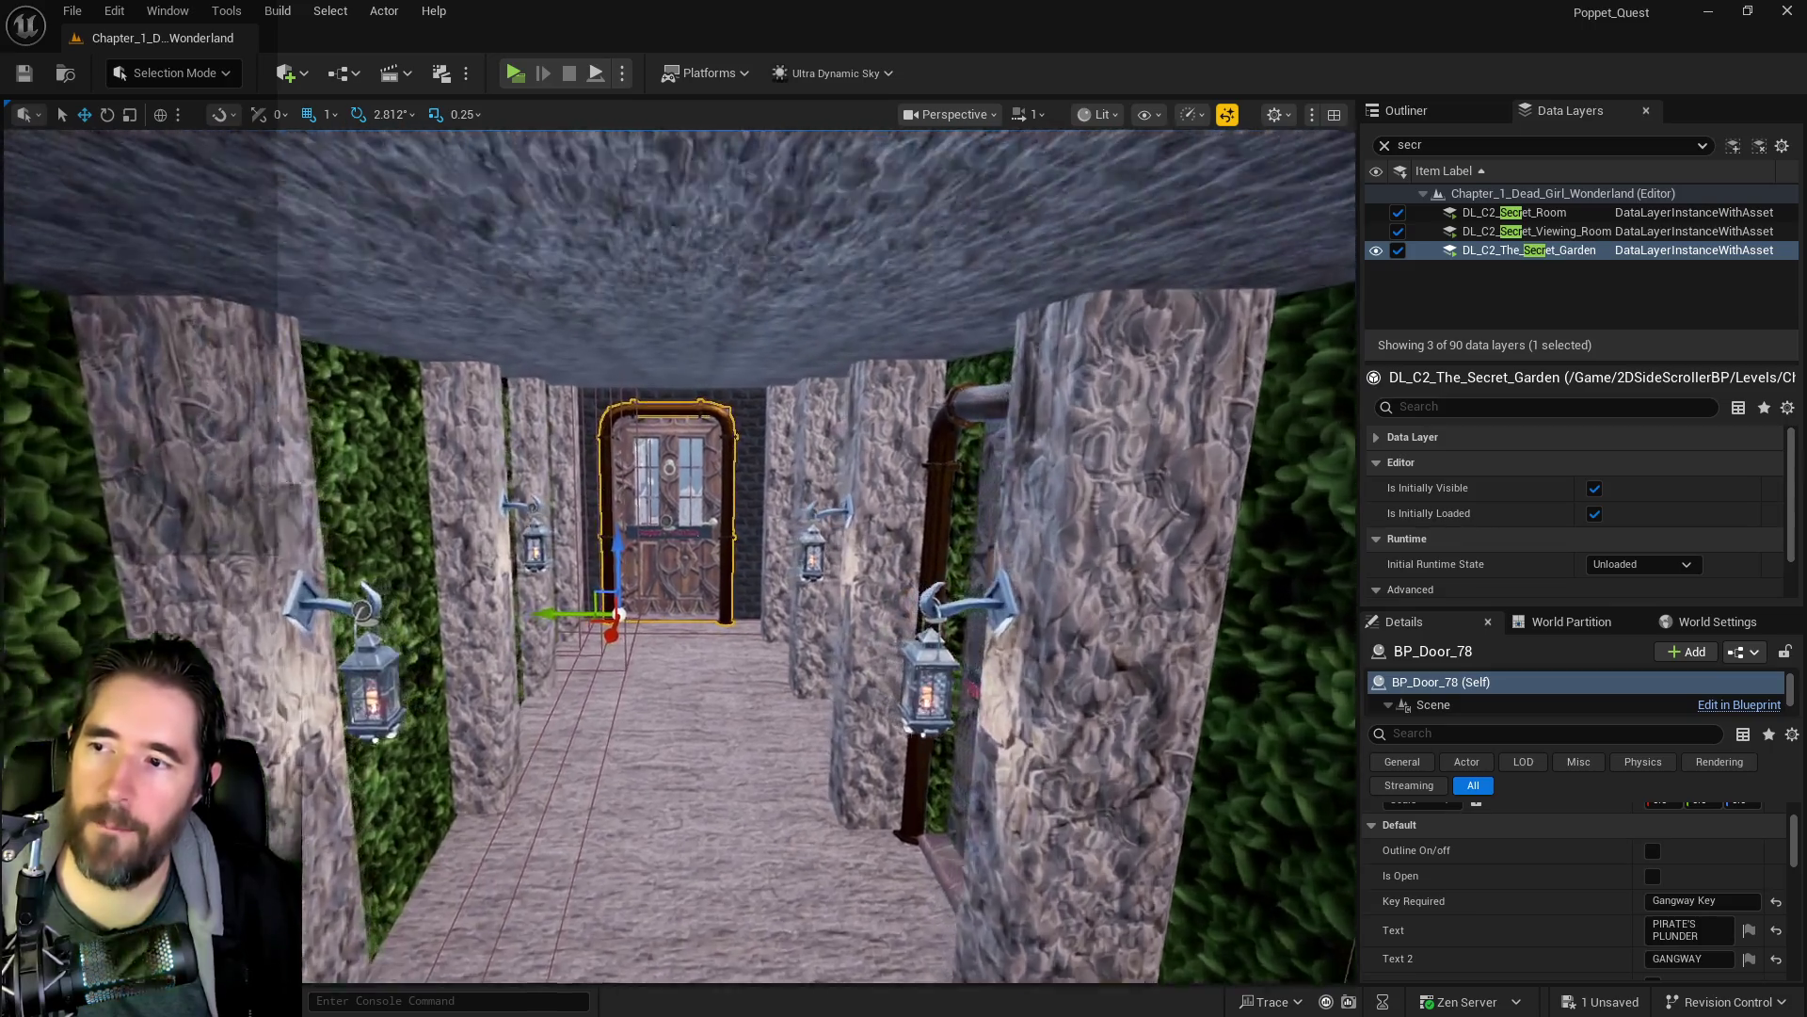
key(w)
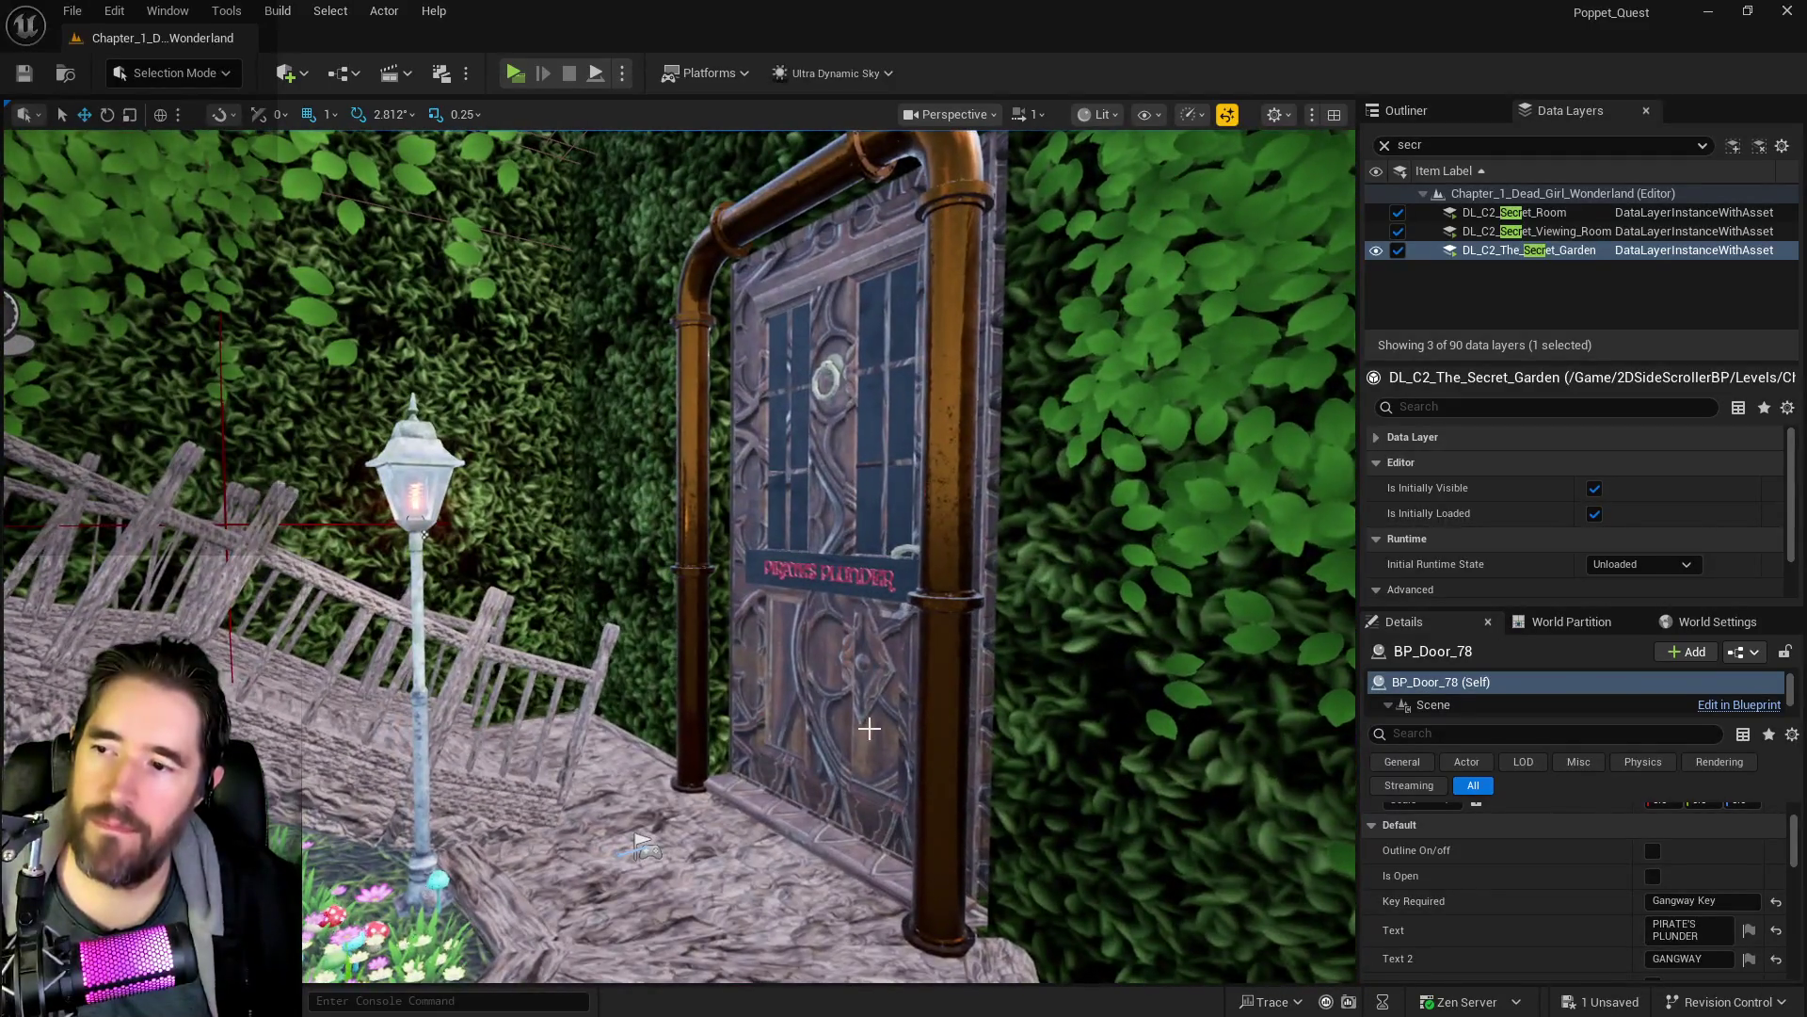
- Copy BP_Door_43's required key text, 'Pirate's Plunder Key'
click(869, 728)
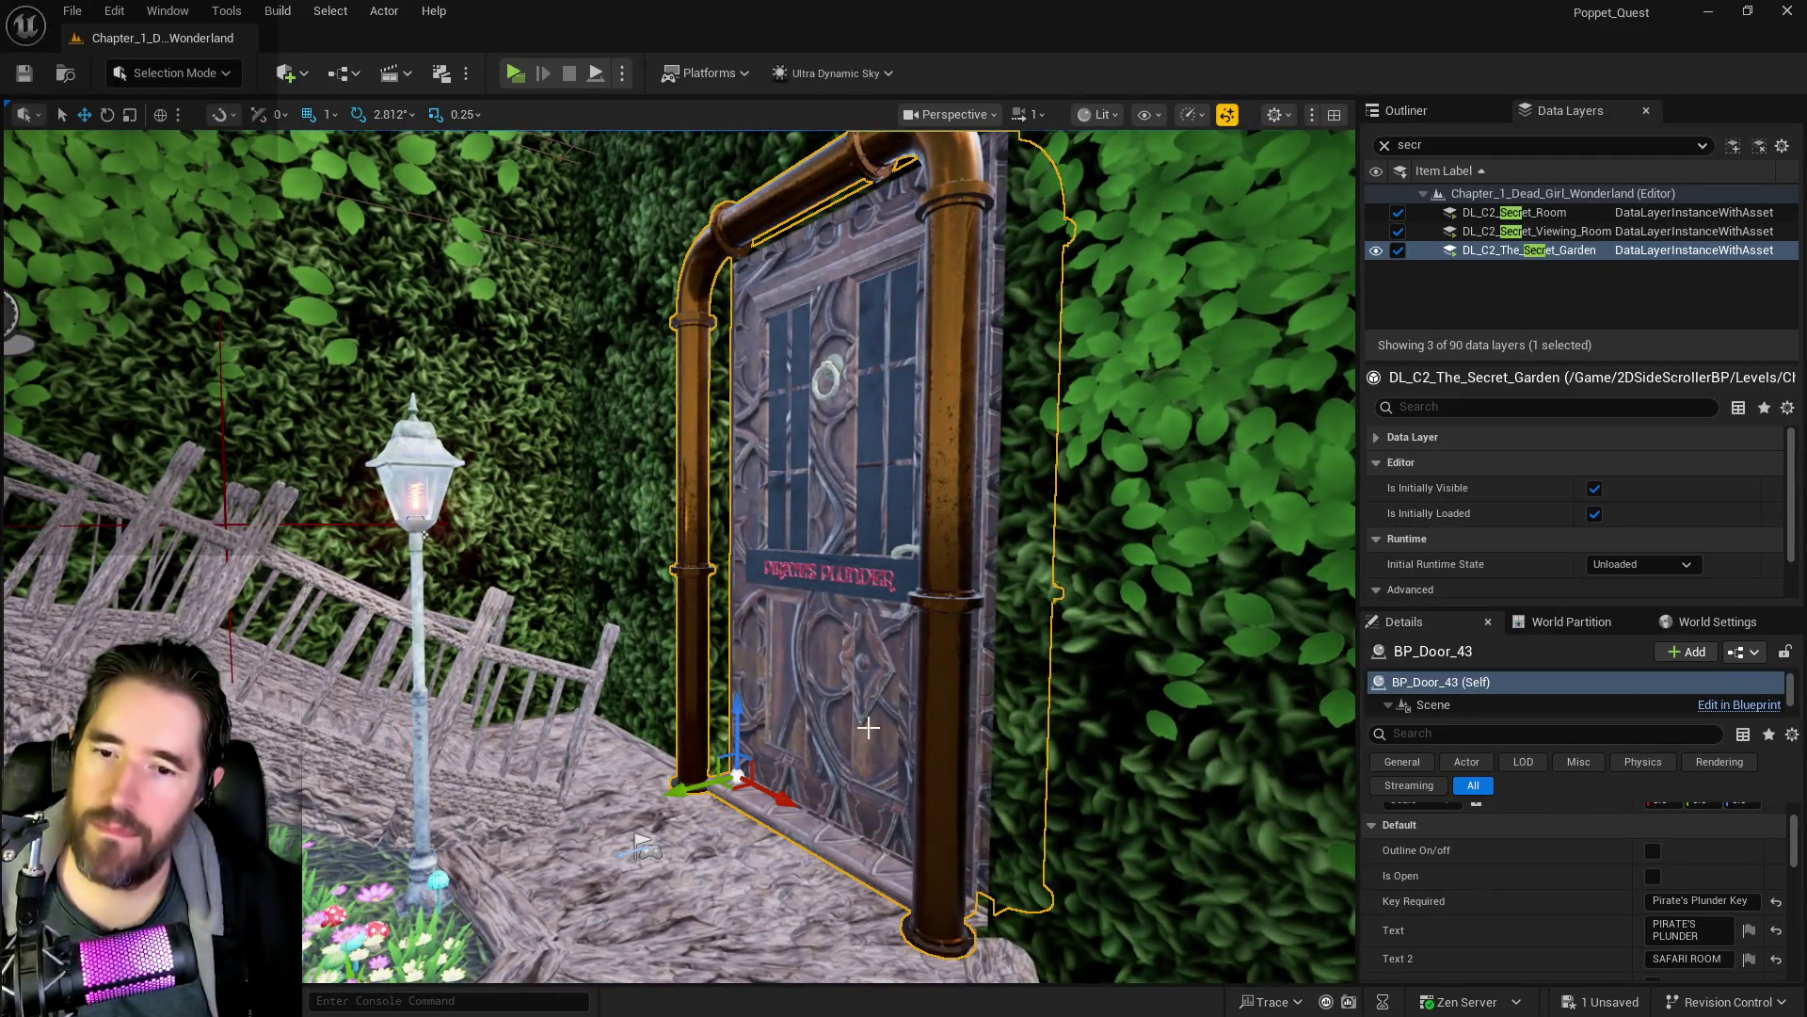
click(1743, 900)
mouse_move(1057, 828)
mouse_down()
mouse_move(1111, 810)
mouse_move(1129, 659)
mouse_move(1036, 687)
mouse_move(970, 659)
mouse_move(941, 687)
mouse_up()
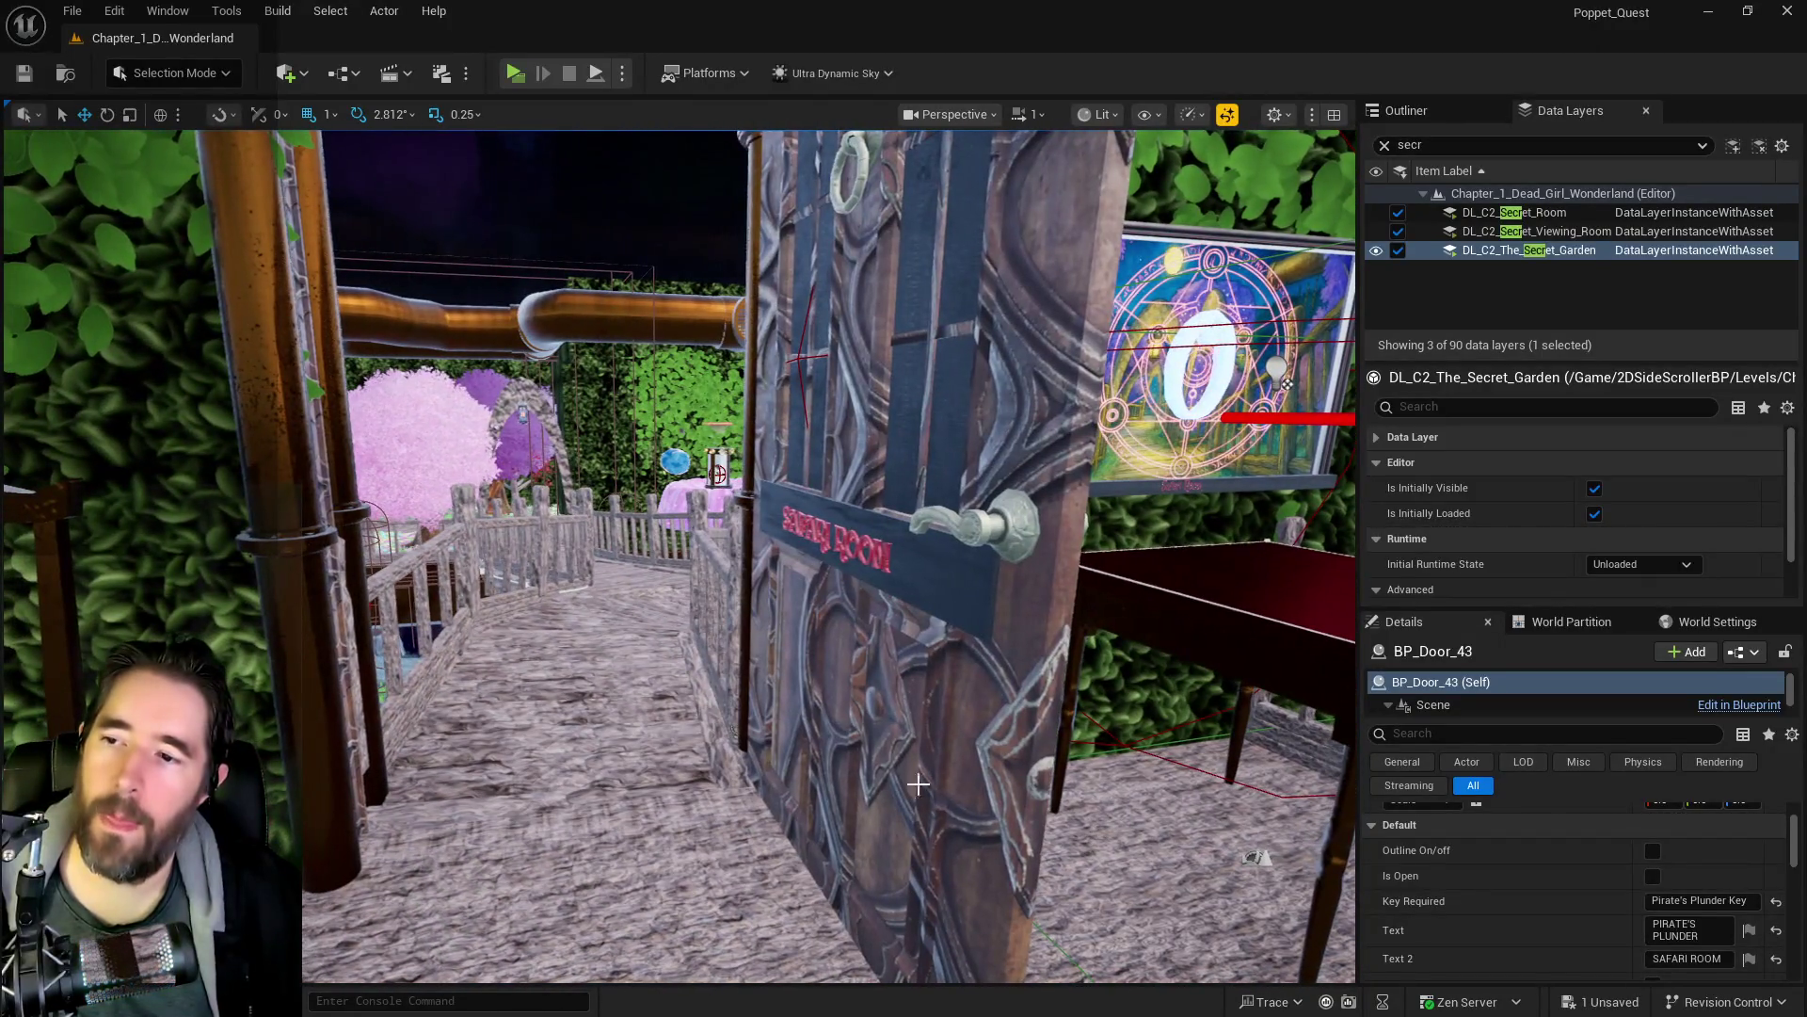
- Confirm BP_Door_42 needs the Hidden Grotto Key, then edit the pasted key's Item Name
click(918, 783)
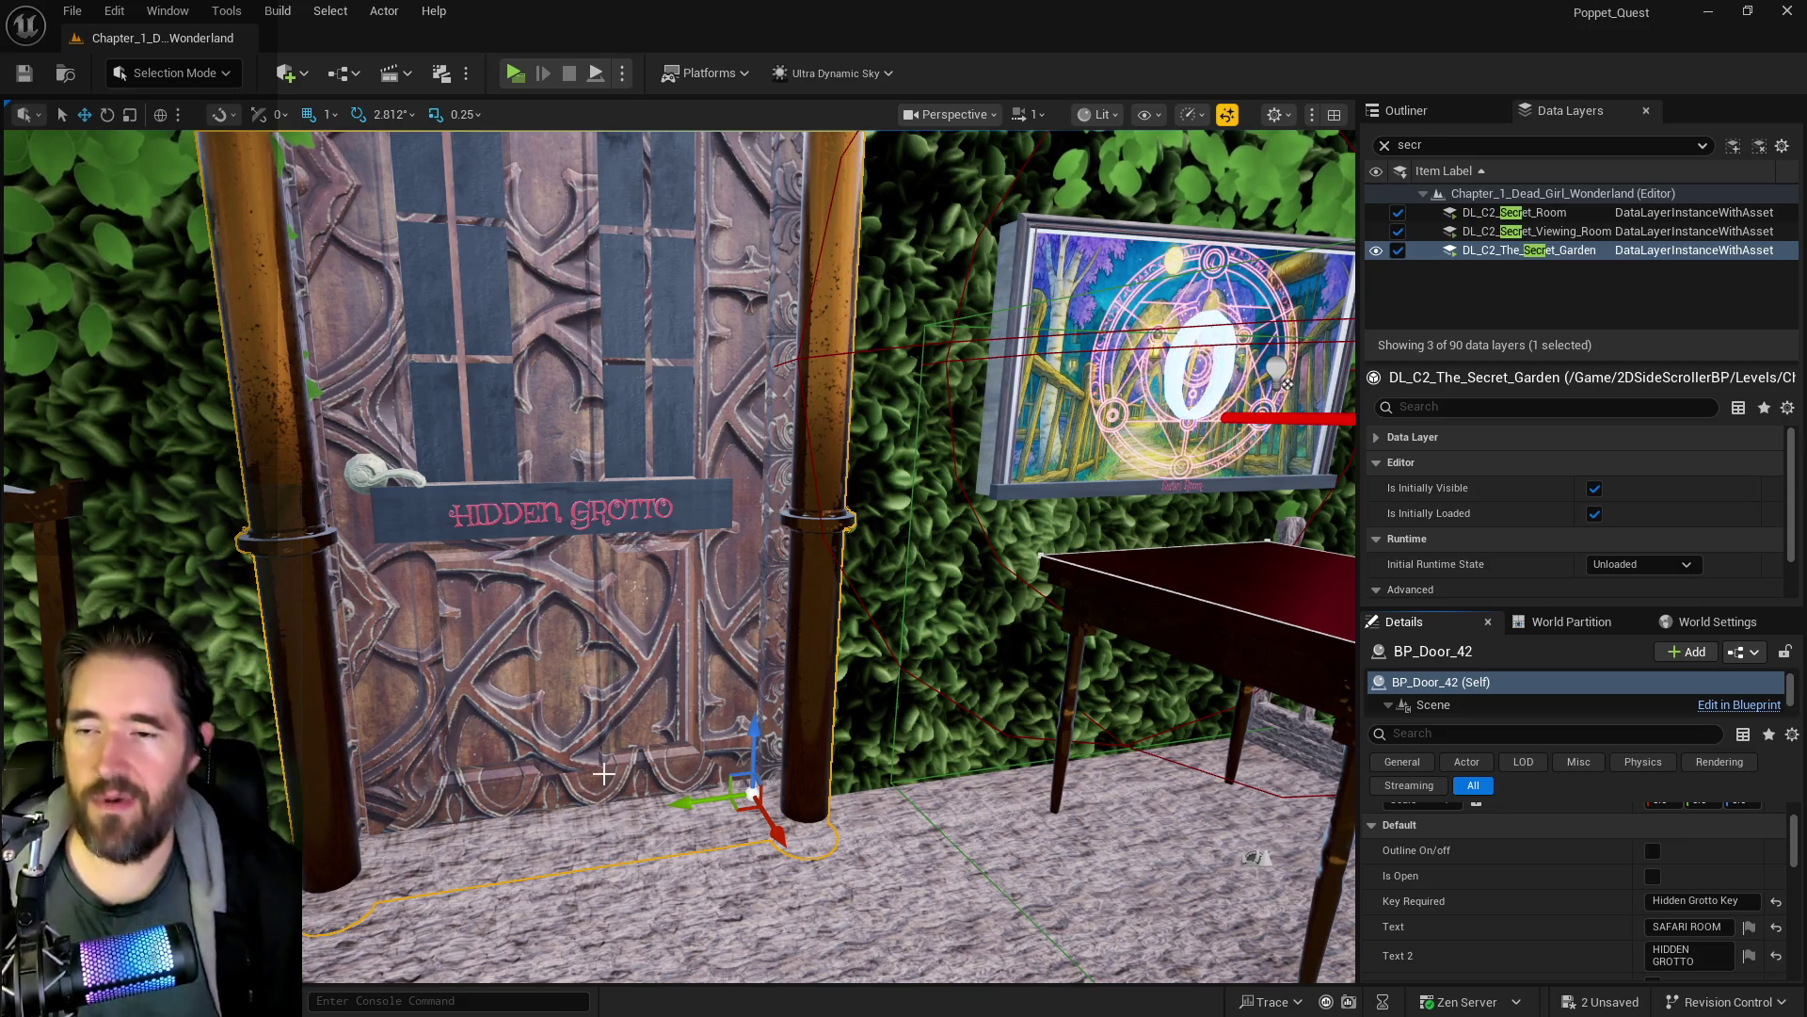
drag(449, 626, 528, 611)
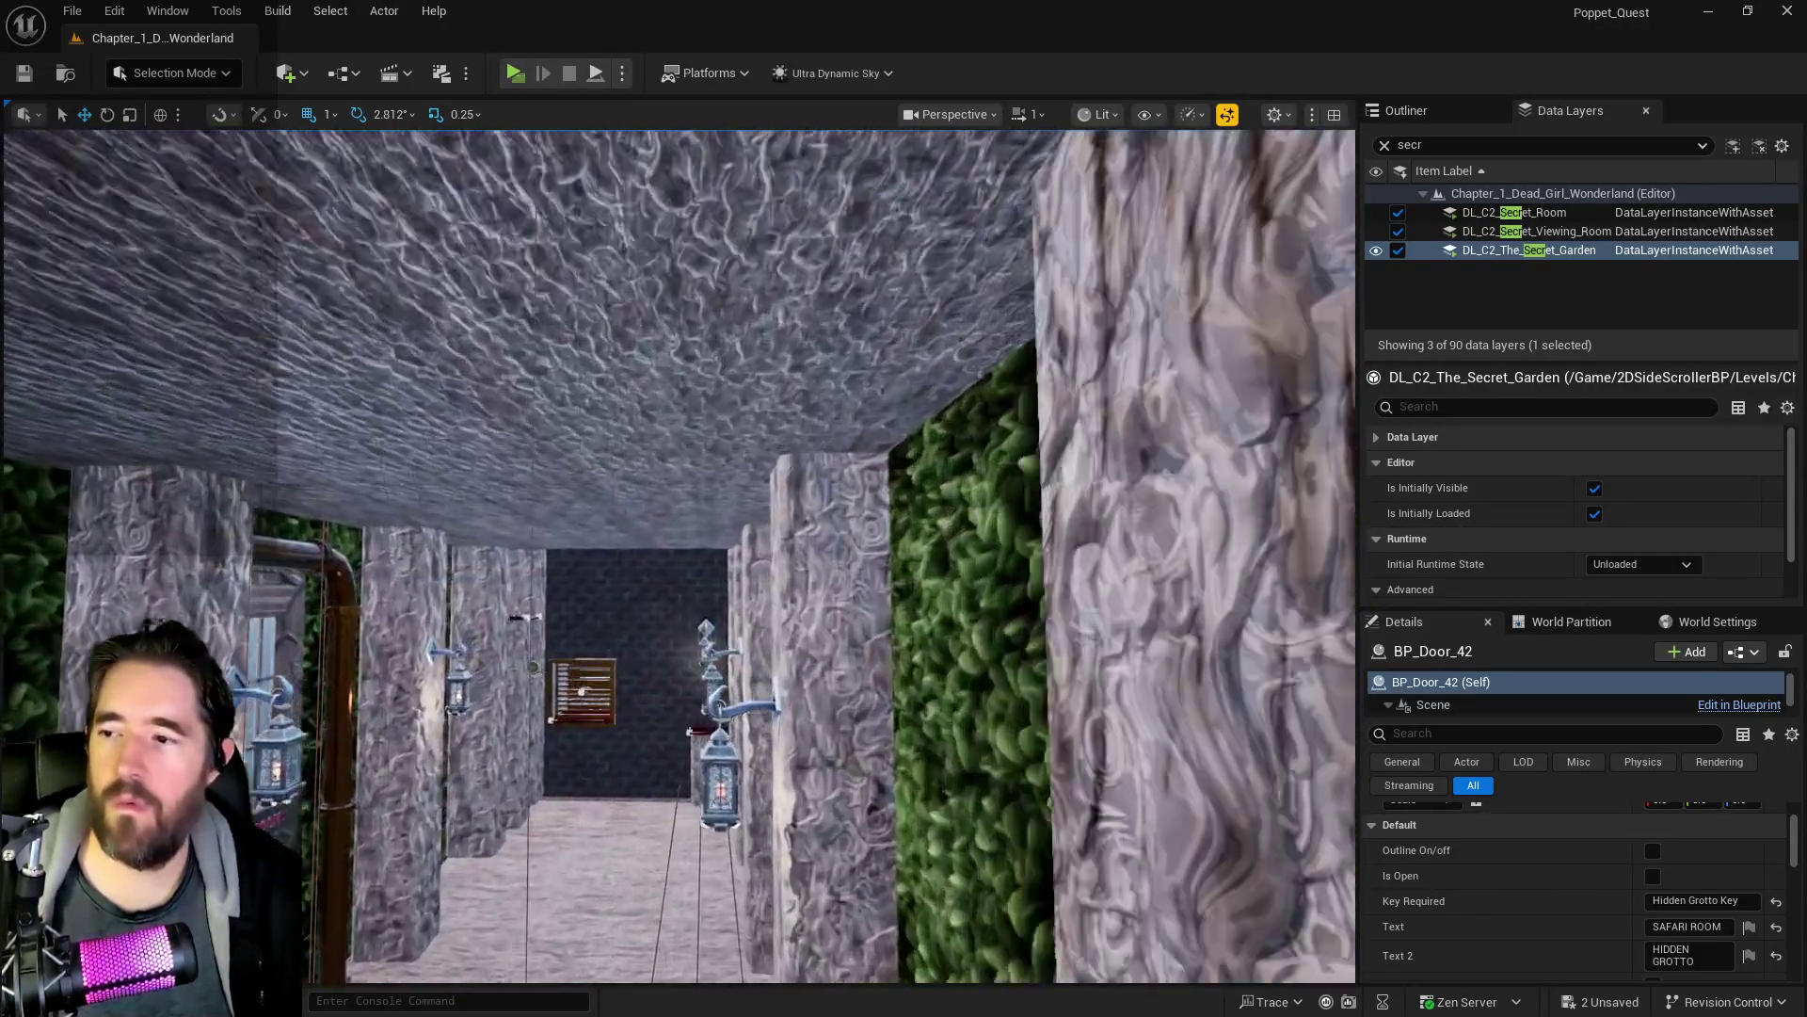
click(1694, 849)
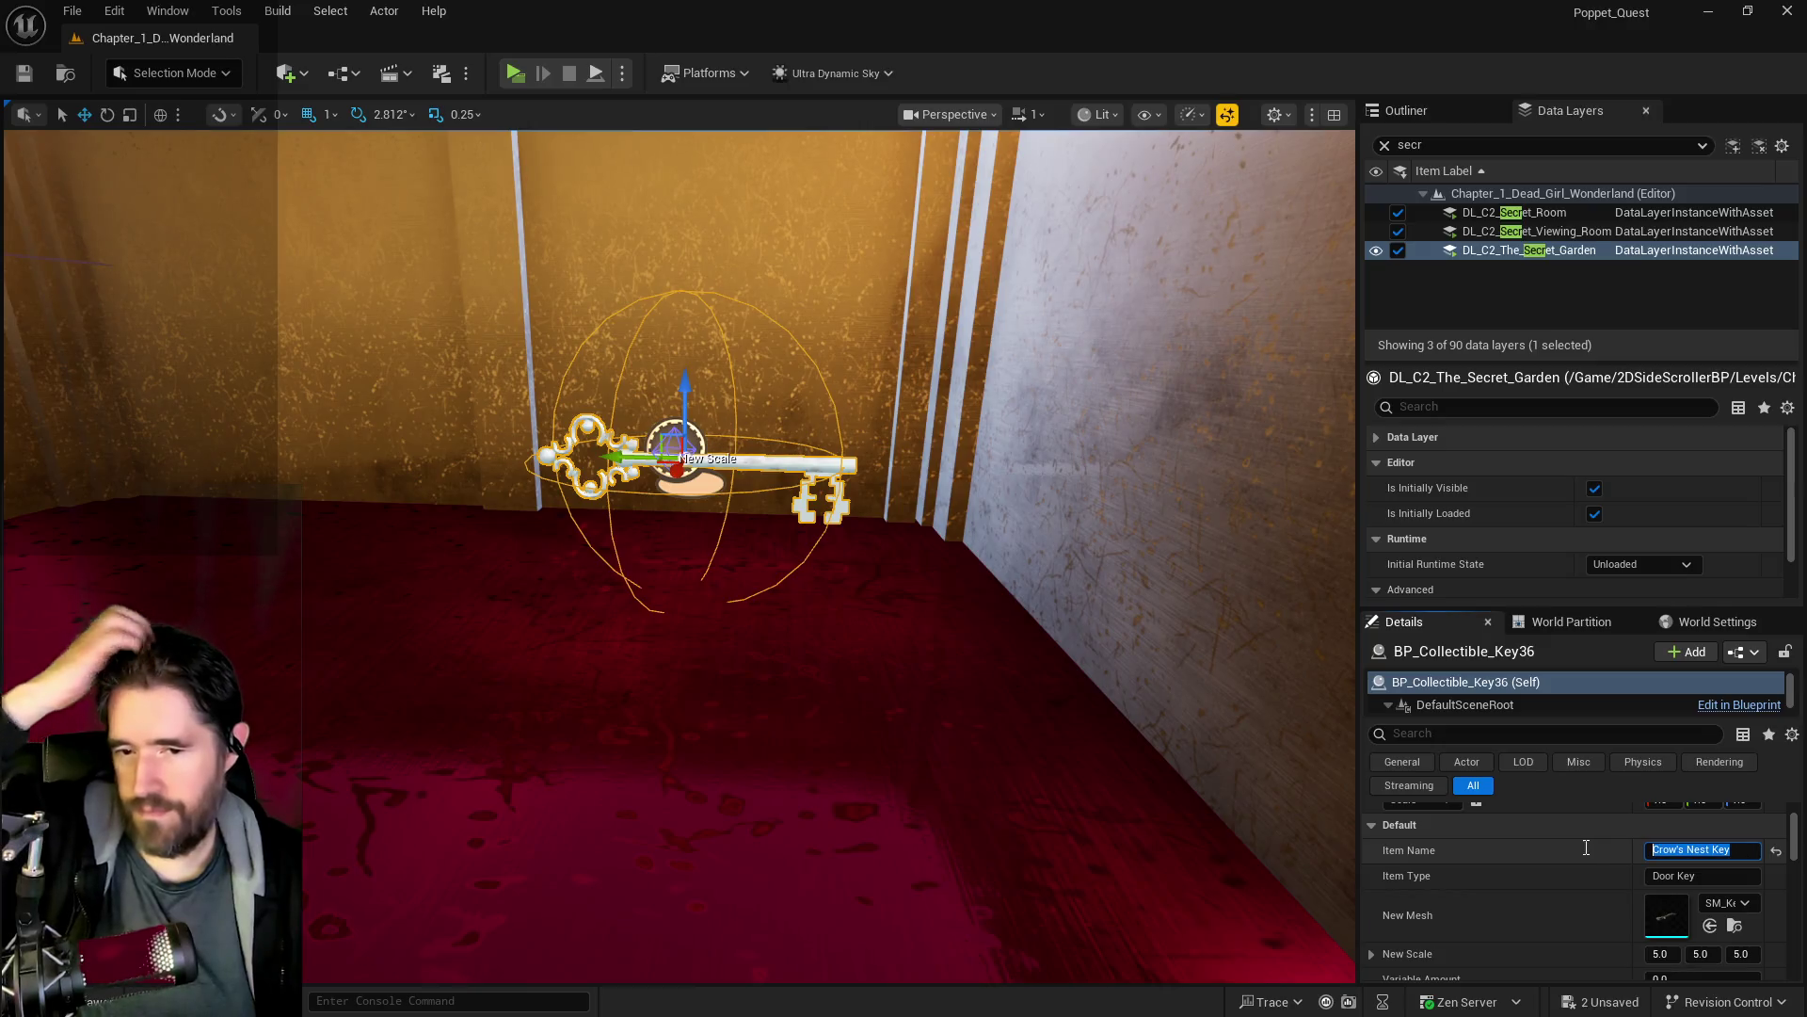
- Paste 'Pirate's Plunder Key' as BP_Collectible_Key36's item name and fly above the corridor pillars
text(Pirate's Plunder Key)
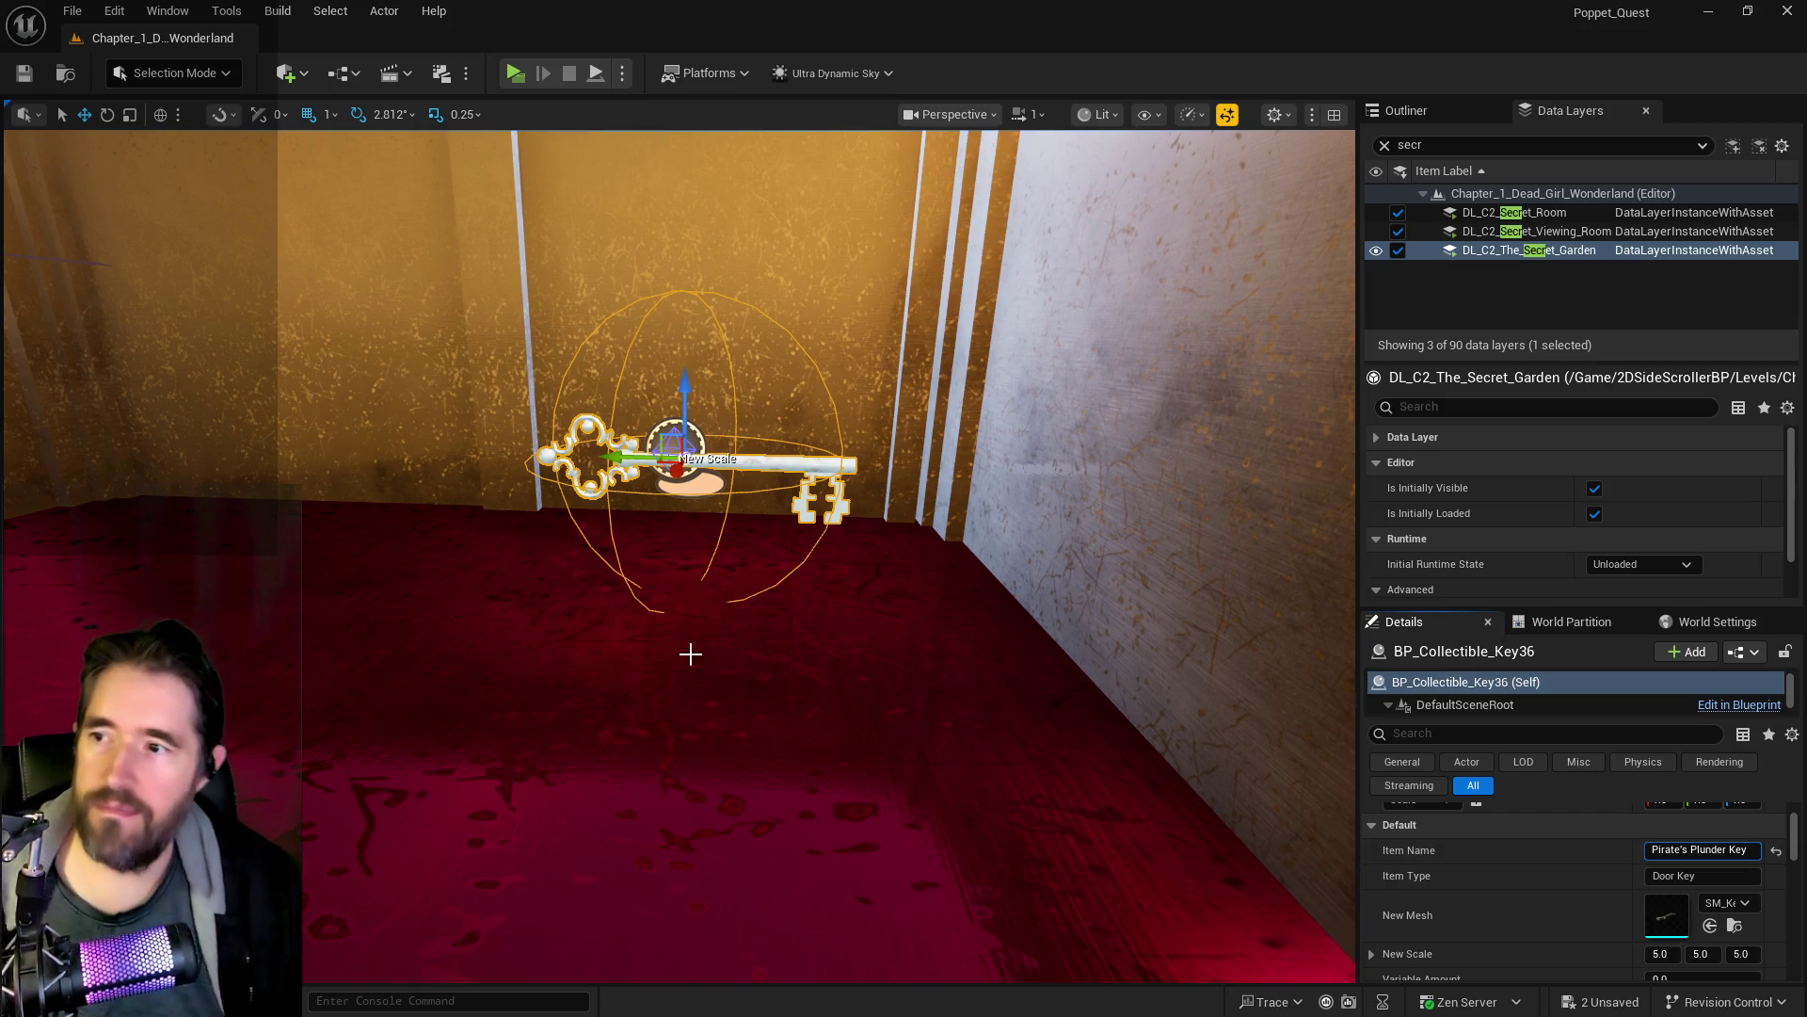
mouse_move(433, 584)
mouse_down()
mouse_move(489, 471)
mouse_move(527, 612)
mouse_move(546, 584)
mouse_move(535, 546)
mouse_move(498, 527)
mouse_up()
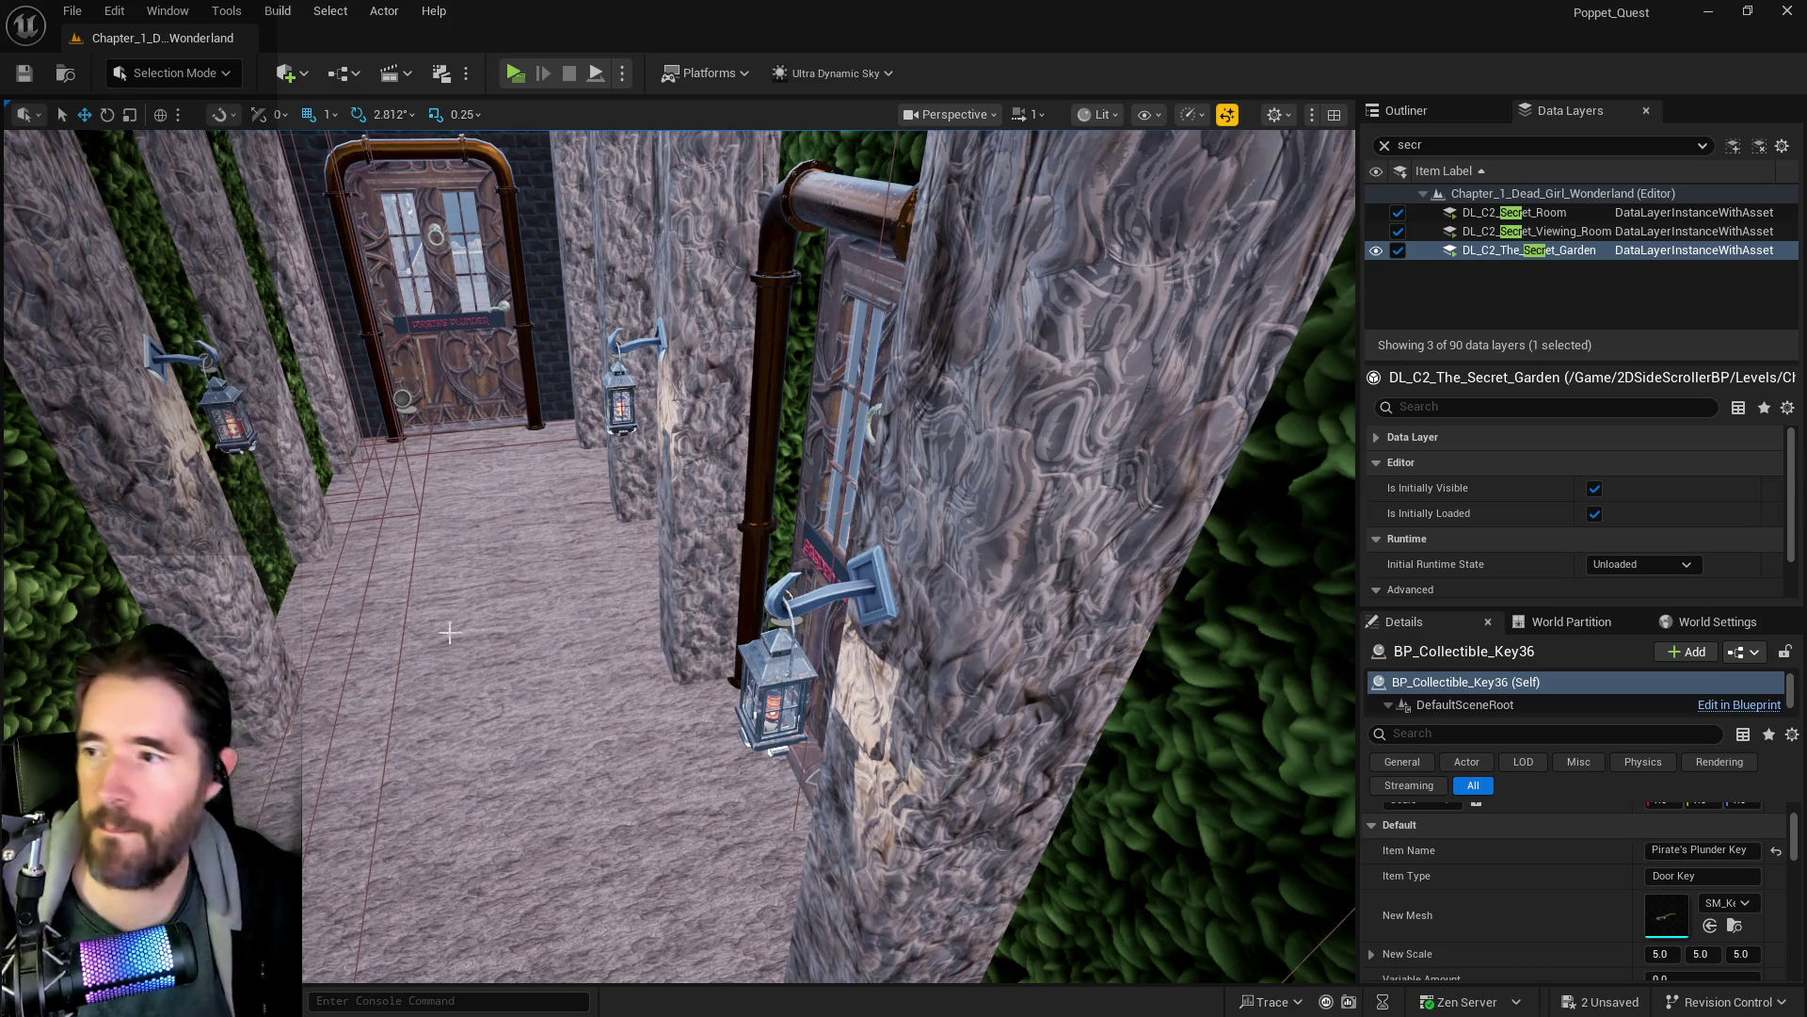
mouse_move(499, 621)
mouse_down()
mouse_move(458, 537)
mouse_move(457, 575)
mouse_up()
- Search 'gang' and remove the selected key from DL_C2_Gangway, then view the red floor
click(1411, 149)
text(gang)
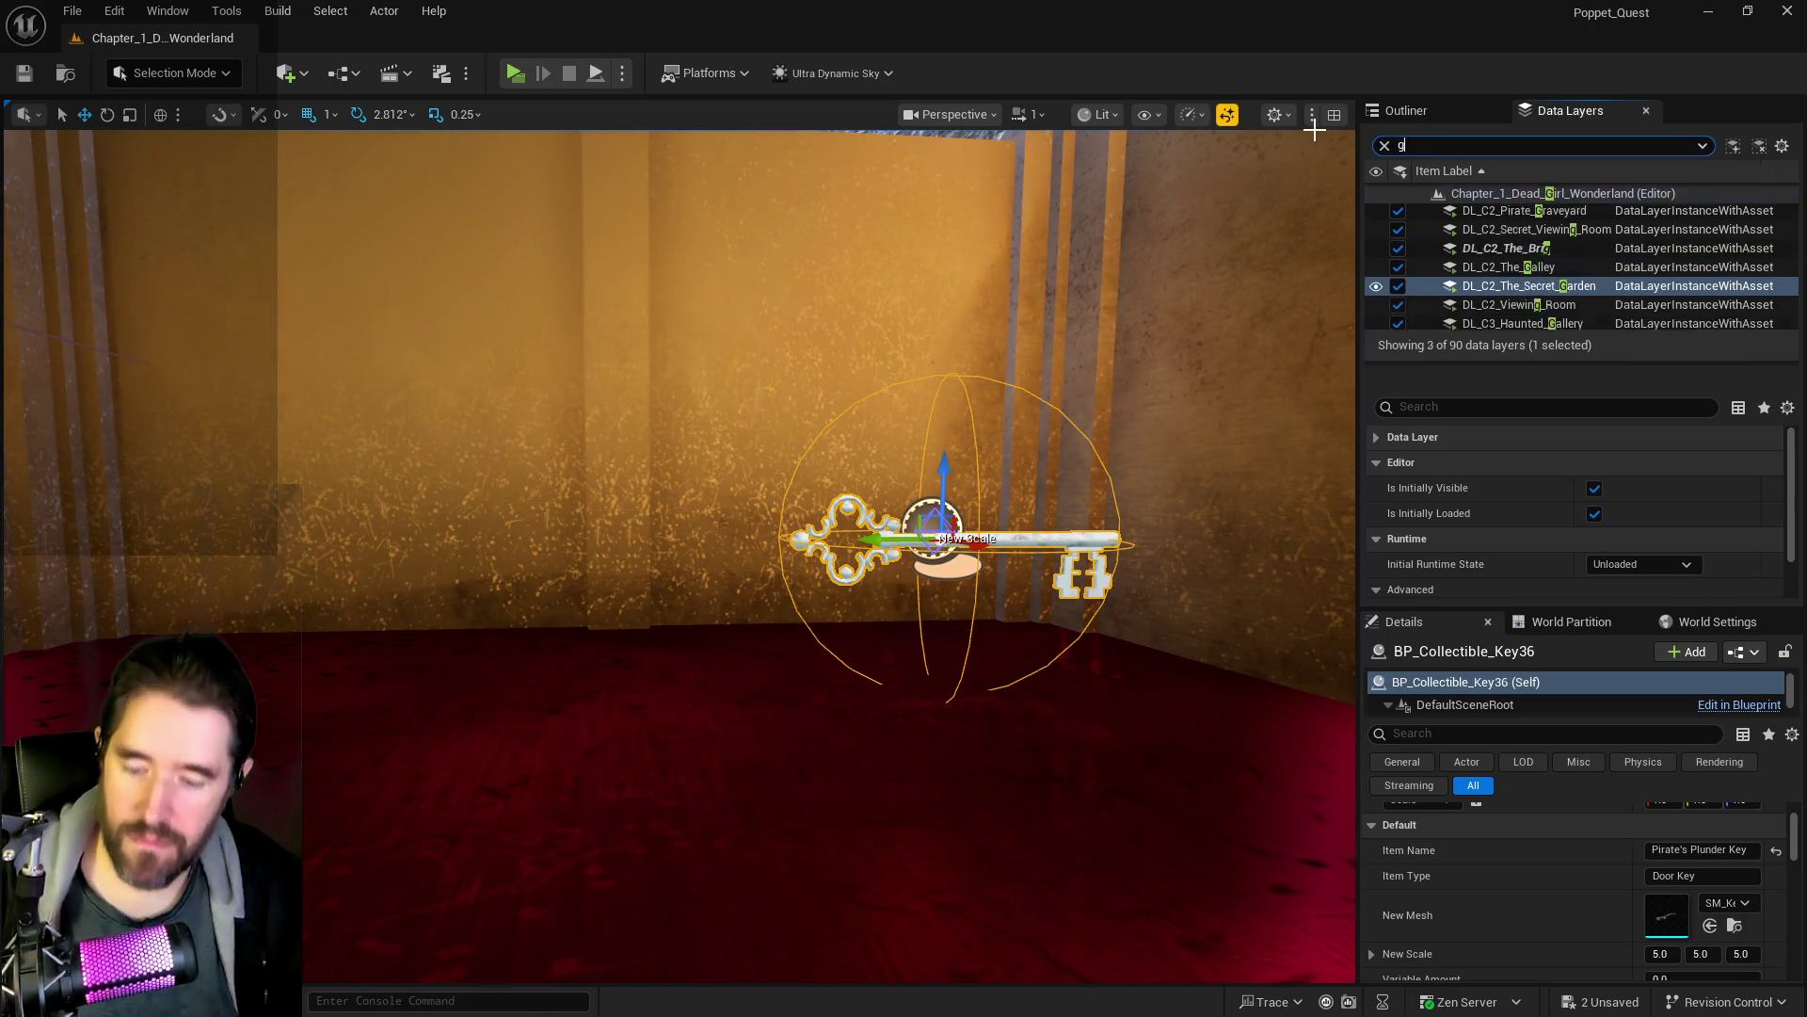
right_click(1468, 212)
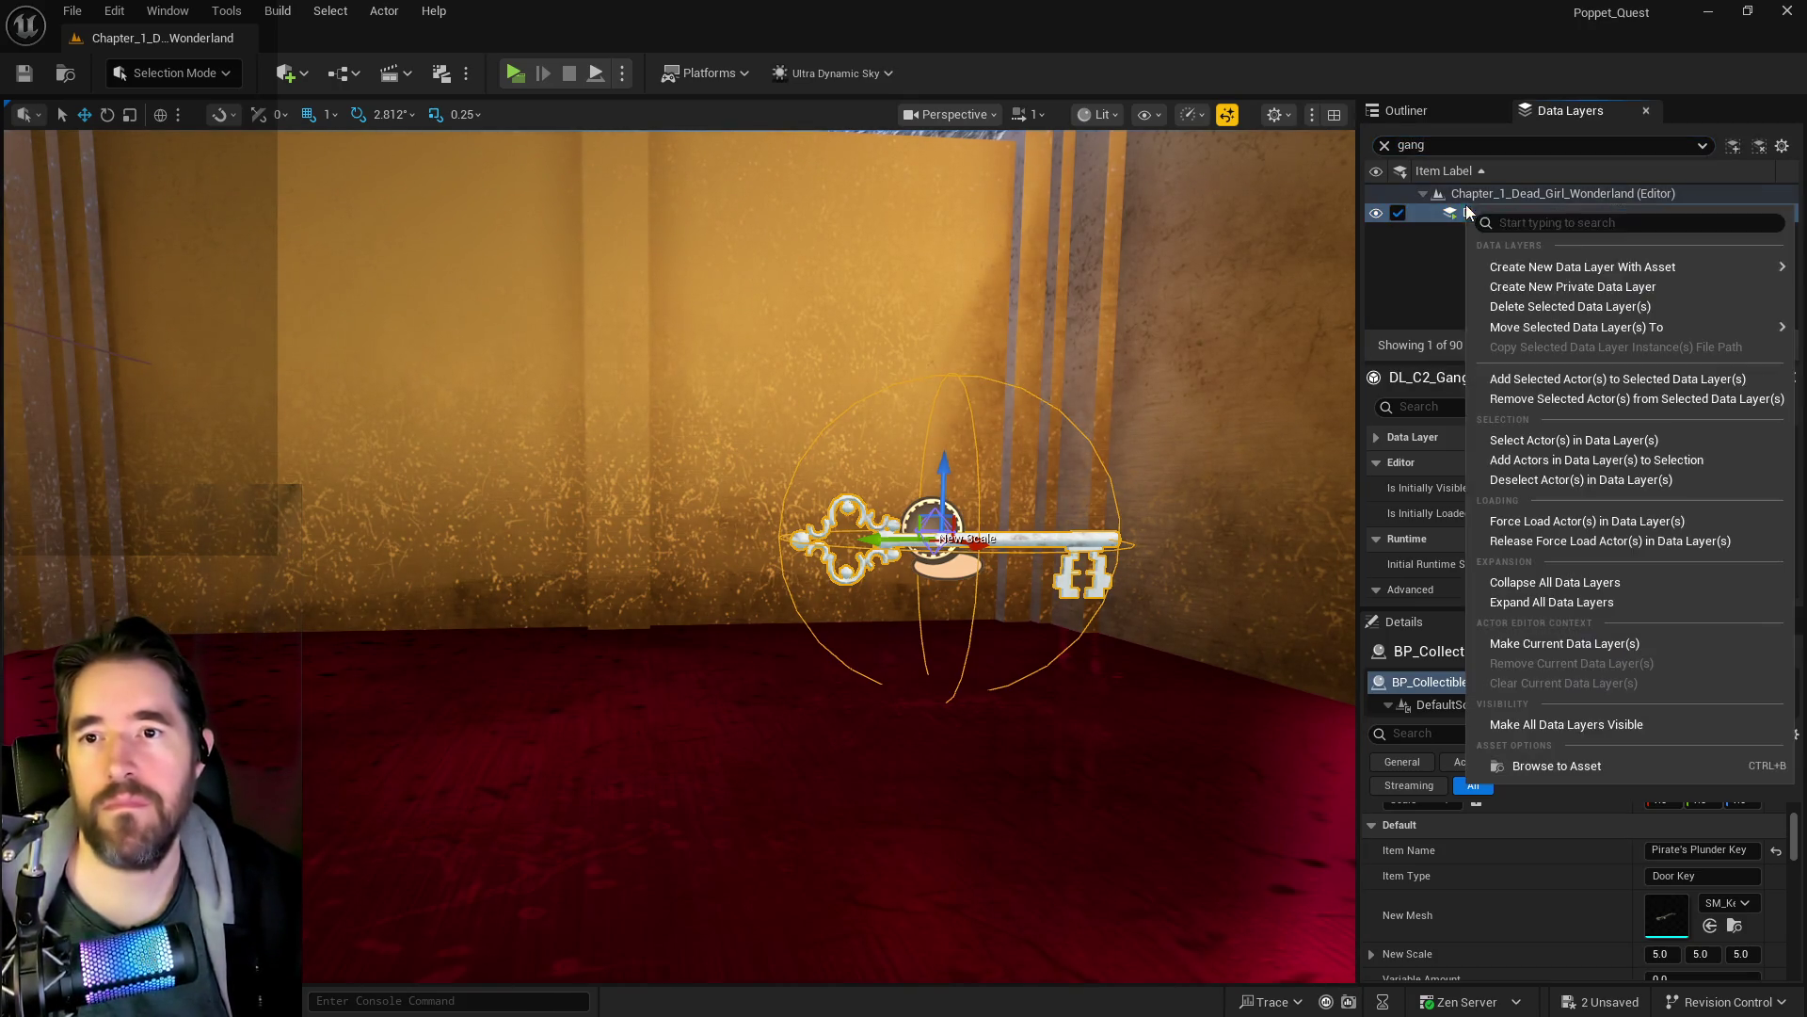
click(1516, 399)
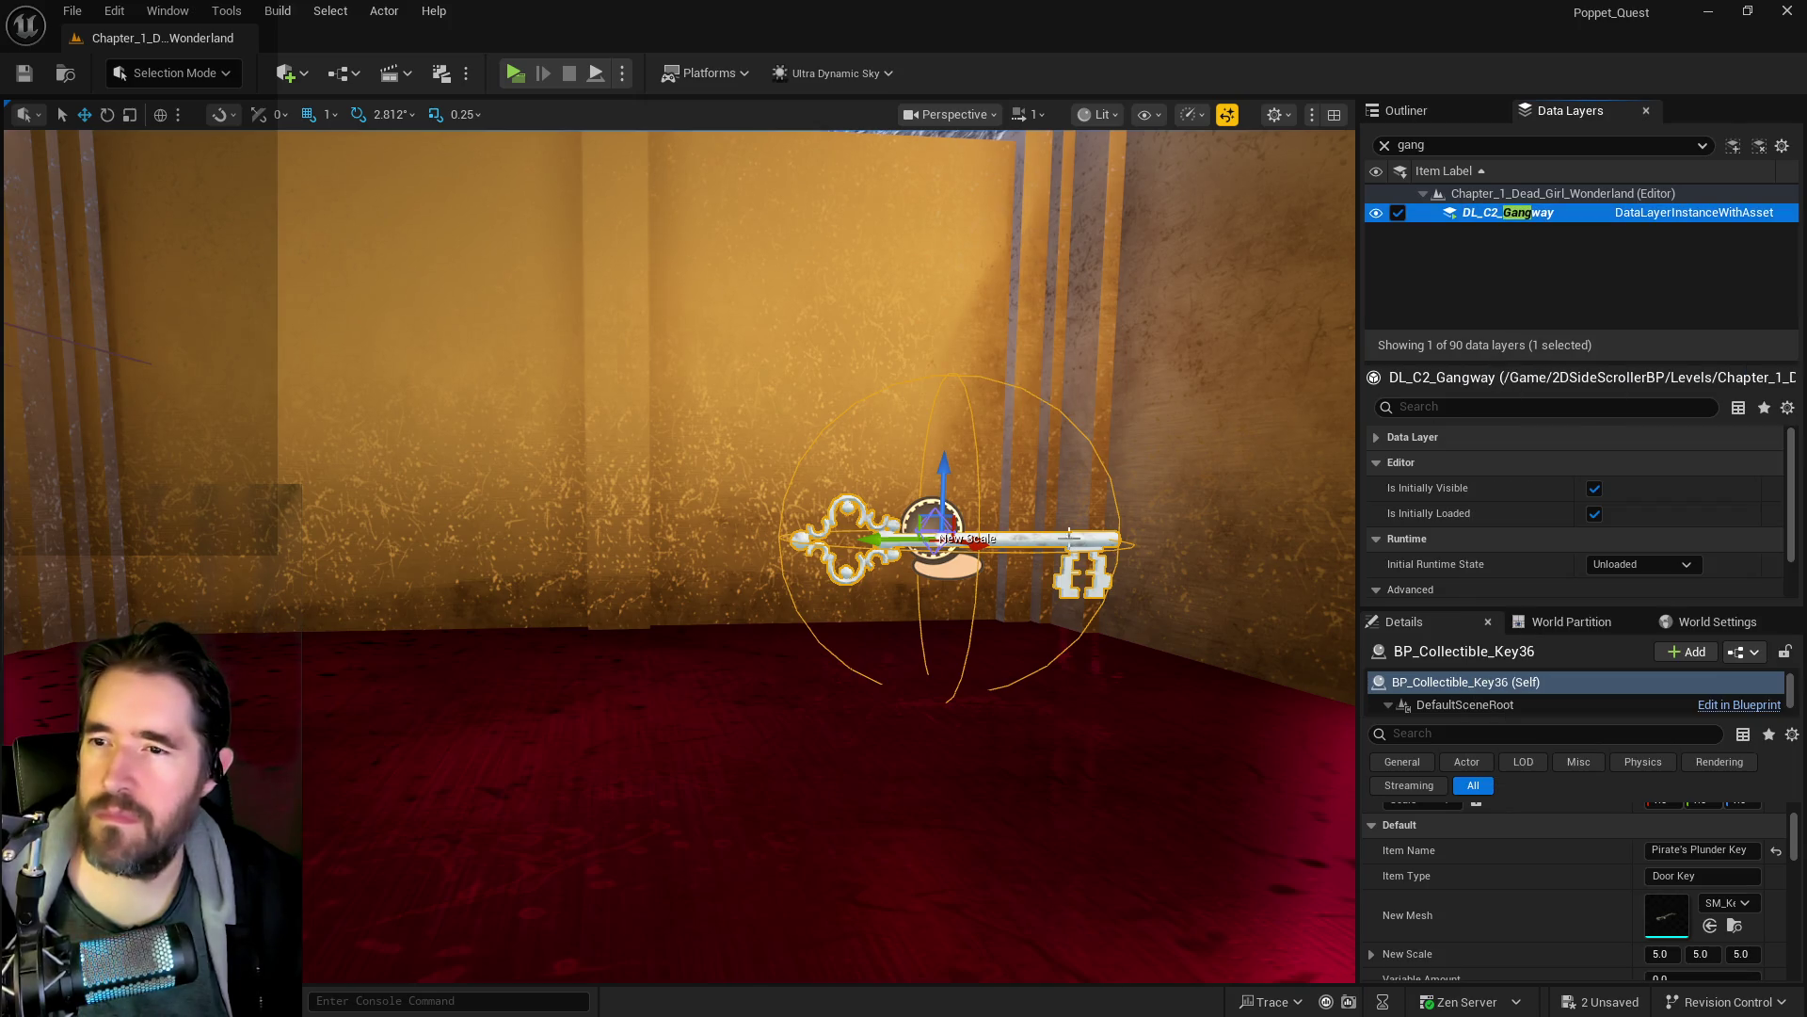
drag(1061, 429, 1061, 508)
drag(942, 396, 943, 324)
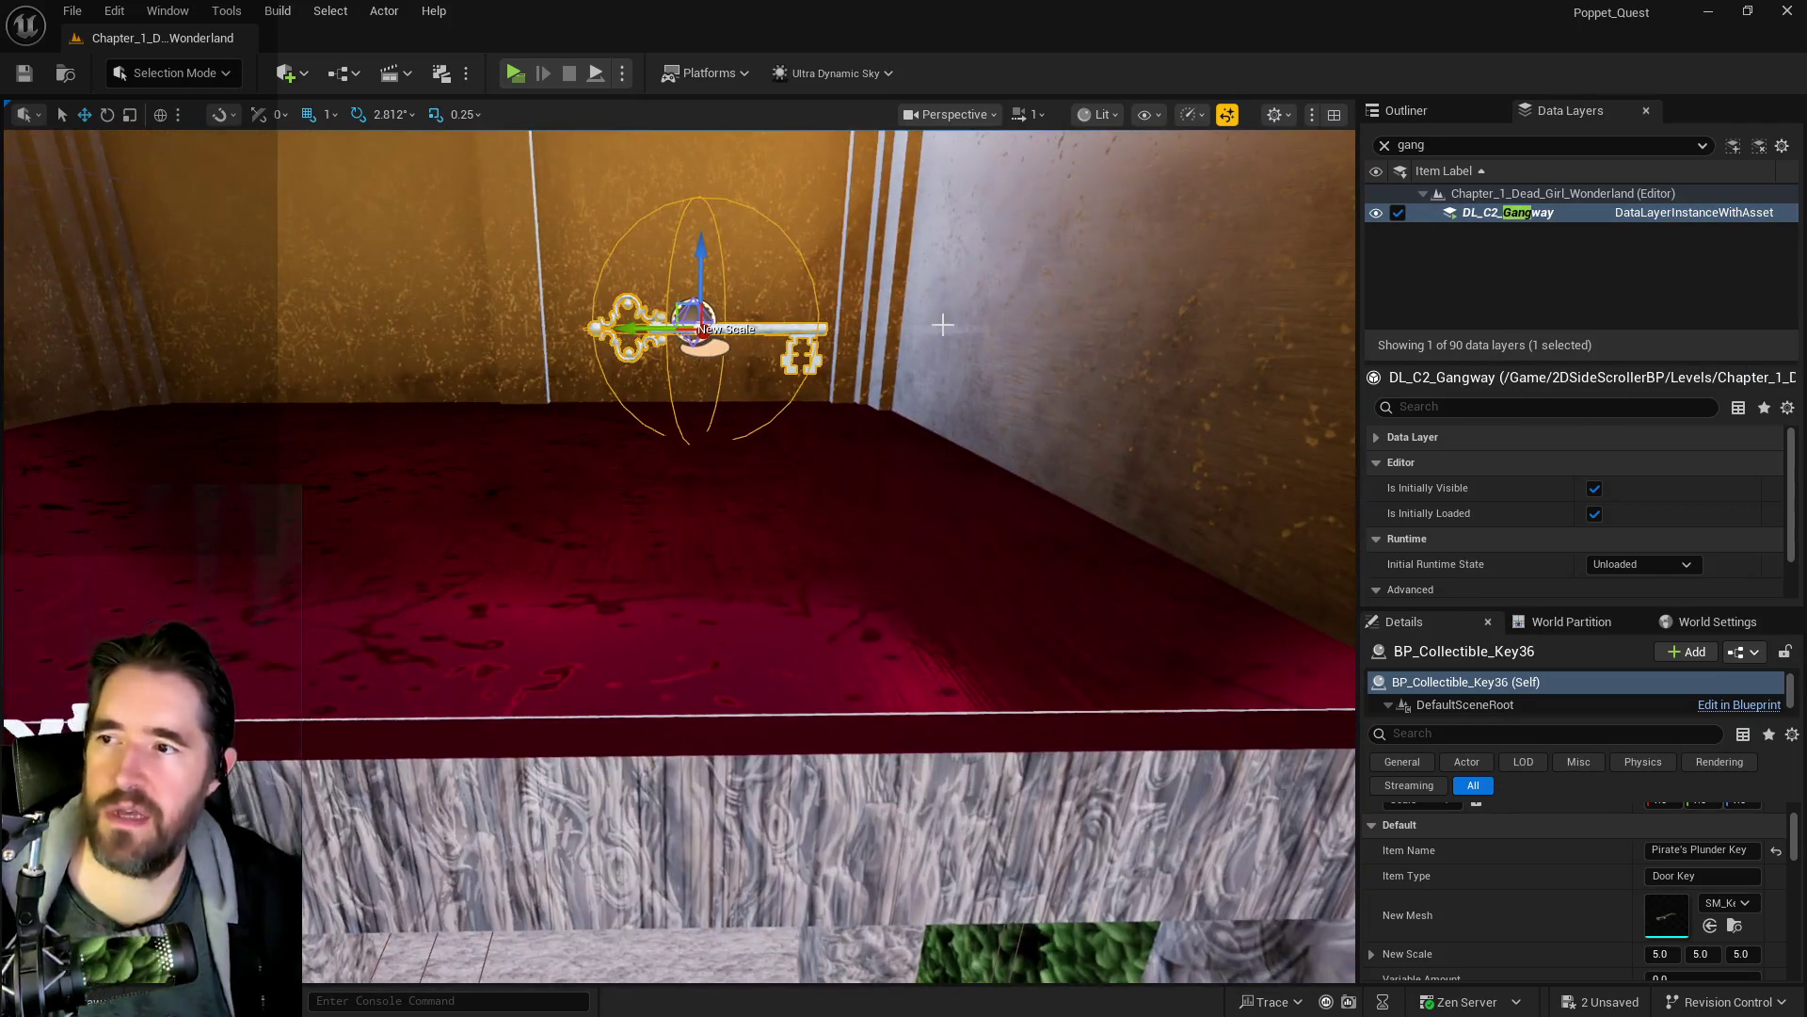
mouse_move(886, 537)
mouse_down()
mouse_move(886, 584)
mouse_move(886, 527)
mouse_move(922, 499)
mouse_move(895, 546)
mouse_move(875, 527)
mouse_move(875, 574)
mouse_move(913, 546)
mouse_up()
- Set BP_Door_80's Key Required to 'Garden Pump Room 1 Key'
key(f)
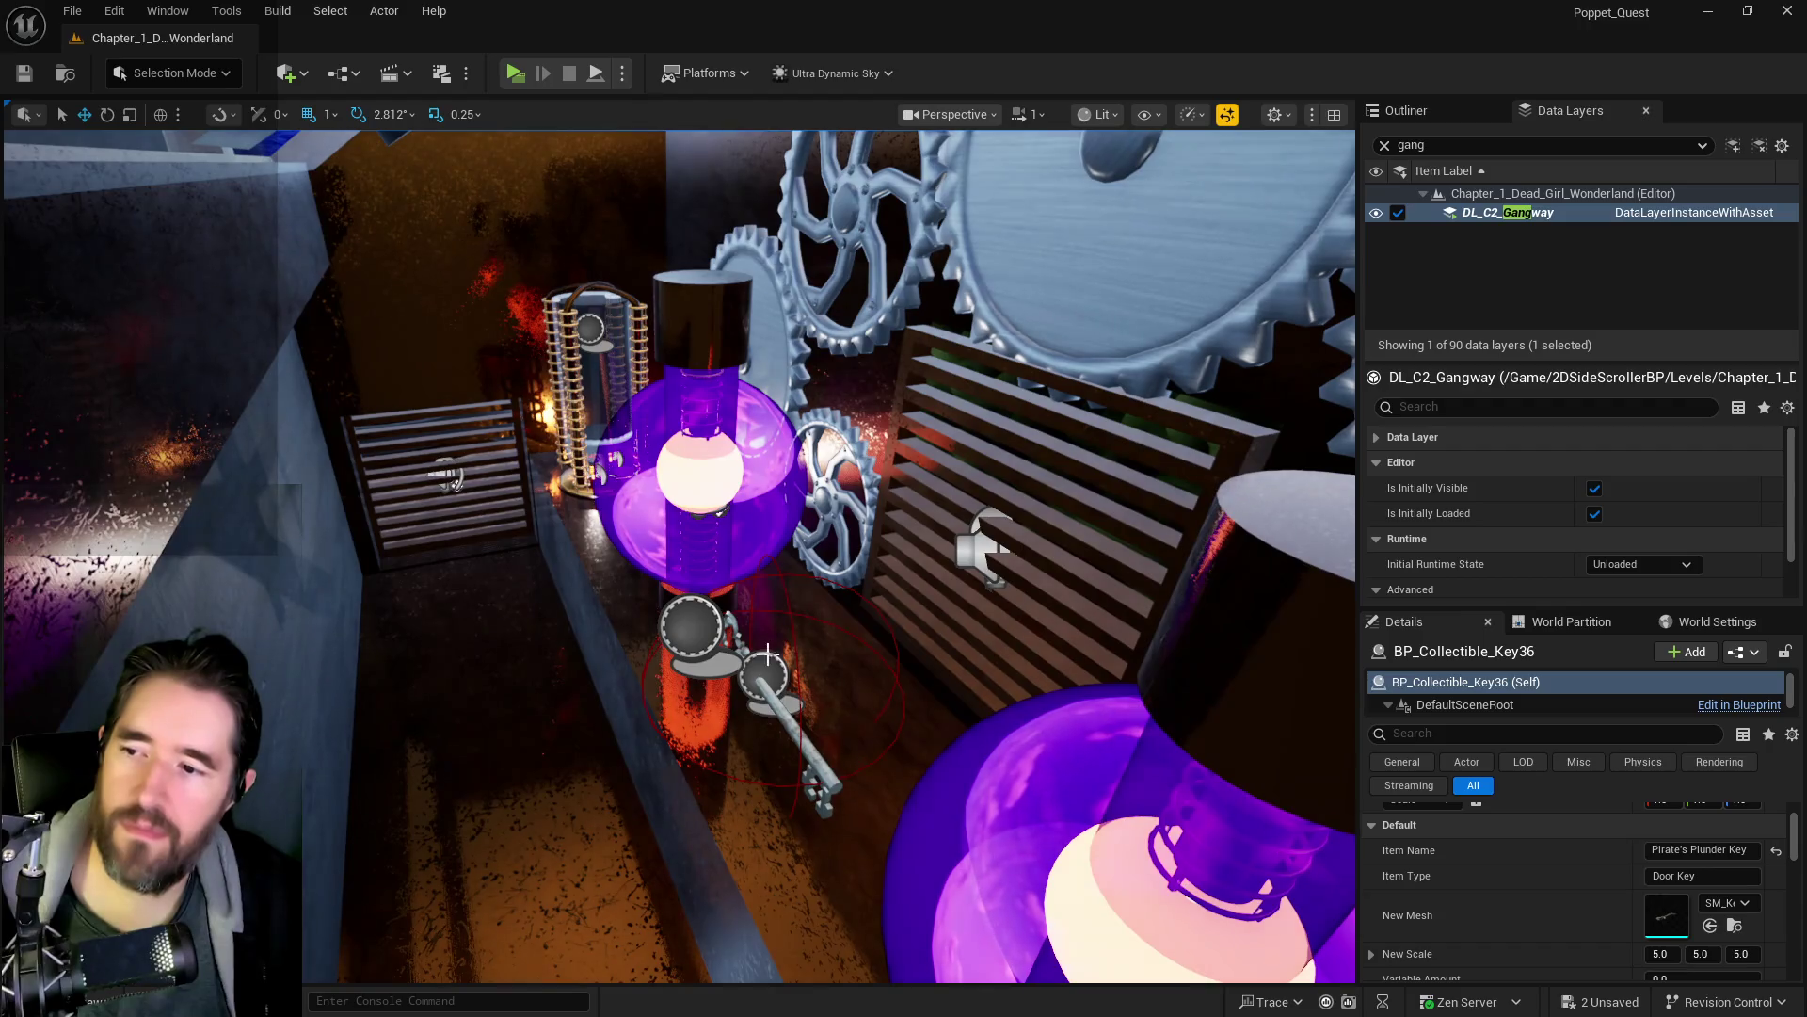
click(756, 671)
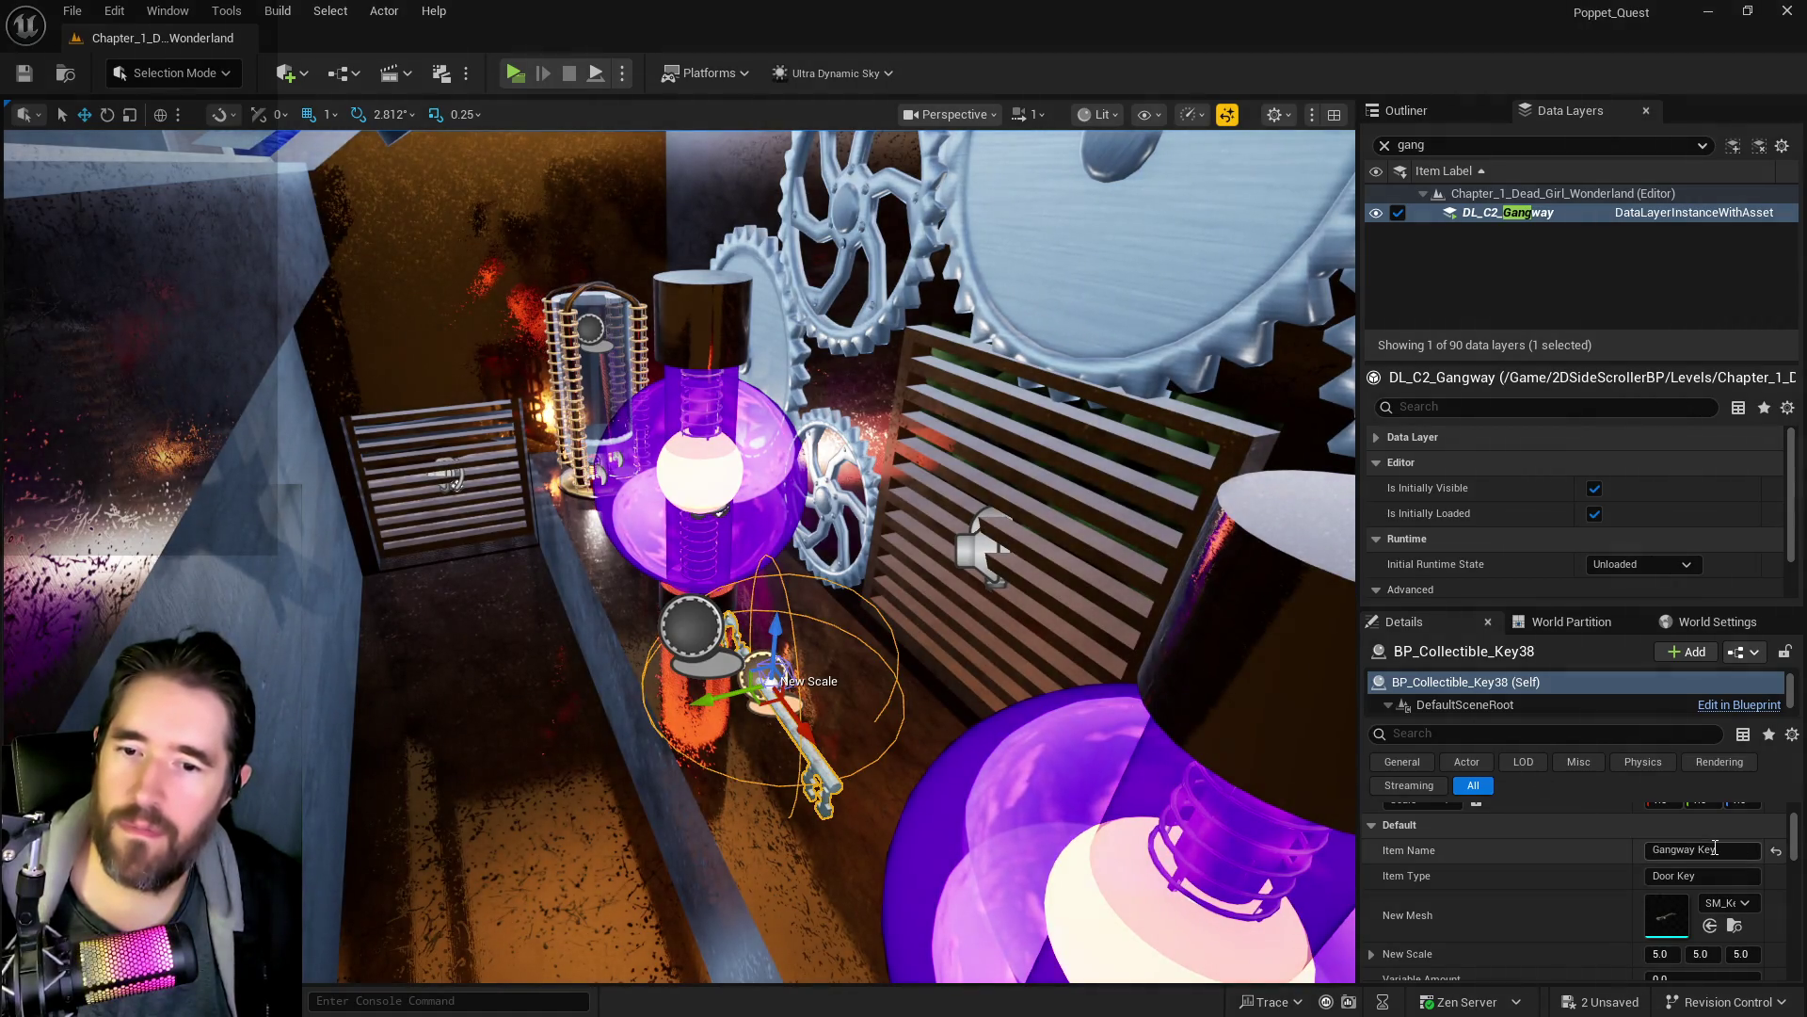
drag(942, 602, 971, 627)
click(919, 648)
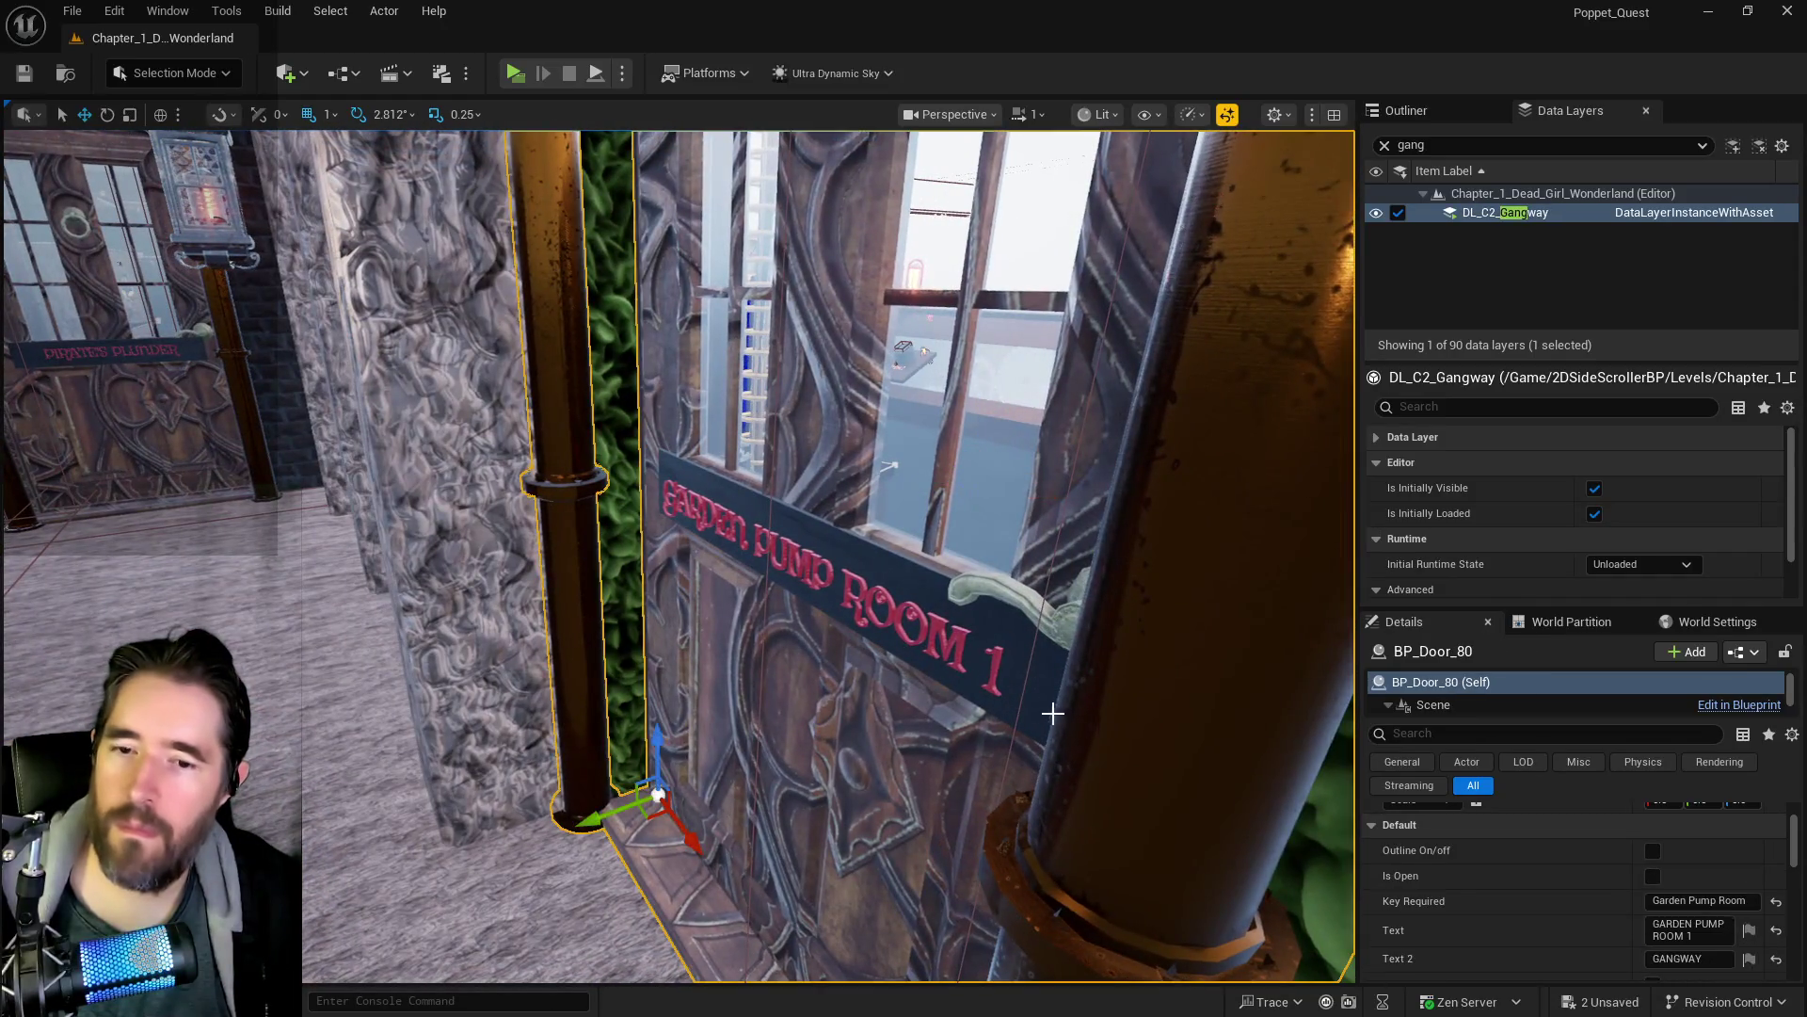
drag(895, 750, 908, 711)
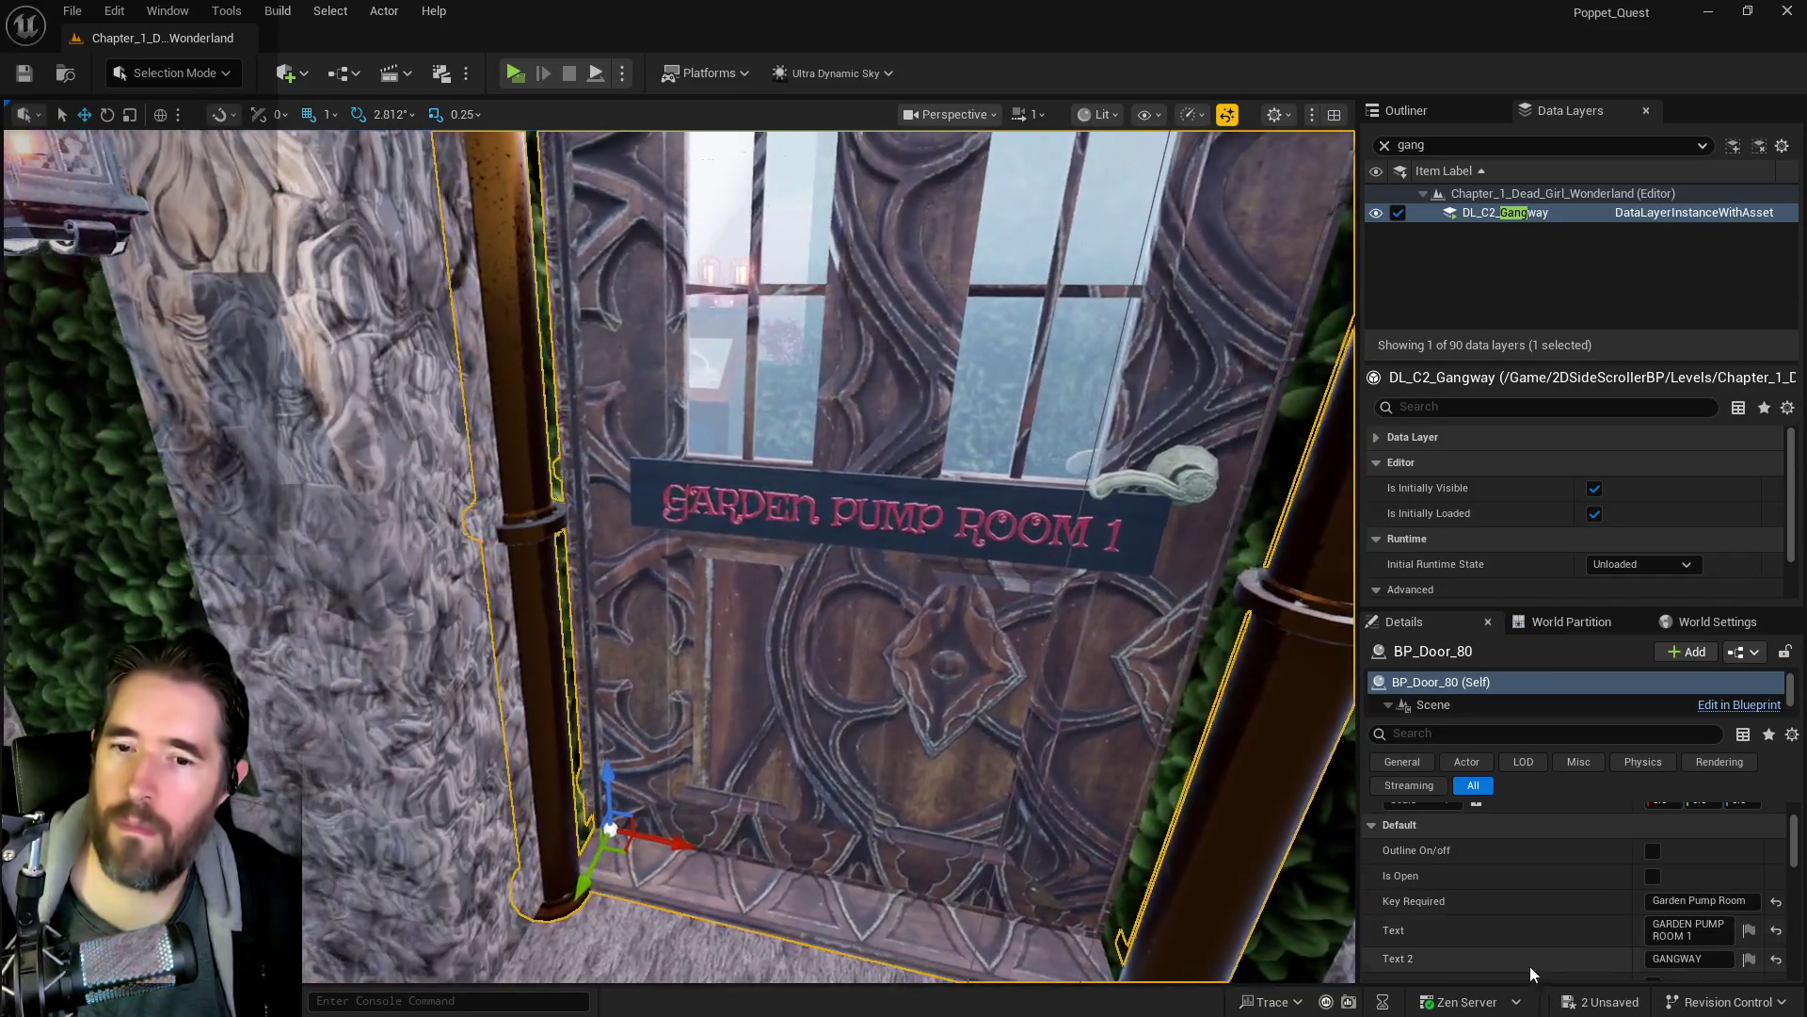
click(1748, 906)
text(1 Key)
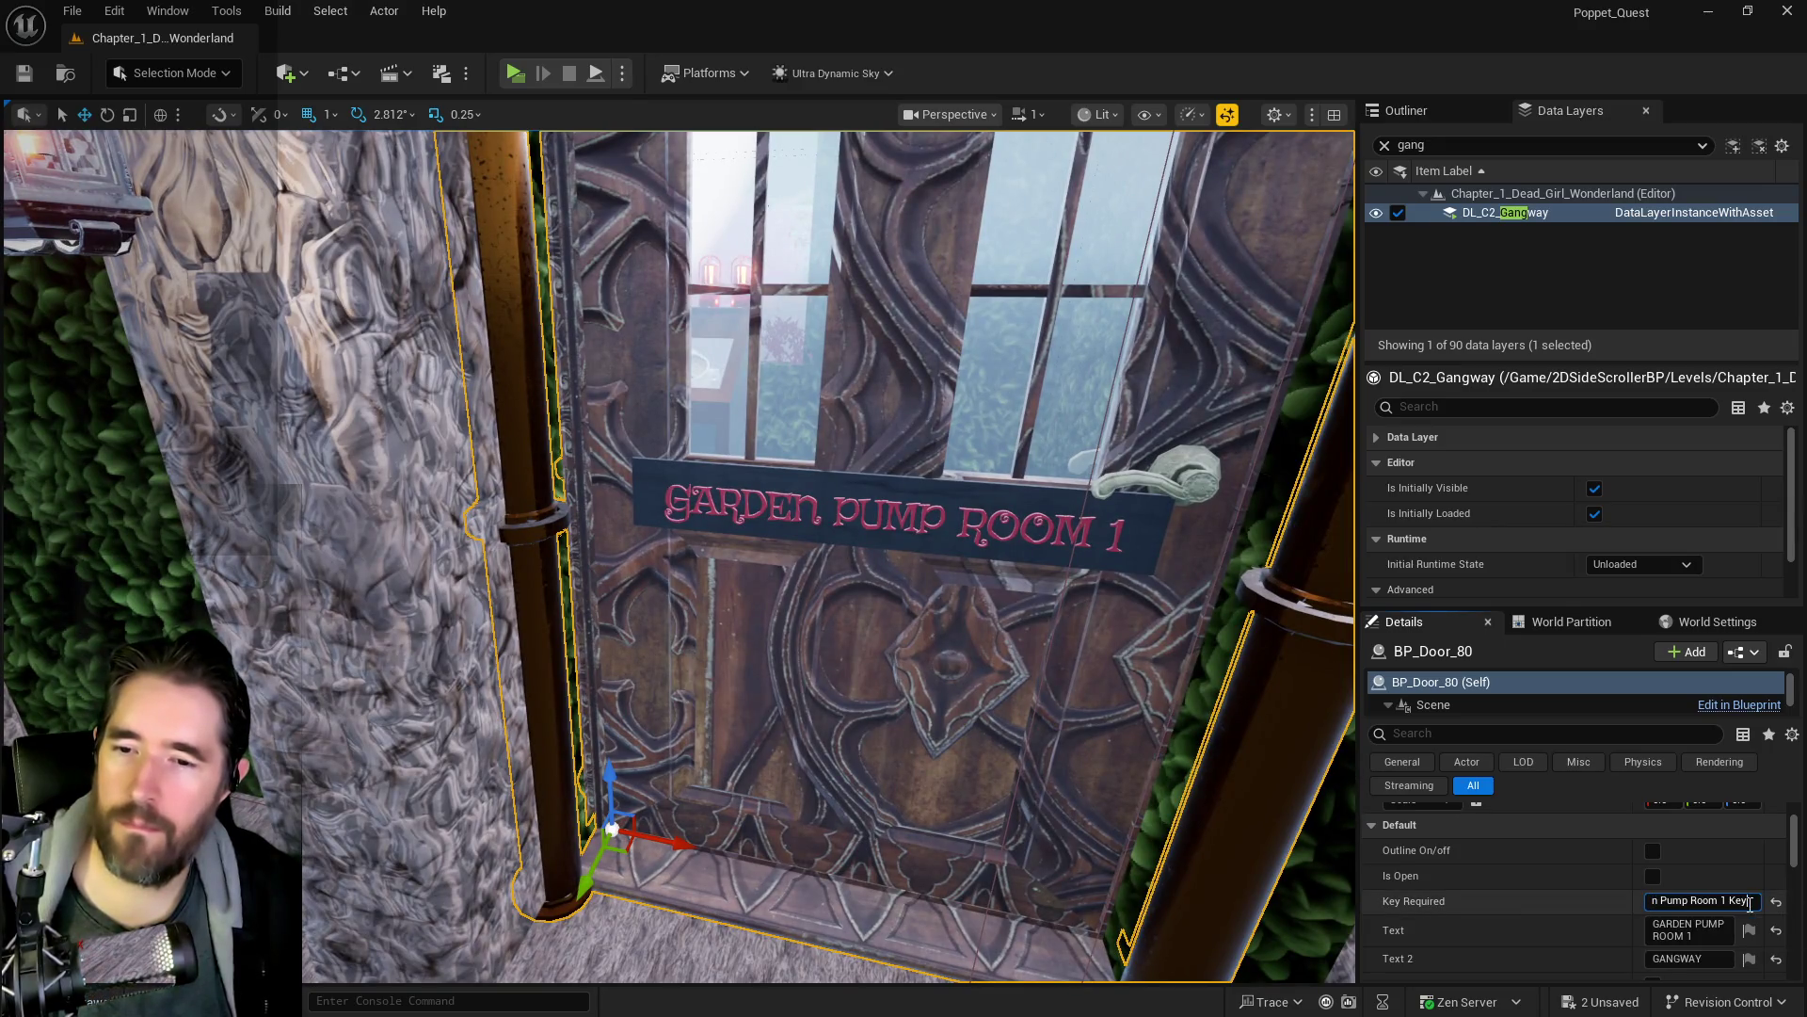
key(Return)
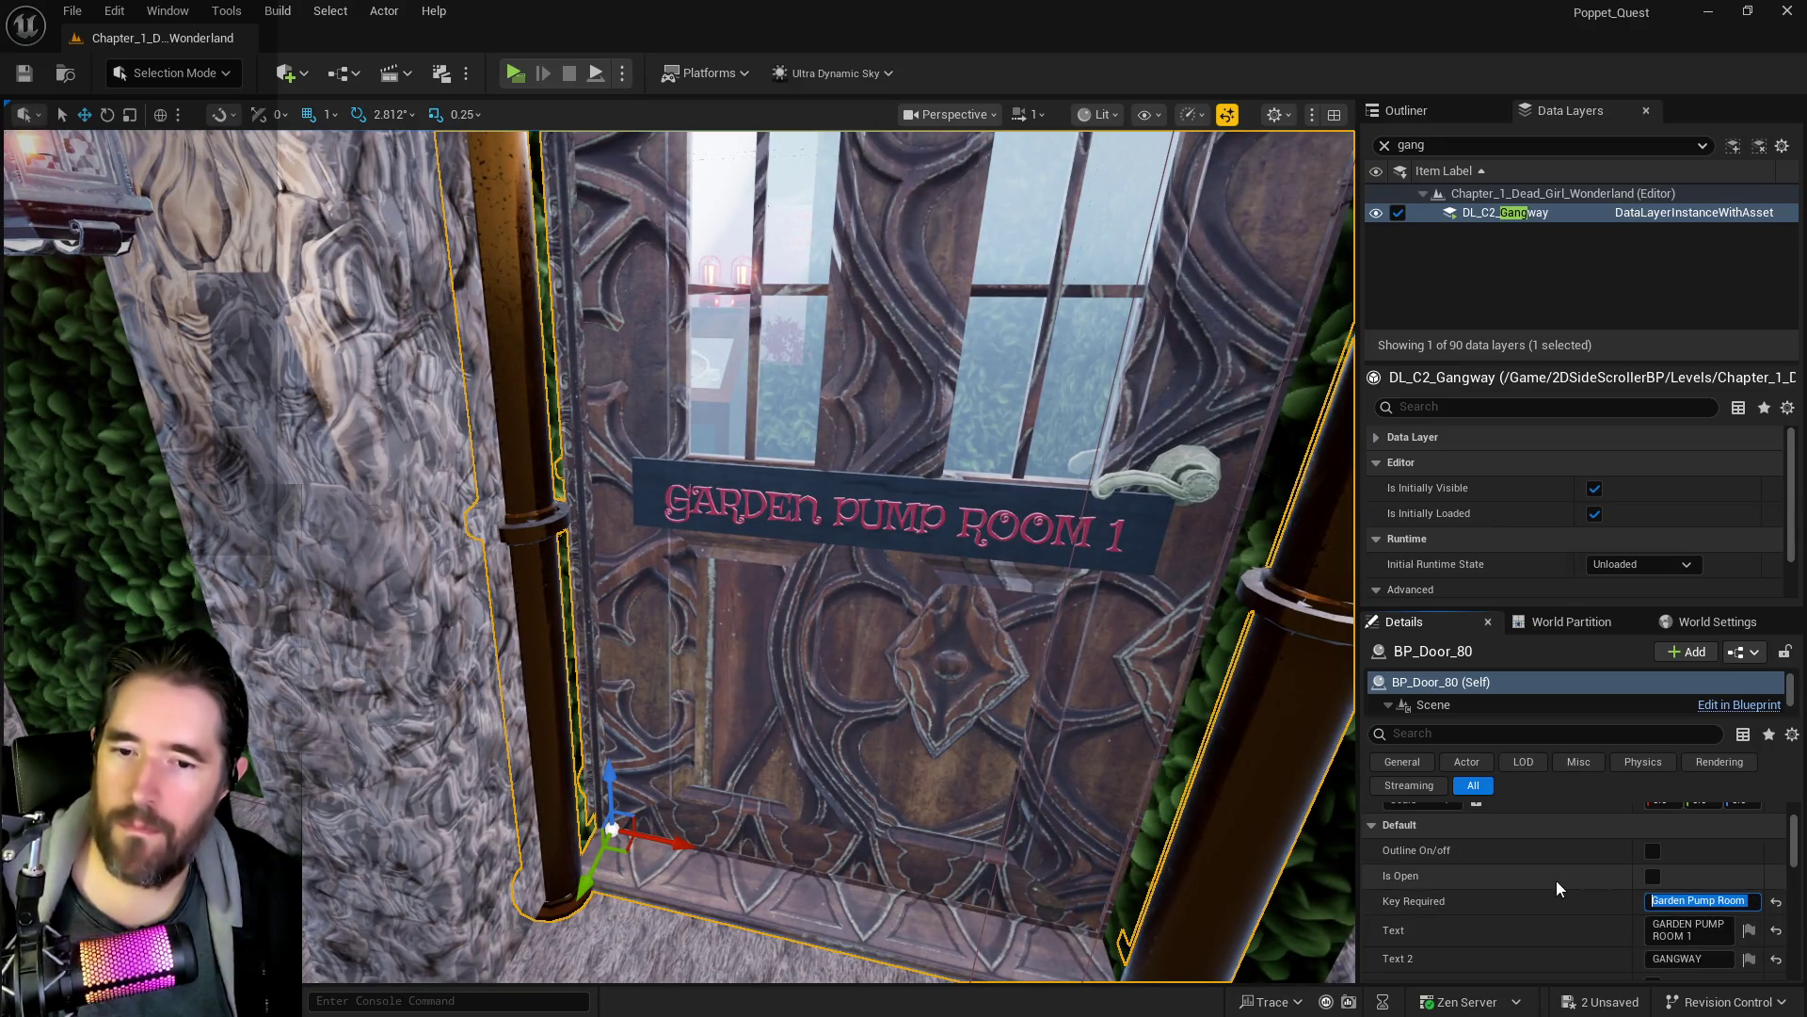
- Rename BP_Collectible_Key38's item name to 'Garden Pump Room 1 Key'
drag(1075, 783, 1055, 659)
click(670, 715)
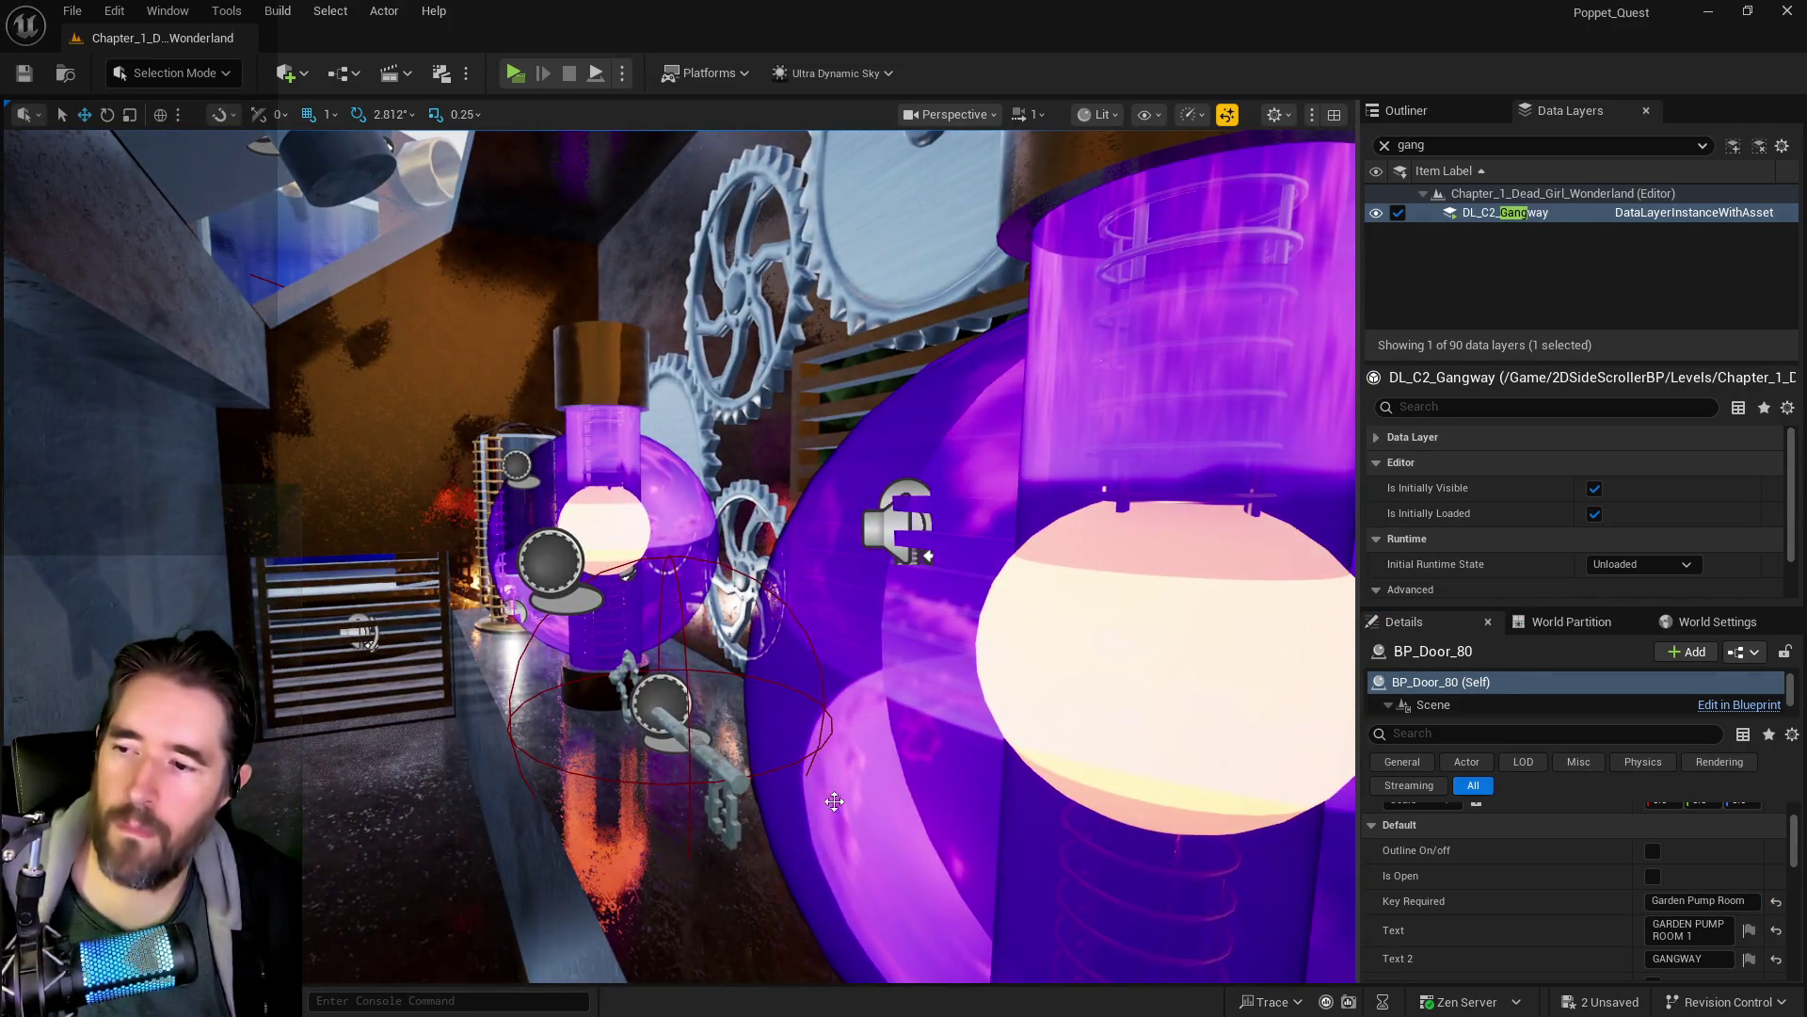
click(1686, 849)
text(Garden Pump Room 1 Key)
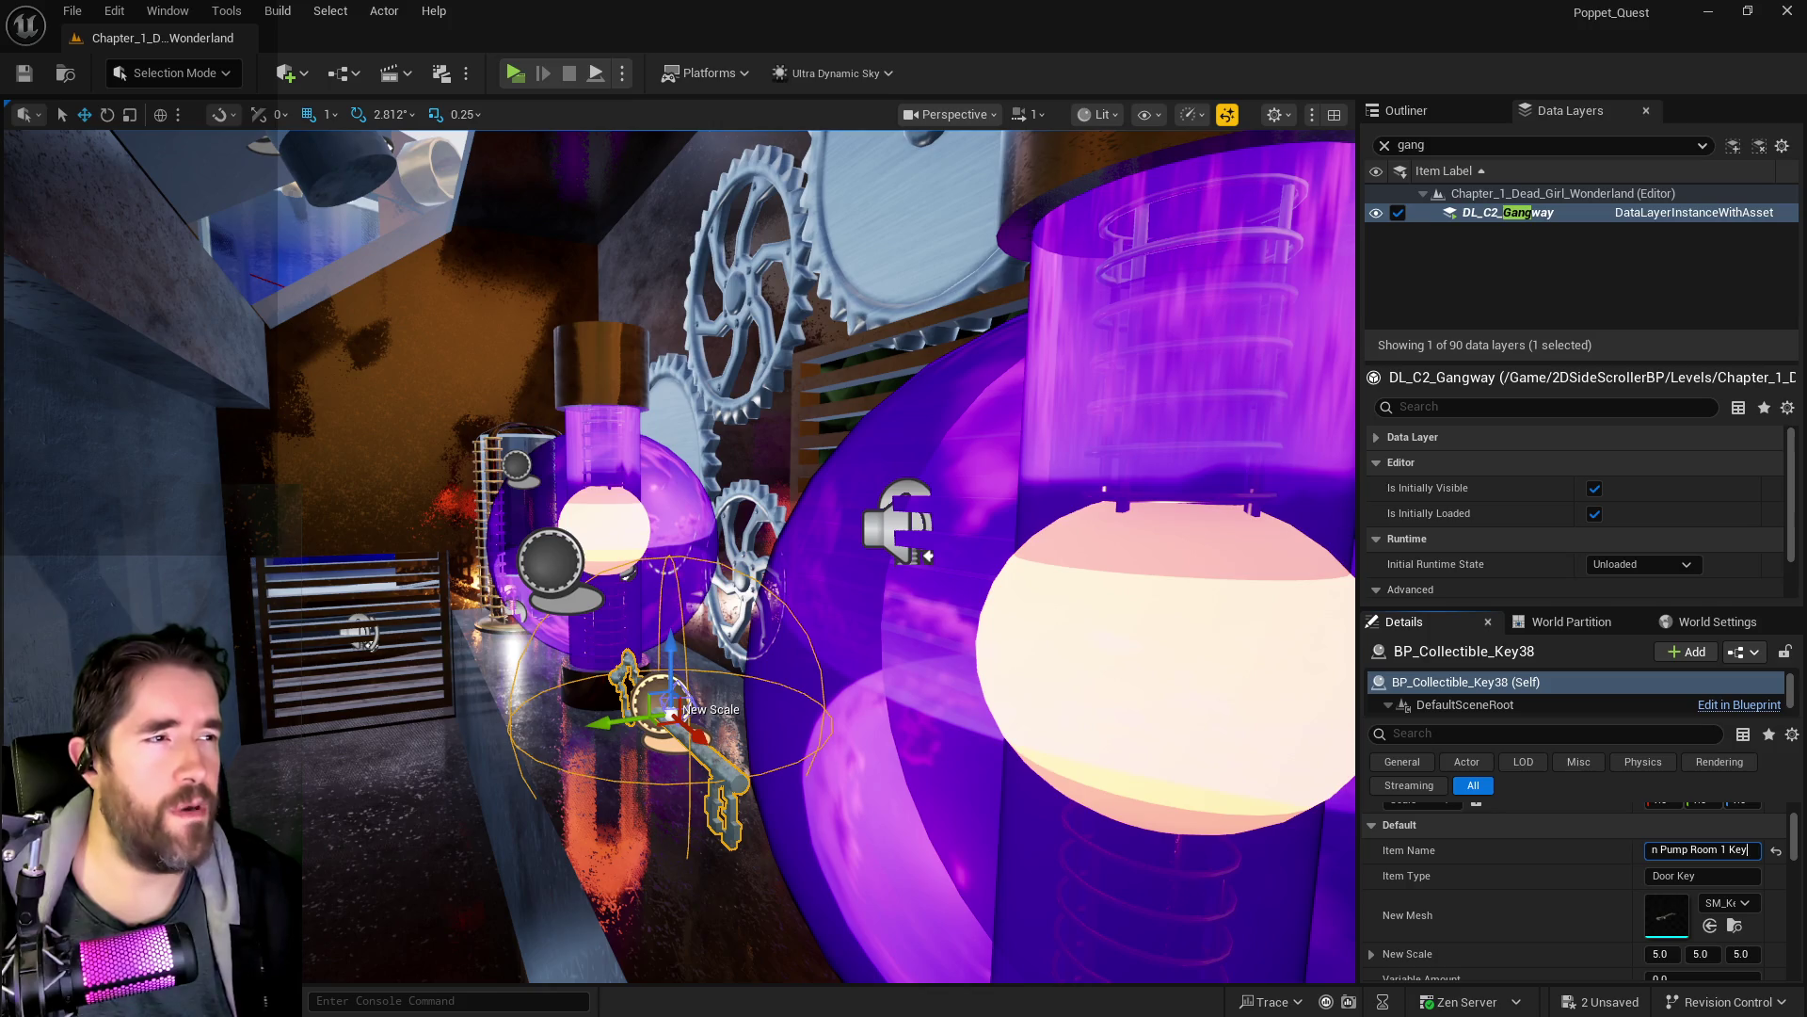
key(Return)
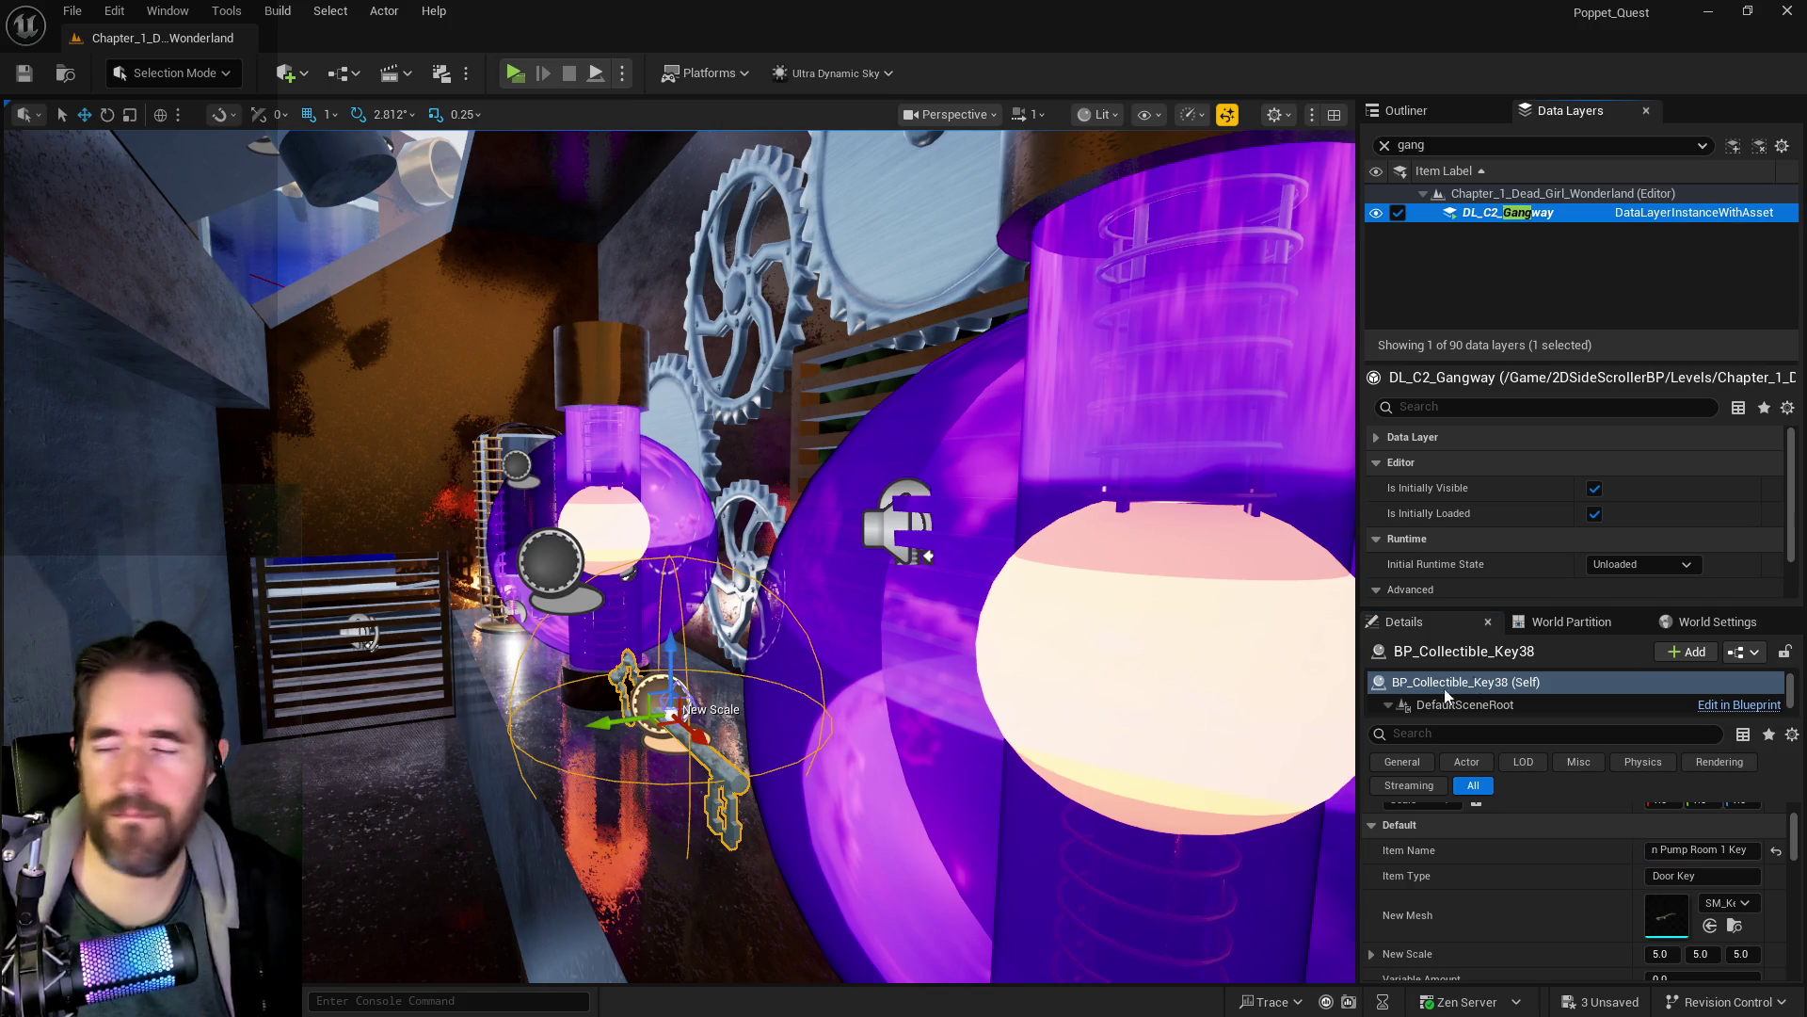
- Fly past the Pirate's Plunder door and white corridor to the sinks and shelf
key(w)
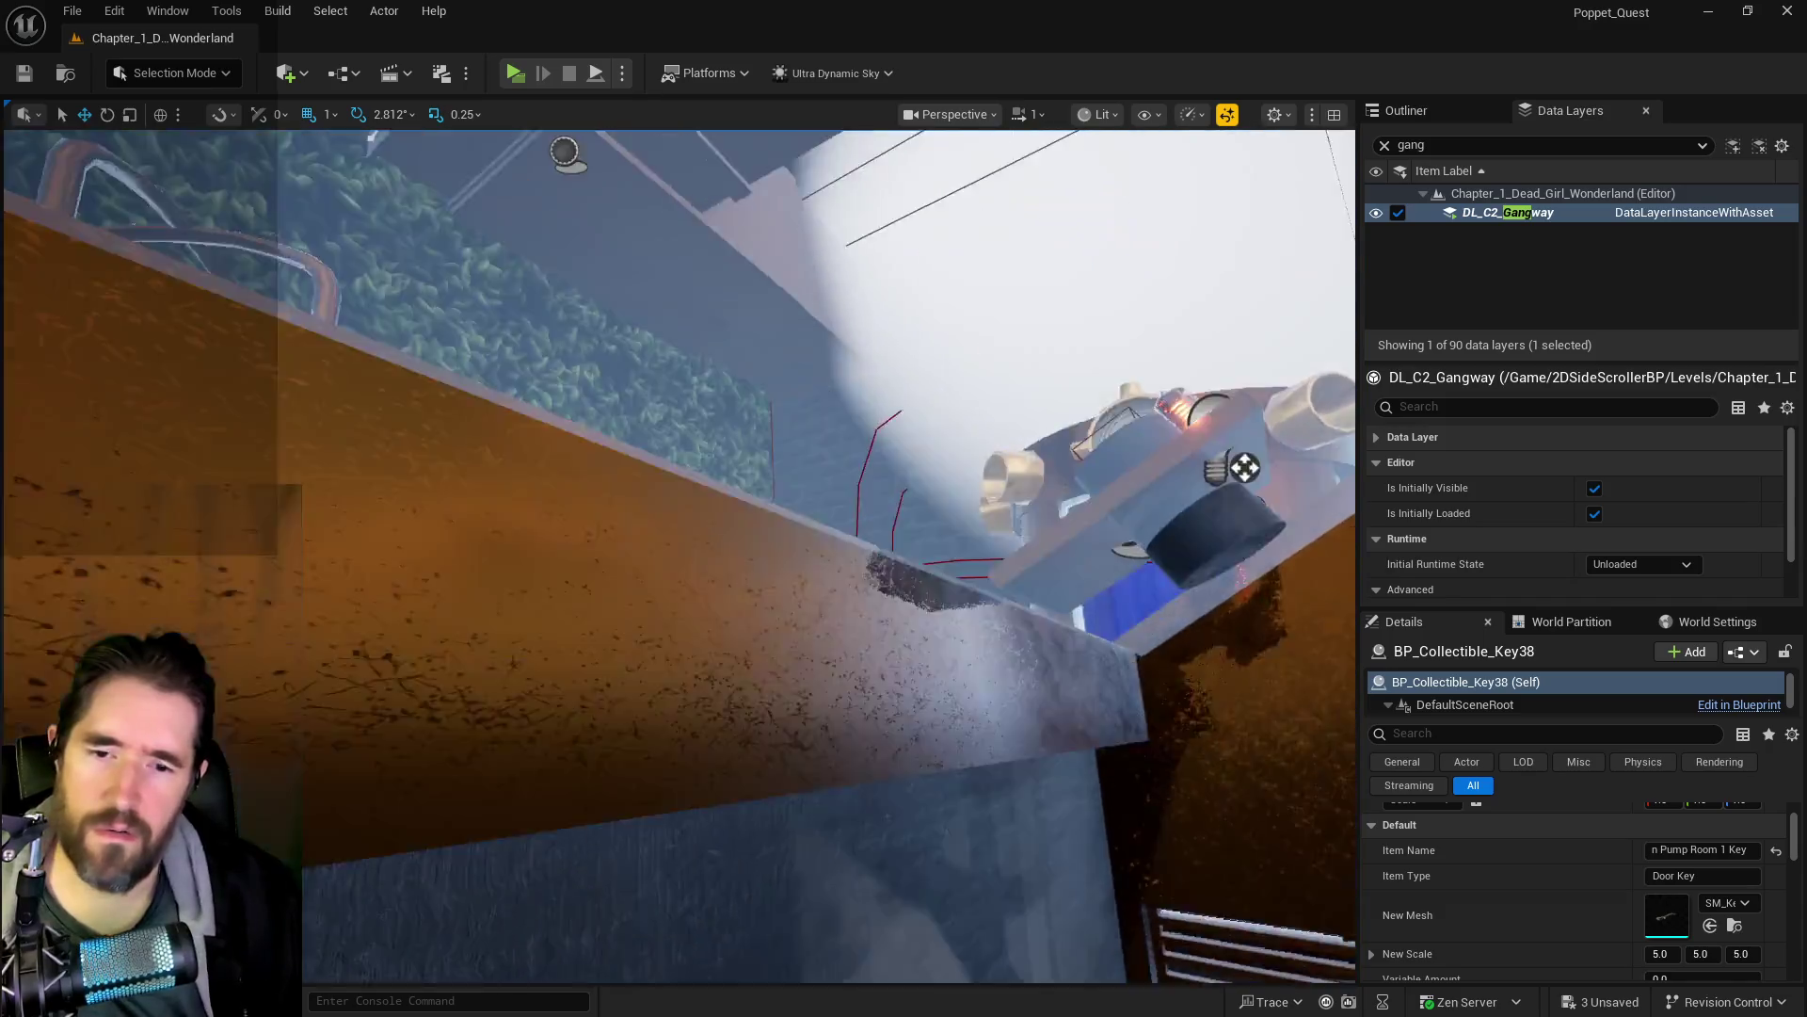
key(w)
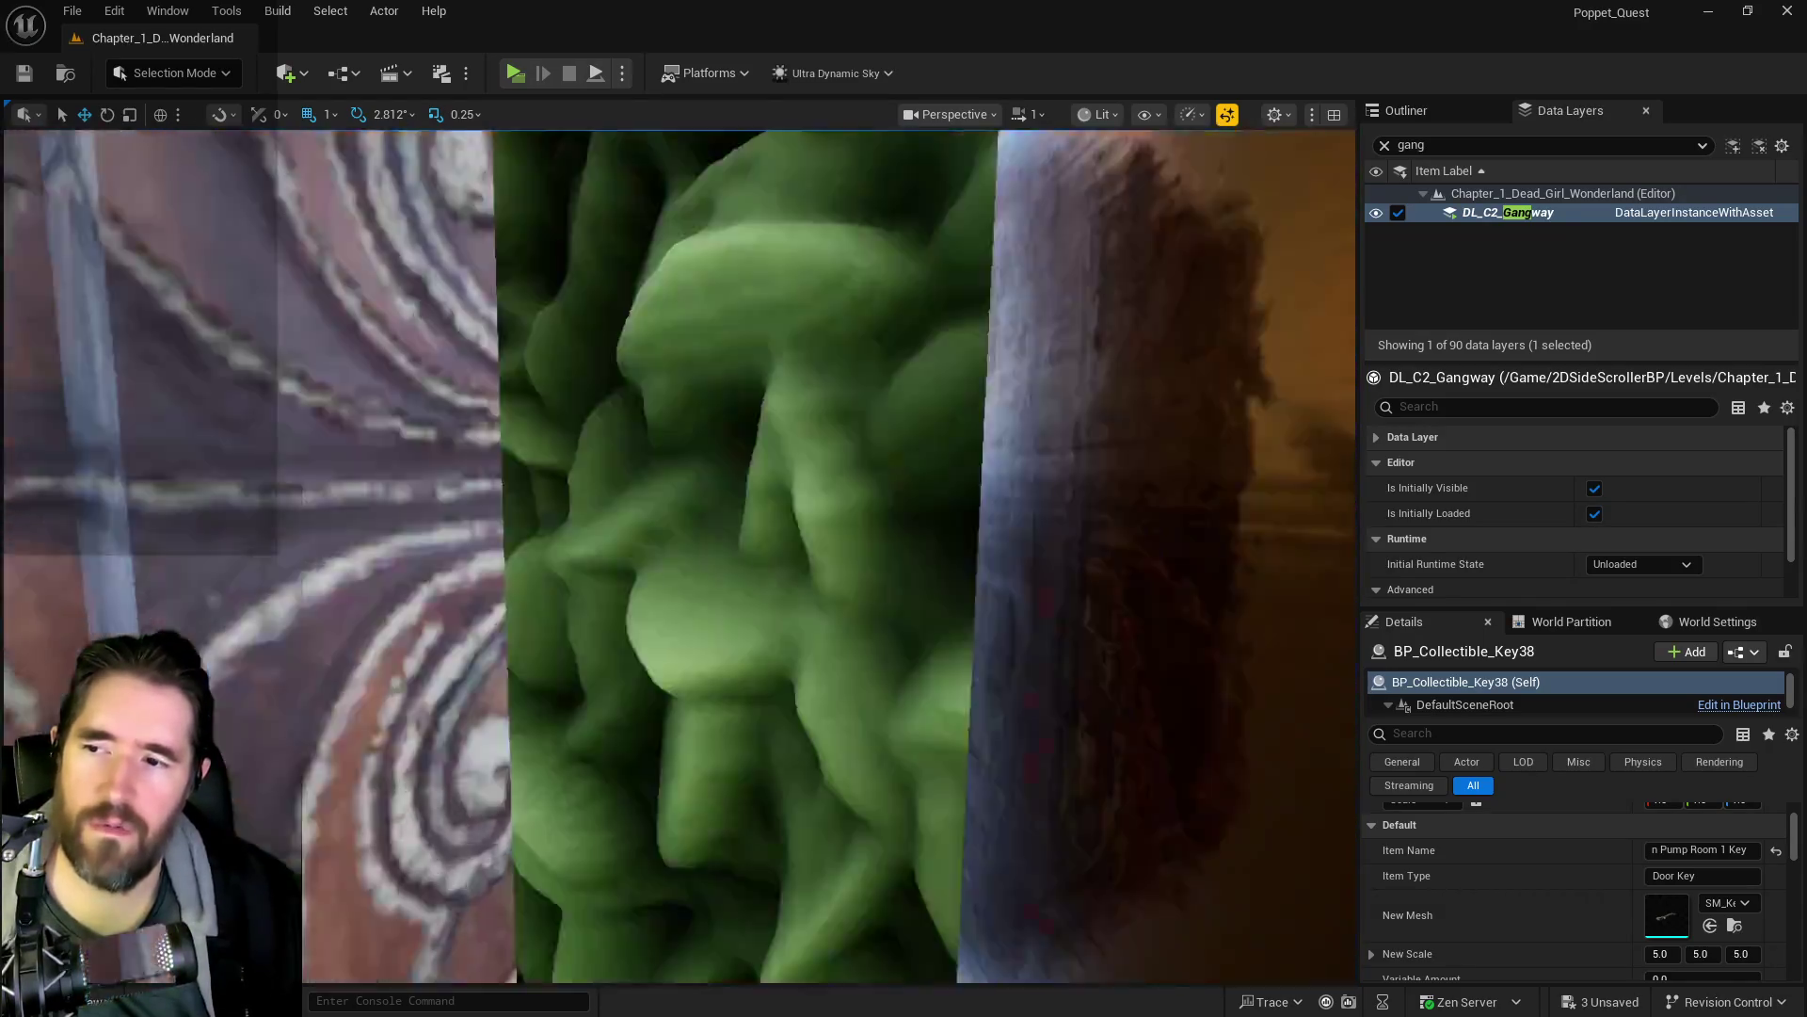
key(w)
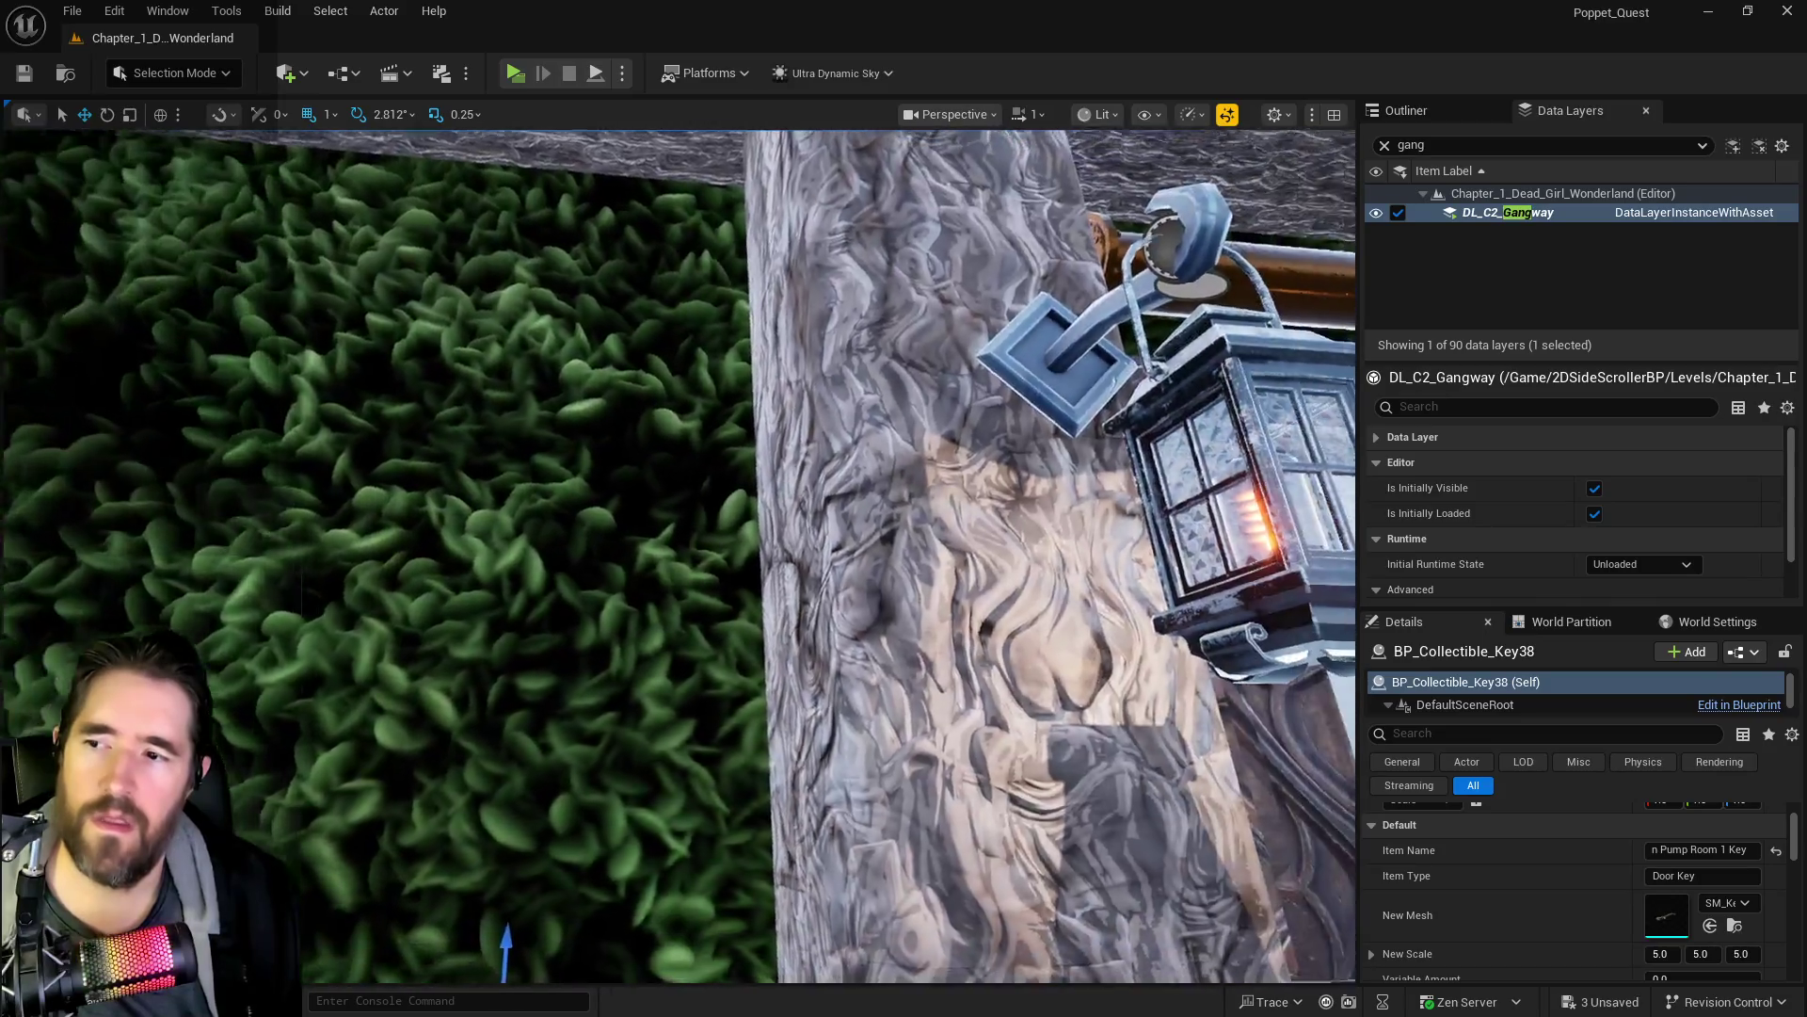
key(w)
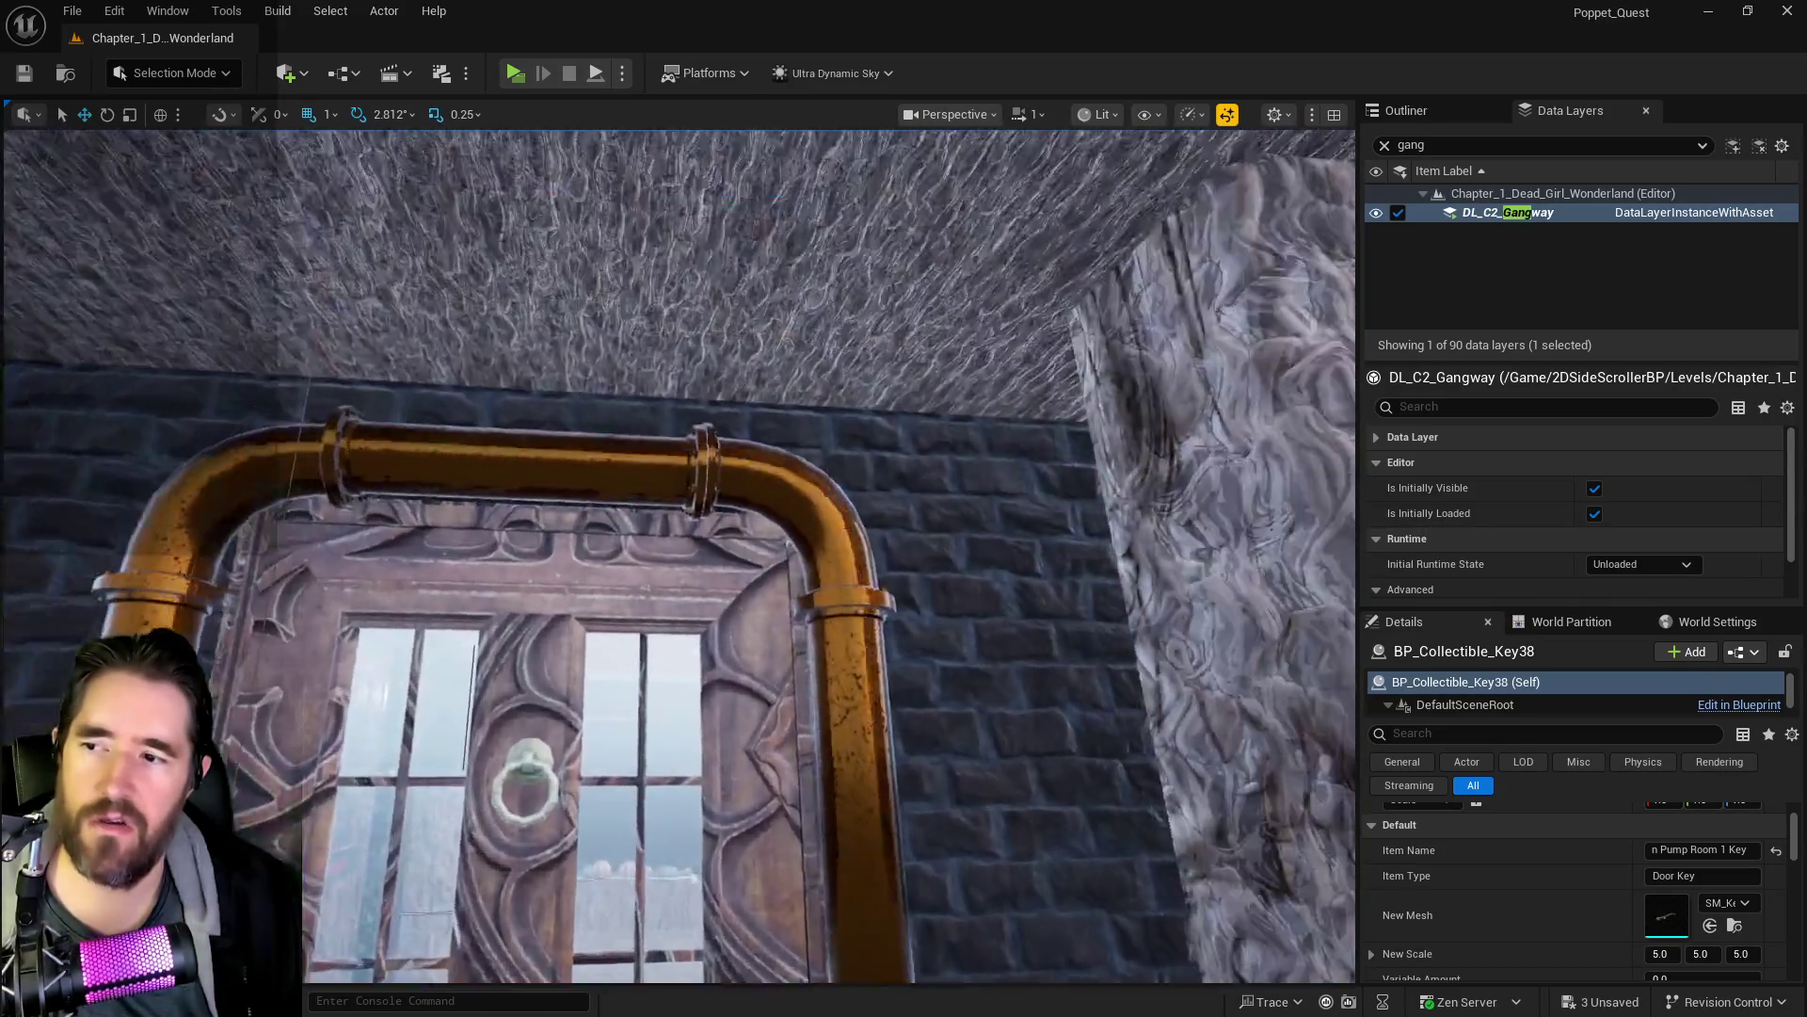
key(w)
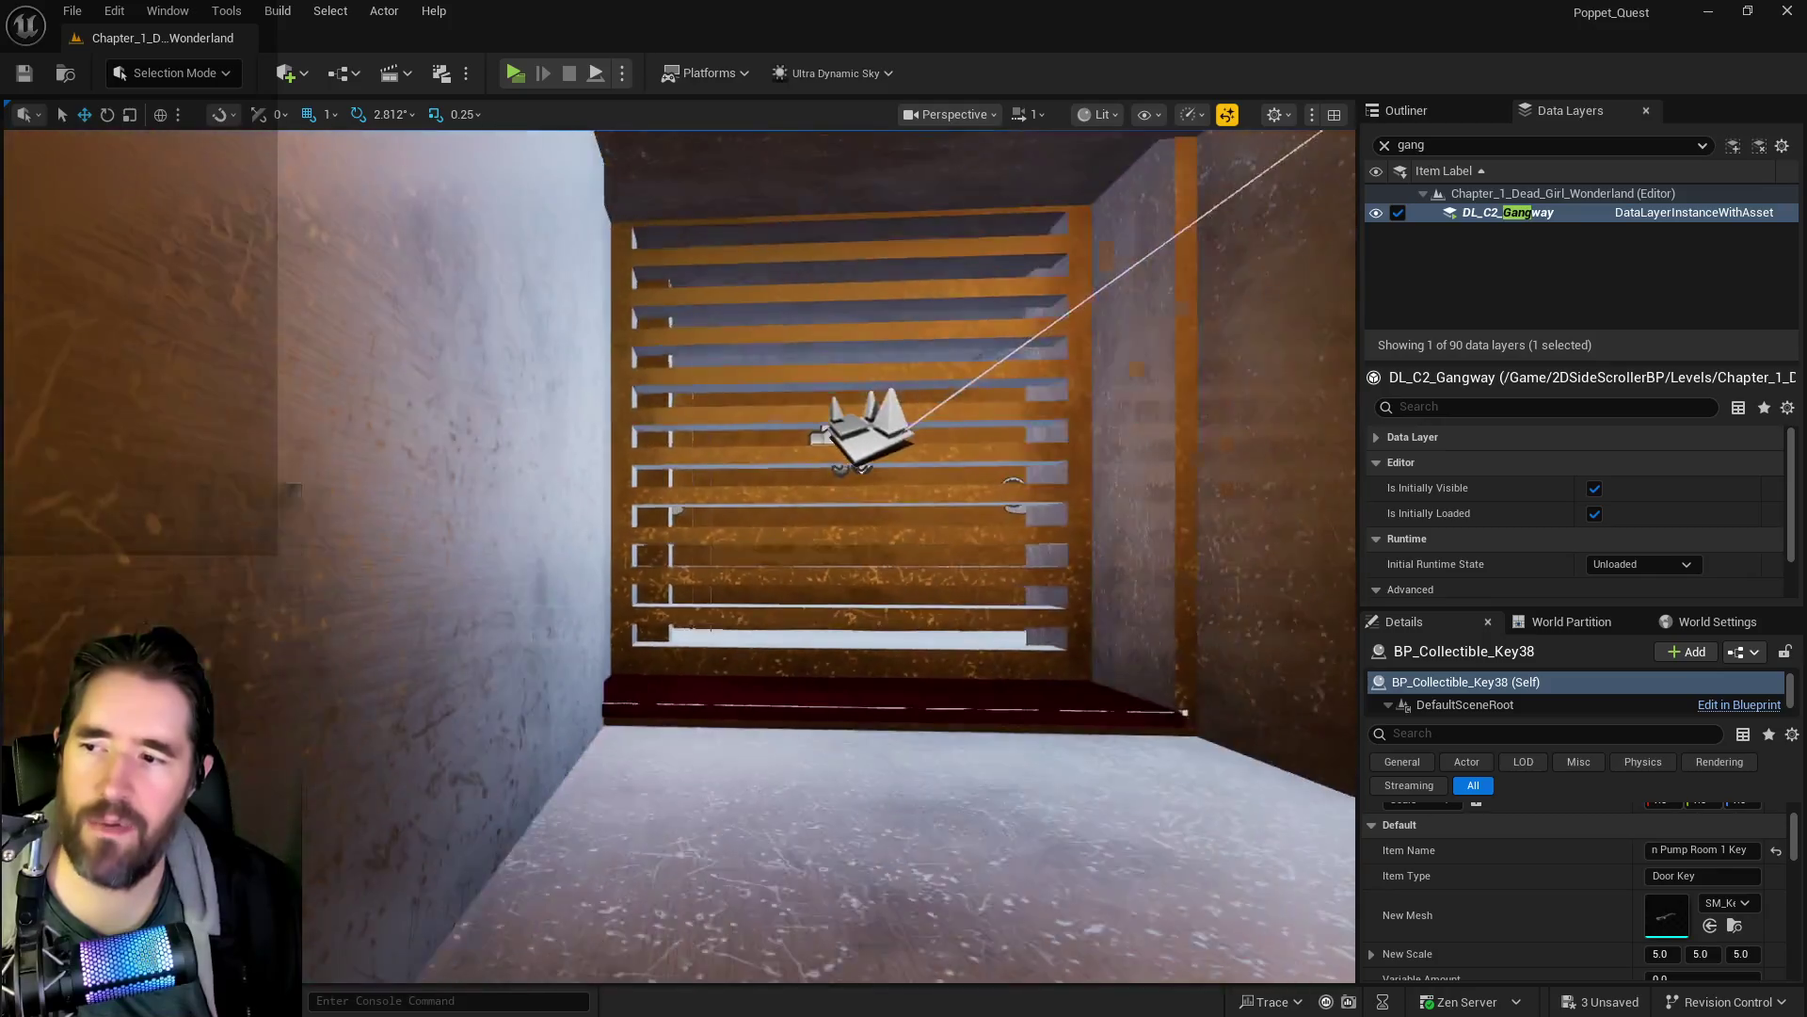
key(w)
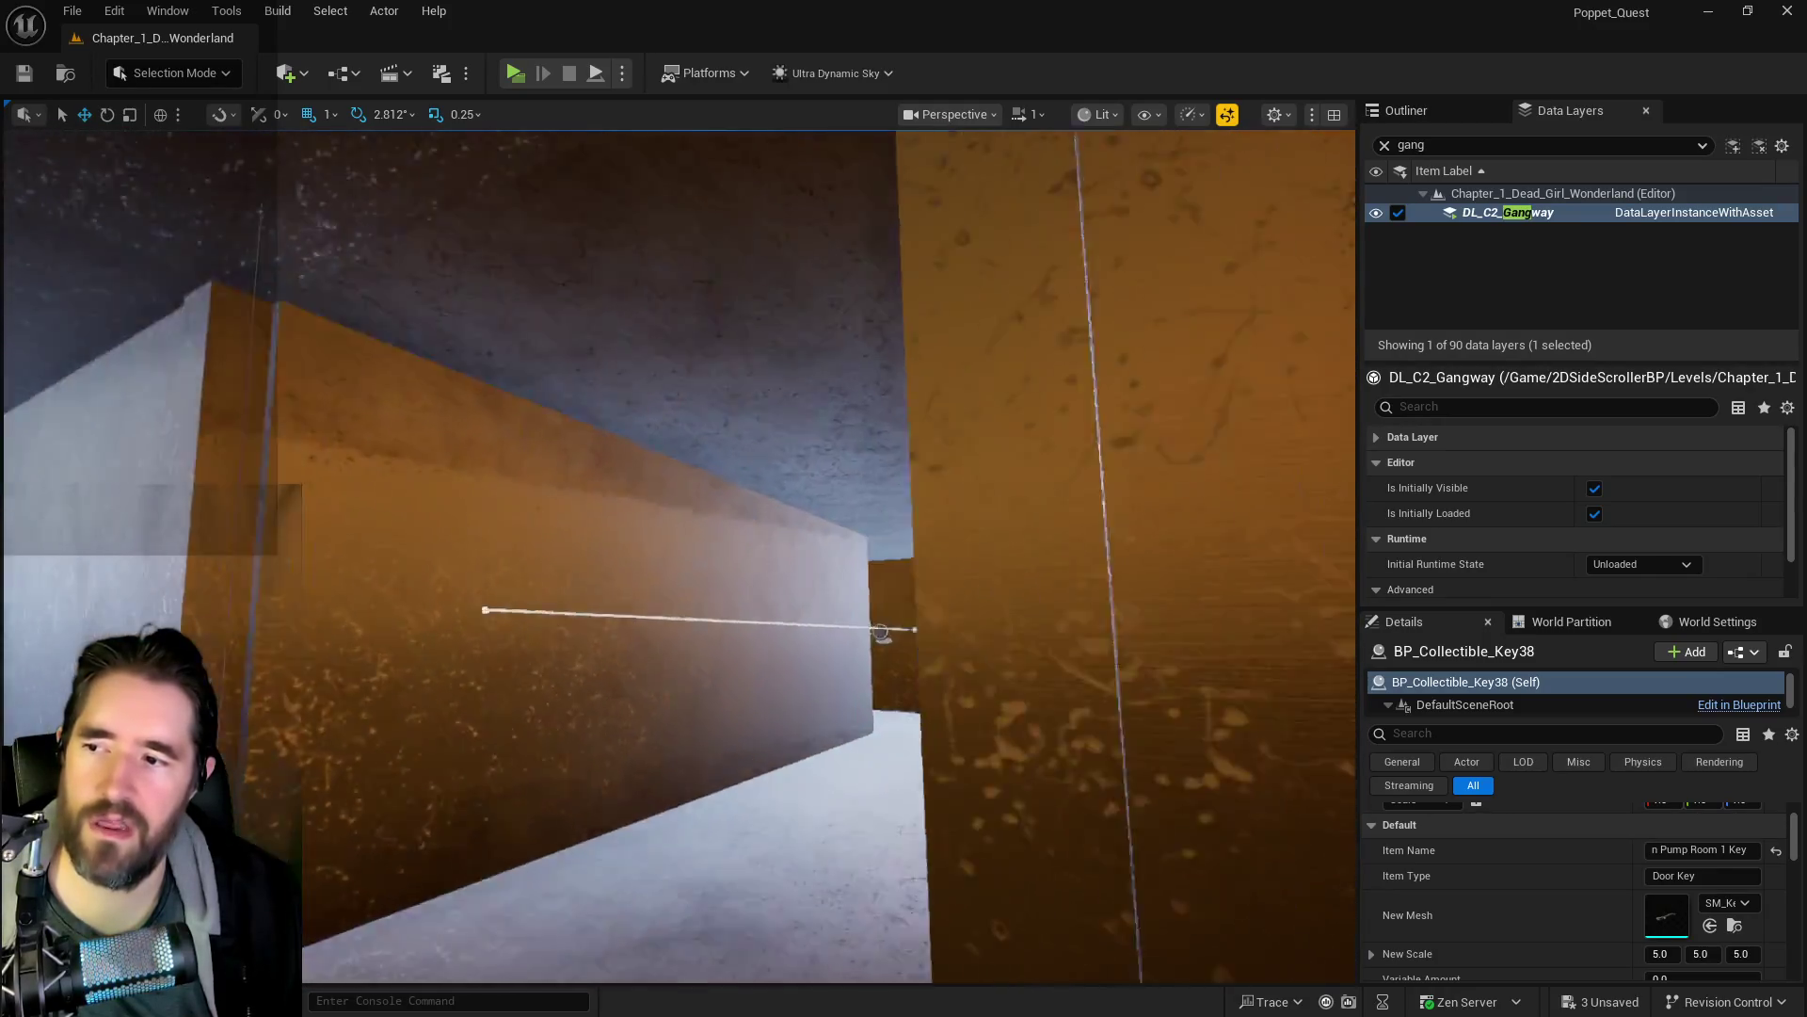
key(w)
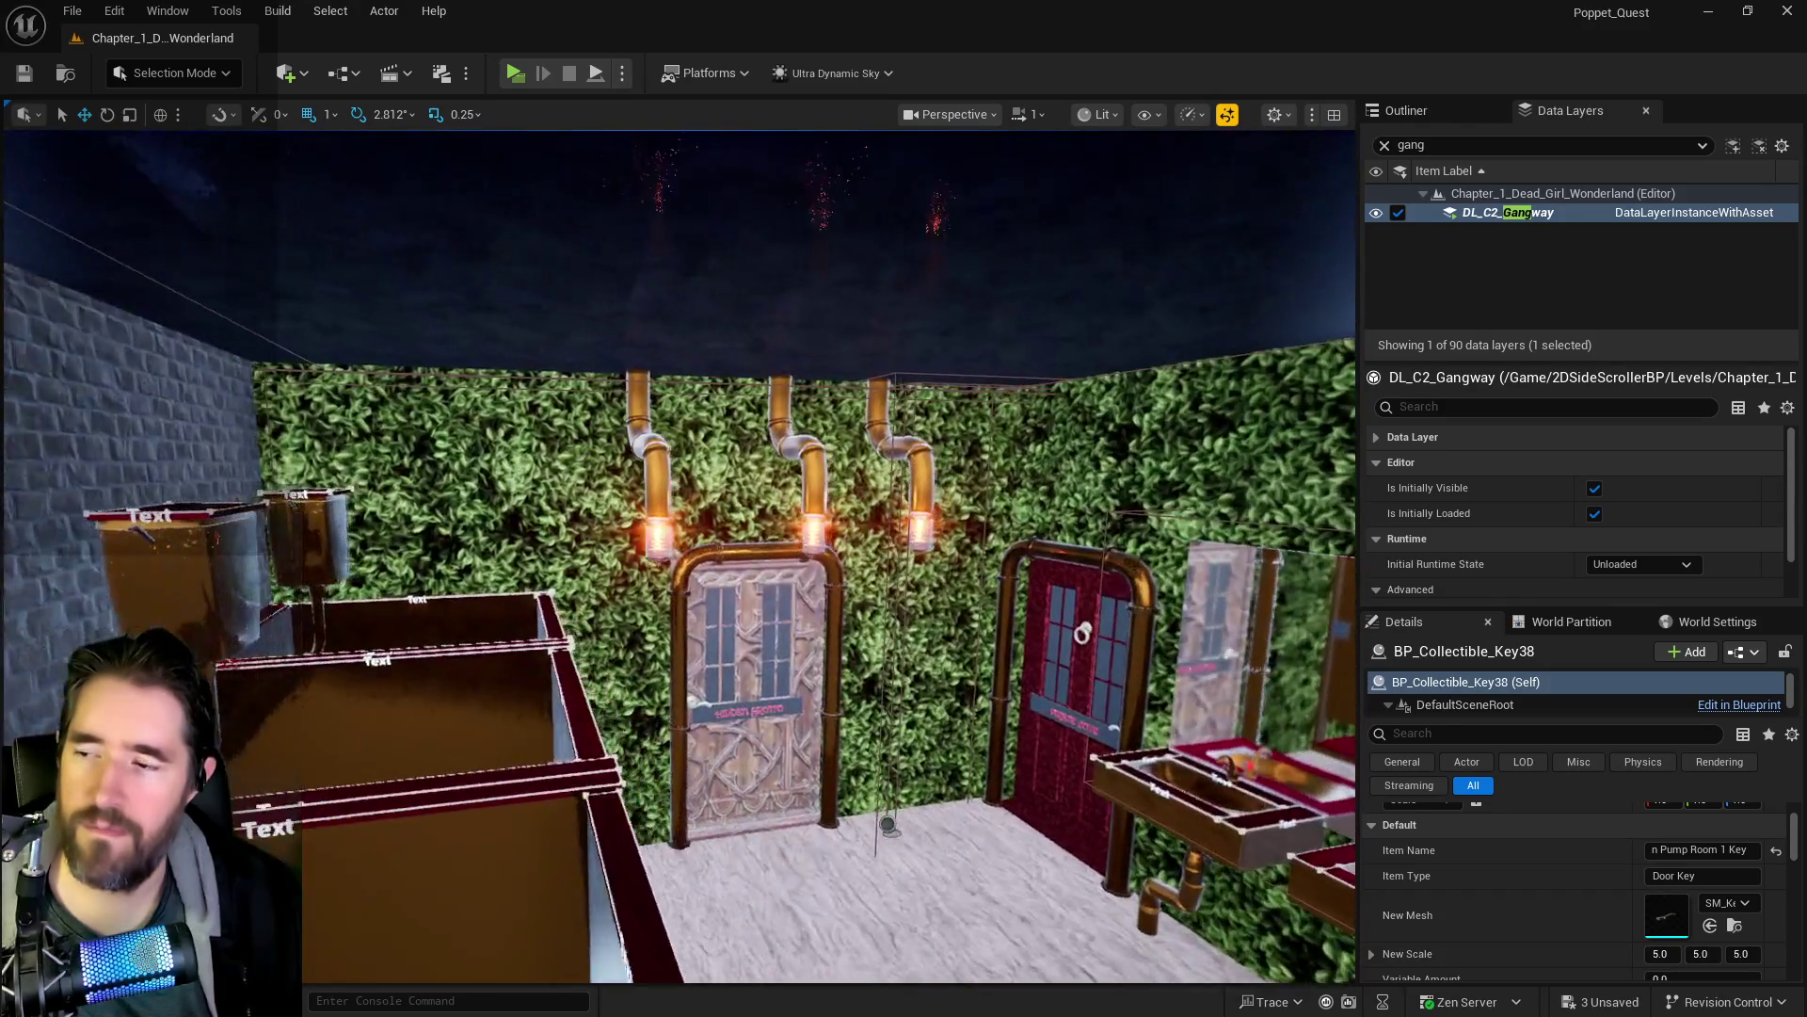
key(d)
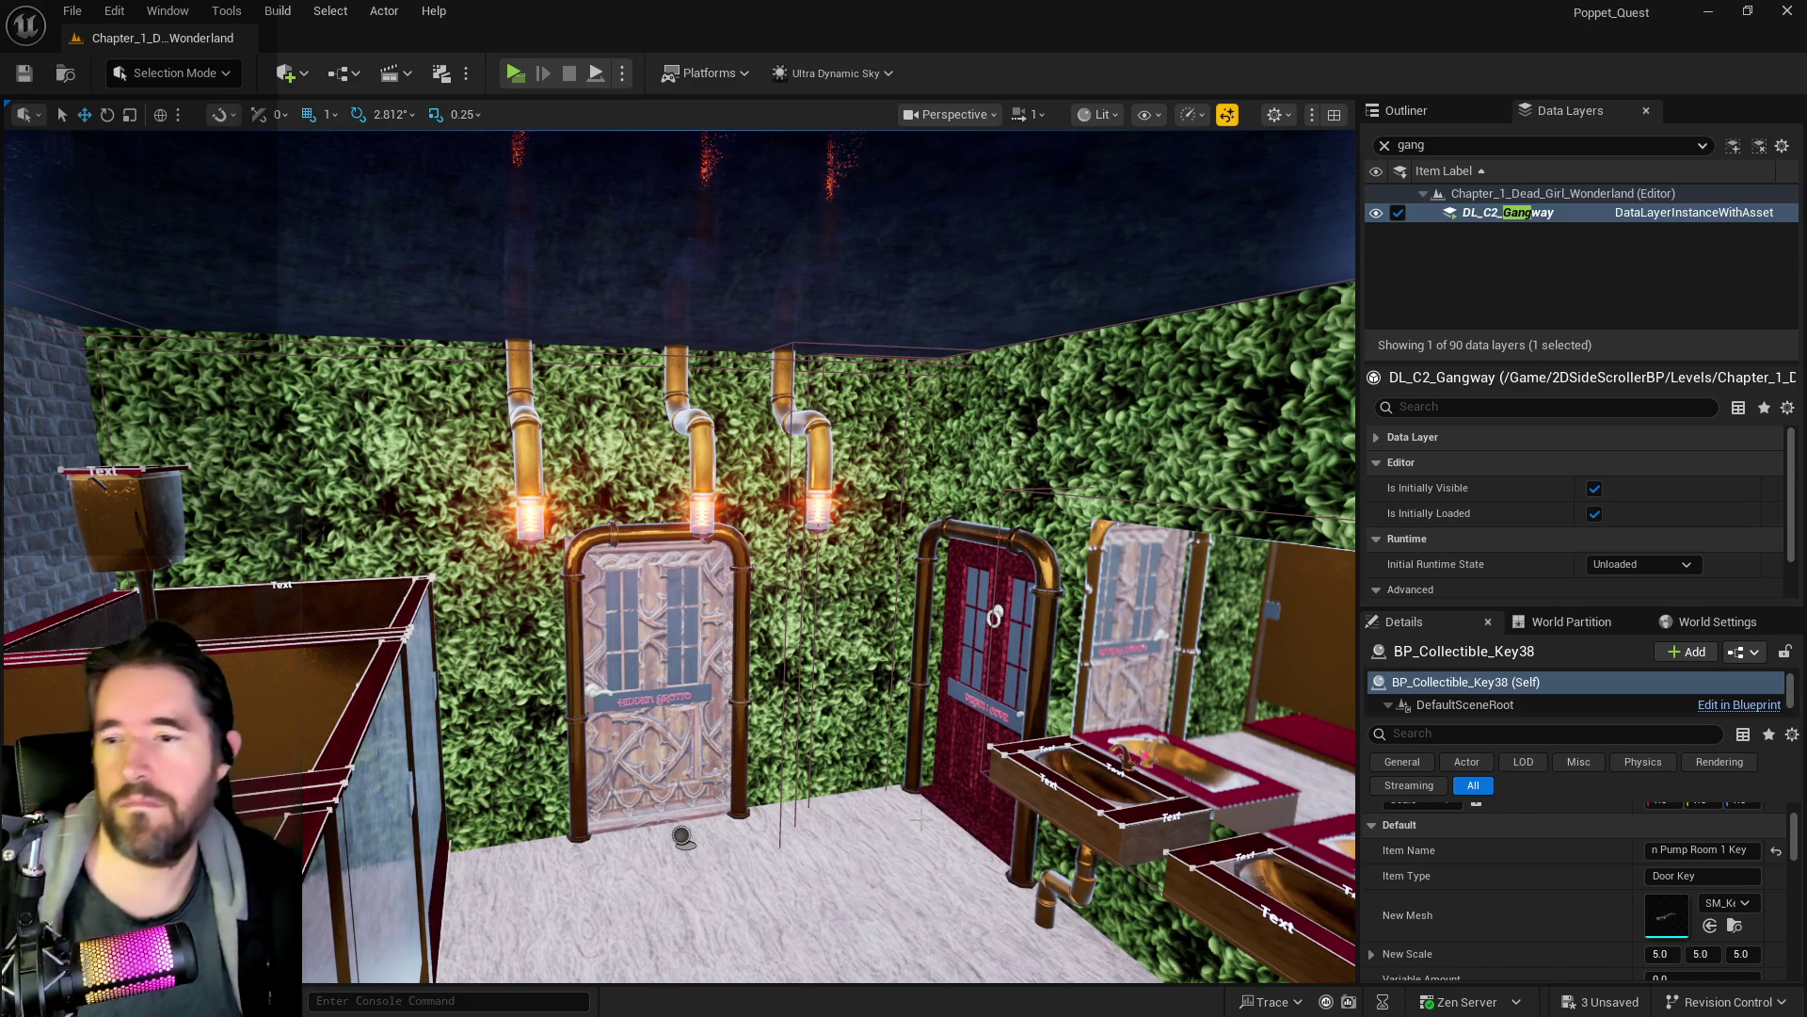
mouse_move(678, 555)
mouse_down()
mouse_move(809, 550)
mouse_move(848, 528)
mouse_move(829, 565)
mouse_move(791, 536)
mouse_move(809, 527)
mouse_move(772, 537)
mouse_move(903, 527)
mouse_up()
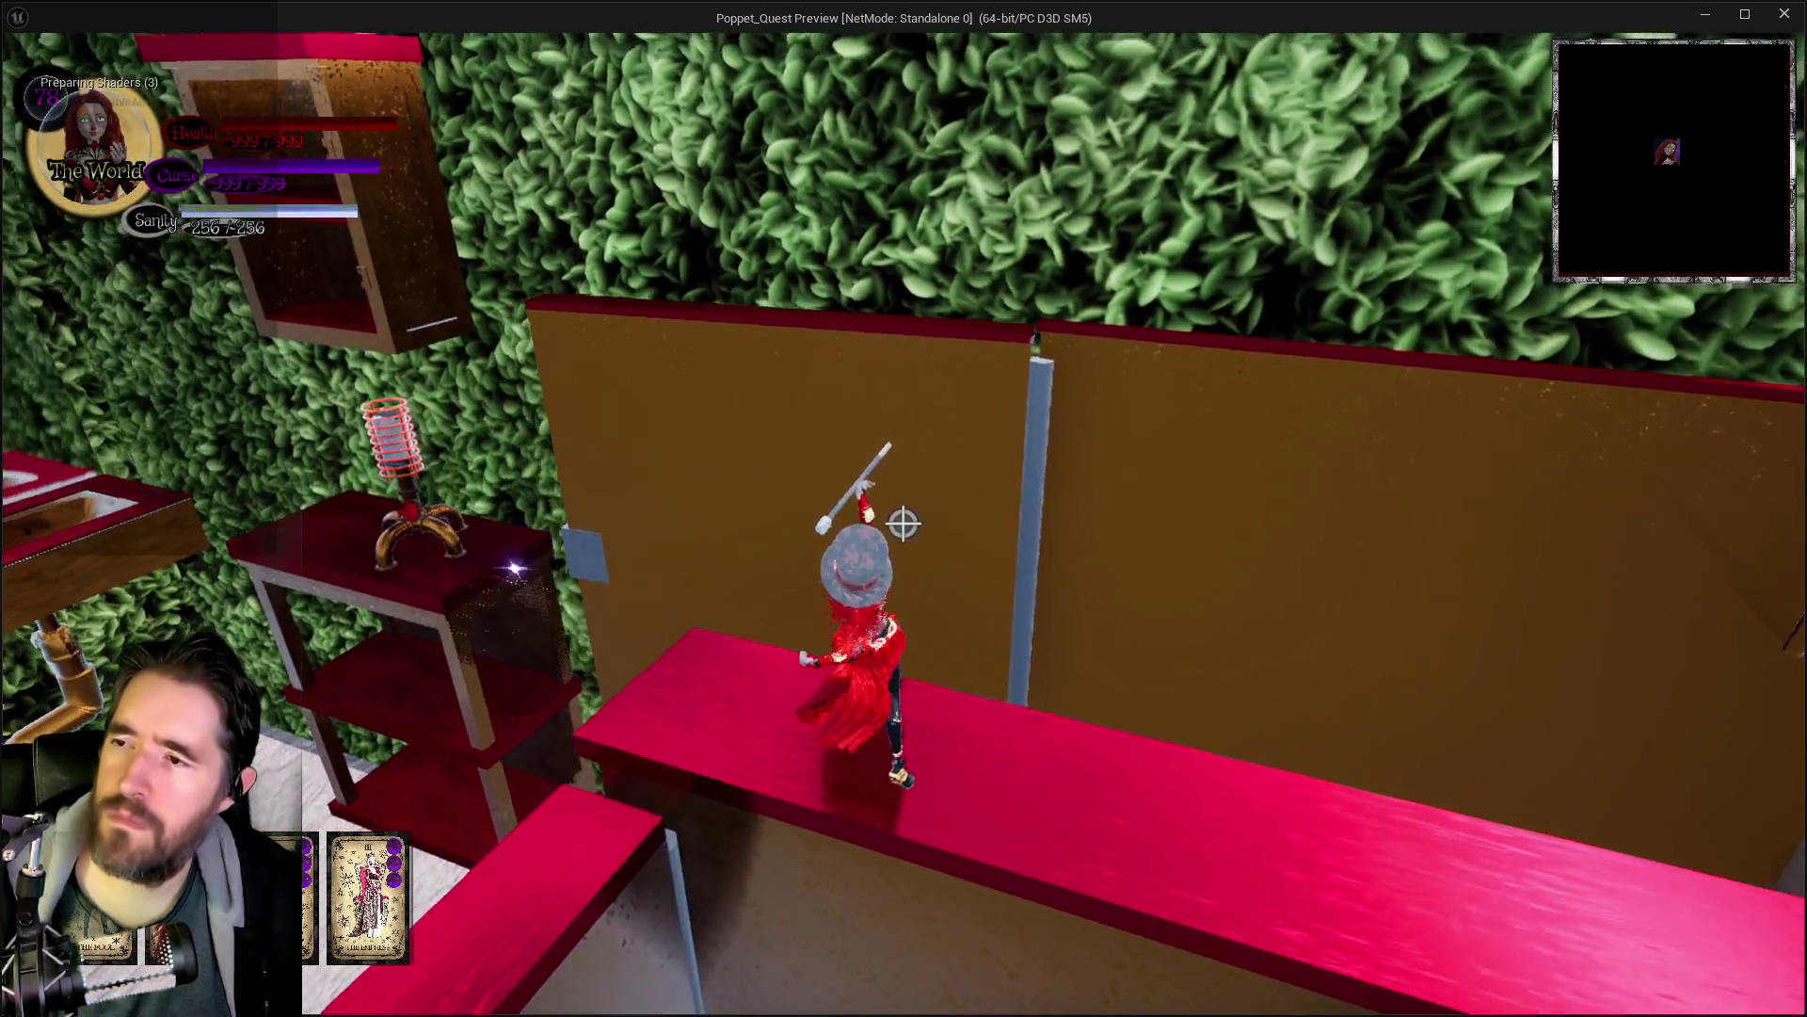
- Walk and fly the character across the red ledge and floor, then release to the editor
key(w)
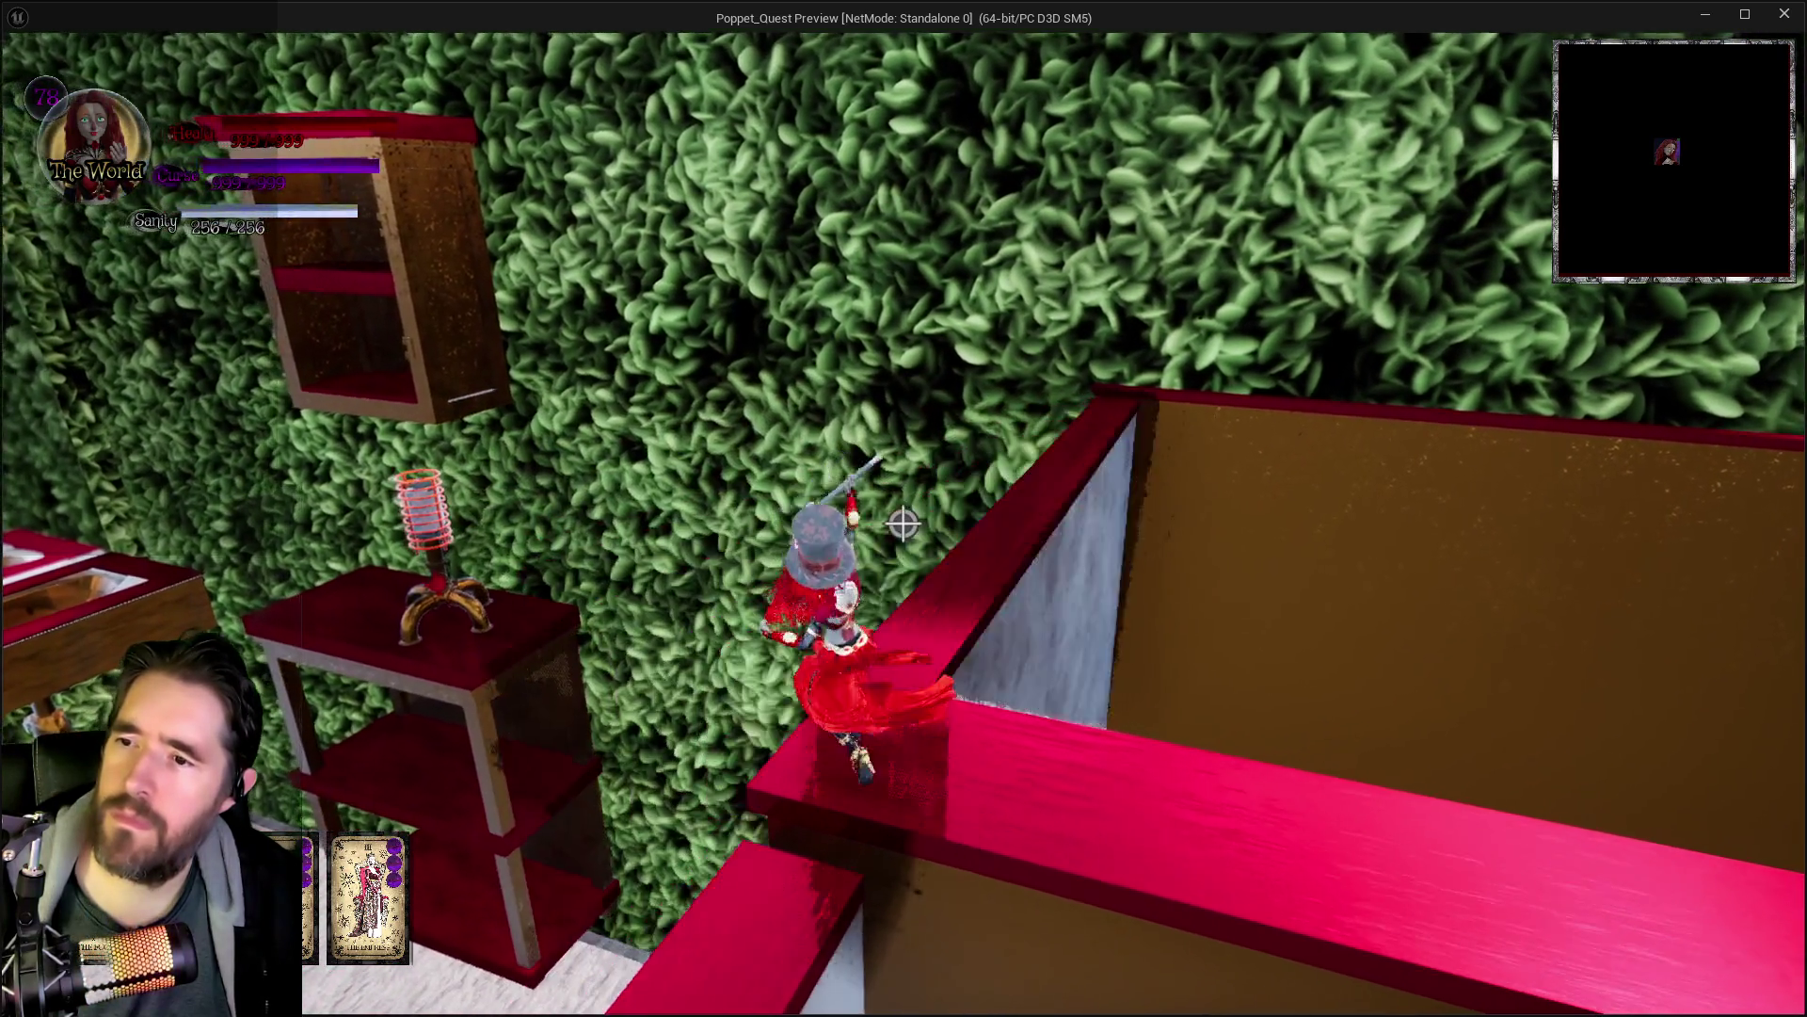
key(w)
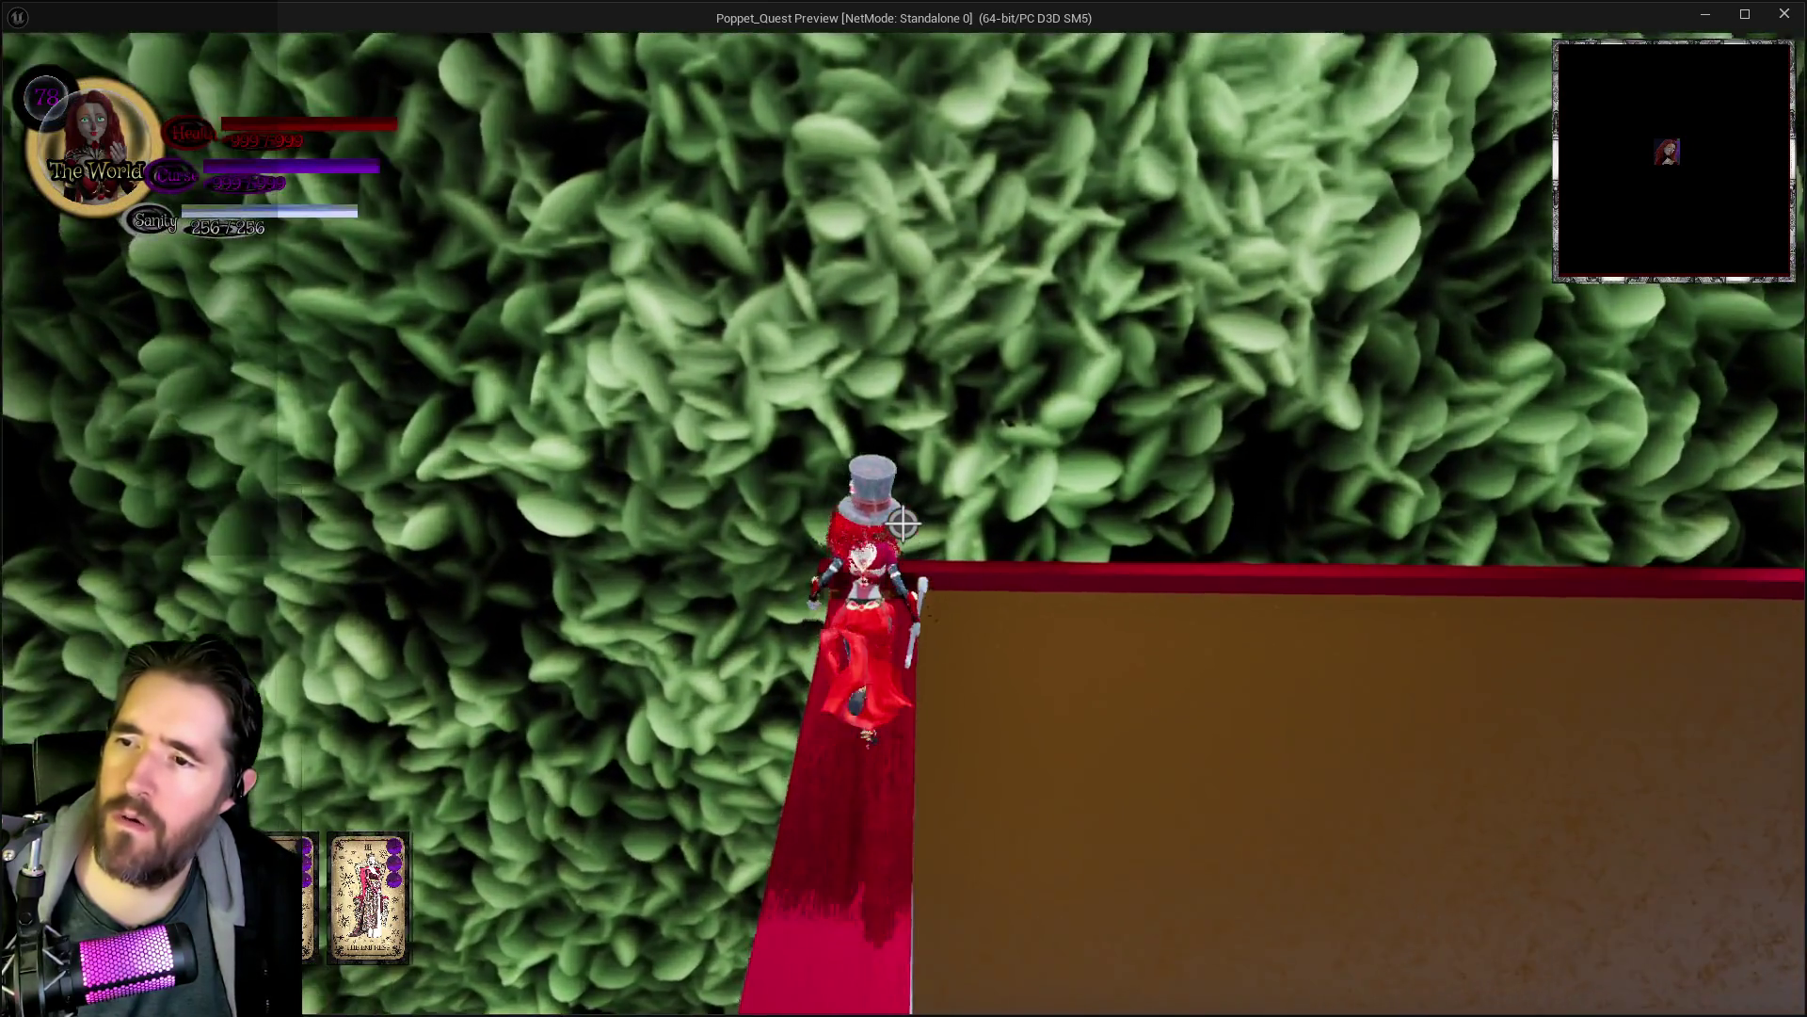
key(w)
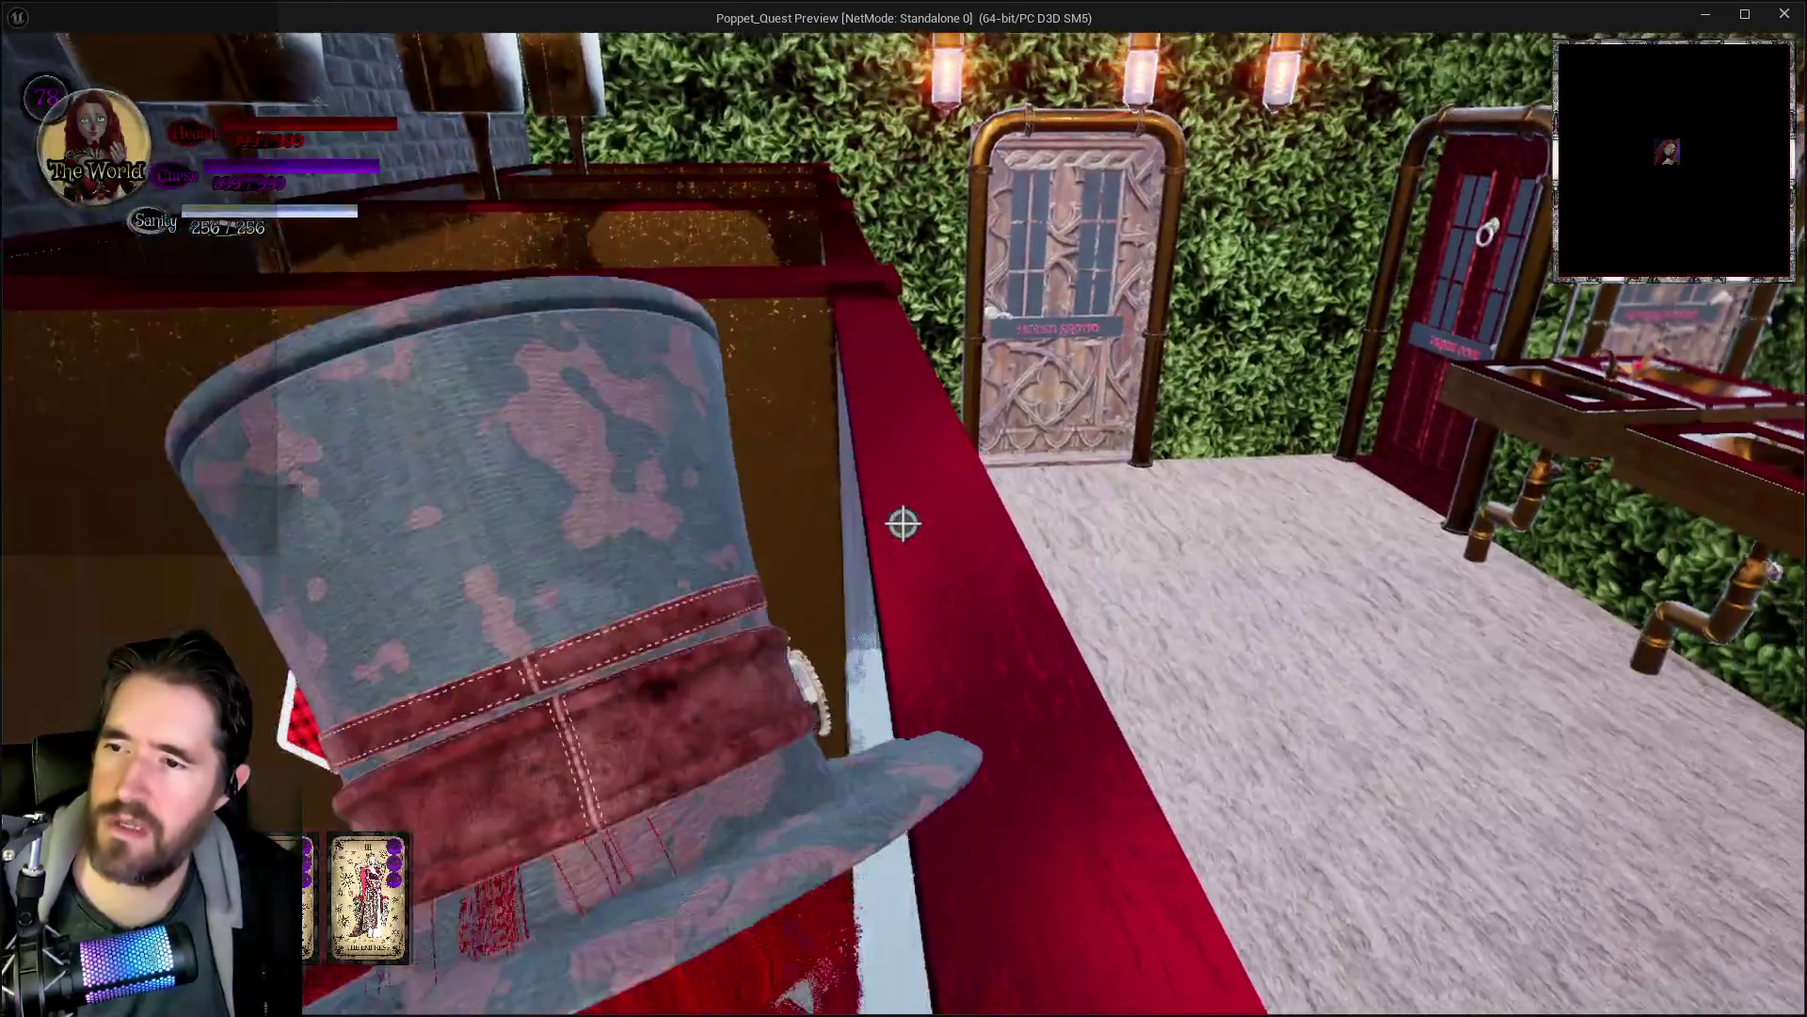
key(w)
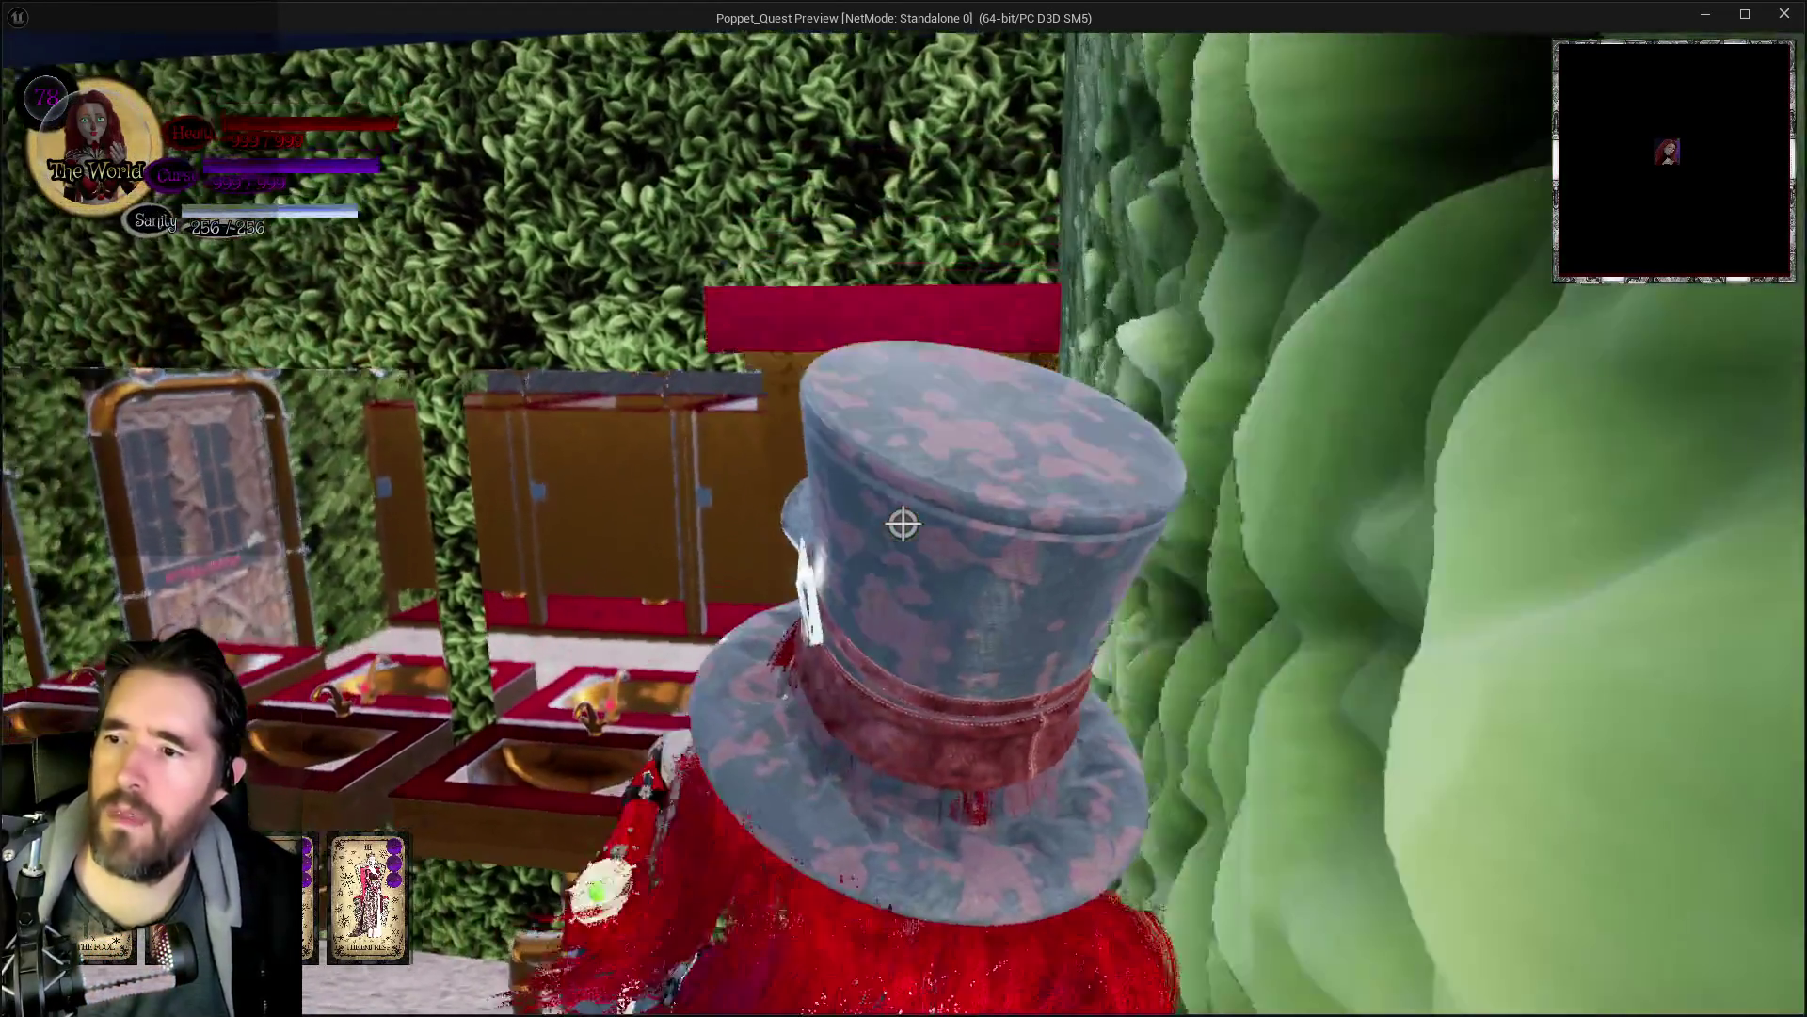
key(space)
key(w)
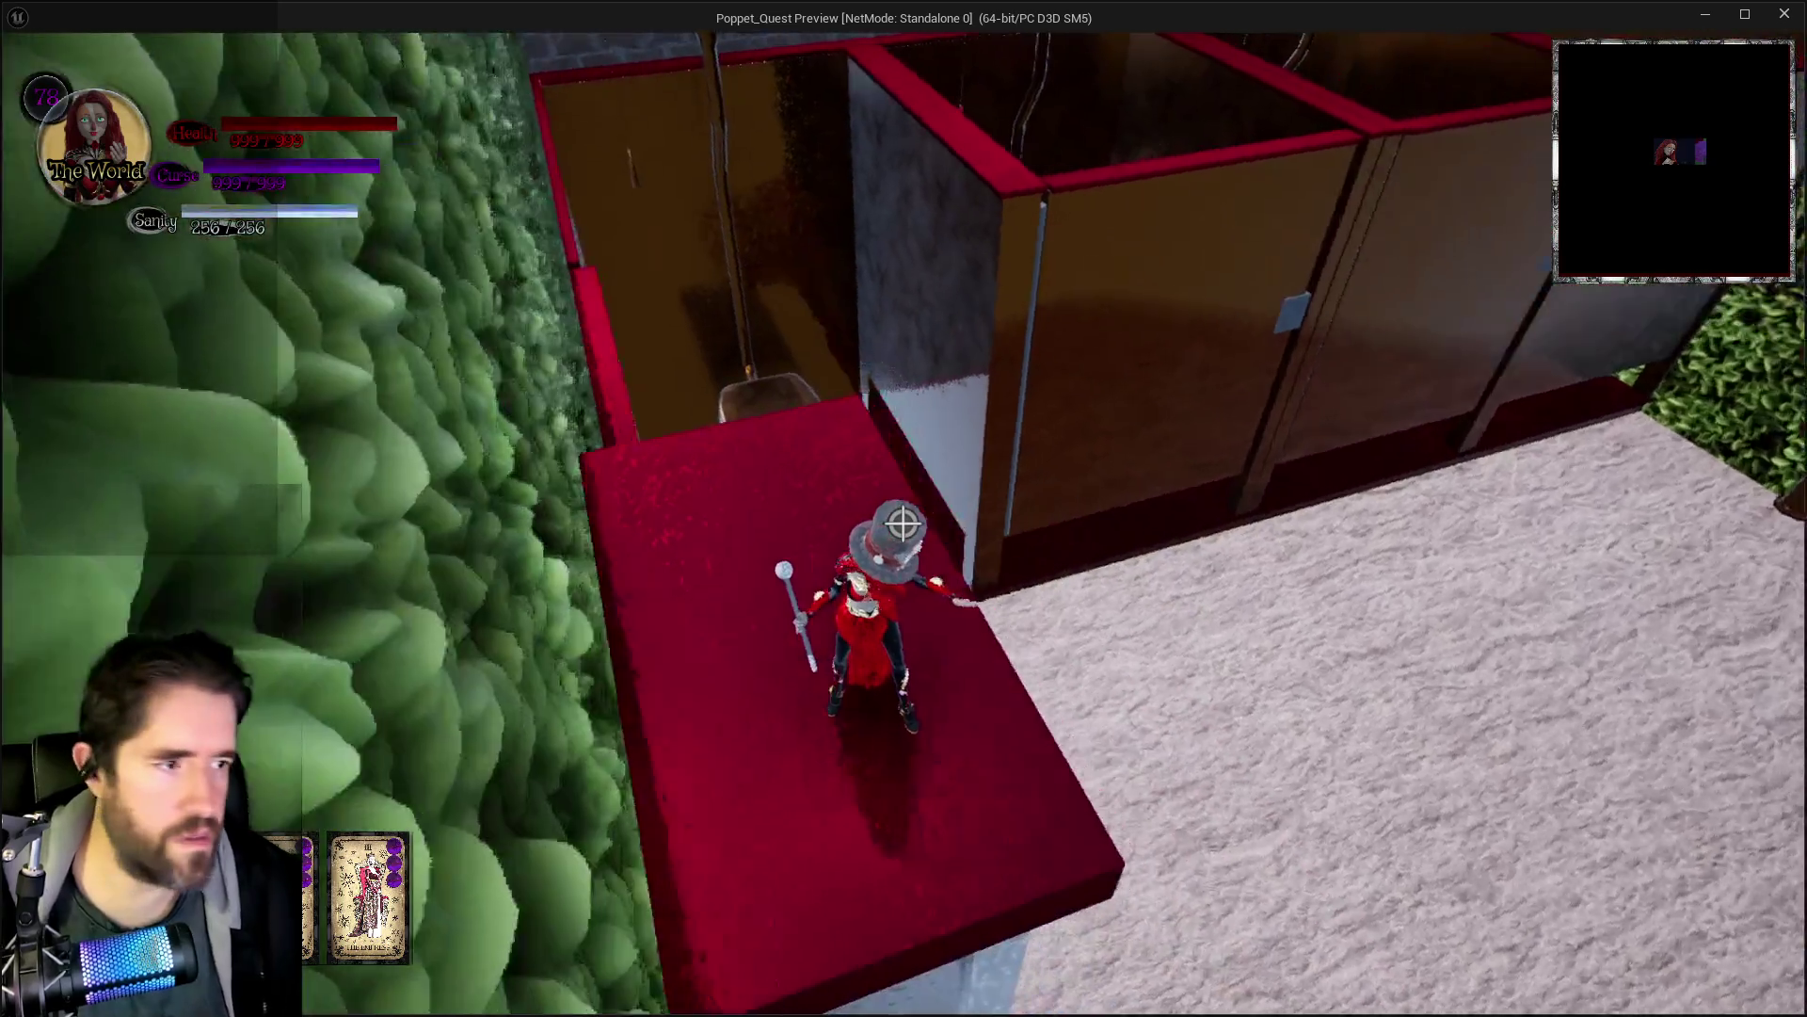
key(alt+Tab)
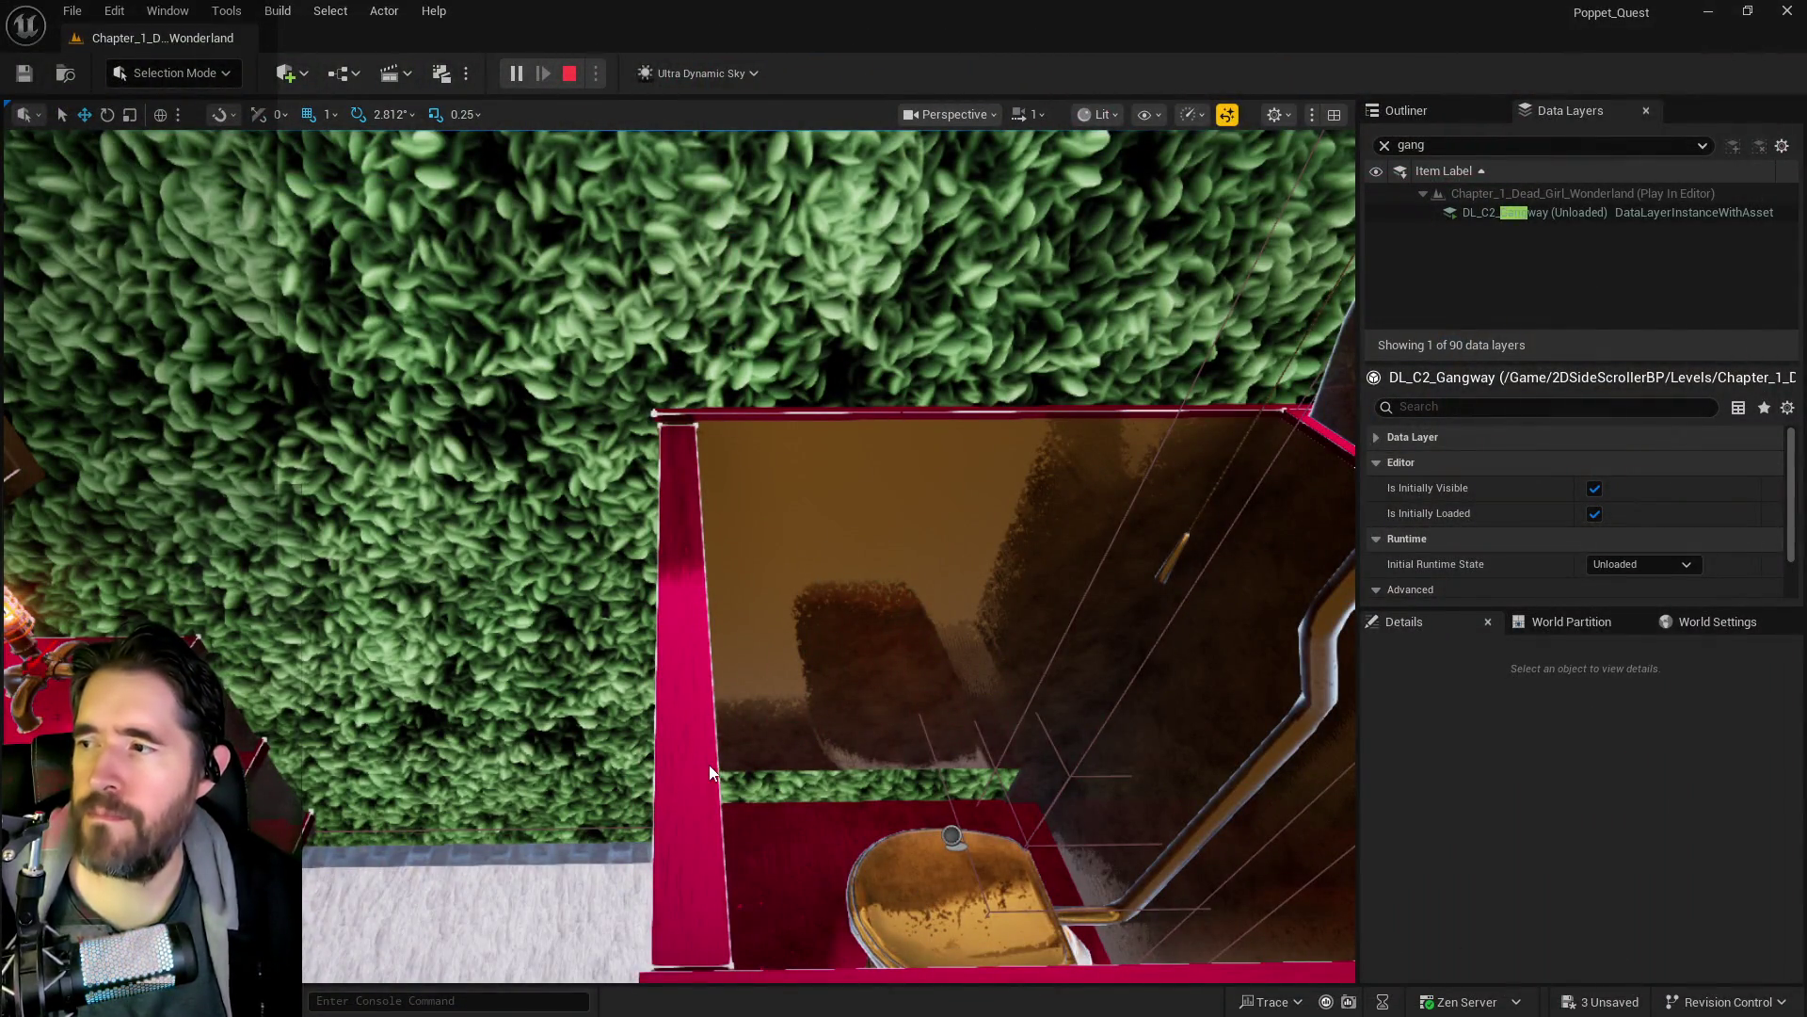
- Stop the playtest and slide the restroom wall cabinet sideways along the wall with the Y arrow
key(Escape)
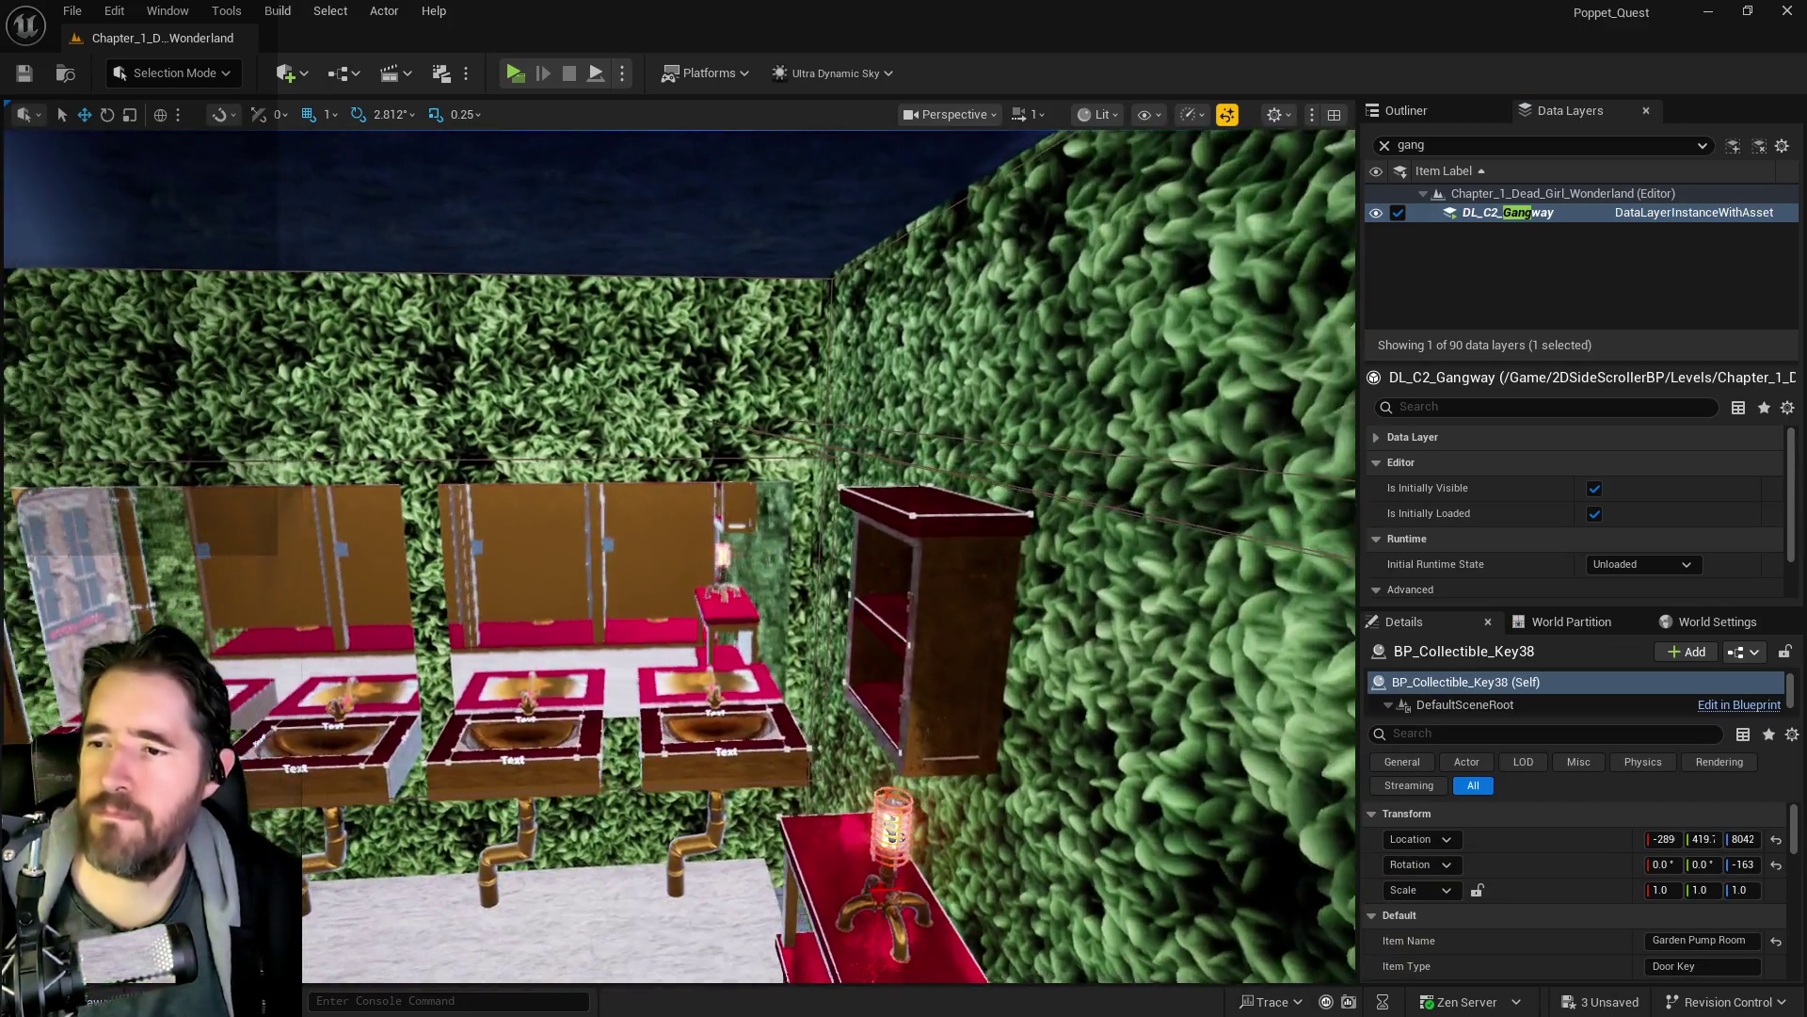
mouse_move(496, 731)
mouse_down()
mouse_move(533, 657)
mouse_move(496, 731)
mouse_up()
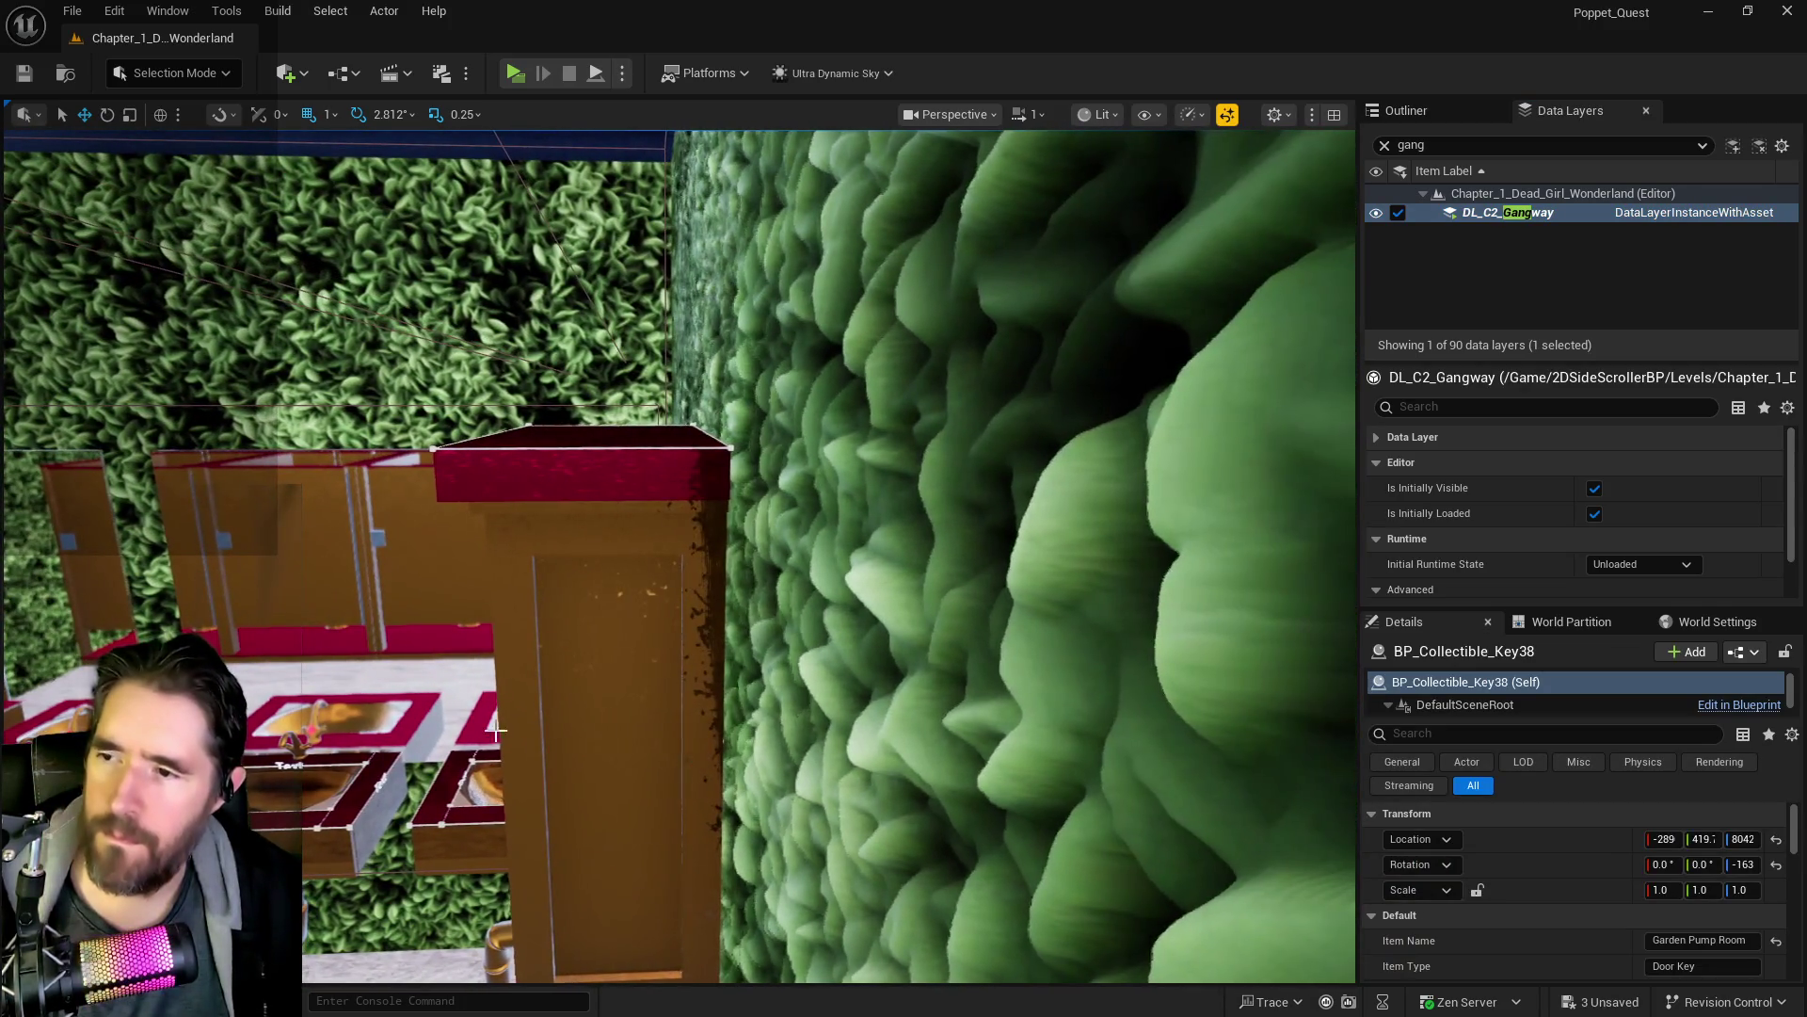
click(716, 564)
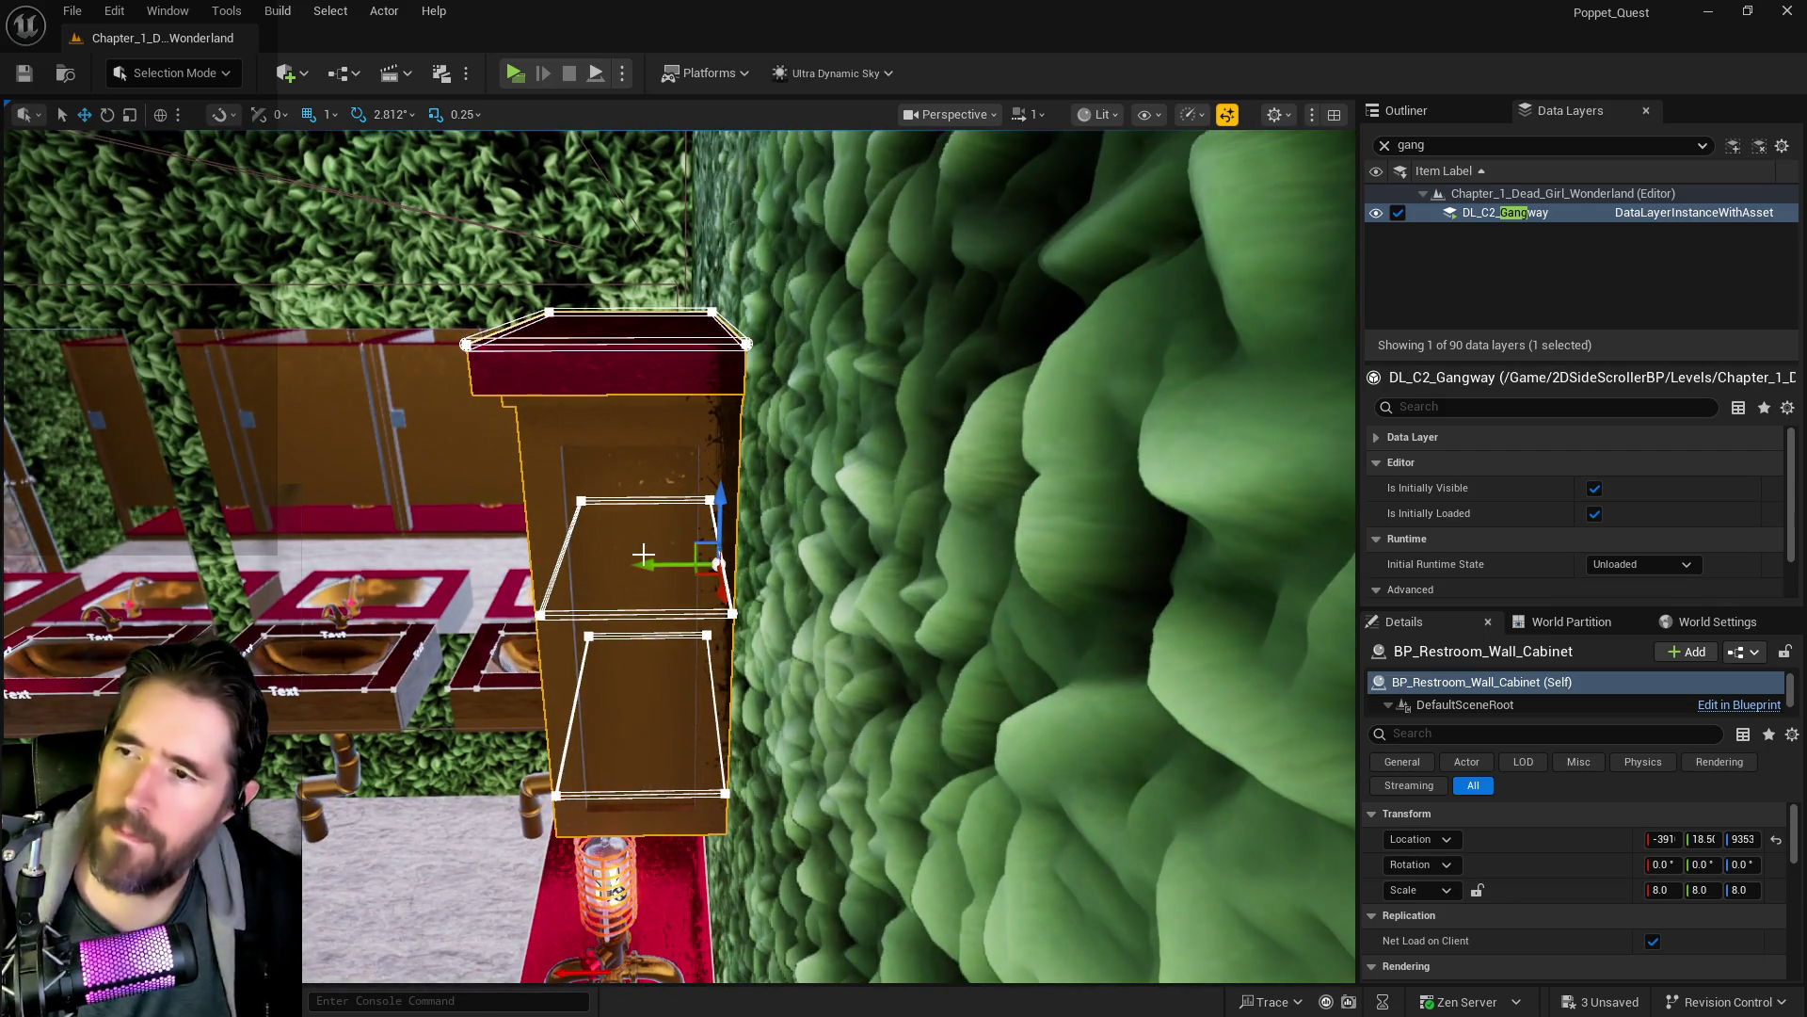
mouse_move(645, 565)
mouse_down()
mouse_move(687, 574)
mouse_move(671, 575)
mouse_up()
drag(598, 711, 597, 614)
right_click(682, 612)
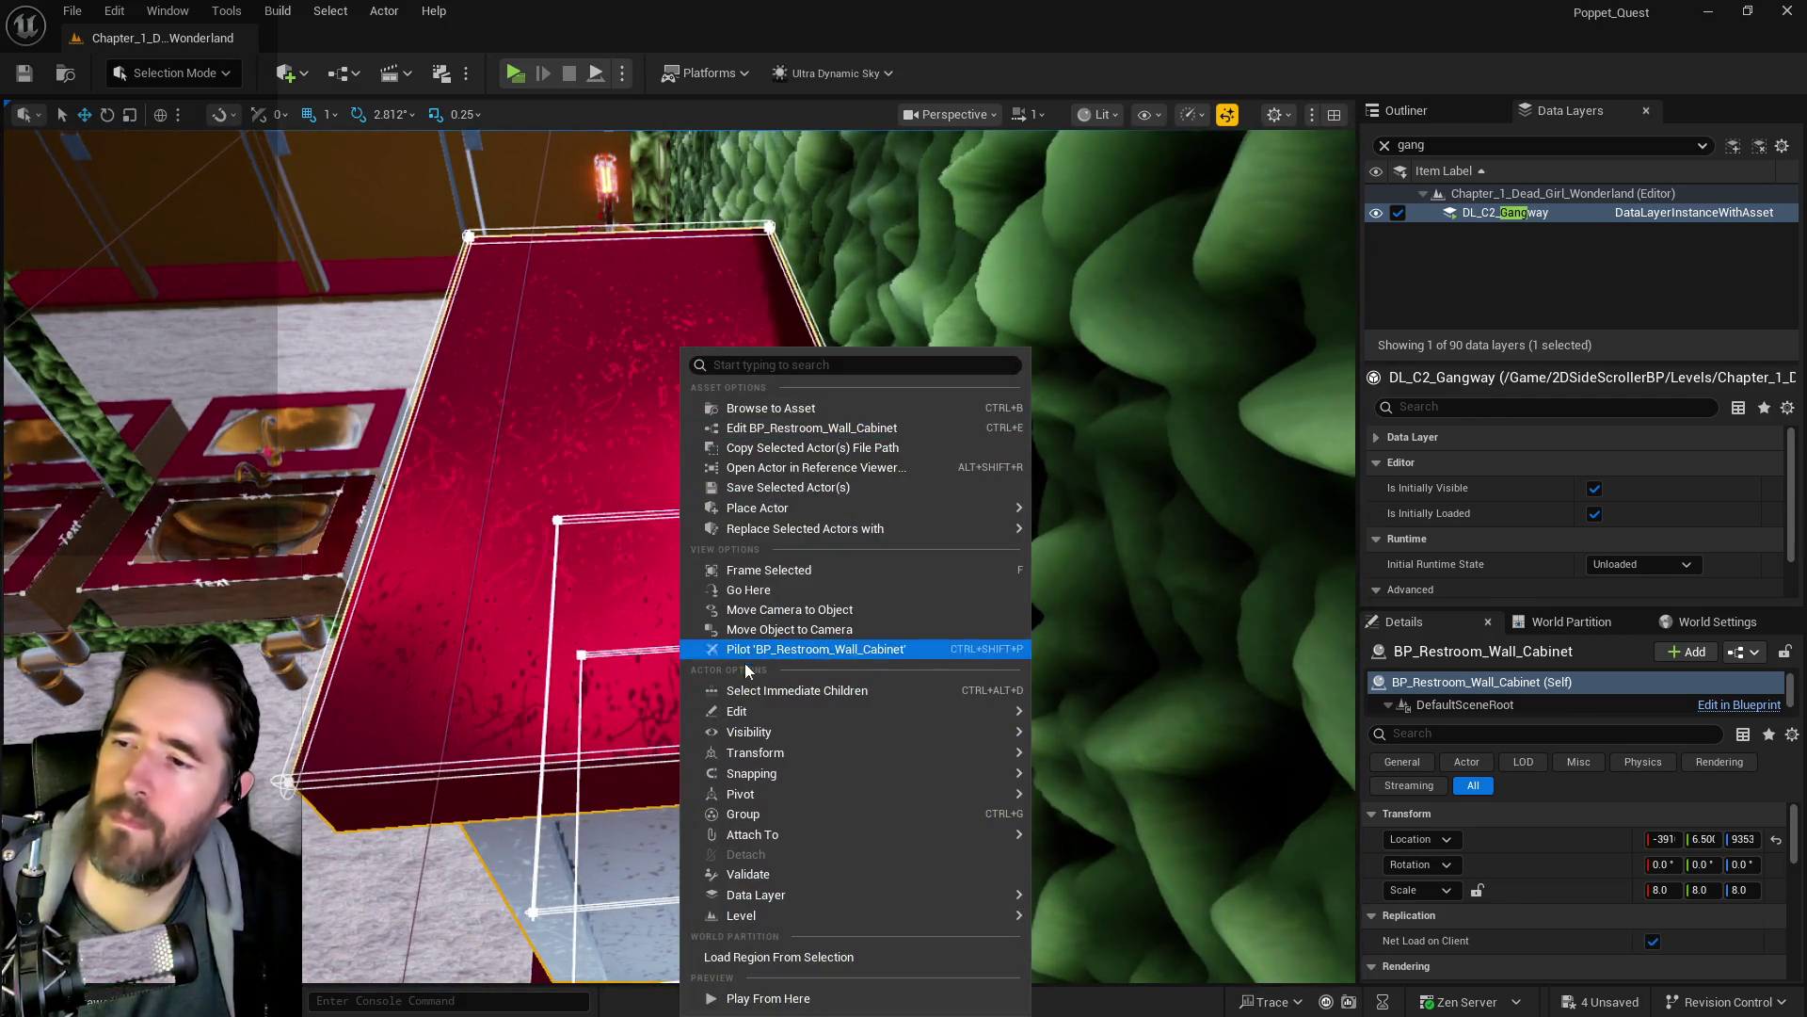
mouse_move(772, 712)
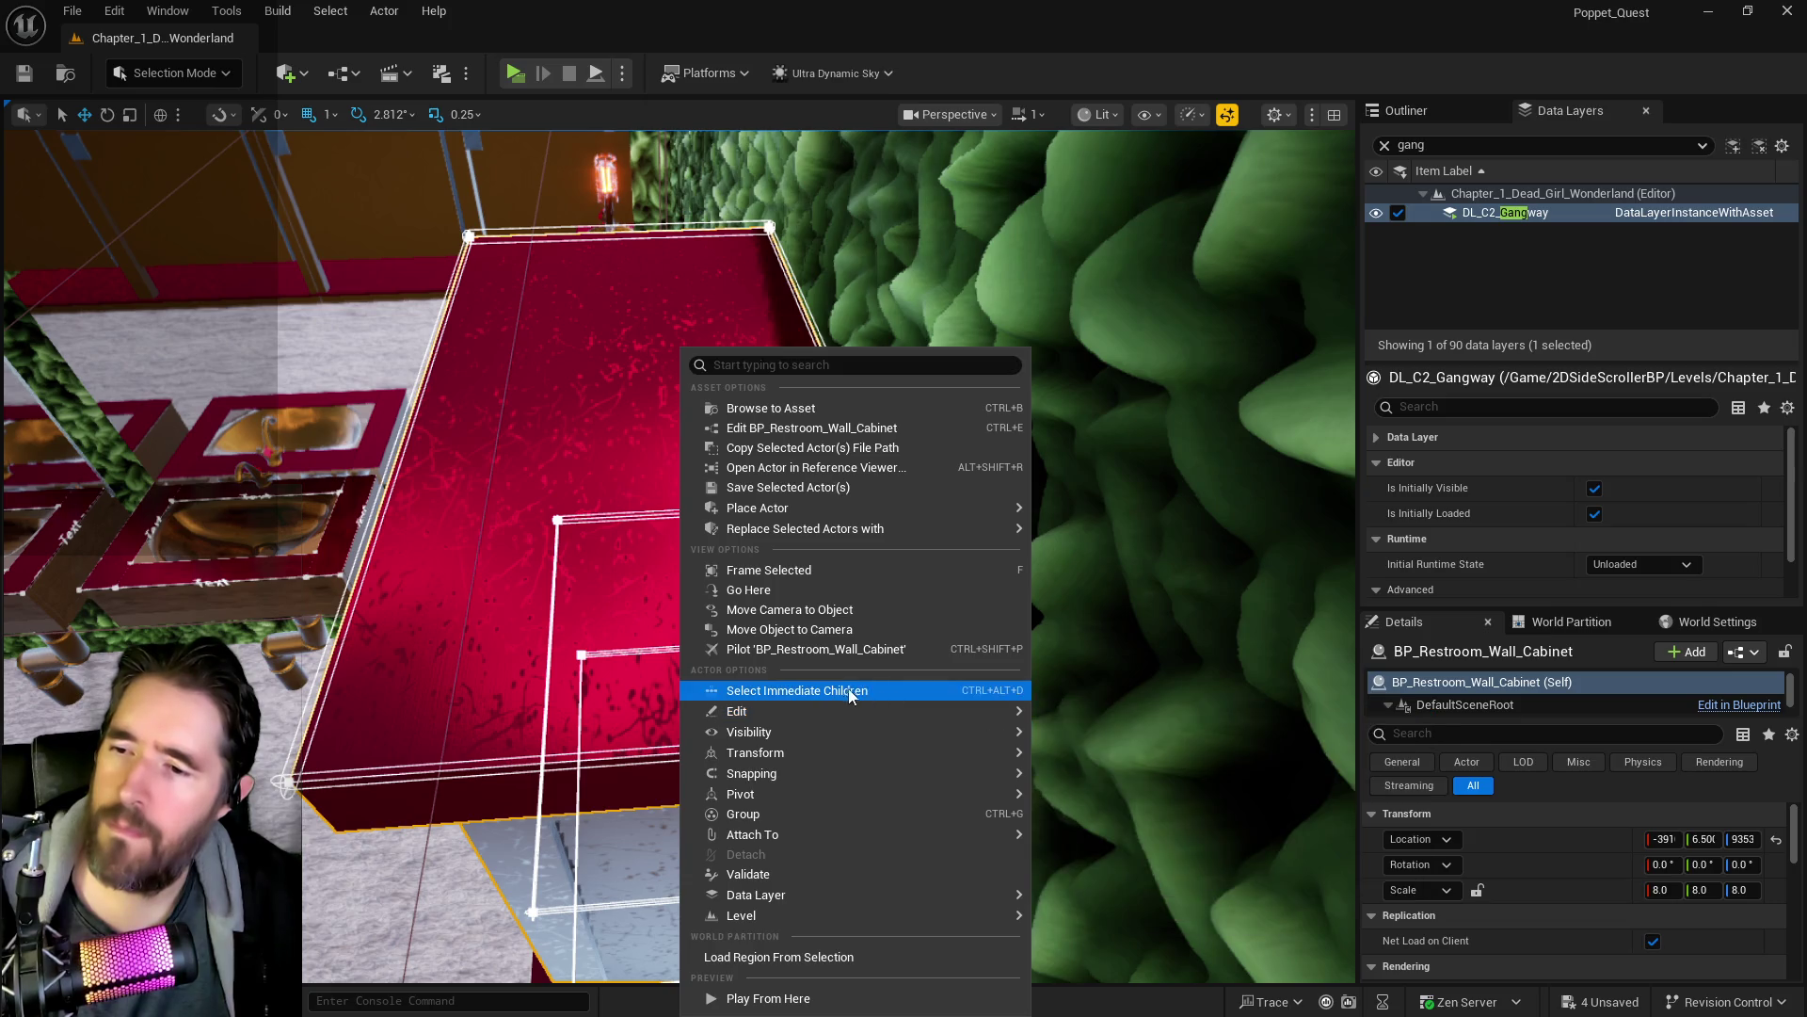
drag(351, 546, 405, 565)
drag(787, 815, 455, 328)
- Raise the viewport camera speed to 3 and fly through the wall into the next room
click(1028, 113)
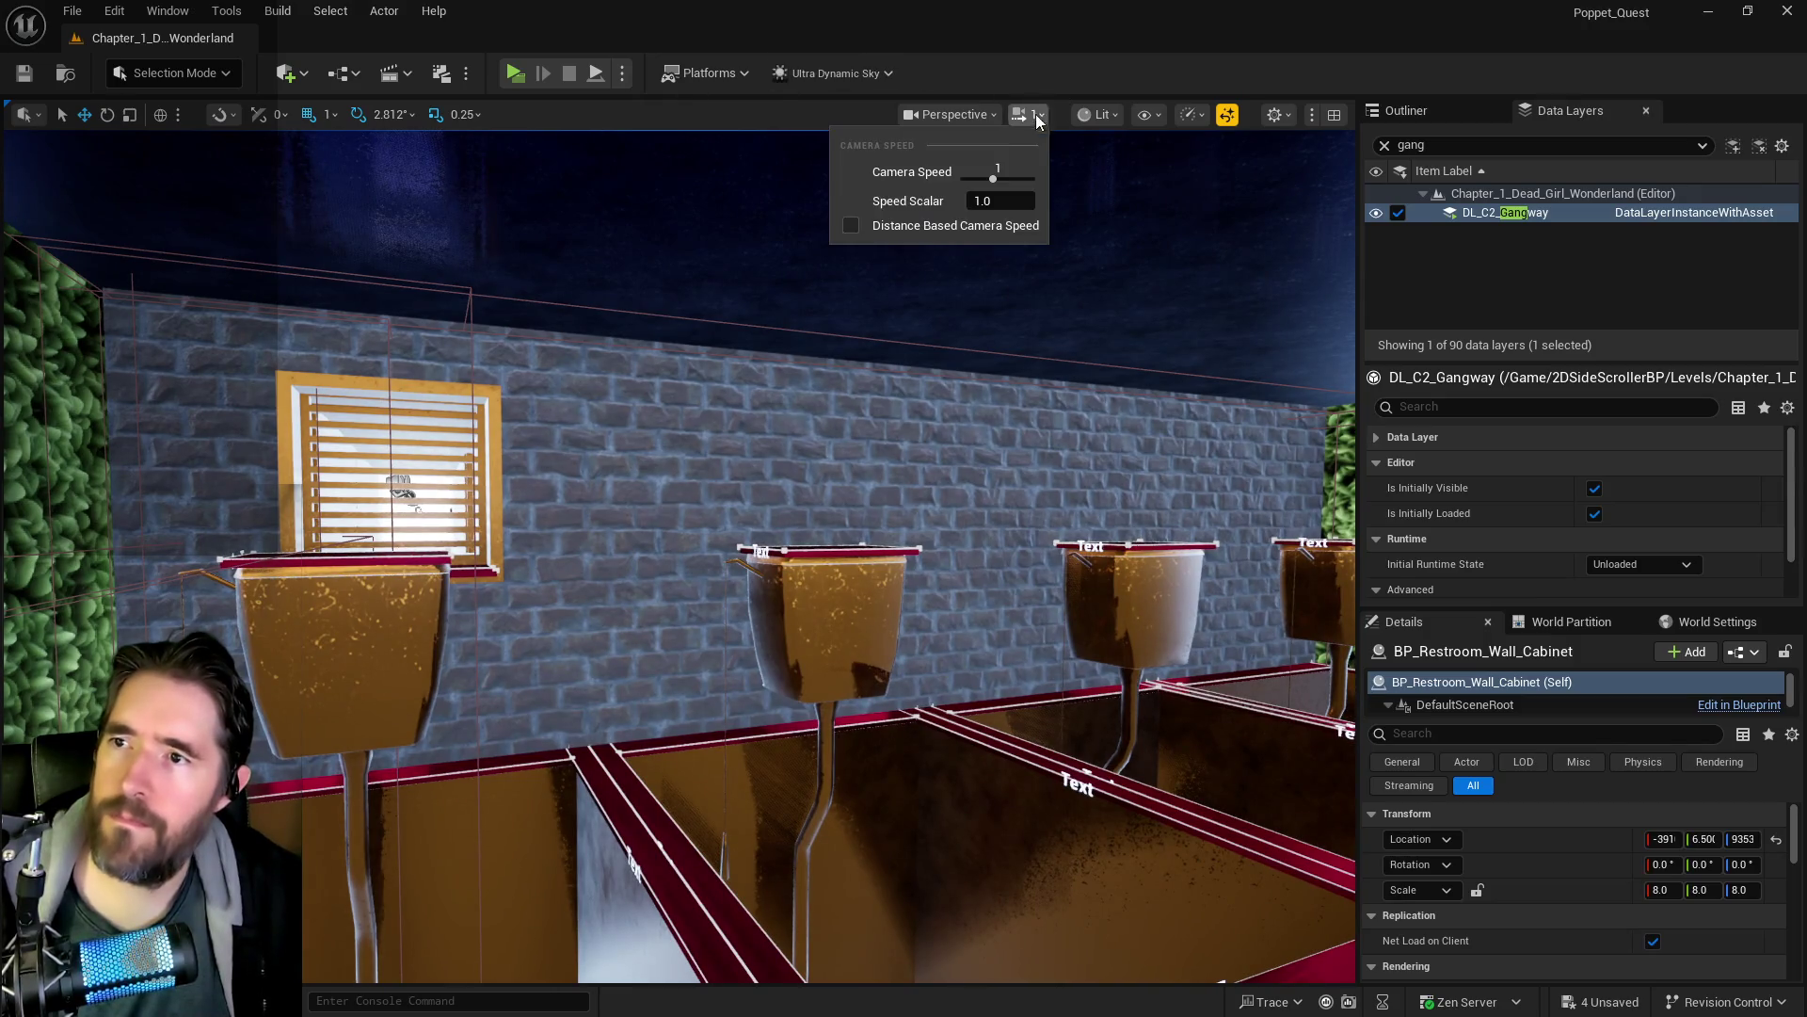
click(1002, 179)
mouse_move(941, 423)
mouse_down()
mouse_move(941, 263)
mouse_move(829, 235)
mouse_move(819, 207)
mouse_move(791, 245)
mouse_move(829, 283)
mouse_move(819, 301)
mouse_move(527, 571)
mouse_up()
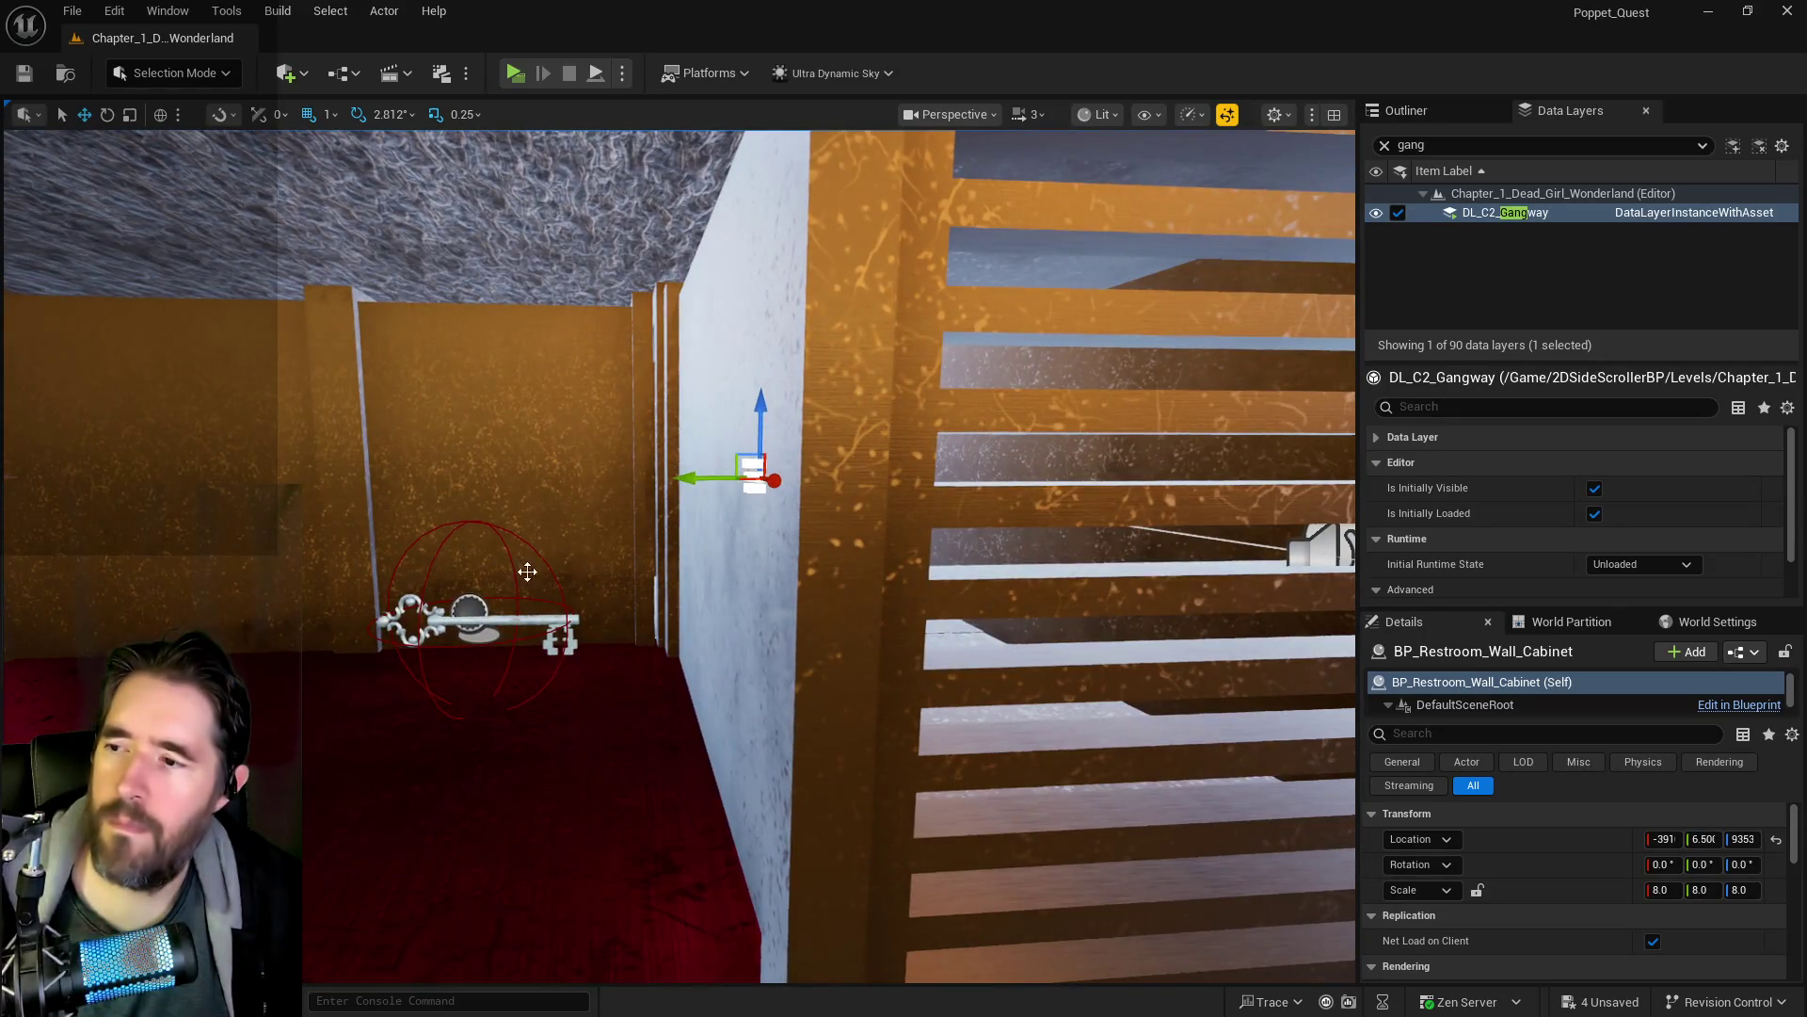
- Select the collectible key to confirm it is named Pirate's Plunder Key, then fly past the doors and counters
click(474, 609)
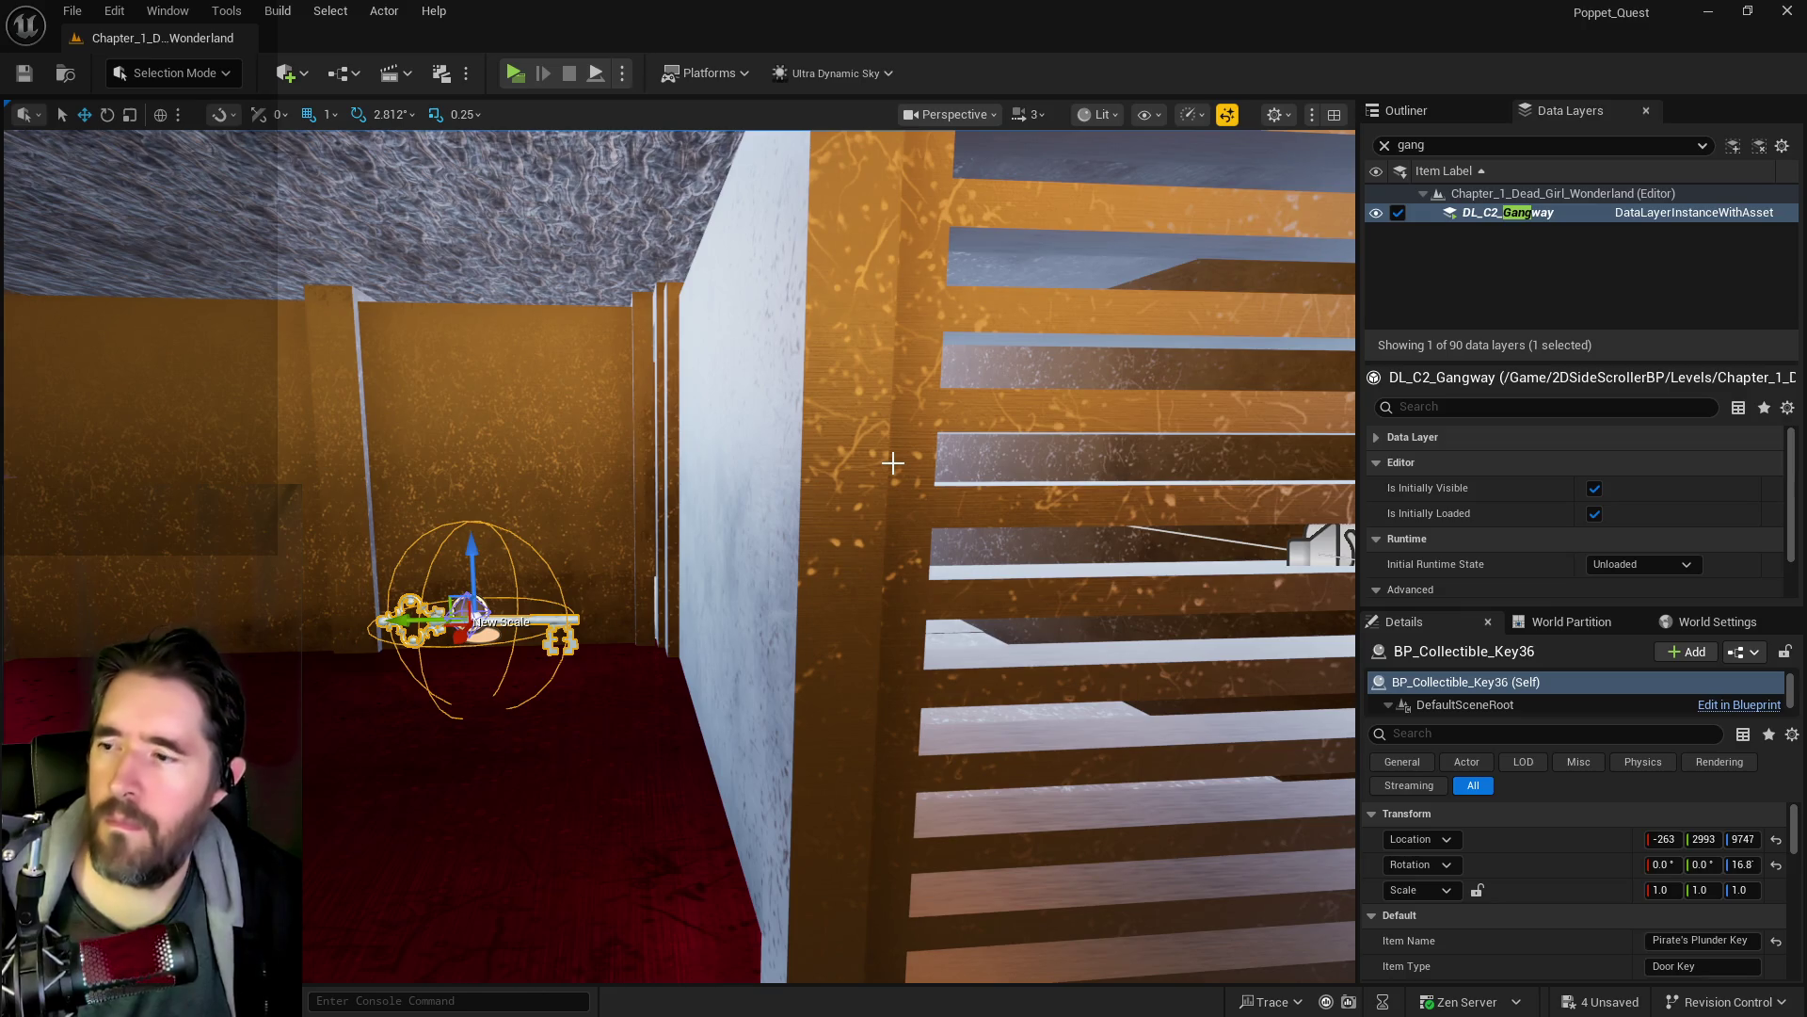
mouse_move(397, 613)
mouse_down()
mouse_move(452, 583)
mouse_move(443, 612)
mouse_up()
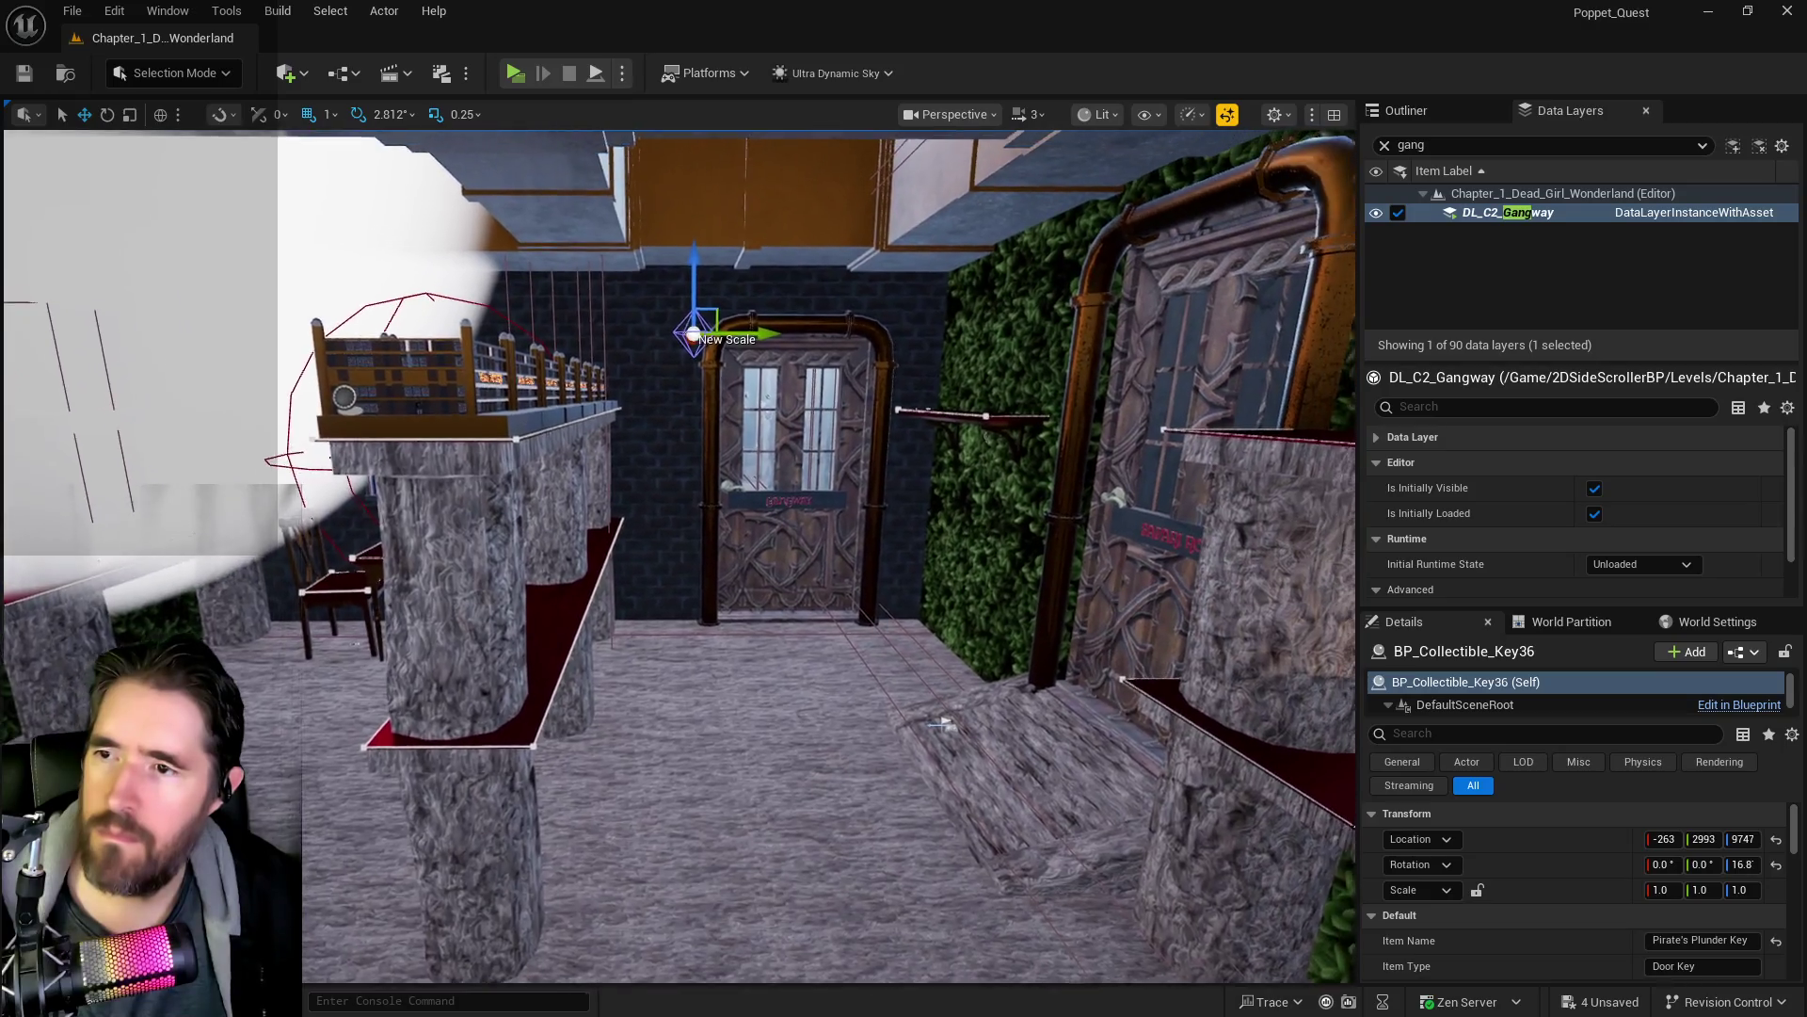
mouse_move(442, 612)
mouse_down()
mouse_move(471, 612)
mouse_move(442, 650)
mouse_up()
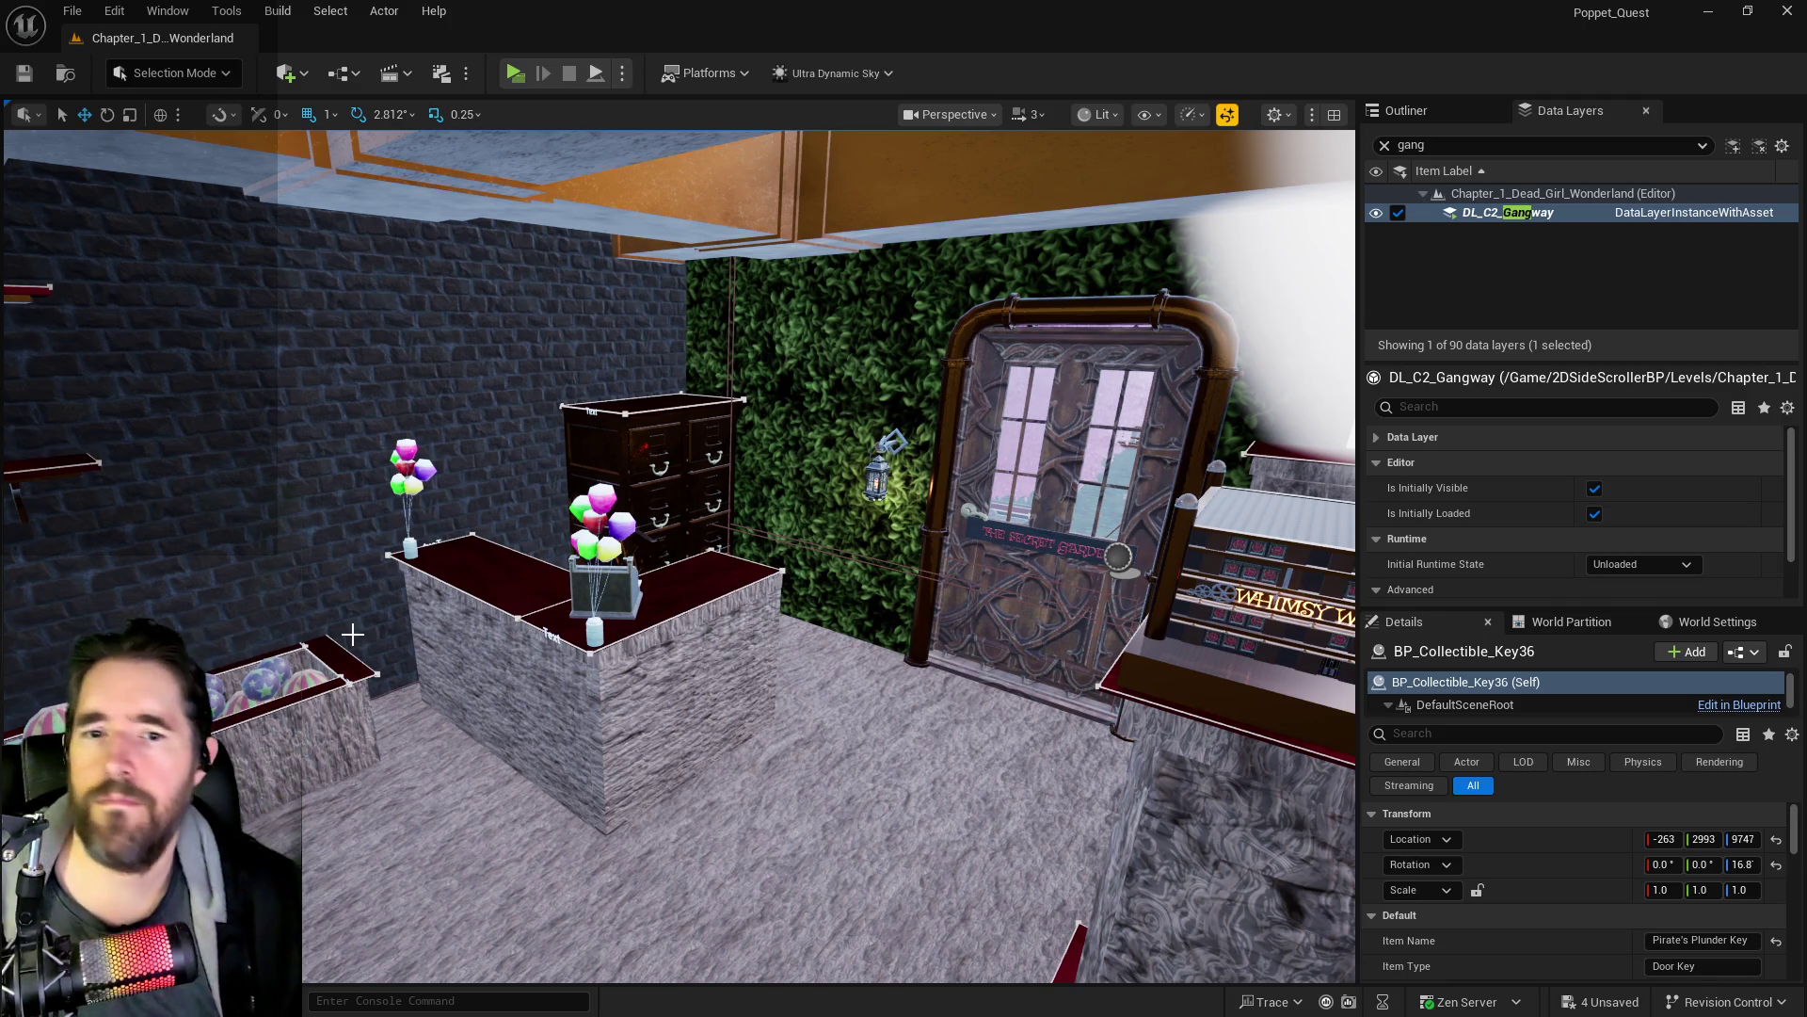
mouse_move(352, 635)
mouse_down()
mouse_move(310, 630)
mouse_move(353, 635)
mouse_move(367, 584)
mouse_move(585, 690)
mouse_up()
right_click(593, 693)
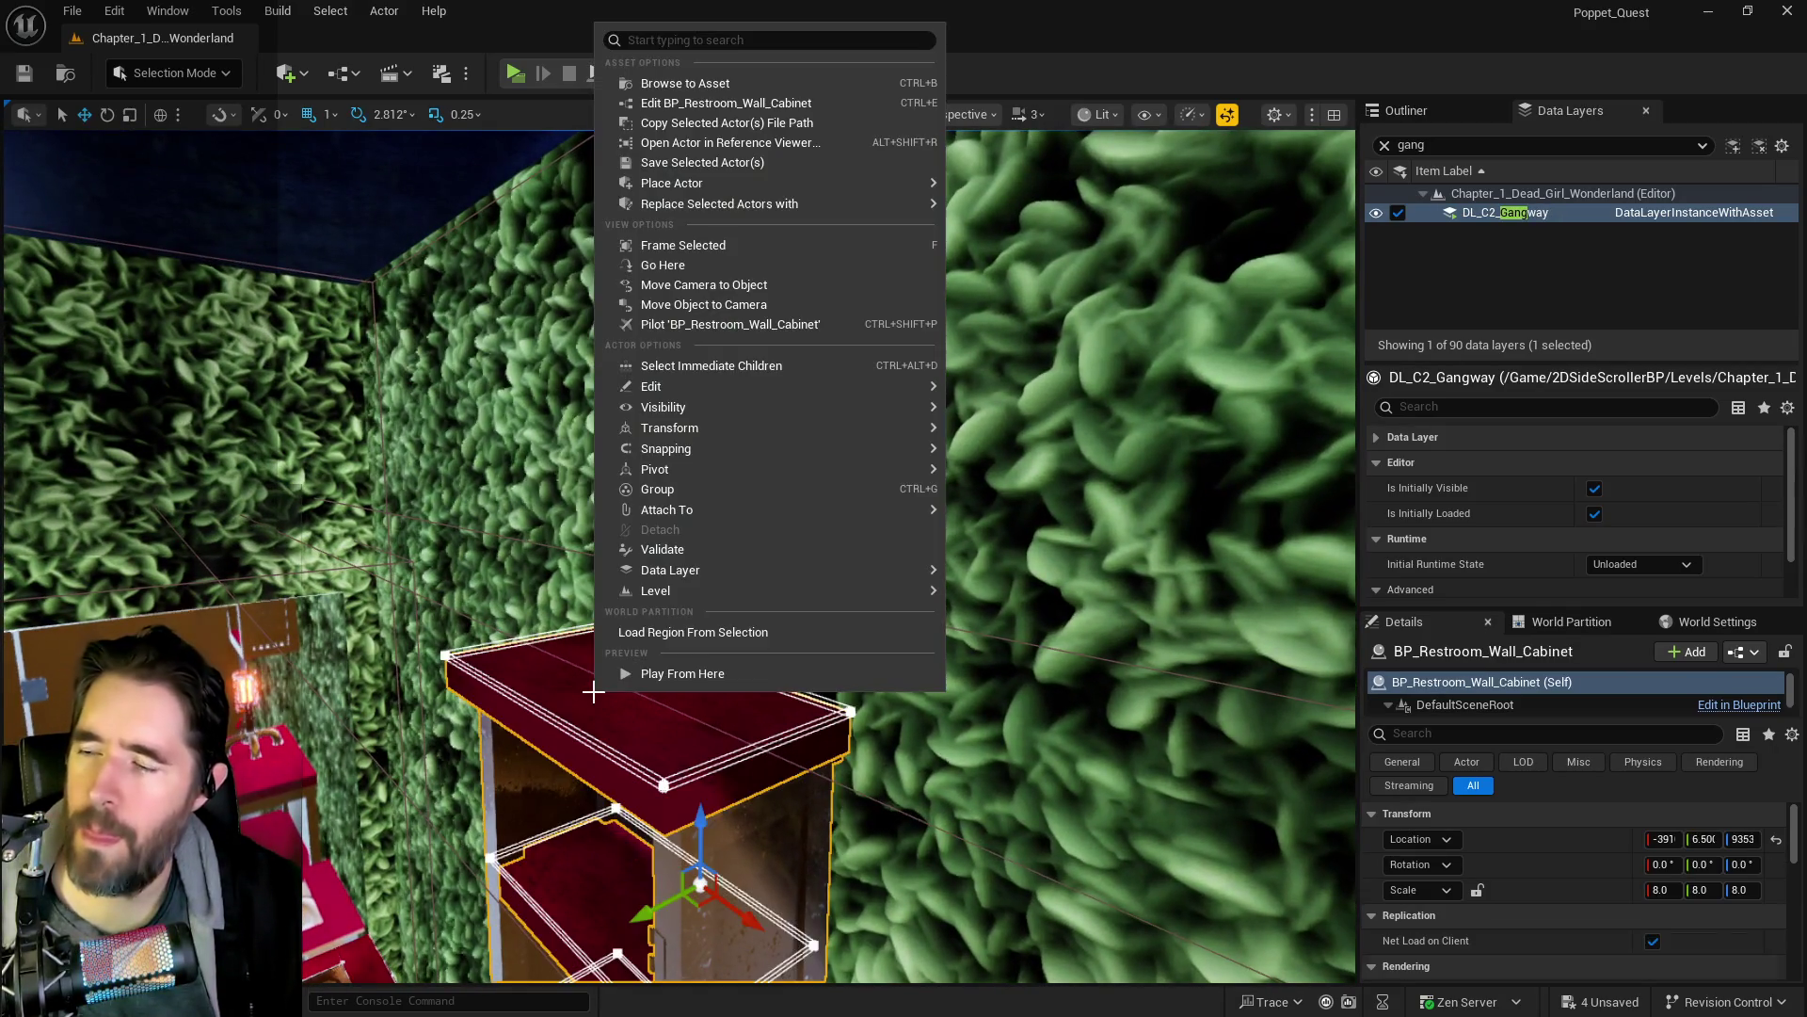
- Paste a collectible key onto the restroom wall cabinet, lift it above the top and rotate it around Z
mouse_move(719, 384)
click(1029, 458)
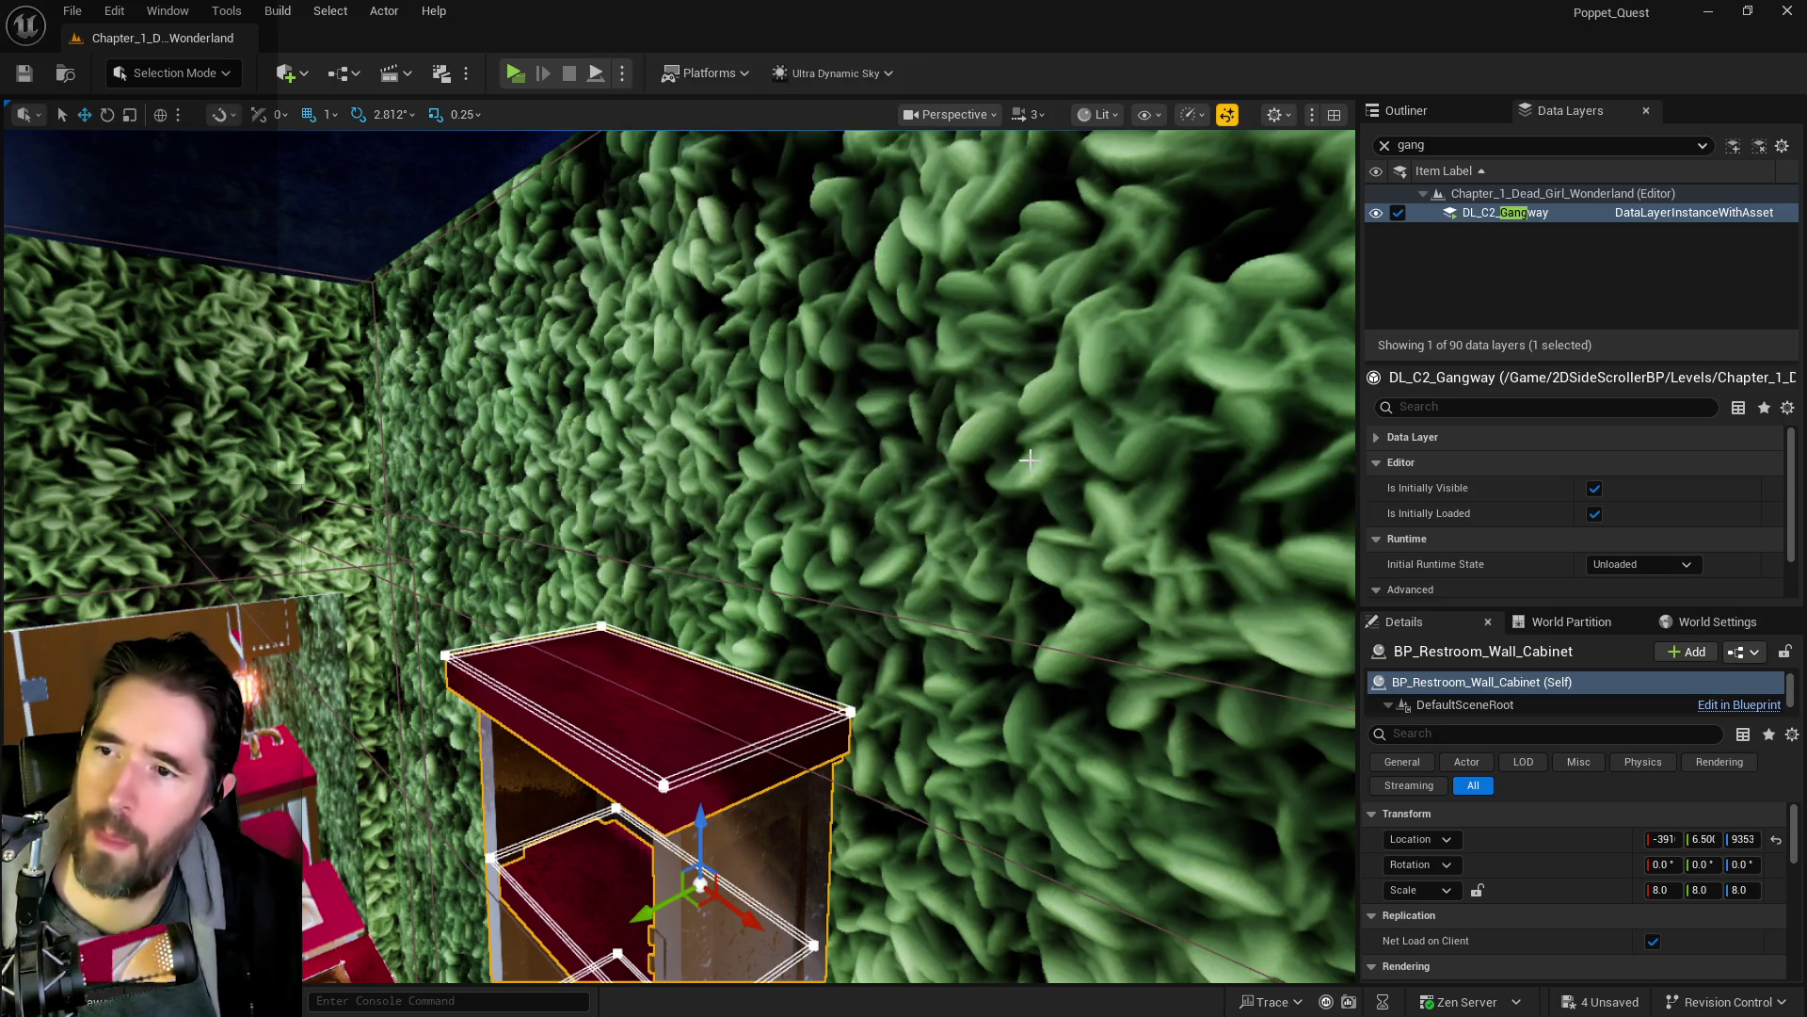
drag(585, 636, 612, 566)
scroll(1619, 914, down, 5)
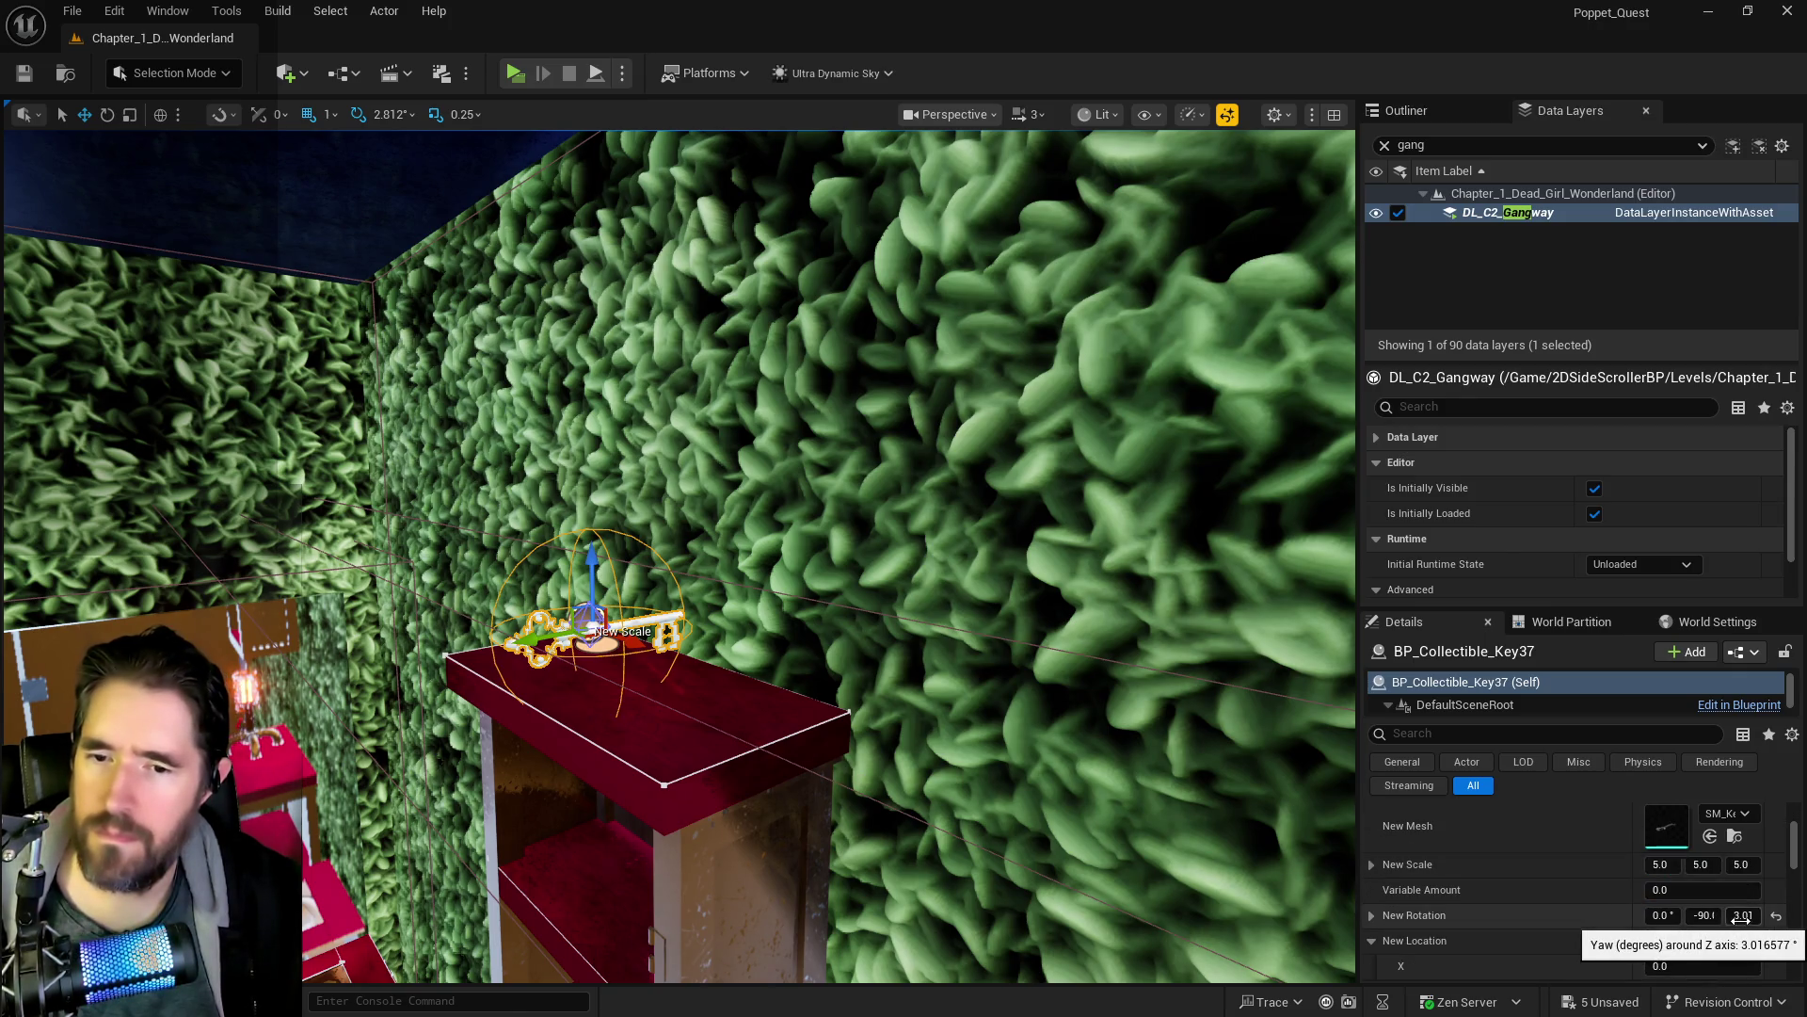
drag(1741, 915, 1803, 915)
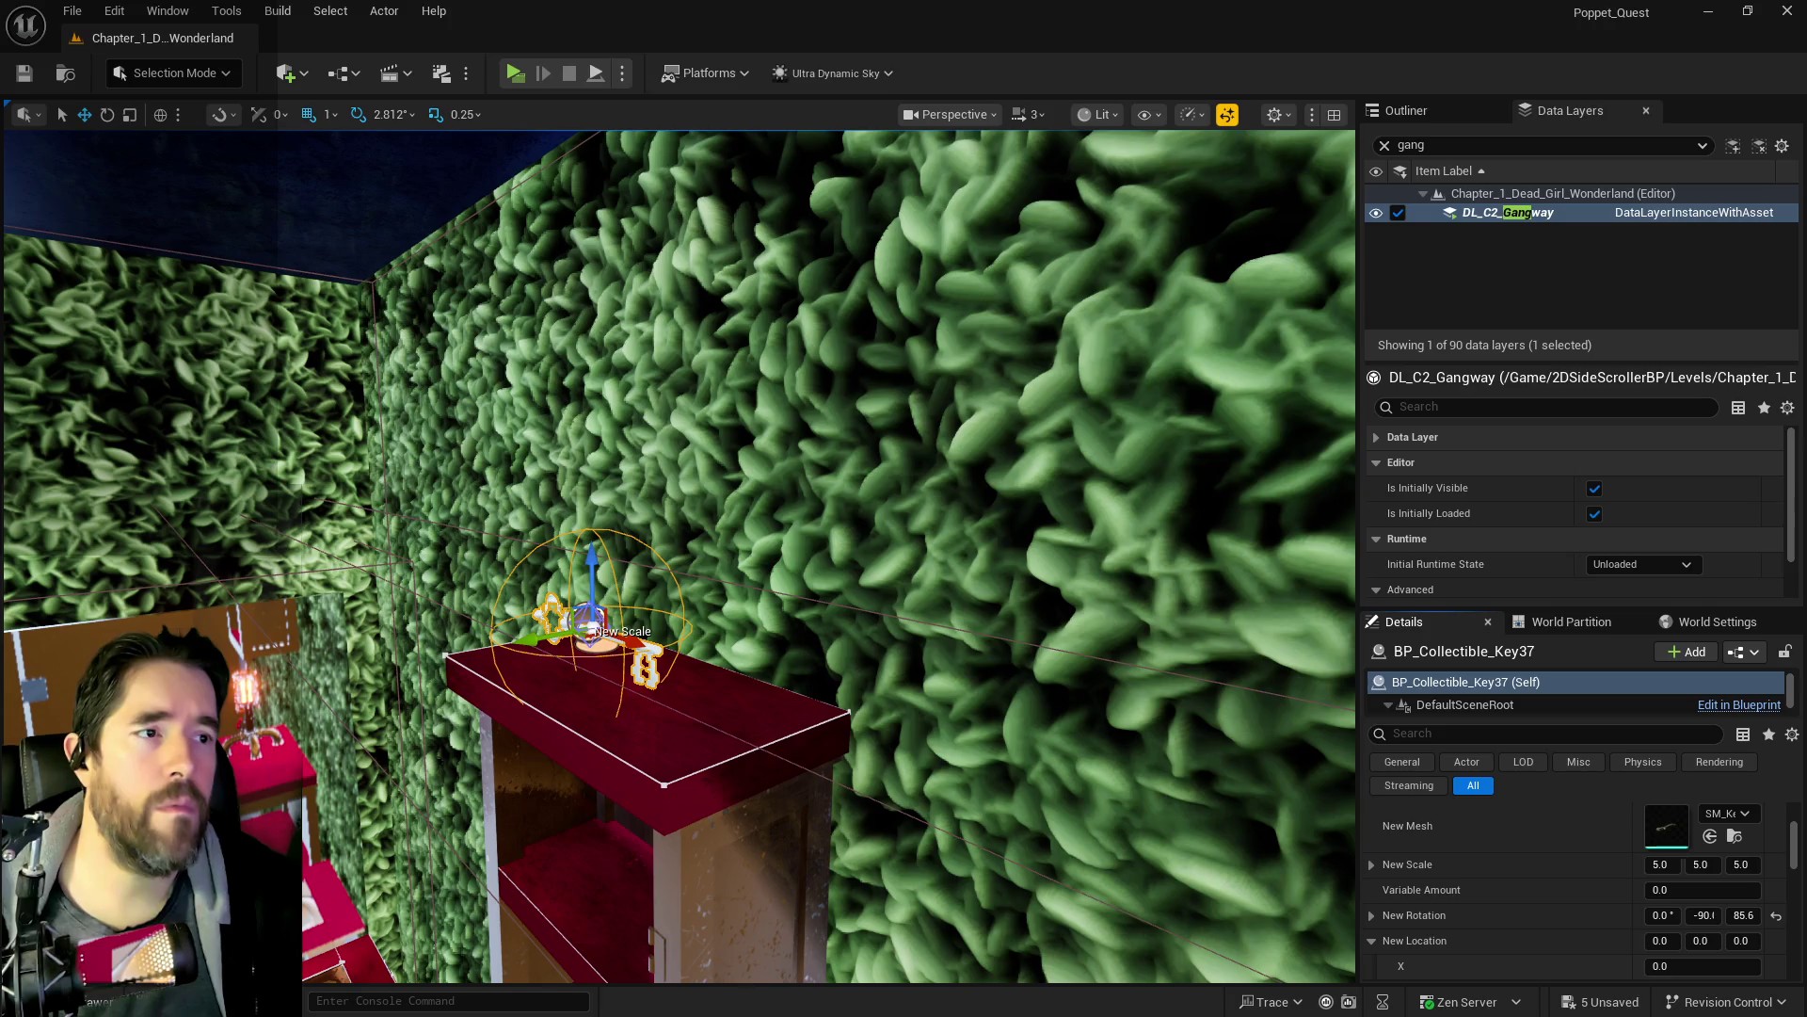
mouse_move(1231, 525)
mouse_down()
mouse_move(942, 527)
mouse_move(1130, 527)
mouse_up()
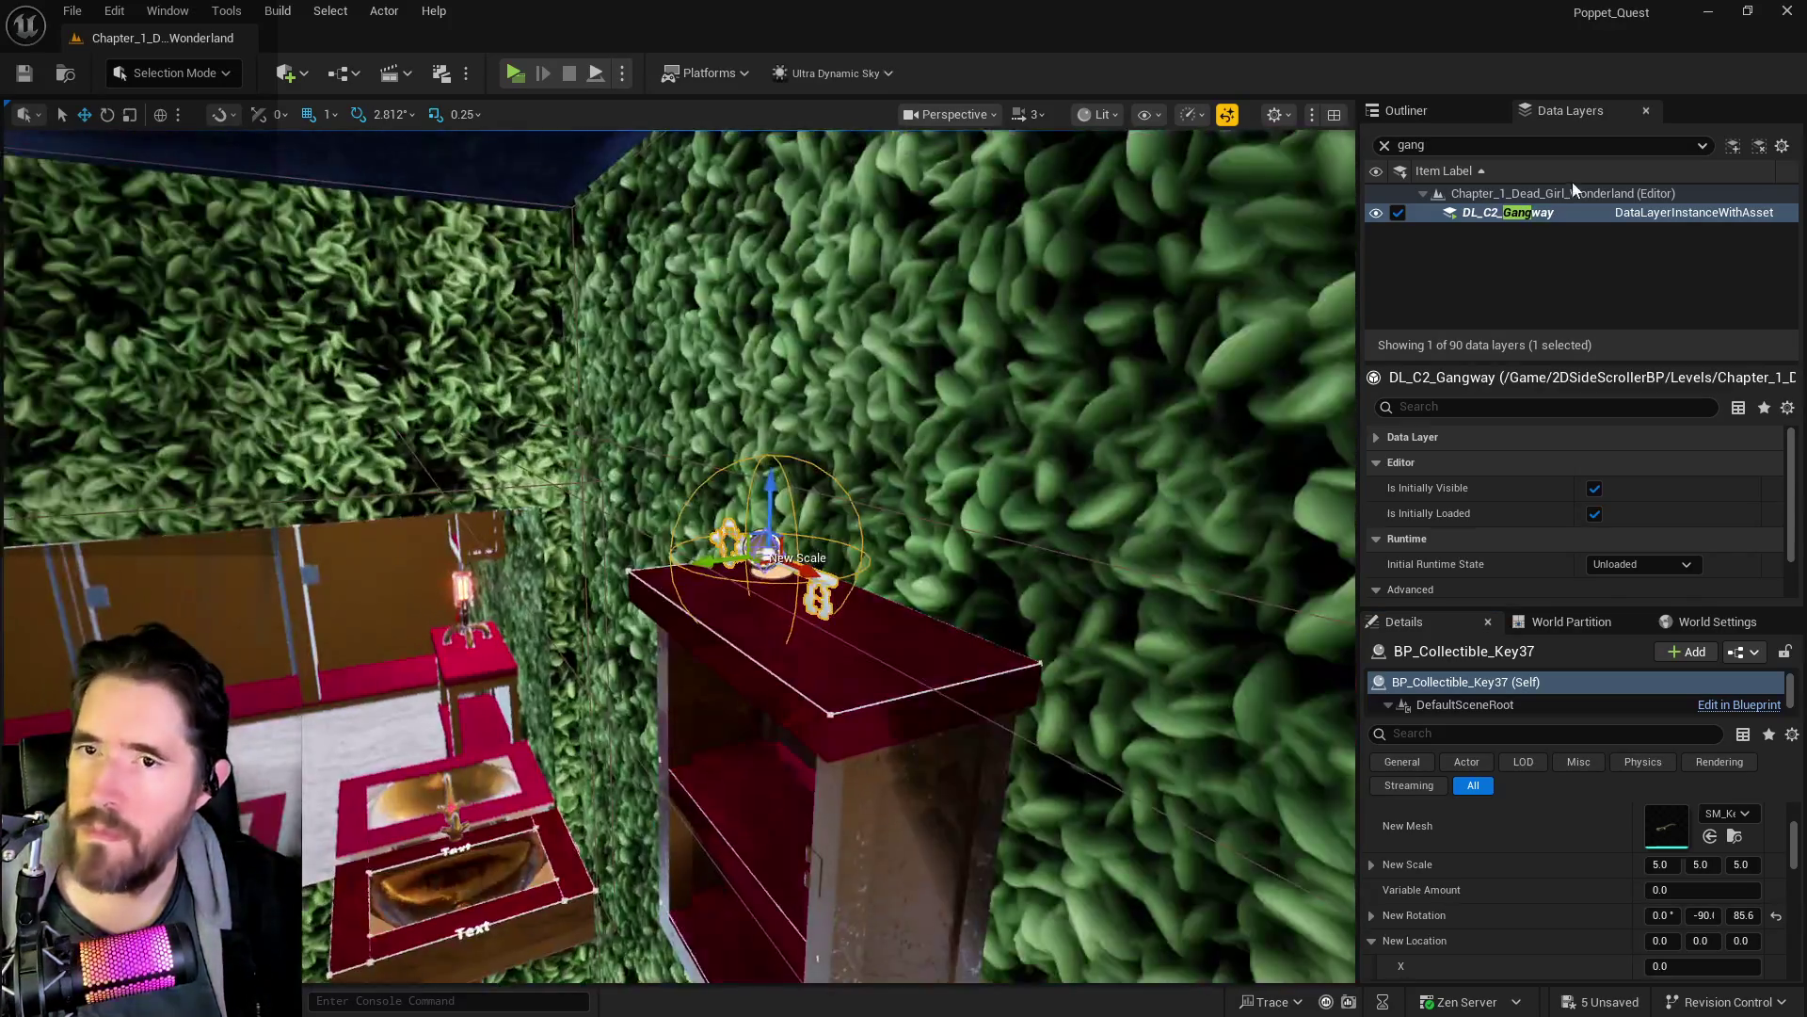
click(1385, 146)
- Filter data layers by 'was' and add the new key to DL_C2_Grotto_Washroom
text(was)
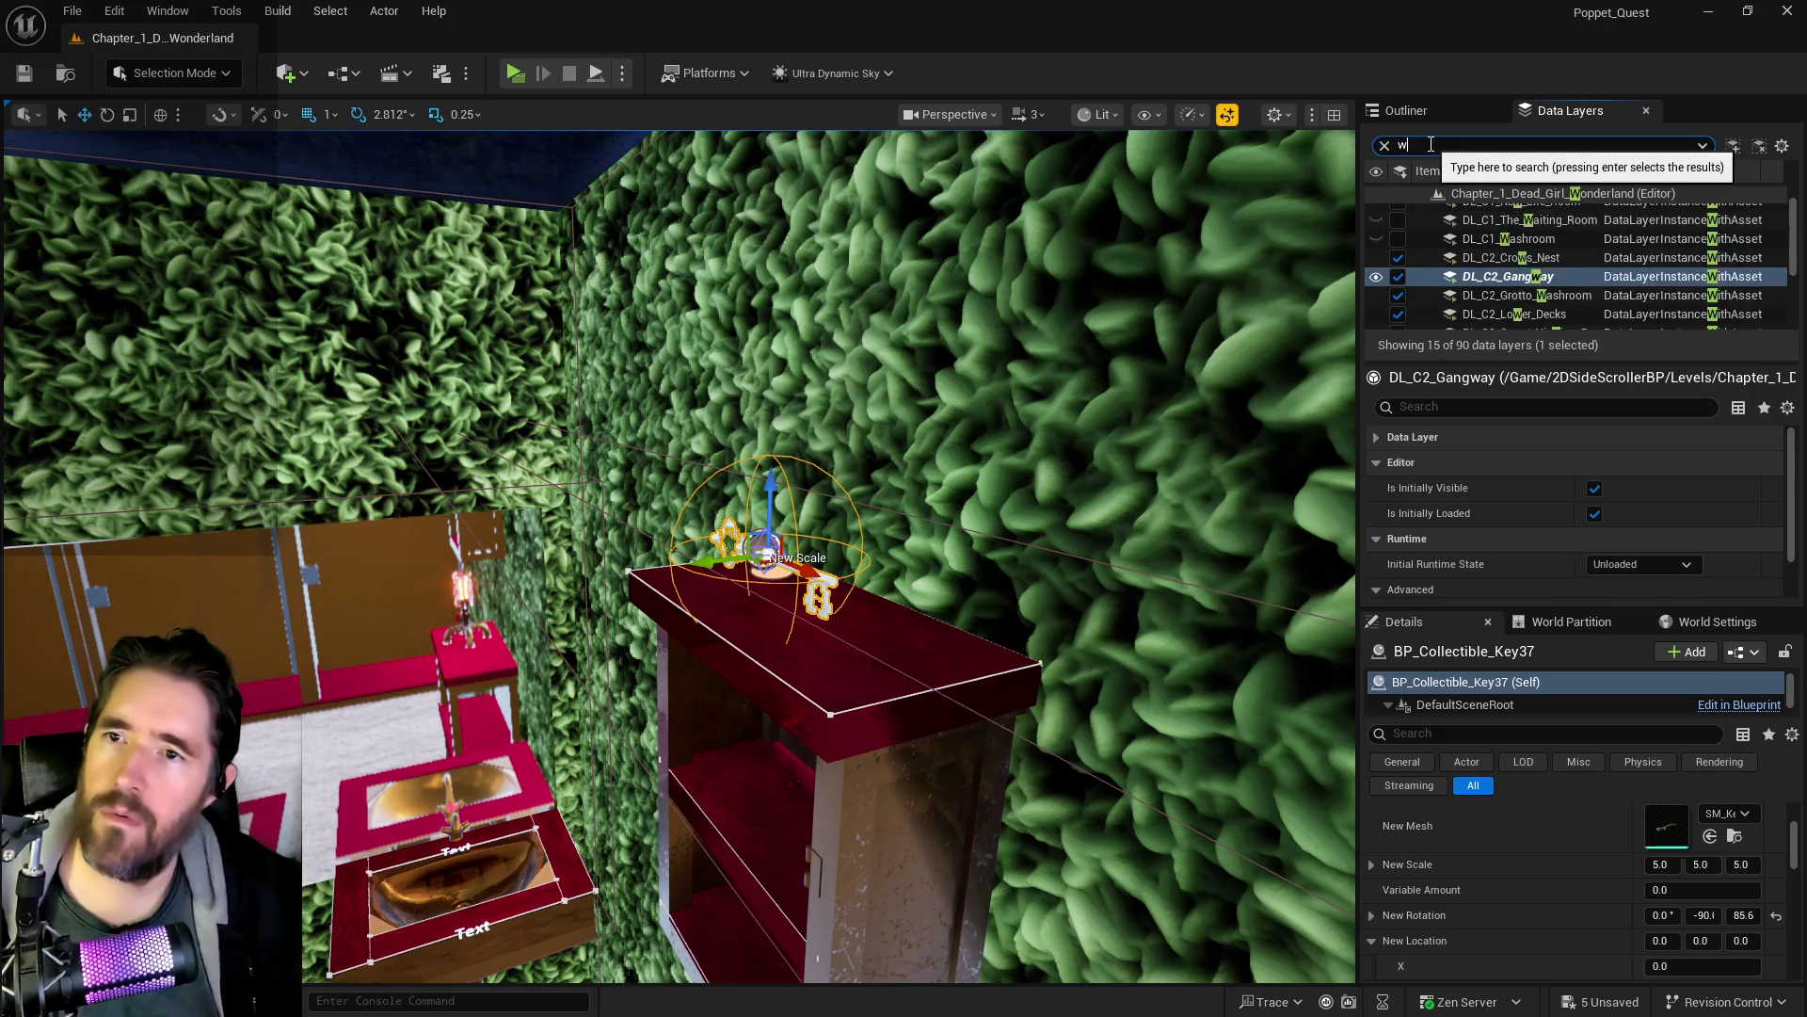
right_click(1511, 233)
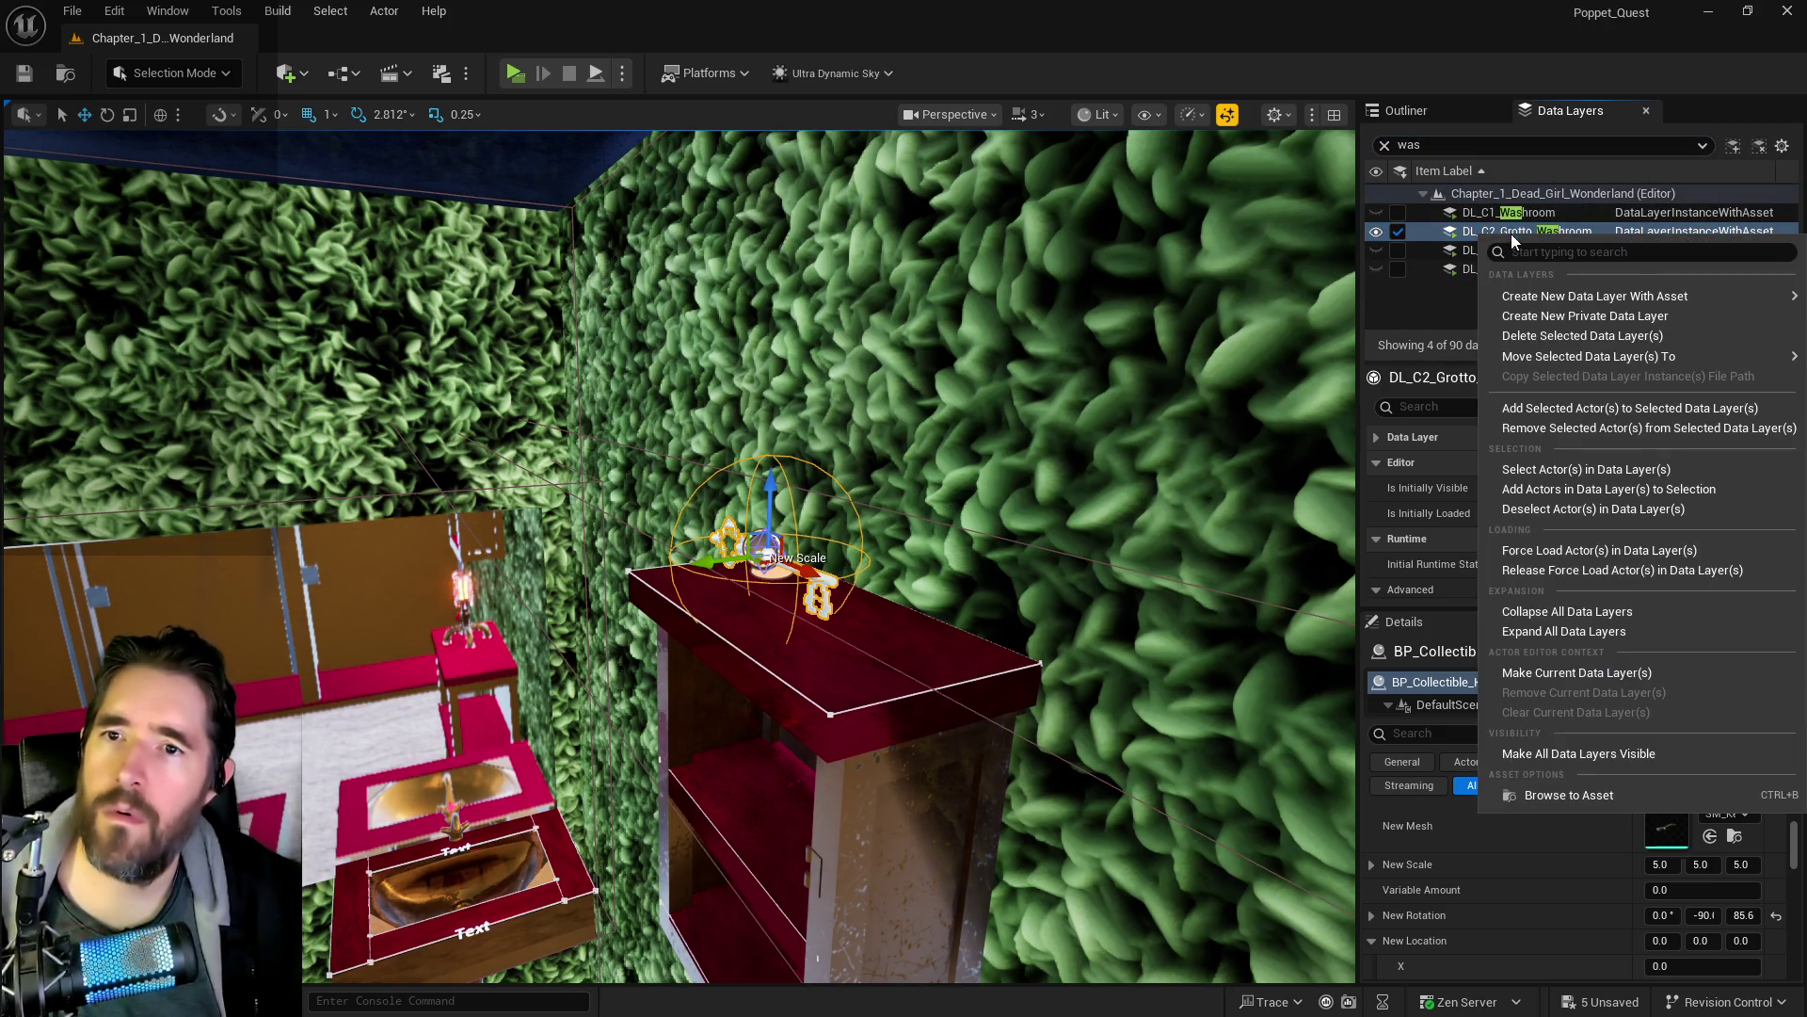
click(1585, 402)
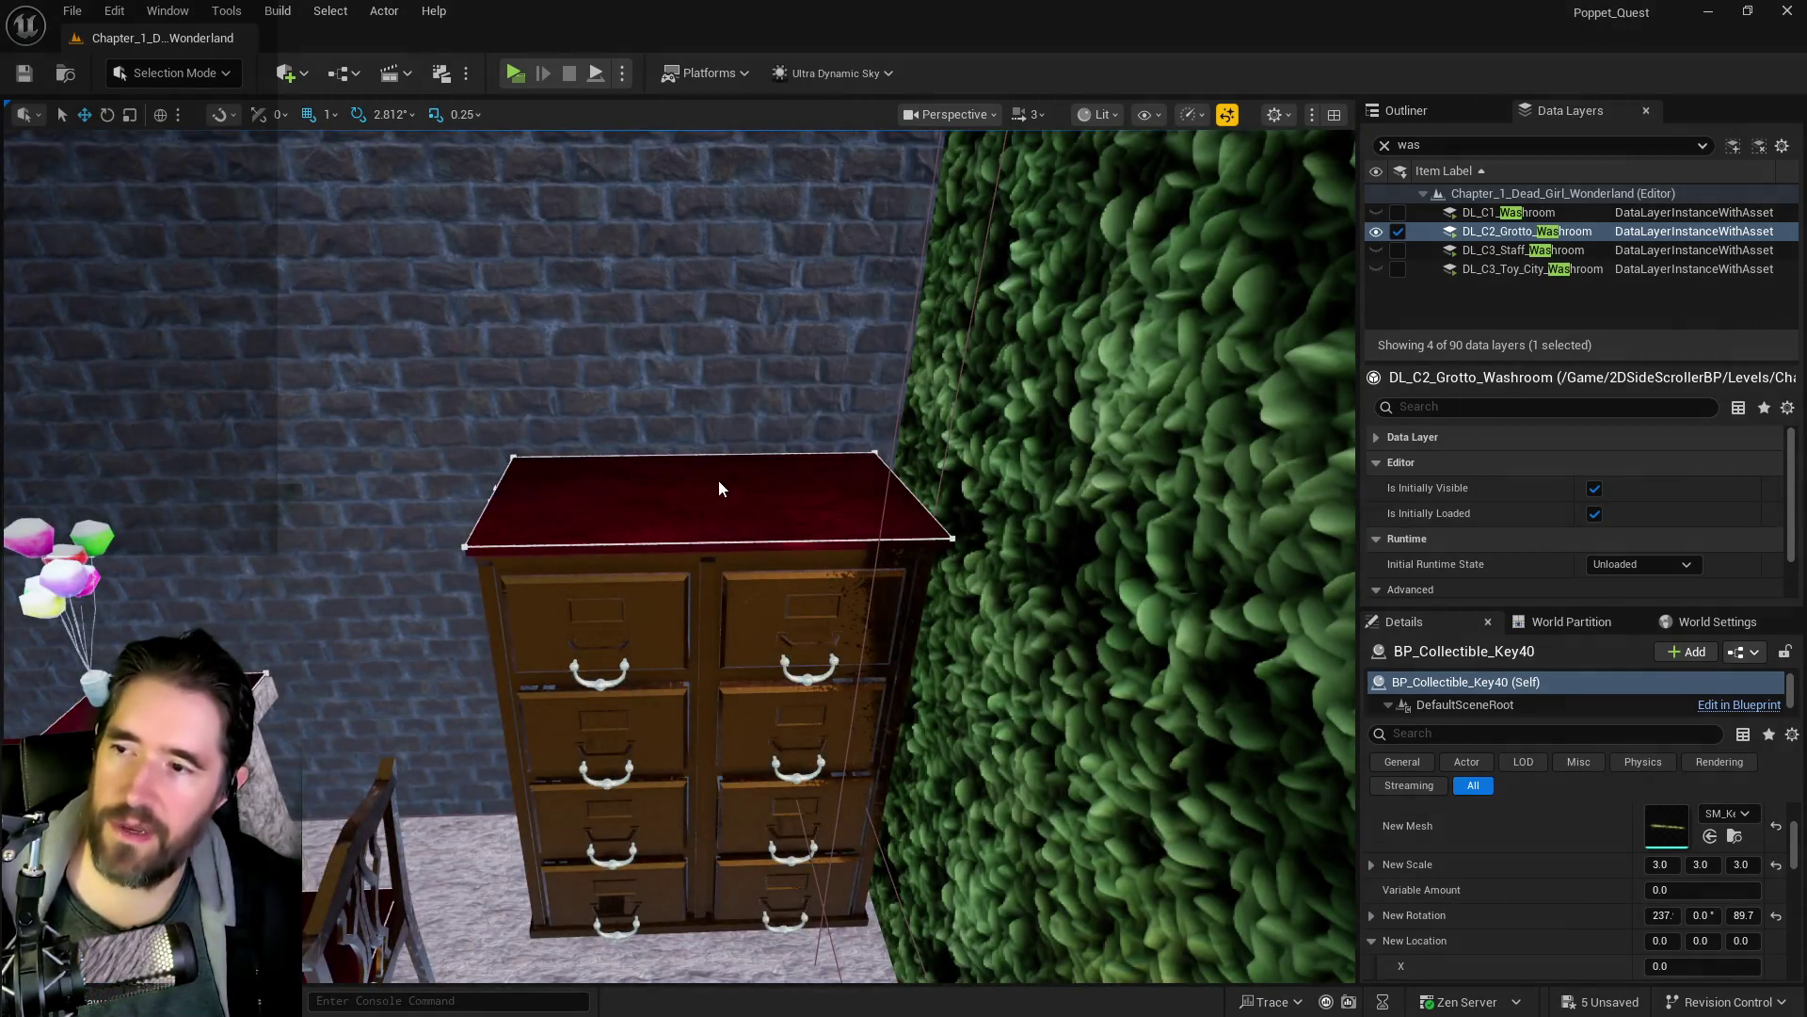
- Paste a key onto the filing cabinet, then fly to the cracked Felix cabinet to read its key
right_click(720, 488)
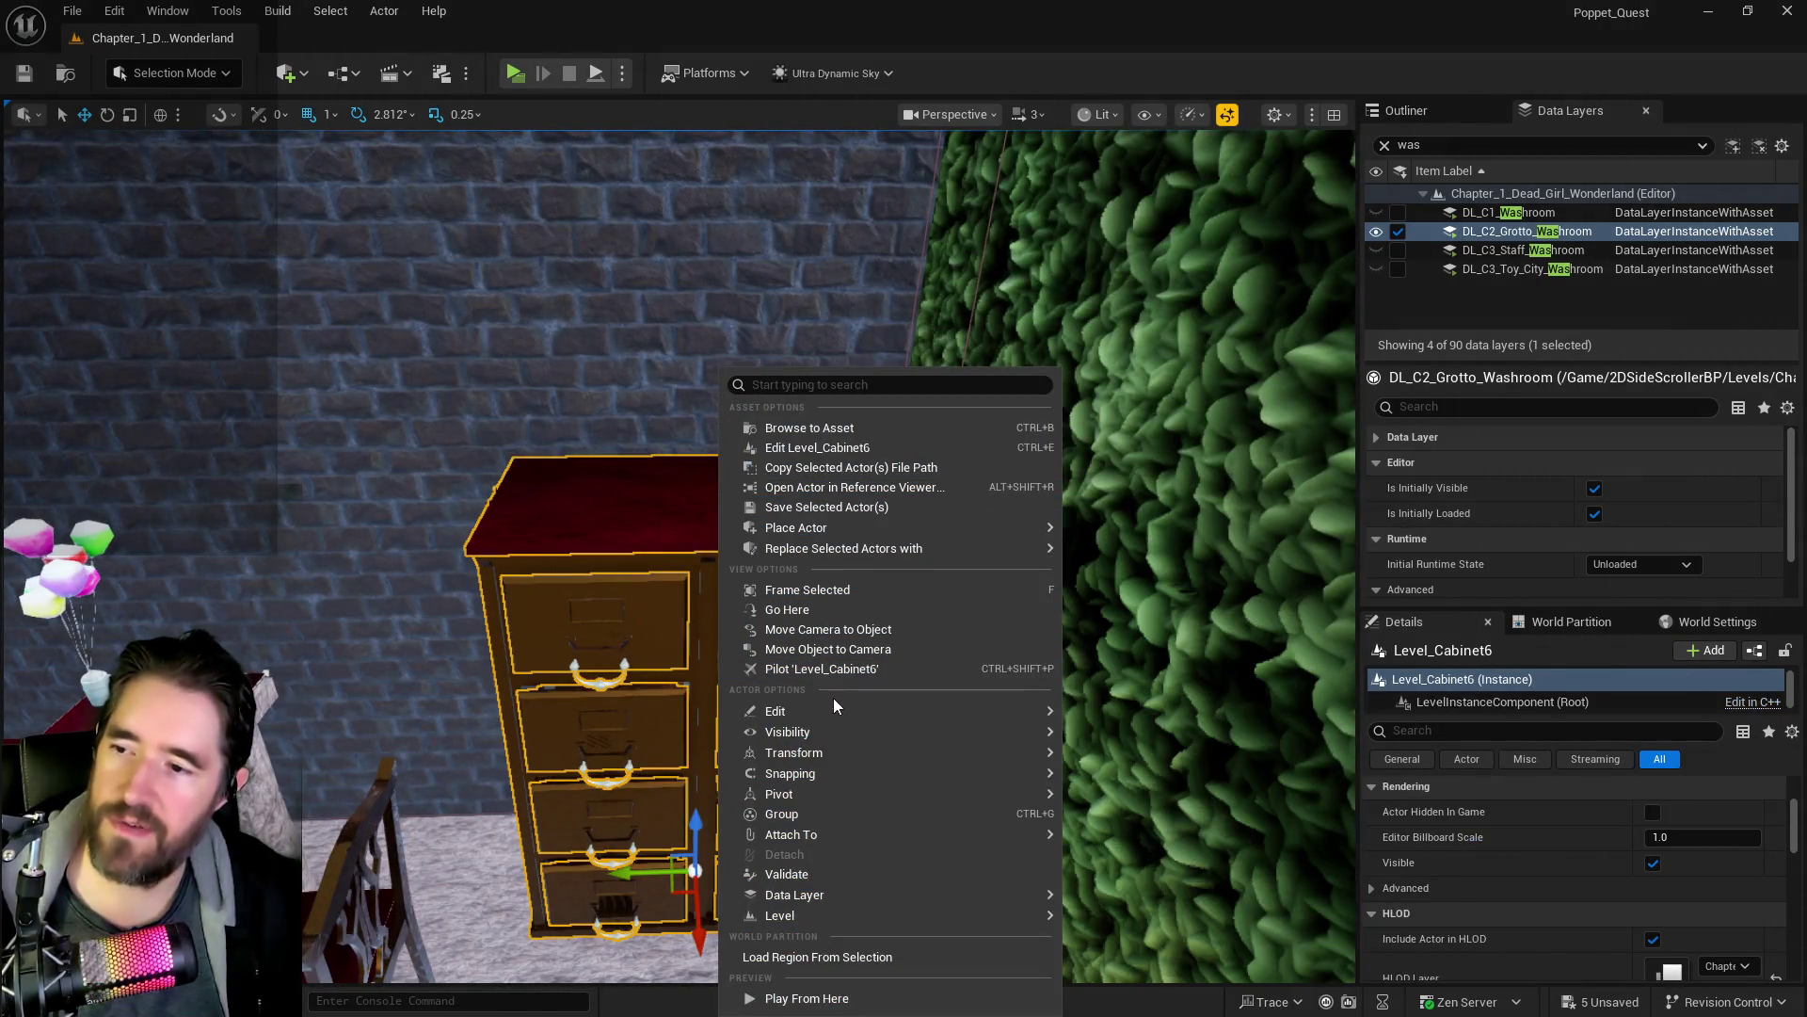
click(1201, 770)
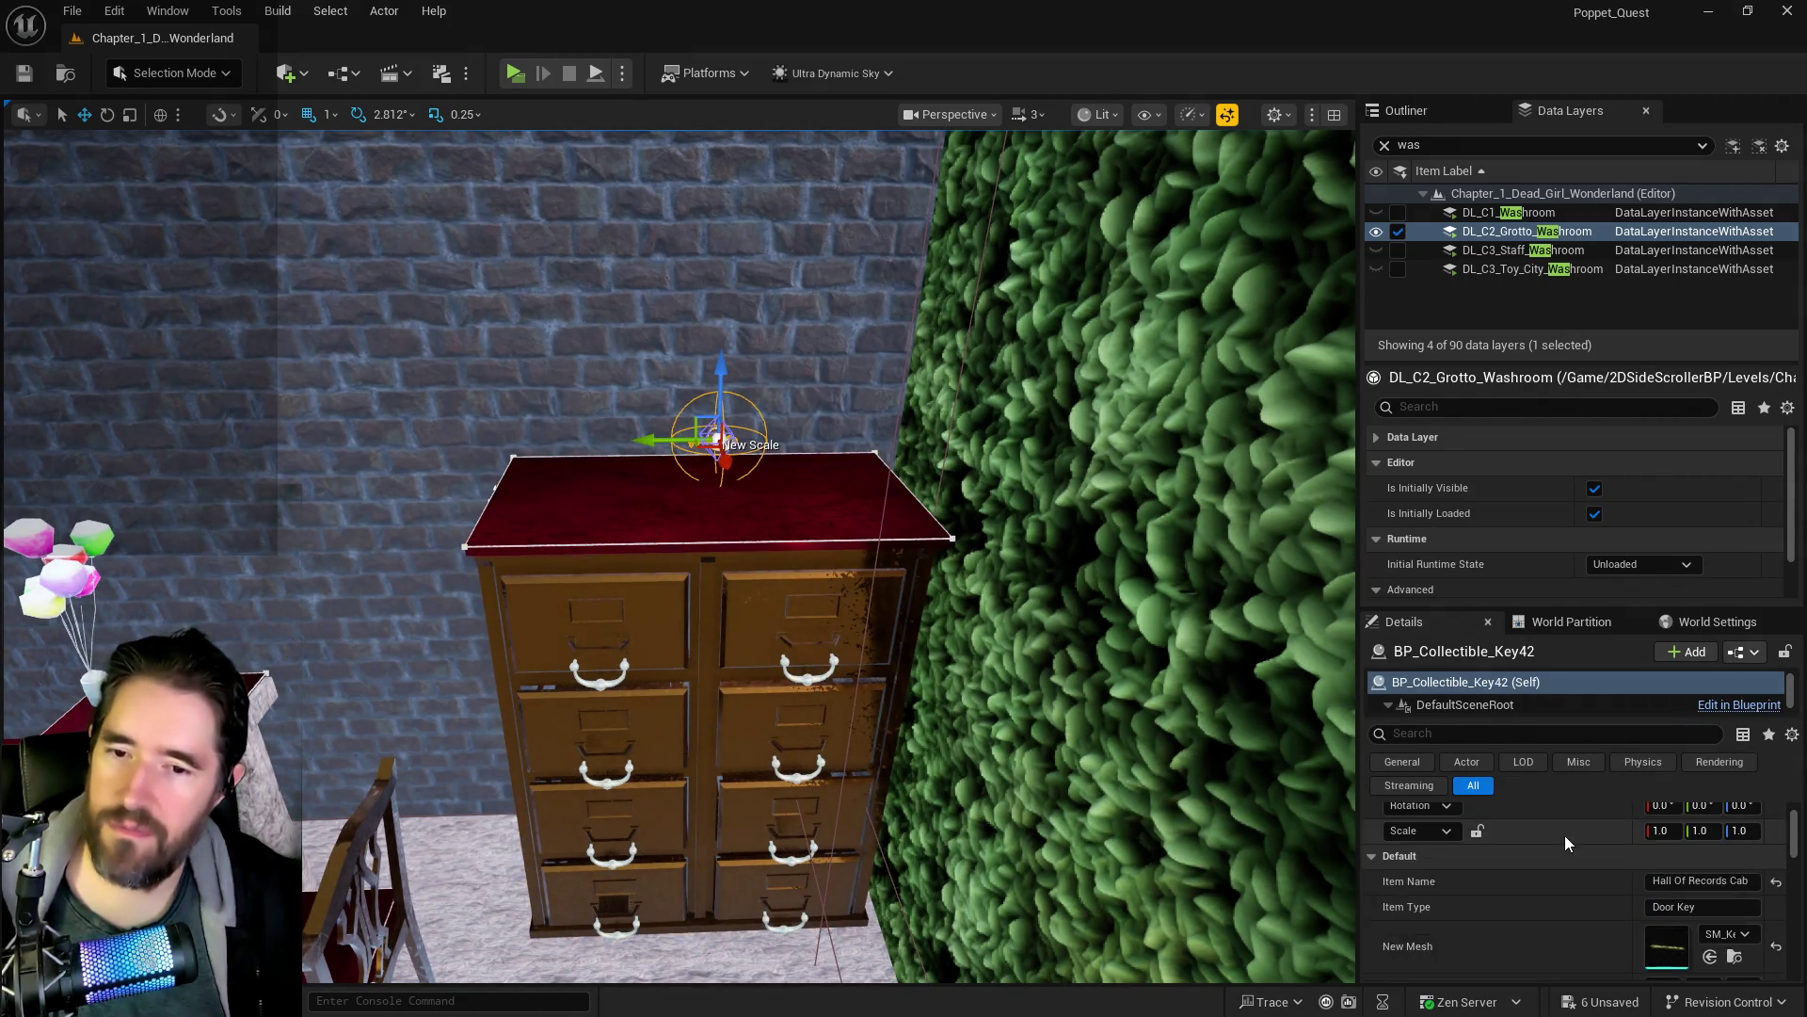
scroll(1564, 834, up, 3)
key(w)
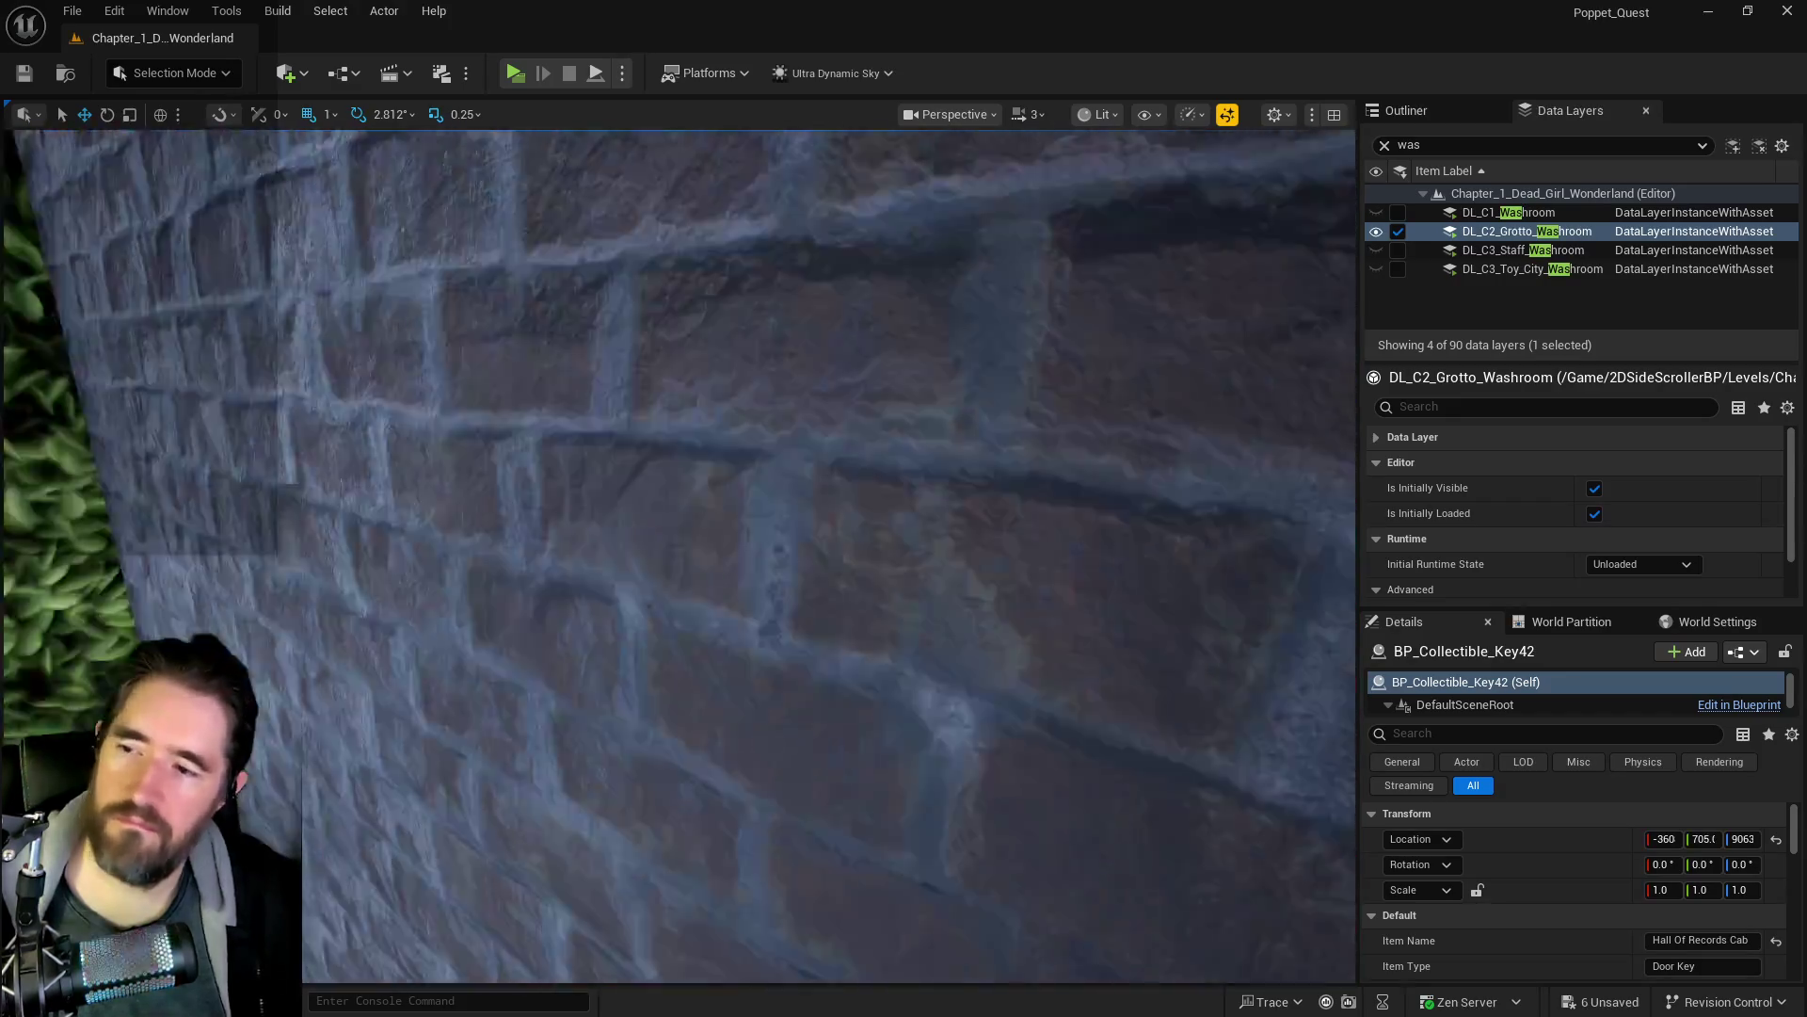
key(w)
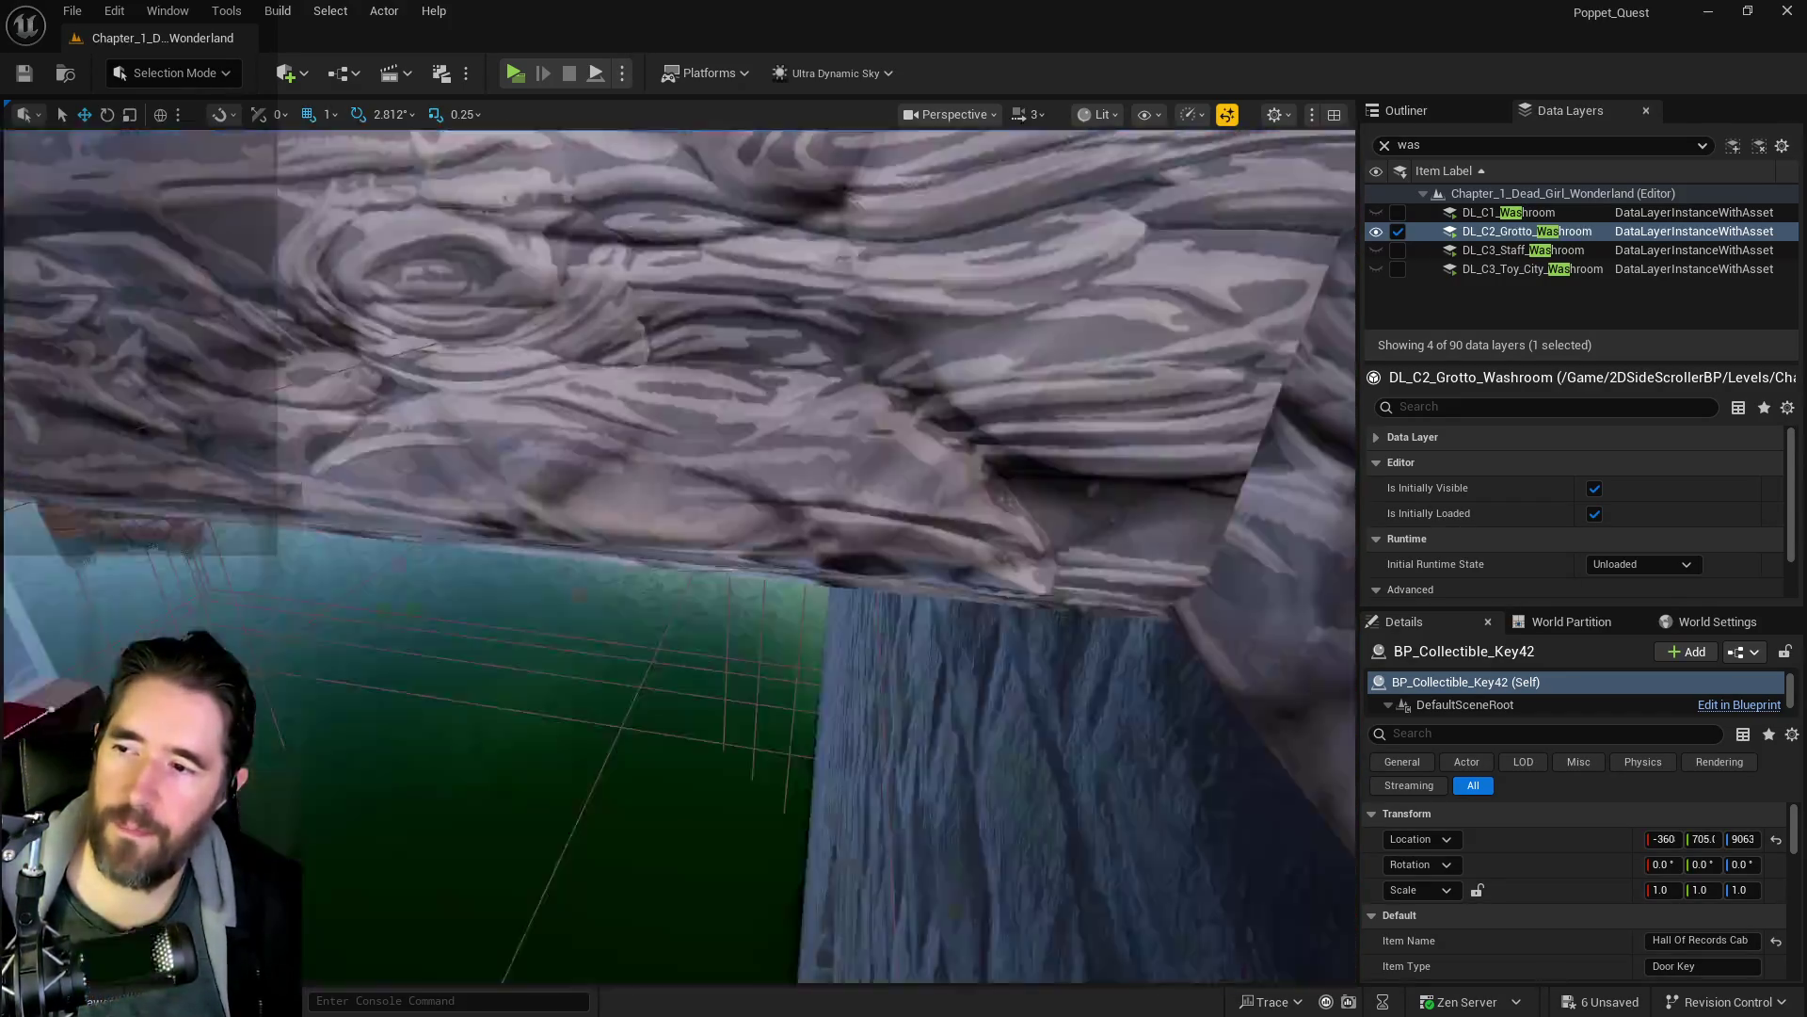
key(w)
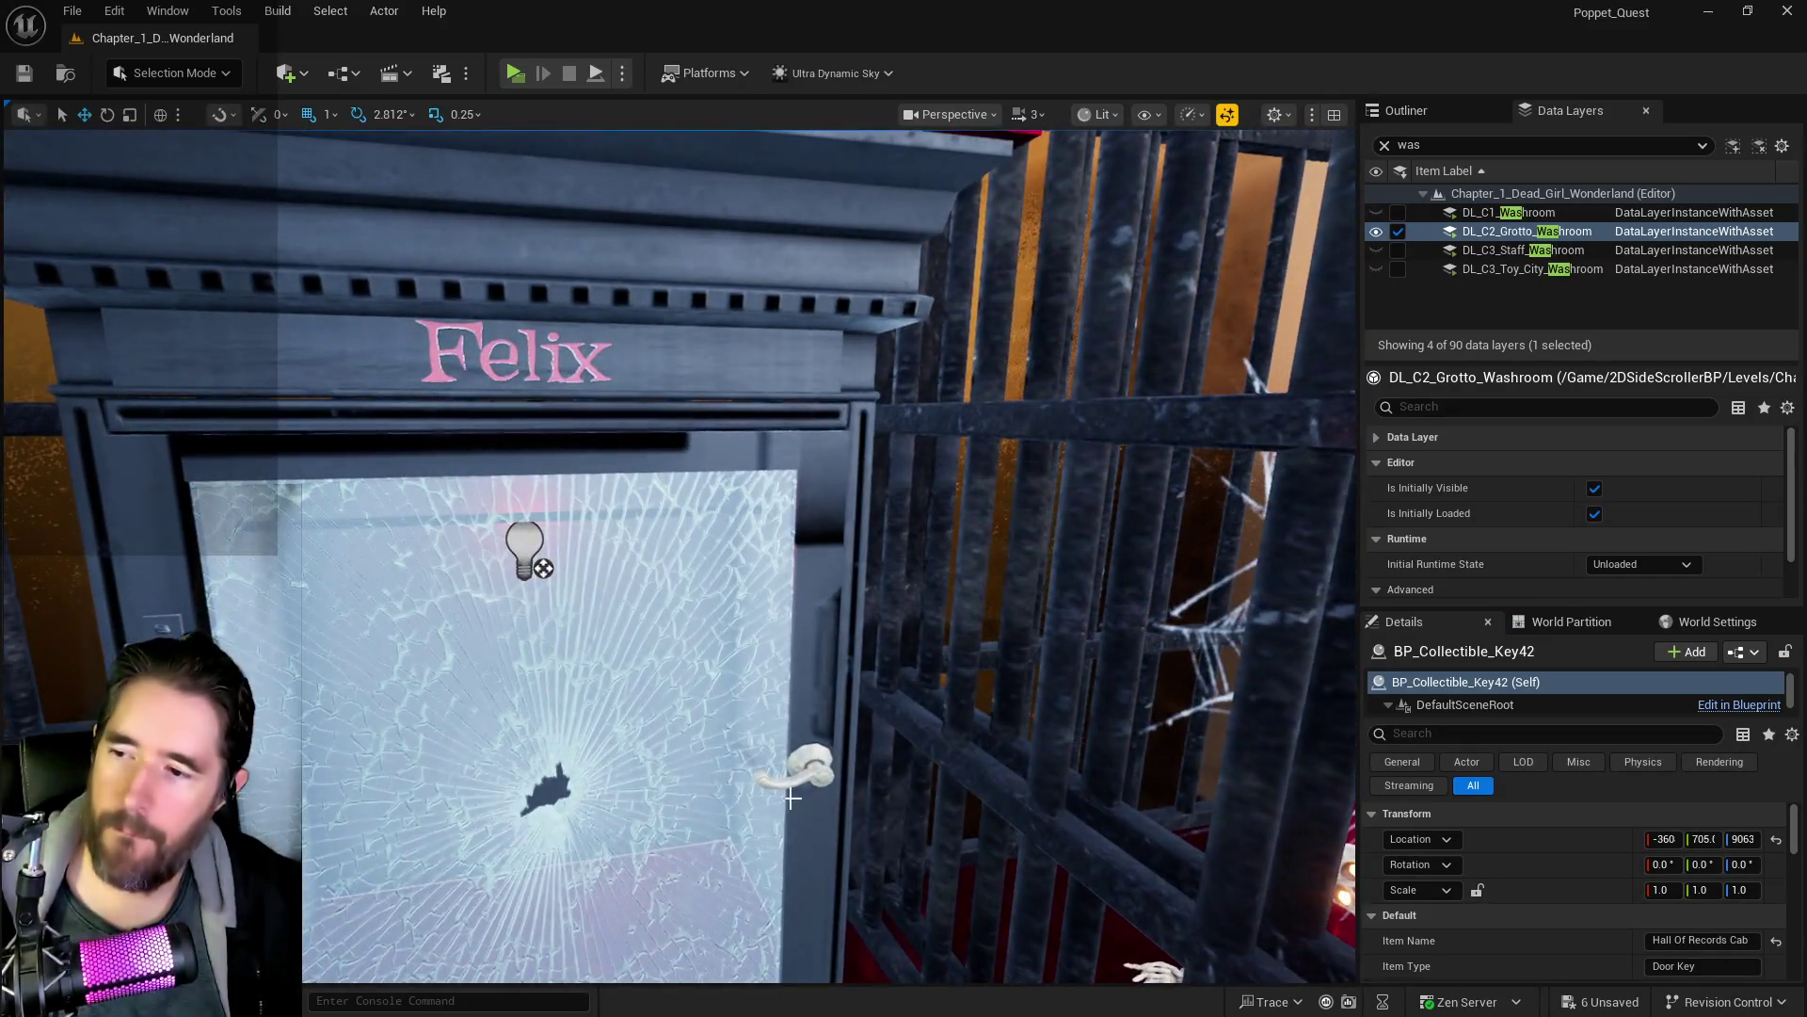
click(791, 799)
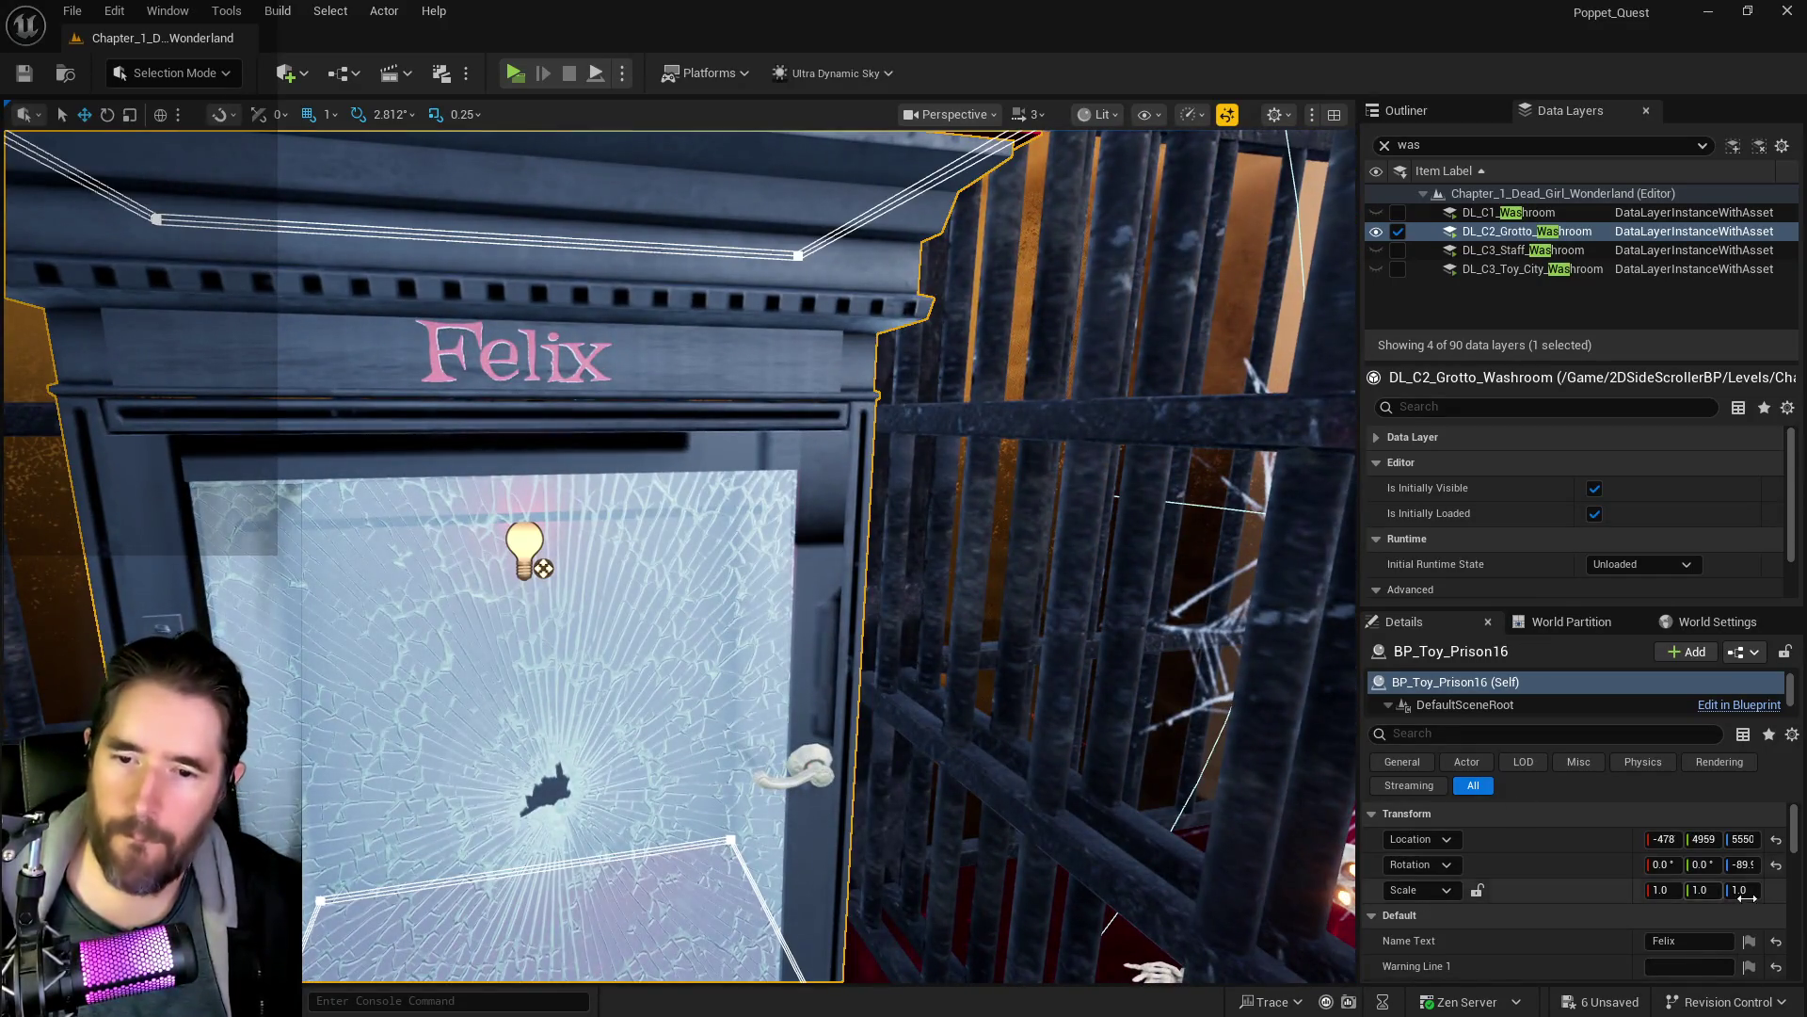
scroll(1535, 932, down, 5)
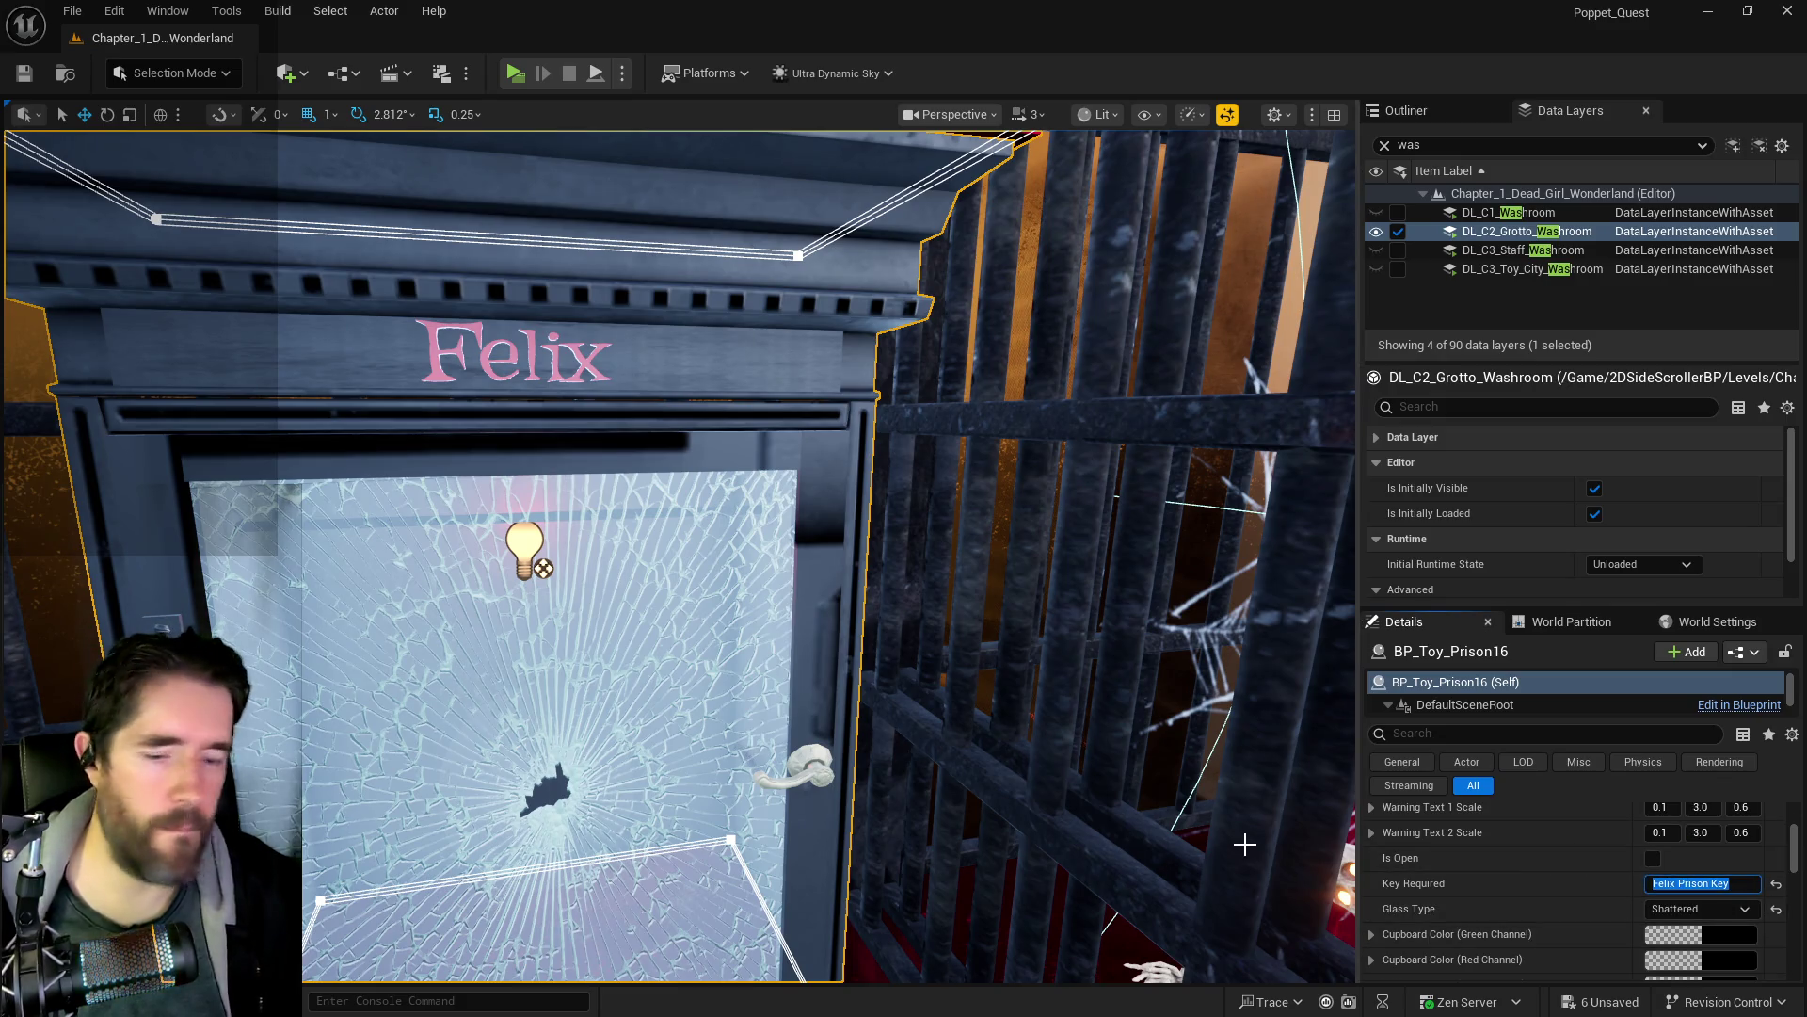
- Rename the key on the table's Item Name to Felix Prison Key
mouse_move(1244, 843)
mouse_down()
mouse_move(1140, 821)
mouse_move(1097, 546)
mouse_move(872, 908)
mouse_up()
click(661, 692)
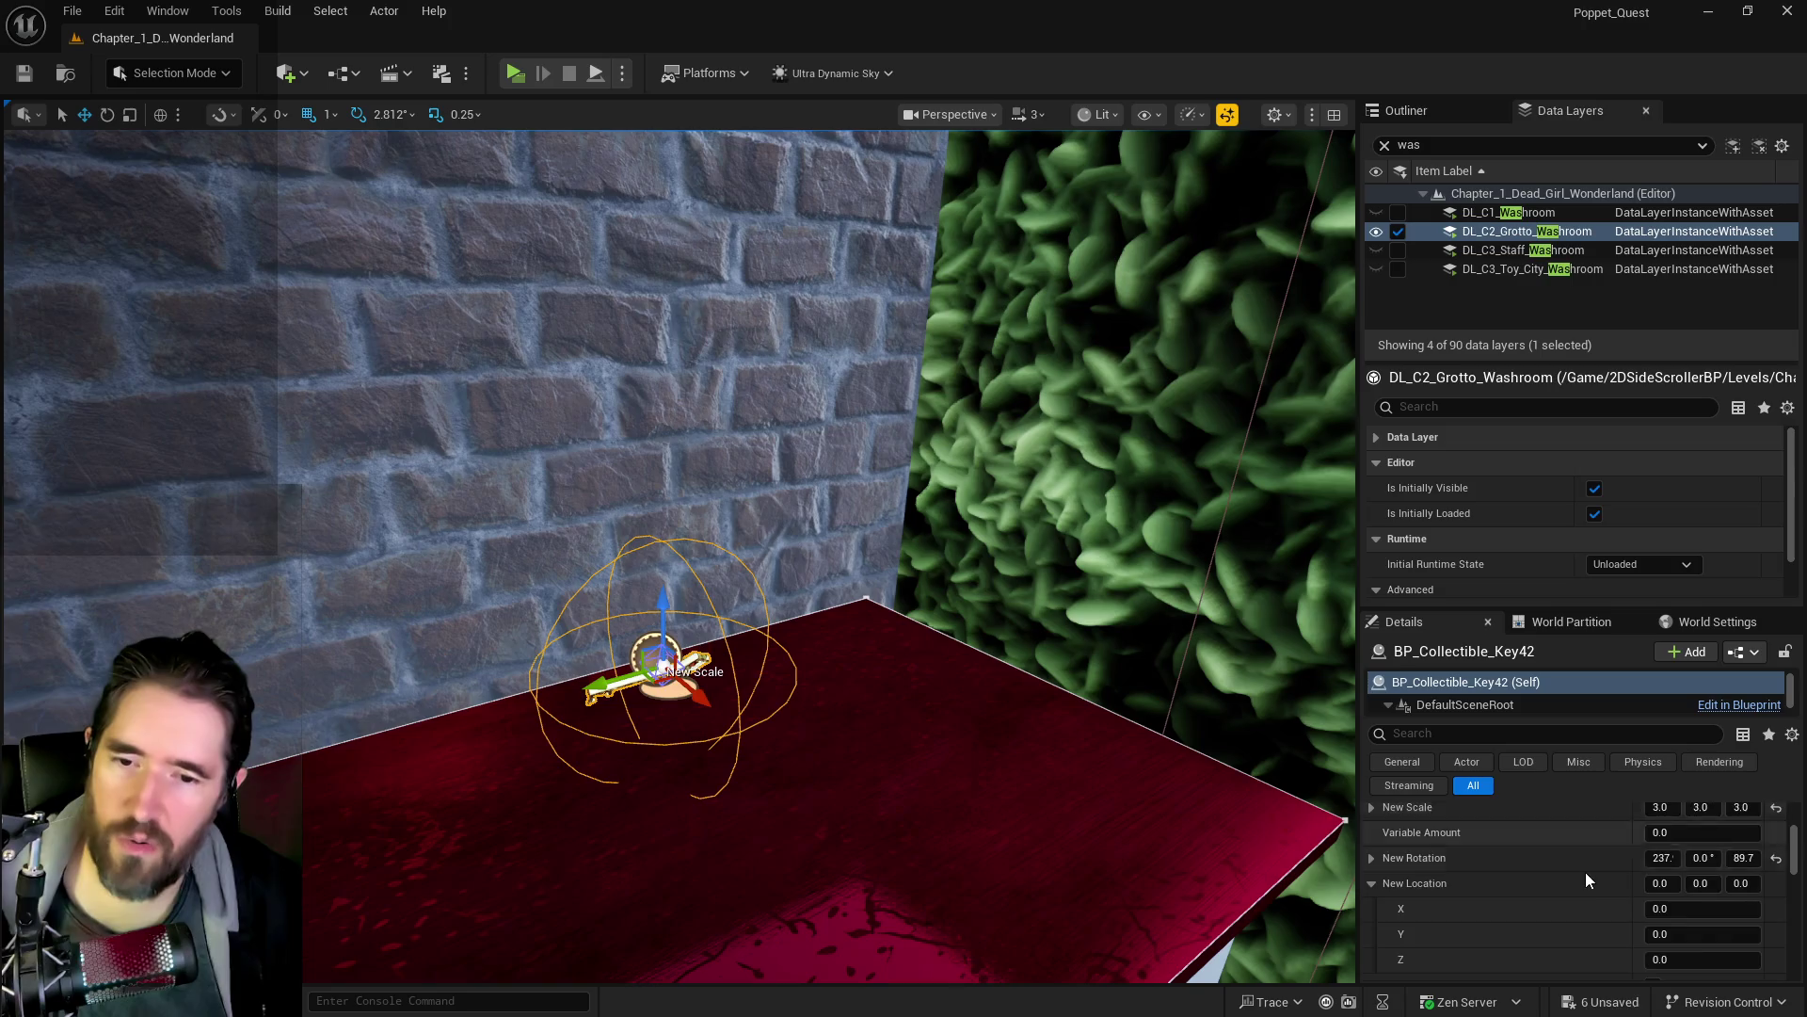
click(1704, 939)
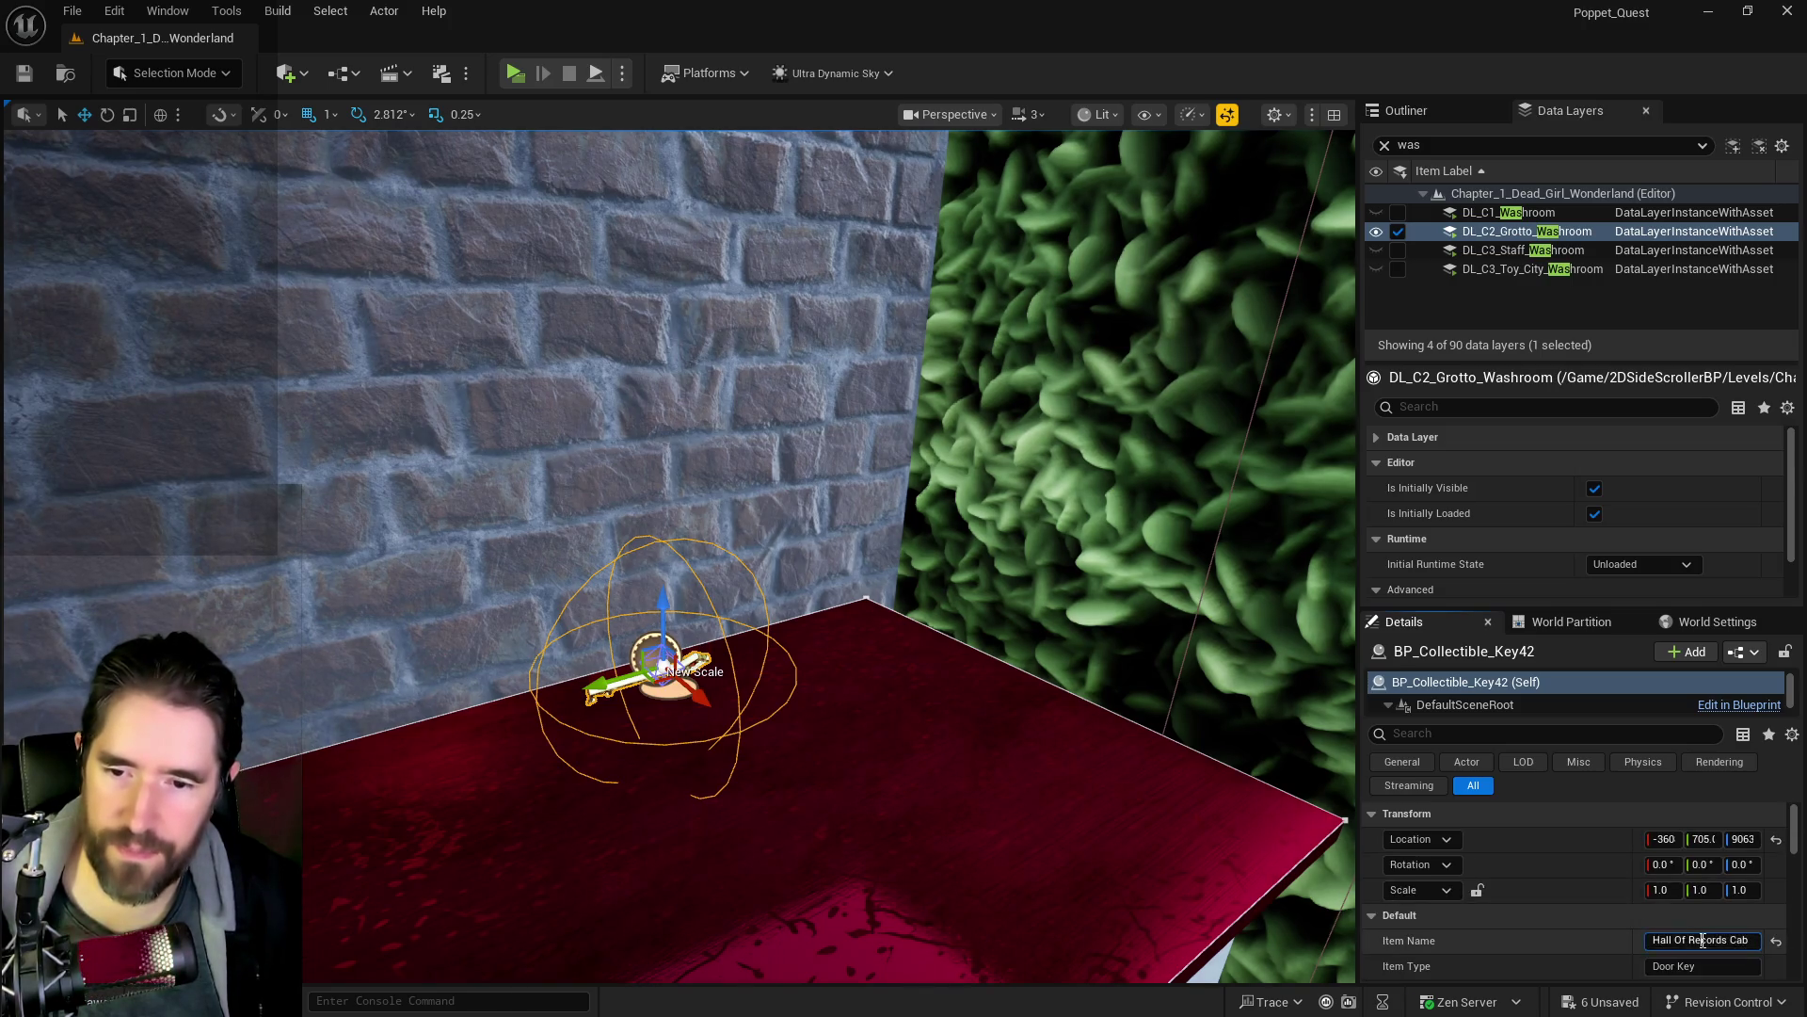
text(Felix Prison Key)
key(Return)
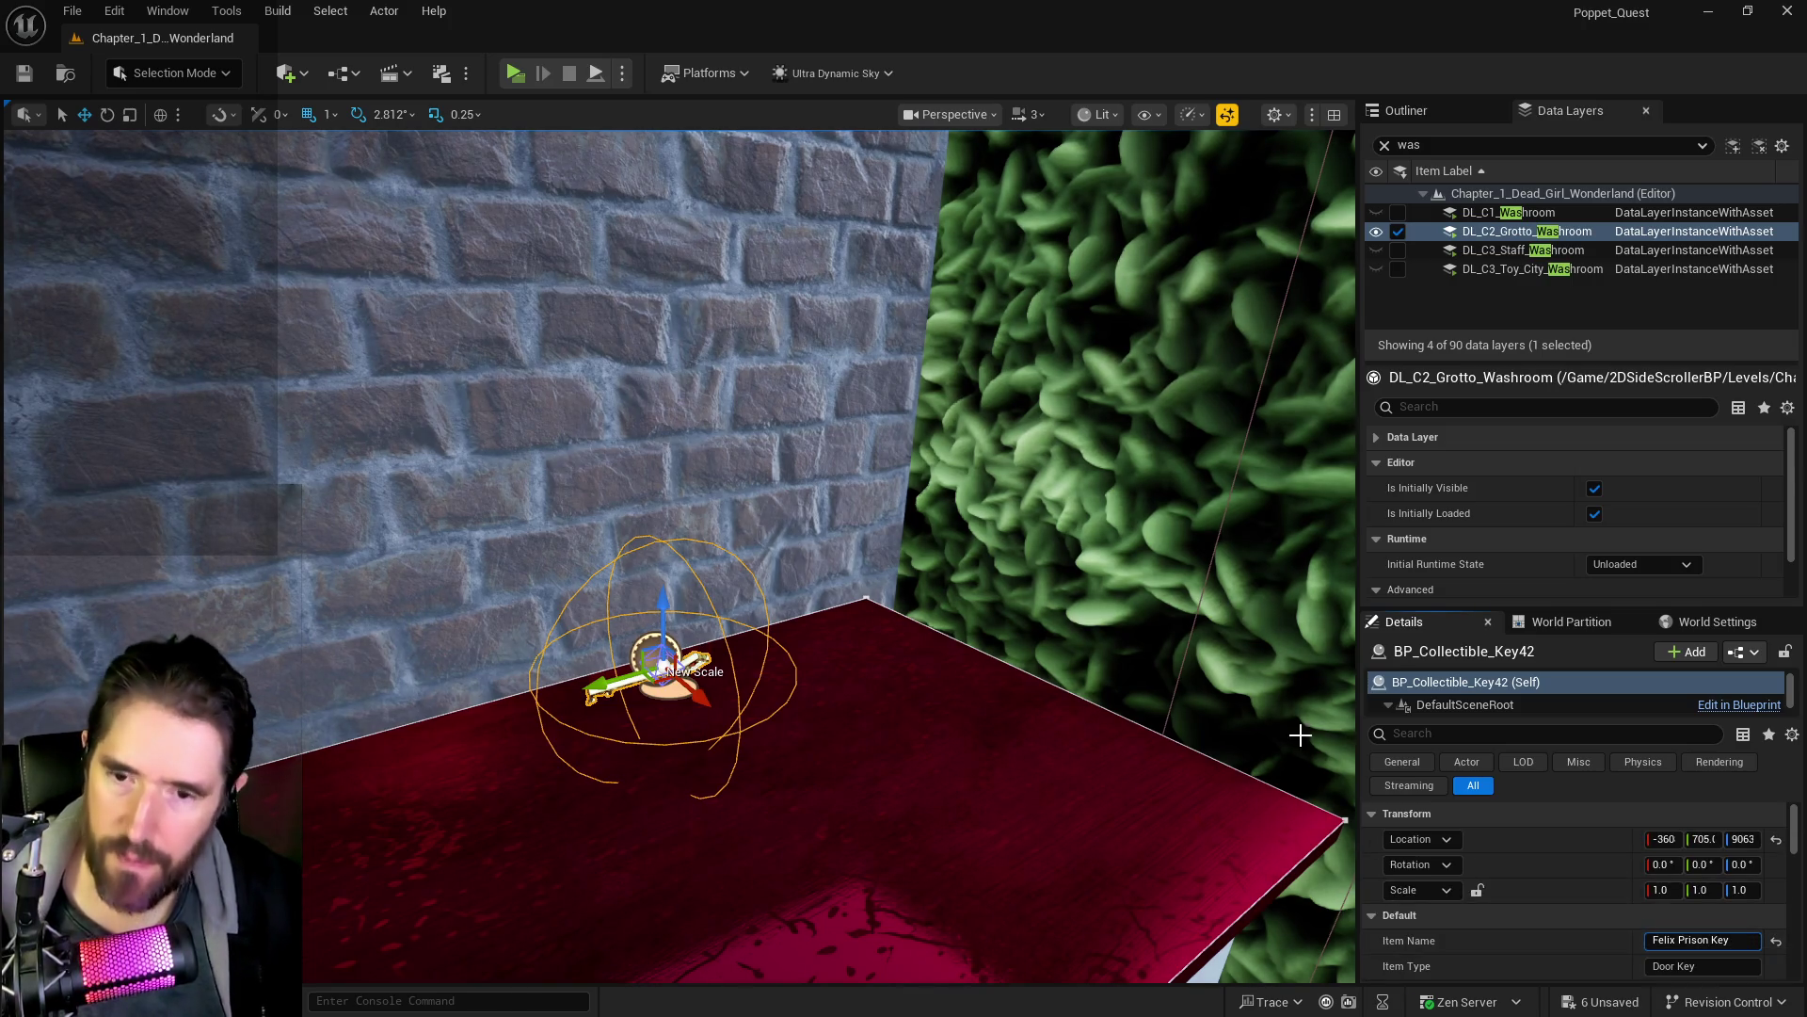
- Search data layers for 'pirate' and add the key to DL_C2_Pirates_Plunder
double_click(1408, 145)
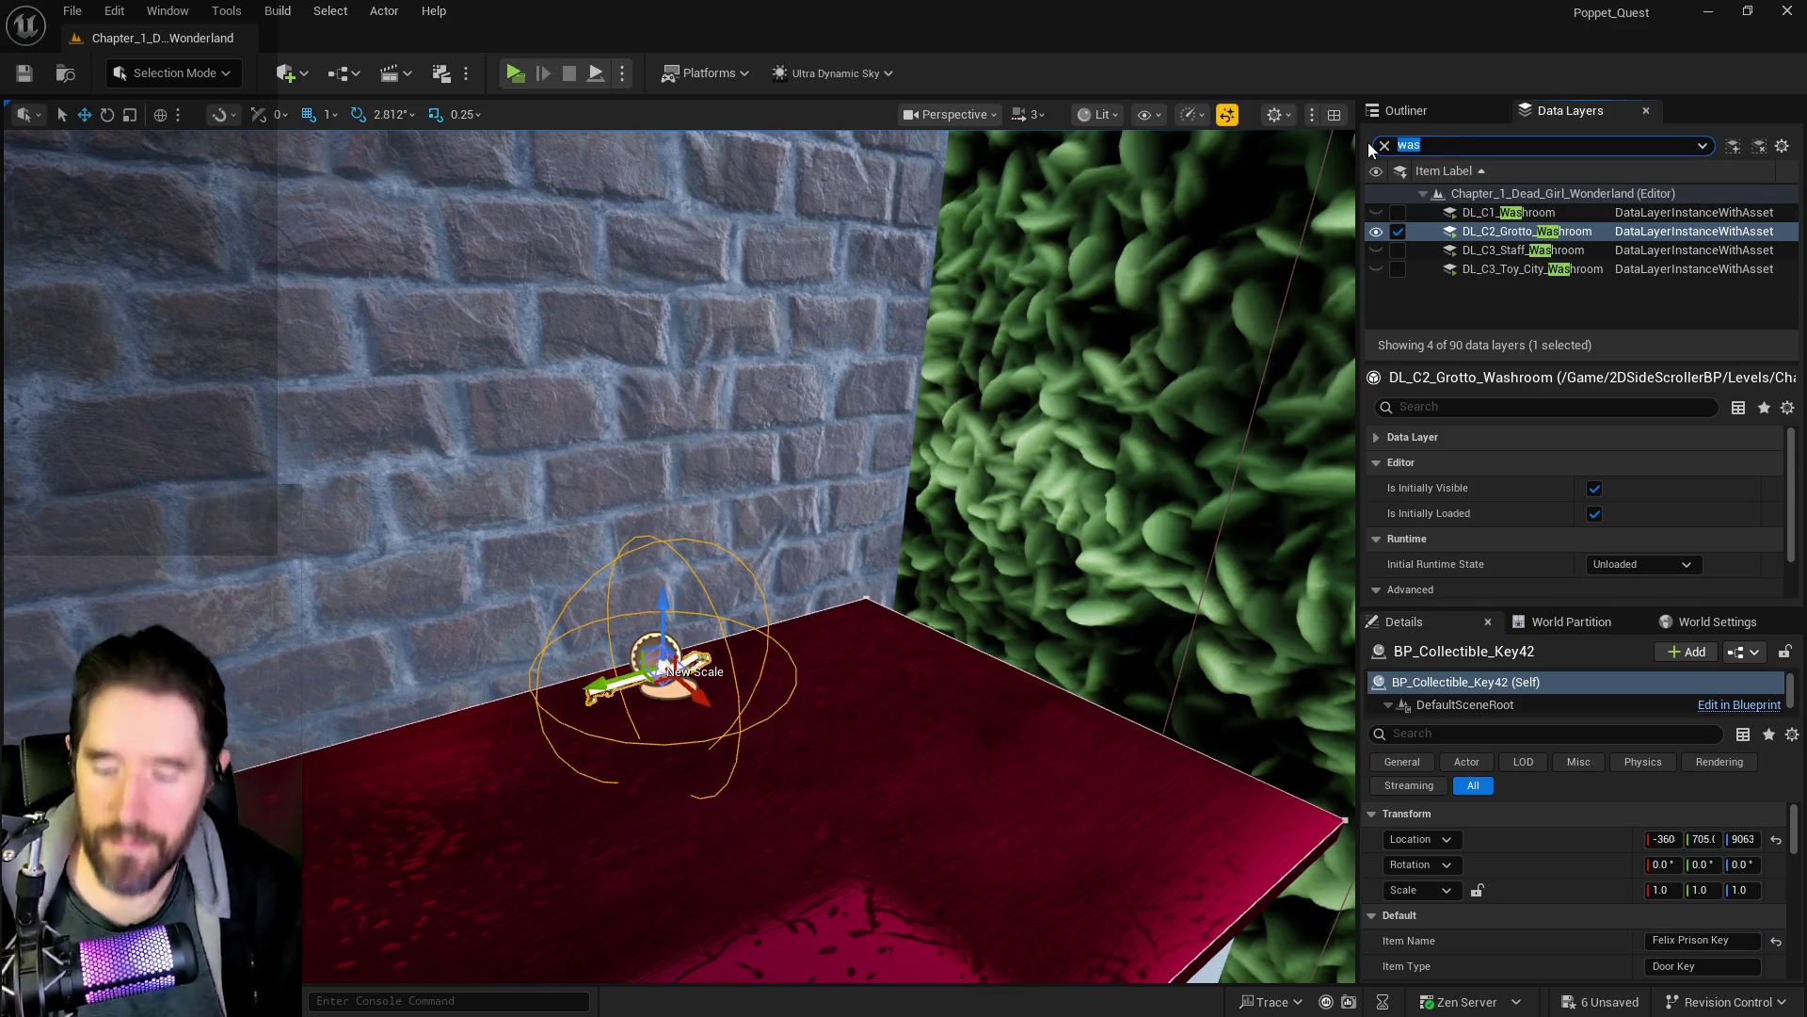
text(pirate)
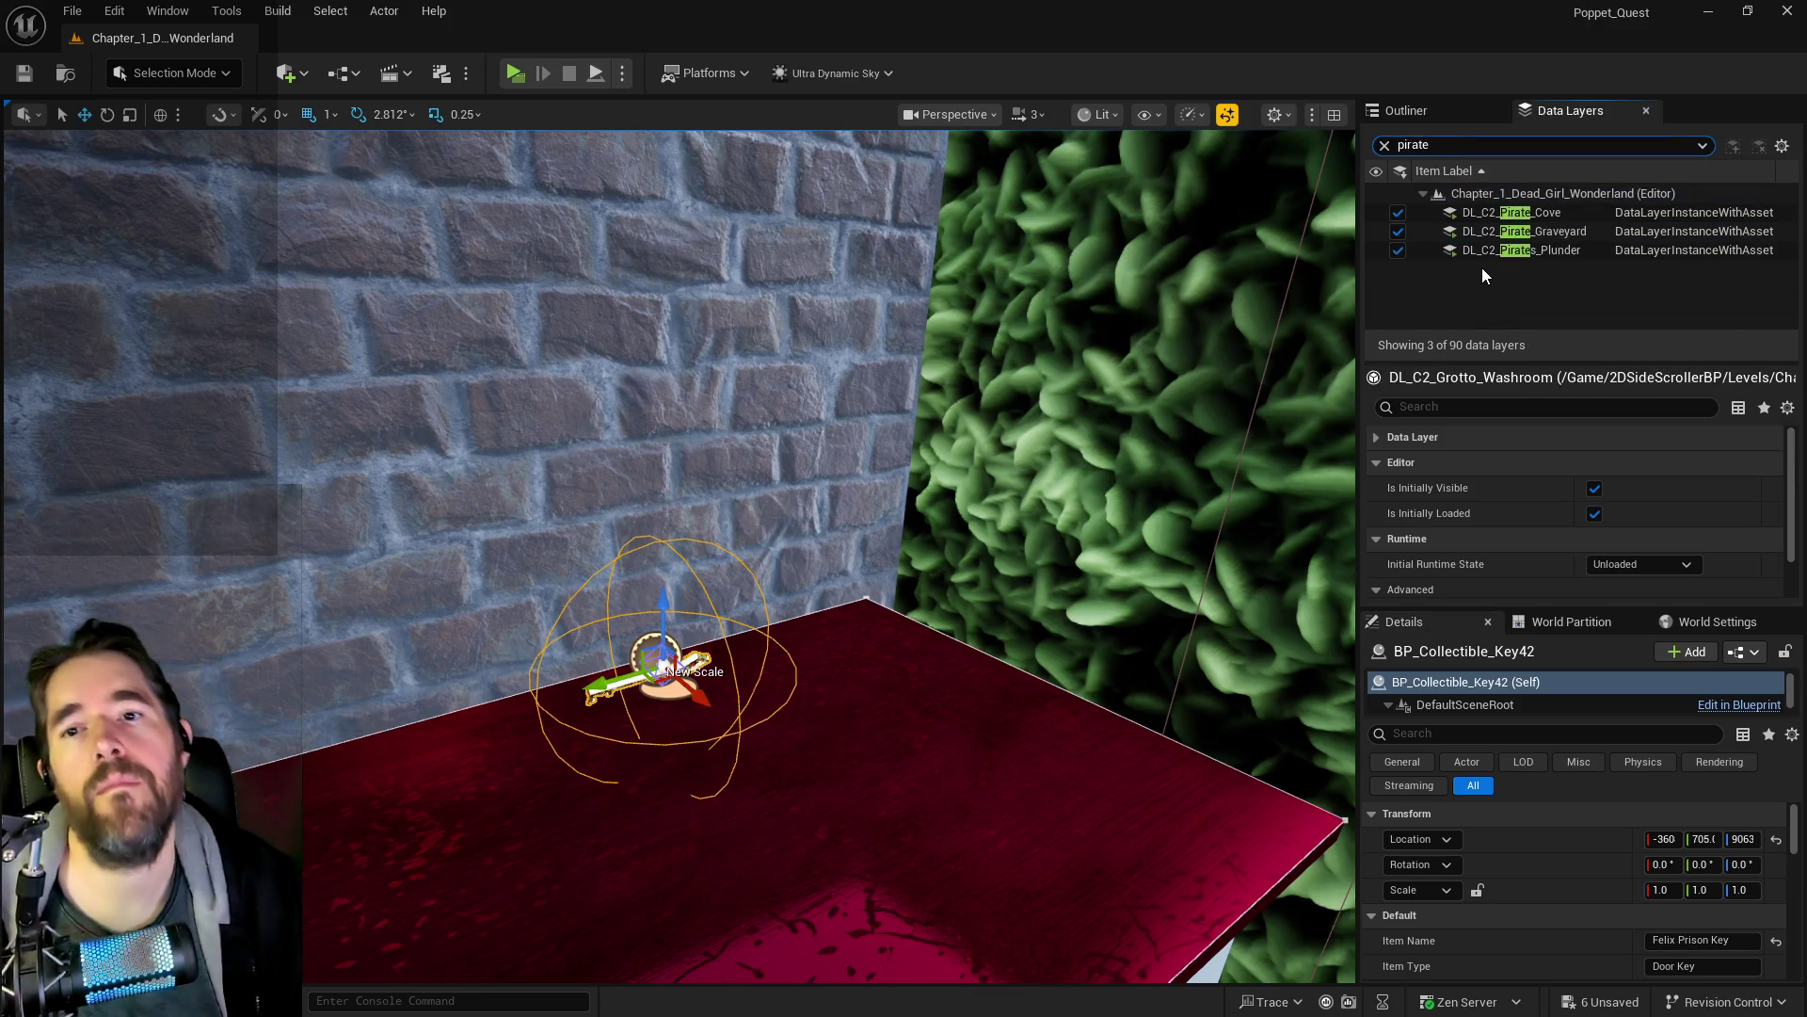
right_click(1482, 251)
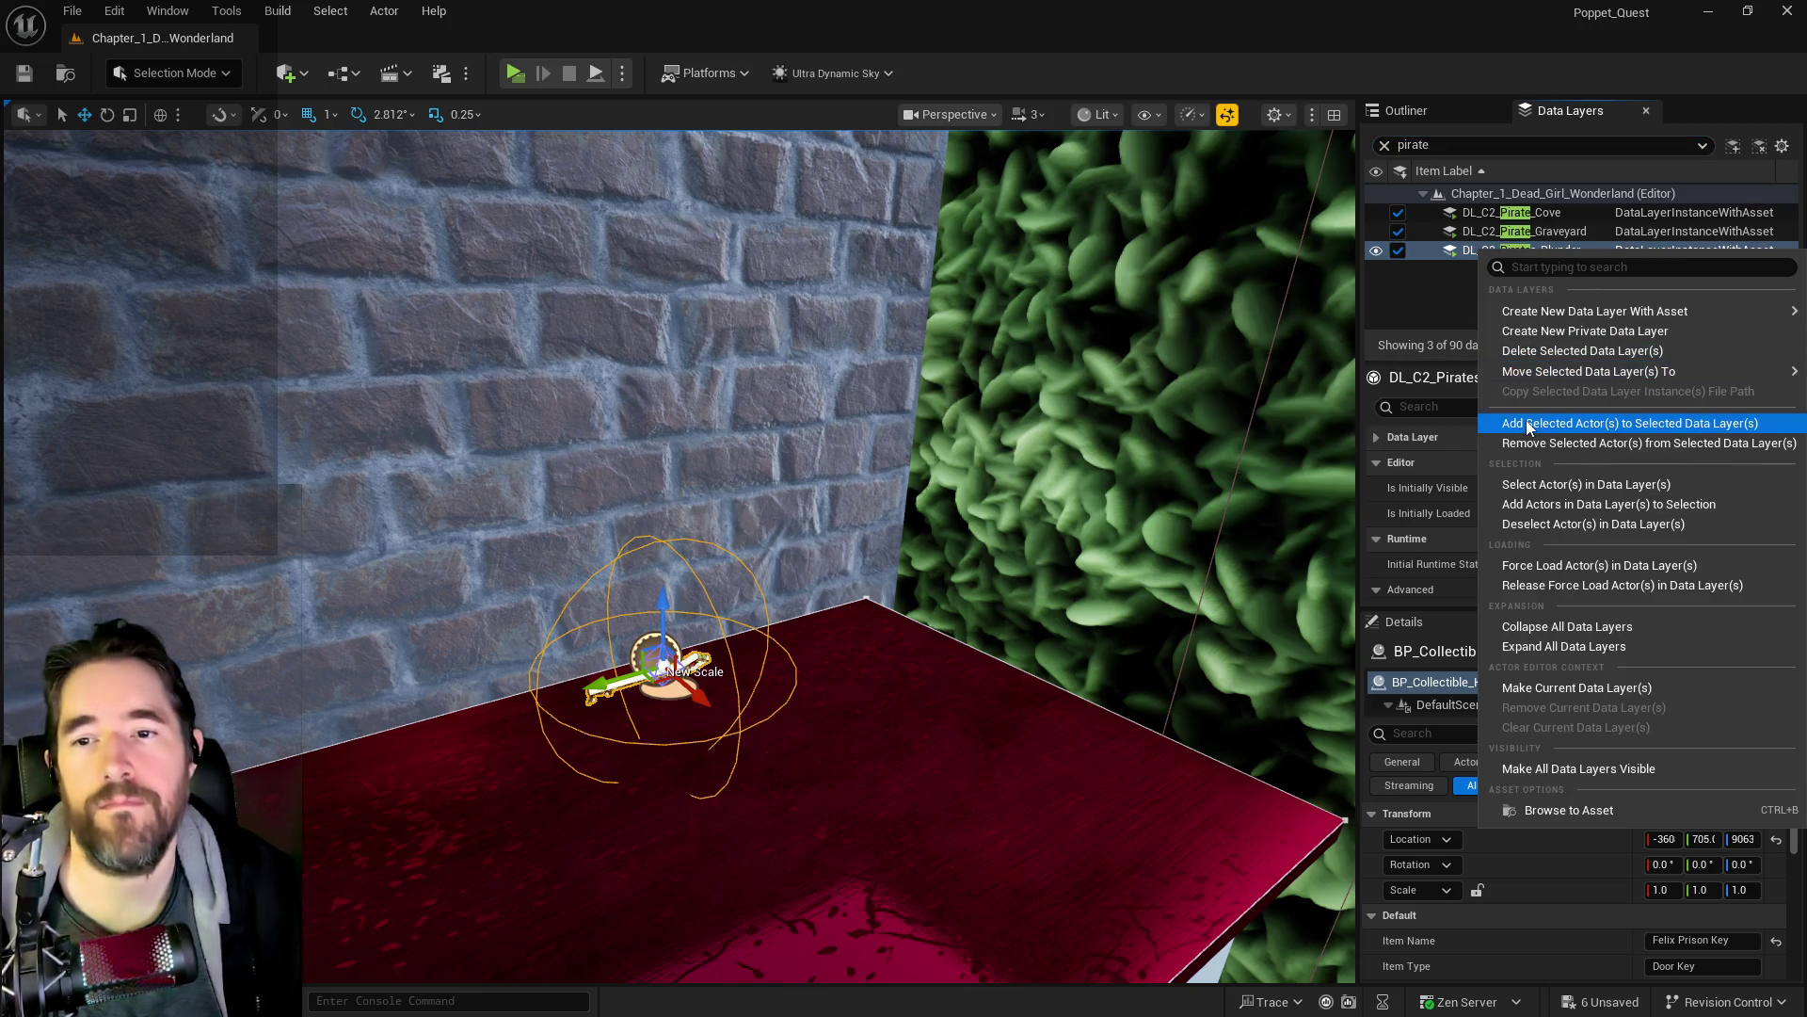
click(1527, 423)
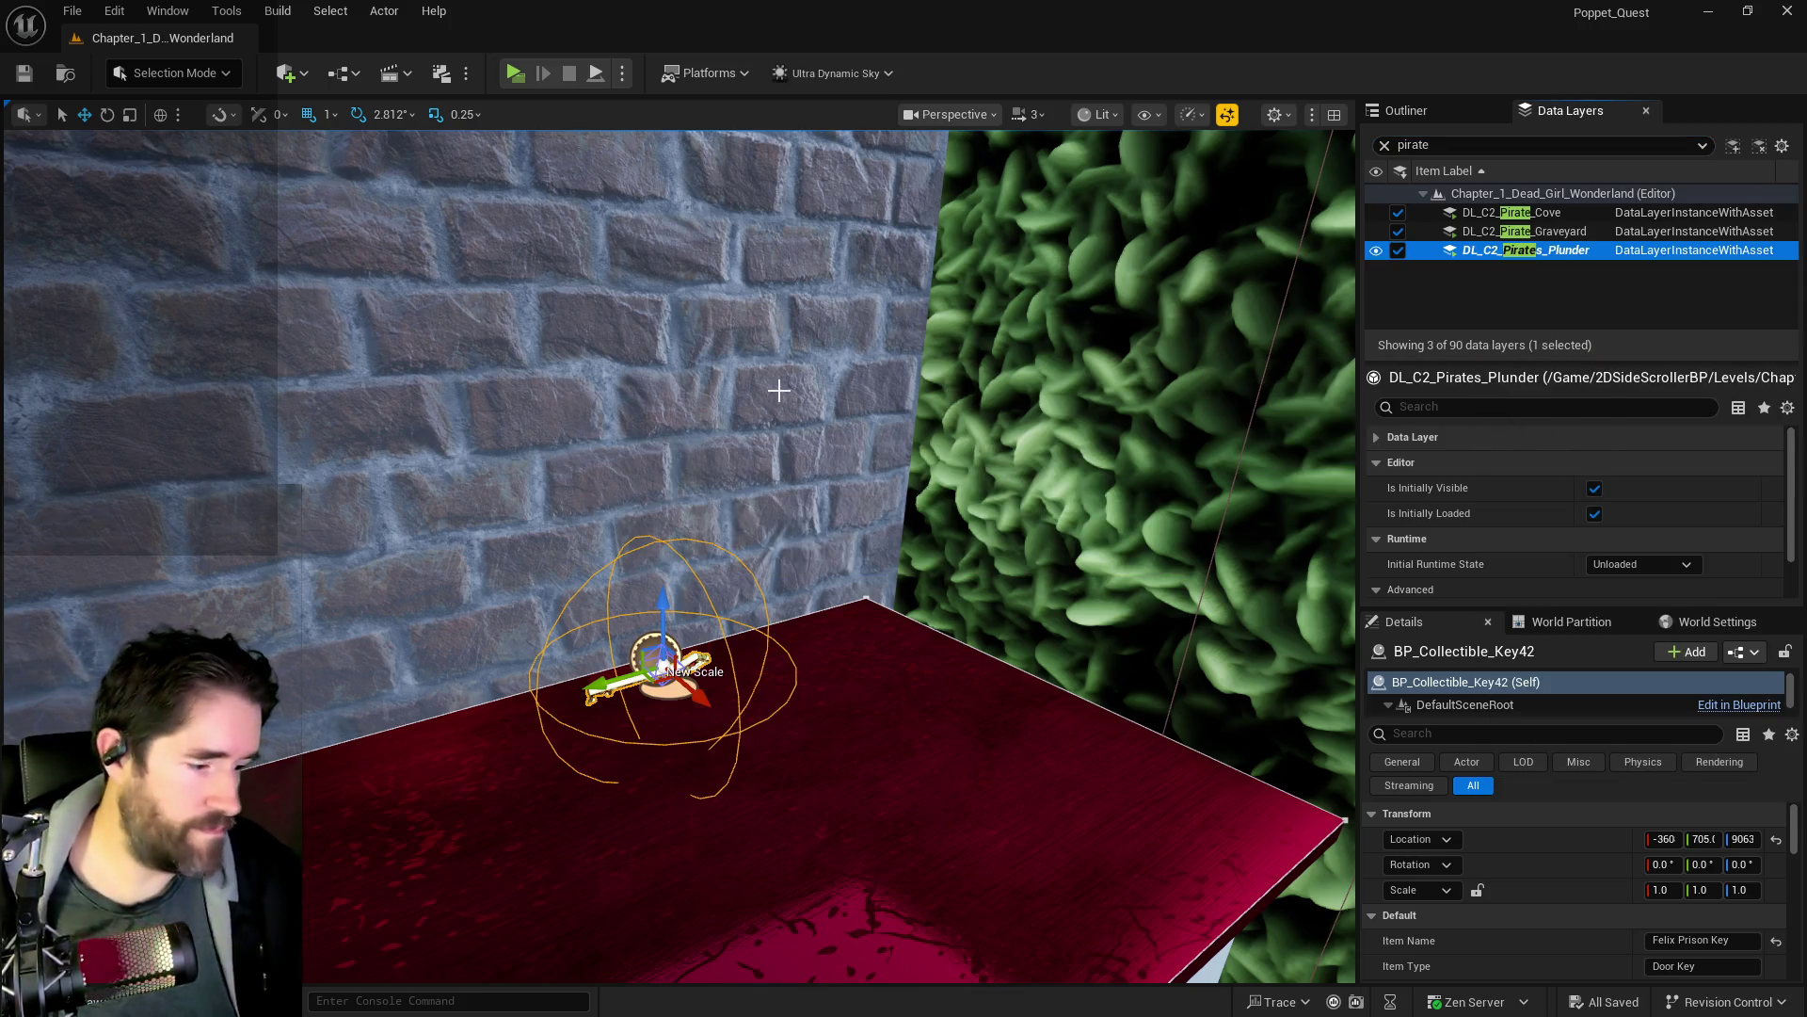
- Clear the layer filter, assign the key to DL_C2_Lower_Decks, and save the level
click(1385, 145)
right_click(1506, 228)
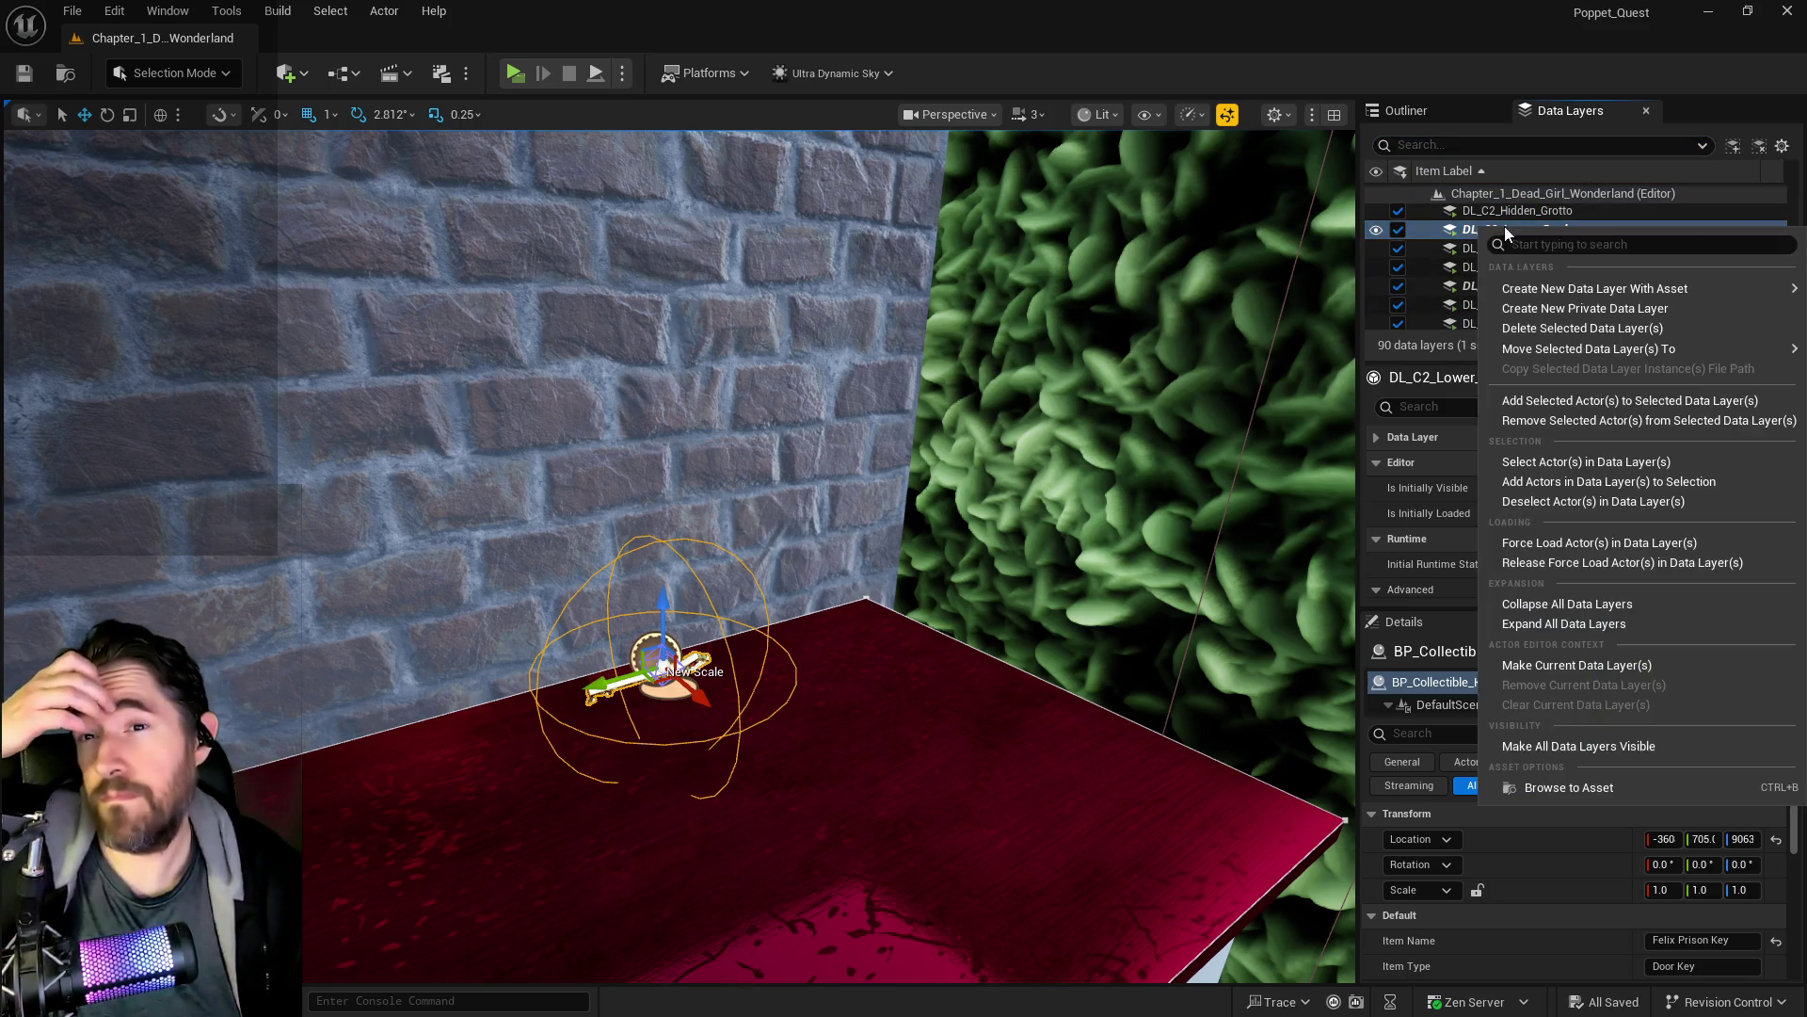
click(1519, 420)
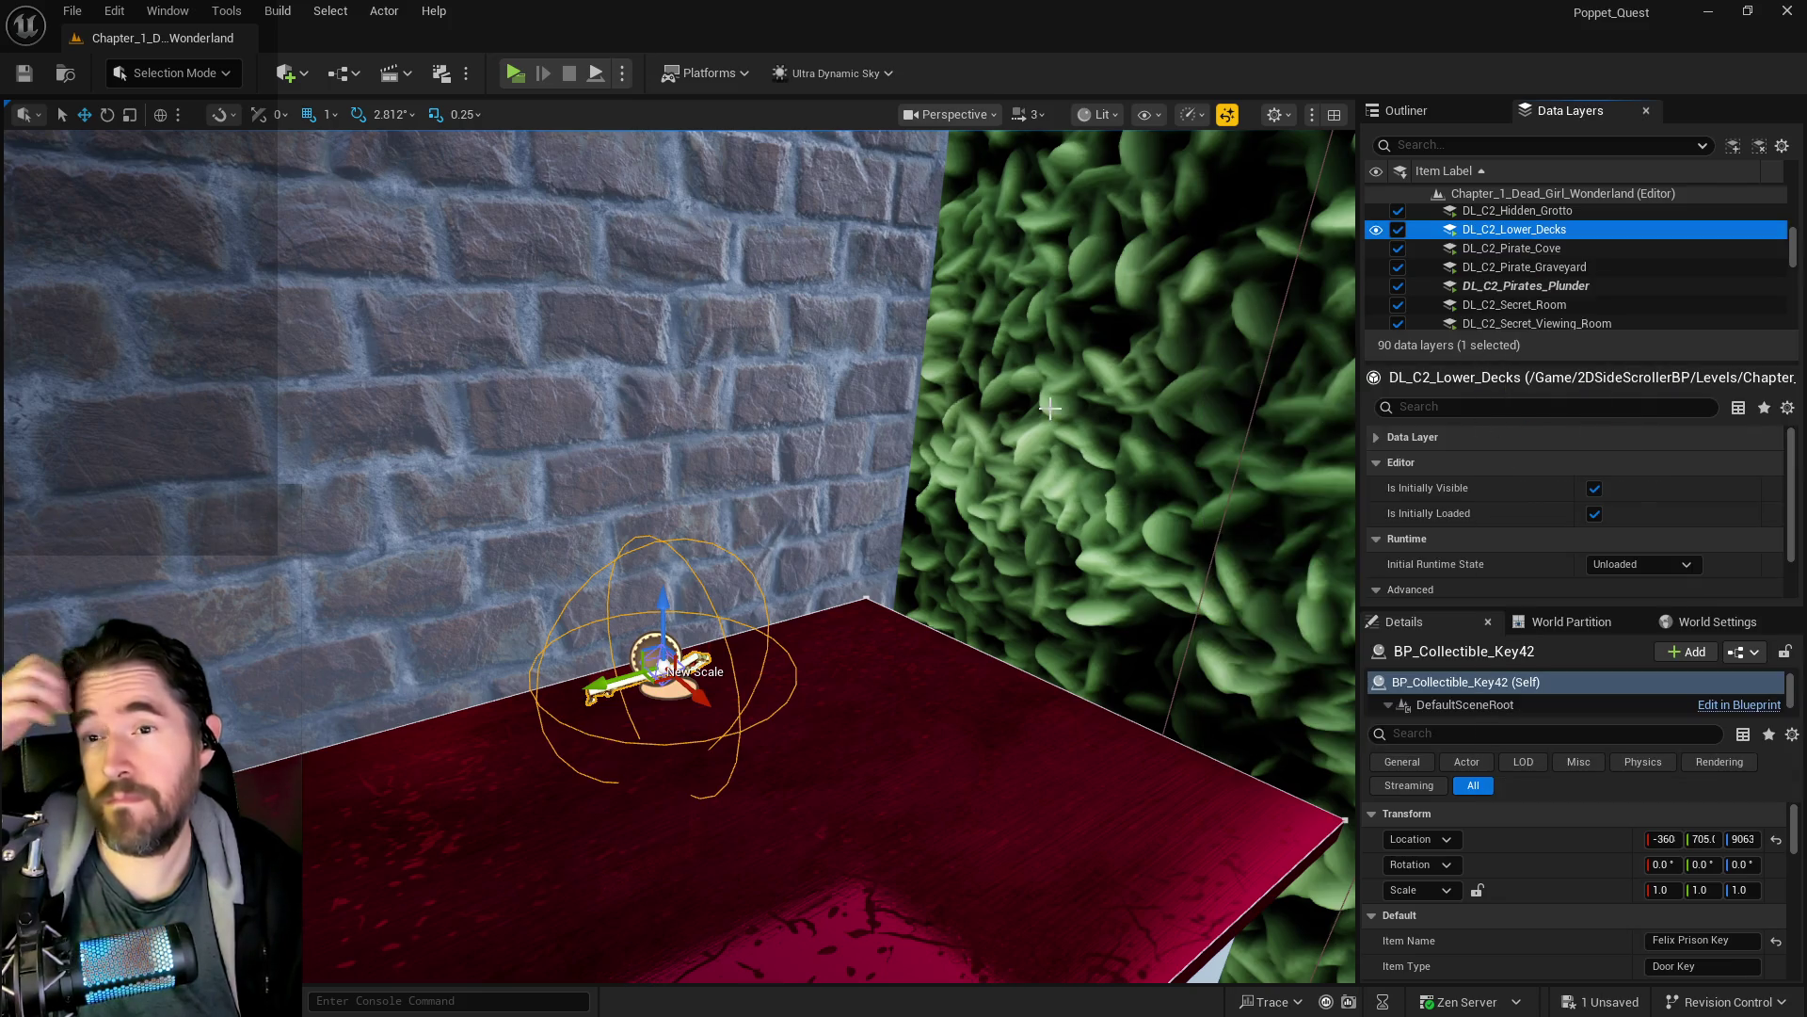
key(ctrl+s)
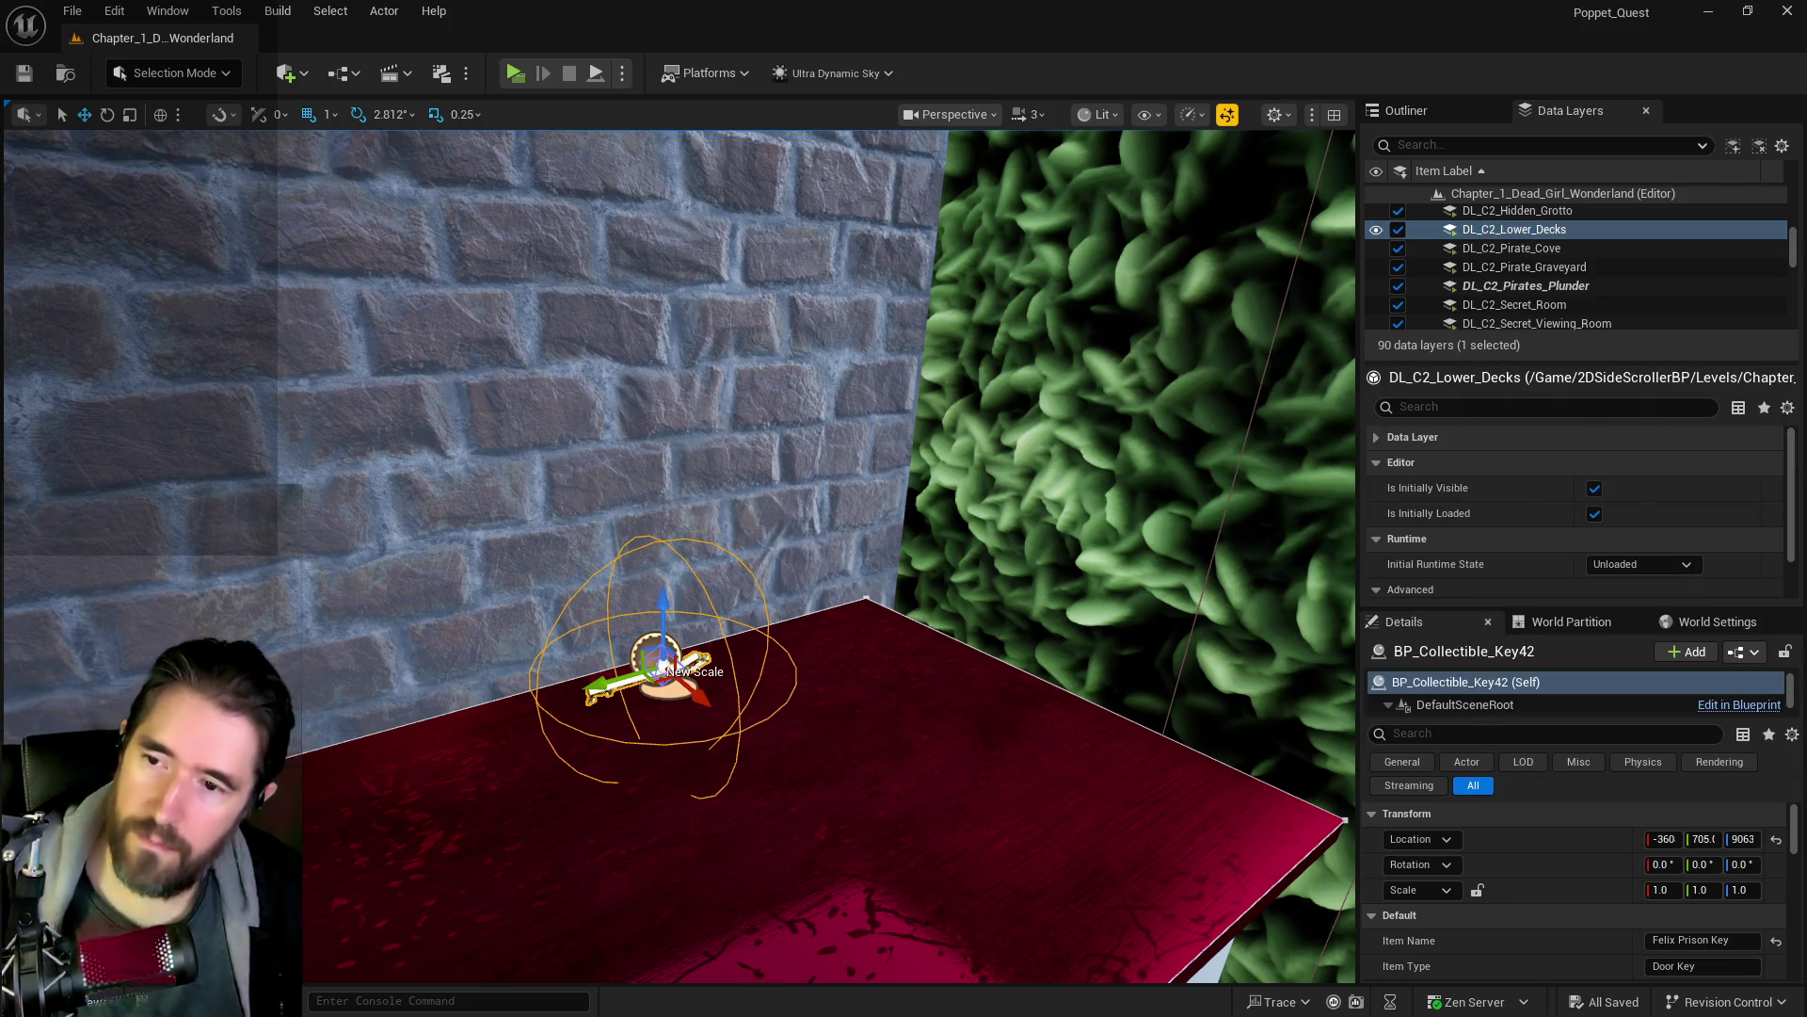
drag(665, 672, 800, 579)
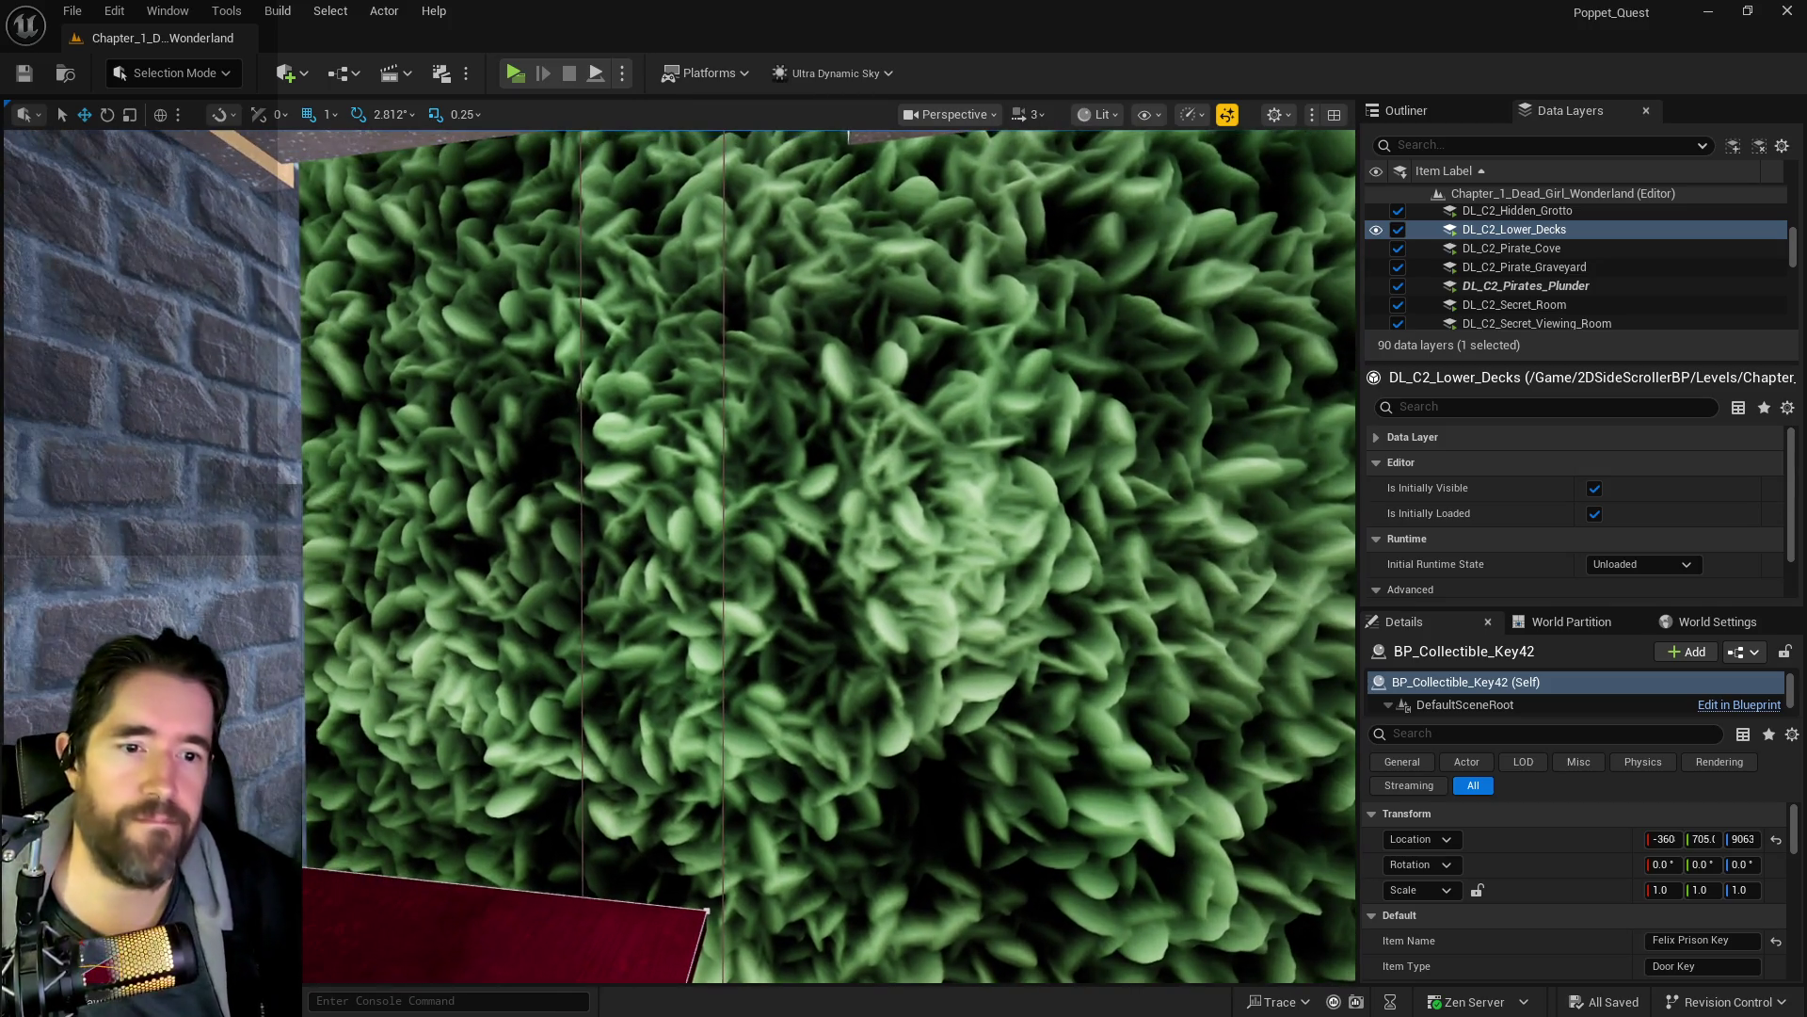
key(alt+Tab)
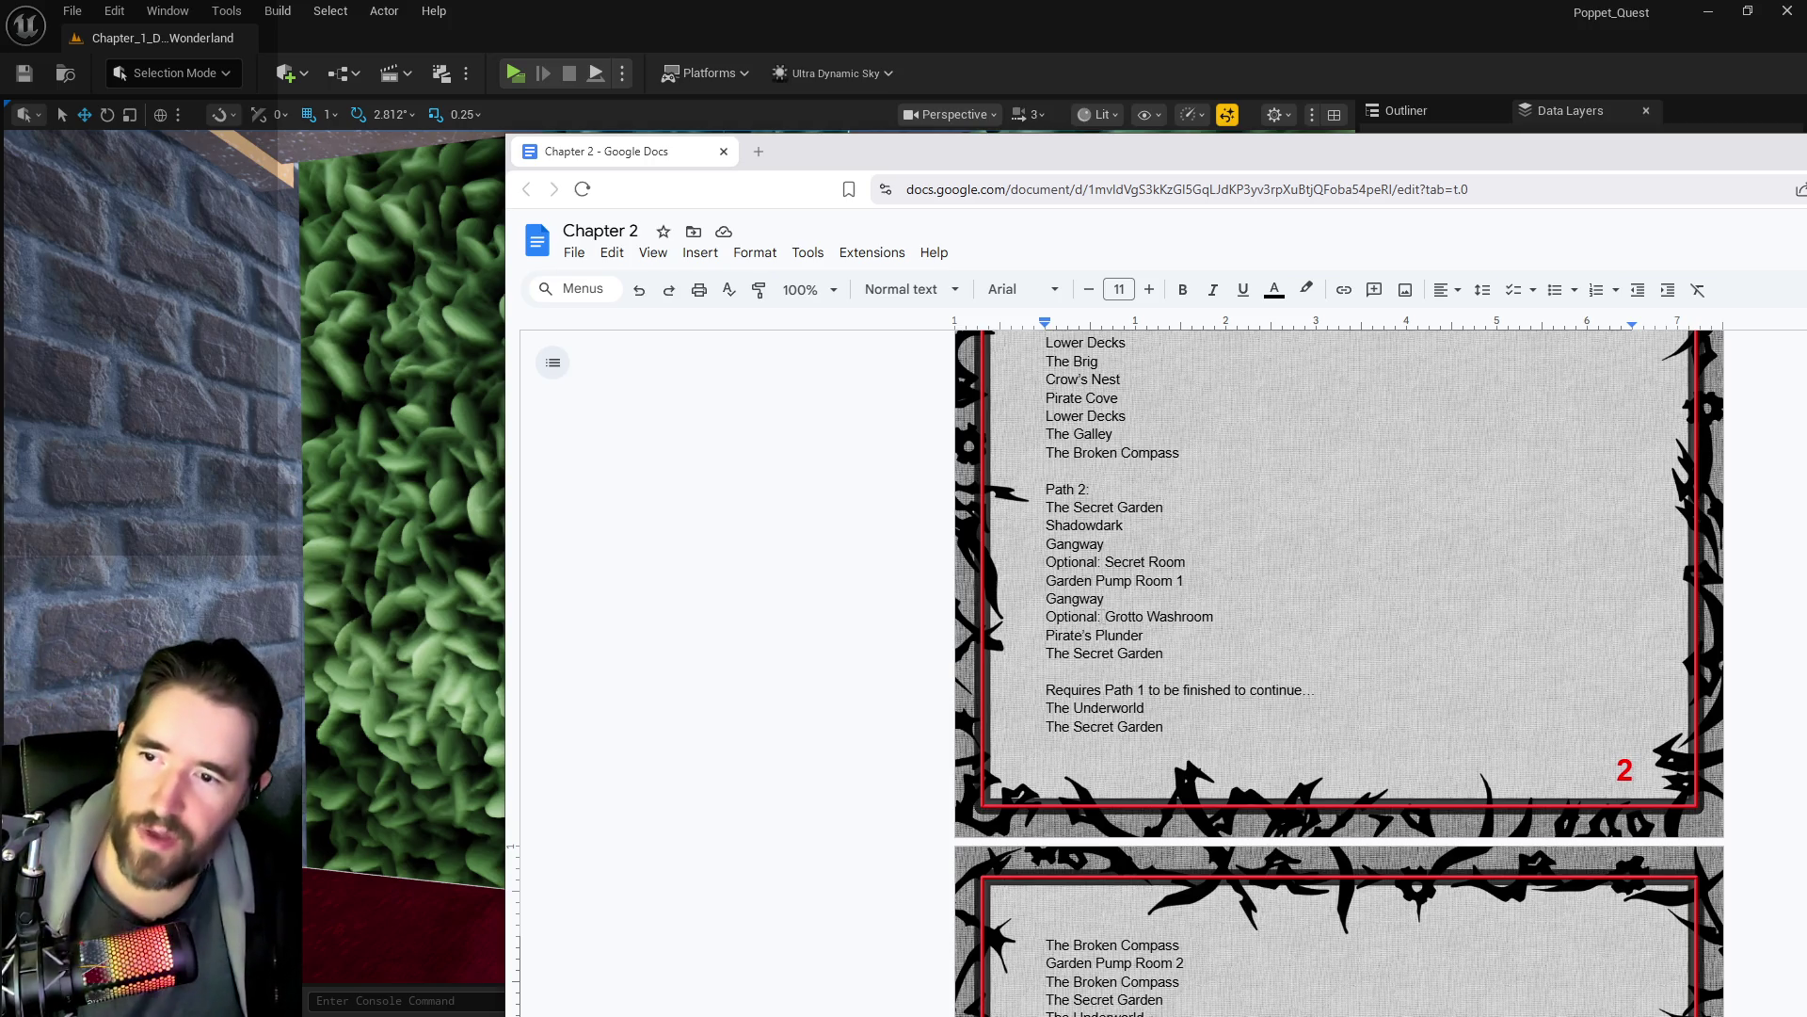
- Paste the 'Optional: ' prefix before Pirate's Plunder, then delete it again
double_click(1064, 617)
key(ctrl+c)
click(1048, 633)
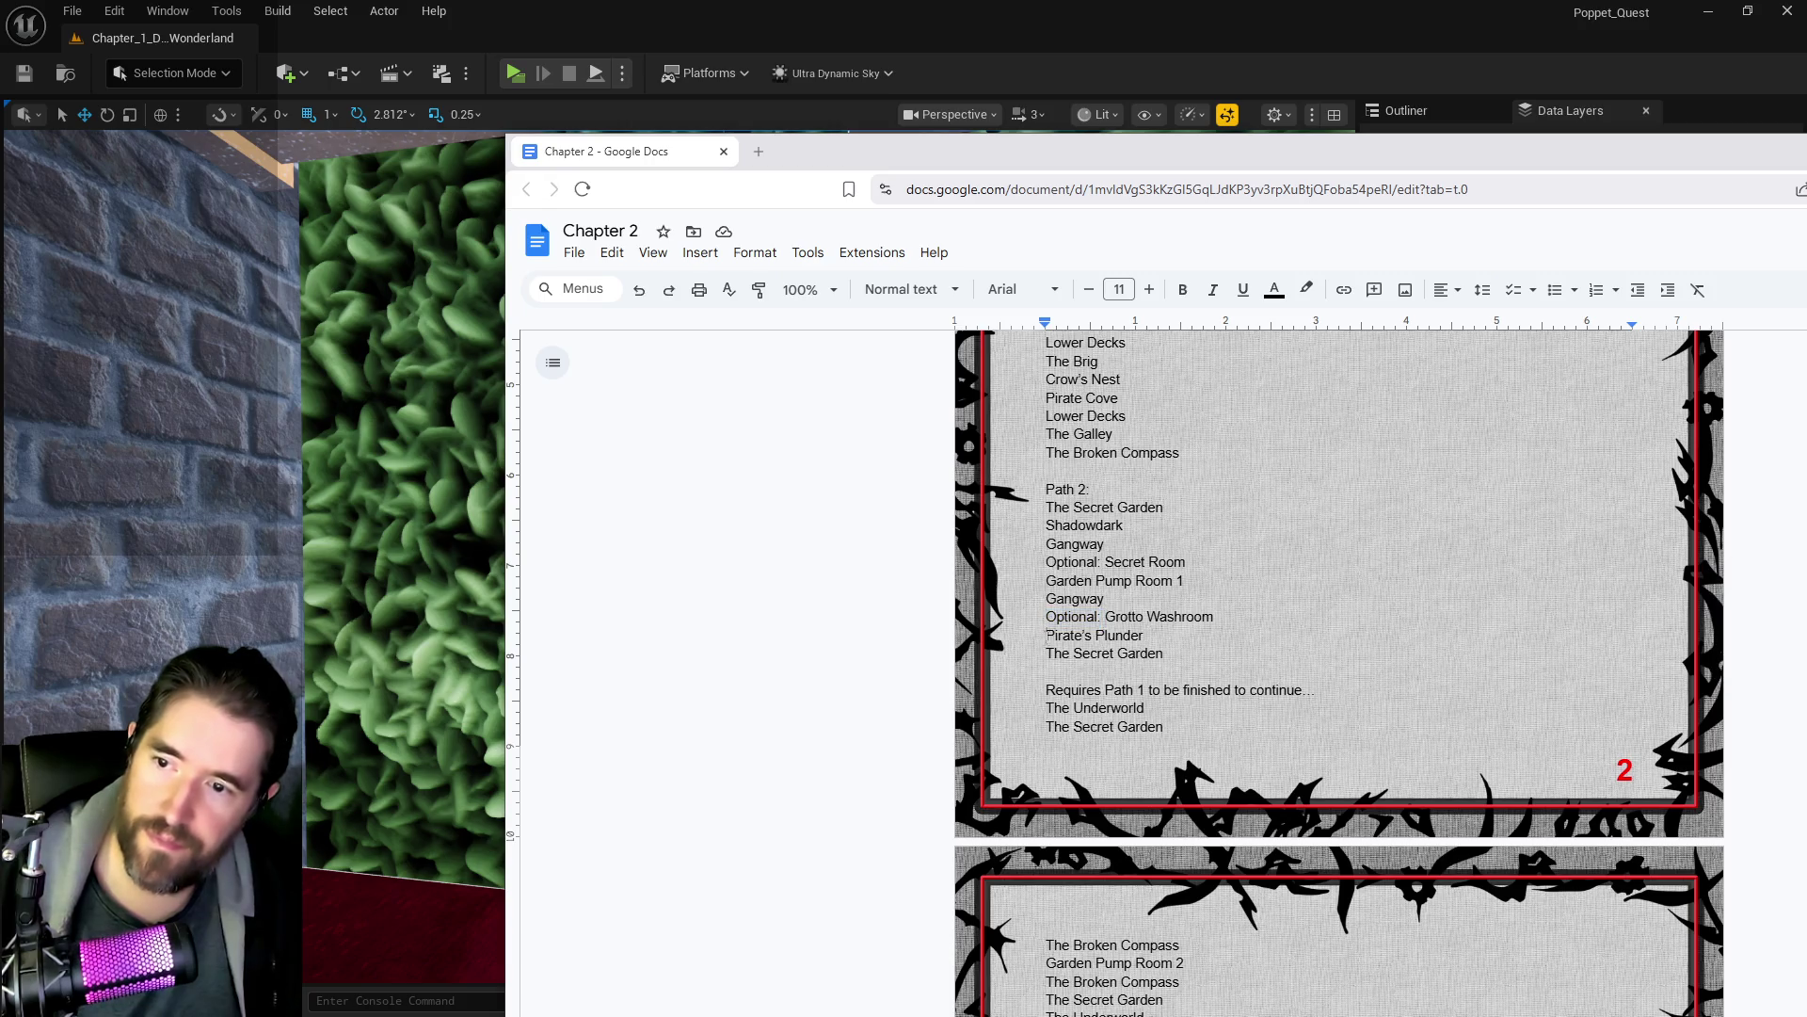
key(ctrl+v)
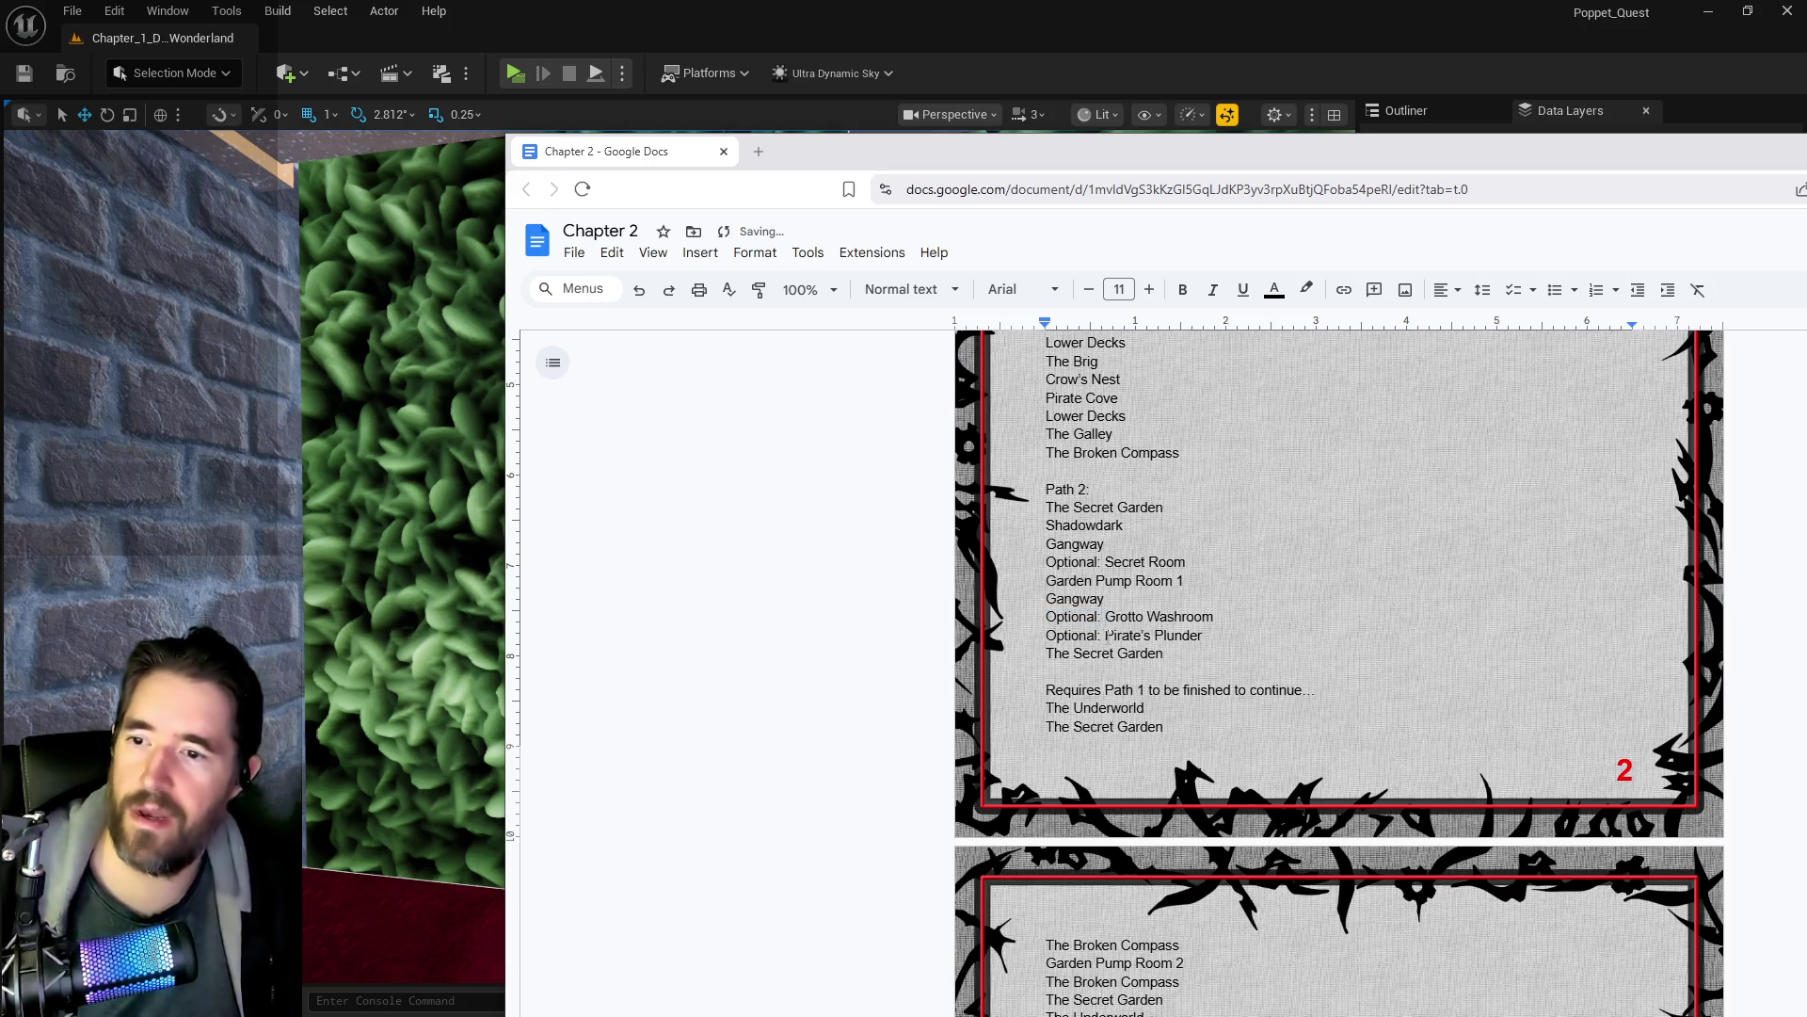
drag(1108, 636, 998, 636)
key(BackSpace)
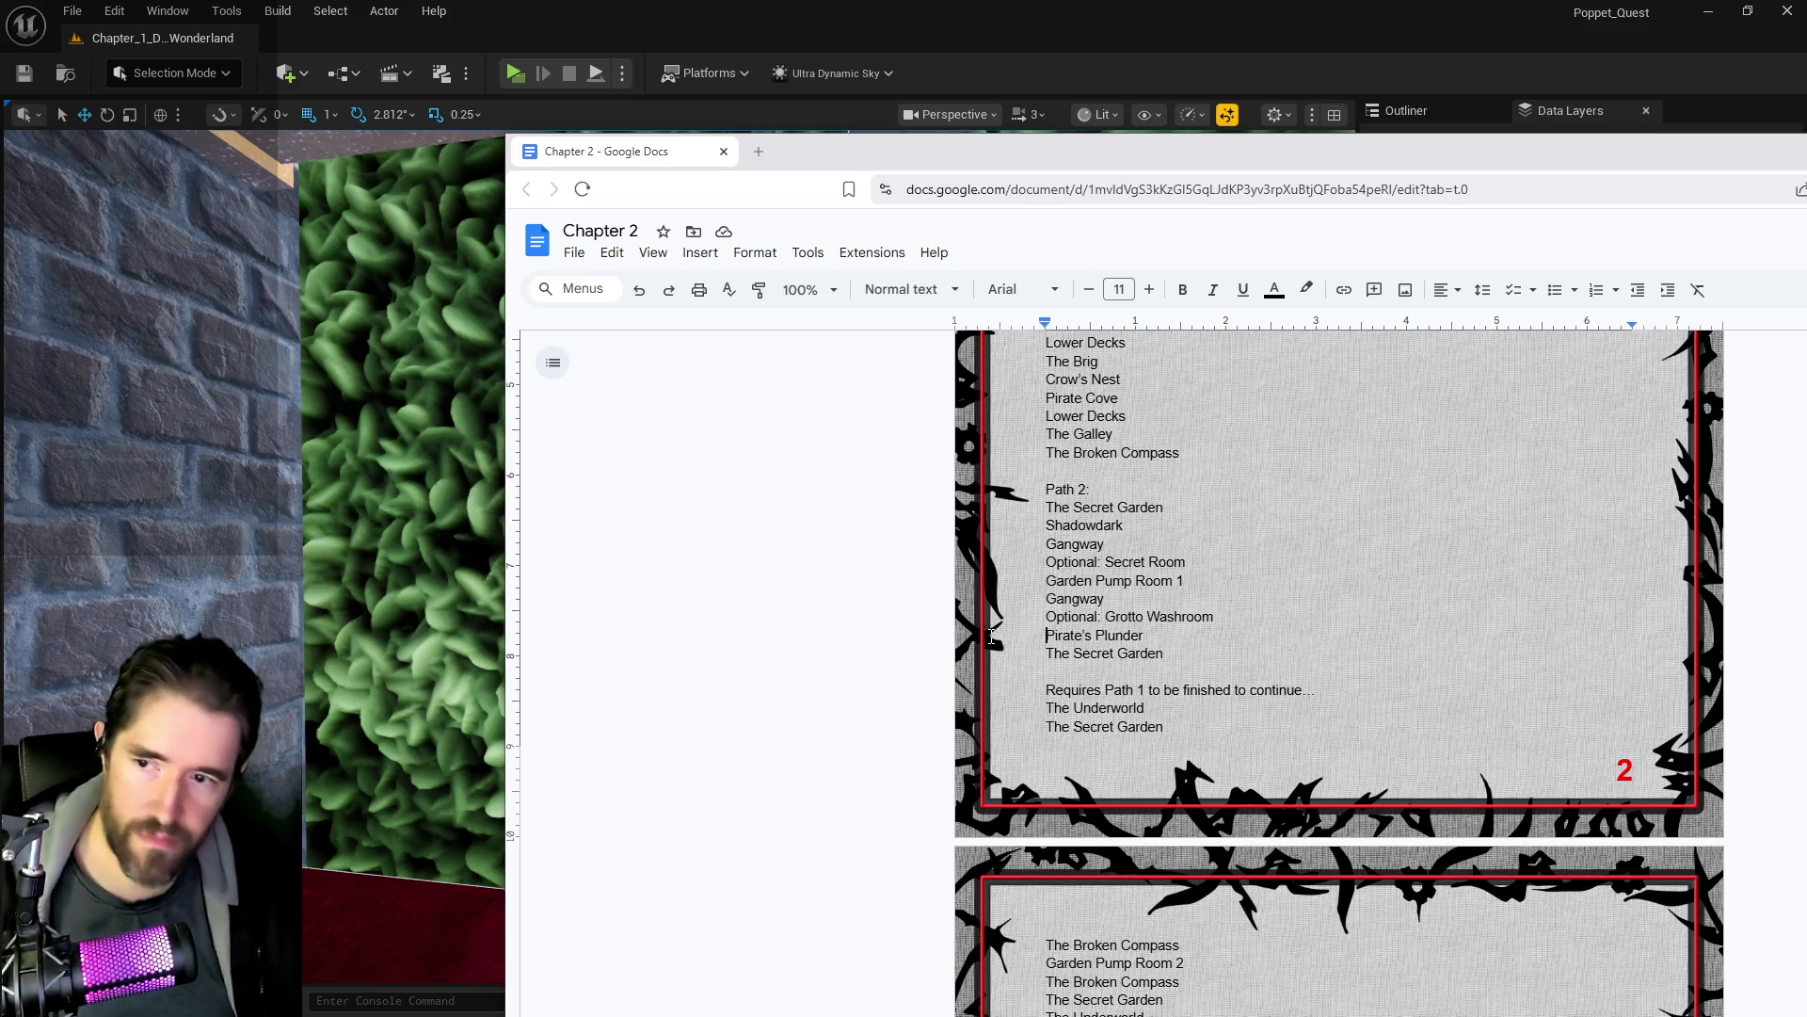
- Scroll down and select the Garden Pump Room 2 line
scroll(1212, 778, down, 2)
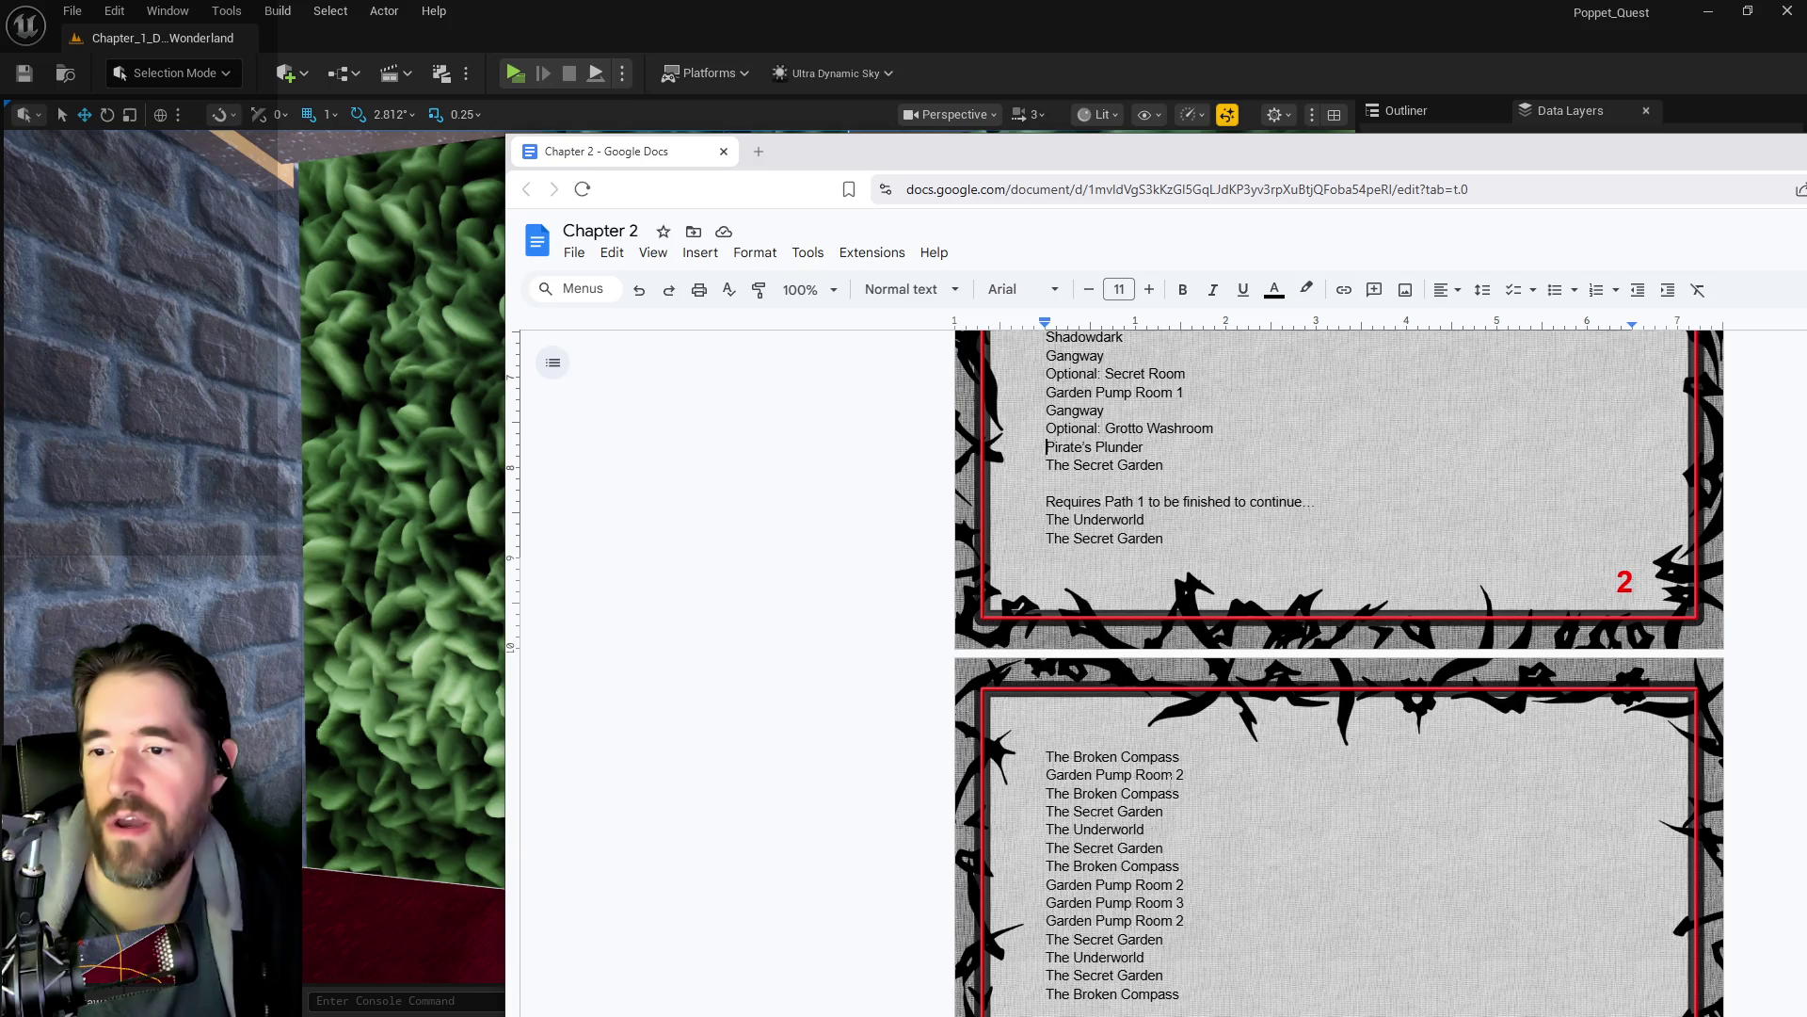
triple_click(1149, 775)
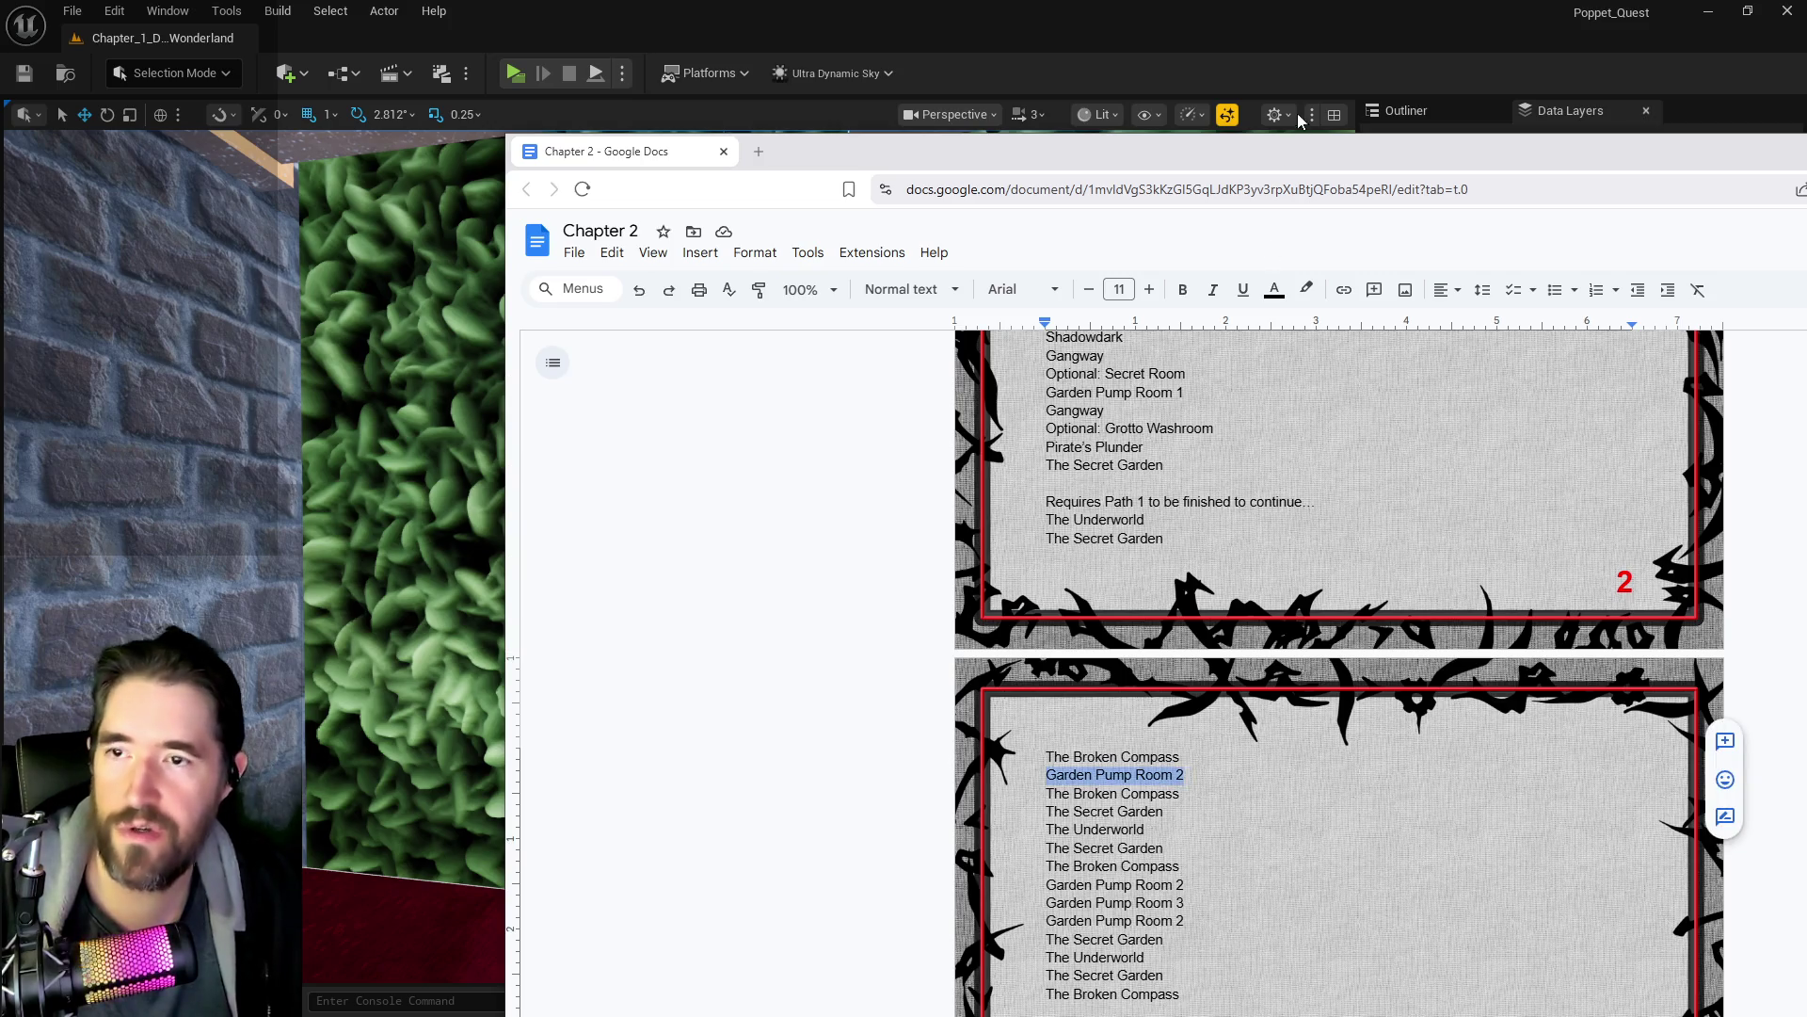
key(alt+Tab)
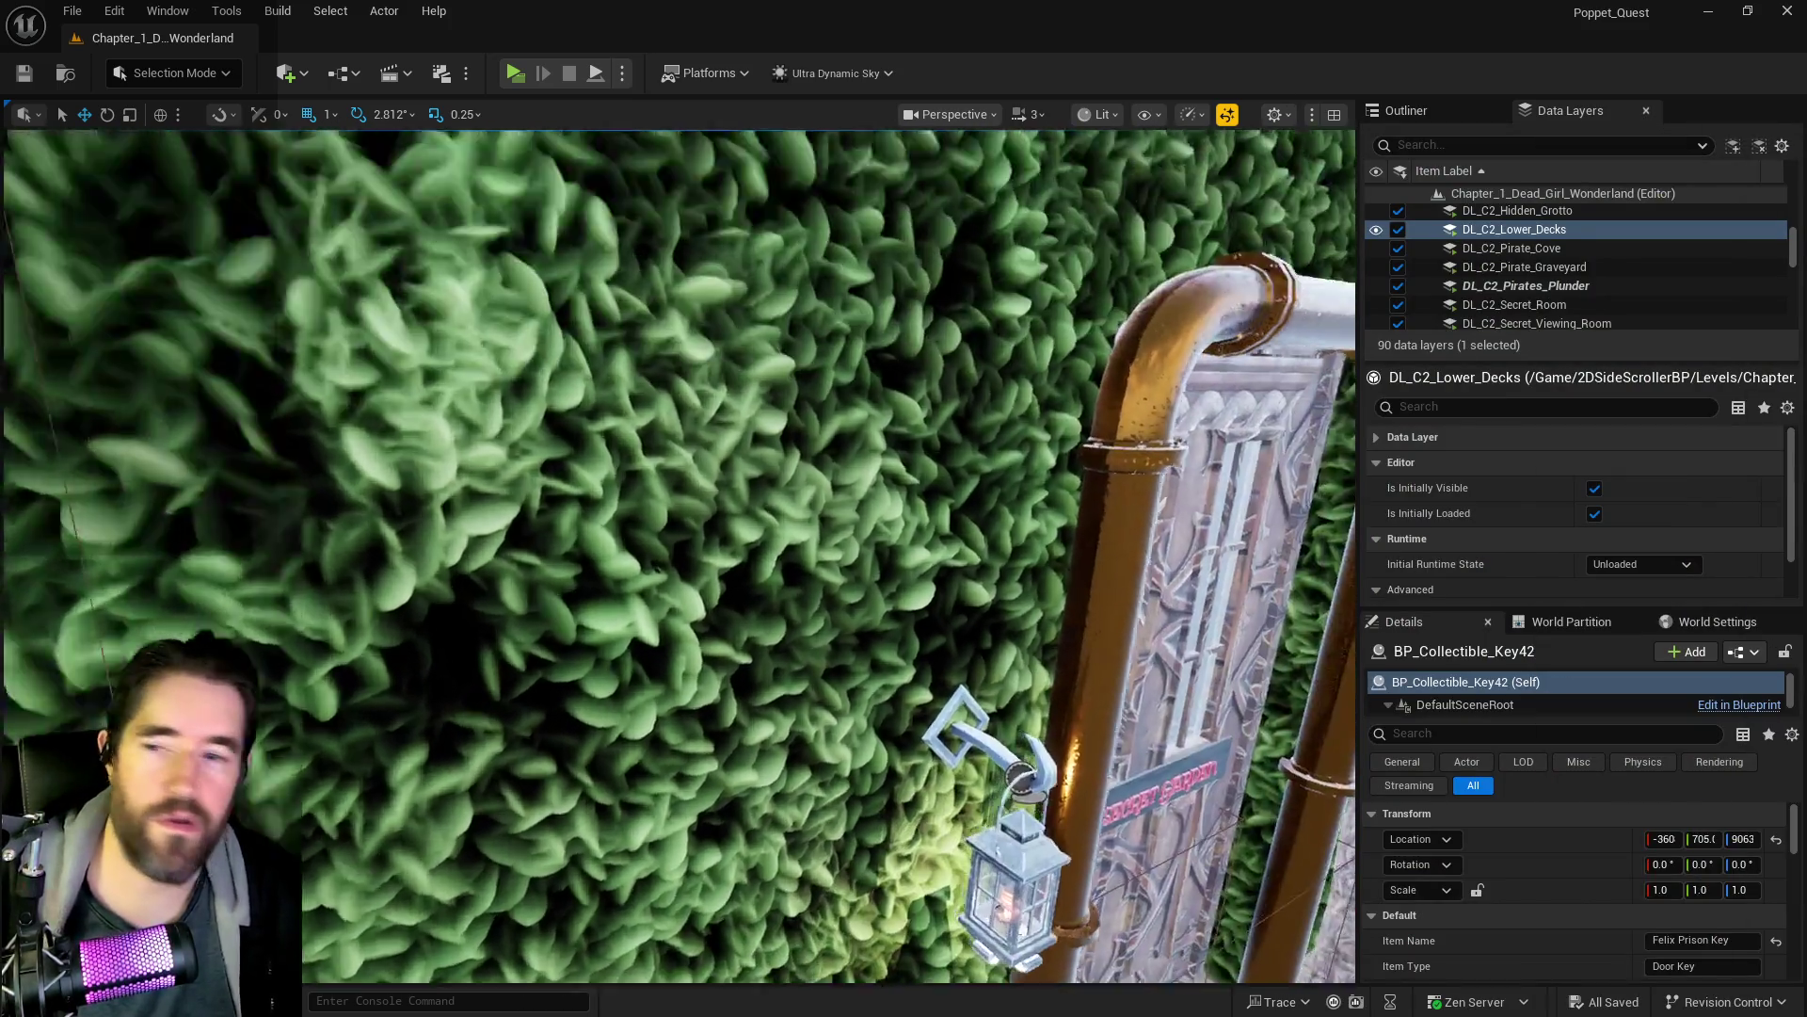
- Fly down the watery corridor to Key31 and check its full Item Name
key(w)
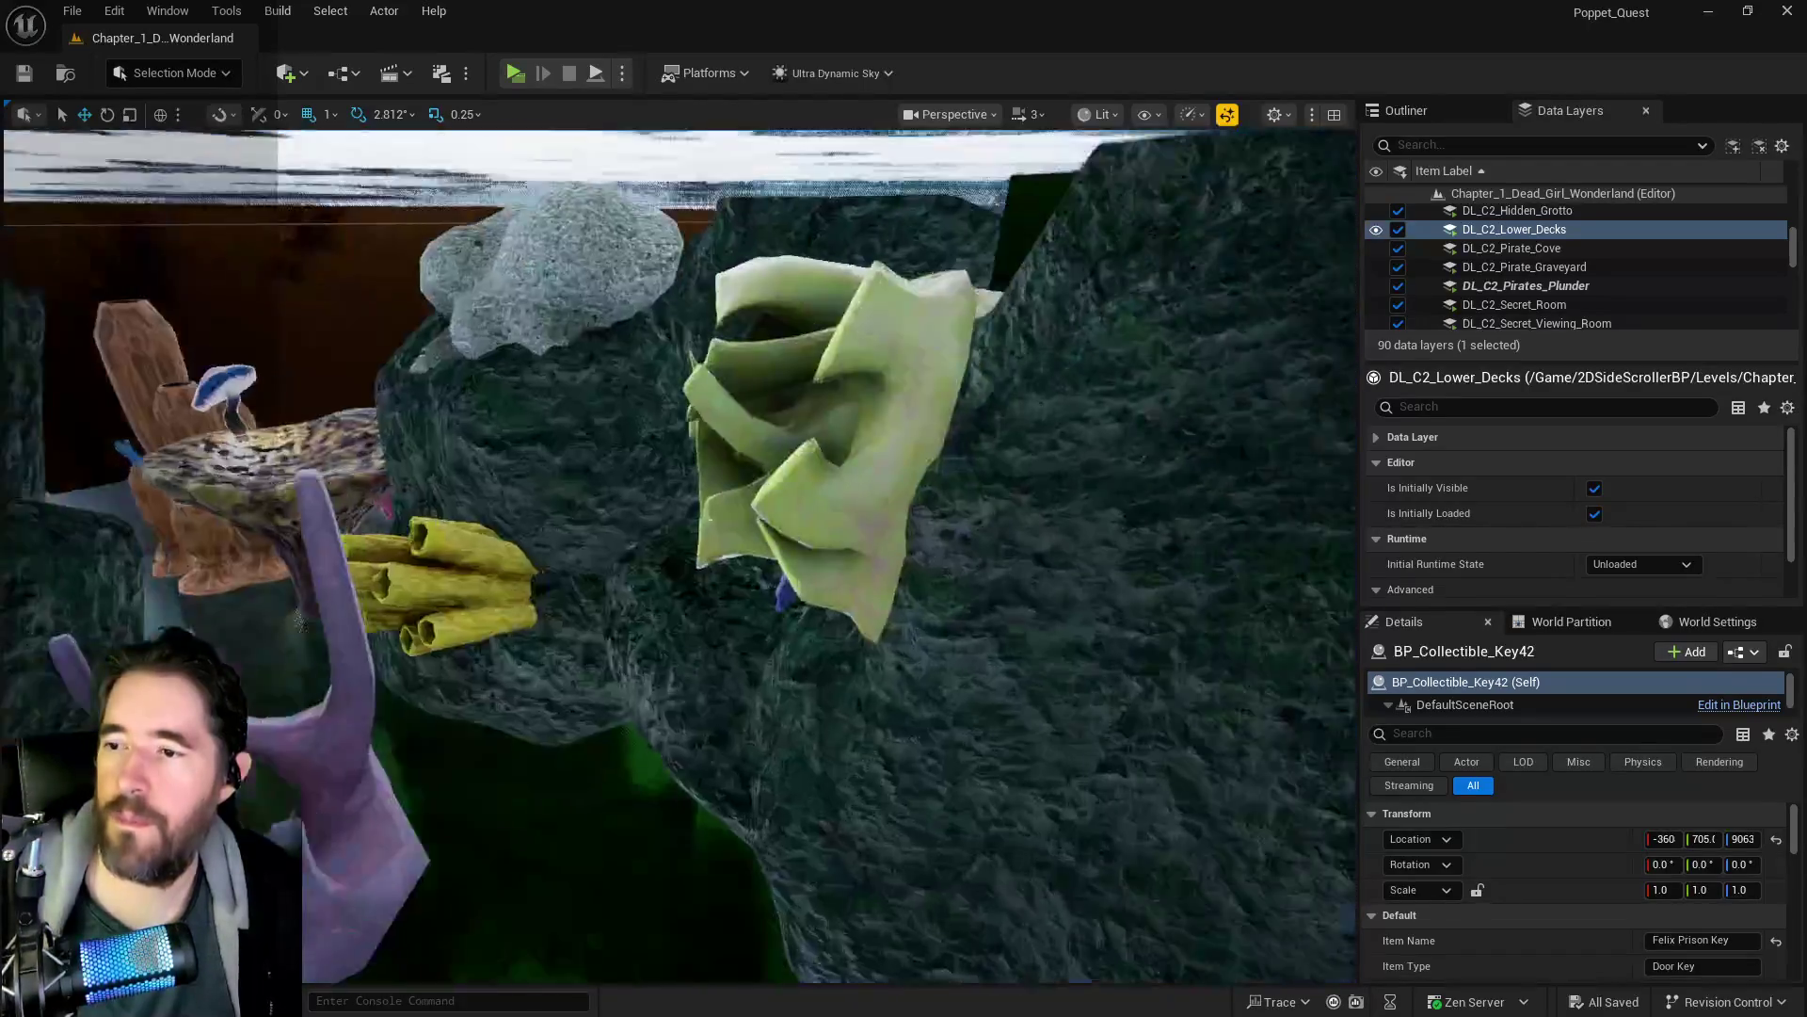
key(w)
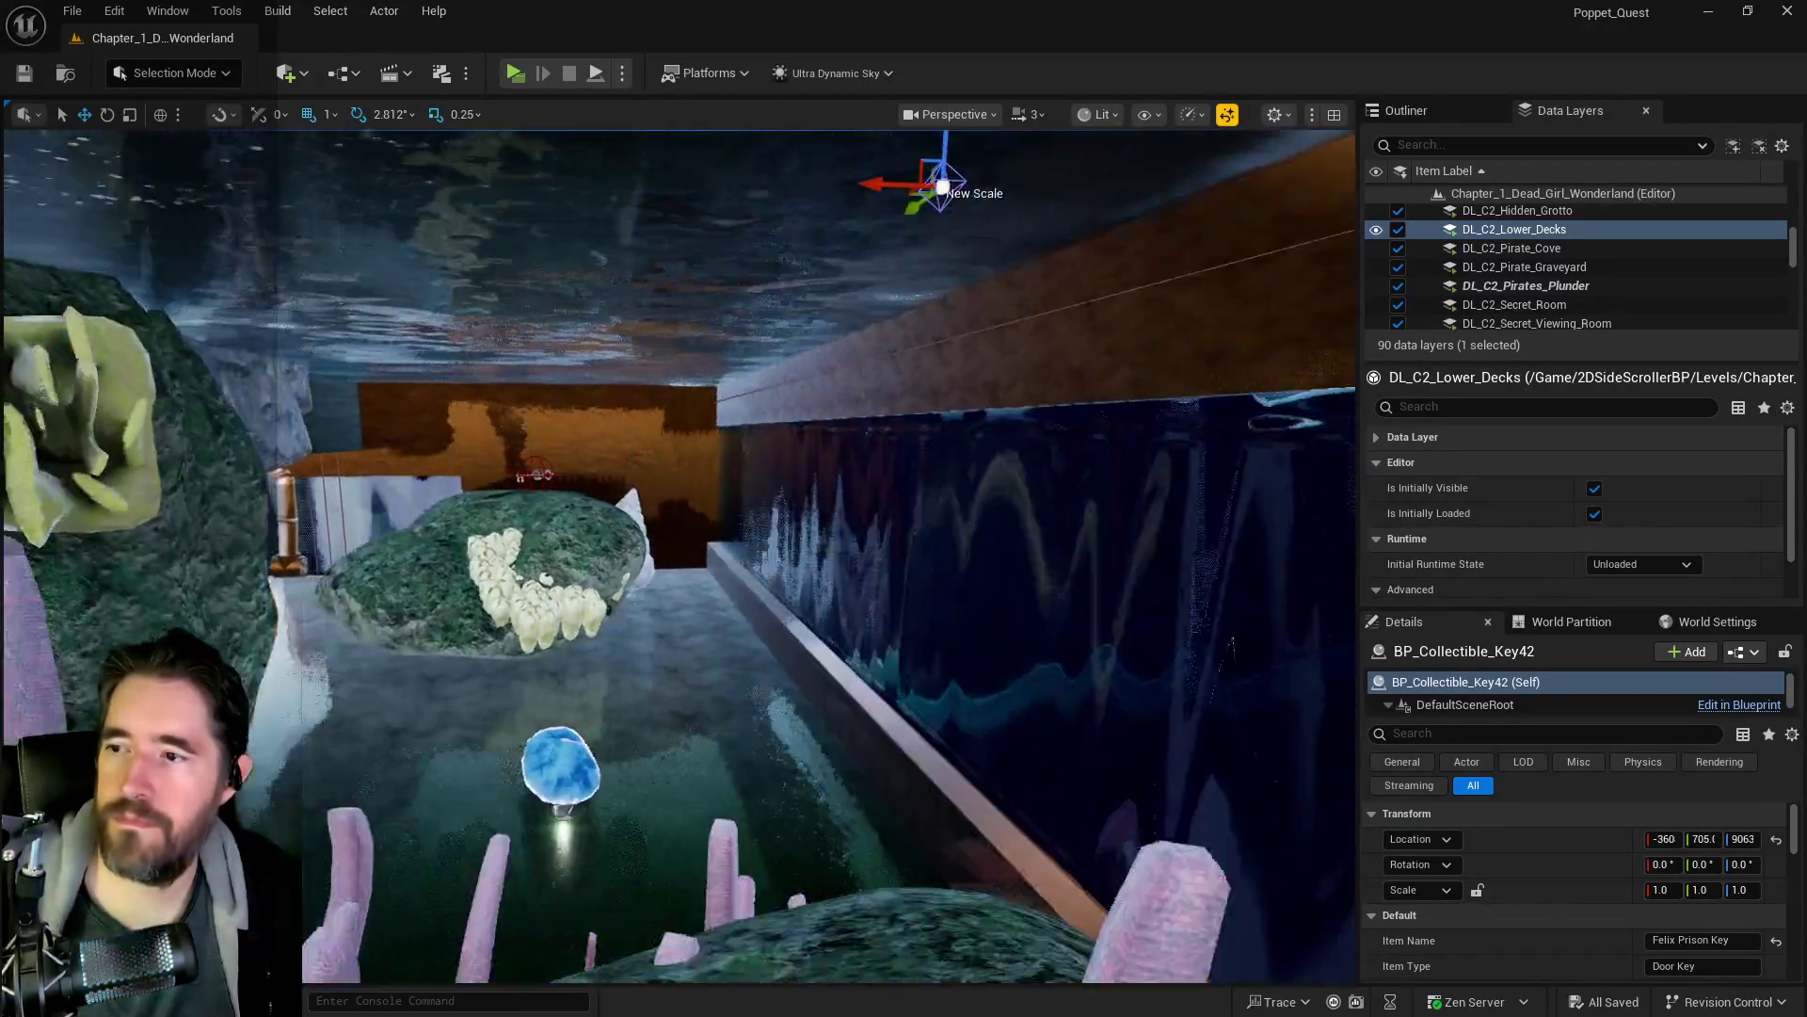
key(w)
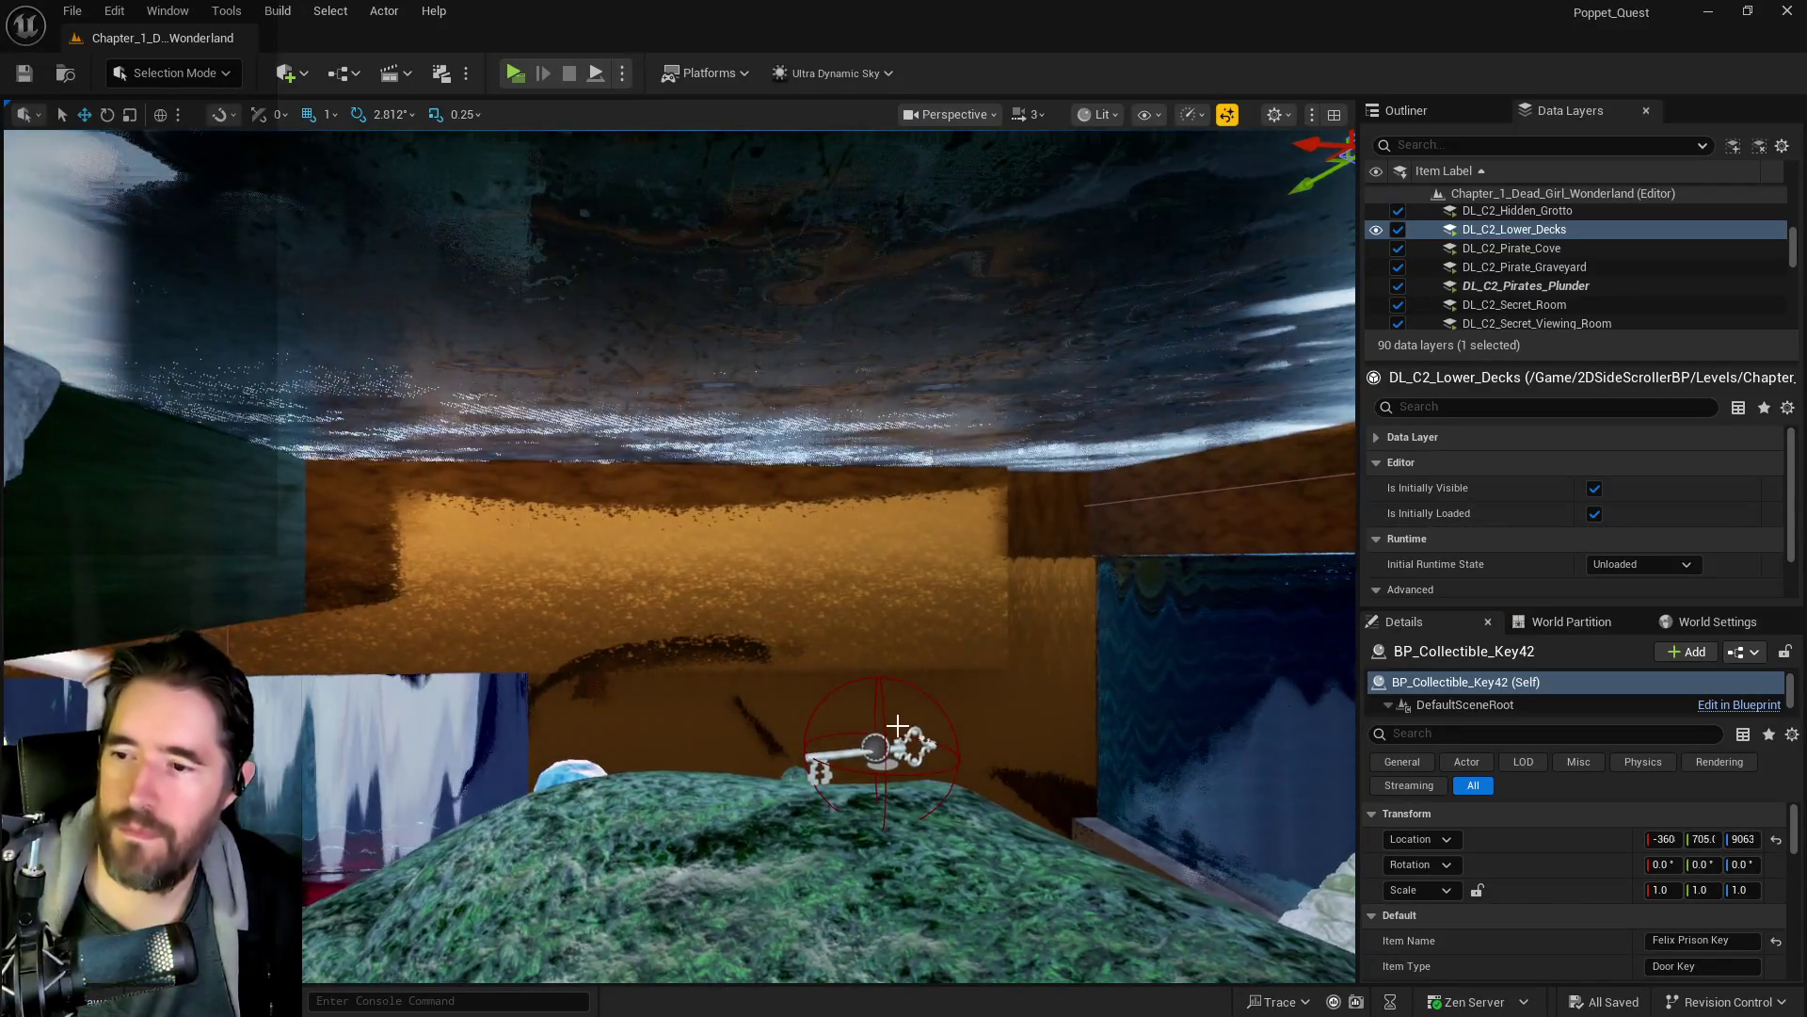
click(880, 753)
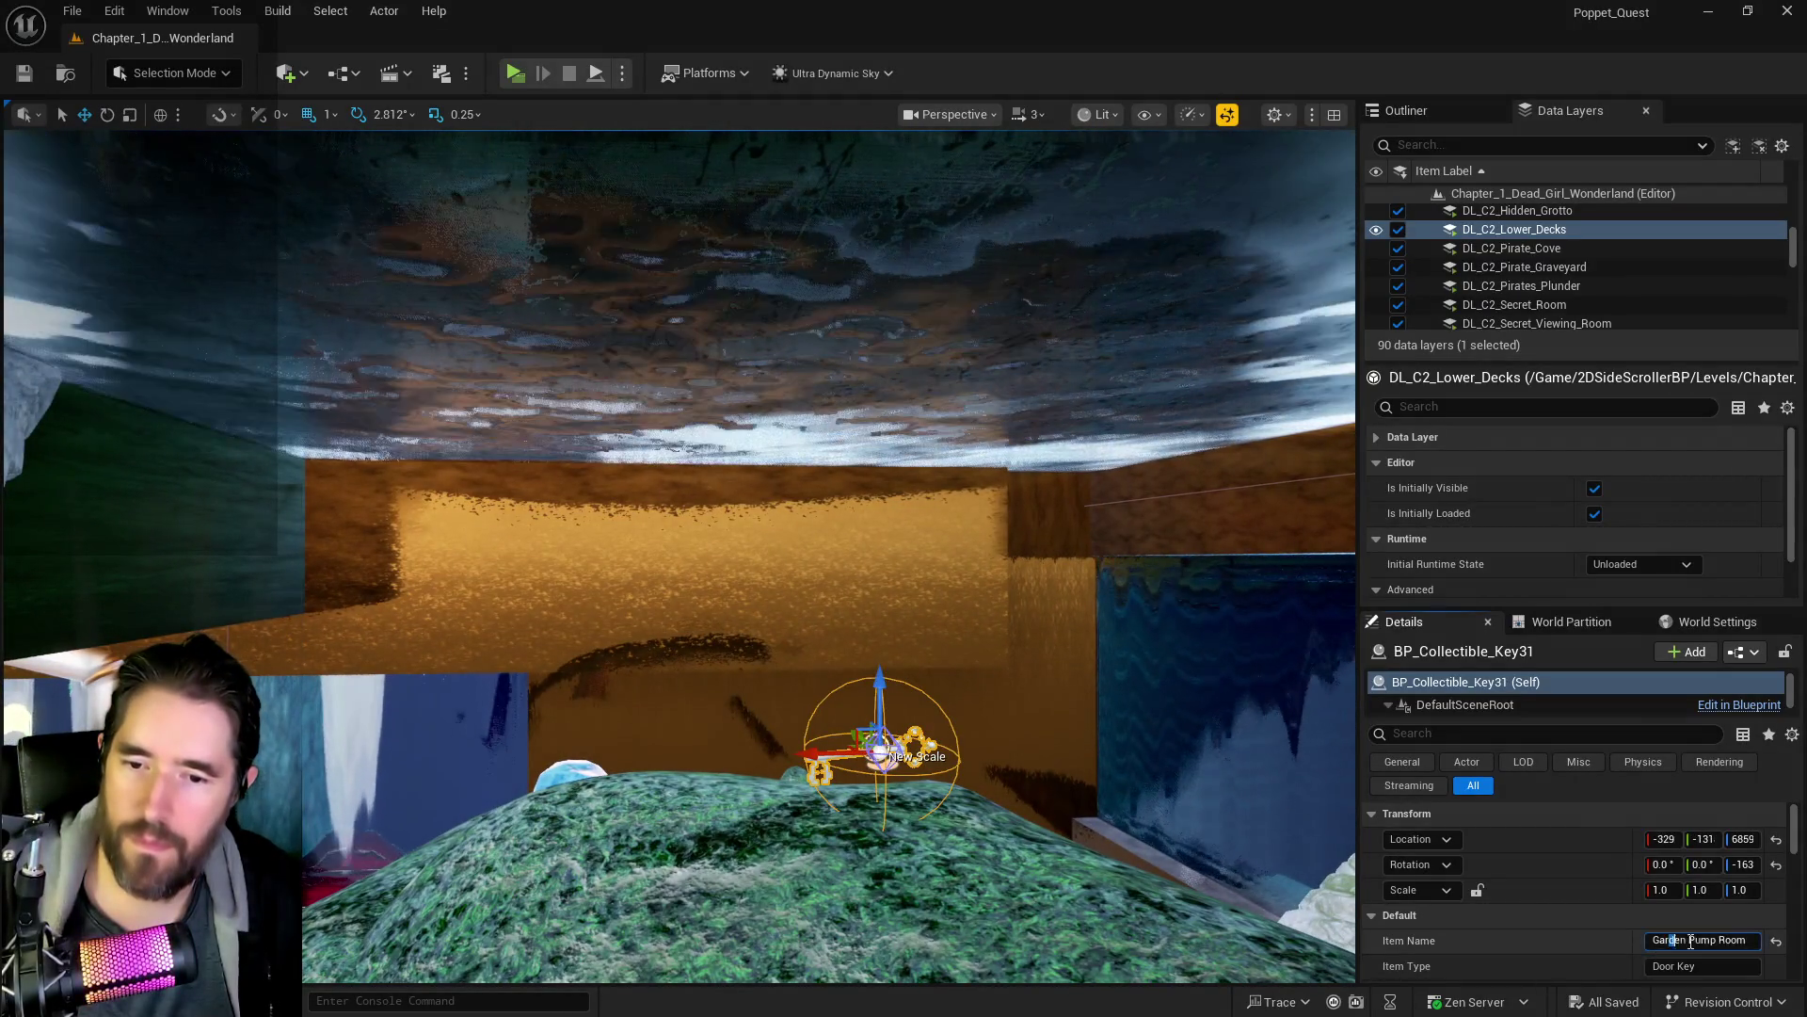
click(1755, 941)
- Fly to the neighbouring Key30 and check the end of its Item Name
key(w)
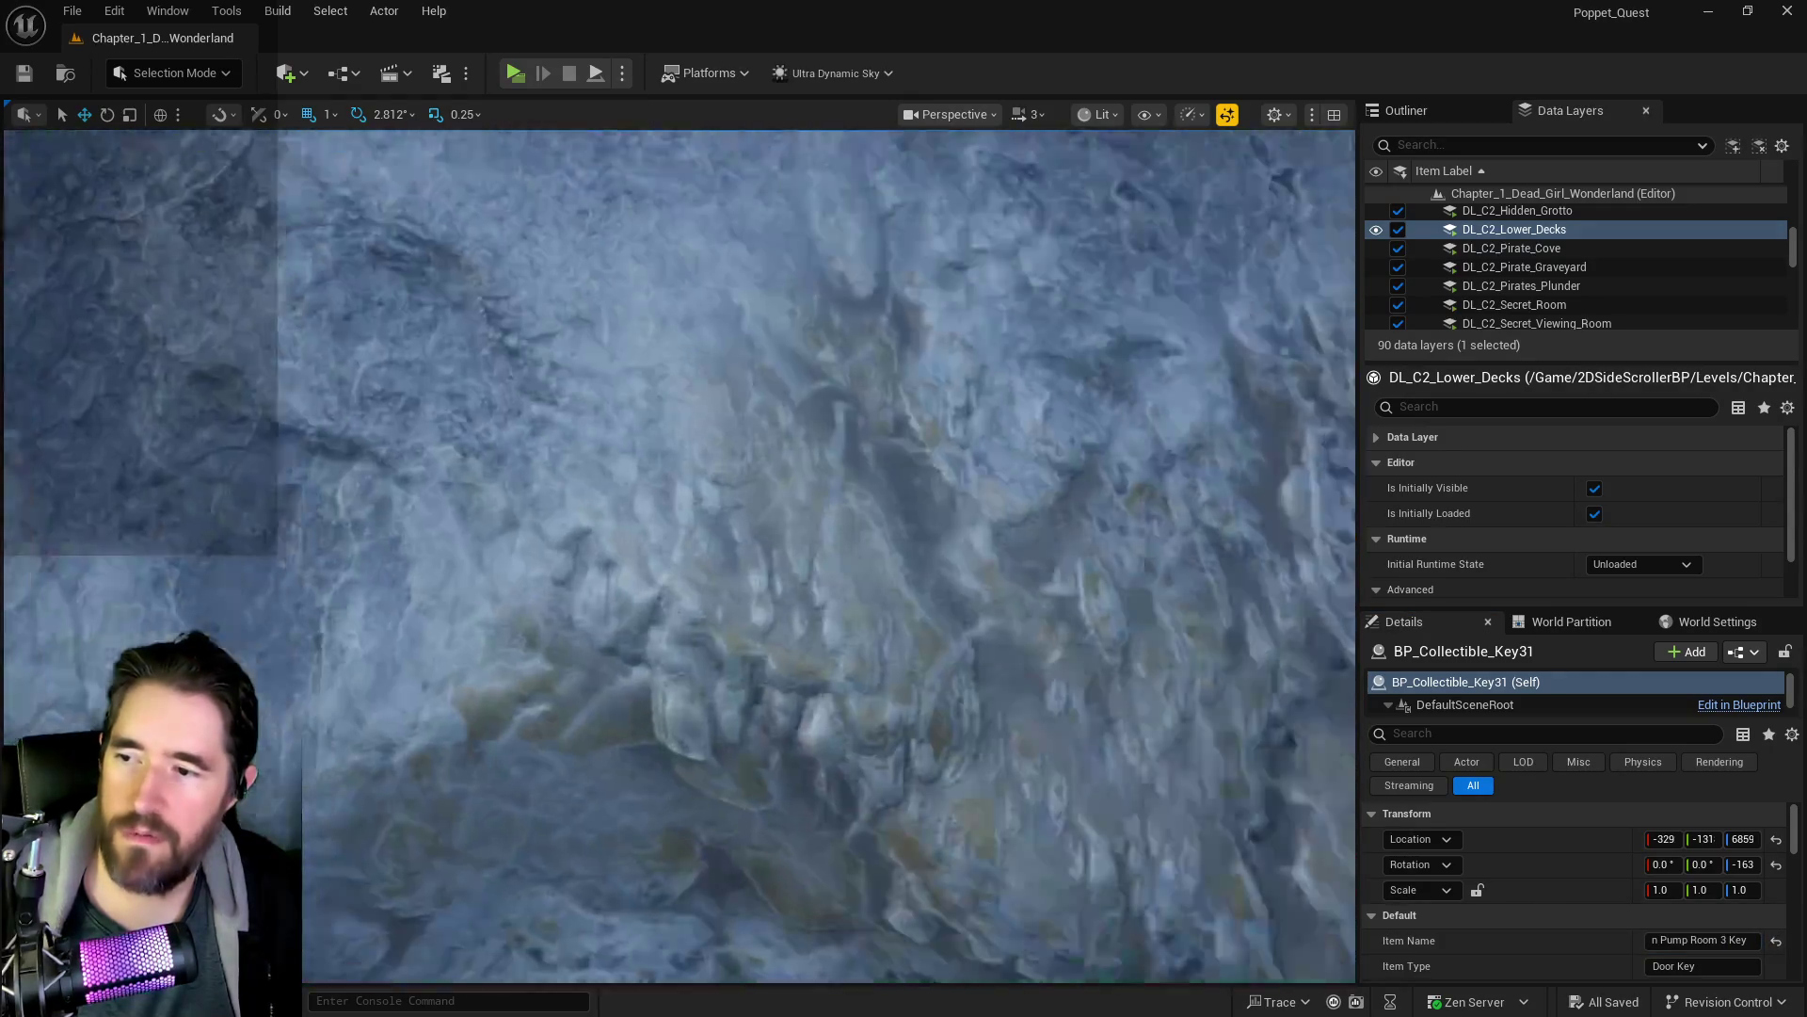
key(w)
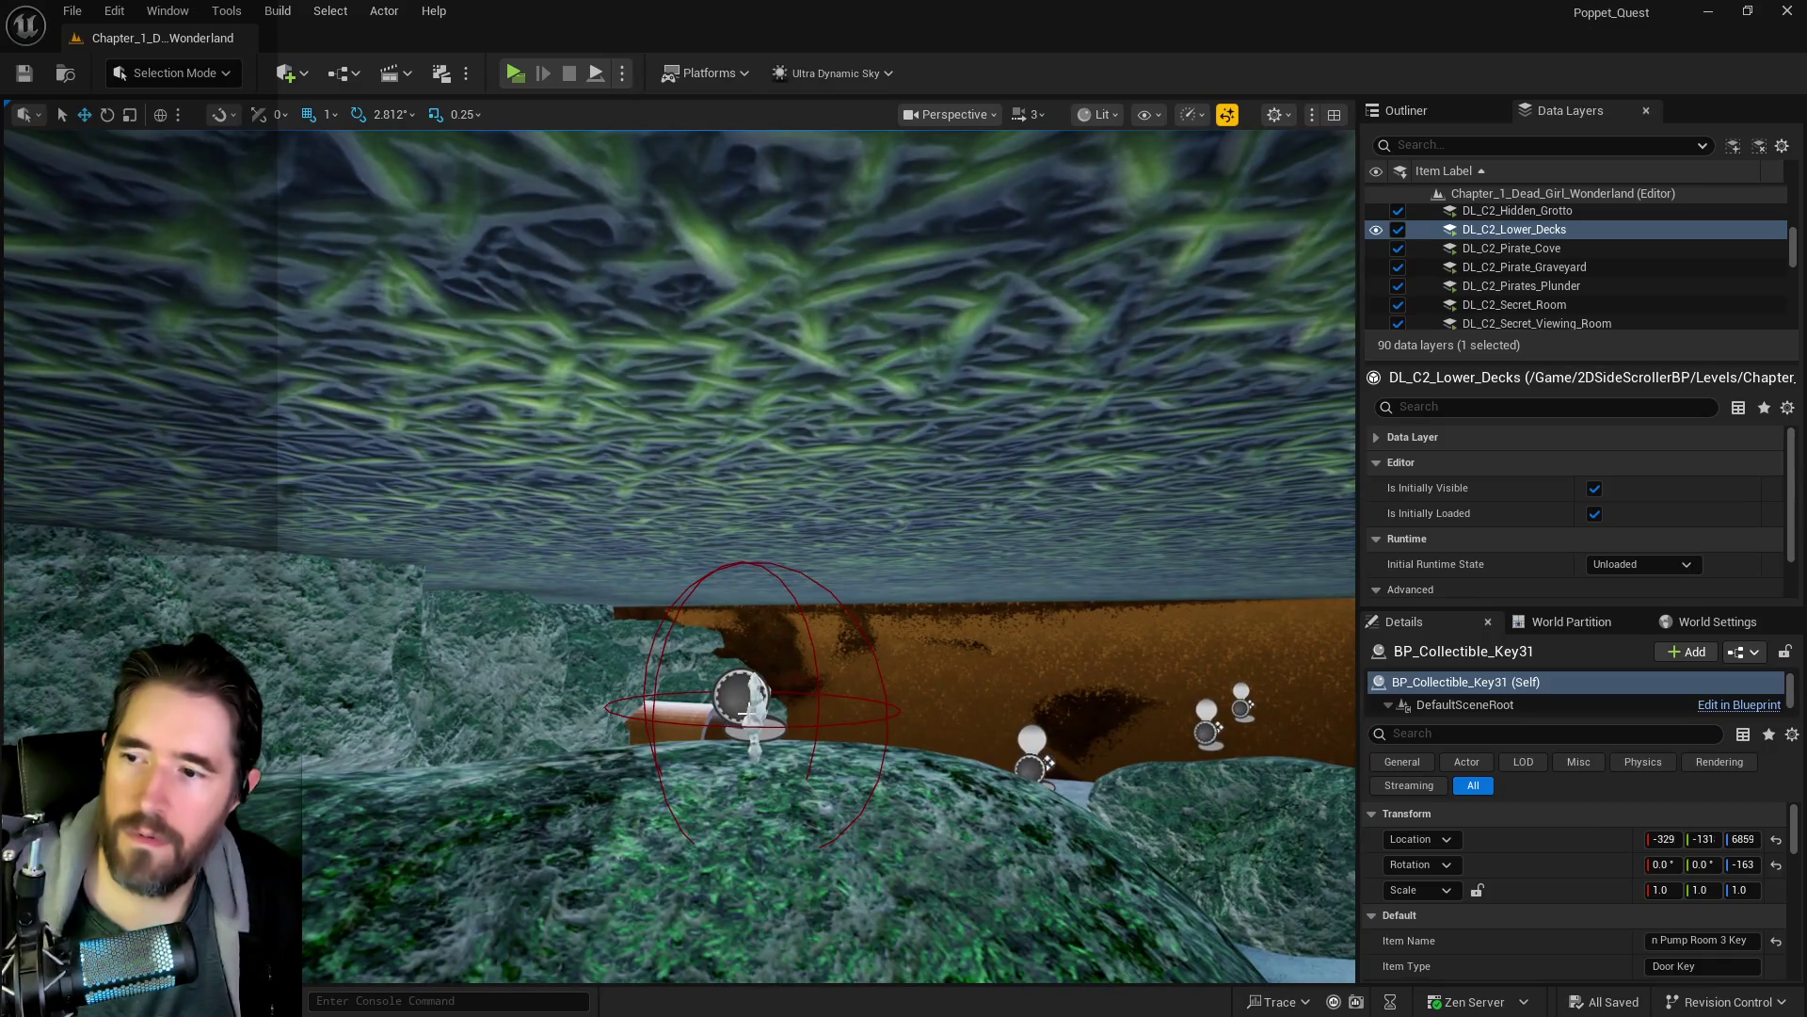
click(786, 803)
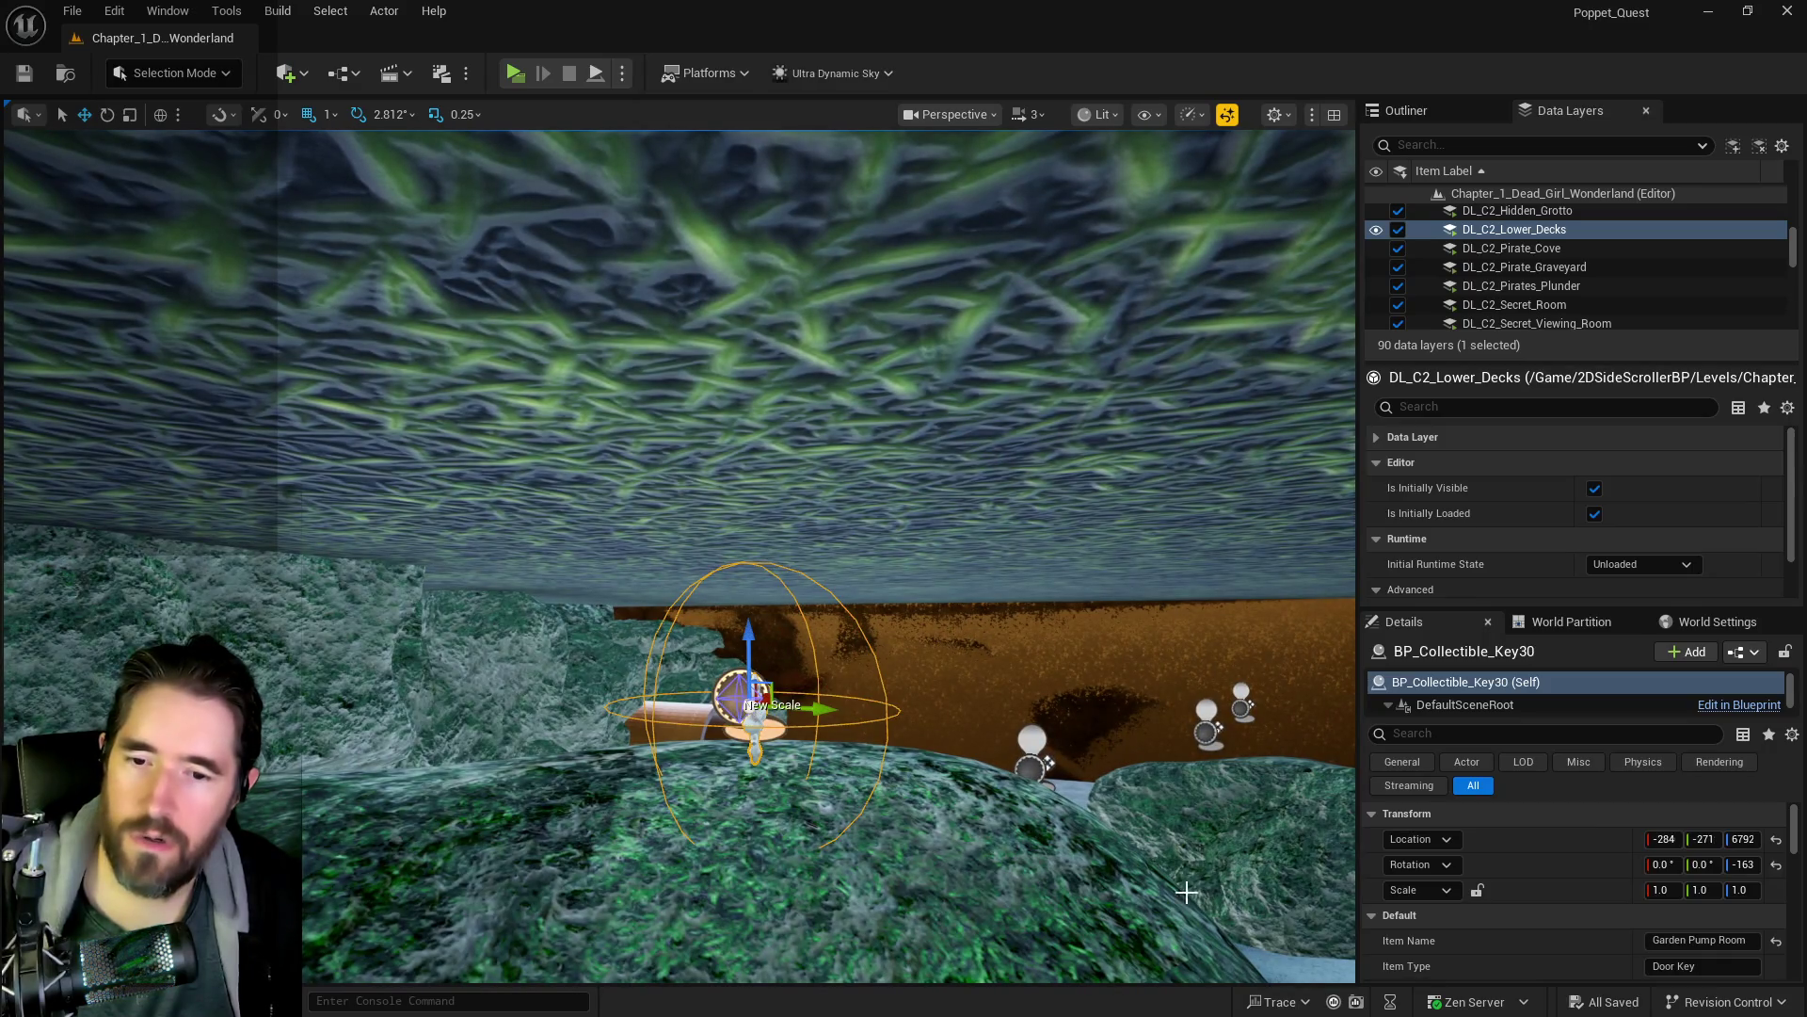
click(1690, 938)
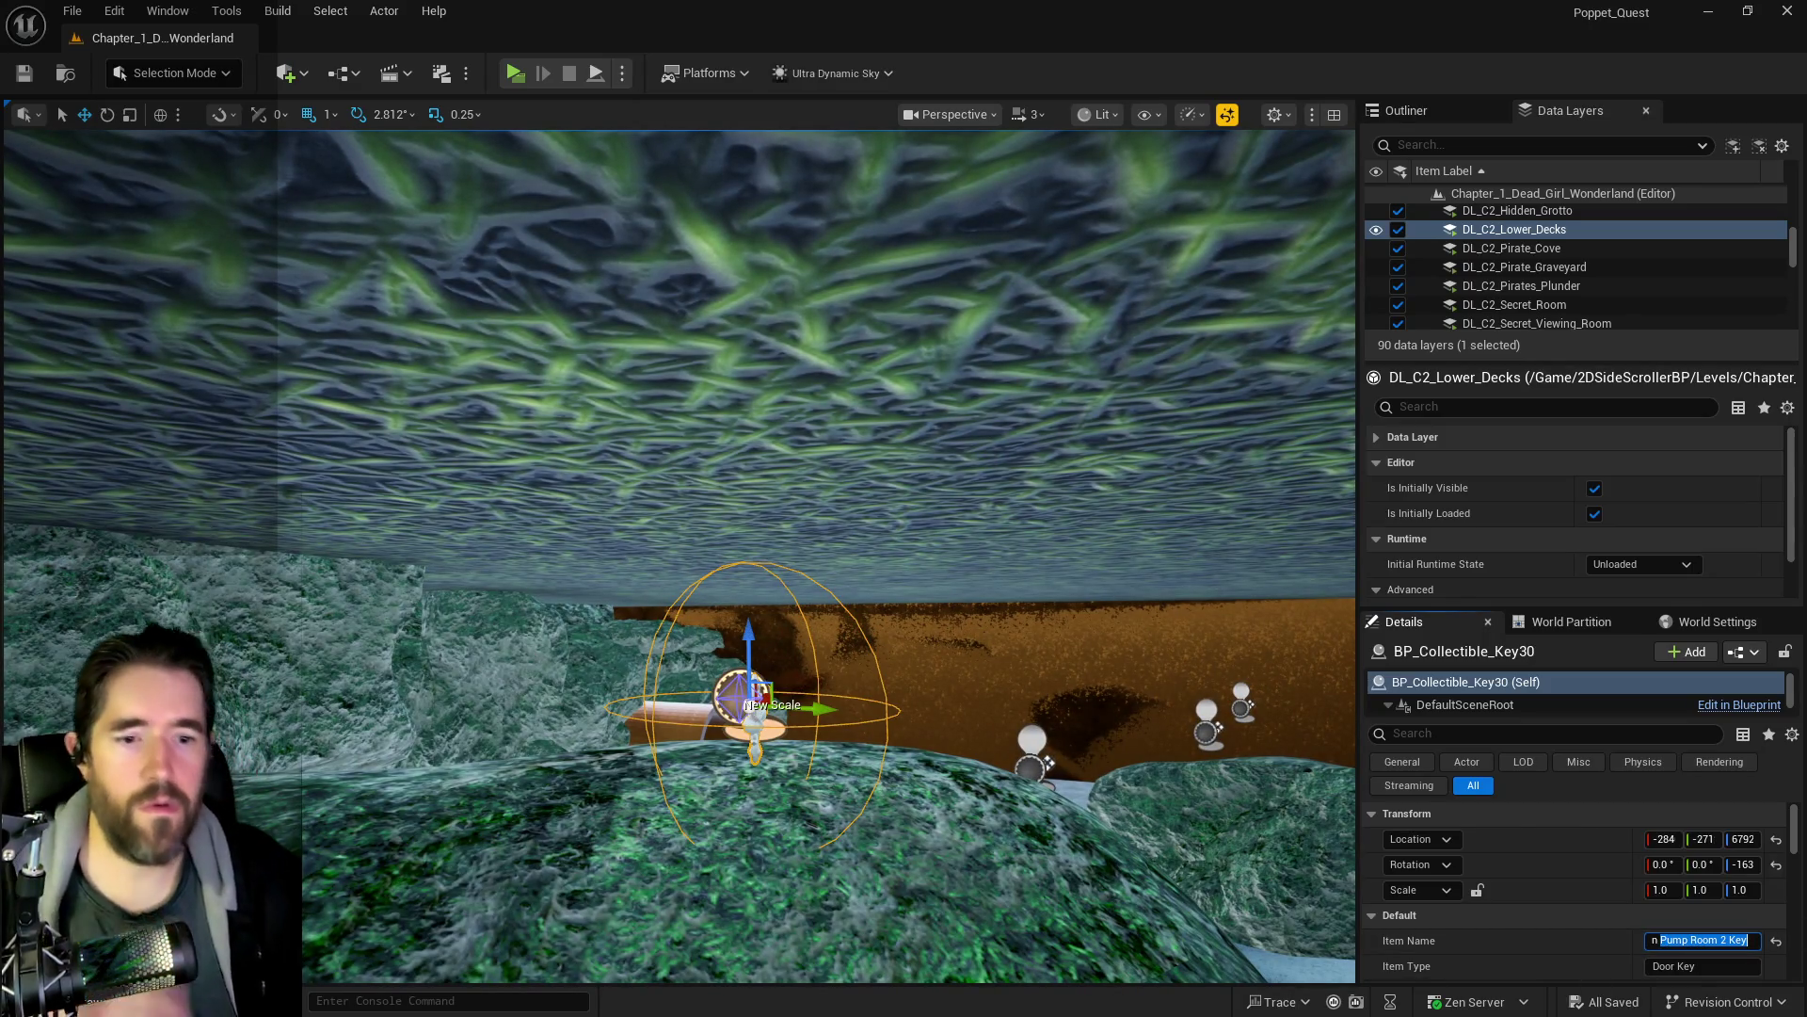
key(alt+Tab)
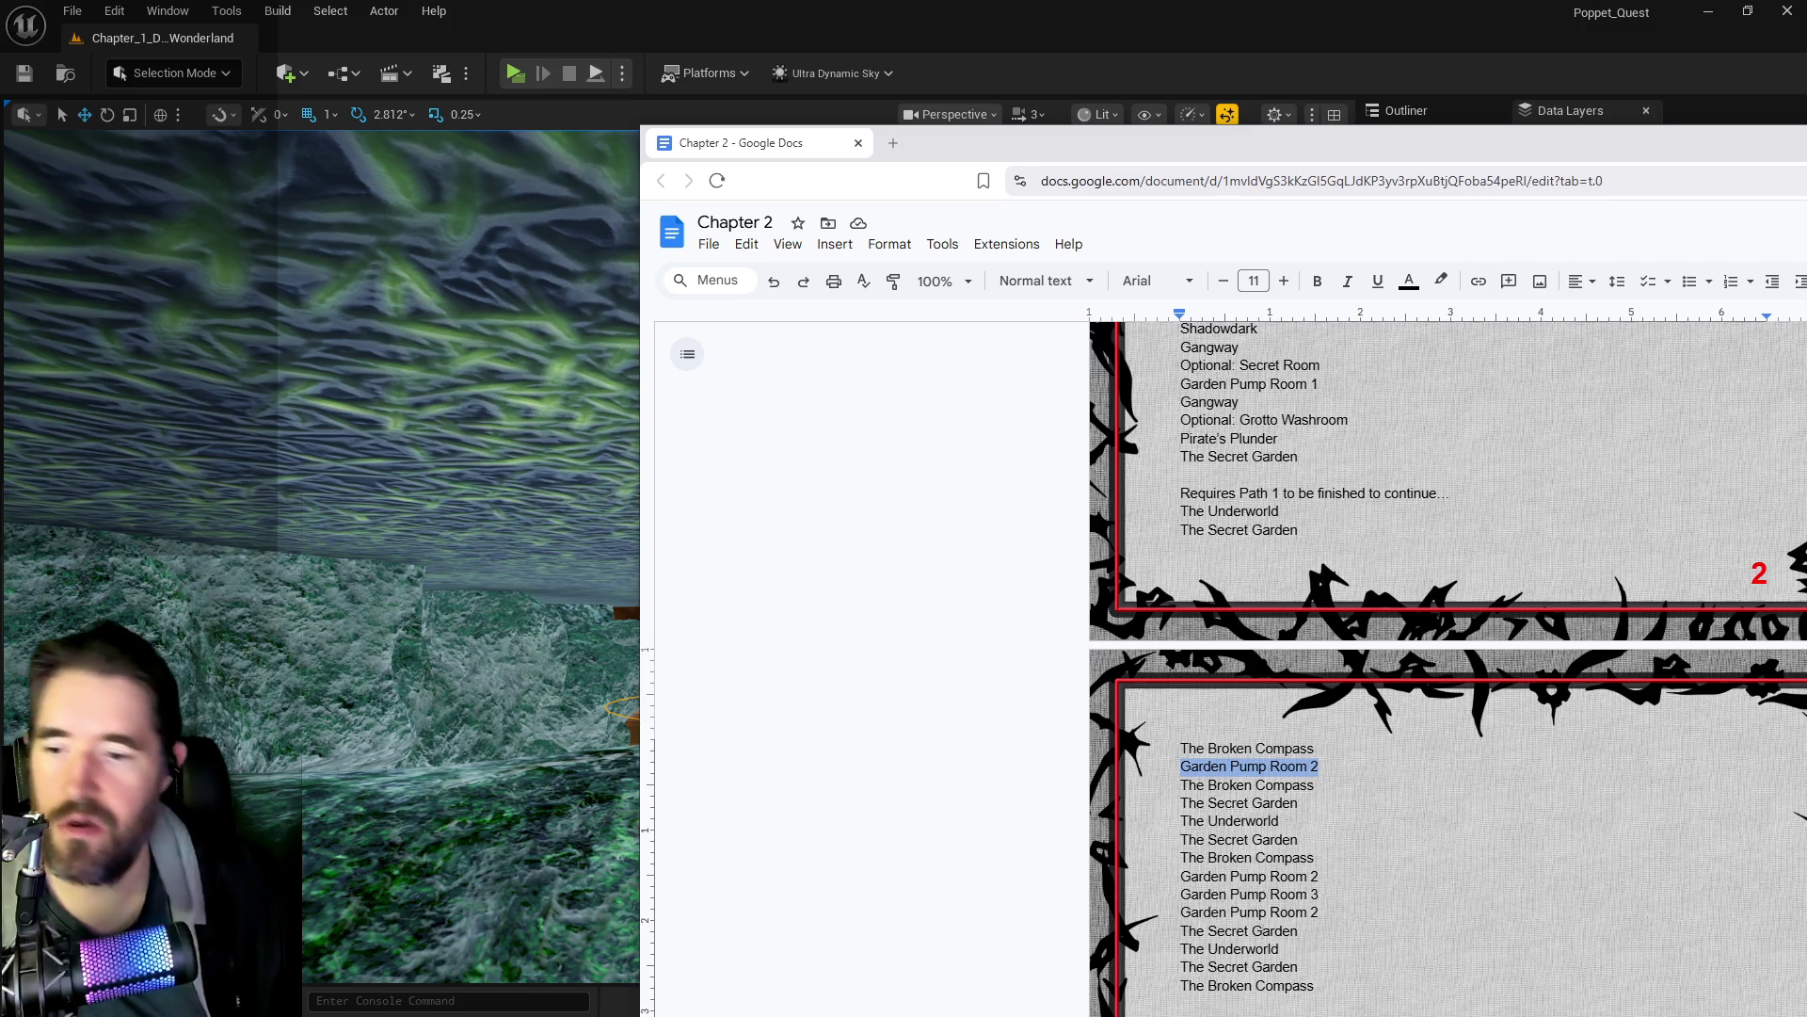
- Remove the doubled space in 'Grotto Pump Room 1'
scroll(1304, 915, down, 1)
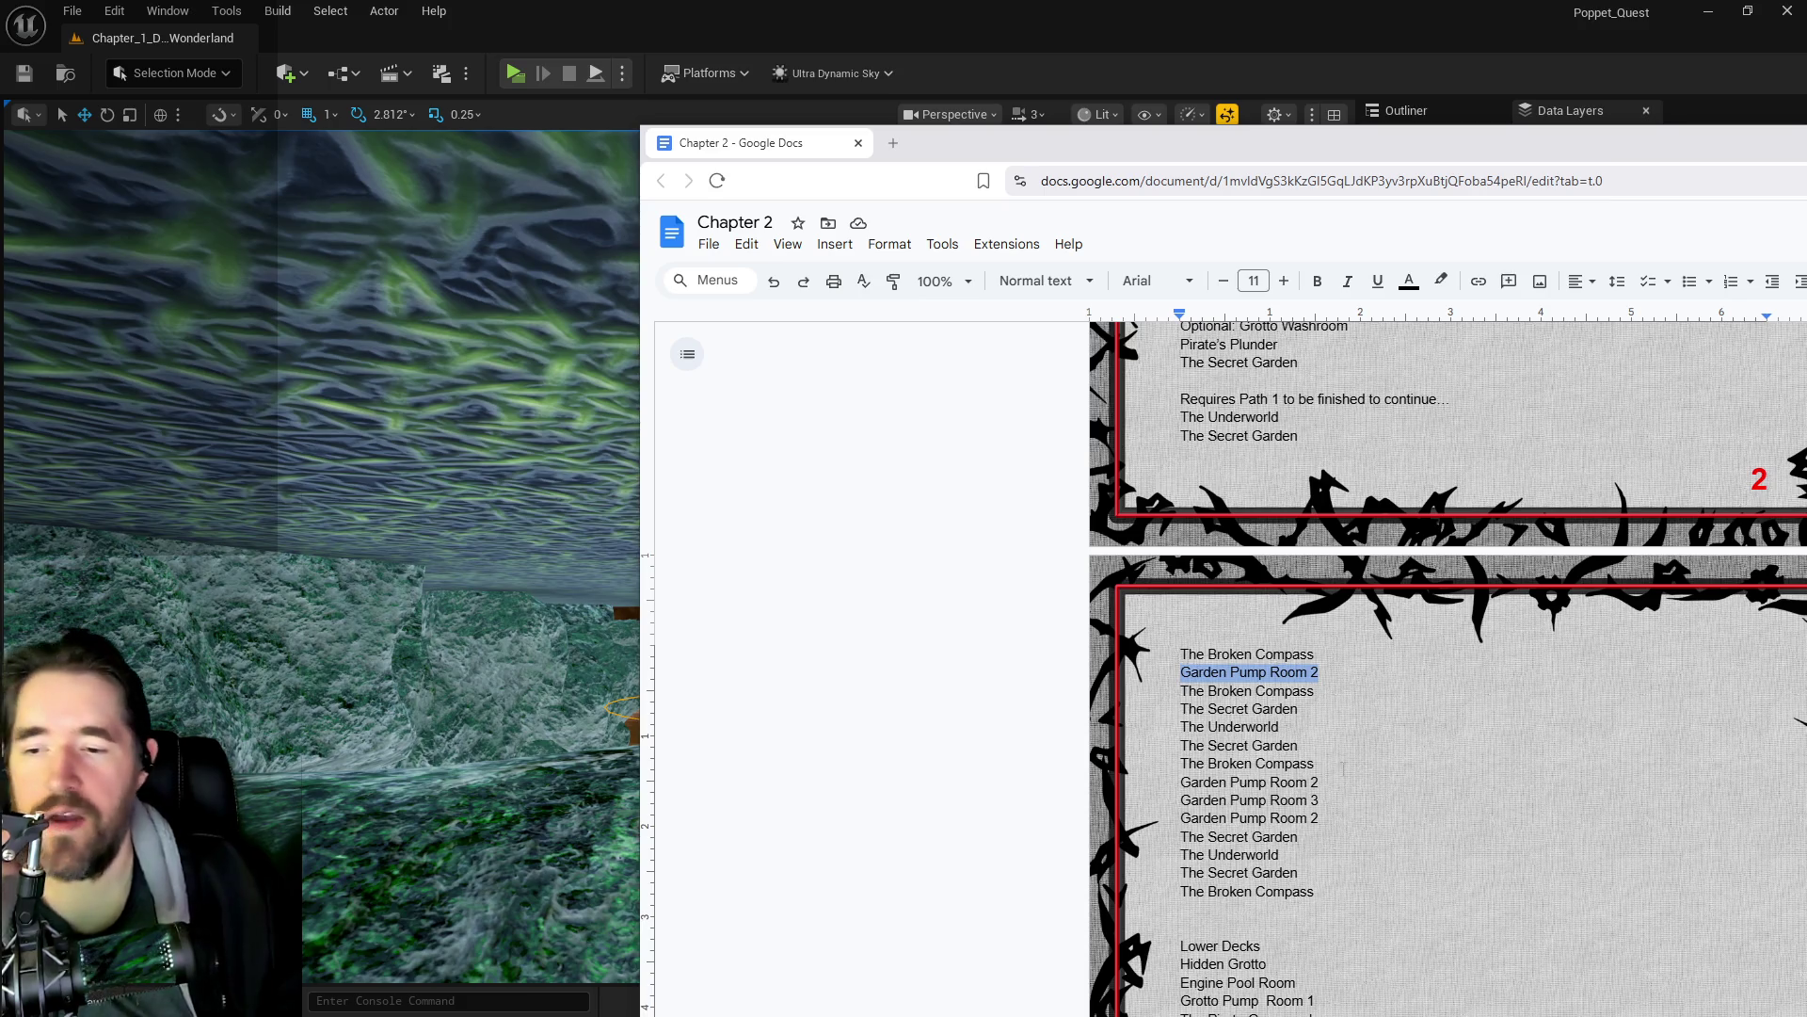
scroll(1343, 767, down, 2)
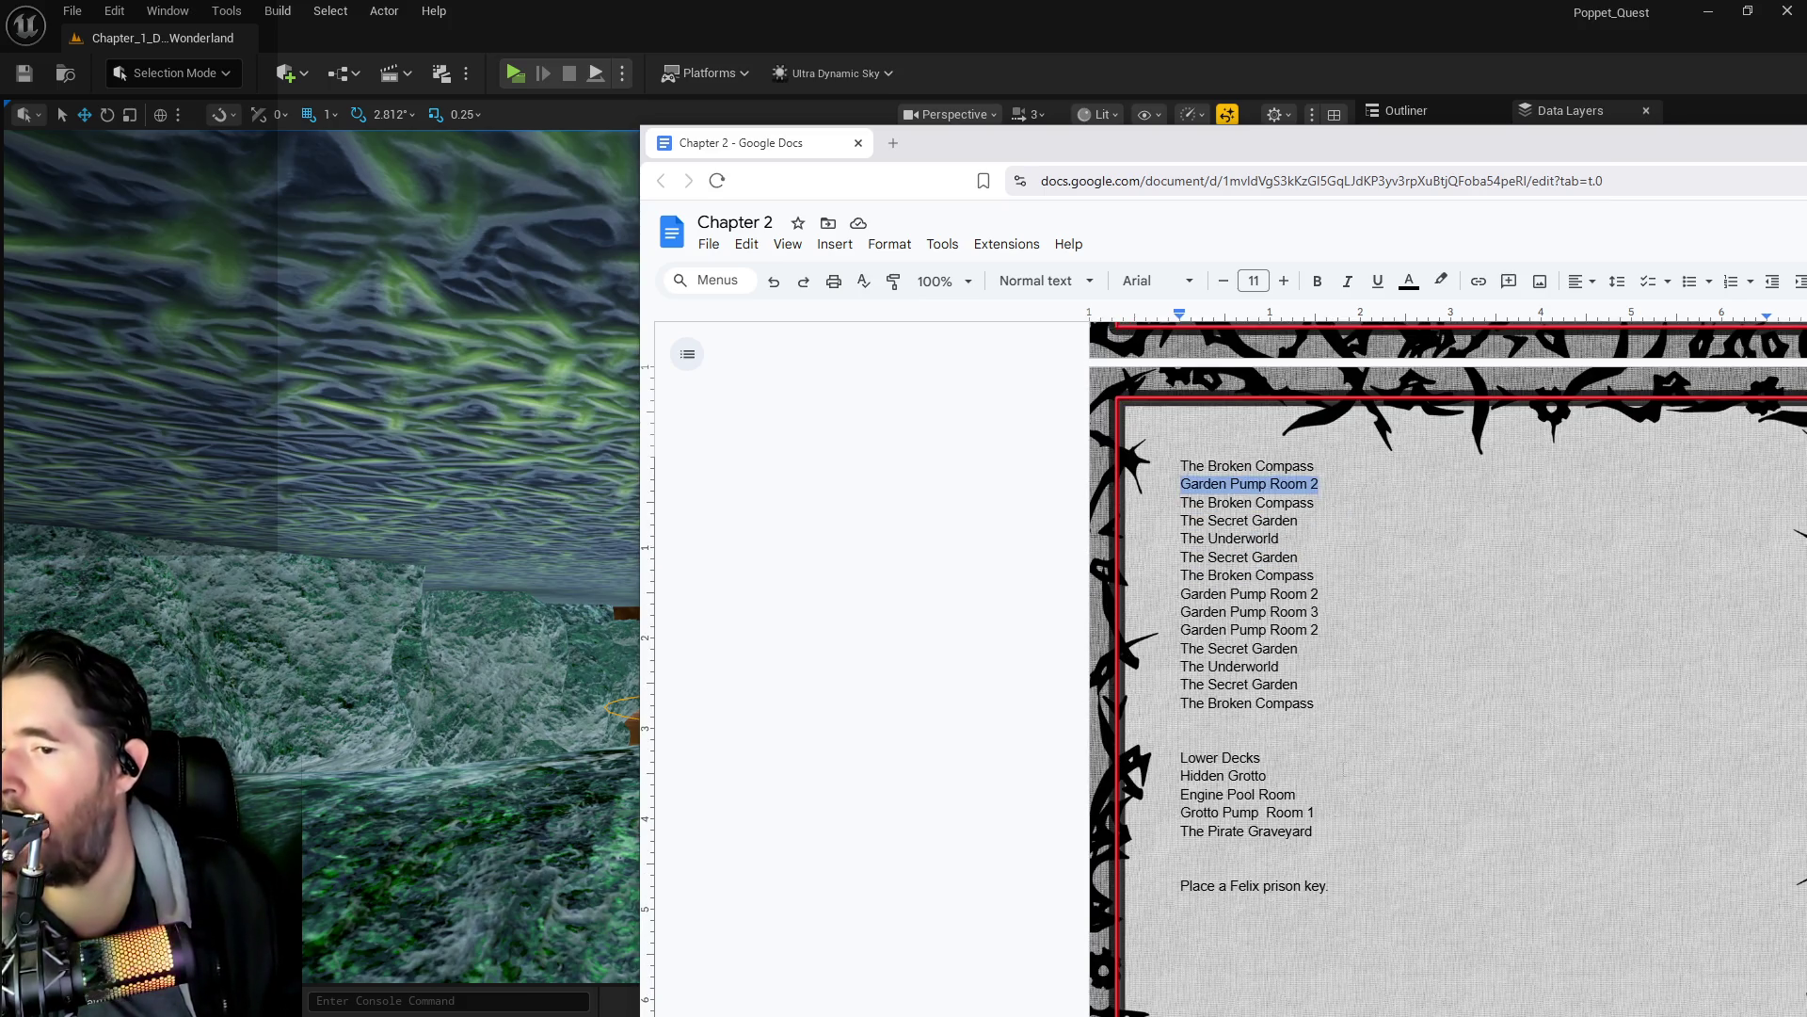
click(1267, 812)
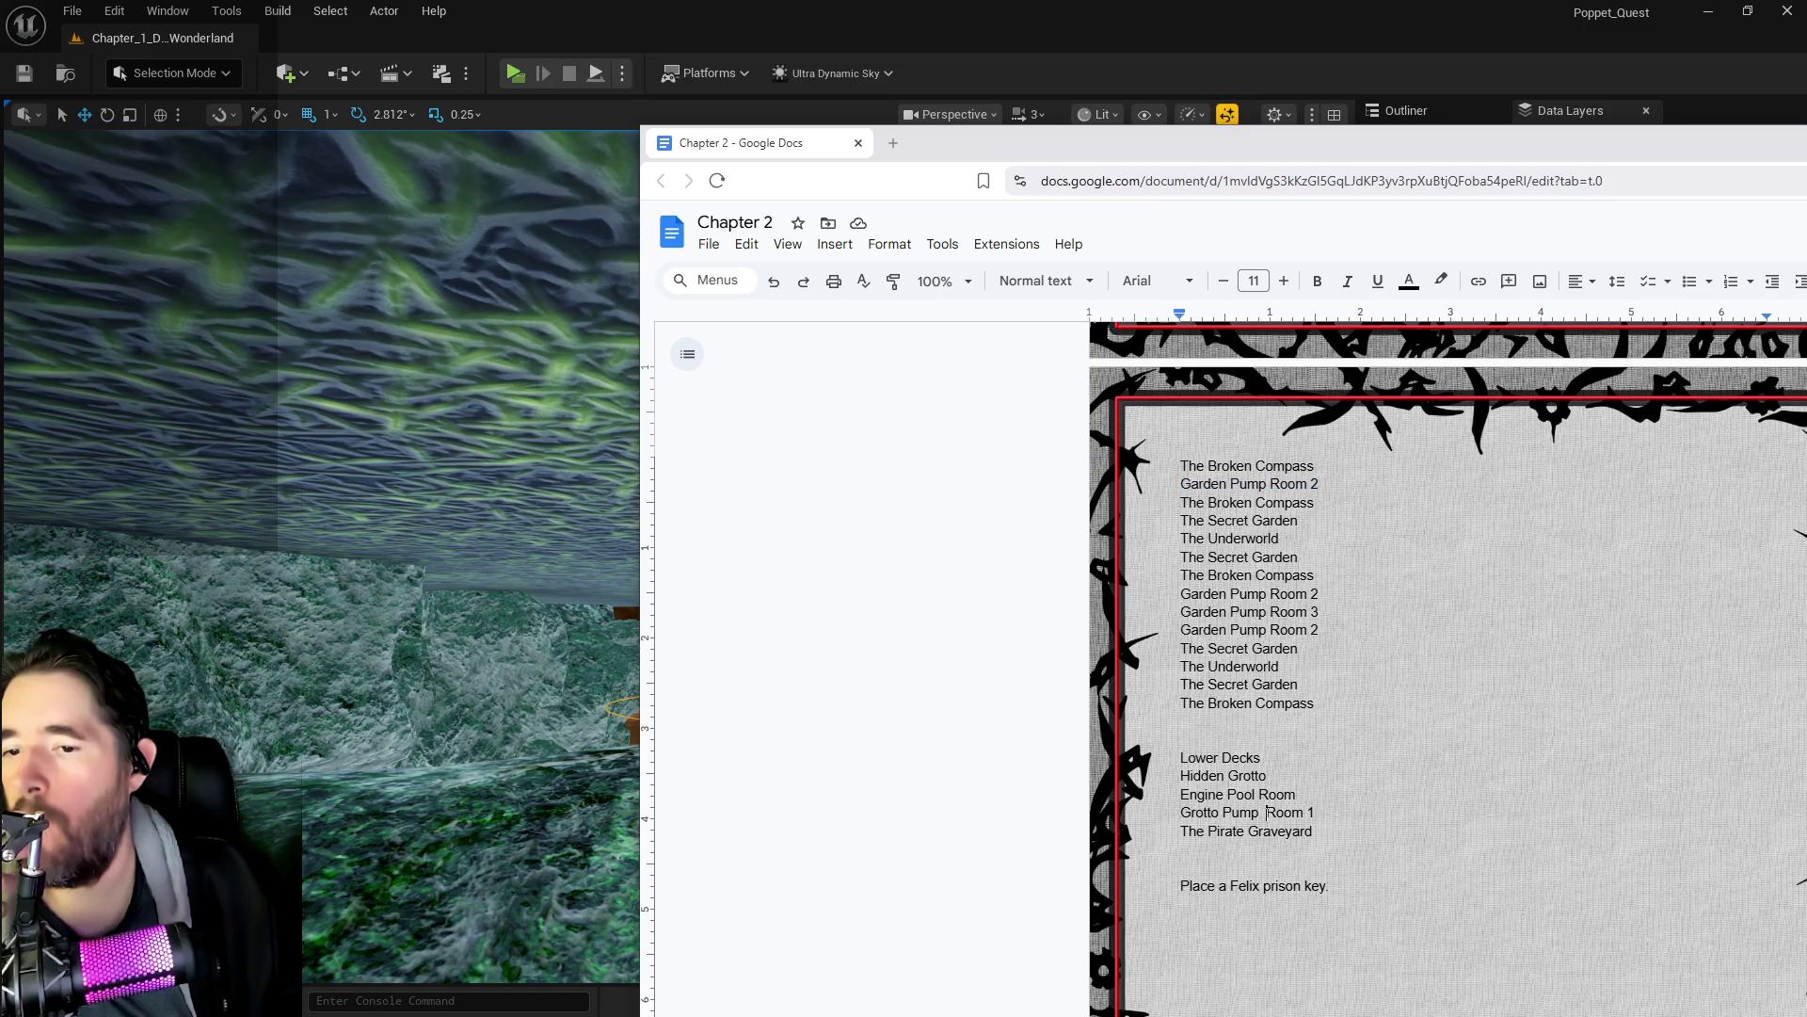
key(BackSpace)
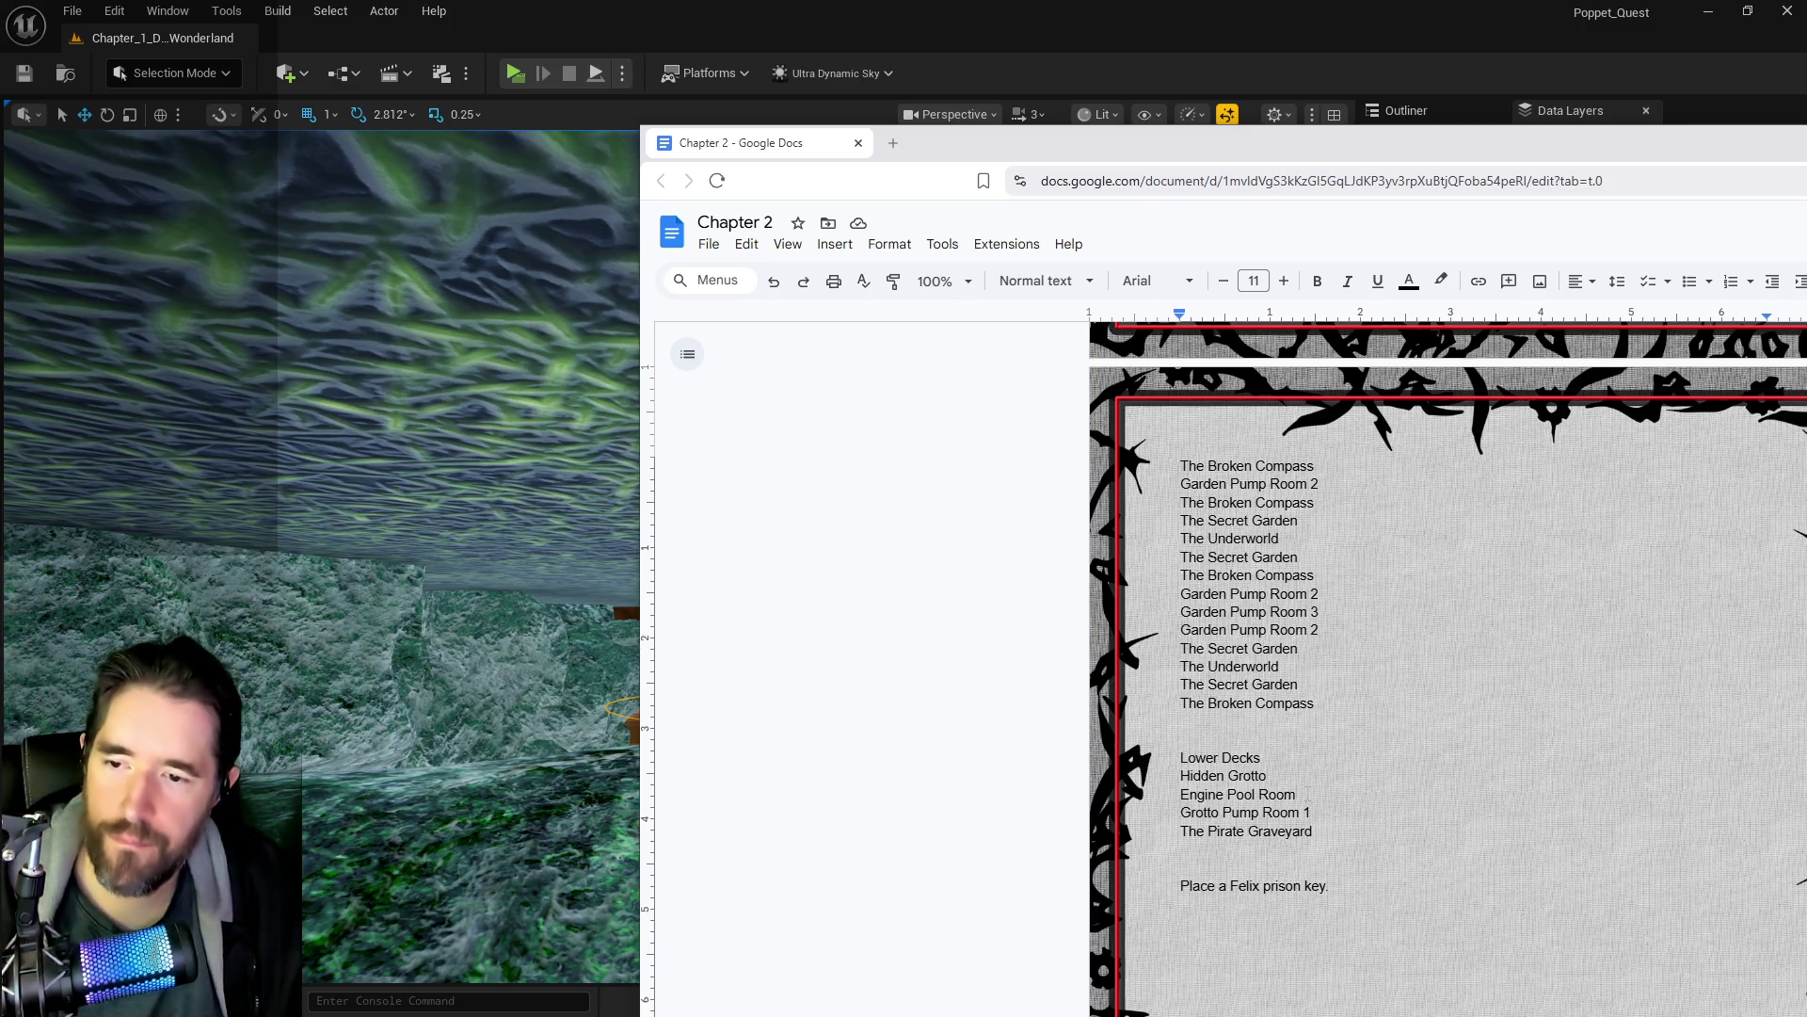
- Add a new 'Hidden Grotto' line after Engine Pool Room
key(Return)
text(Hiddeo Gr)
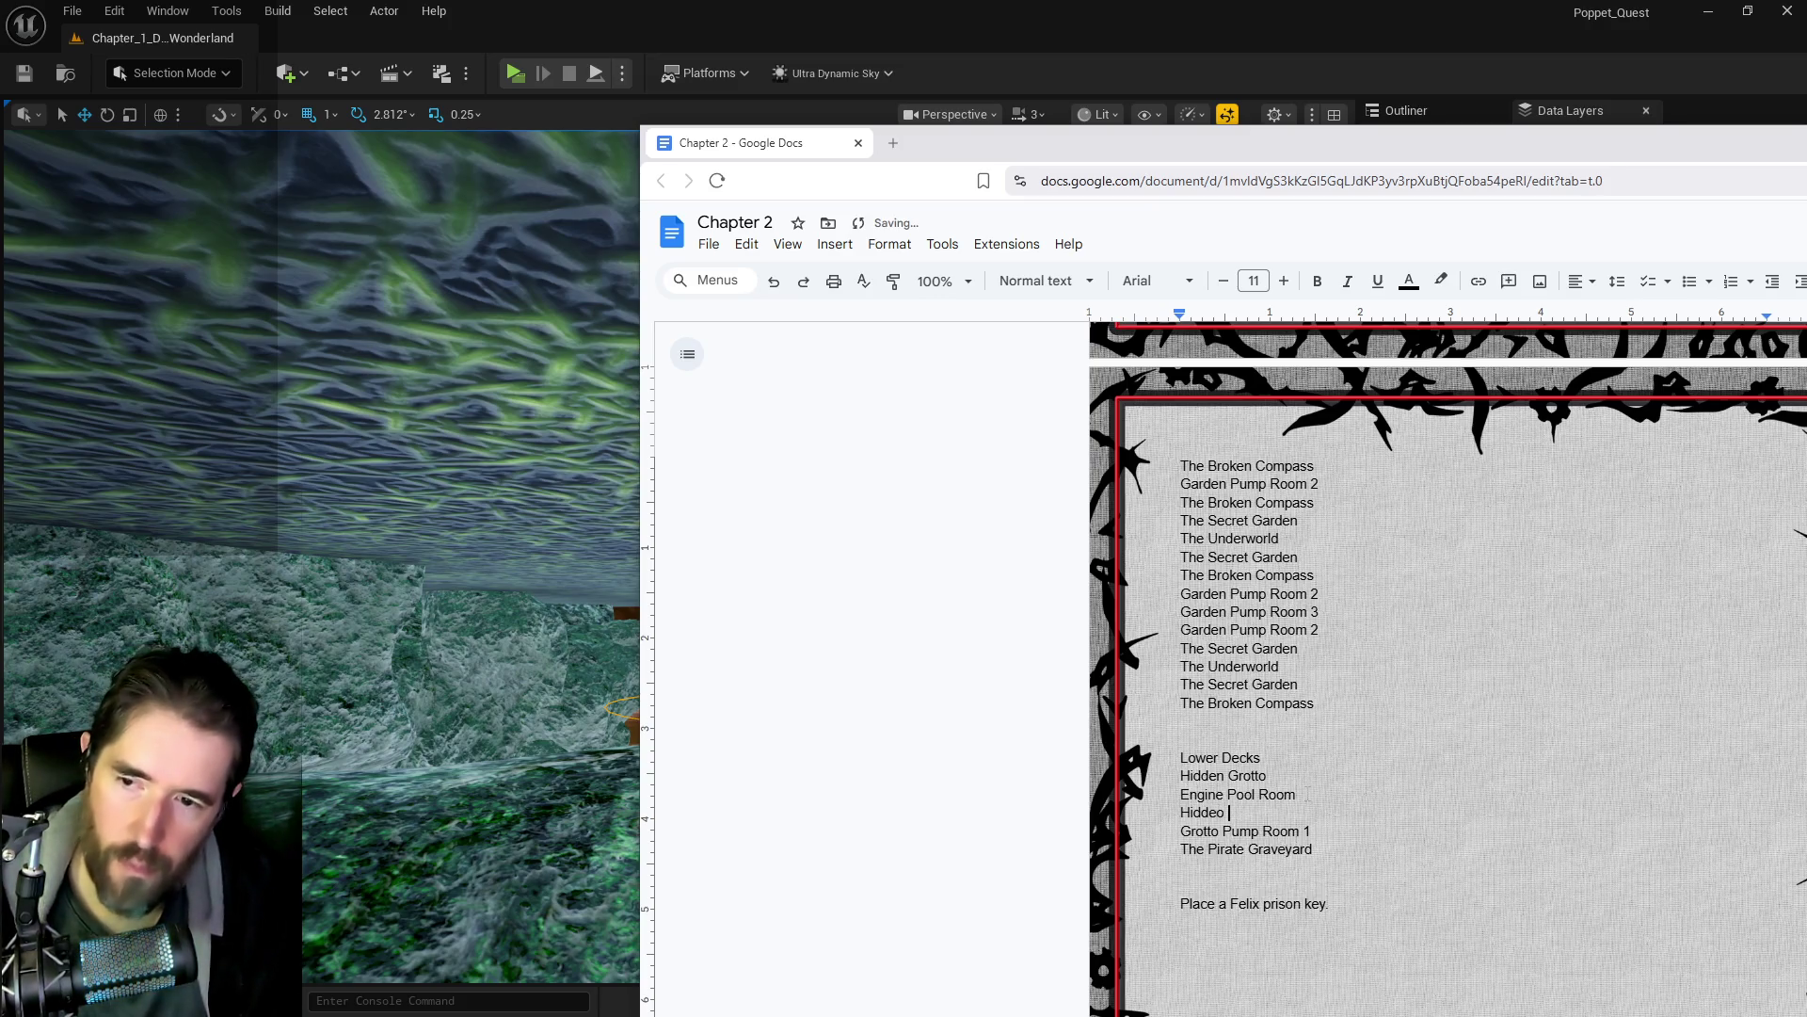
key(BackSpace)
key(BackSpace)
key(BackSpace)
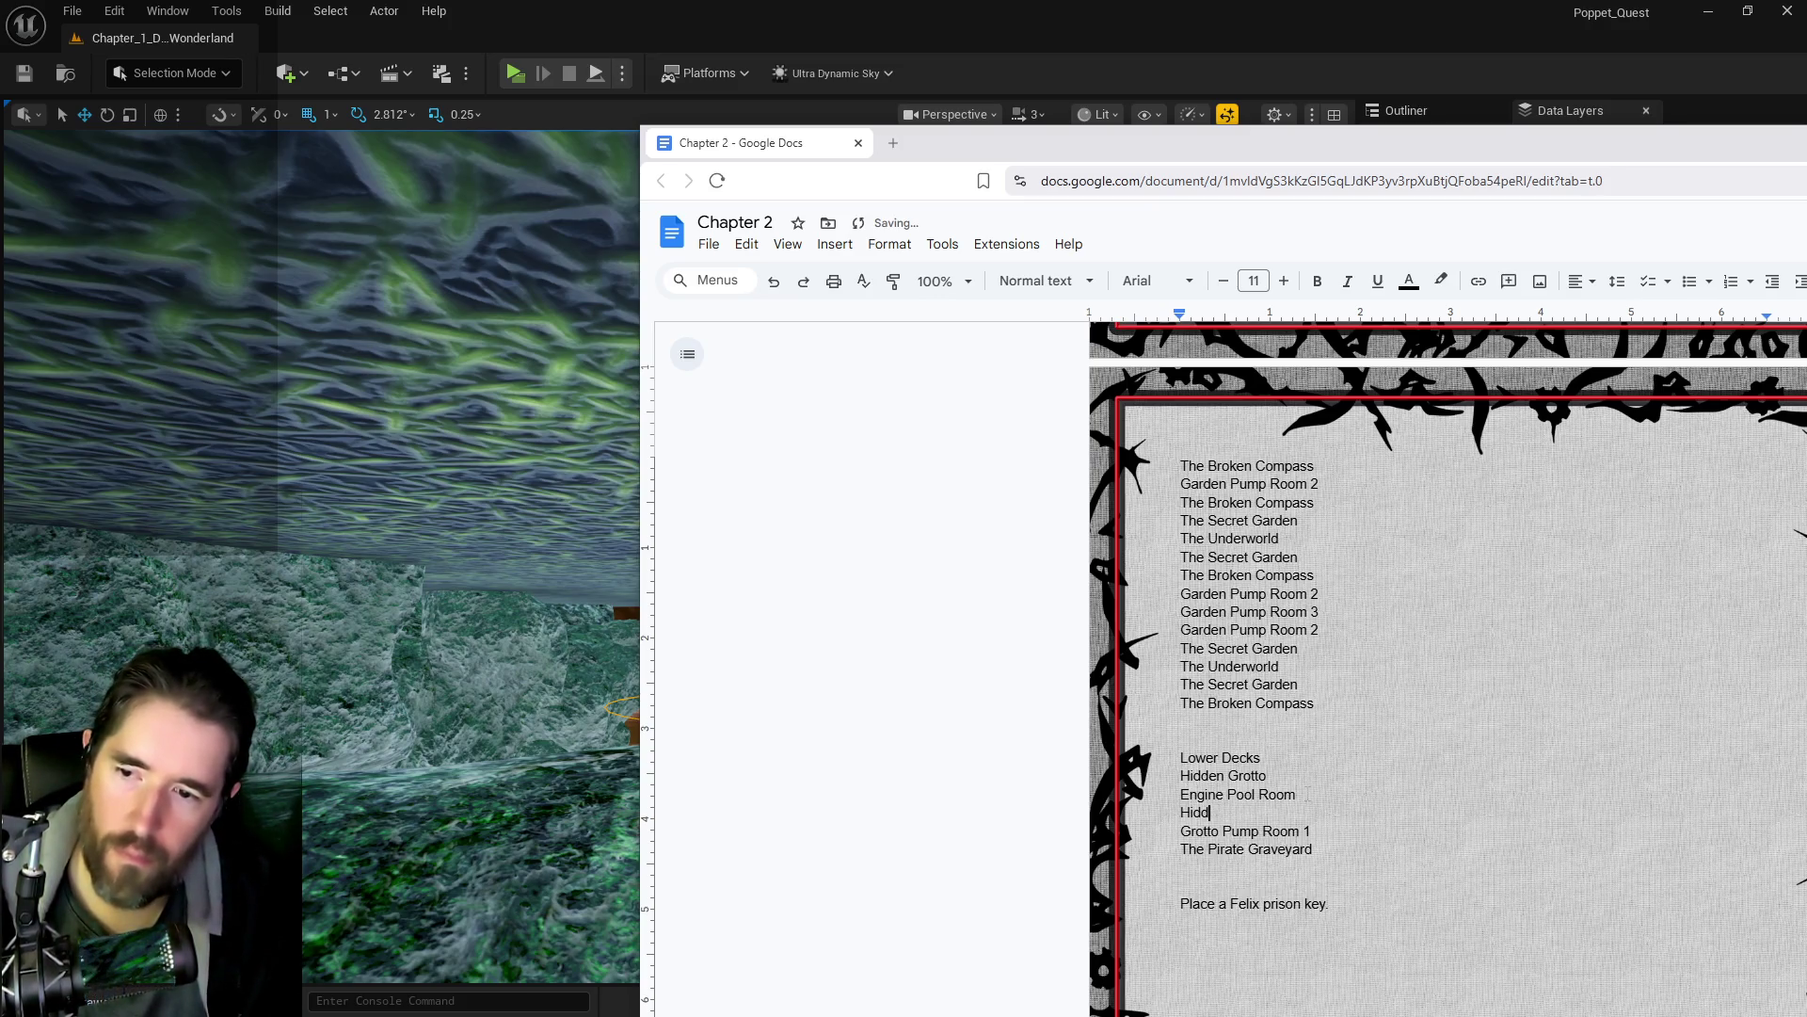
text(en Grotto)
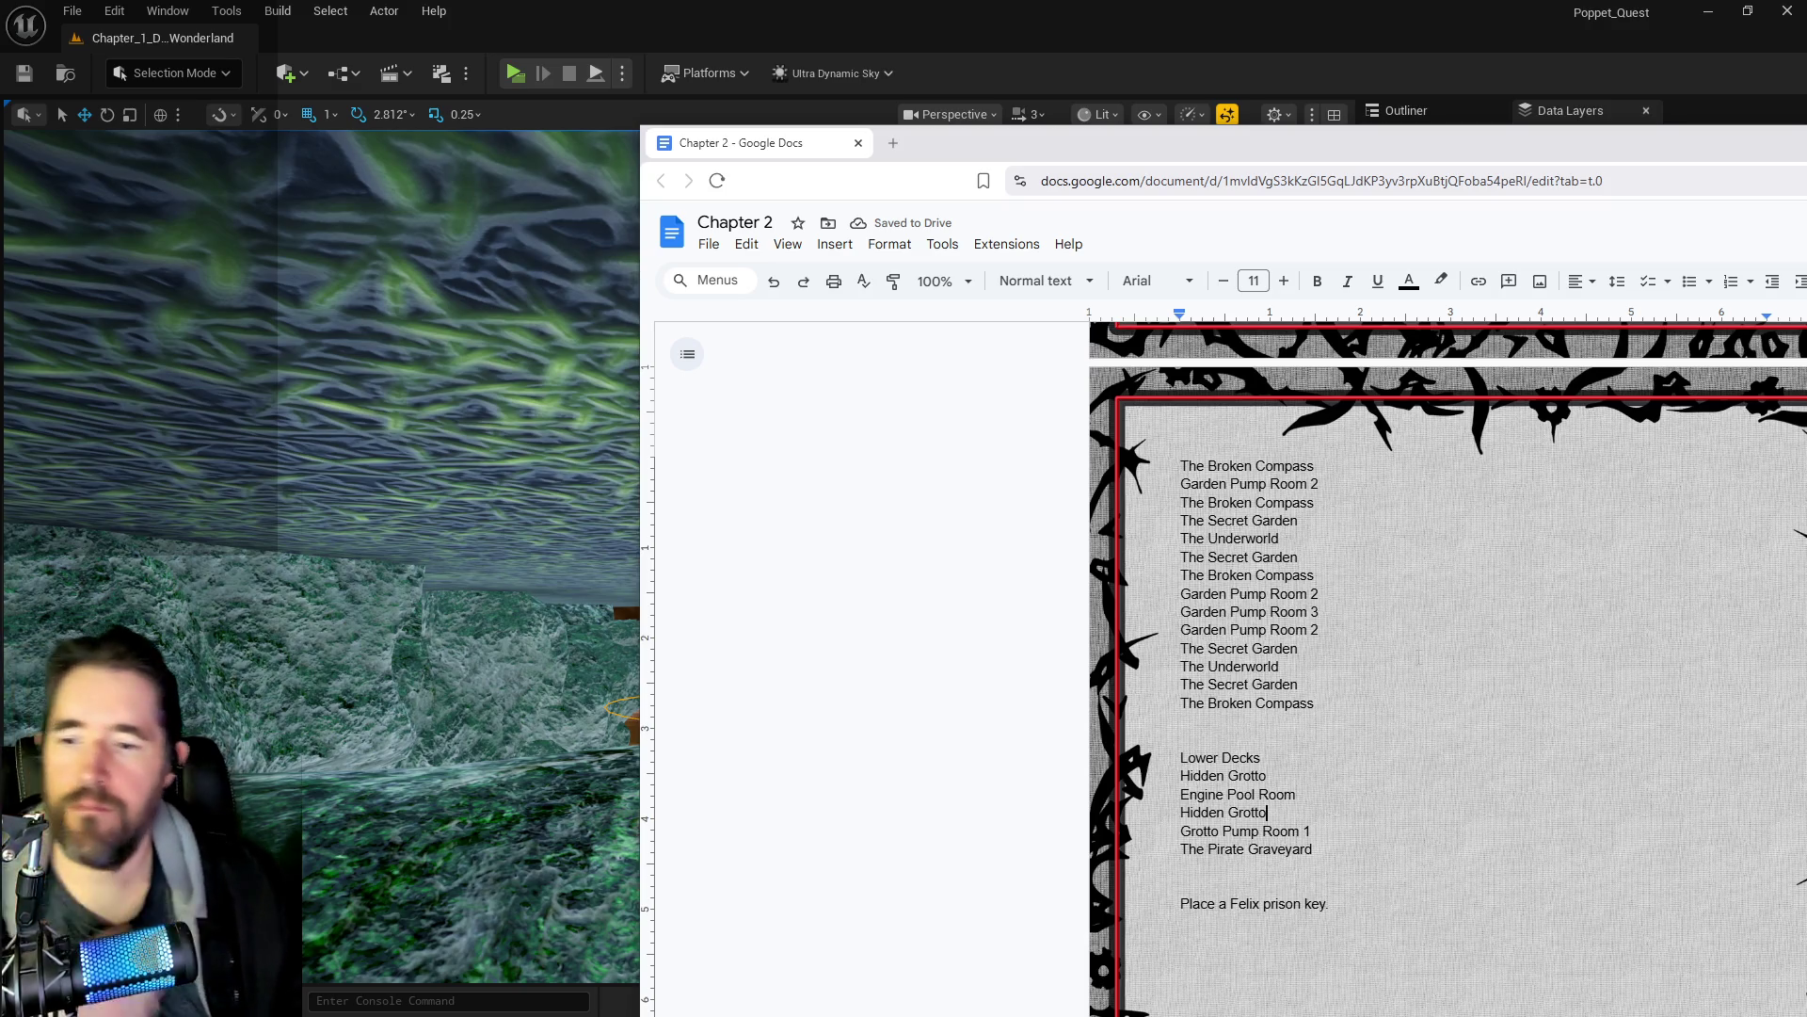
key(alt+Tab)
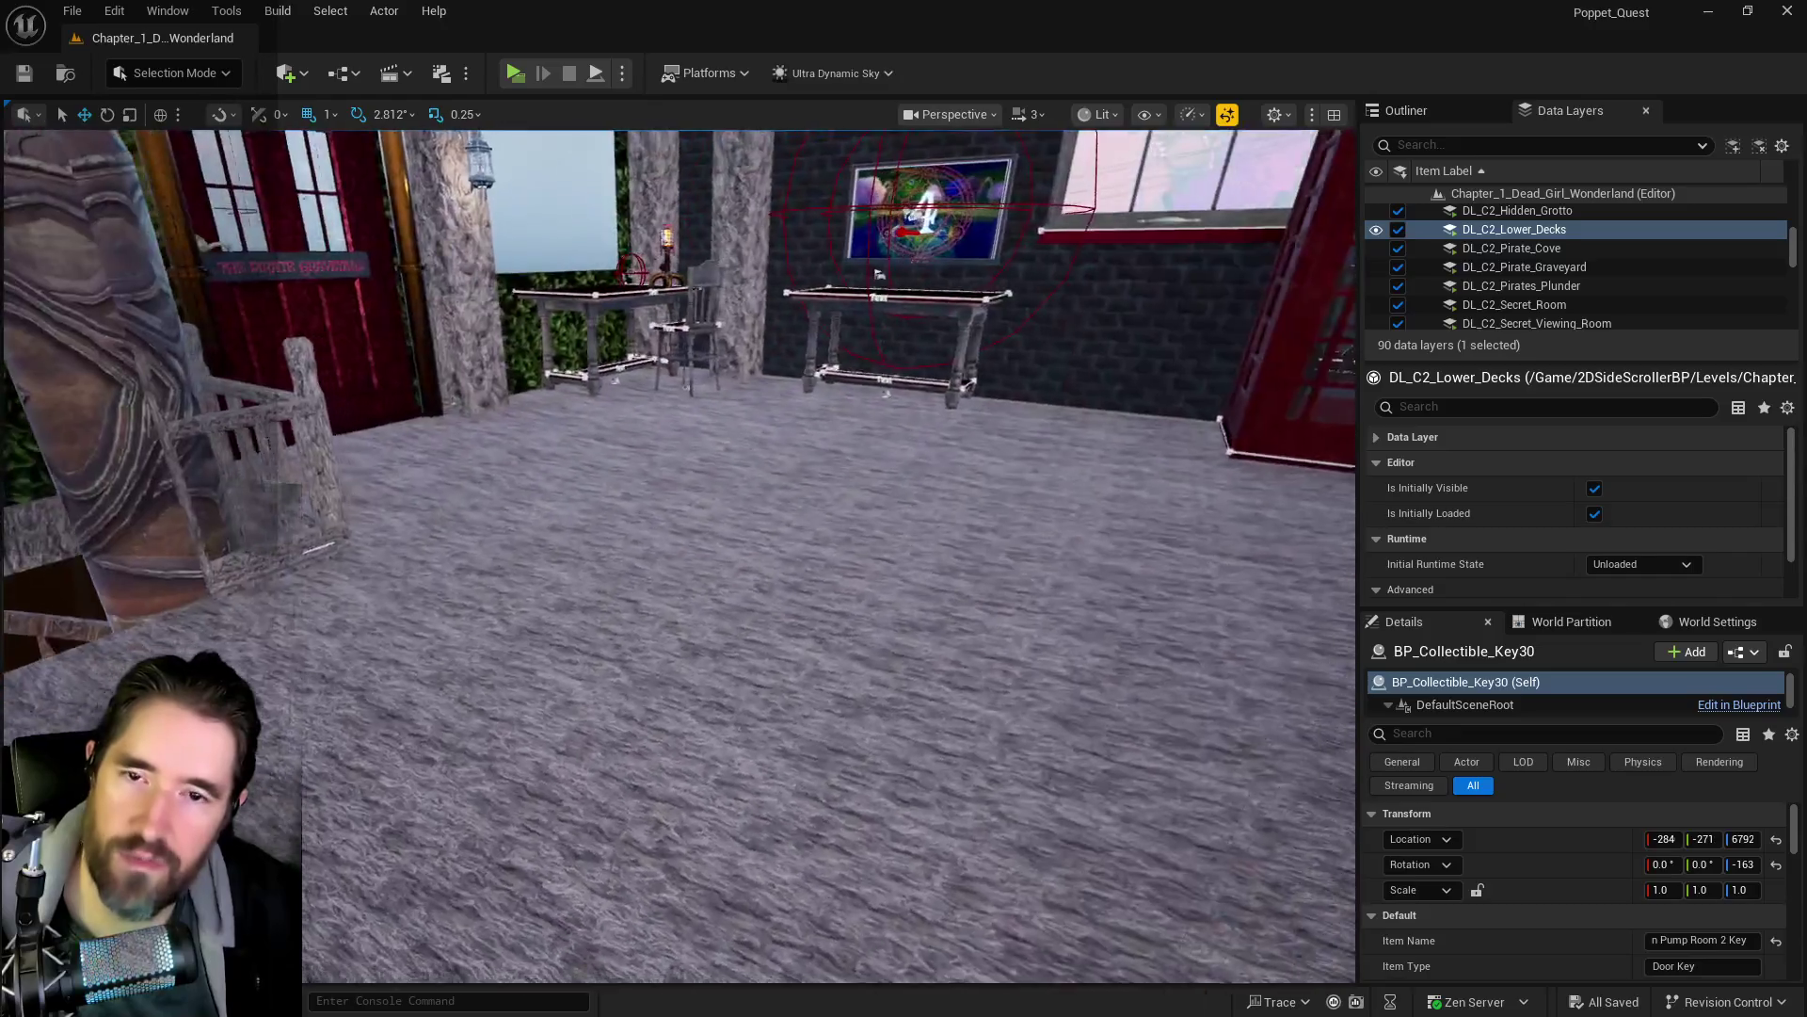
- Pull the view back to survey the room with the doors and chest
drag(819, 753, 819, 676)
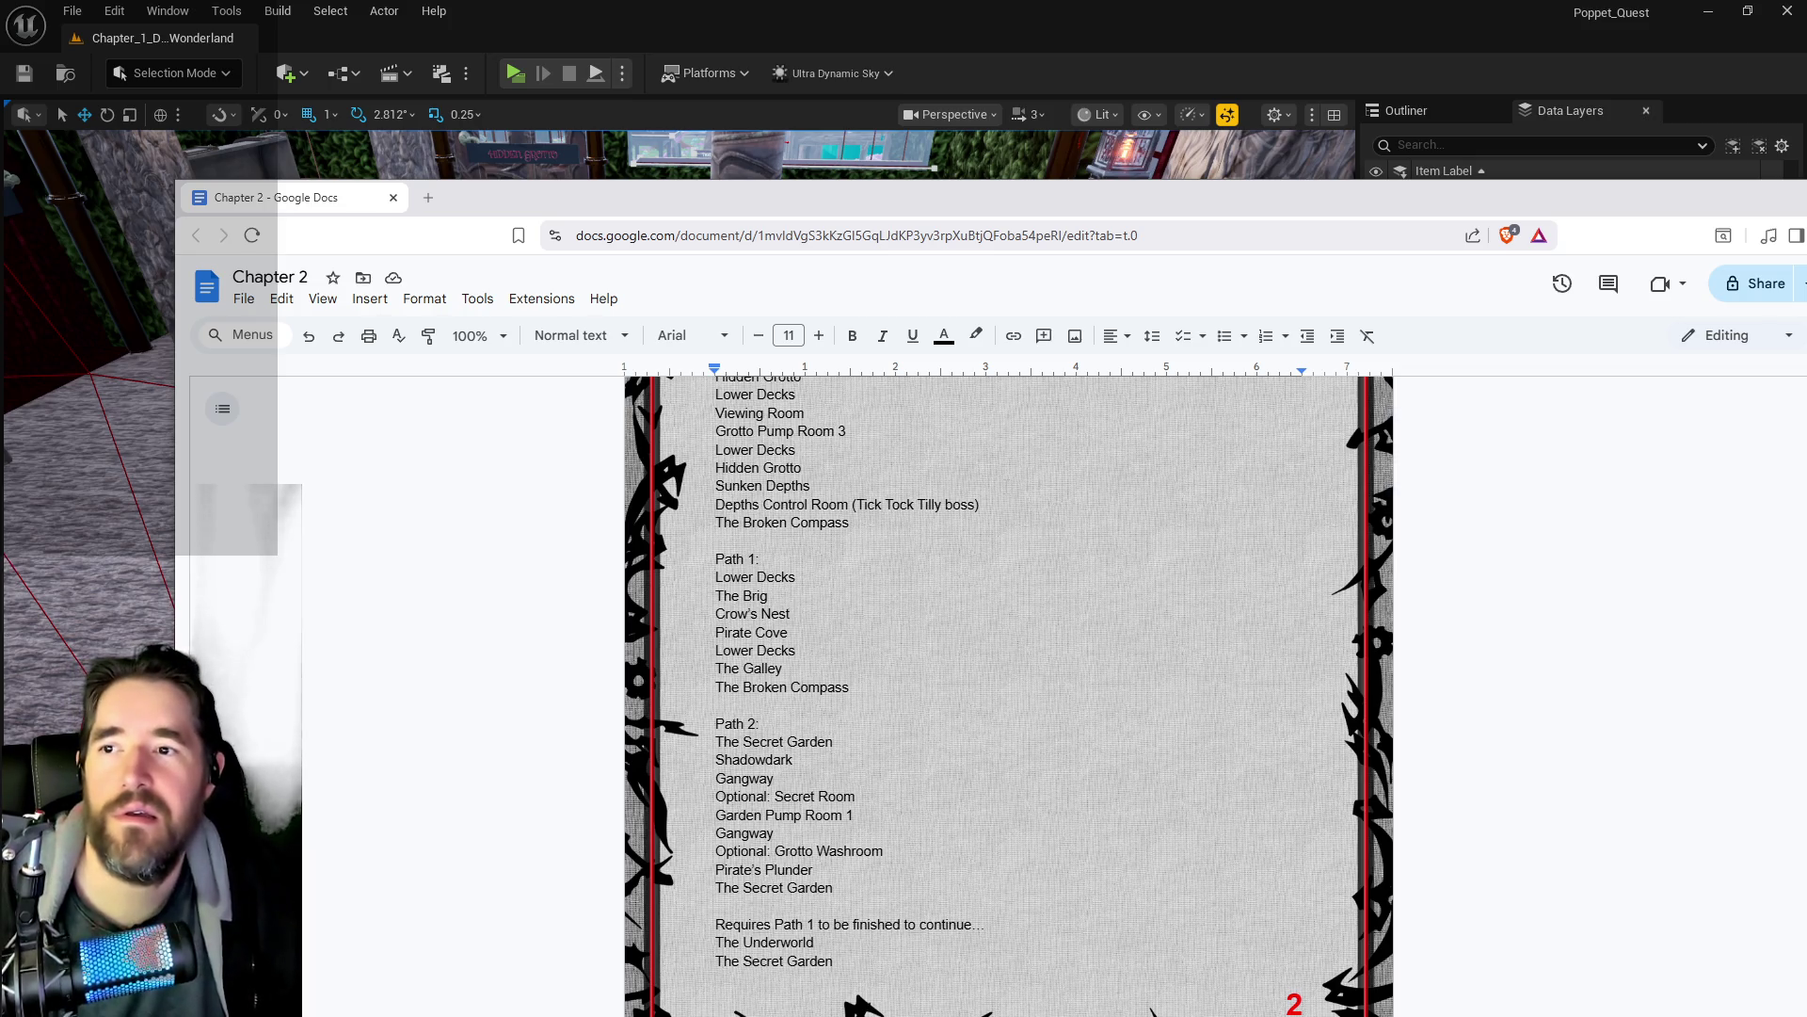
- Return to Unreal and select the SM_Floor_Underworld floor mesh
key(alt+Tab)
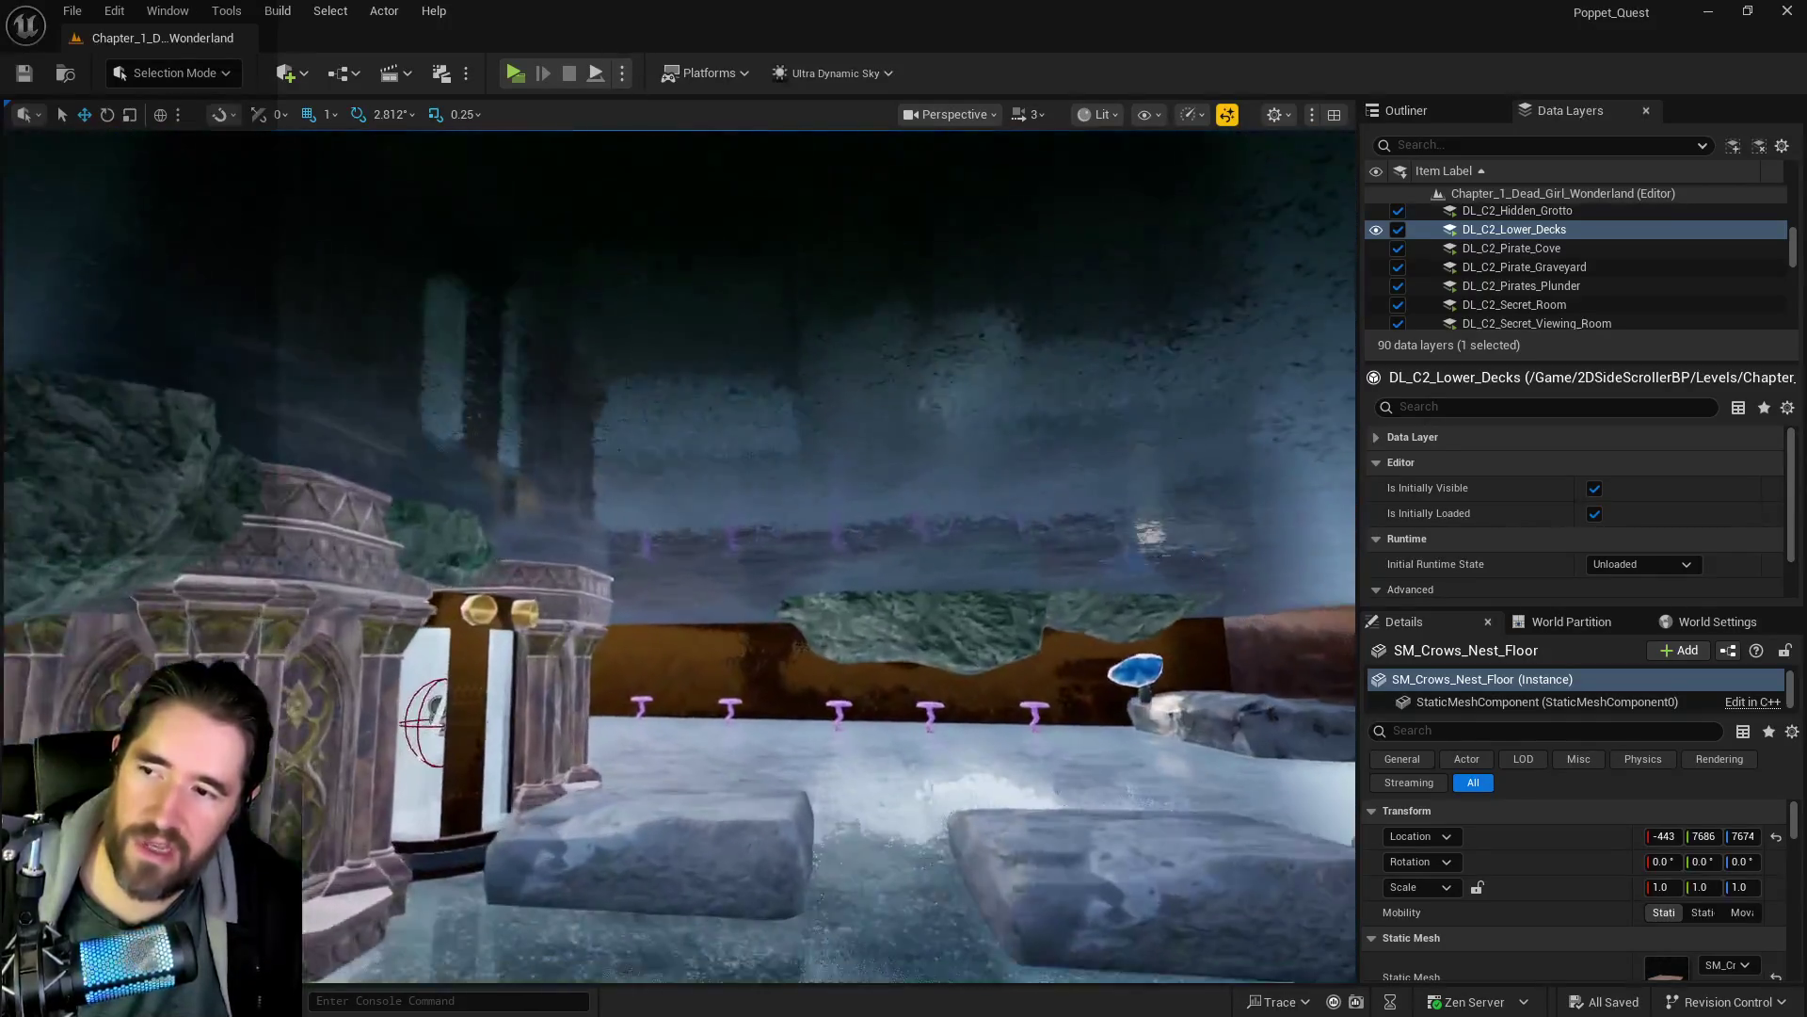
click(665, 465)
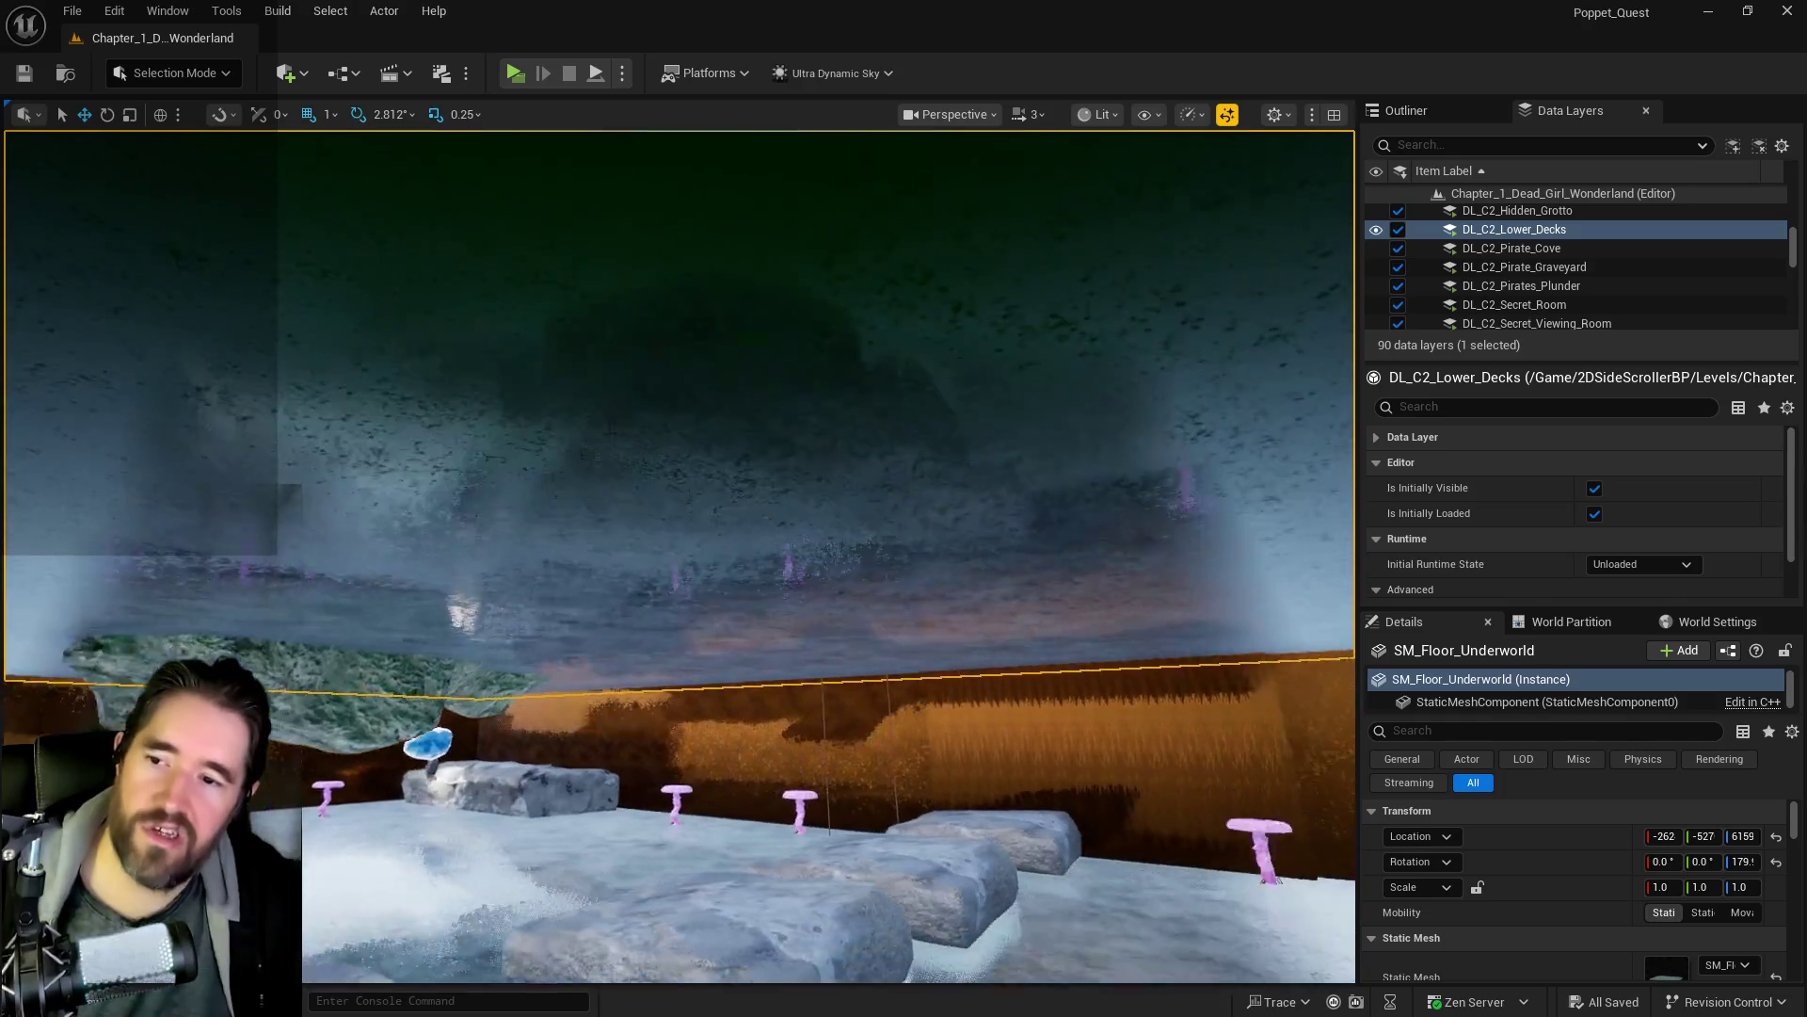
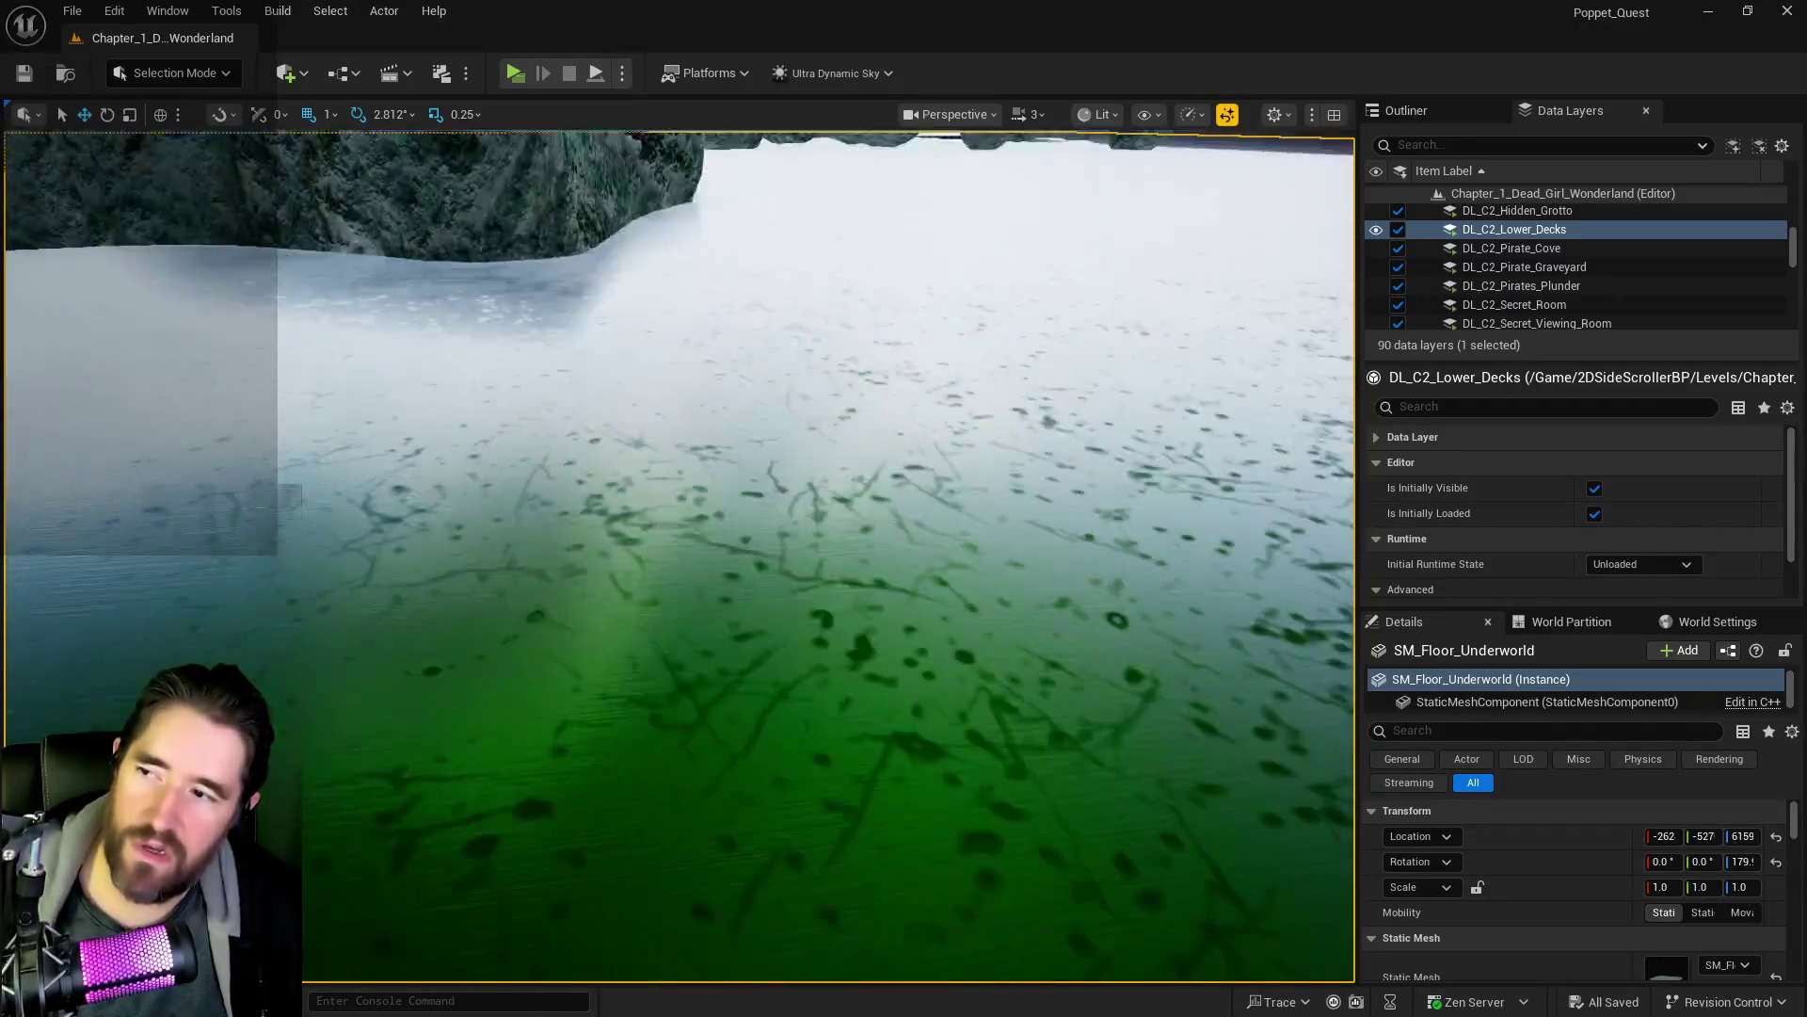
- Select the carved pedestal and glass portal column, and drag the group left in the pool
key(q)
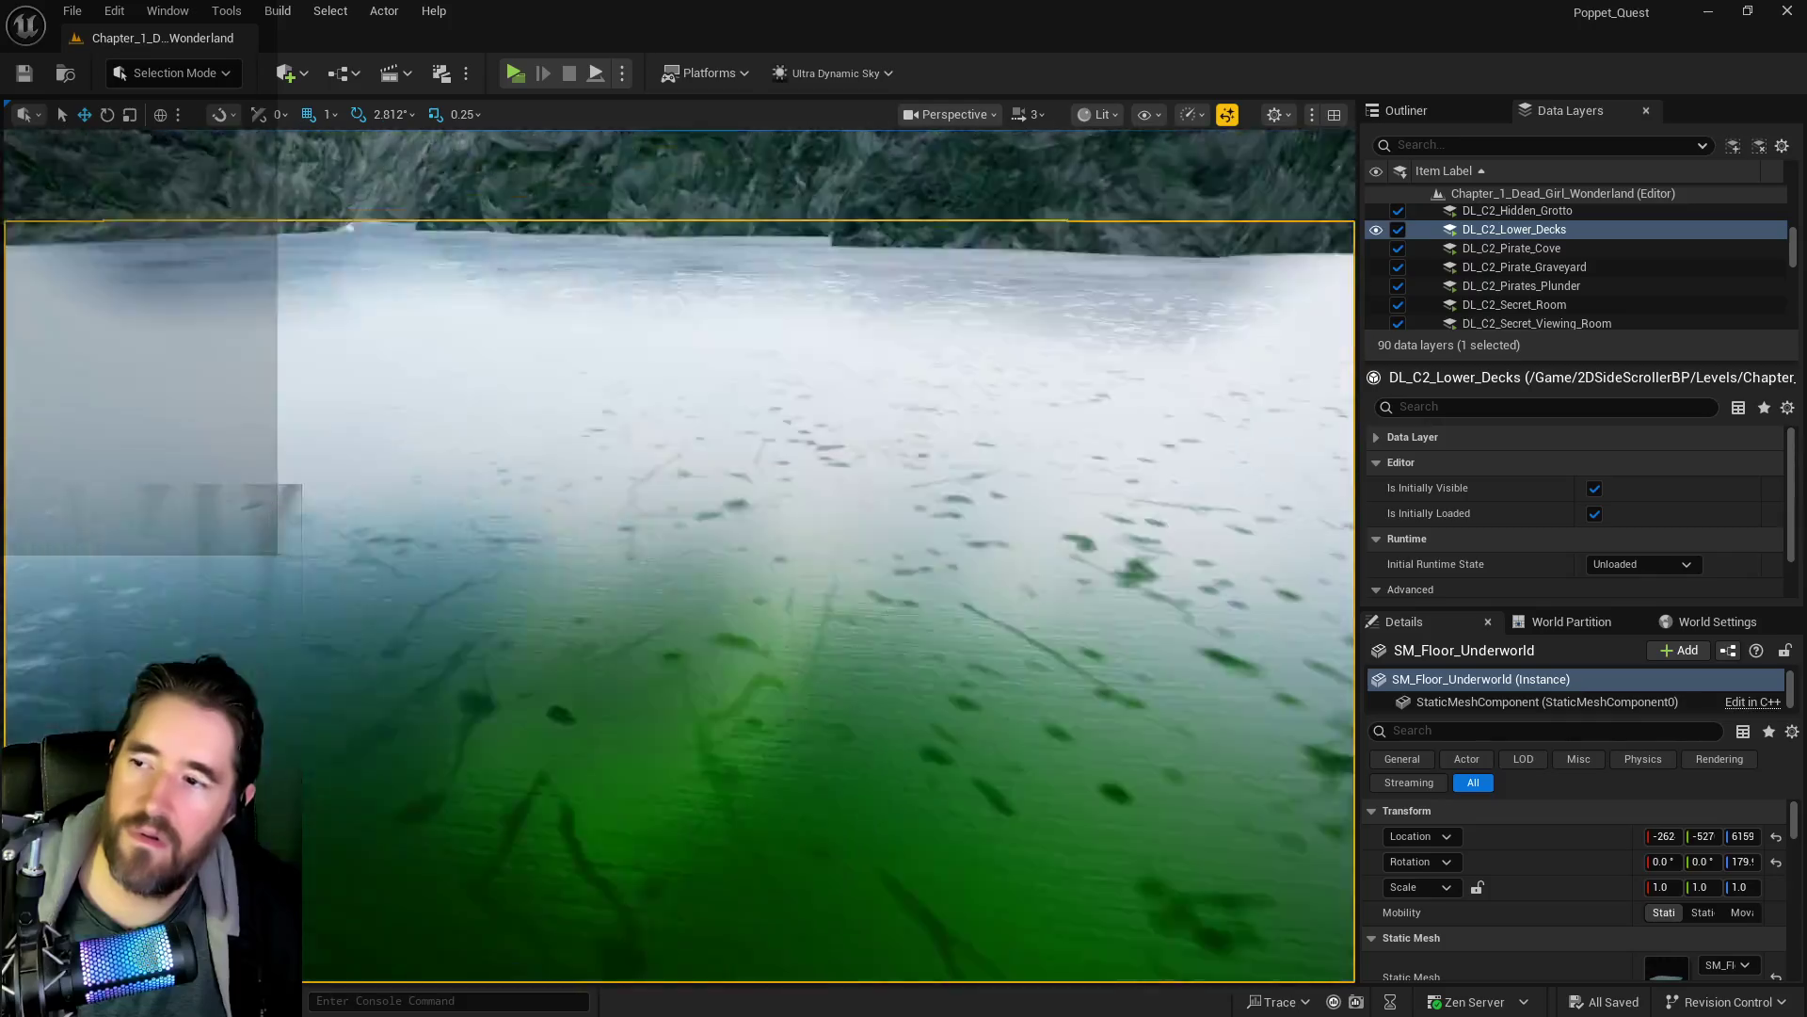
key(a)
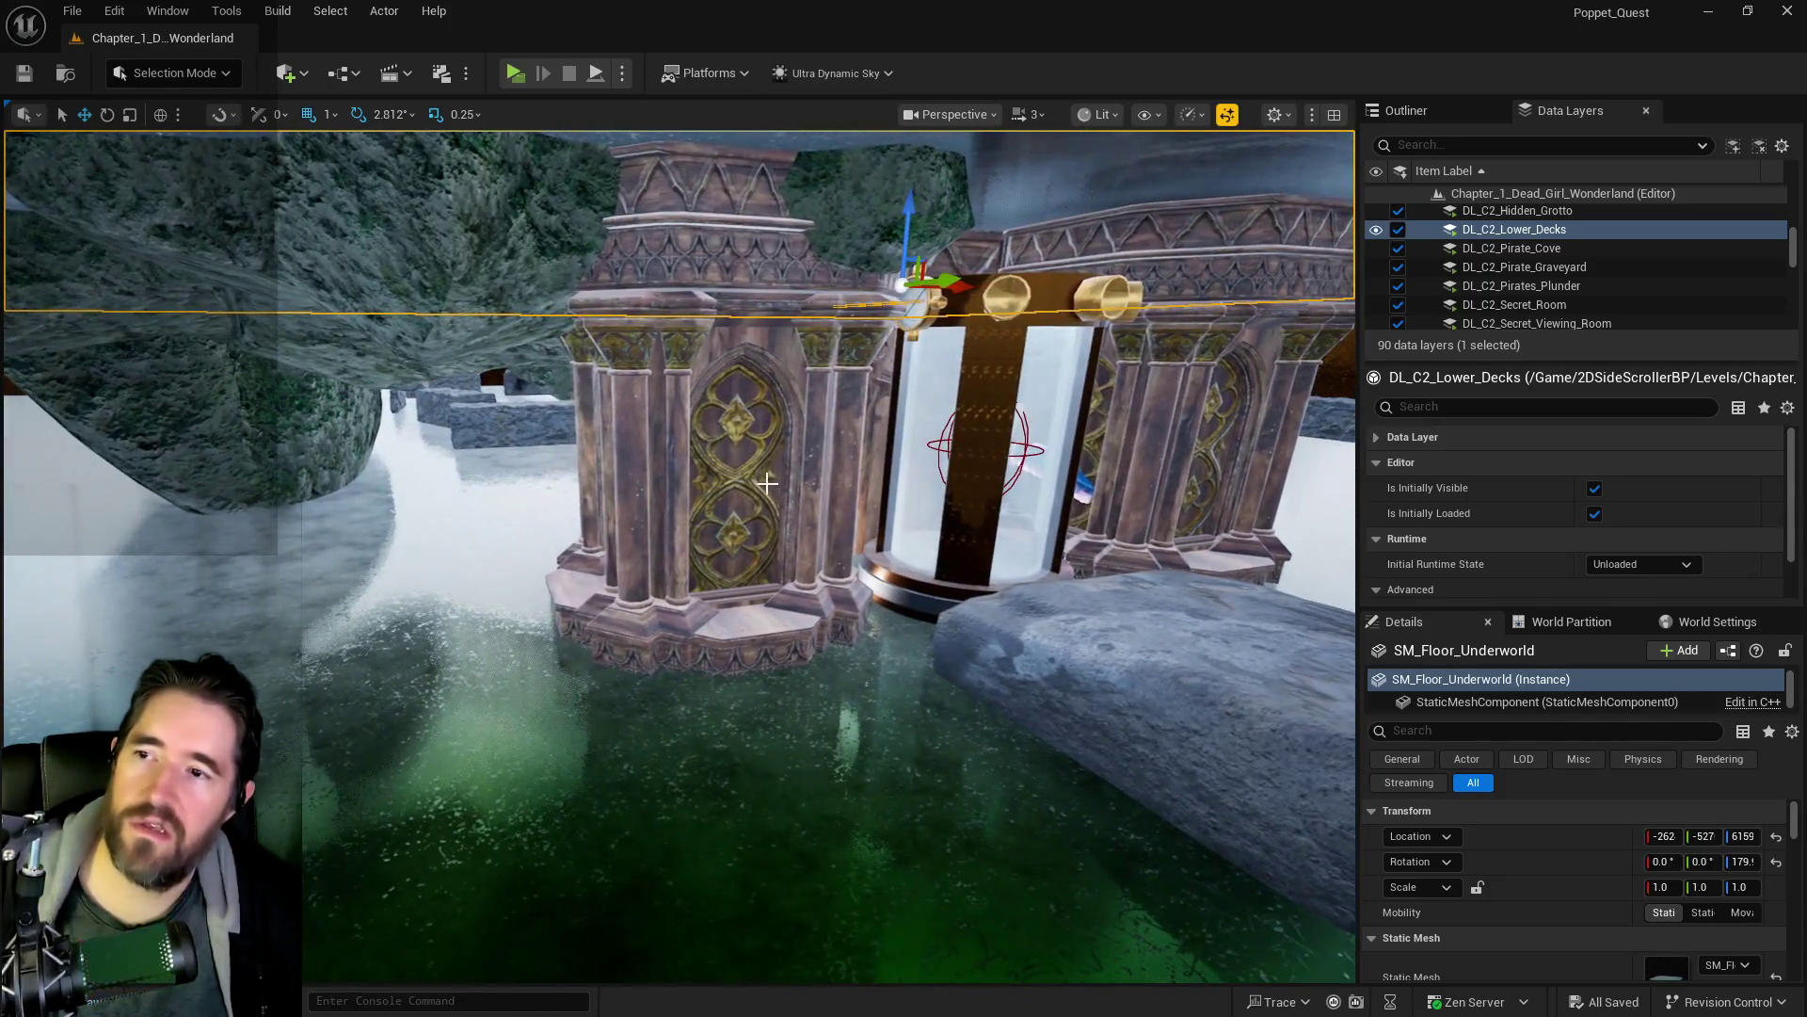
click(755, 475)
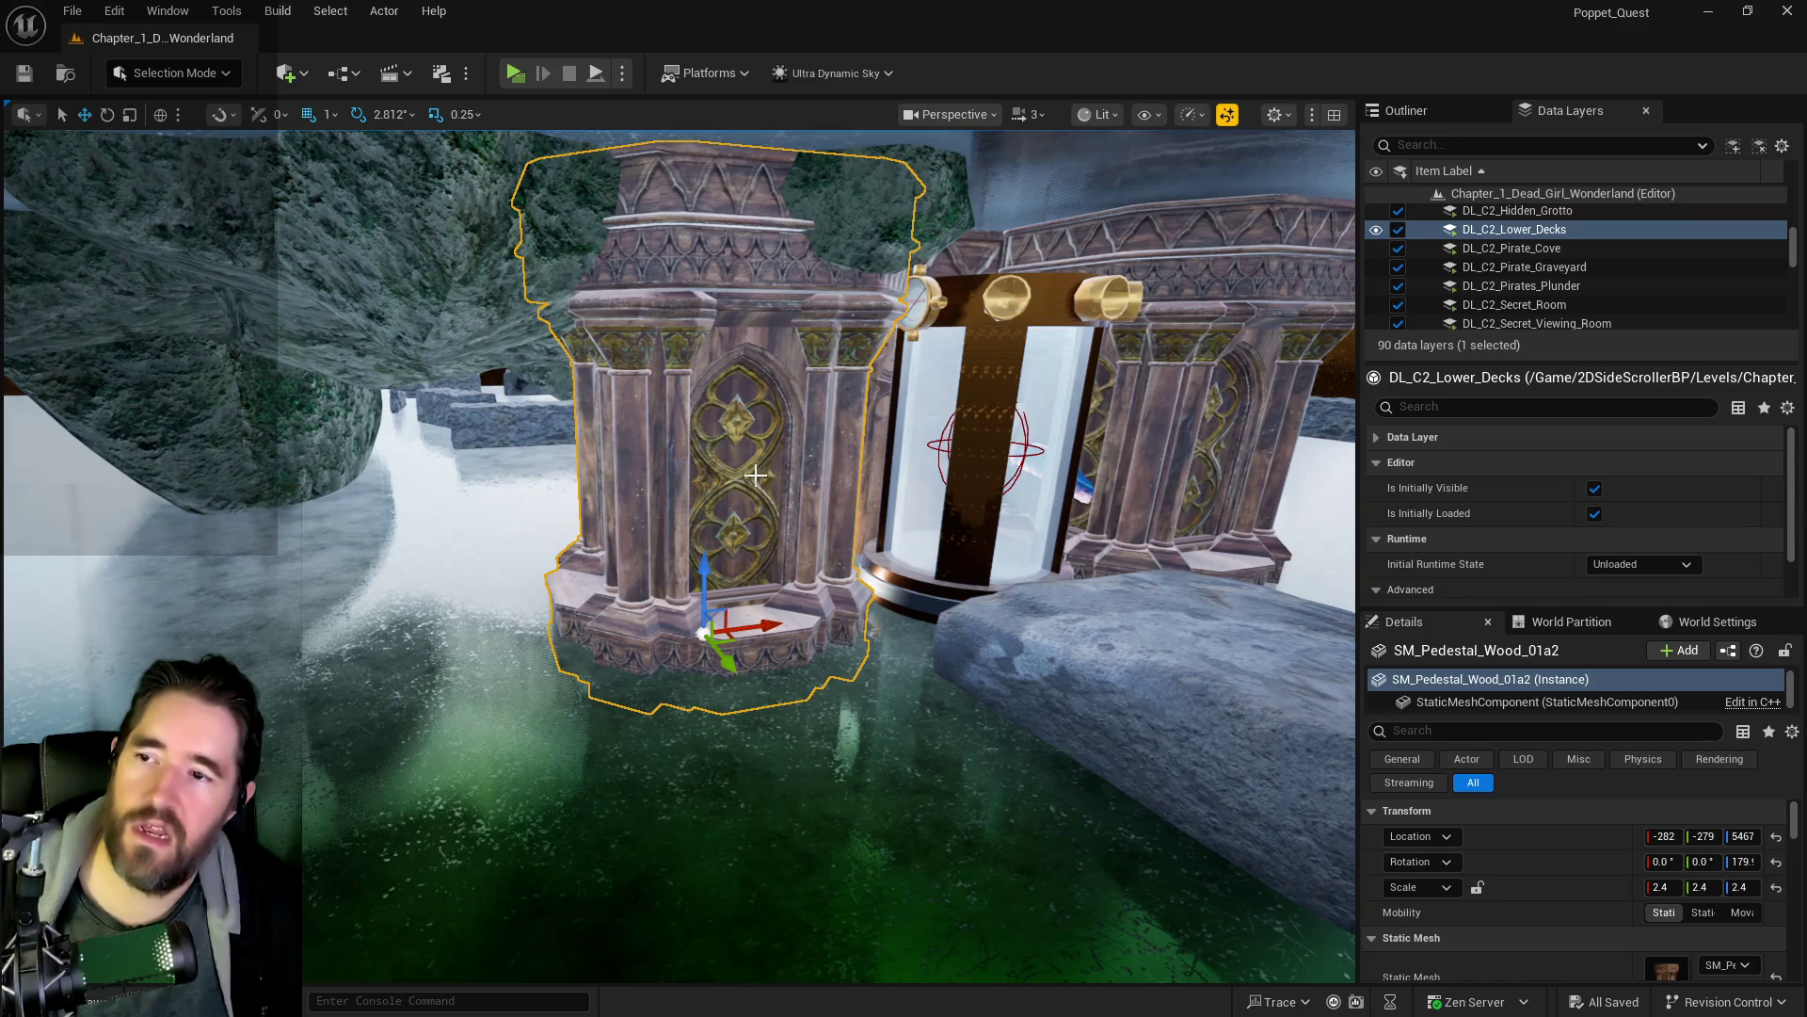
ctrl+click(960, 461)
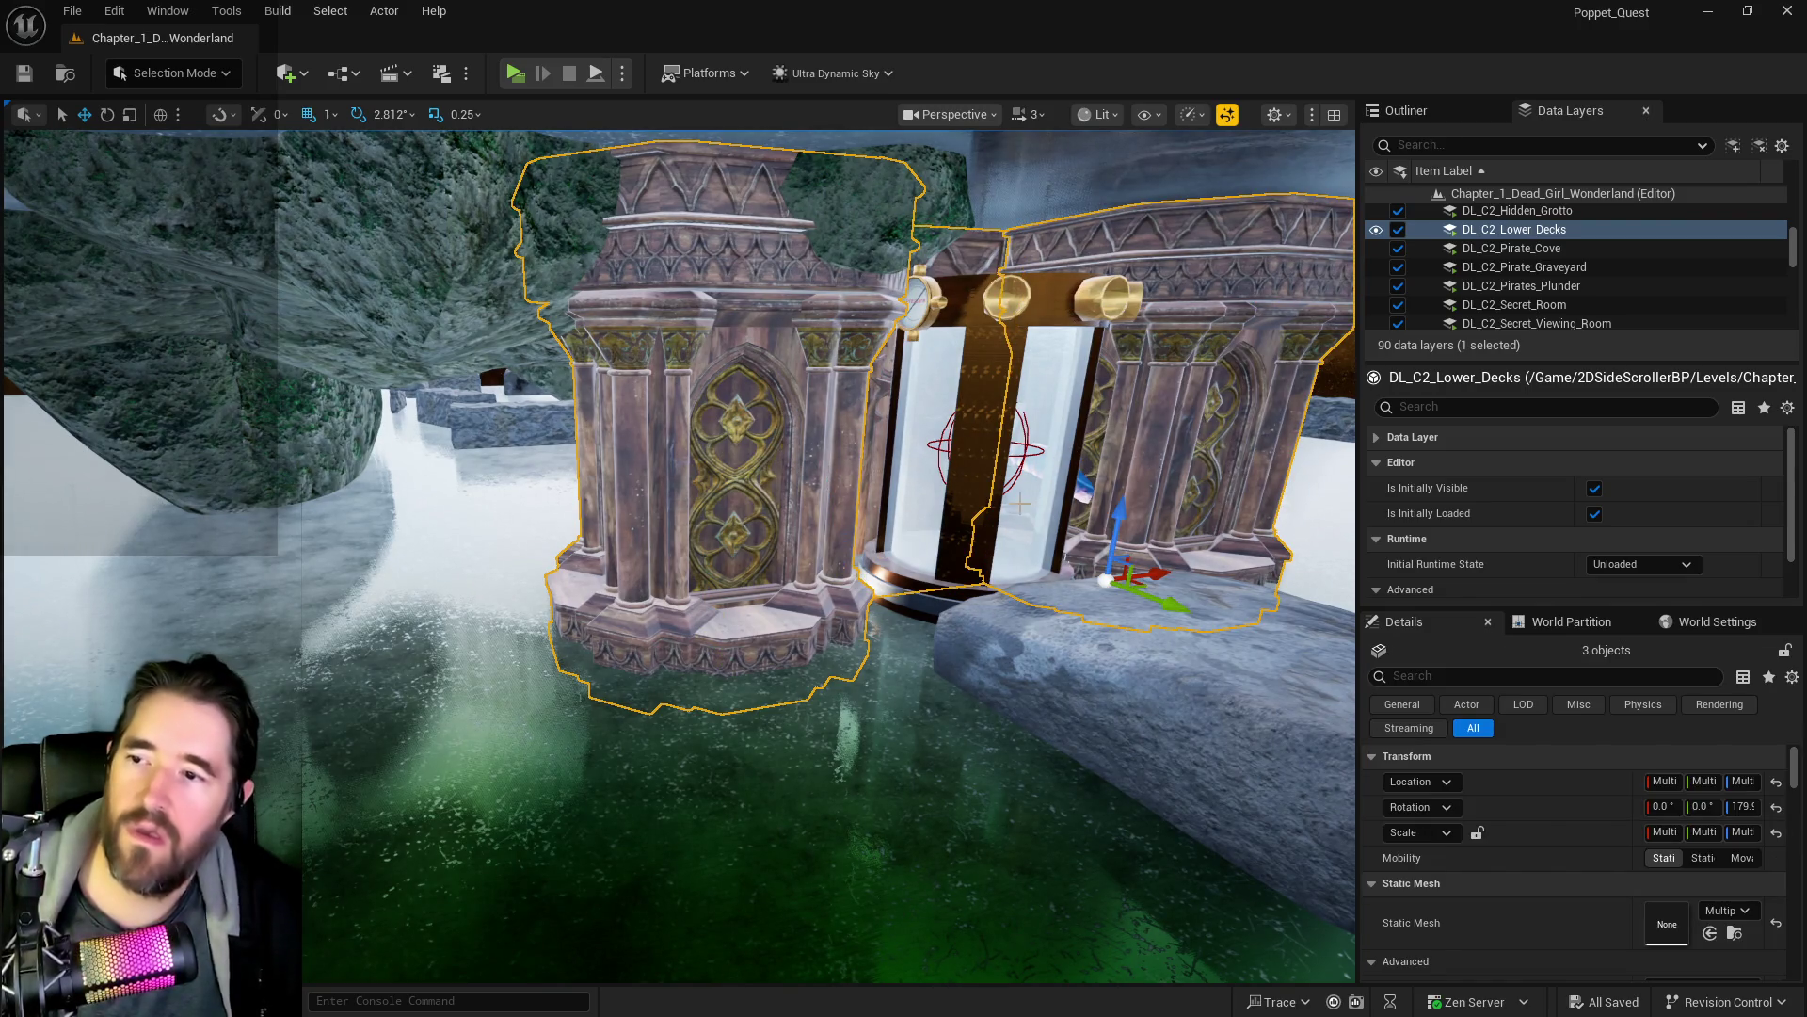
drag(1123, 559, 656, 579)
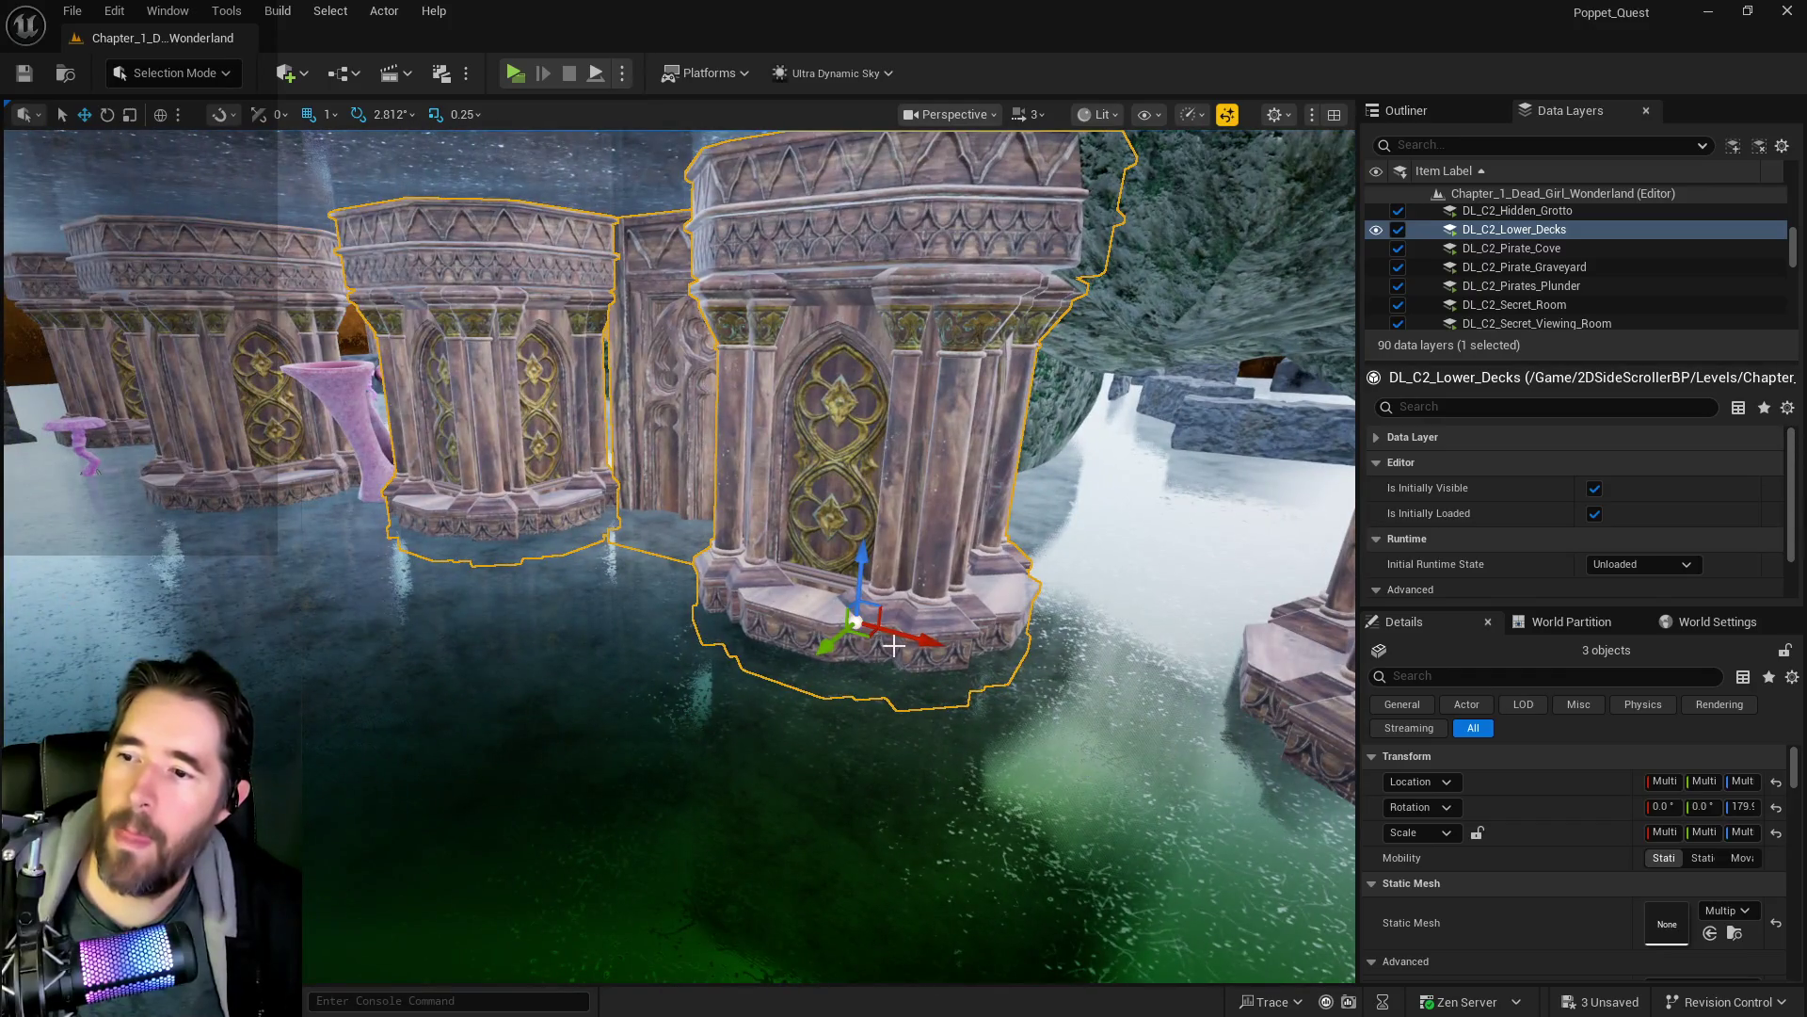
drag(893, 645, 615, 590)
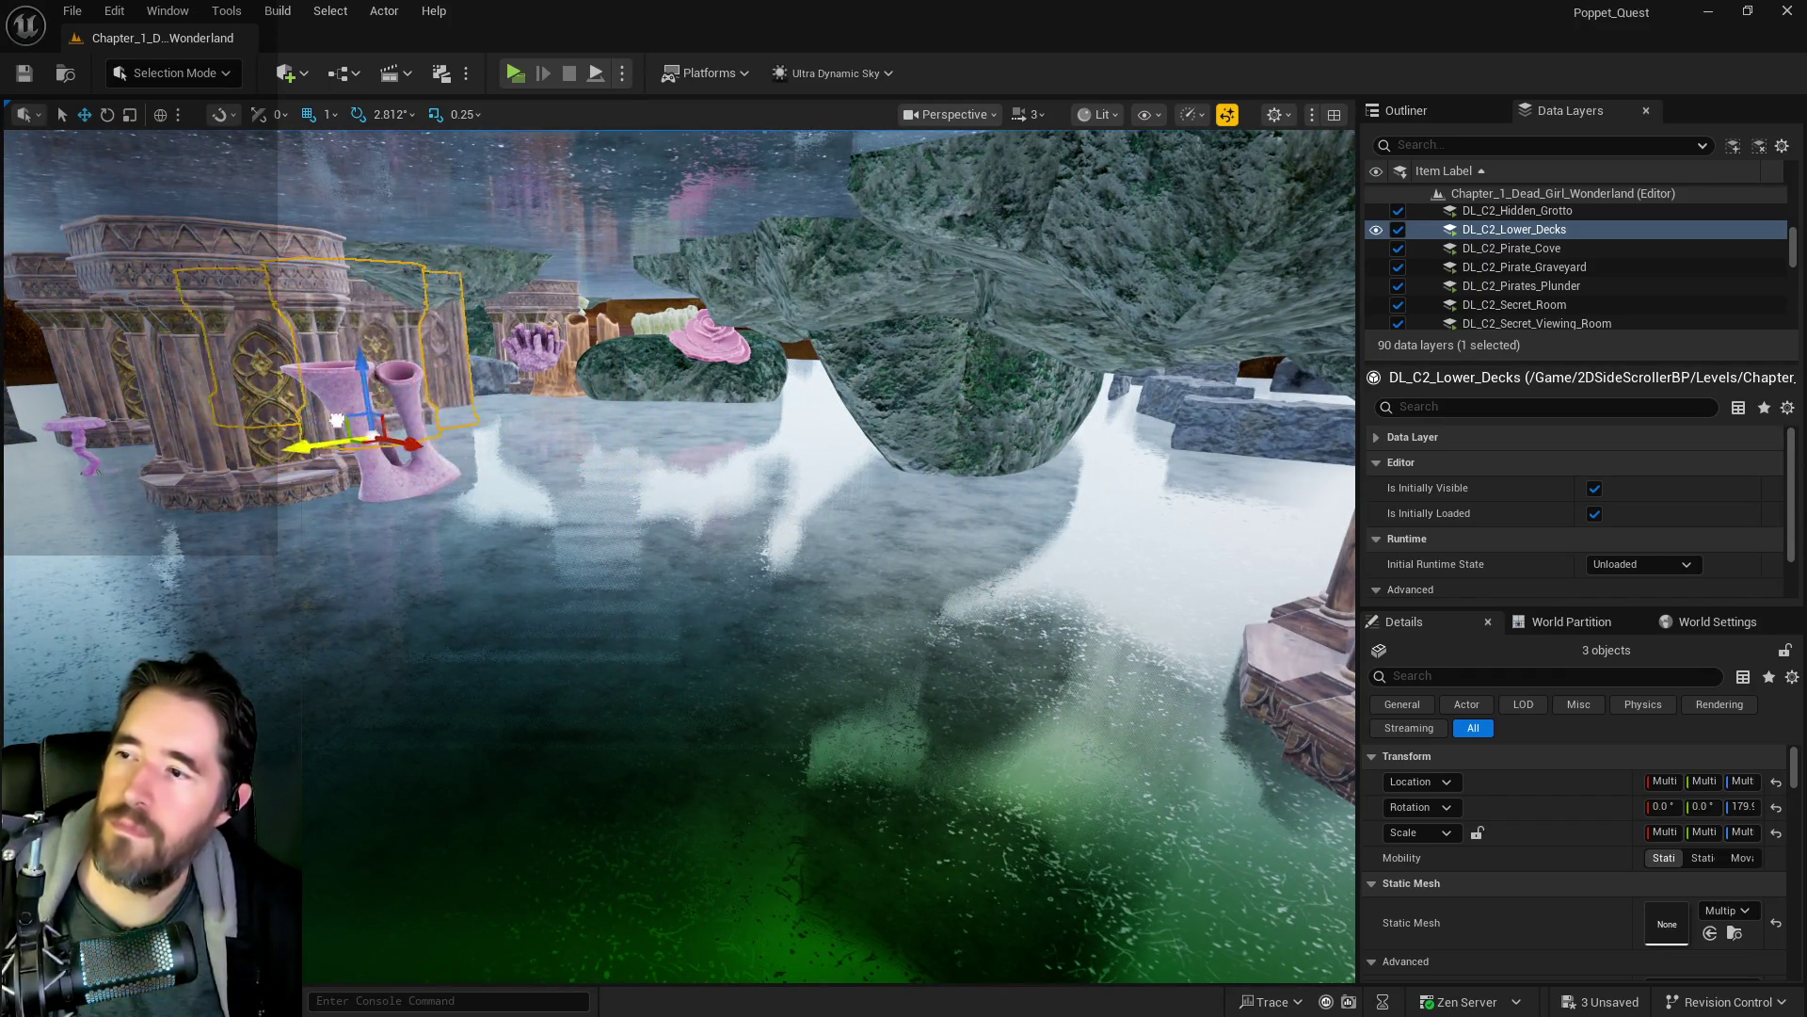
- Slide the pillar group right into its new spot, then select and frame SM_Floor_Underworld
key(w)
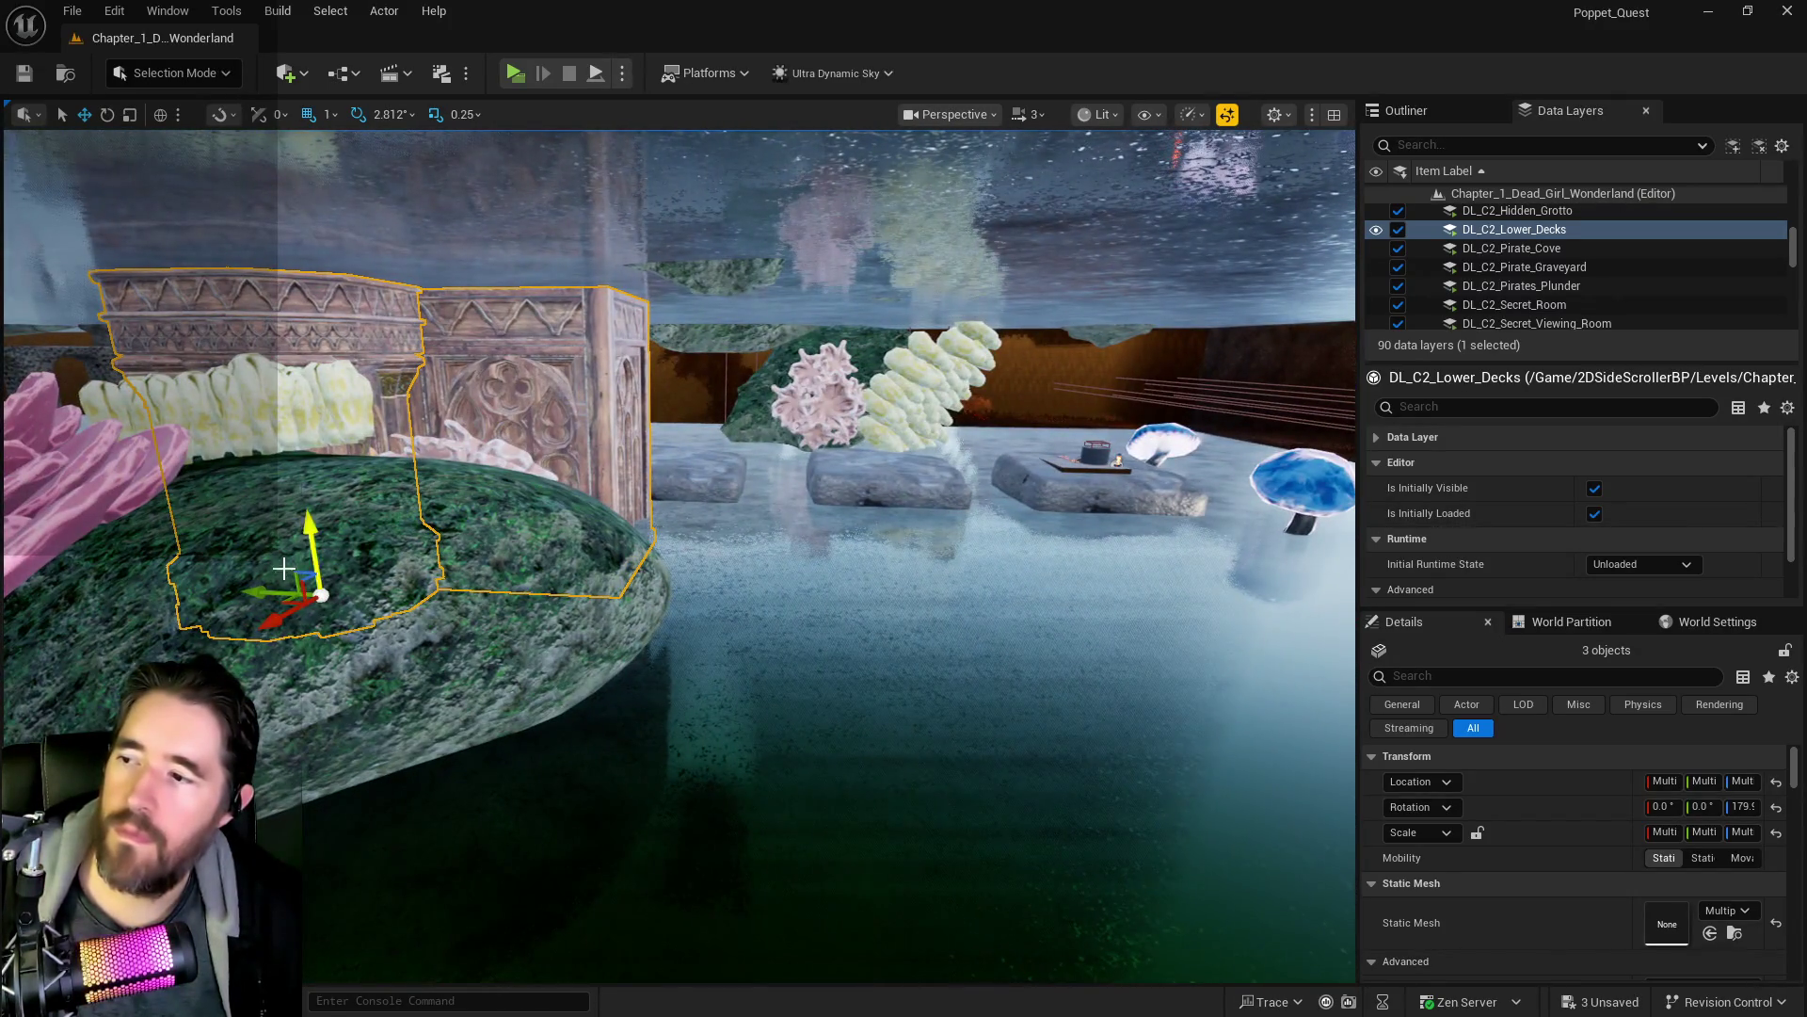
mouse_move(273, 622)
mouse_down()
mouse_move(367, 612)
mouse_move(1255, 686)
mouse_up()
key(f)
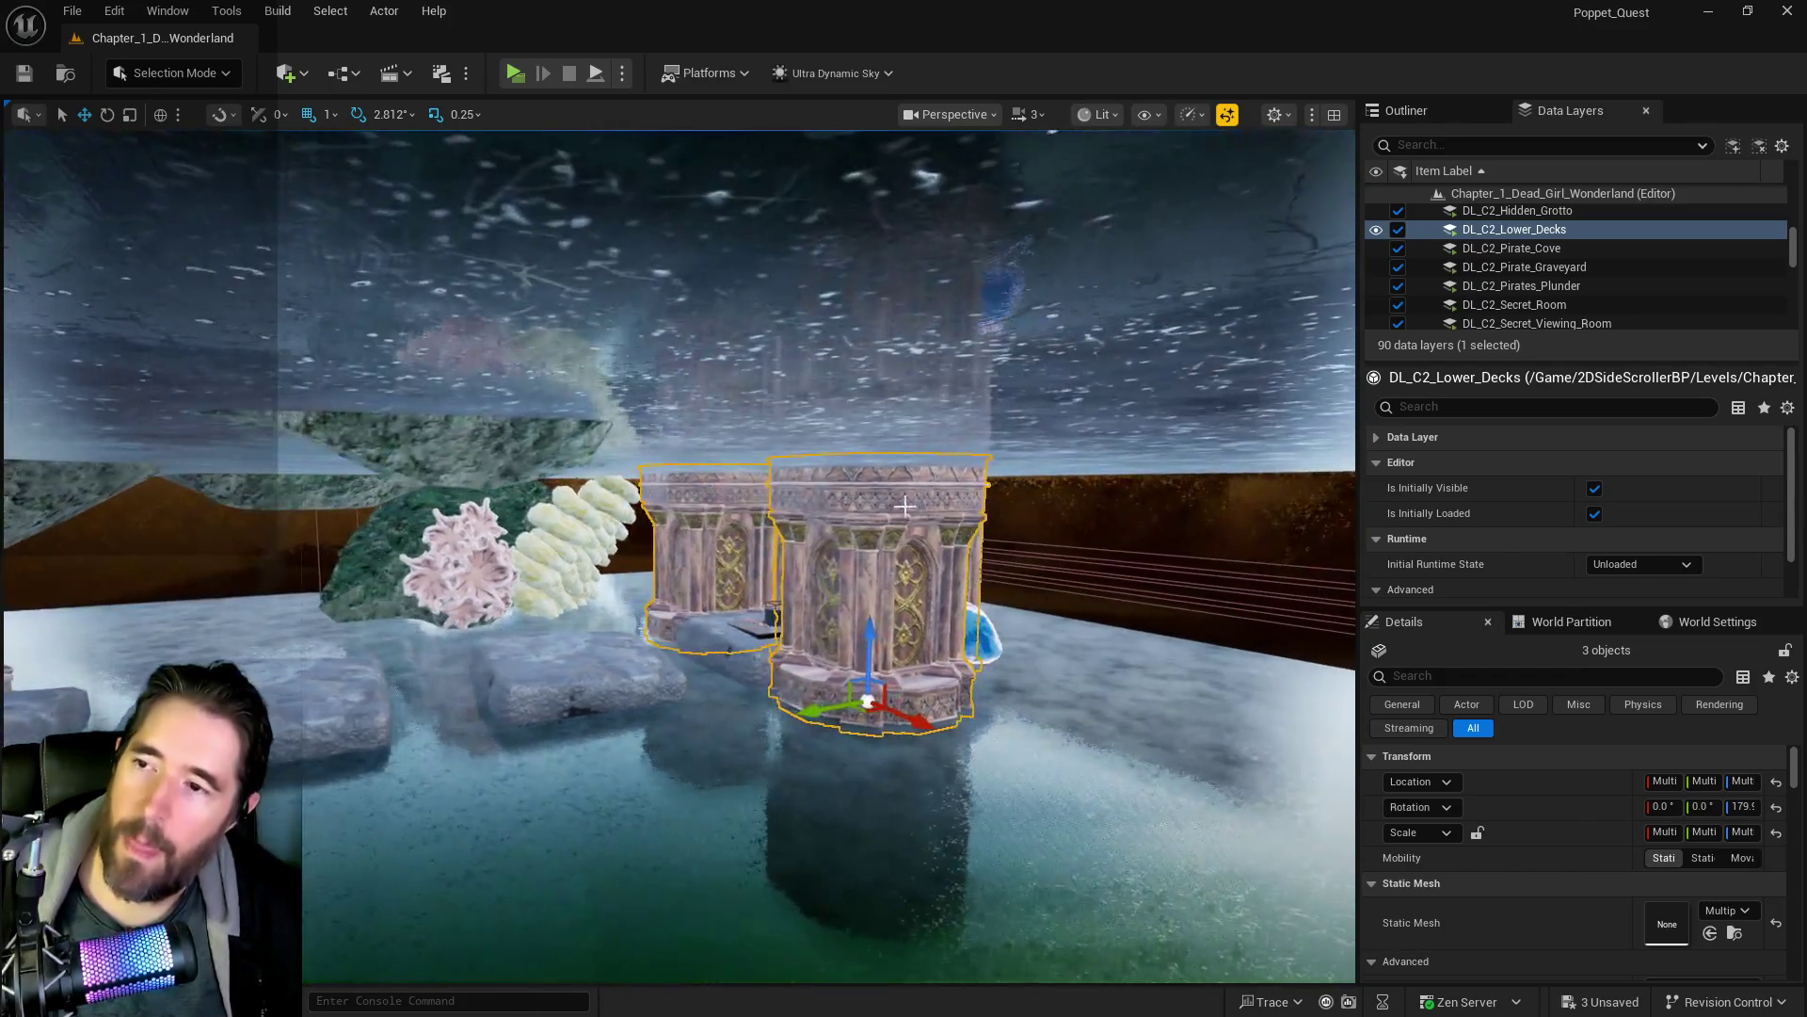
click(905, 506)
key(f)
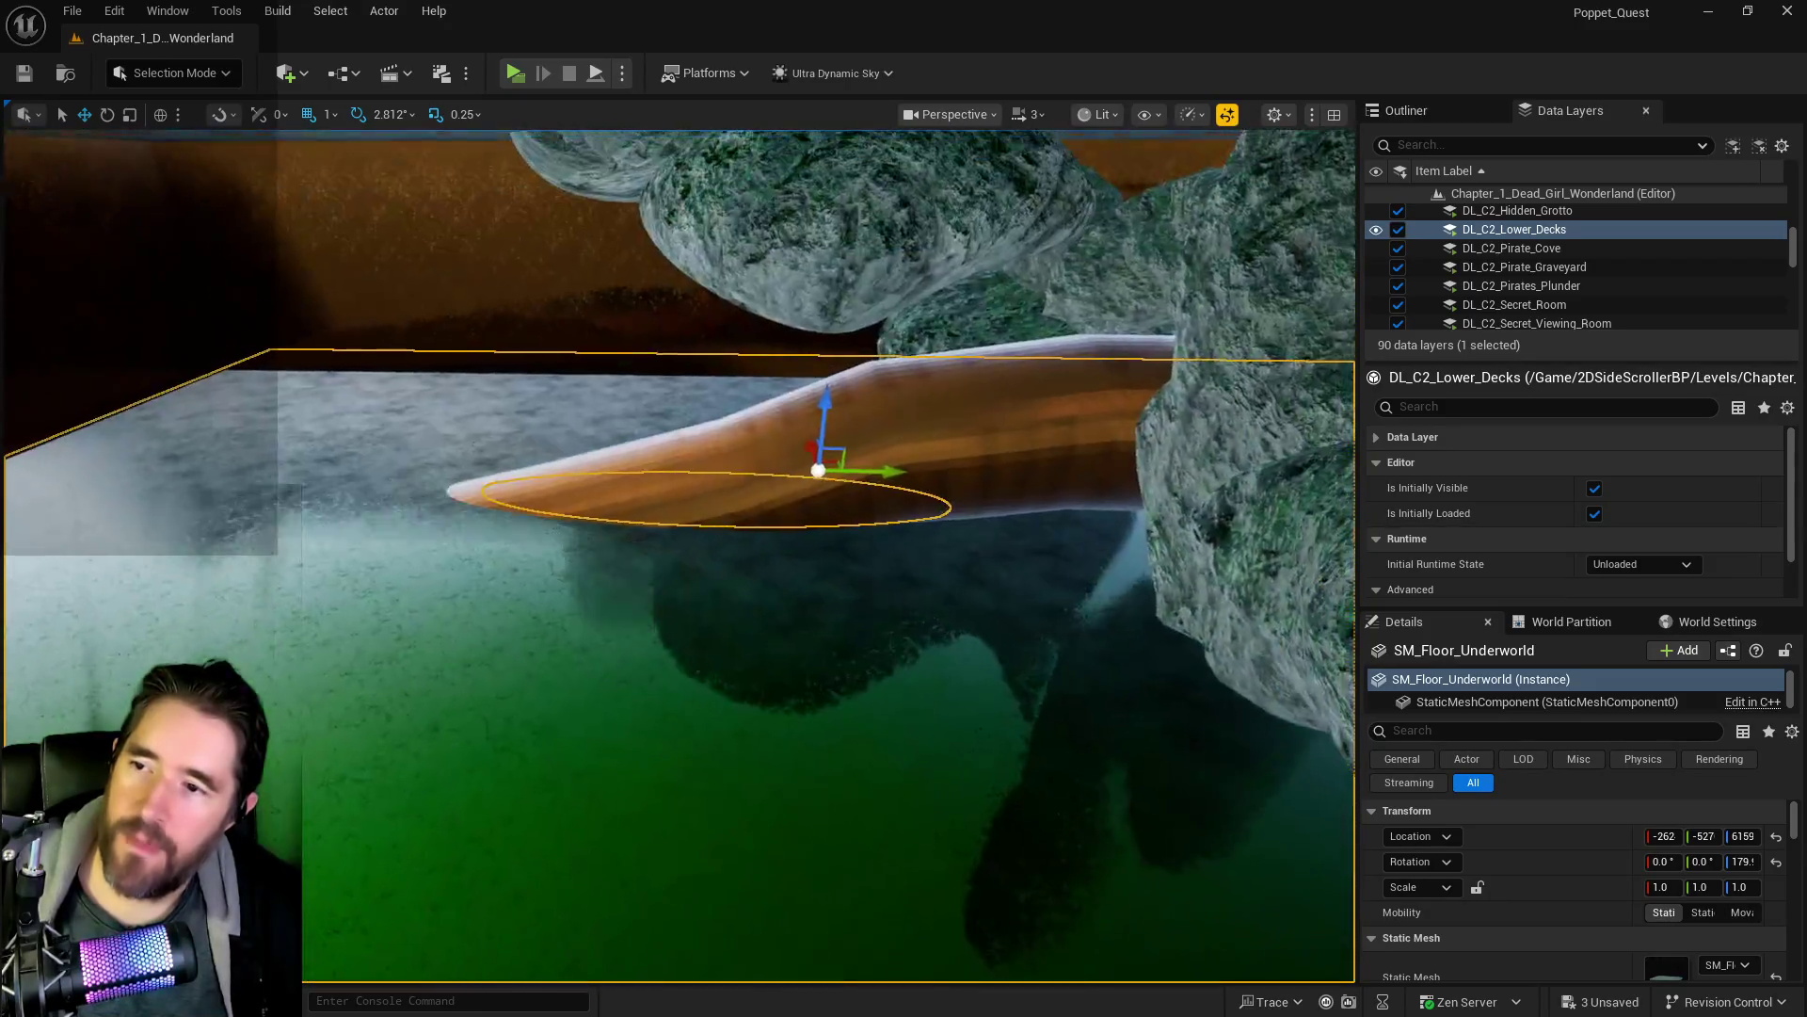
- Move SM_Floor_Underworld along Y to -751, back to -117, settling at -170
drag(845, 493, 84, 495)
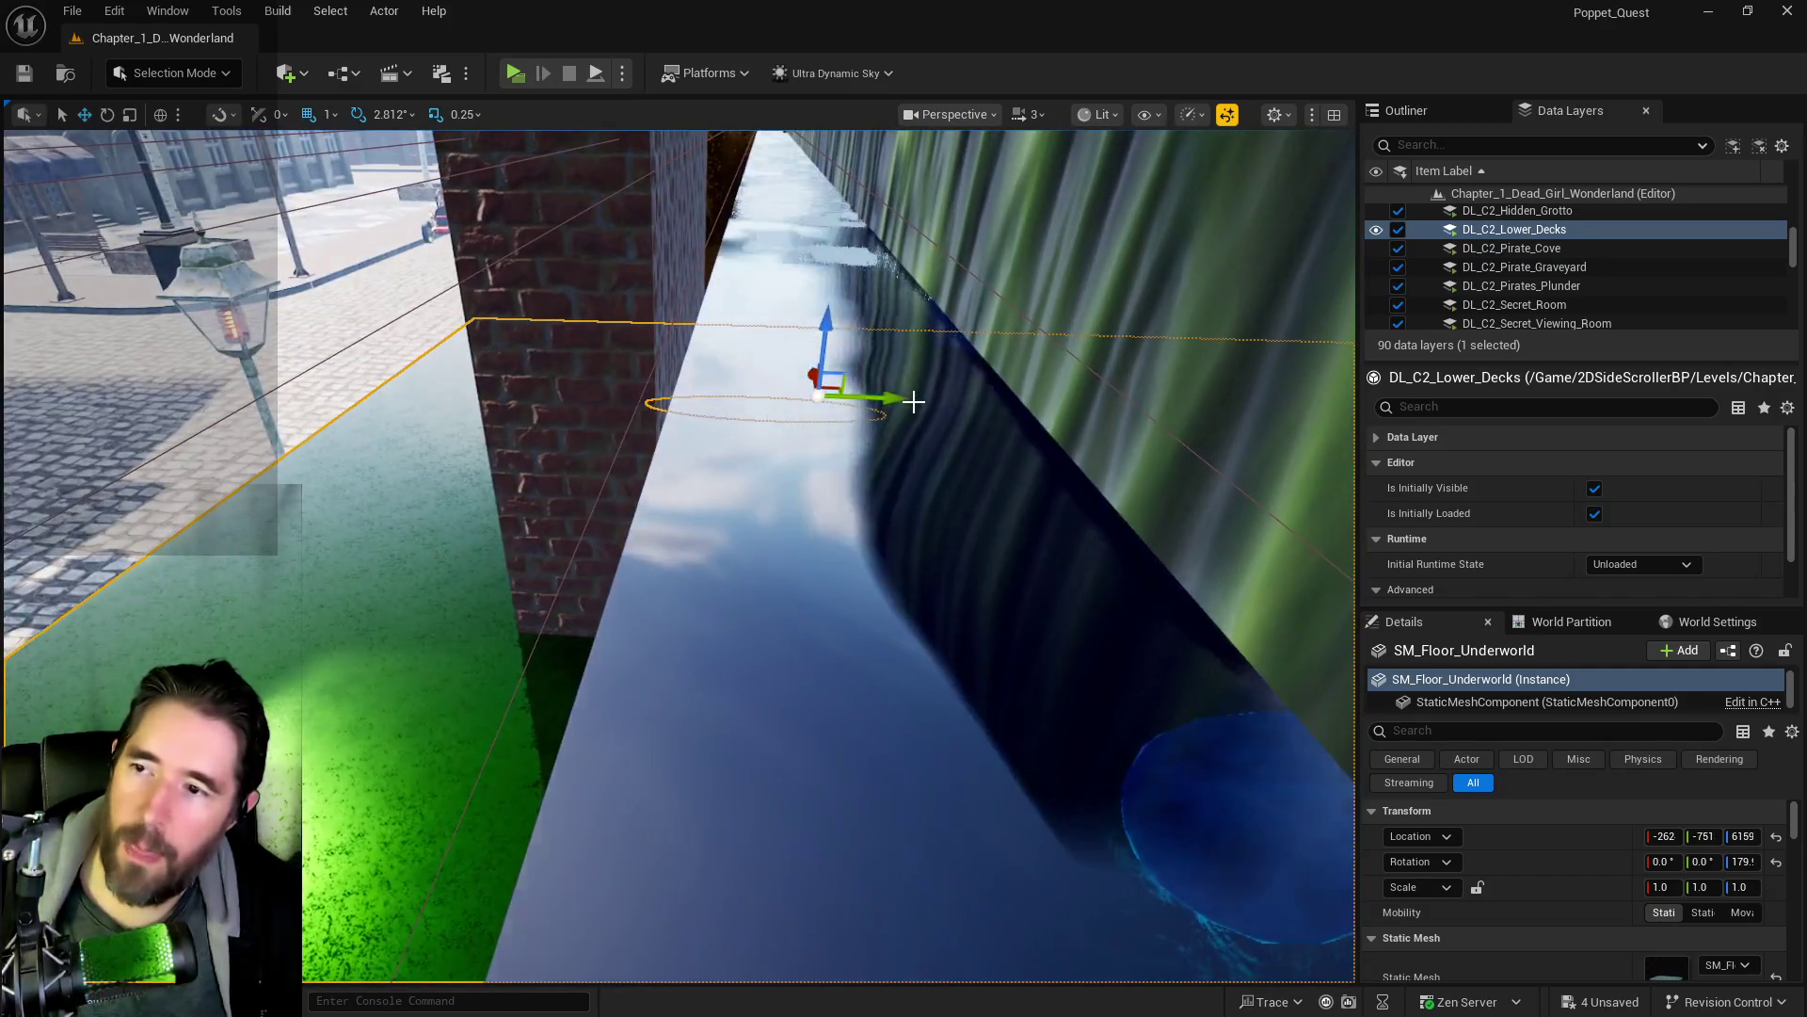
drag(913, 402, 174, 372)
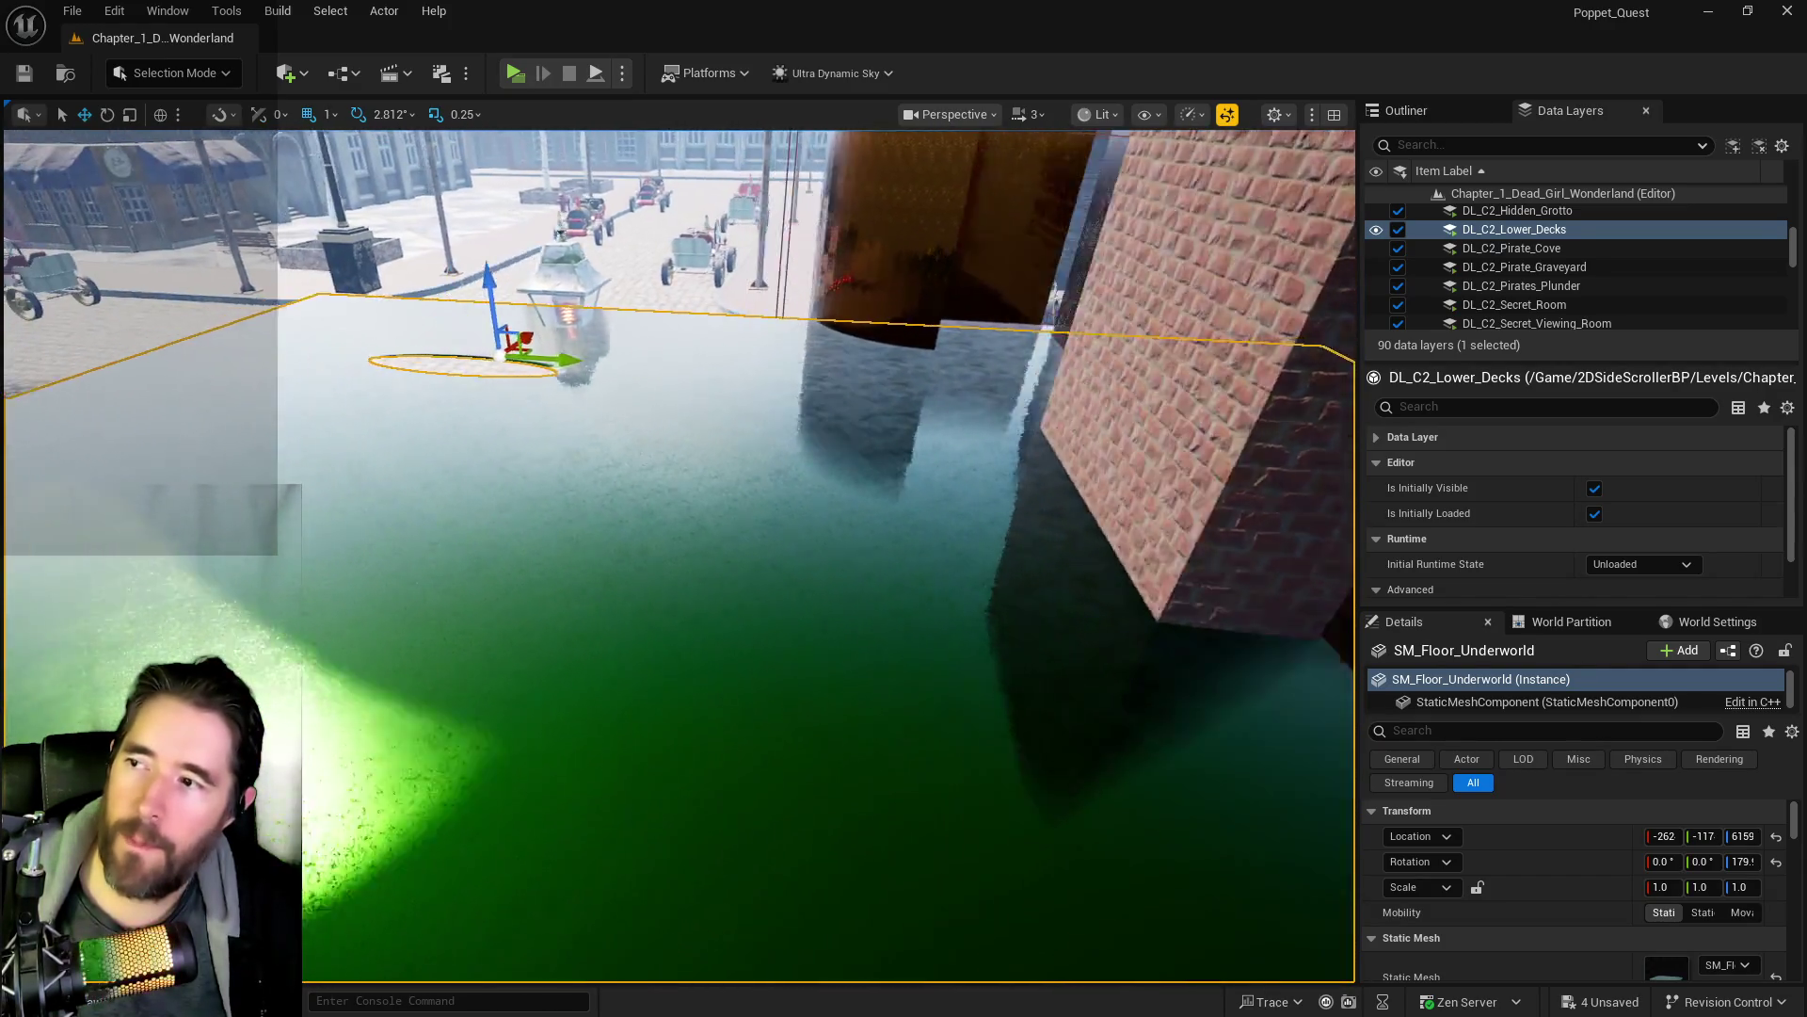
drag(658, 359, 9, 358)
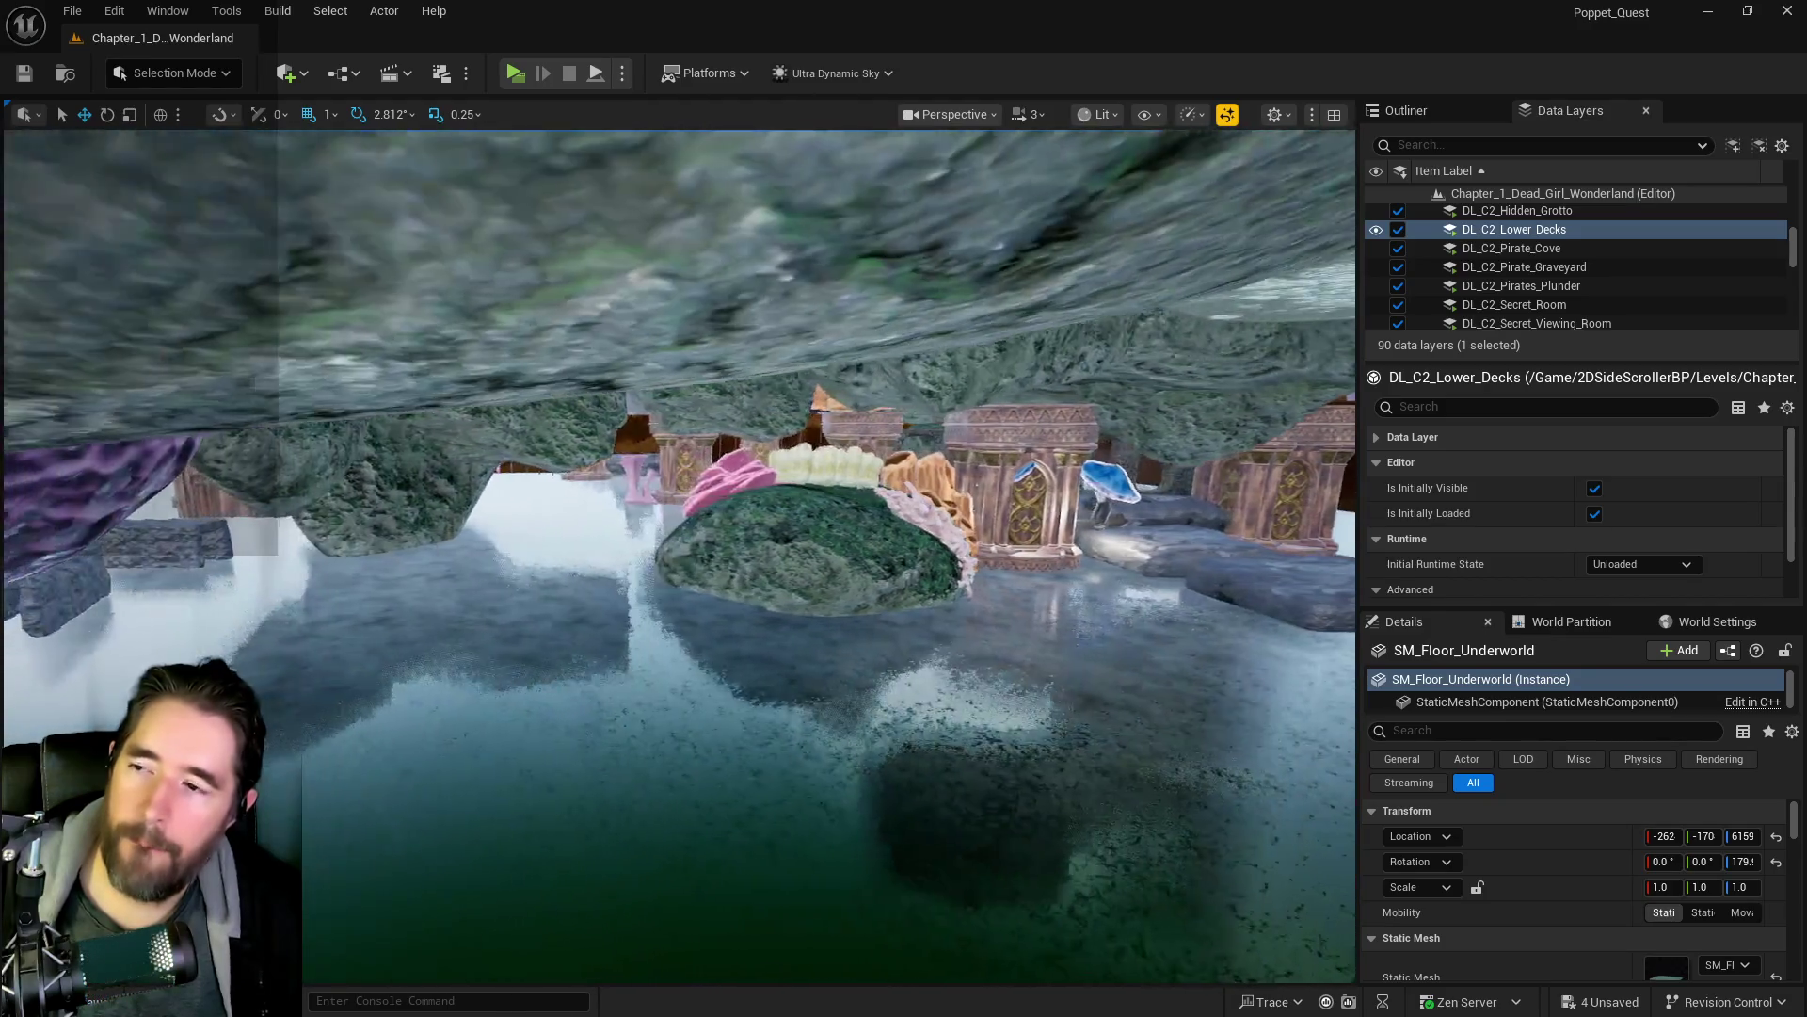
scroll(678, 556, up, 3)
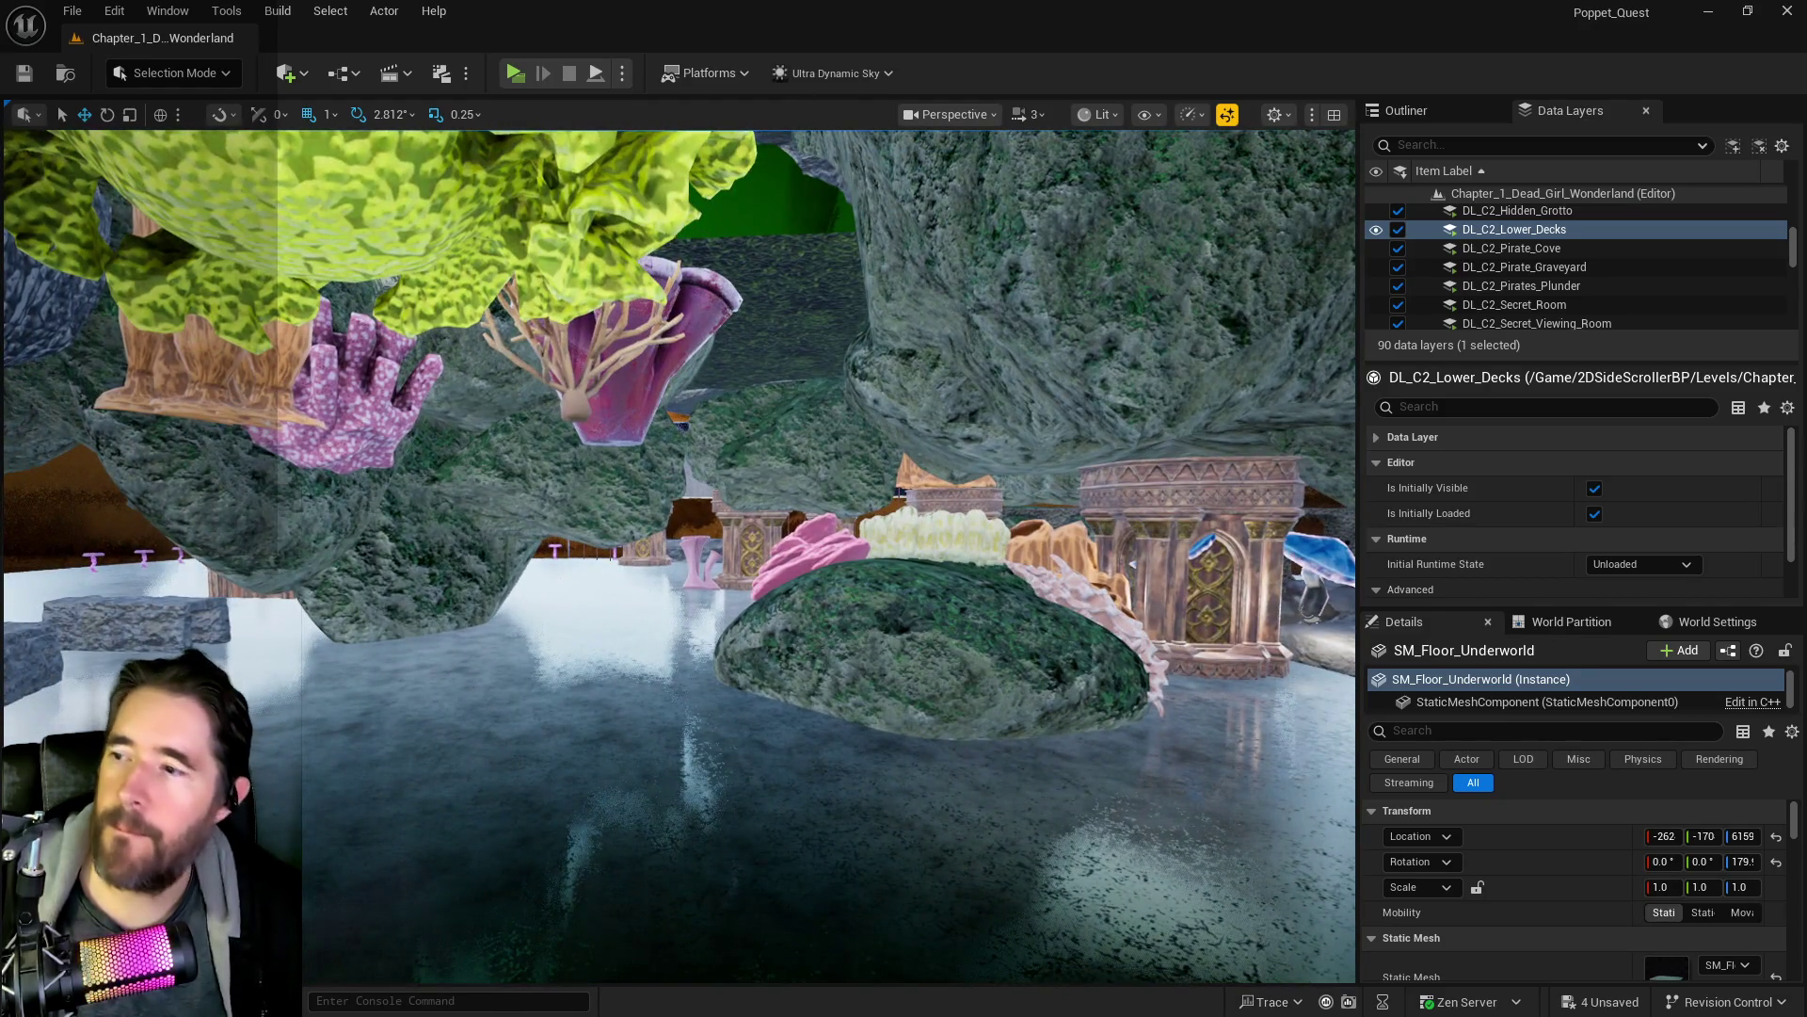
- Select SM_Rock175, nudge it along X to -313, and fly in to check it
click(261, 522)
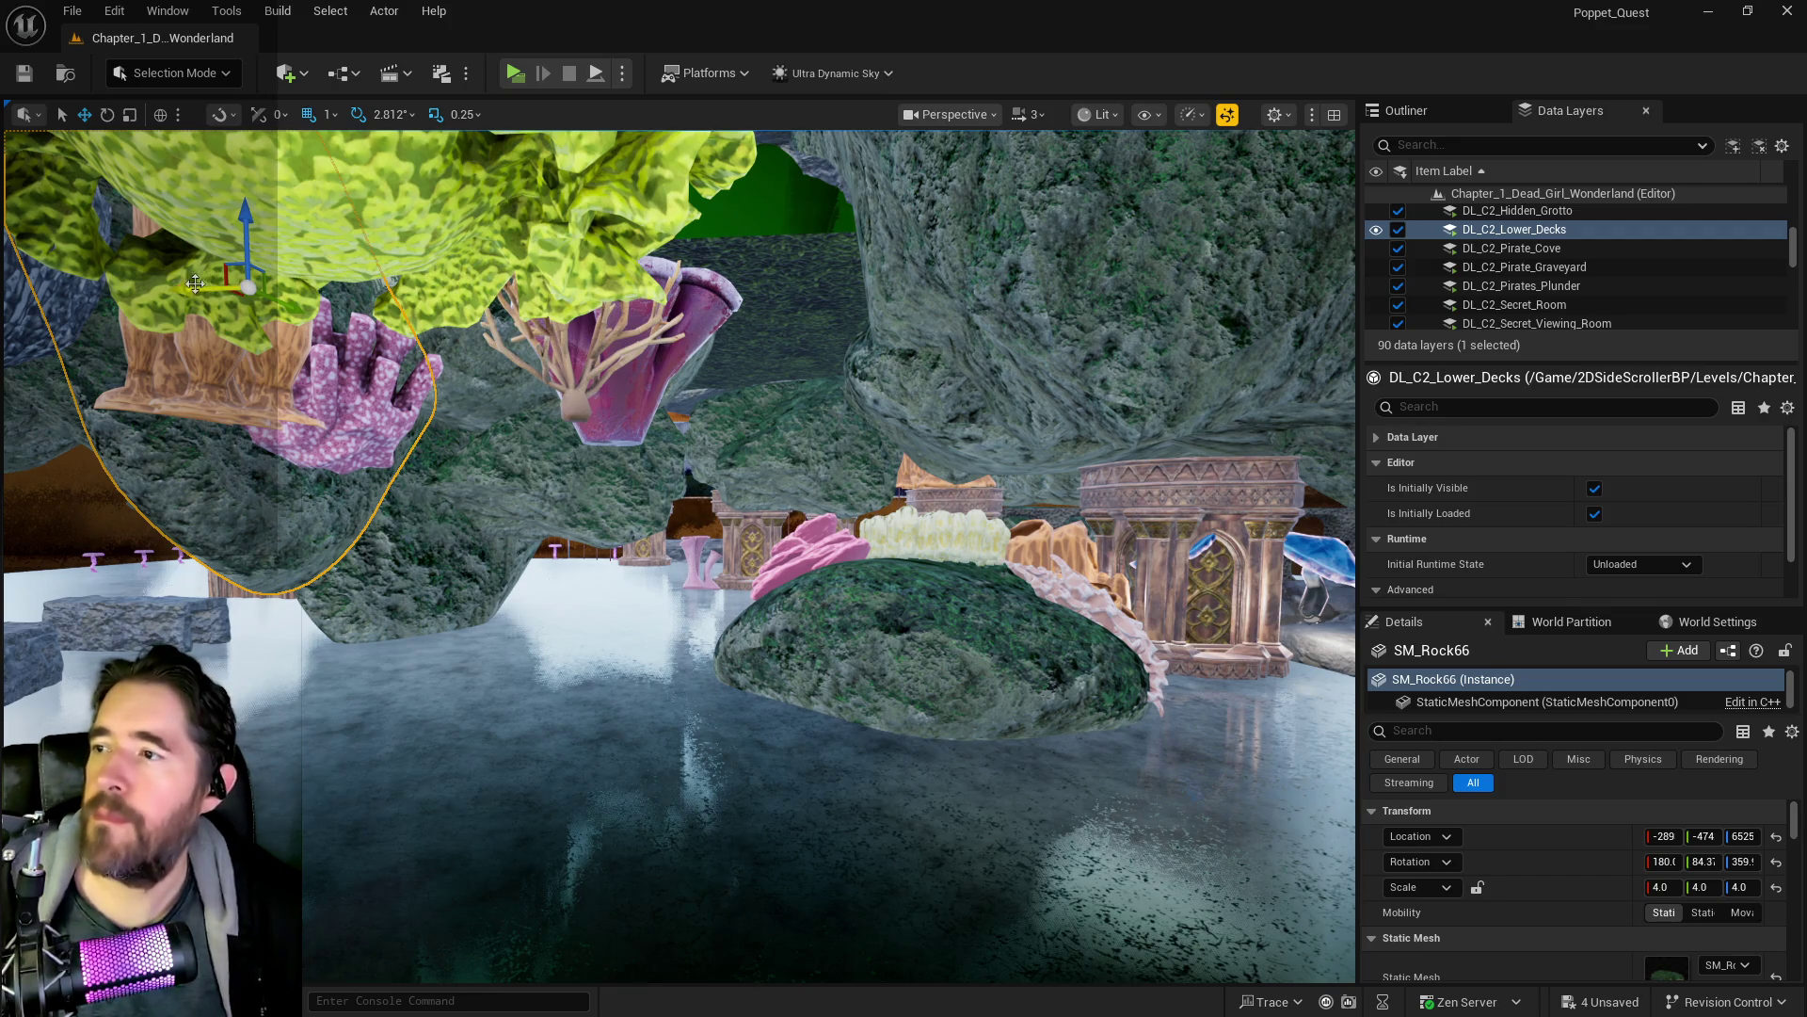
click(457, 334)
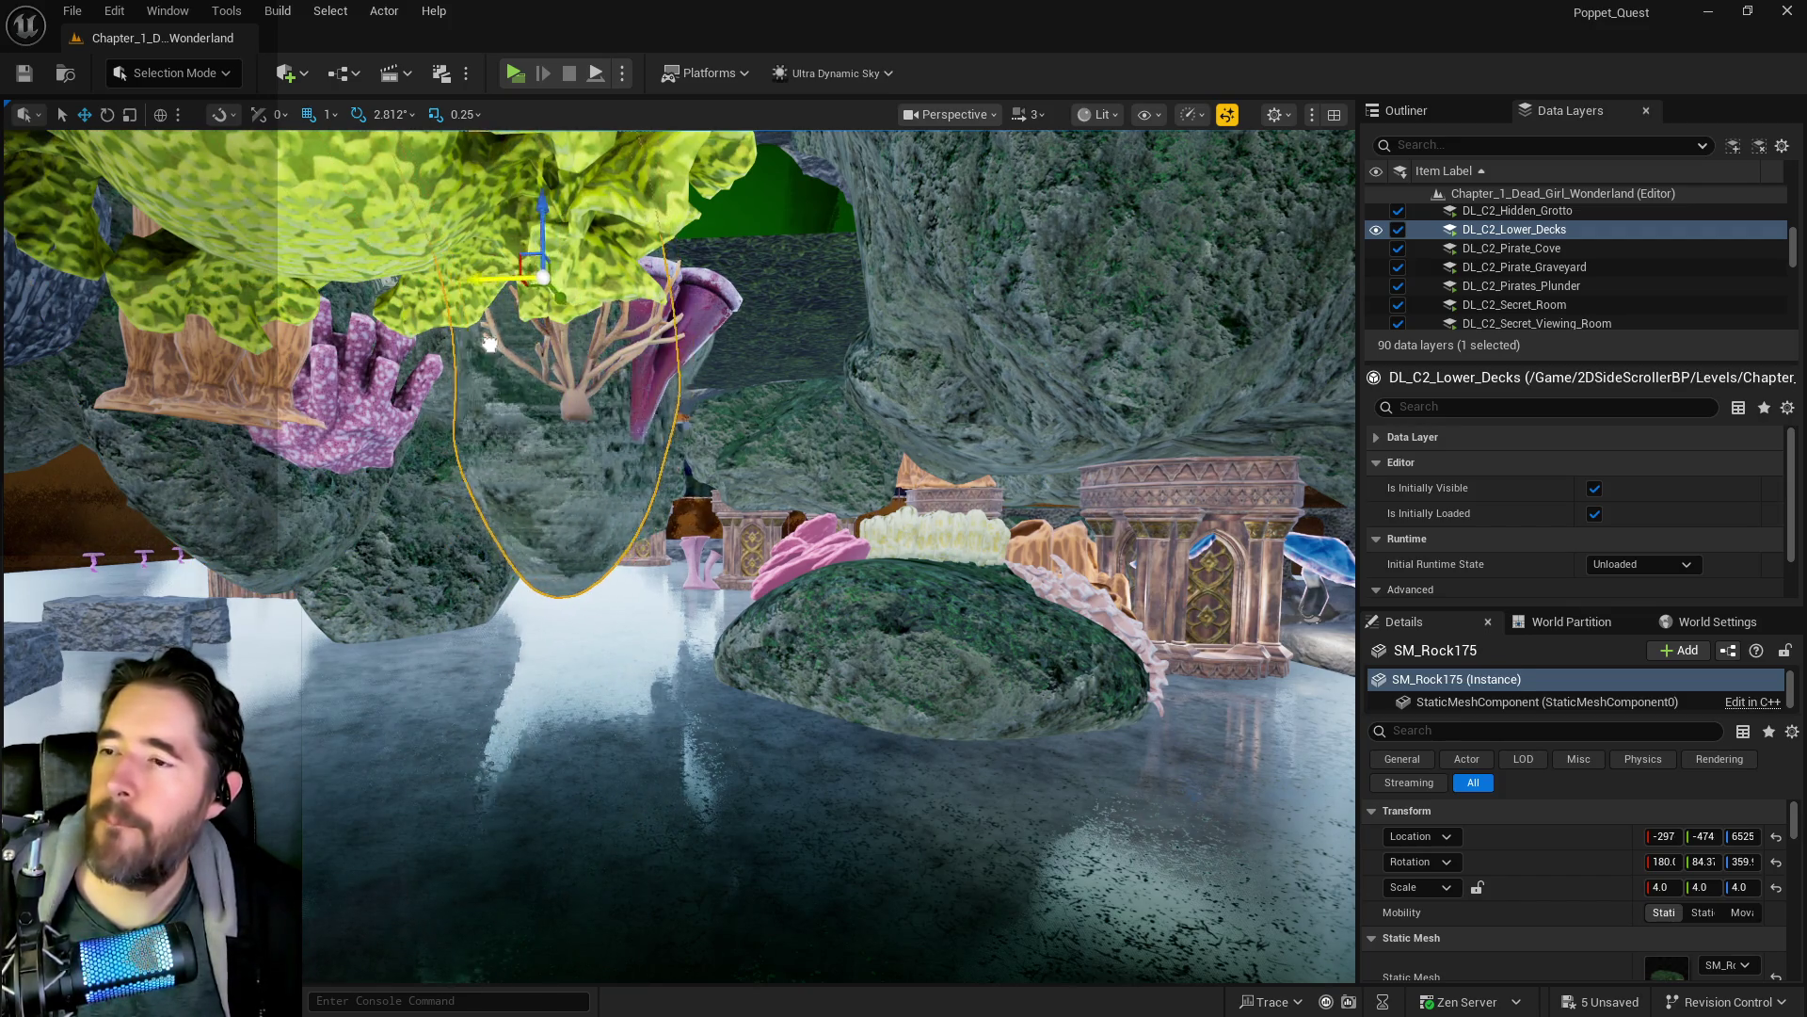
mouse_move(490, 344)
mouse_down()
mouse_move(466, 341)
mouse_move(528, 357)
mouse_up()
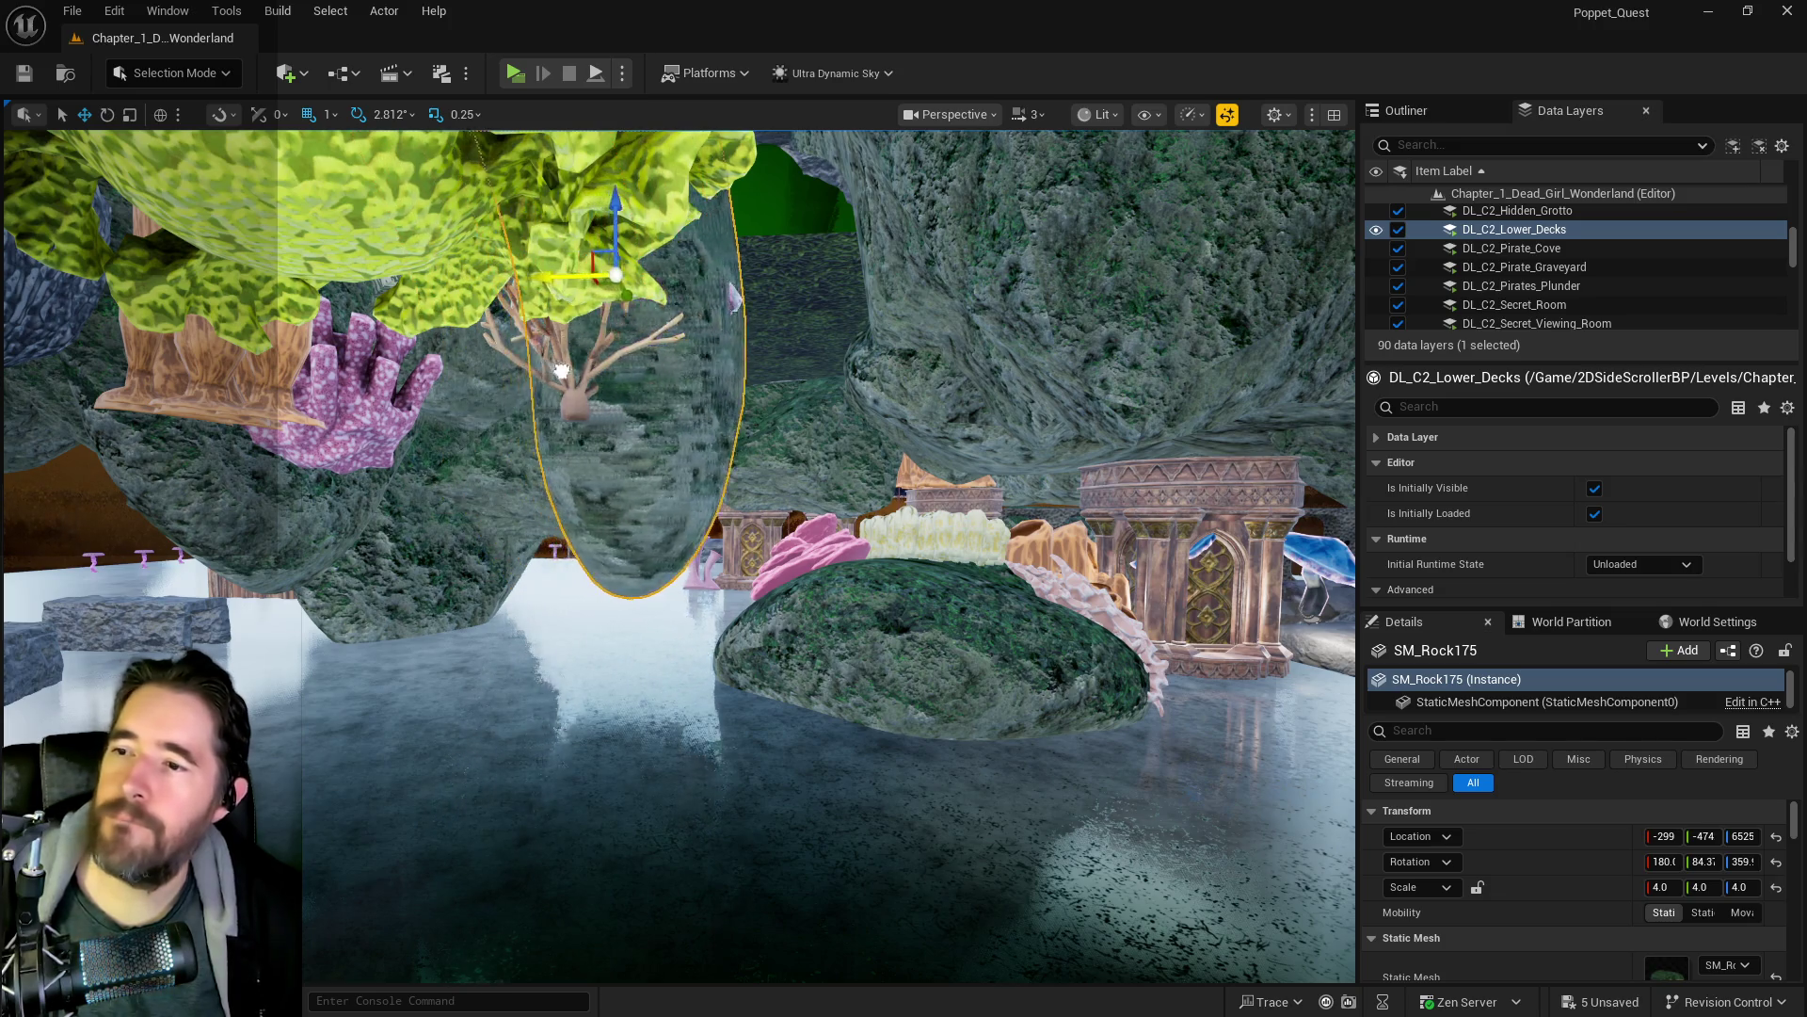
mouse_move(646, 400)
mouse_down()
mouse_move(716, 400)
mouse_move(744, 376)
mouse_move(758, 443)
mouse_move(749, 388)
mouse_move(759, 428)
mouse_move(821, 390)
mouse_move(812, 379)
mouse_up()
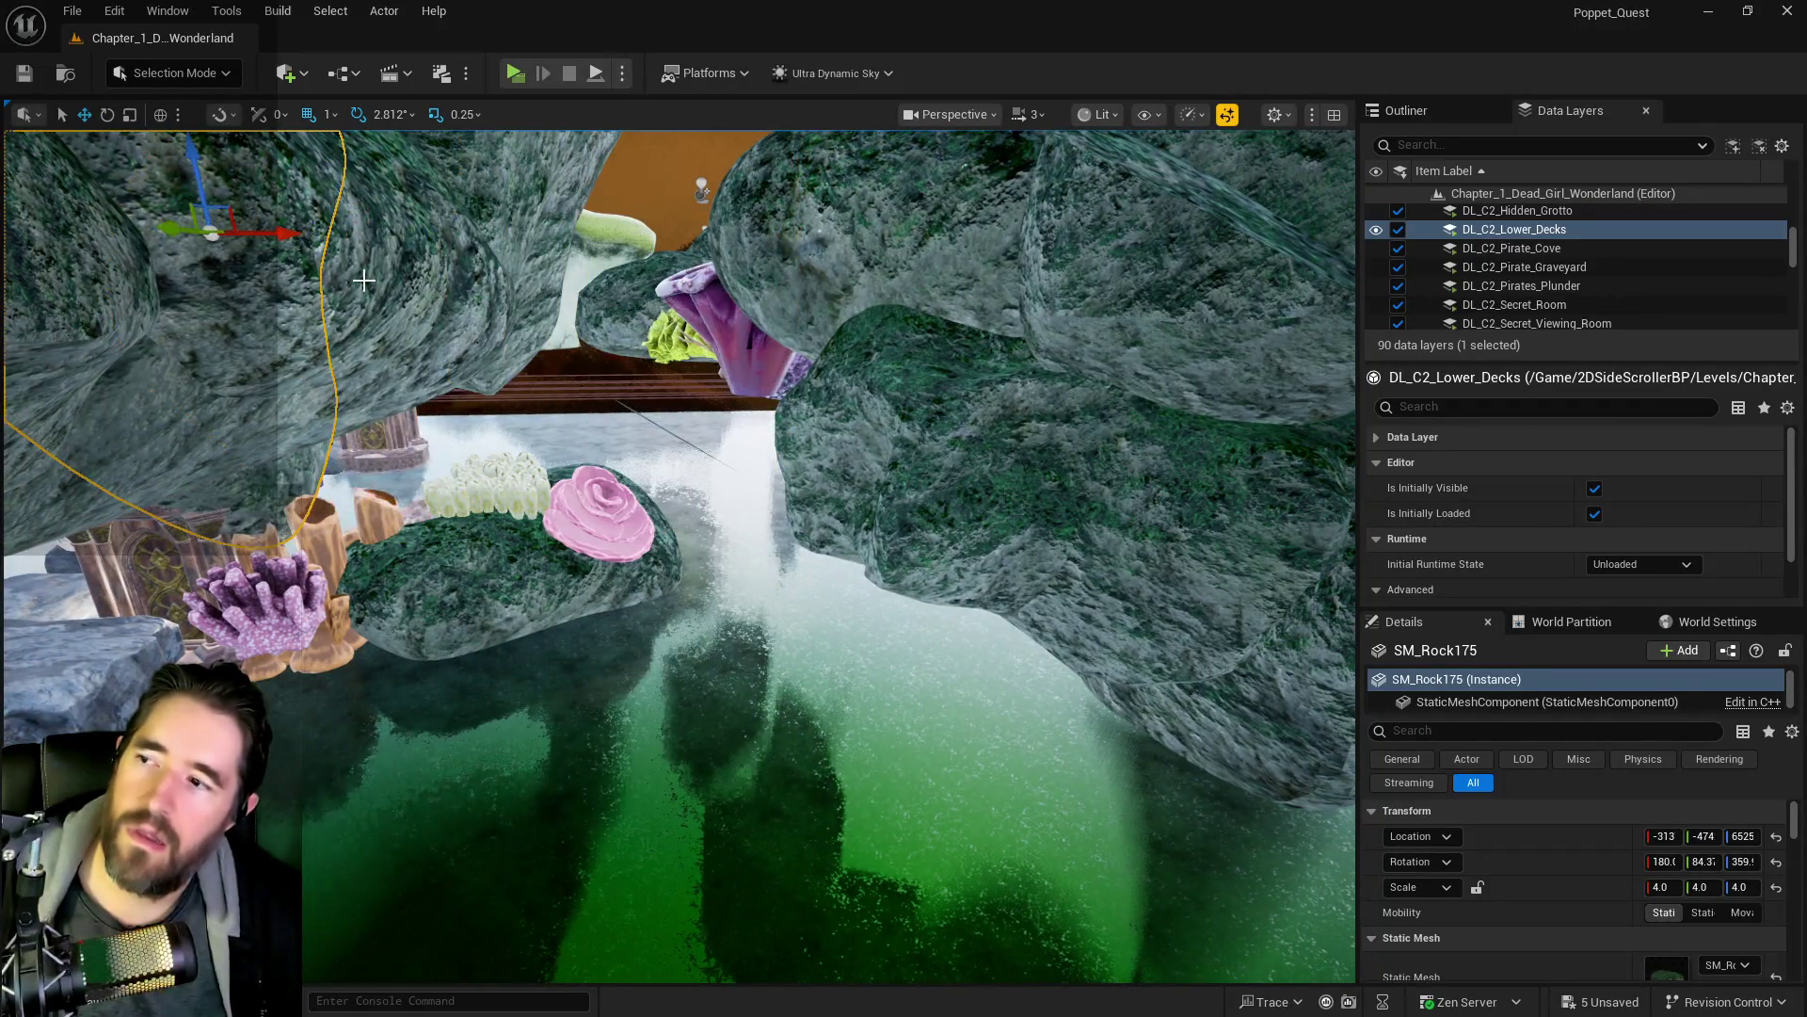
mouse_move(363, 280)
mouse_down()
mouse_move(316, 141)
mouse_move(433, 283)
mouse_move(414, 320)
mouse_move(1109, 186)
mouse_up()
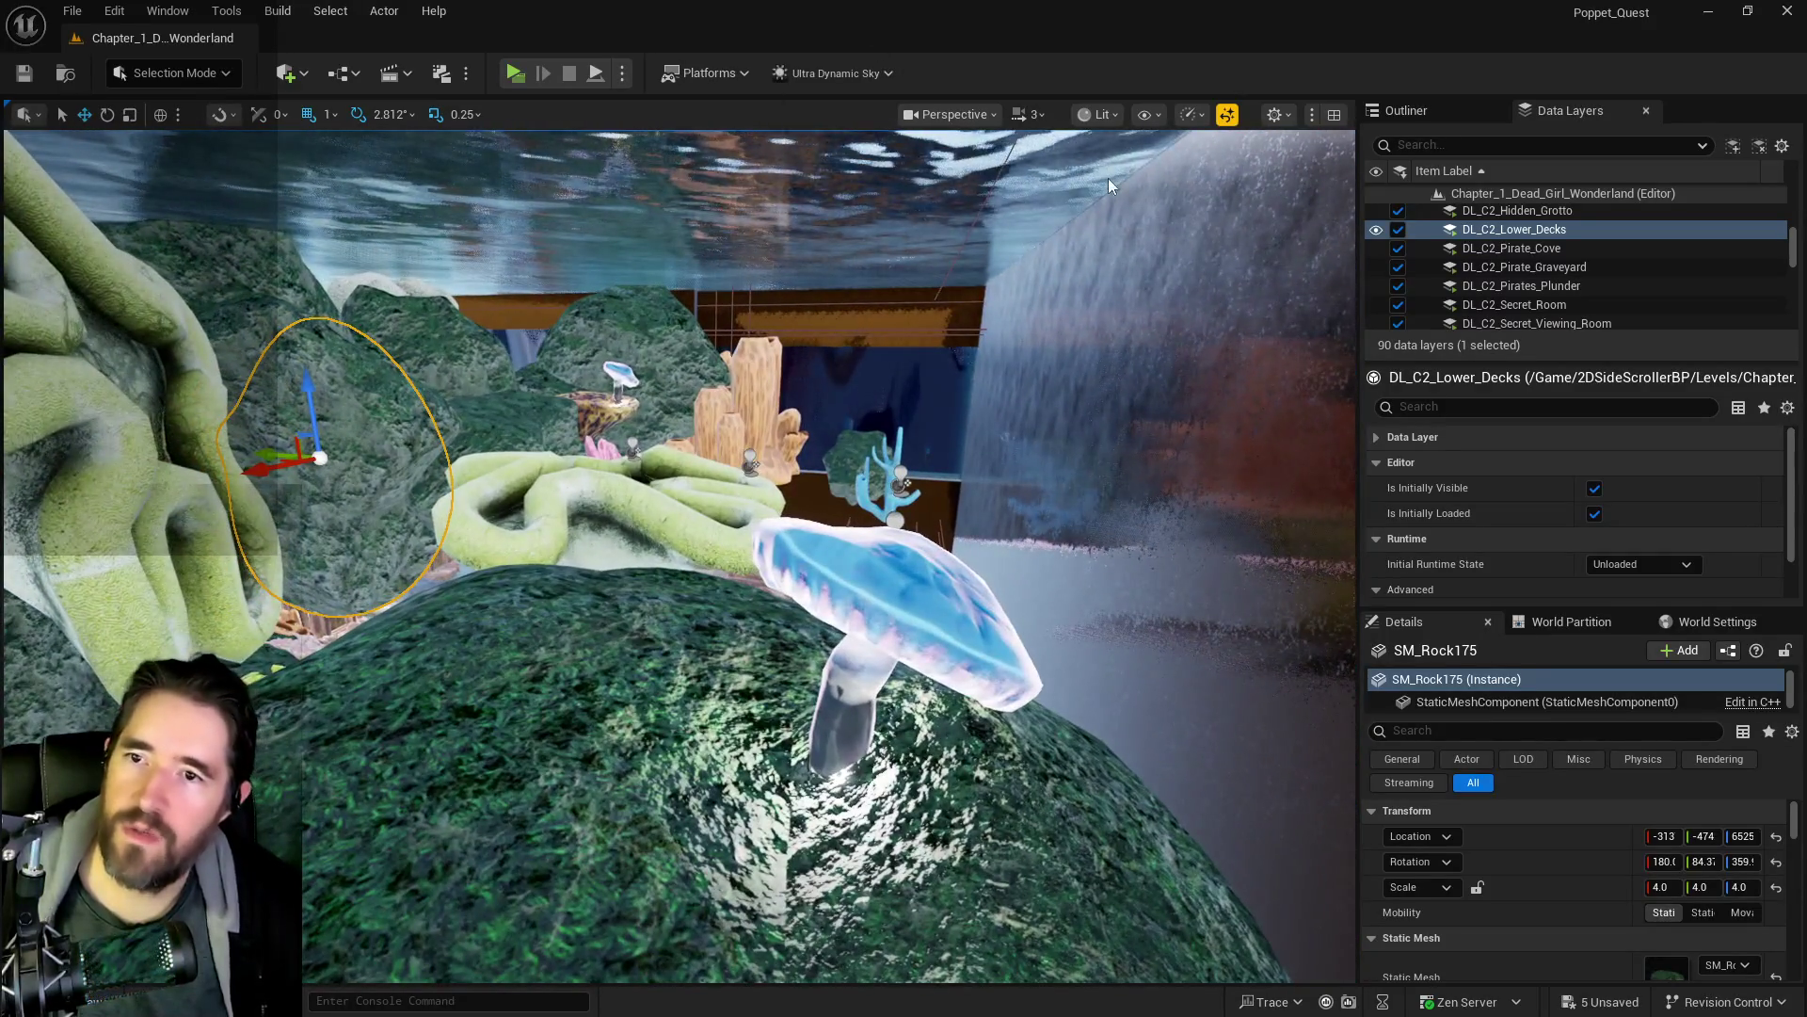
- Select The Secret Garden Pool from the actor list and copy puzzle transform element 3
click(1421, 113)
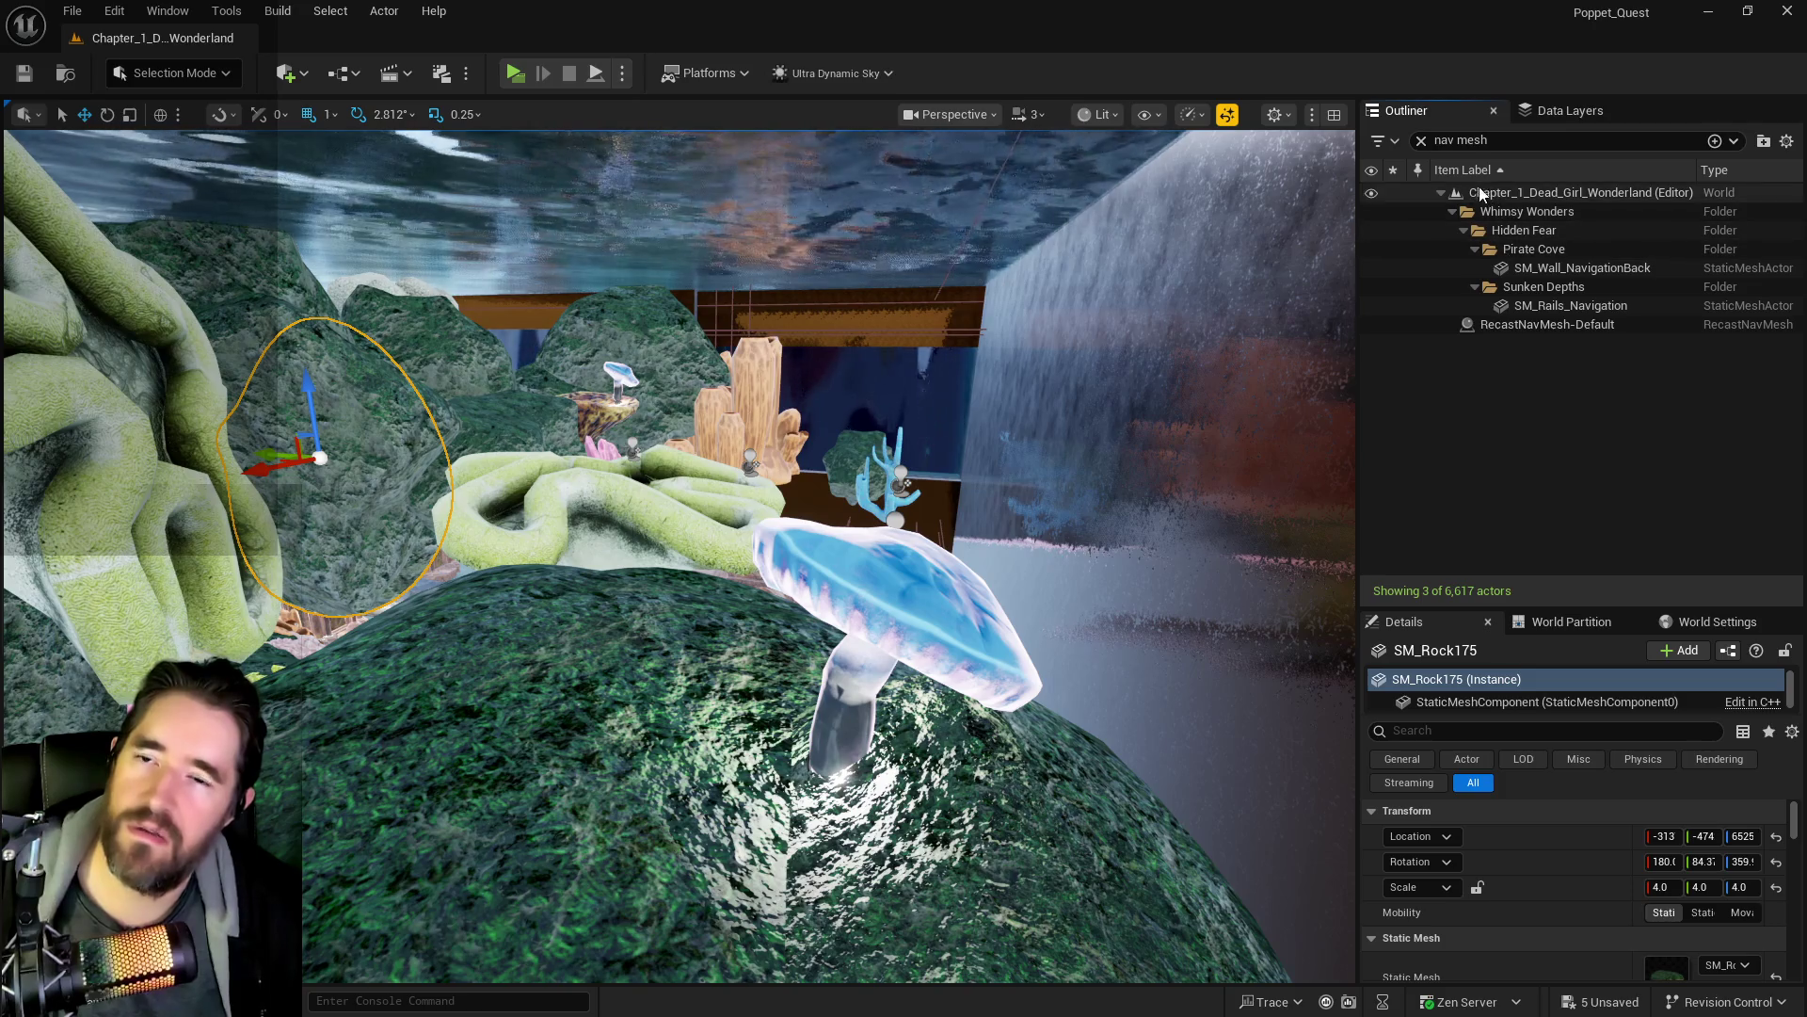
click(1420, 141)
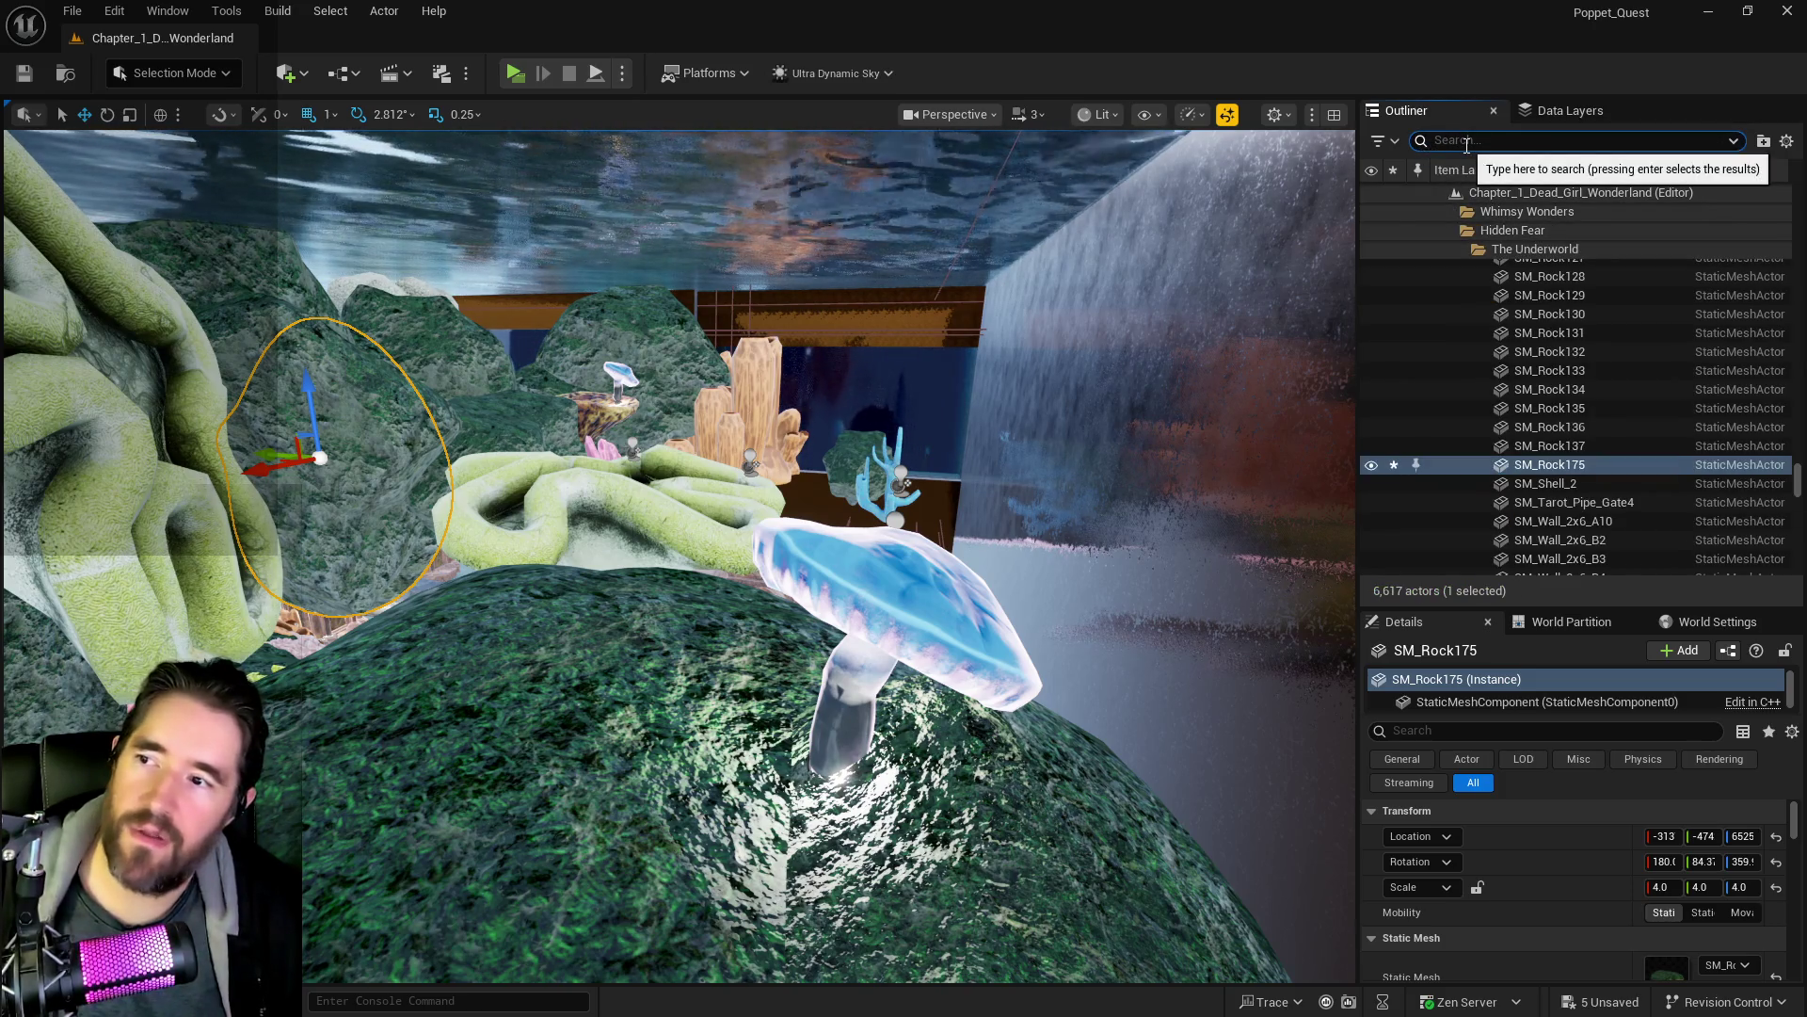
click(891, 238)
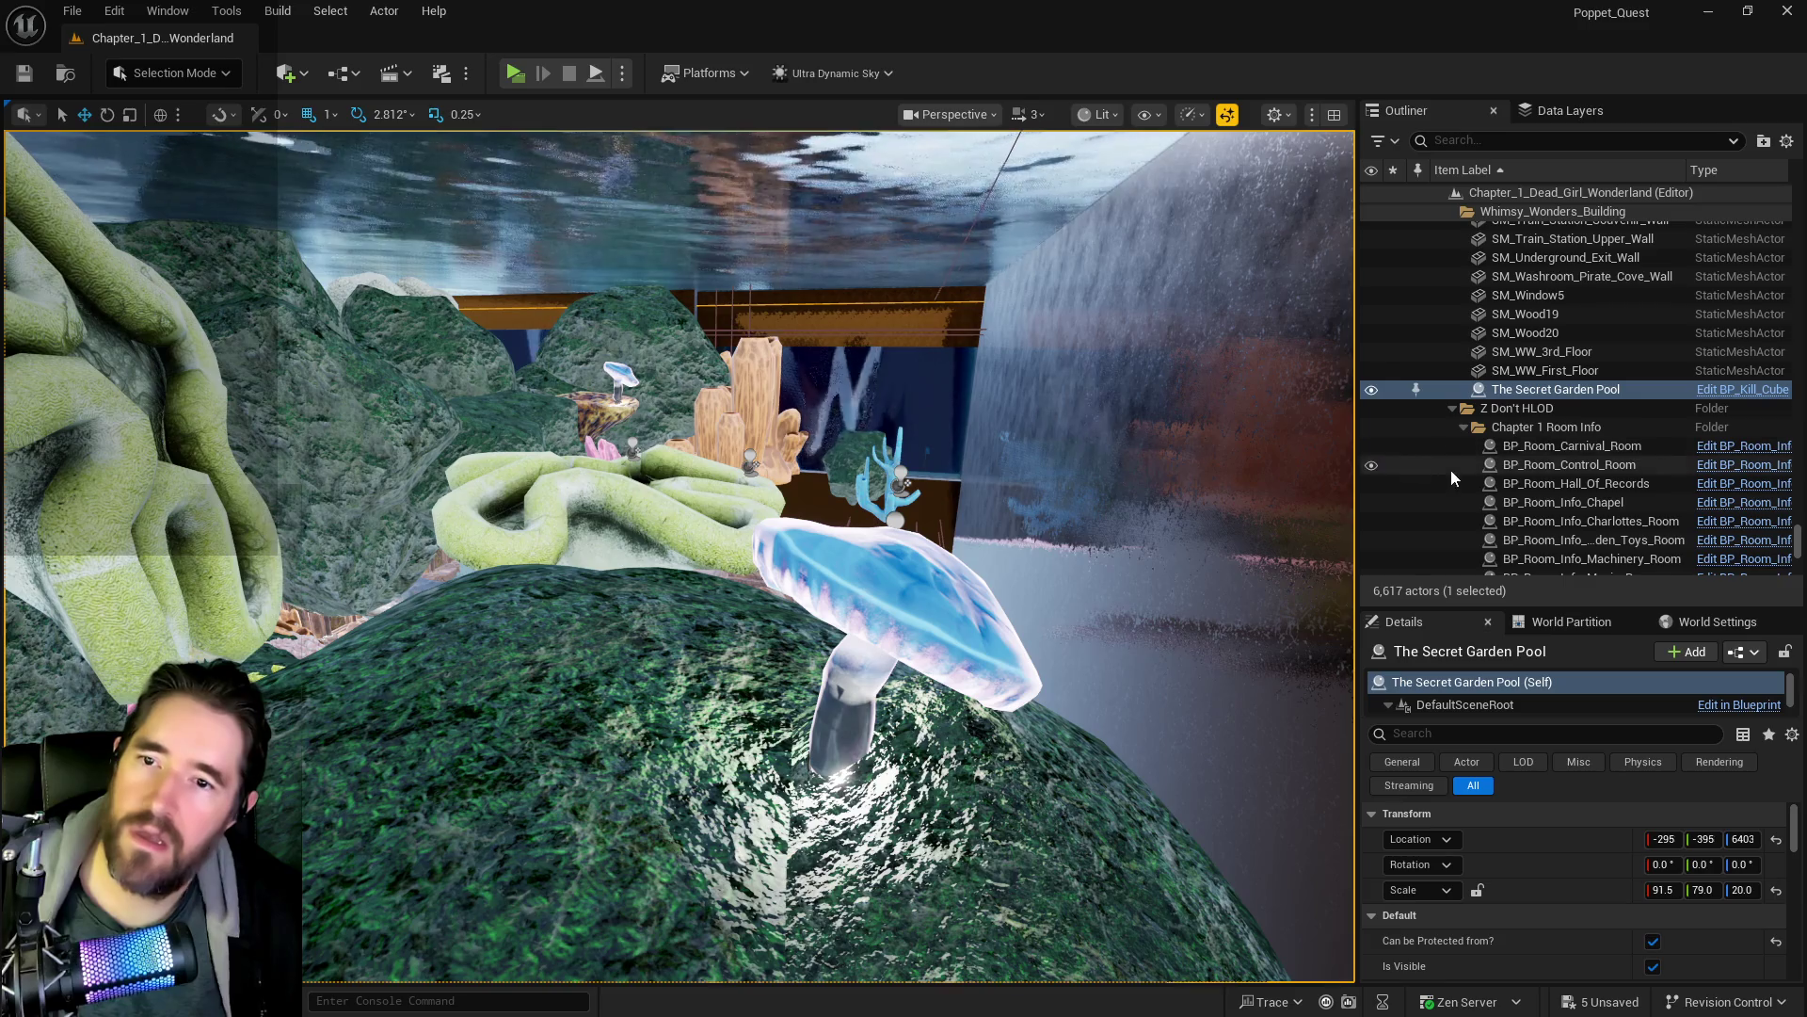
scroll(1523, 906, down, 5)
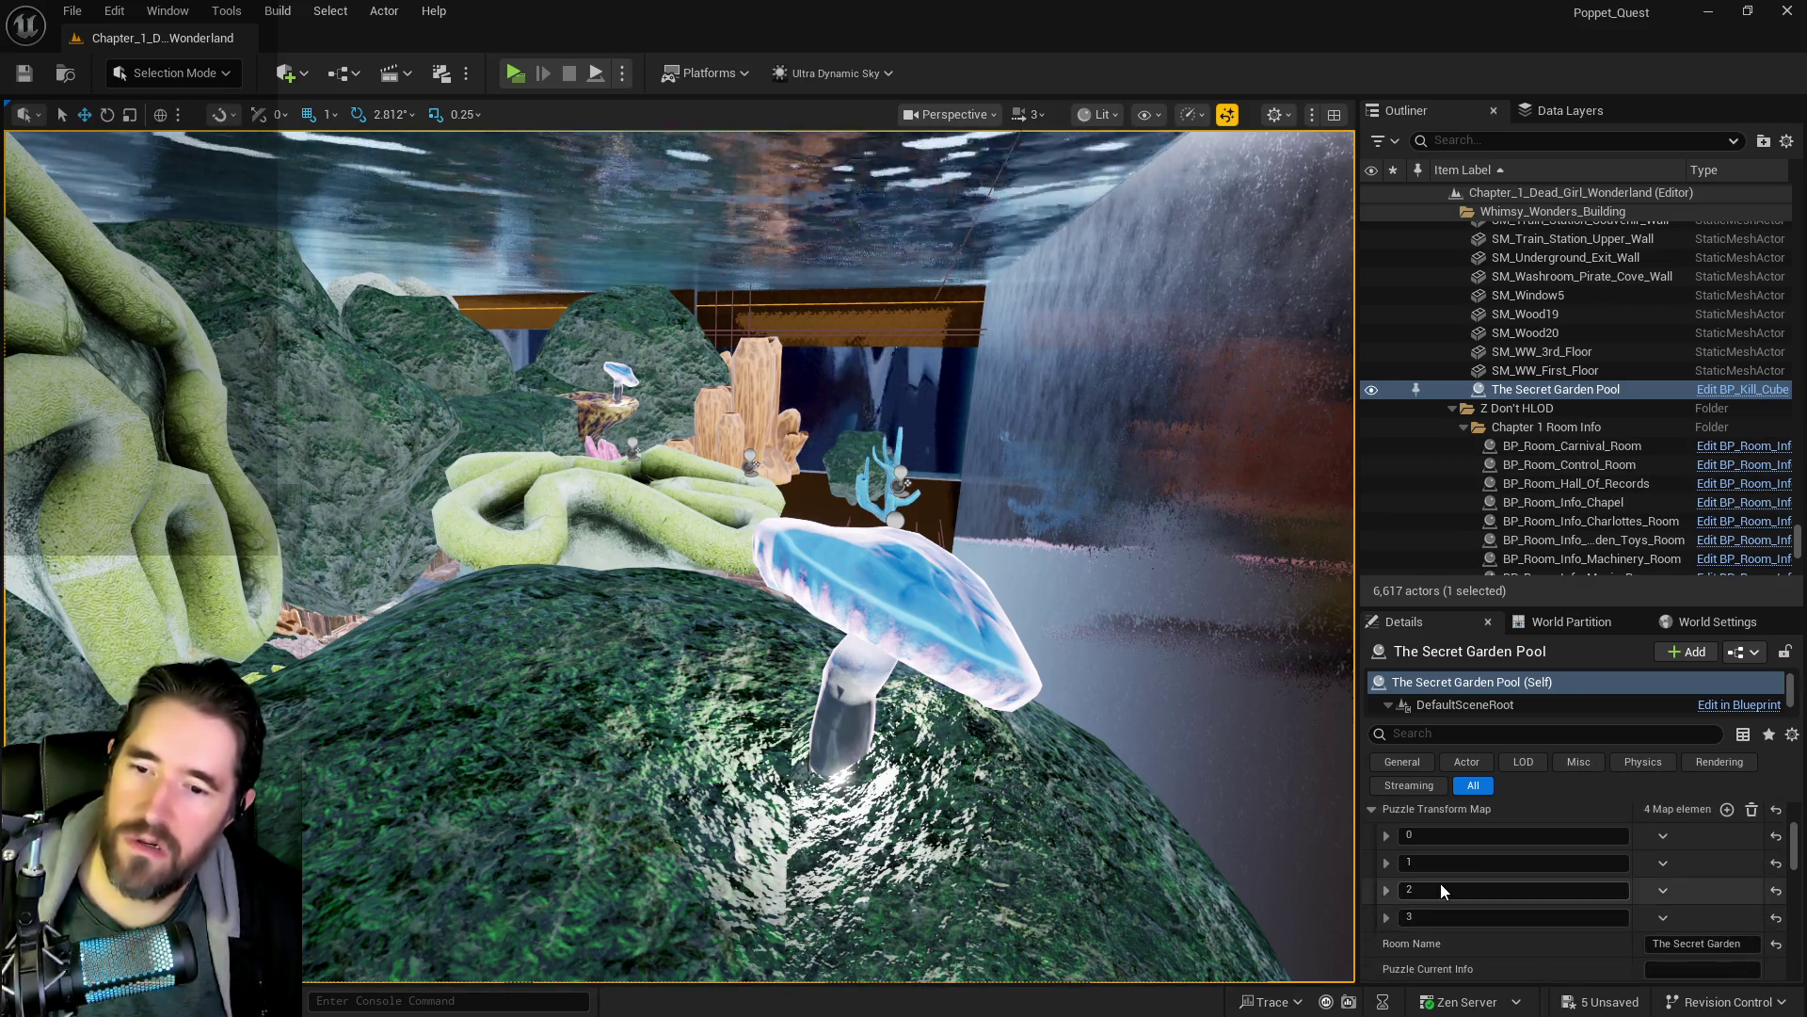
click(1386, 917)
scroll(1469, 894, down, 2)
right_click(1495, 834)
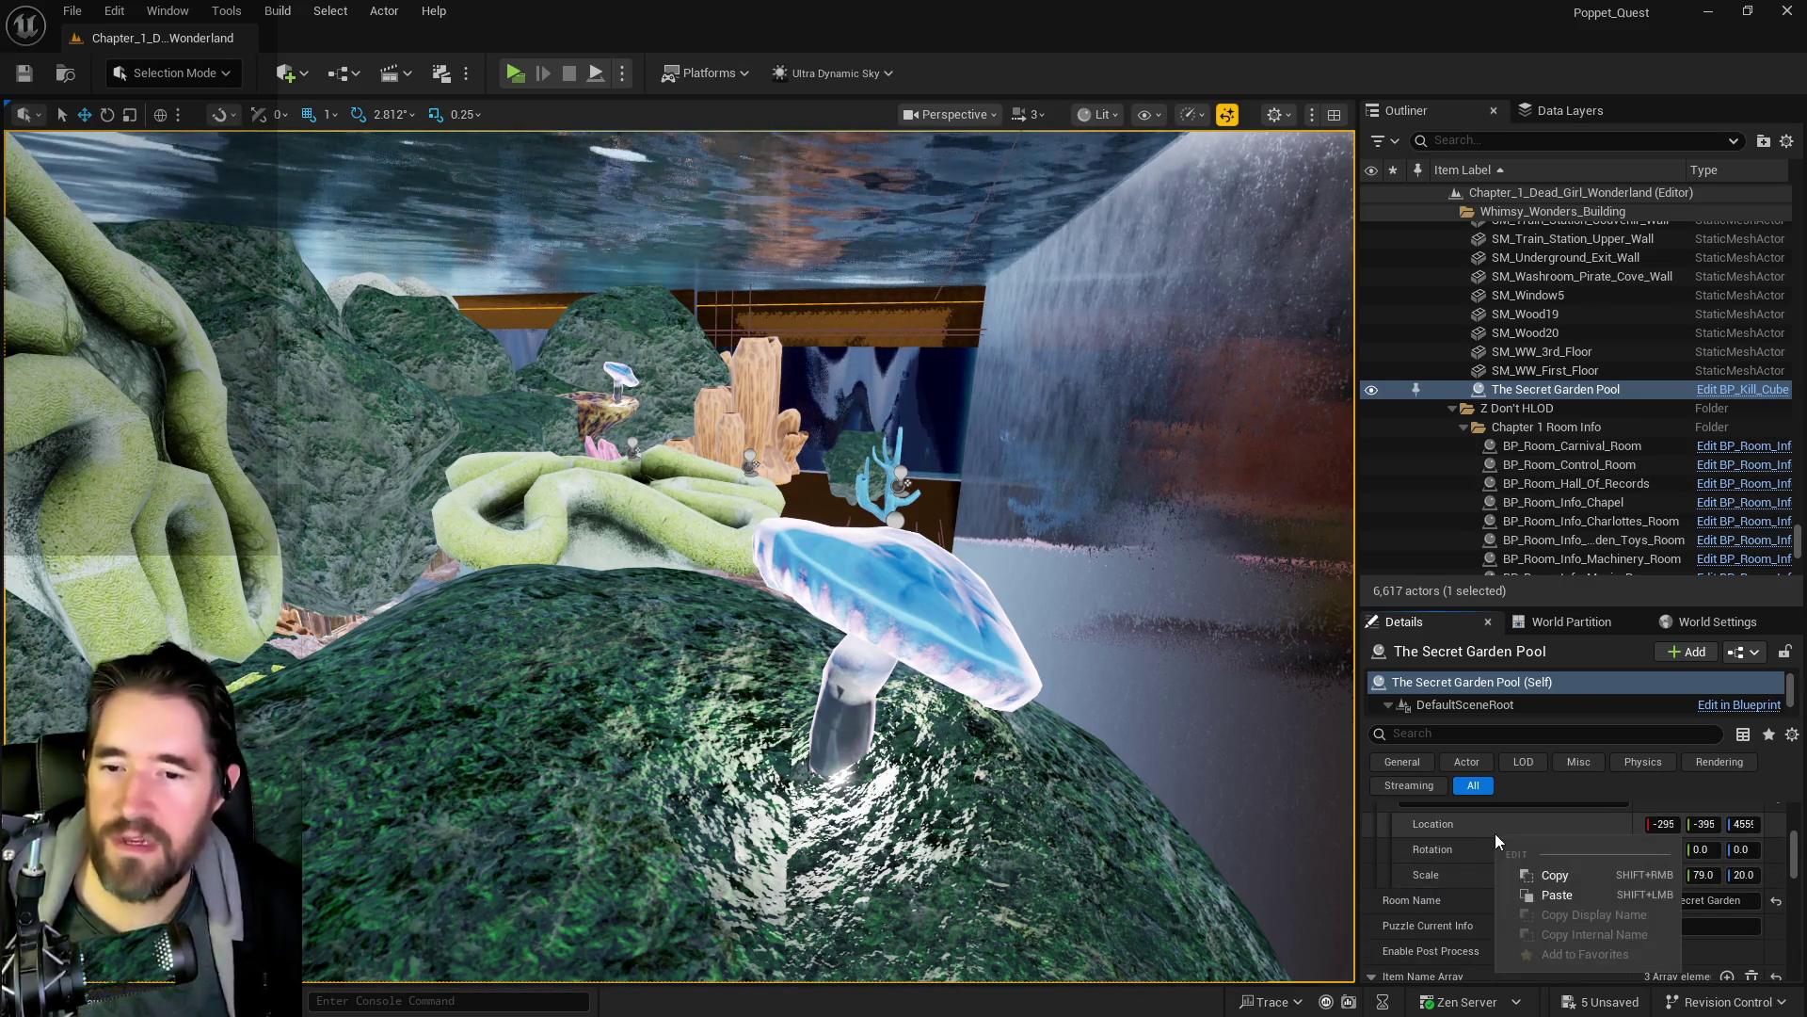
click(1535, 874)
- Paste the copied element 3 transform onto The Secret Garden Pool actor
scroll(1535, 873, up, 6)
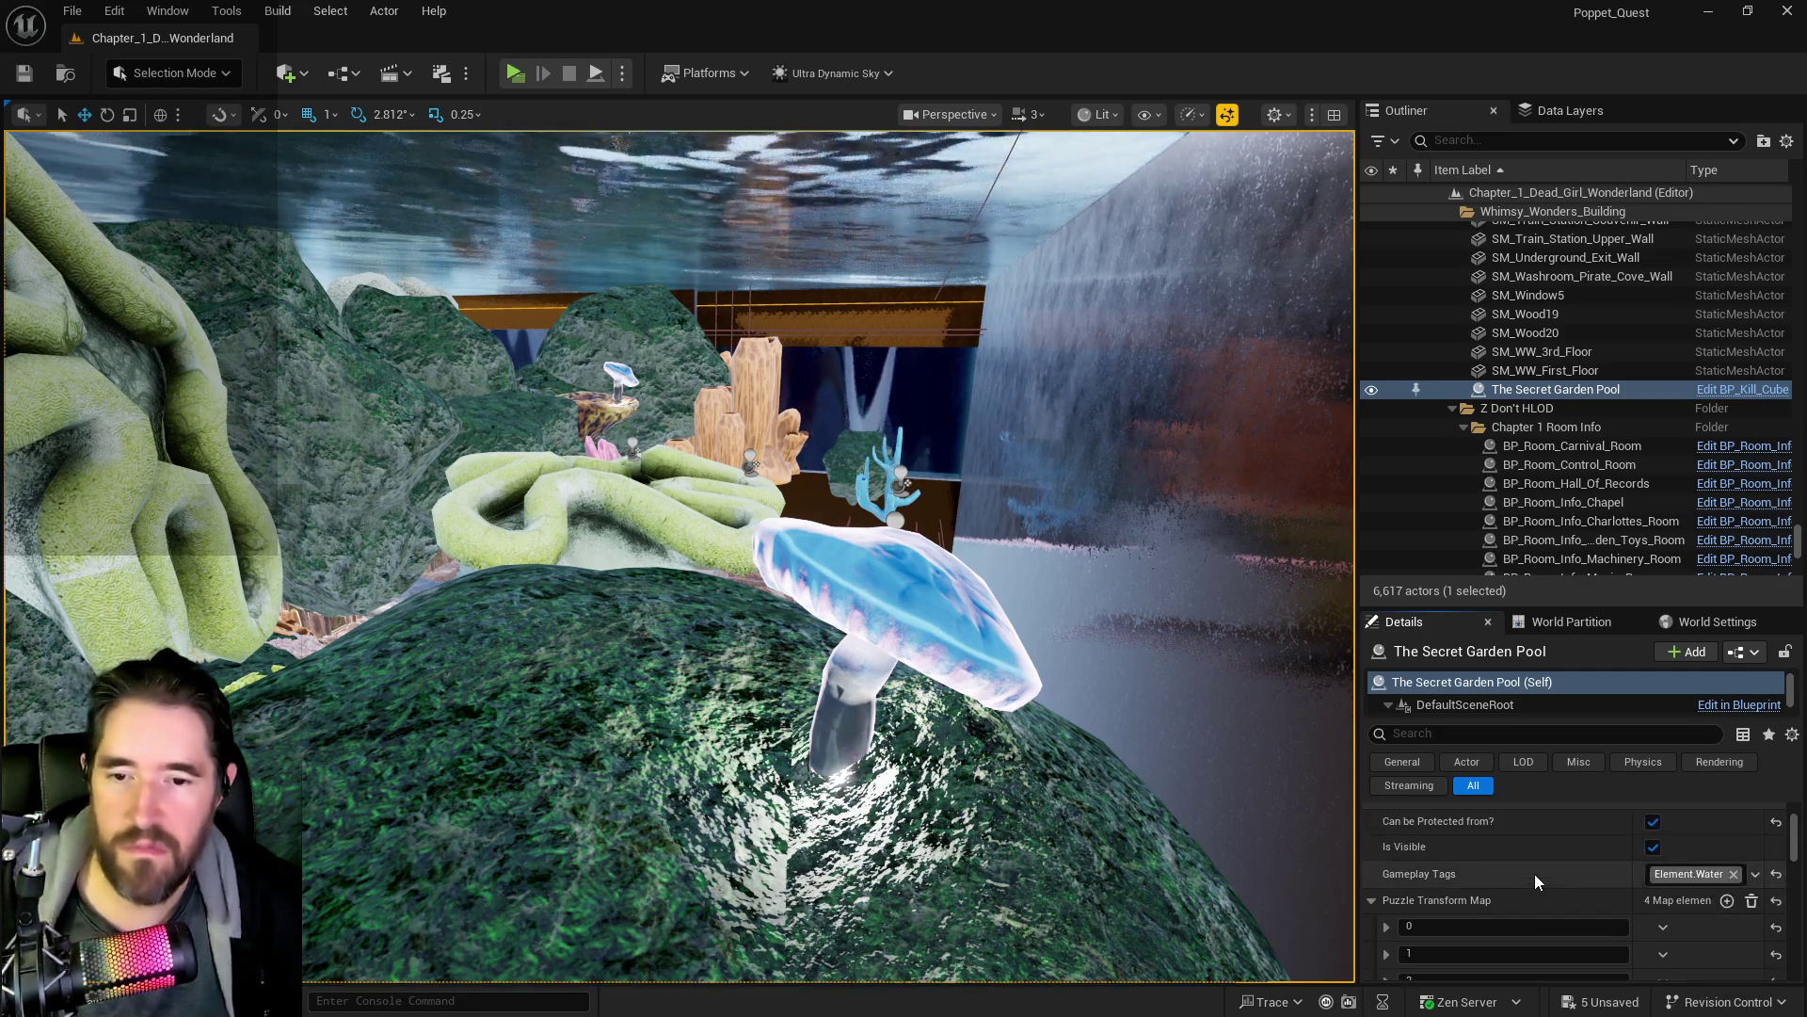
scroll(1535, 874, down, 6)
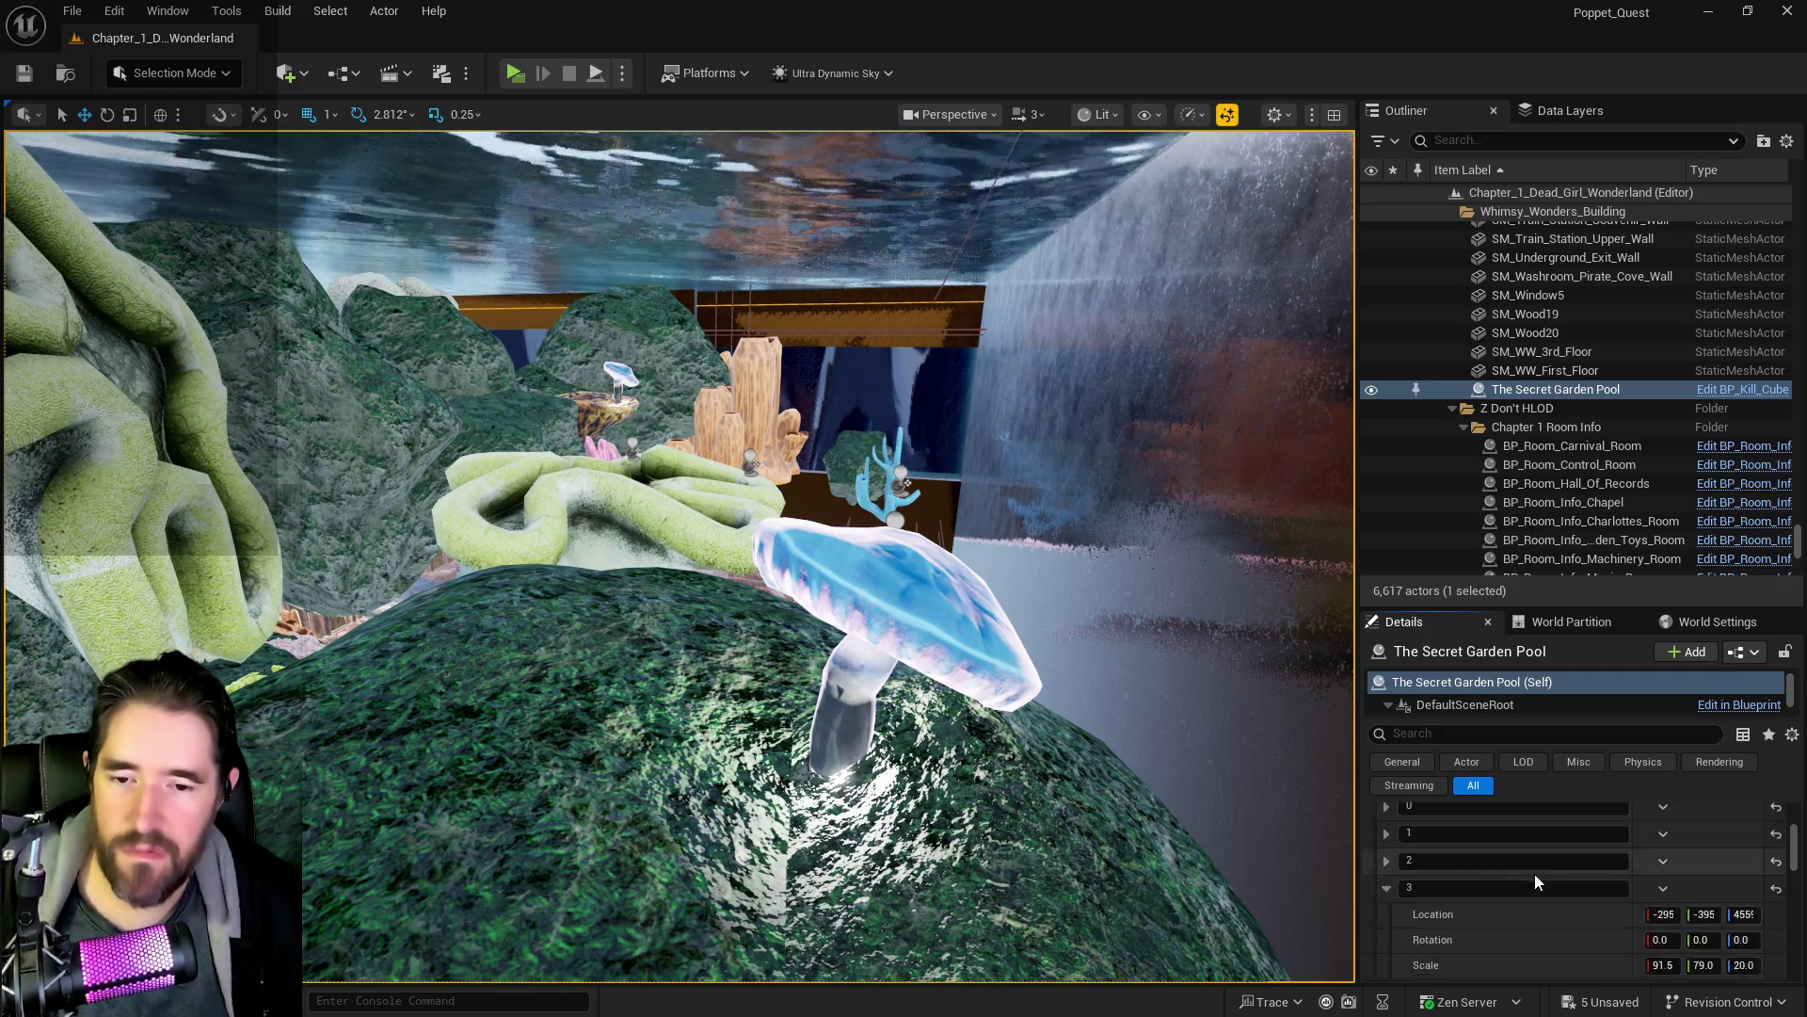
scroll(1511, 890, up, 6)
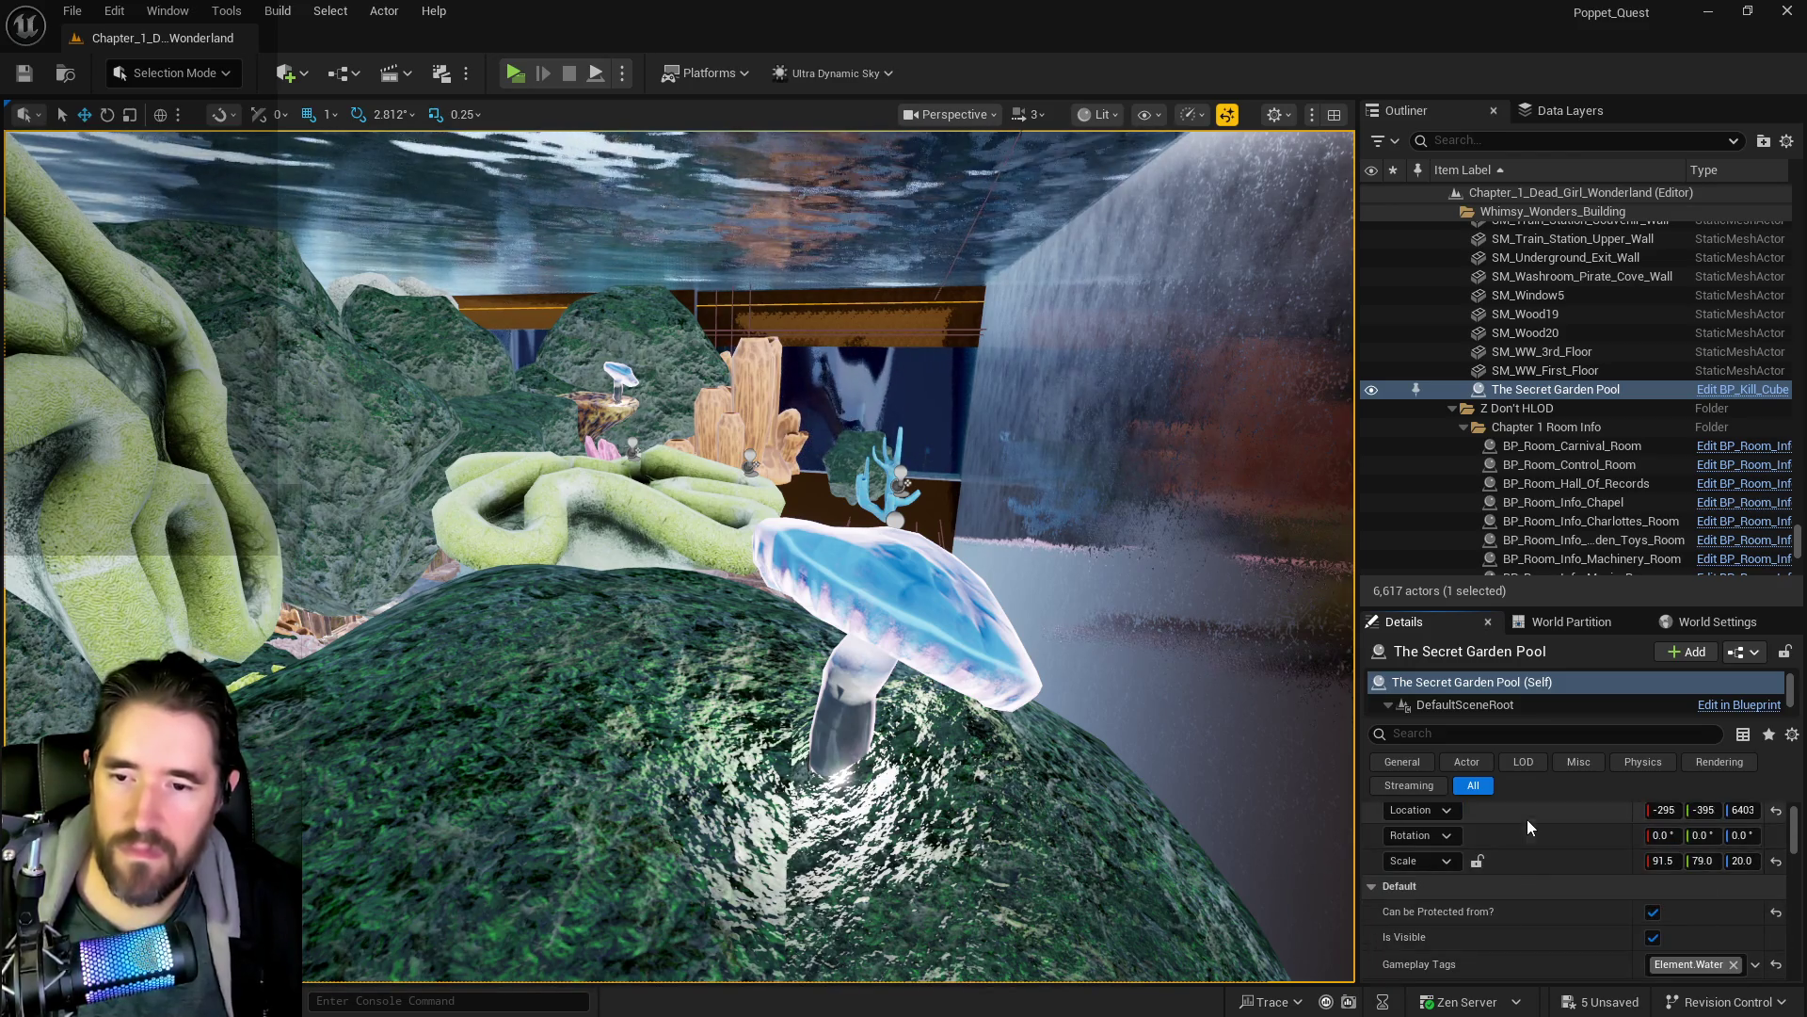
right_click(1527, 819)
click(1555, 885)
scroll(1553, 891, down, 5)
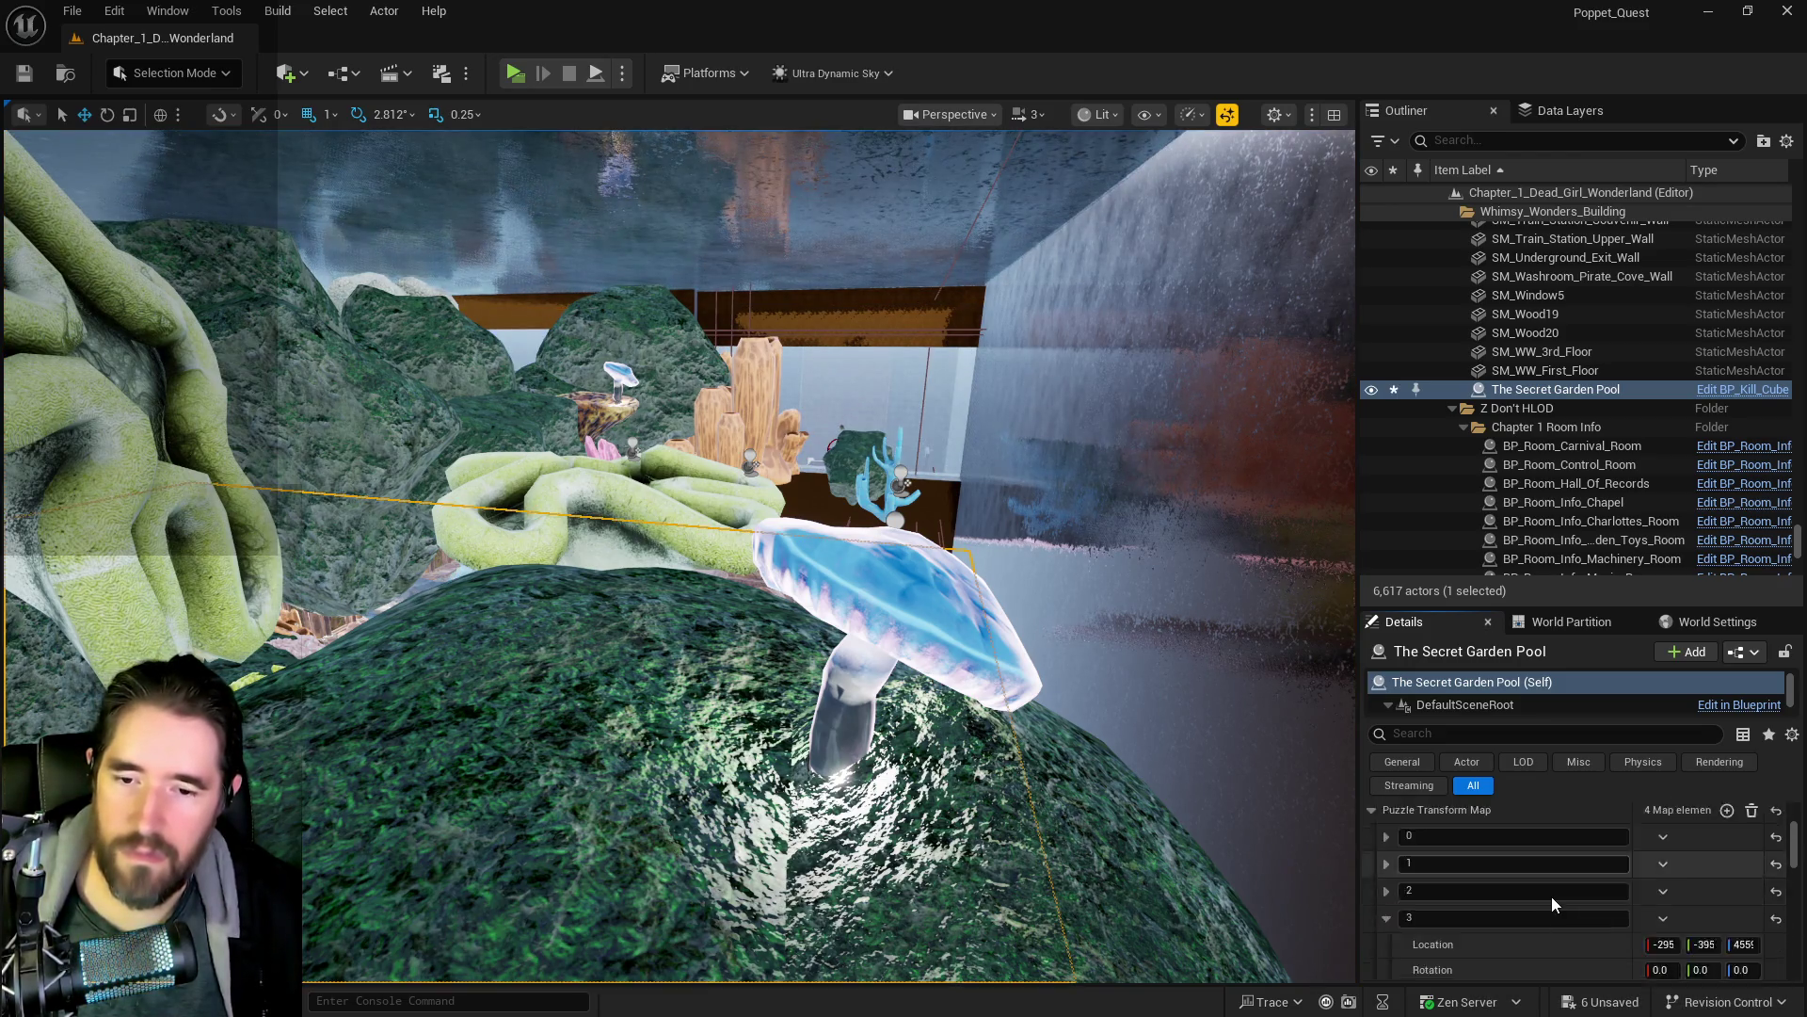
scroll(1551, 896, up, 2)
right_click(1540, 875)
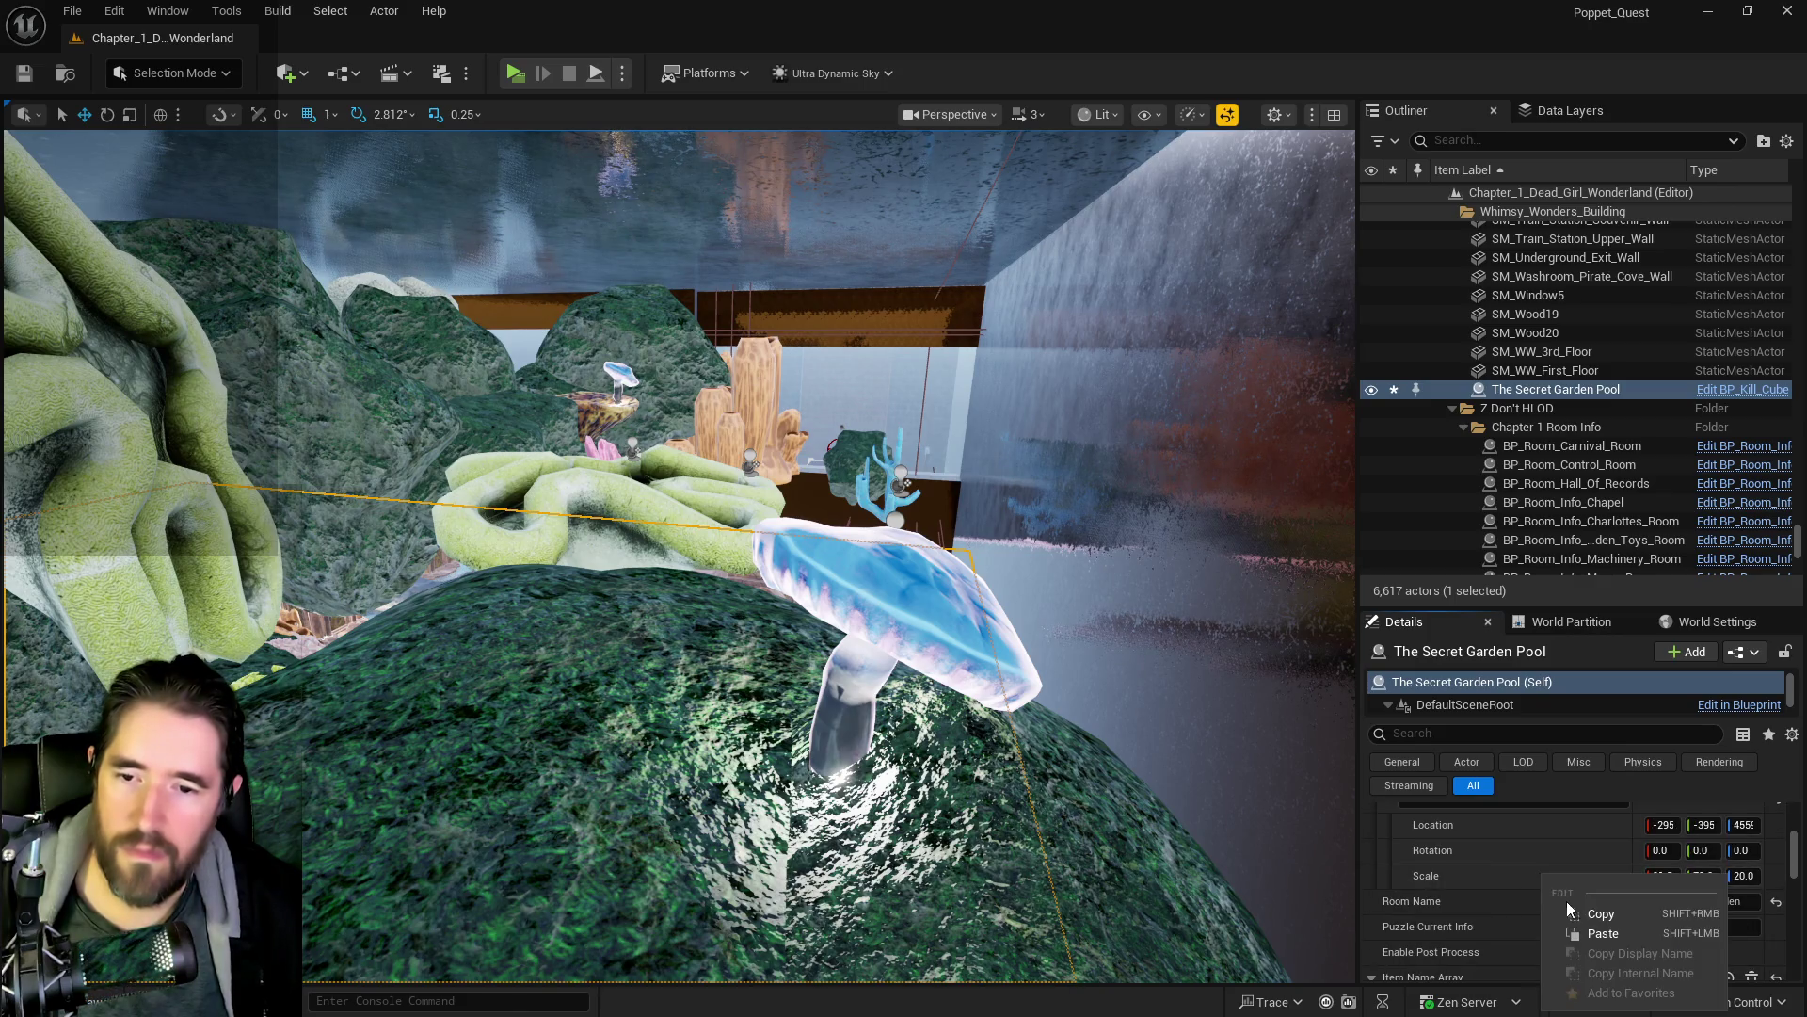
click(1567, 900)
scroll(1568, 887, up, 3)
right_click(1533, 853)
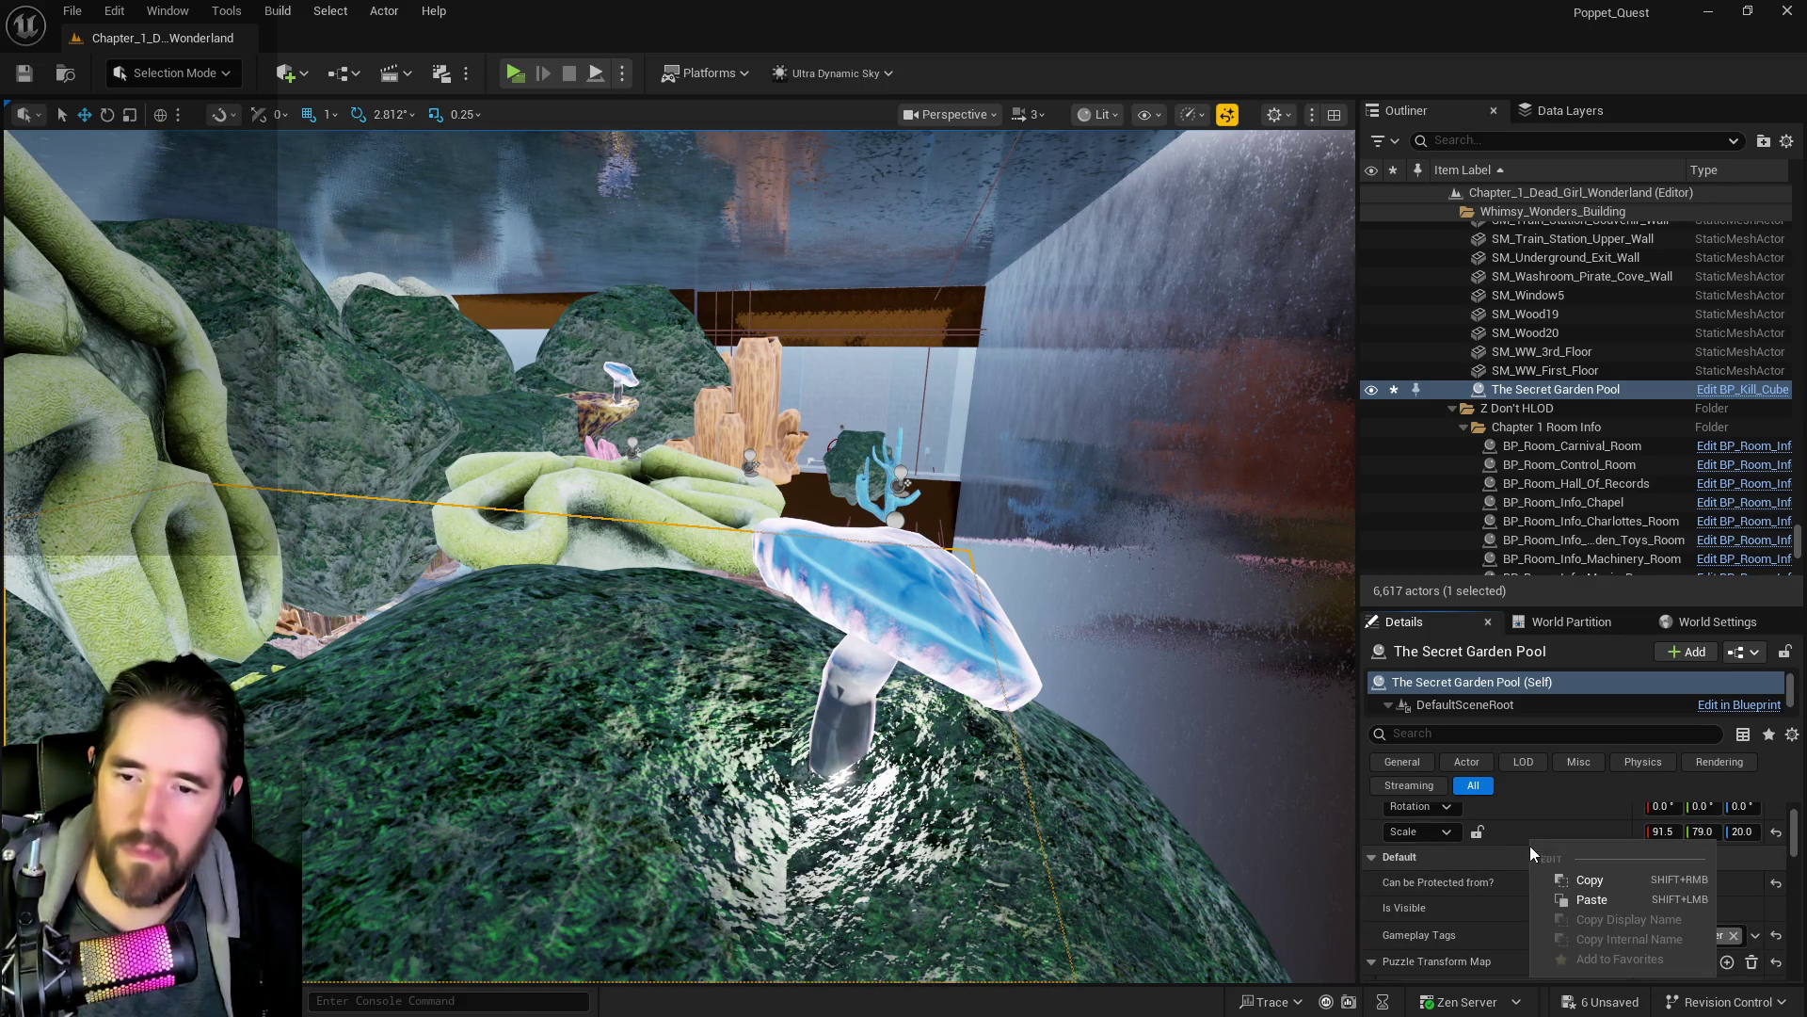
click(1621, 899)
- Frame The Secret Garden Pool, review its Details, and save all level changes
drag(1262, 834, 1261, 753)
key(f)
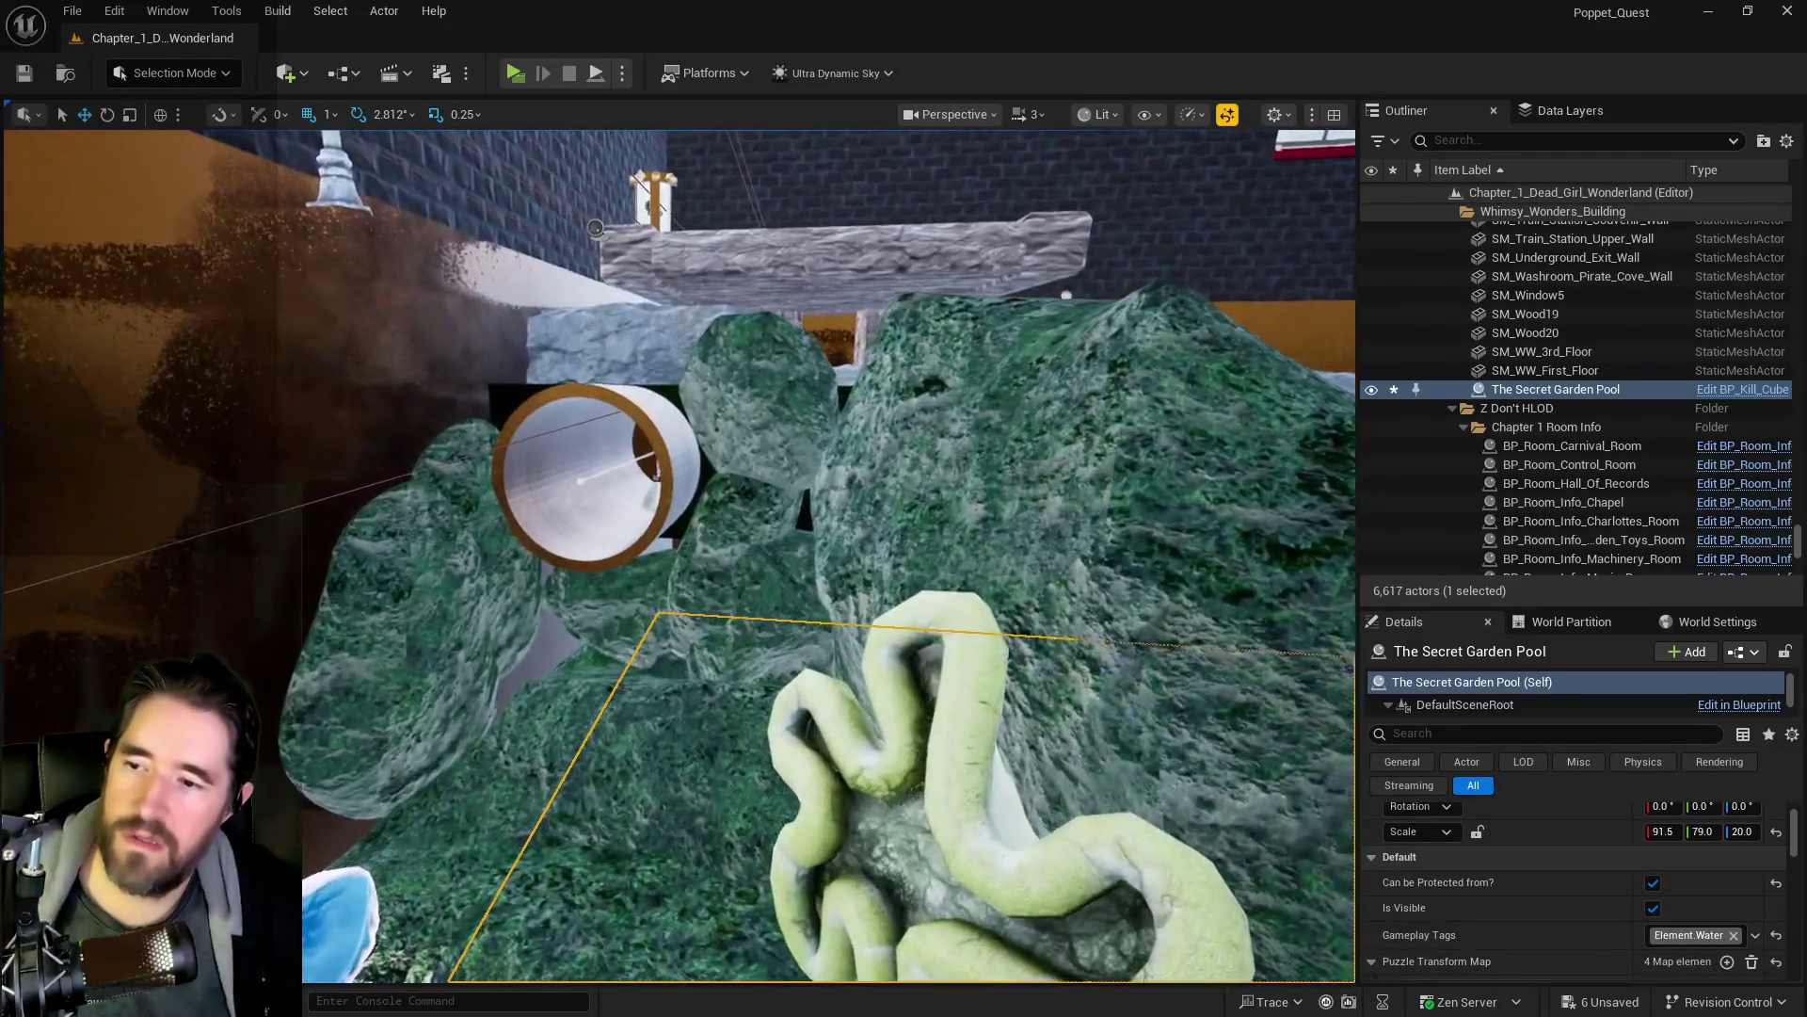
scroll(1659, 927, down, 4)
scroll(1659, 928, down, 4)
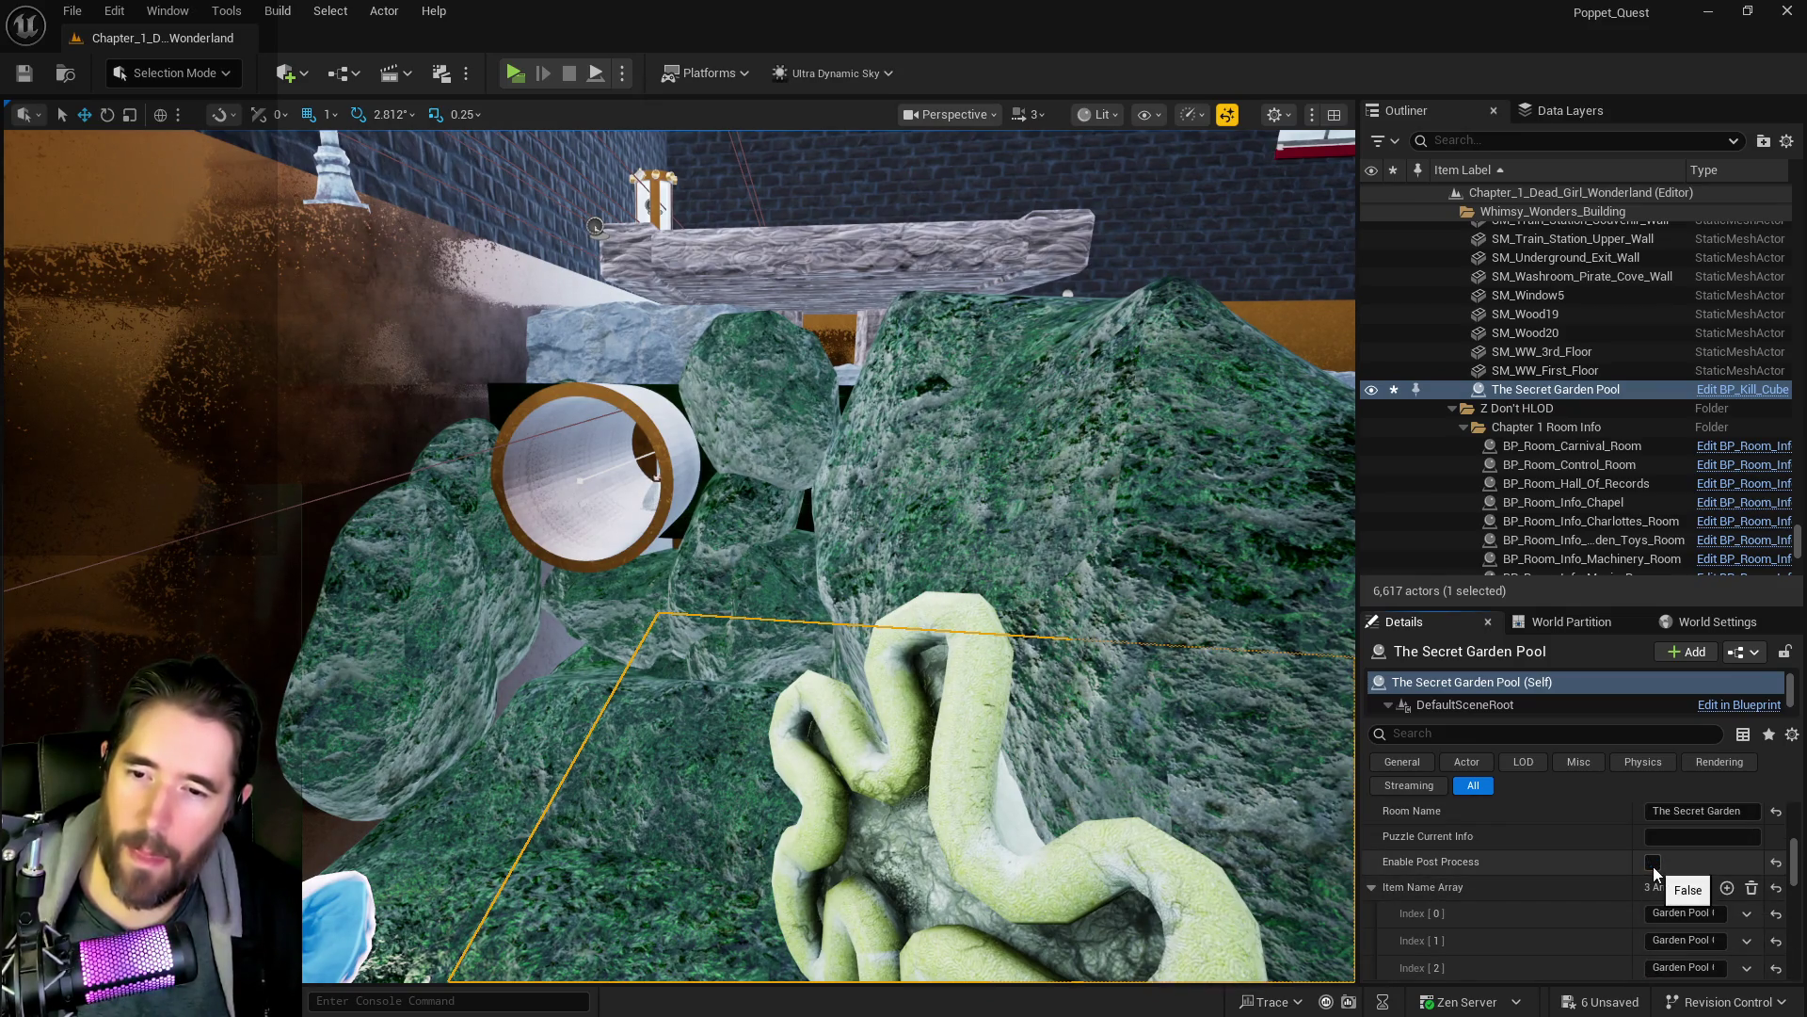
scroll(1616, 896, down, 4)
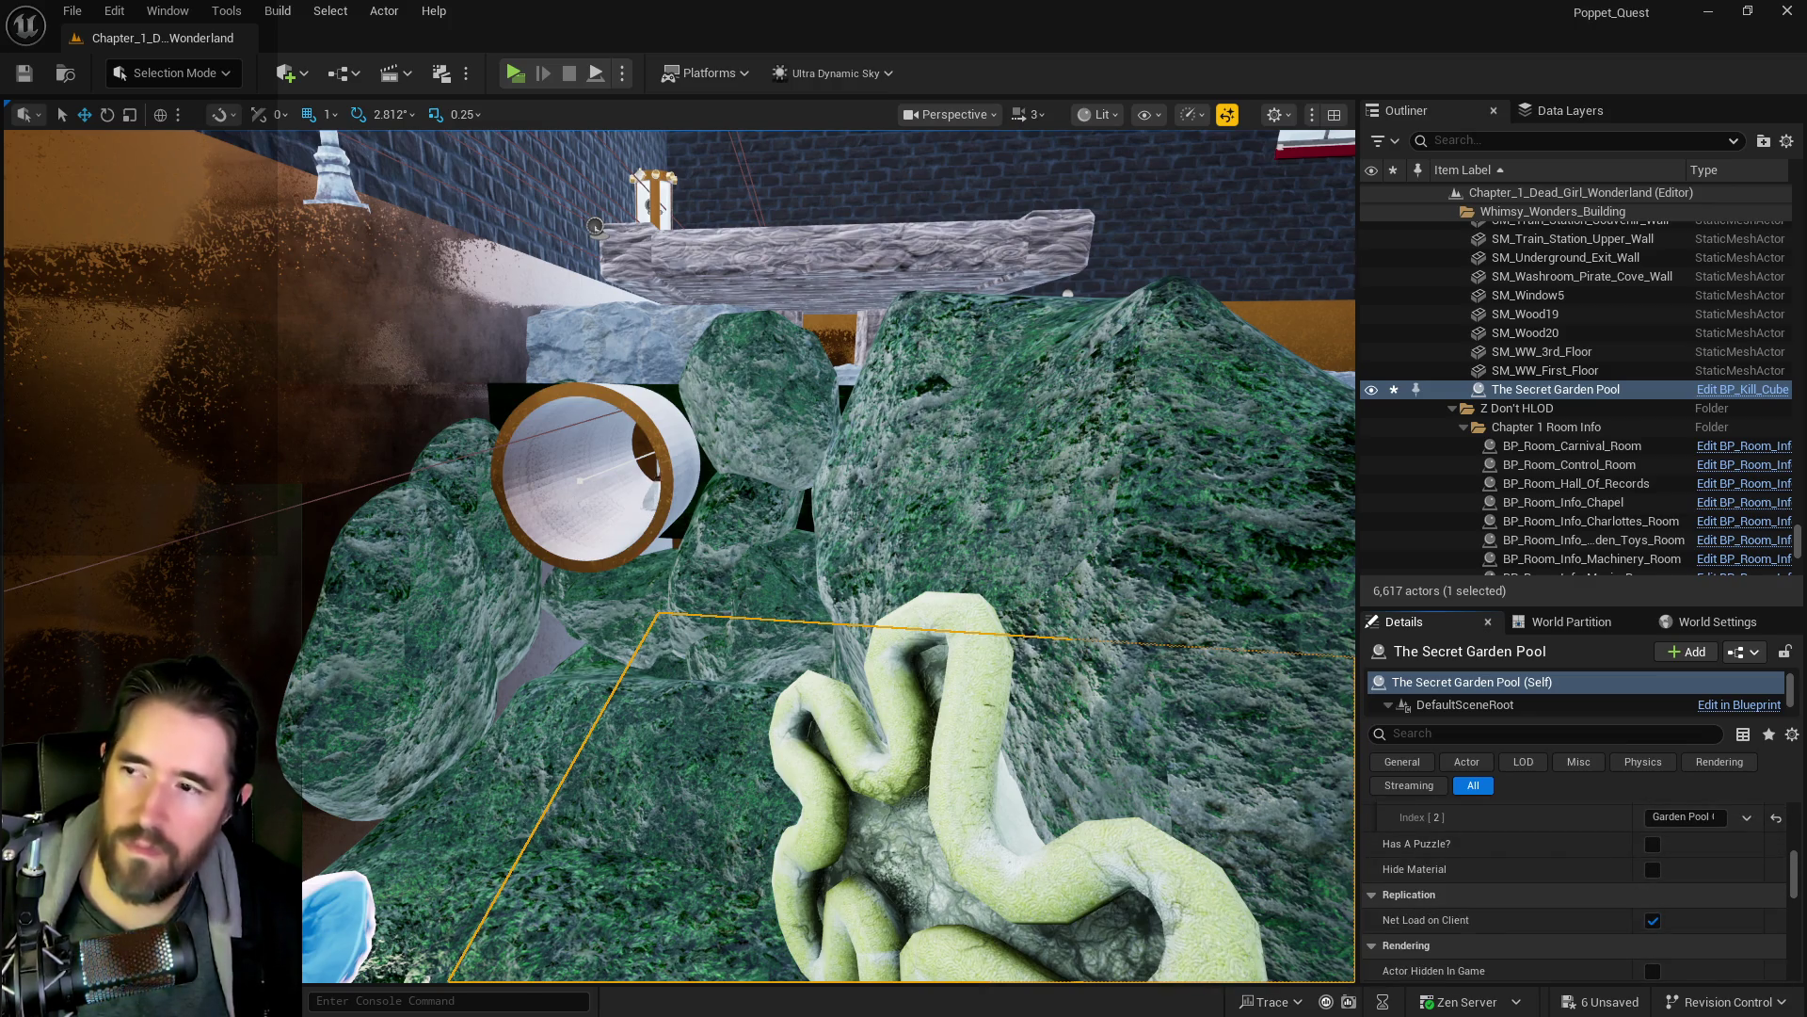
key(ctrl+s)
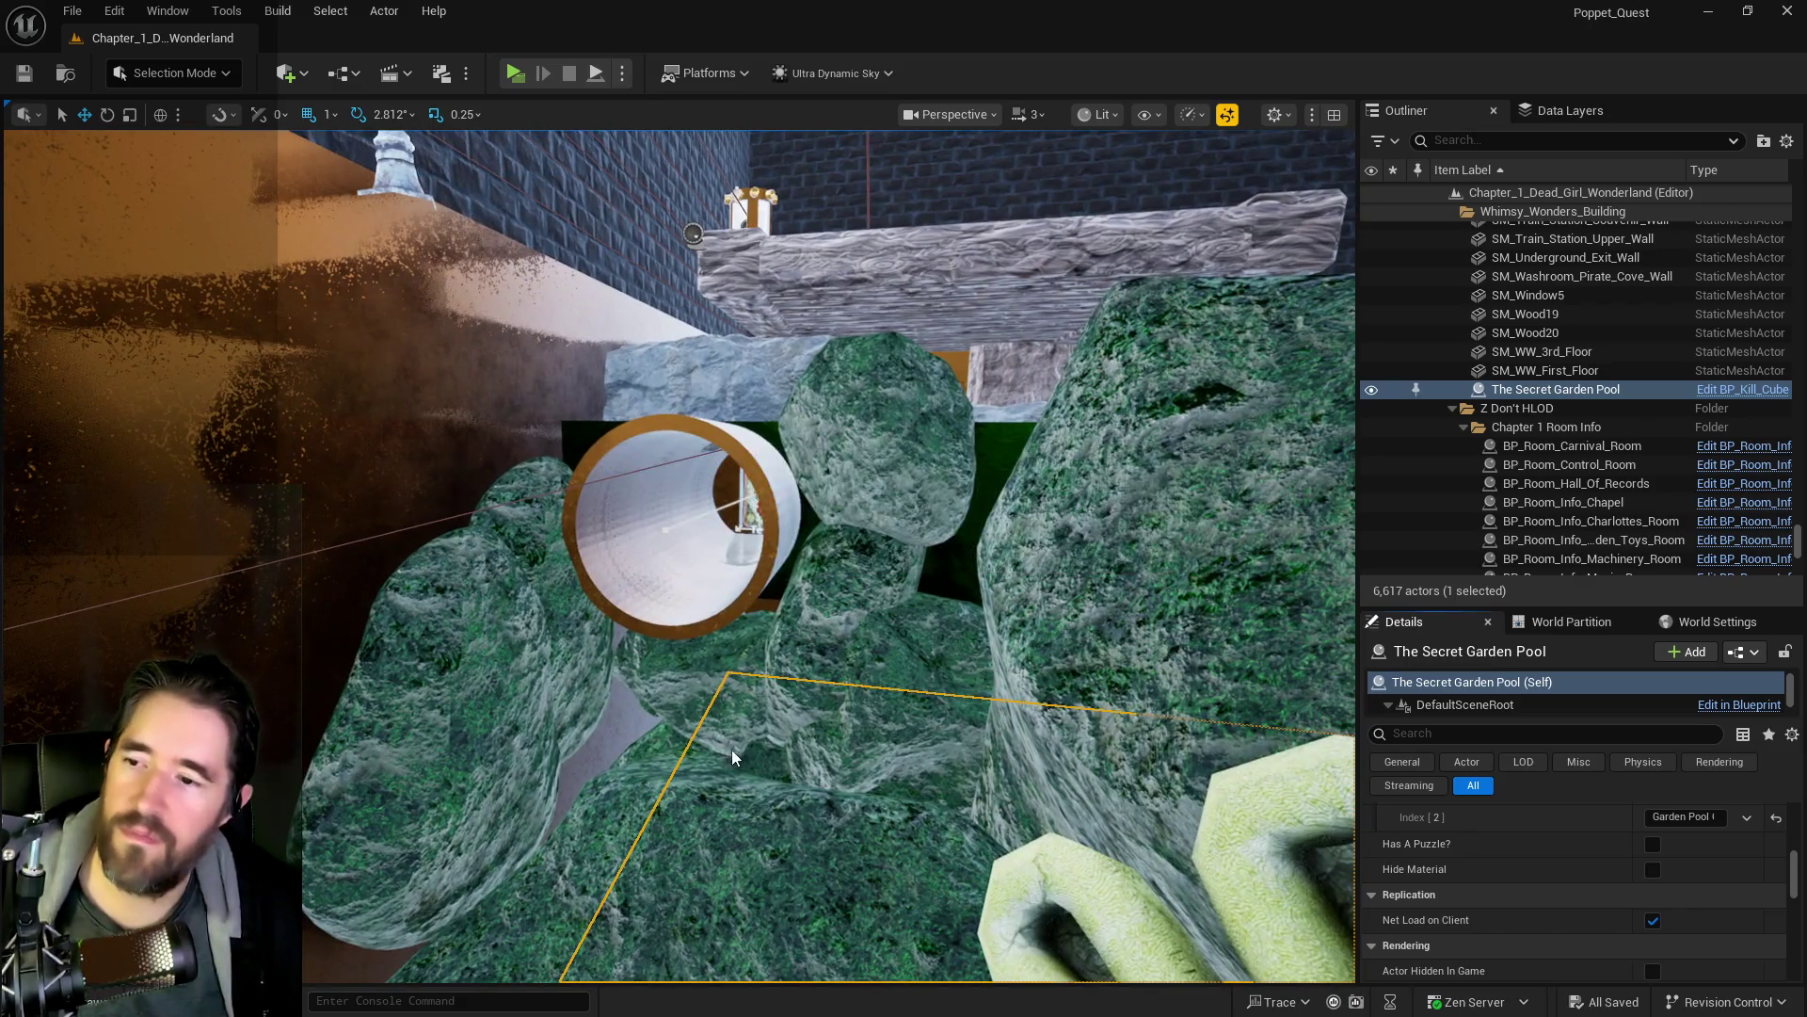
drag(734, 756, 723, 629)
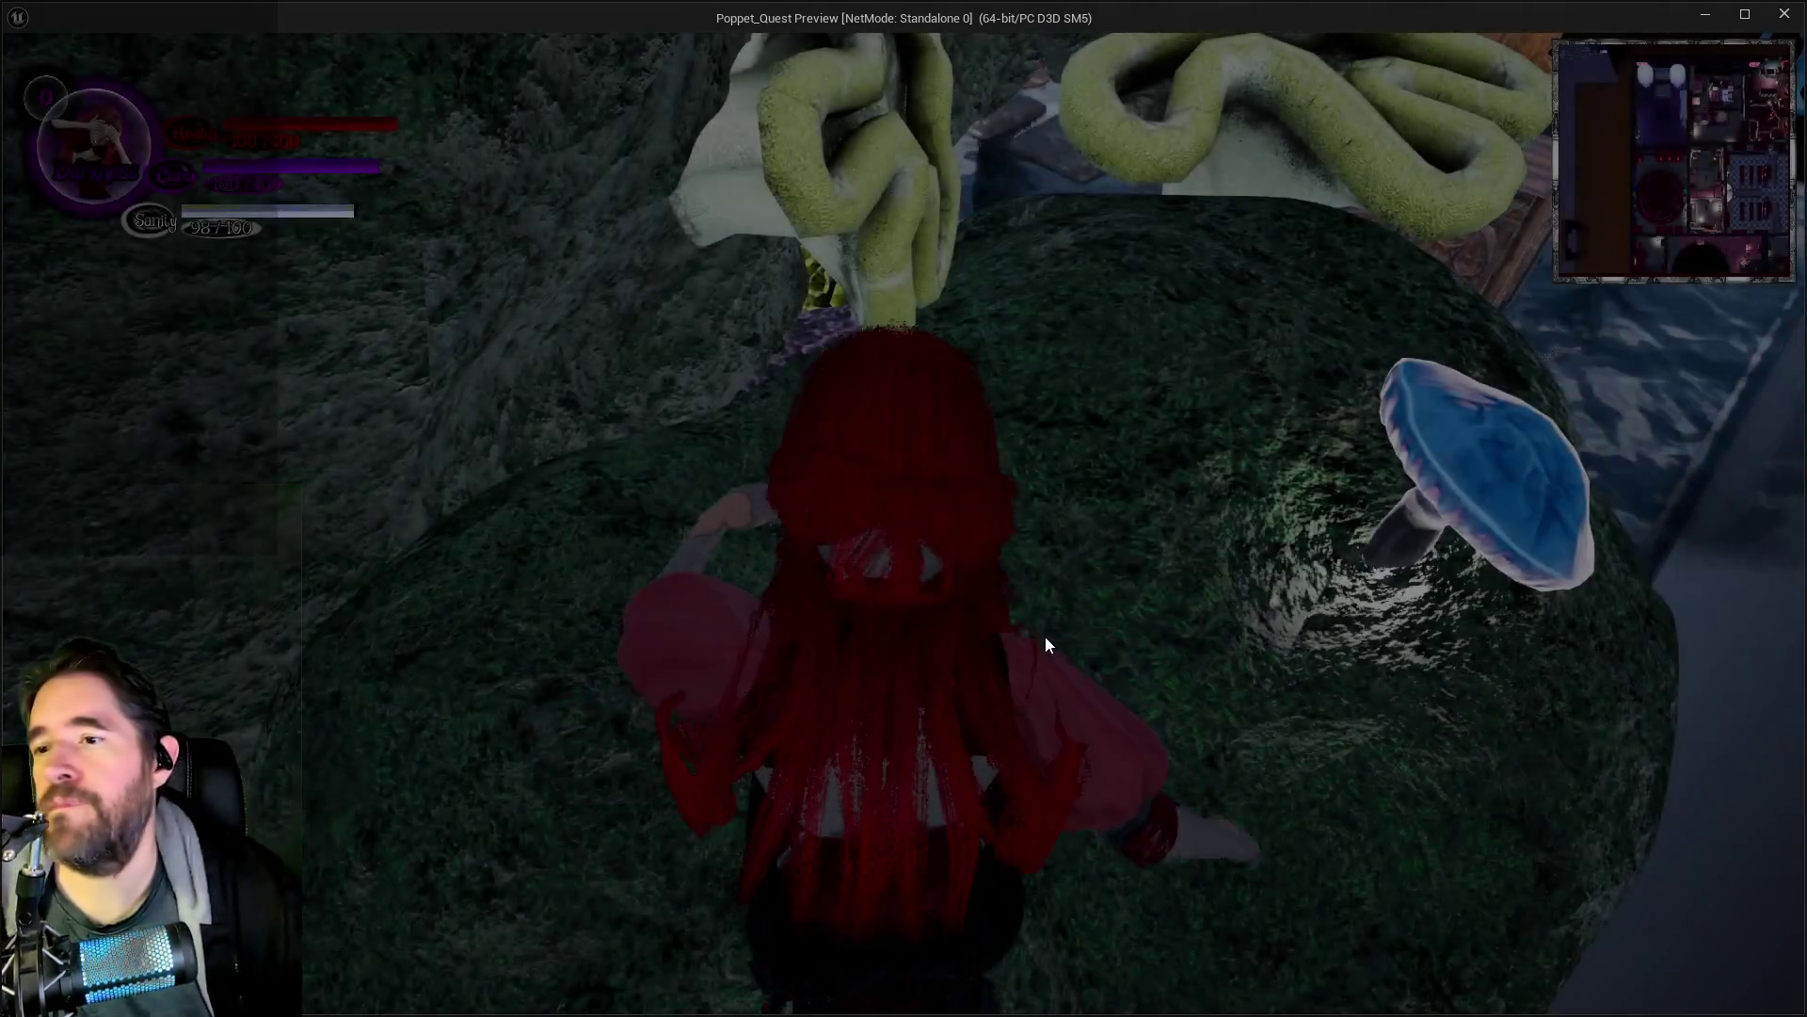
- Run the character over the mossy rock onto the brain coral, then stop the session
key(w)
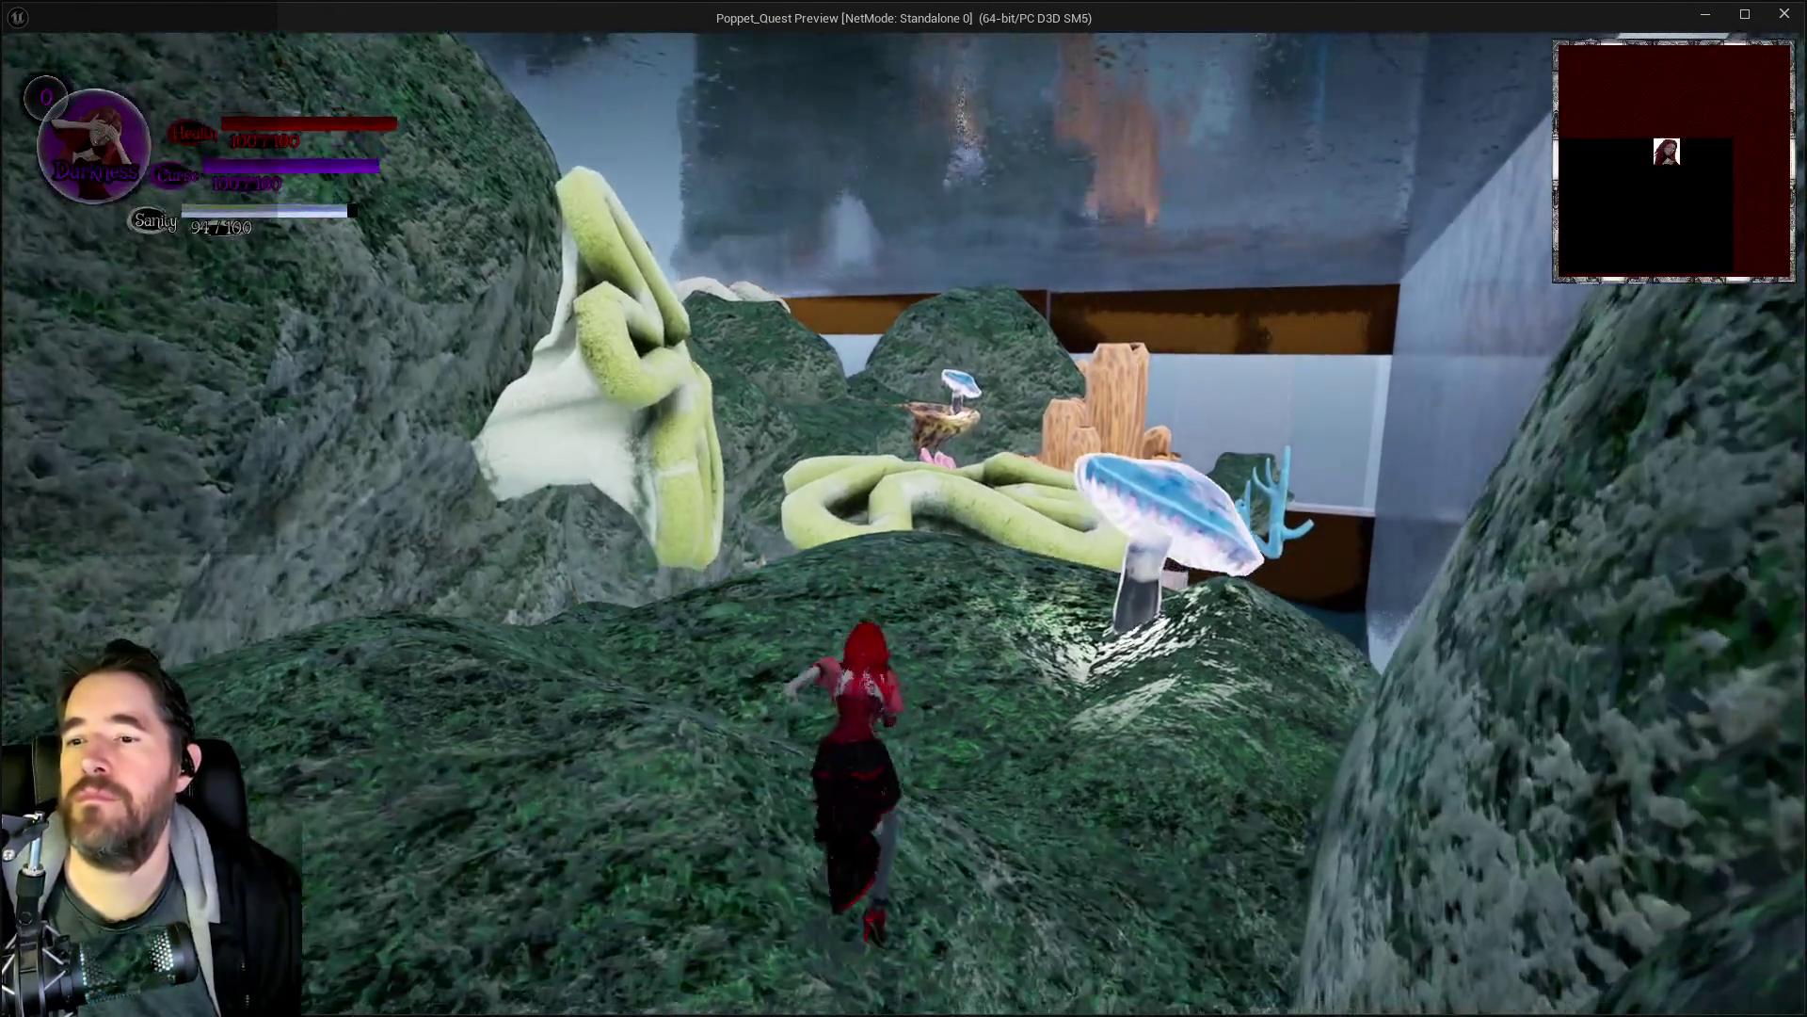
key(w)
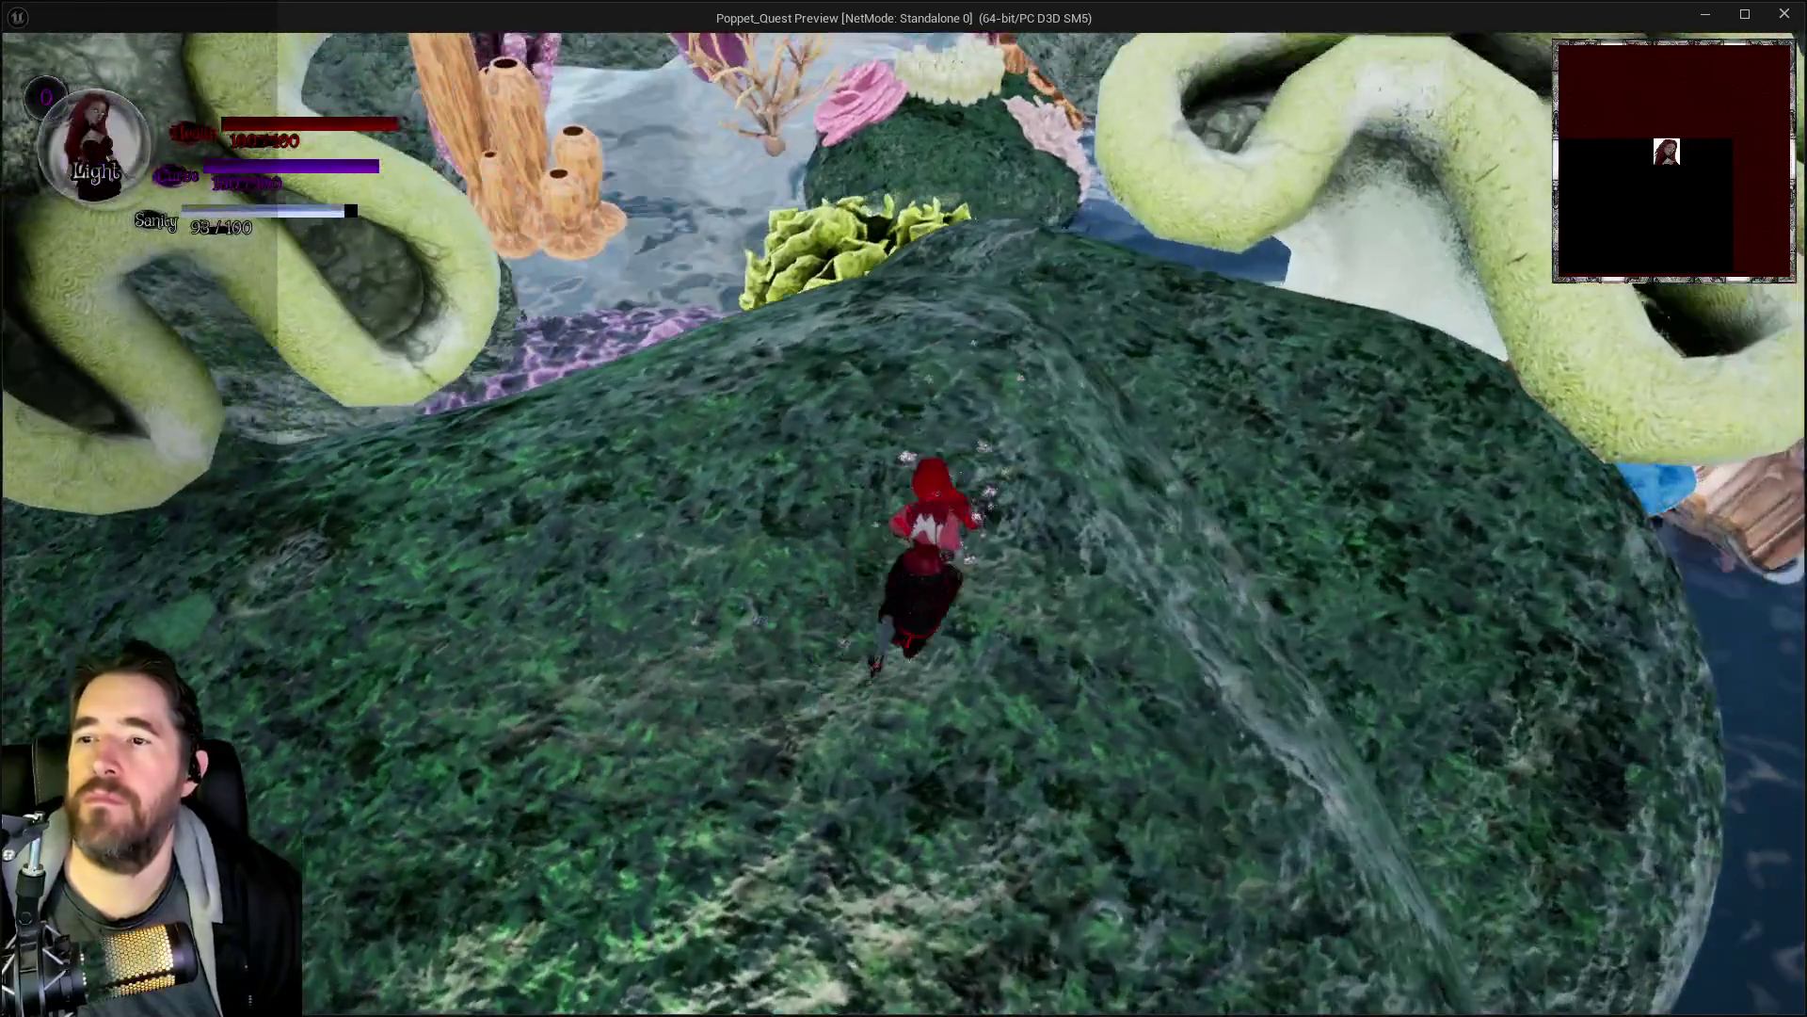
key(w)
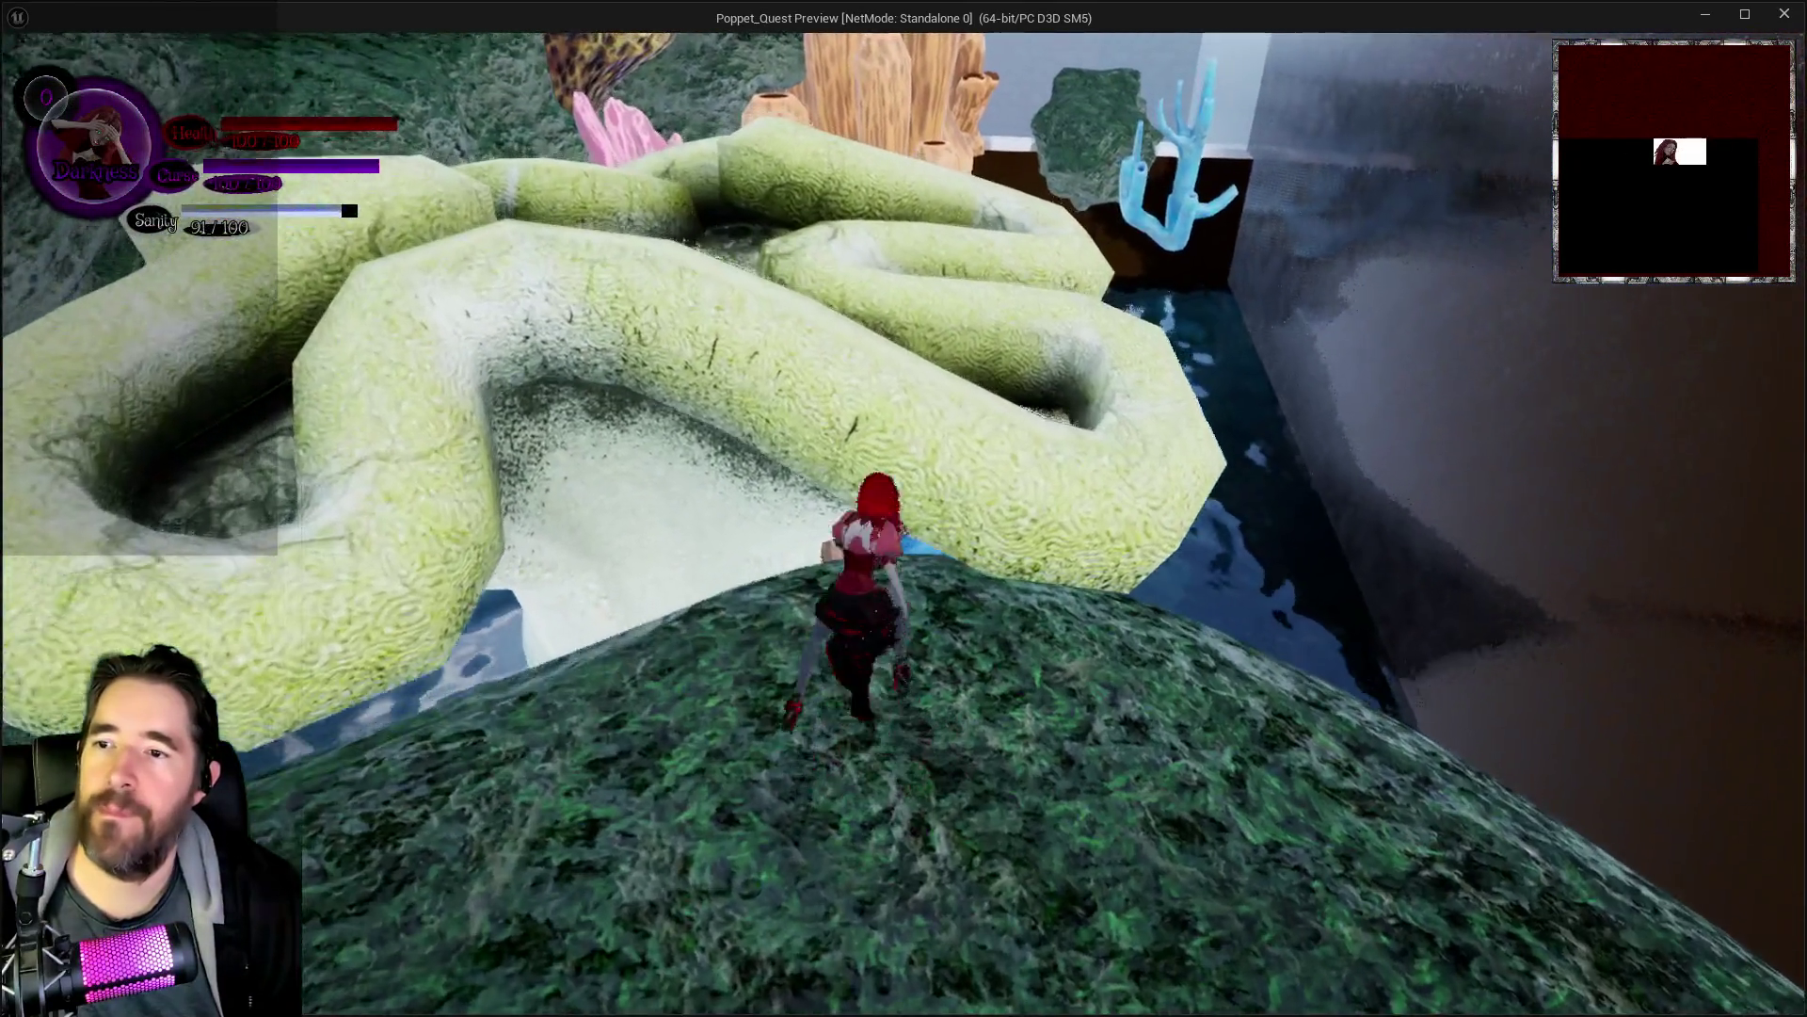
key(w)
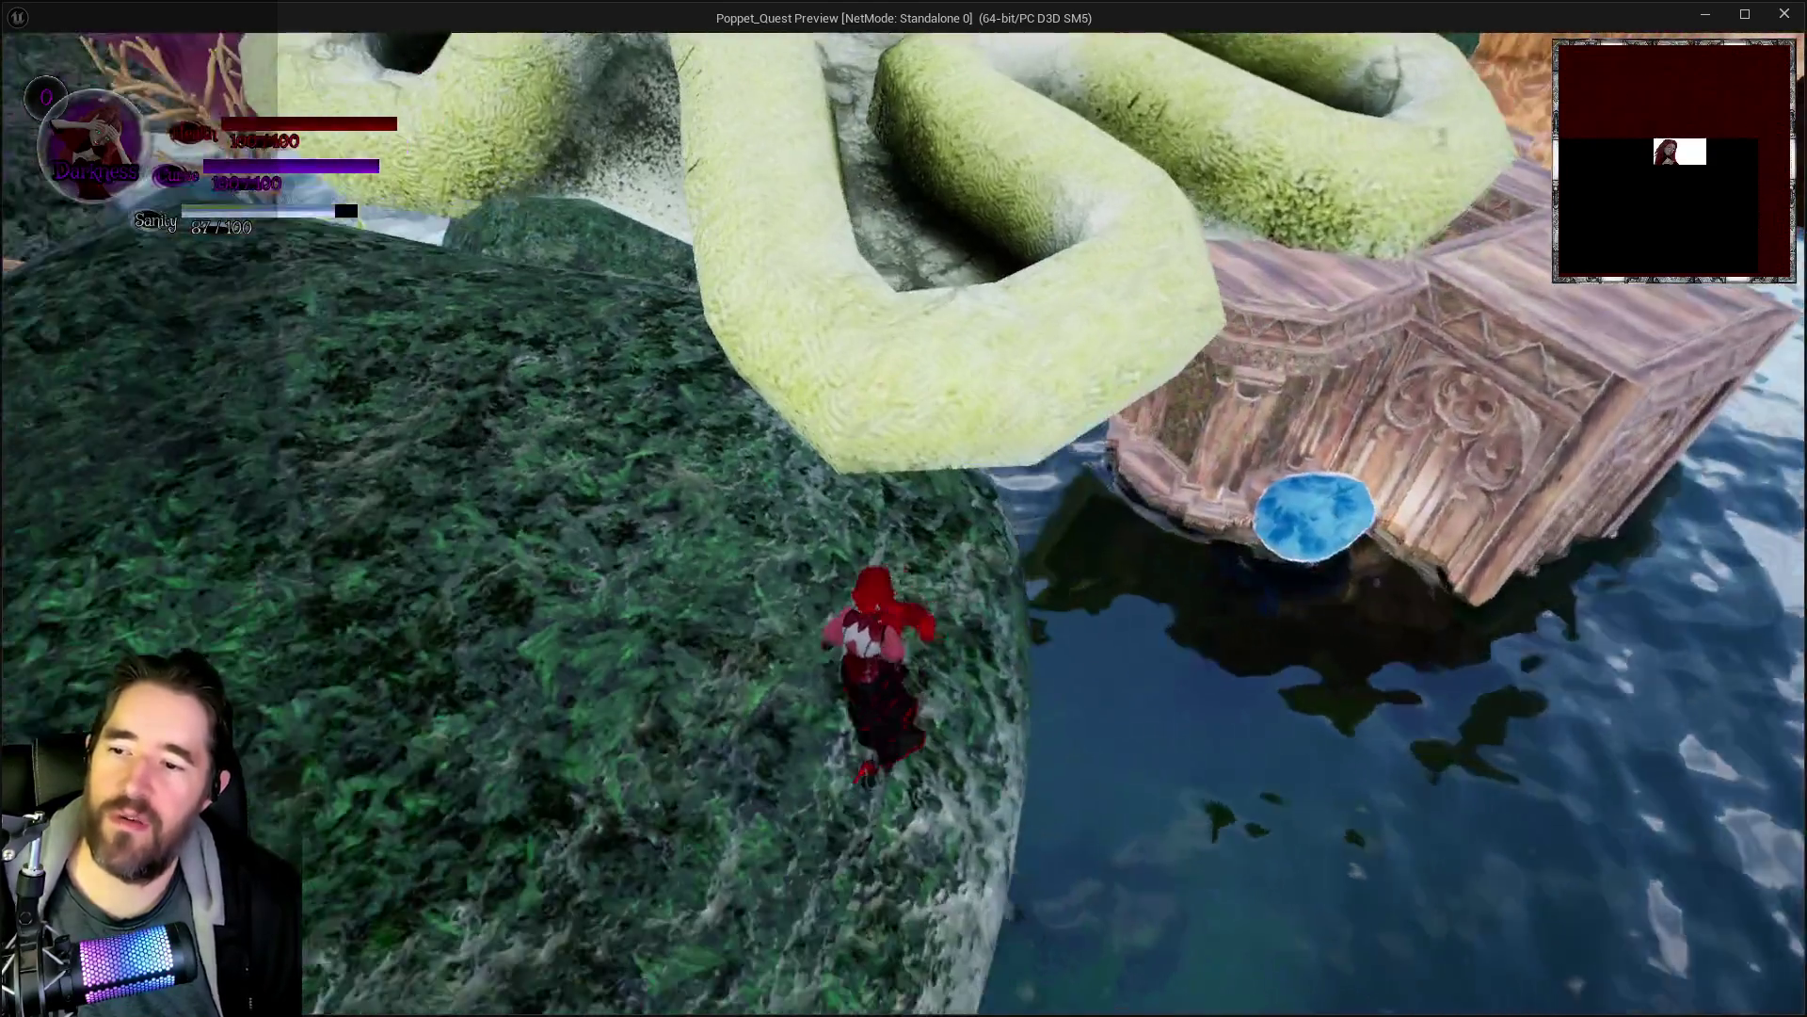
key(w)
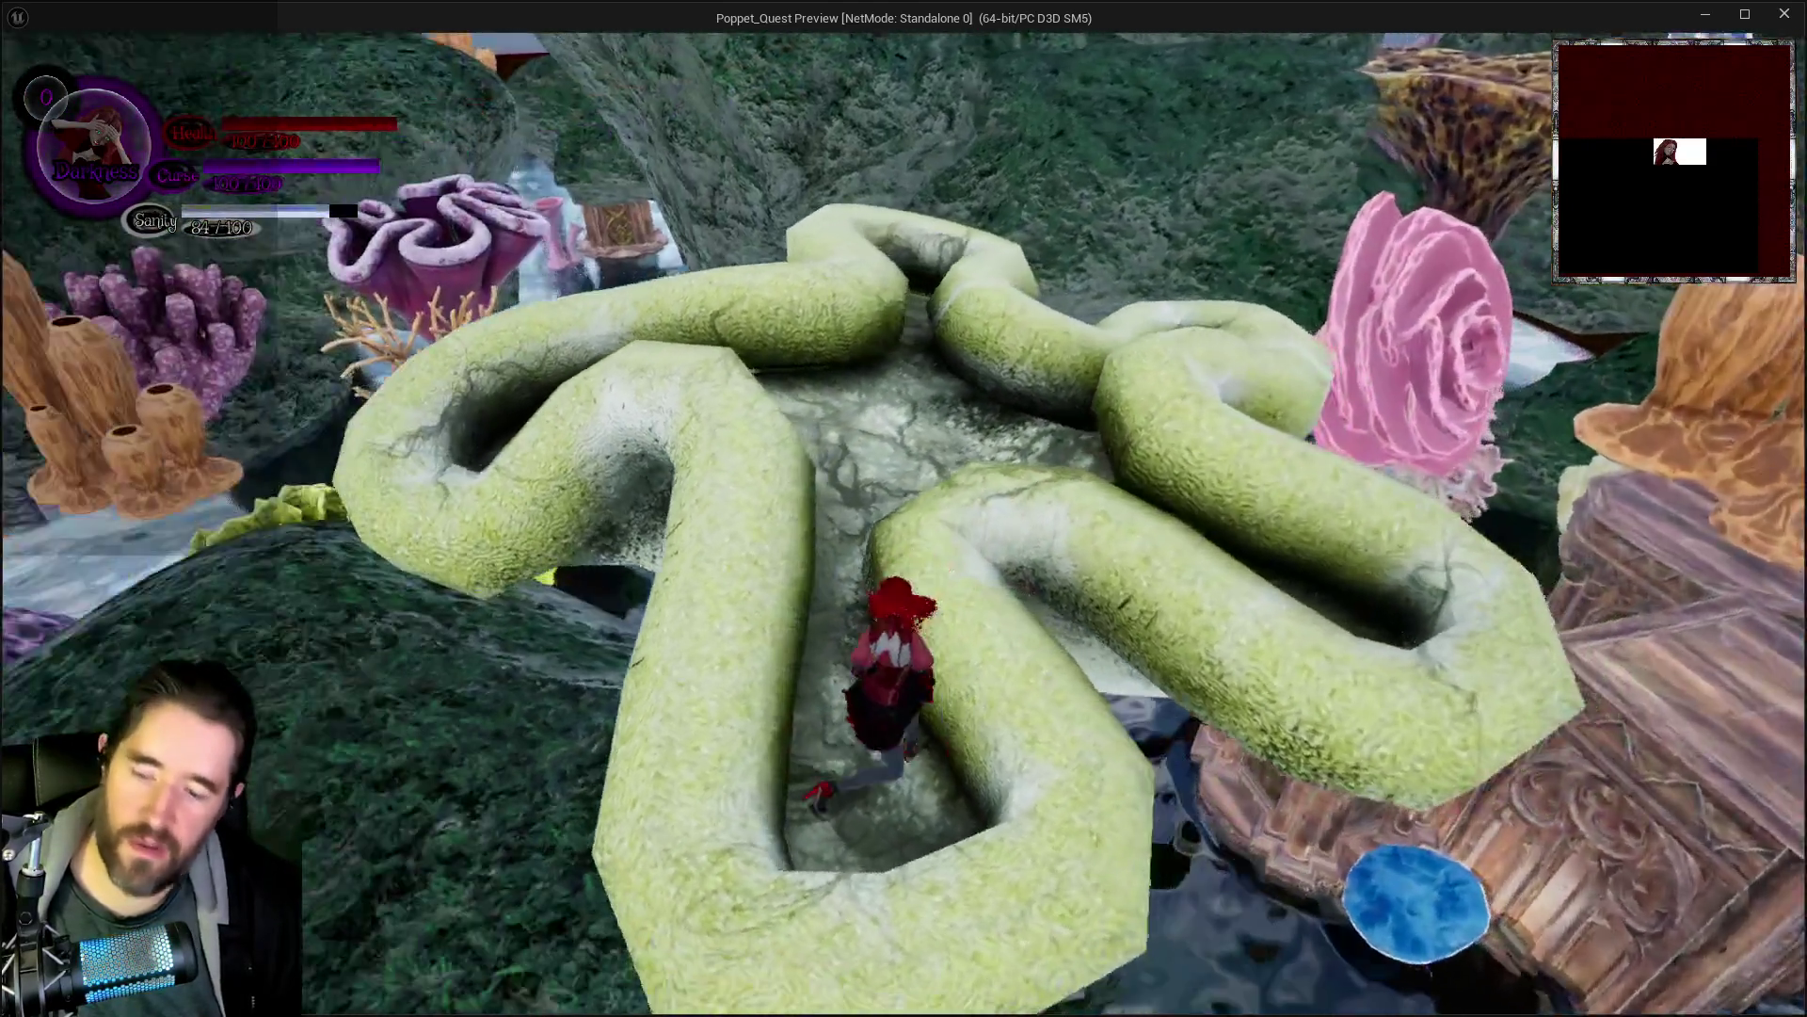
key(Escape)
key(Escape)
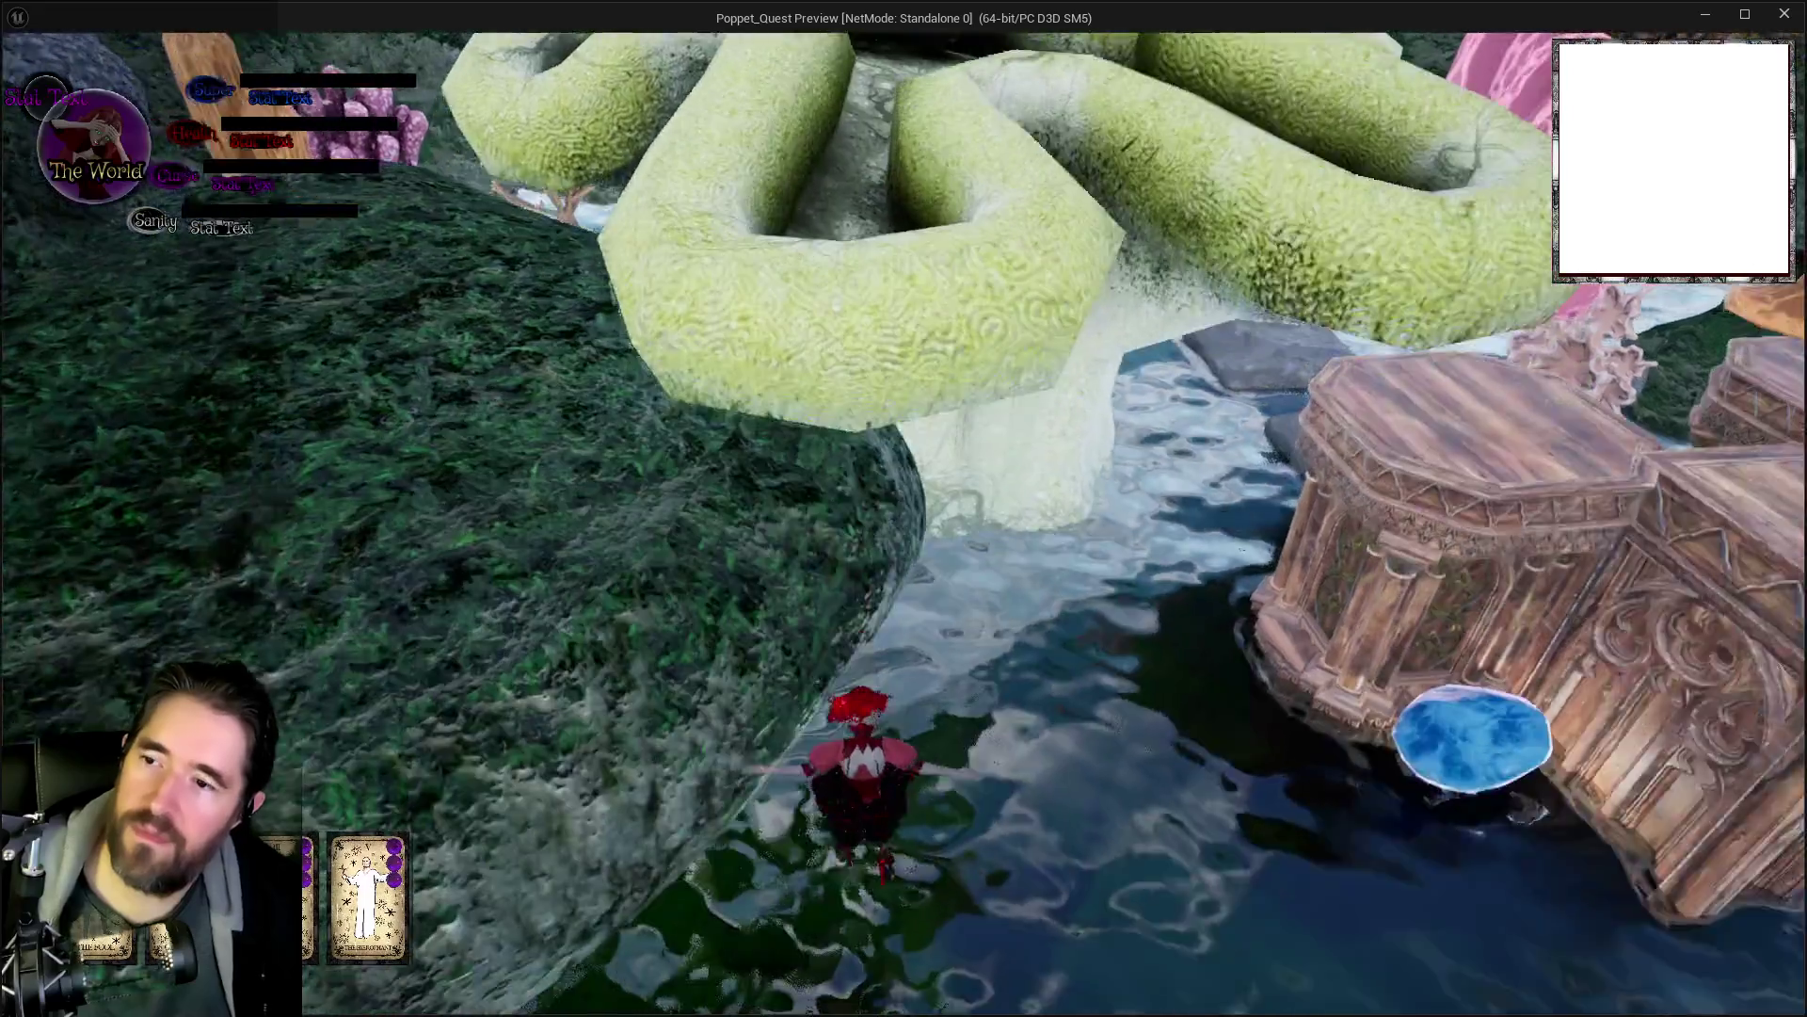
key(w)
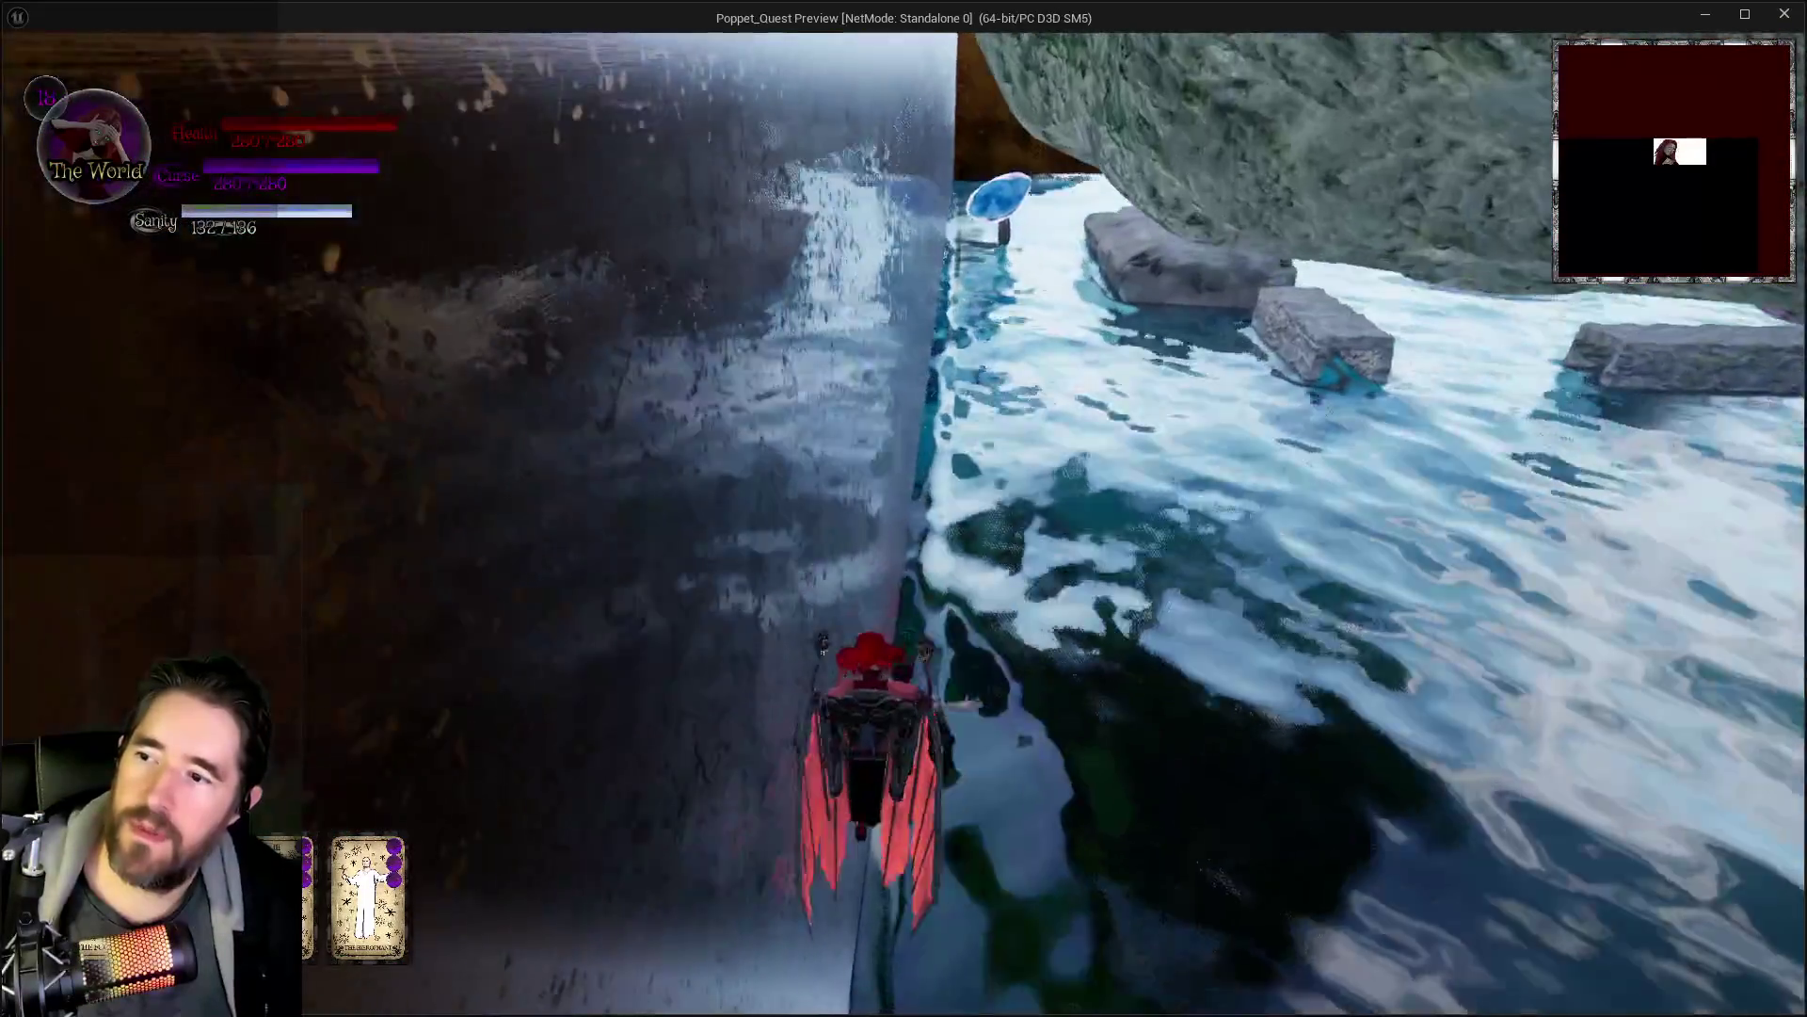
key(alt+Tab)
click(570, 72)
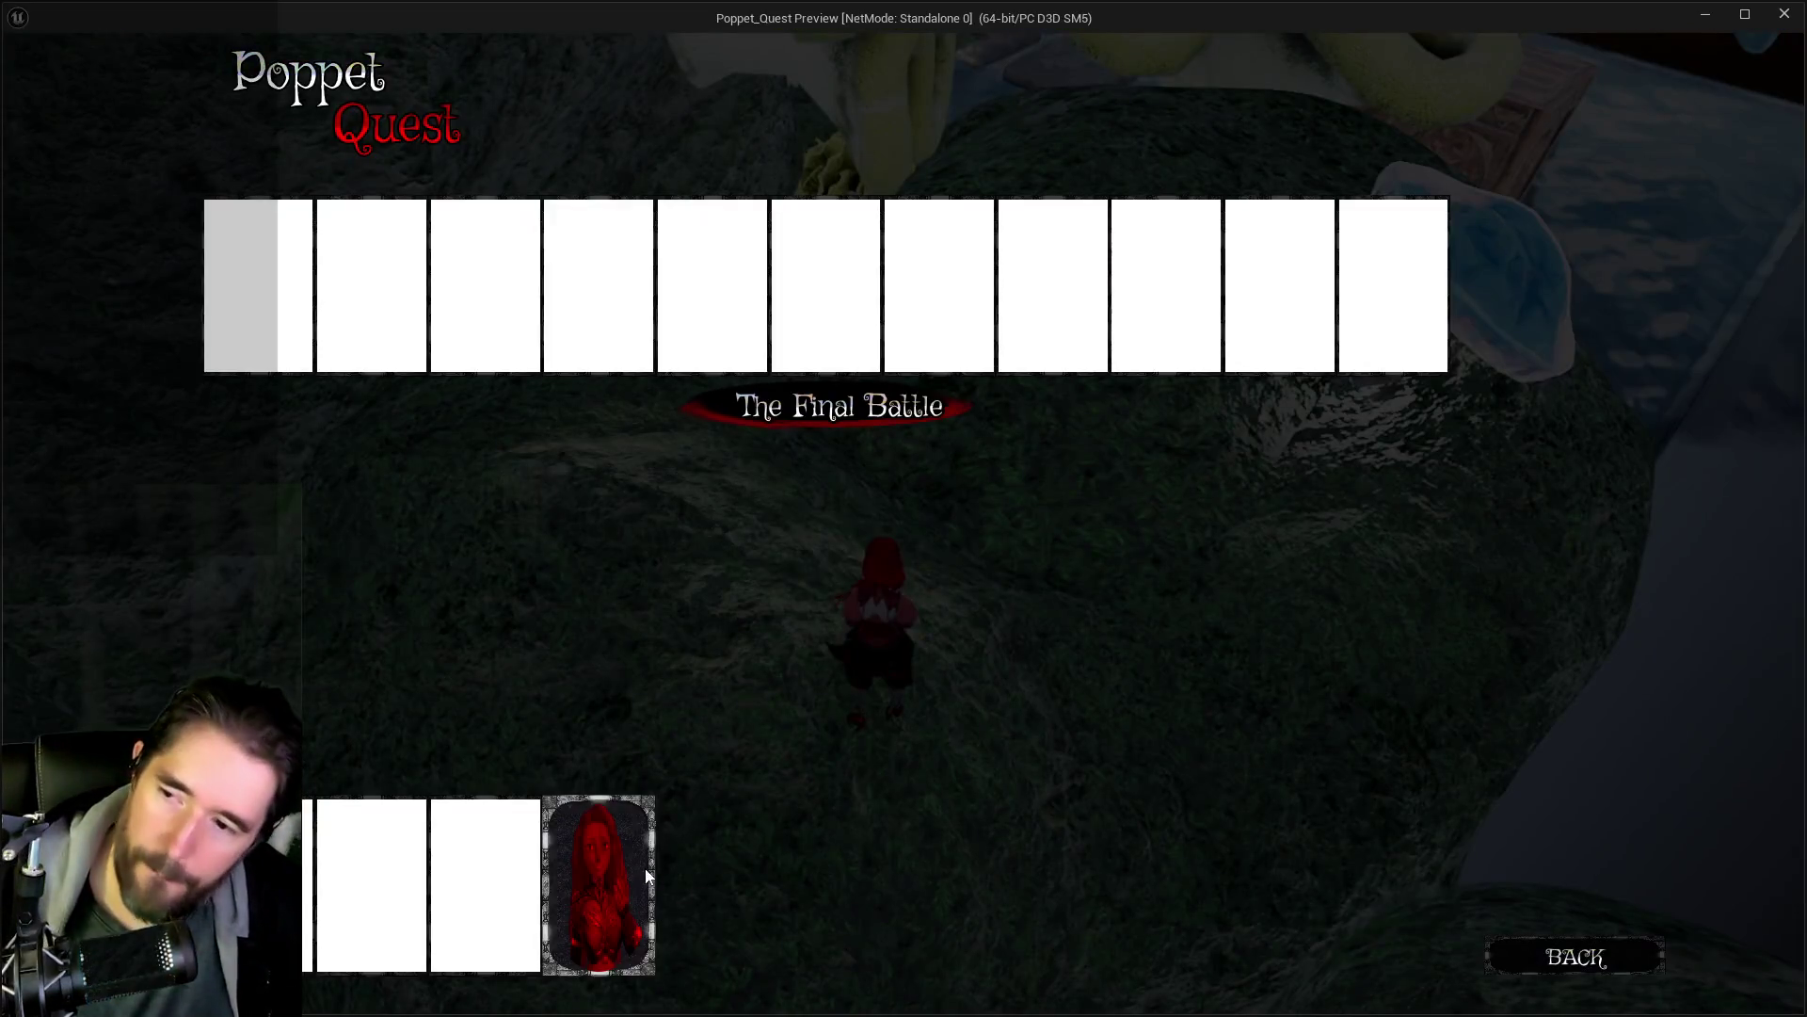
- Resume play, walk over the mossy hill and glide left over the coral
click(647, 877)
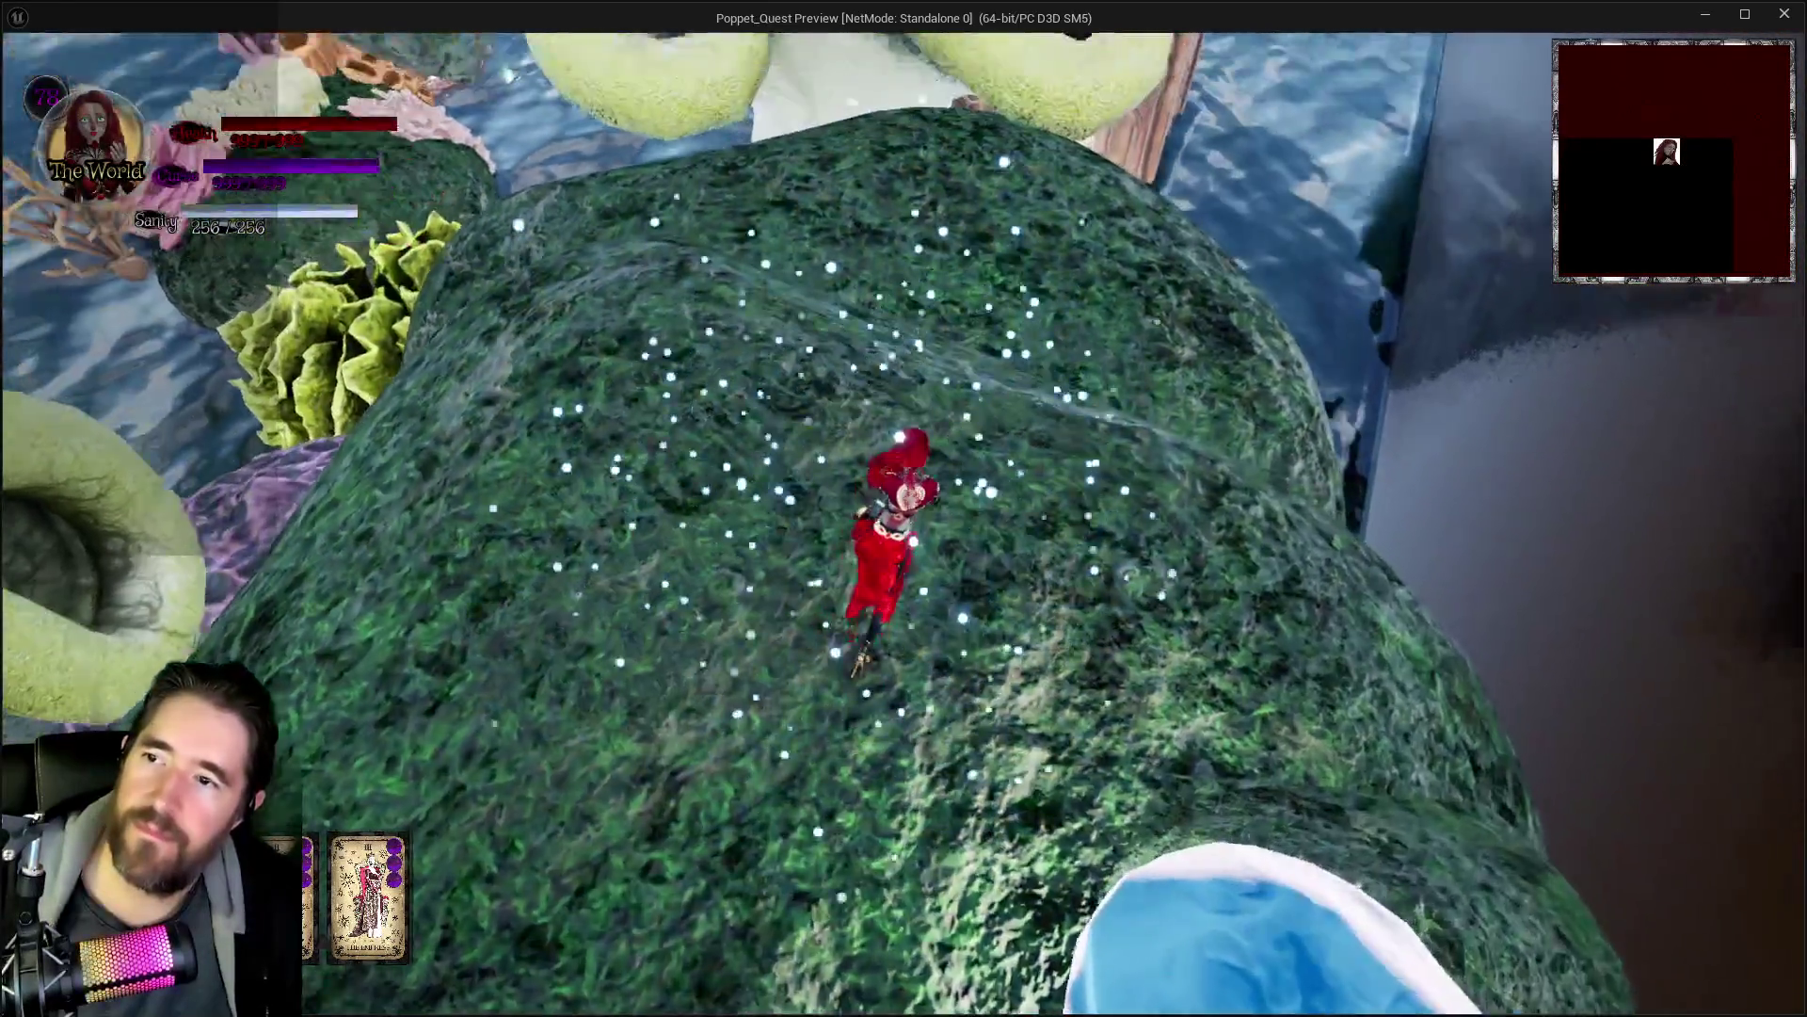
key(w)
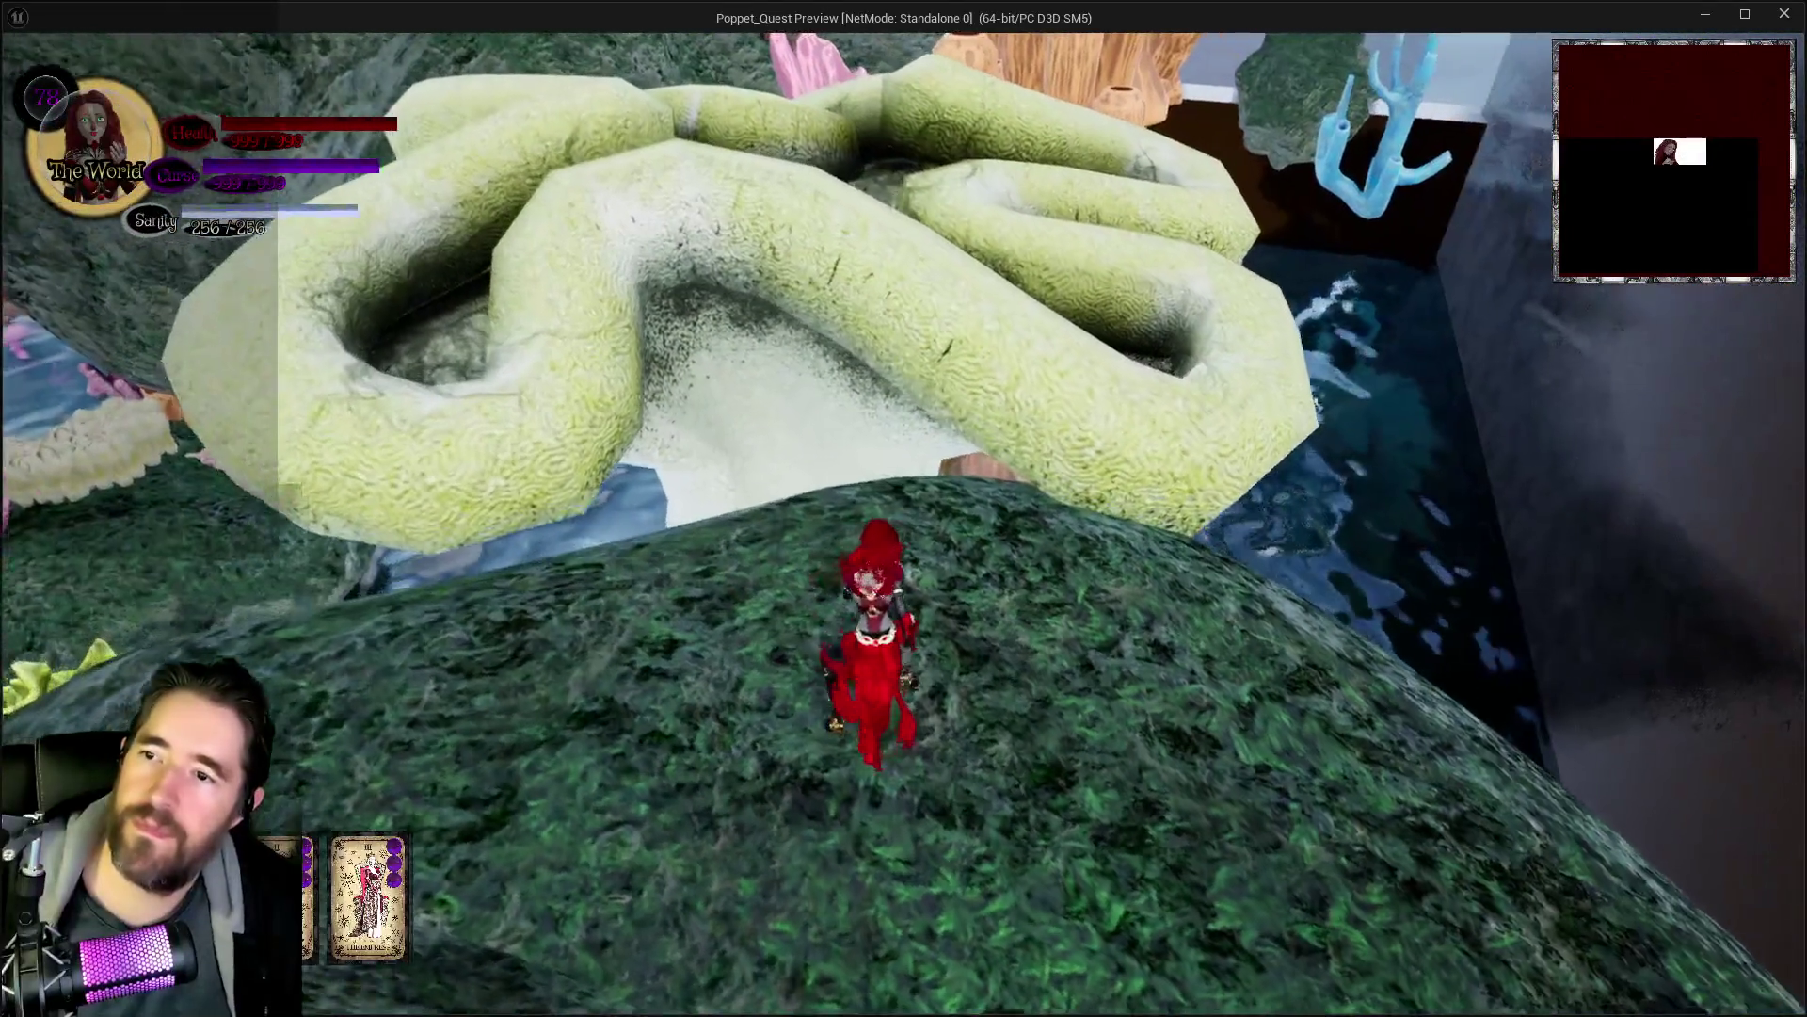
key(space)
key(a)
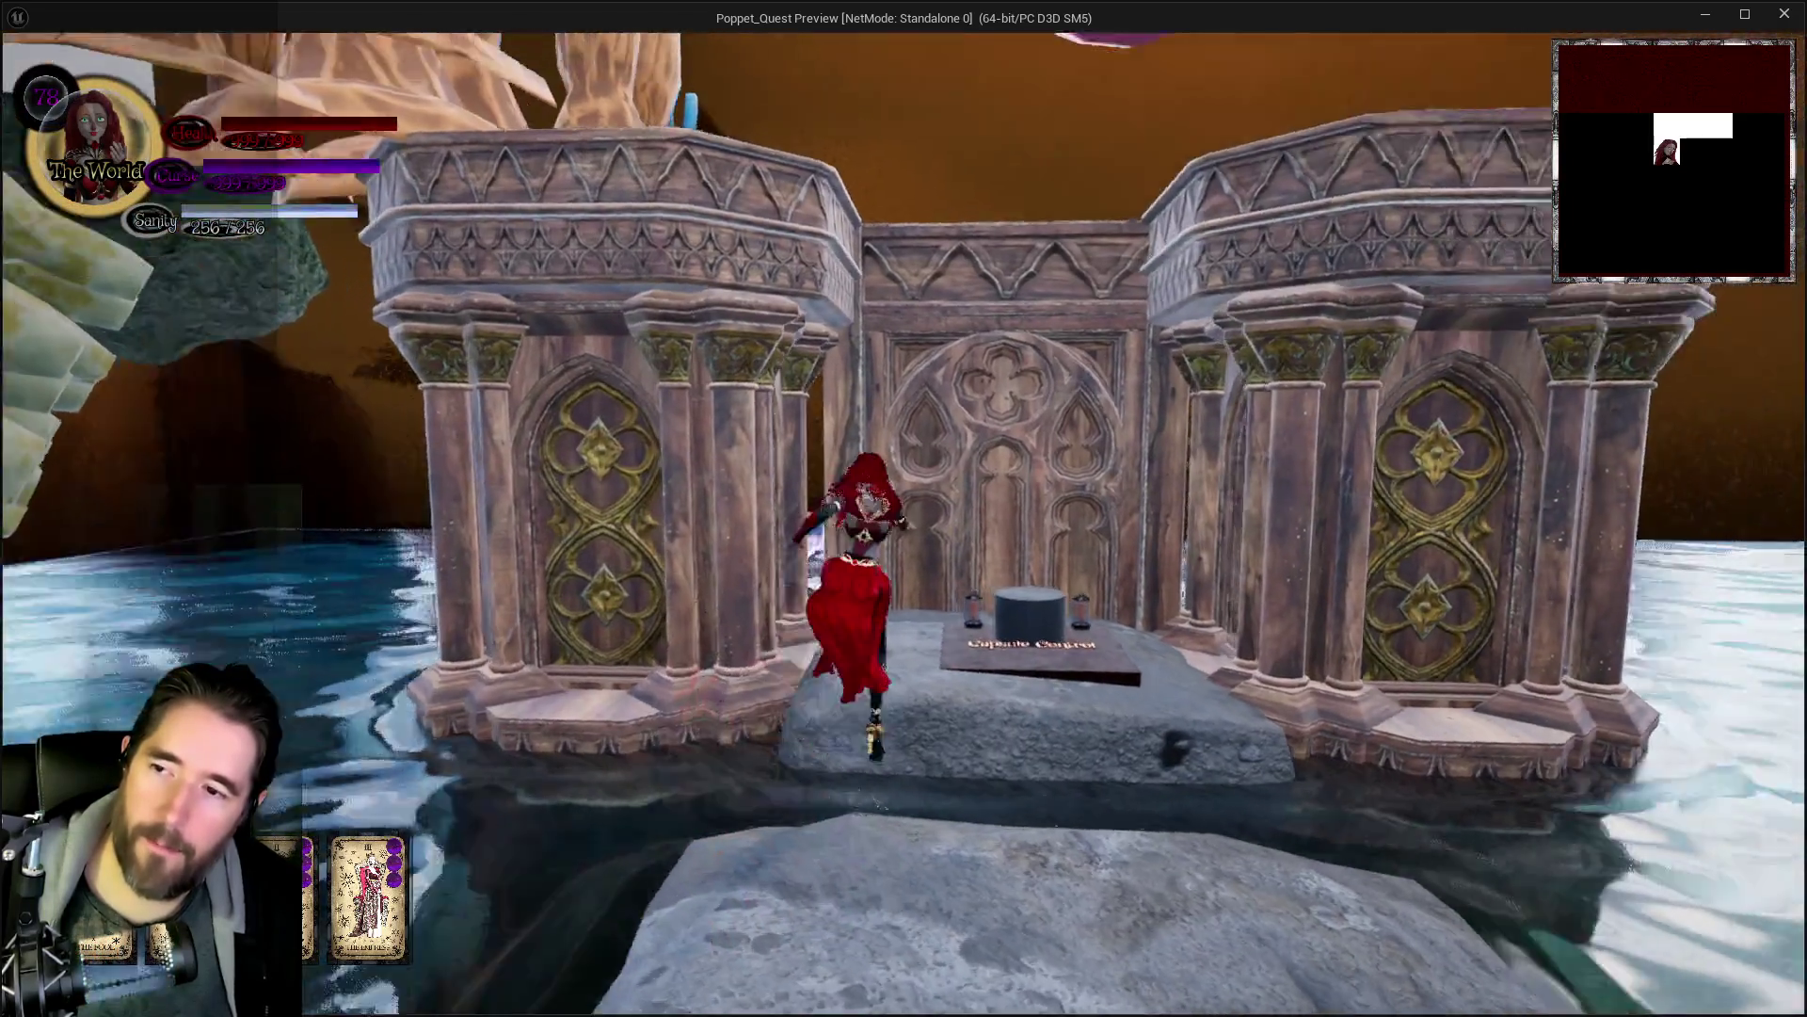
- Run across the stepping stones and shallow water, leaping onto the pillar ledges
key(w)
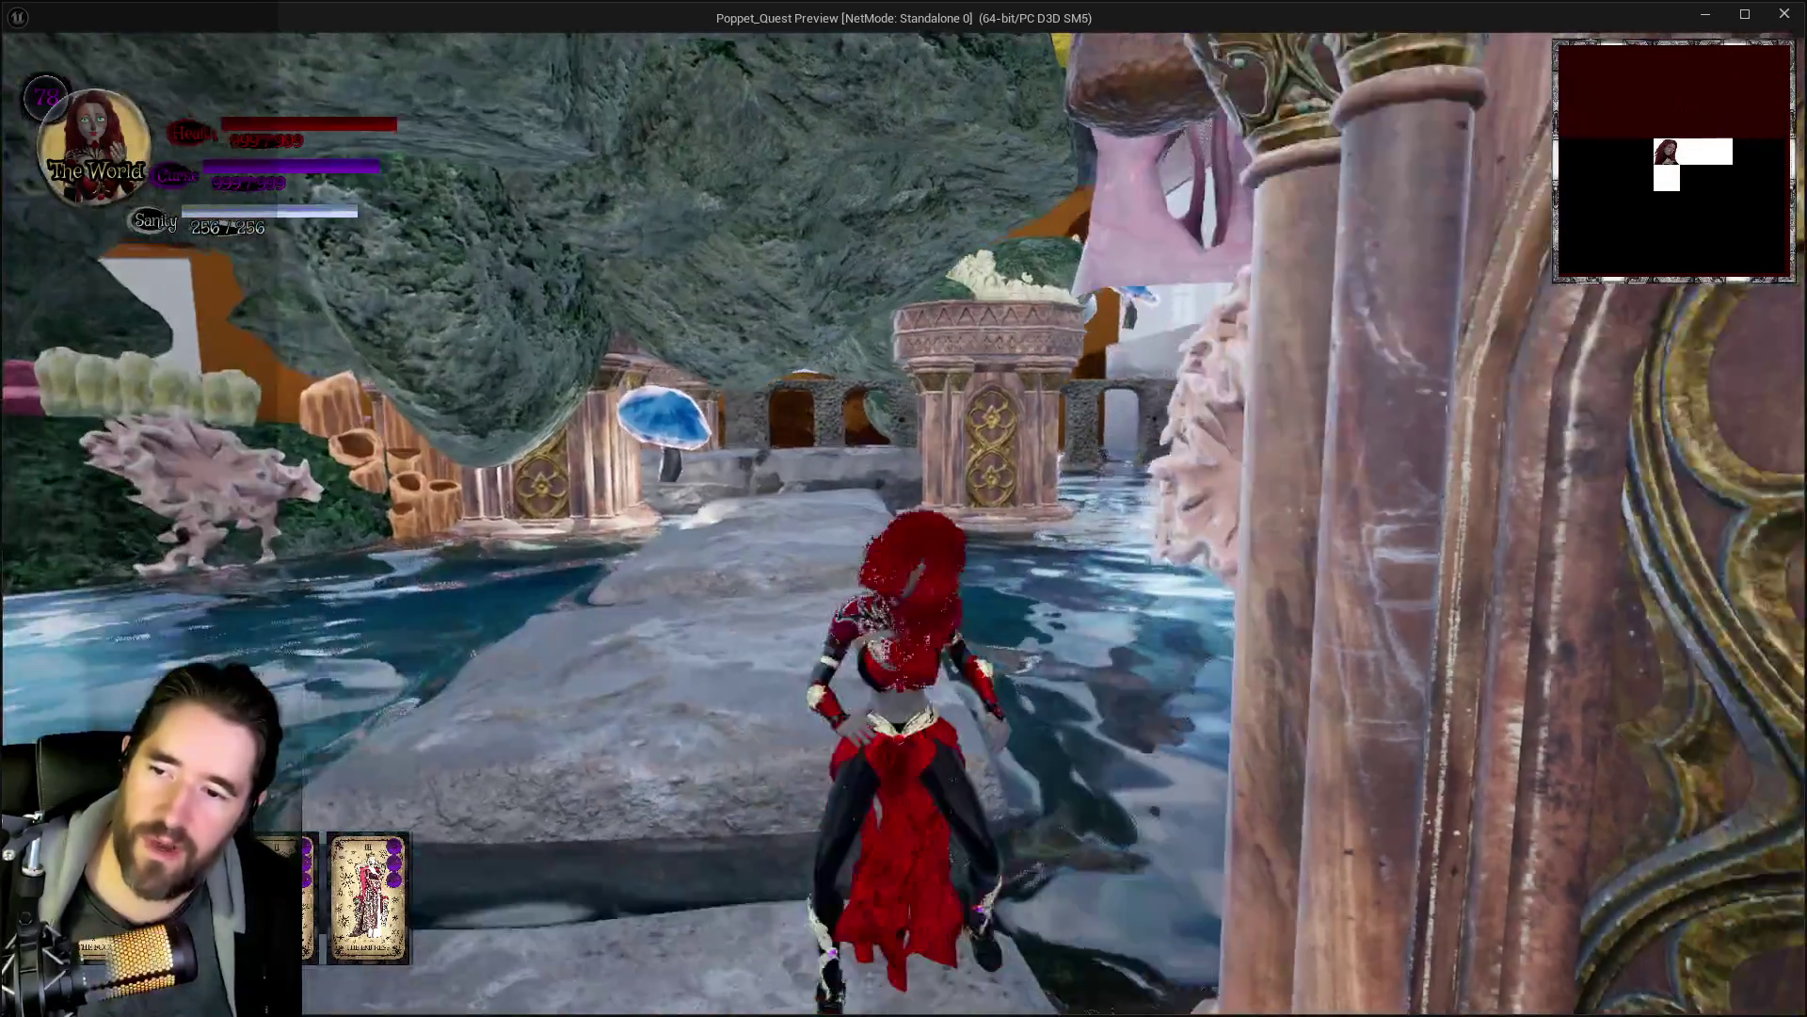
key(w)
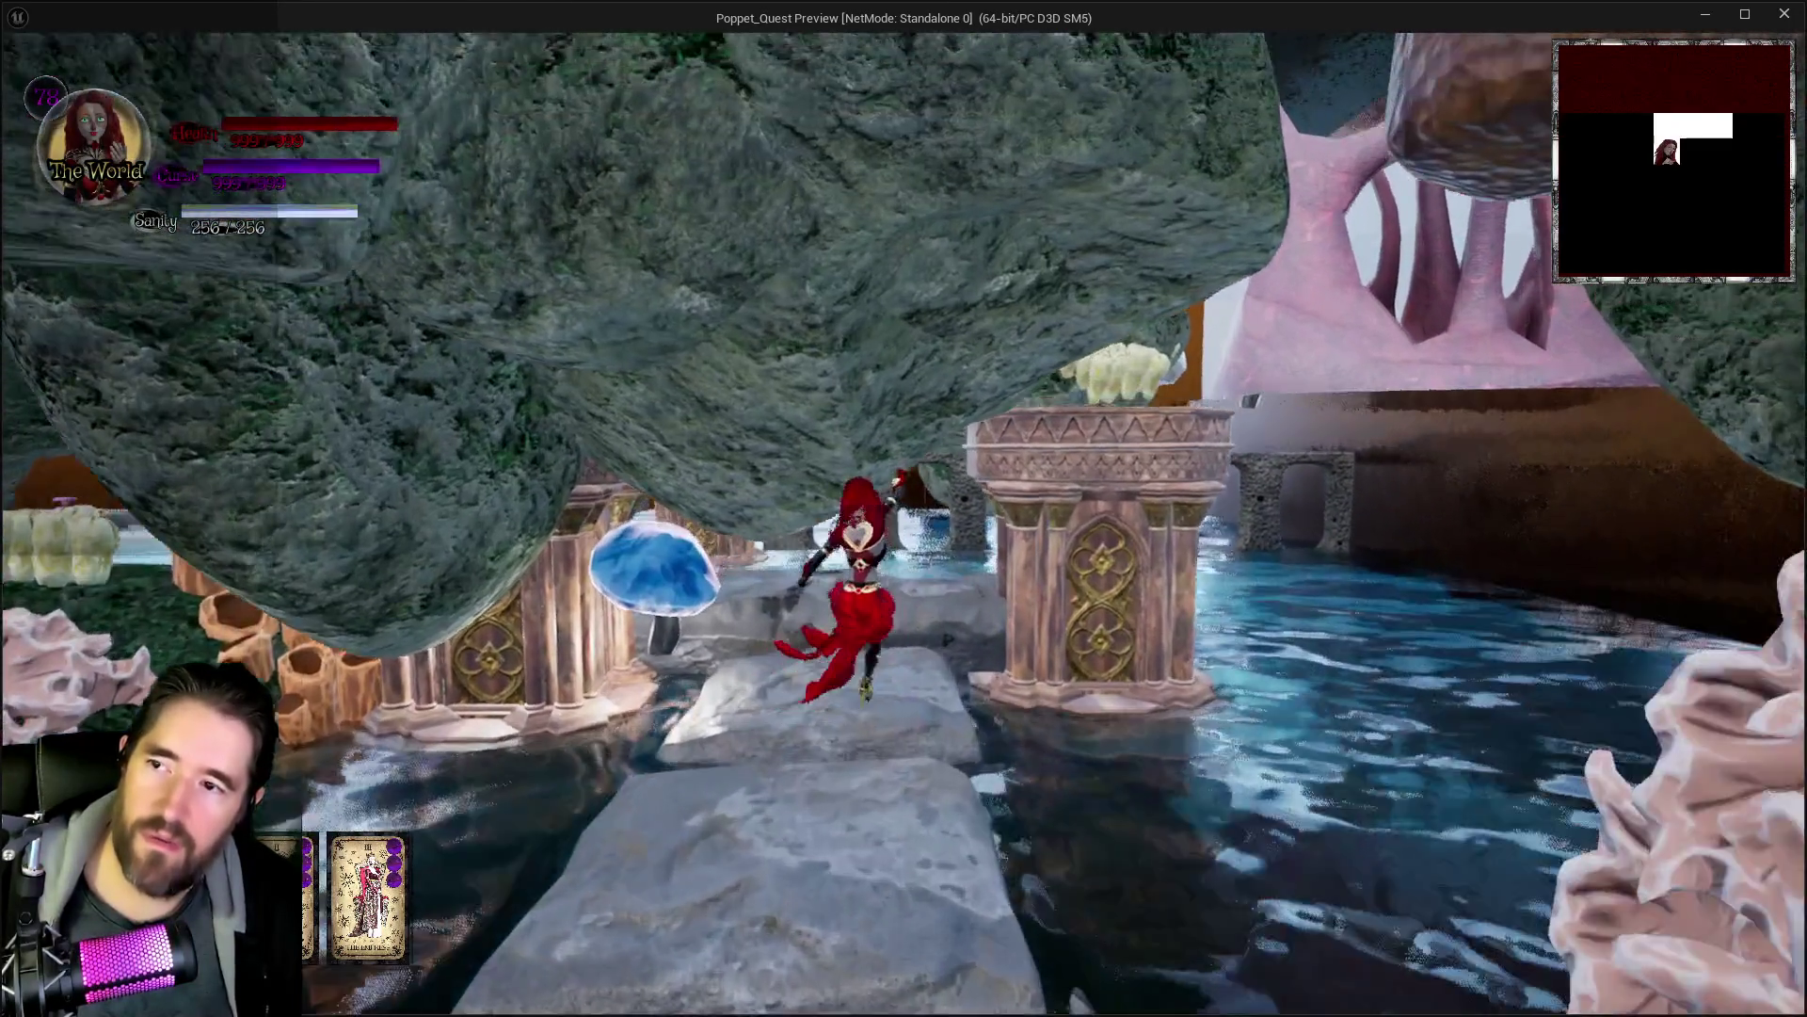
key(w)
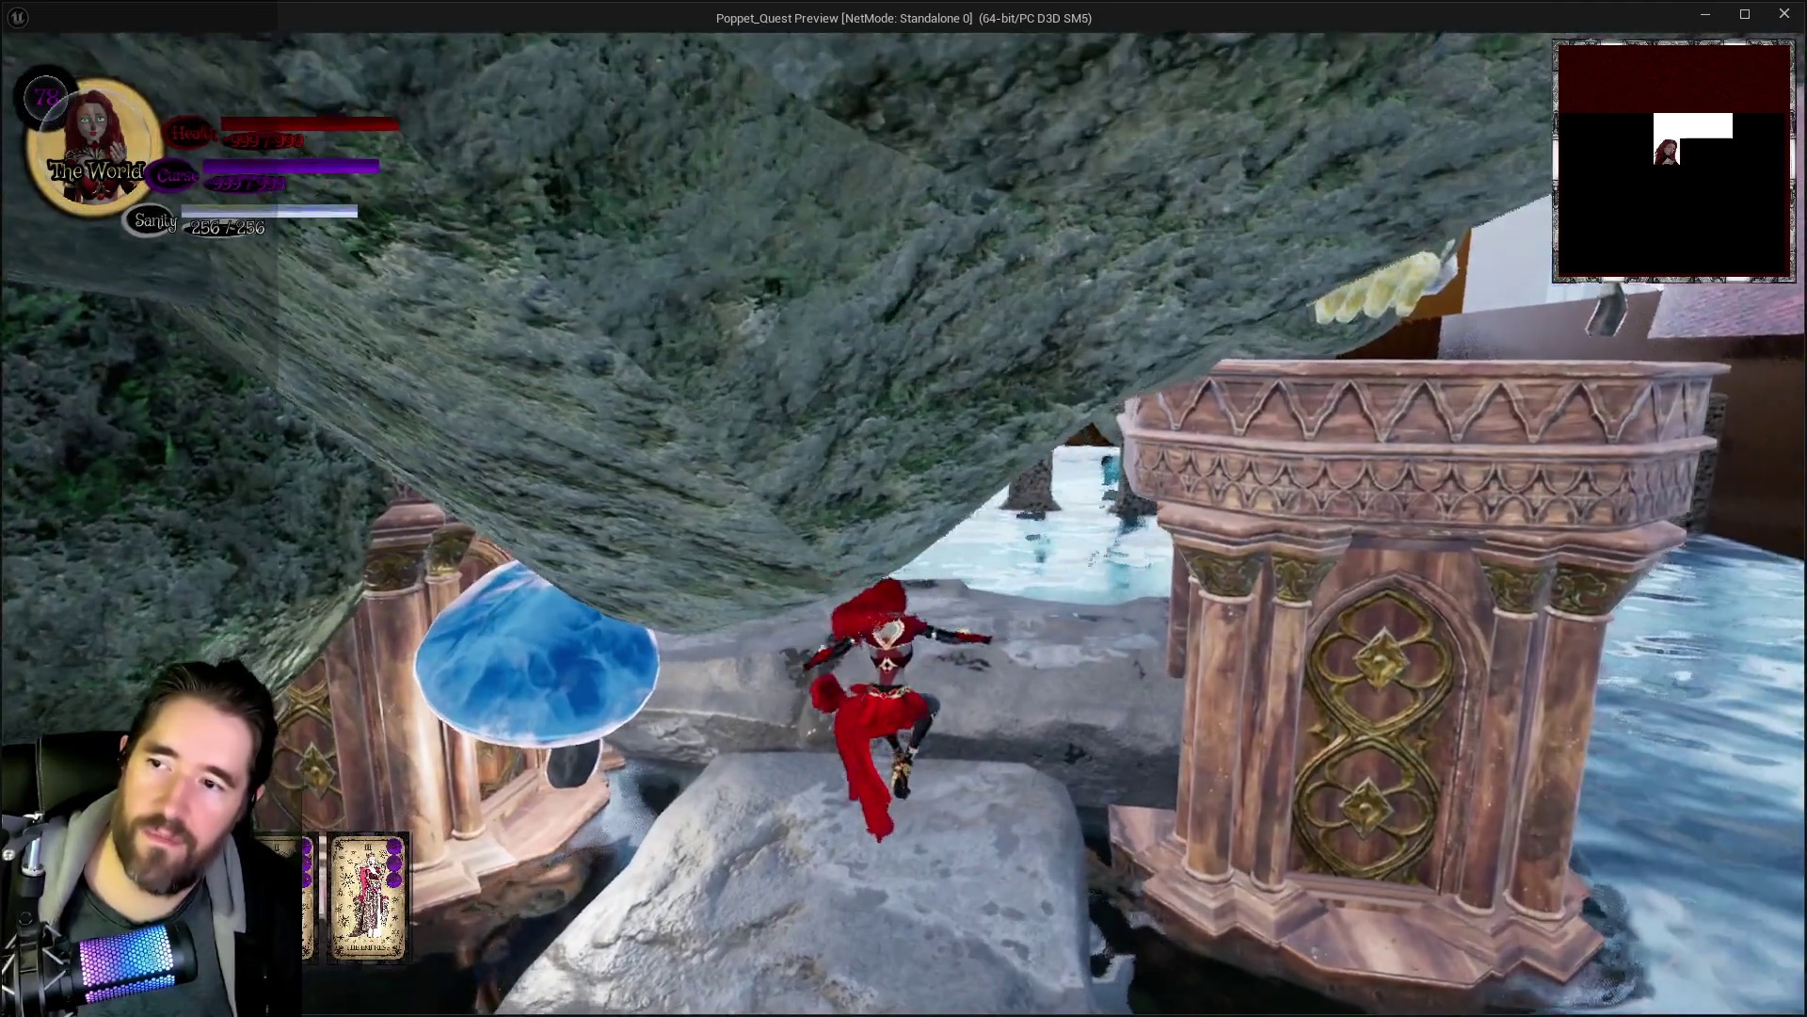
key(w)
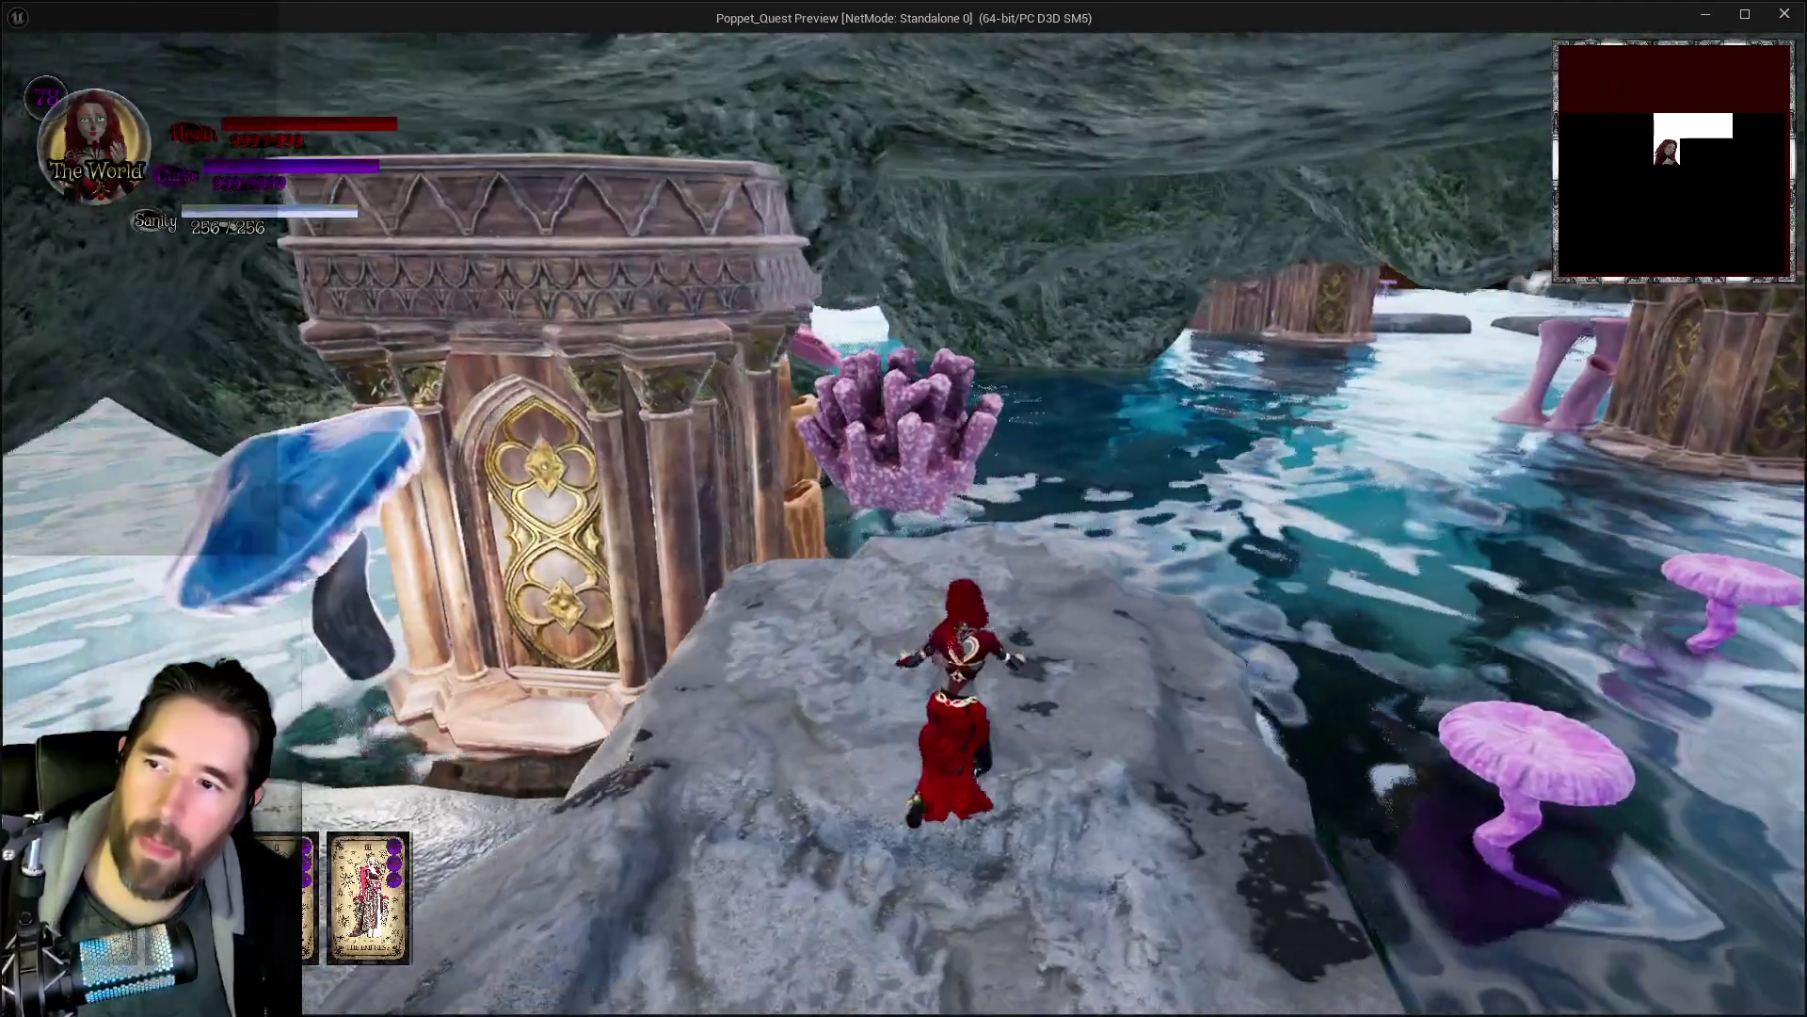
key(w)
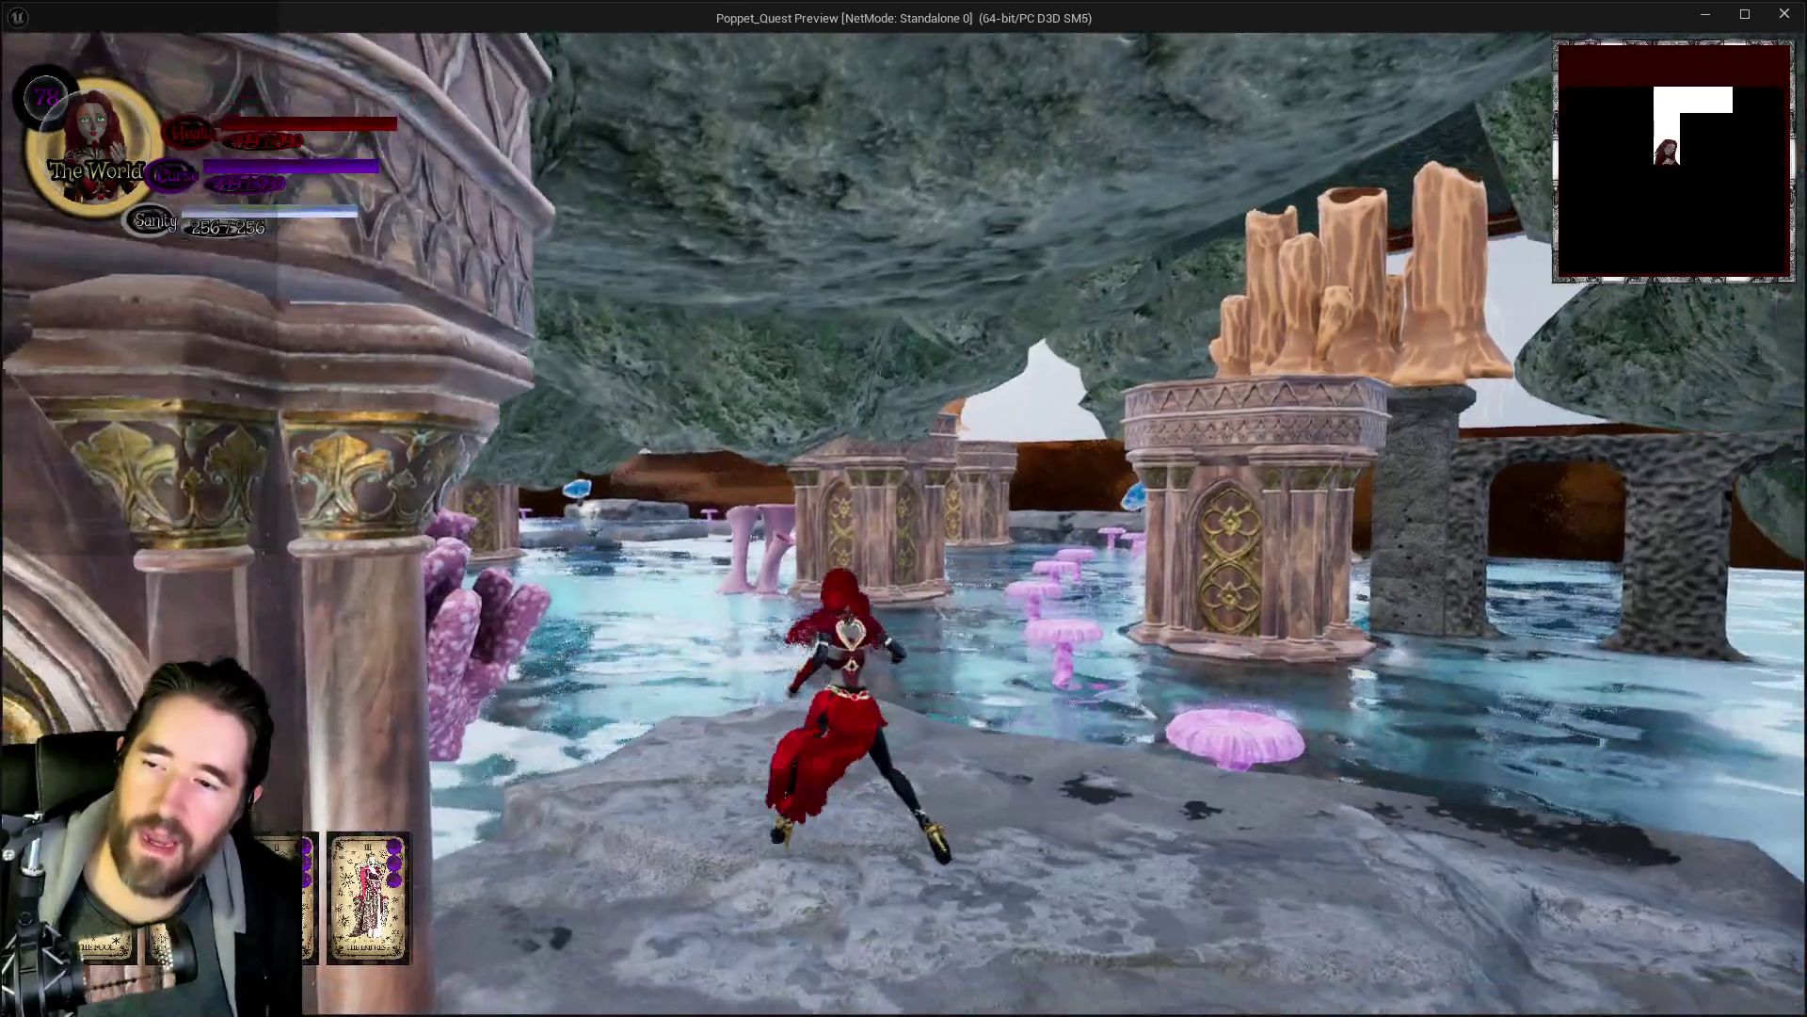
key(w)
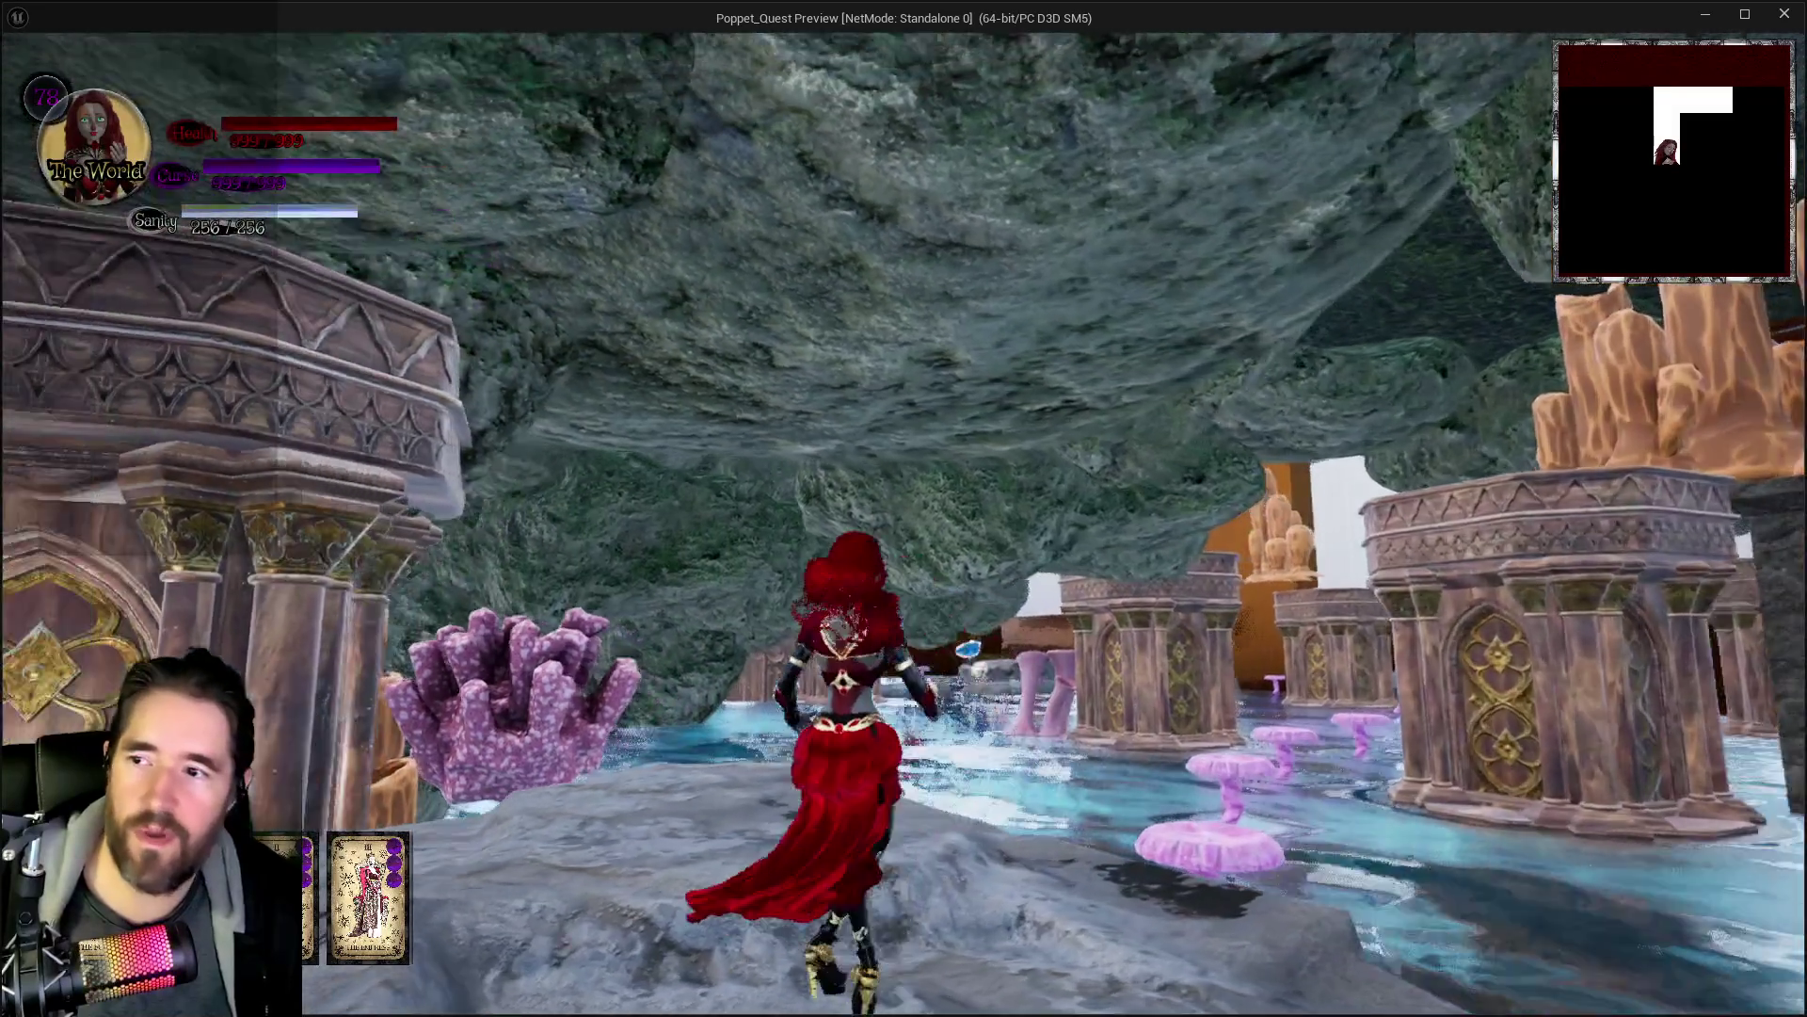
key(space)
key(alt+Tab)
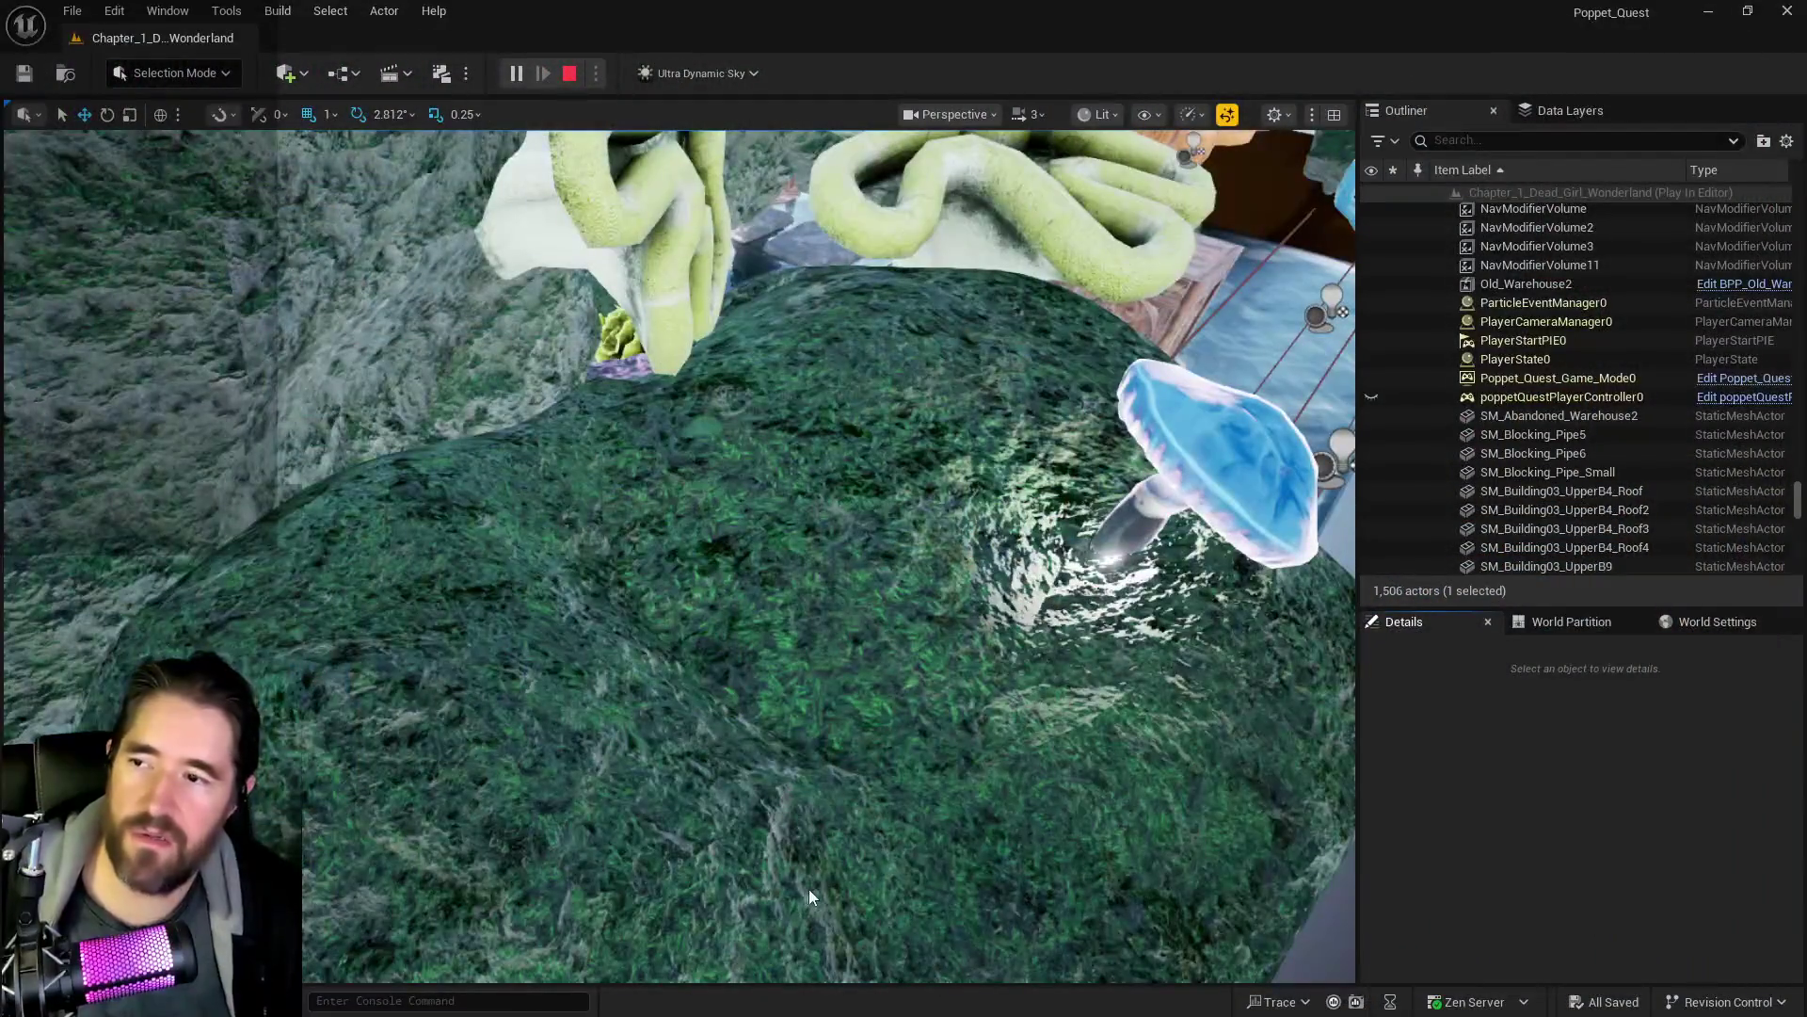
- Stop play, fly along the walkway beside the pool, and select the green floor plane
key(Escape)
key(f)
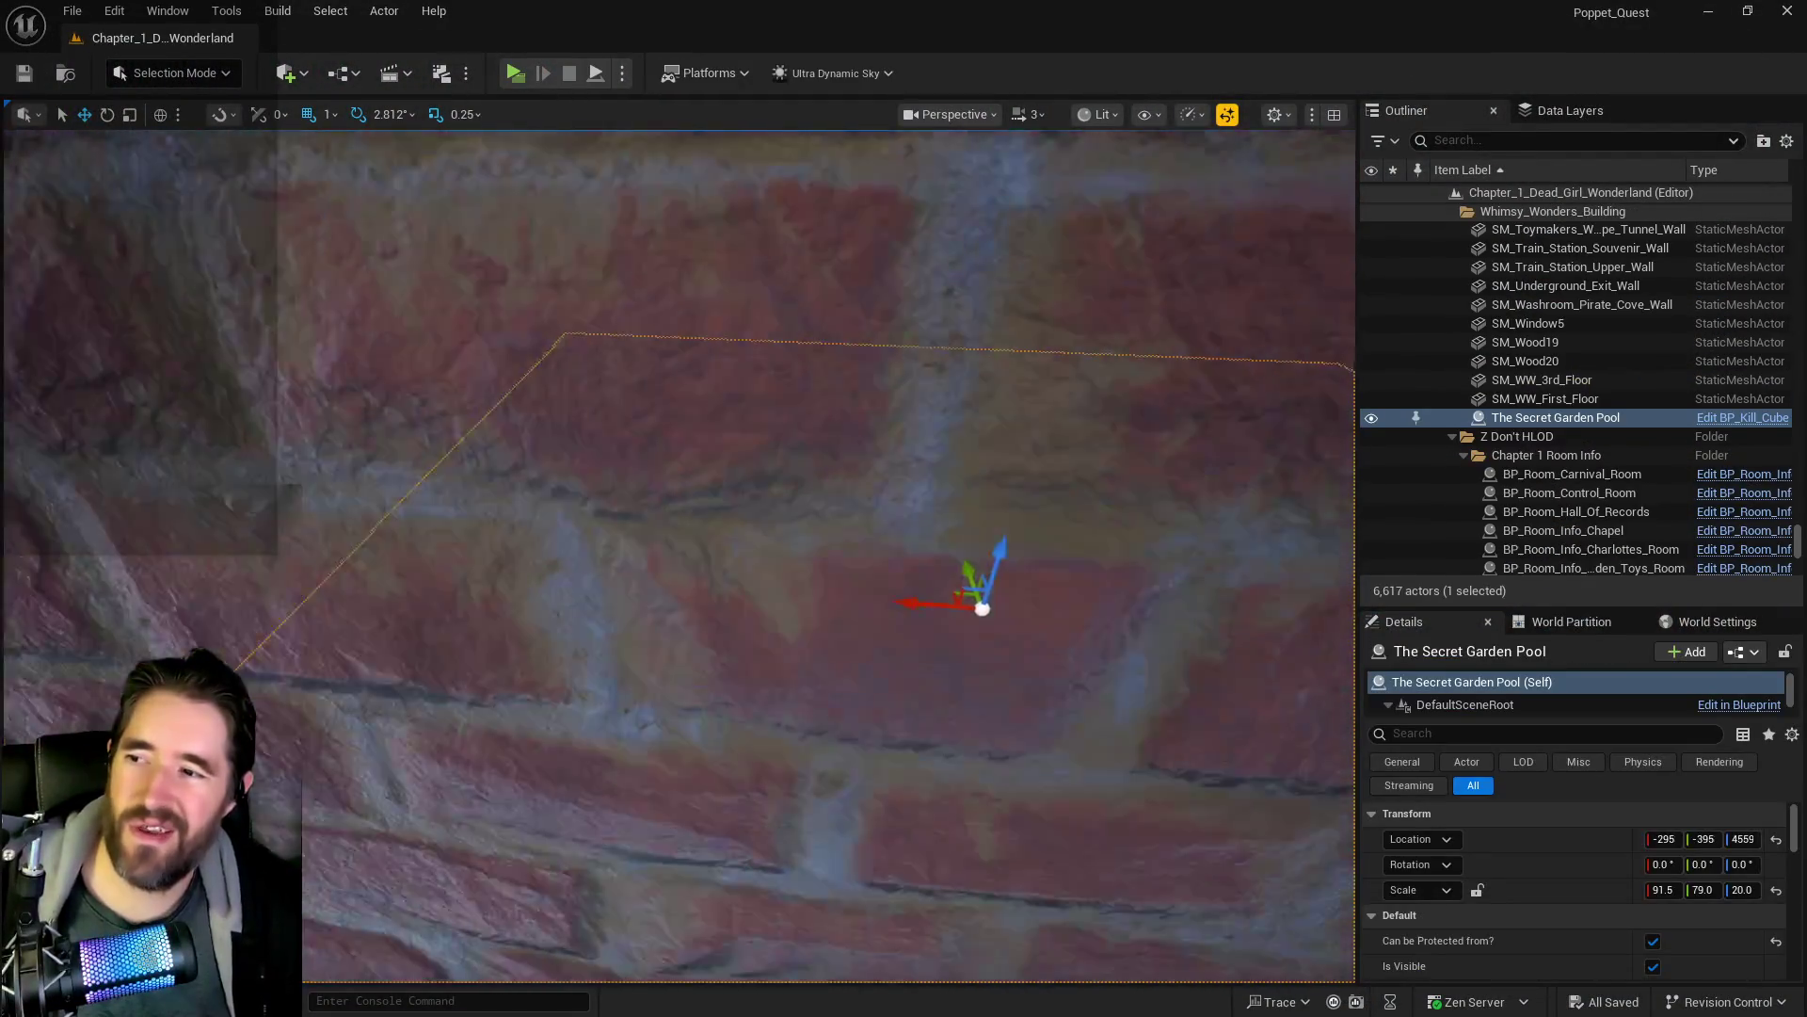
key(s)
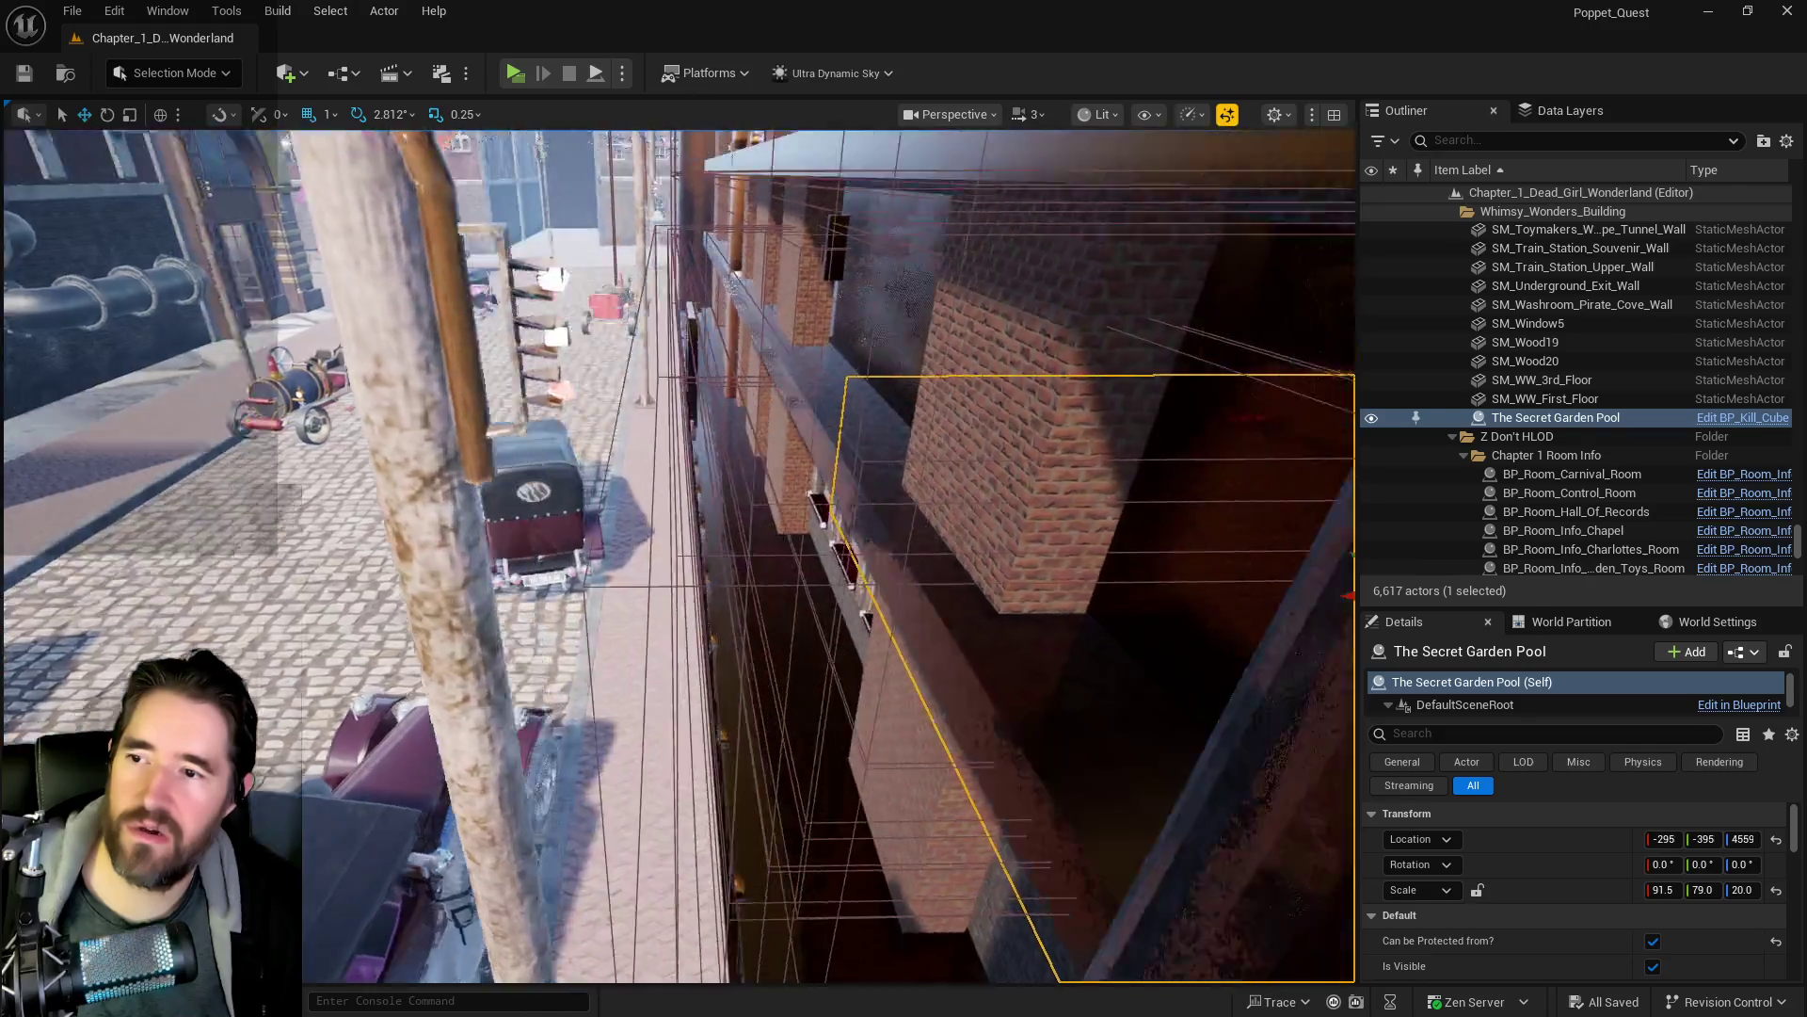
key(w)
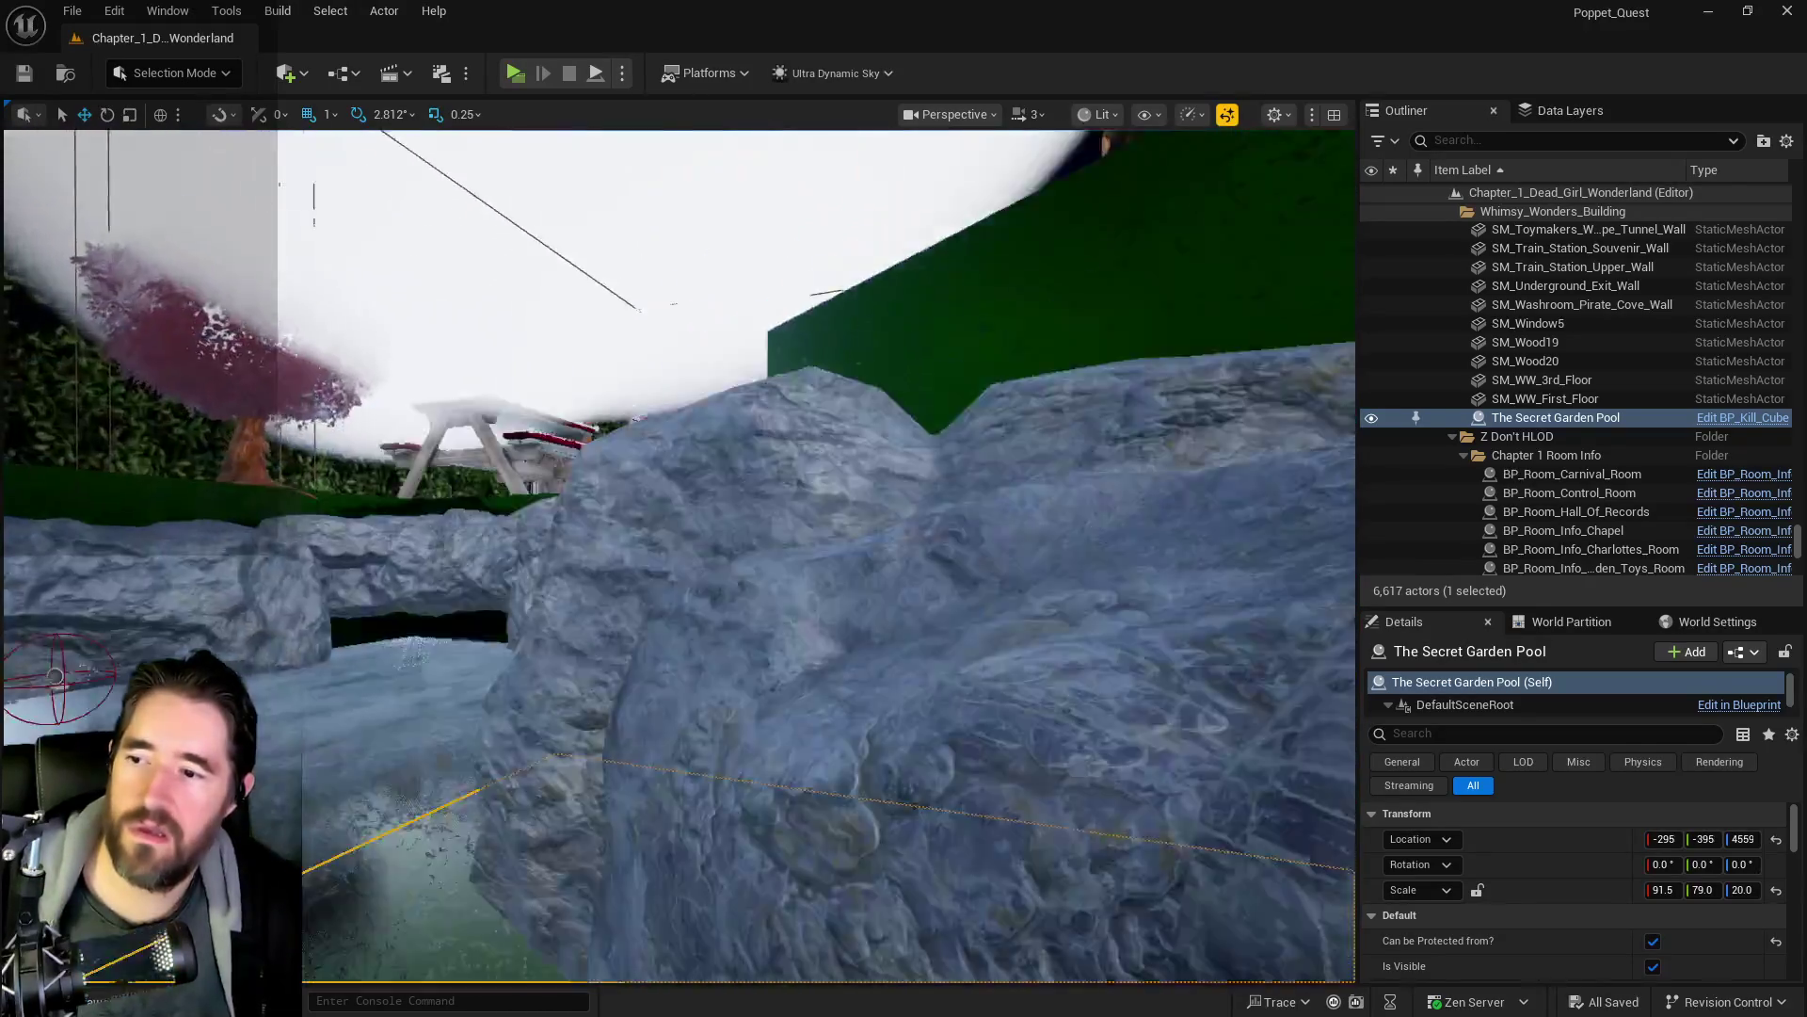
key(w)
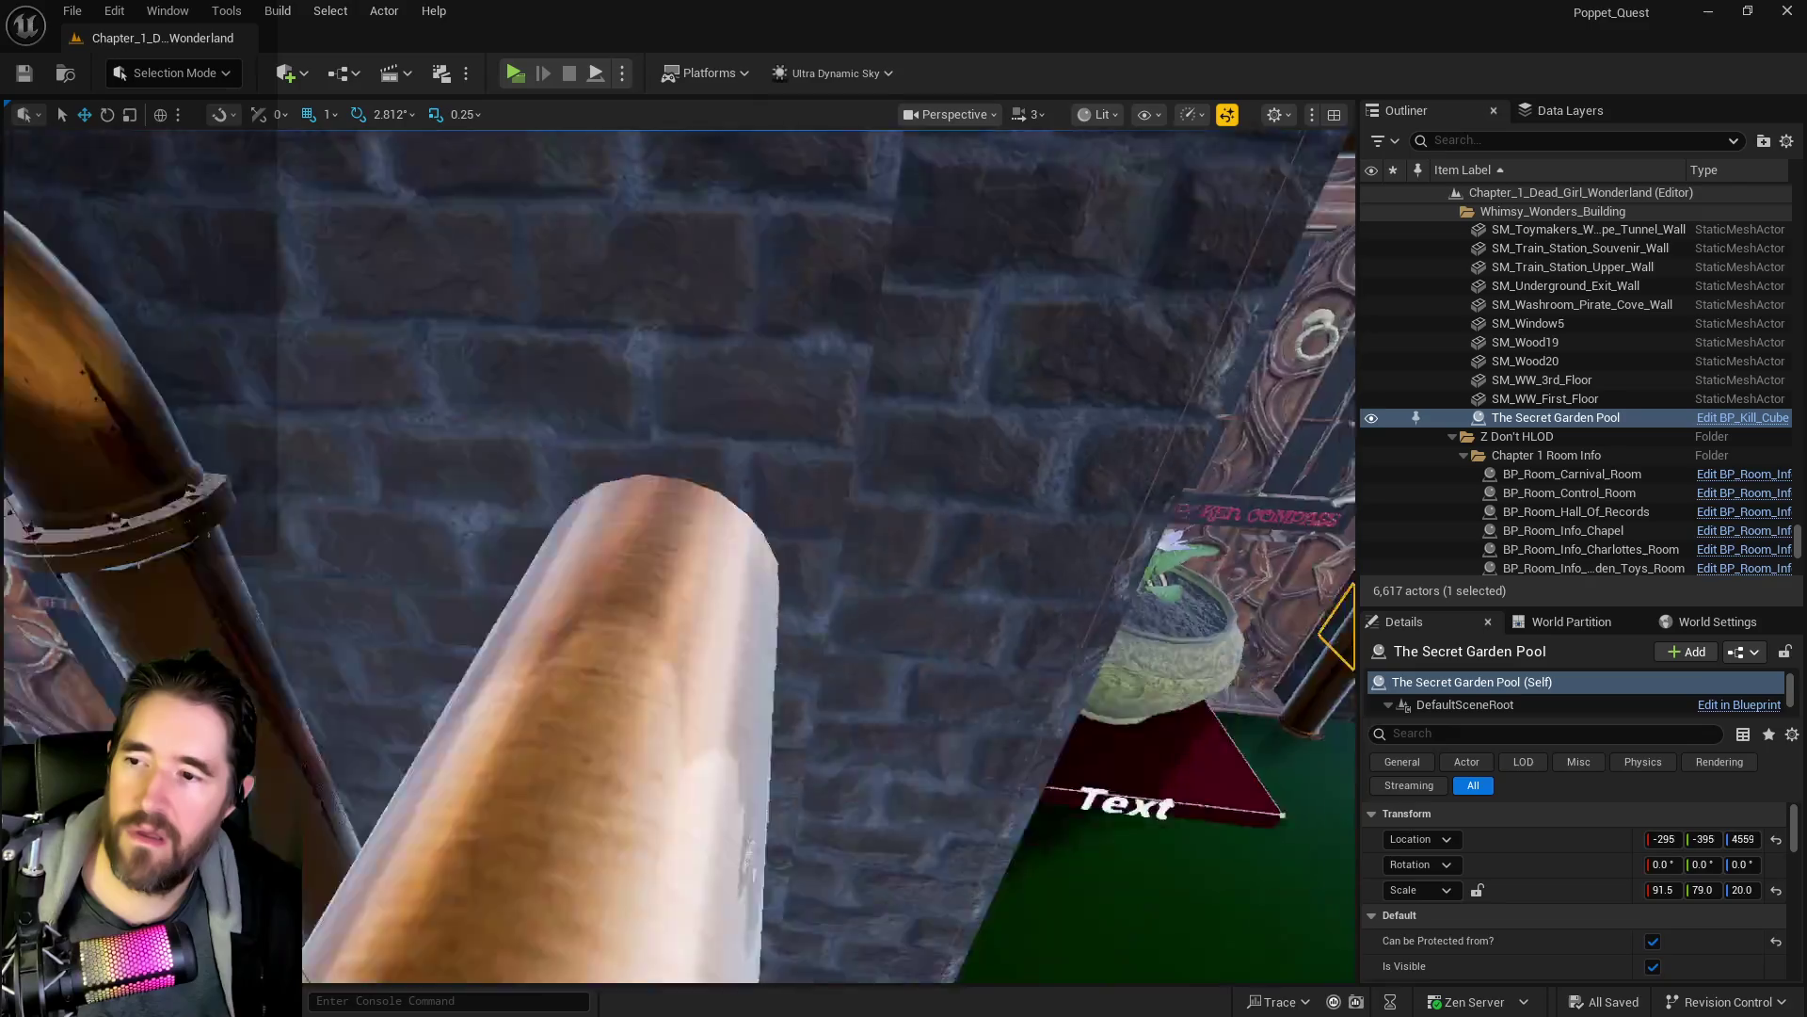
key(w)
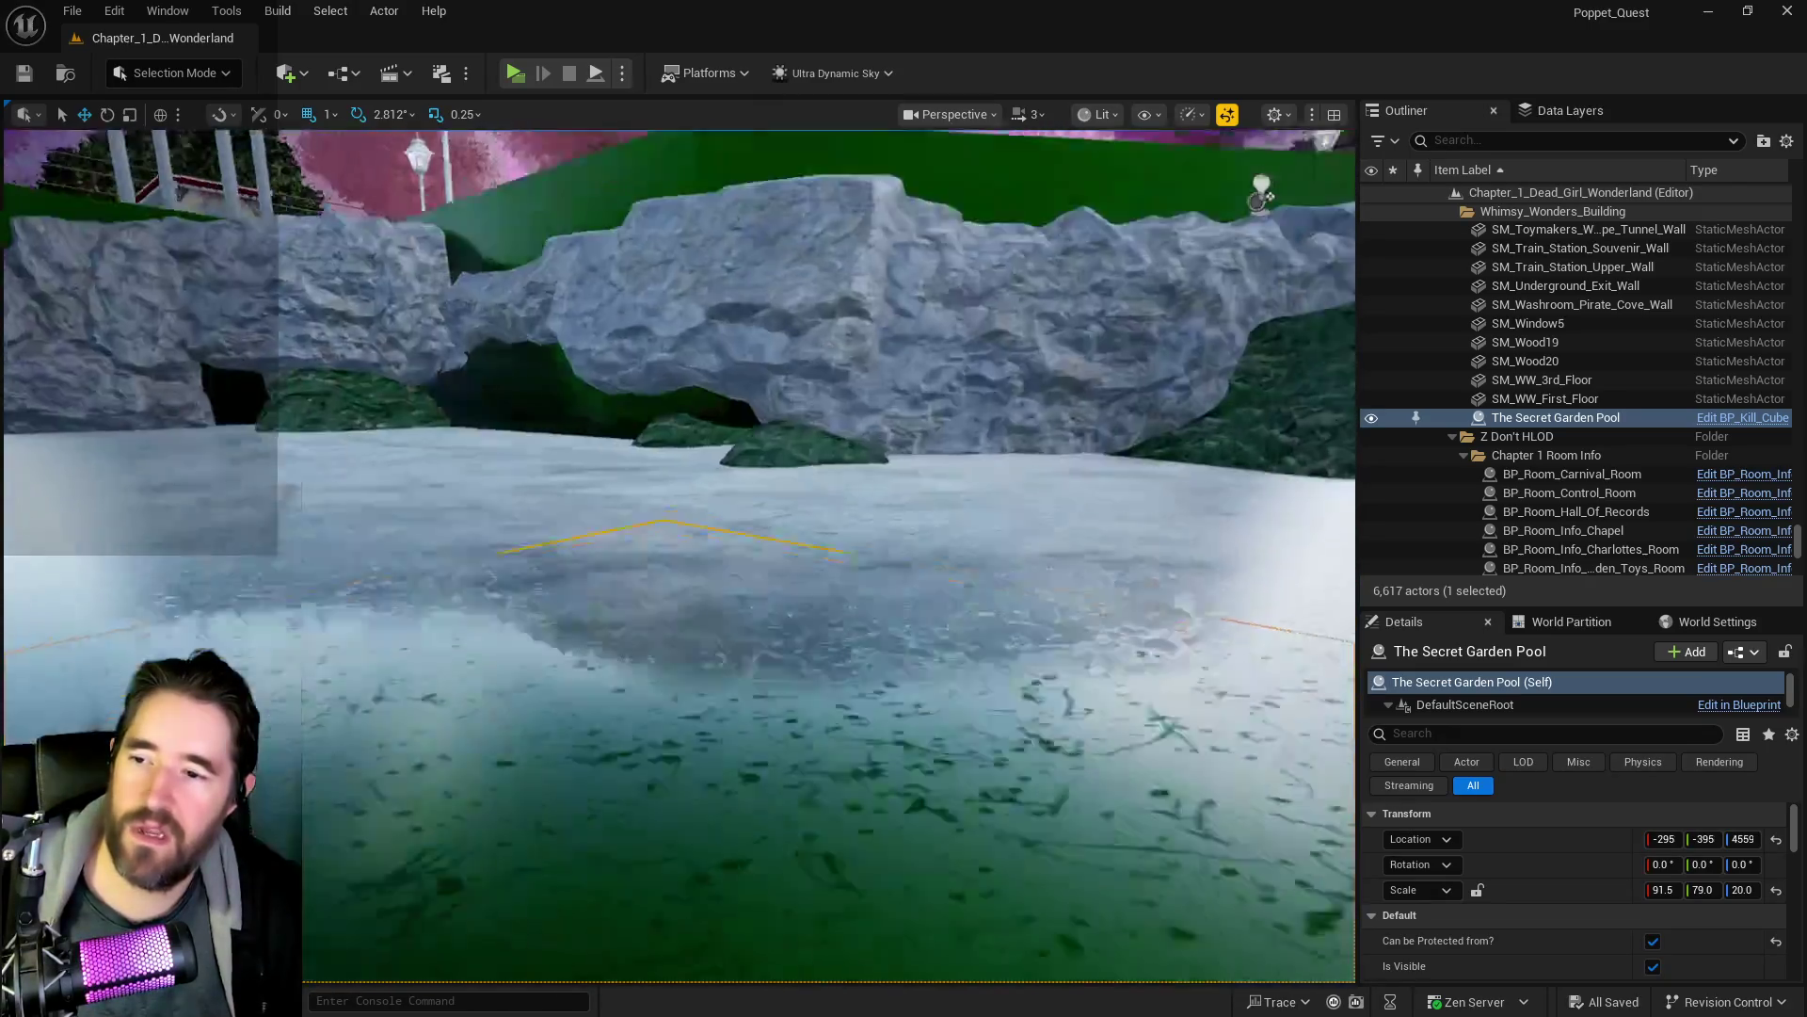
key(w)
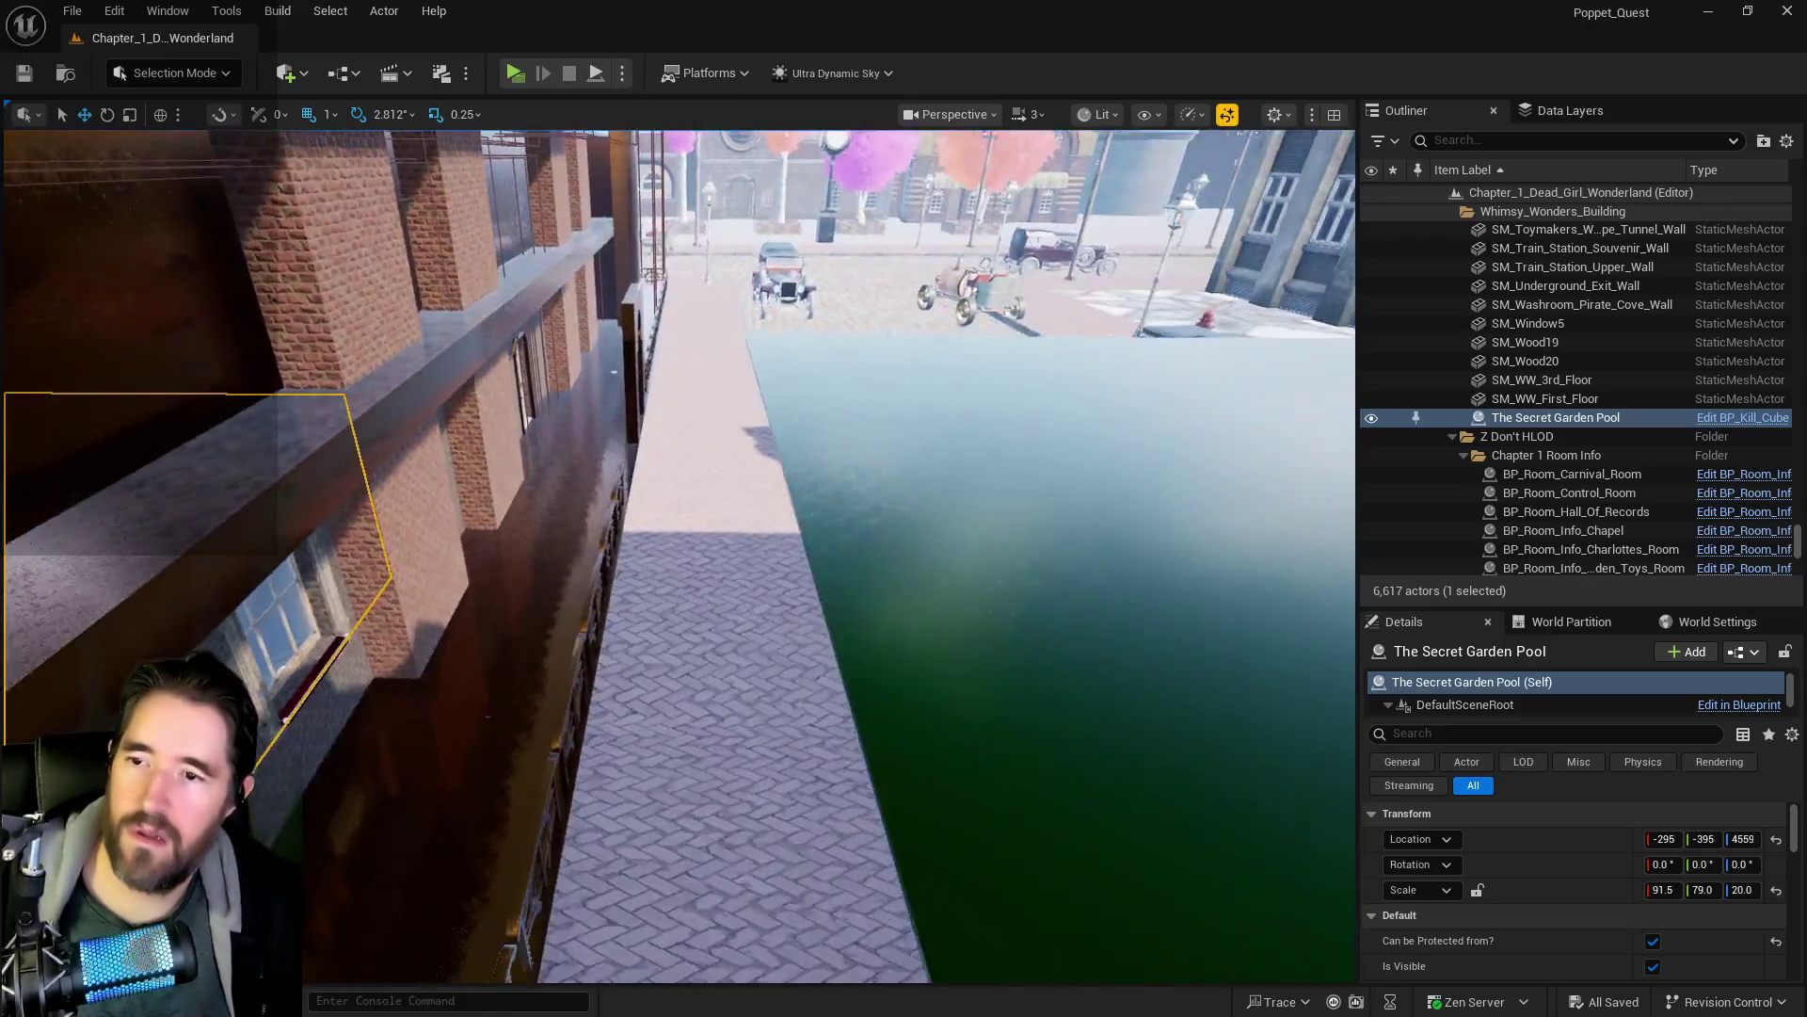
key(w)
click(903, 799)
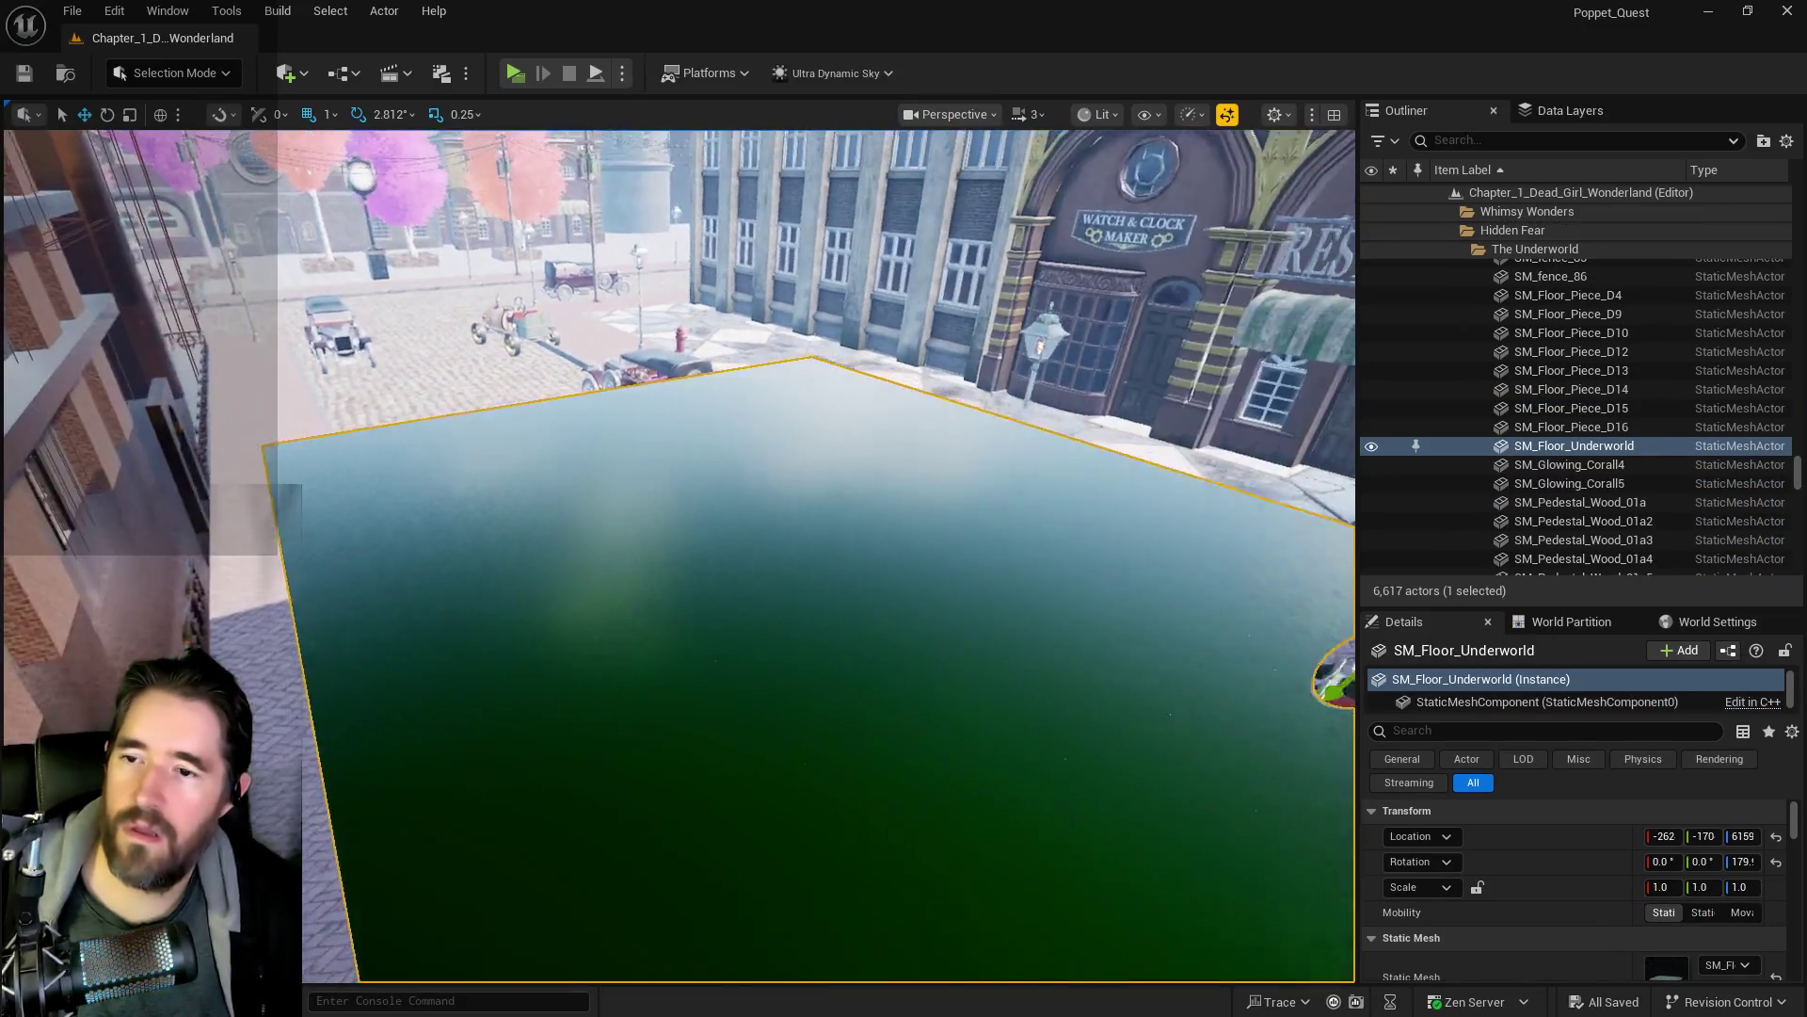
- Drag SM_Floor_Underworld along Y from -170 to -537, then zoom into the water scene
key(f)
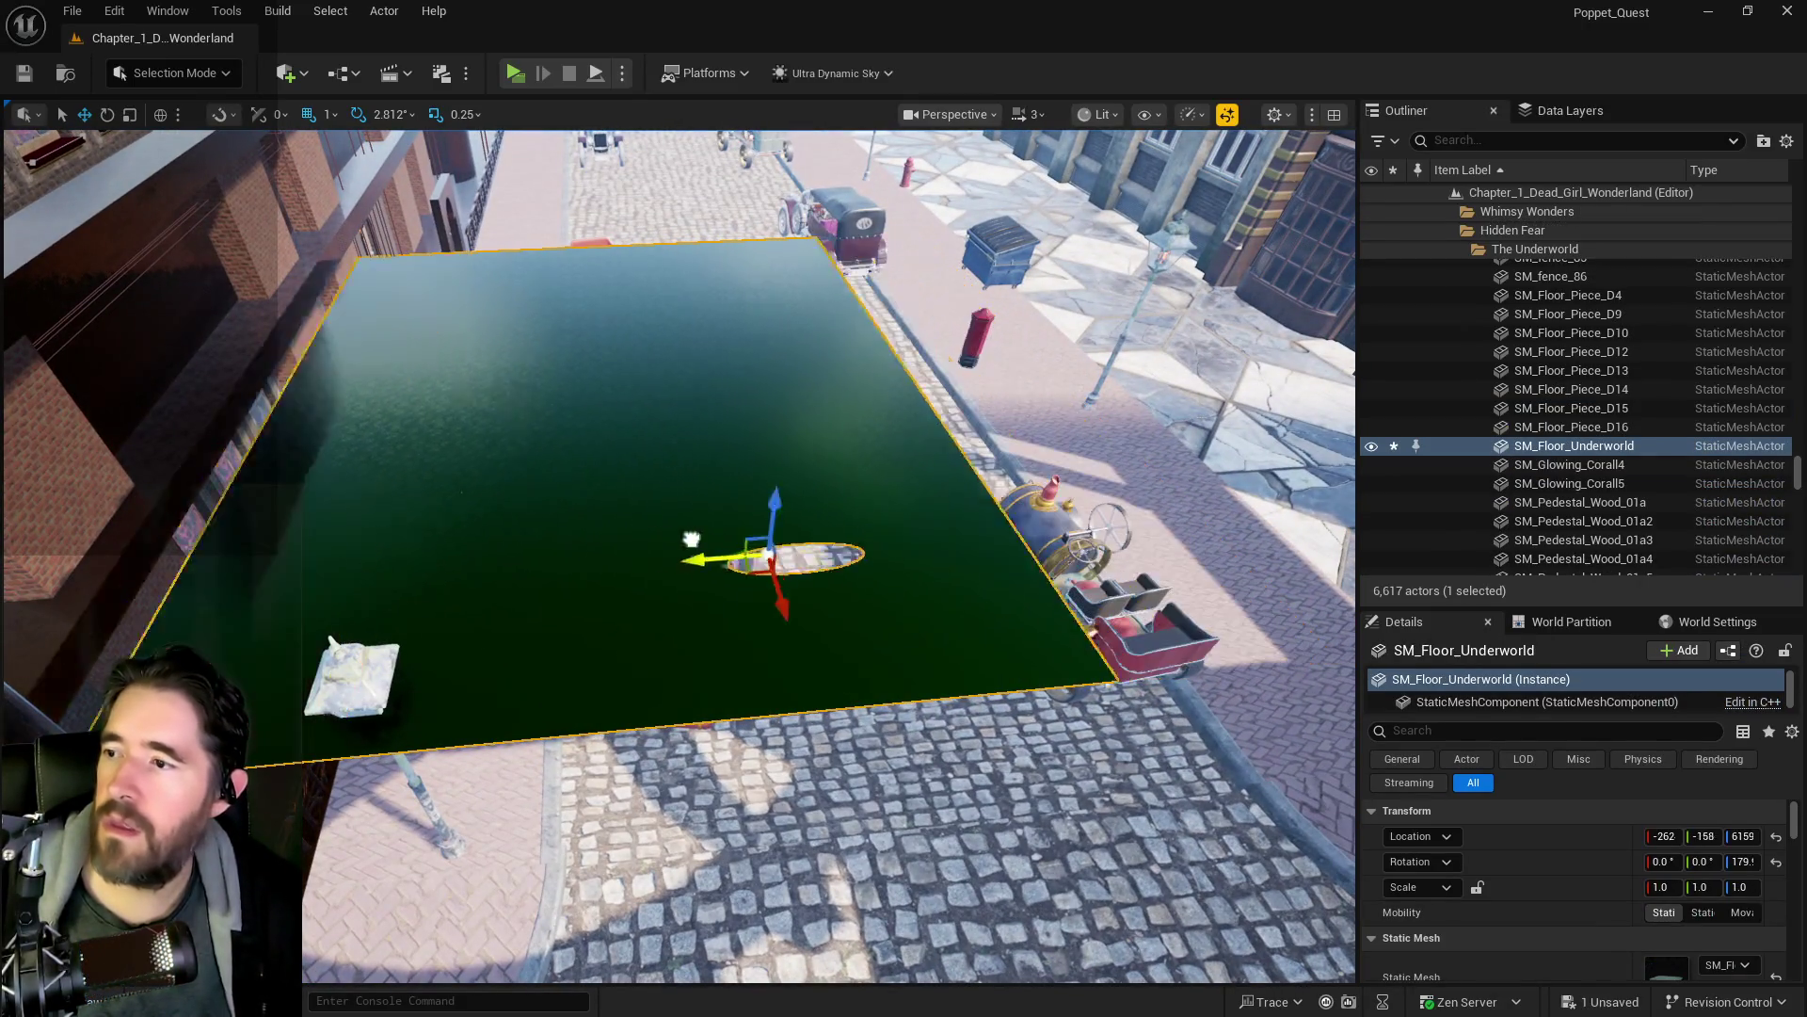
drag(692, 540, 374, 593)
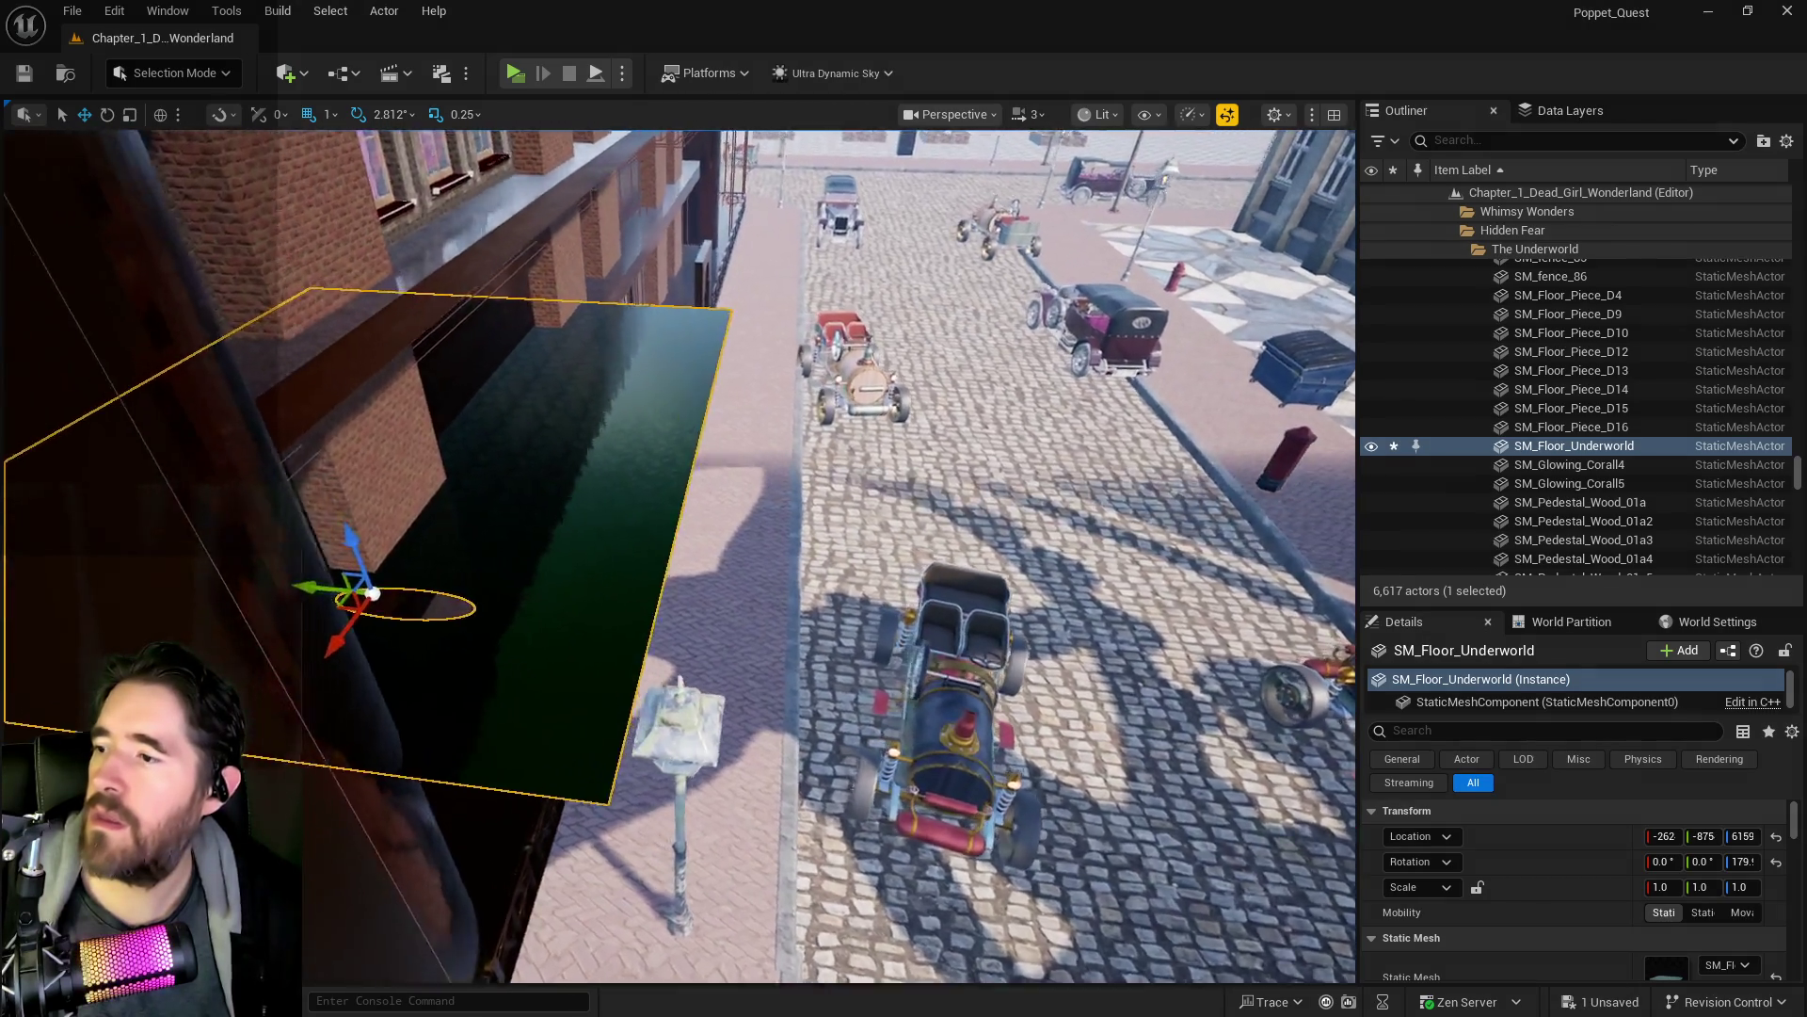
key(w)
drag(342, 612, 107, 613)
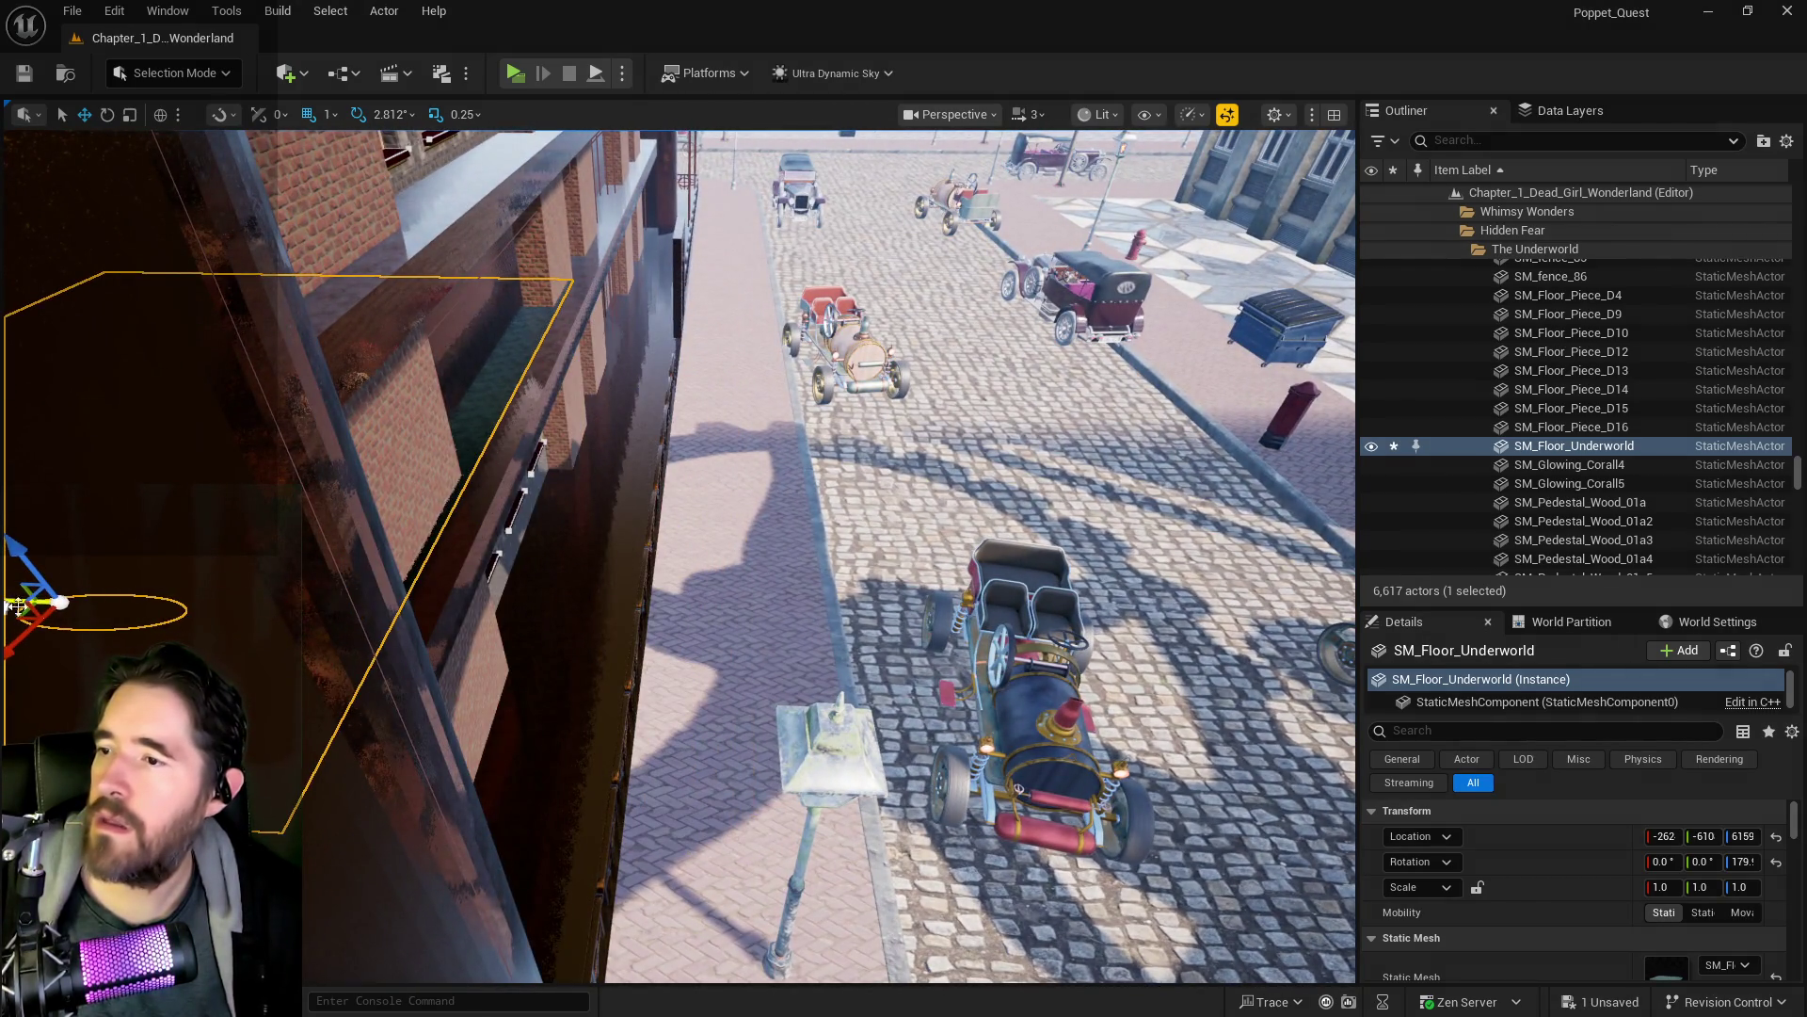
key(f)
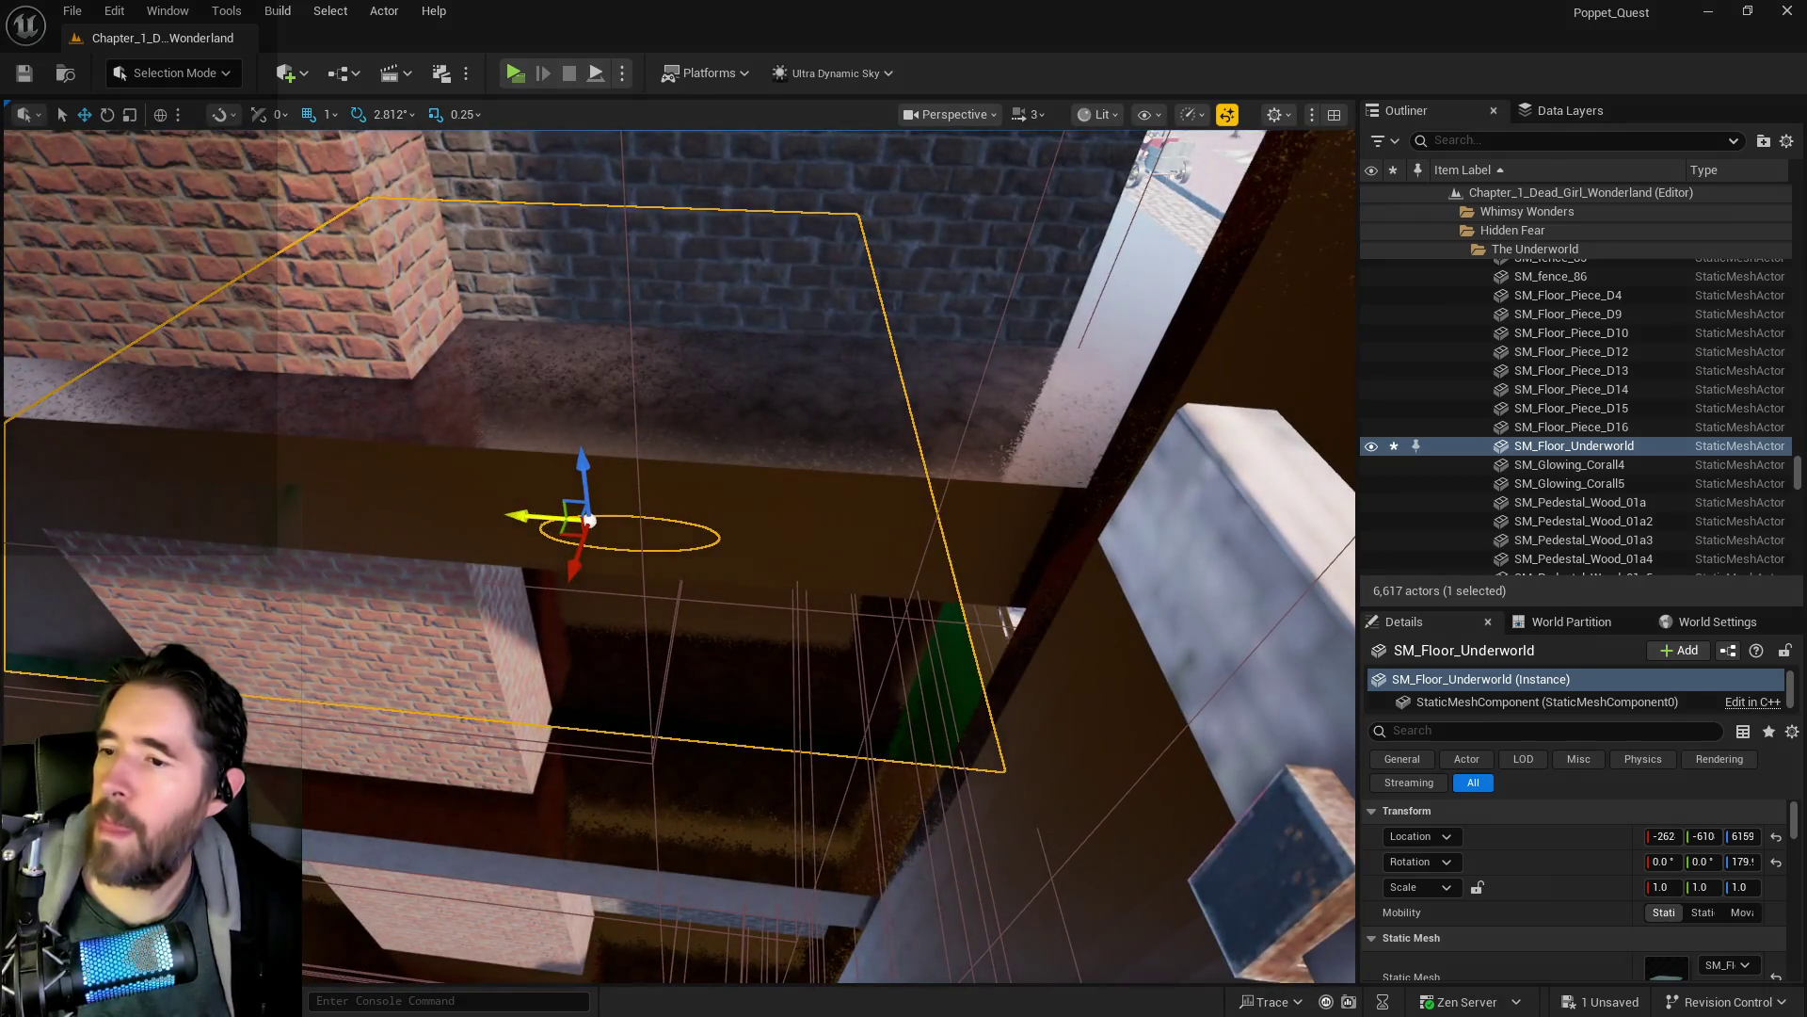
drag(589, 519, 423, 513)
scroll(423, 513, up, 5)
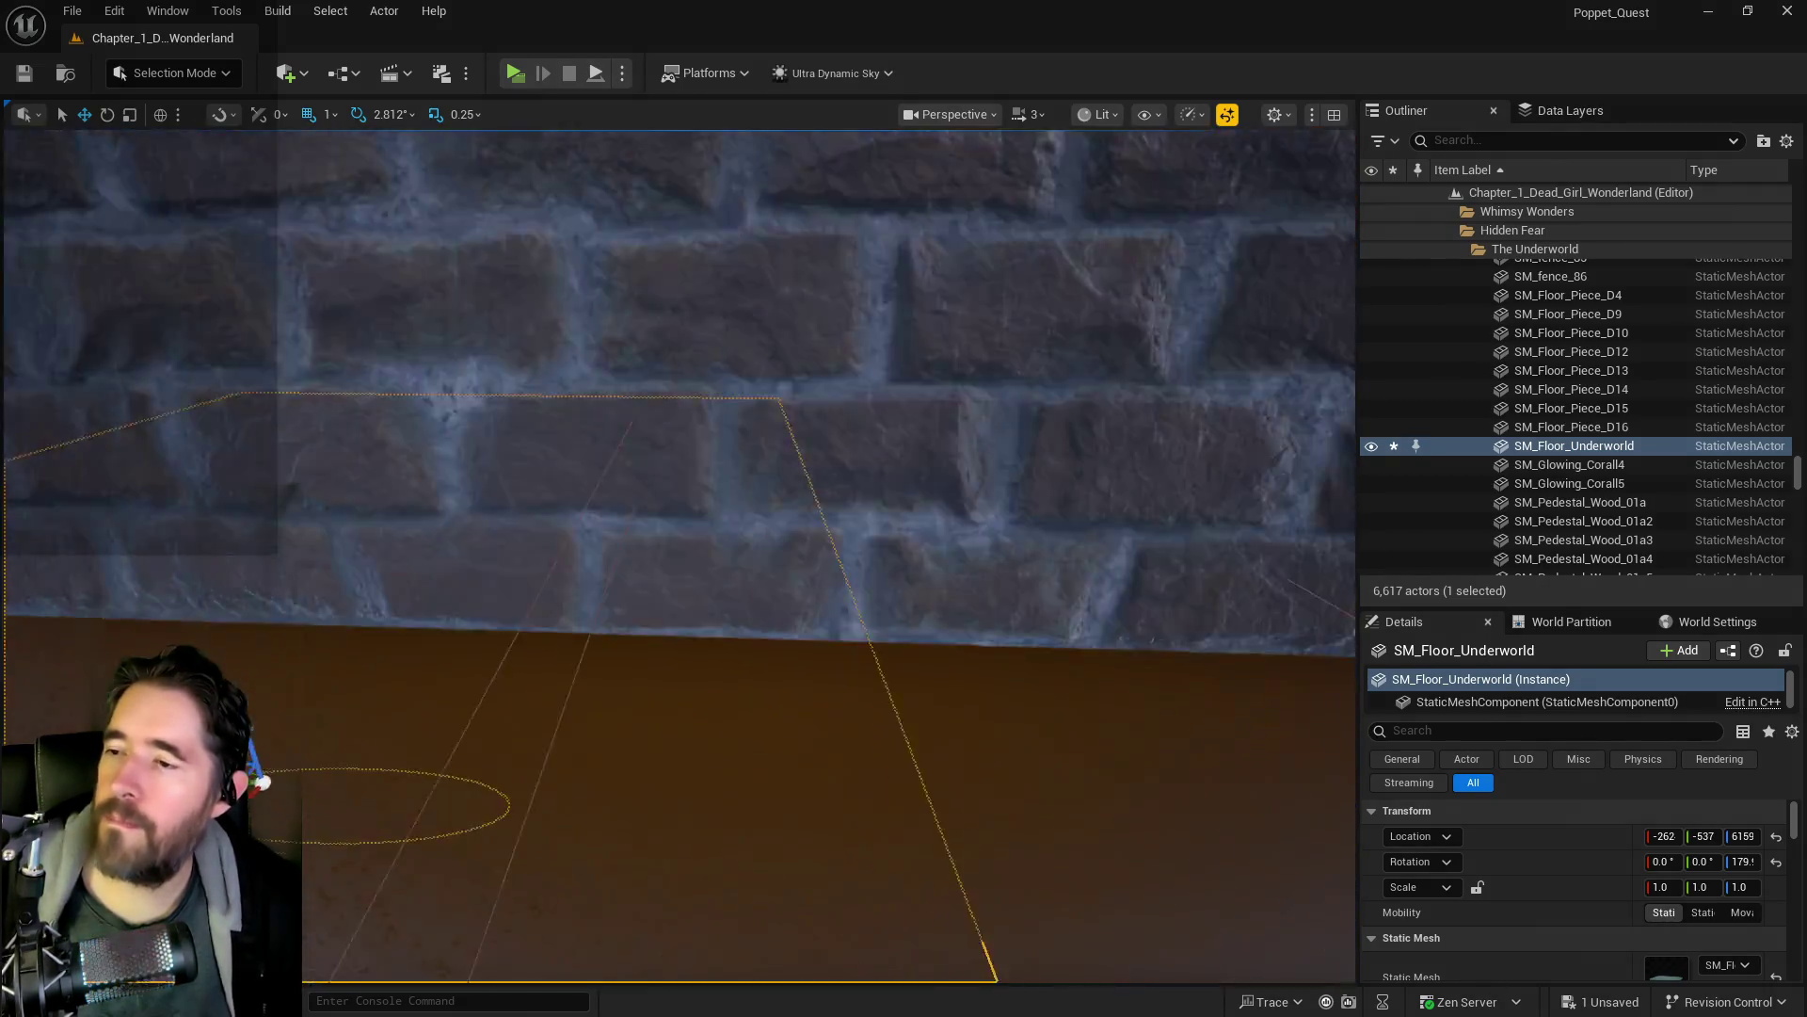
scroll(678, 555, up, 10)
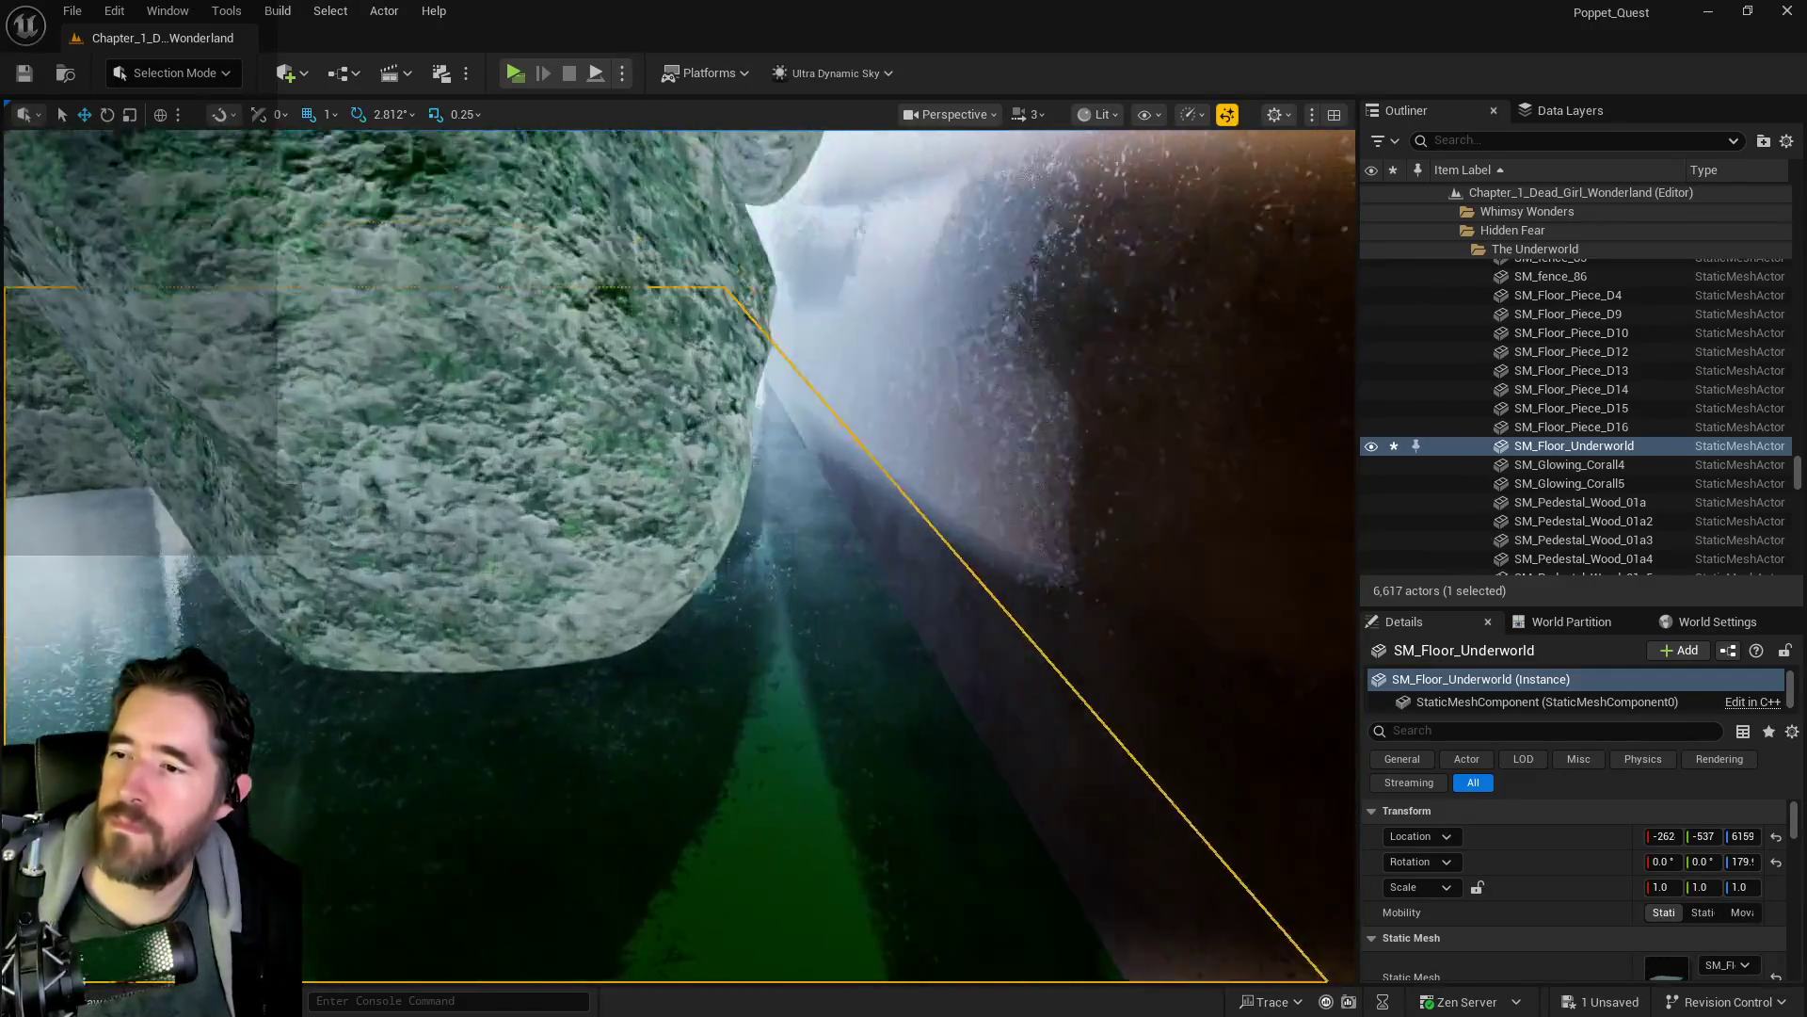
scroll(677, 556, up, 10)
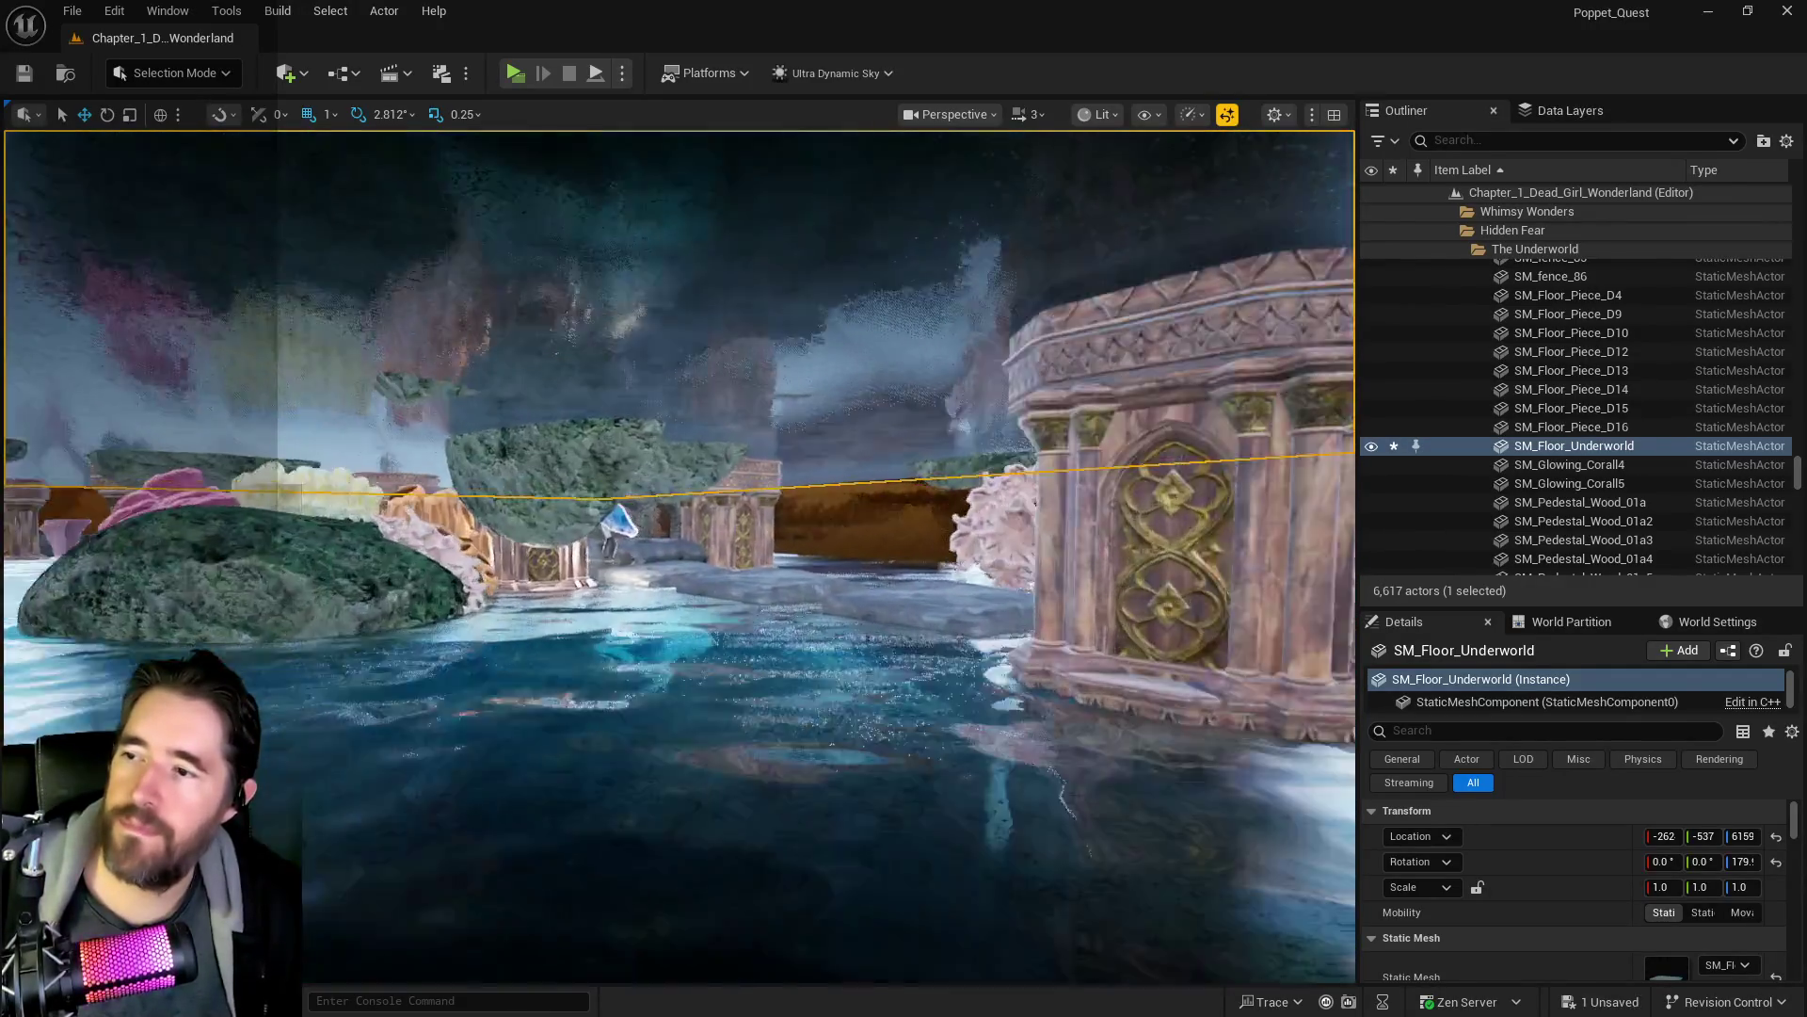
scroll(488, 764, up, 15)
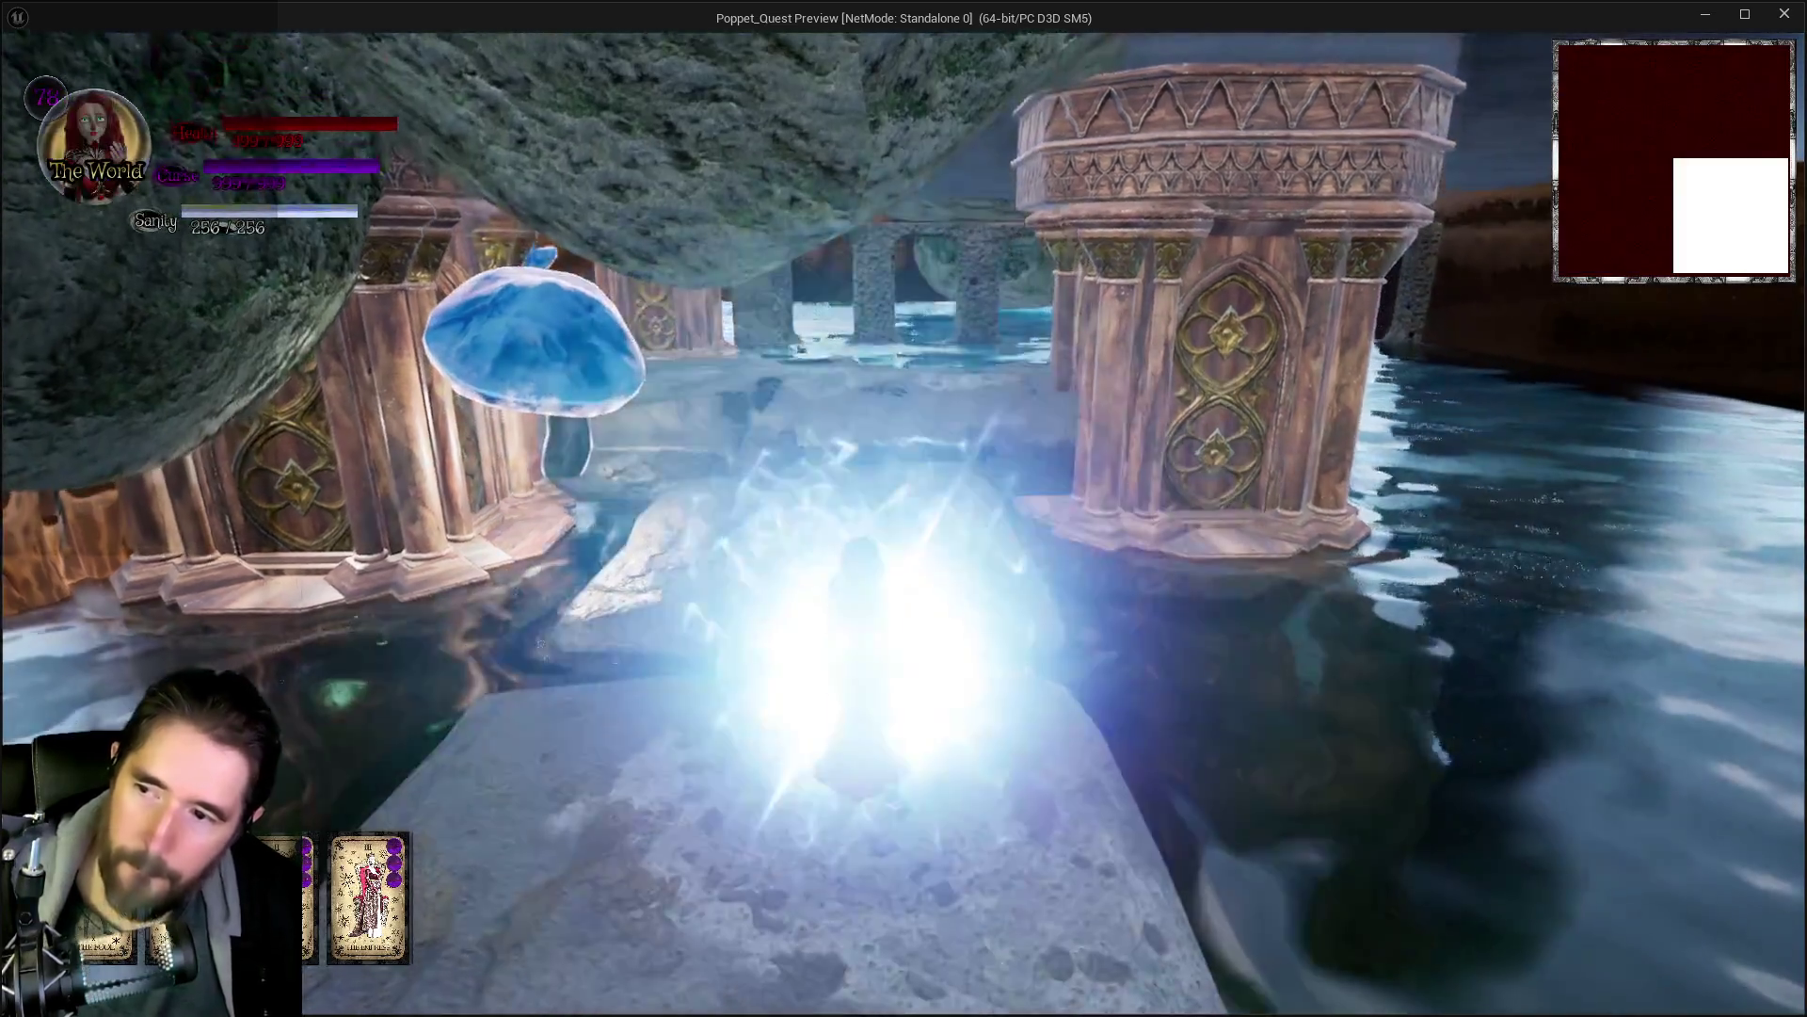
key(w)
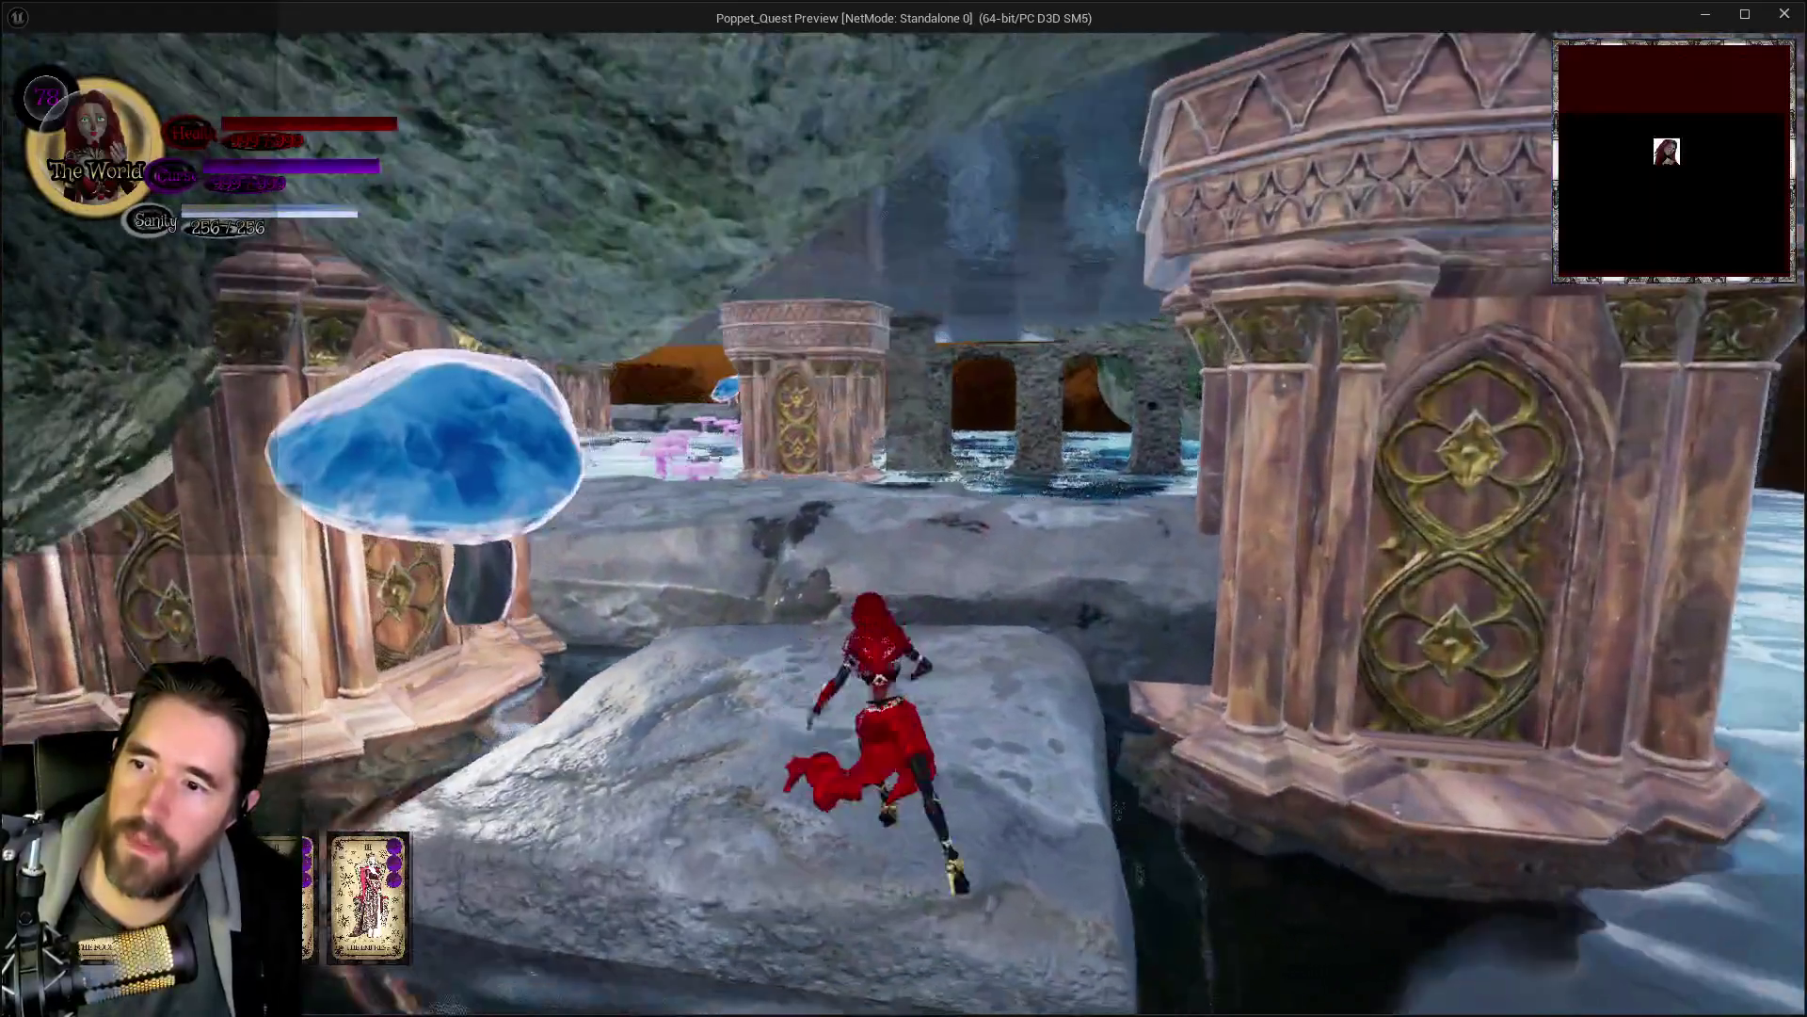
key(space)
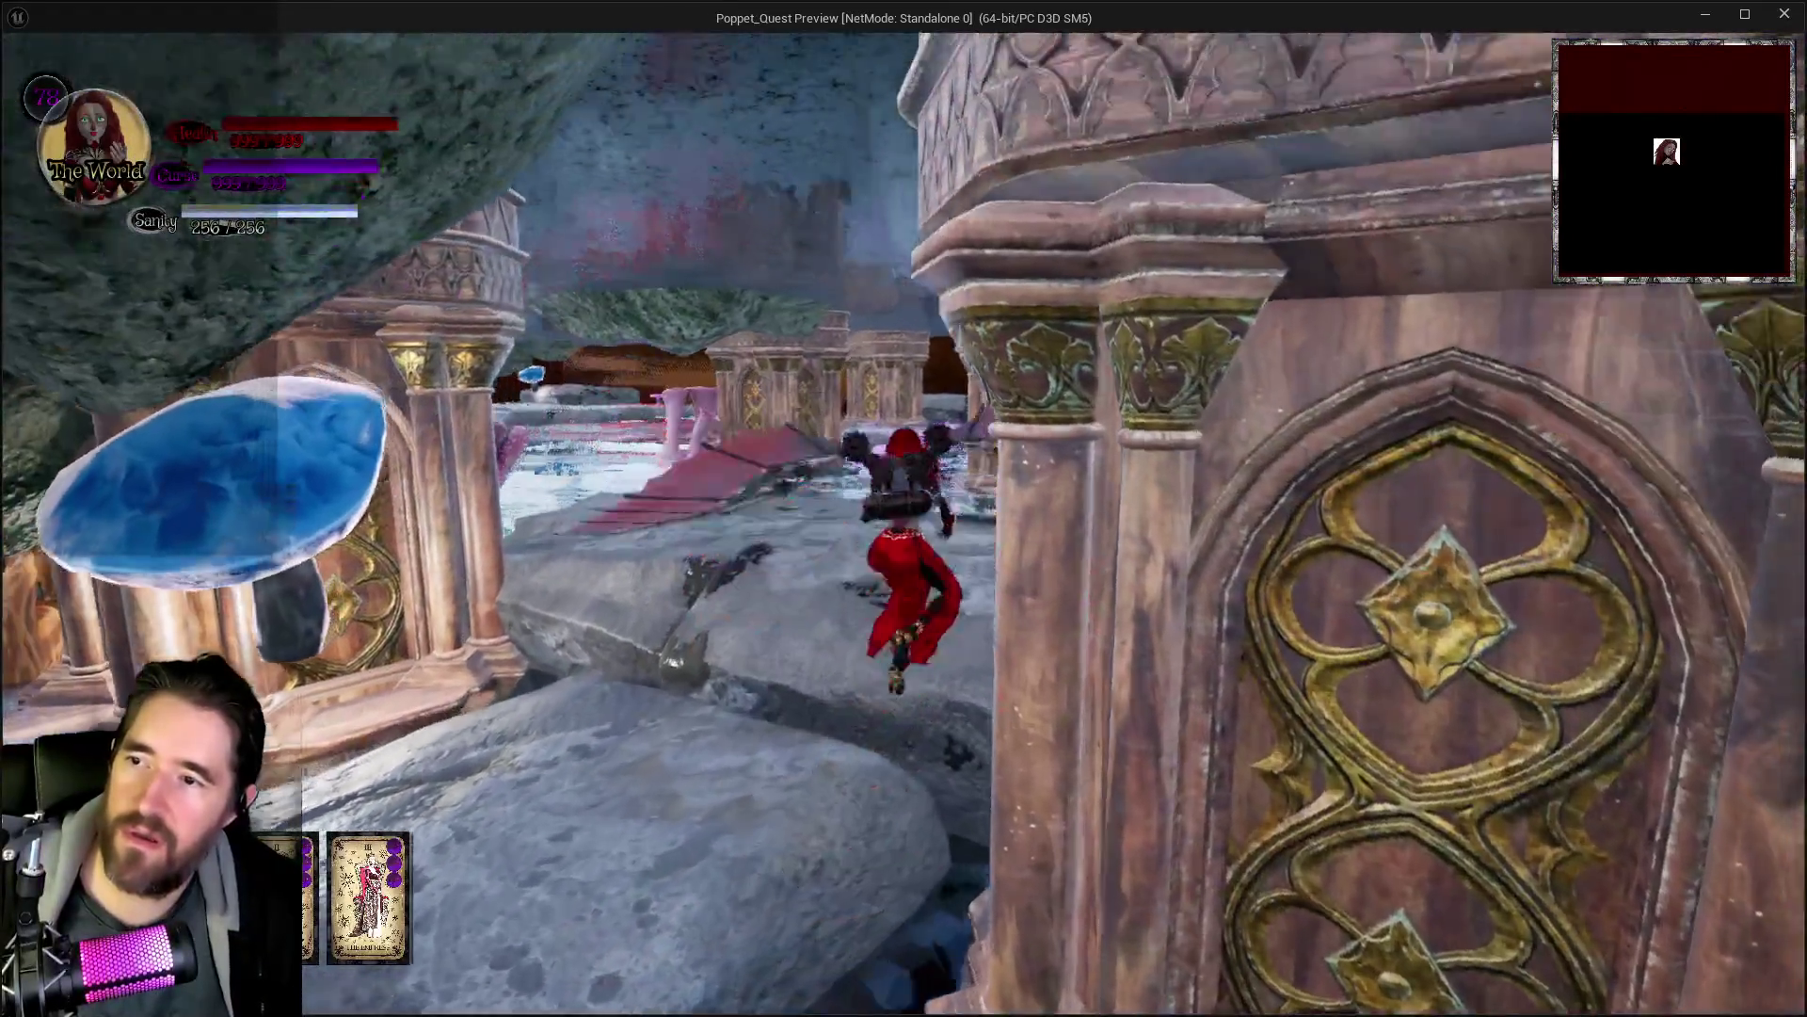
key(space)
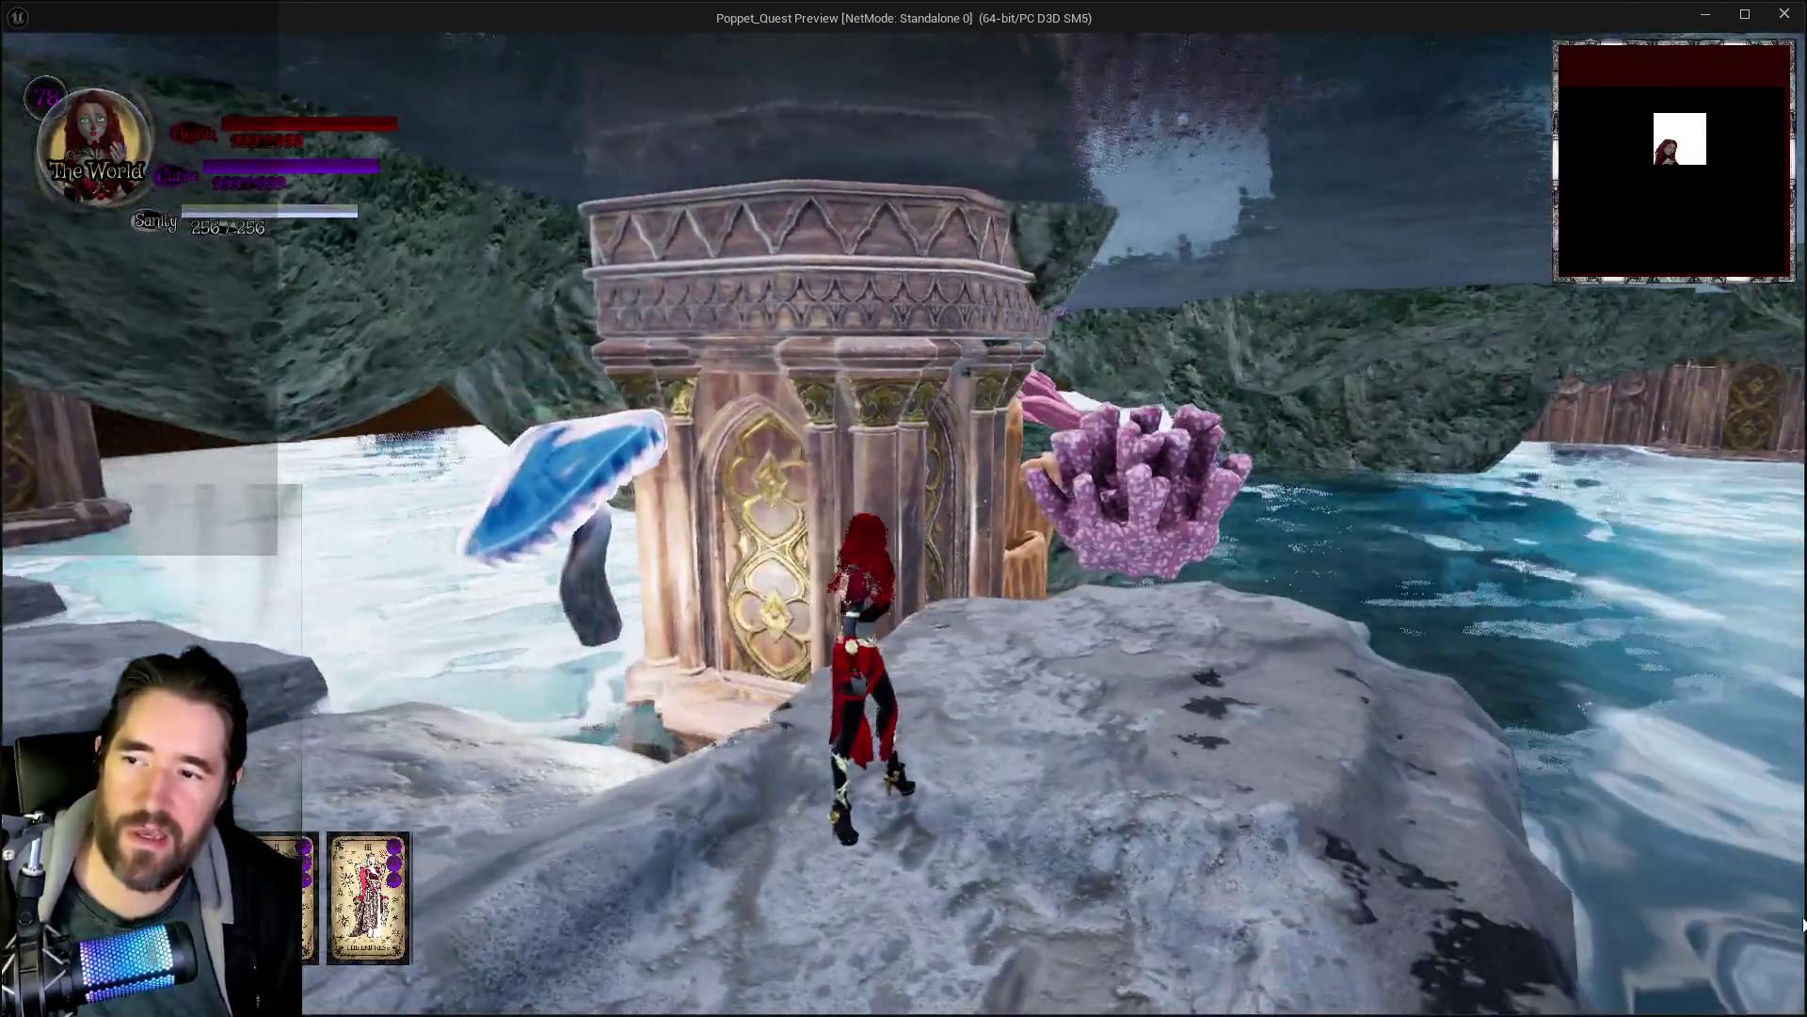
key(alt+Tab)
key(Escape)
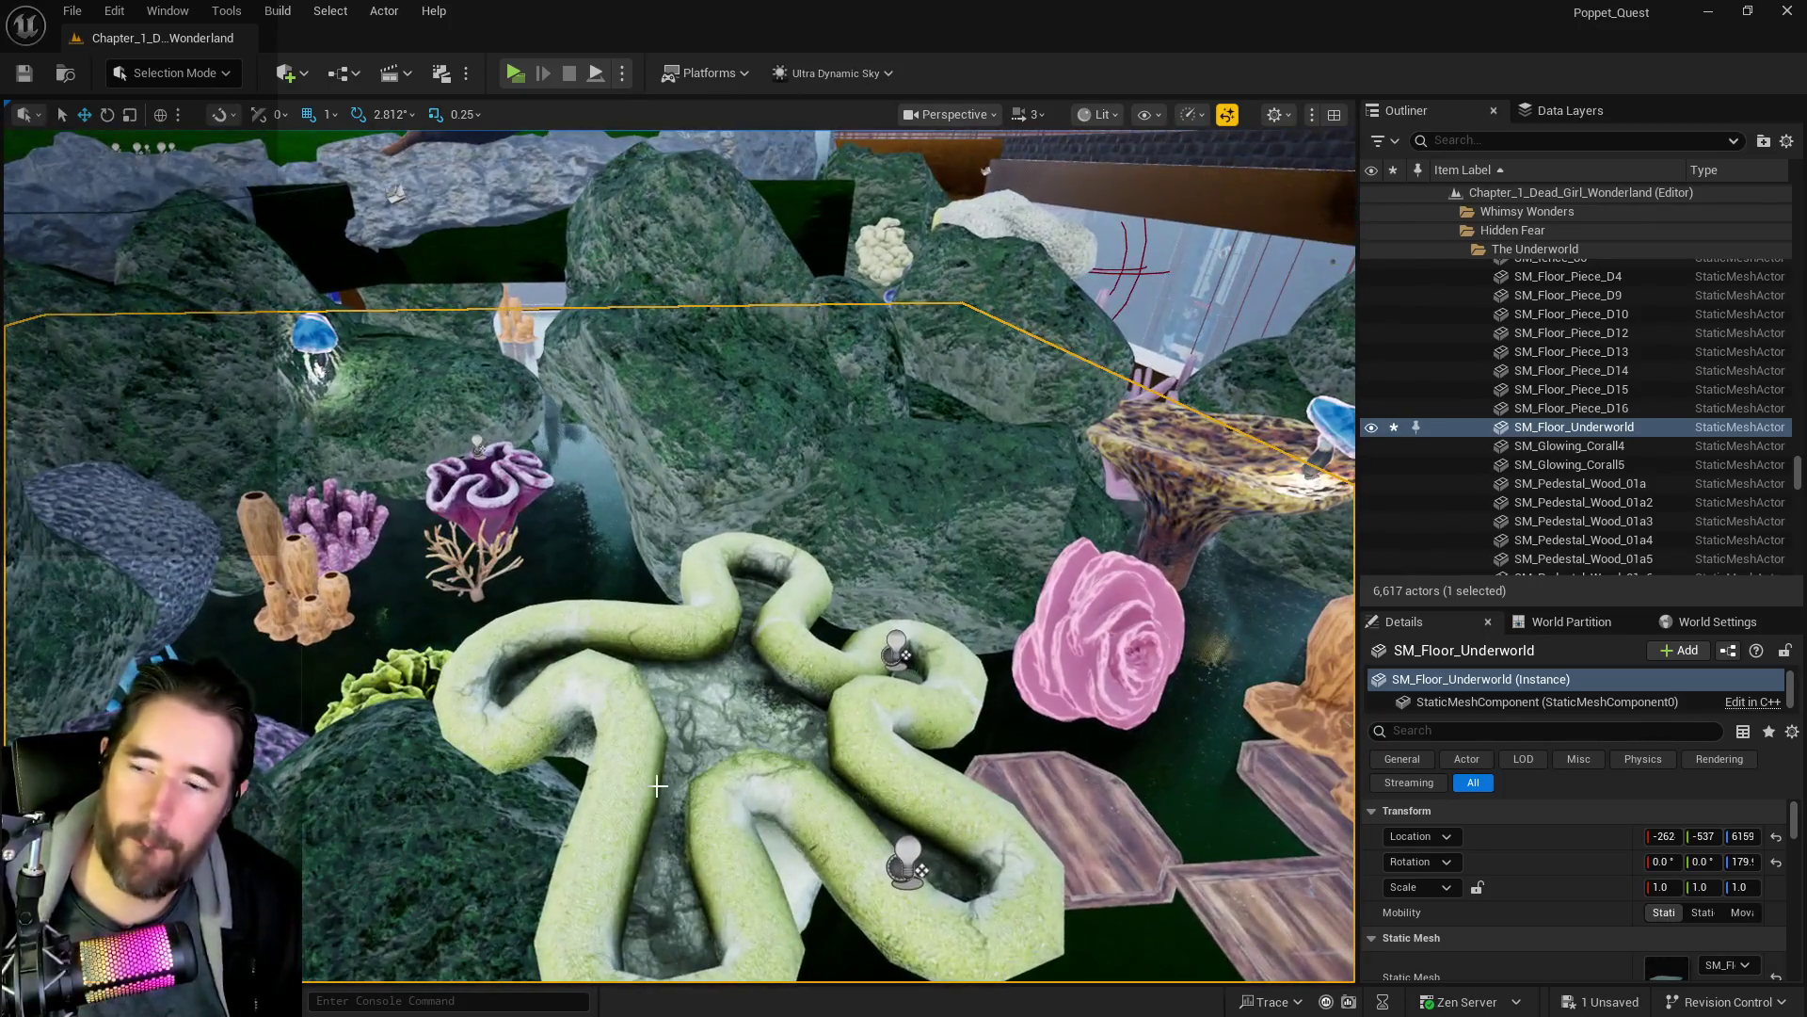
- Delete SM_Floor_Underworld and frame the view on rock SM_Rock176
key(Delete)
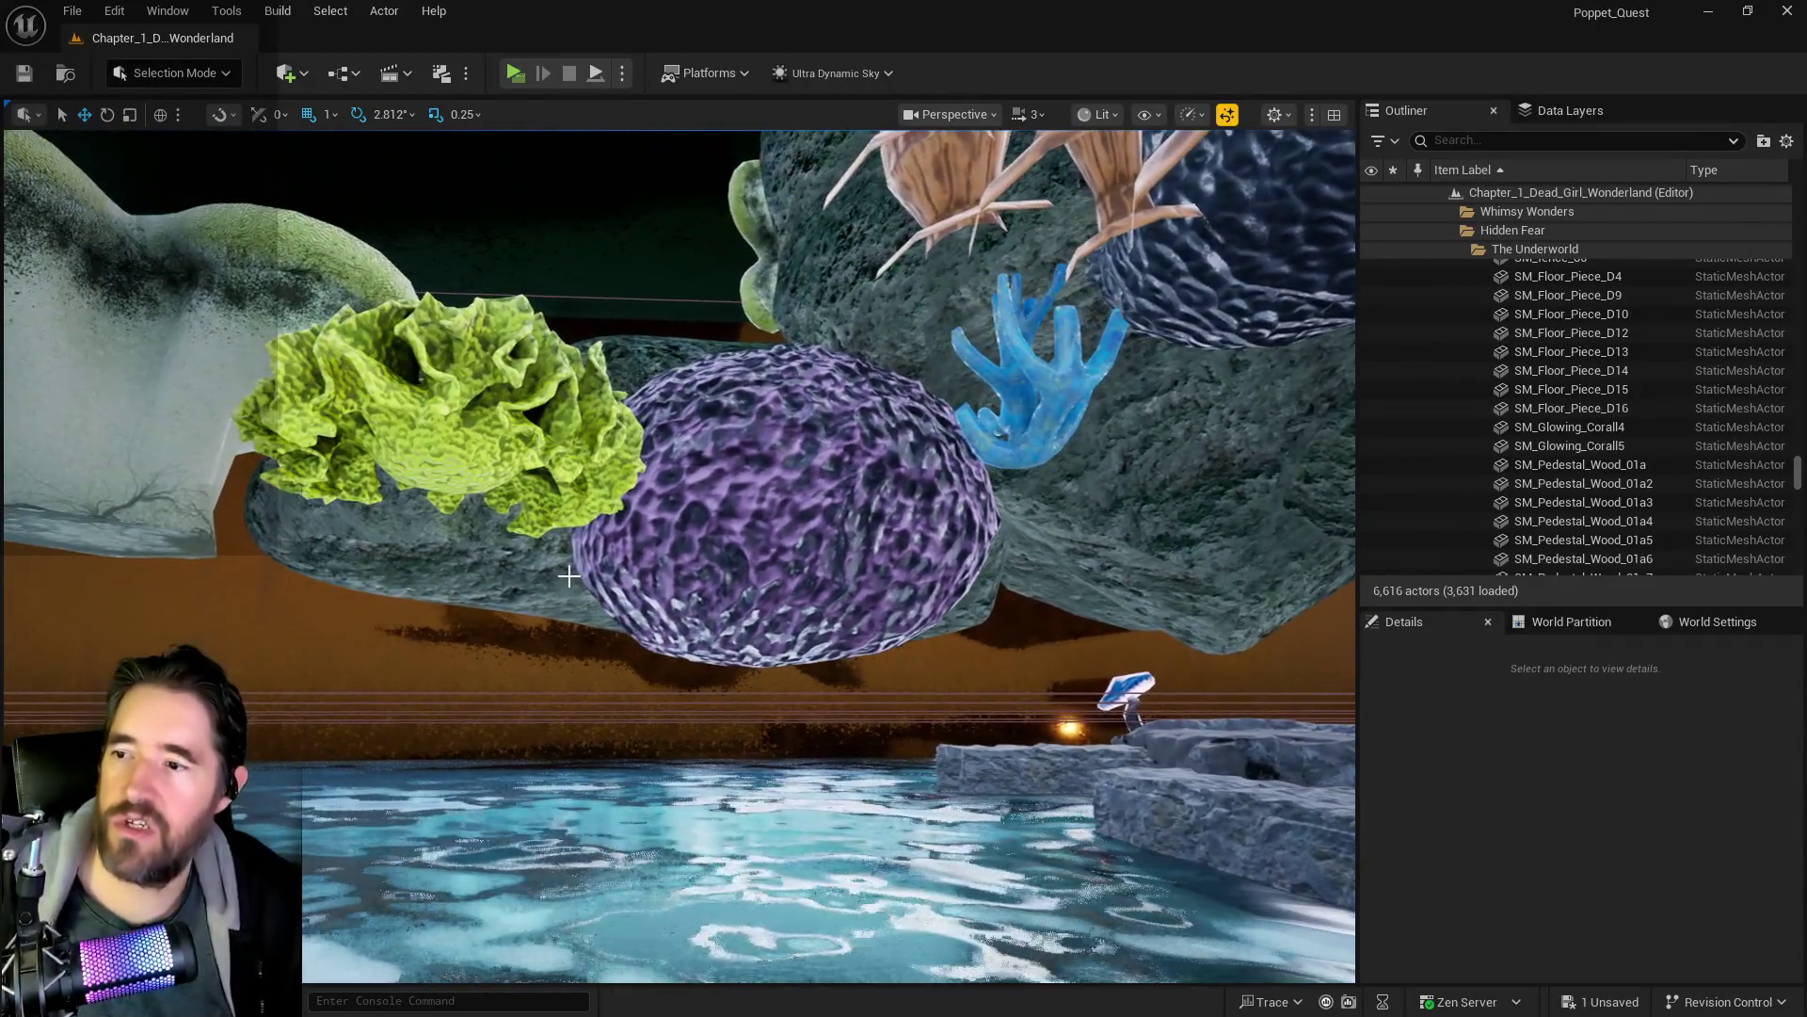
click(569, 576)
key(f)
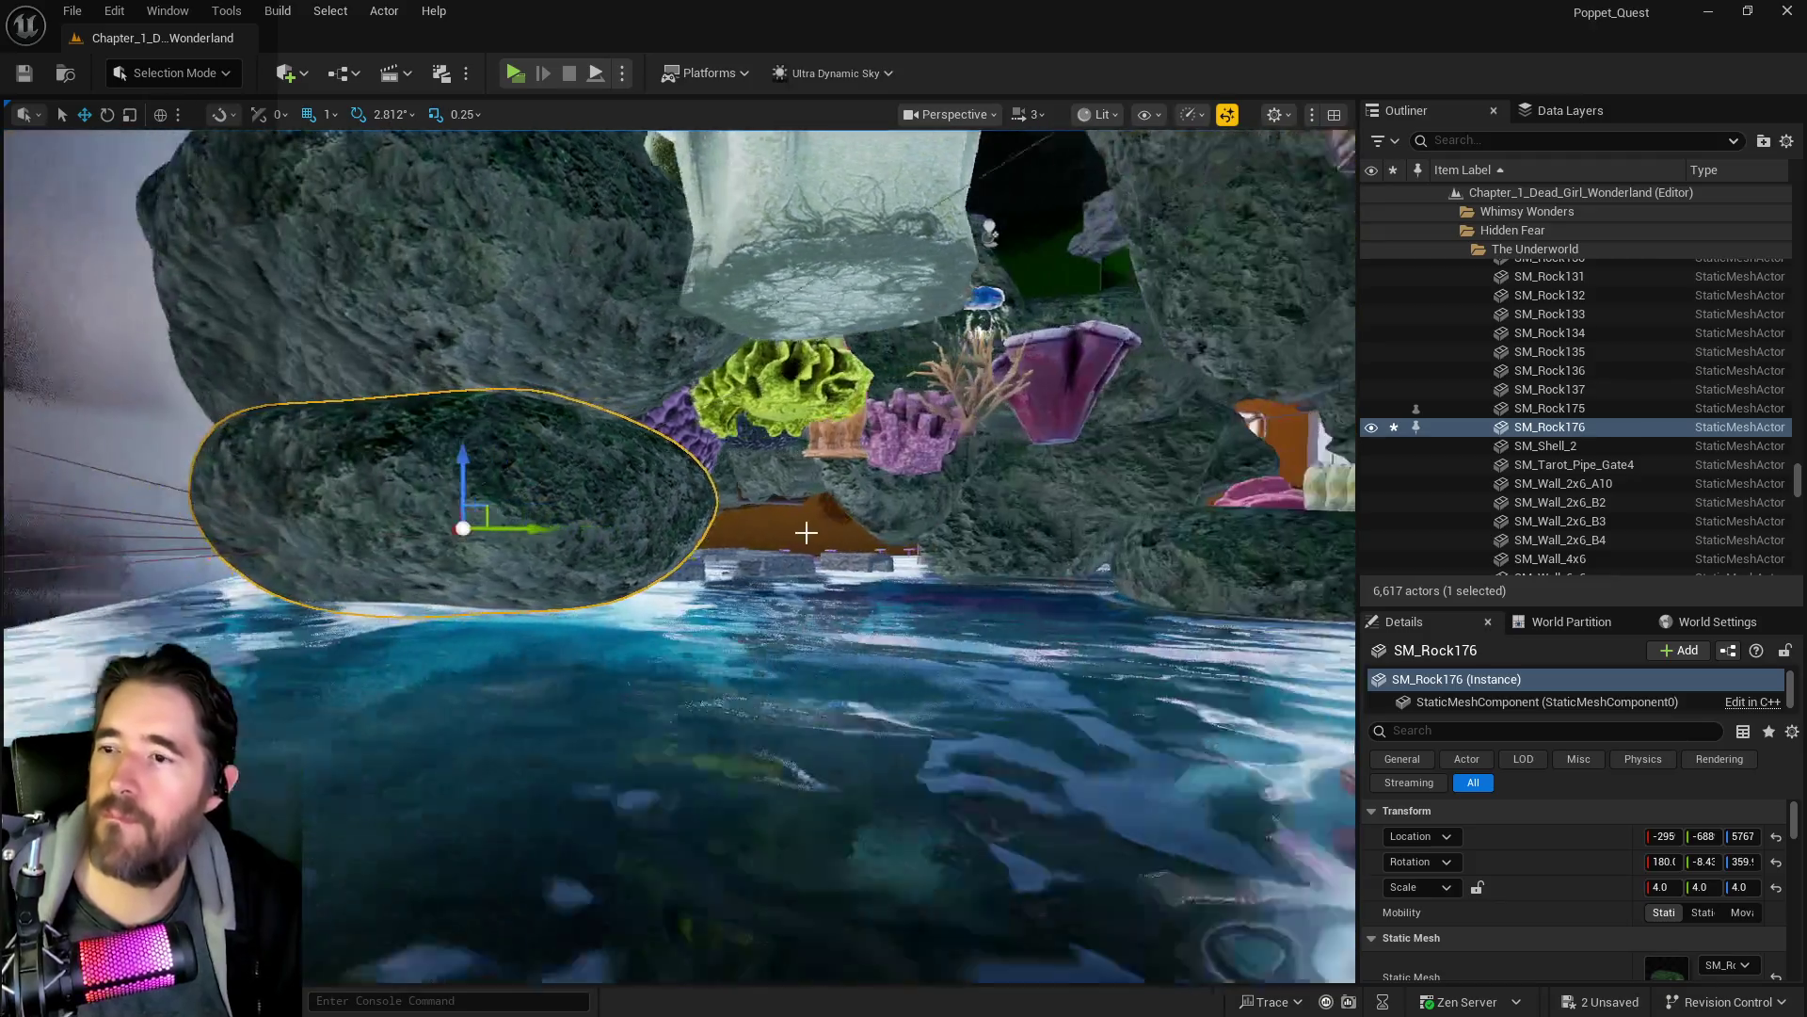
- Alt-drag SM_Rock92 along Y to duplicate it, then lower the copy along Z
click(1059, 507)
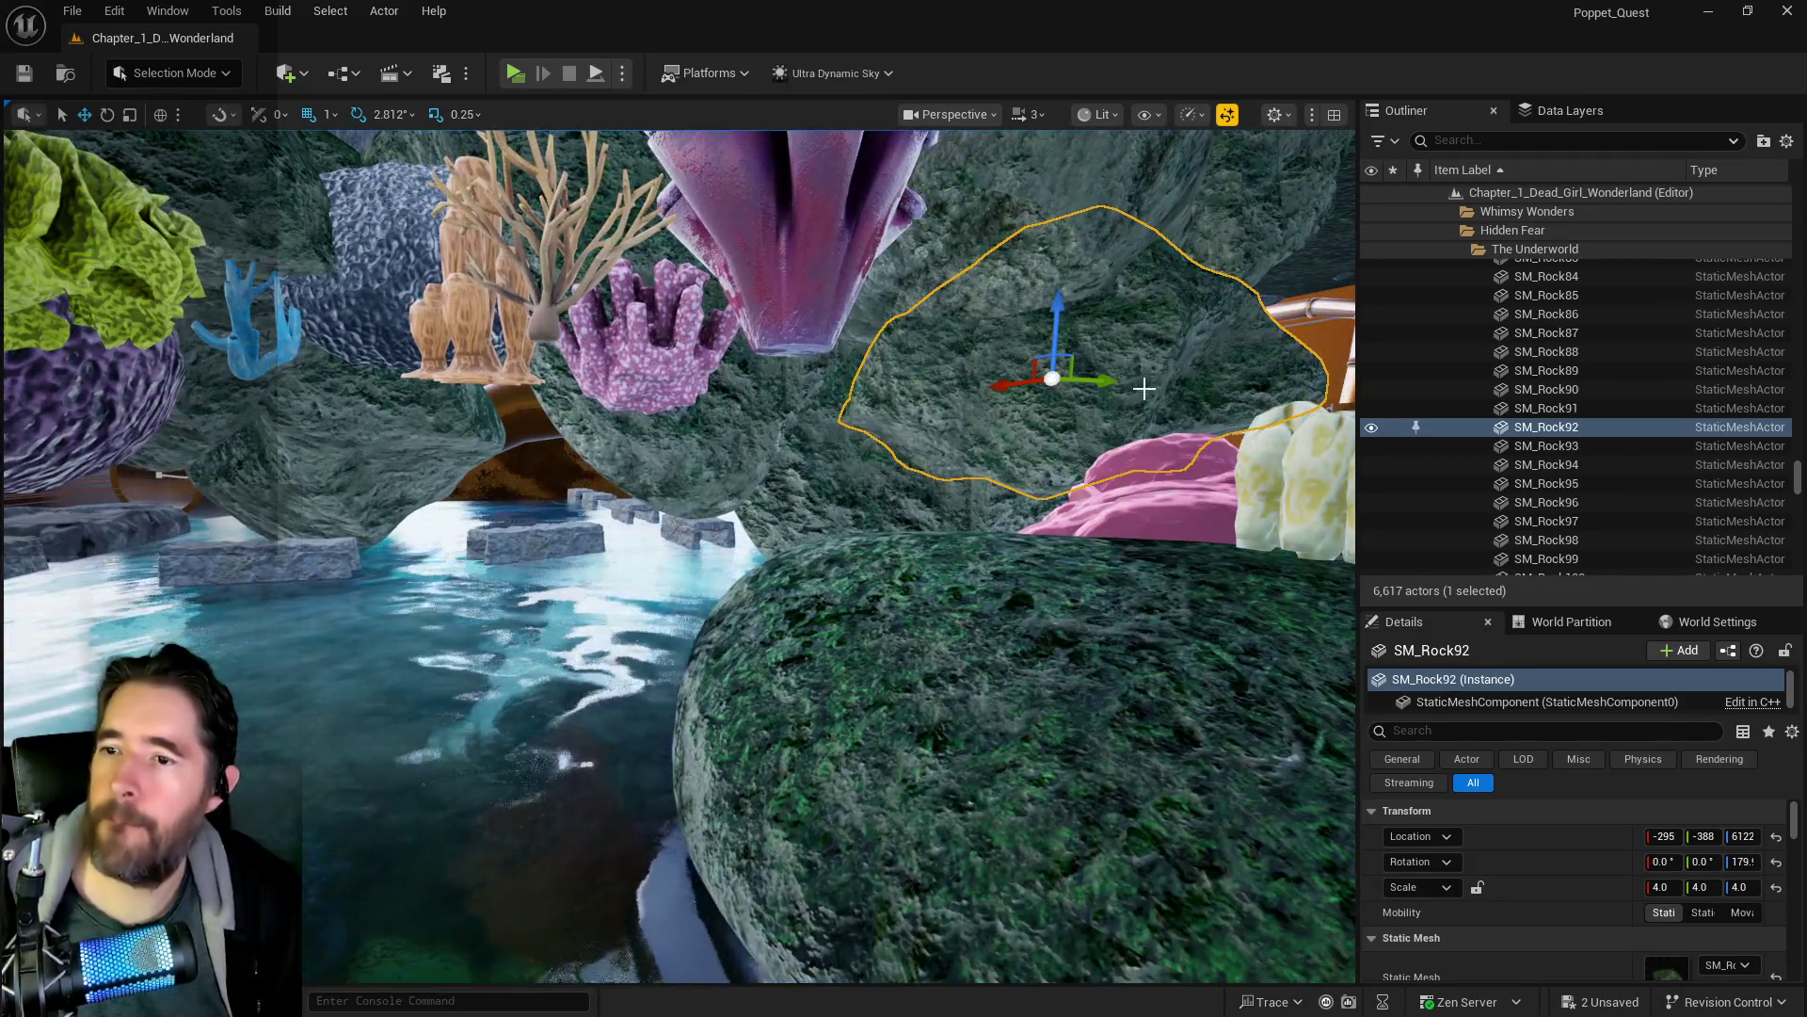
drag(1110, 382, 97, 334)
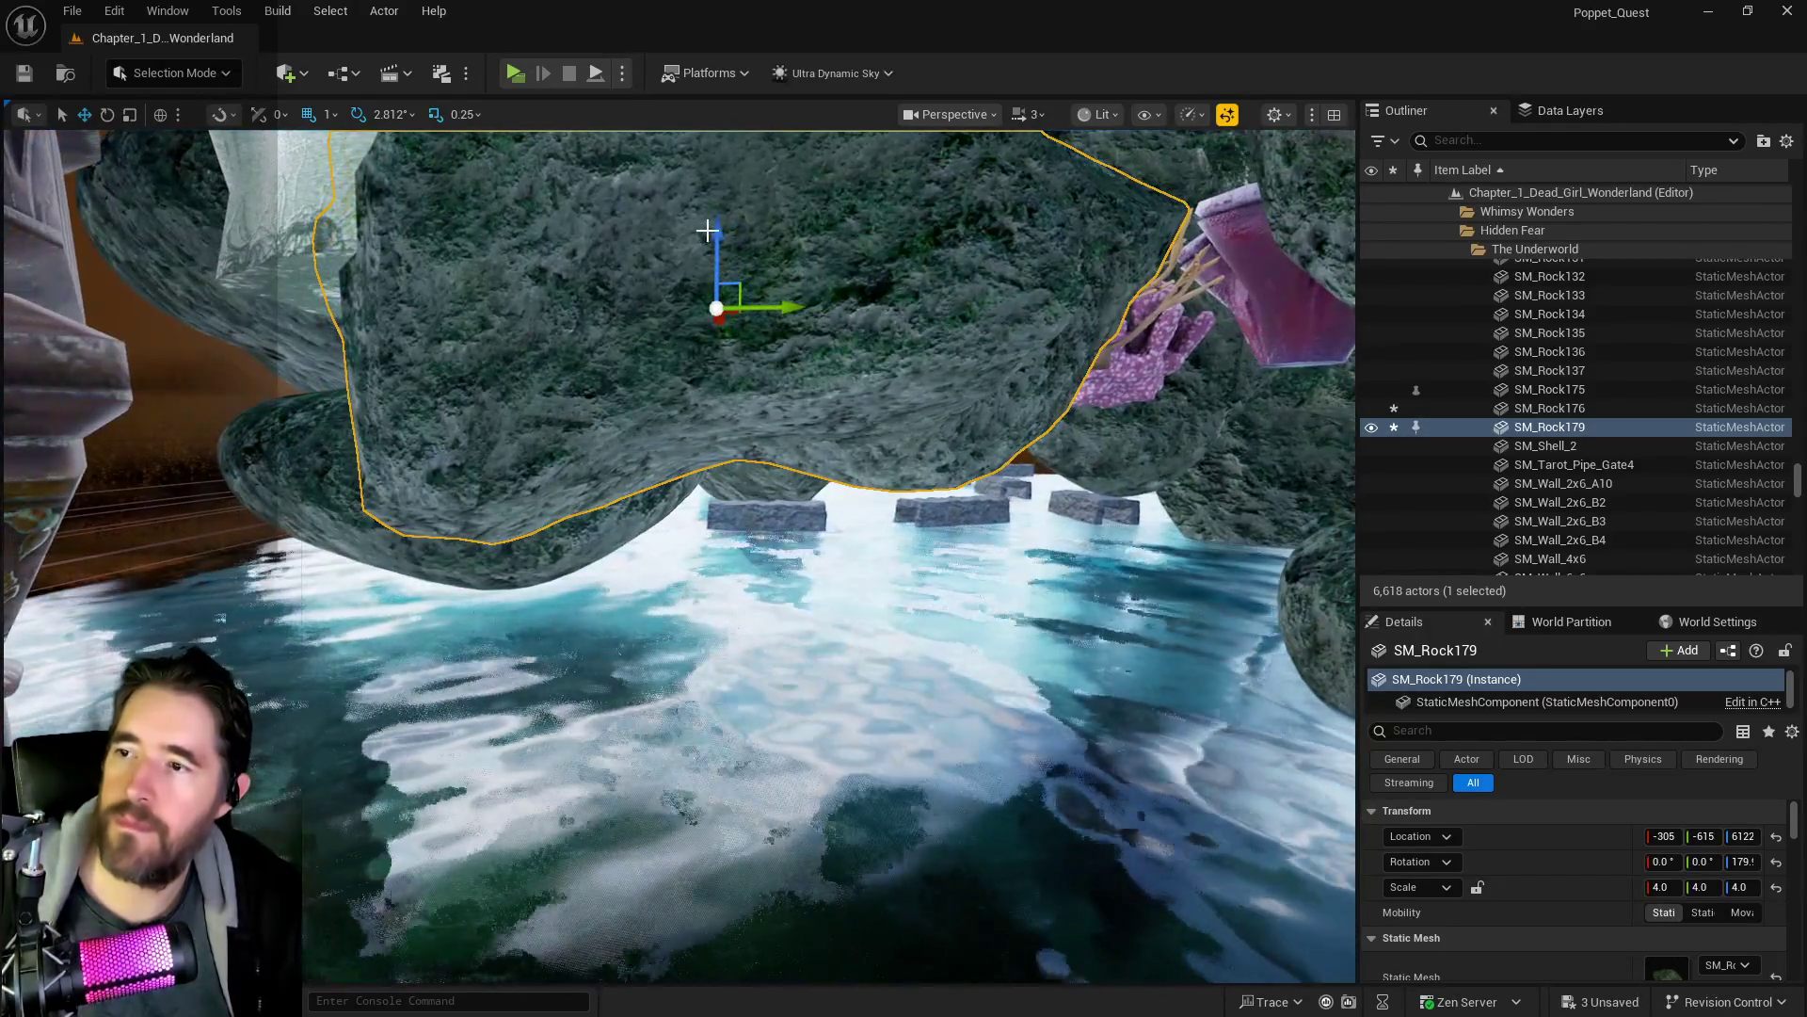
drag(707, 229, 689, 476)
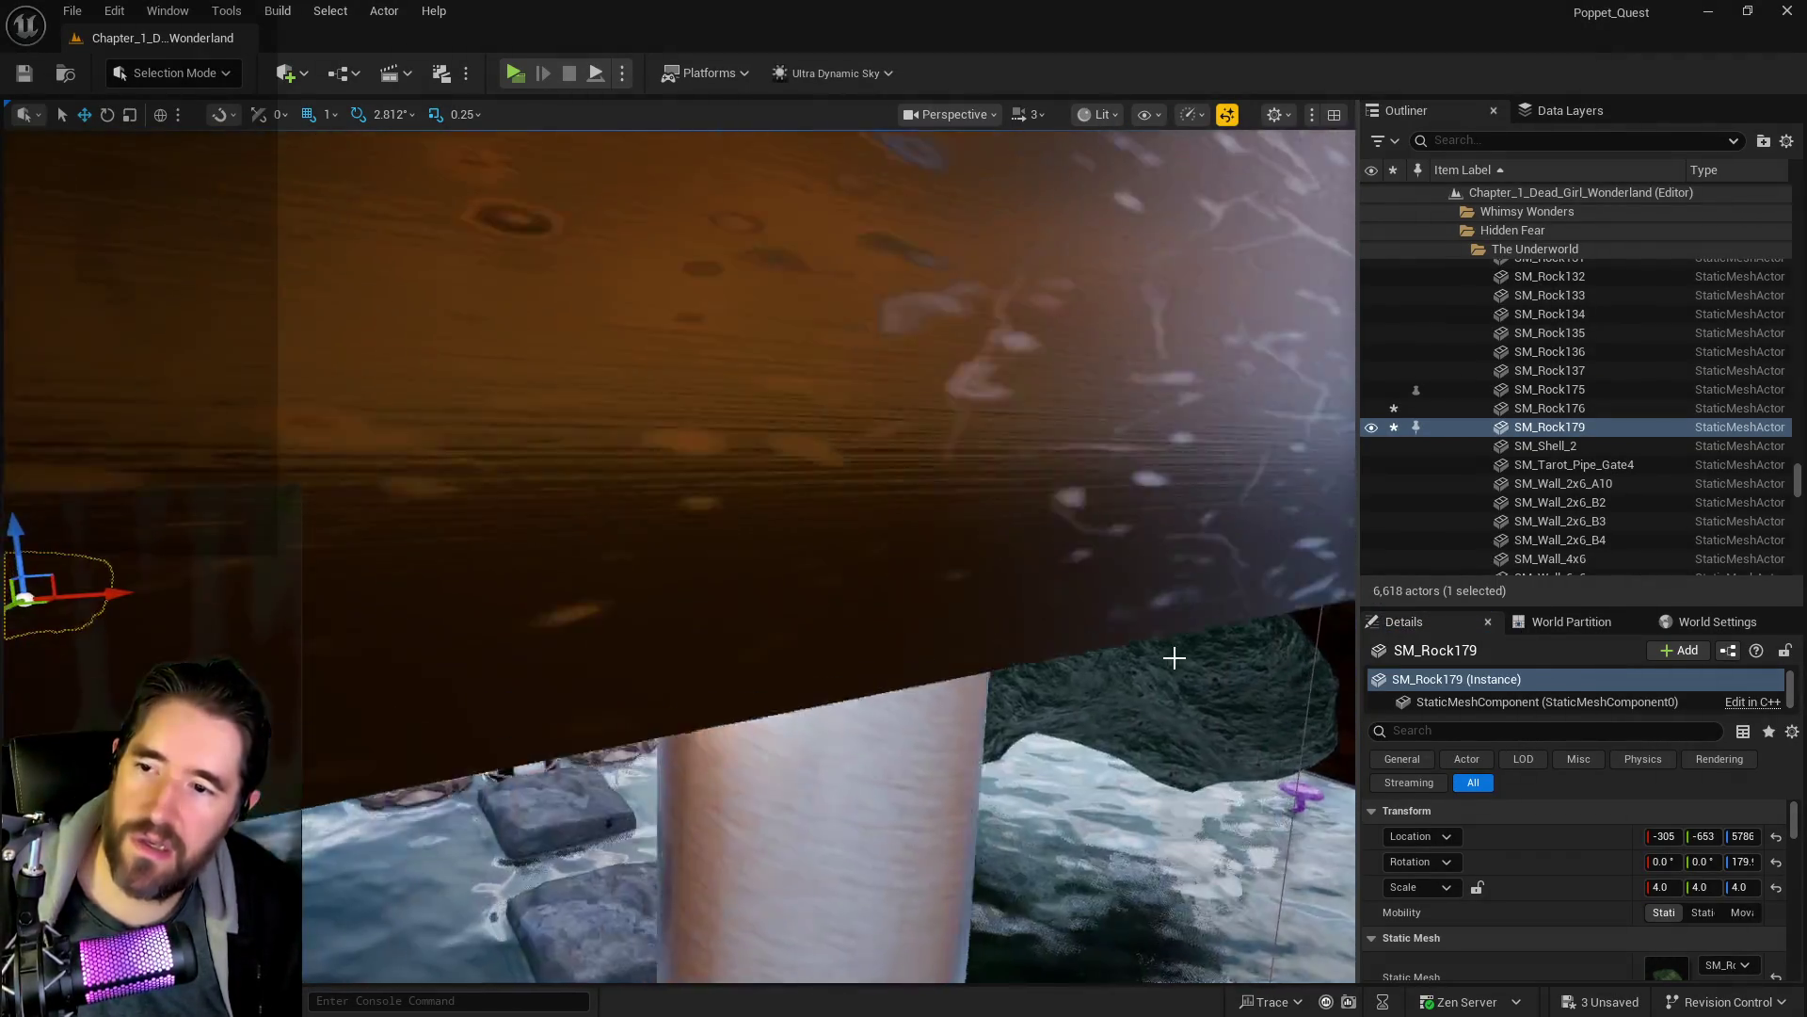
- Duplicate SM_Rock98 along Y and tilt the new copy with the rotate gizmo
click(1174, 657)
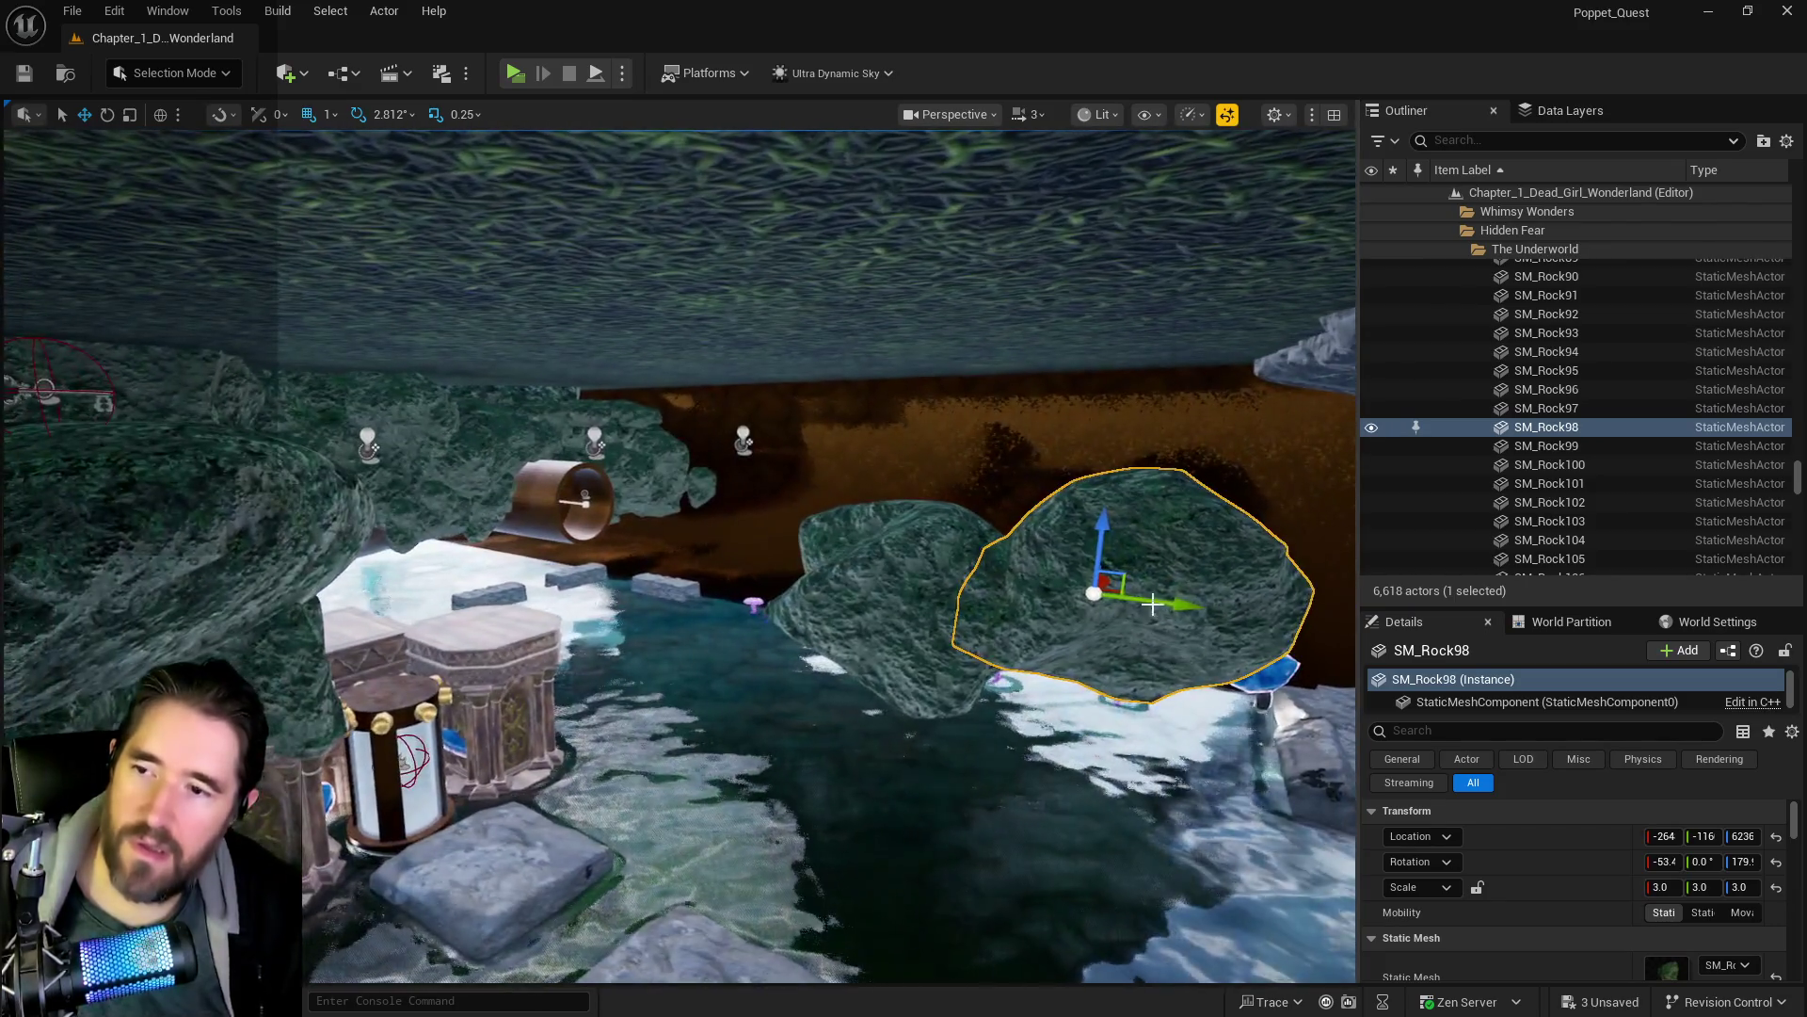
mouse_move(1177, 609)
alt+mouse_down()
mouse_move(949, 583)
mouse_move(1047, 610)
mouse_move(975, 659)
mouse_move(976, 678)
mouse_move(976, 602)
mouse_move(975, 678)
mouse_move(972, 646)
alt+mouse_up()
key(e)
mouse_move(916, 536)
mouse_down()
mouse_move(862, 520)
mouse_move(862, 565)
mouse_move(863, 489)
mouse_move(863, 527)
mouse_up()
key(w)
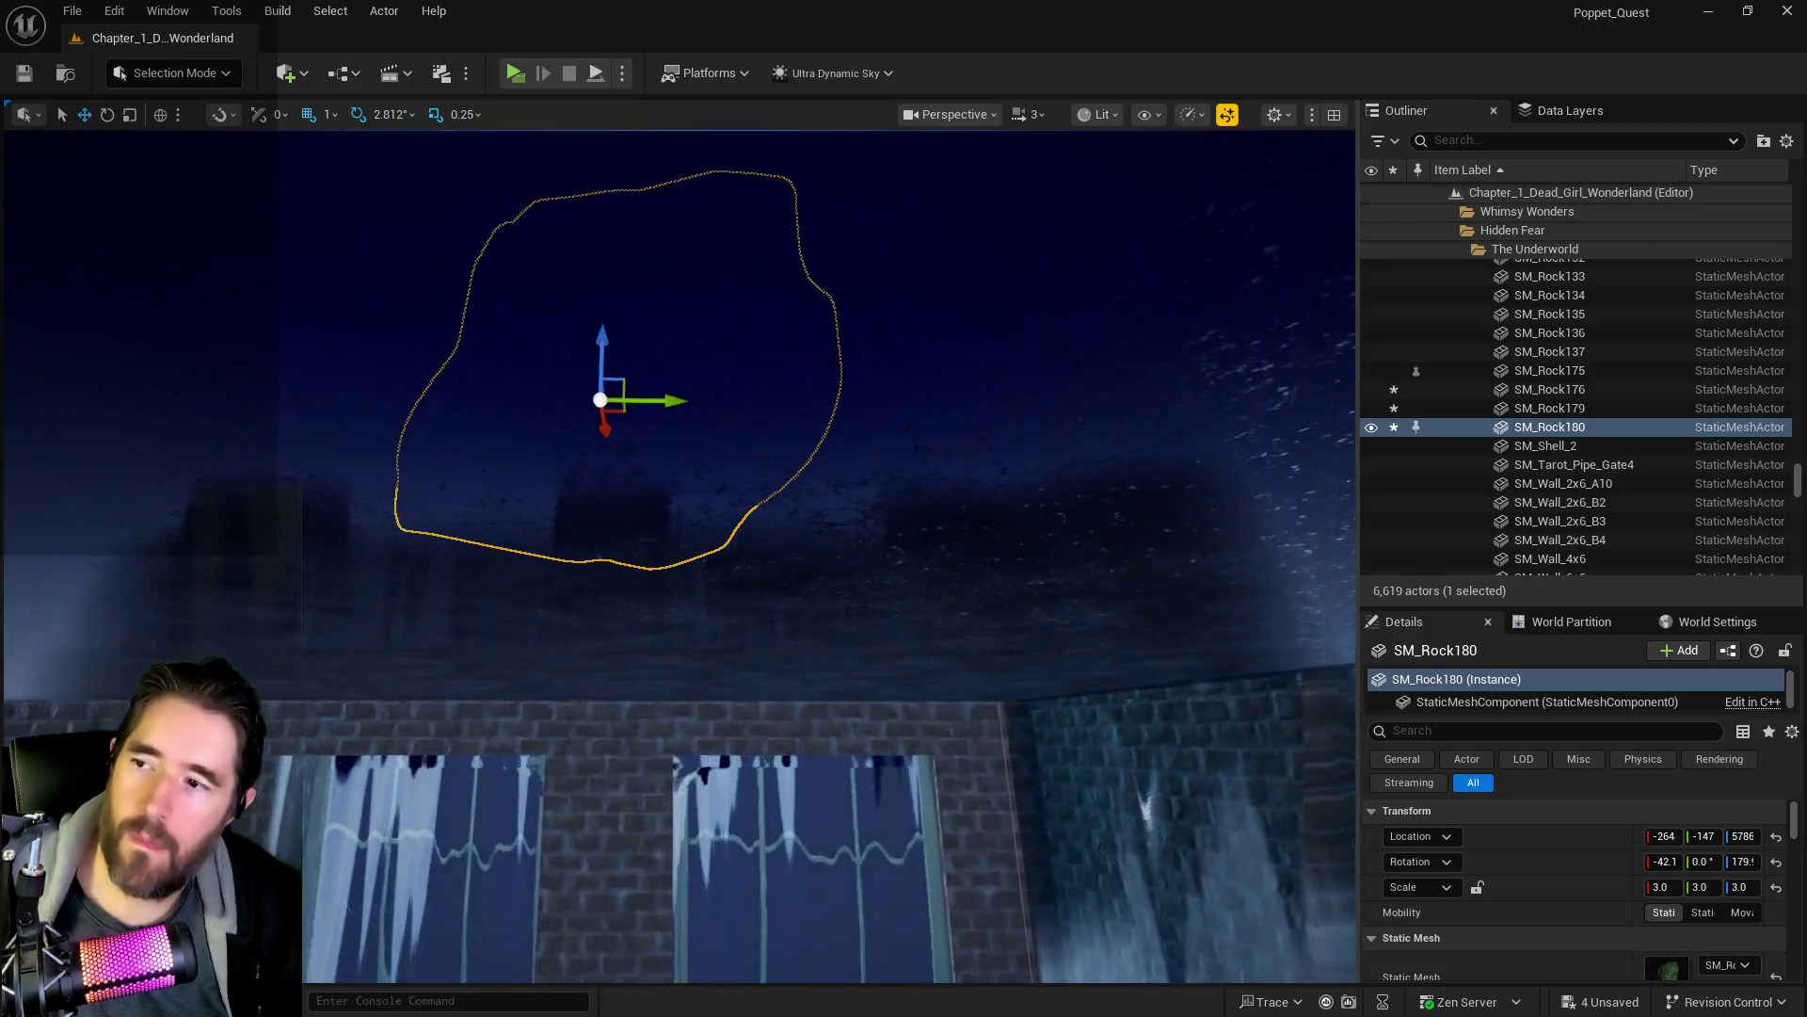
mouse_move(888, 720)
mouse_down()
mouse_move(888, 659)
mouse_move(888, 720)
mouse_up()
- Duplicate SM_Rock98 again as a lowered copy, SM_Rock181, and select it
click(1111, 527)
mouse_move(1043, 434)
mouse_down()
mouse_move(1042, 415)
mouse_move(1019, 538)
mouse_move(1018, 518)
mouse_up()
click(1097, 649)
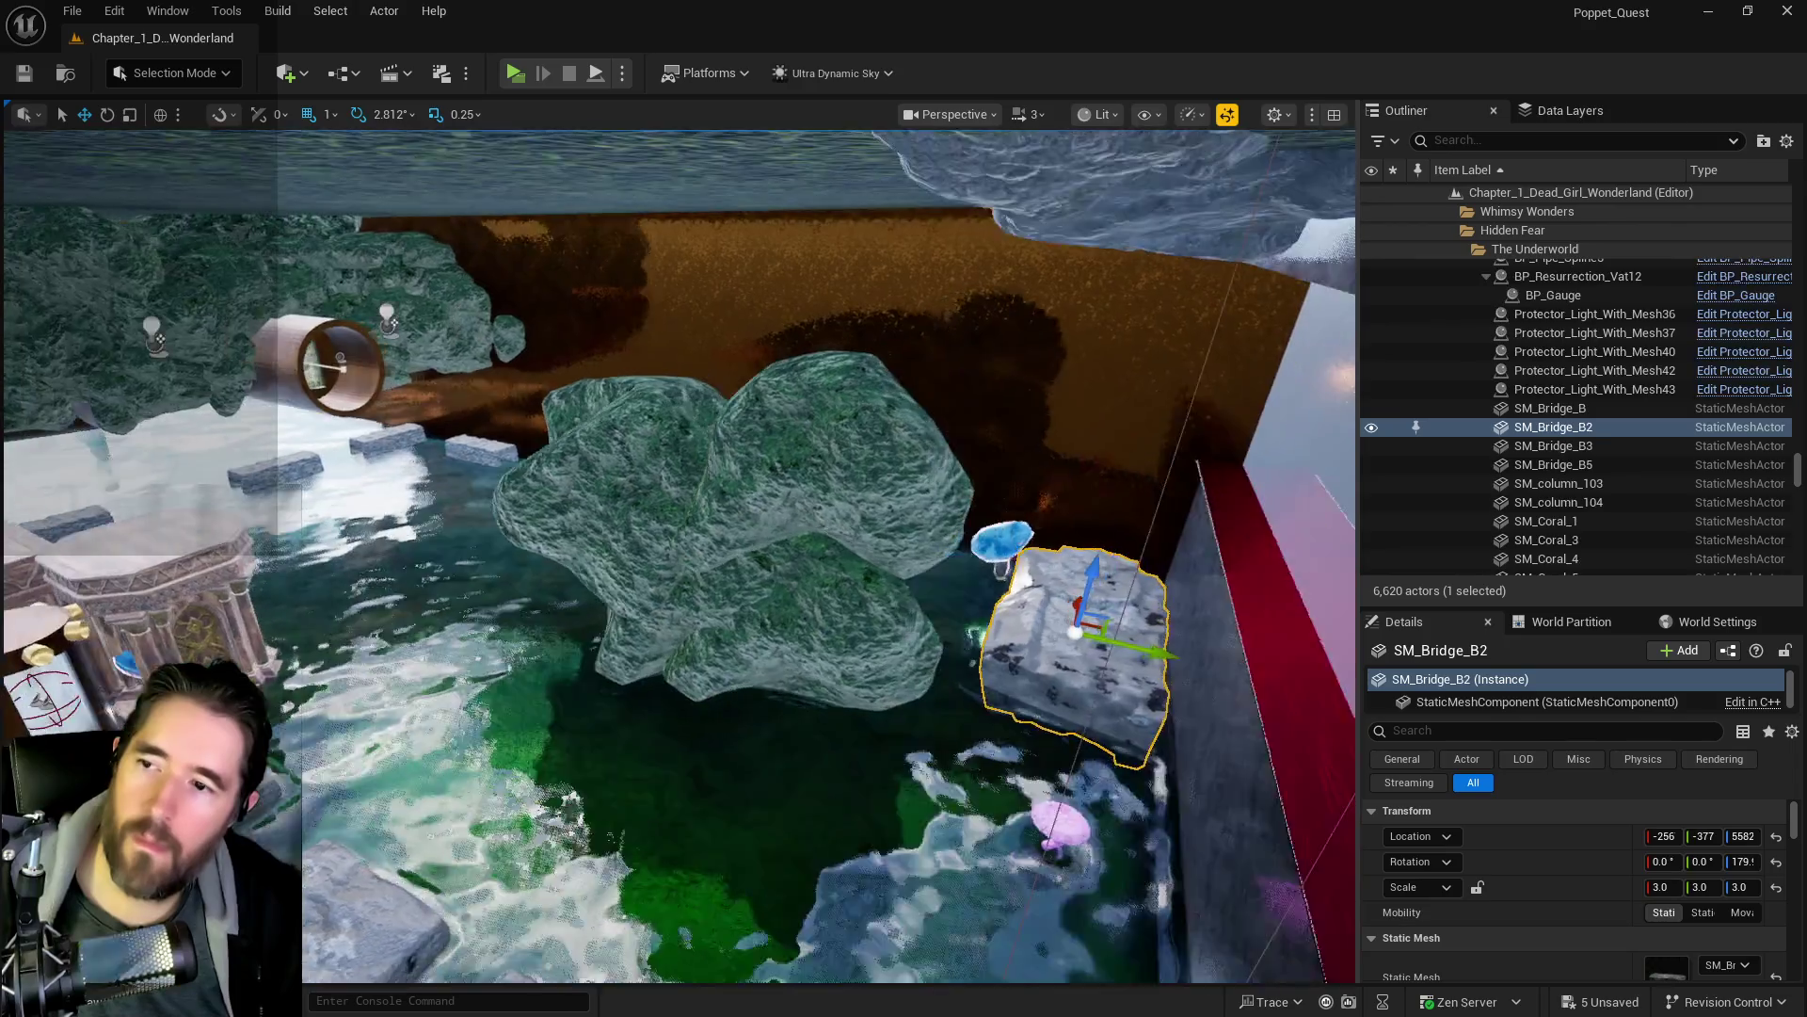
click(805, 597)
click(744, 657)
mouse_move(750, 606)
mouse_down()
mouse_move(750, 659)
mouse_move(800, 678)
mouse_up()
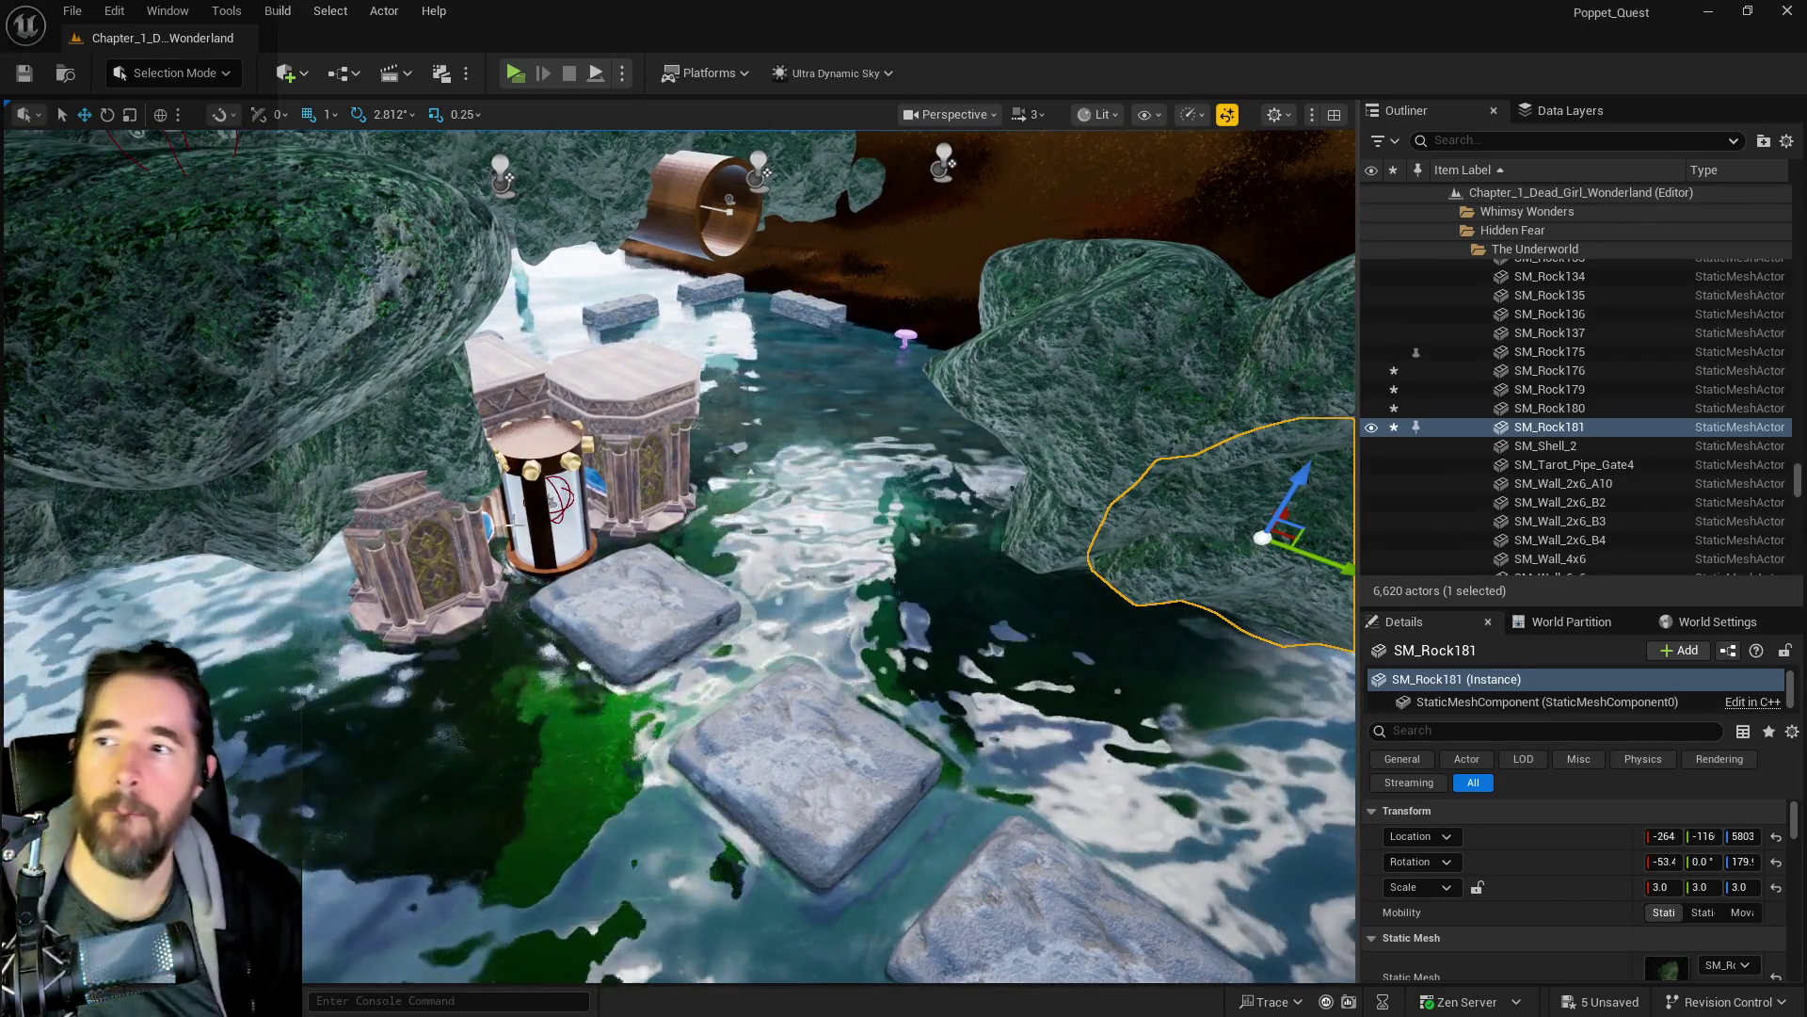
drag(515, 525, 421, 561)
- Place duplicated rock SM_Rock182 at left and sink it lower along Z
mouse_move(1346, 527)
mouse_down()
mouse_move(819, 524)
mouse_move(526, 495)
mouse_up()
drag(407, 431, 402, 498)
key(f)
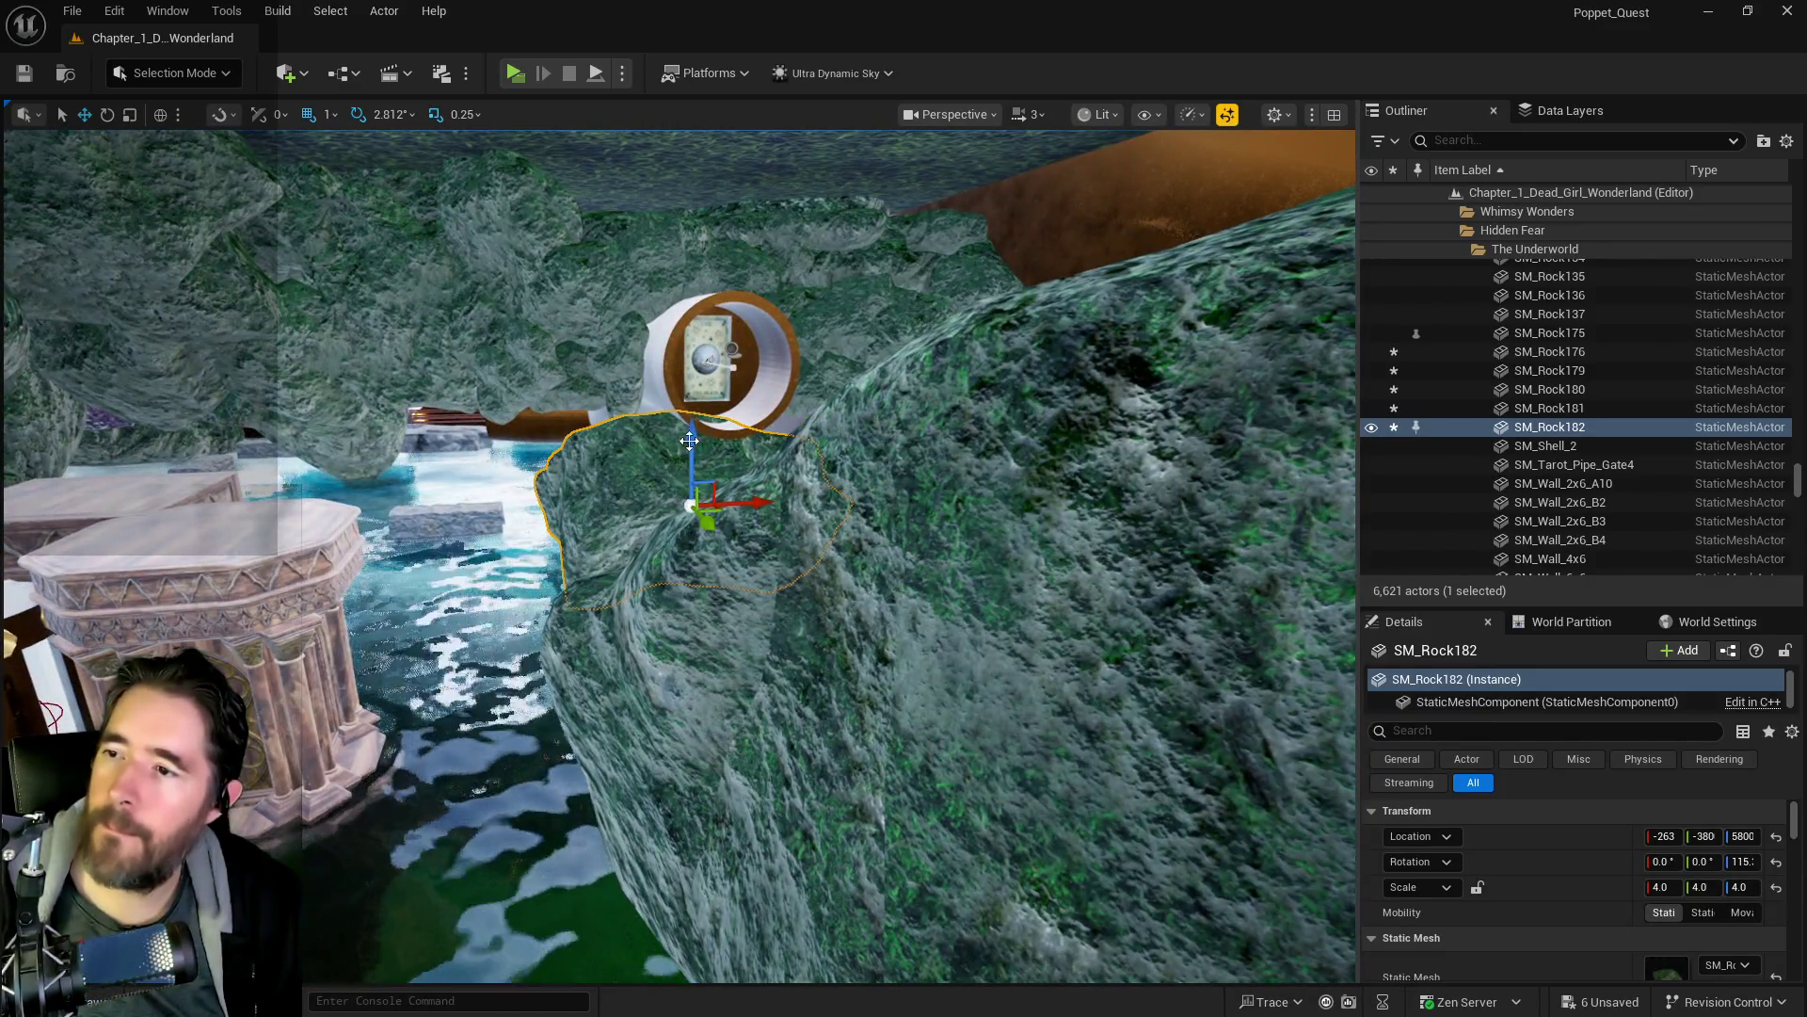
drag(690, 441, 691, 451)
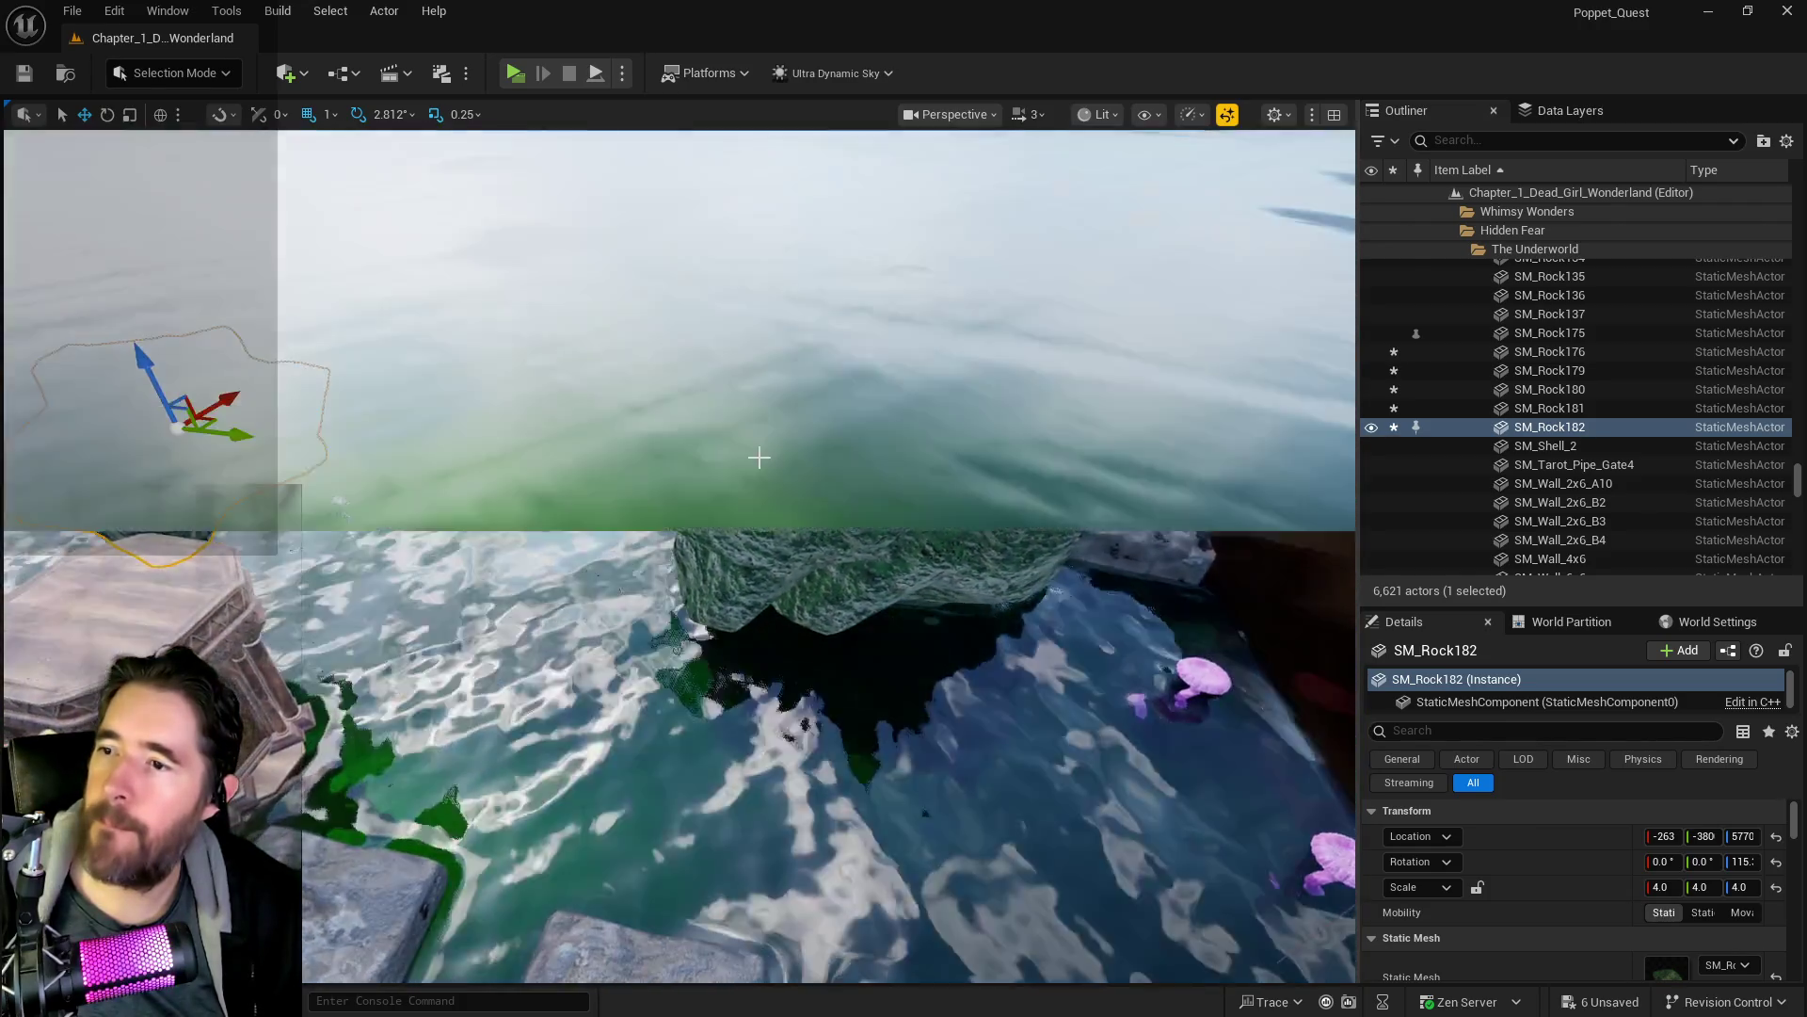
- Slide SM_Rock183 along Y and rotate it into place
click(808, 523)
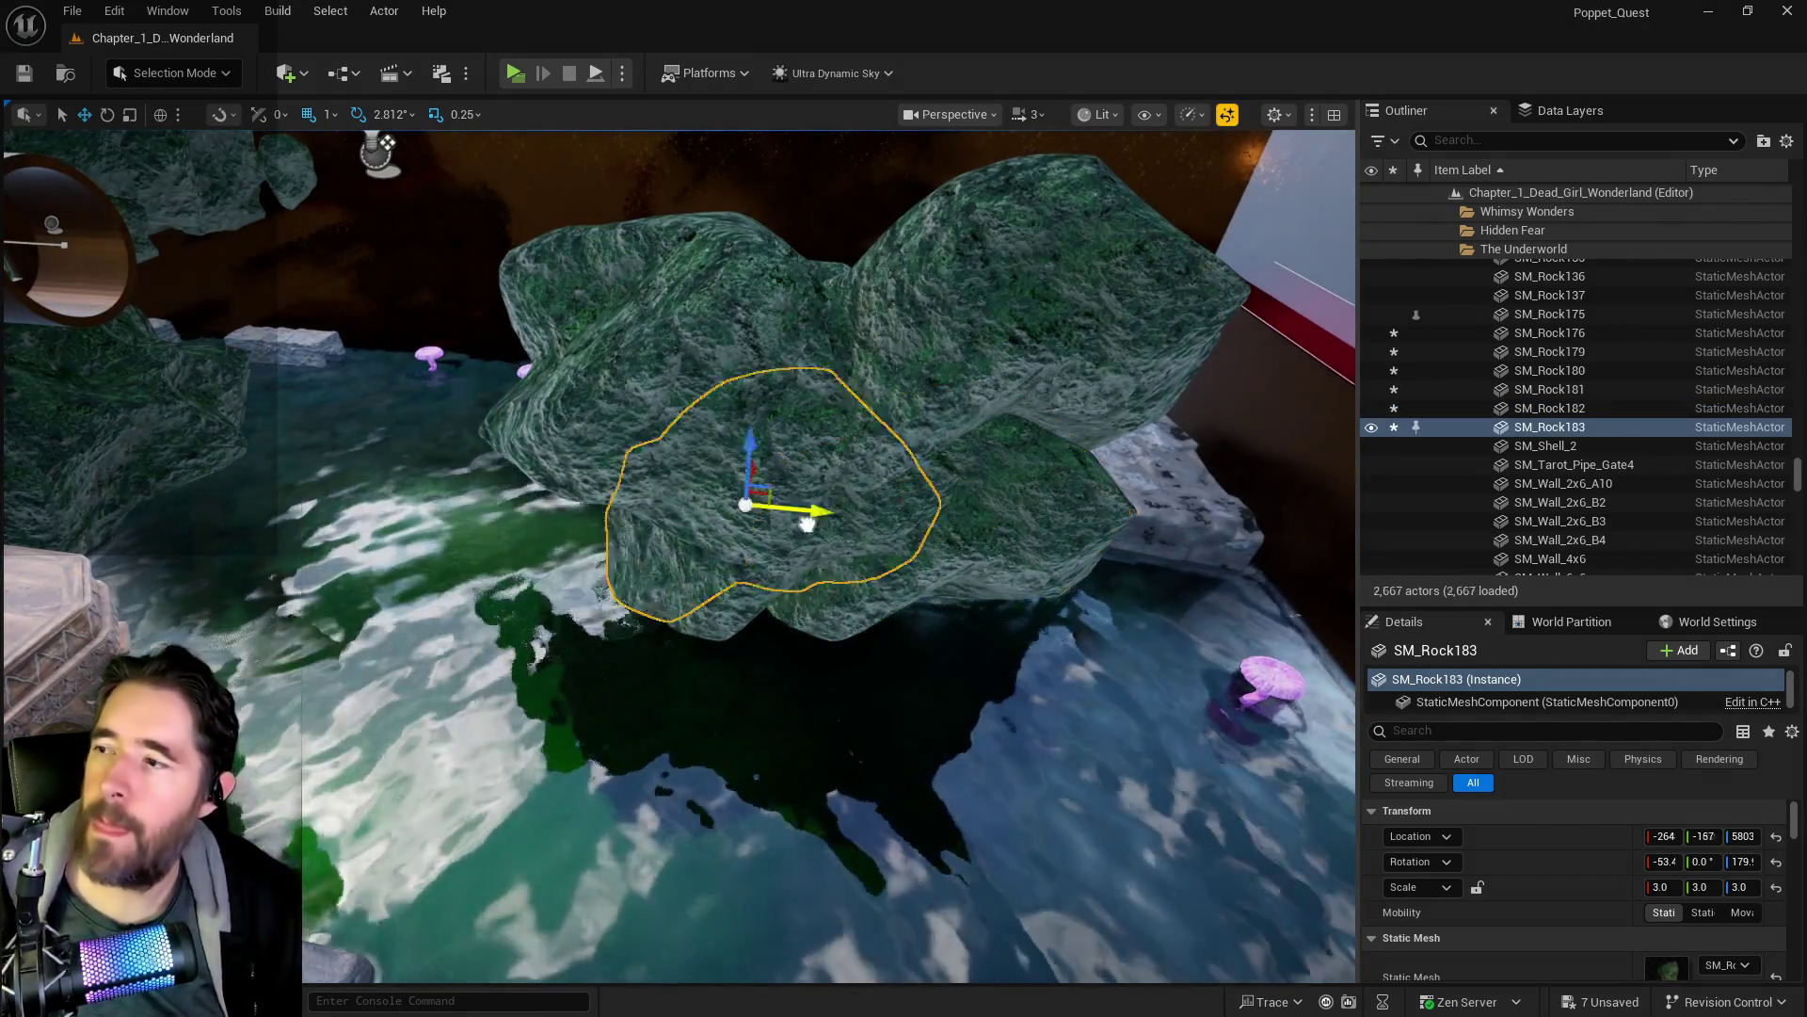
mouse_move(807, 523)
mouse_down()
mouse_move(1070, 524)
mouse_move(1070, 470)
mouse_move(870, 504)
mouse_move(852, 485)
mouse_up()
key(e)
key(w)
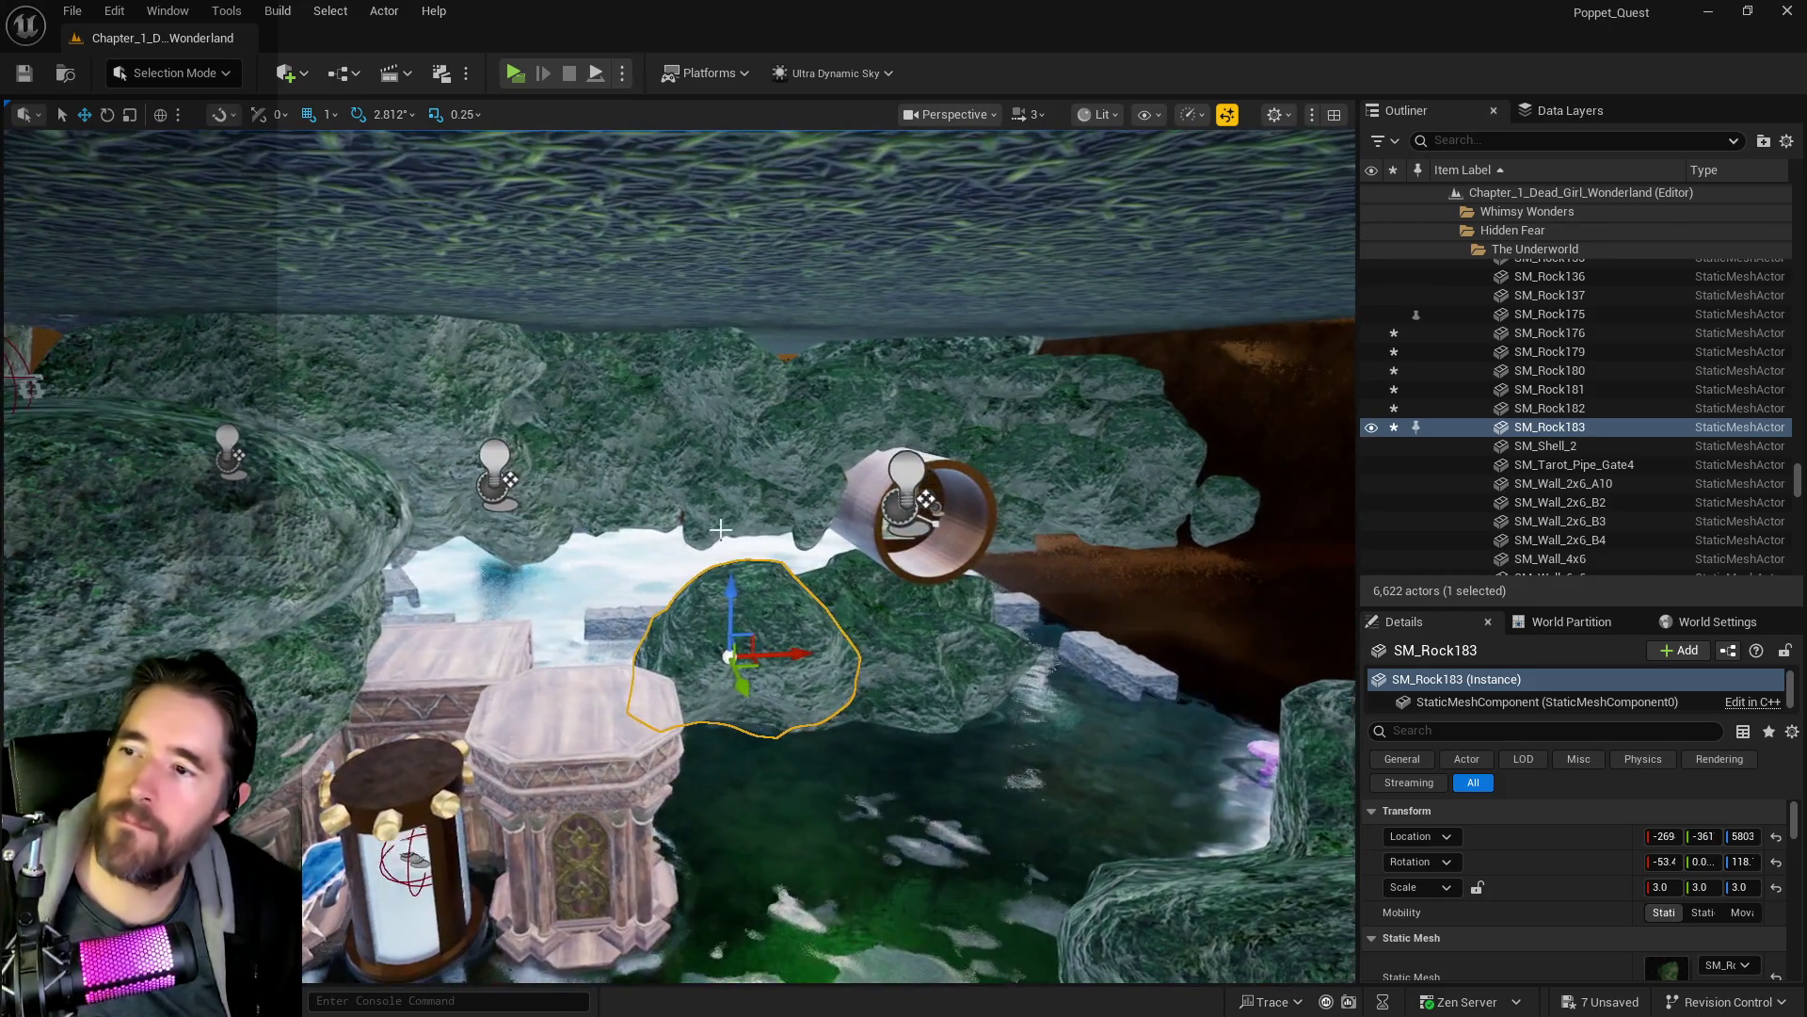
- Duplicate SM_Rock102 lower, then duplicate that copy along Y to SM_Rock185
click(725, 517)
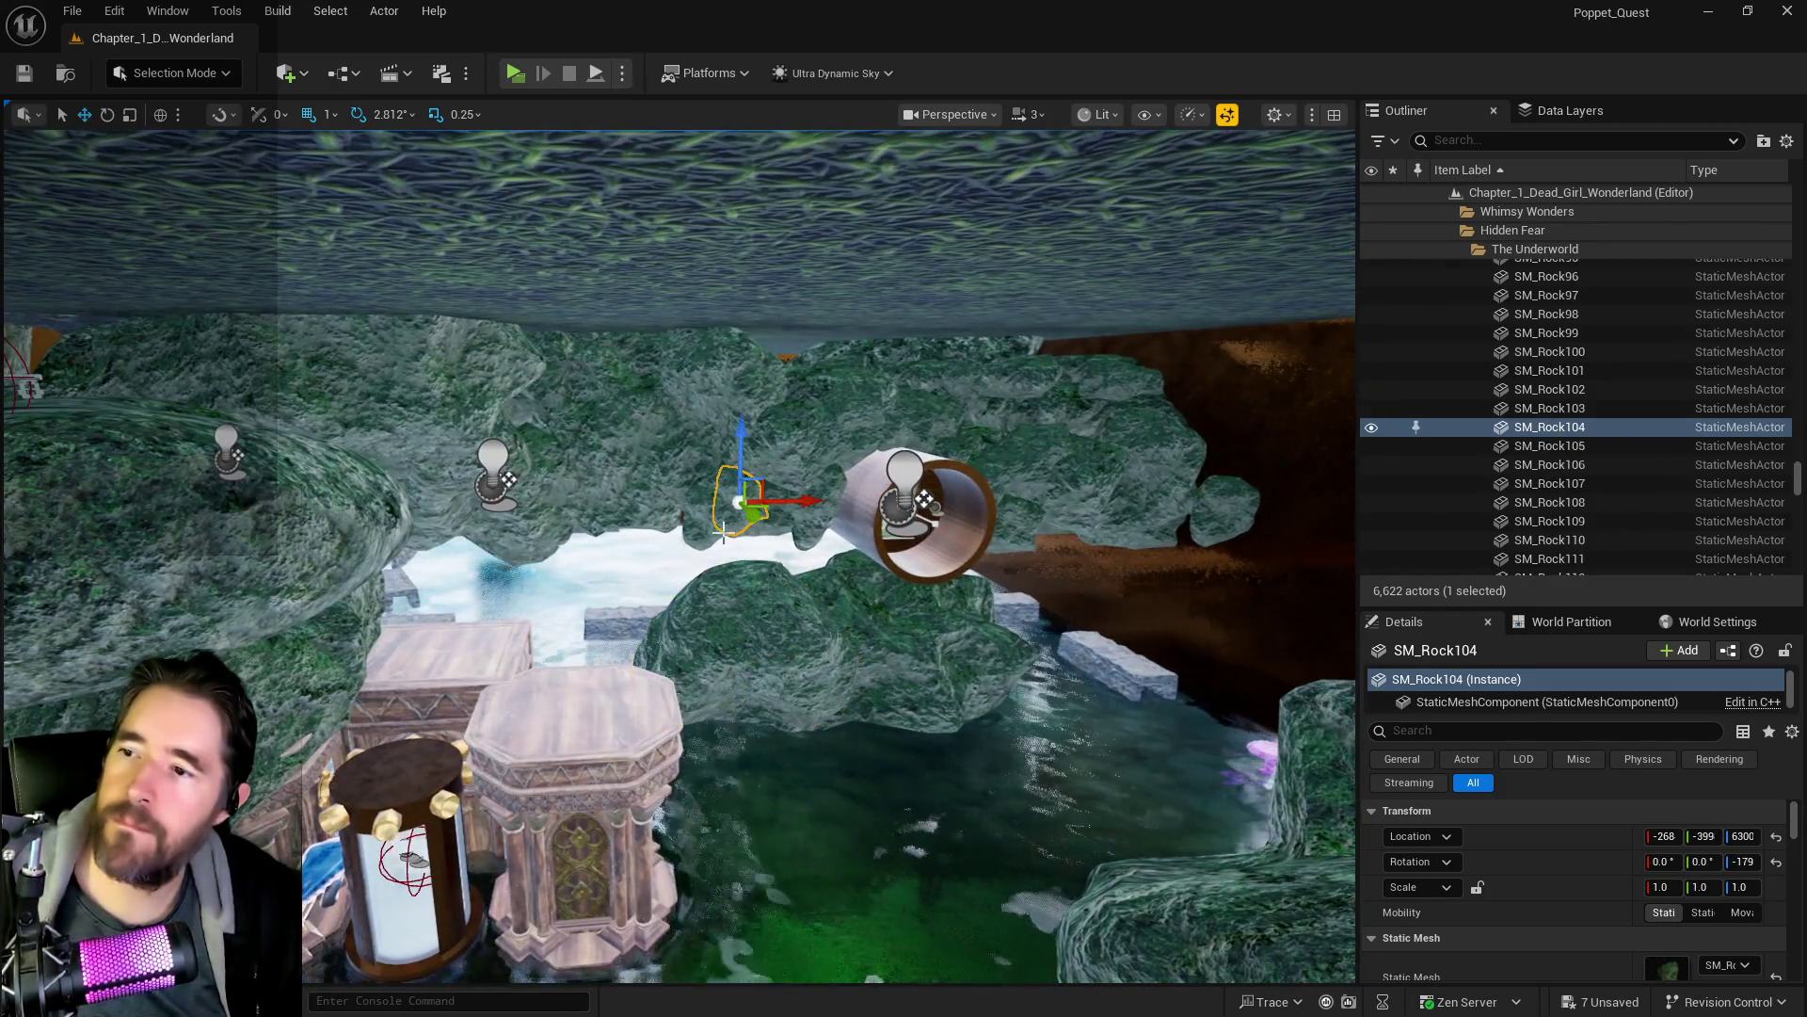
click(570, 476)
alt+drag(631, 379, 627, 470)
drag(775, 530, 606, 498)
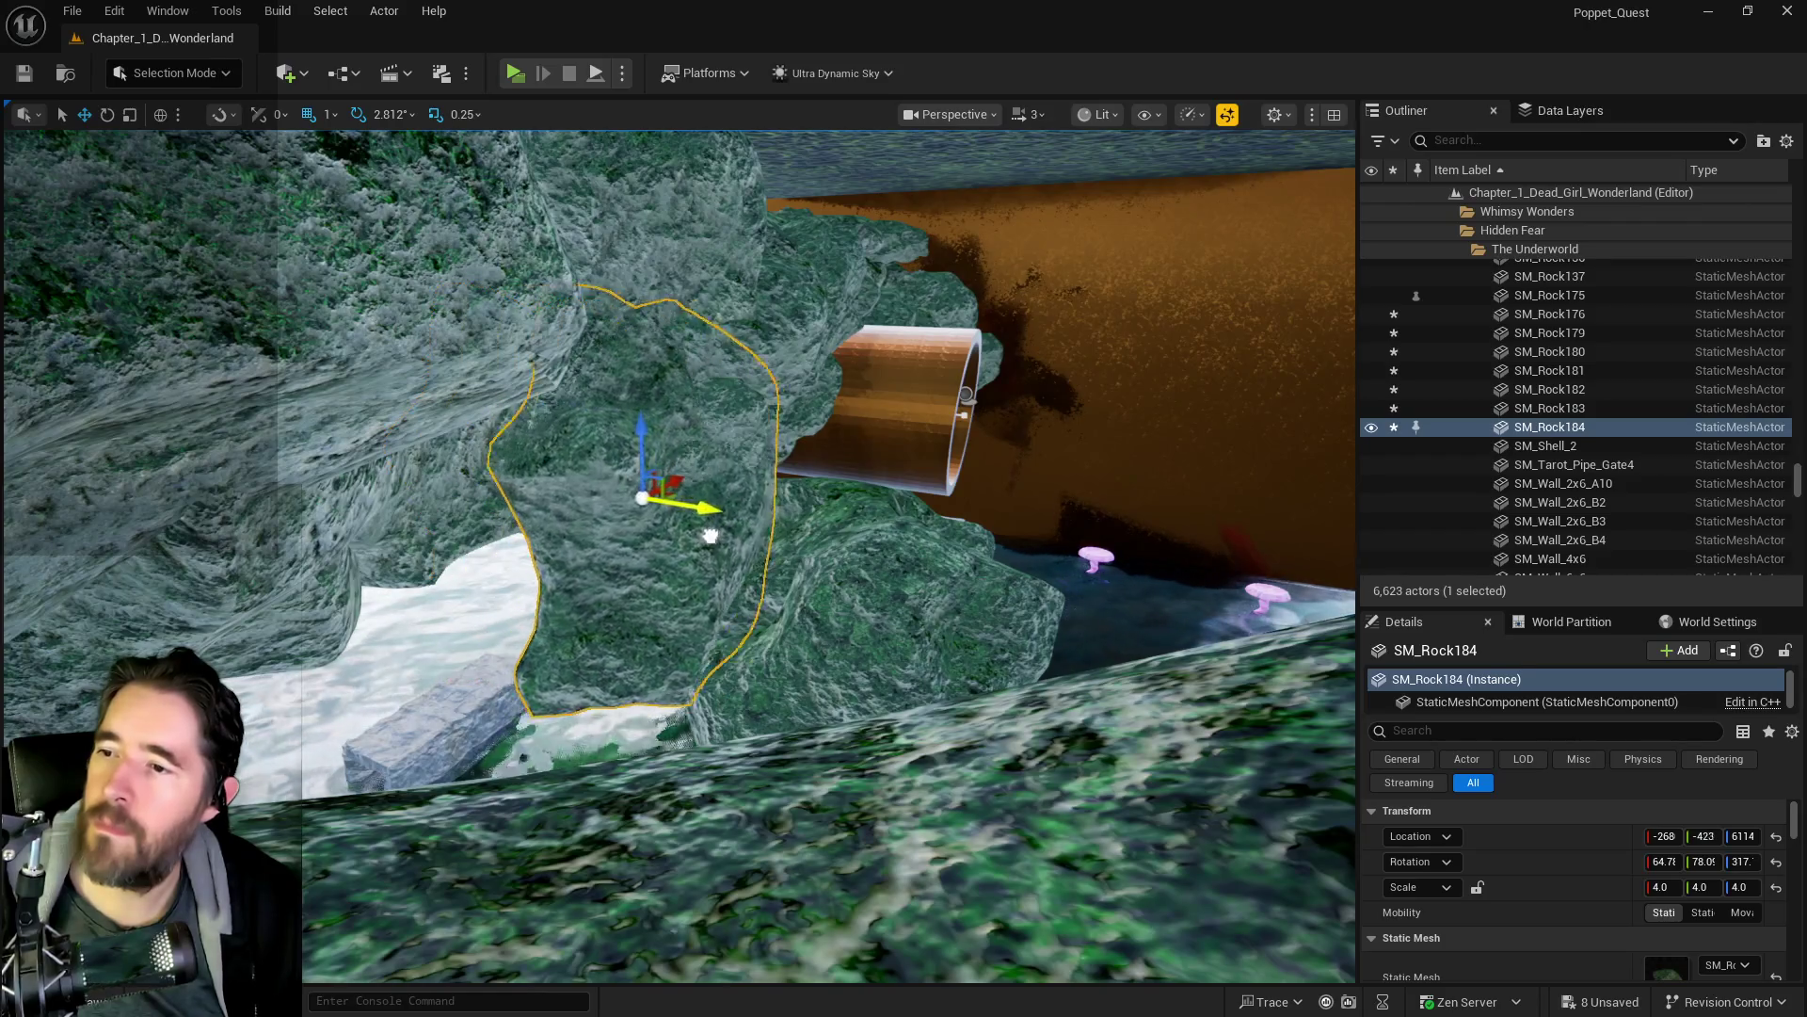
mouse_move(794, 566)
mouse_down()
mouse_move(844, 544)
mouse_move(650, 486)
mouse_up()
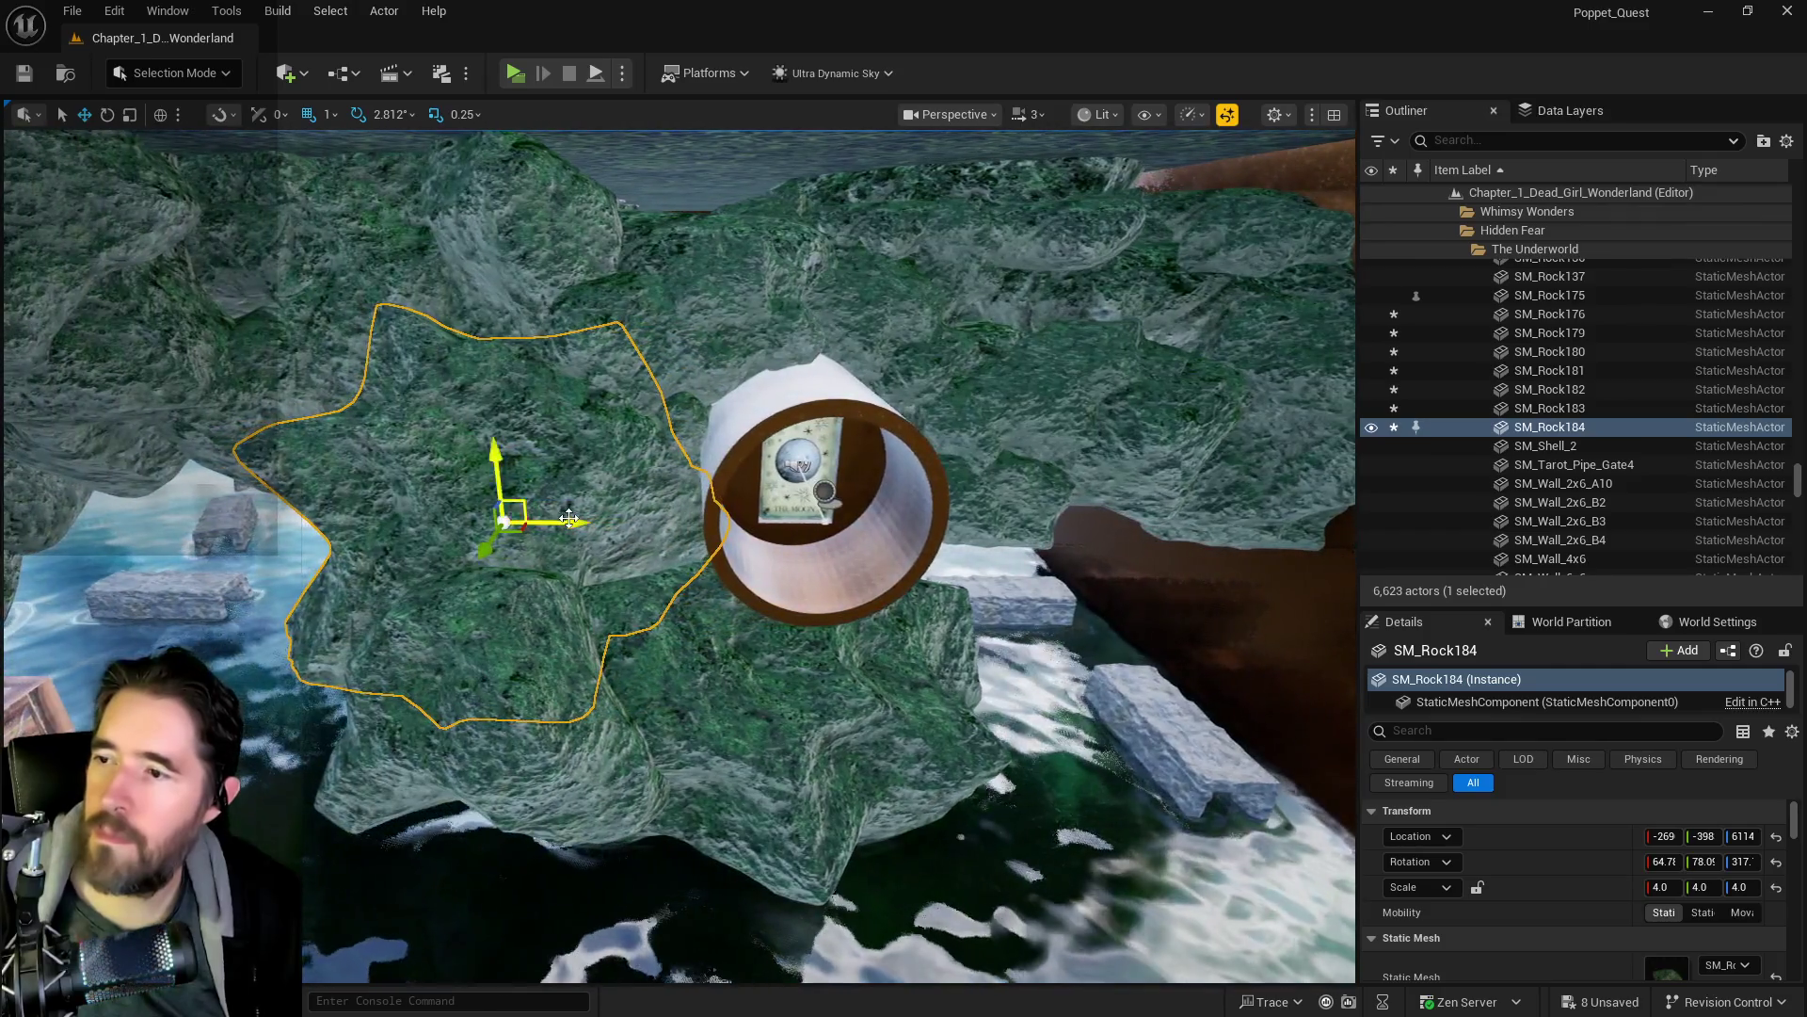
alt+drag(569, 519, 1138, 563)
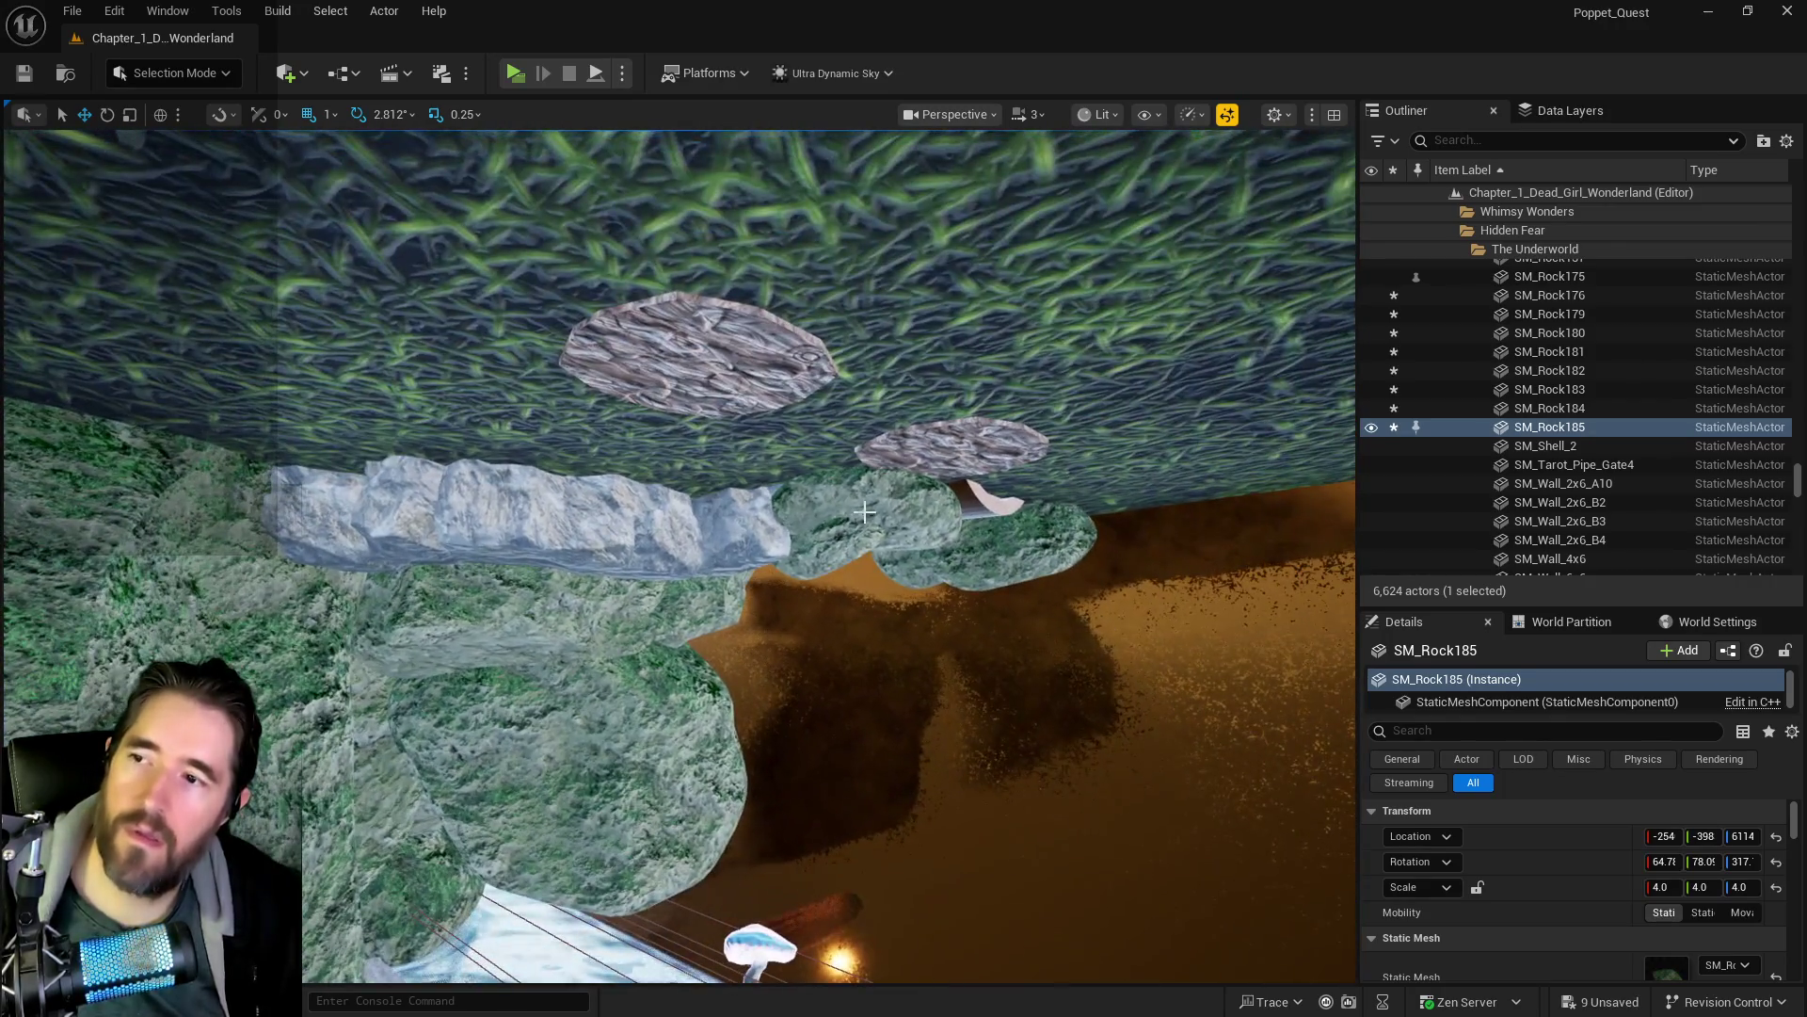
click(819, 395)
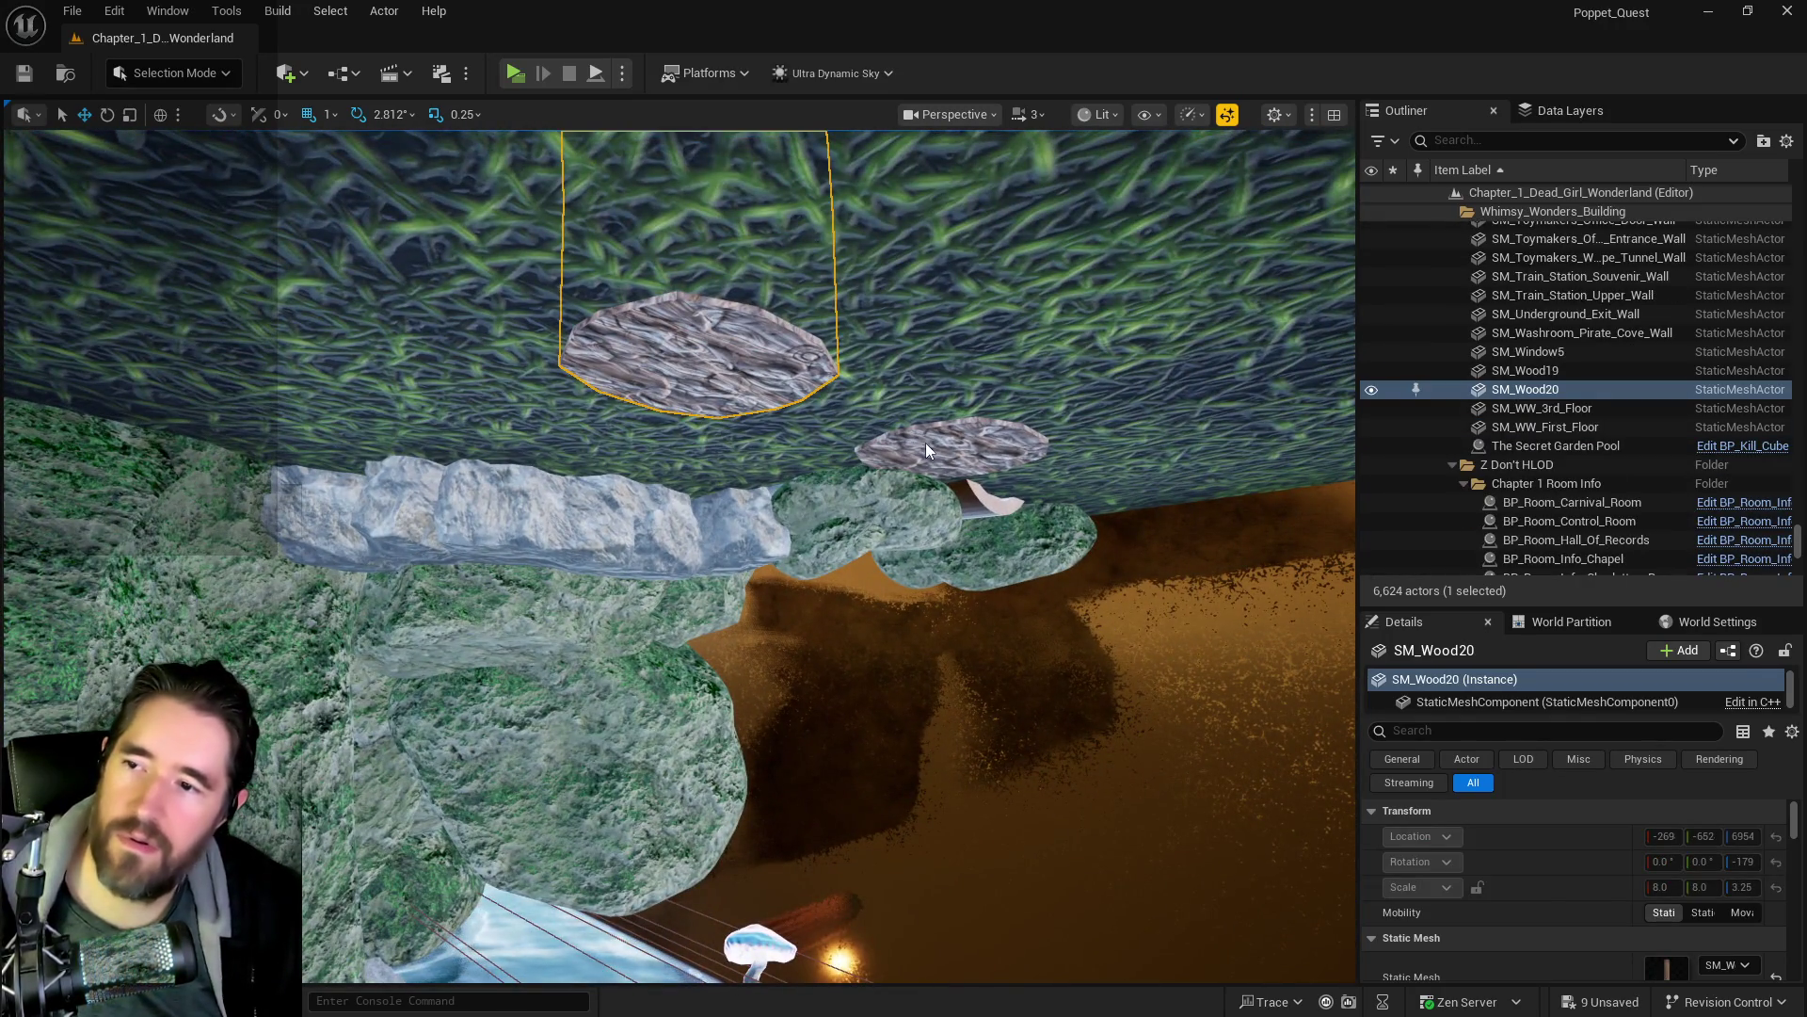
- Select SM_Secret_Garden_Land and assign the browsed material to its Element 0 slot
ctrl+click(951, 467)
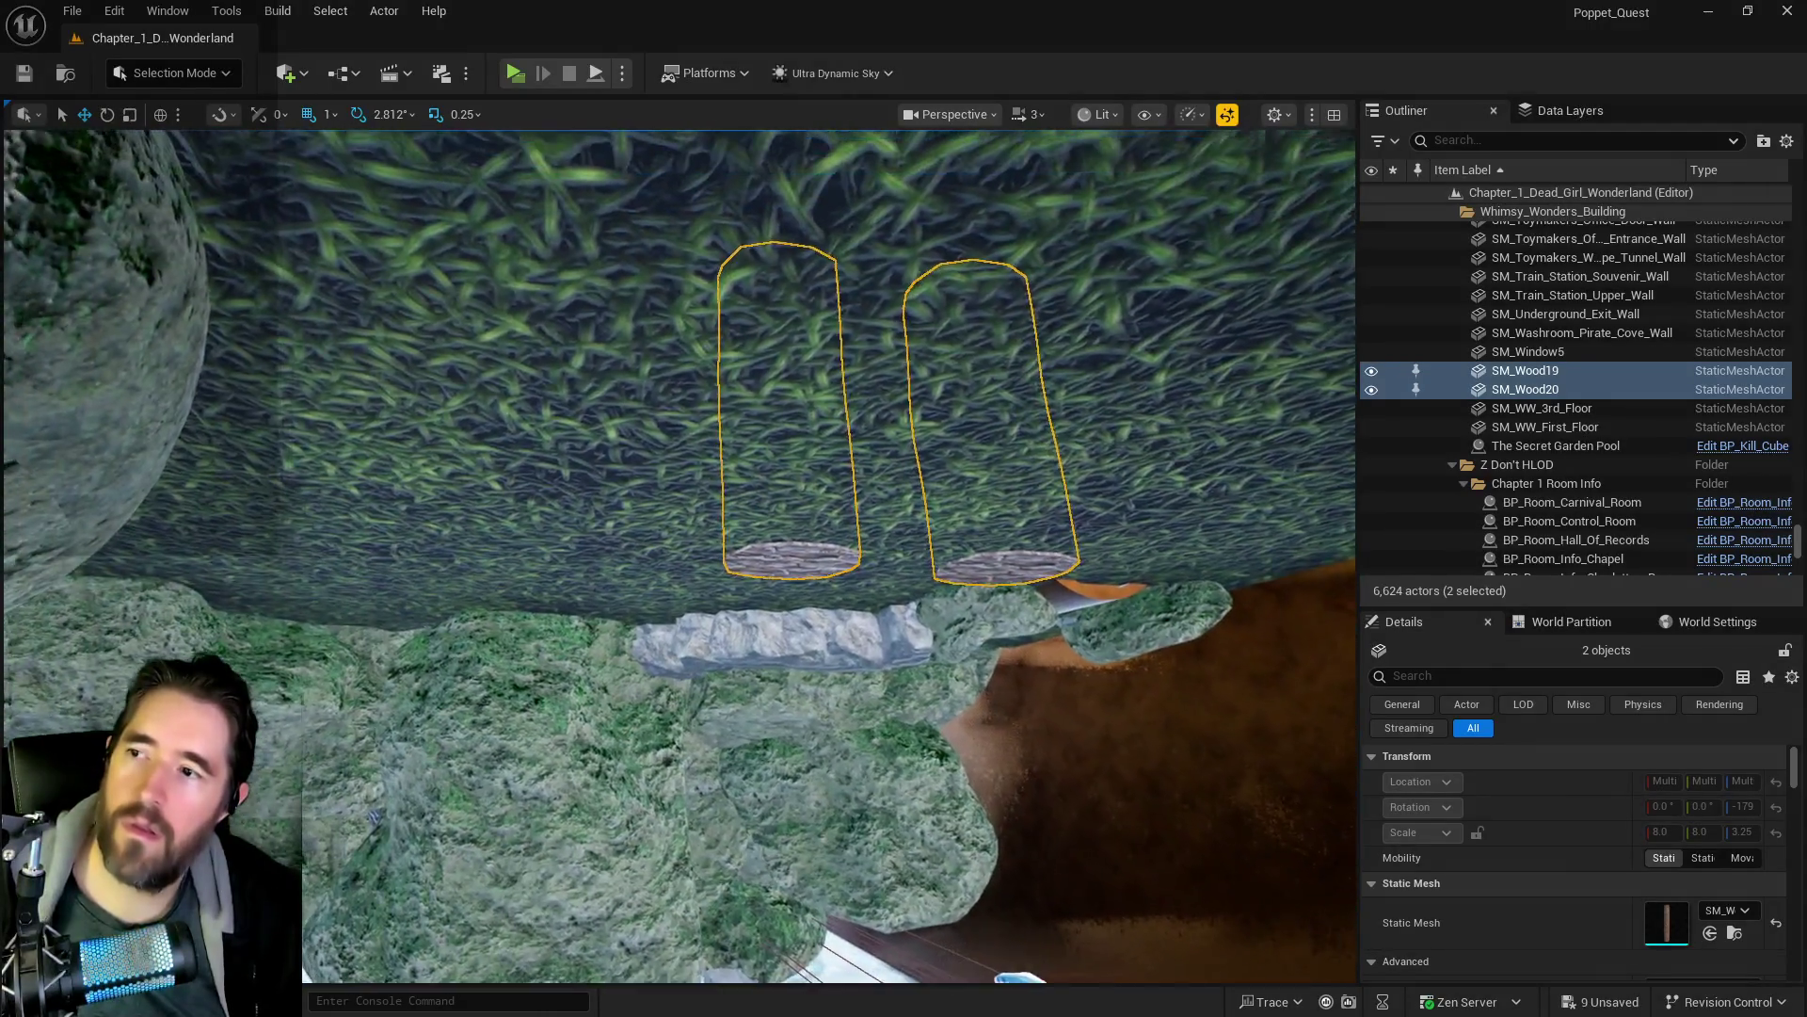
mouse_move(943, 420)
mouse_down()
mouse_move(904, 442)
mouse_move(942, 419)
mouse_up()
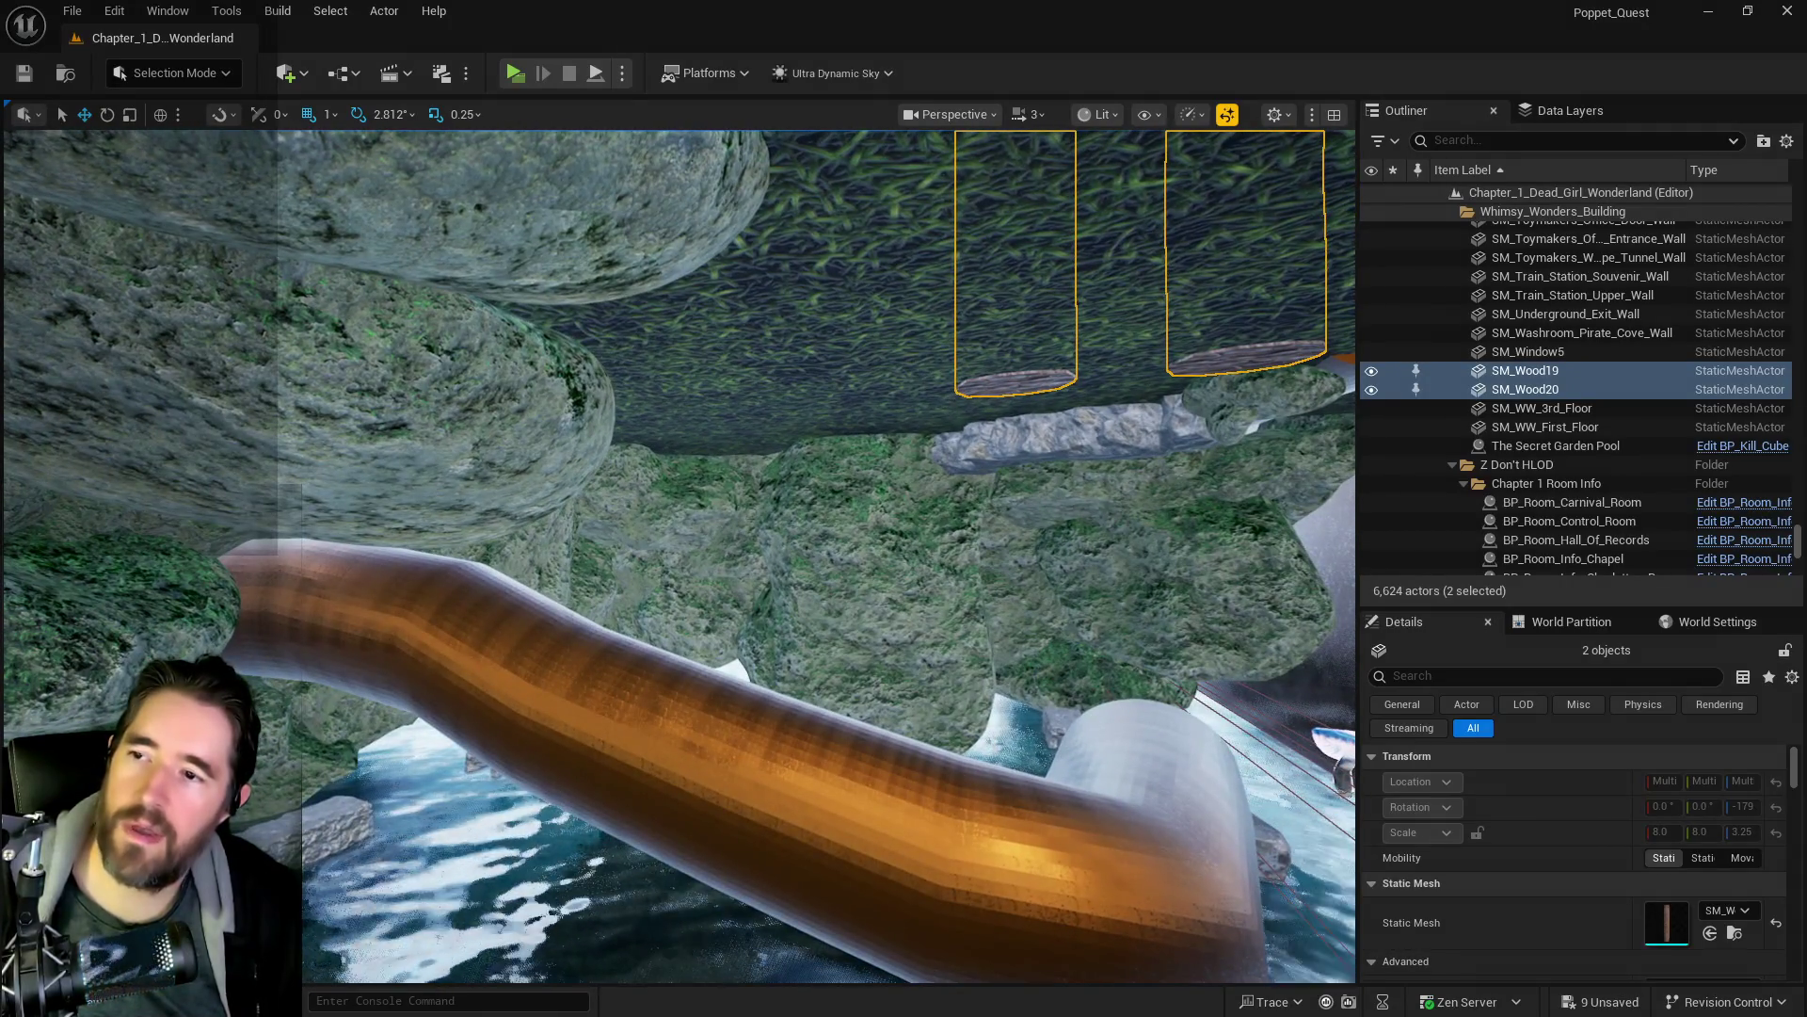
click(919, 399)
key(f)
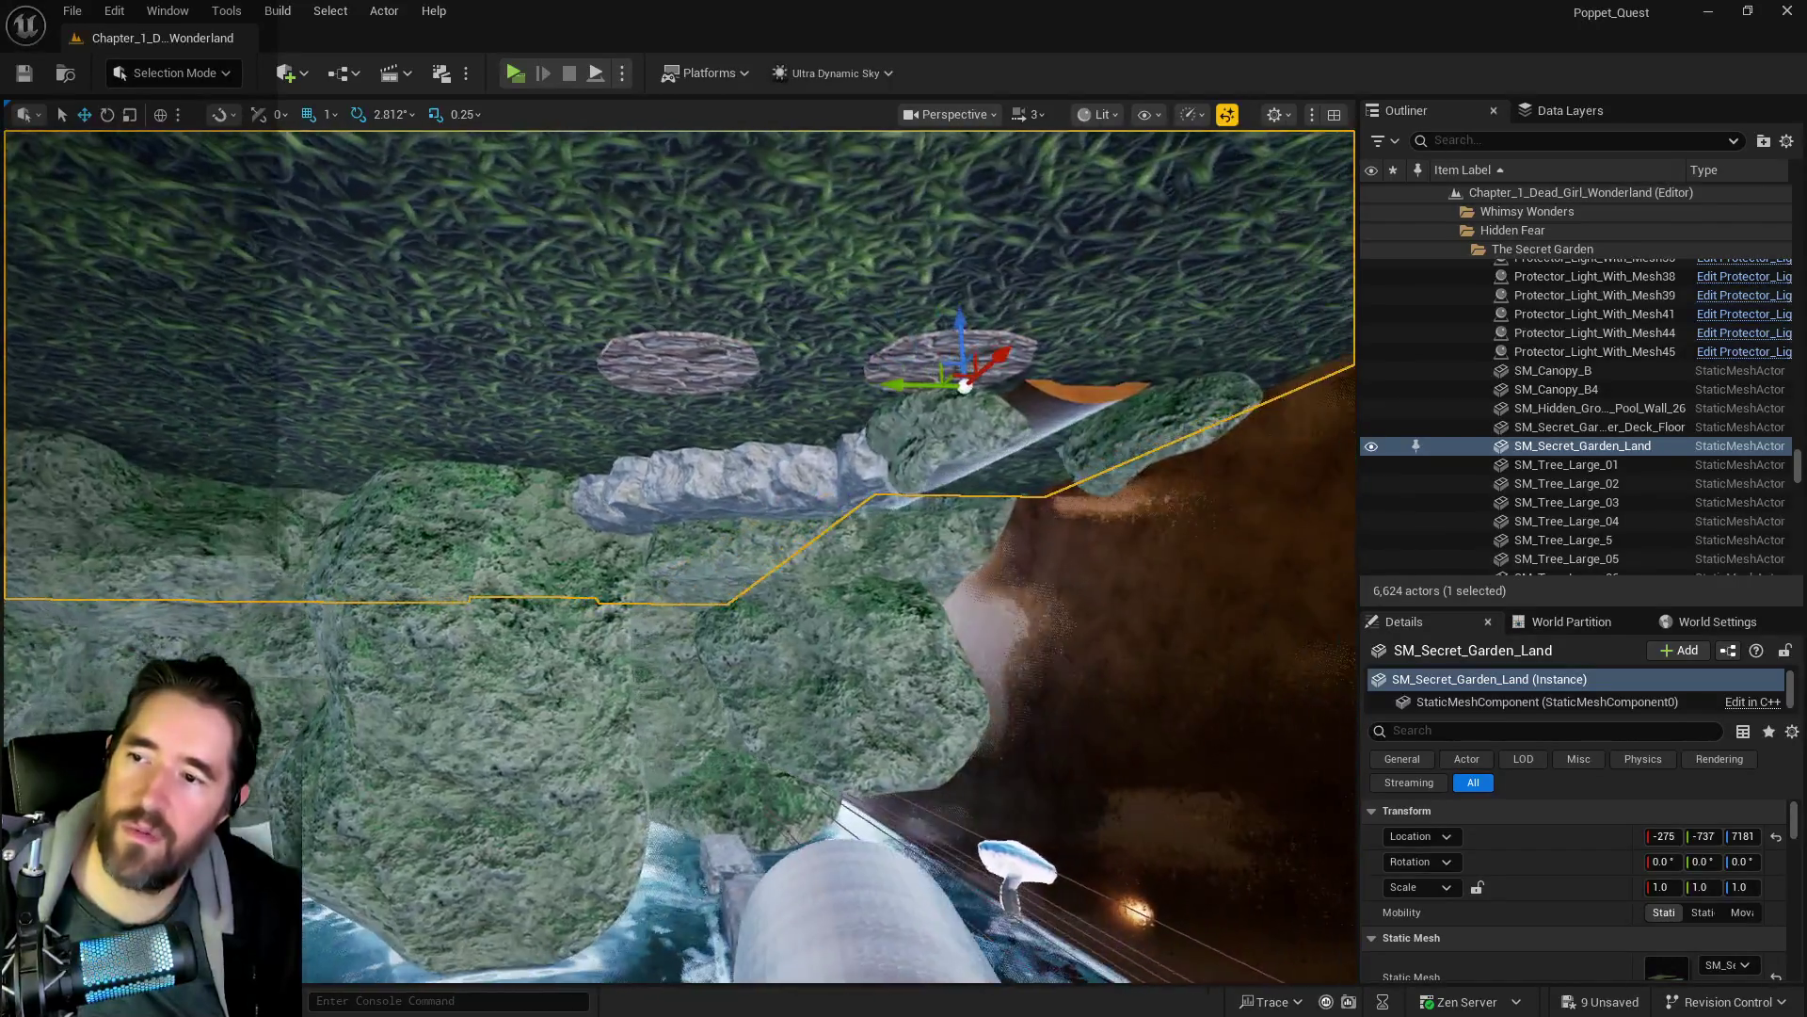
scroll(1674, 890, down, 3)
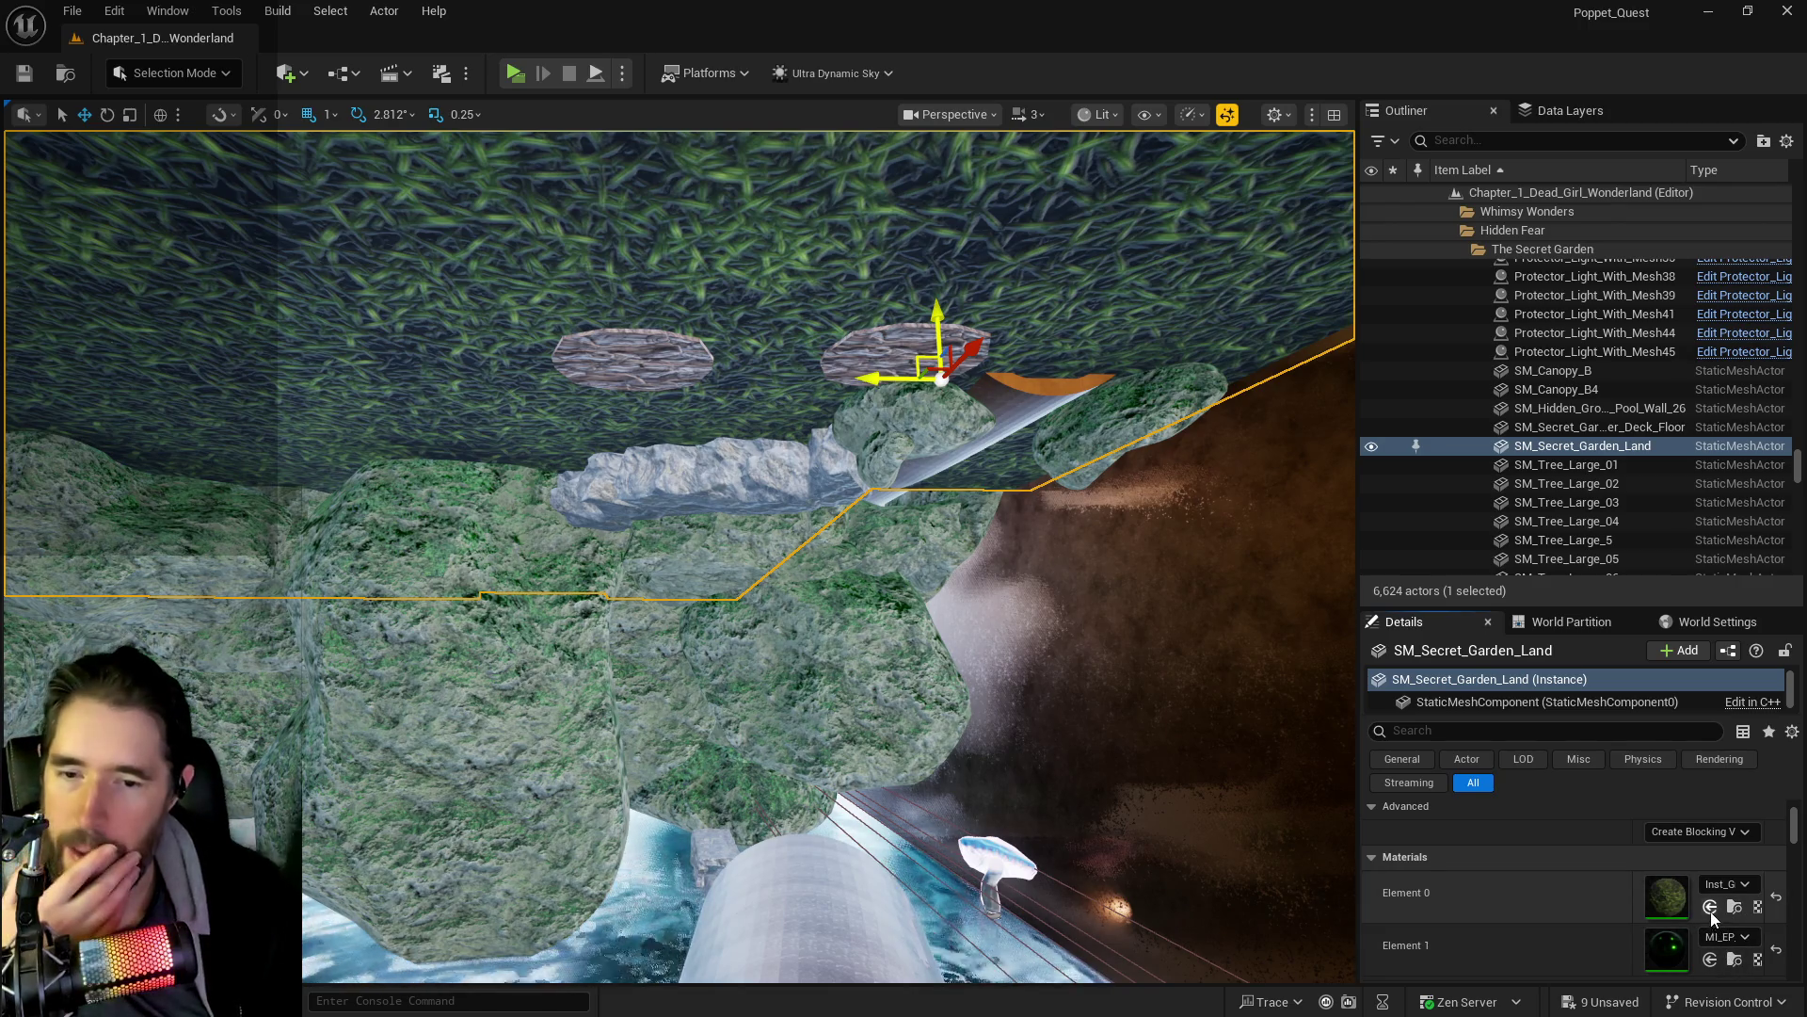
click(1711, 909)
- Select the two floating wooden discs and bring up their context menu
drag(1109, 799, 1109, 799)
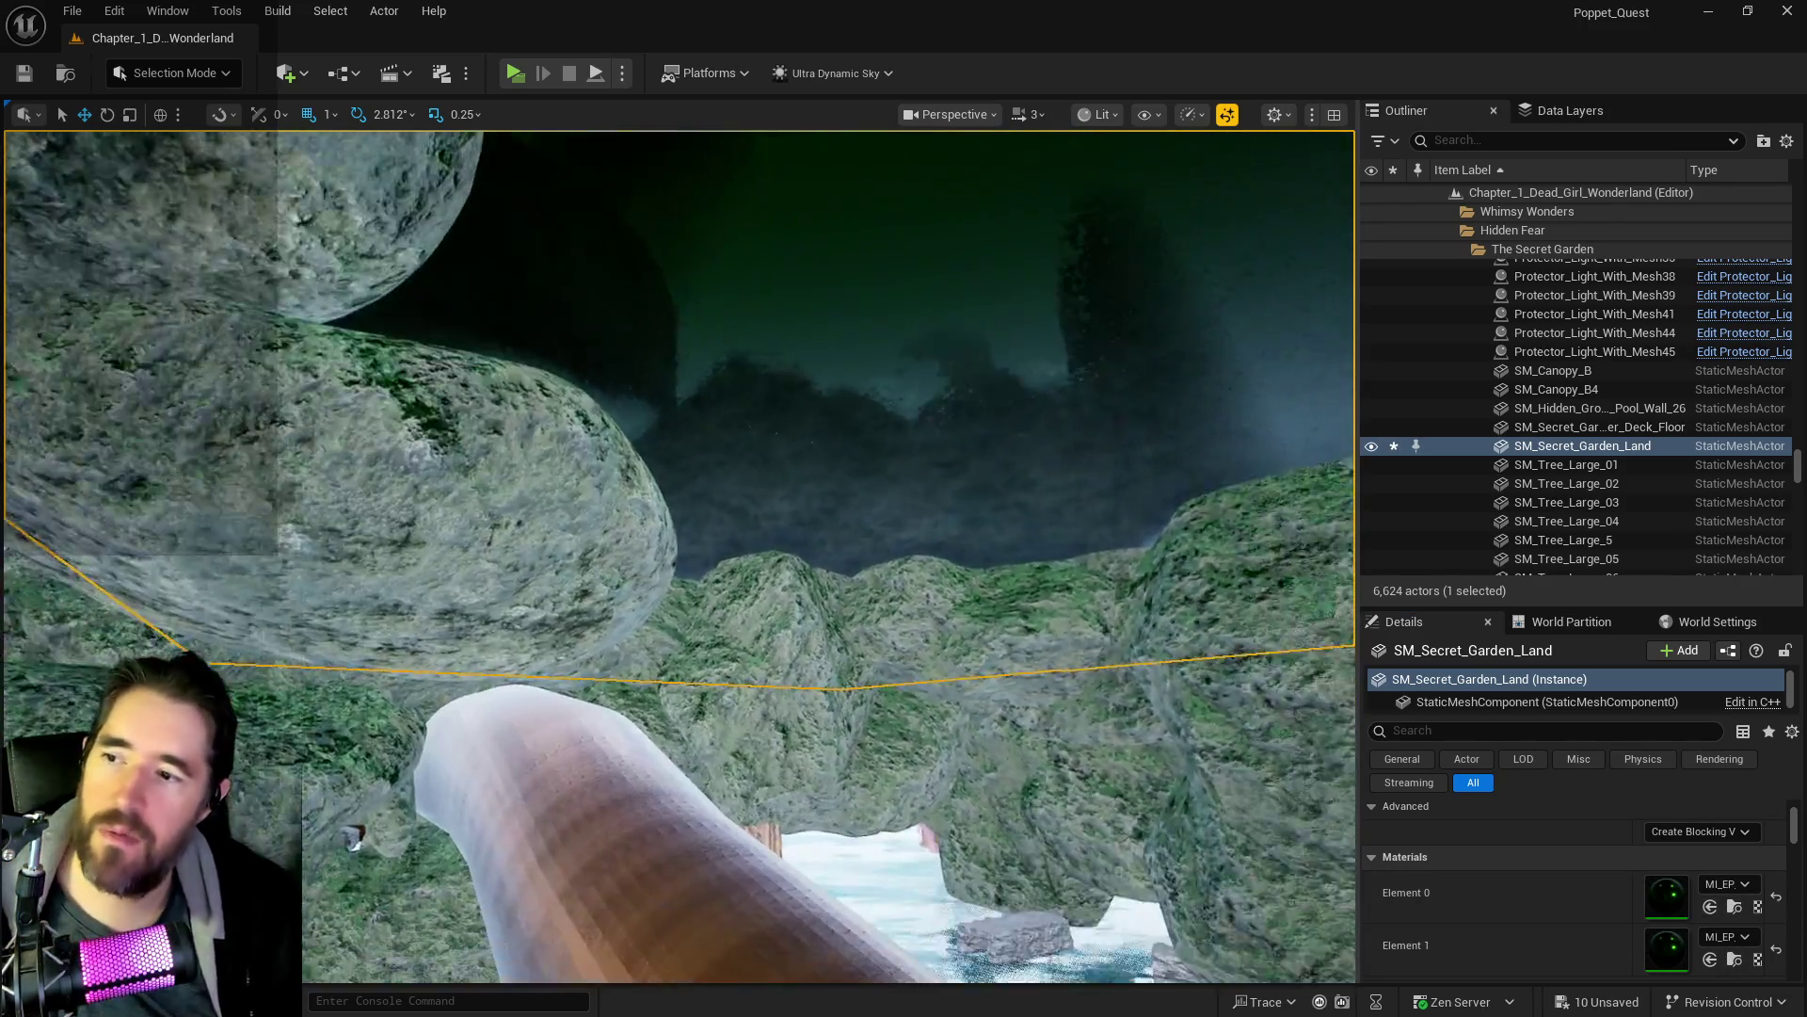
drag(969, 465, 969, 465)
click(774, 407)
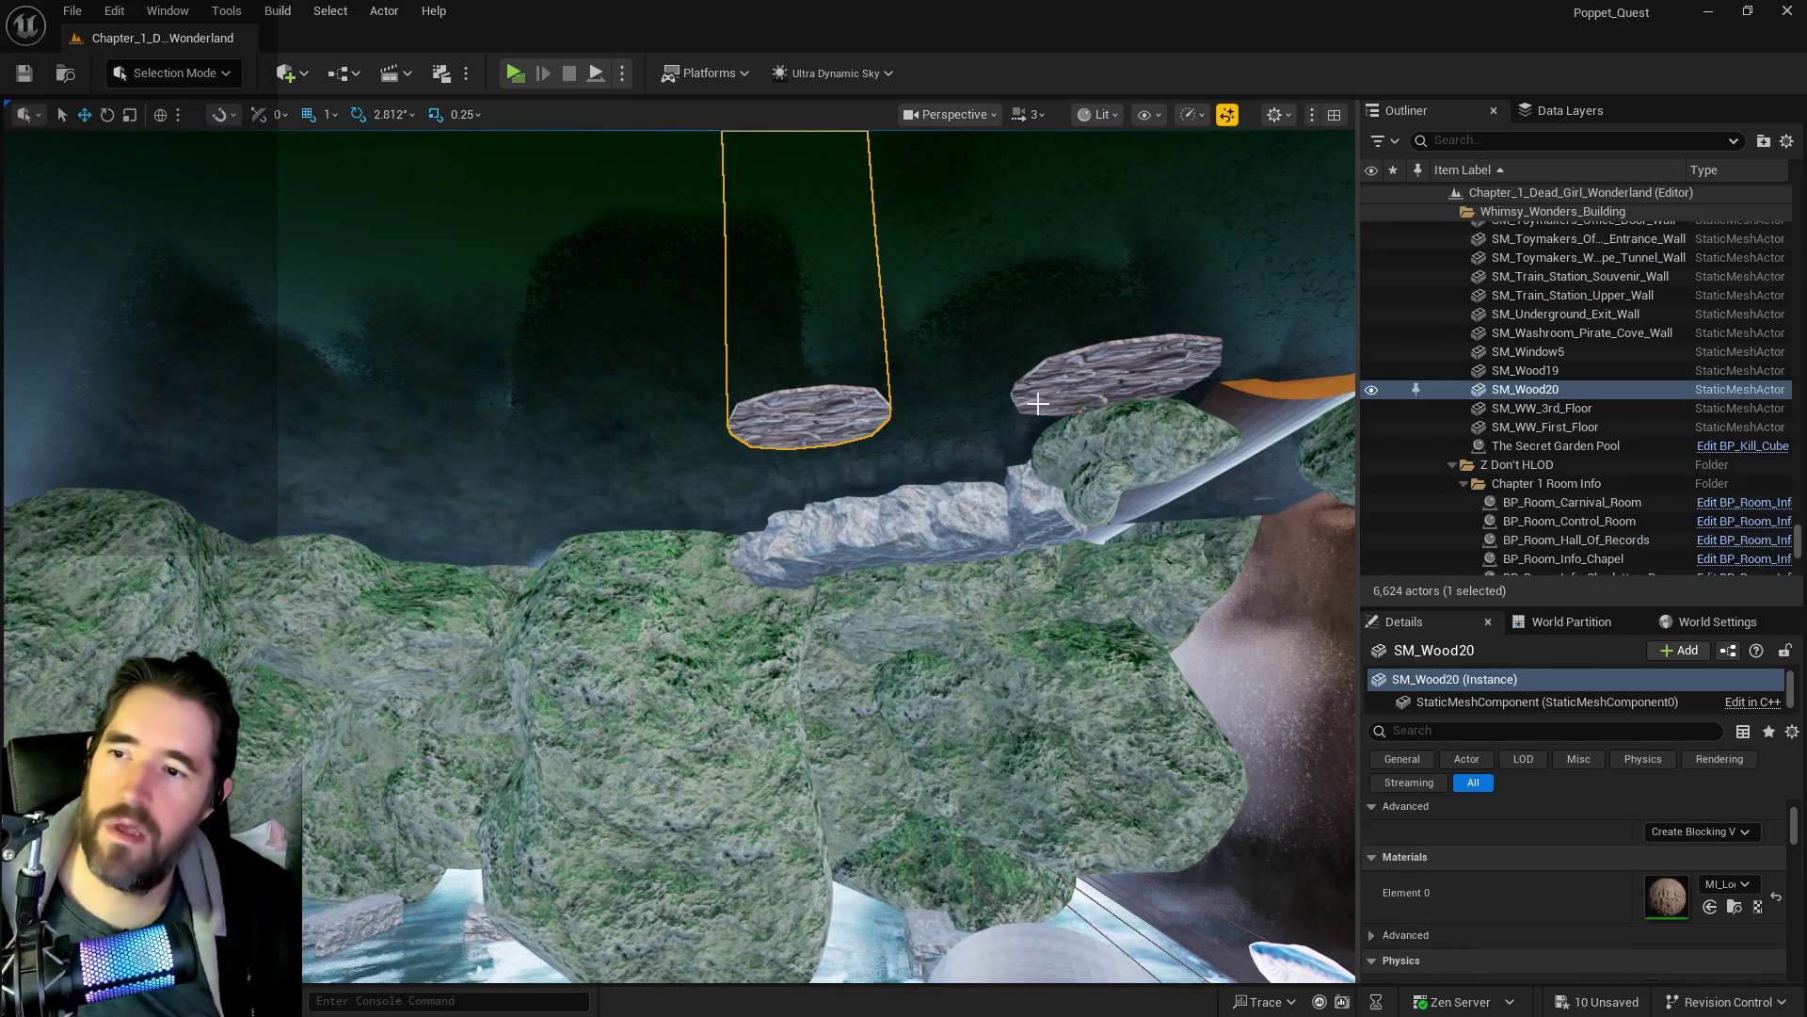
ctrl+click(1036, 404)
right_click(1082, 426)
key(Escape)
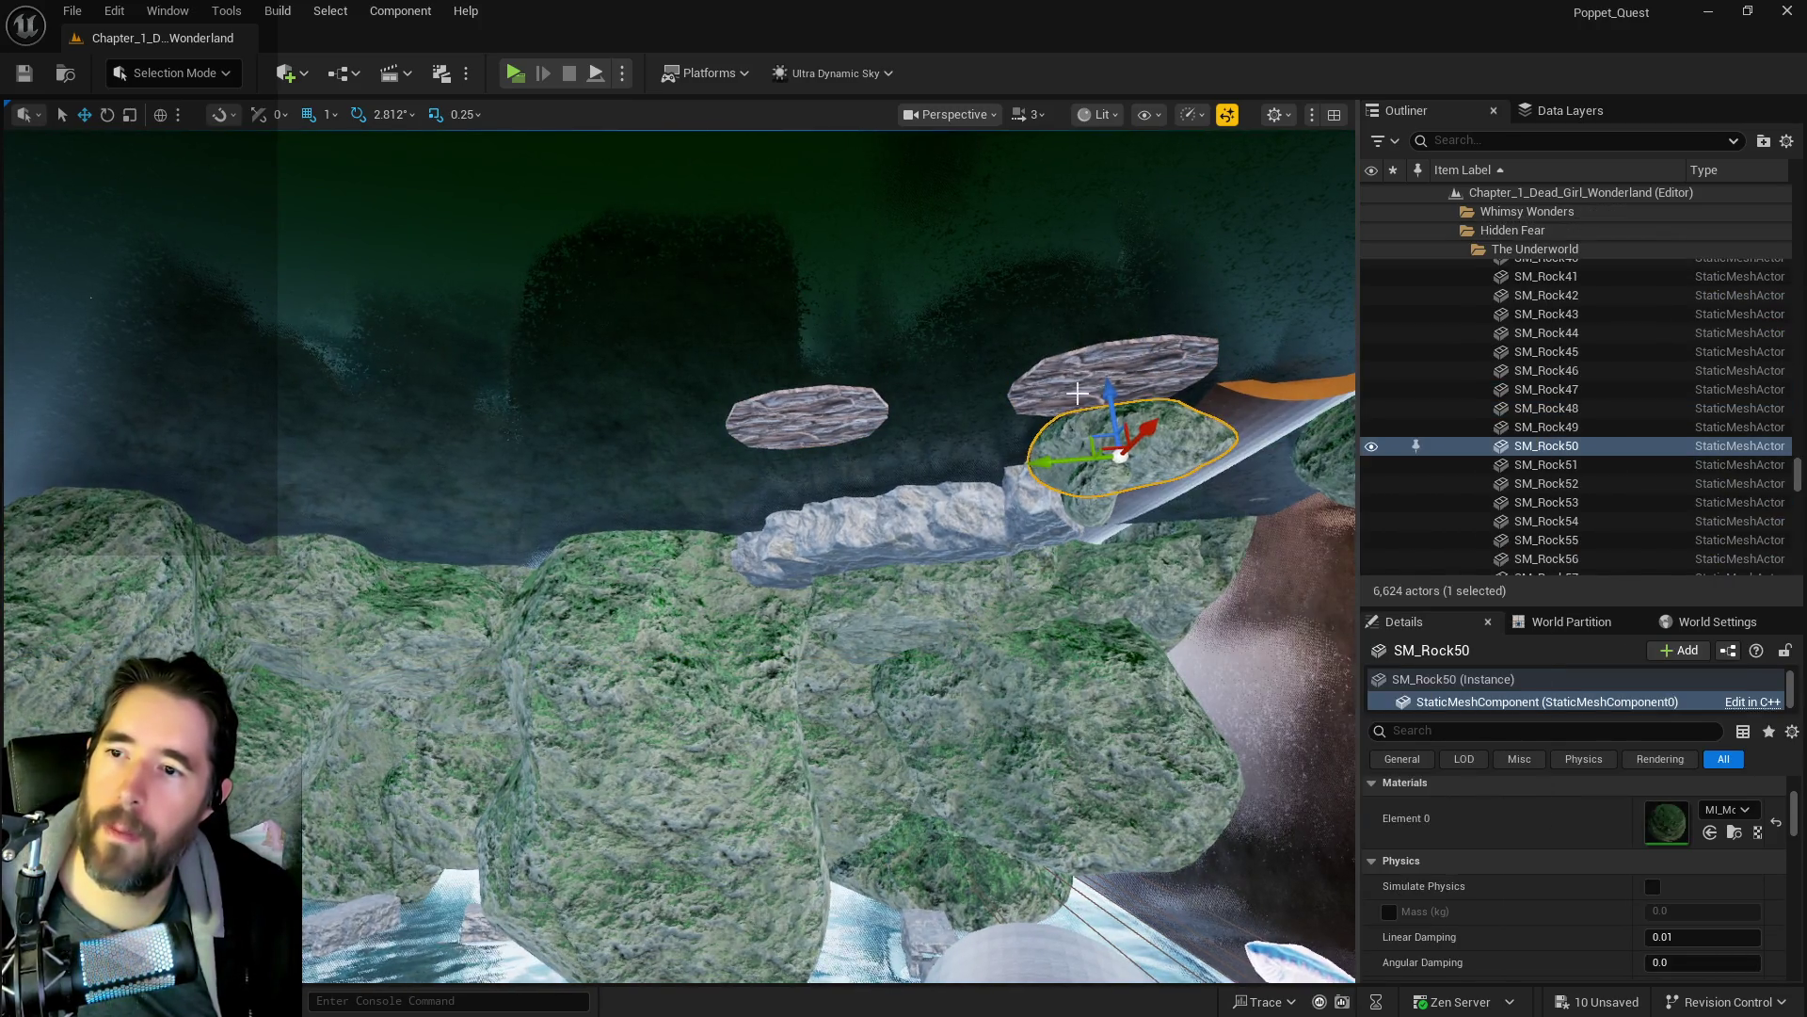
key(ctrl+z)
right_click(1500, 411)
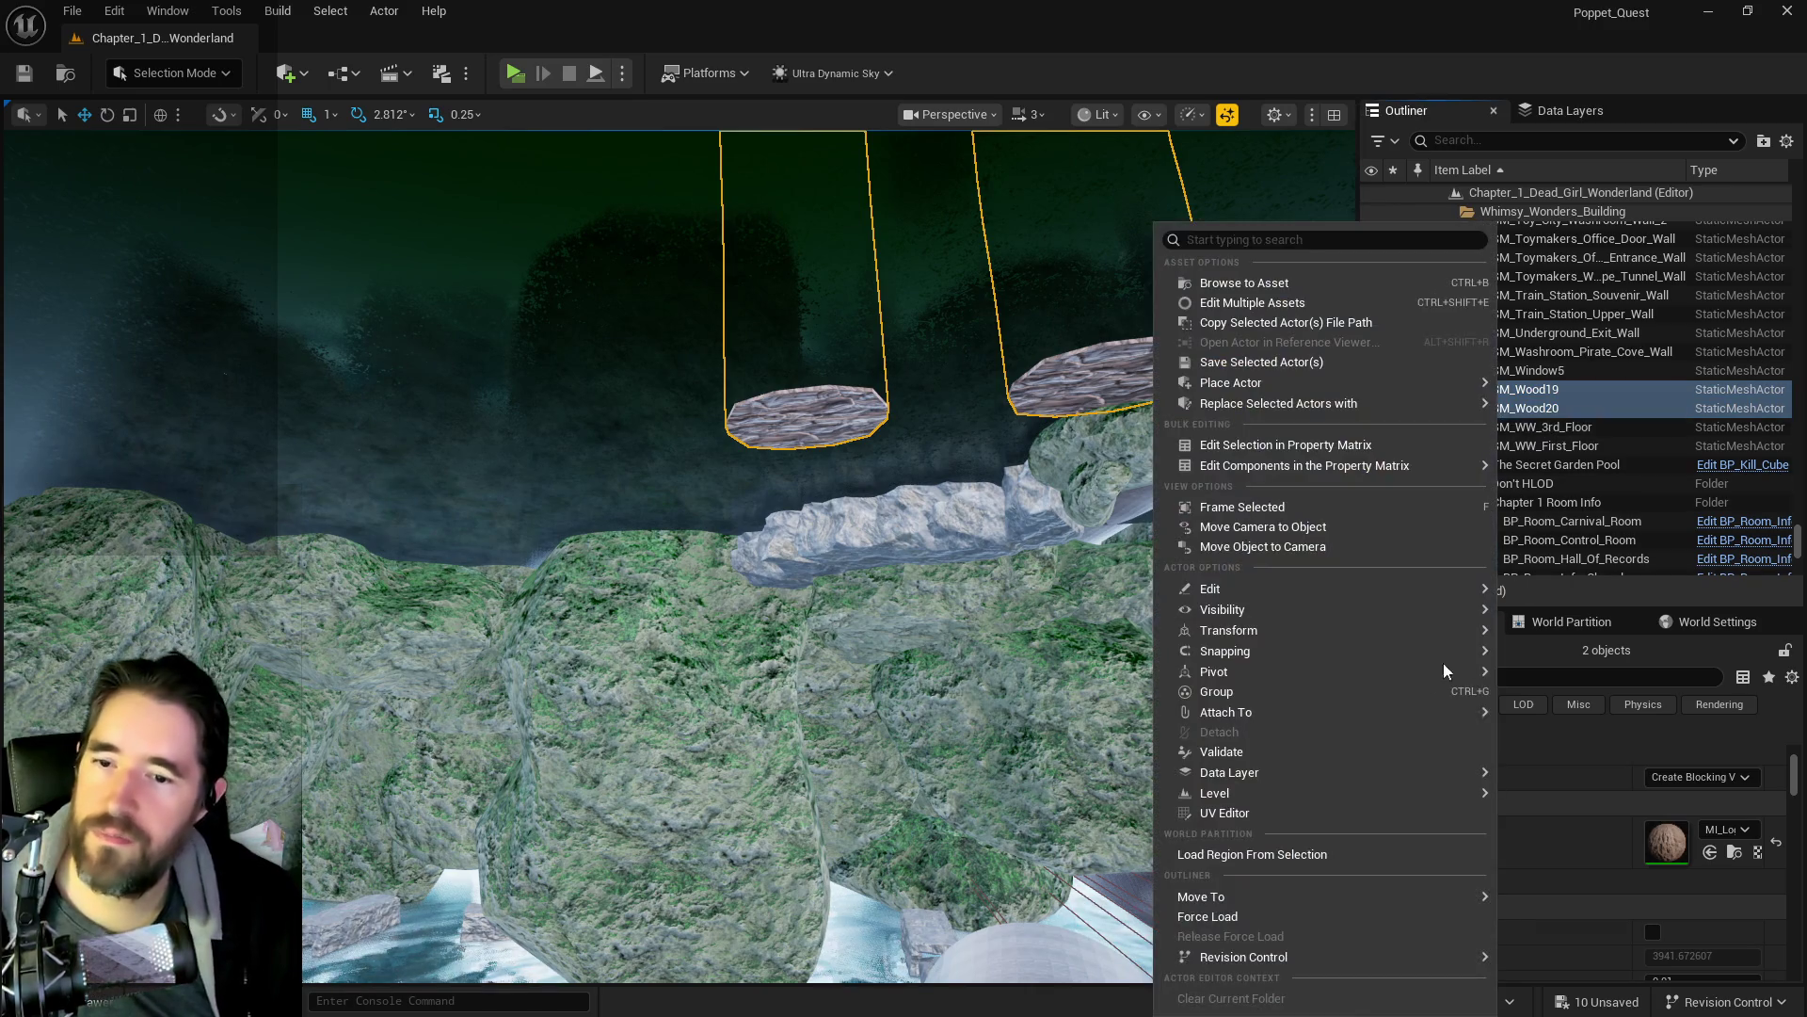
- Turn off Lock Actor Movement on SM_Wood19 and SM_Wood20 and frame them
mouse_move(1248, 638)
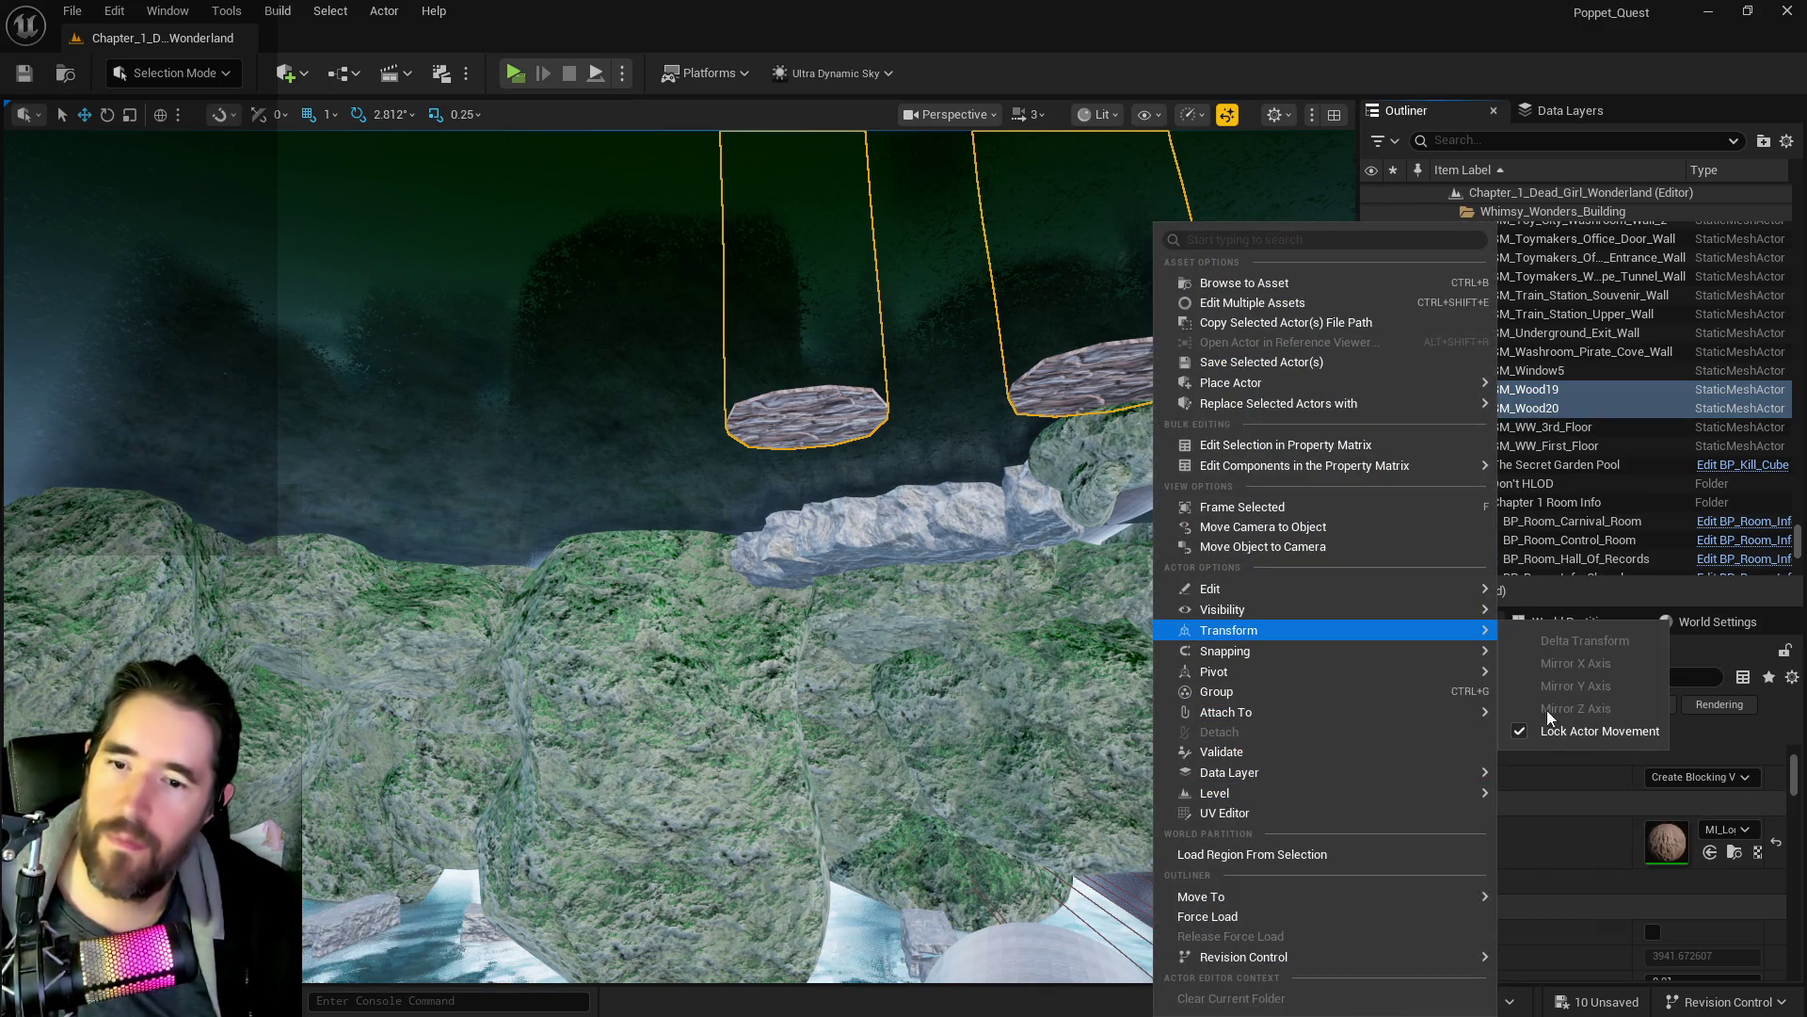
click(1531, 731)
drag(807, 365, 801, 347)
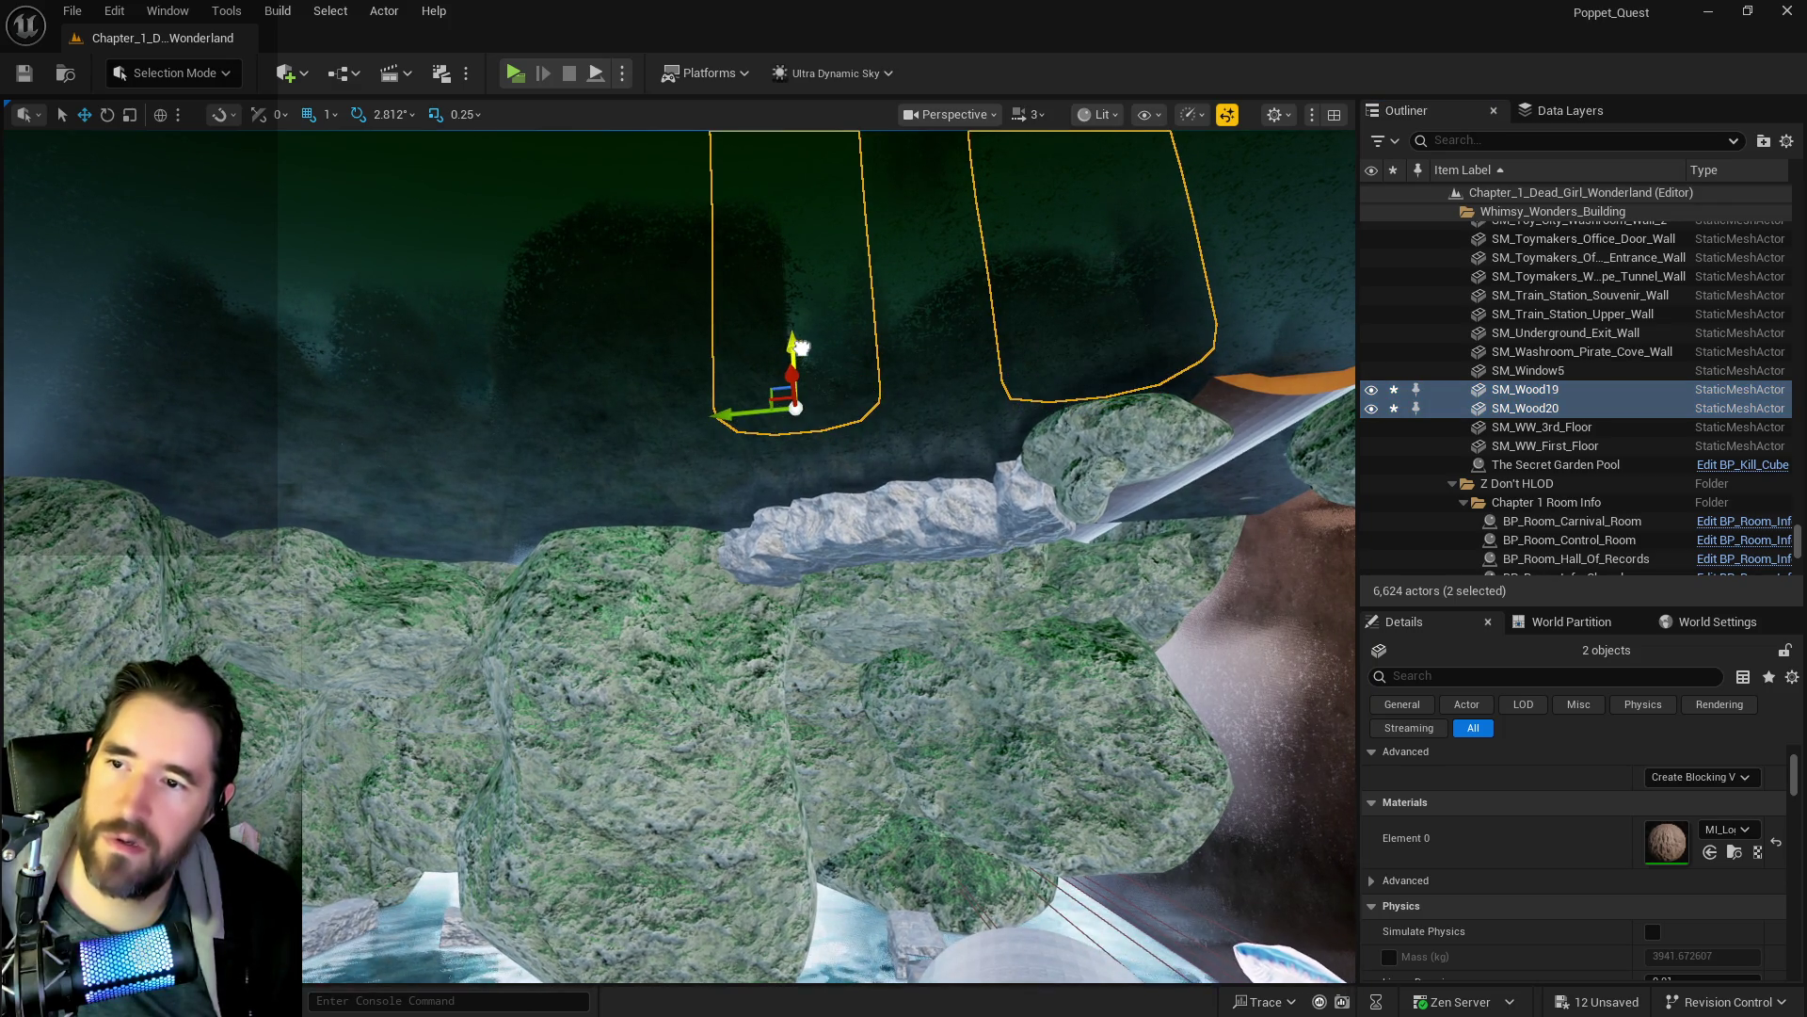
key(f)
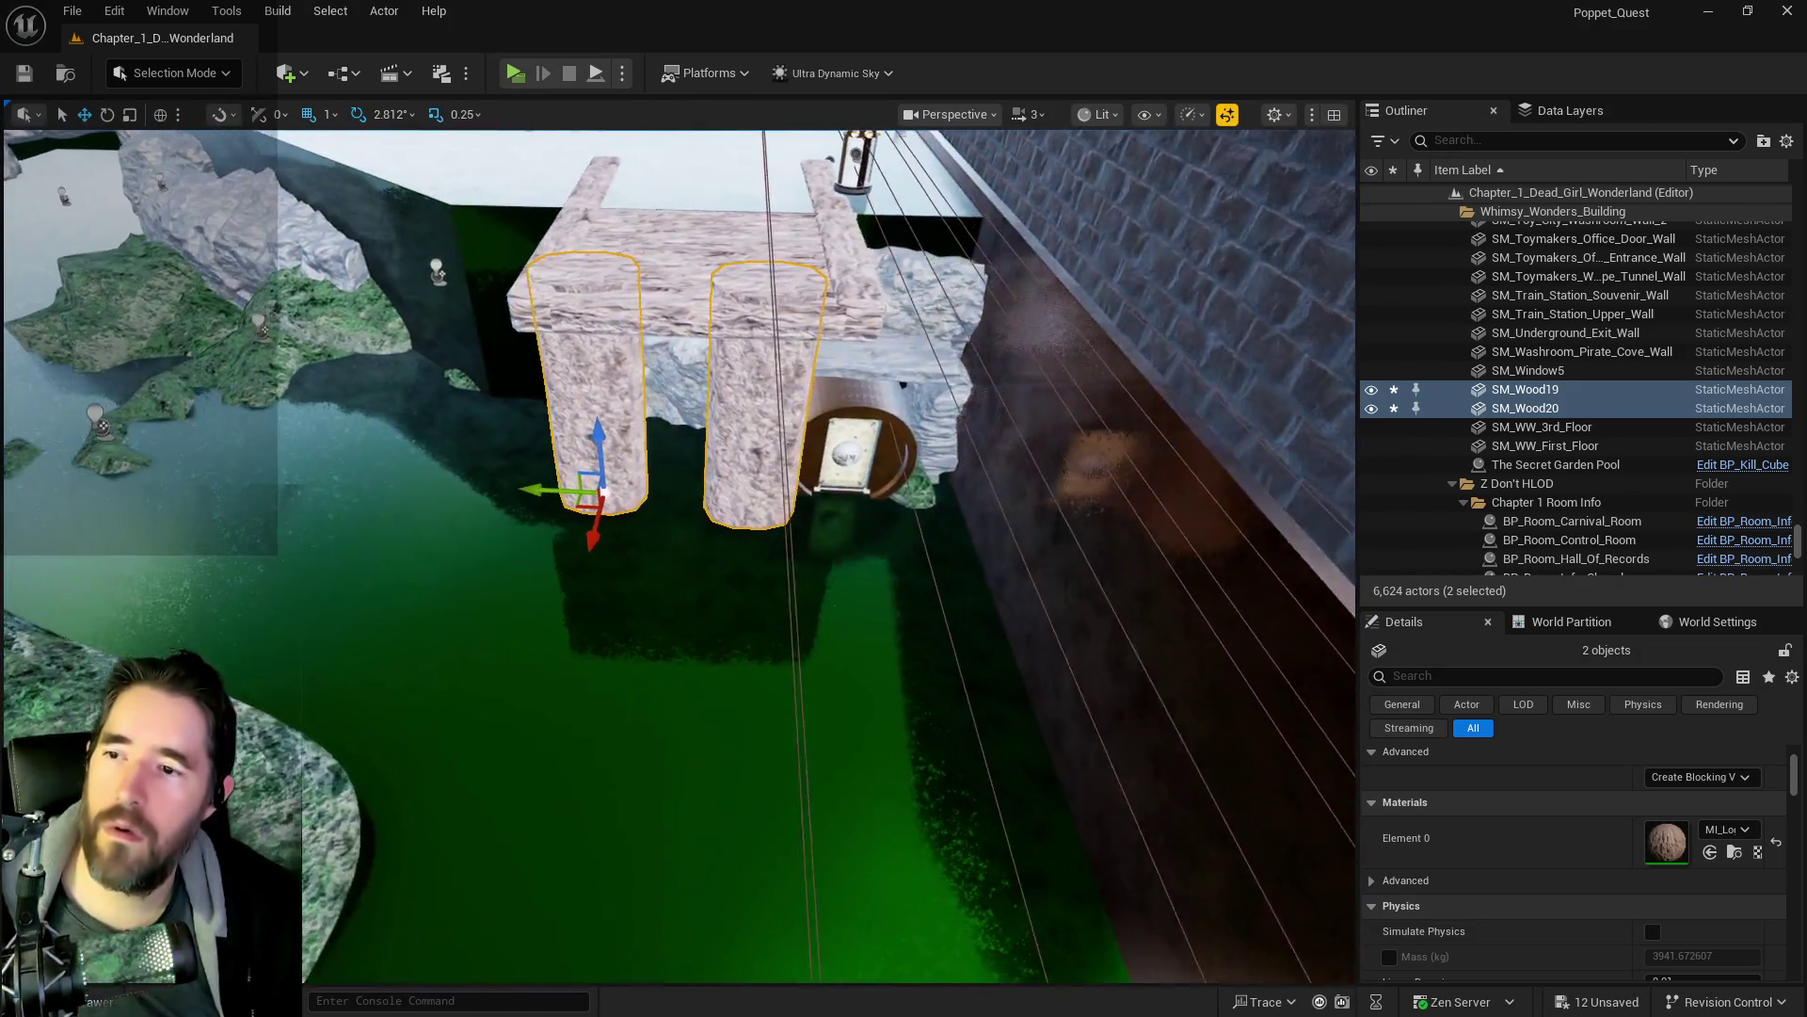
drag(835, 297, 835, 348)
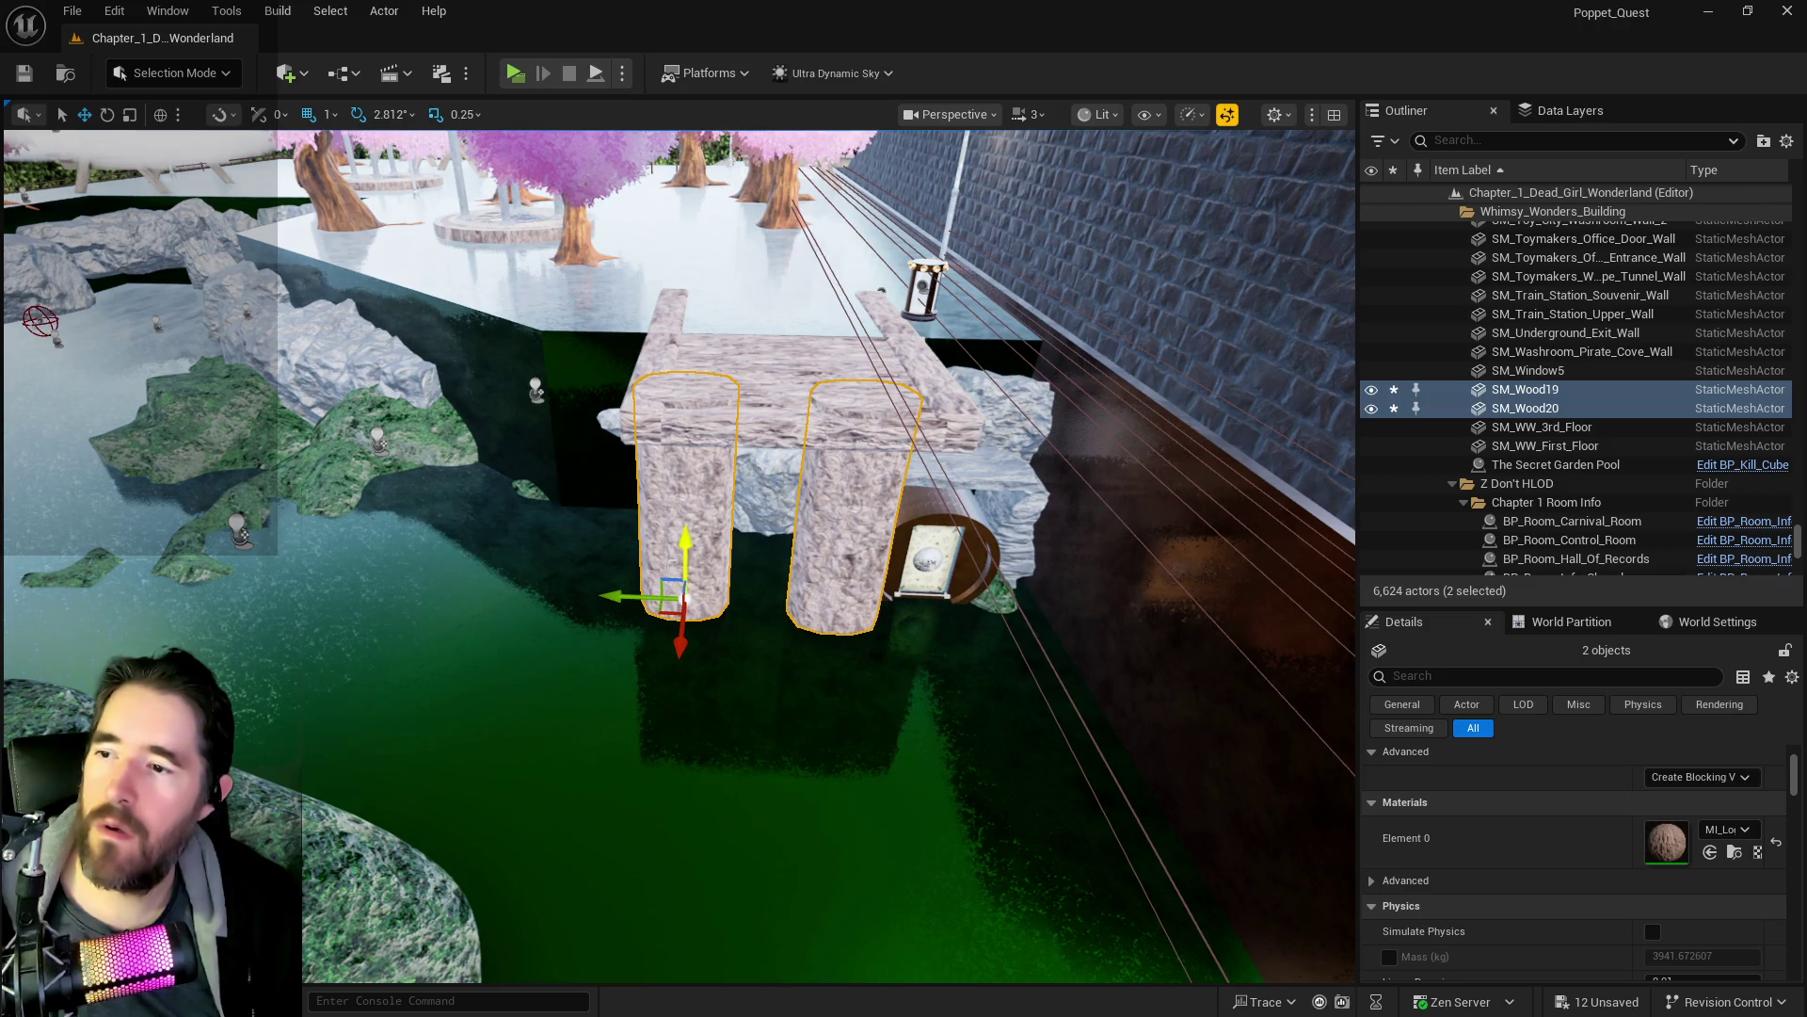
- Select the SM_Wood20 and SM_Wood19 pillars and move in close on SM_Wood19
click(625, 600)
click(700, 529)
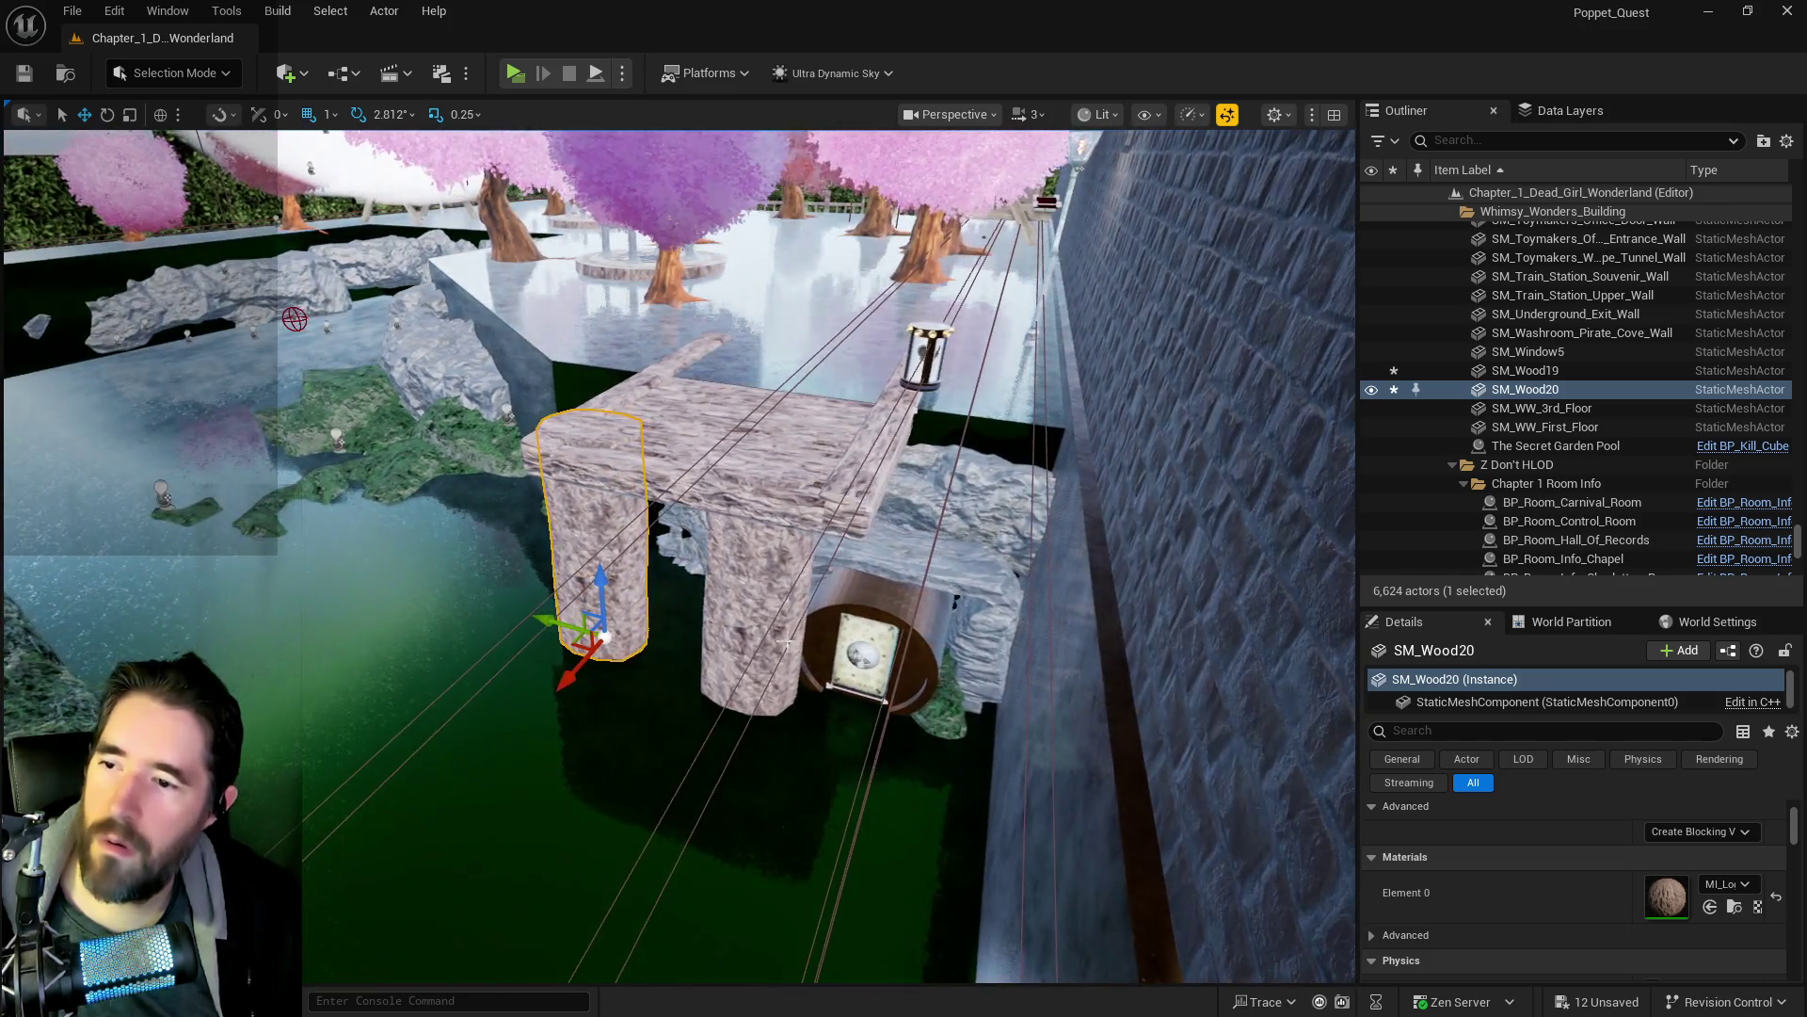
click(754, 634)
mouse_move(754, 634)
mouse_down()
mouse_move(1166, 632)
mouse_move(967, 677)
mouse_move(797, 753)
mouse_move(682, 638)
mouse_move(564, 701)
mouse_move(584, 678)
mouse_move(707, 651)
mouse_move(739, 689)
mouse_move(722, 699)
mouse_up()
mouse_move(748, 605)
mouse_down()
mouse_move(697, 602)
mouse_move(719, 581)
mouse_move(743, 602)
mouse_up()
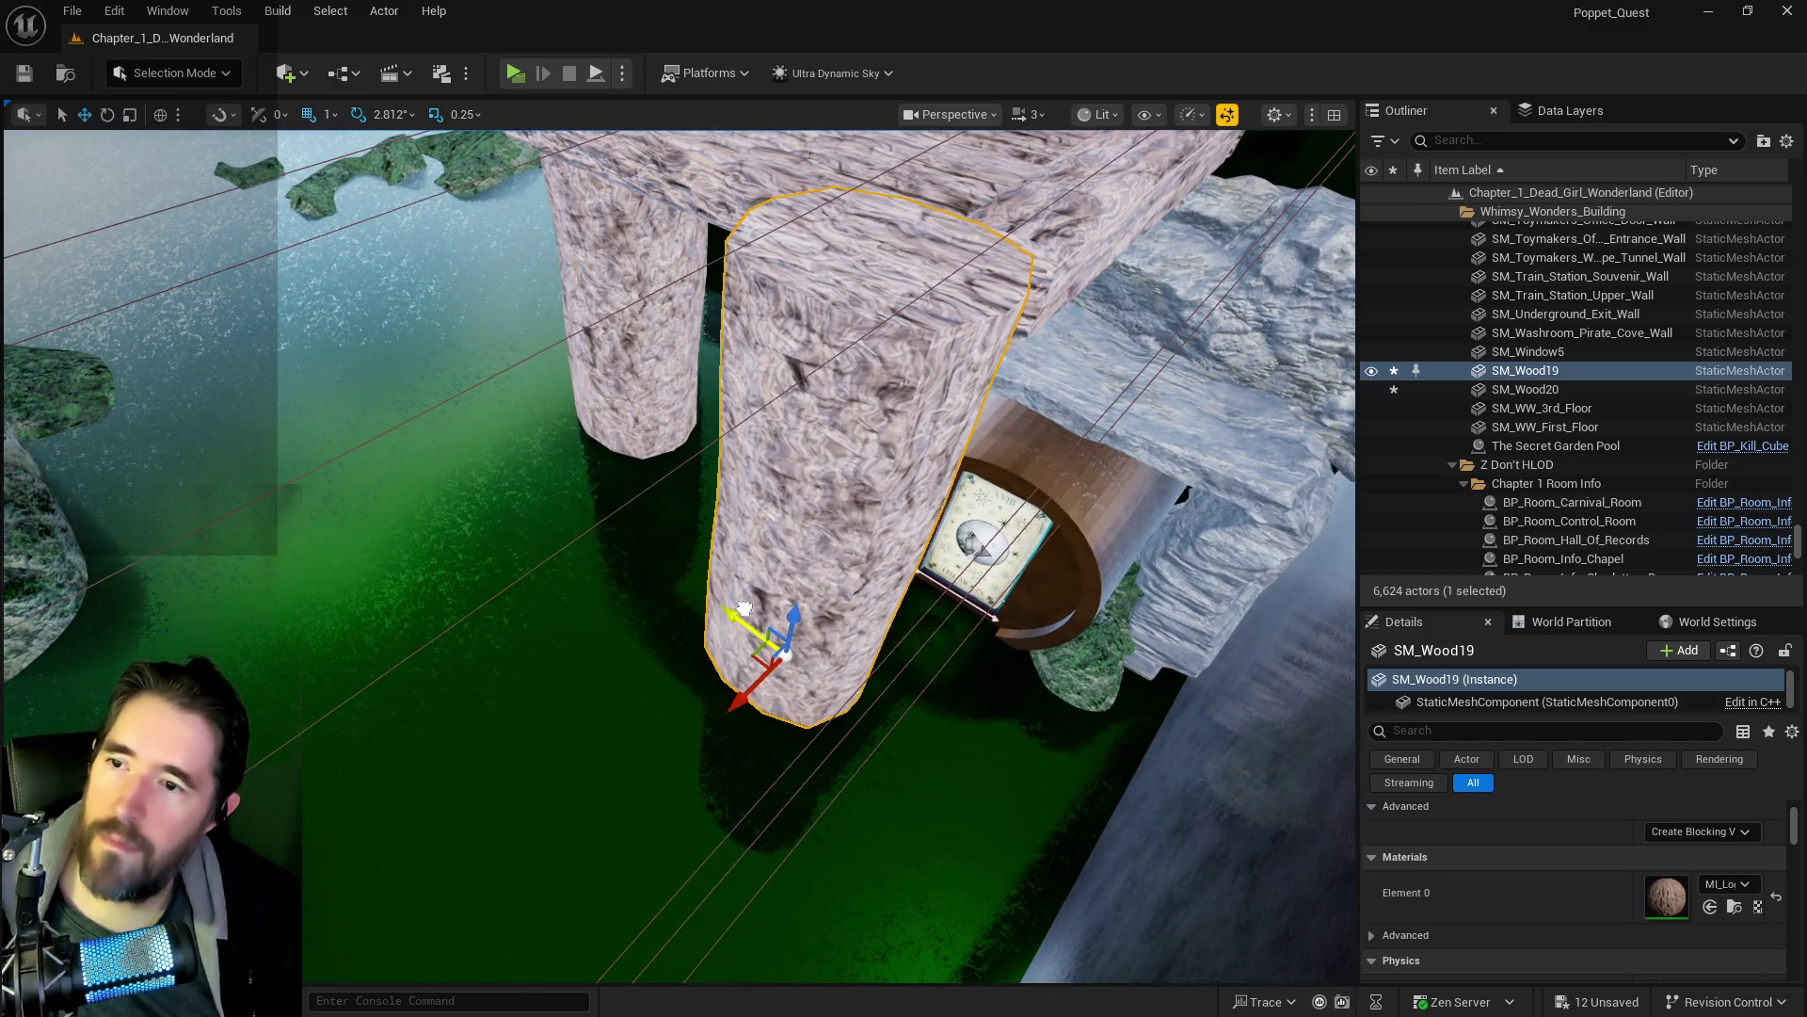
- Drag a BP_Deck_Spline8 spline point sideways to realign the deck
scroll(744, 602, up, 3)
scroll(744, 602, down, 3)
click(951, 400)
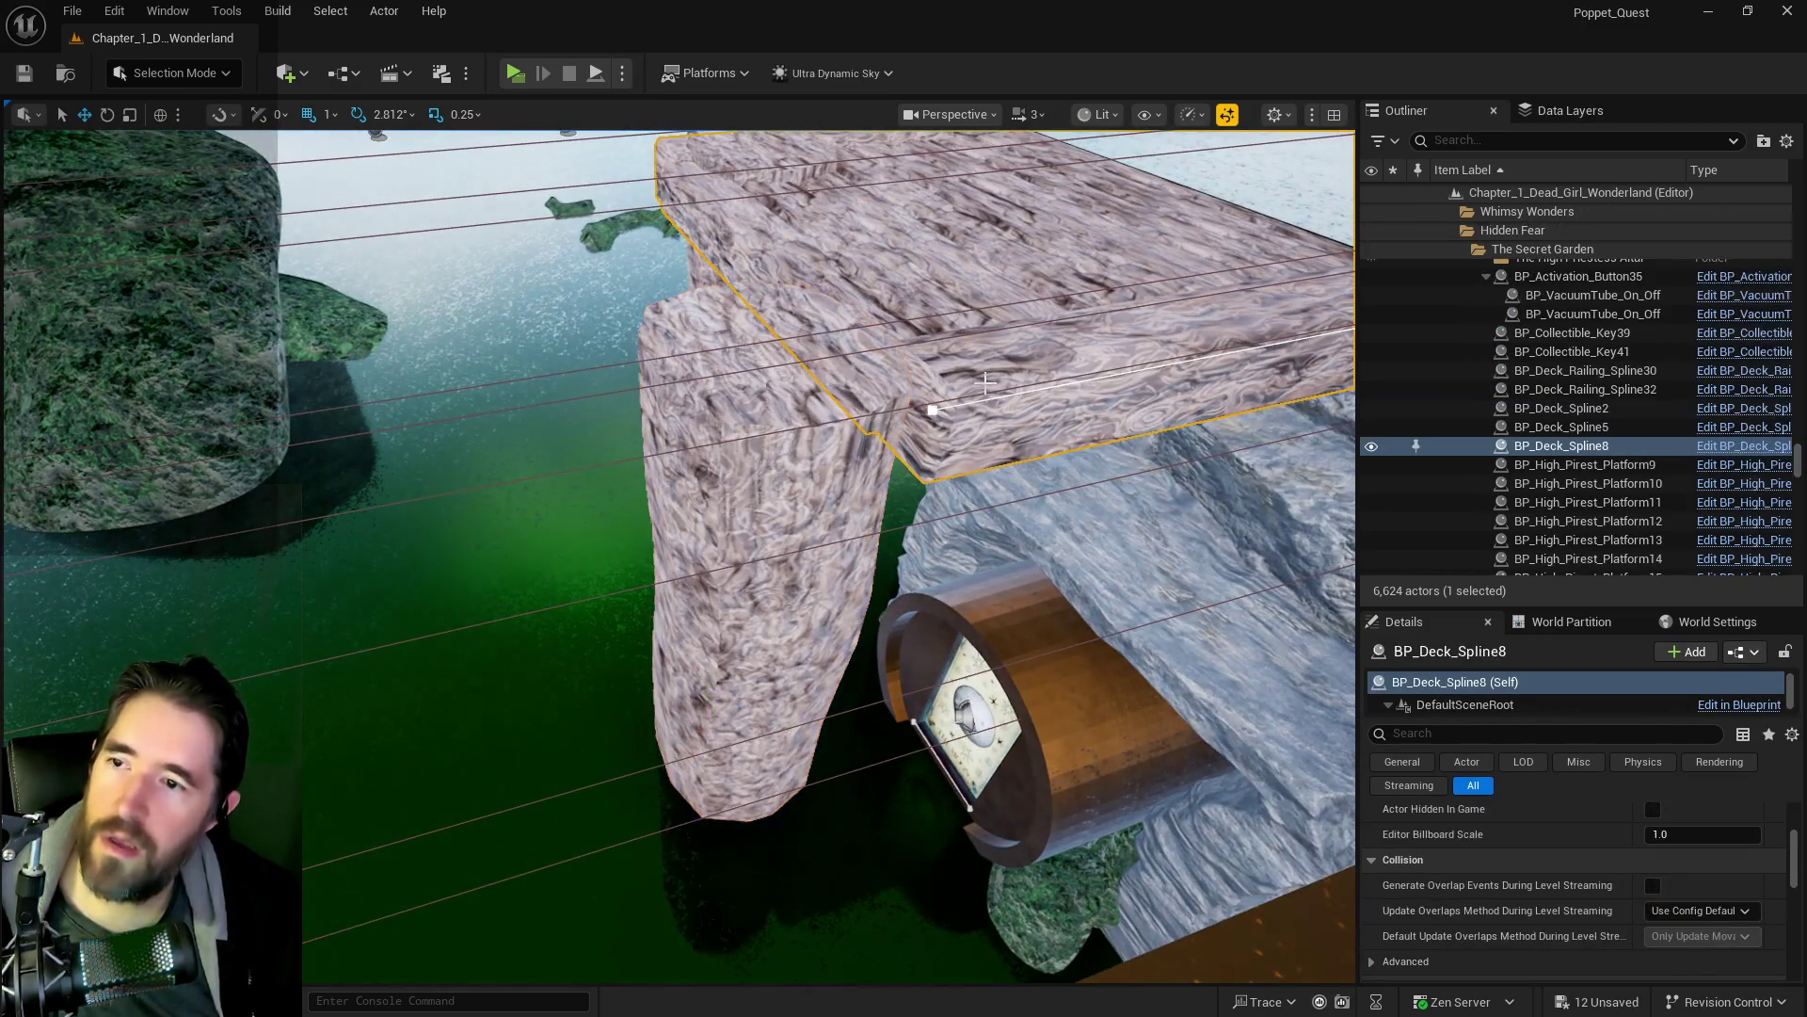
click(950, 400)
mouse_move(874, 425)
mouse_down()
mouse_move(768, 436)
mouse_move(746, 464)
mouse_up()
- Nudge pillars SM_Wood20 and SM_Wood19 slightly sideways so they line up
scroll(677, 555, down, 5)
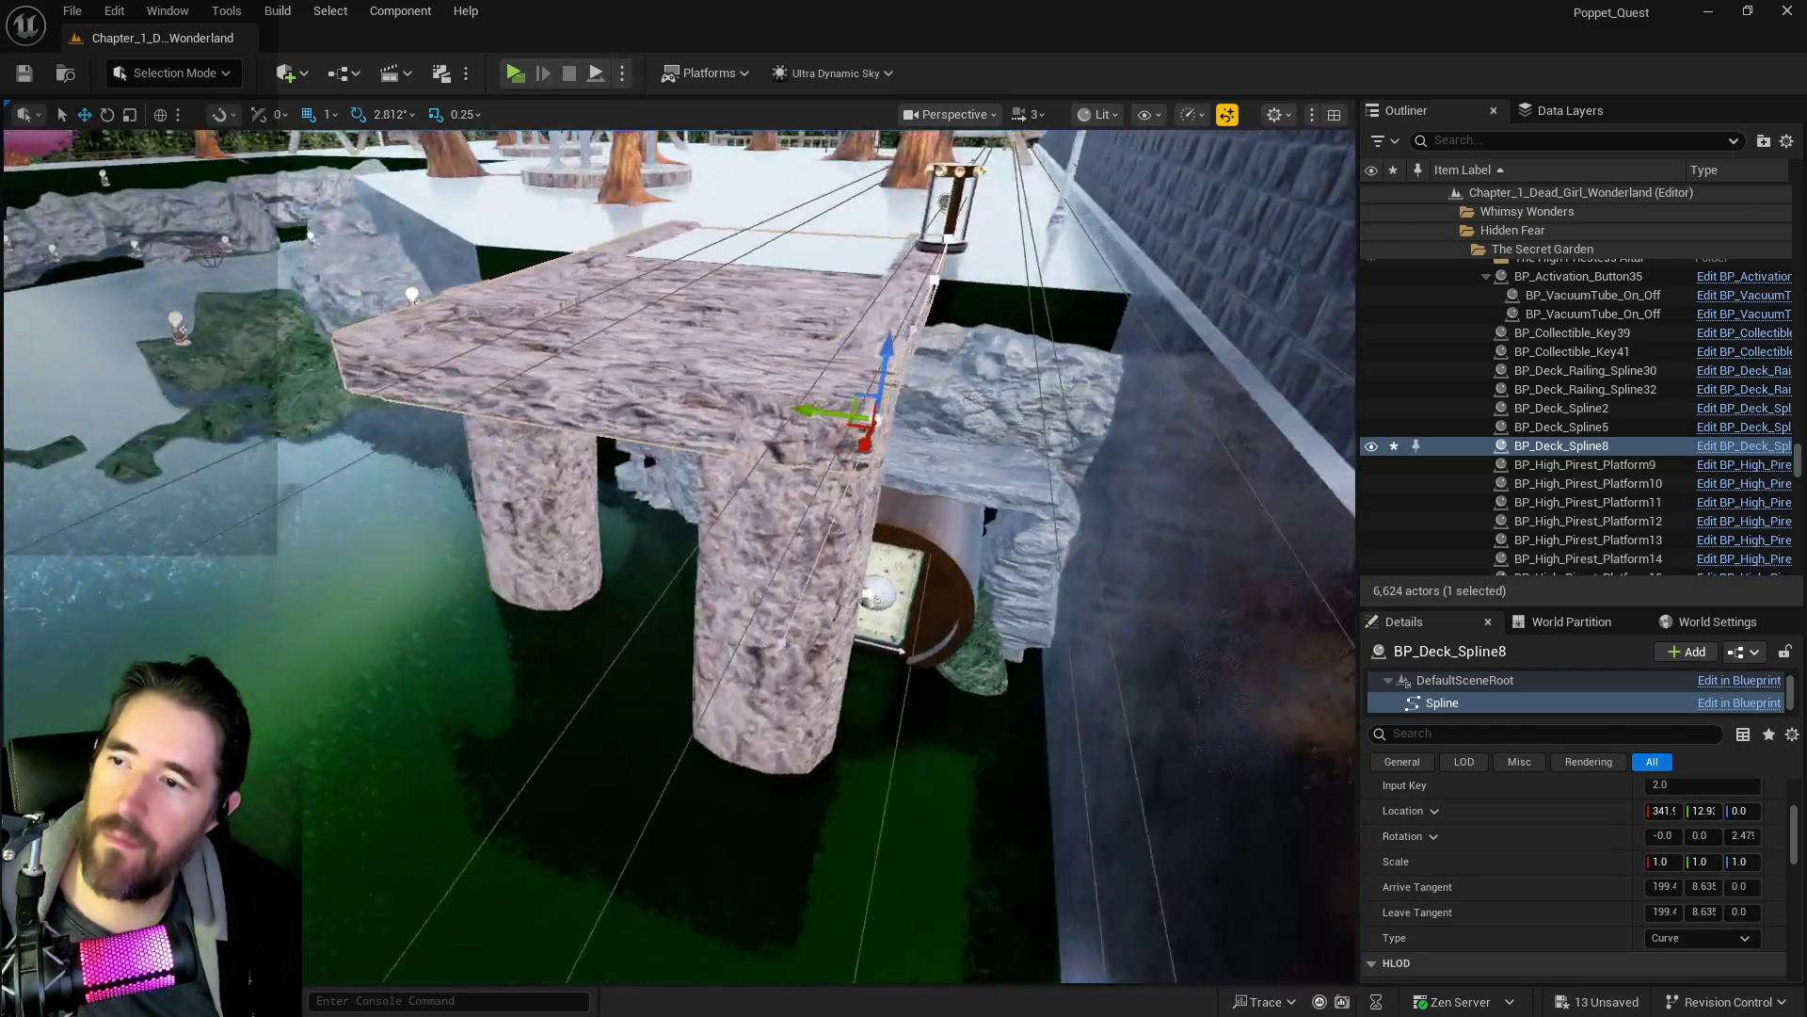
click(669, 484)
scroll(649, 584, up, 3)
drag(663, 617, 617, 632)
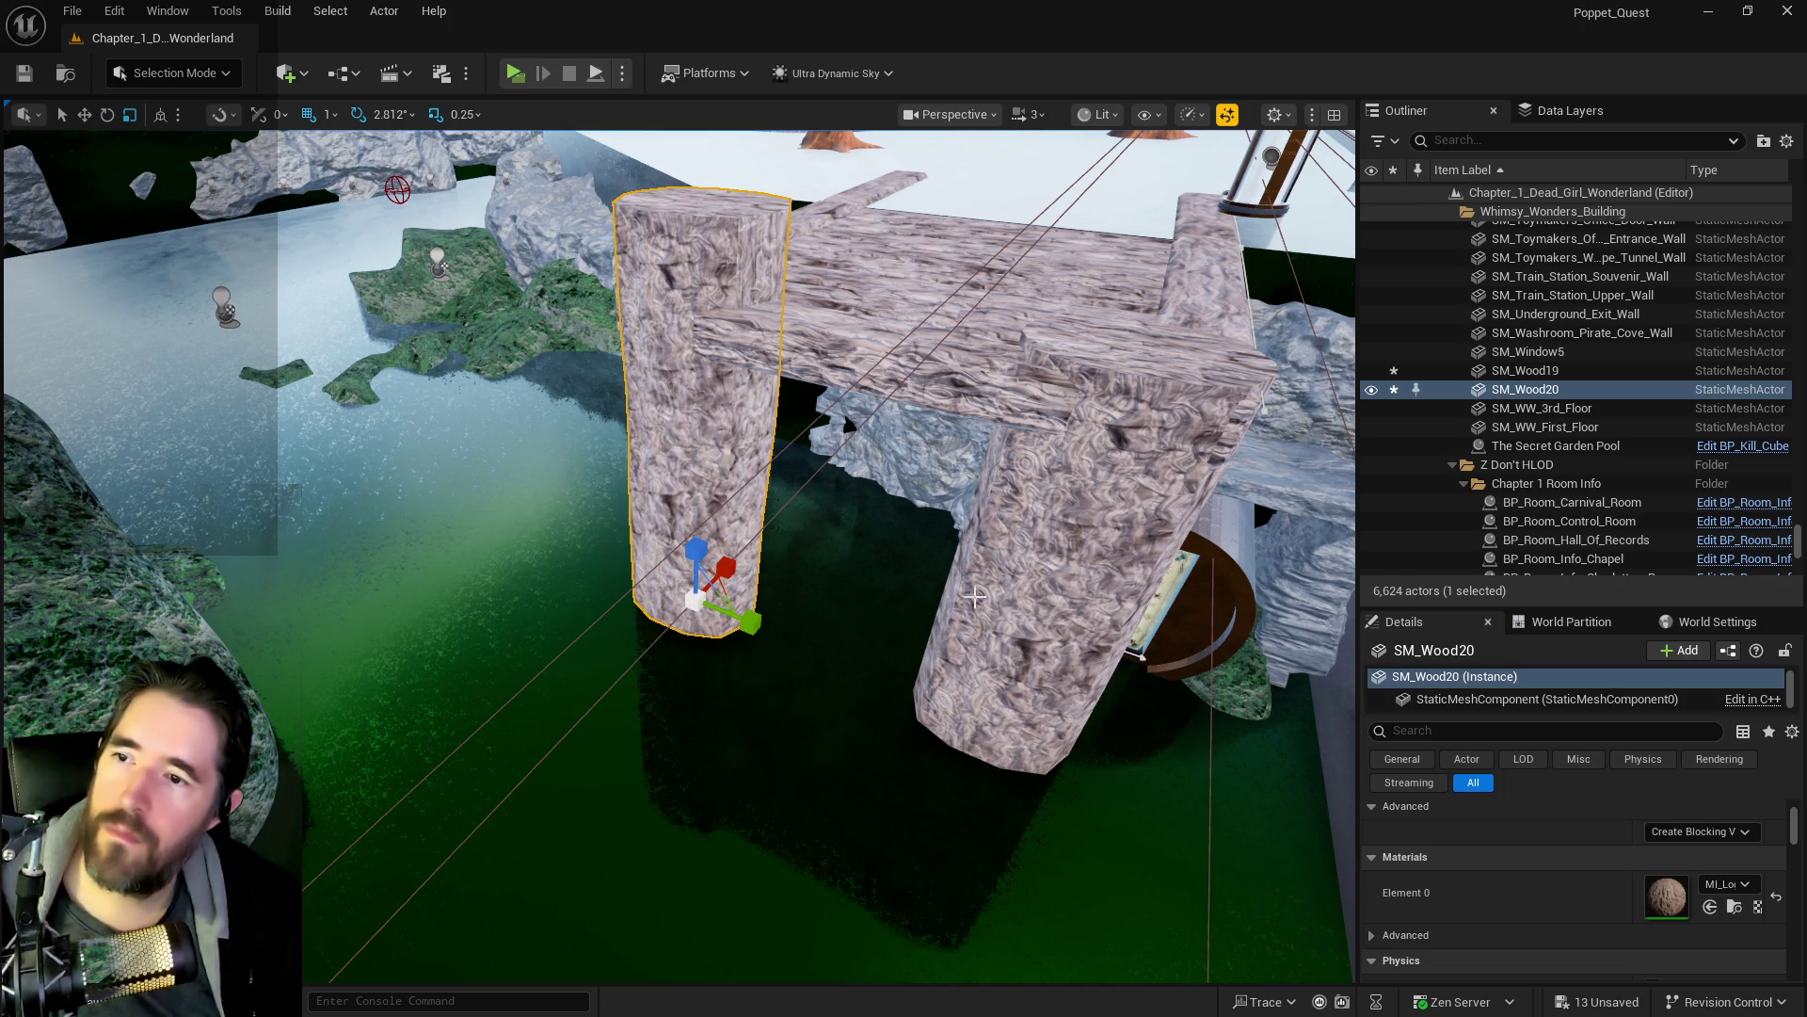
click(1012, 598)
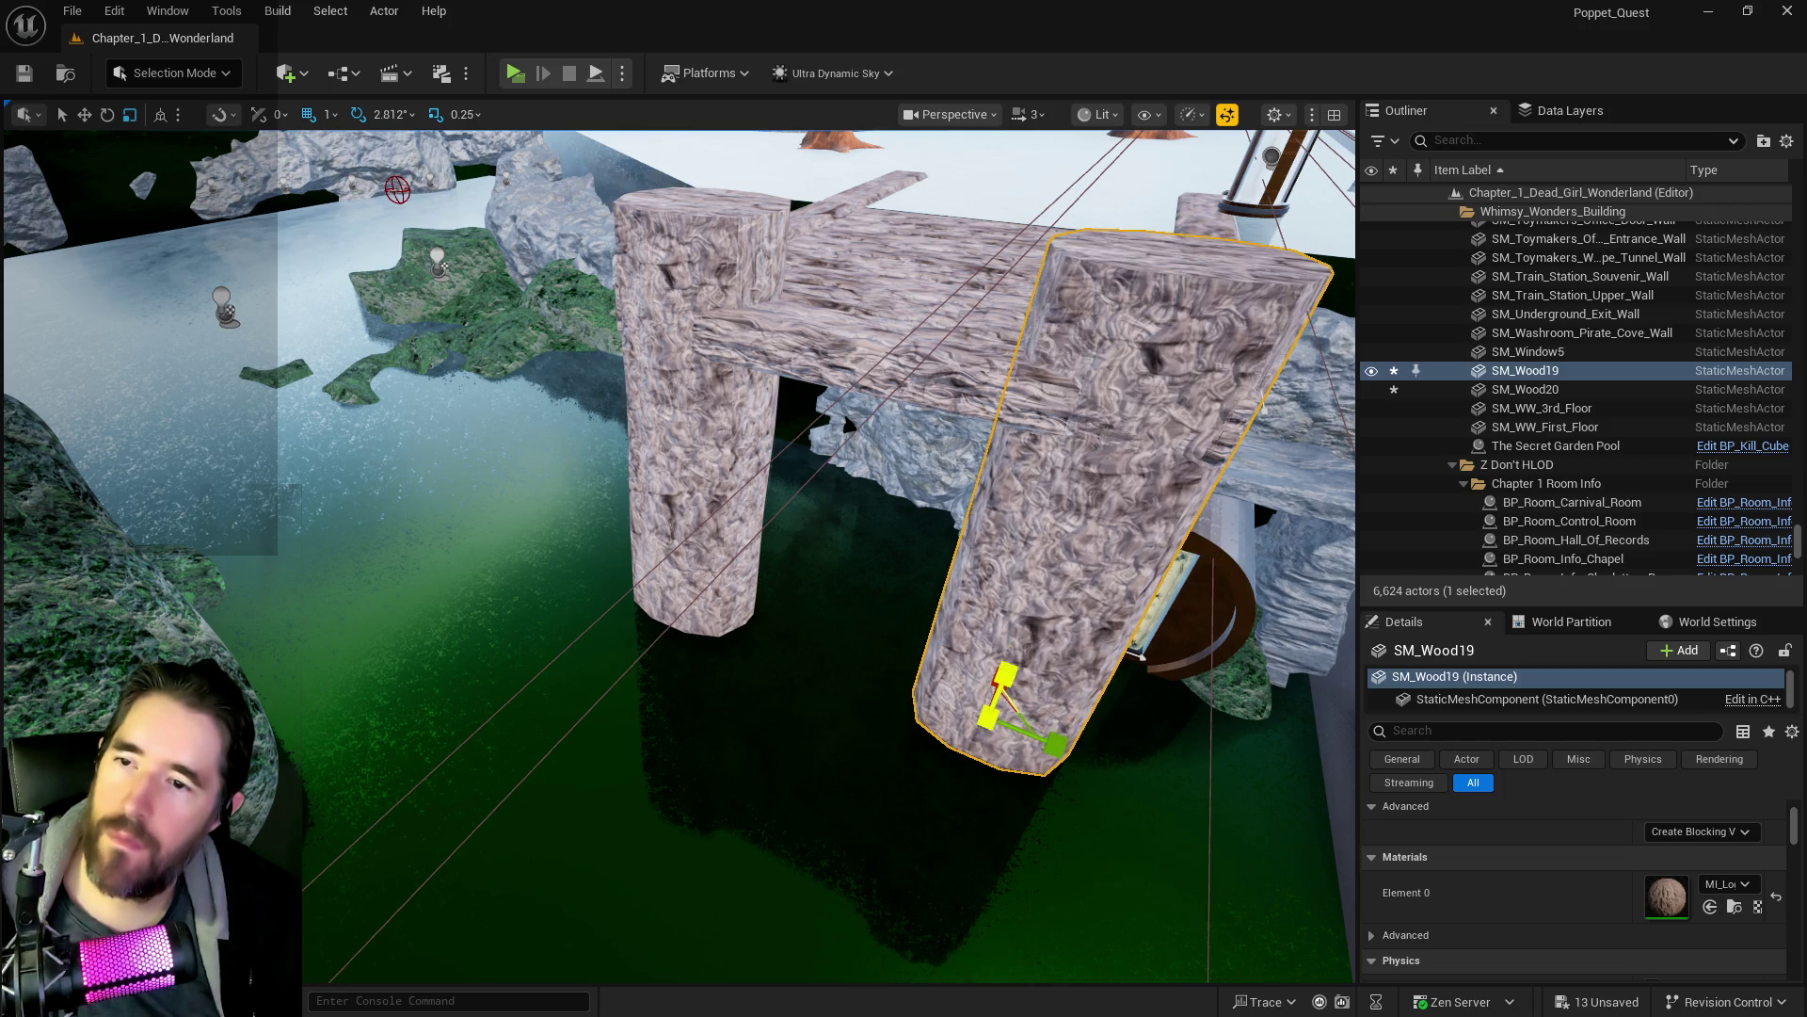
drag(1114, 558, 1114, 558)
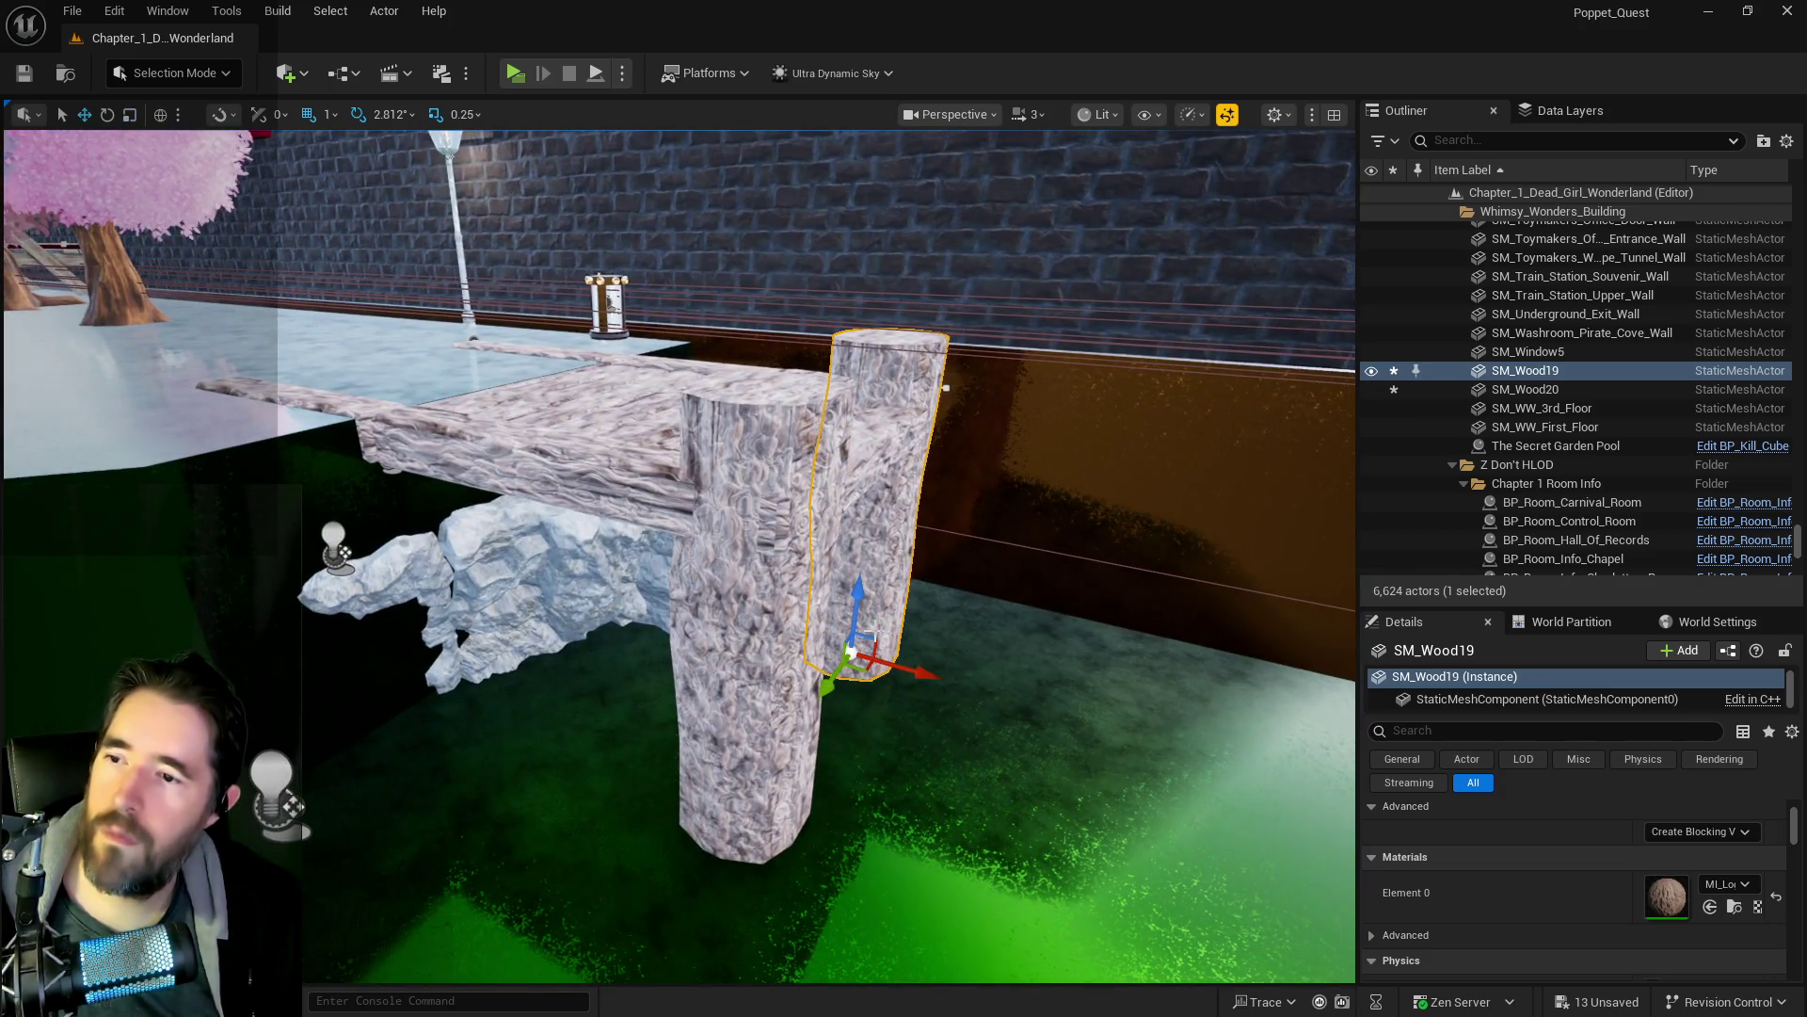
drag(904, 670, 899, 671)
drag(1161, 611, 1161, 611)
right_click(1161, 611)
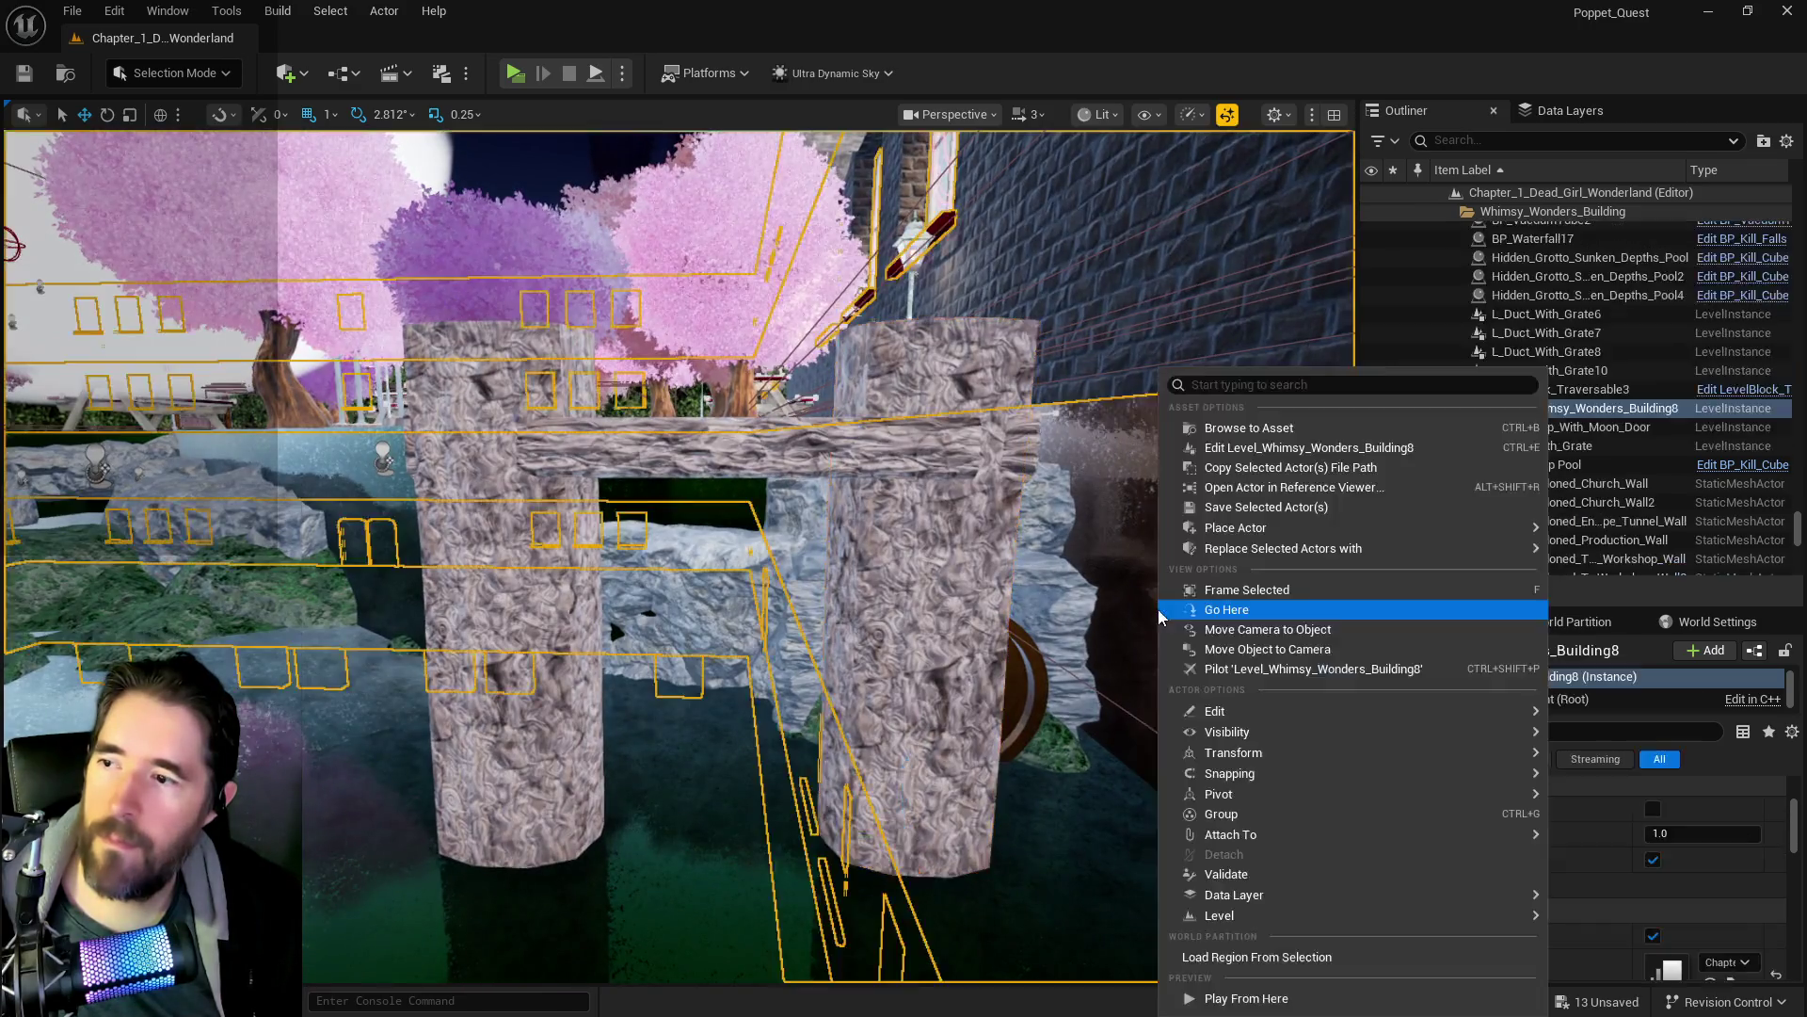
- Reselect the SM_Wood19 pillar and save all changes
click(979, 695)
click(929, 607)
key(ctrl+s)
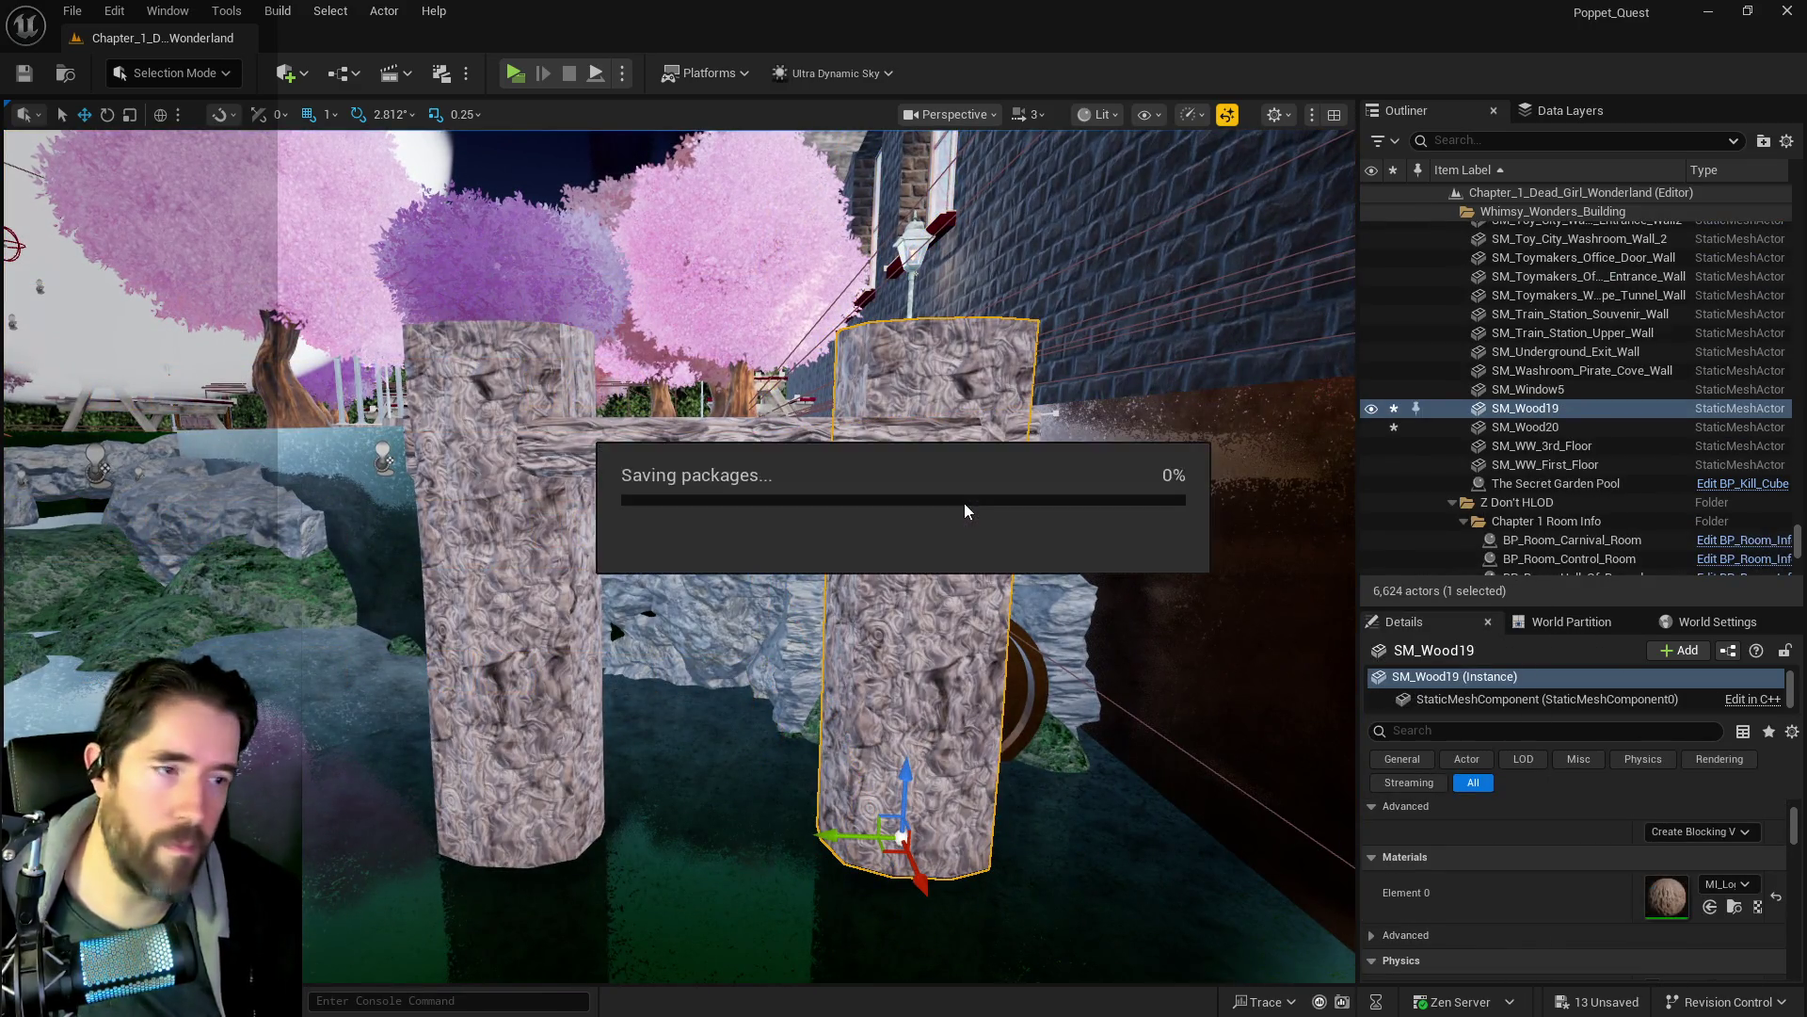
drag(929, 608, 929, 608)
- Duplicate rock SM_Wall_2x6_B4 upward as SM_Wall_2x6_B5 and select both
click(523, 541)
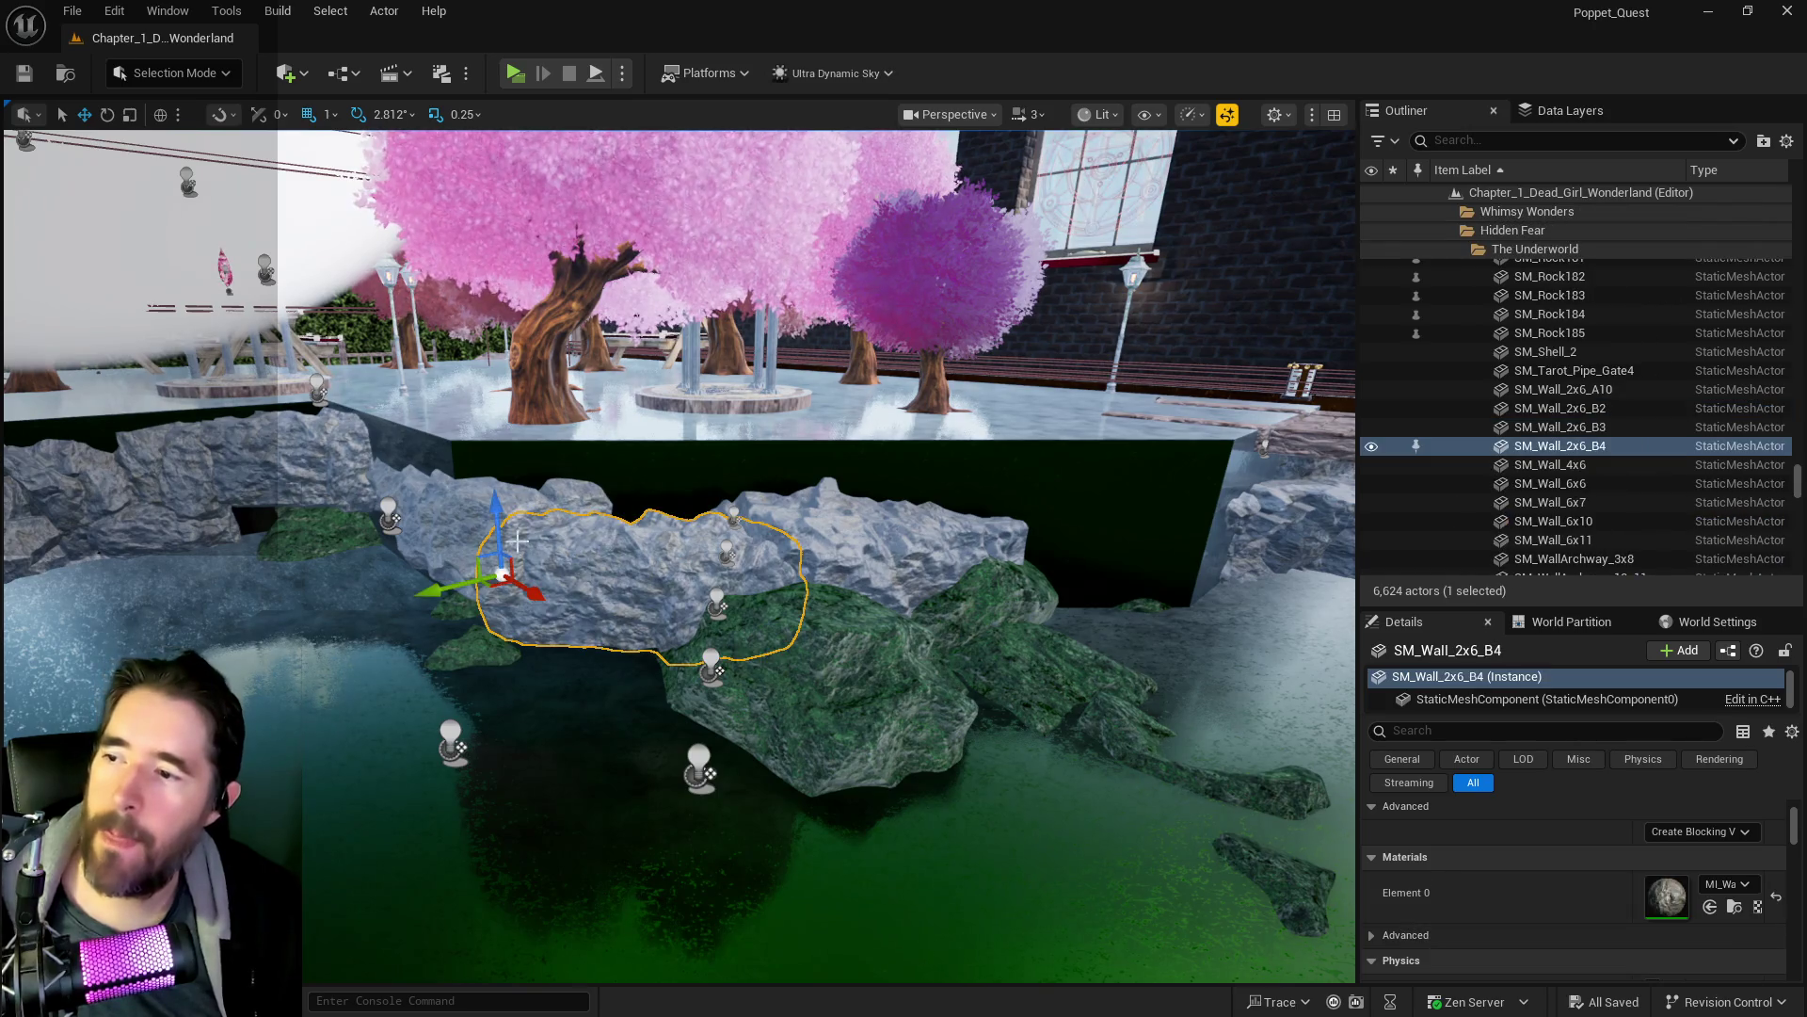
alt+drag(503, 532, 524, 432)
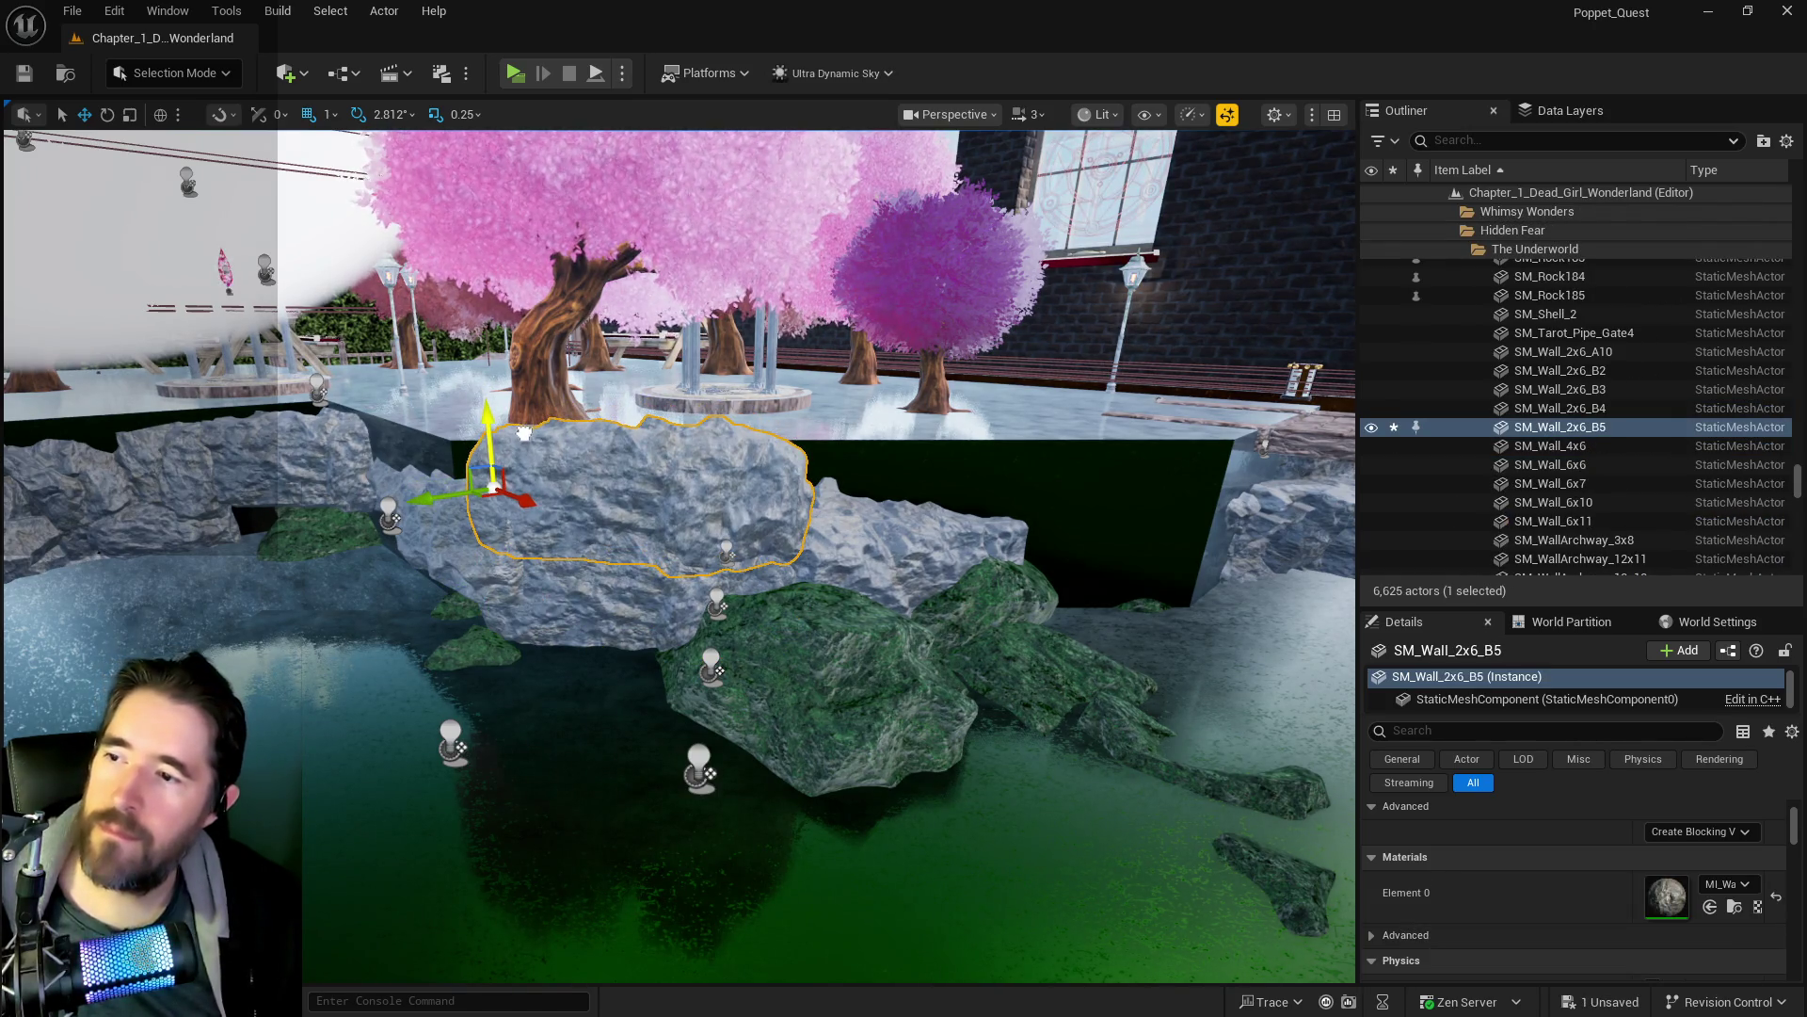
click(862, 512)
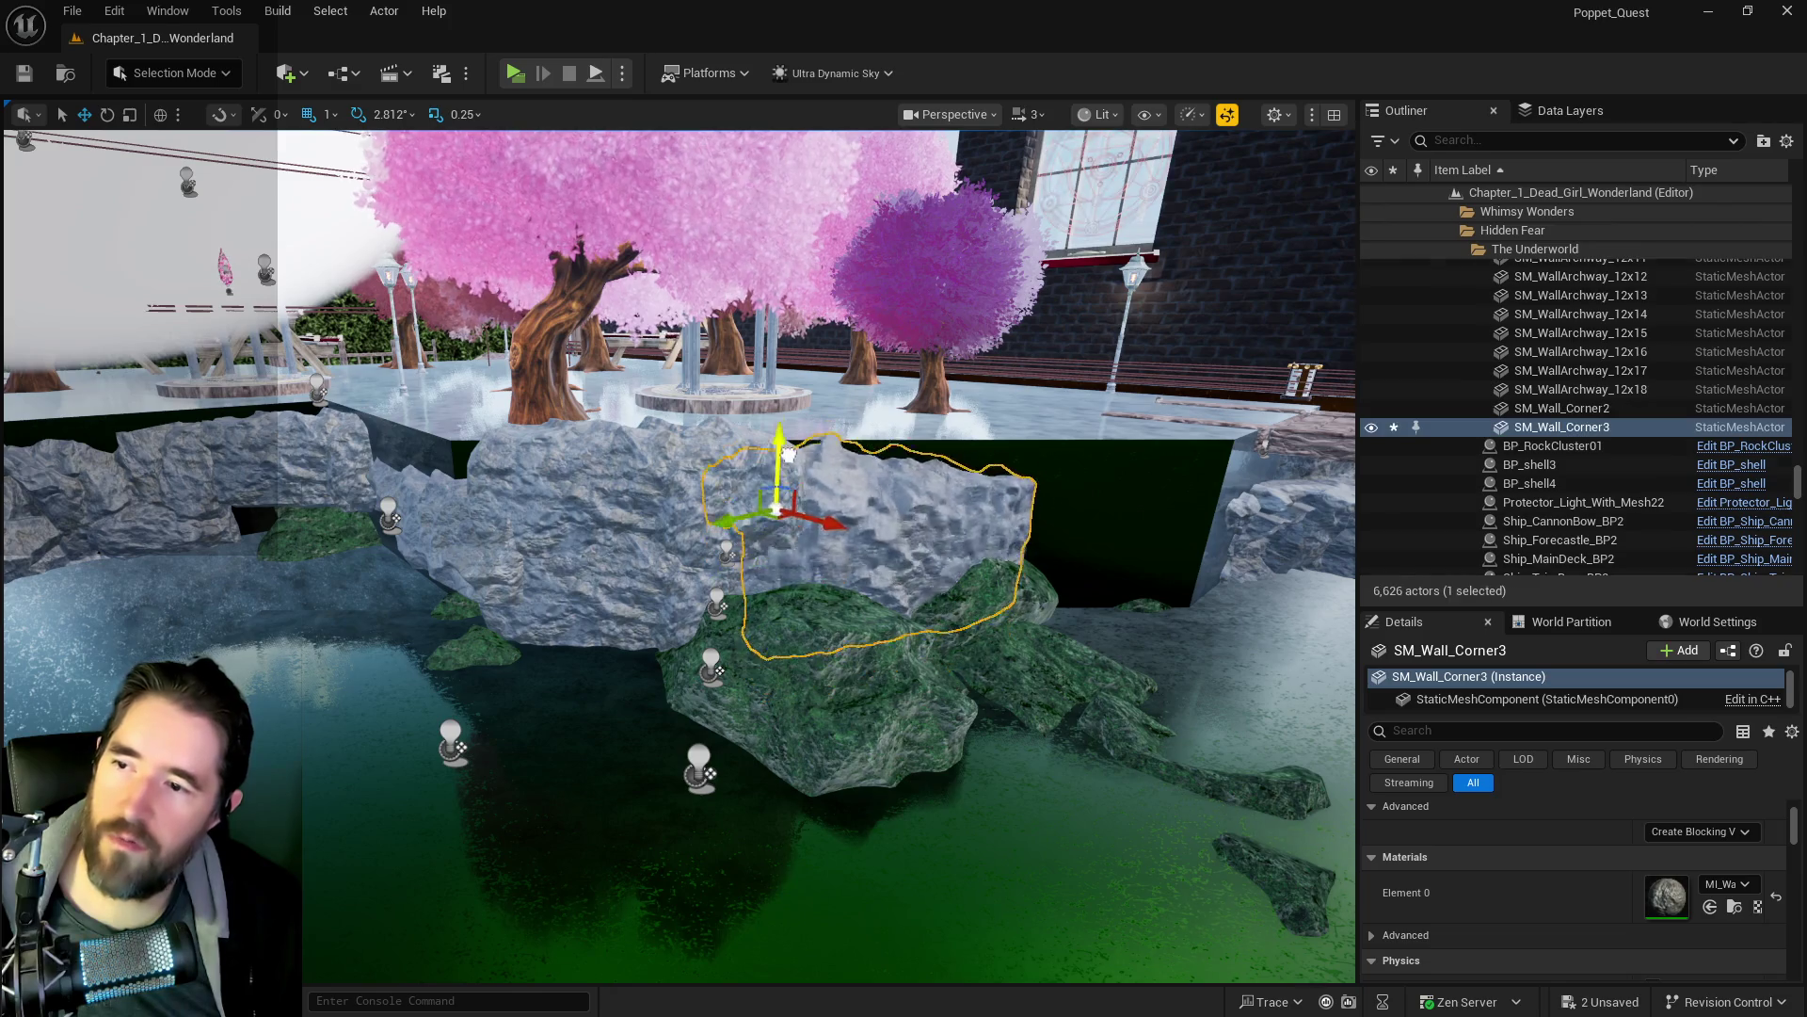
click(584, 557)
ctrl+click(592, 484)
- Duplicate rock SM_Wall_6x10 and slide the copy along the pool
drag(674, 505, 675, 505)
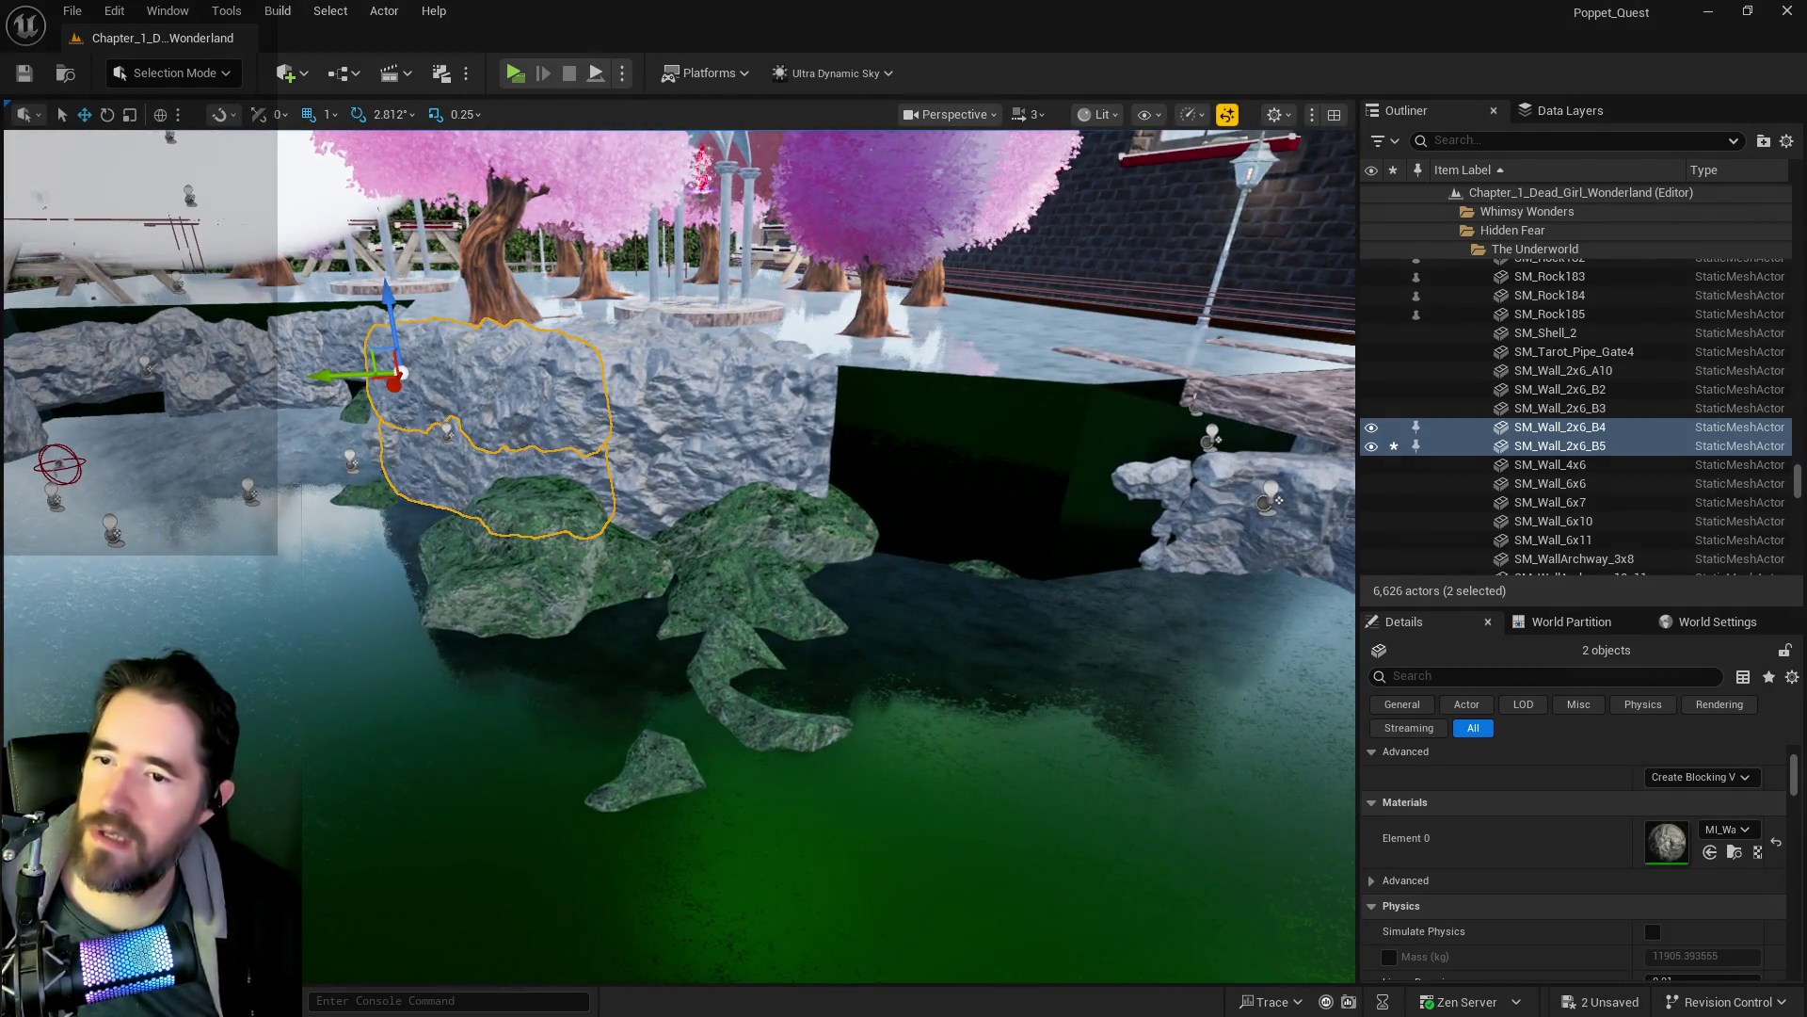
click(1216, 511)
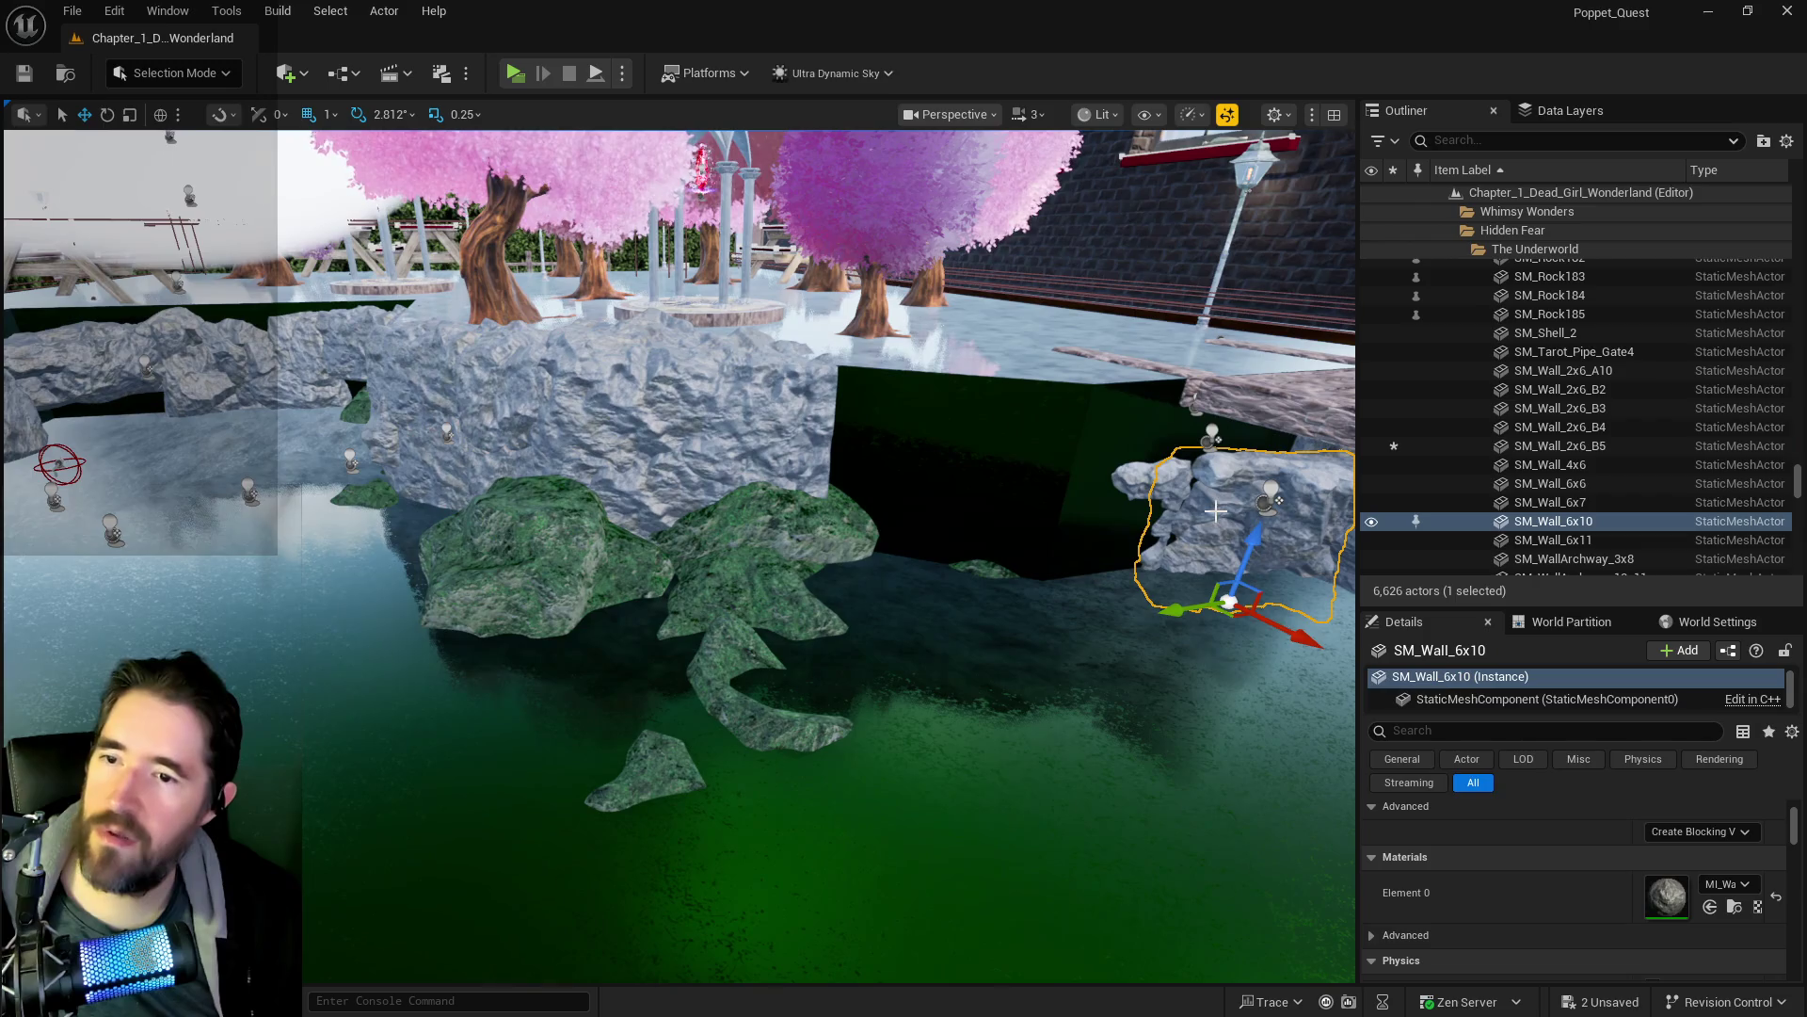
mouse_move(1189, 613)
mouse_down()
mouse_move(891, 644)
mouse_move(953, 528)
mouse_move(950, 574)
mouse_up()
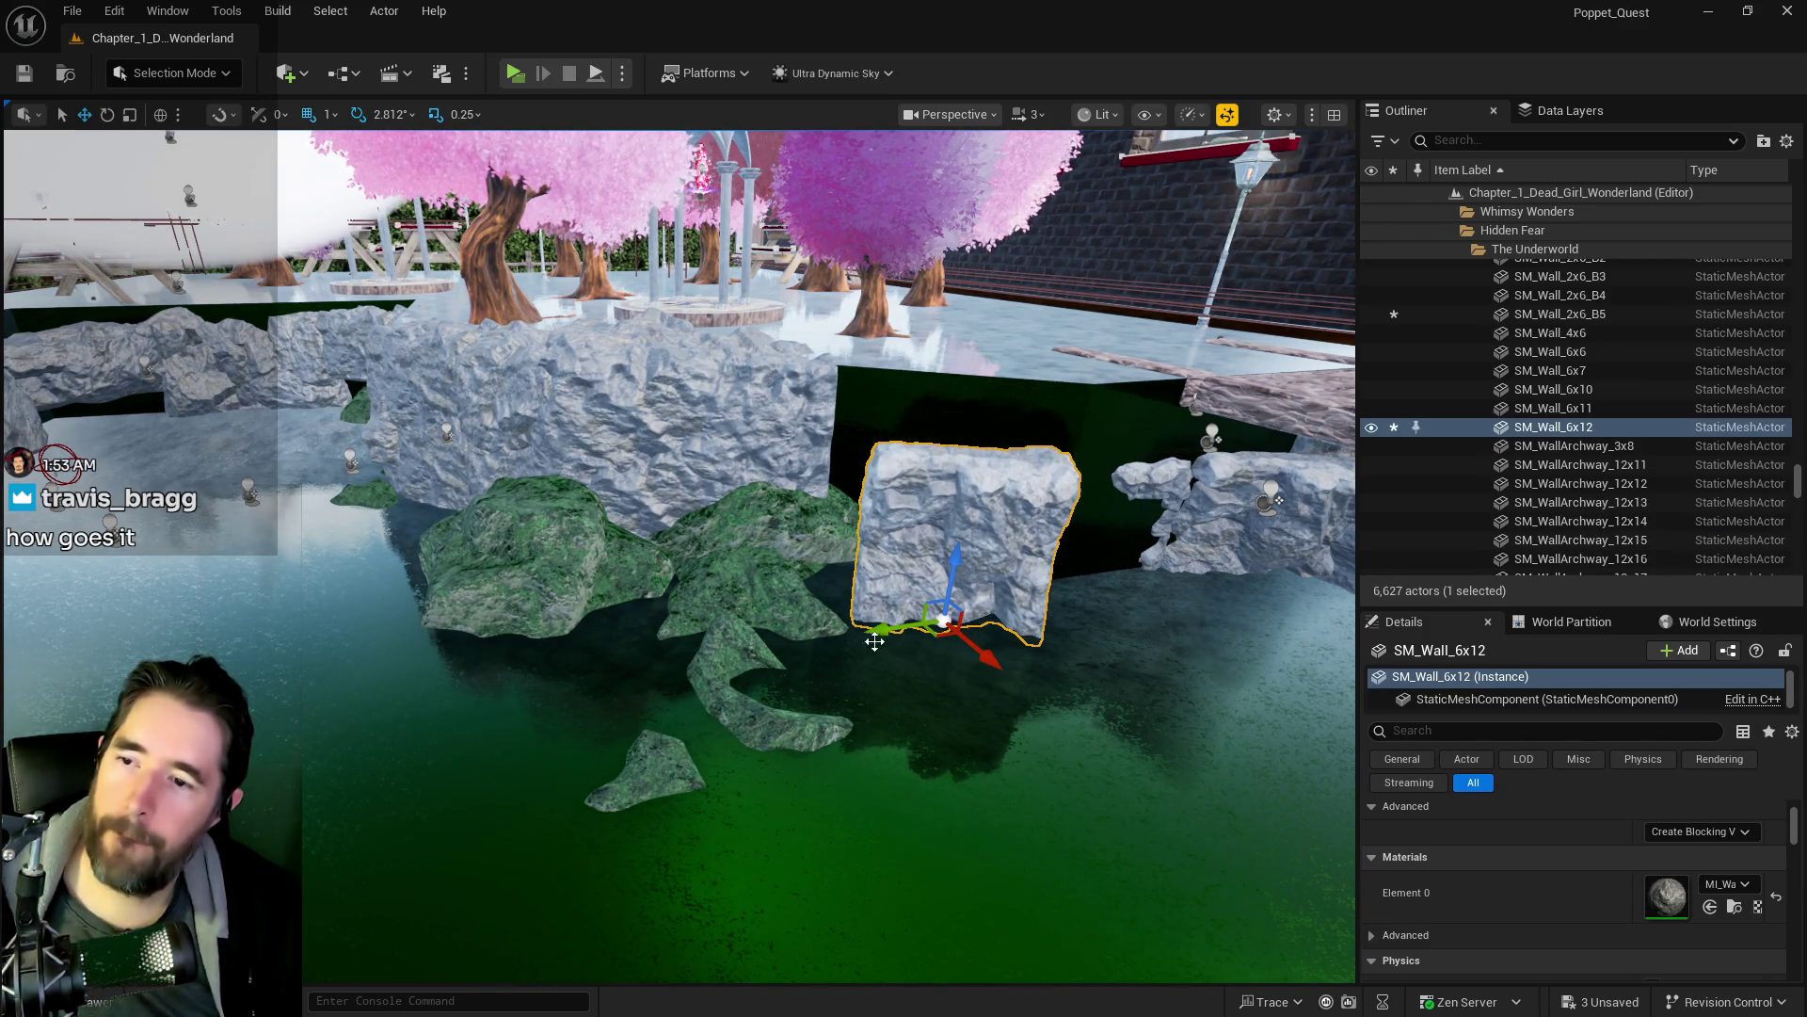
drag(868, 642, 1057, 598)
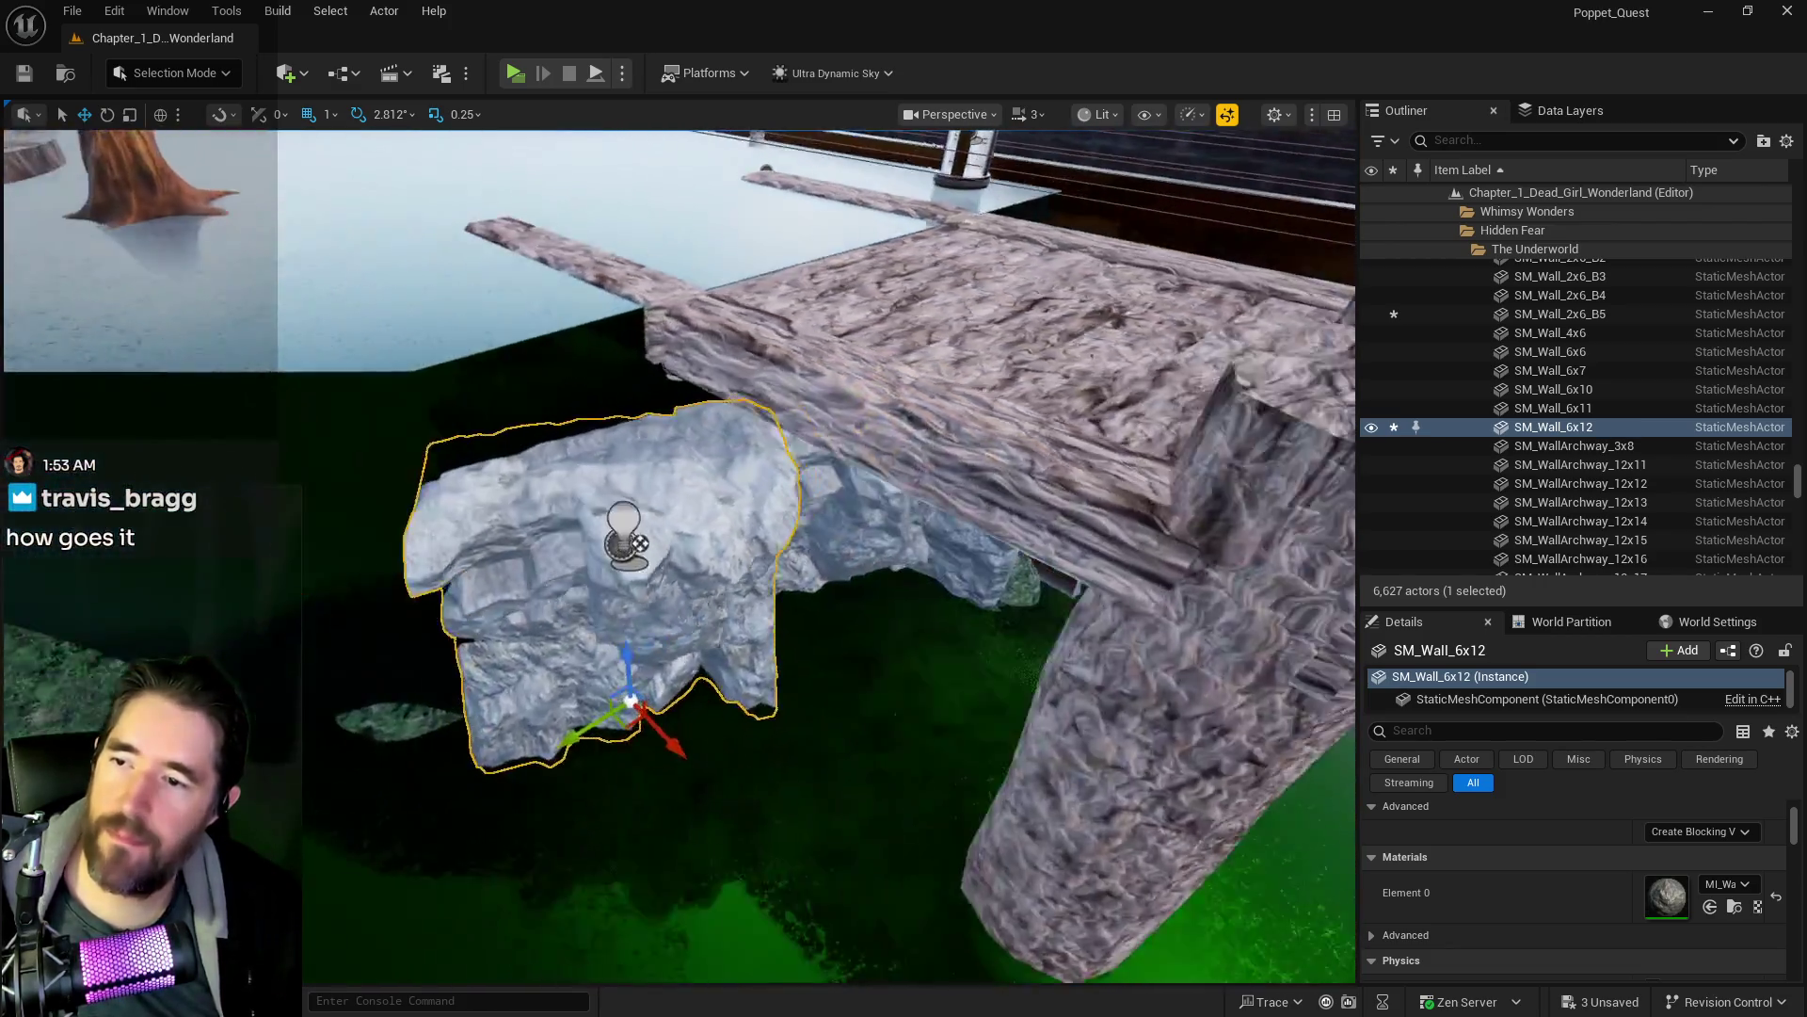
key(e)
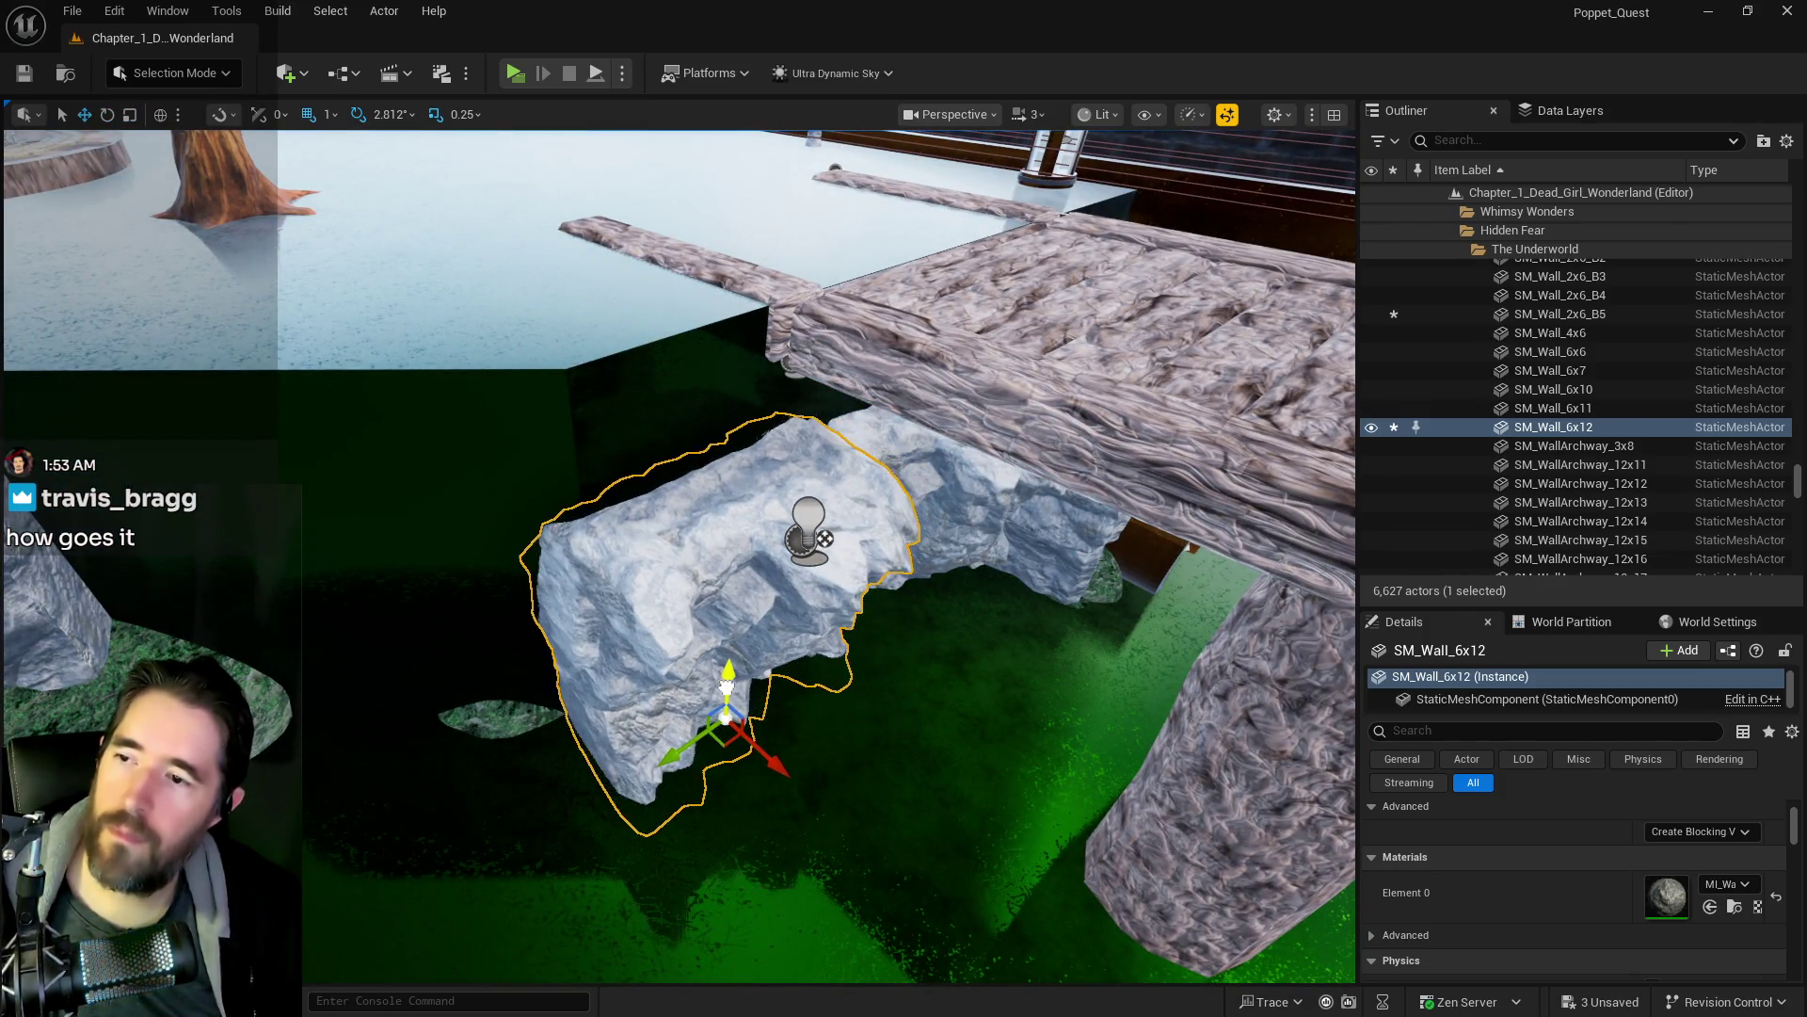
- Lock the bridging rock's scale uniformly, set it to 3.3, and lower it toward the water
mouse_move(714, 745)
mouse_down()
mouse_move(612, 640)
mouse_move(527, 509)
mouse_move(508, 442)
mouse_move(524, 404)
mouse_move(640, 445)
mouse_move(612, 395)
mouse_move(385, 463)
mouse_up()
click(494, 464)
click(640, 446)
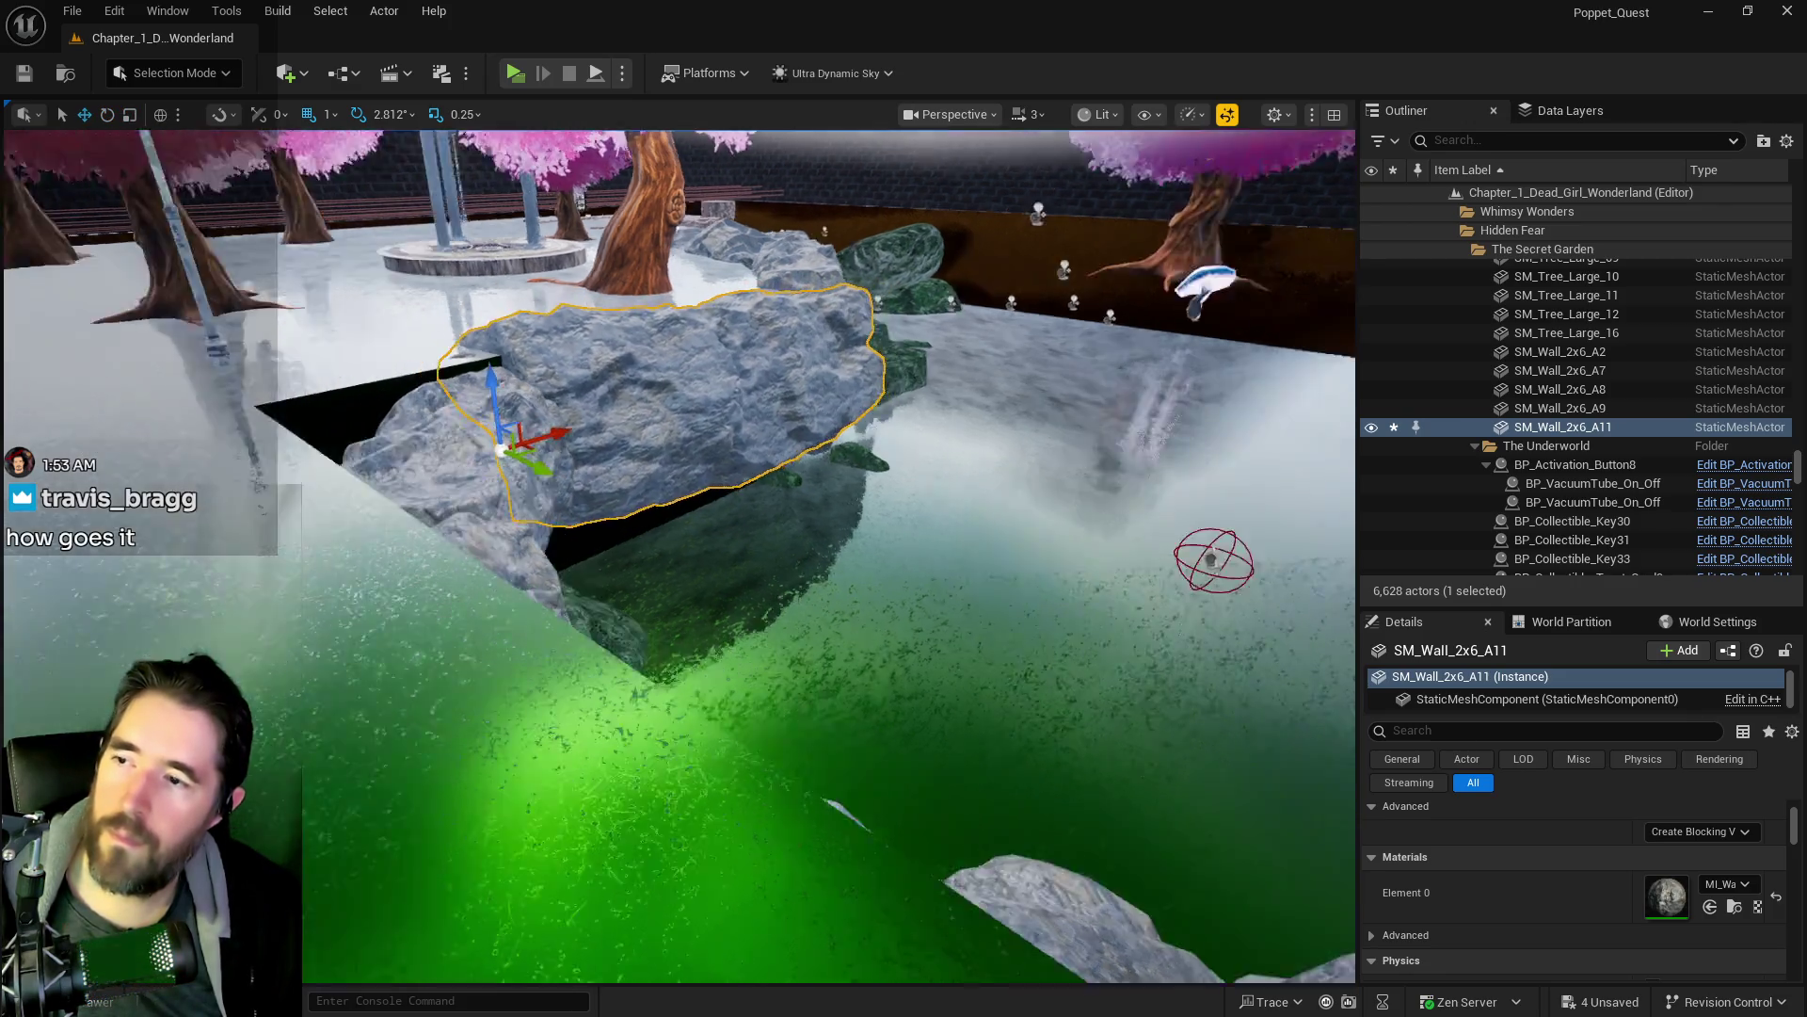
drag(386, 421, 1147, 590)
scroll(1463, 857, up, 5)
click(1477, 864)
click(1663, 865)
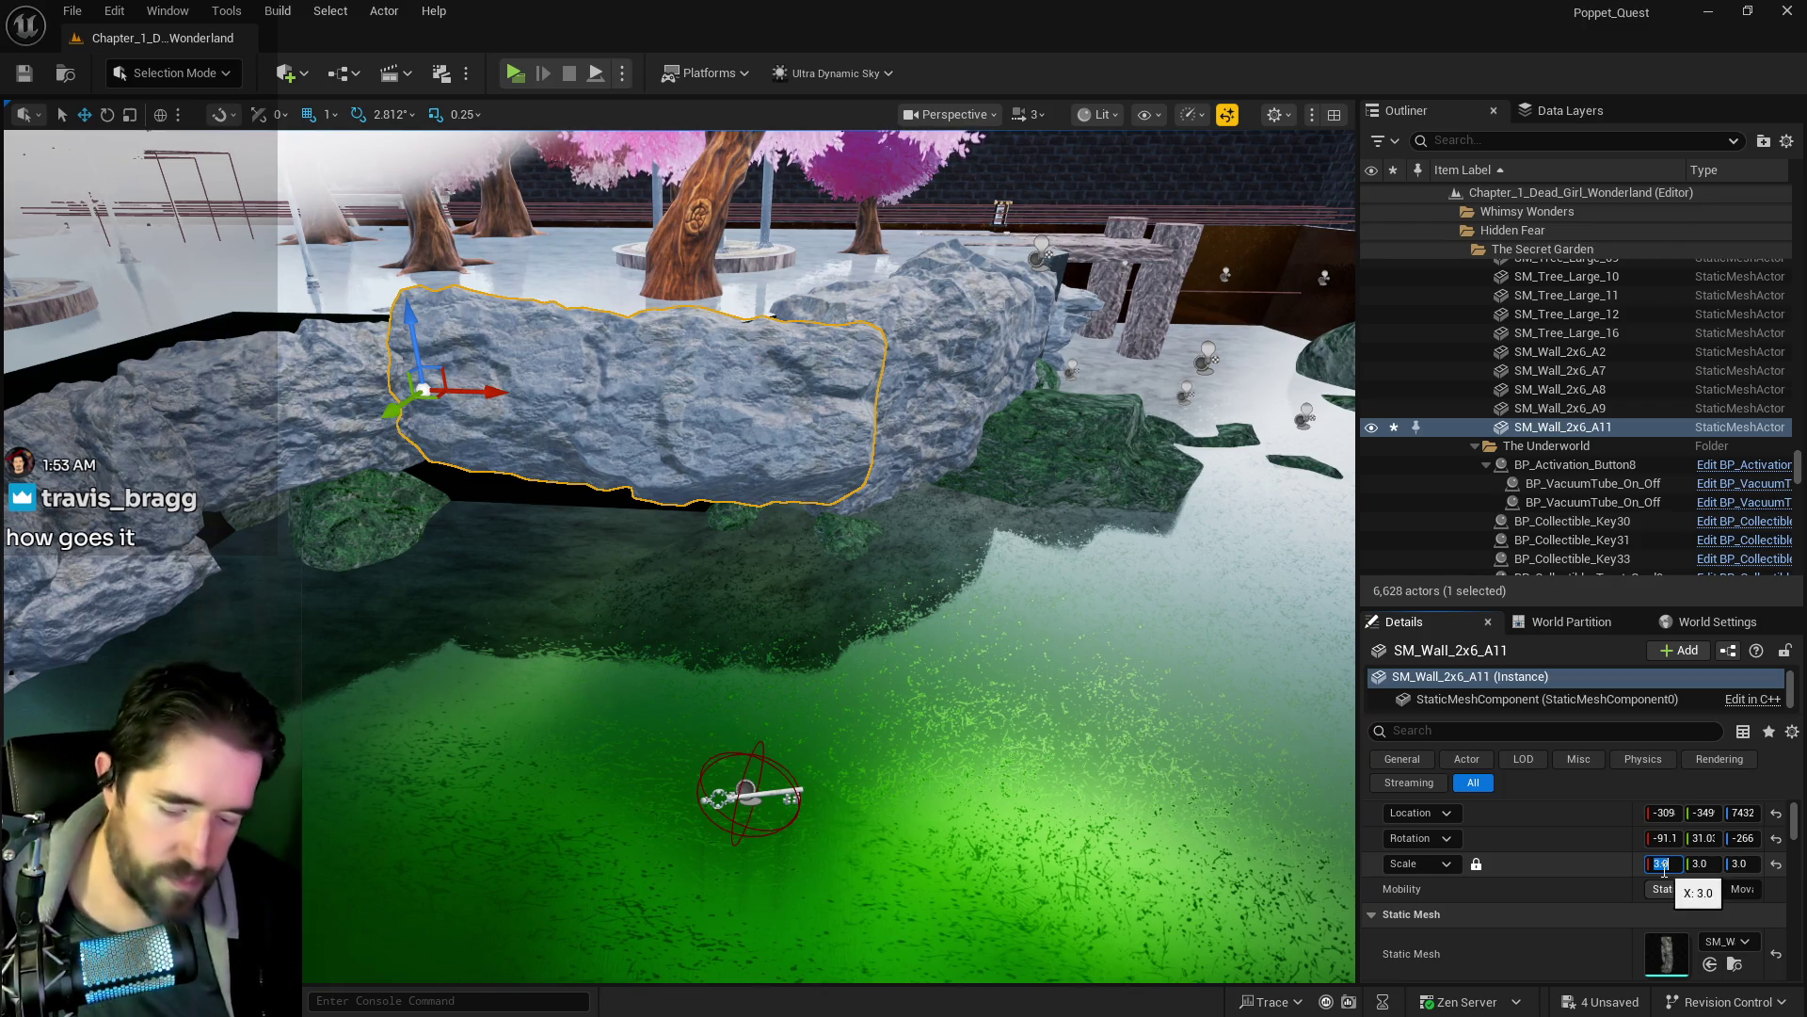
text(3)
key(Return)
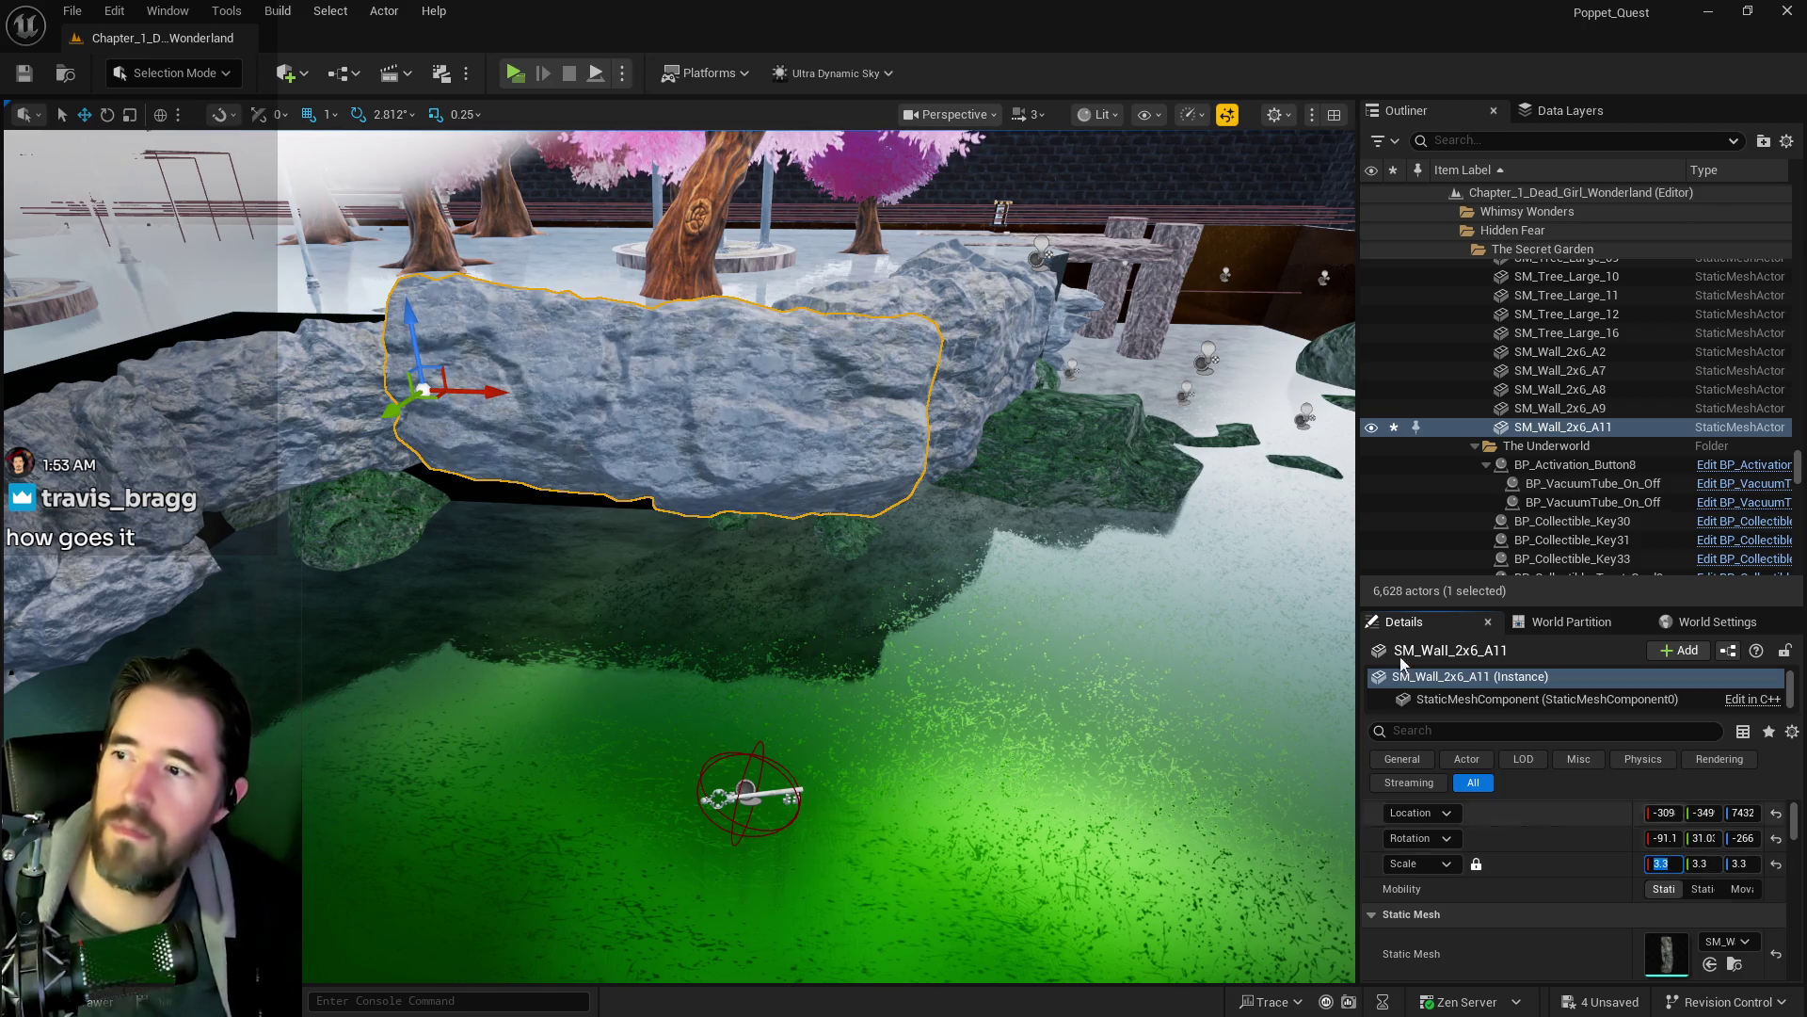
drag(405, 306, 409, 351)
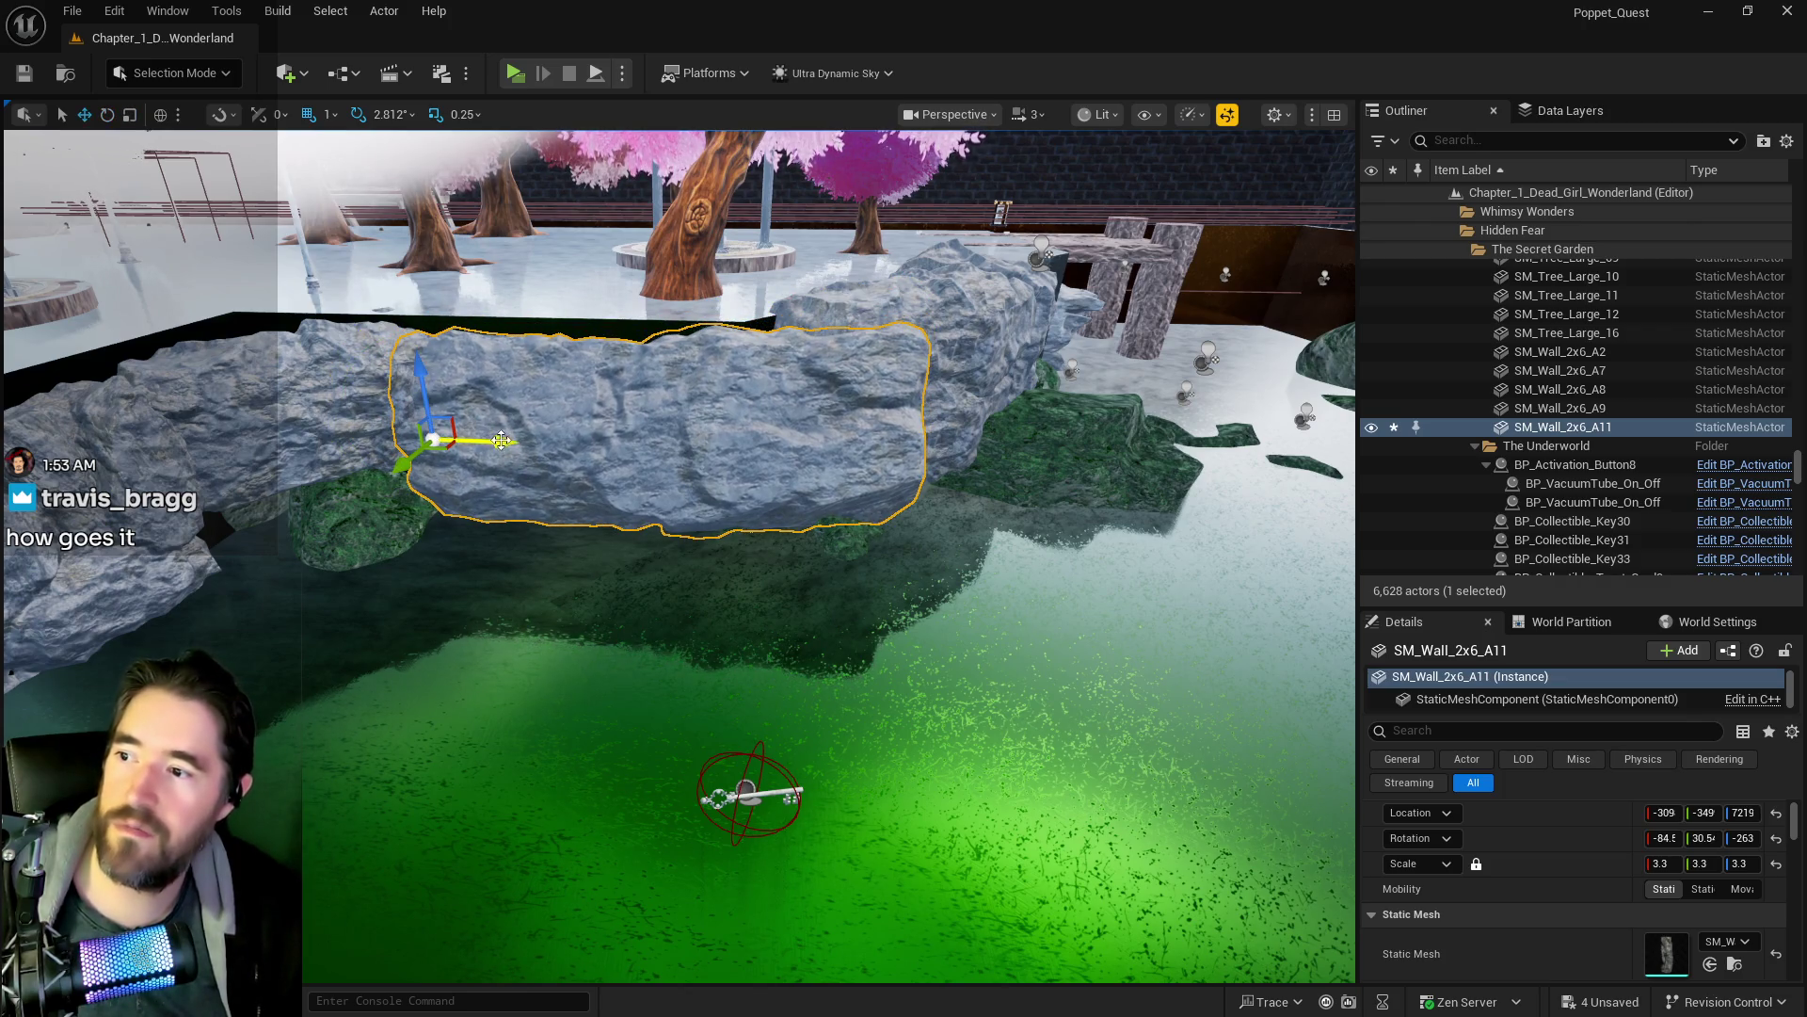
- Scale rock wall SM_Wall_4x6 to 2.5, raise it slightly, and shift it along Y
mouse_move(477, 441)
mouse_down()
mouse_move(518, 452)
mouse_move(616, 369)
mouse_move(803, 447)
mouse_up()
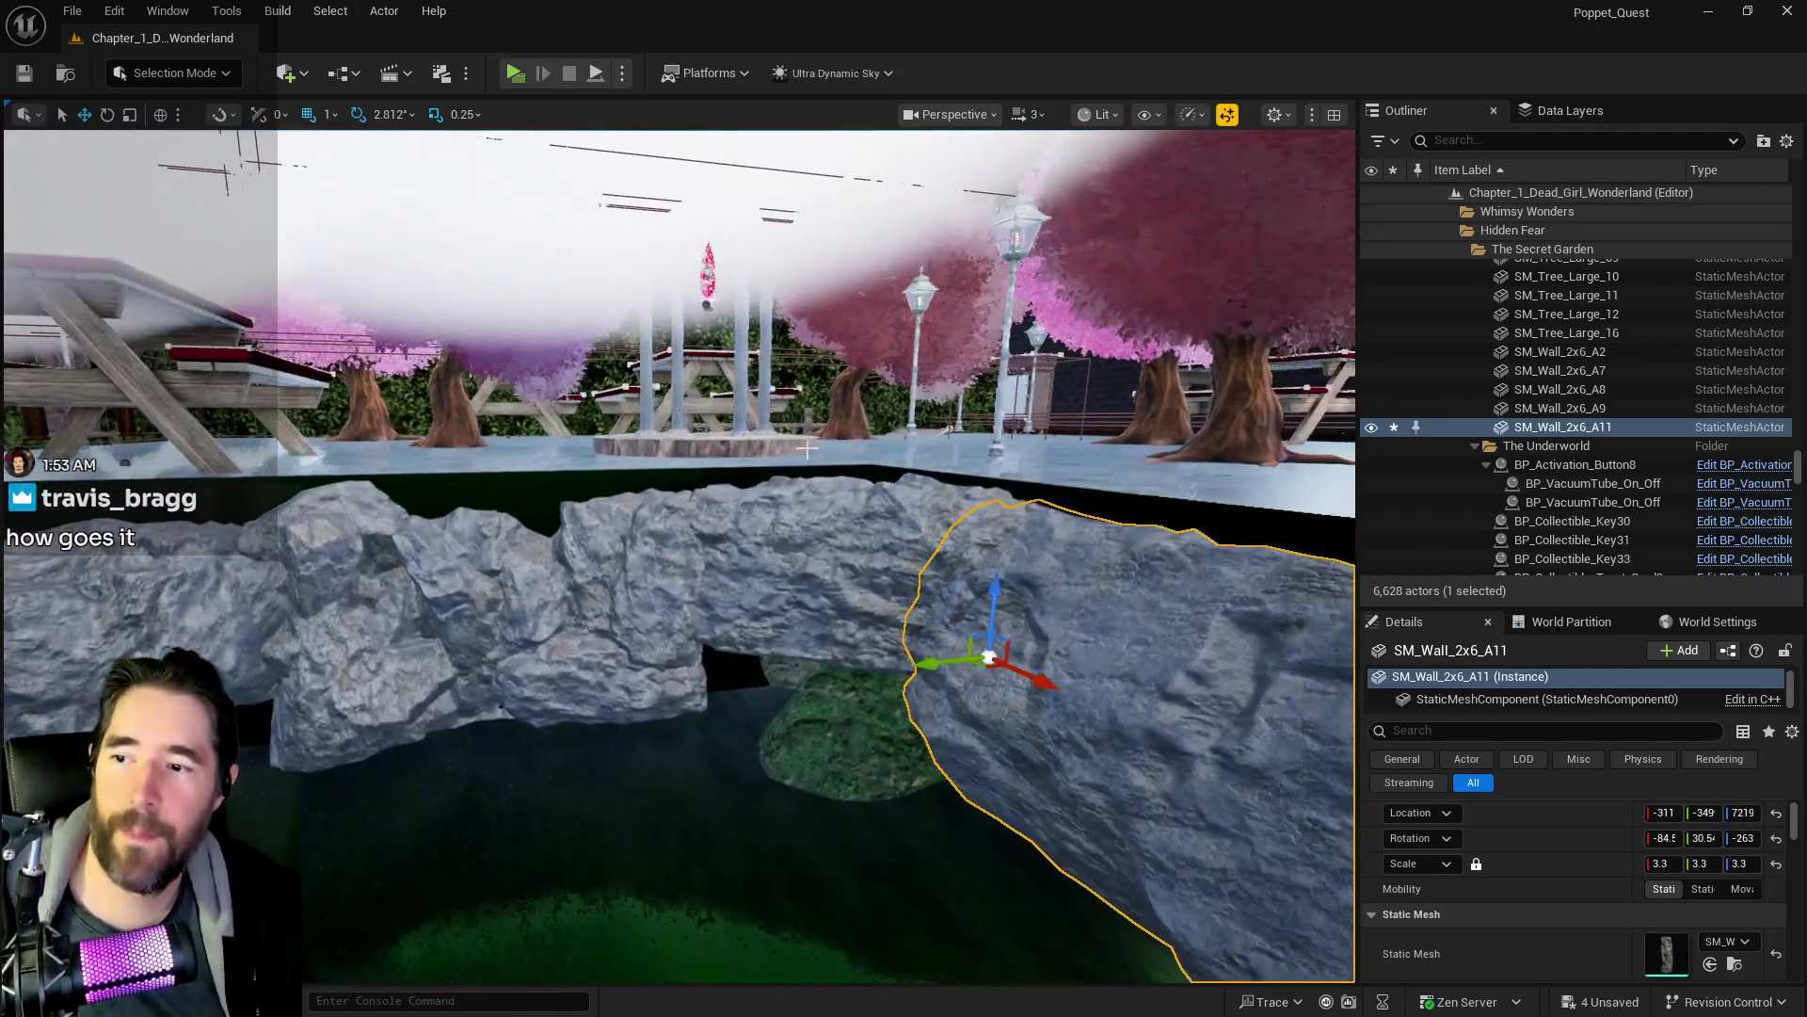
click(562, 642)
key(f)
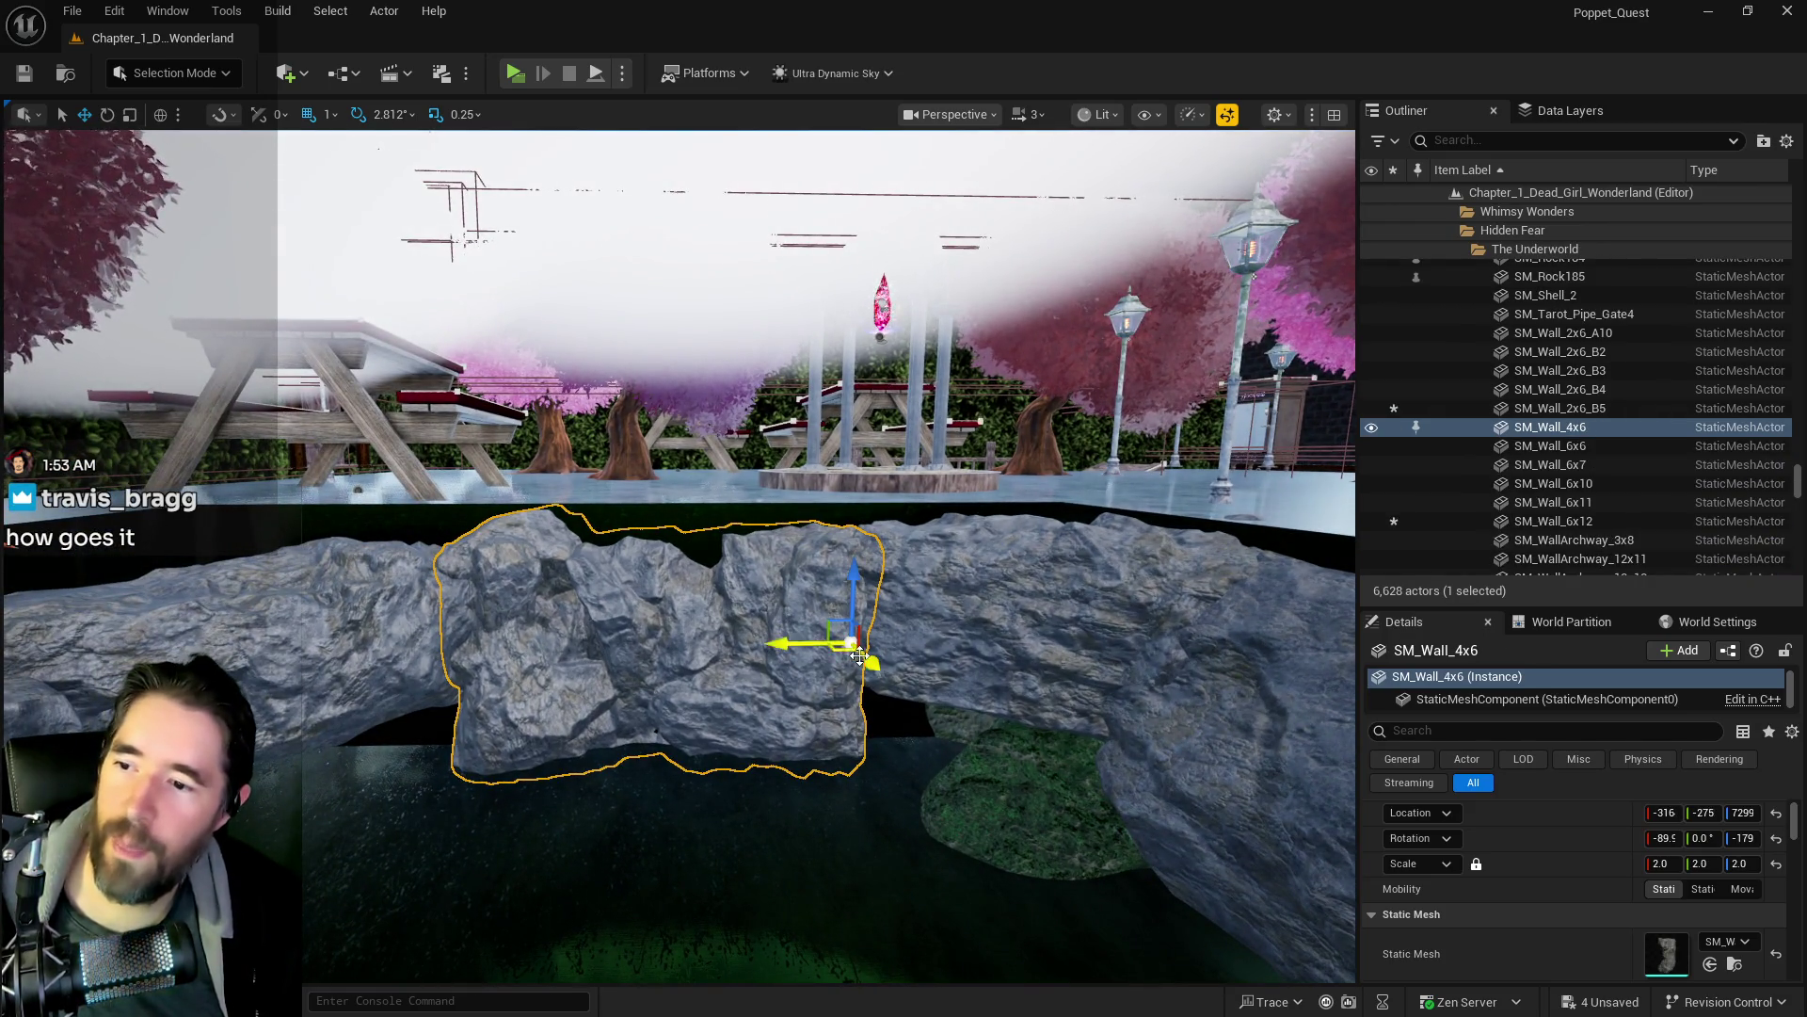
drag(854, 576, 851, 556)
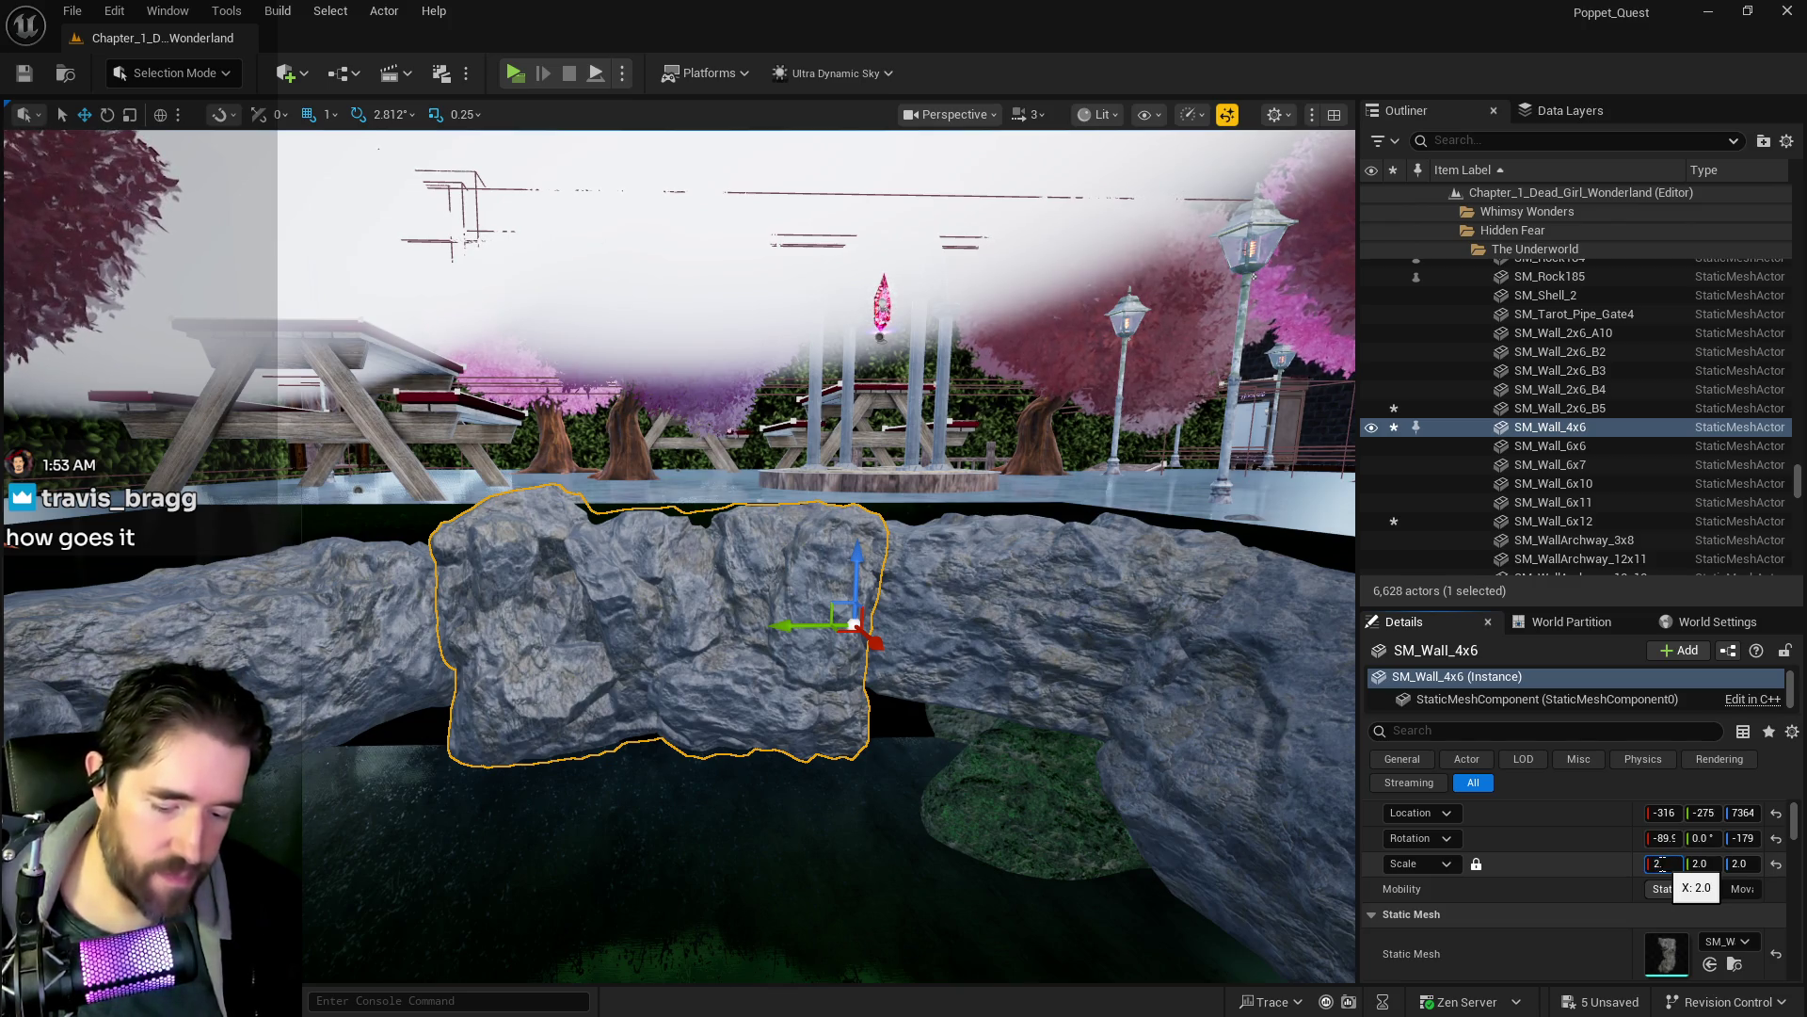
text(.5)
key(Return)
drag(774, 625, 887, 628)
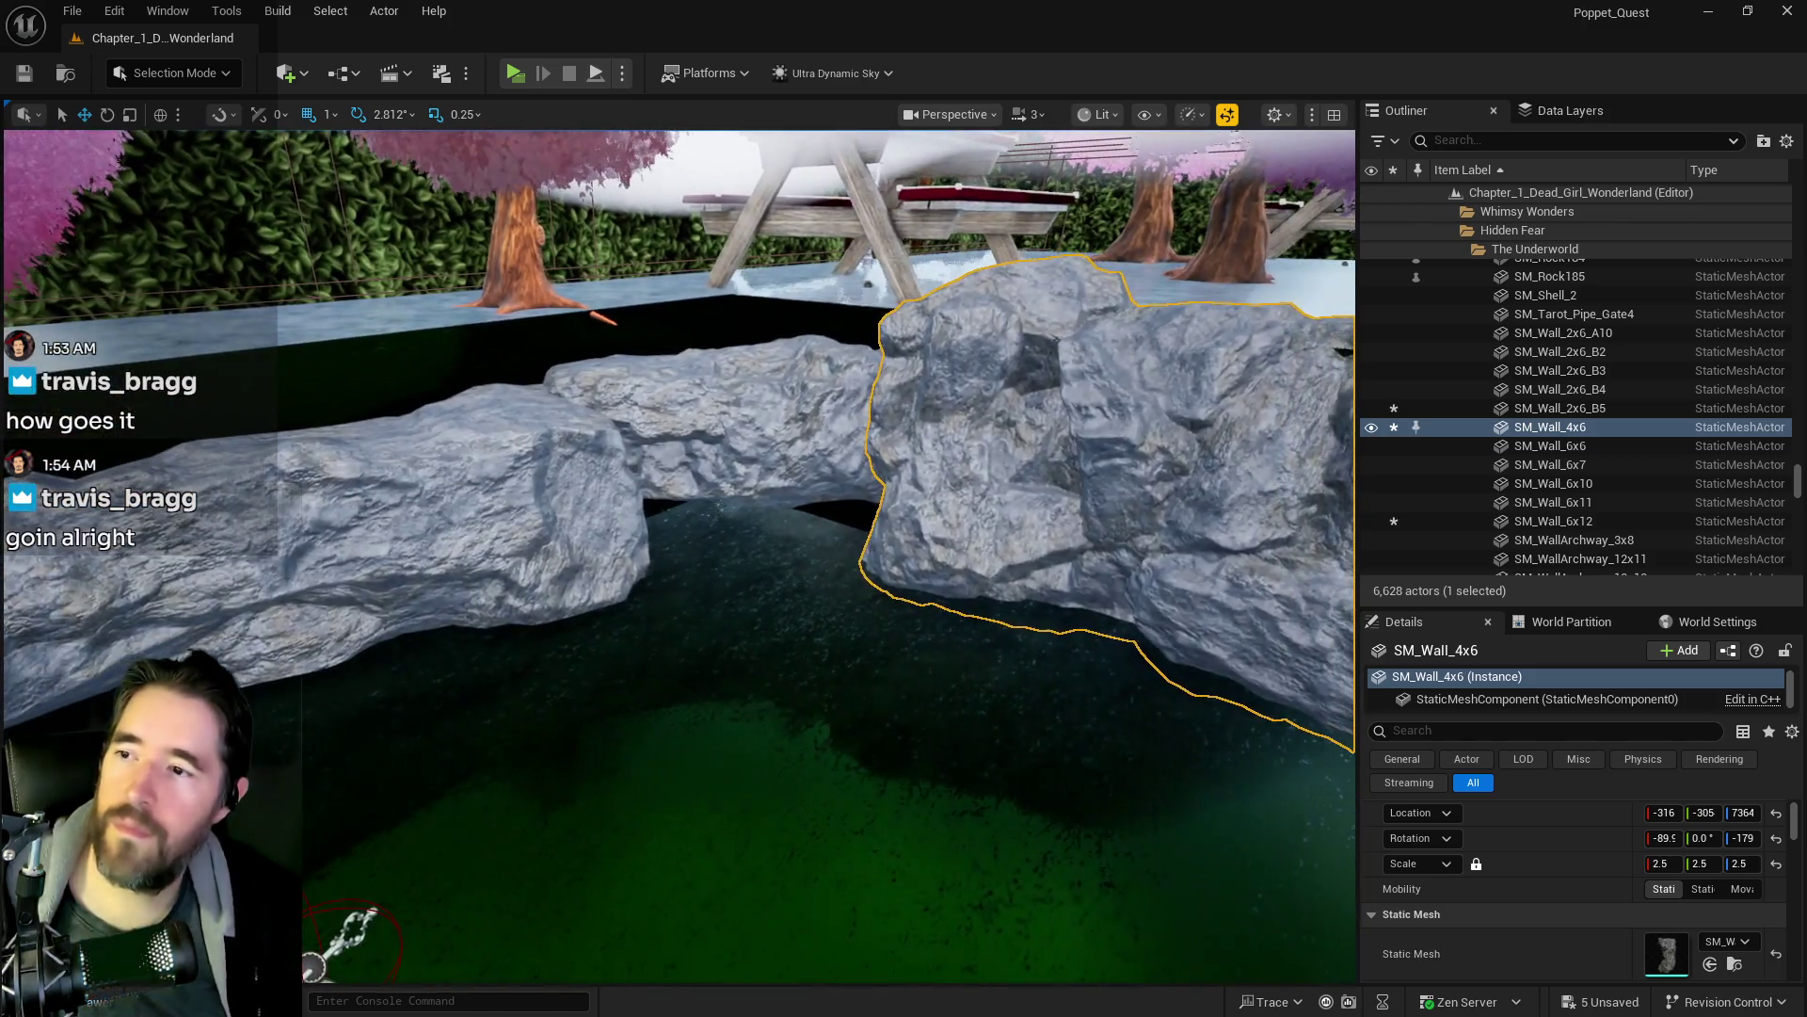
- Orbit toward the gazebo and raise rock SM_Wall_2x6_A11
click(753, 423)
mouse_move(852, 405)
mouse_down()
mouse_move(715, 396)
mouse_move(852, 404)
mouse_up()
mouse_move(1217, 539)
mouse_down()
mouse_move(1148, 537)
mouse_move(1212, 538)
mouse_up()
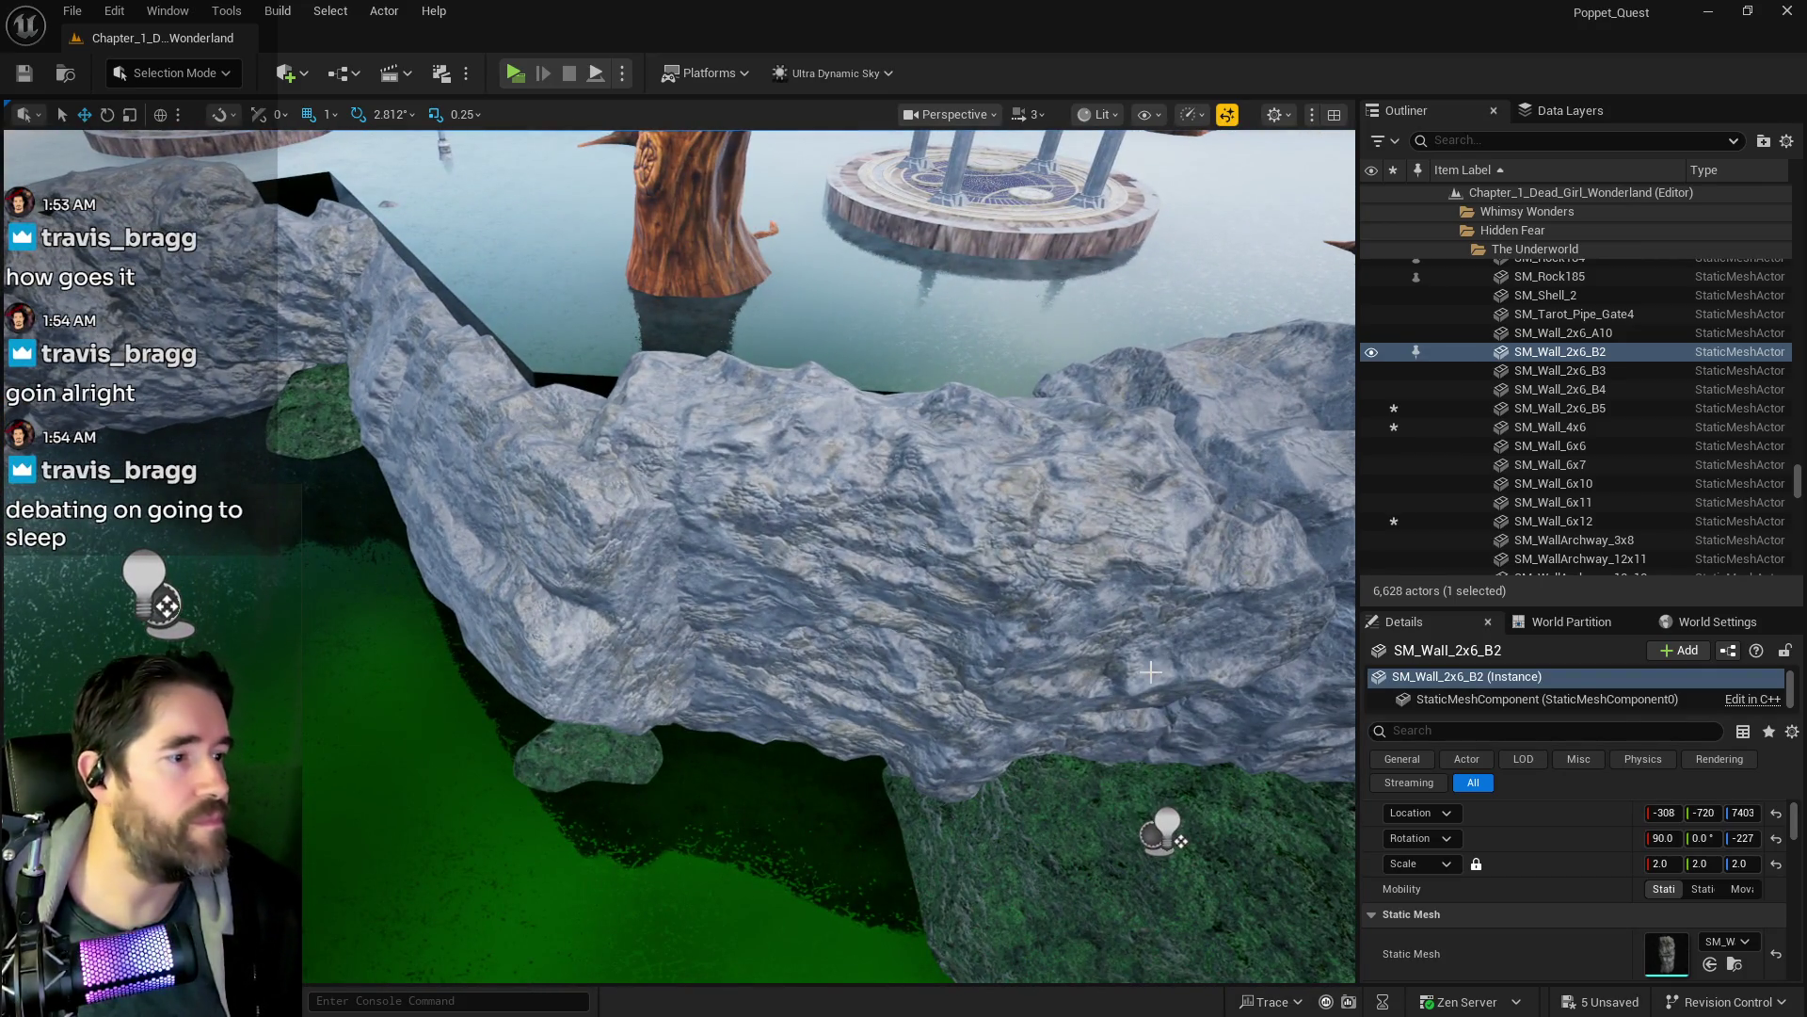
drag(1012, 590, 924, 573)
click(659, 491)
mouse_move(615, 352)
mouse_down()
mouse_move(626, 321)
mouse_move(734, 489)
mouse_move(866, 612)
mouse_up()
key(f)
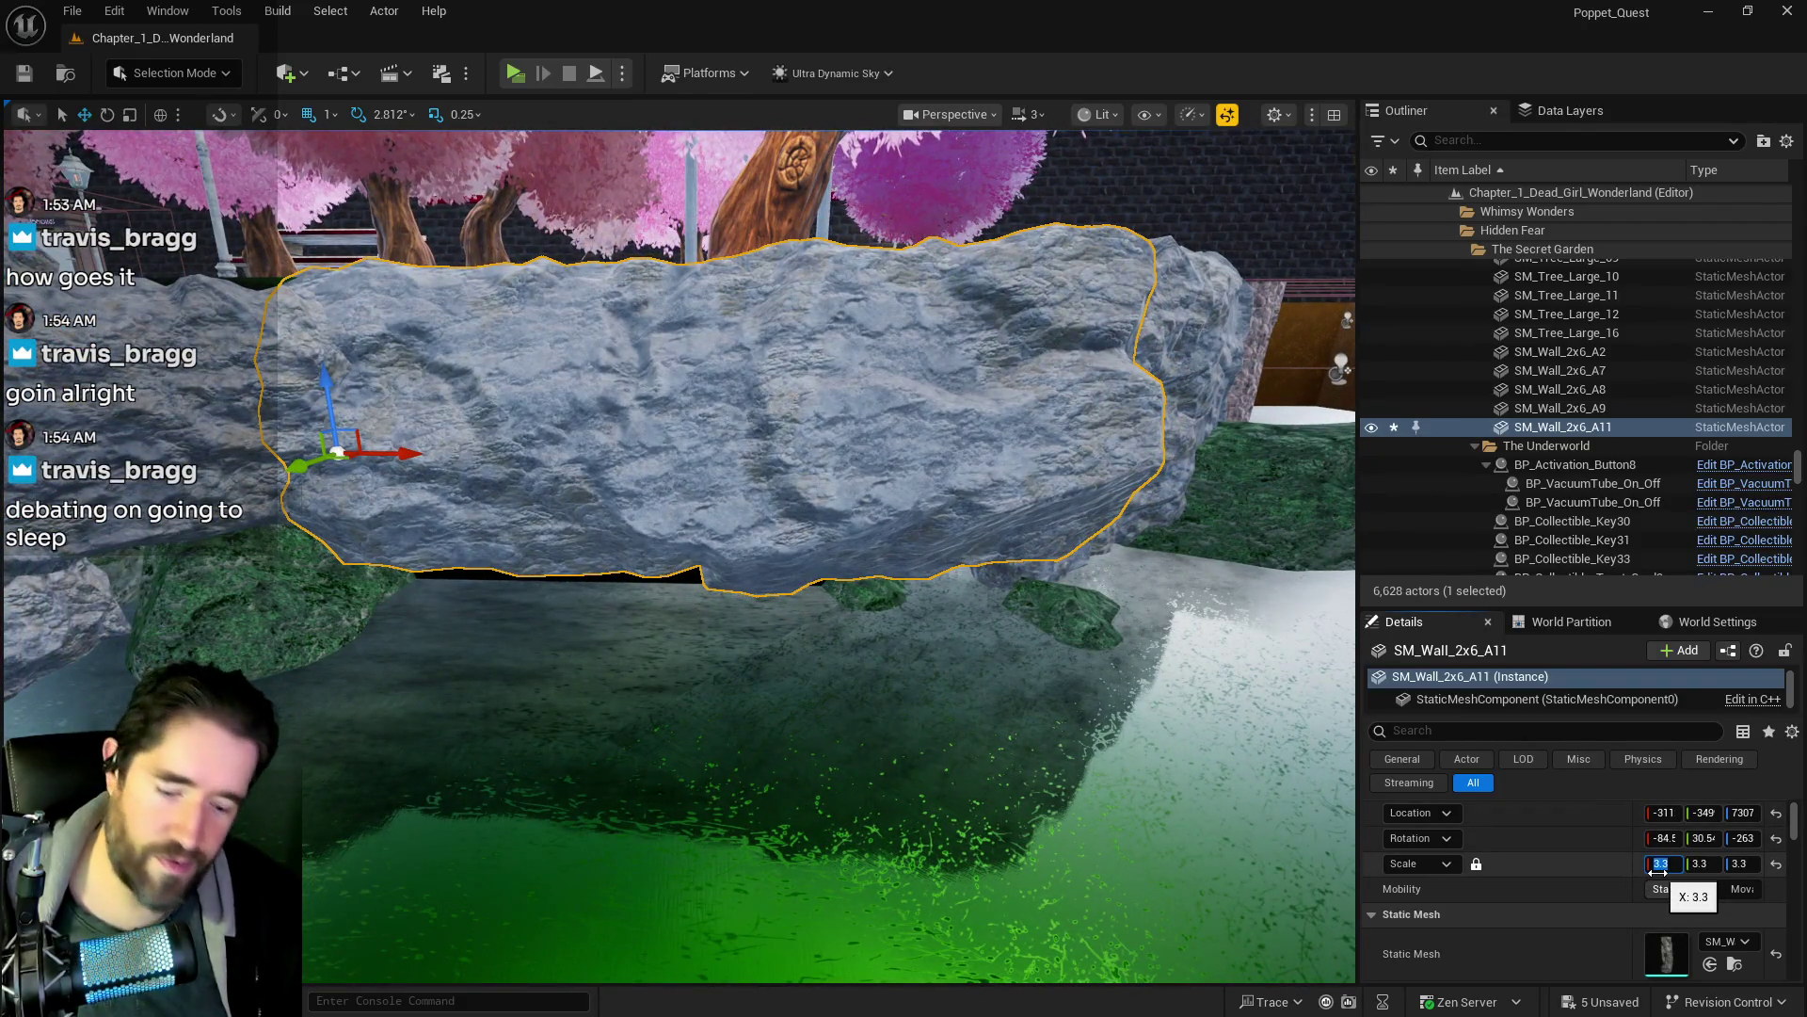
text(3.5)
- Set SM_Wall_2x6_A11 to scale 3.7 and fine-tune its height
key(Return)
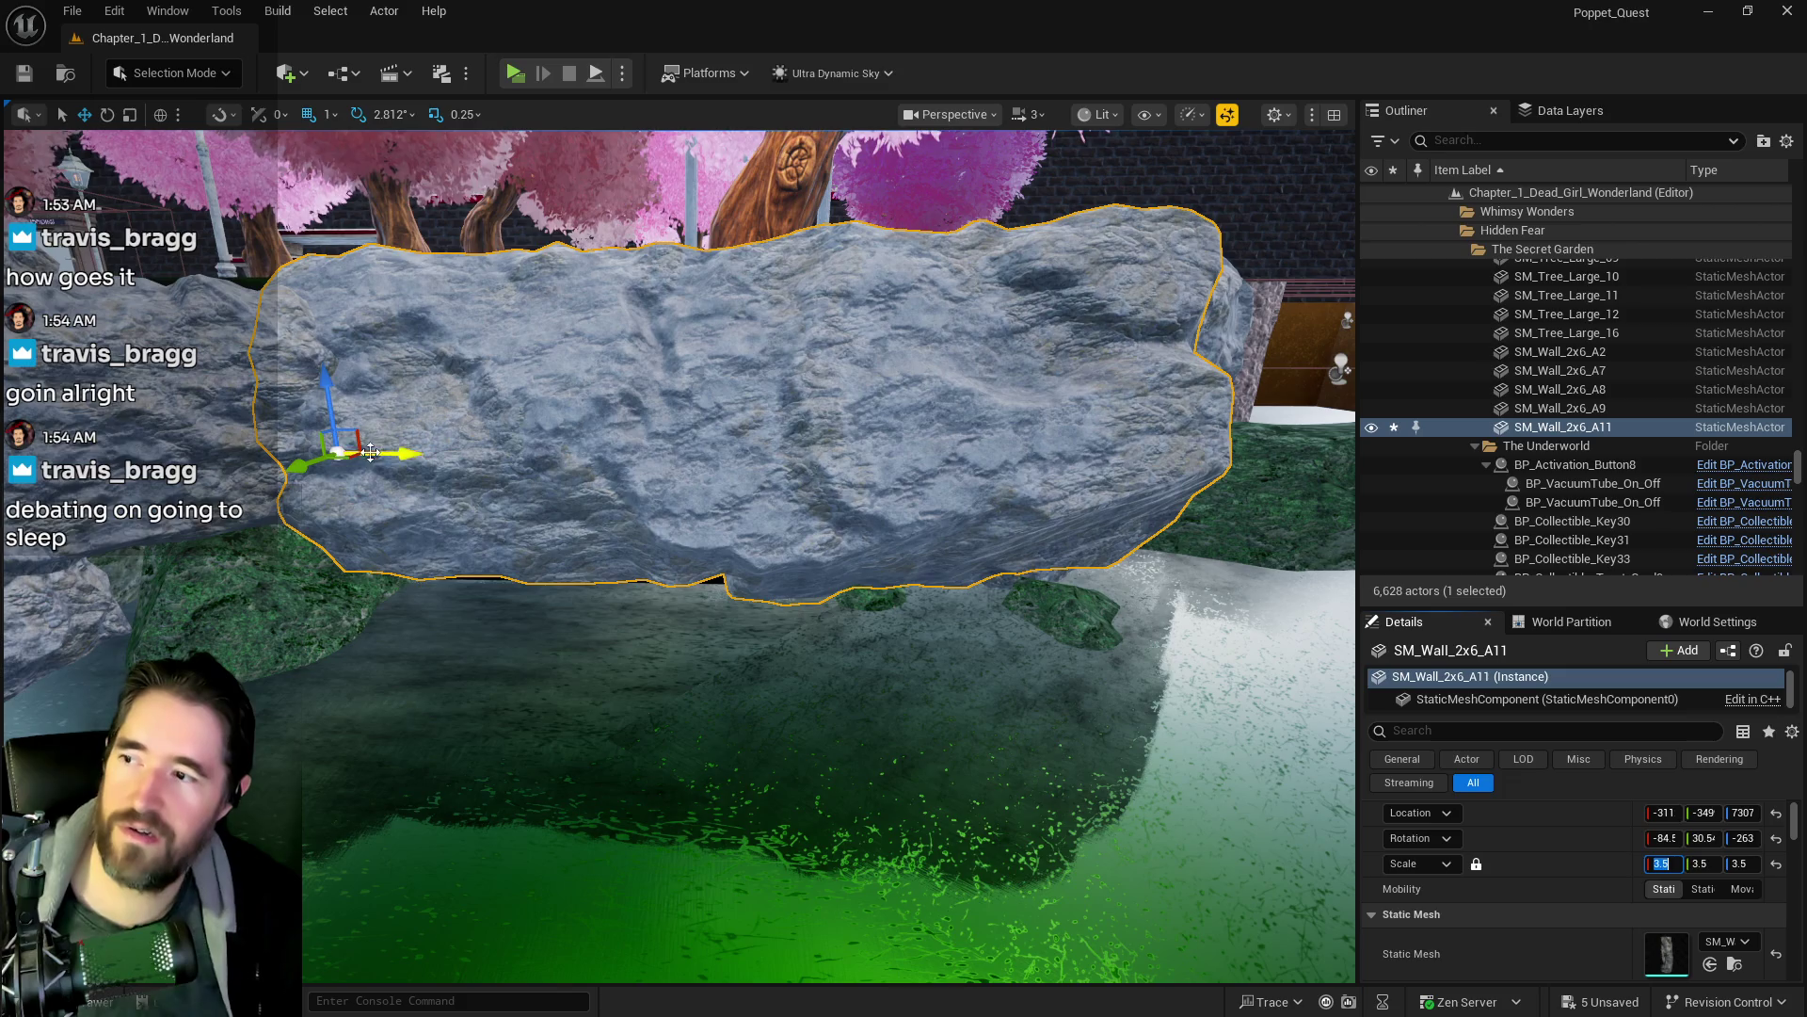
mouse_move(301, 382)
mouse_down()
mouse_move(298, 413)
mouse_move(311, 396)
mouse_move(367, 508)
mouse_move(357, 323)
mouse_up()
drag(520, 344, 514, 188)
mouse_move(786, 407)
mouse_down()
mouse_move(786, 386)
mouse_move(786, 407)
mouse_up()
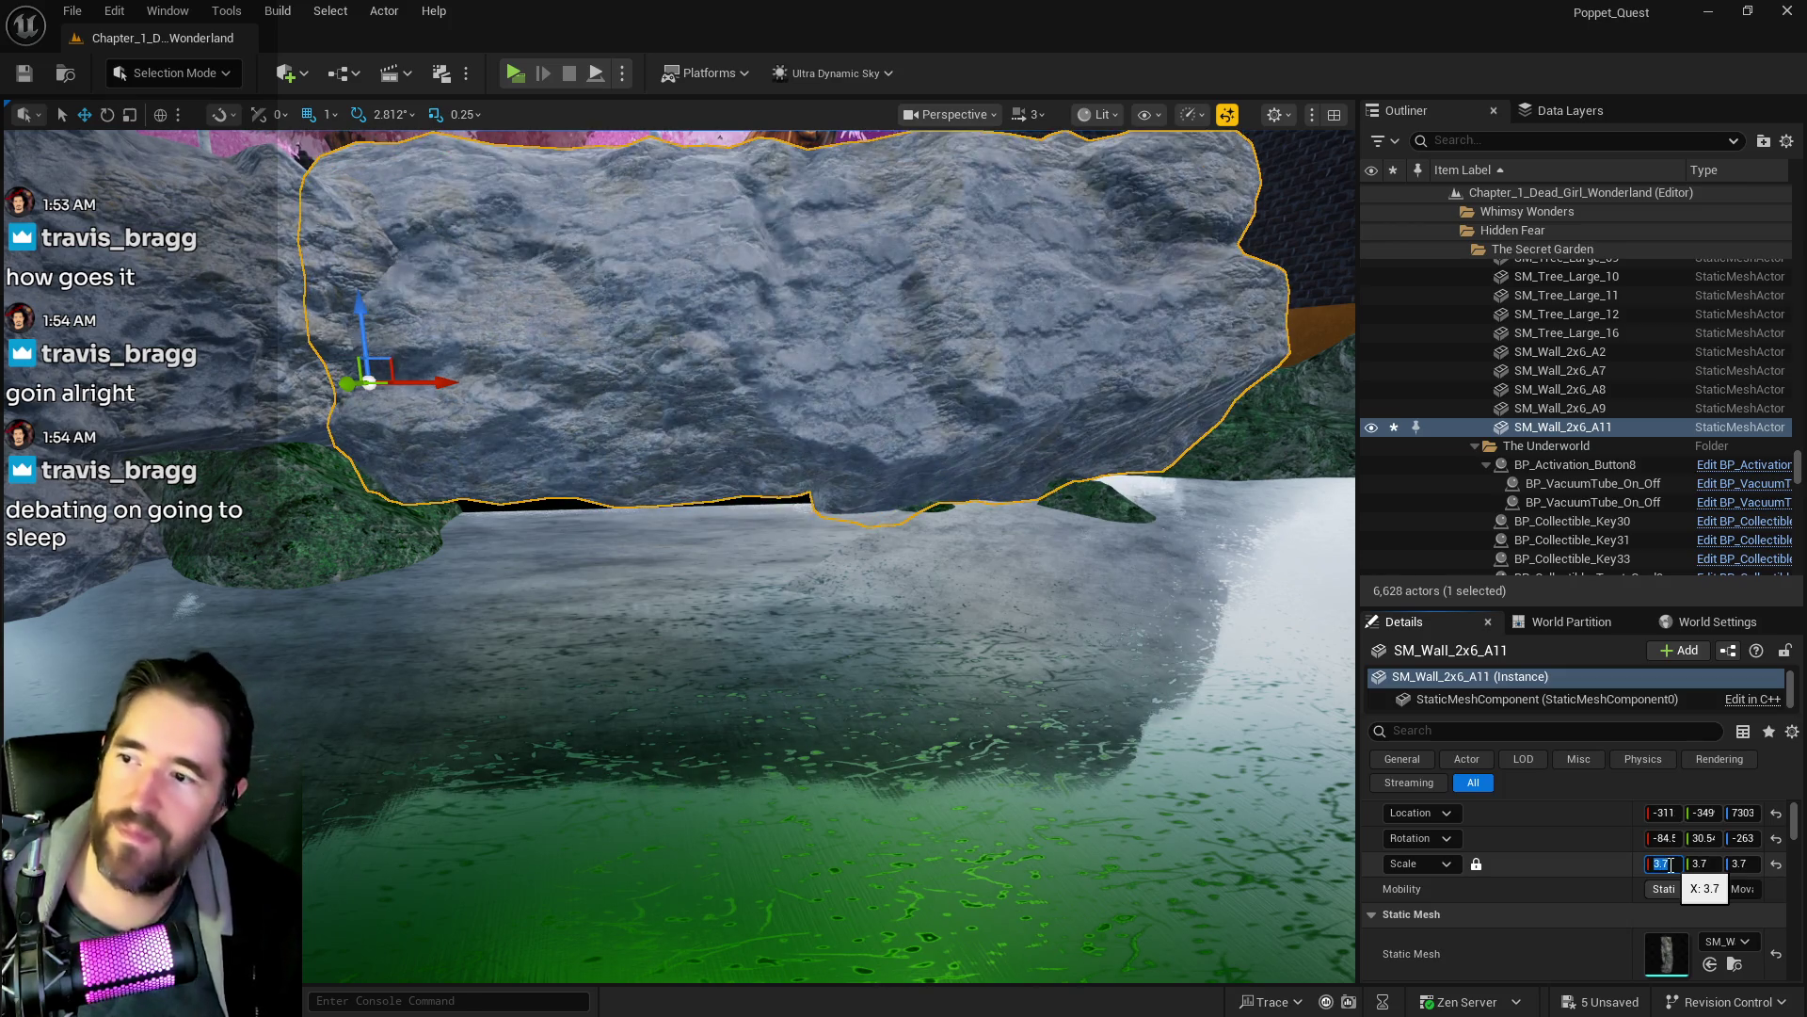
drag(362, 323, 361, 323)
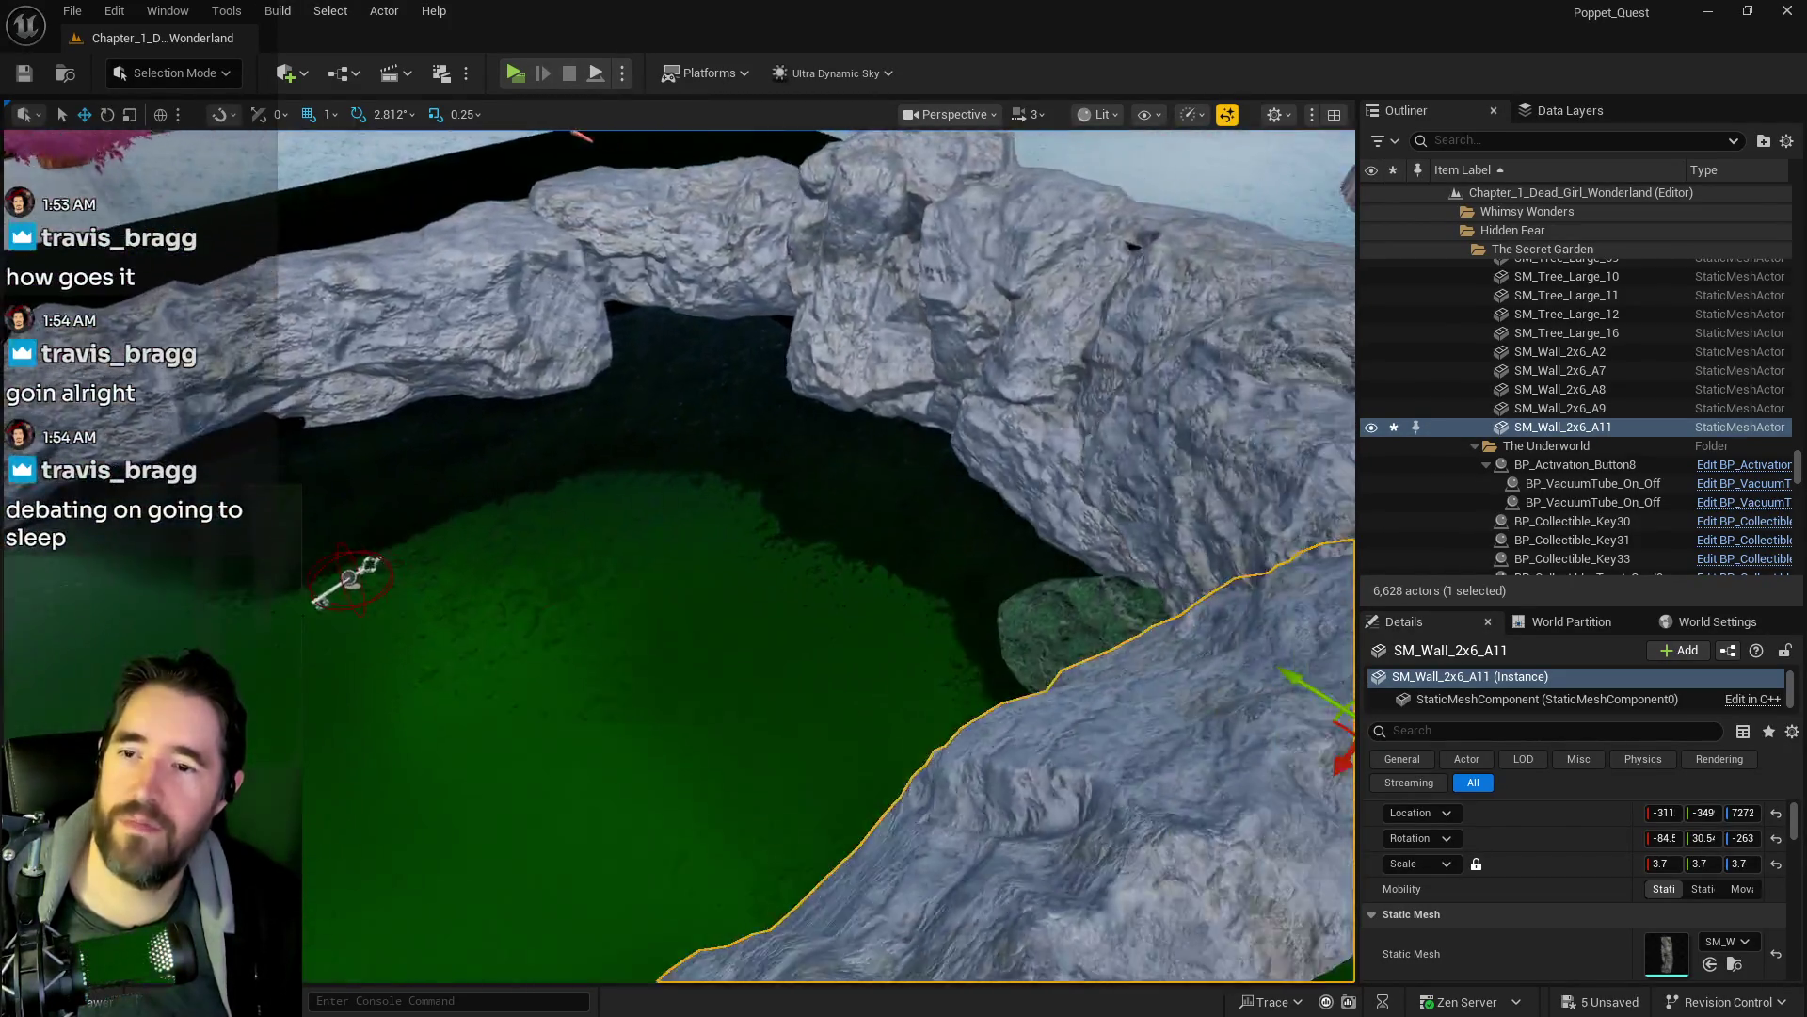
drag(416, 412, 416, 411)
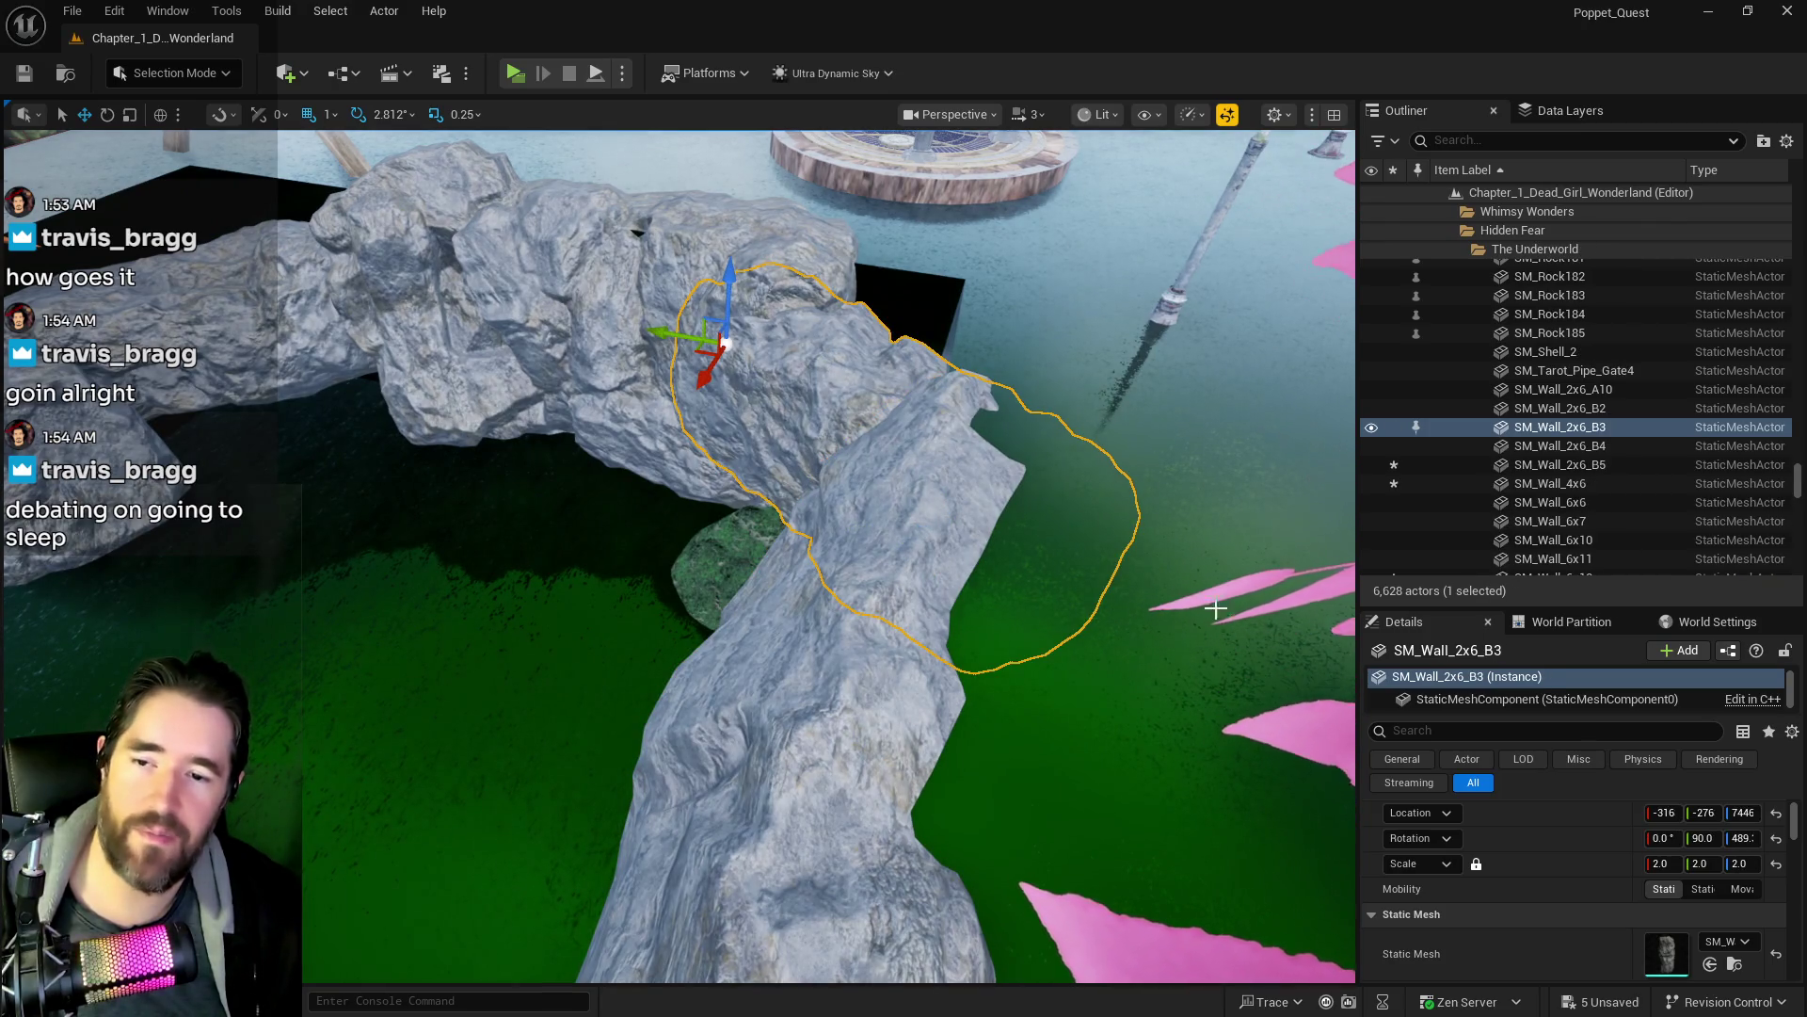
- Set SM_Wall_2x6_B3 to scale 3.0, slide it along Y, and save the level
click(1658, 864)
key(Return)
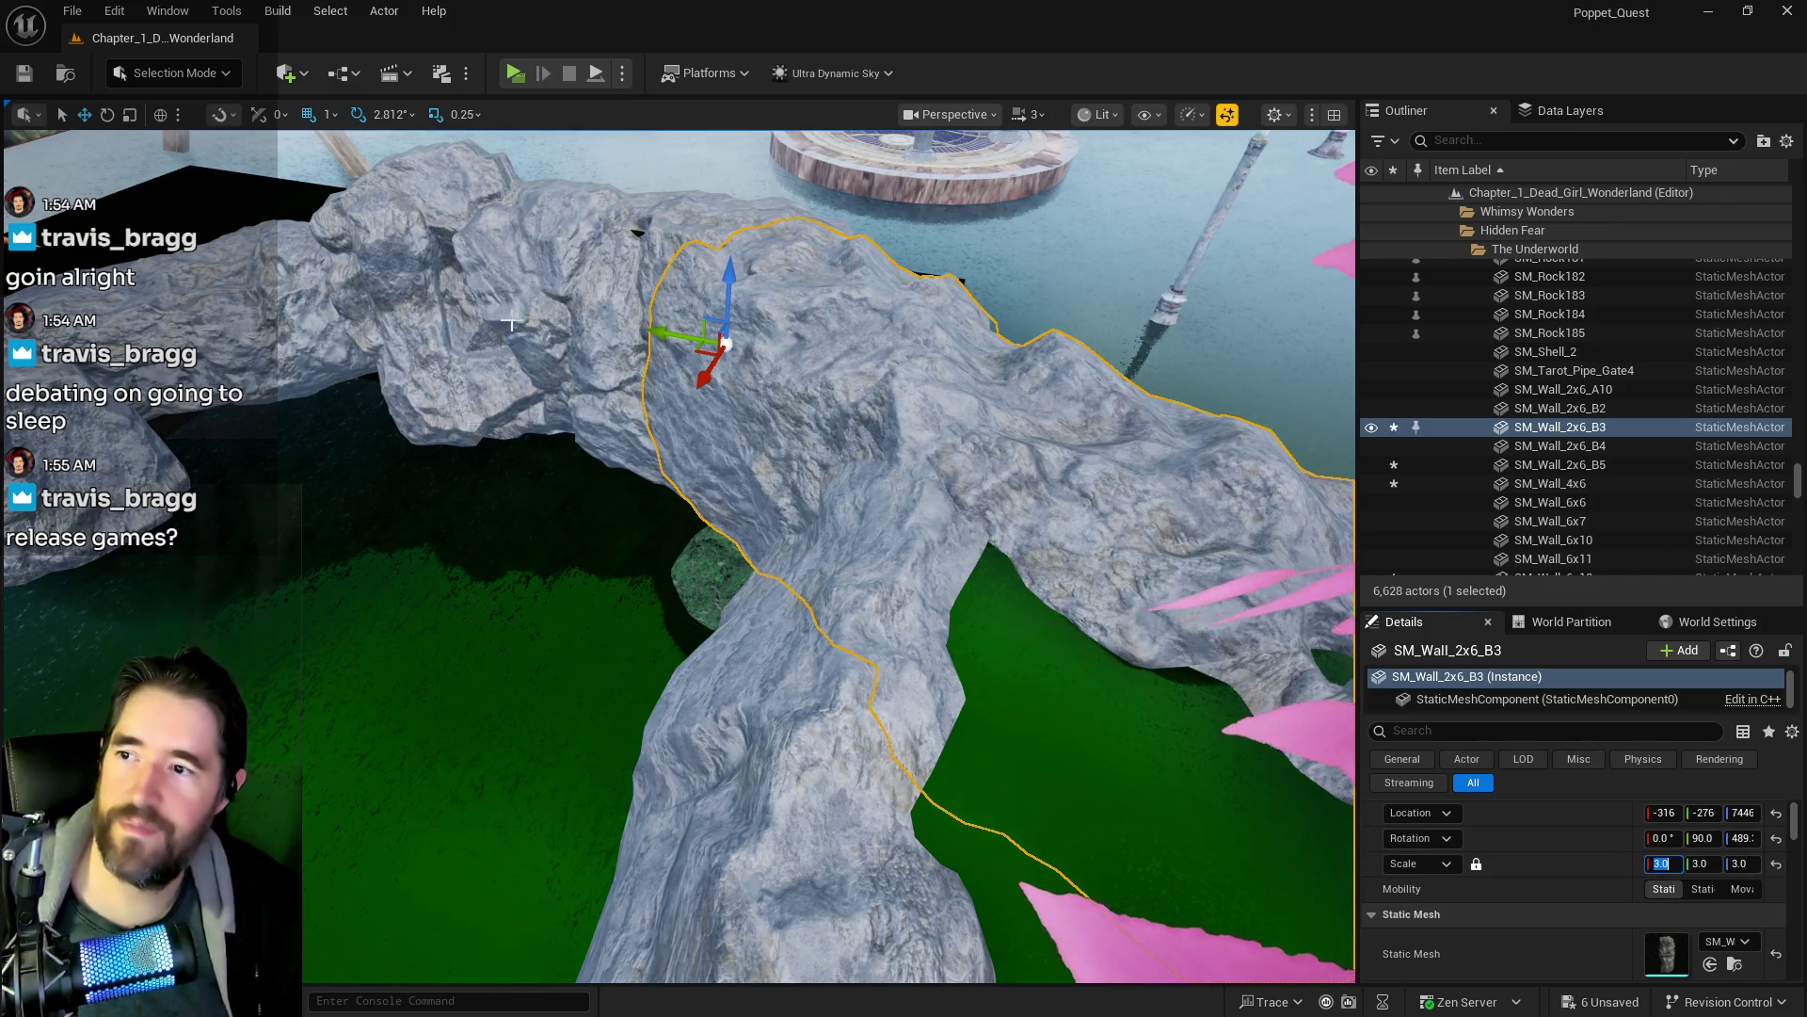
mouse_move(650, 340)
mouse_down()
mouse_move(532, 330)
mouse_move(476, 355)
mouse_move(527, 377)
mouse_up()
key(e)
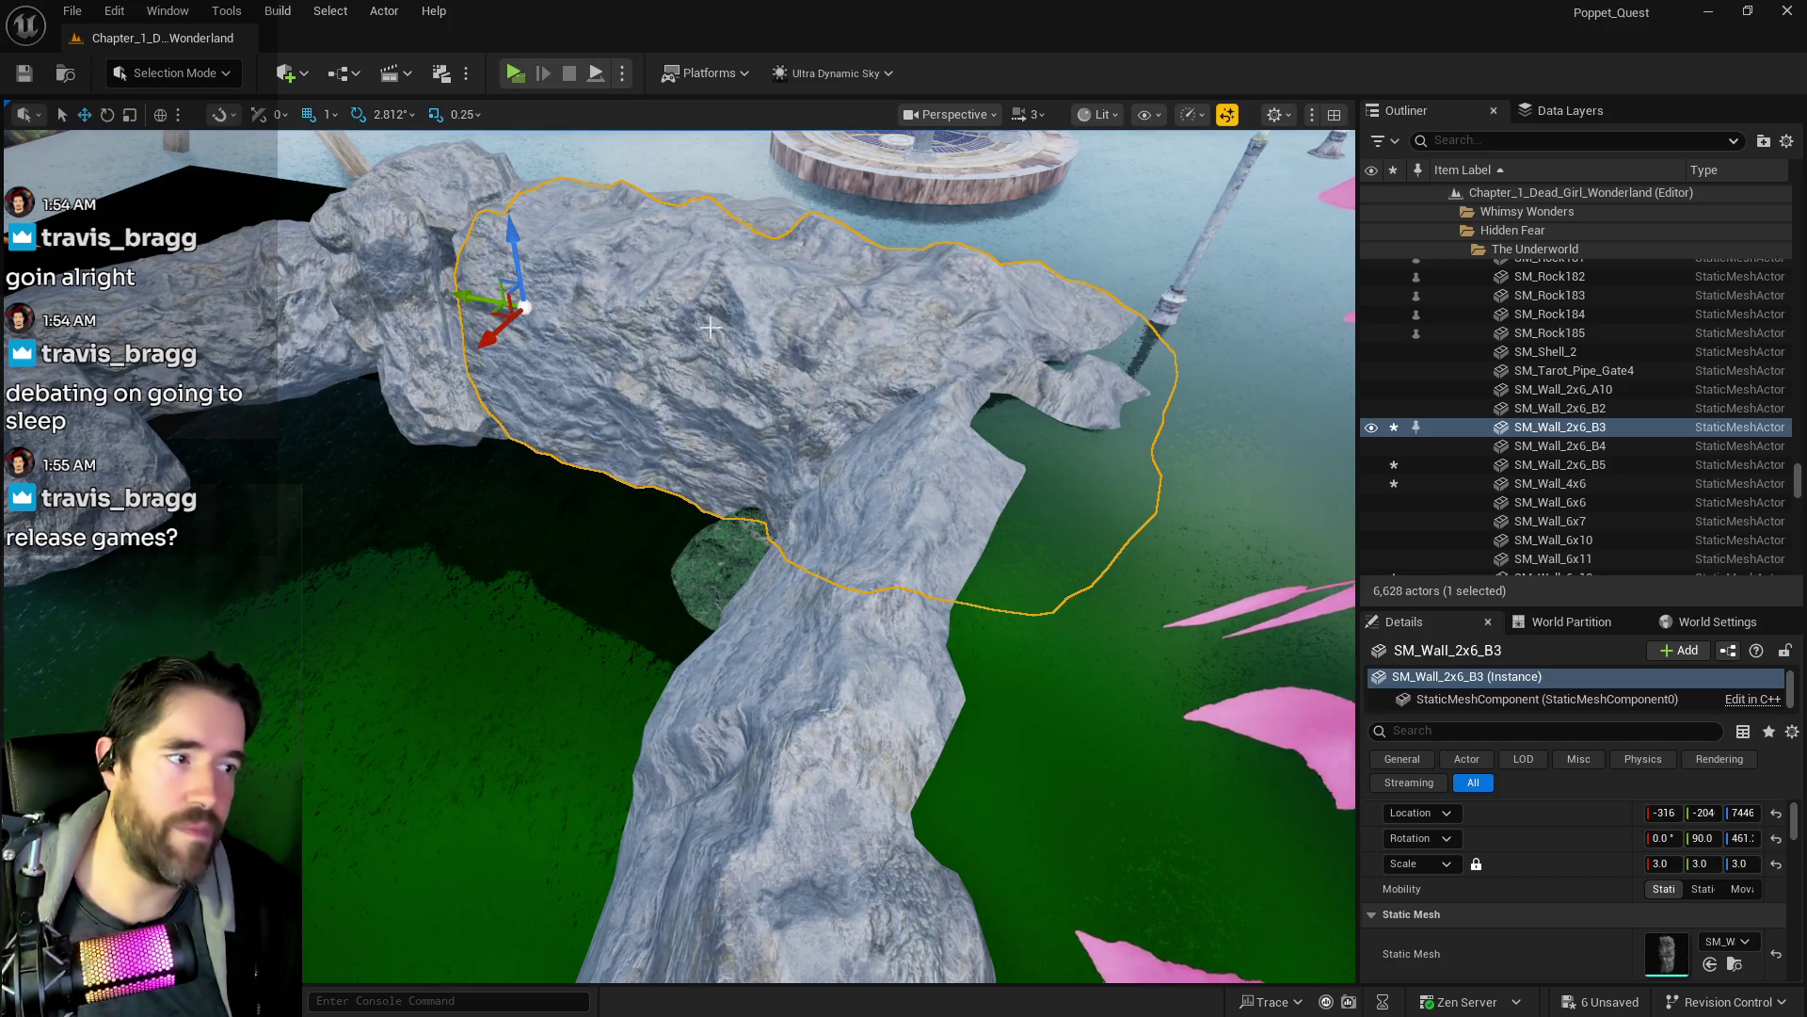
drag(483, 300, 381, 273)
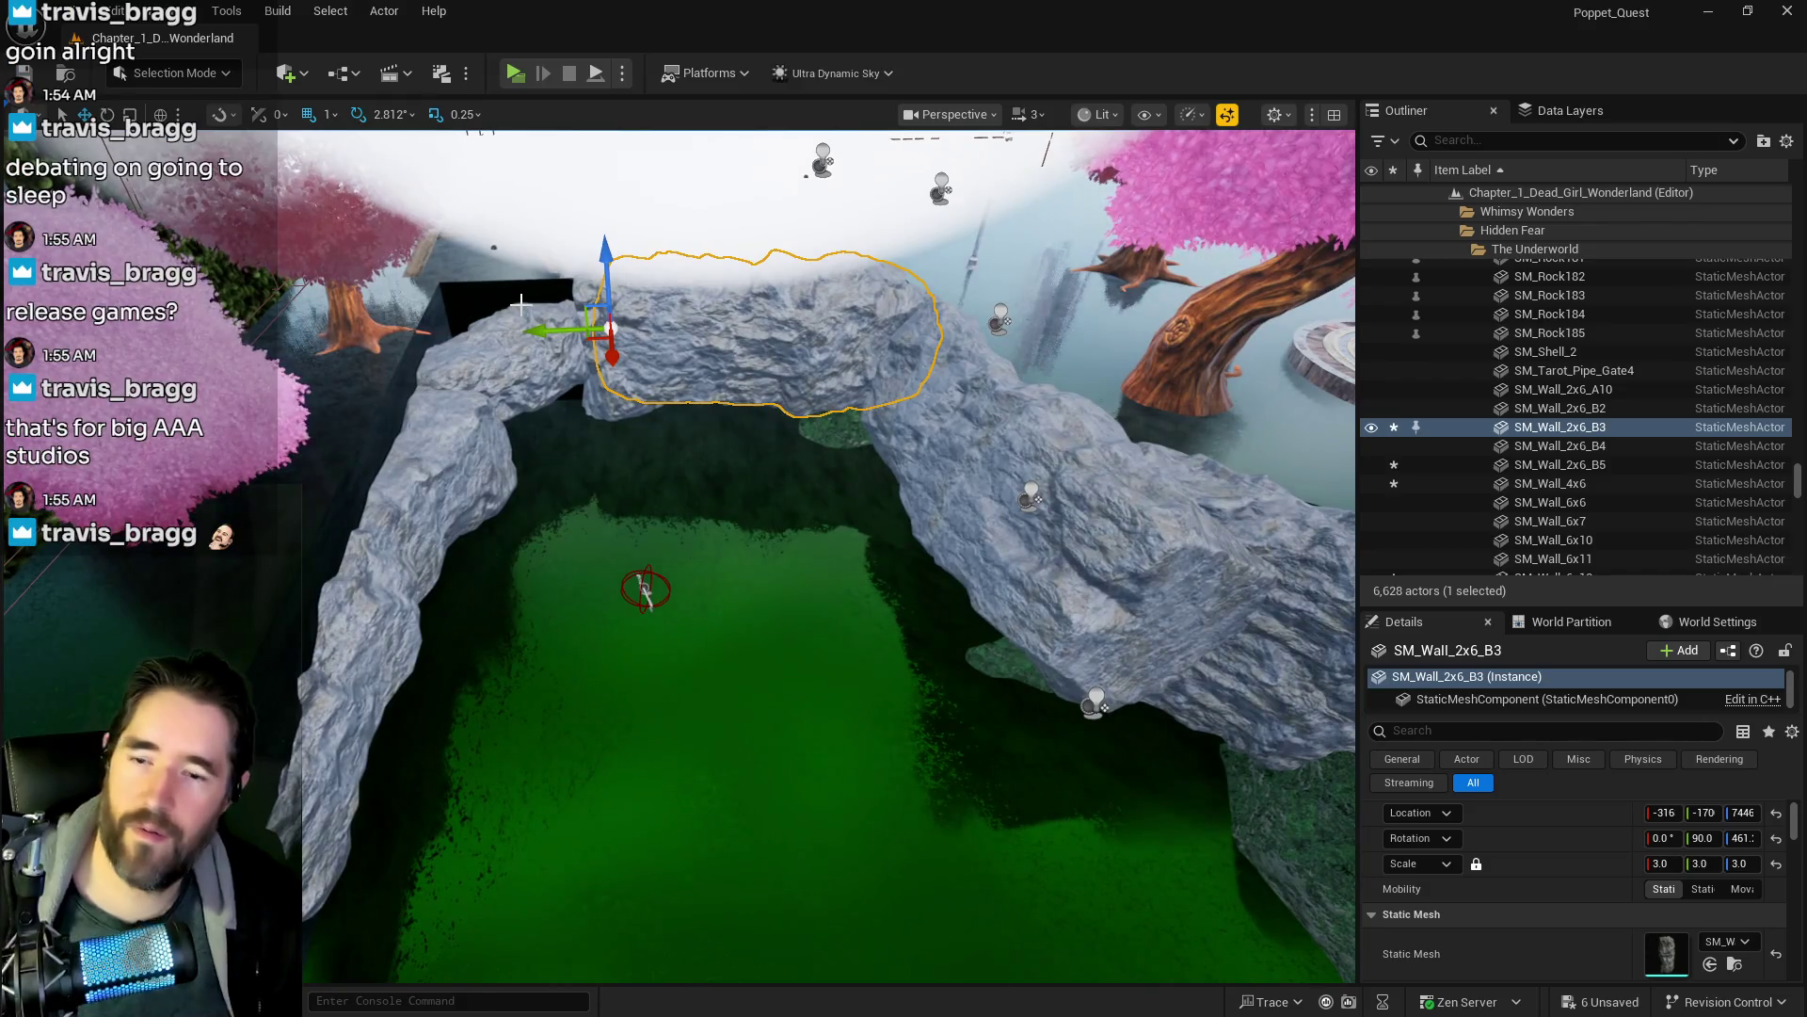
key(ctrl+s)
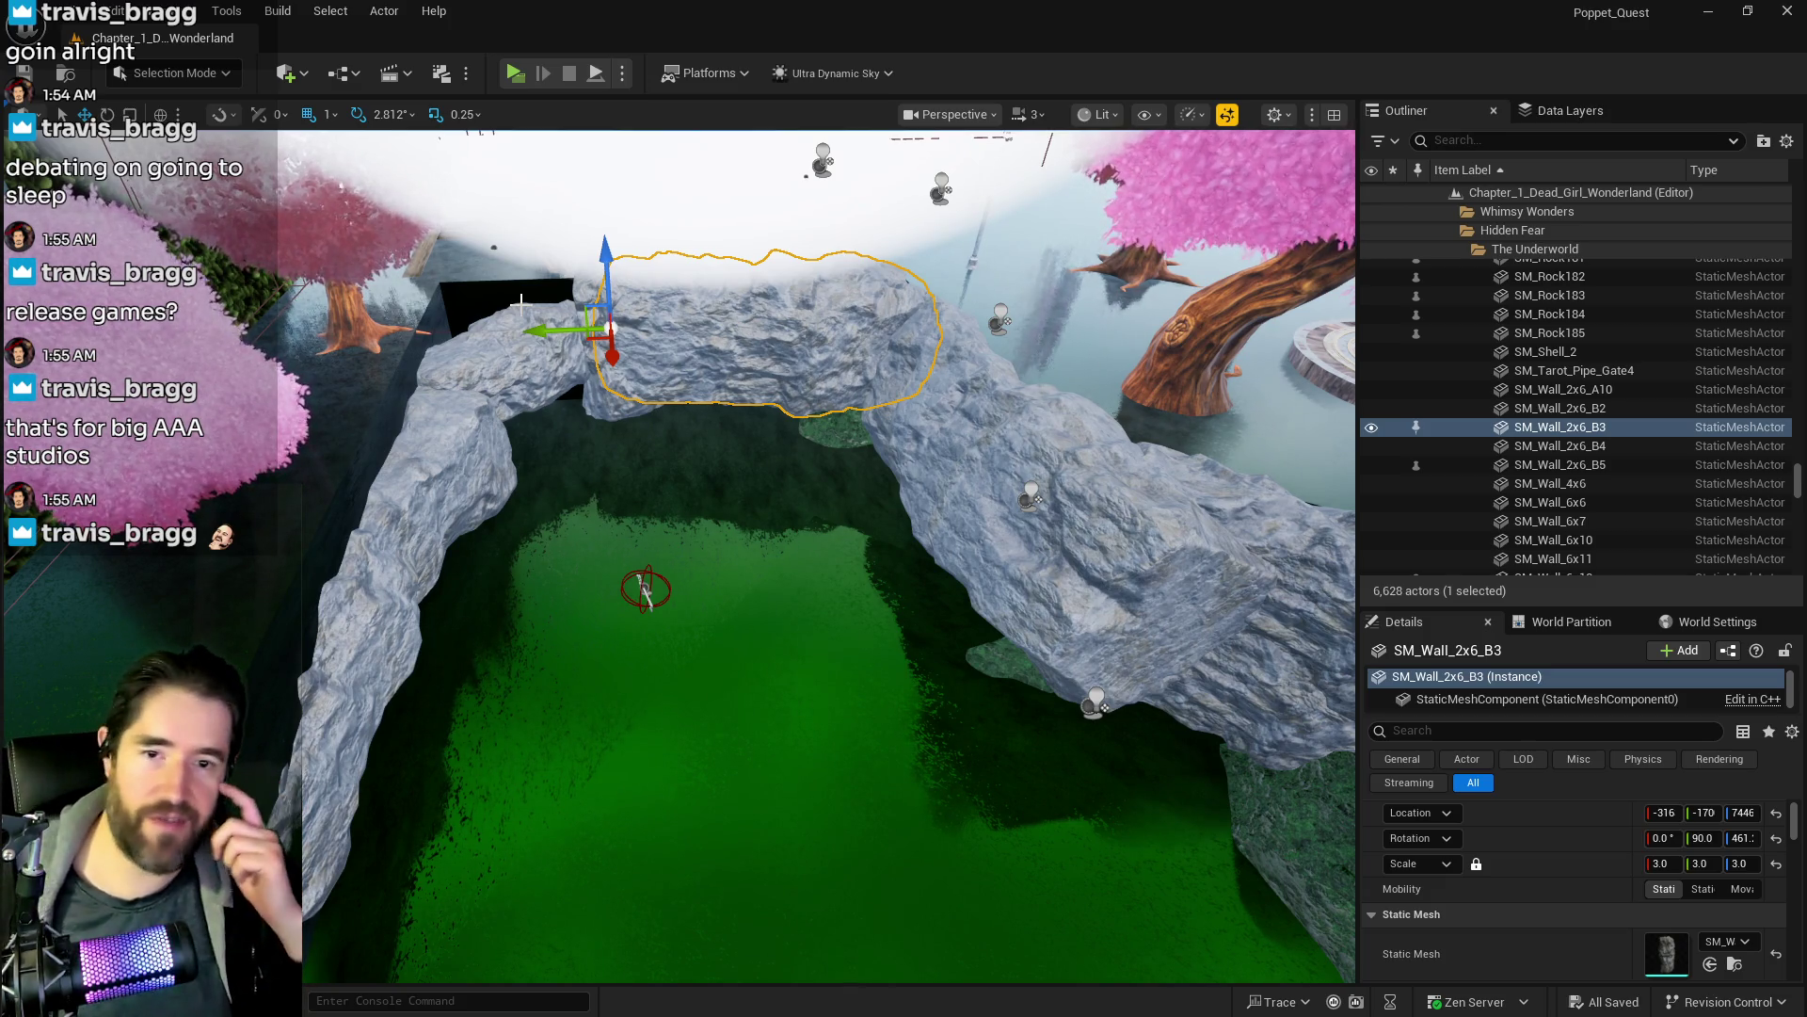
scroll(521, 304, up, 10)
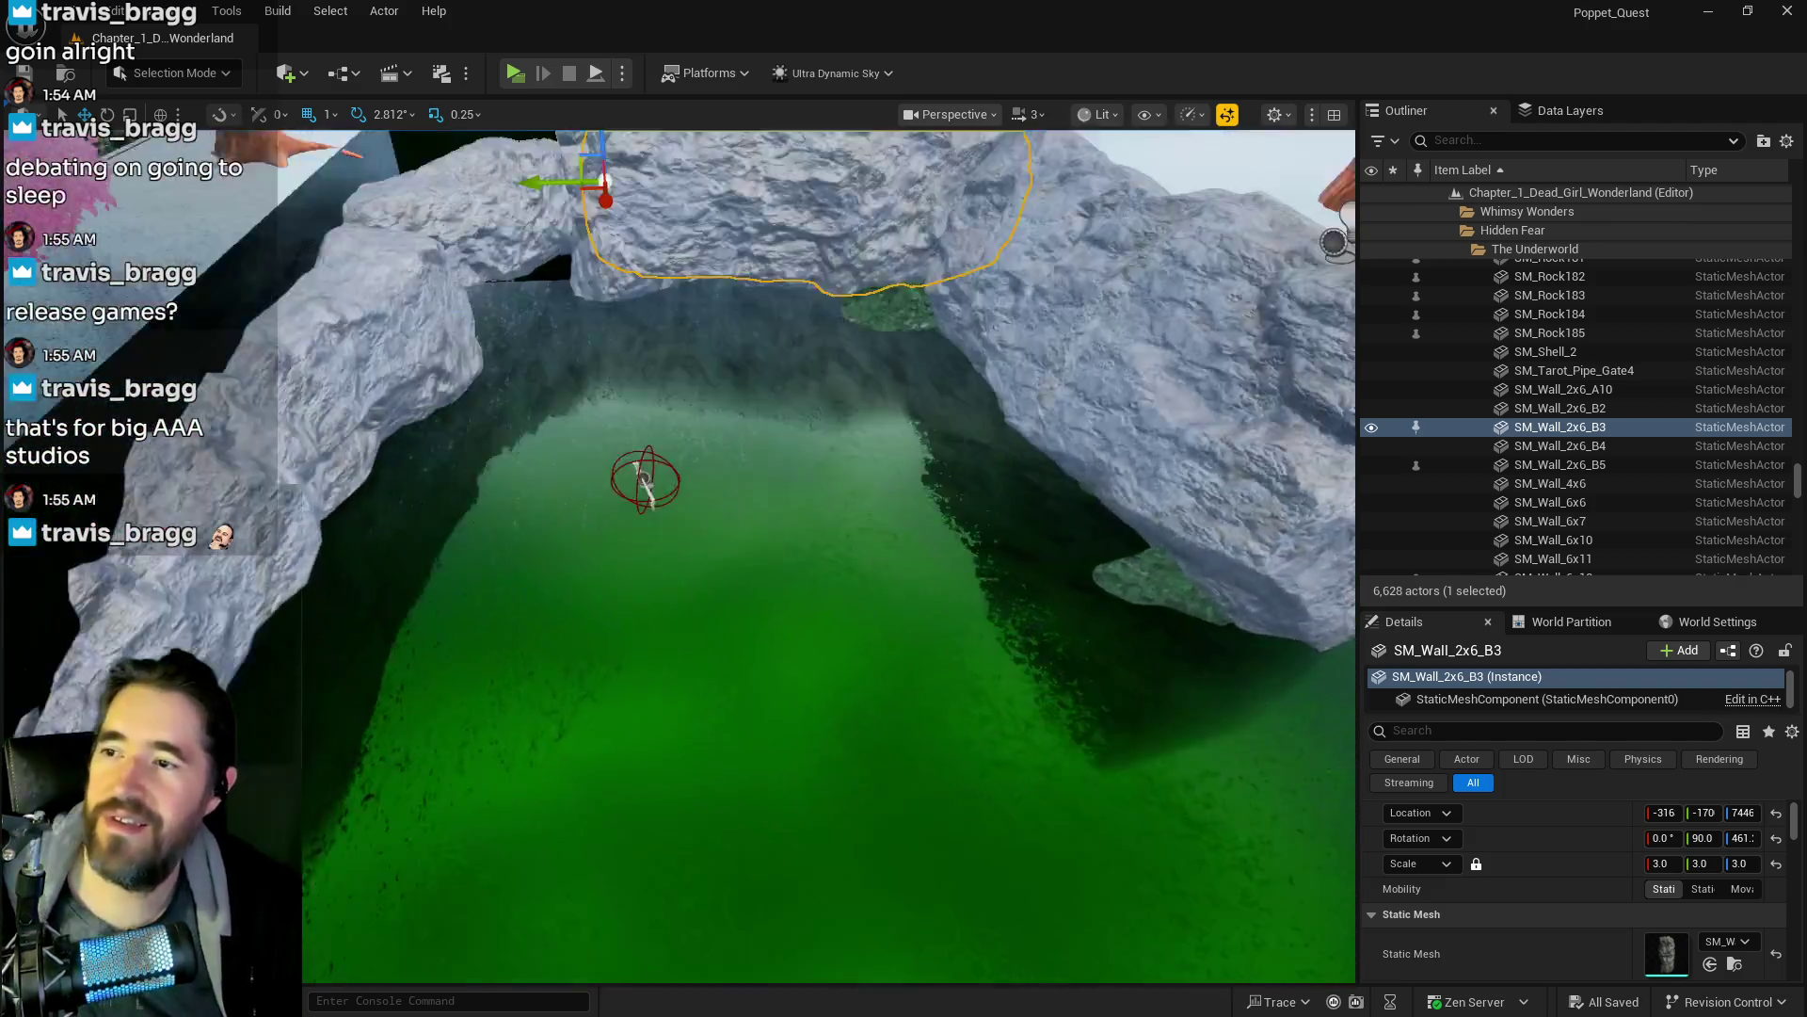
scroll(641, 533, up, 5)
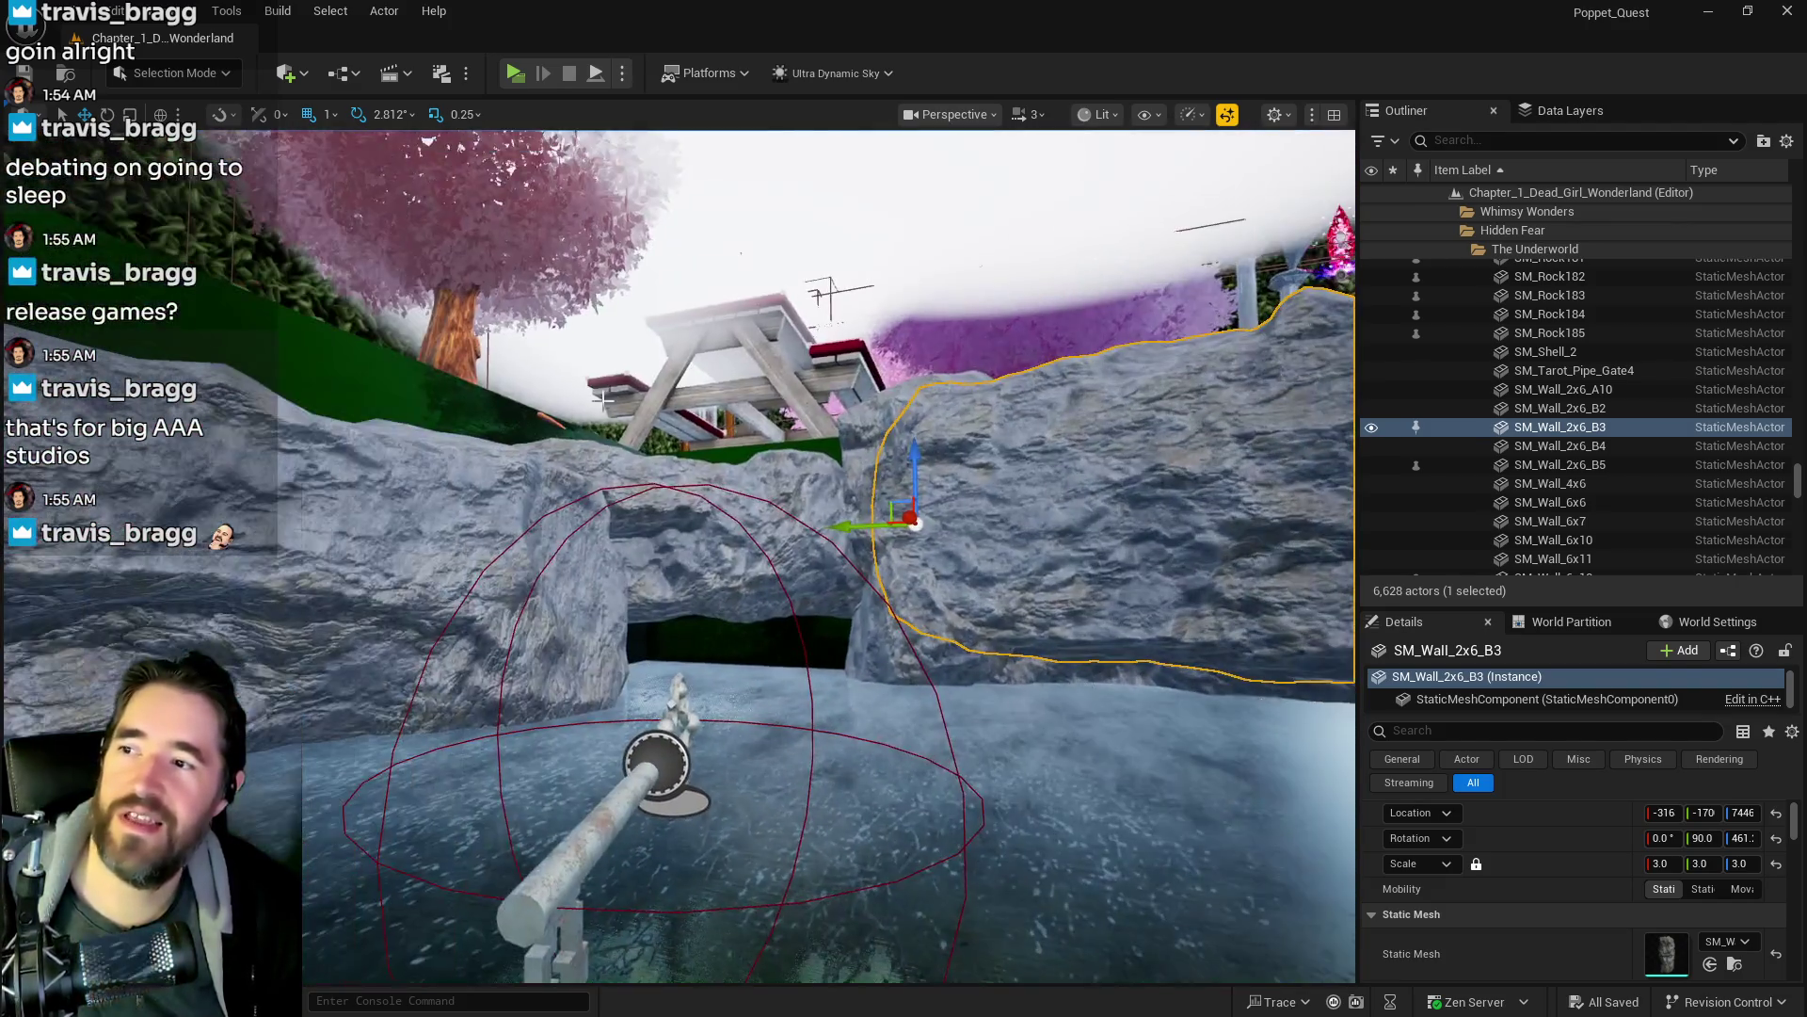
- Set rock SM_Wall_2x6_B2 to scale 3.0 and raise it higher
click(641, 533)
click(1662, 864)
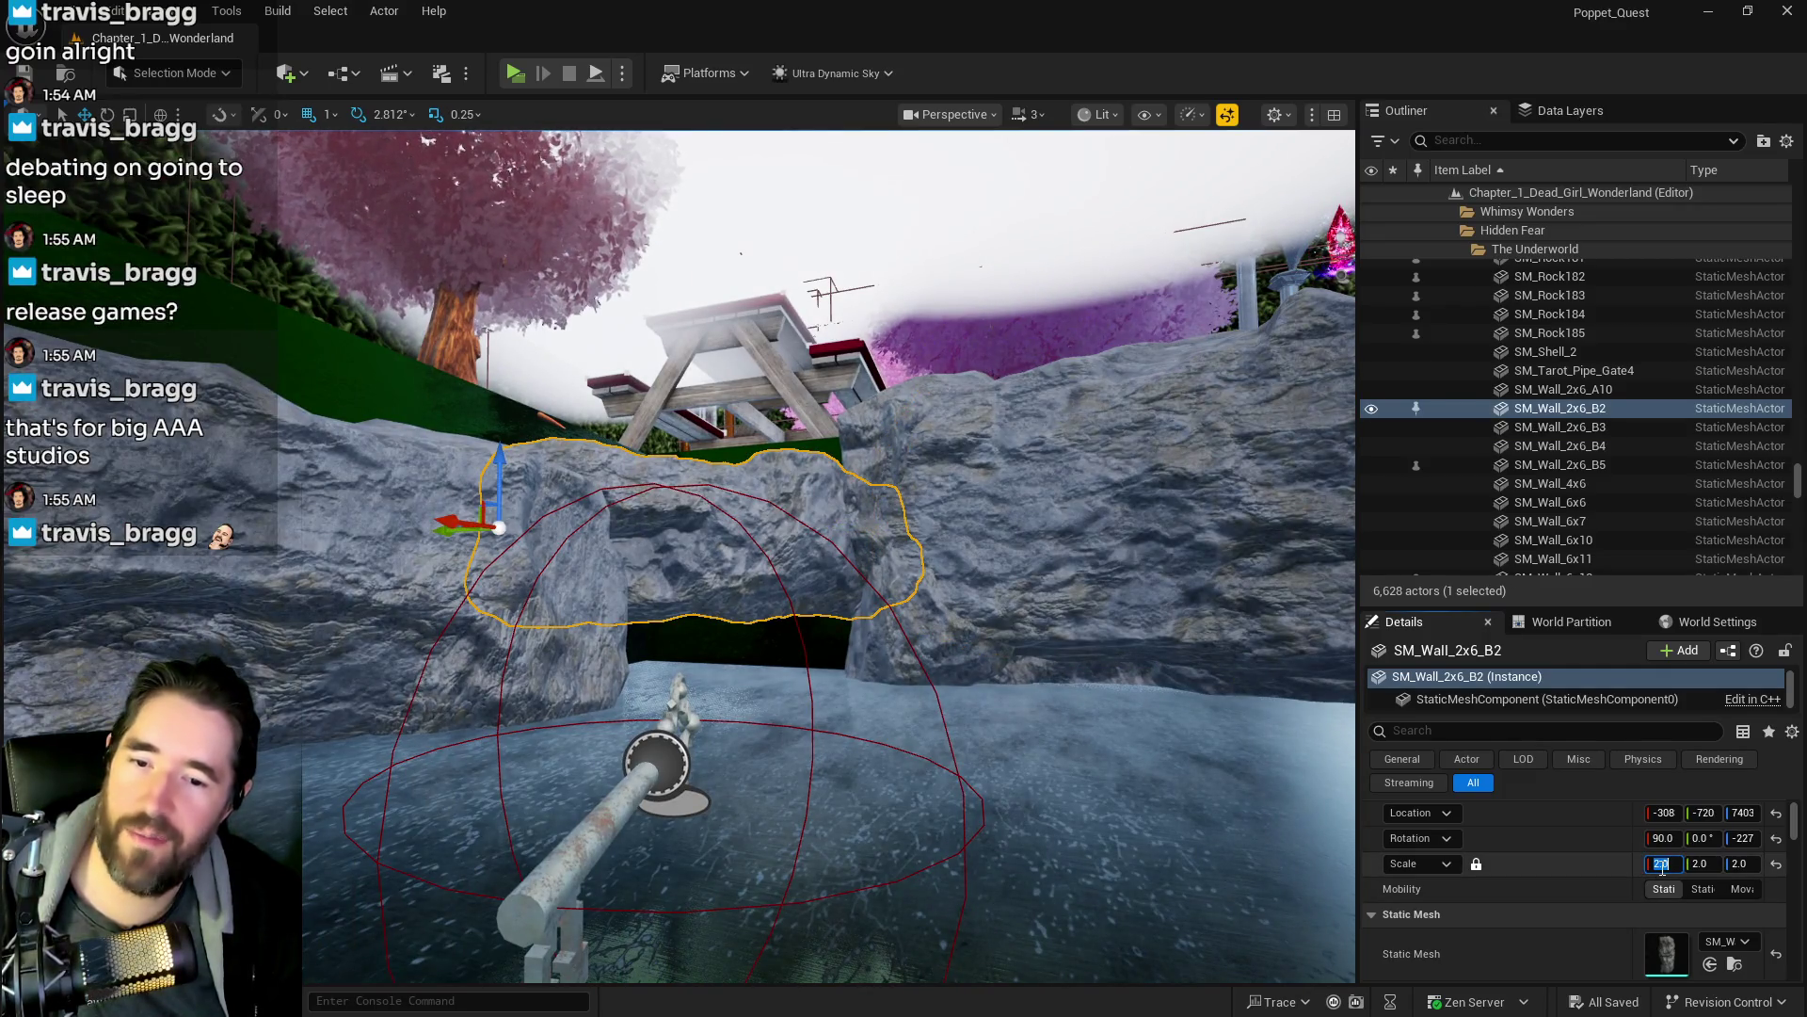
text(3)
key(Return)
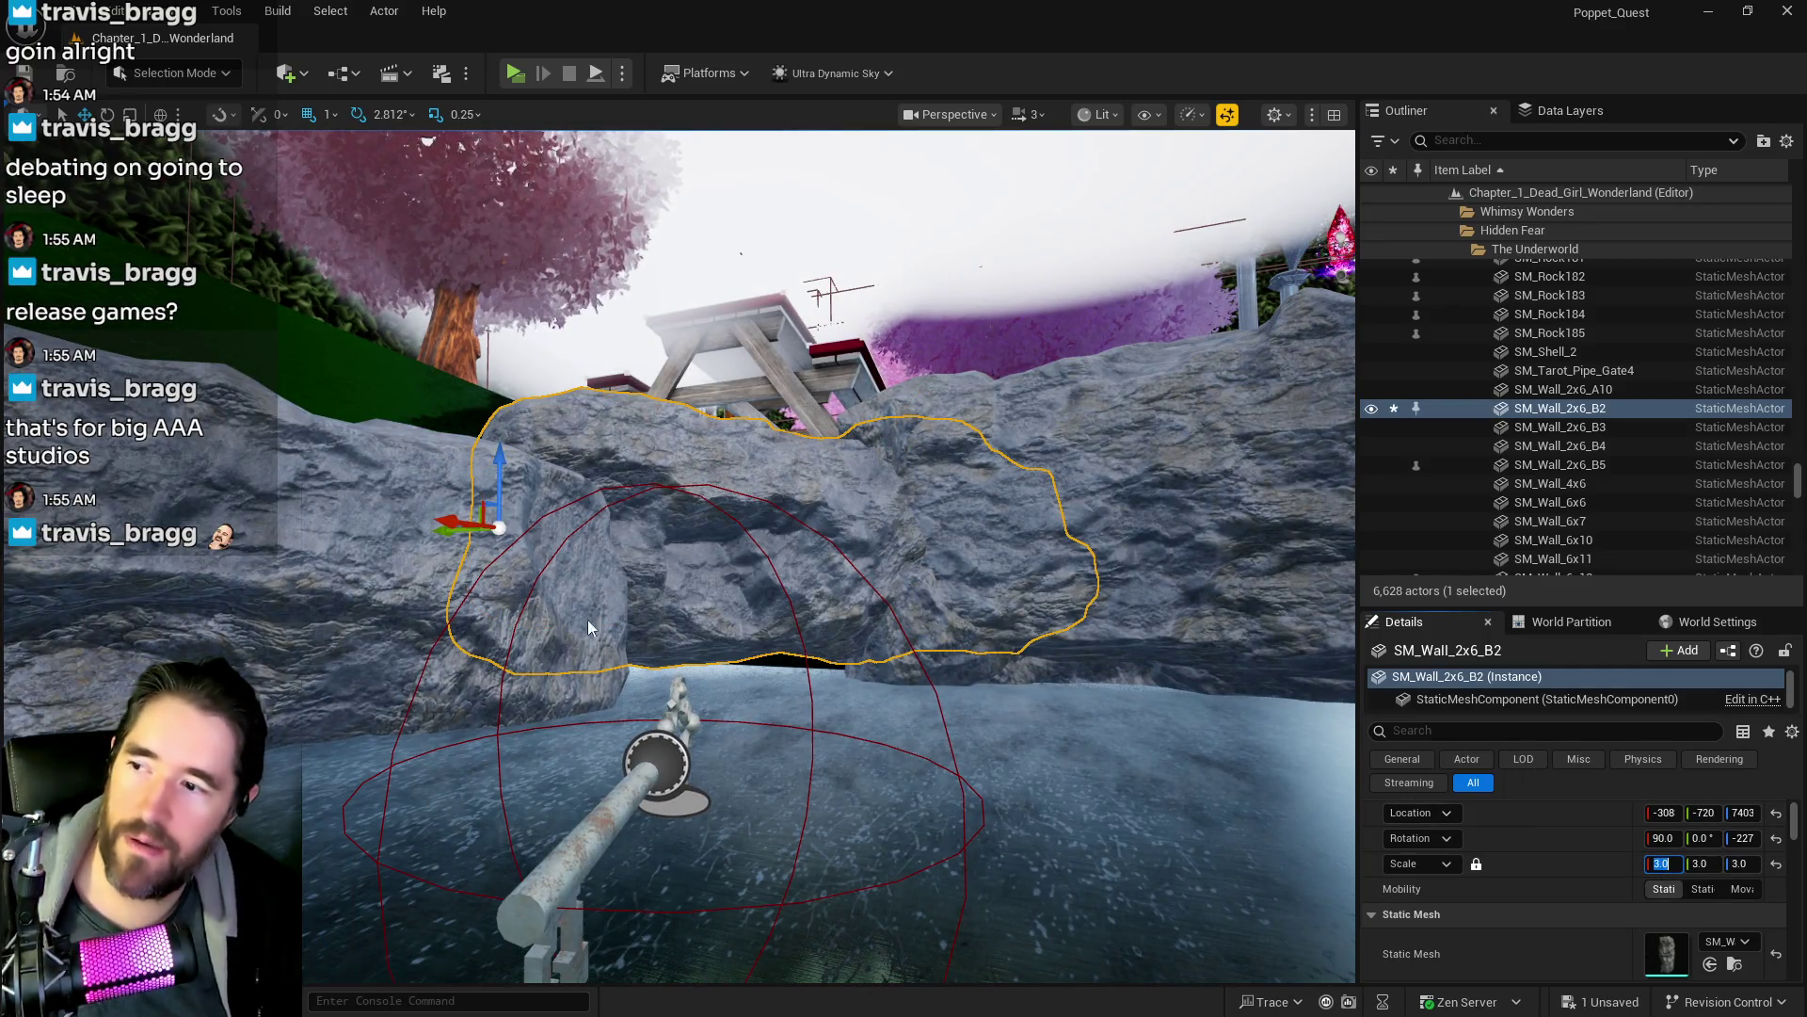
drag(504, 479, 520, 397)
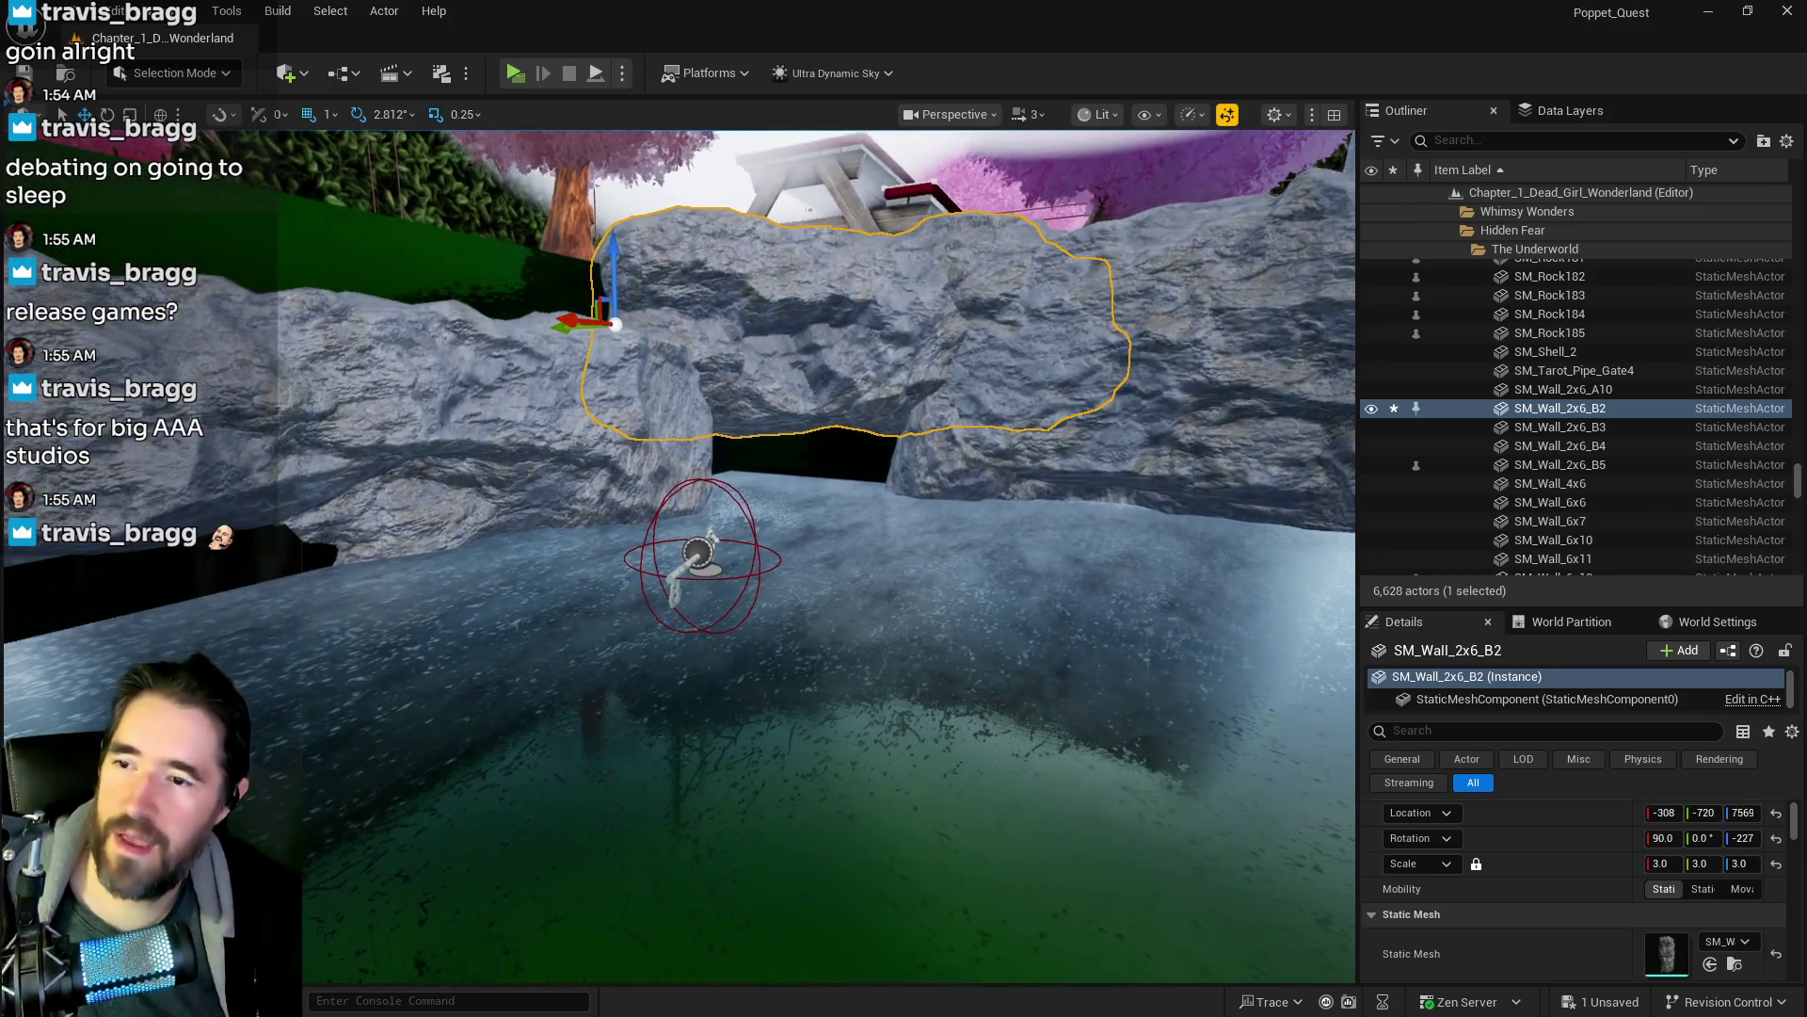
- Set SM_Wall_4x6 to scale 2.0 and lower it toward the water
click(955, 473)
mouse_move(956, 473)
mouse_down()
mouse_move(1046, 491)
mouse_move(783, 488)
mouse_up()
click(1660, 863)
text(2)
key(Return)
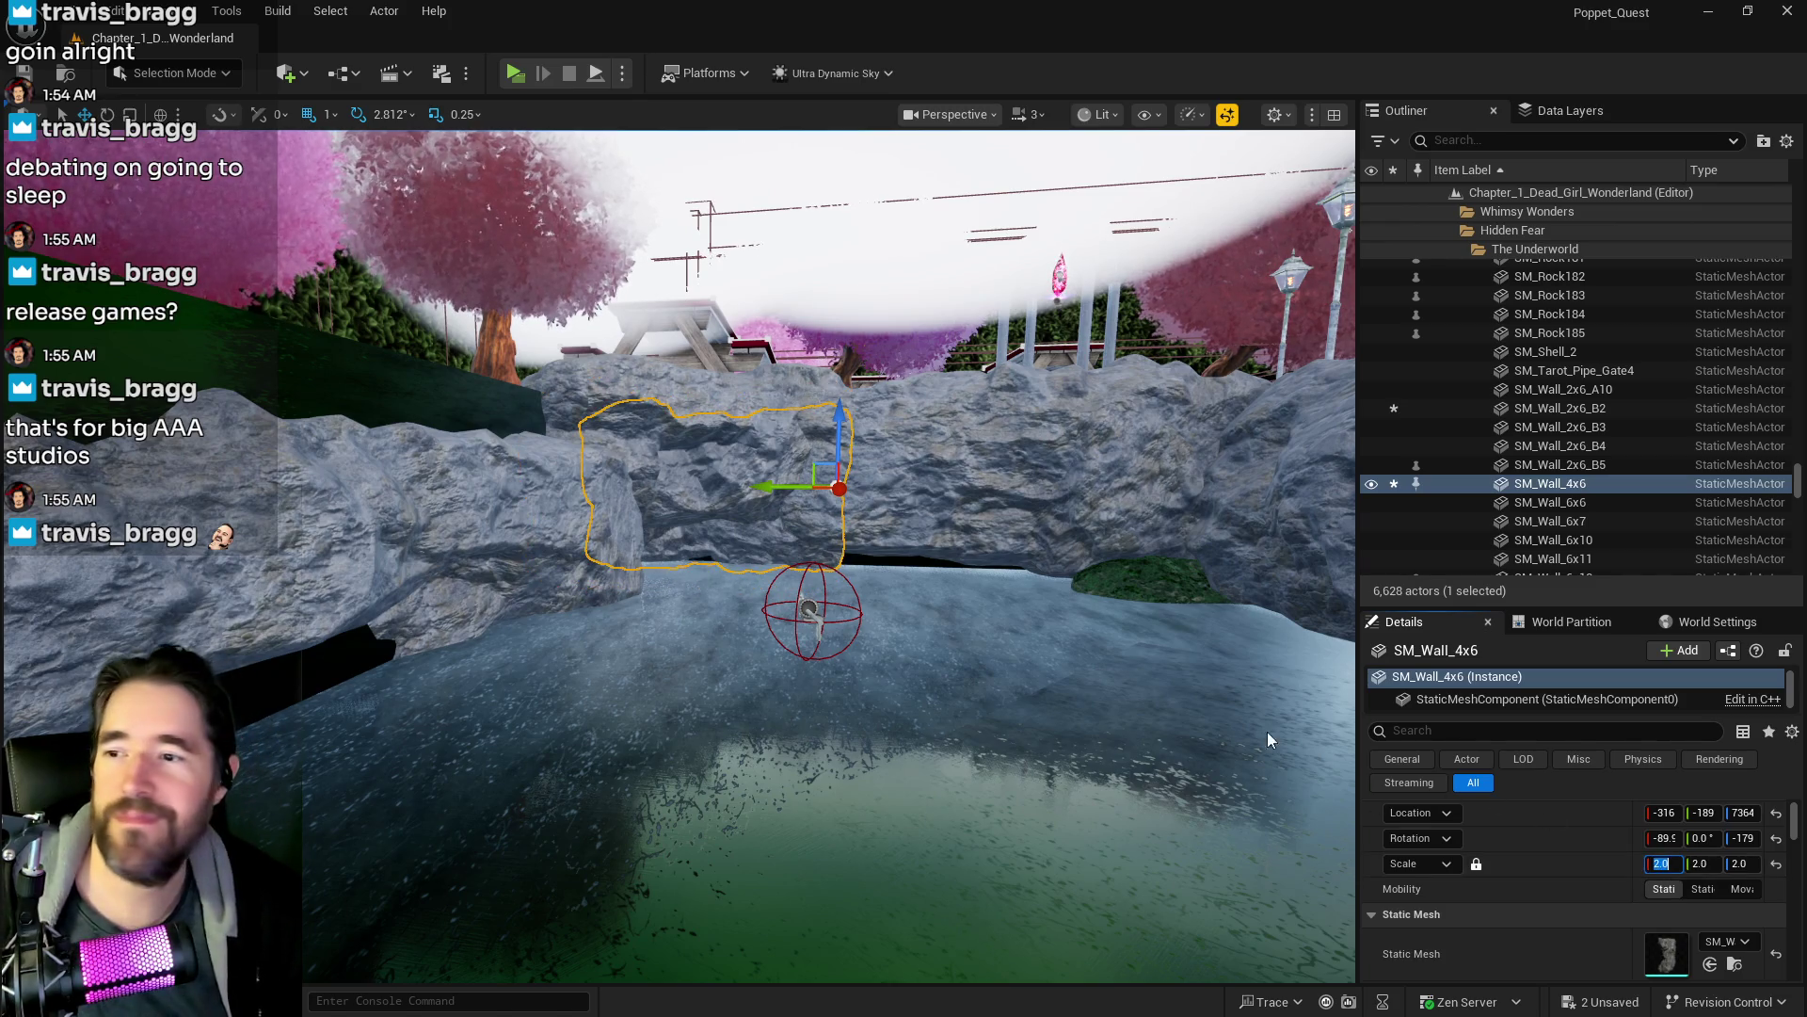
mouse_move(839, 435)
mouse_down()
mouse_move(864, 517)
mouse_move(988, 517)
mouse_up()
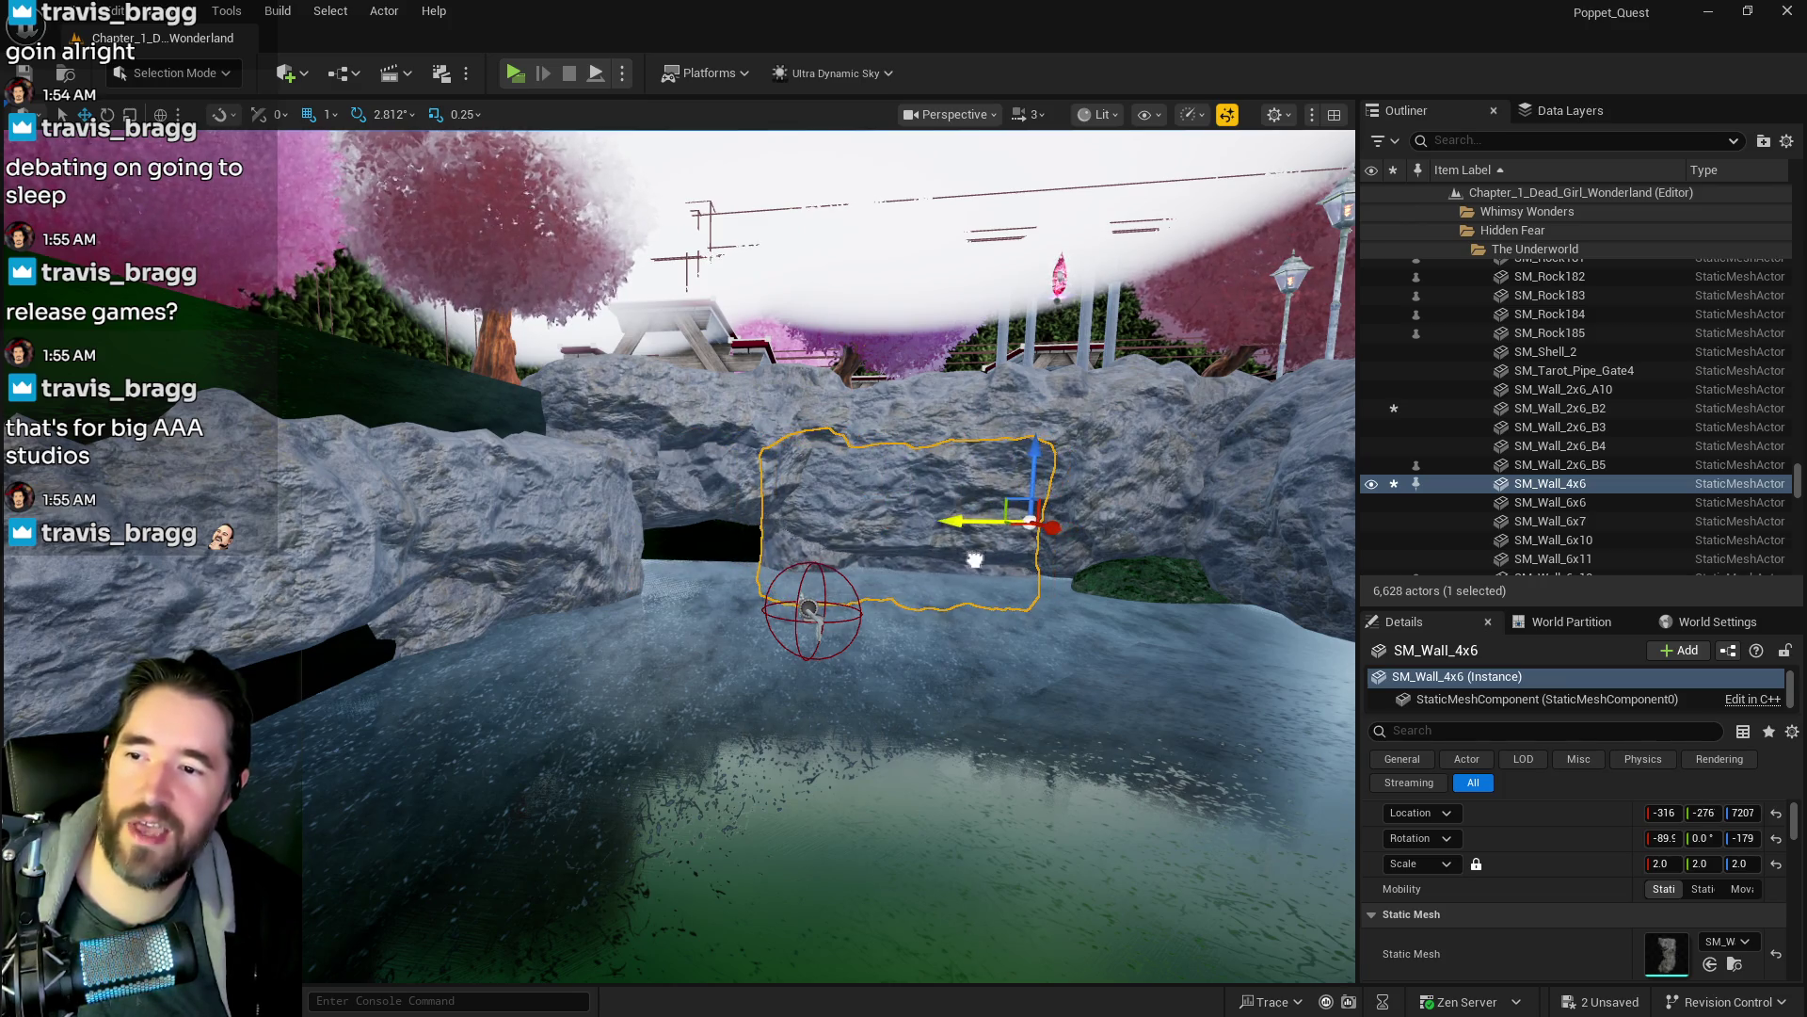
key(f)
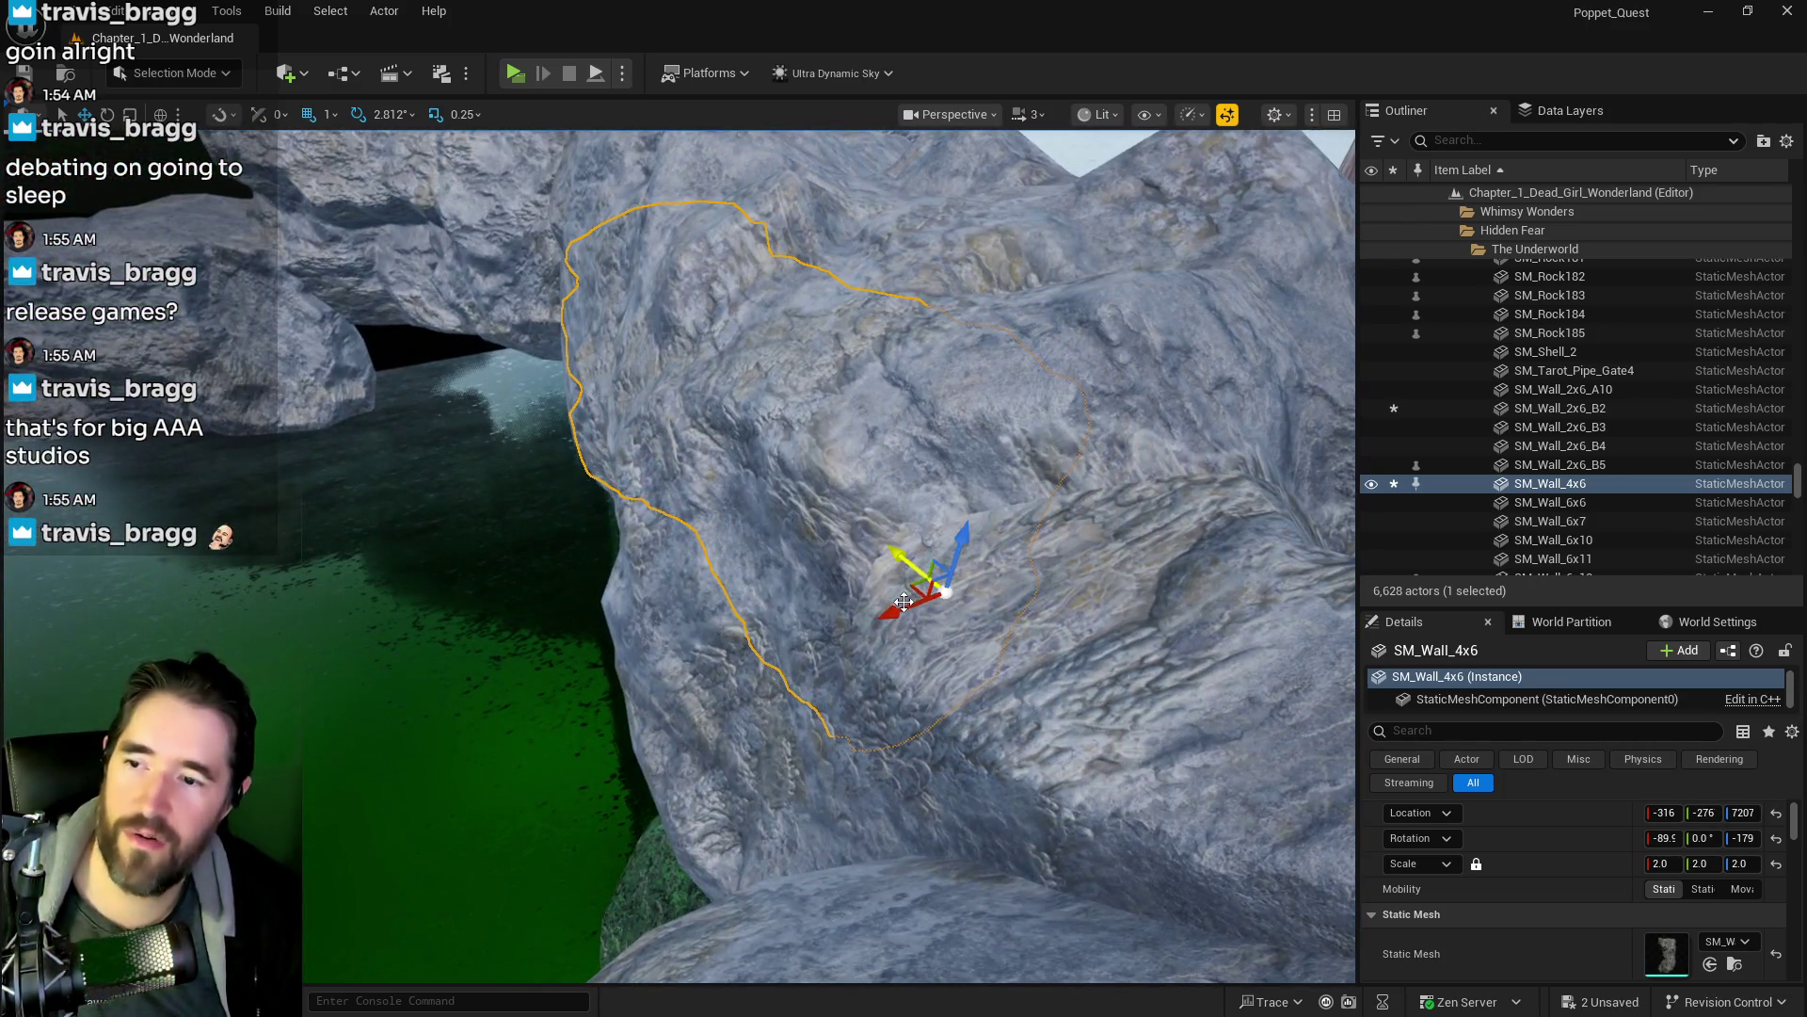
- Nudge SM_Wall_4x6 along X and raise it along Z into the rock ring
mouse_move(910, 602)
mouse_down()
mouse_move(845, 626)
mouse_move(866, 565)
mouse_move(897, 546)
mouse_move(916, 599)
mouse_up()
key(e)
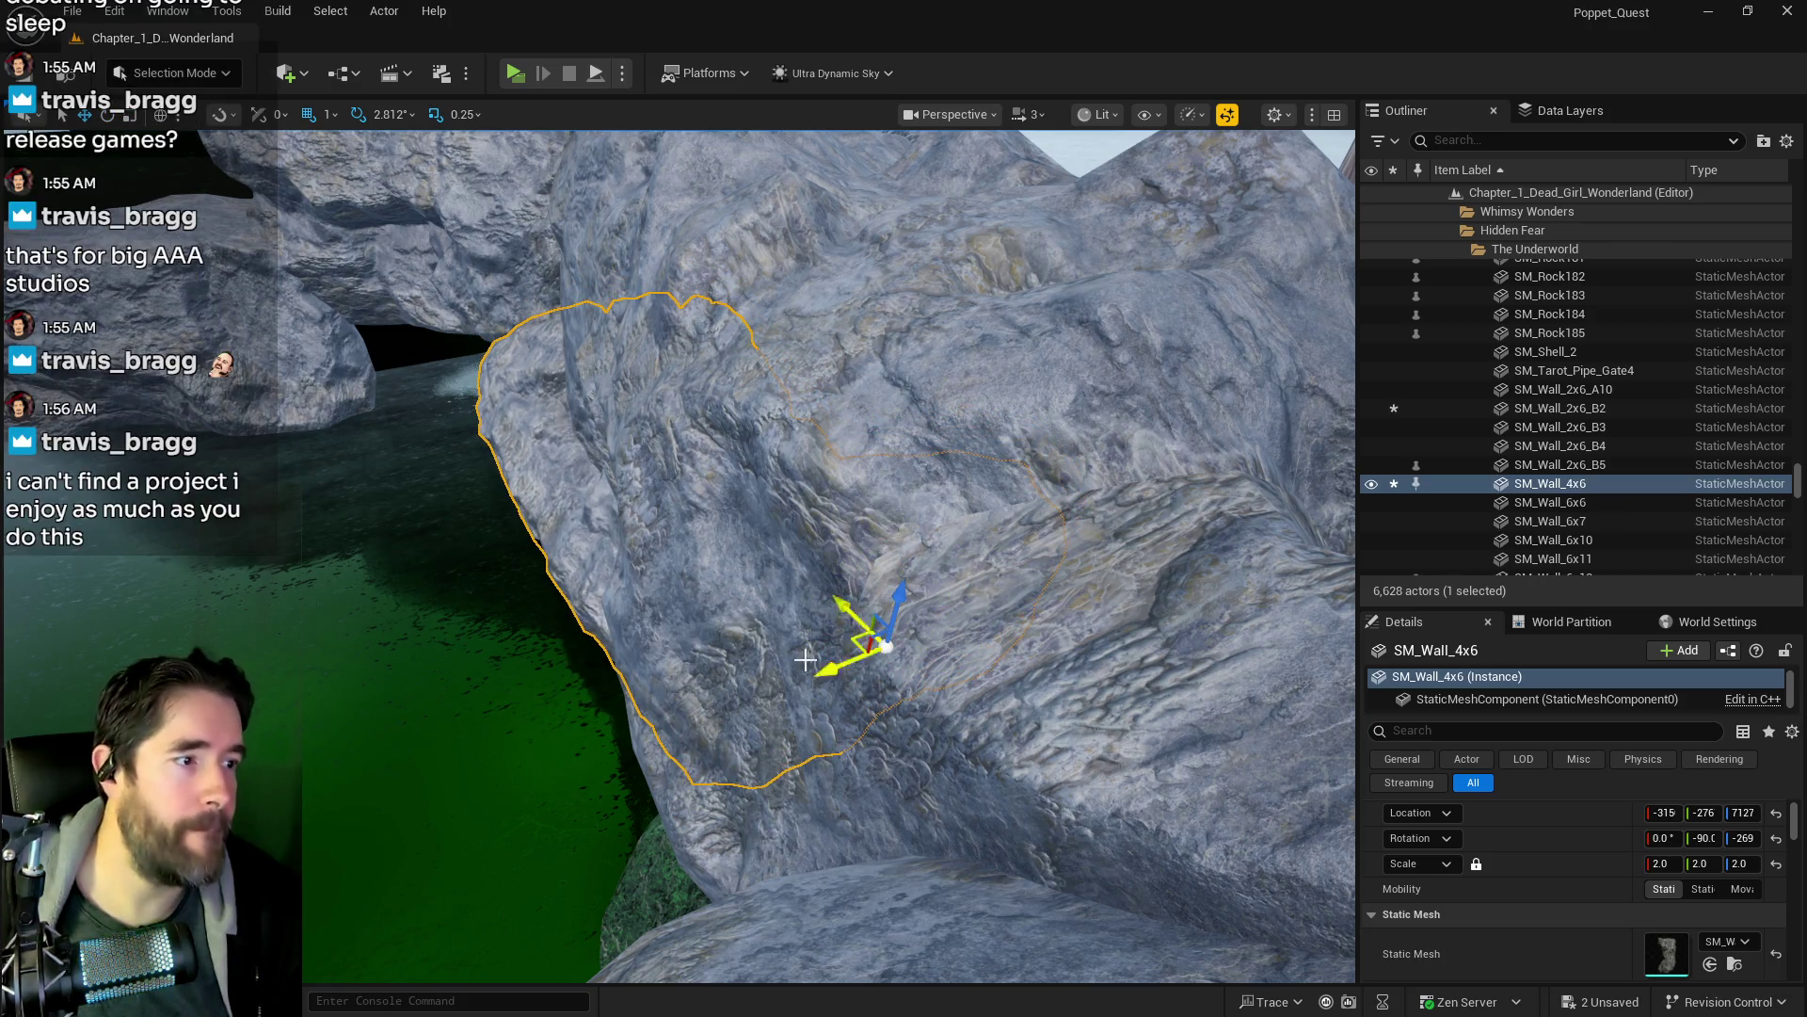
mouse_move(646, 677)
mouse_down()
mouse_move(753, 668)
mouse_move(568, 561)
mouse_up()
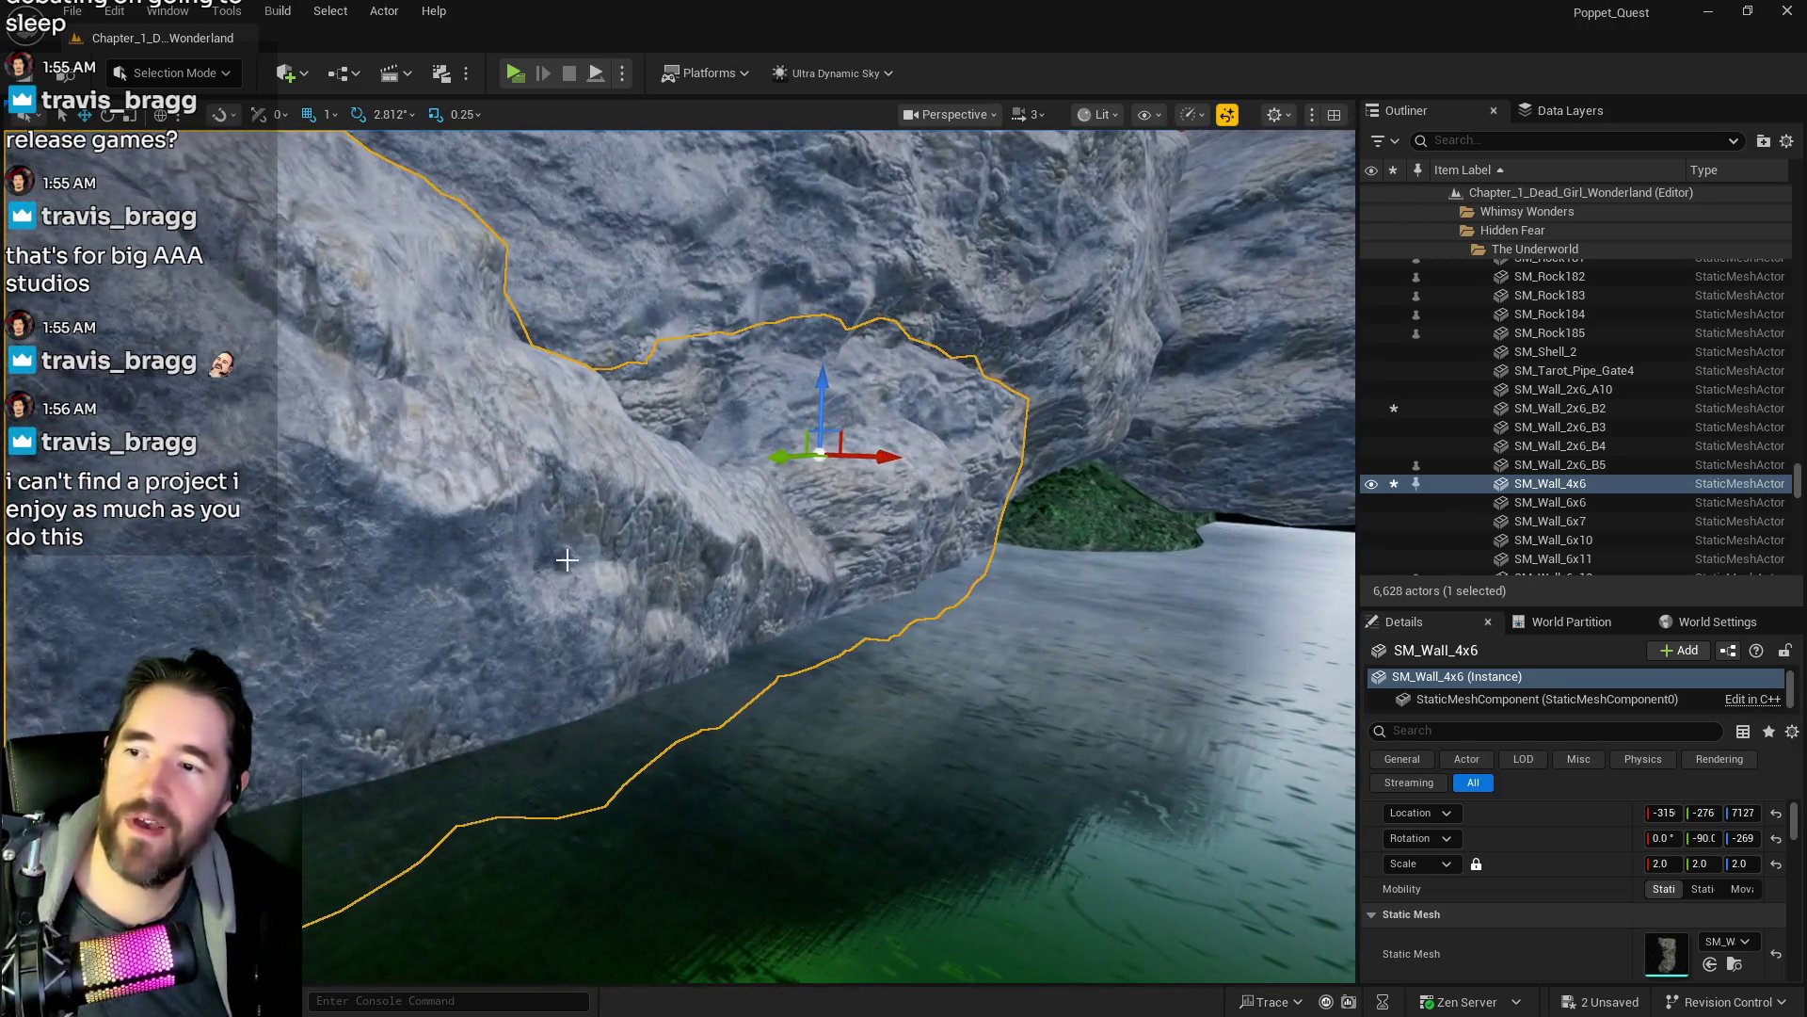
drag(824, 394, 823, 351)
key(f)
drag(829, 556, 828, 630)
drag(769, 577, 770, 605)
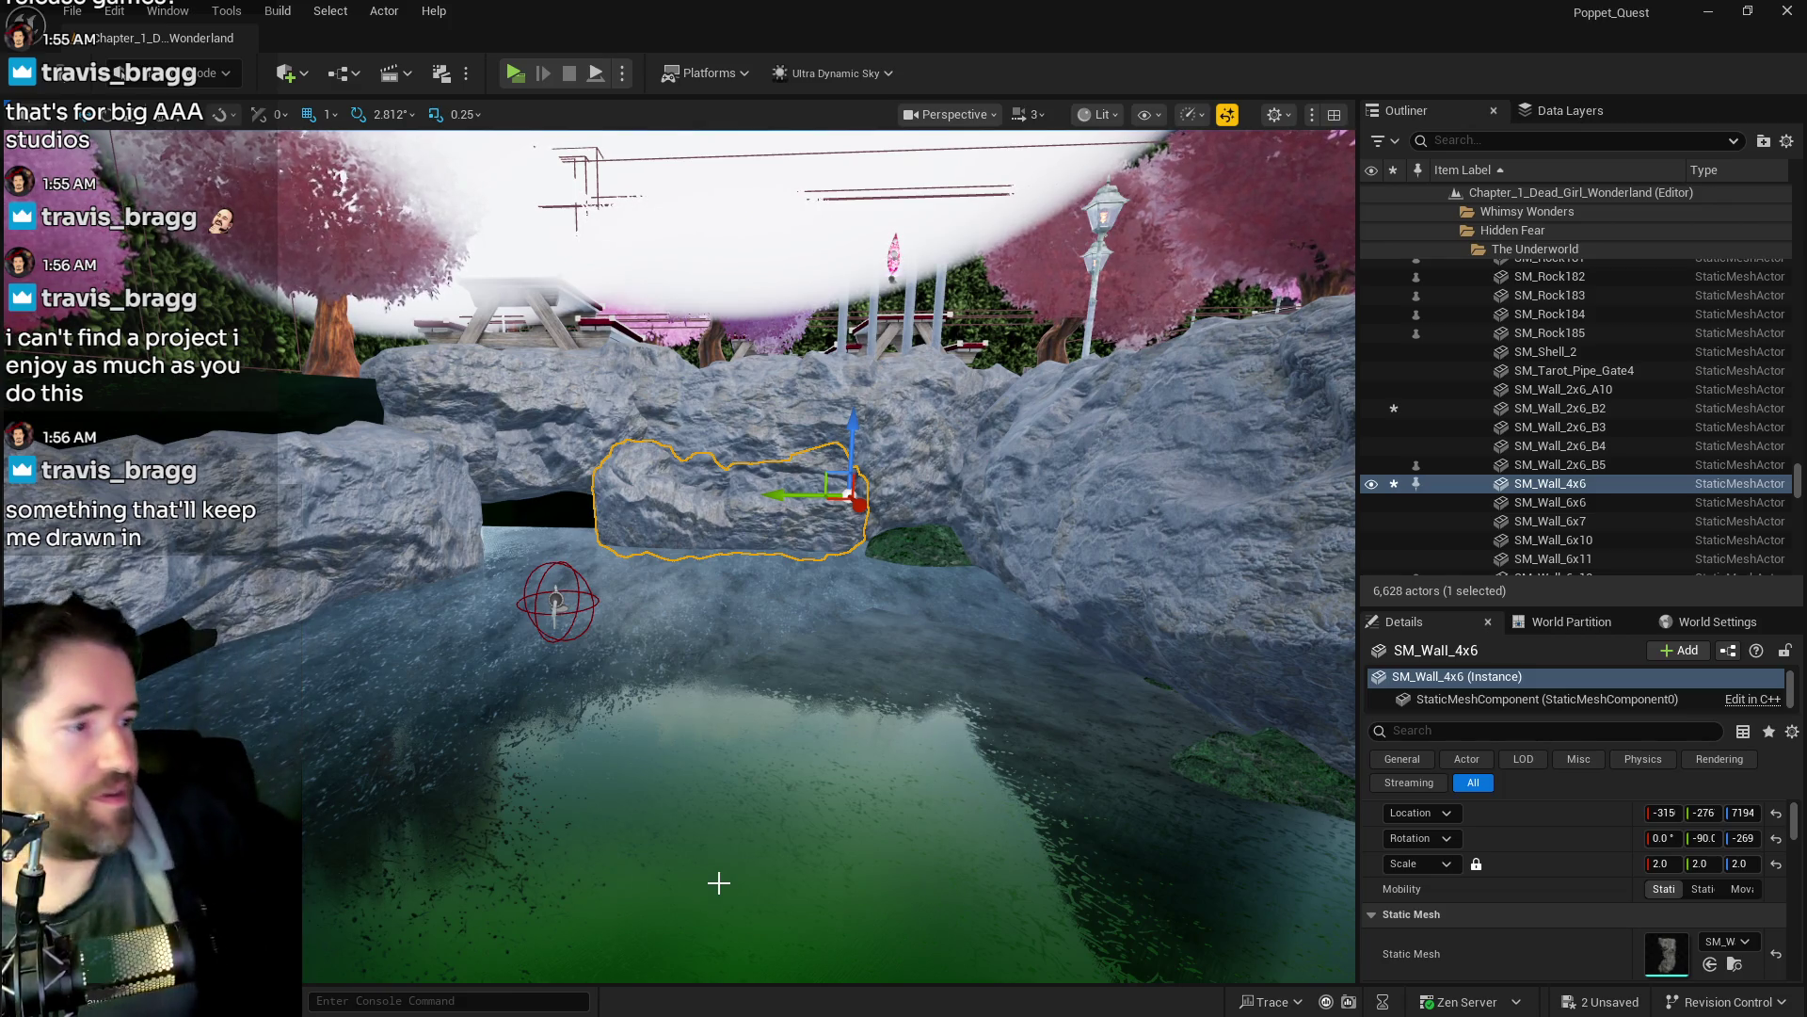
click(374, 488)
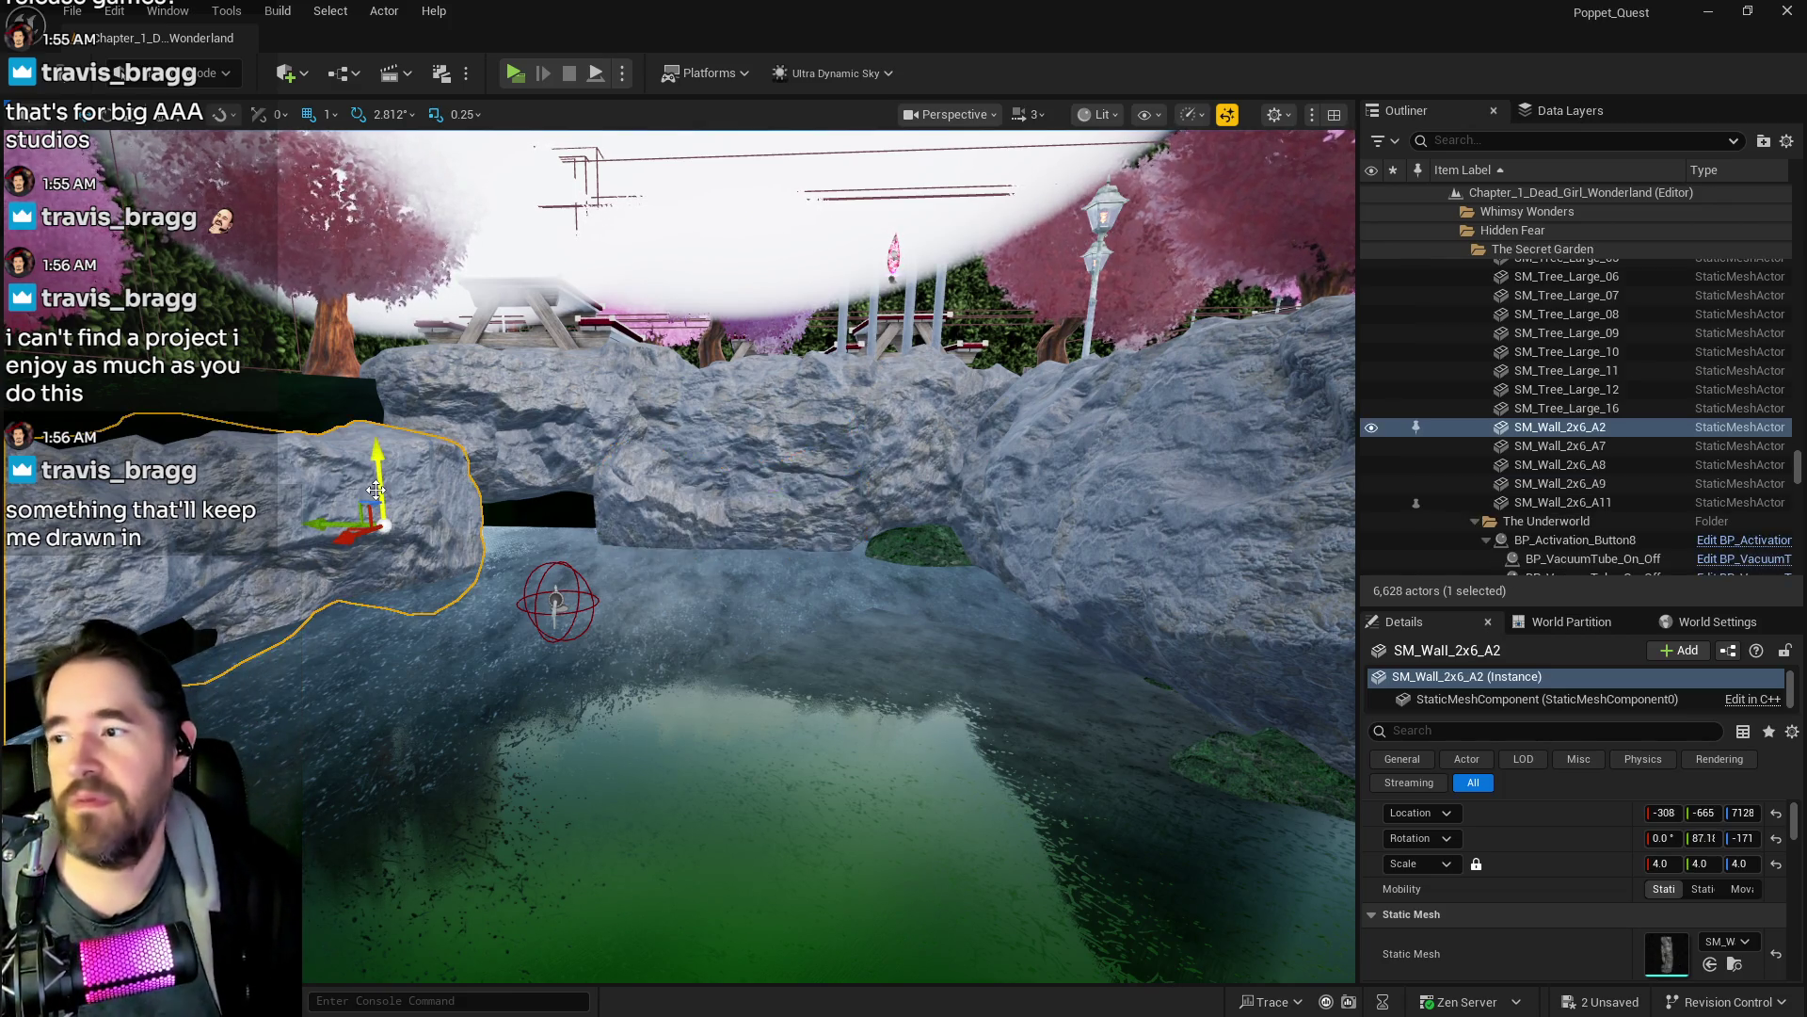
- Slide SM_Wall_2x6_A2 further along the pool edge and nudge it sideways
key(f)
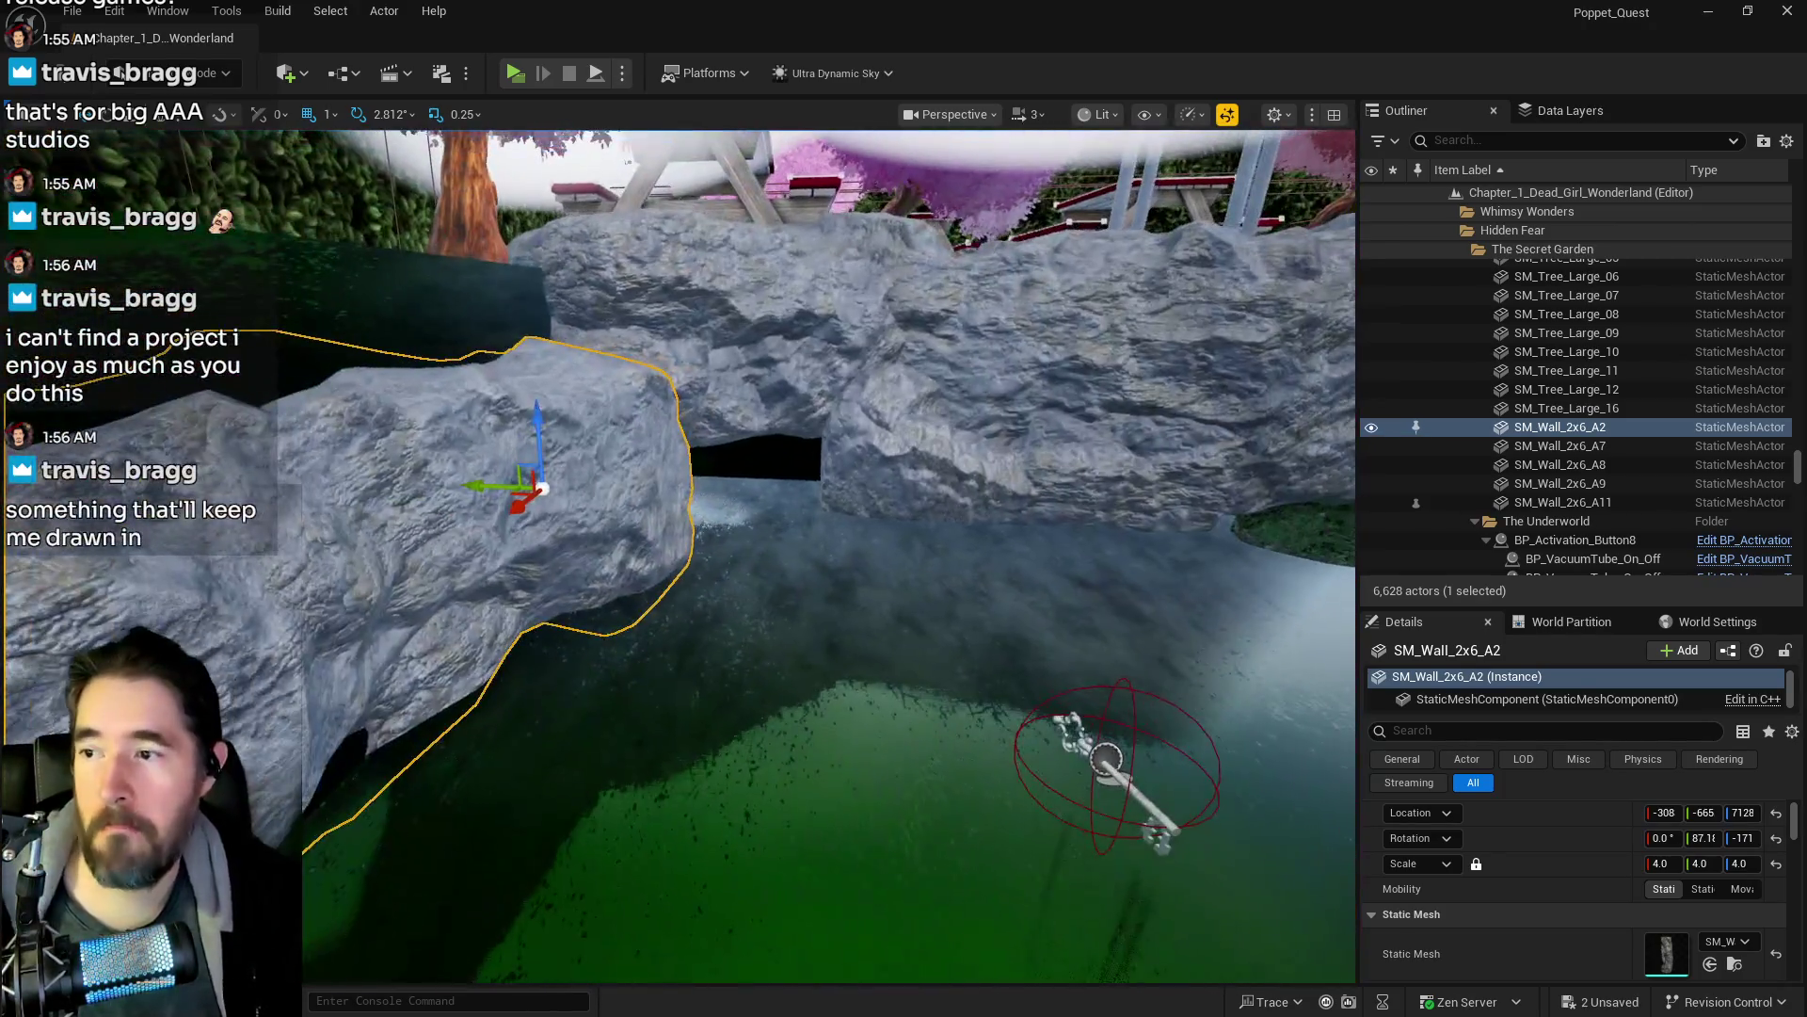
drag(482, 488, 525, 492)
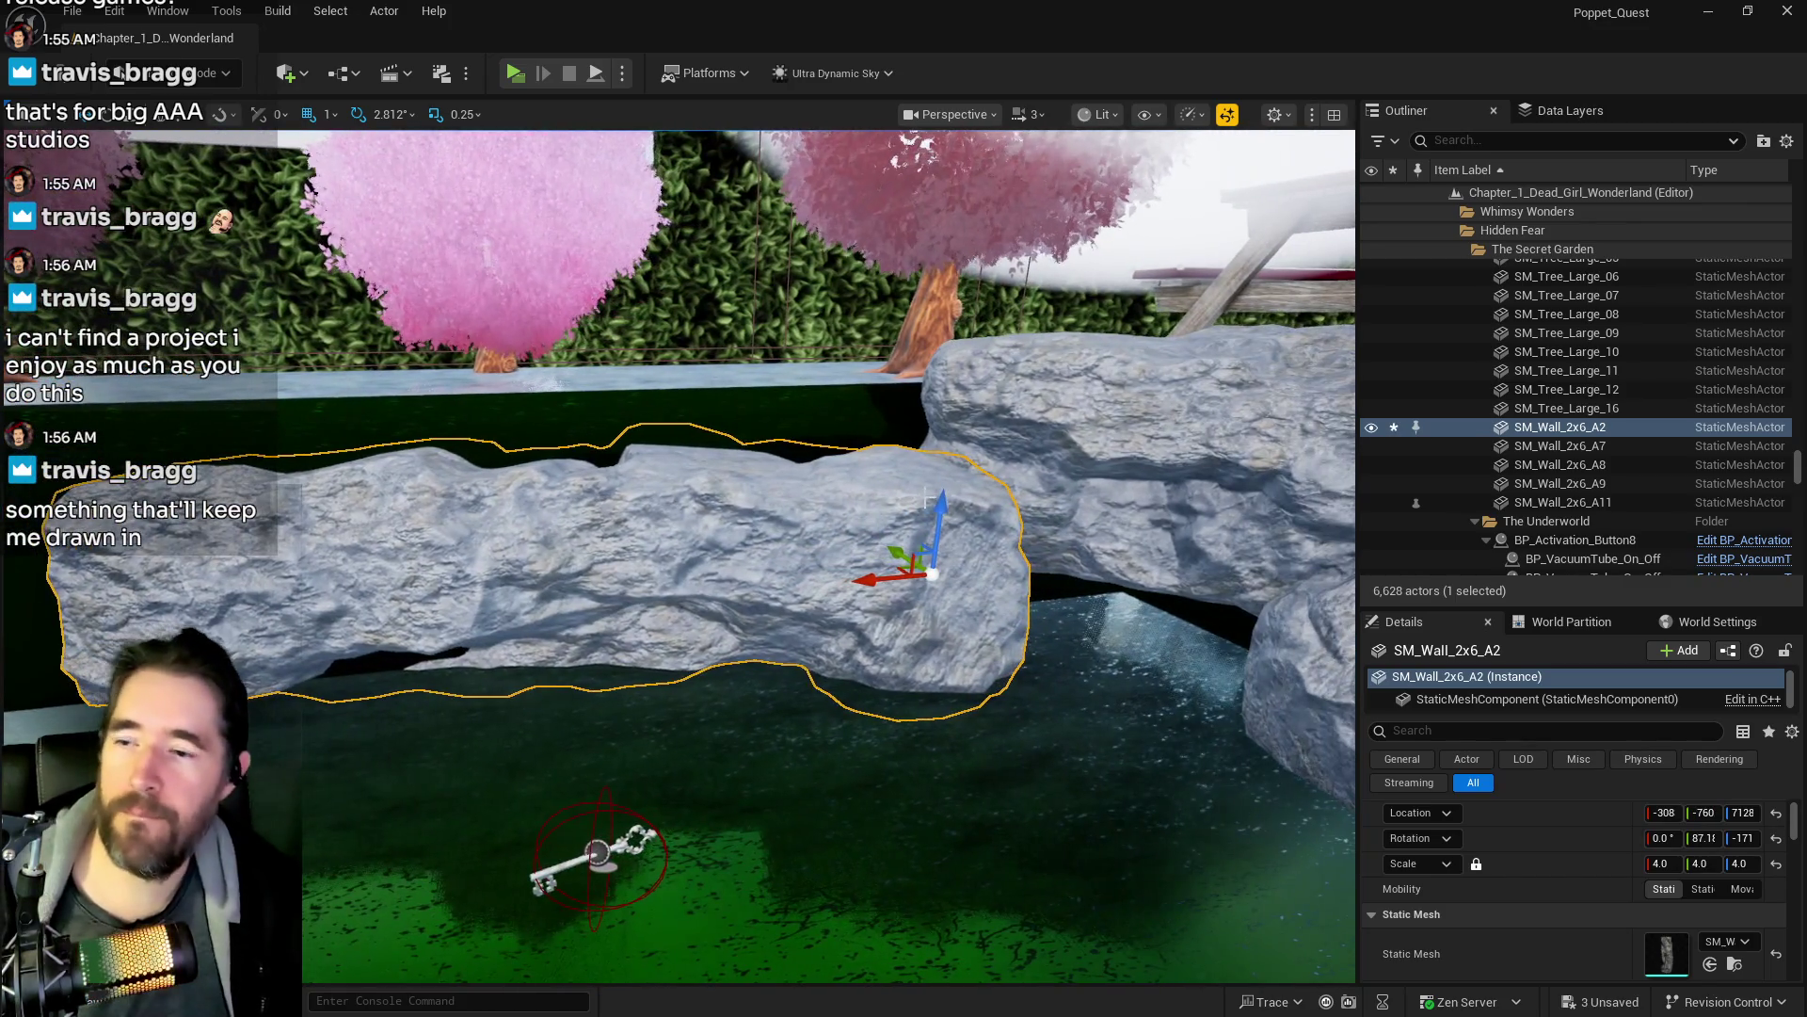
mouse_move(868, 579)
mouse_down()
mouse_move(951, 457)
mouse_move(1071, 554)
mouse_move(1038, 545)
mouse_up()
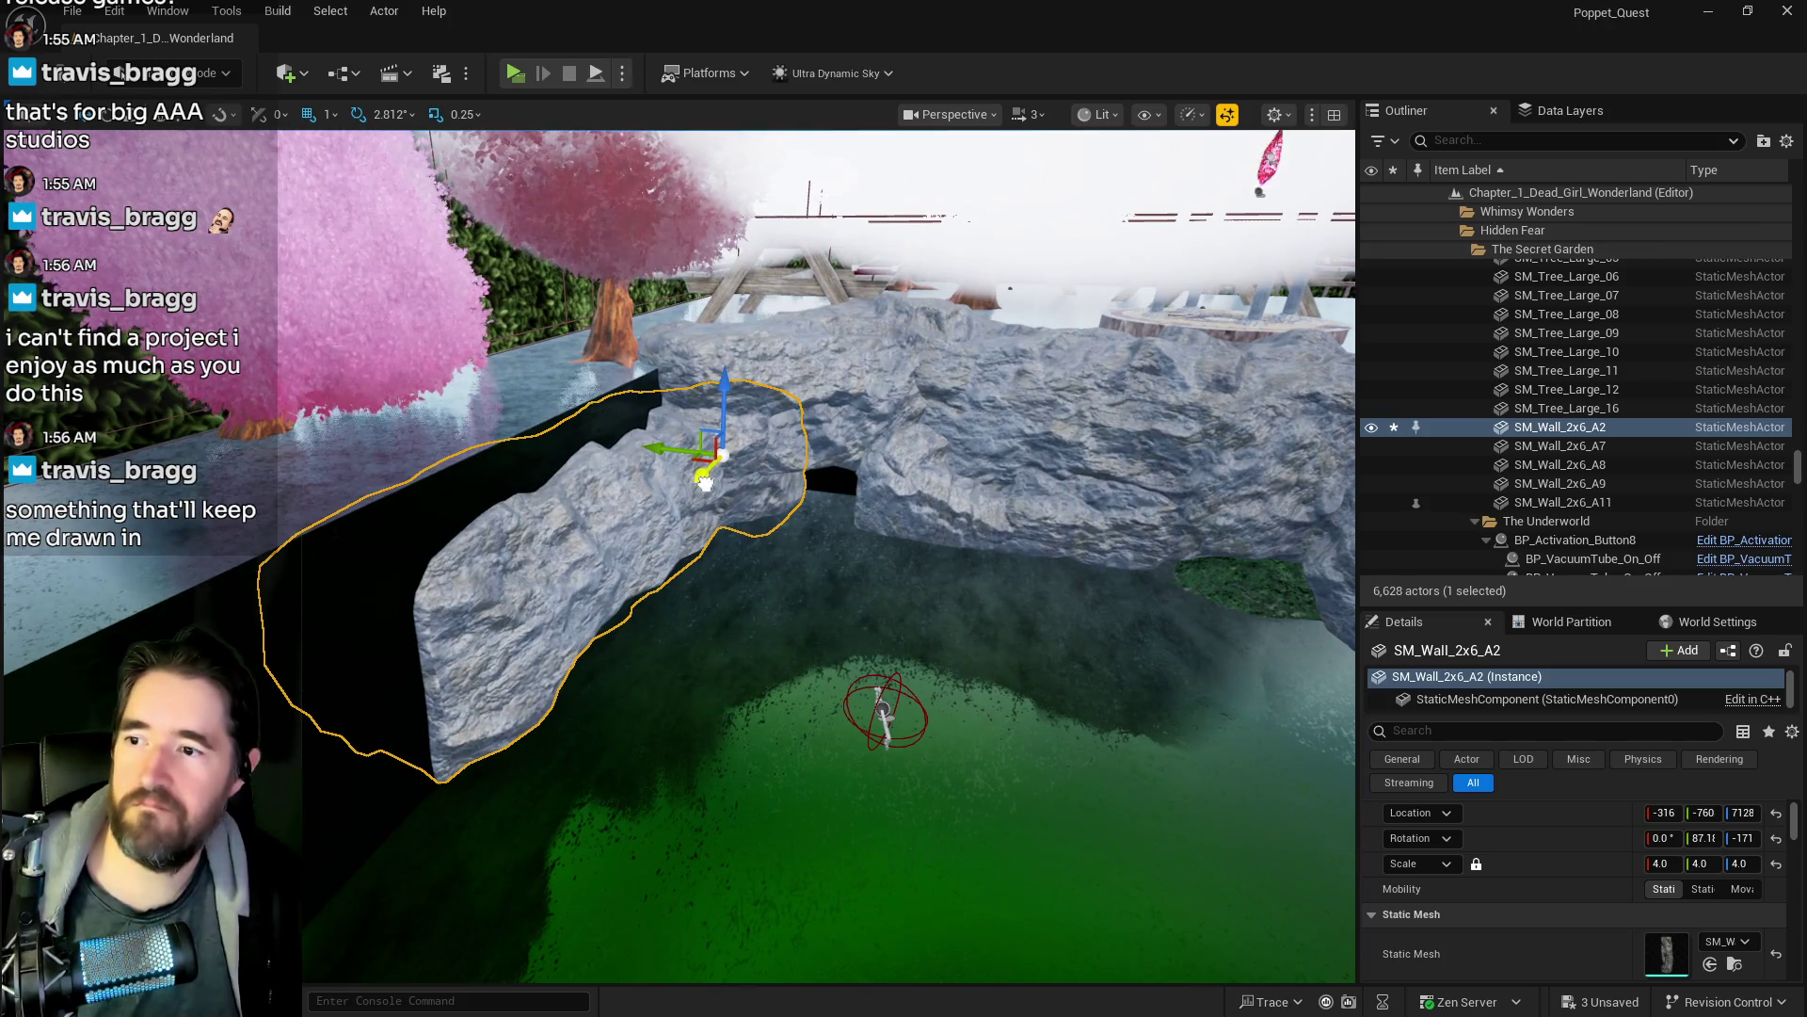
drag(705, 482, 695, 496)
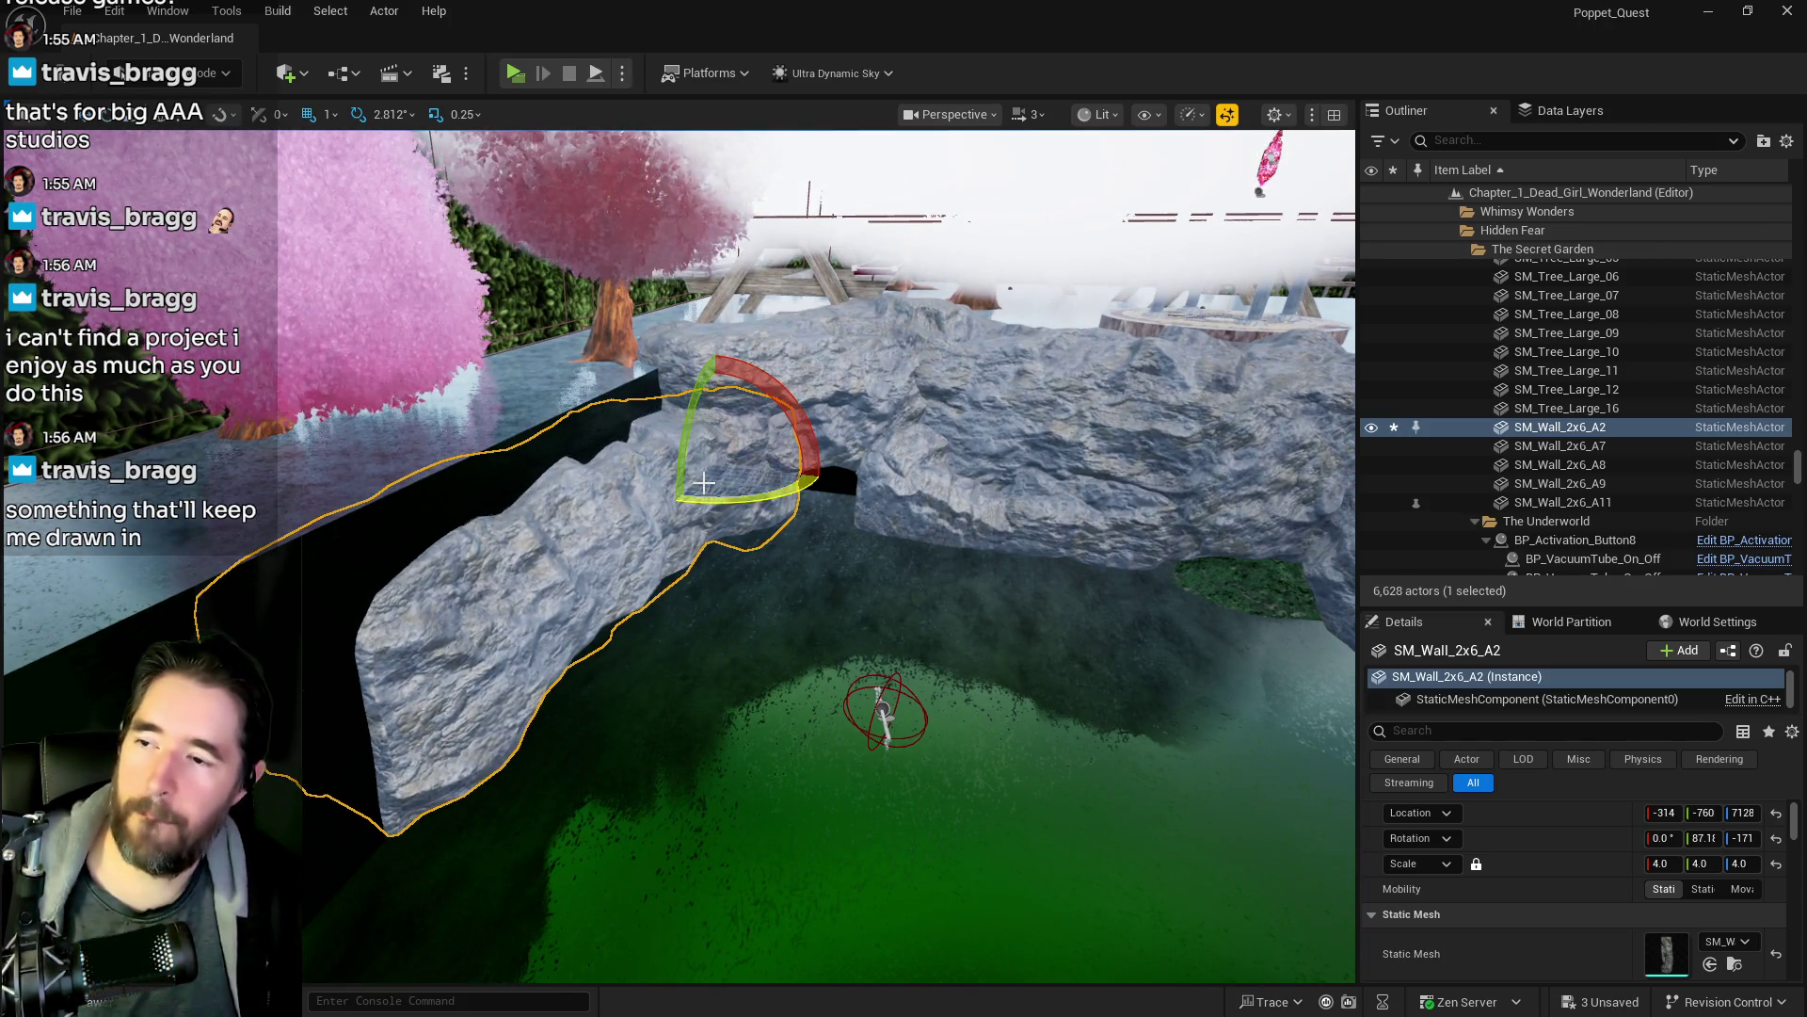
scroll(680, 500, up, 10)
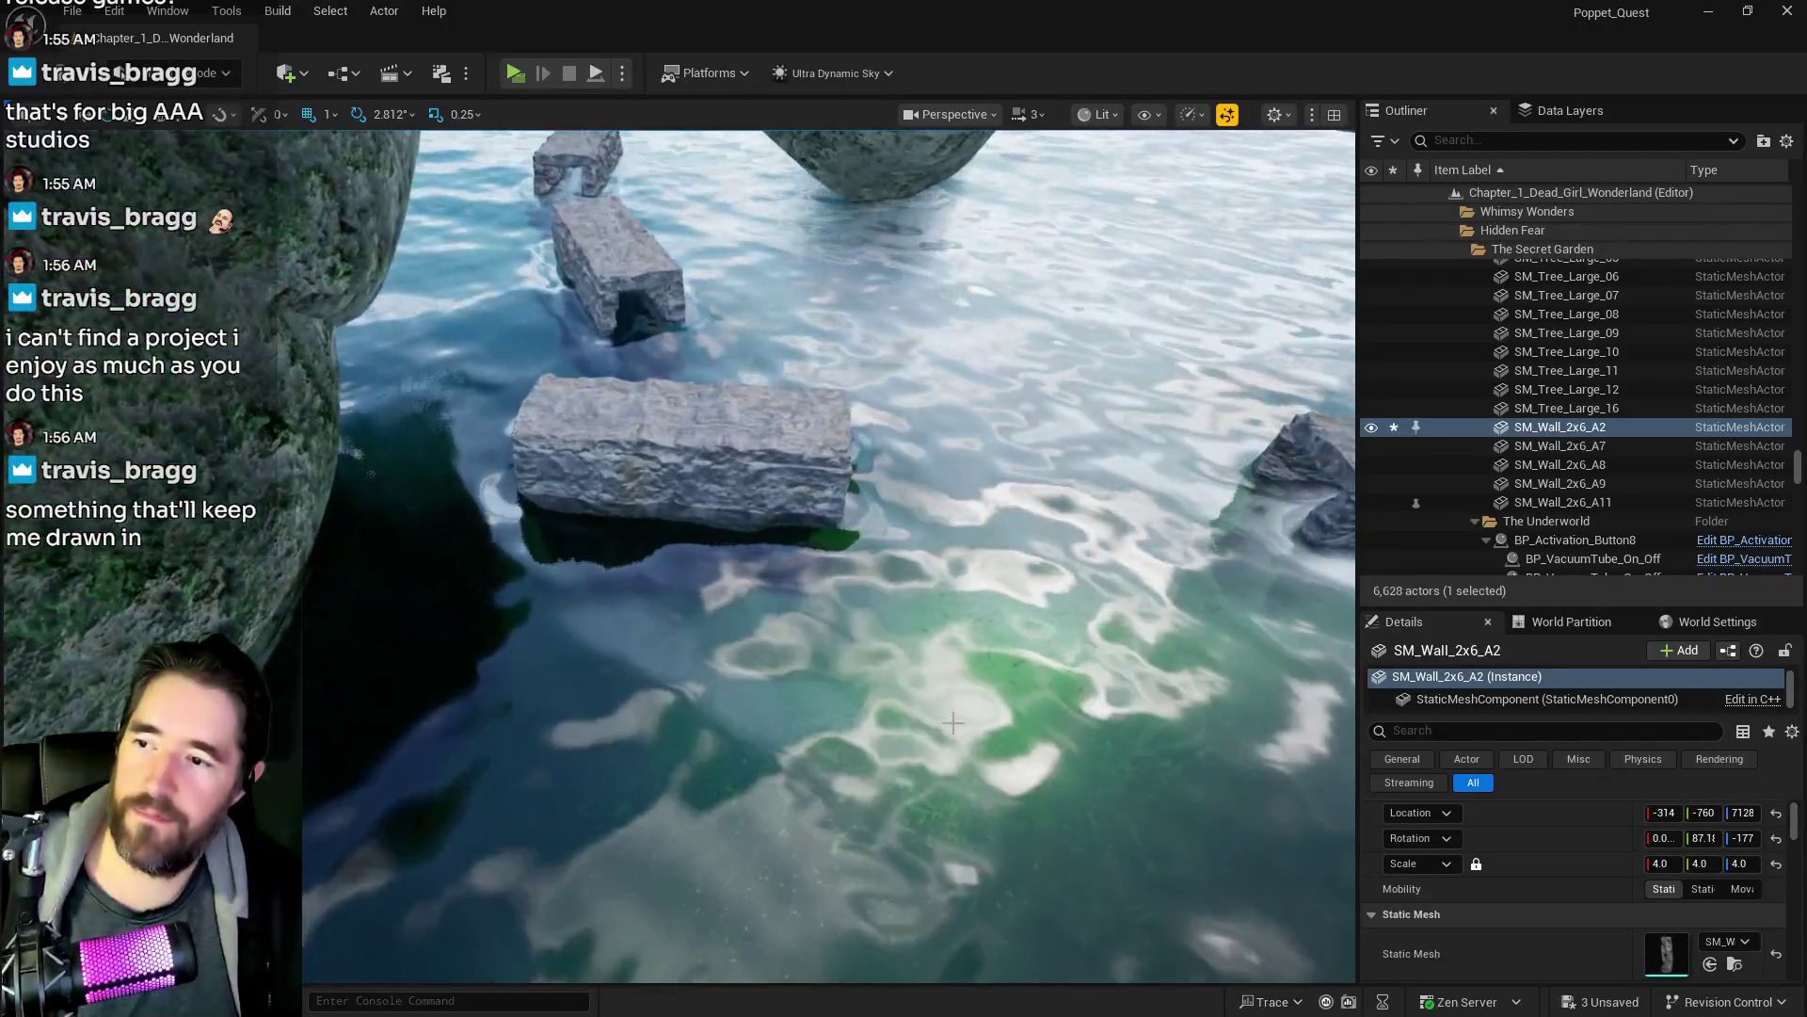
- Copy Puzzle Transform Map entry 0's location and paste it as The Secret Garden Pool's location
click(828, 602)
scroll(1646, 924, up, 1)
scroll(1645, 923, down, 3)
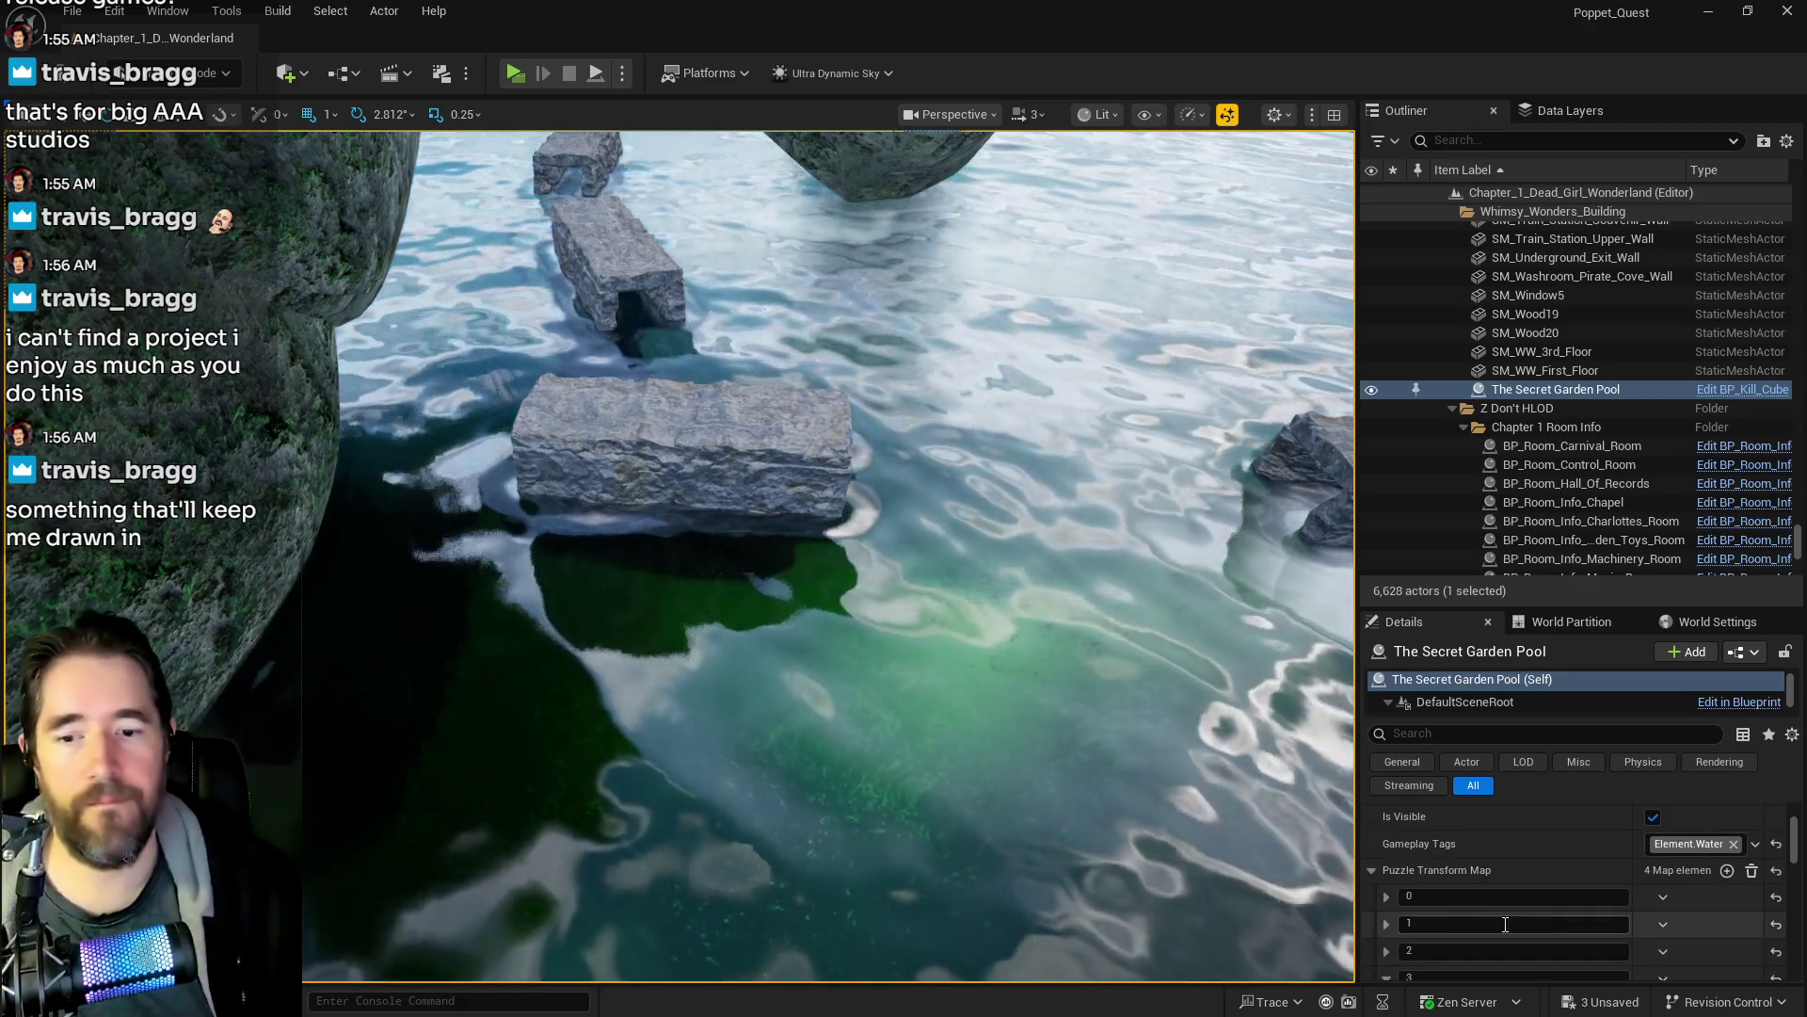
right_click(1494, 925)
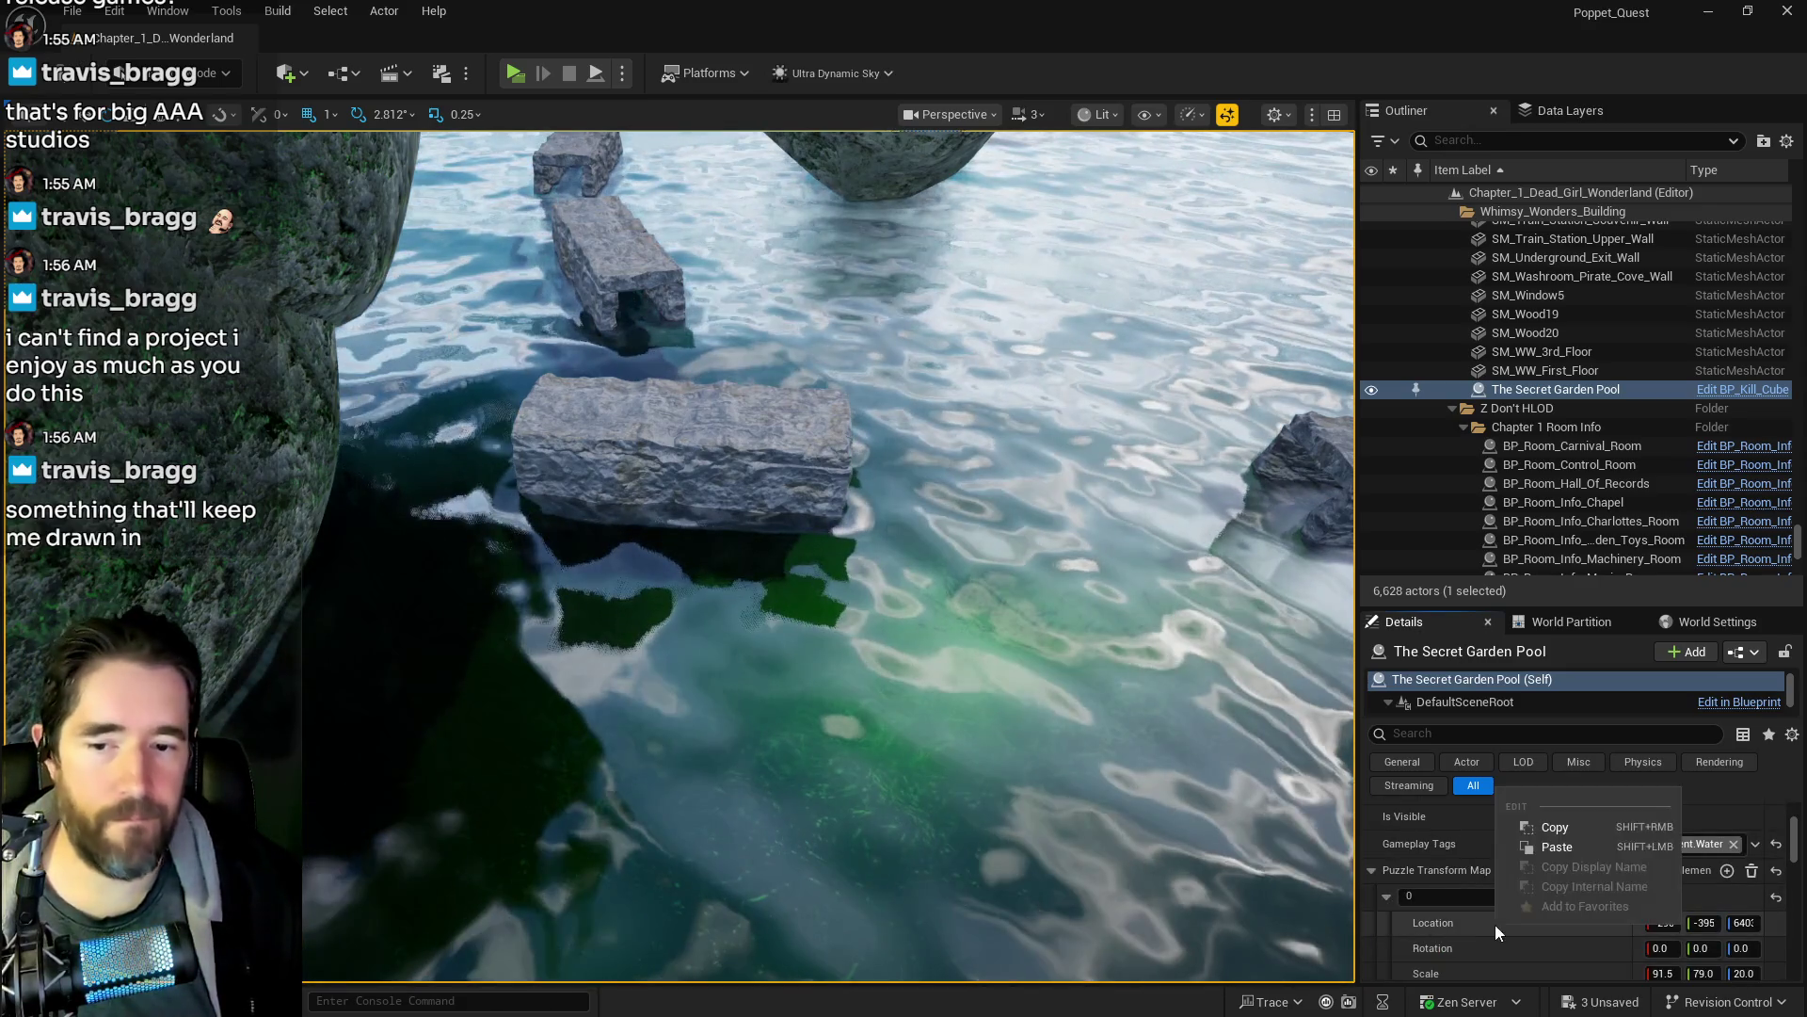
click(1559, 826)
scroll(1559, 876, up, 1)
scroll(1559, 875, up, 2)
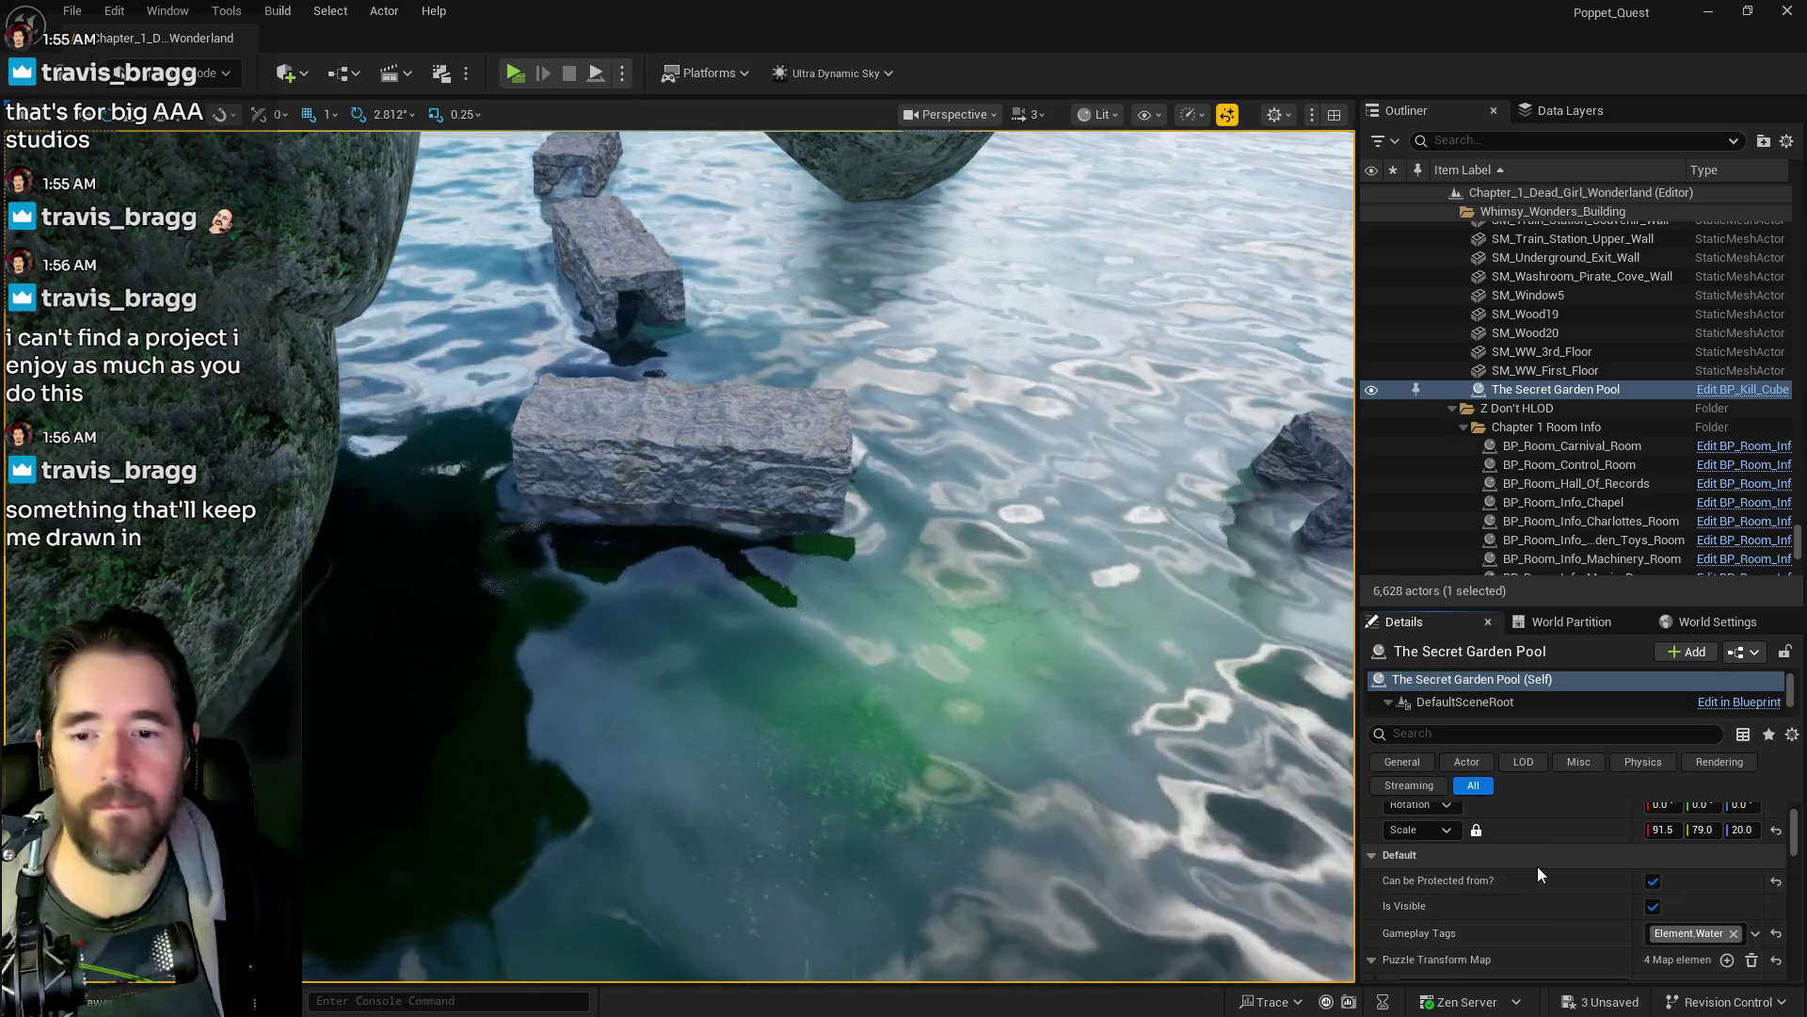
right_click(1523, 838)
click(1572, 898)
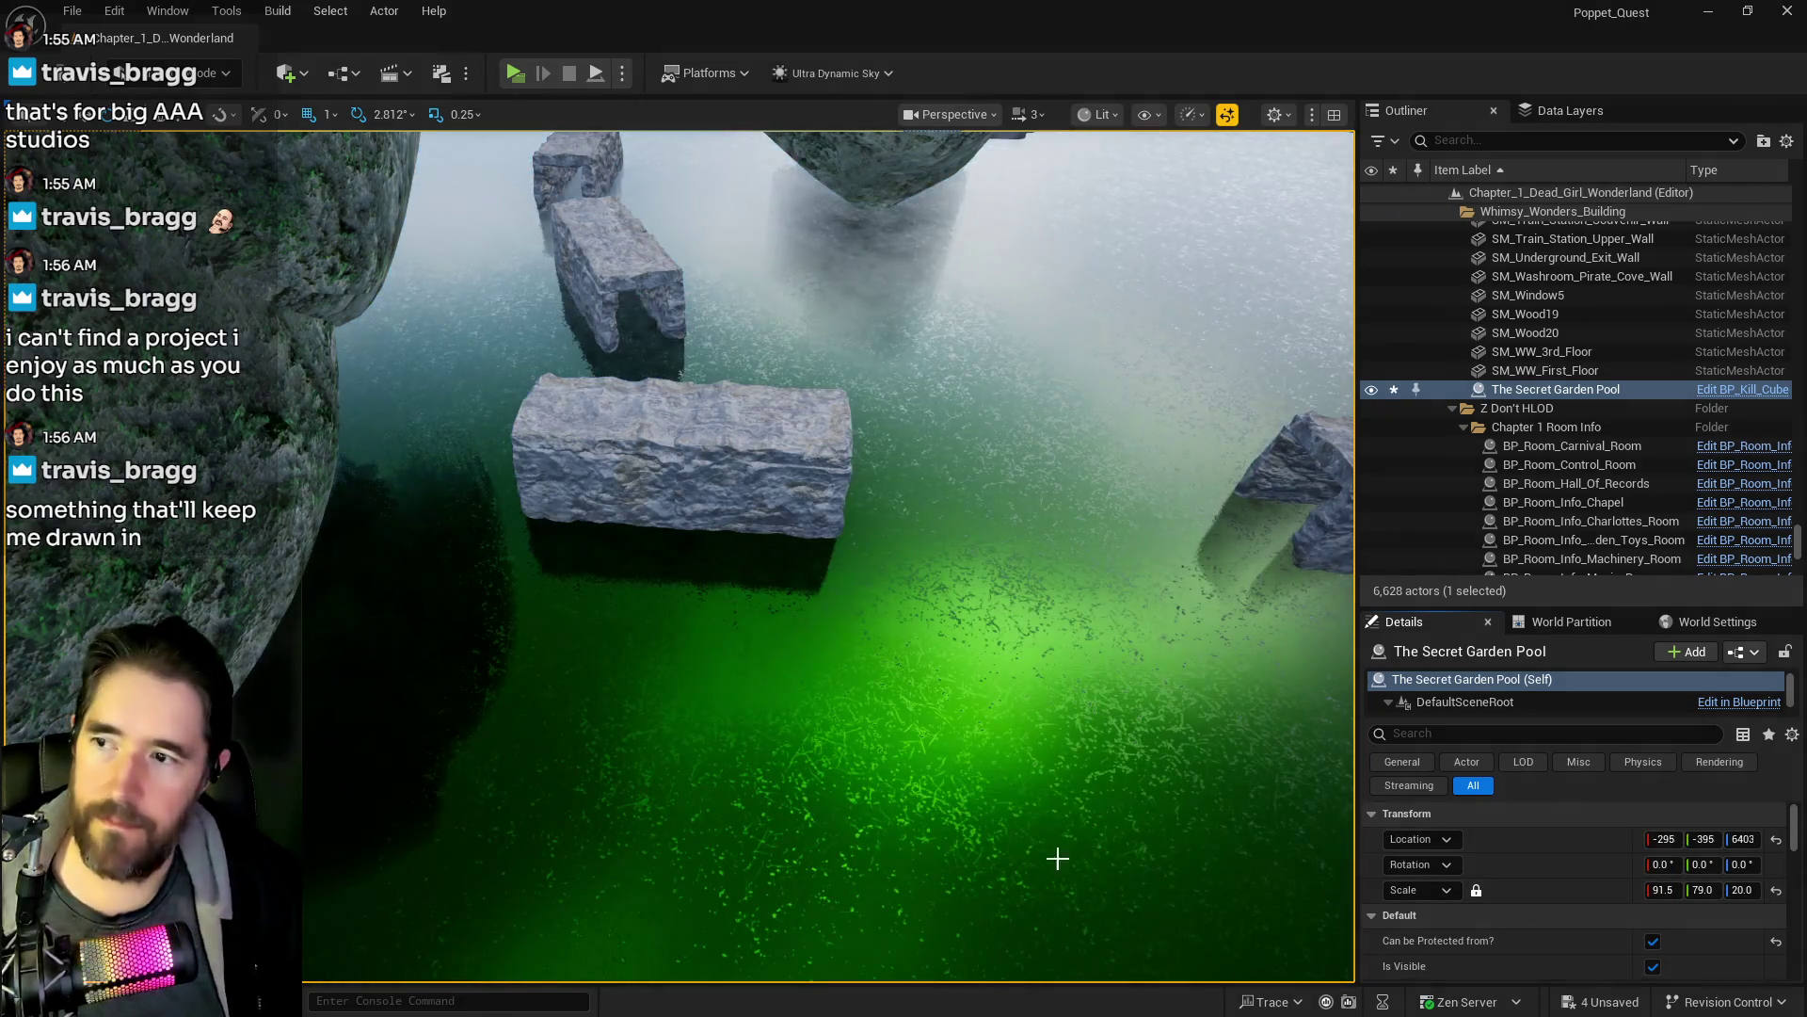
- Copy The Secret Garden Pool's scale value
mouse_move(1020, 852)
mouse_down()
mouse_move(979, 828)
mouse_move(998, 809)
mouse_move(1017, 838)
mouse_move(988, 829)
mouse_move(1016, 838)
mouse_up()
scroll(1555, 887, down, 2)
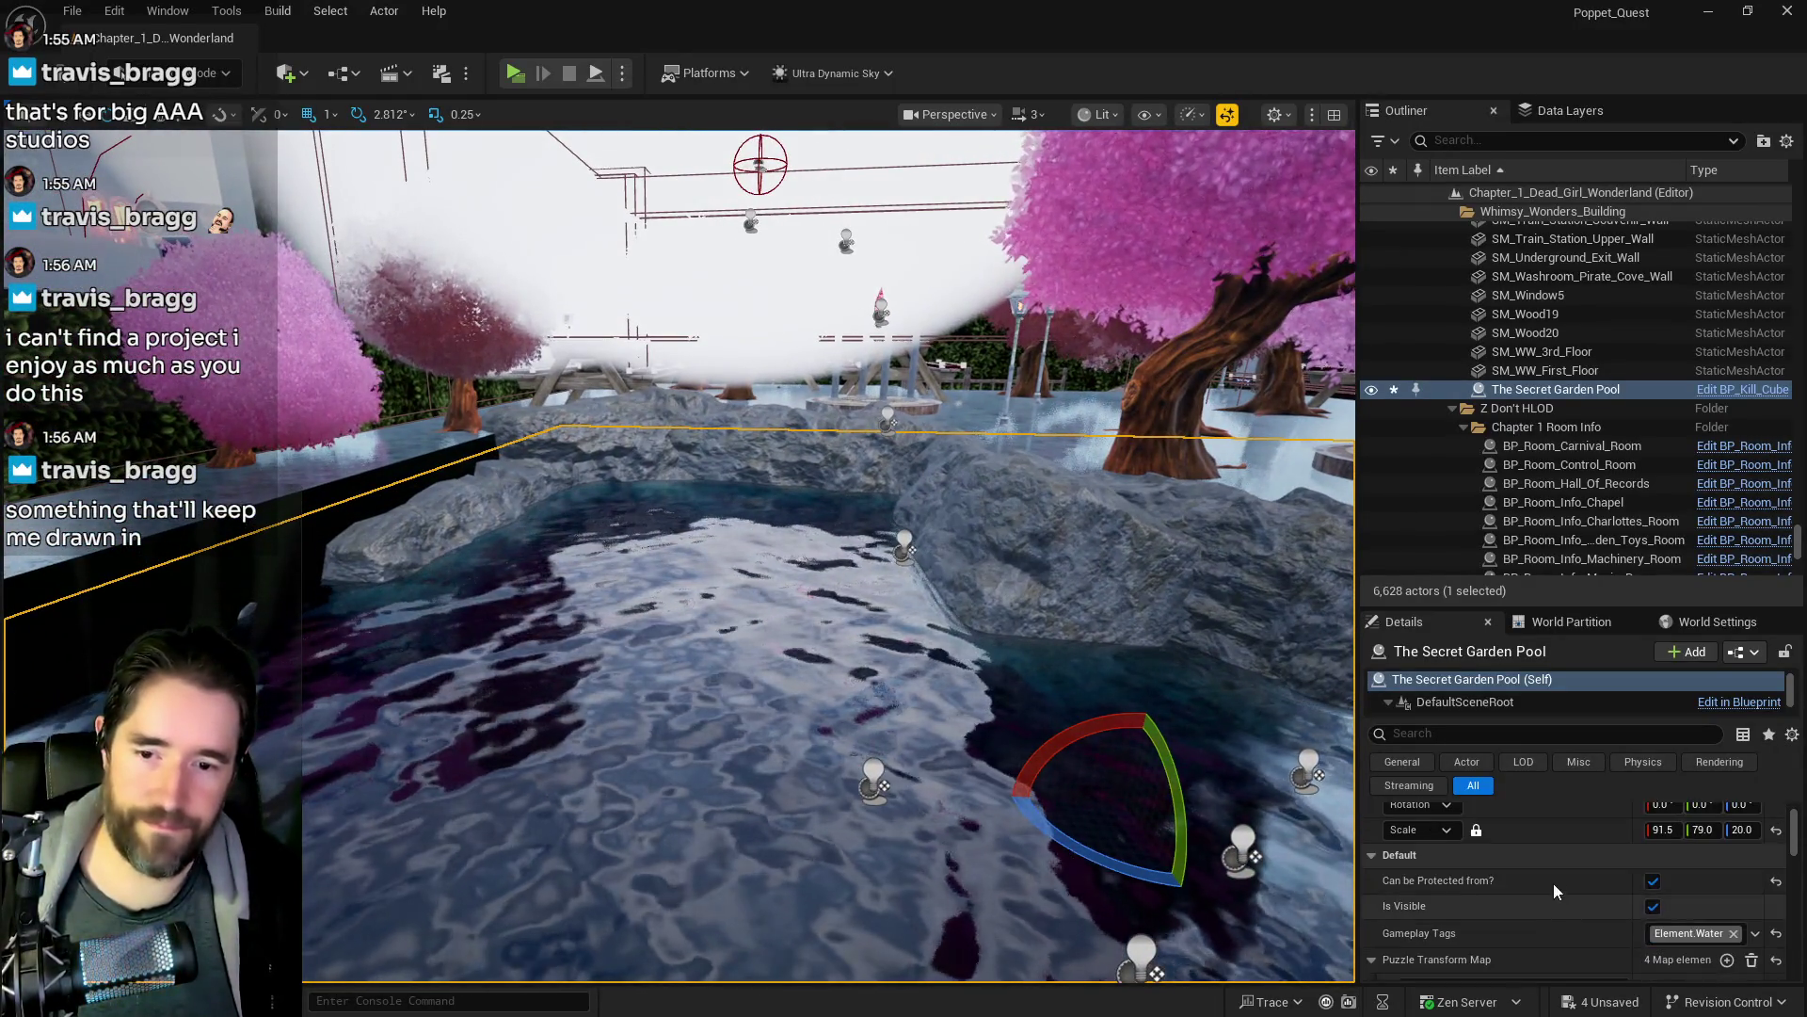
right_click(1540, 834)
click(1568, 879)
scroll(1544, 885, down, 2)
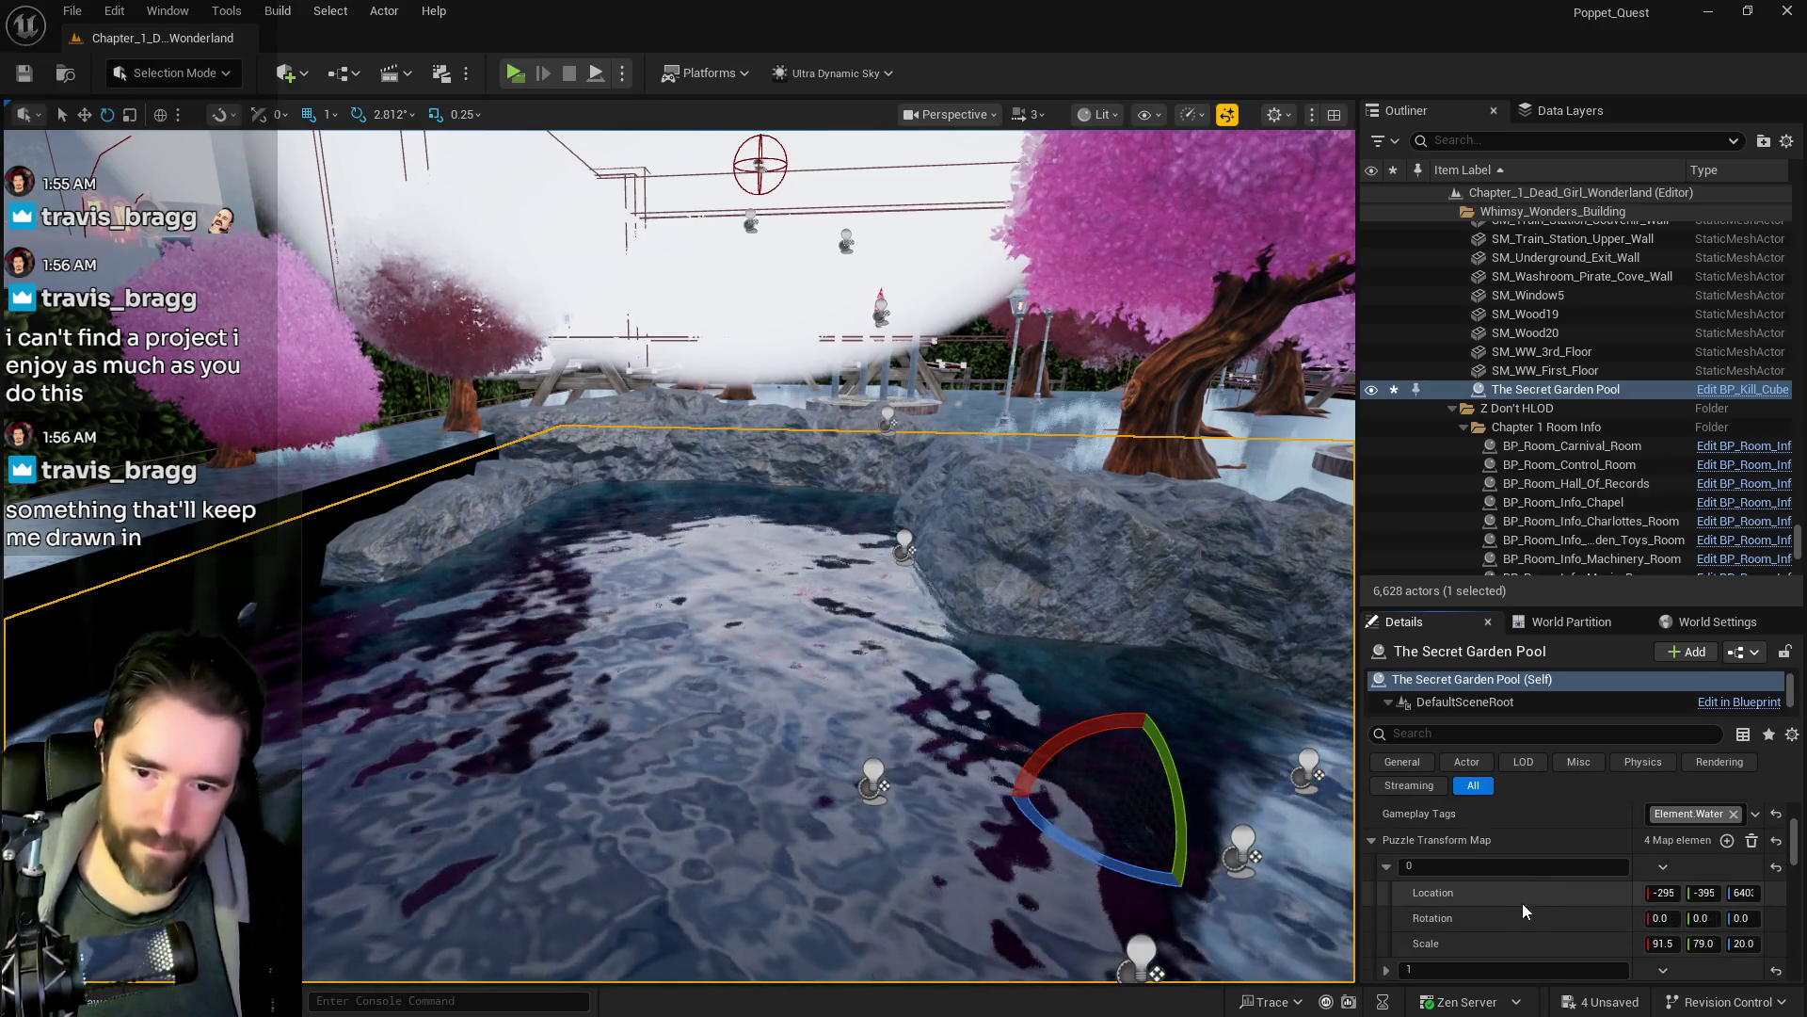
scroll(1510, 911, up, 3)
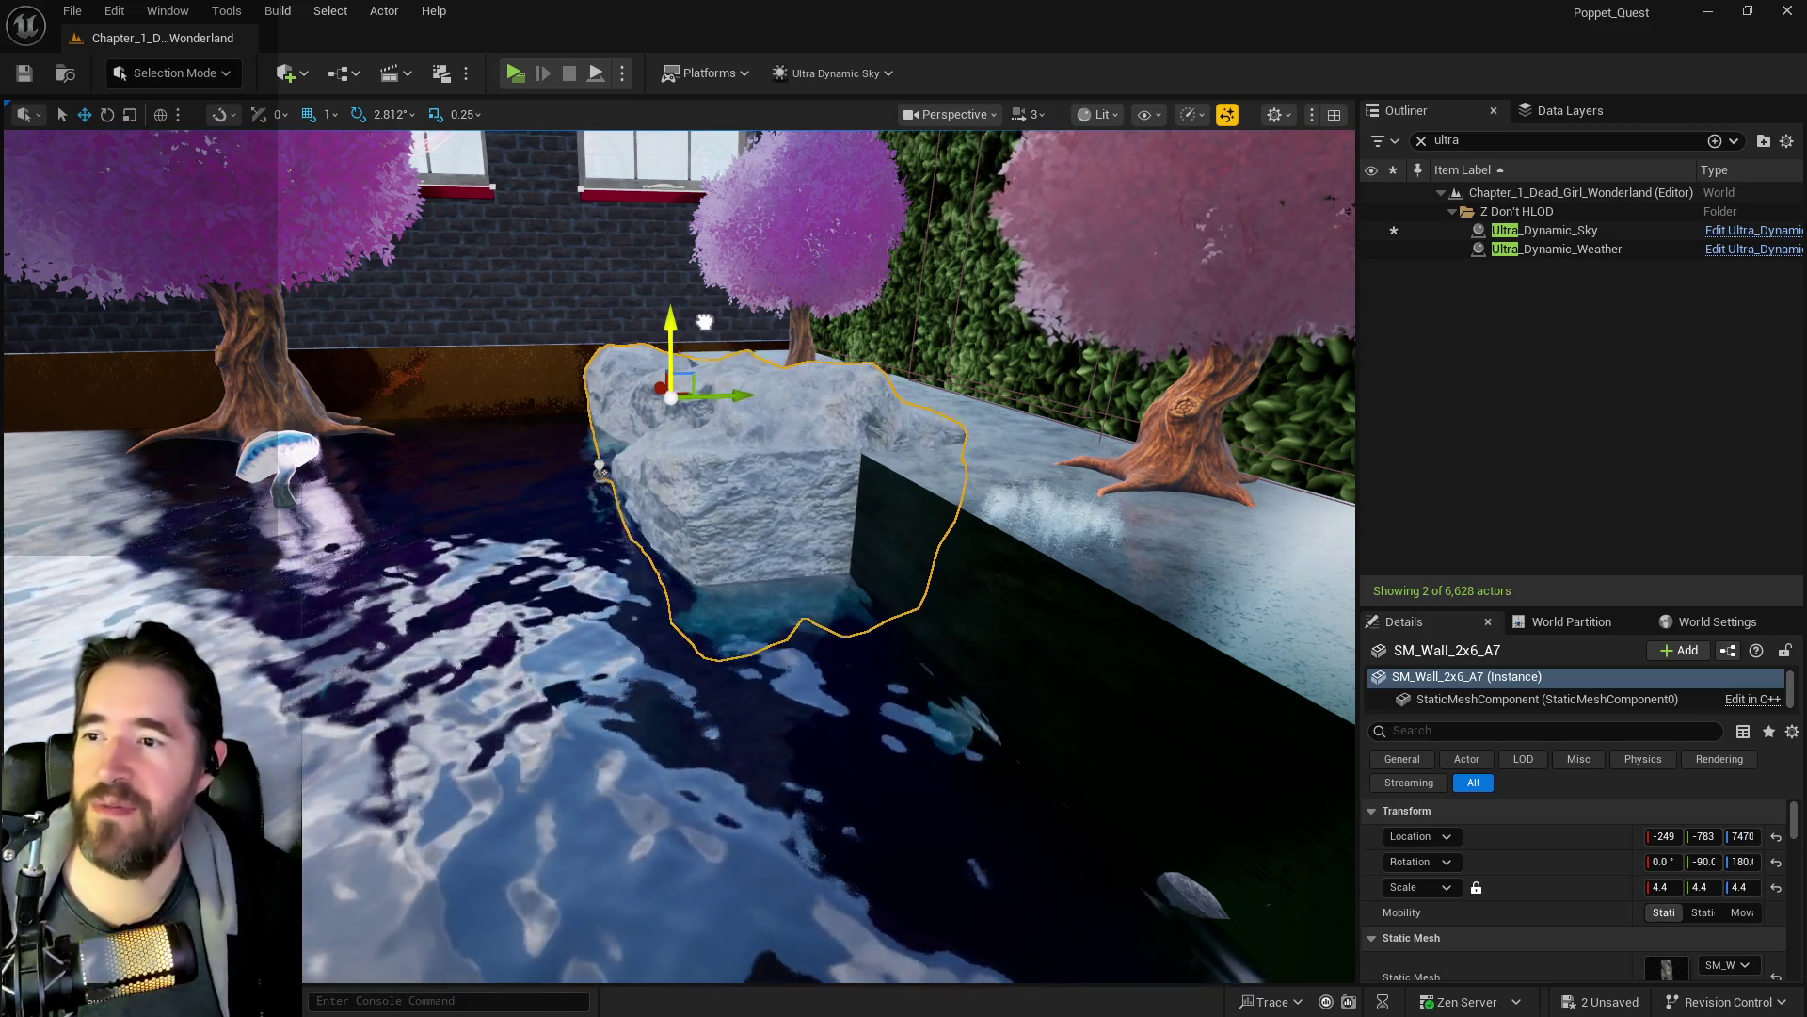
- Switch to rotation on rock SM_Wall_2x6_A7 and frame it
mouse_move(599, 471)
mouse_down()
mouse_move(1323, 663)
mouse_move(385, 387)
mouse_move(391, 406)
mouse_move(127, 433)
mouse_move(708, 308)
mouse_move(682, 367)
mouse_move(290, 505)
mouse_move(277, 537)
mouse_up()
key(e)
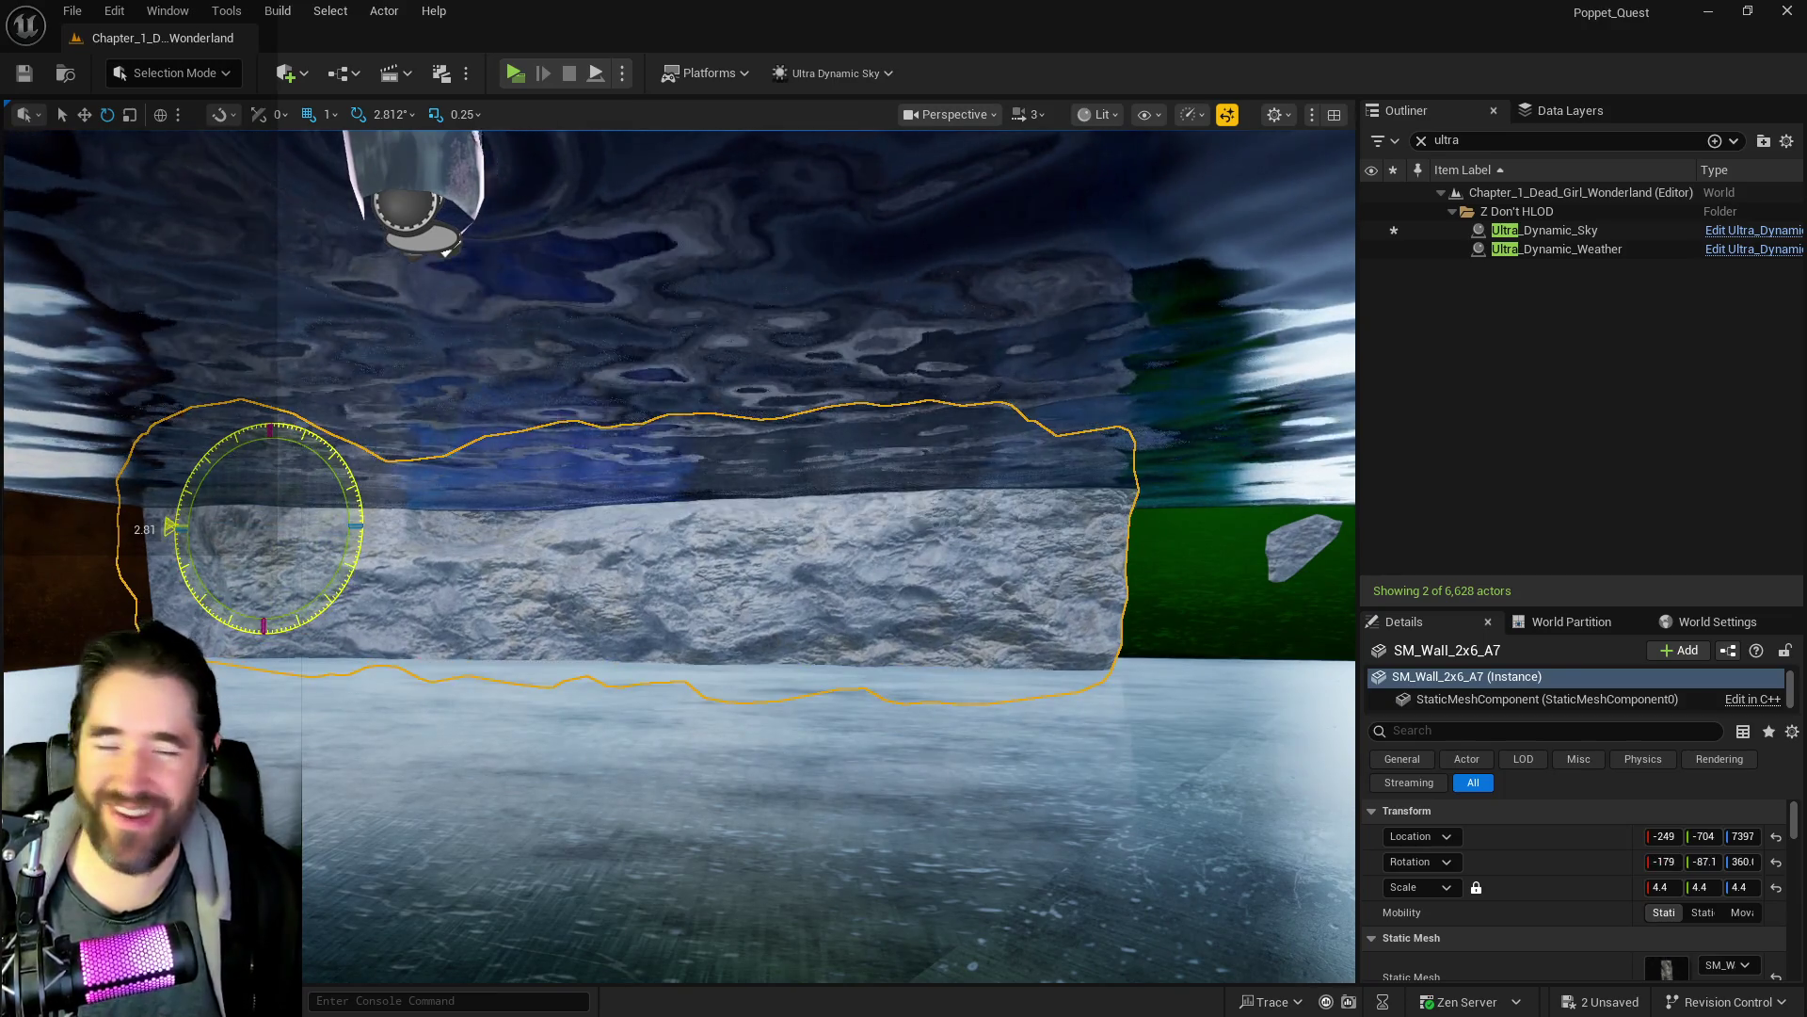
key(f)
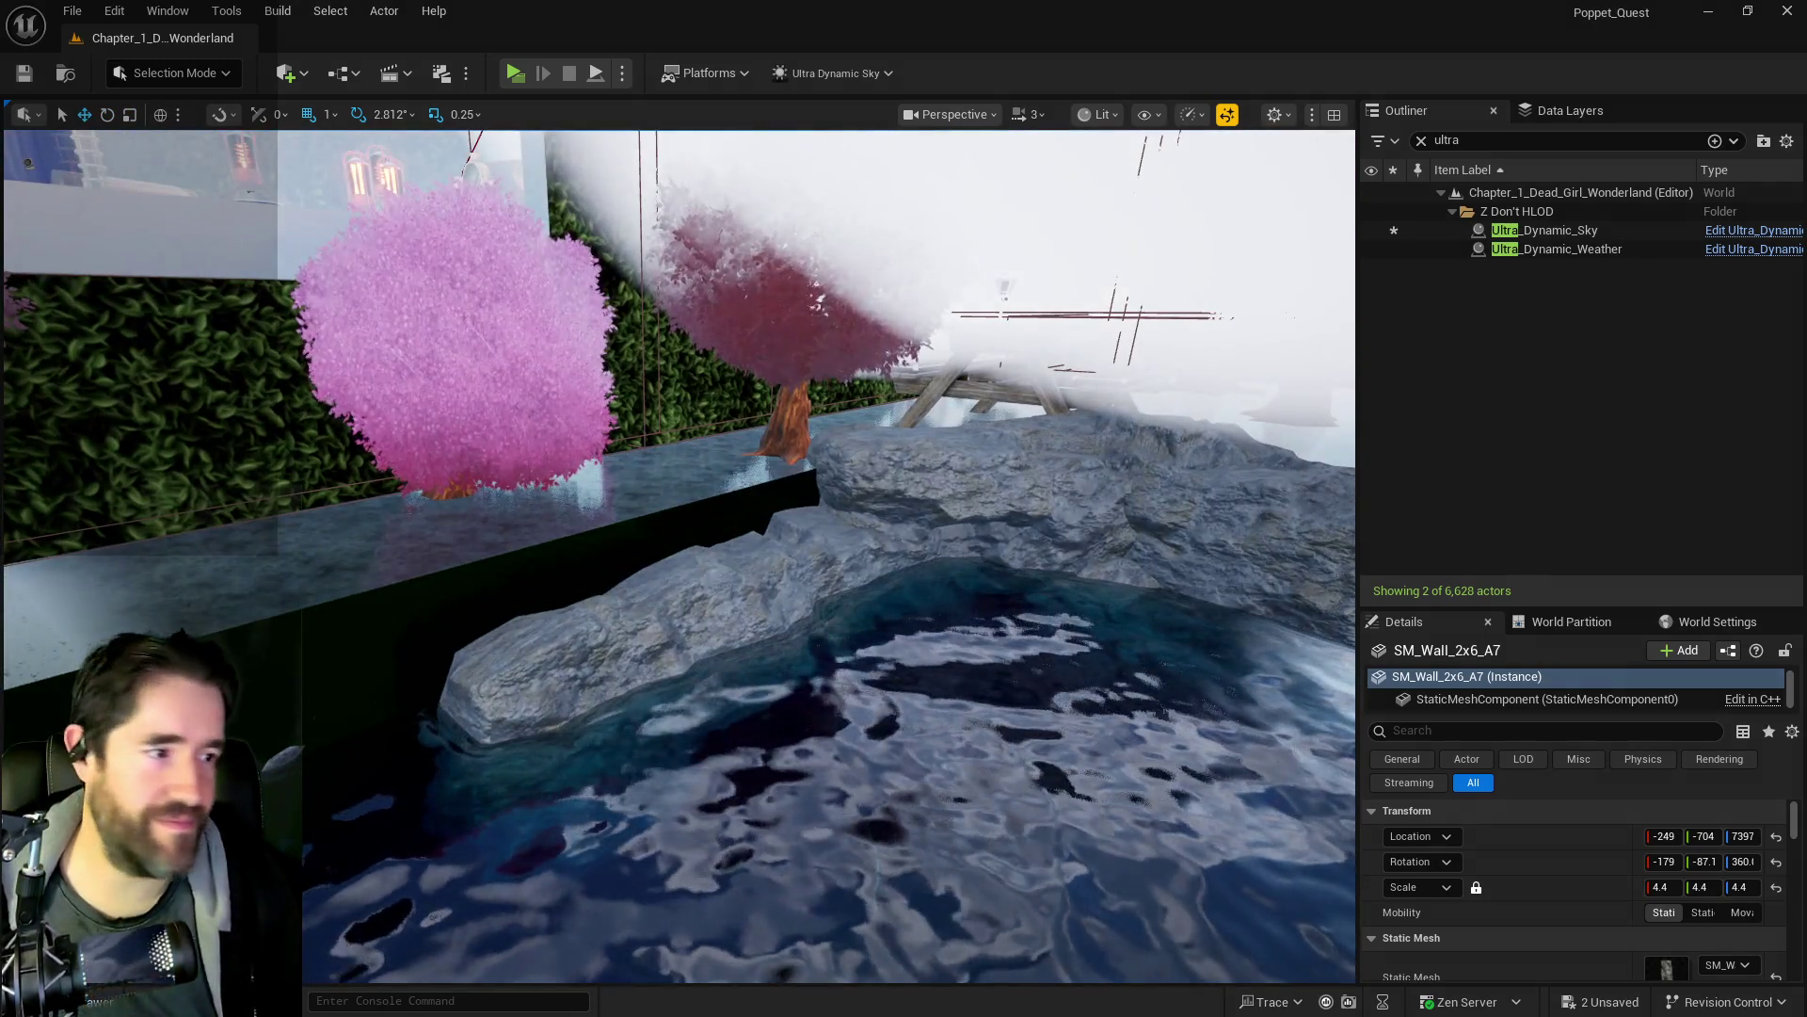
- Duplicate SM_Wall_2x6_A2 and slide the copy along the pool edge
click(993, 533)
key(f)
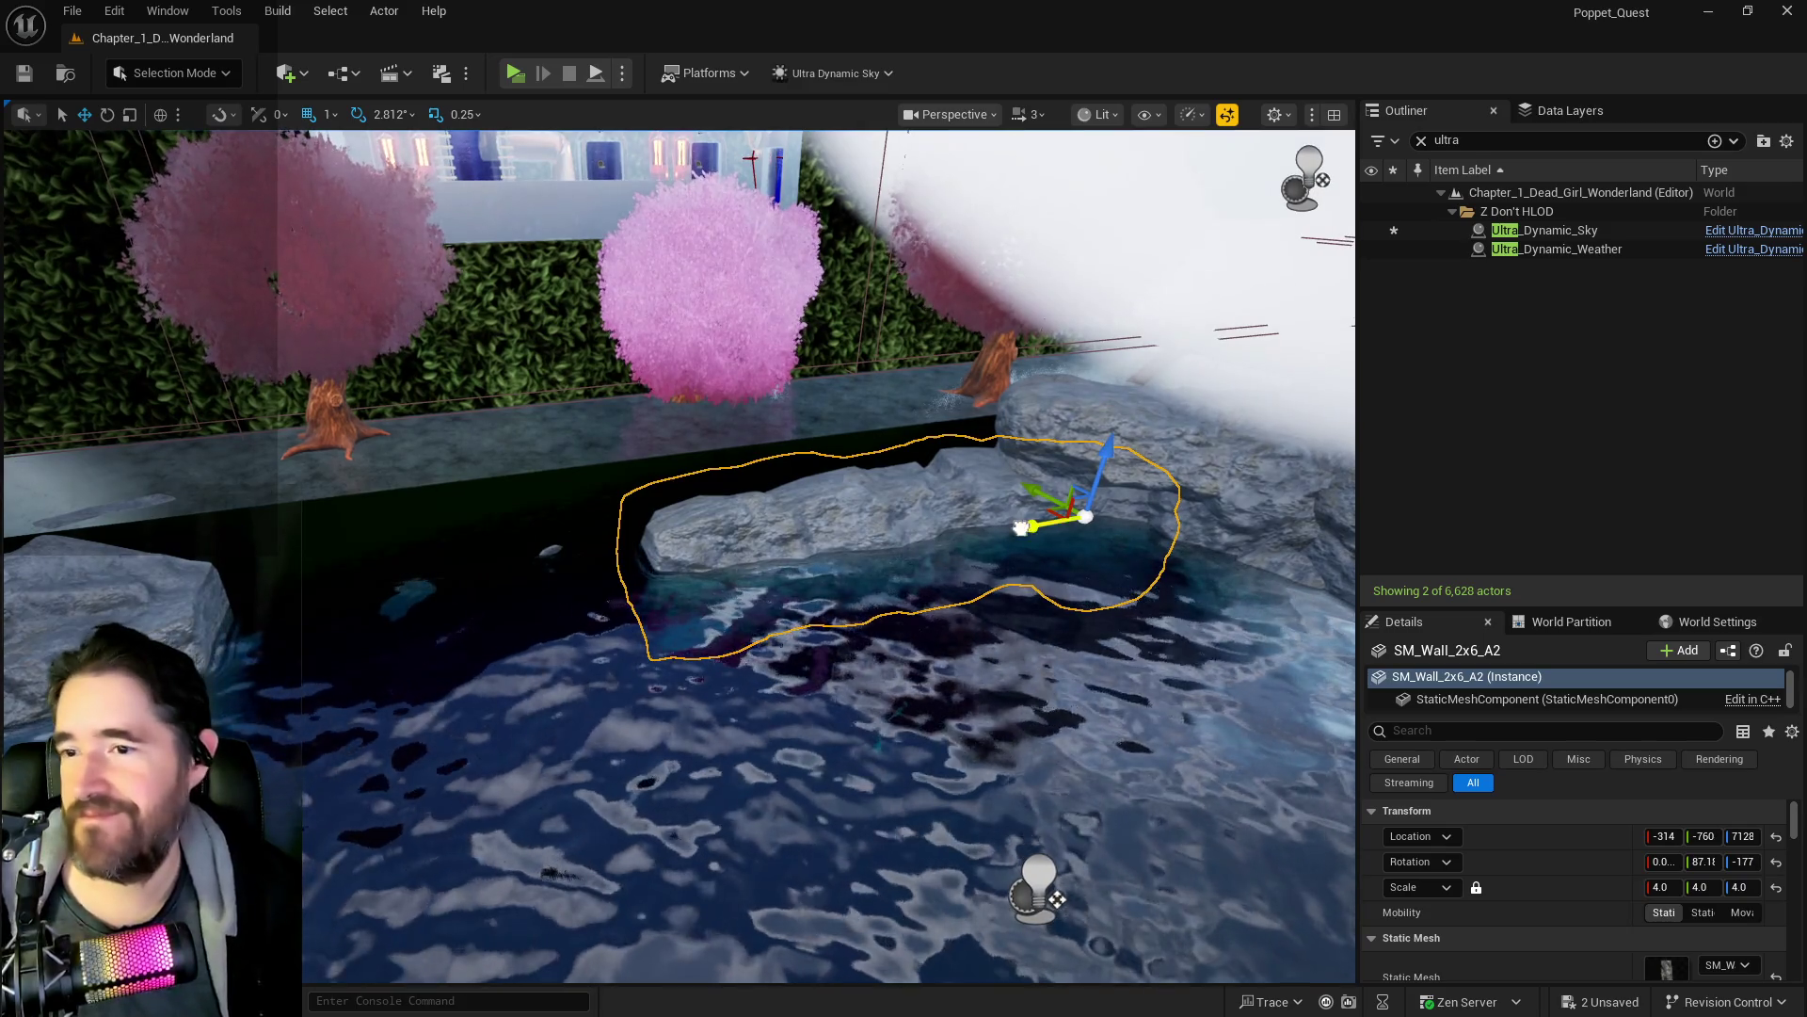
drag(357, 635, 354, 631)
key(f)
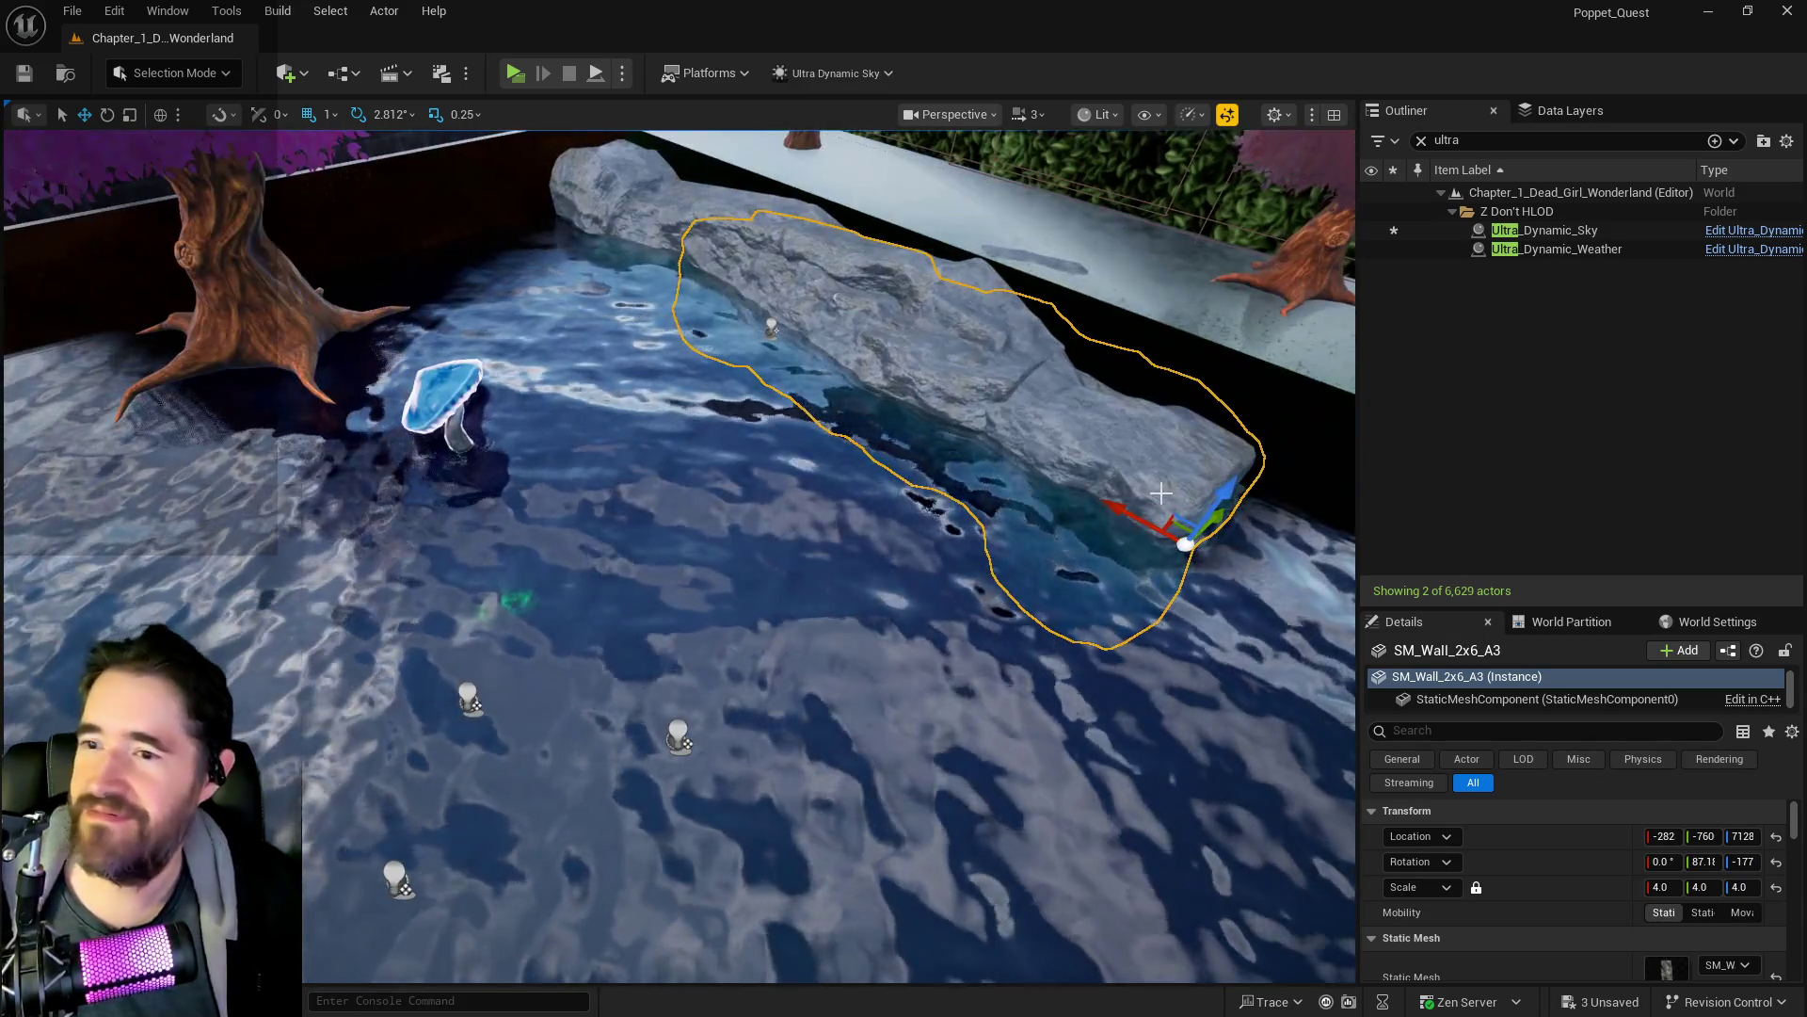
drag(1266, 415, 1268, 431)
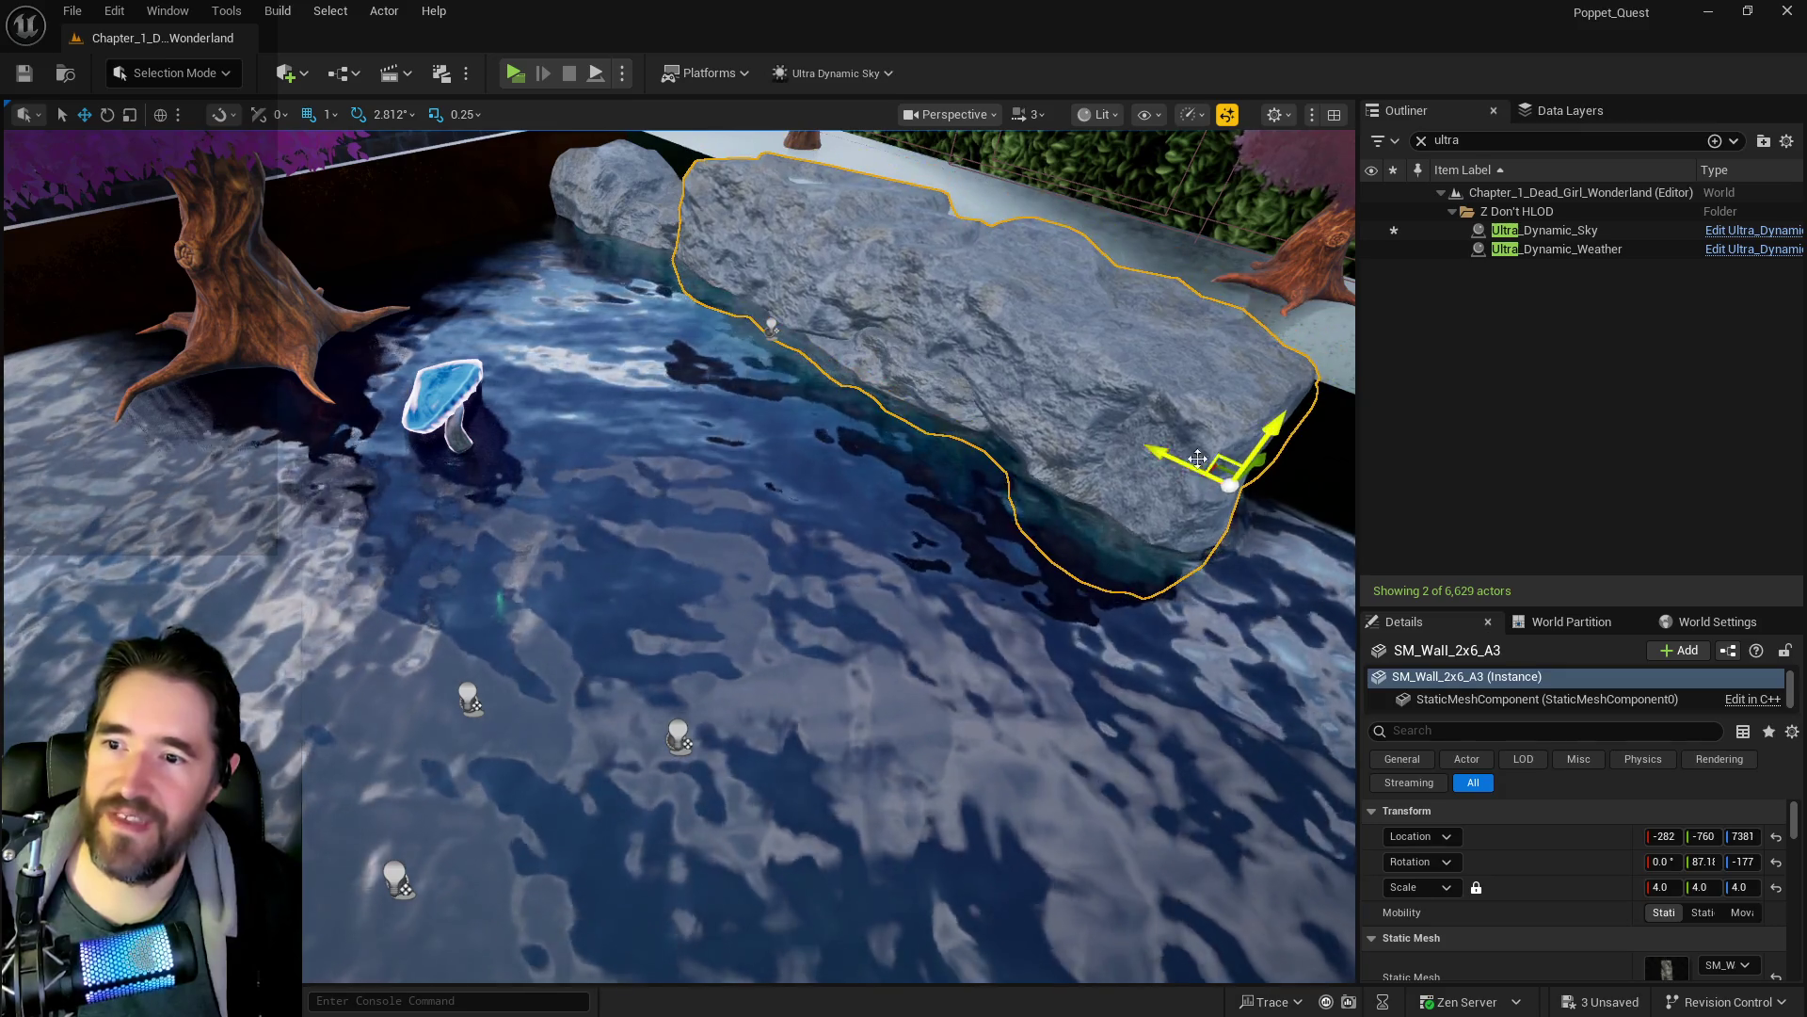
mouse_move(1041, 403)
mouse_down()
mouse_move(946, 331)
mouse_move(810, 343)
mouse_up()
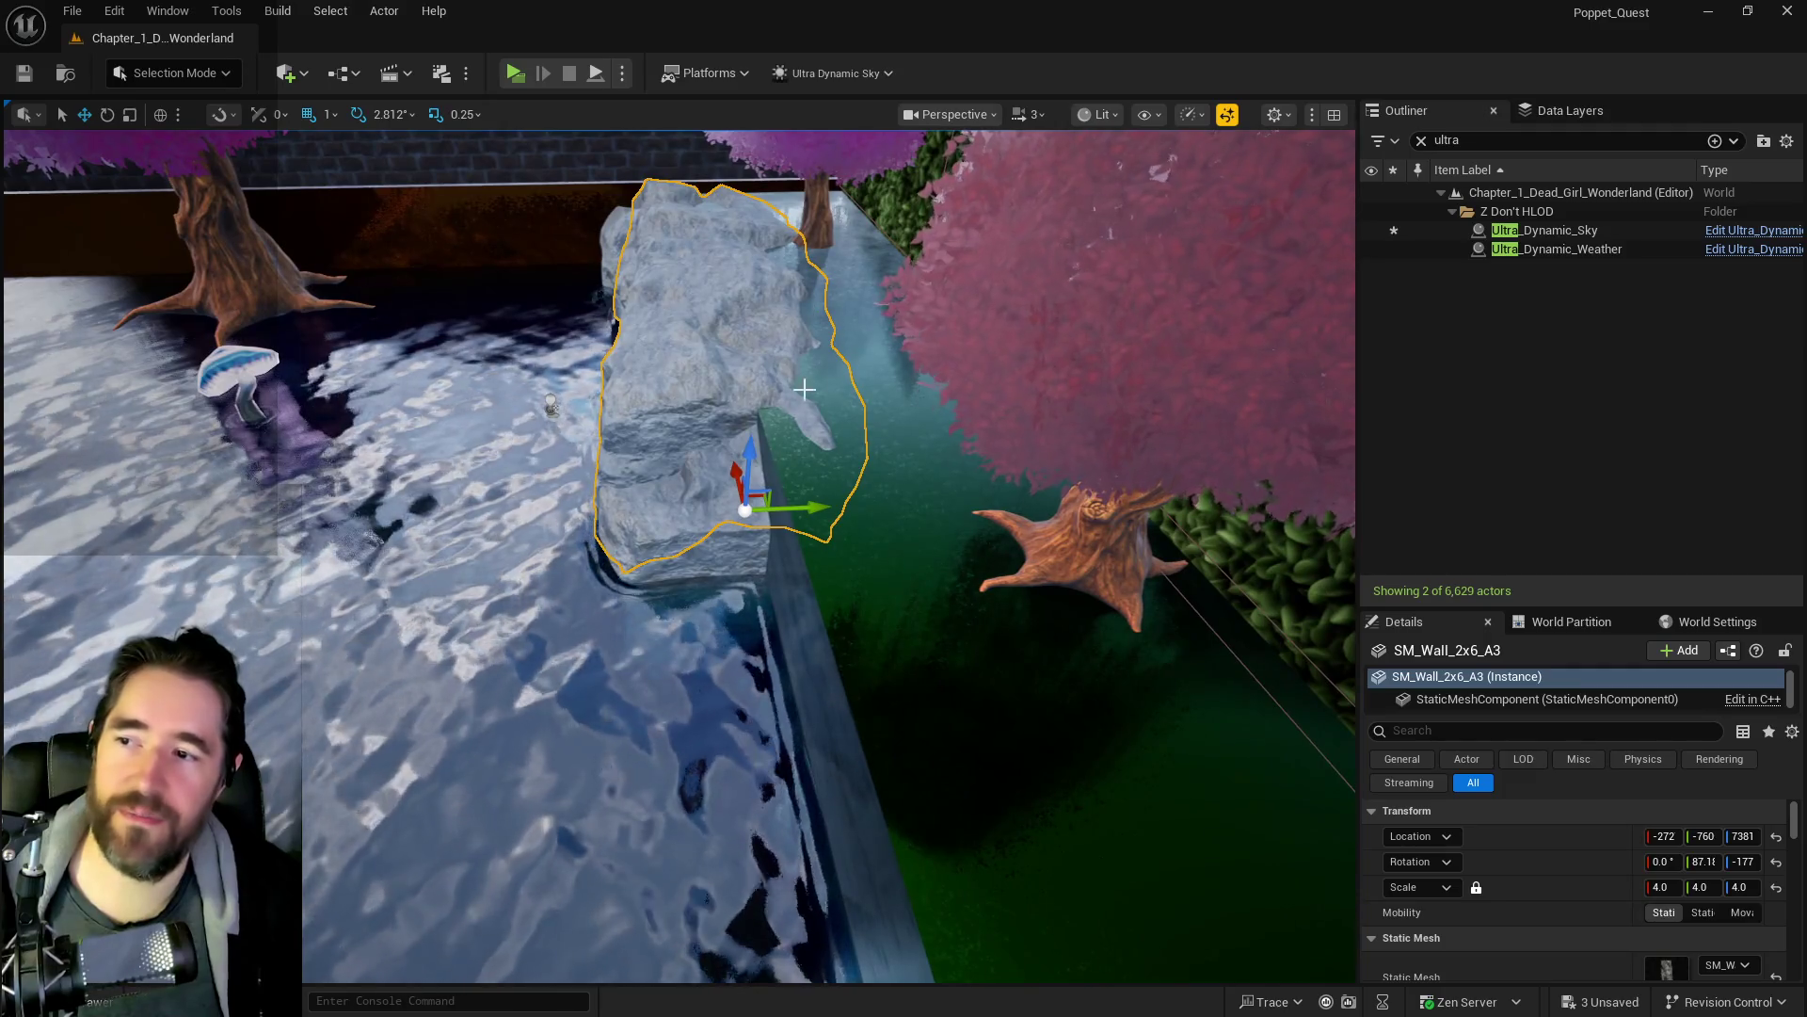
mouse_move(804, 510)
mouse_down()
mouse_move(772, 509)
mouse_move(885, 522)
mouse_up()
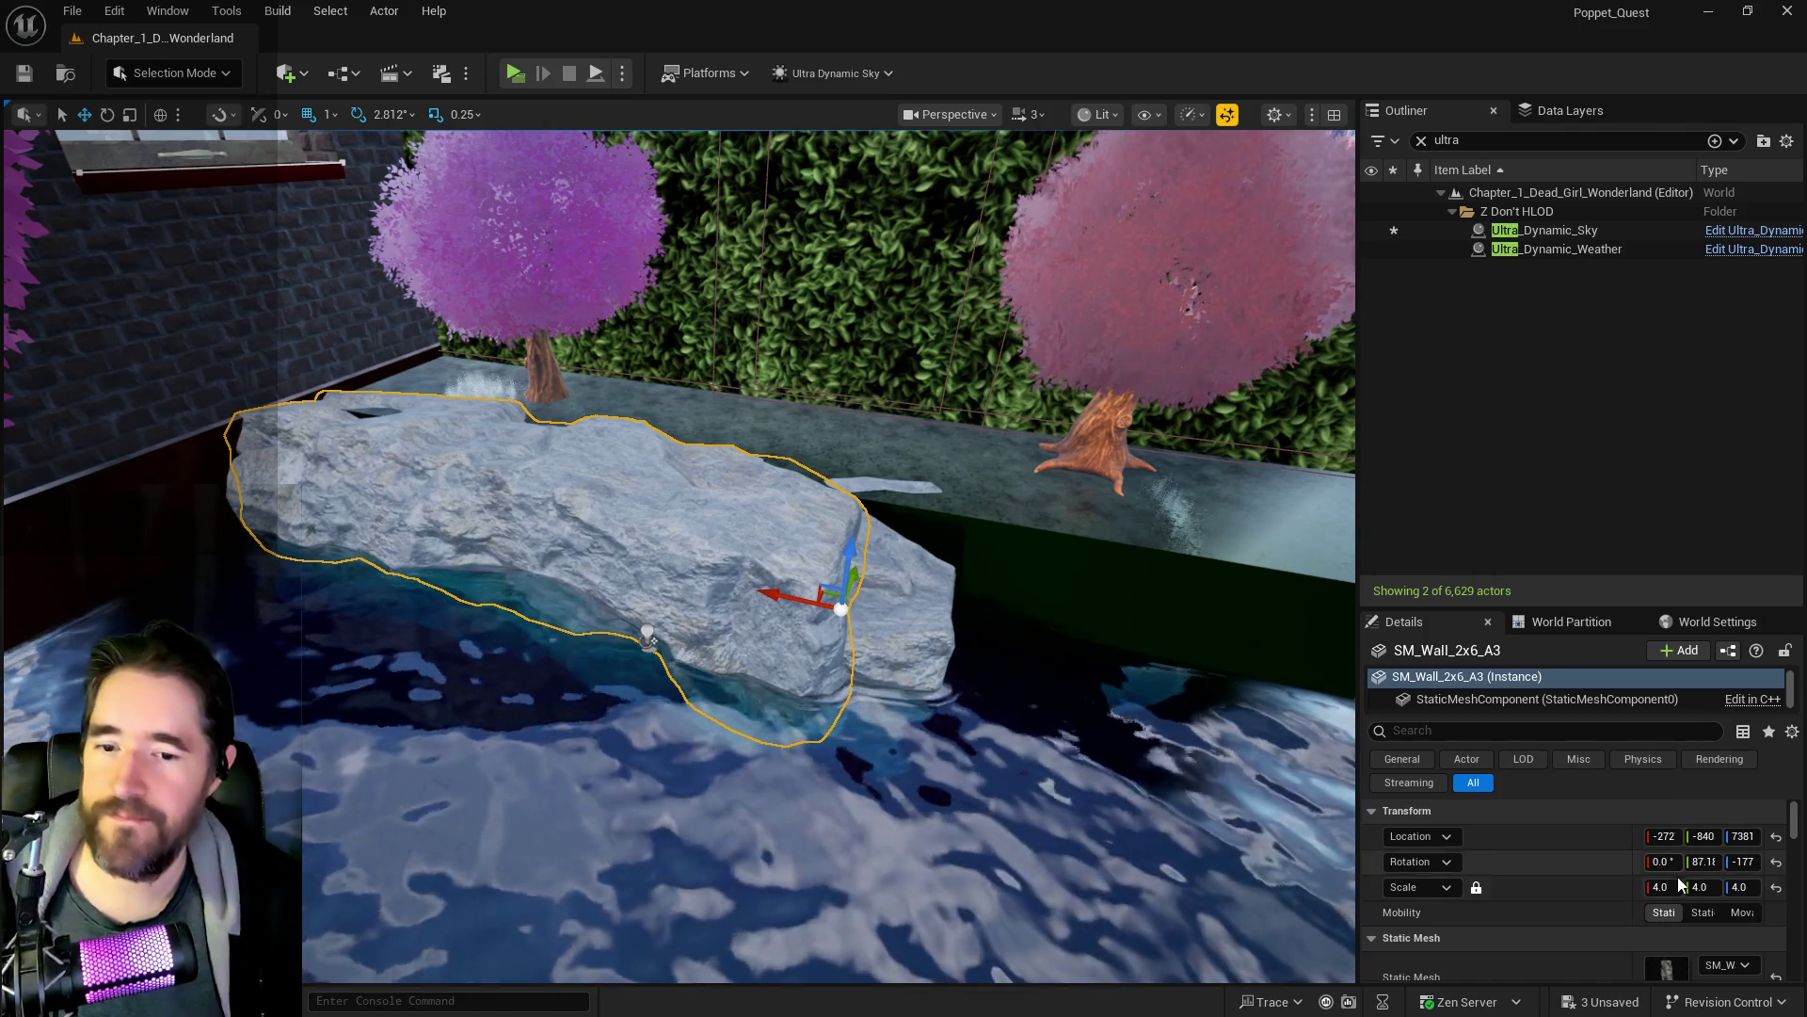
- Scale the copy SM_Wall_2x6_A3 to 2.0 and raise it upward
click(1675, 886)
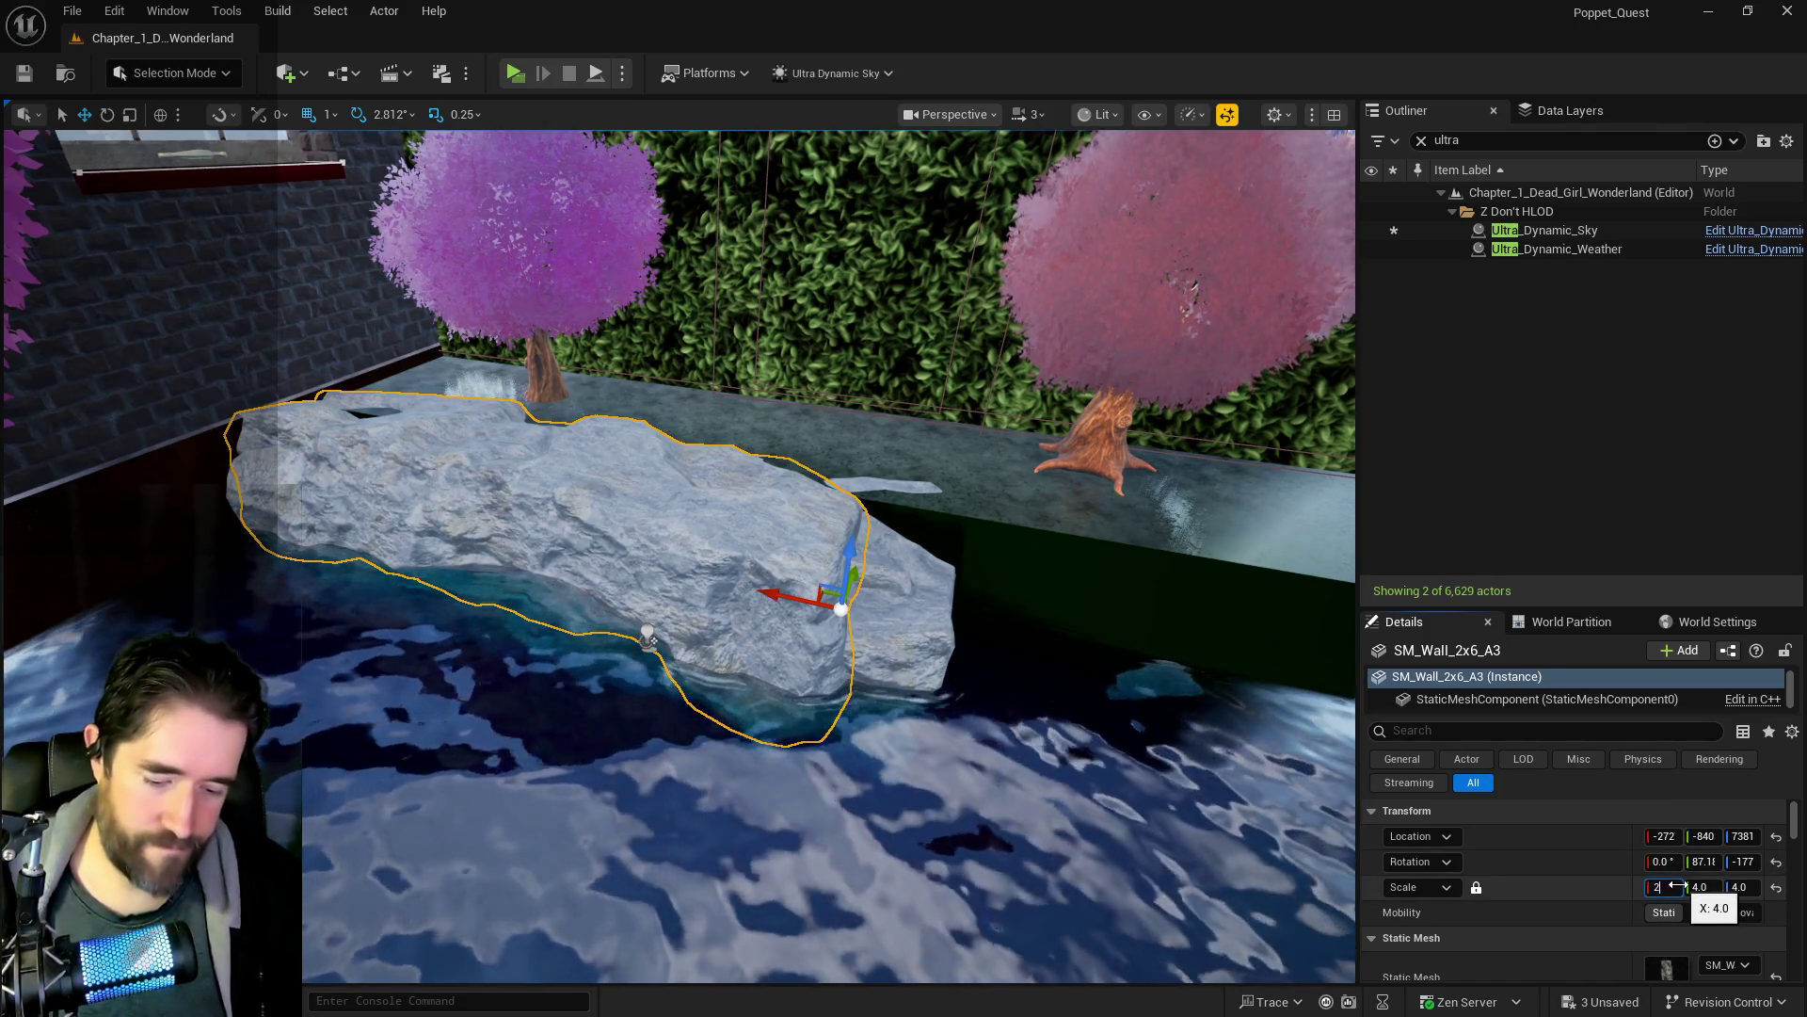
key(Return)
mouse_move(859, 544)
mouse_down()
mouse_move(859, 484)
mouse_move(829, 575)
mouse_up()
key(e)
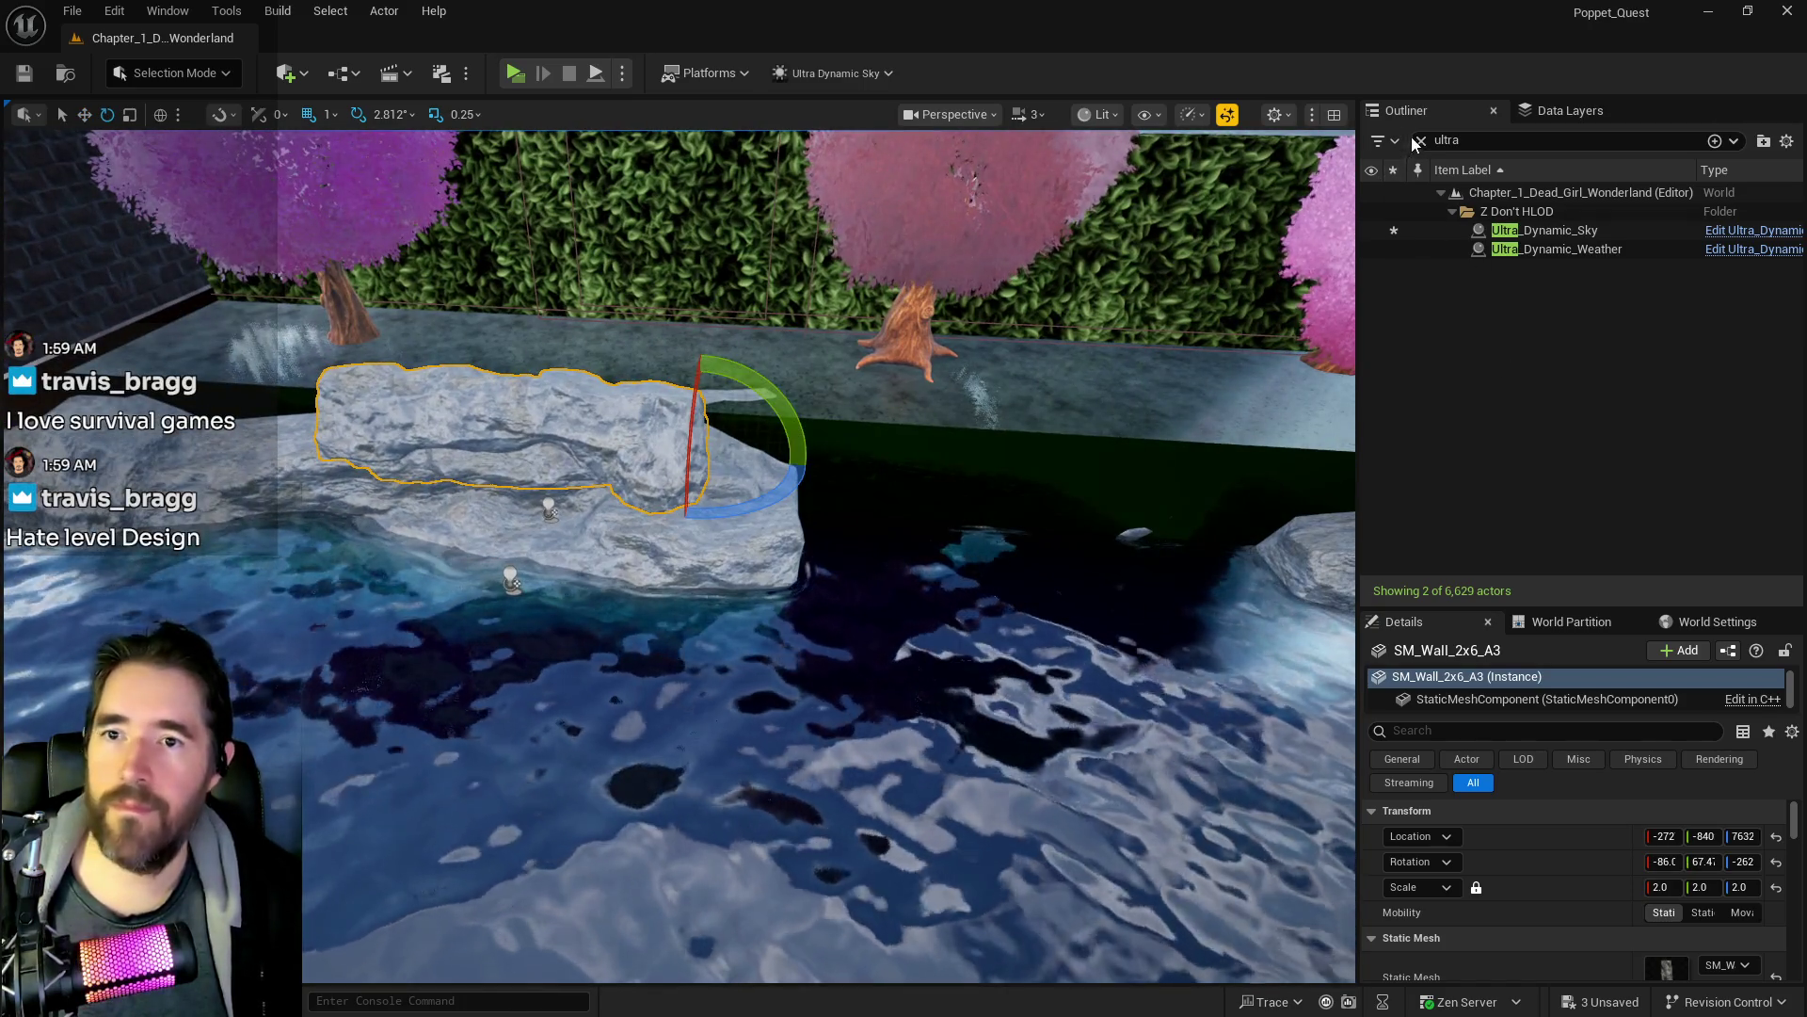
- Frame SM_Wall_2x6_A3 and drop an SM_WallRock_B boulder into the pool water beside it
click(1417, 140)
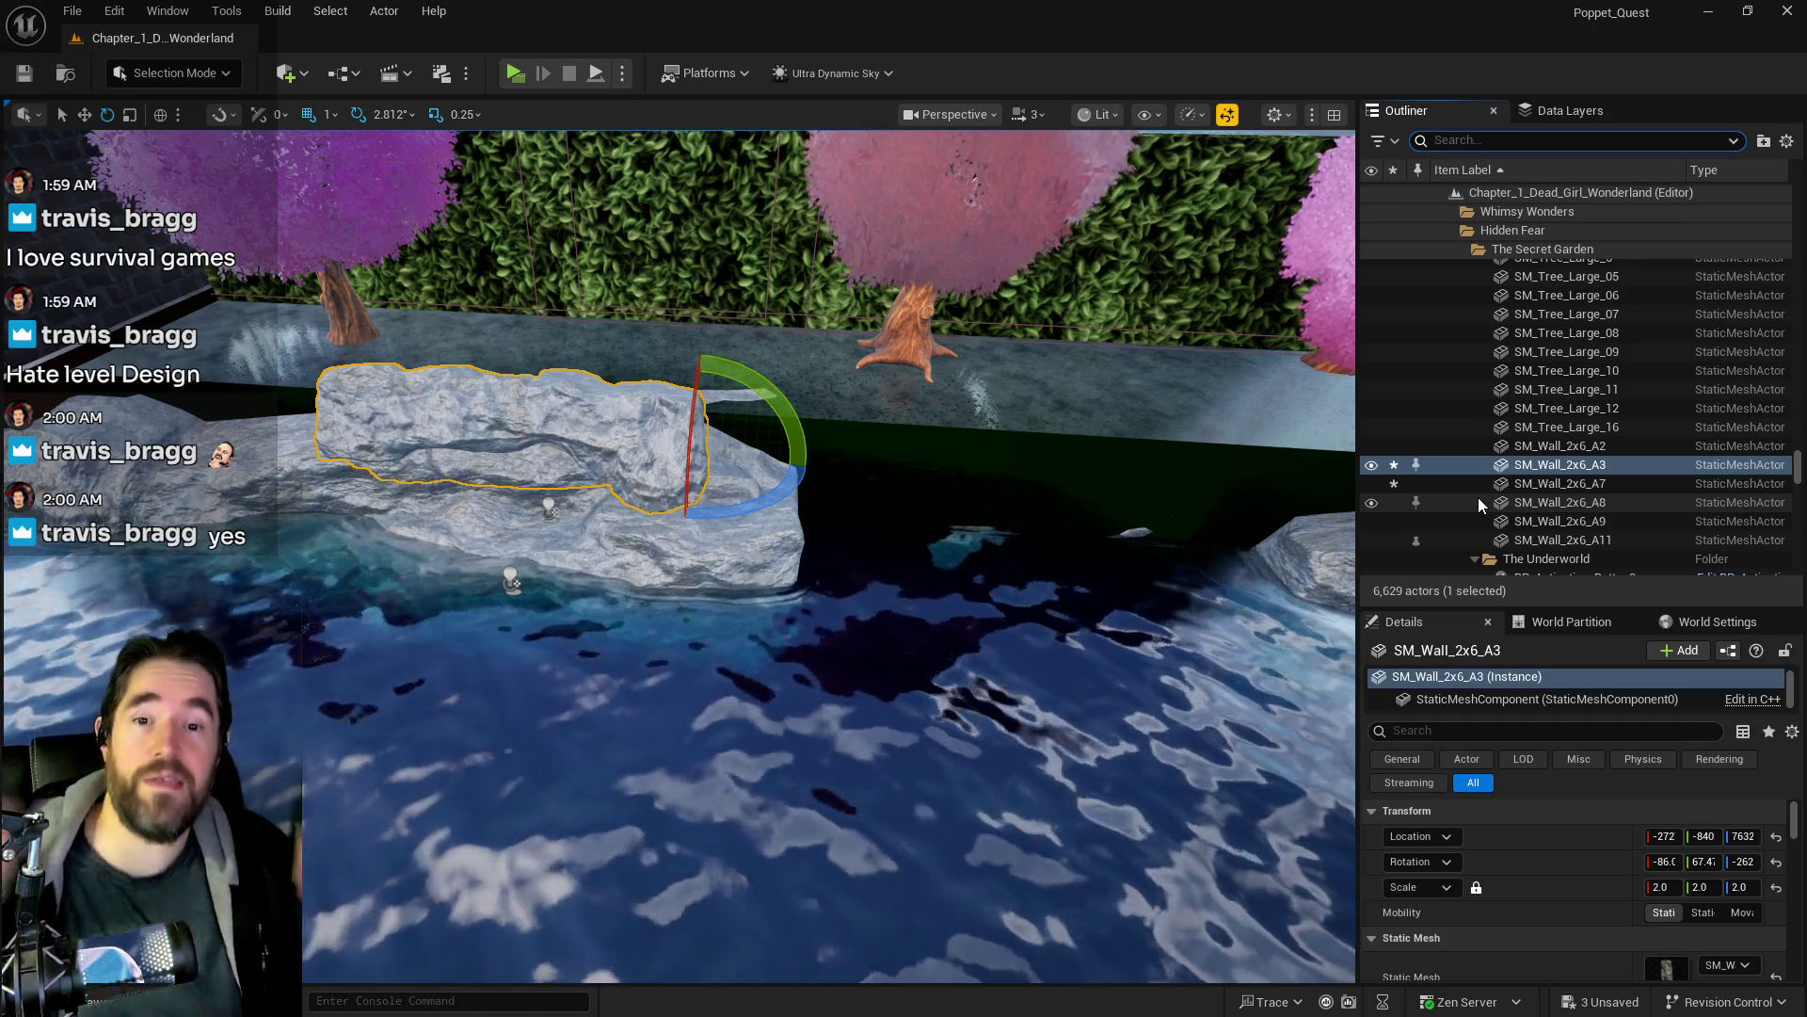
key(f)
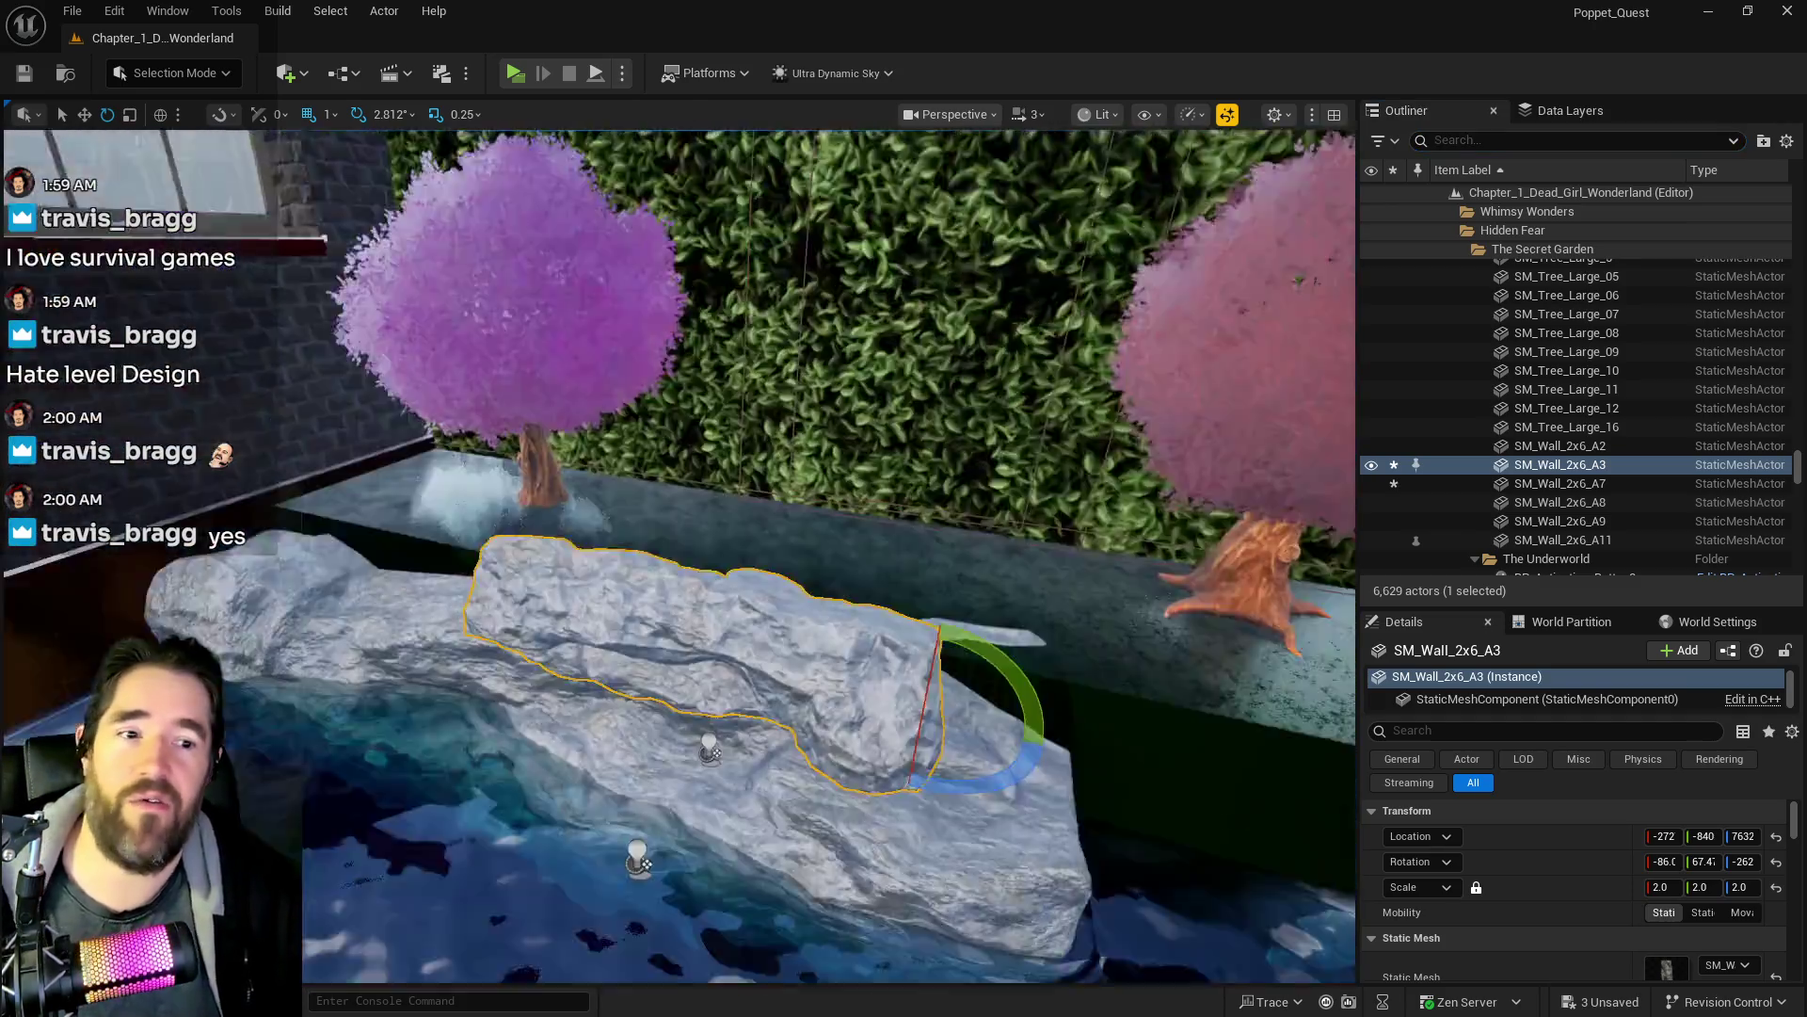
right_click(1527, 466)
click(1262, 322)
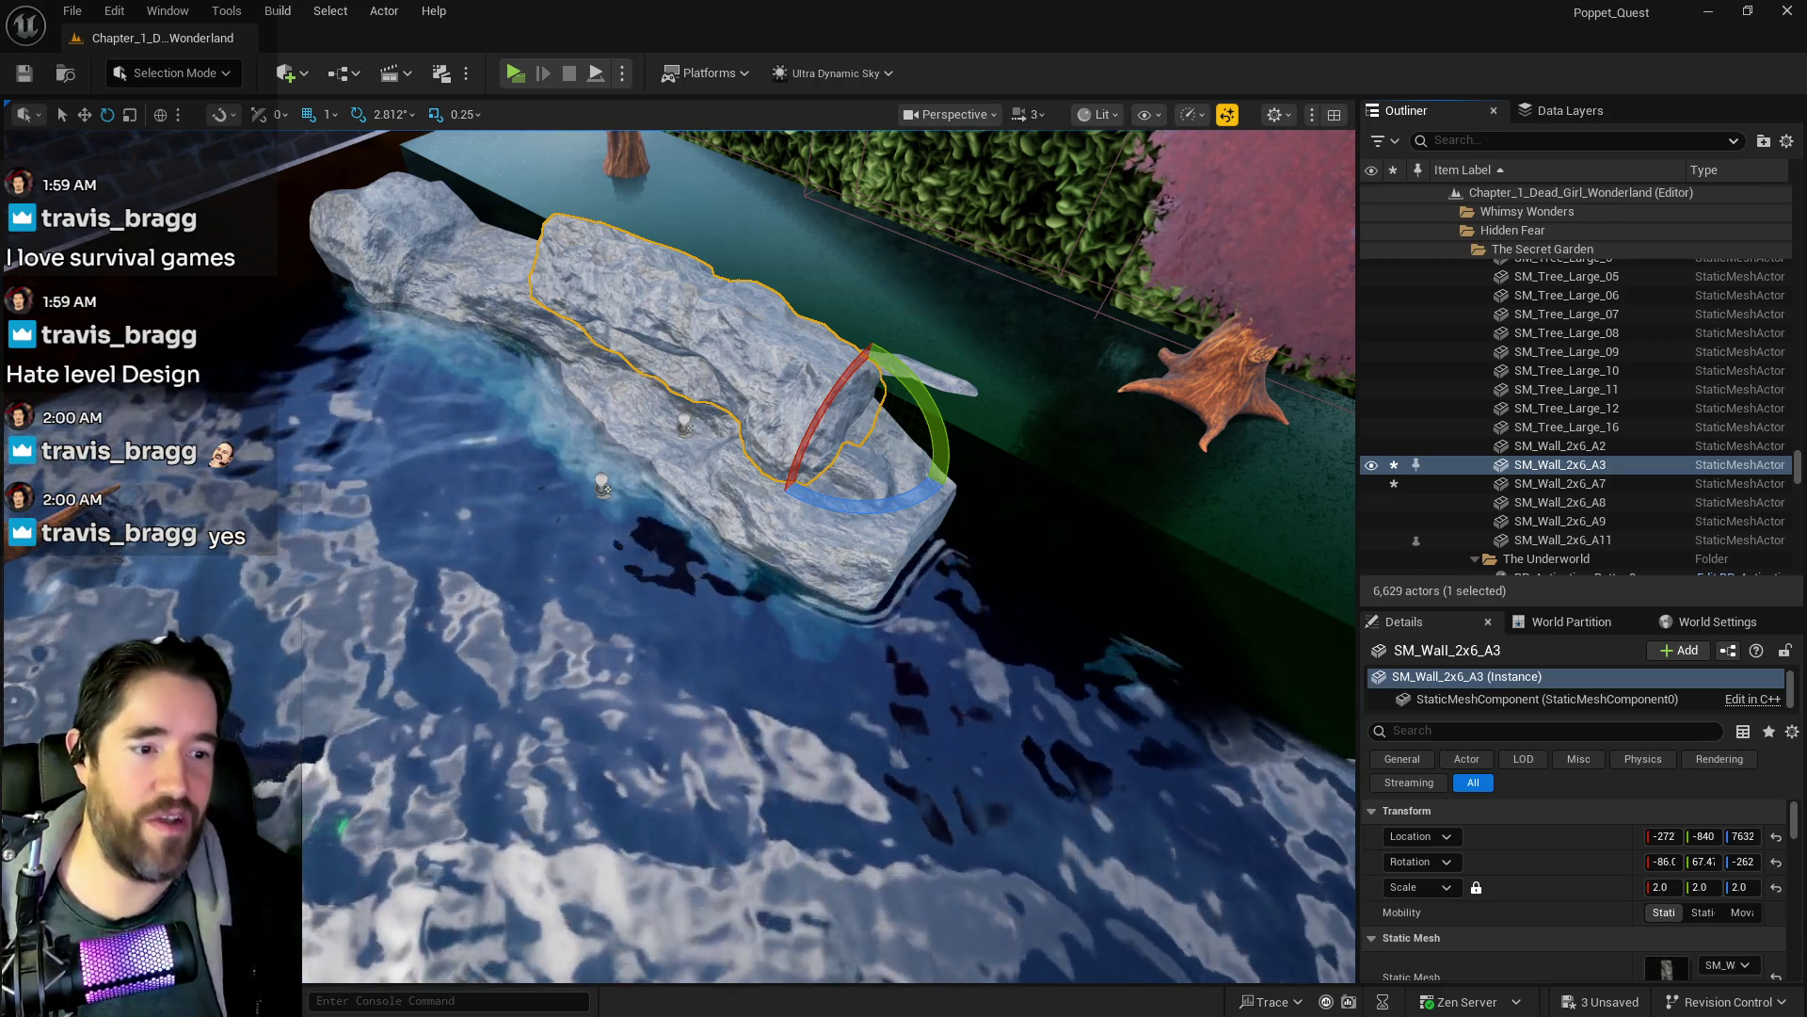
drag(848, 645, 829, 556)
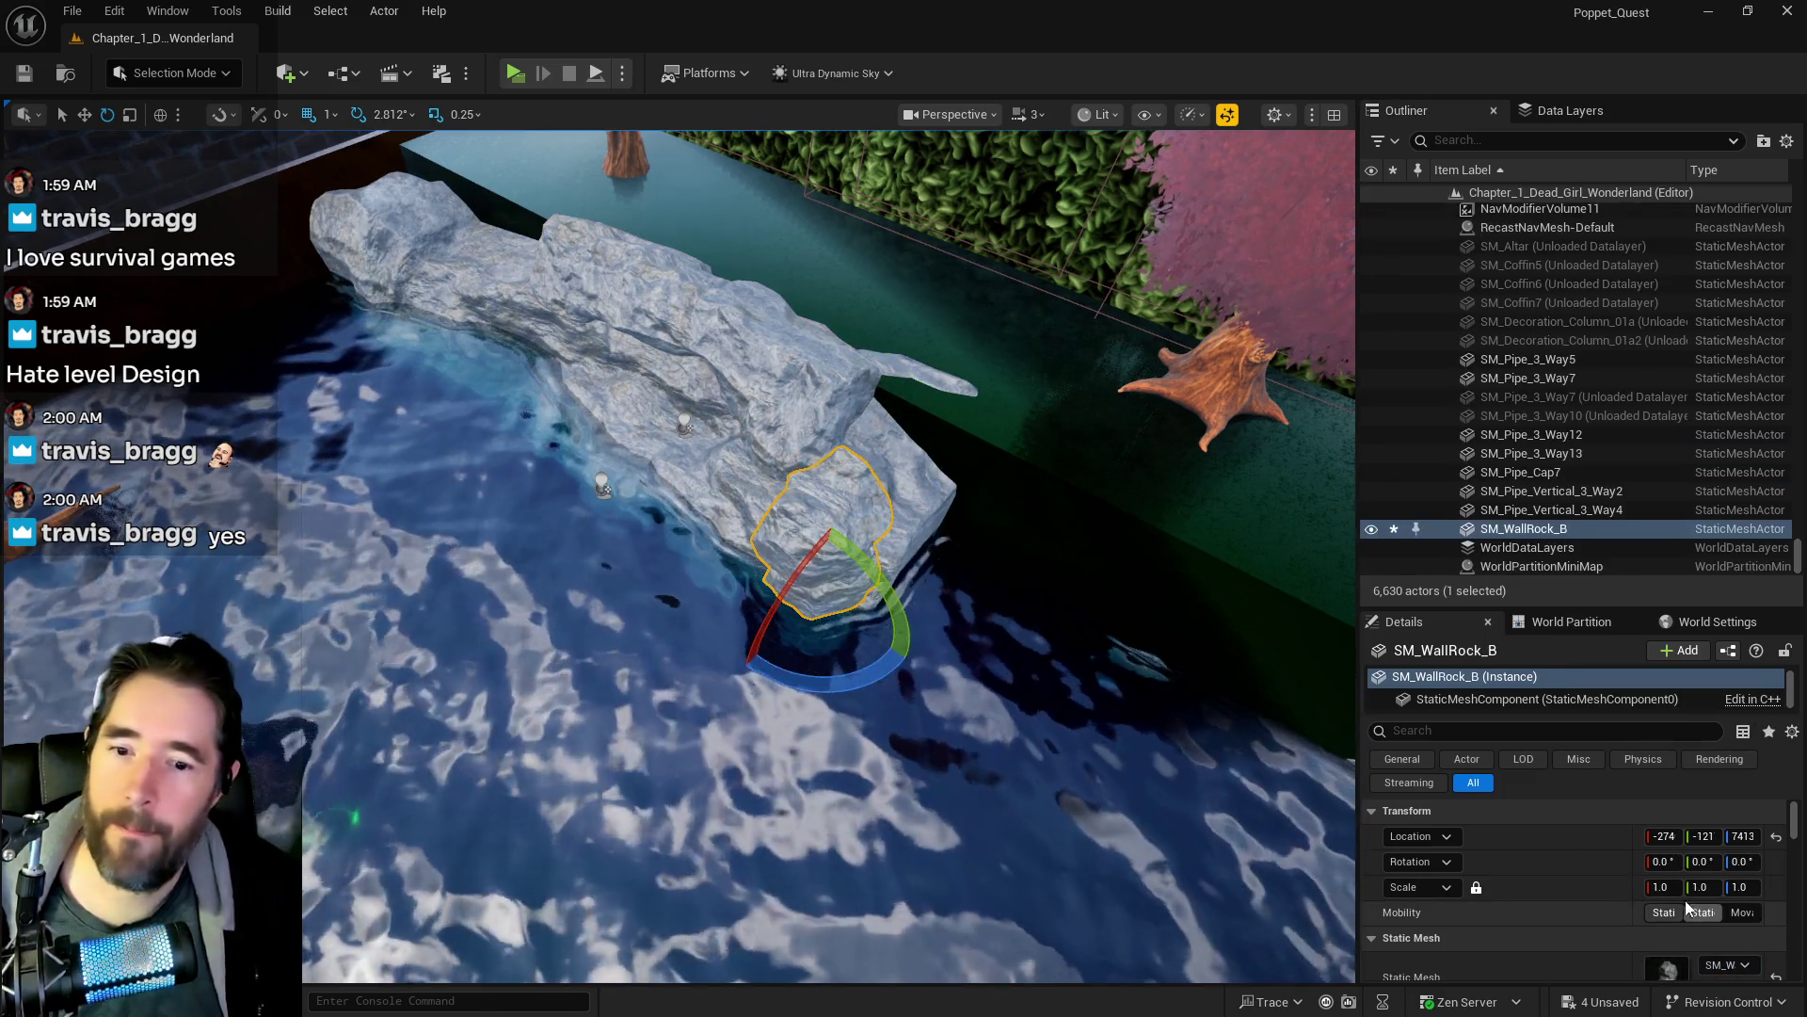
- Scale the SM_WallRock_B boulder to 3.0 and rotate it to lie flat
click(1666, 887)
text(3)
key(Return)
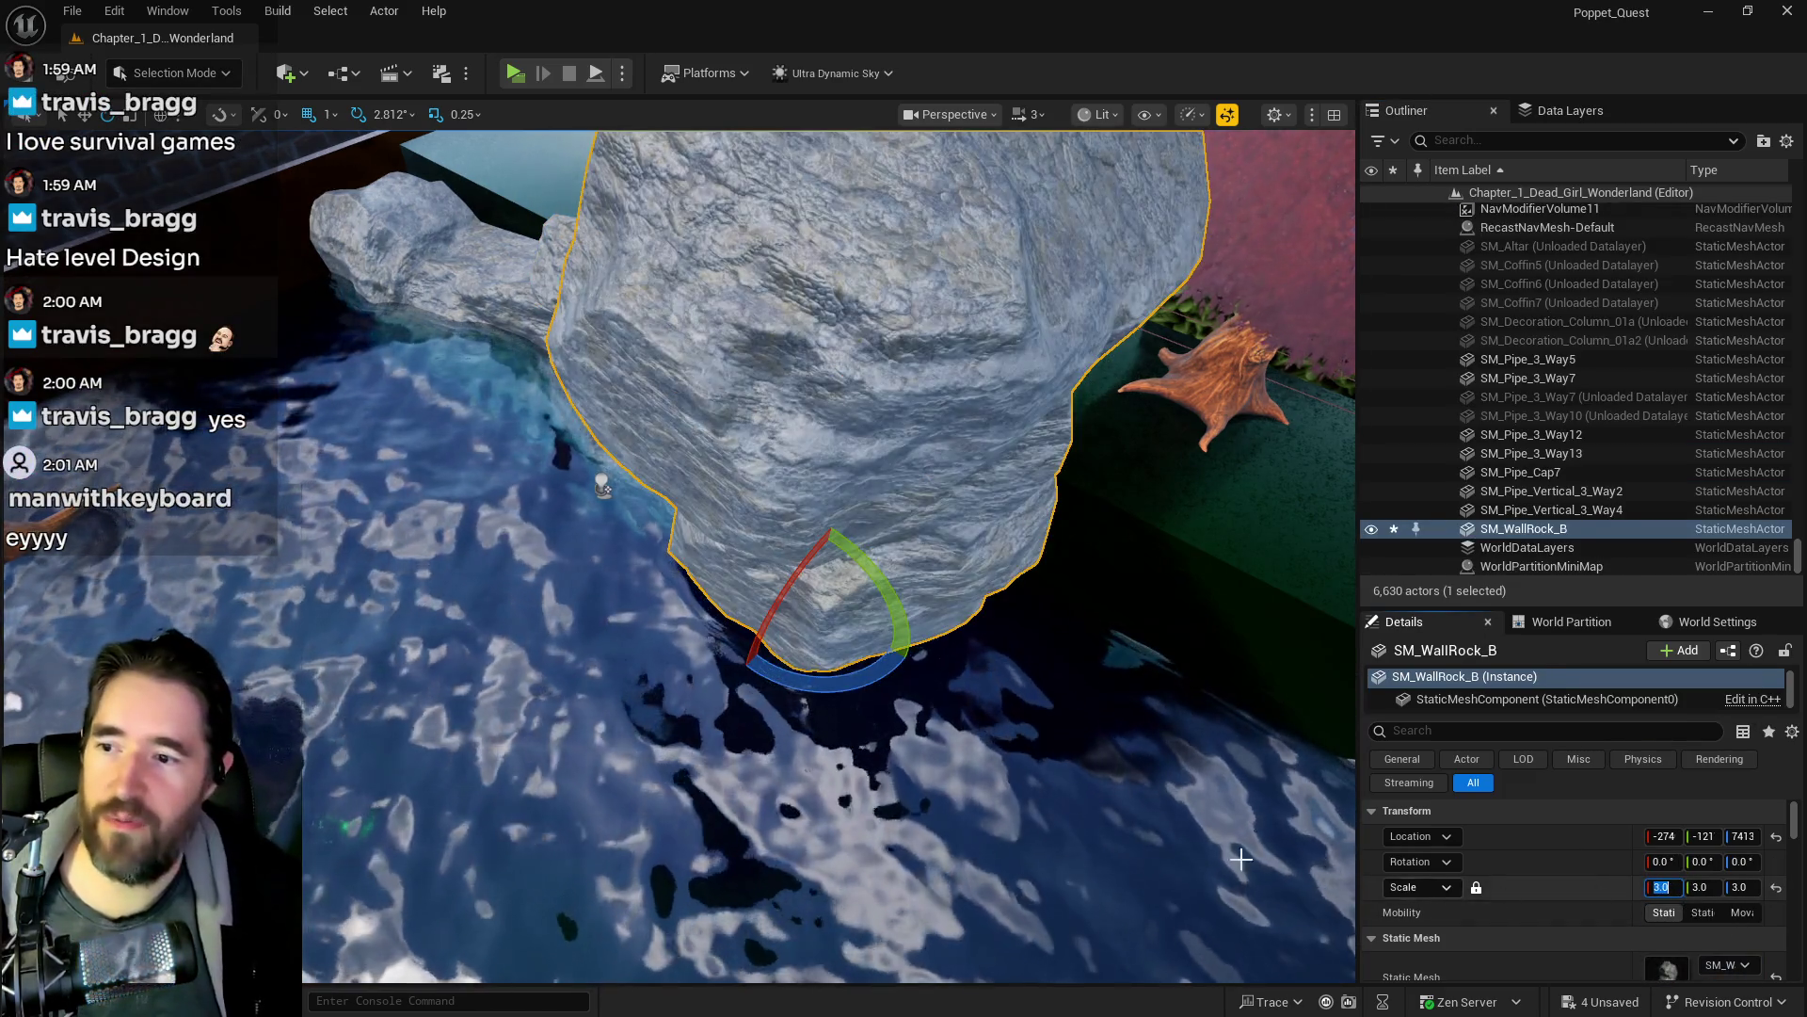
key(f)
drag(753, 715, 741, 811)
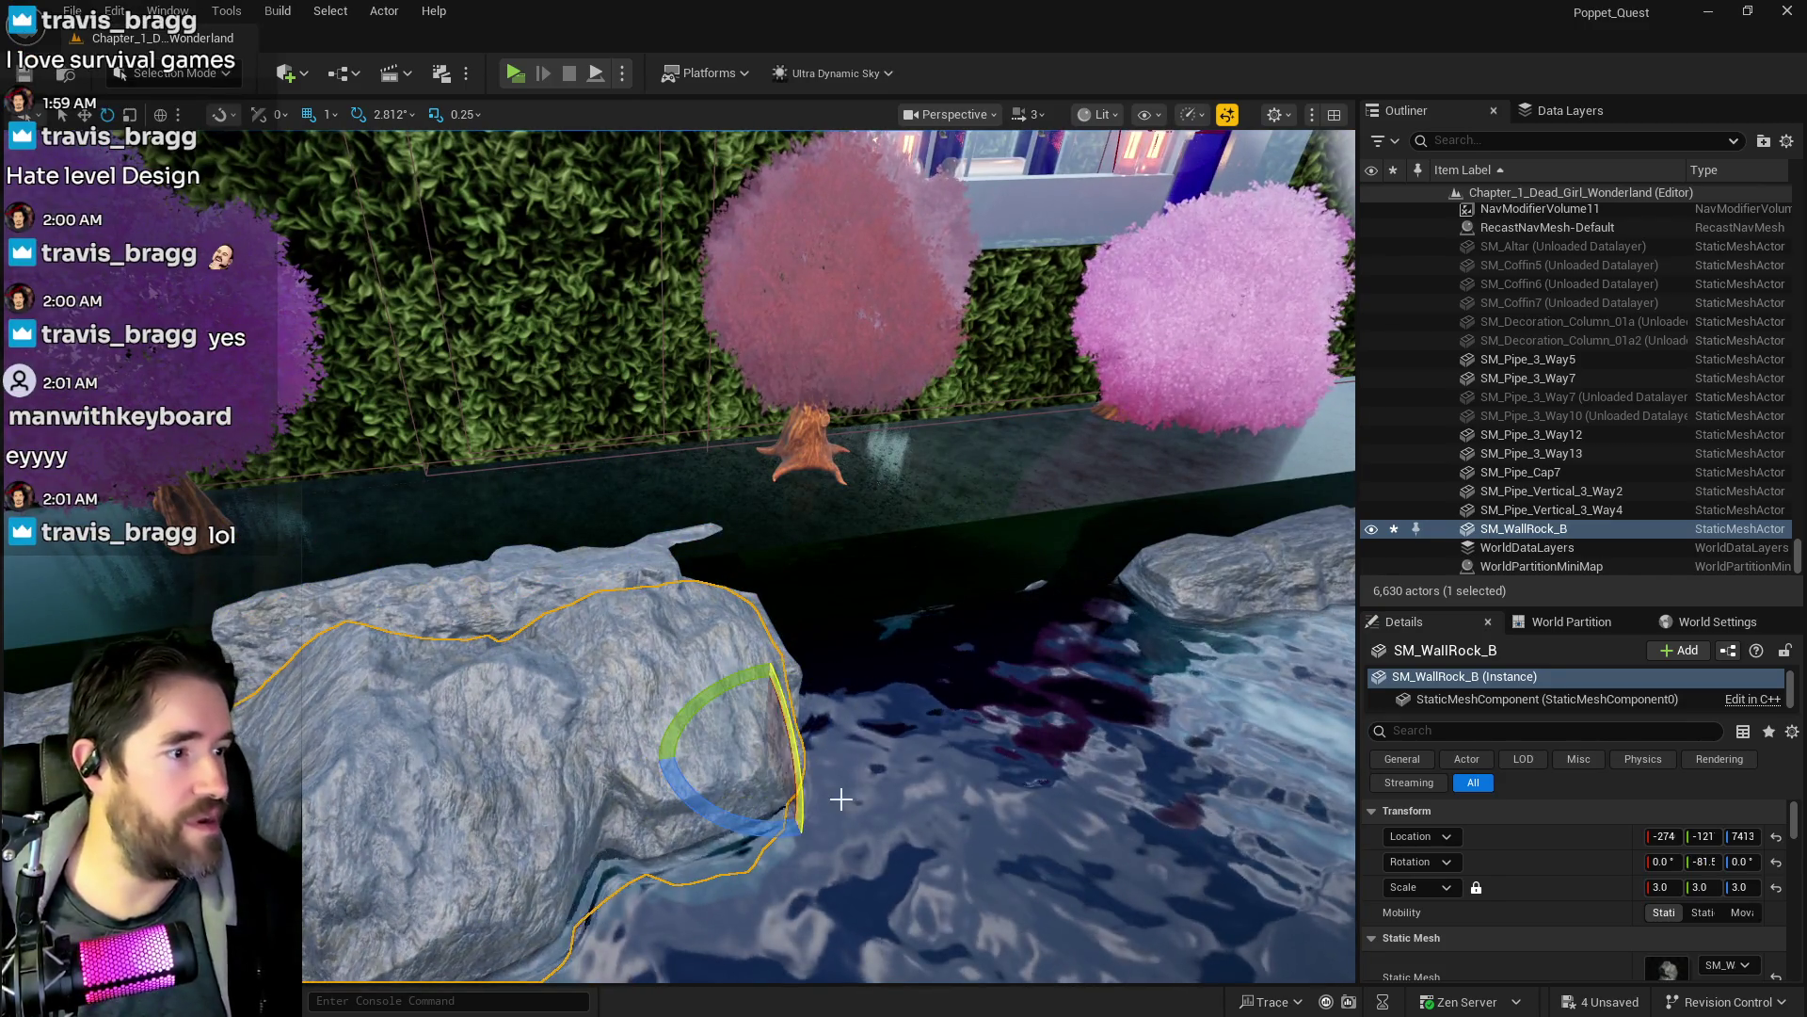
- Slide SM_WallRock_B along X and Y against the back rock wall at -285, -956, 7413
key(w)
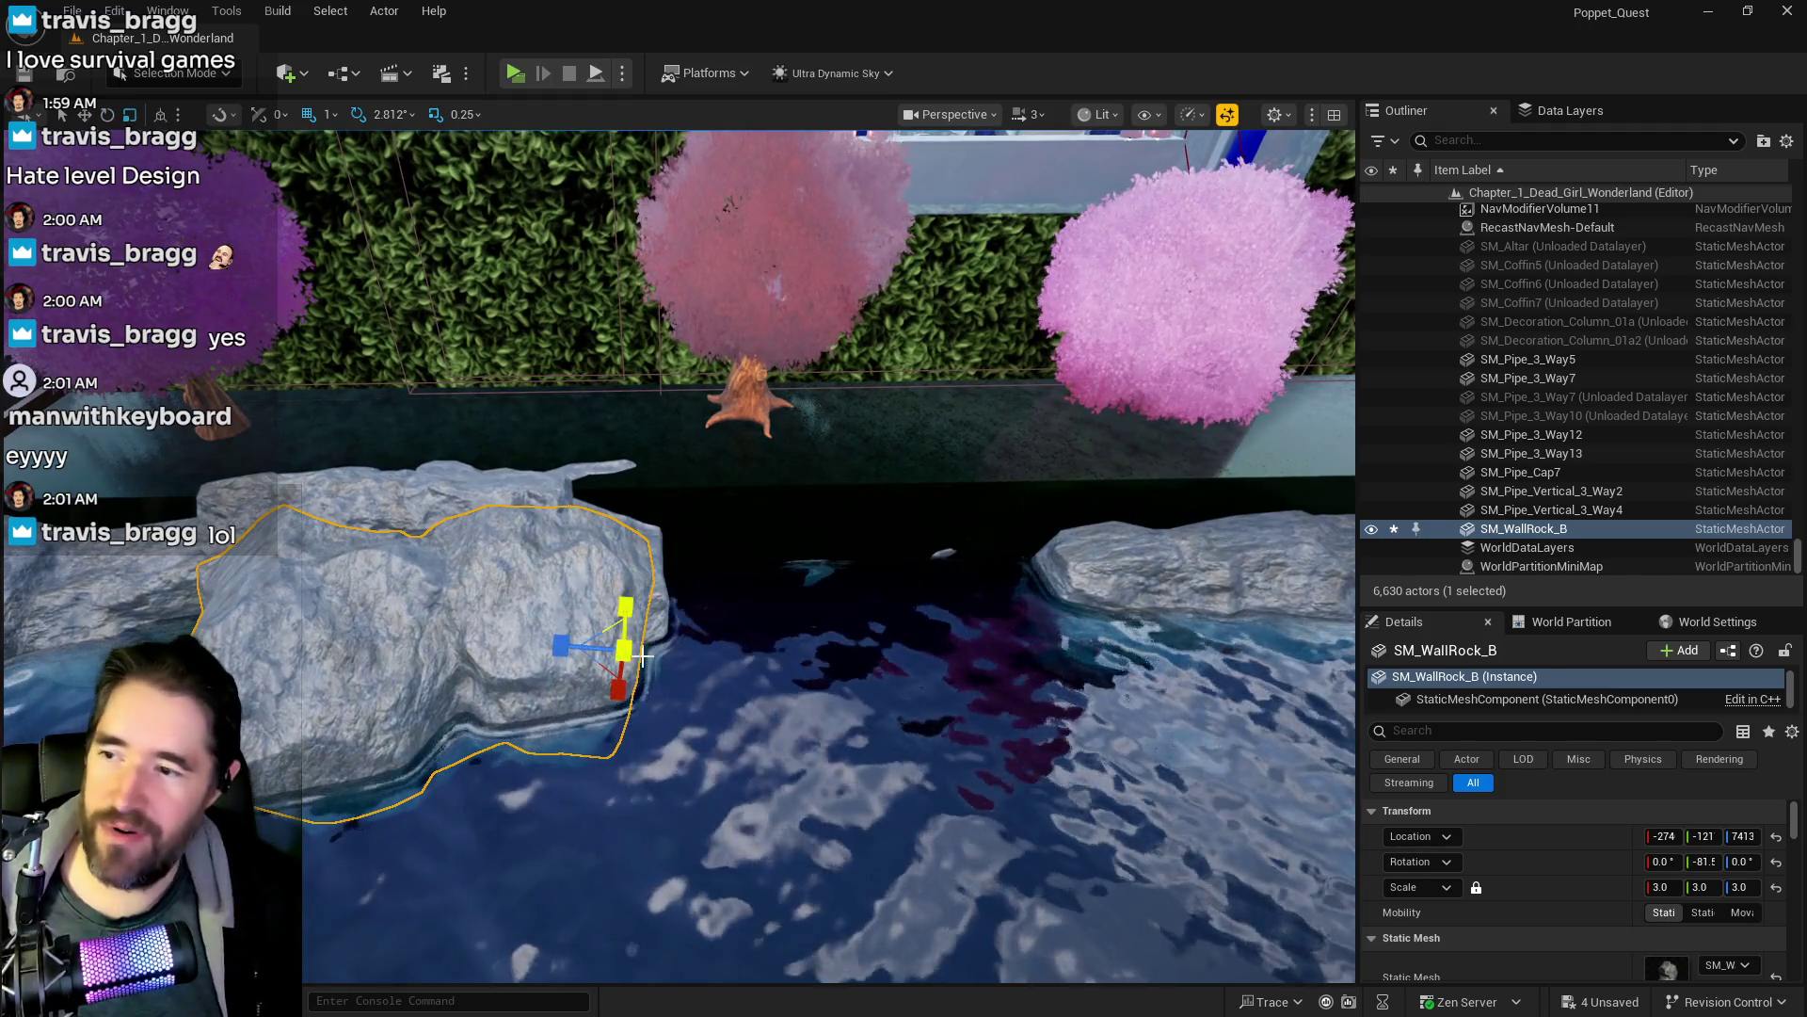
drag(609, 654, 588, 654)
key(f)
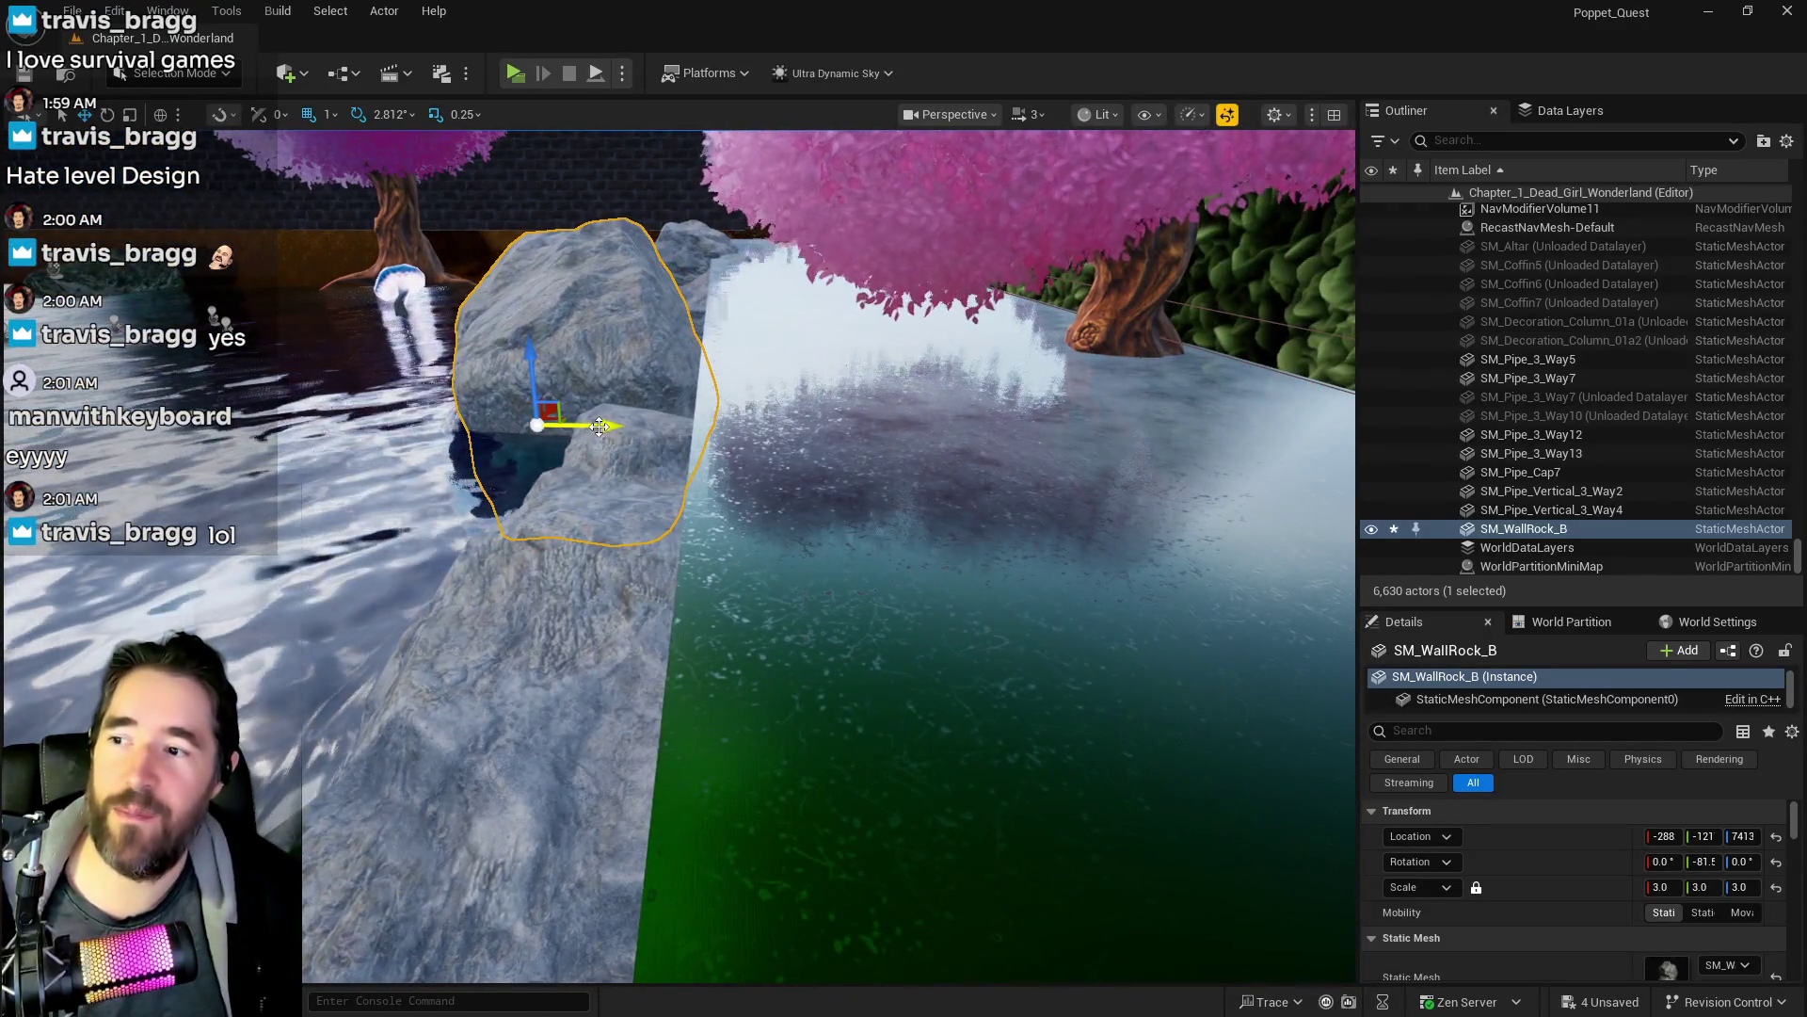
drag(600, 427, 694, 426)
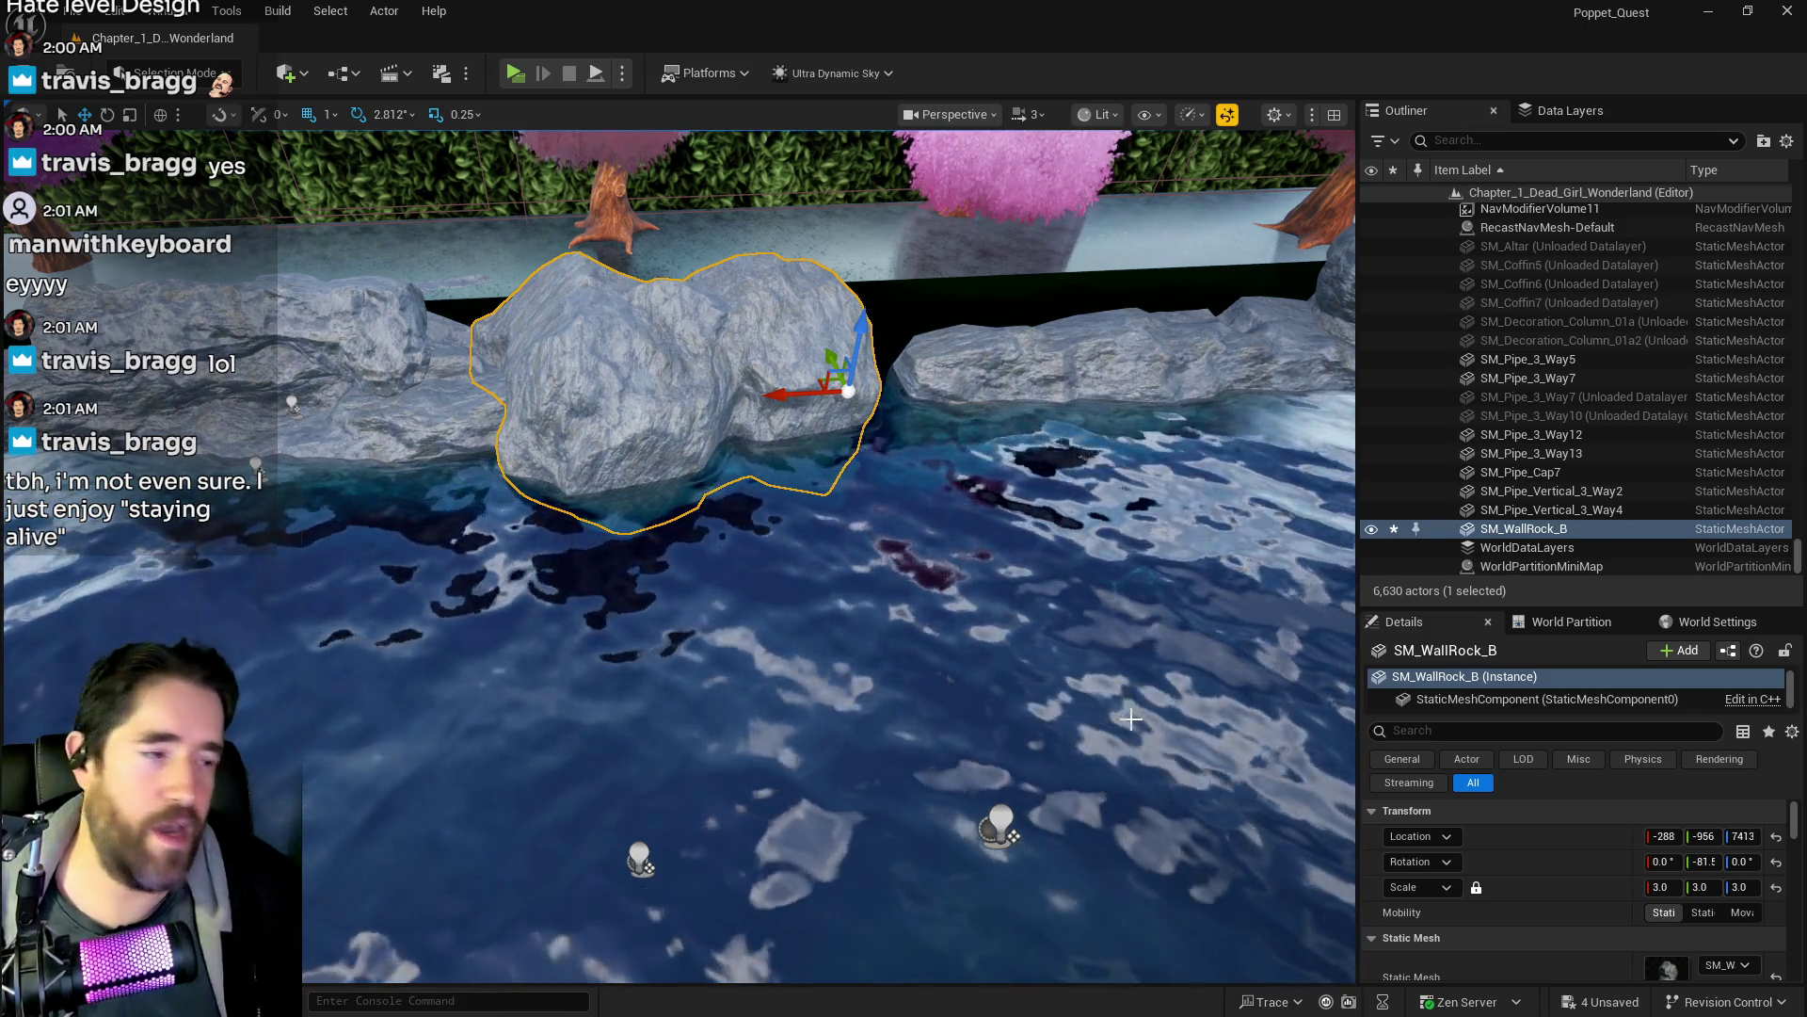
mouse_move(1132, 719)
mouse_down()
mouse_move(1036, 753)
mouse_move(1224, 631)
mouse_move(1214, 727)
mouse_up()
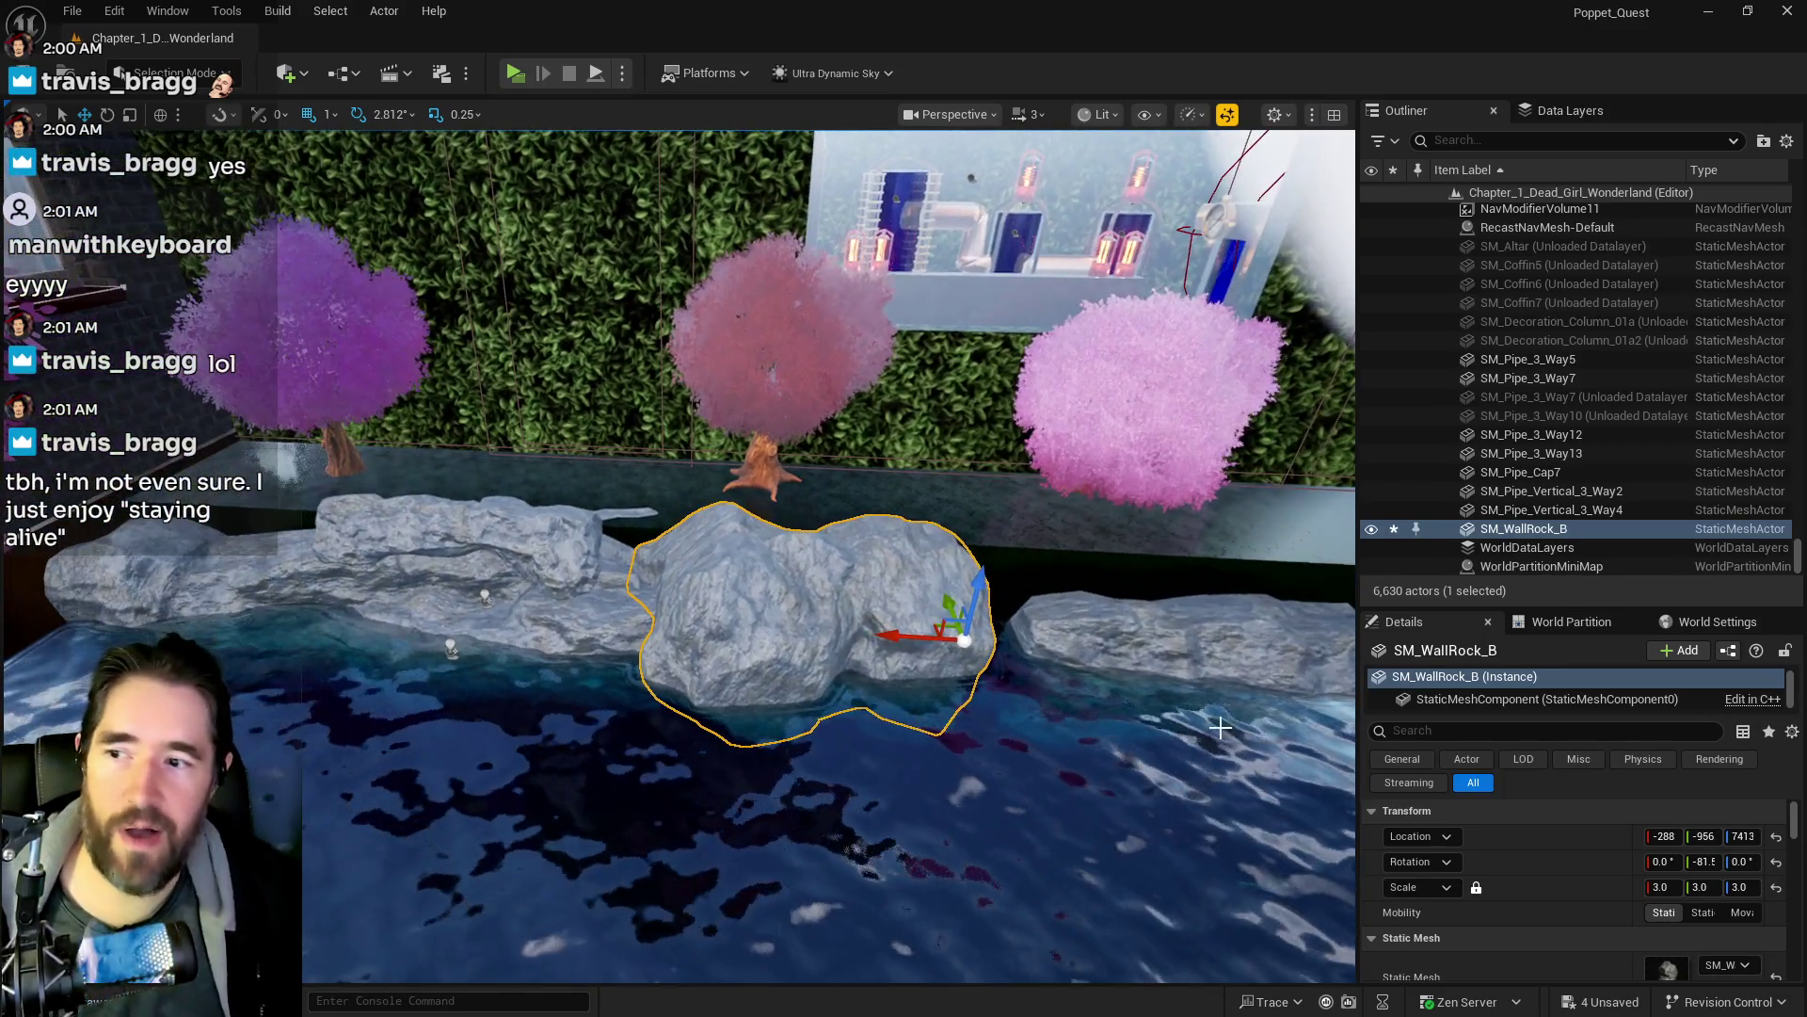
mouse_move(899, 635)
mouse_down()
mouse_move(768, 663)
mouse_move(725, 642)
mouse_move(898, 630)
mouse_up()
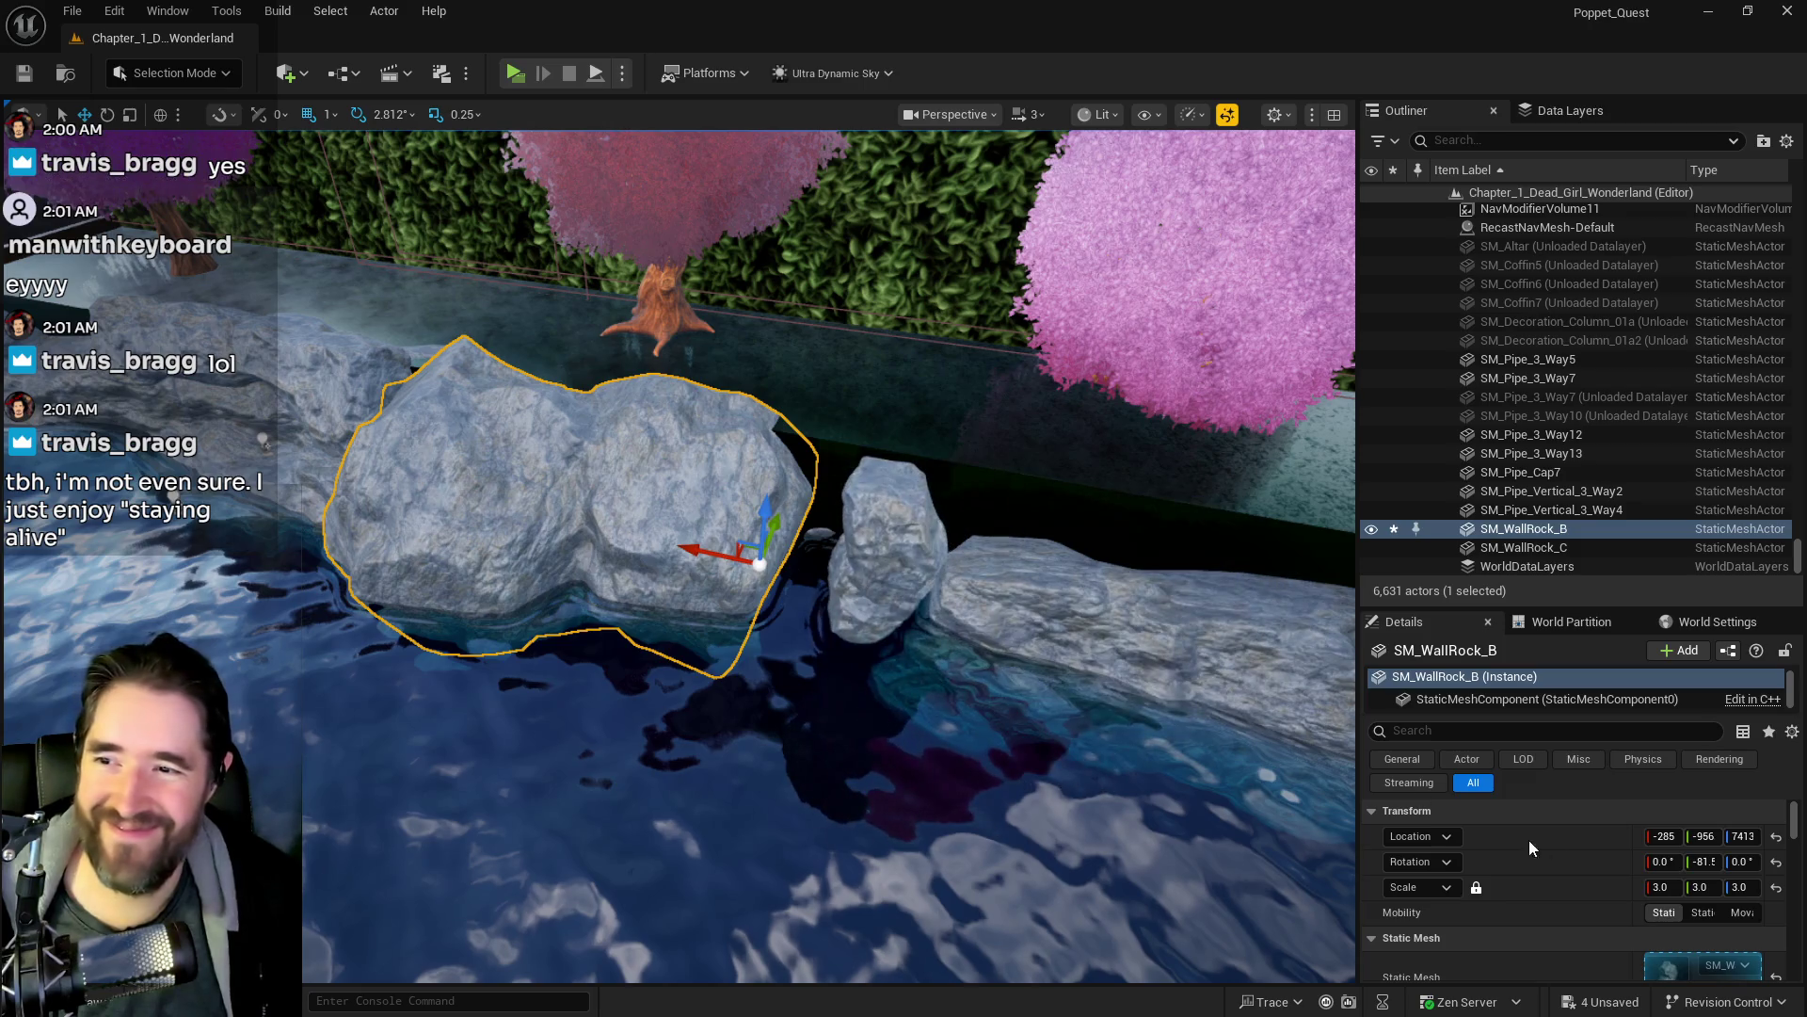
- Scale SM_WallRock_C to 3, rotate it about 82°, and nudge it beside the first boulder
click(1524, 547)
click(1662, 886)
text(3)
key(Return)
mouse_move(942, 659)
mouse_down()
mouse_move(772, 678)
mouse_move(767, 709)
mouse_up()
key(e)
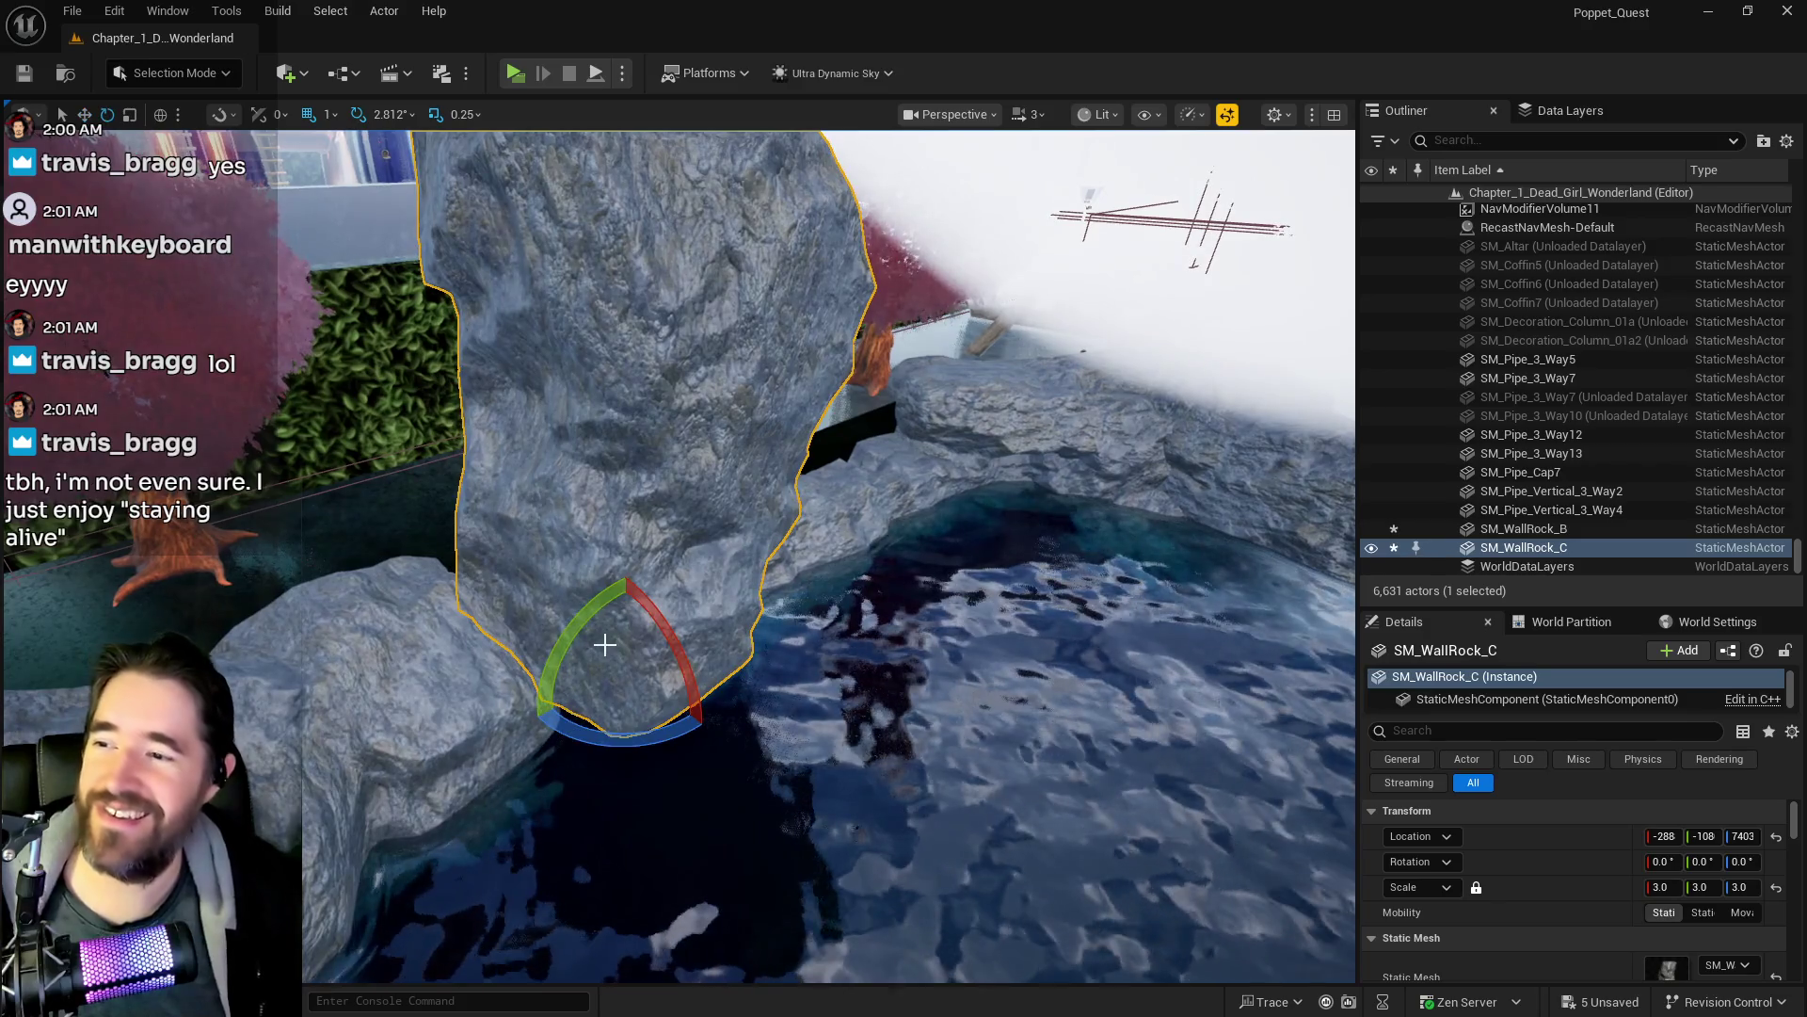
mouse_move(532, 722)
mouse_down()
mouse_move(546, 649)
mouse_move(615, 575)
mouse_up()
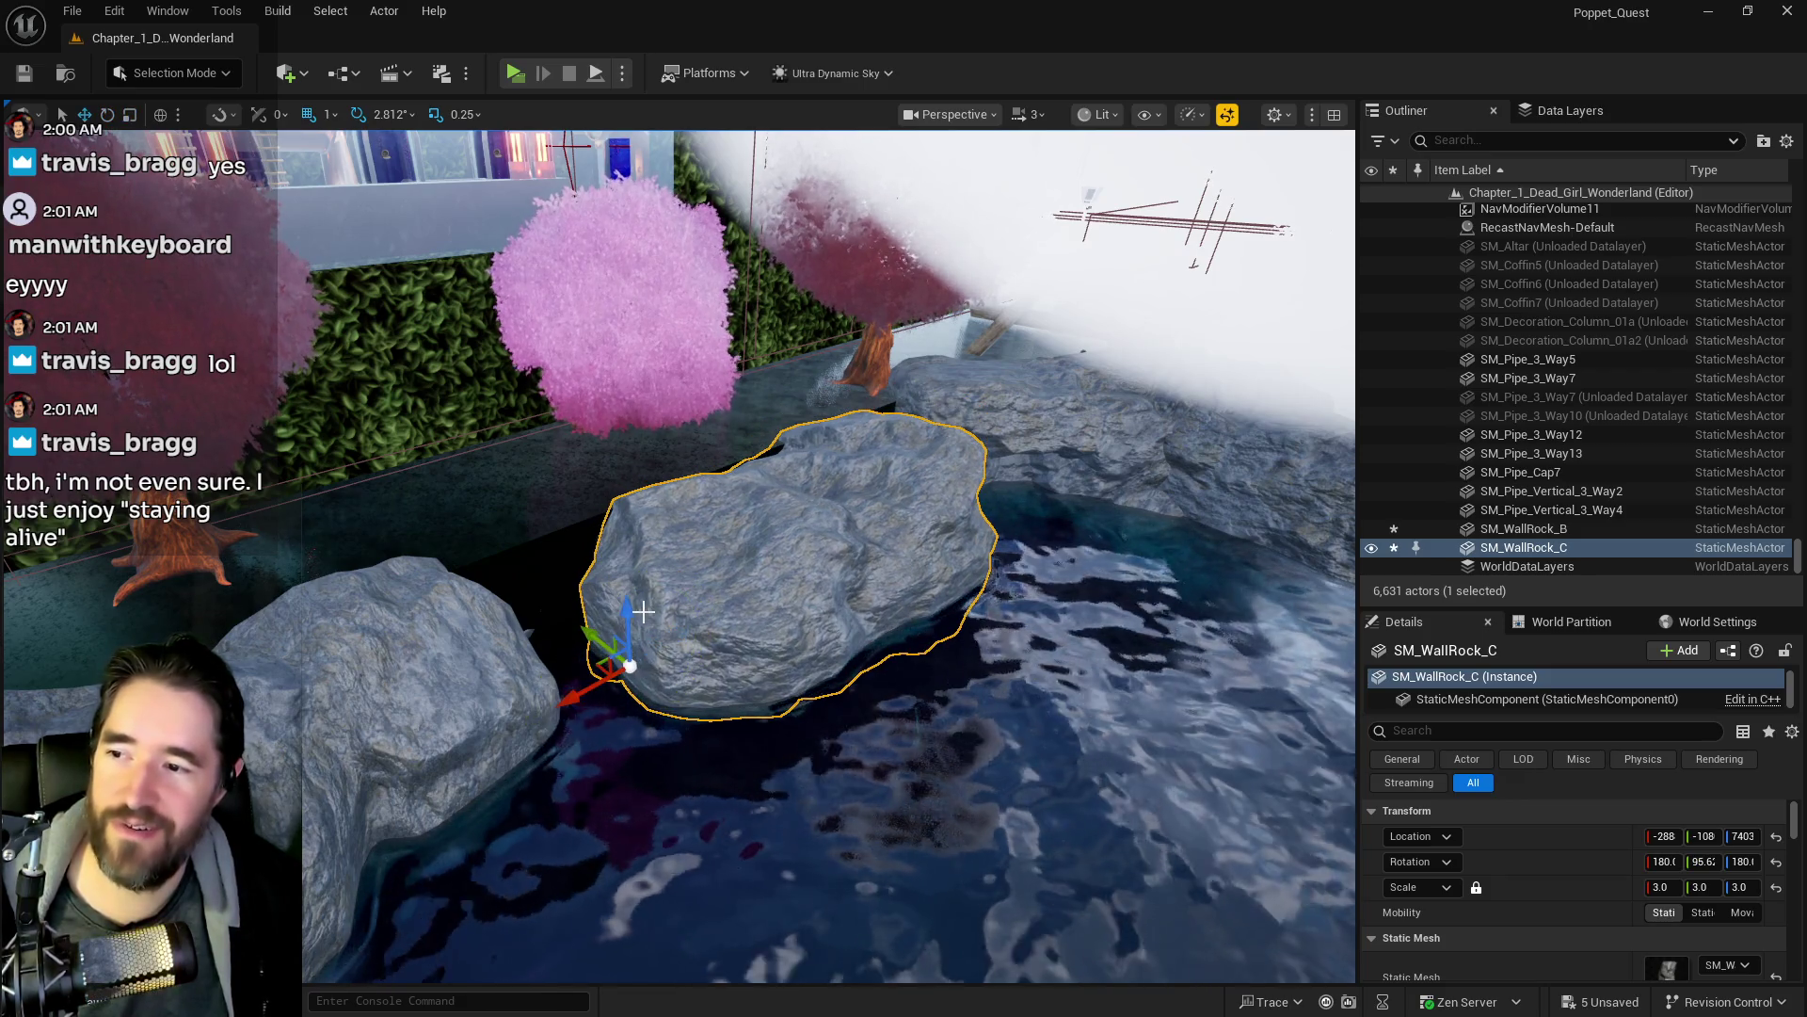
mouse_move(590, 687)
mouse_down()
mouse_move(437, 761)
mouse_move(456, 684)
mouse_move(408, 683)
mouse_move(461, 659)
mouse_move(457, 721)
mouse_move(457, 698)
mouse_up()
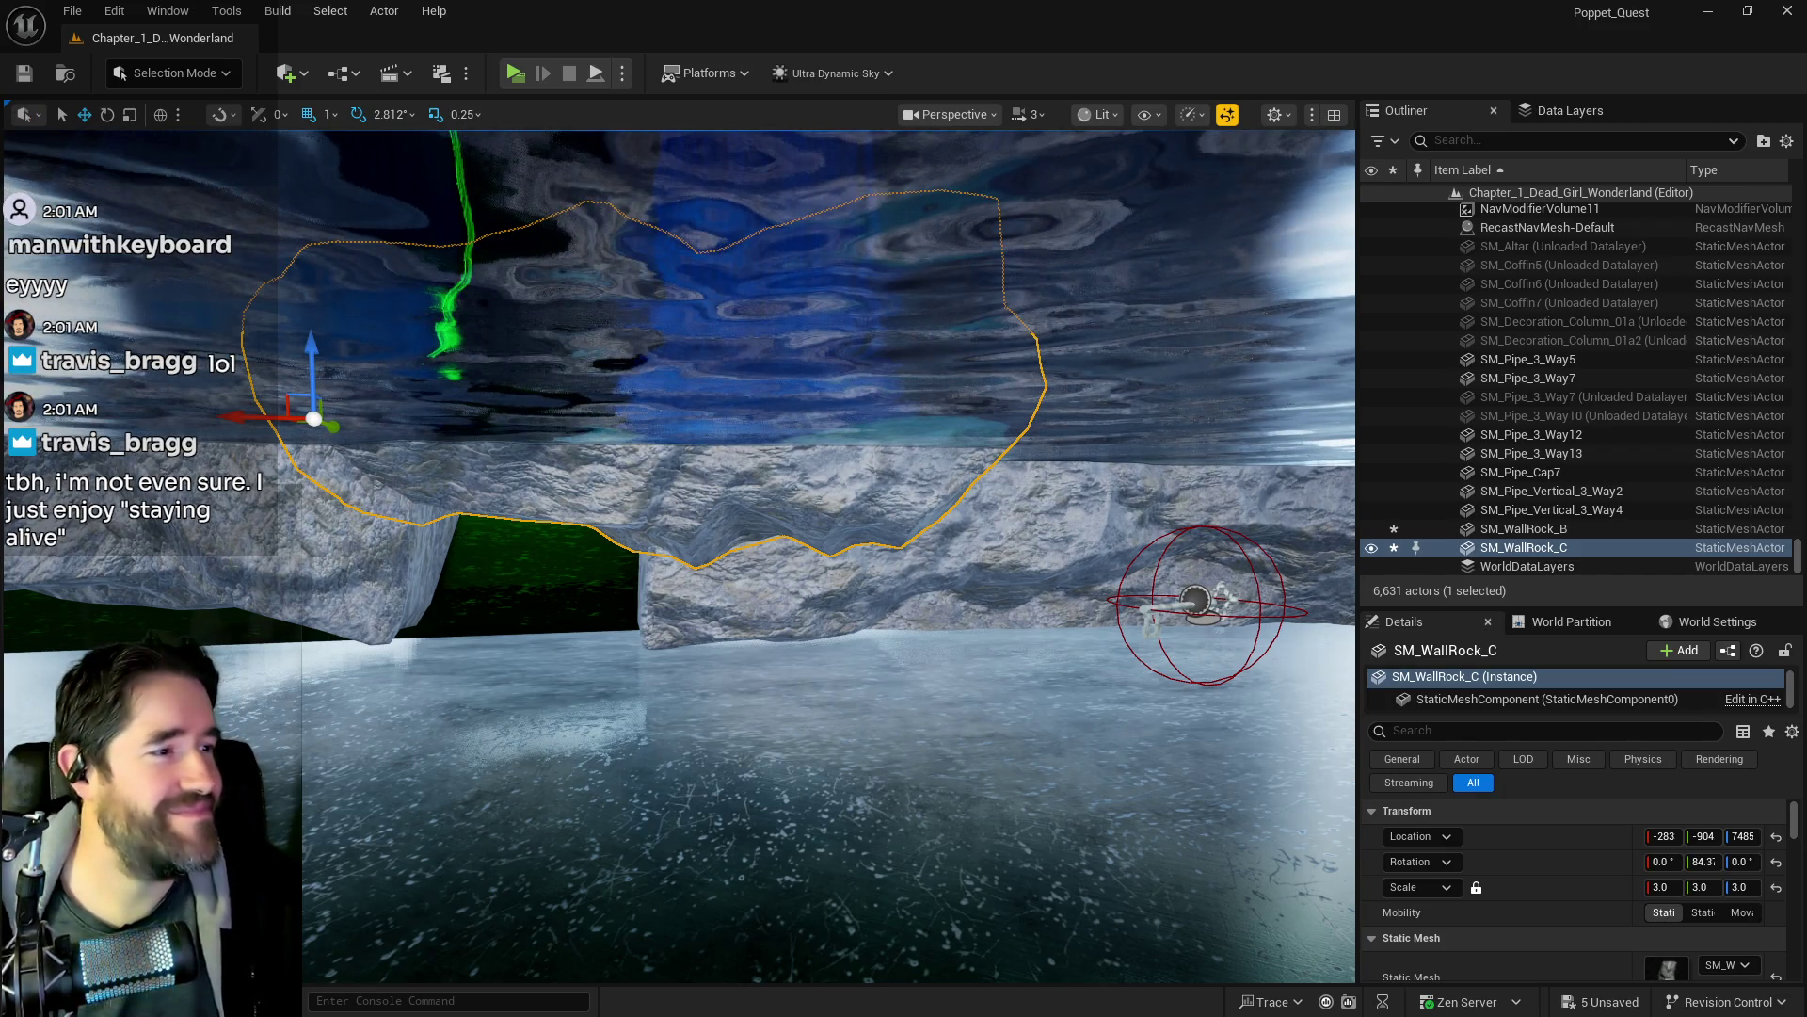
- Delete BP_Collectible_Key33 in the underwater cave, then fly back up to the garden wall
key(w)
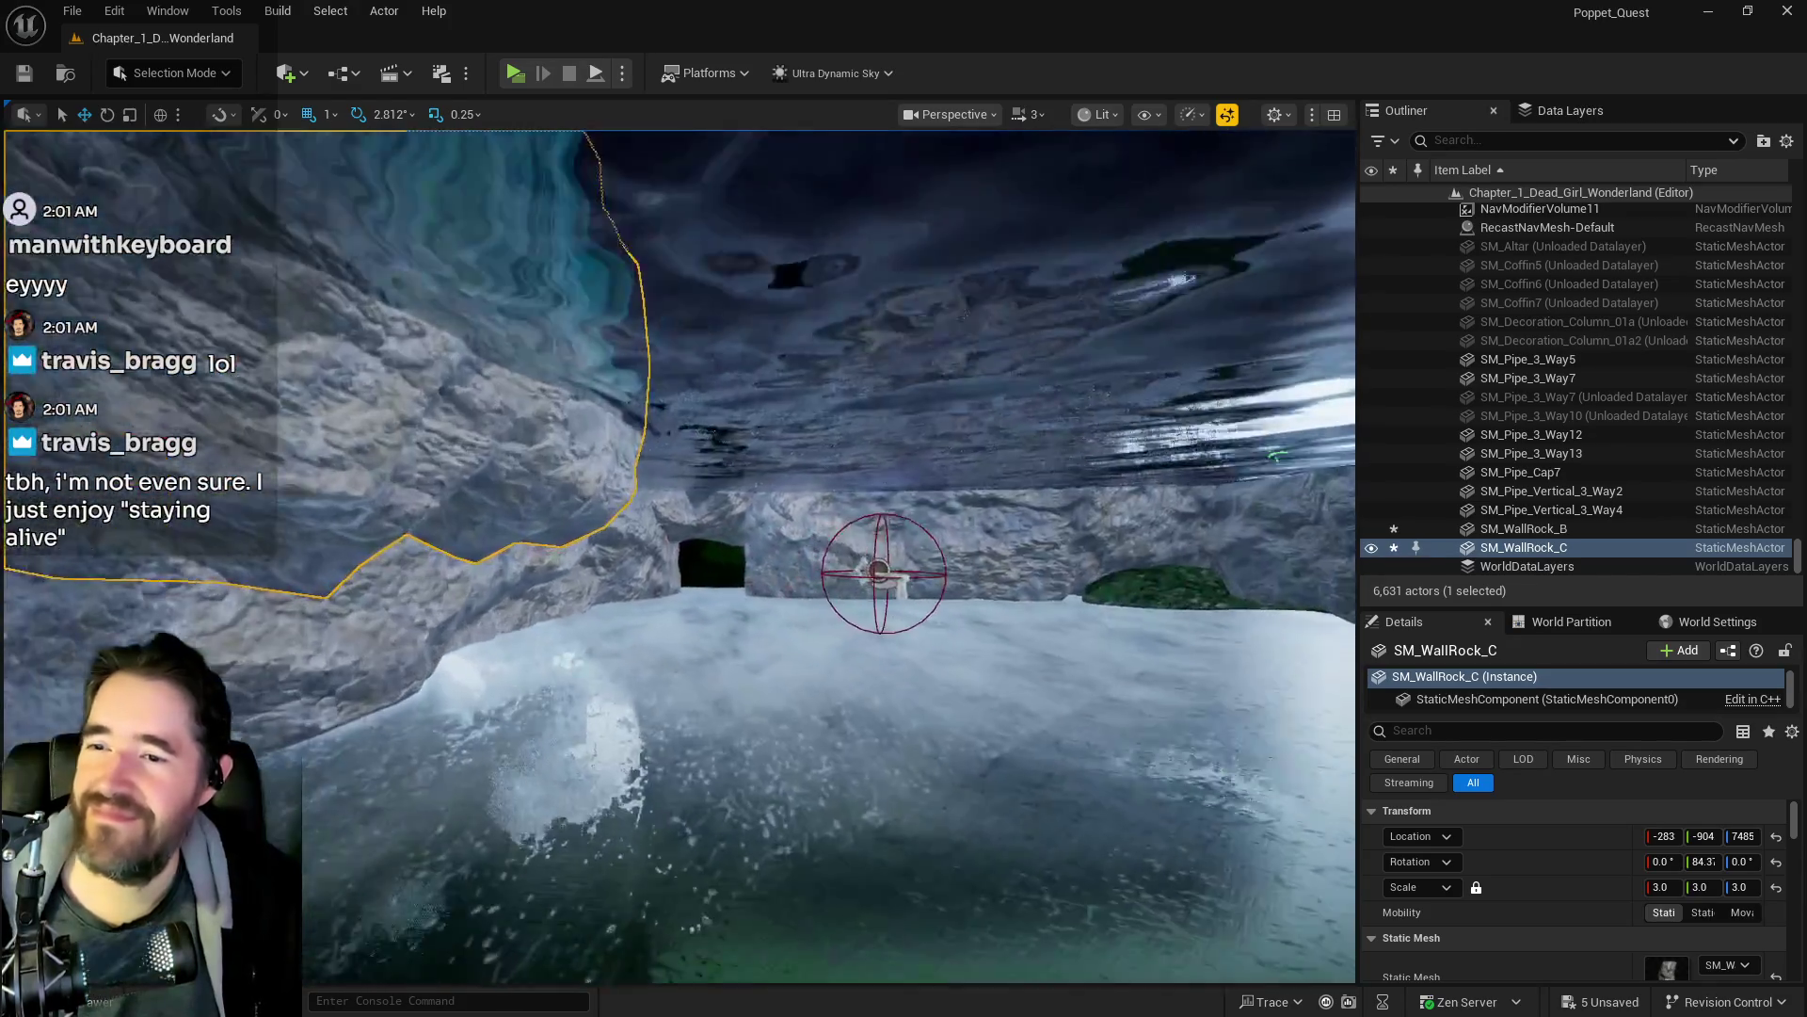
click(902, 579)
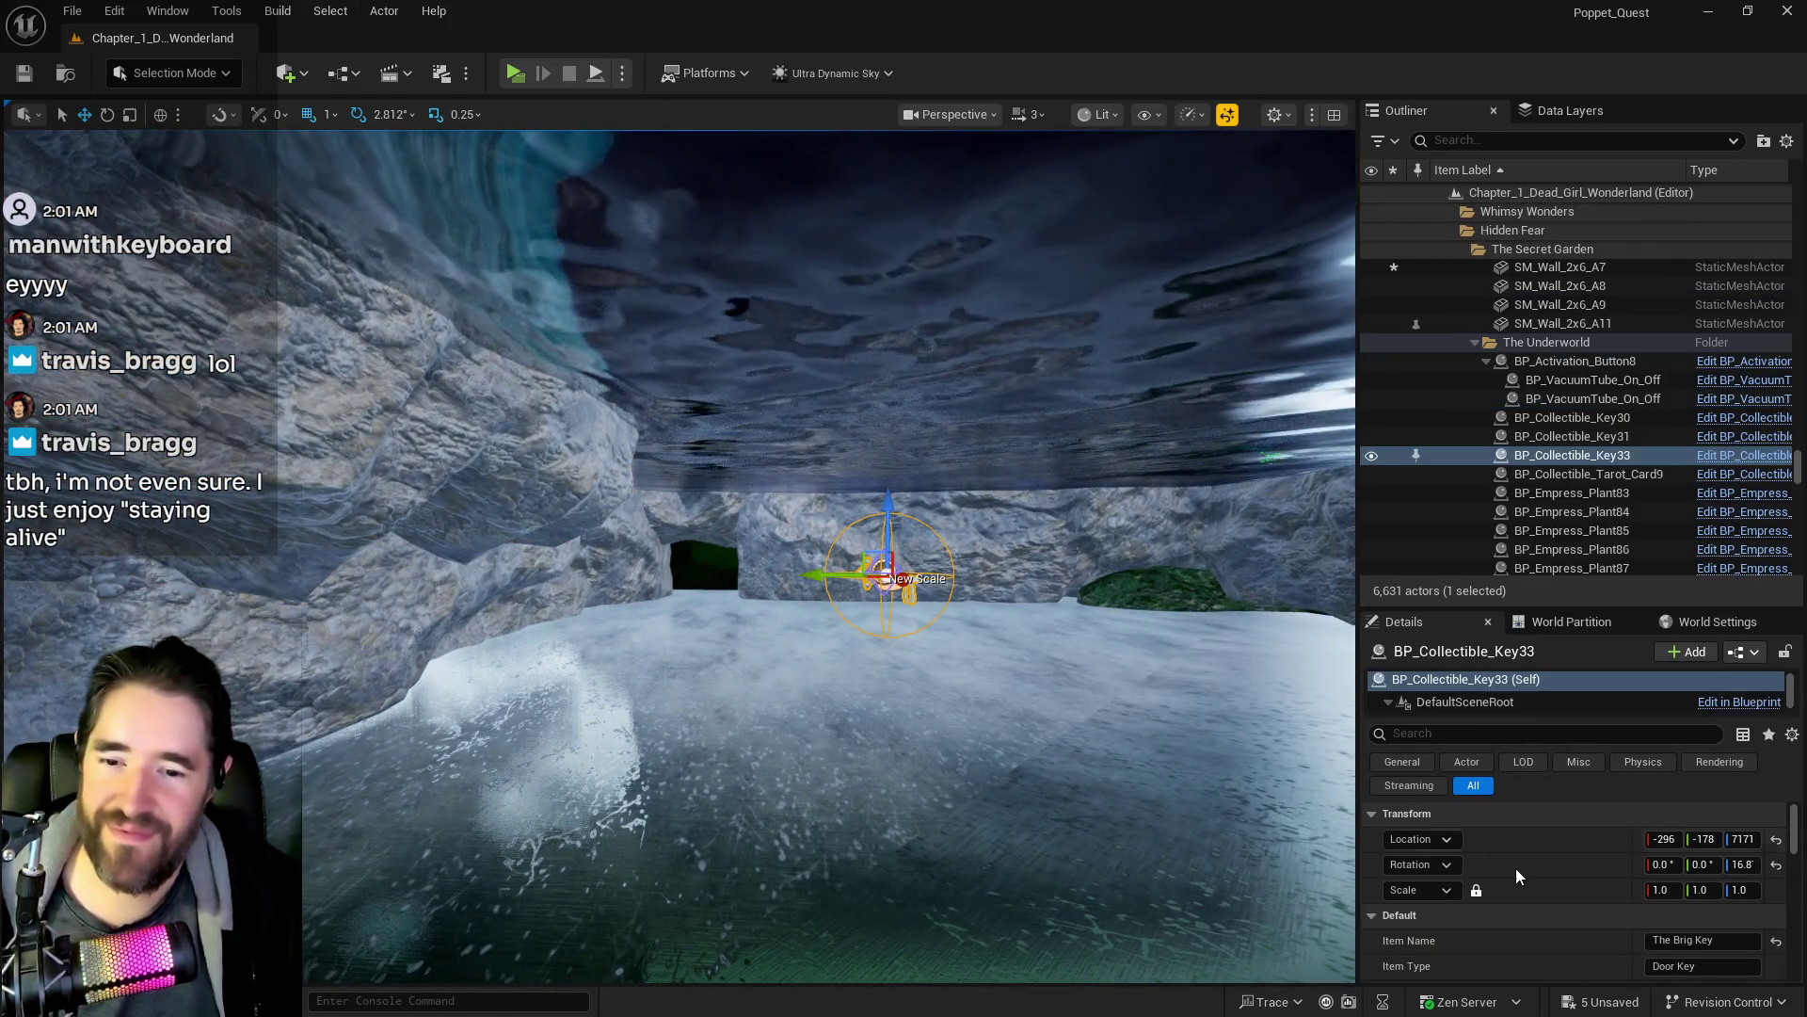
mouse_move(847, 565)
mouse_down()
mouse_move(828, 527)
mouse_move(810, 603)
mouse_move(782, 565)
mouse_up()
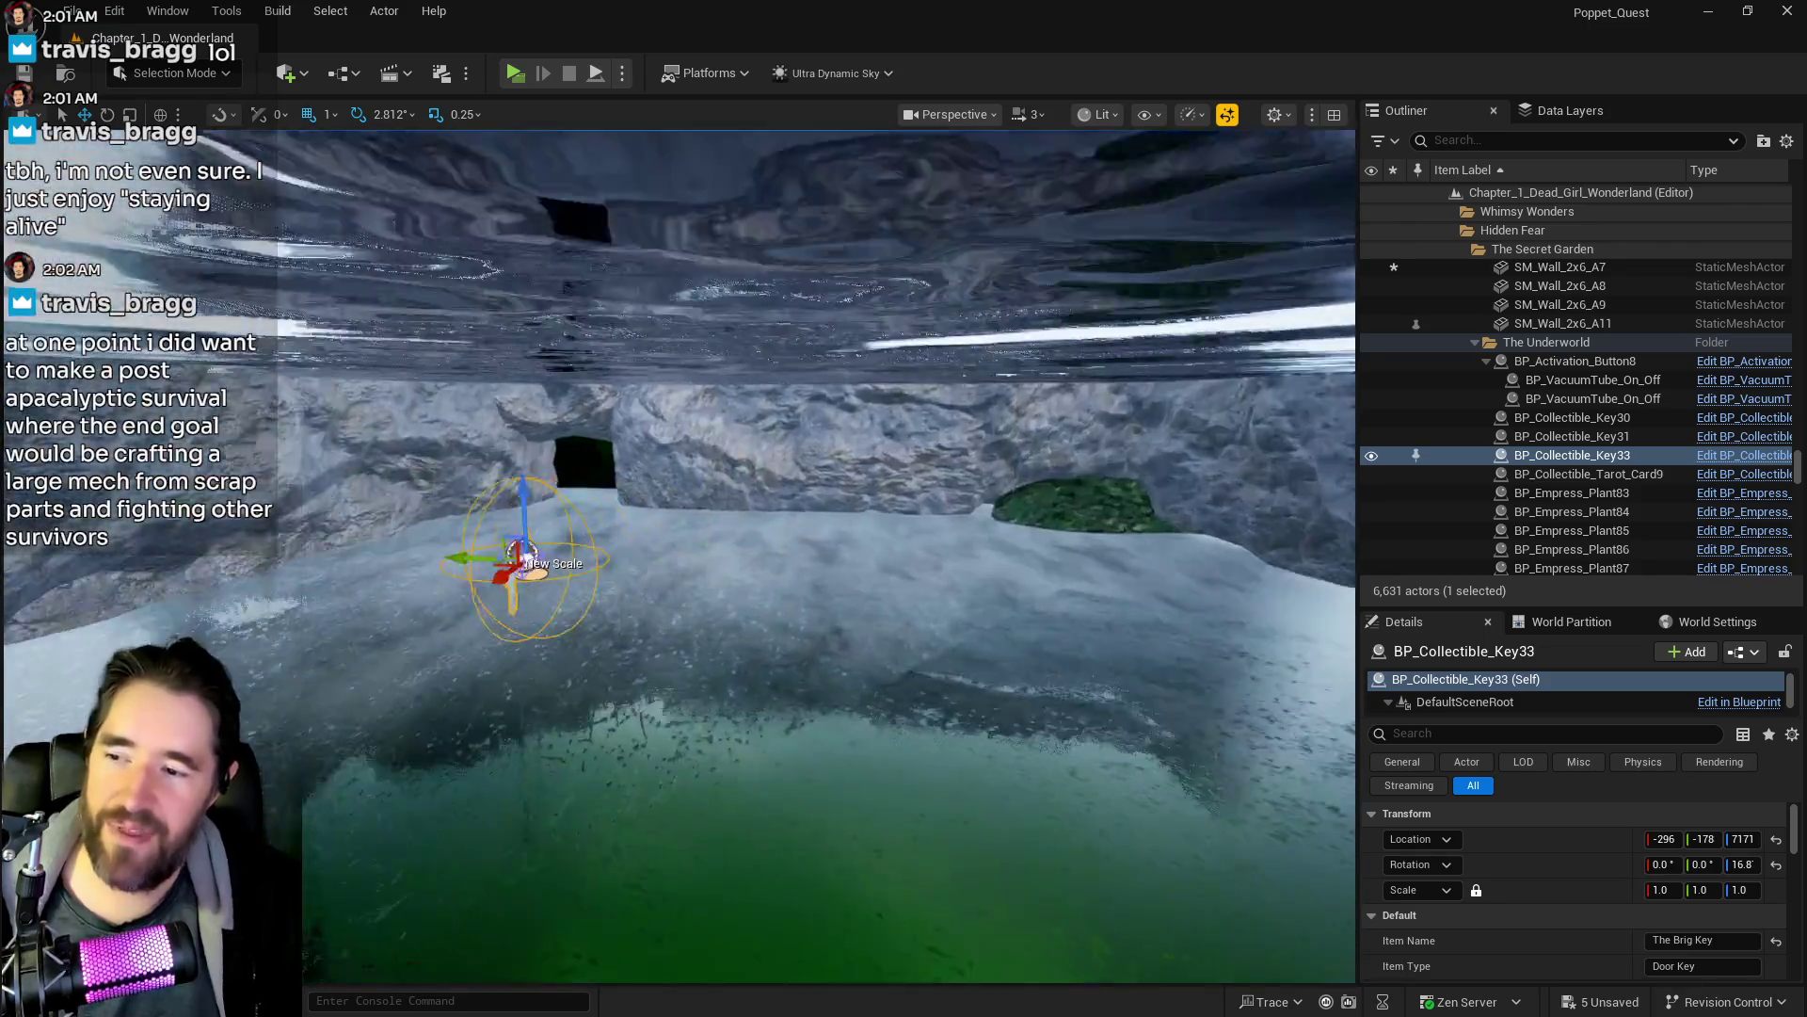
drag(920, 847, 847, 842)
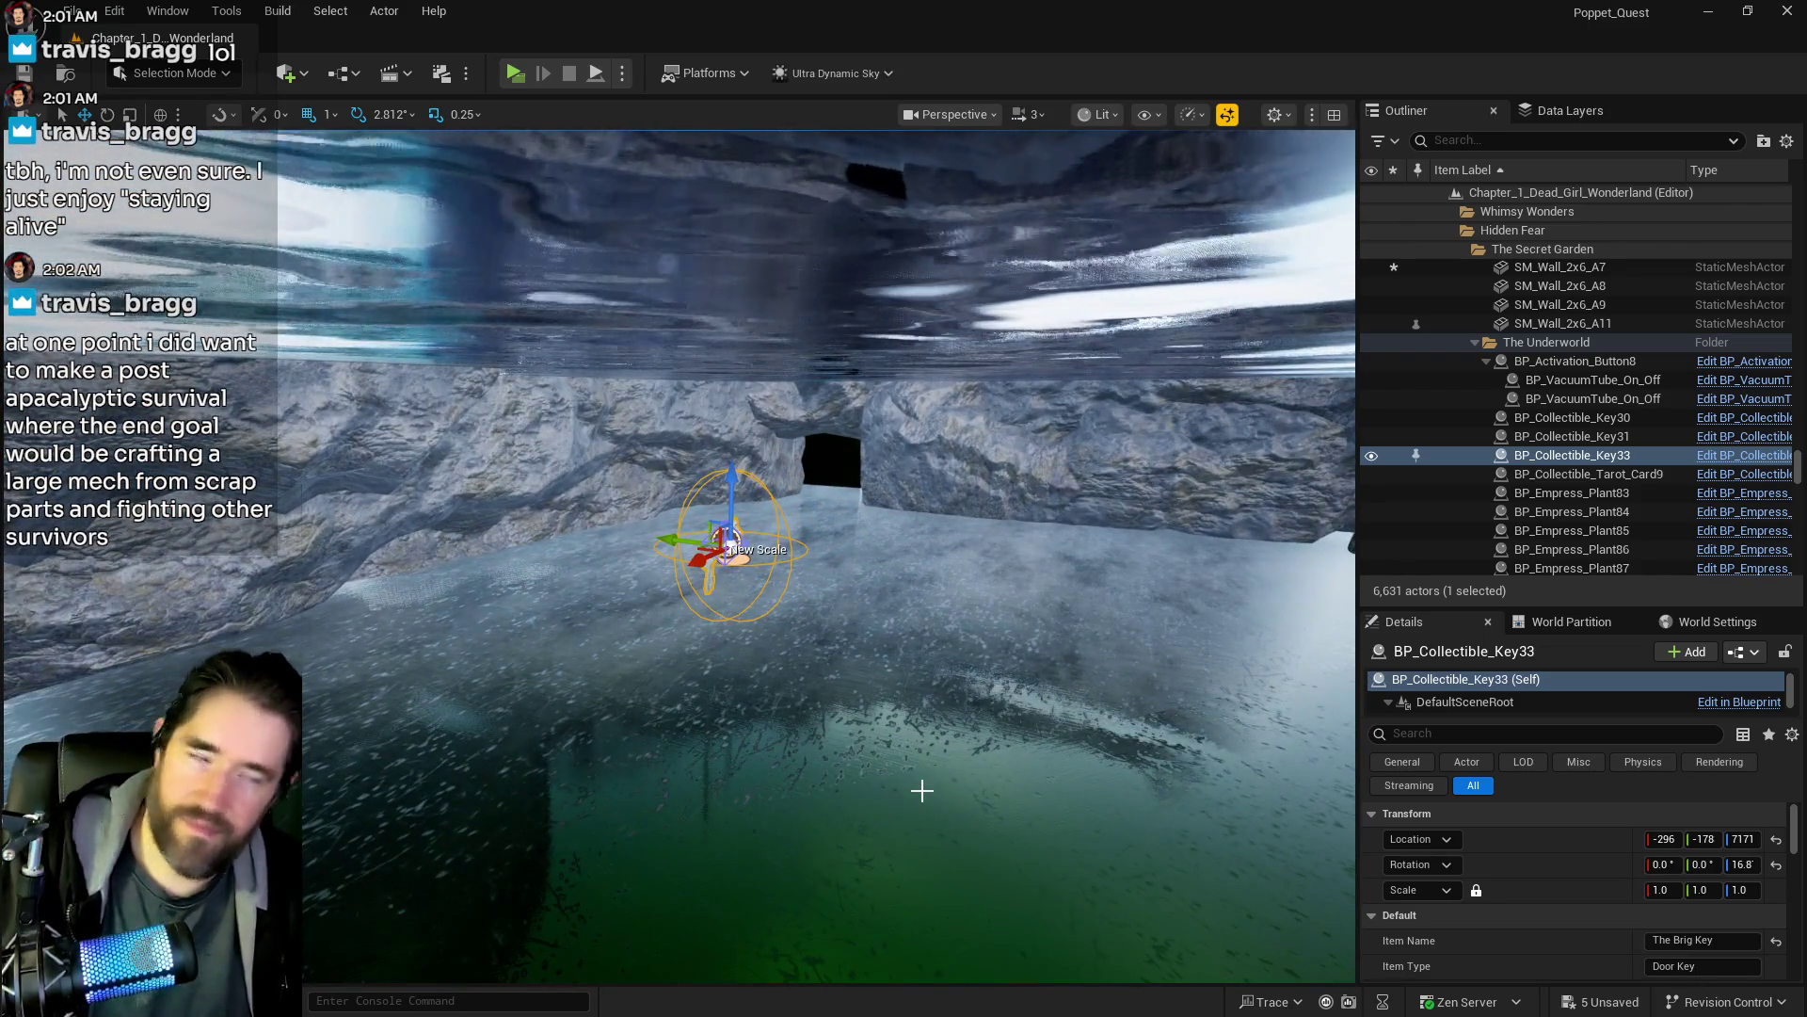
key(Delete)
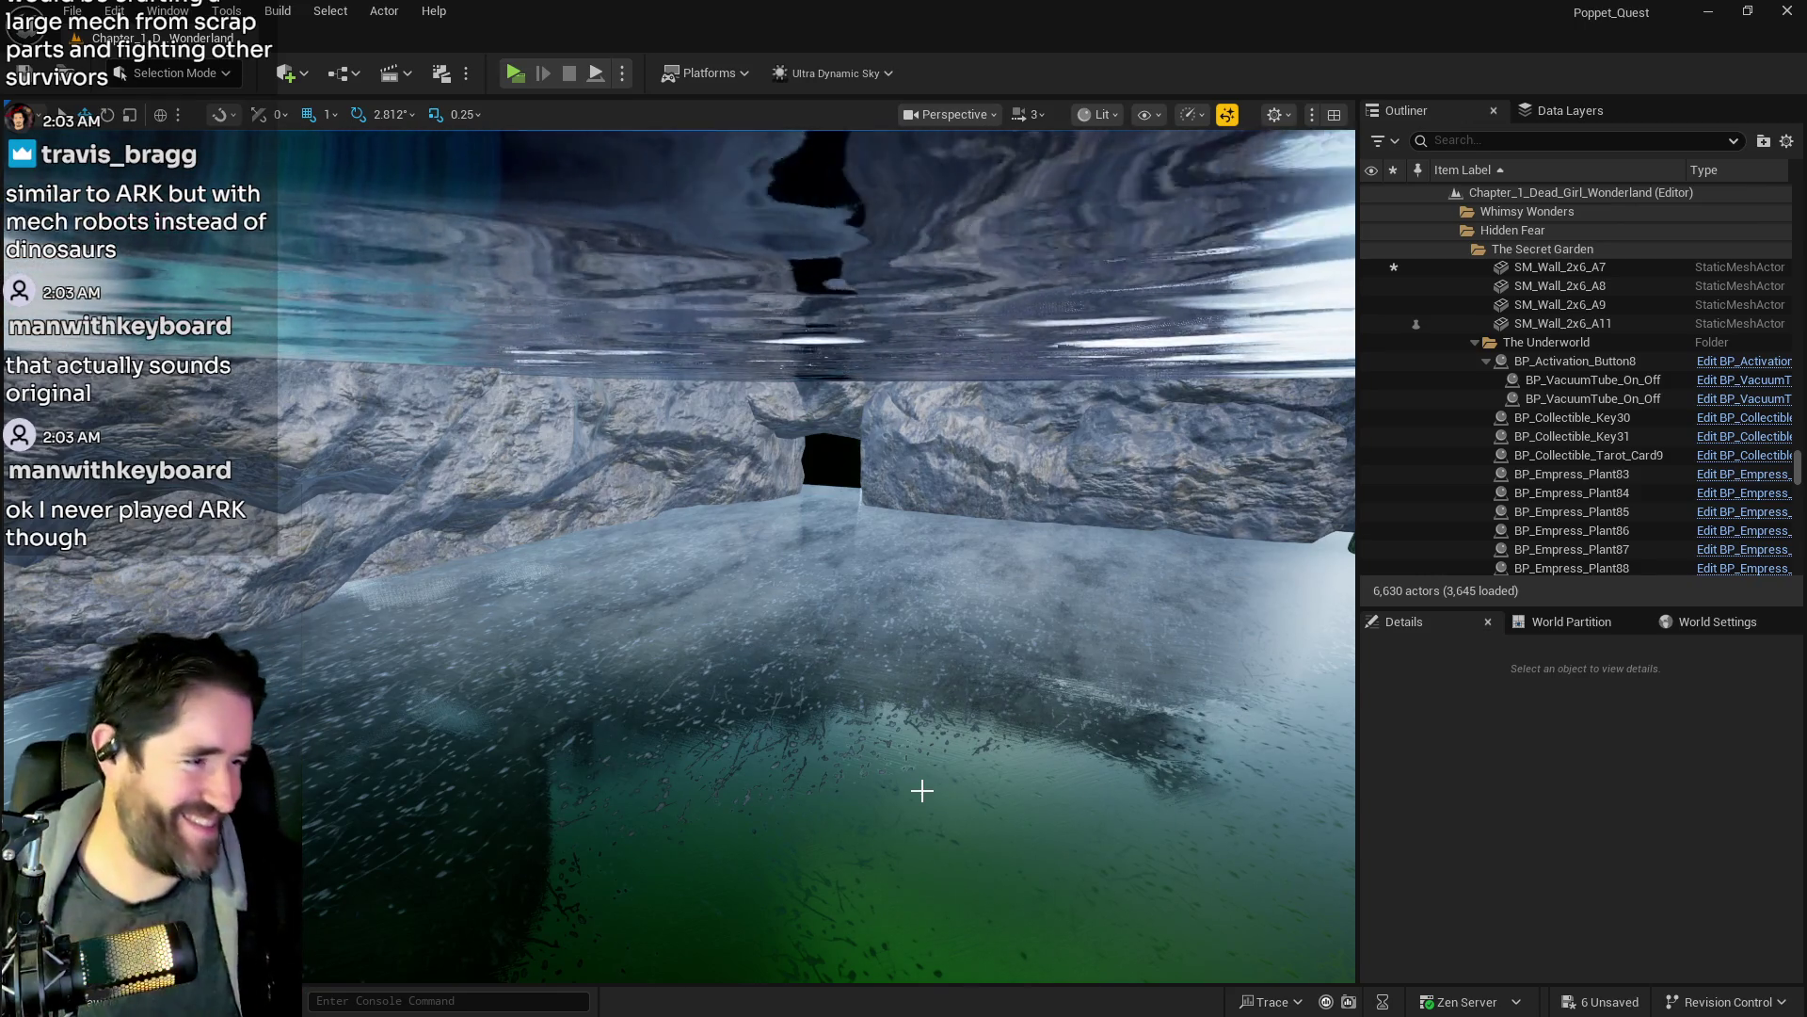
drag(928, 851, 928, 851)
drag(834, 478, 834, 477)
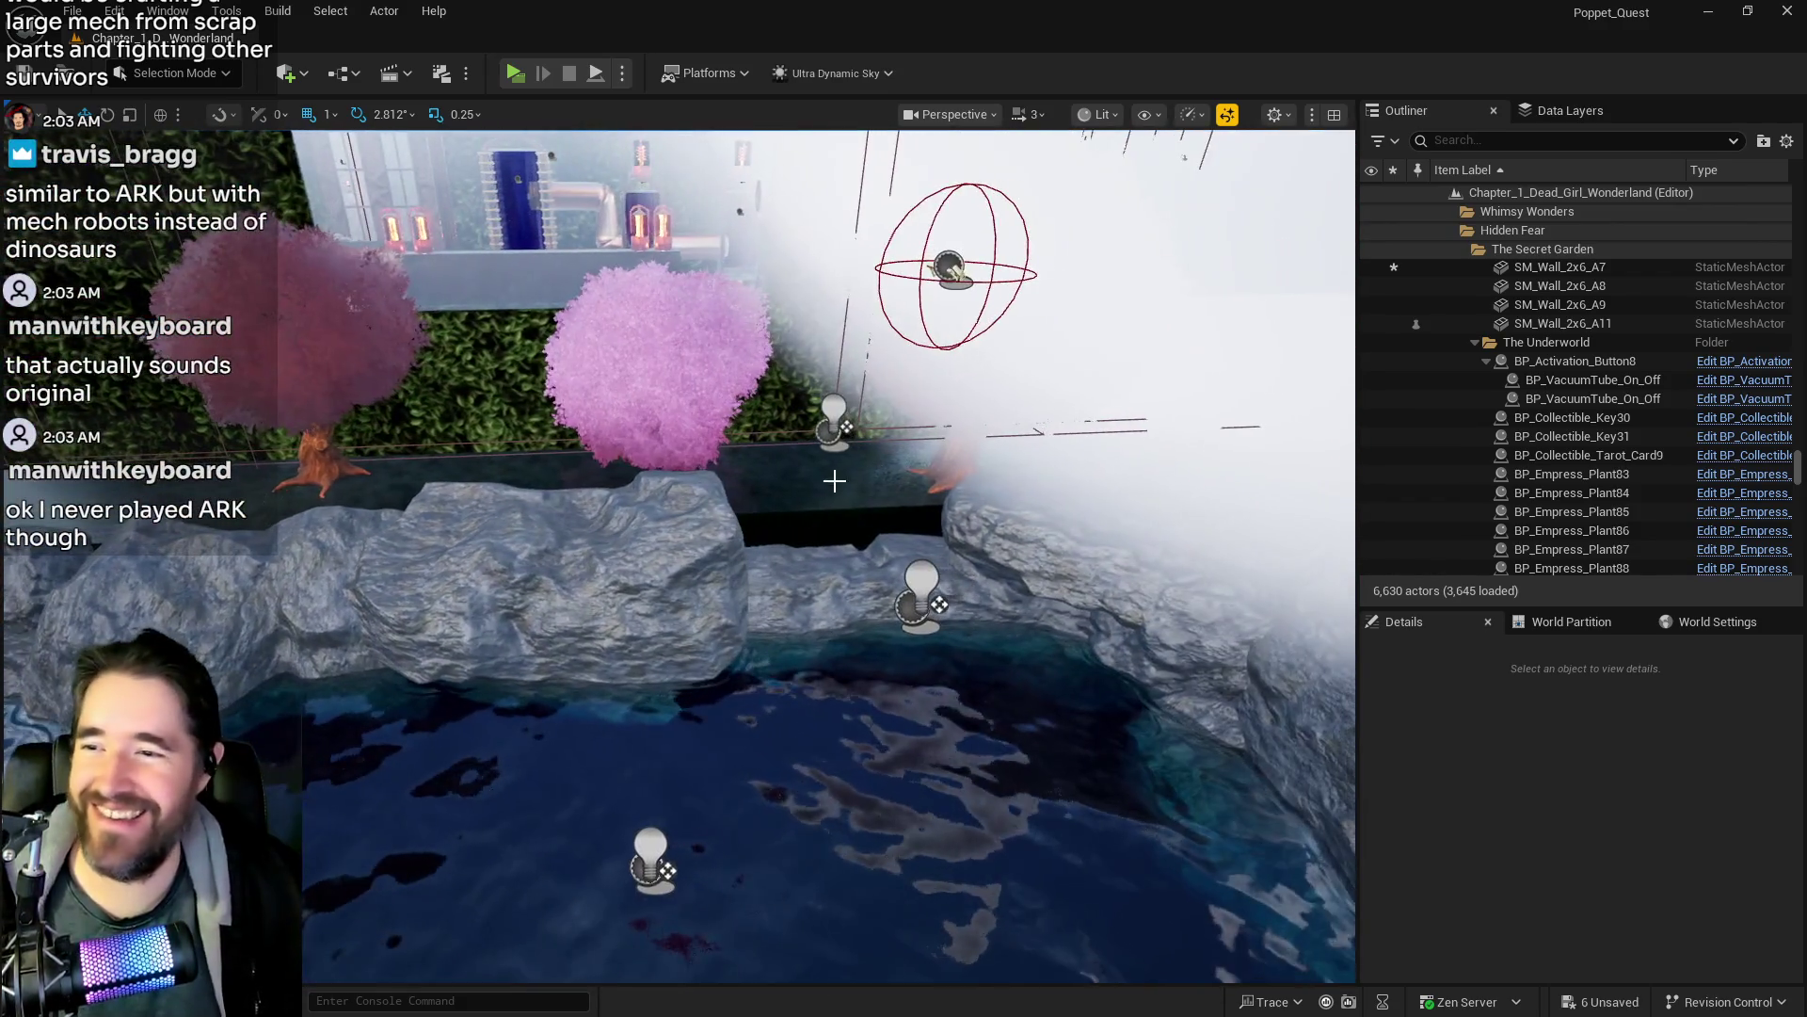
- Duplicate the SM_Wall_2x6_A2 rock wall piece upward and tilt the copy
click(834, 478)
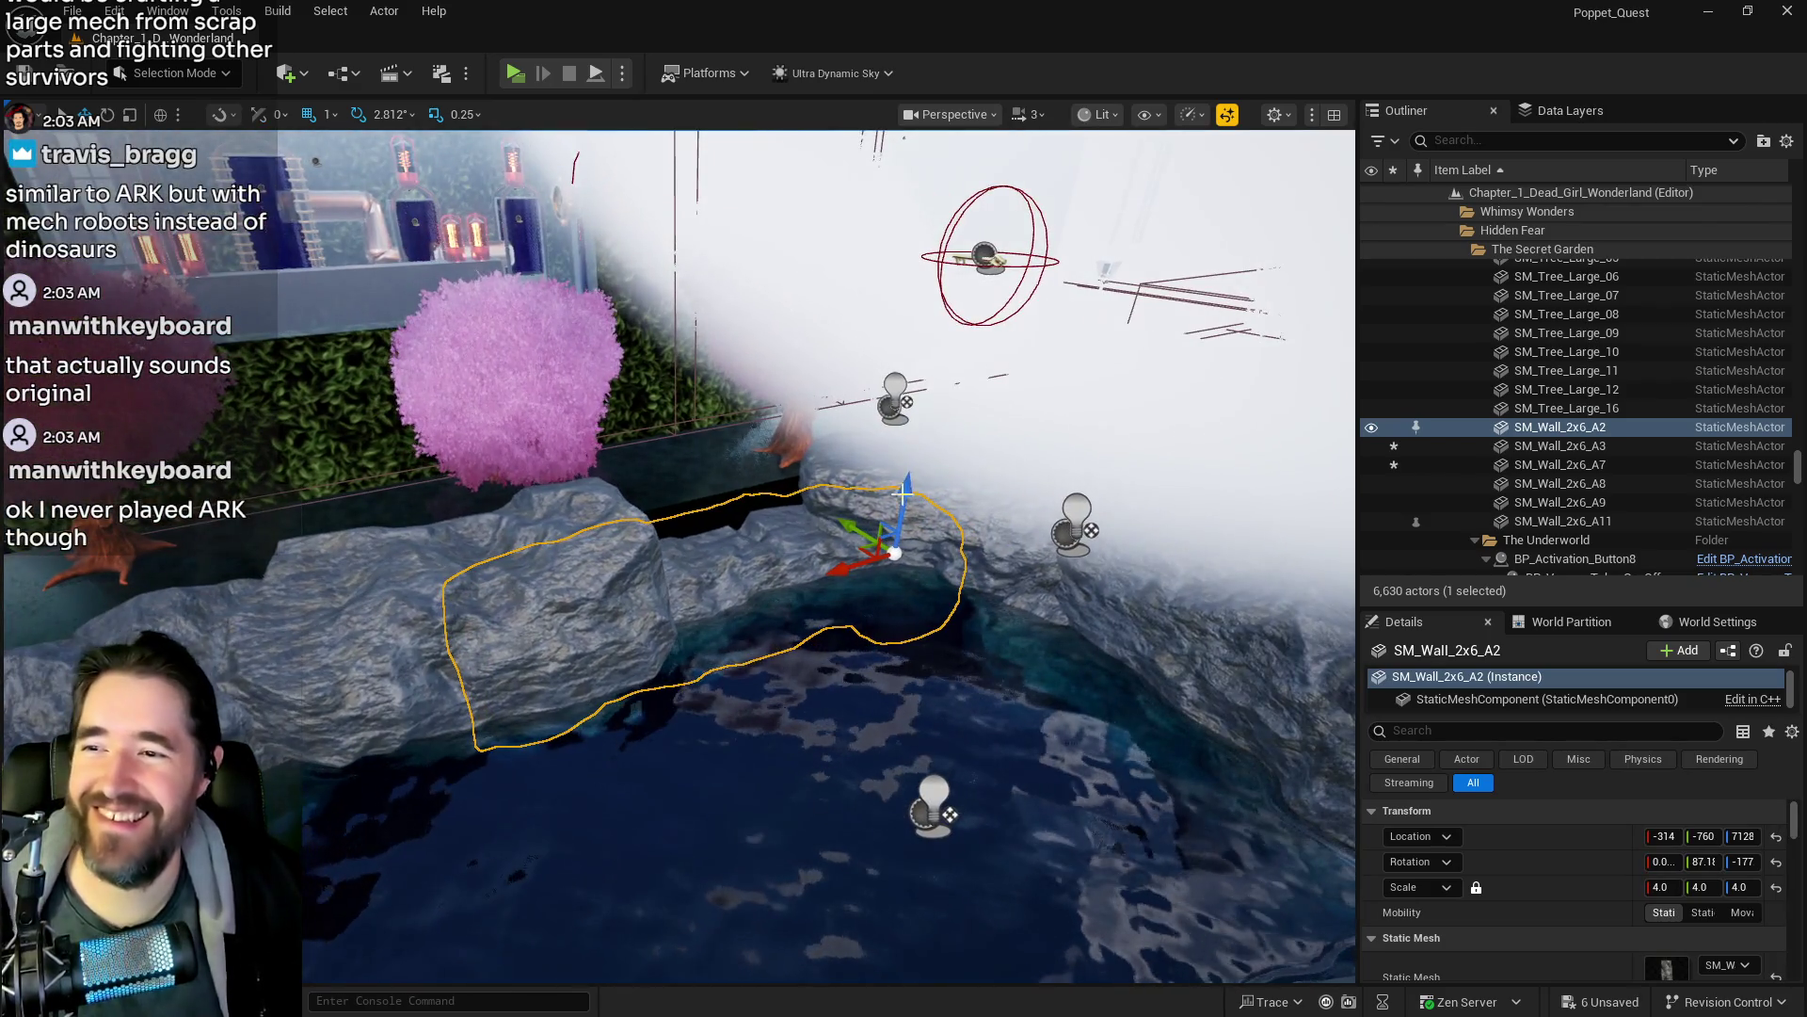
drag(904, 493, 929, 455)
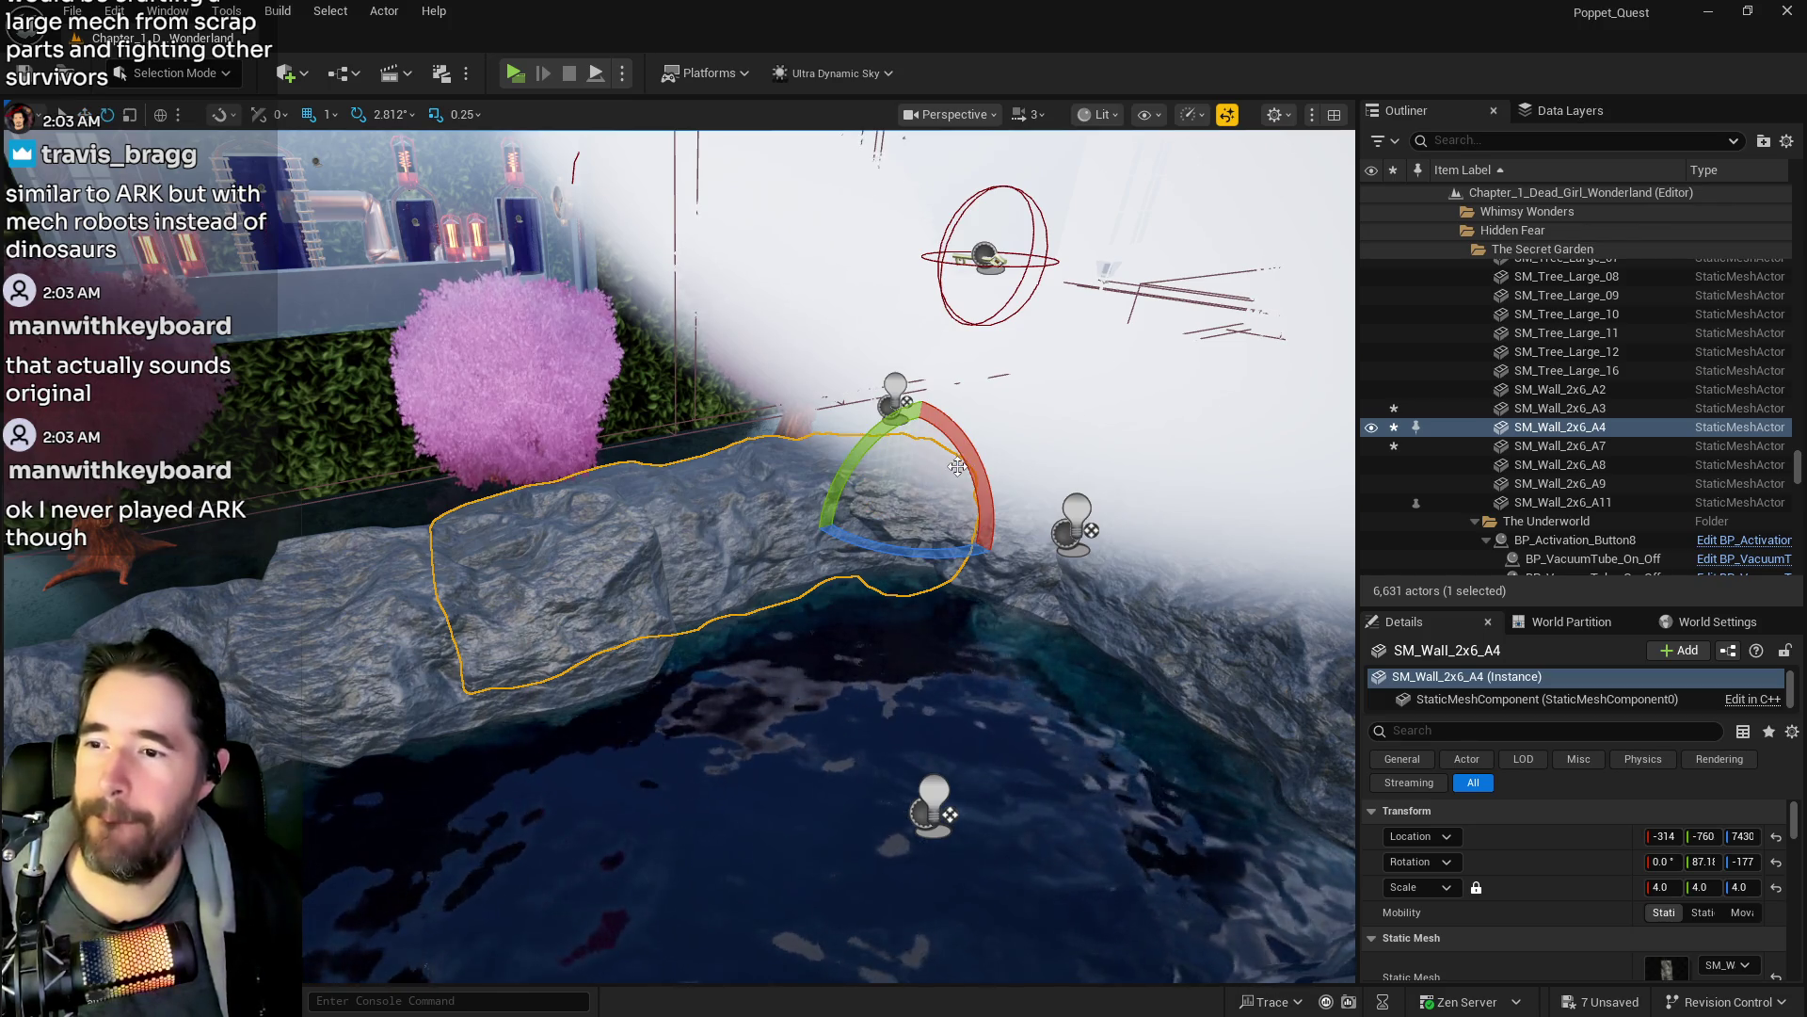
drag(972, 466, 1000, 526)
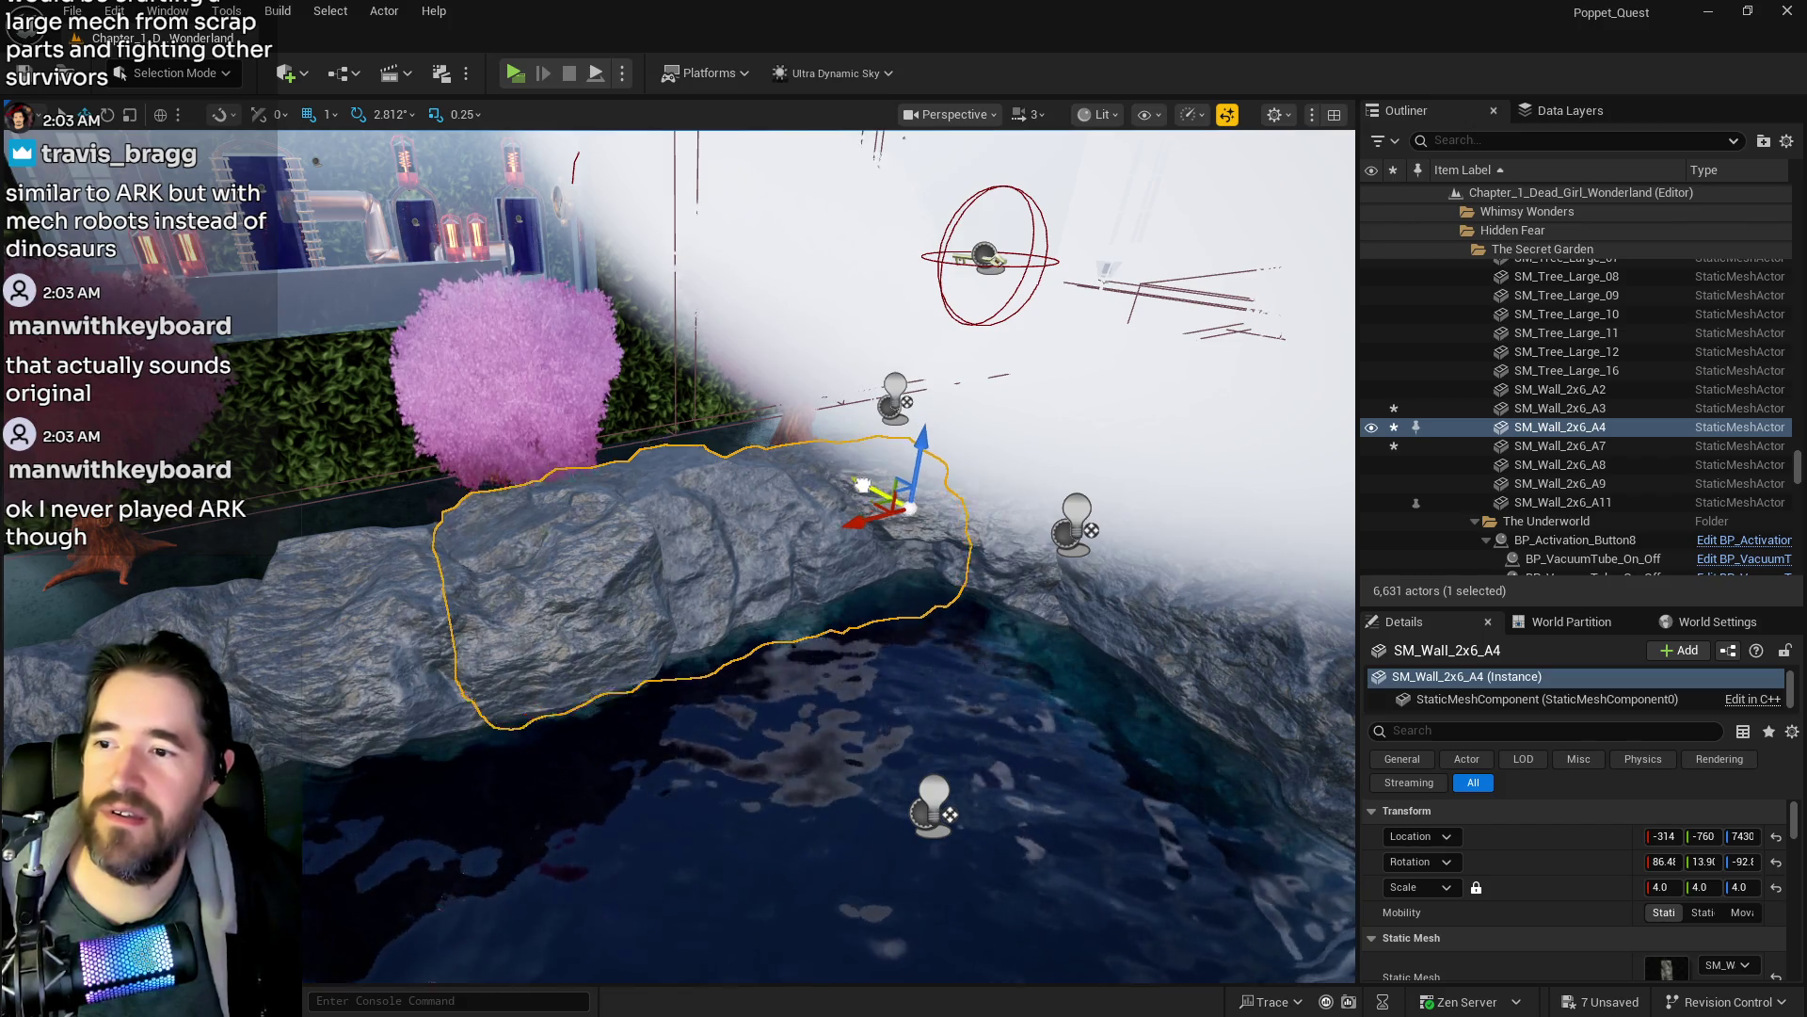
- Place a new SM_Wall_2x6_B rock from the Content Browser on the wall left of the tree
mouse_move(851, 494)
mouse_down()
mouse_move(853, 640)
mouse_move(918, 602)
mouse_move(739, 389)
mouse_move(706, 480)
mouse_move(782, 483)
mouse_up()
click(740, 389)
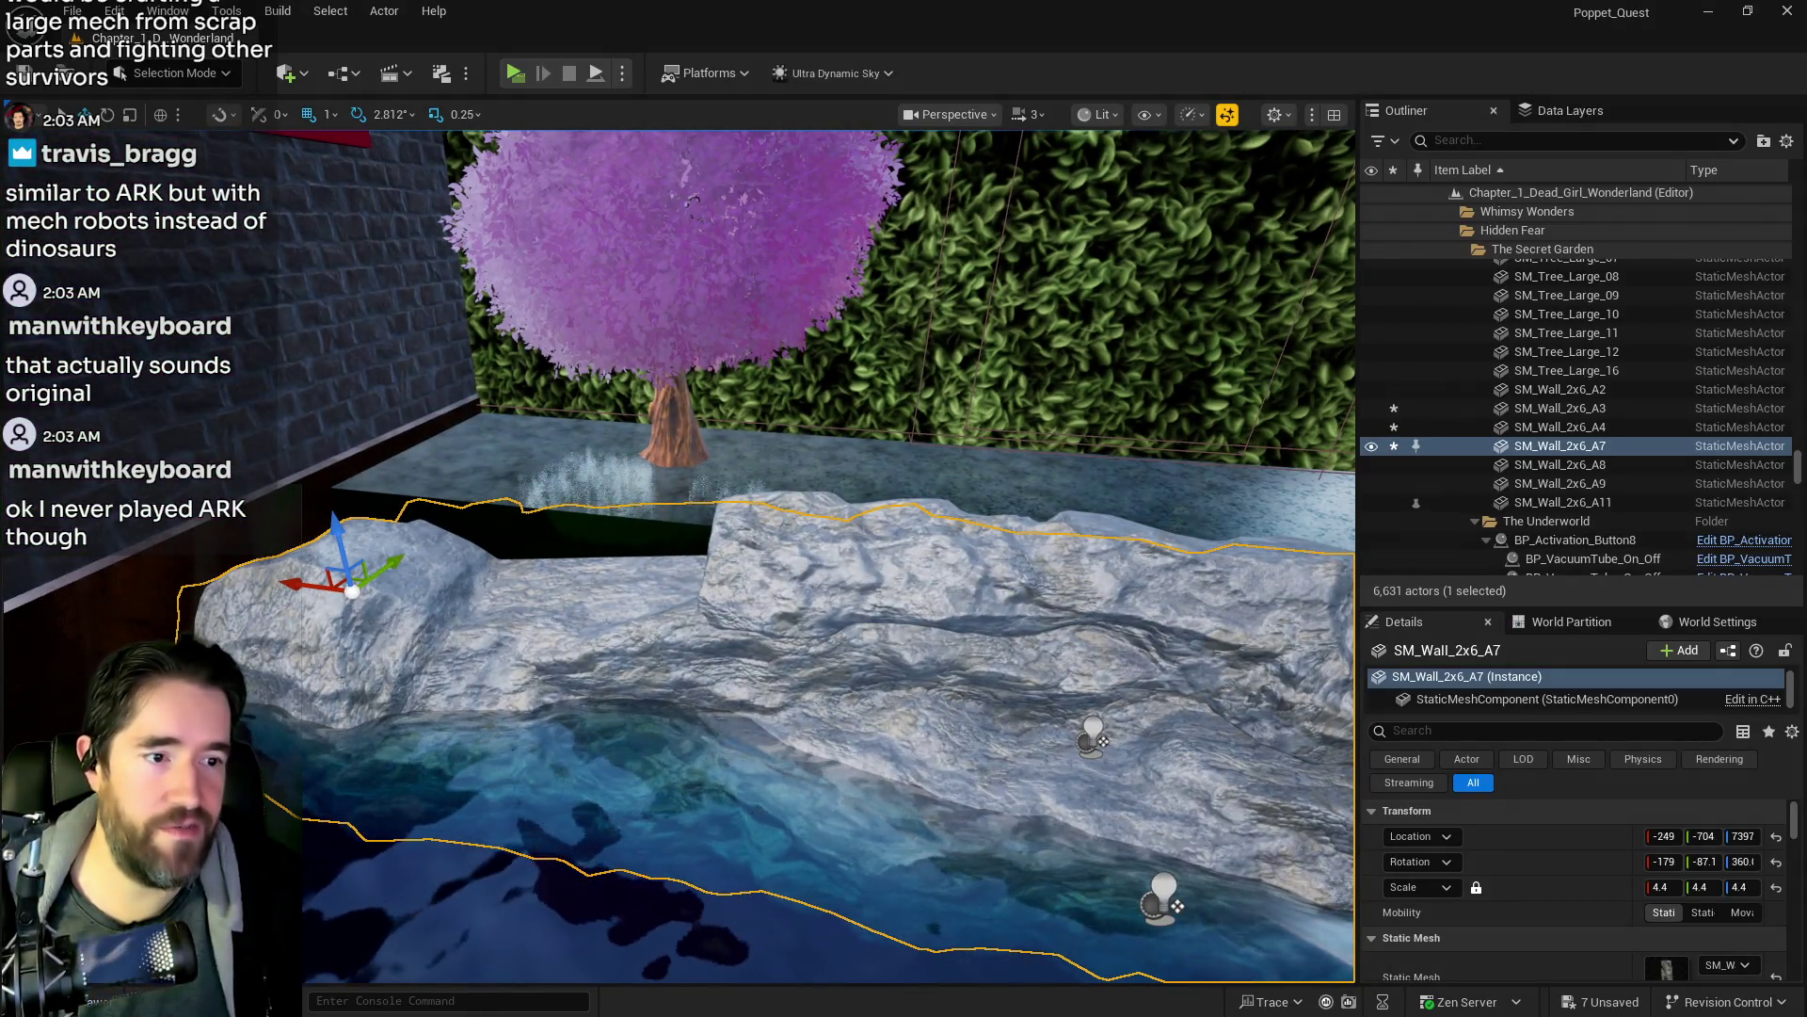
mouse_move(1666, 968)
mouse_down()
mouse_move(697, 528)
mouse_move(489, 565)
mouse_move(537, 517)
mouse_move(508, 489)
mouse_up()
key(e)
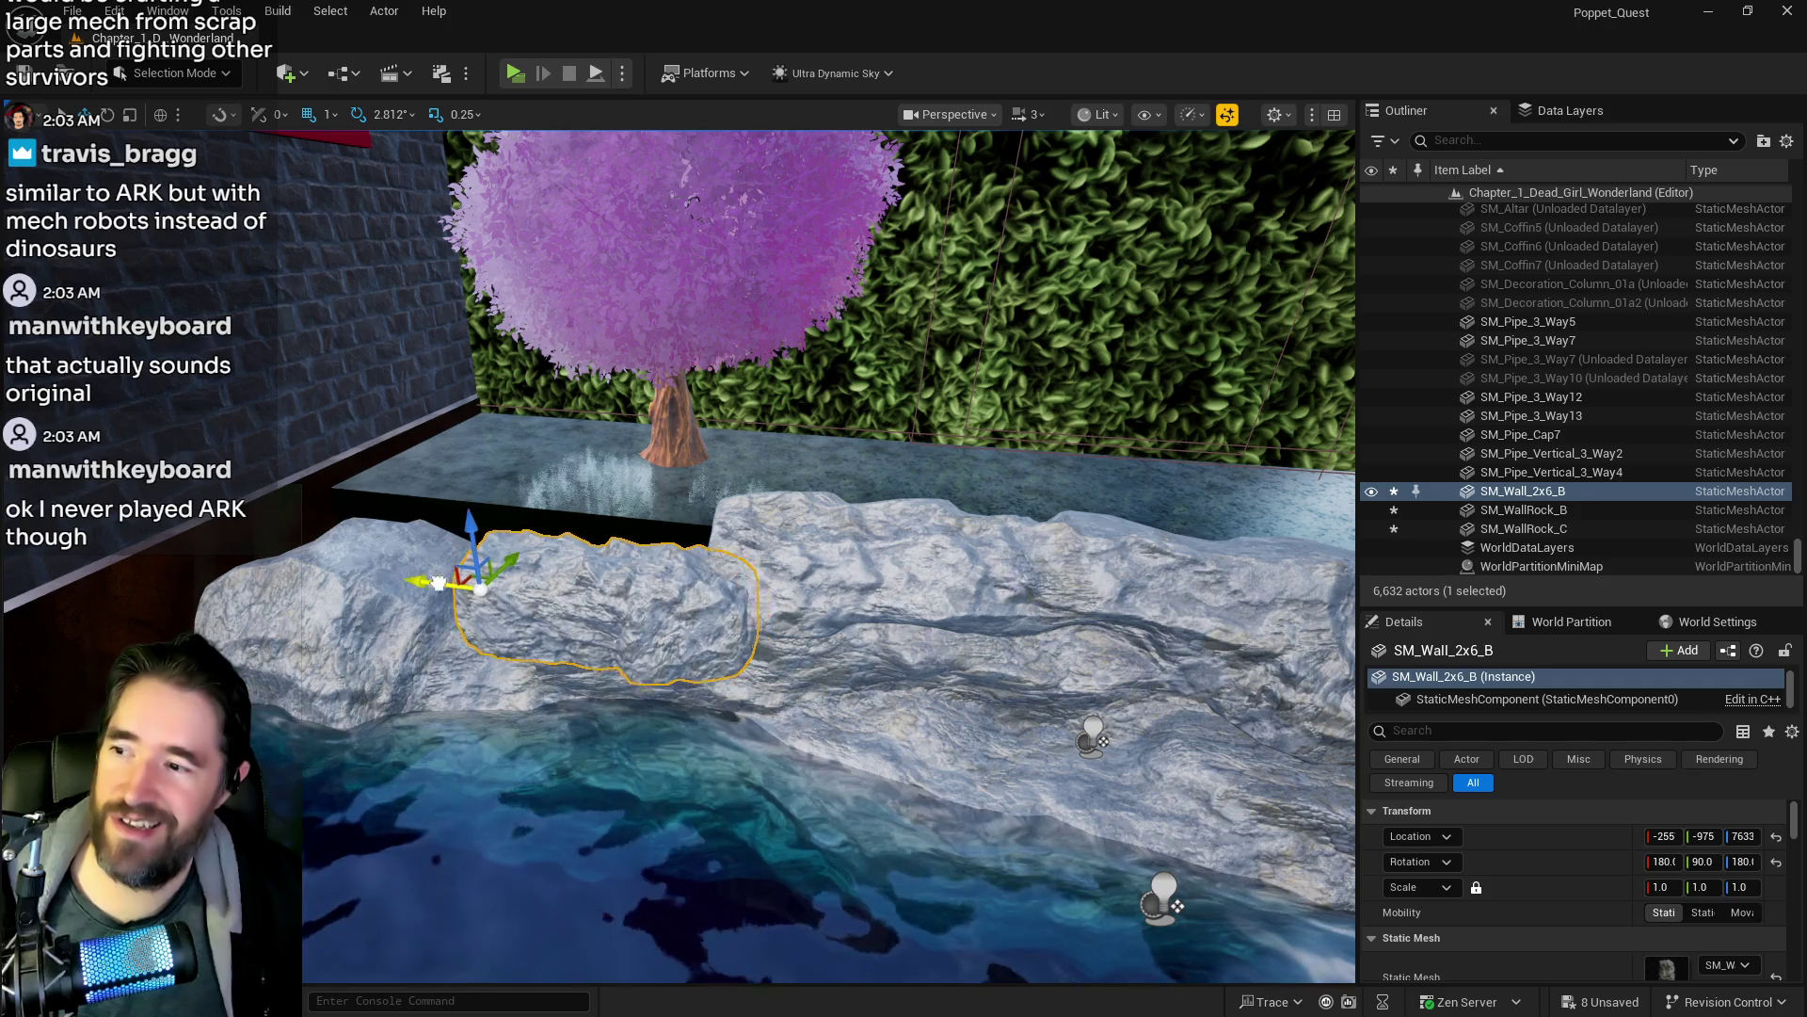
- Slide the SM_Wall_2x6_B rock left along the wall and scale it to 2.0
drag(438, 581, 295, 563)
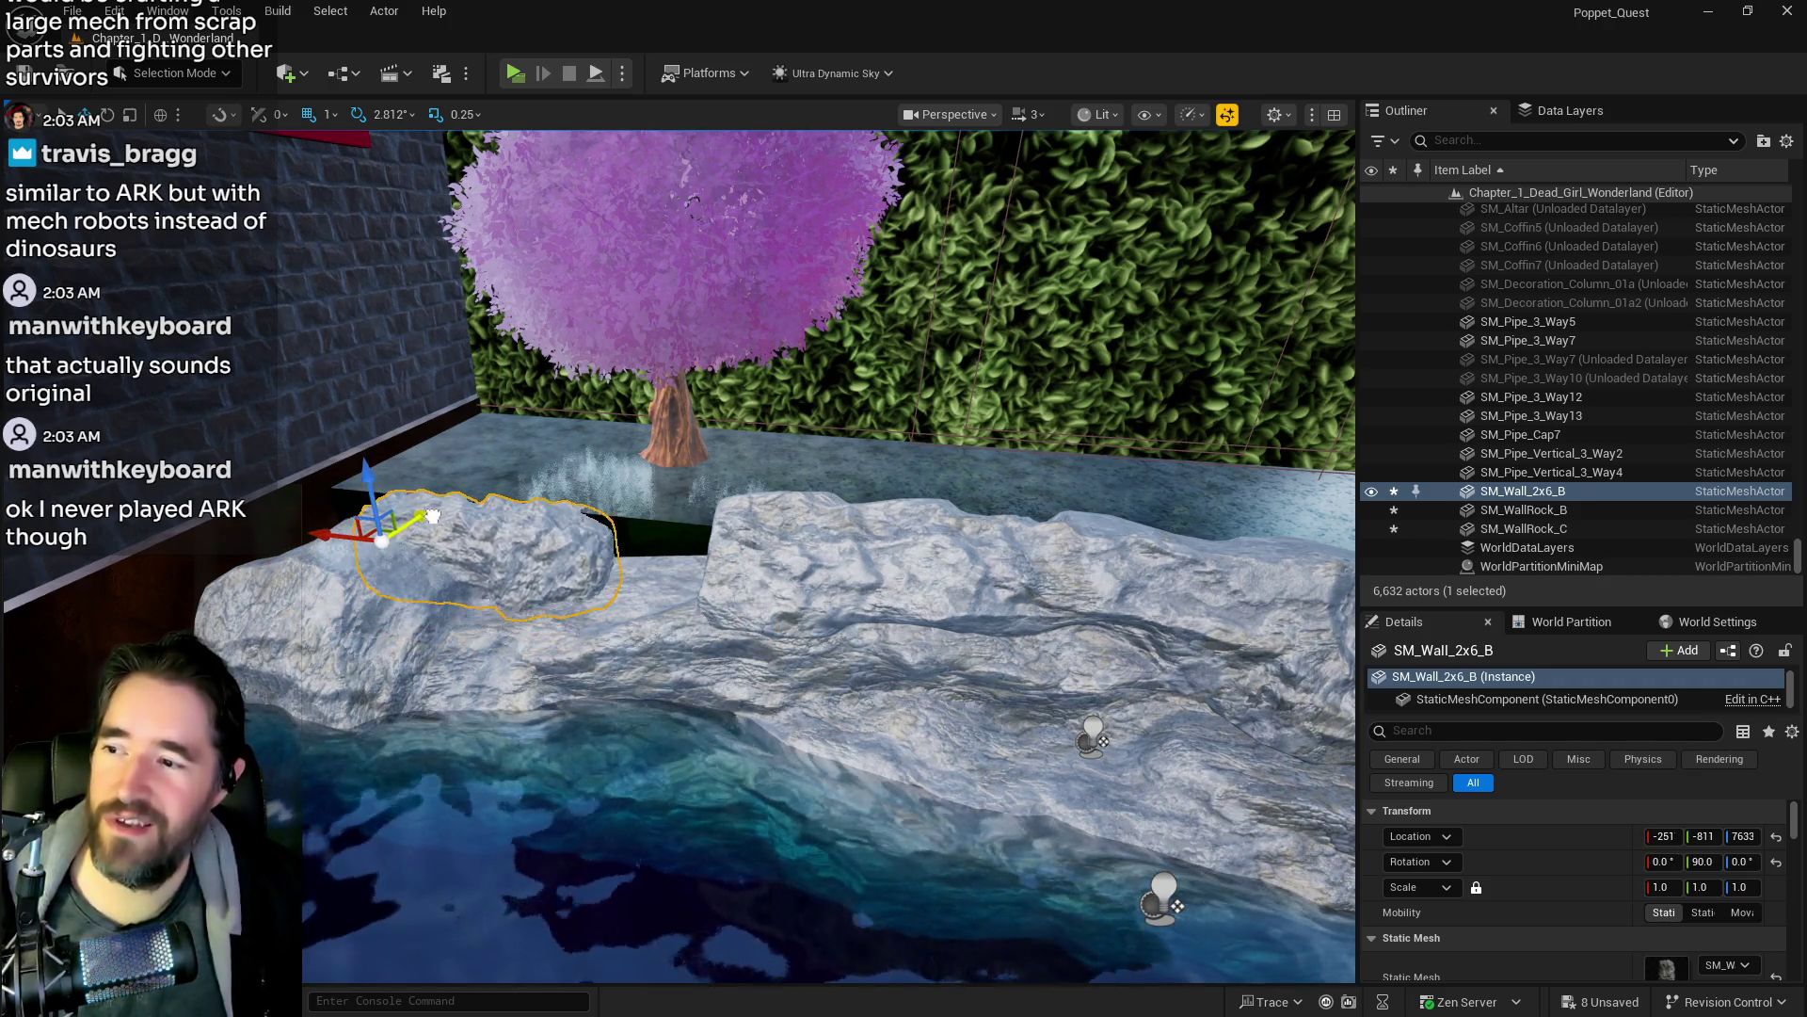
drag(431, 516, 438, 513)
click(1663, 887)
text(2)
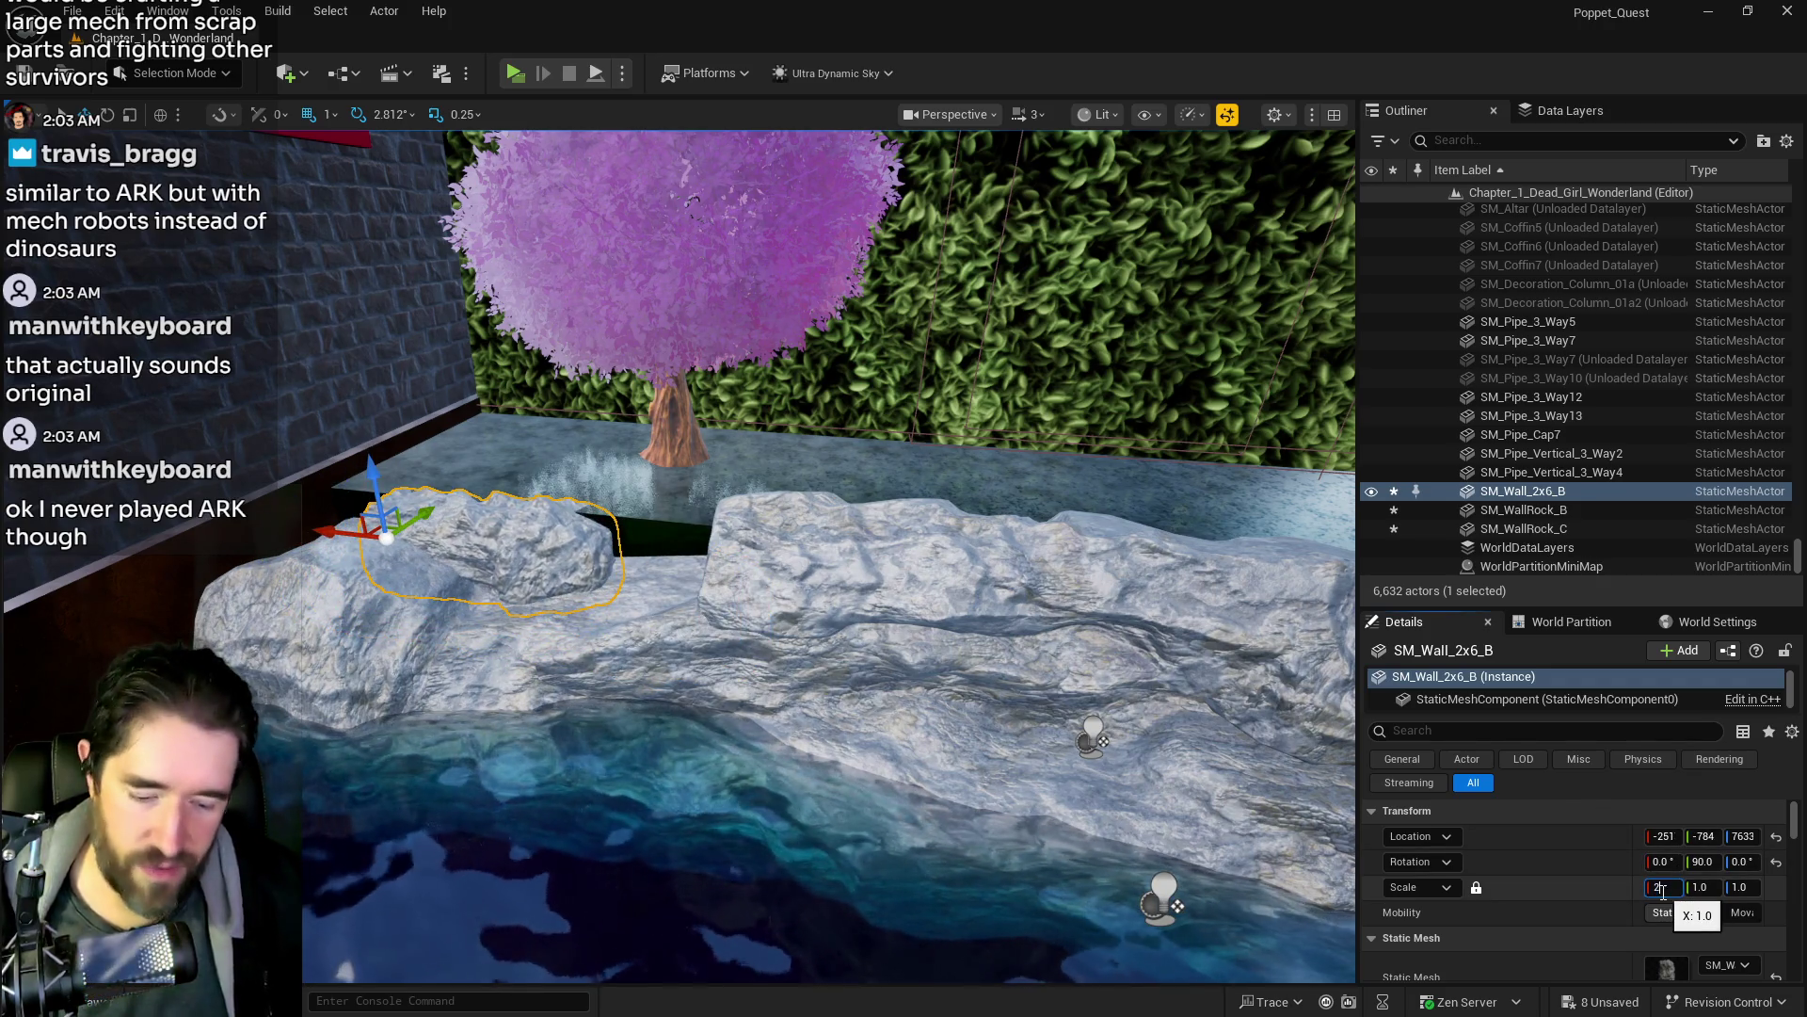
key(Return)
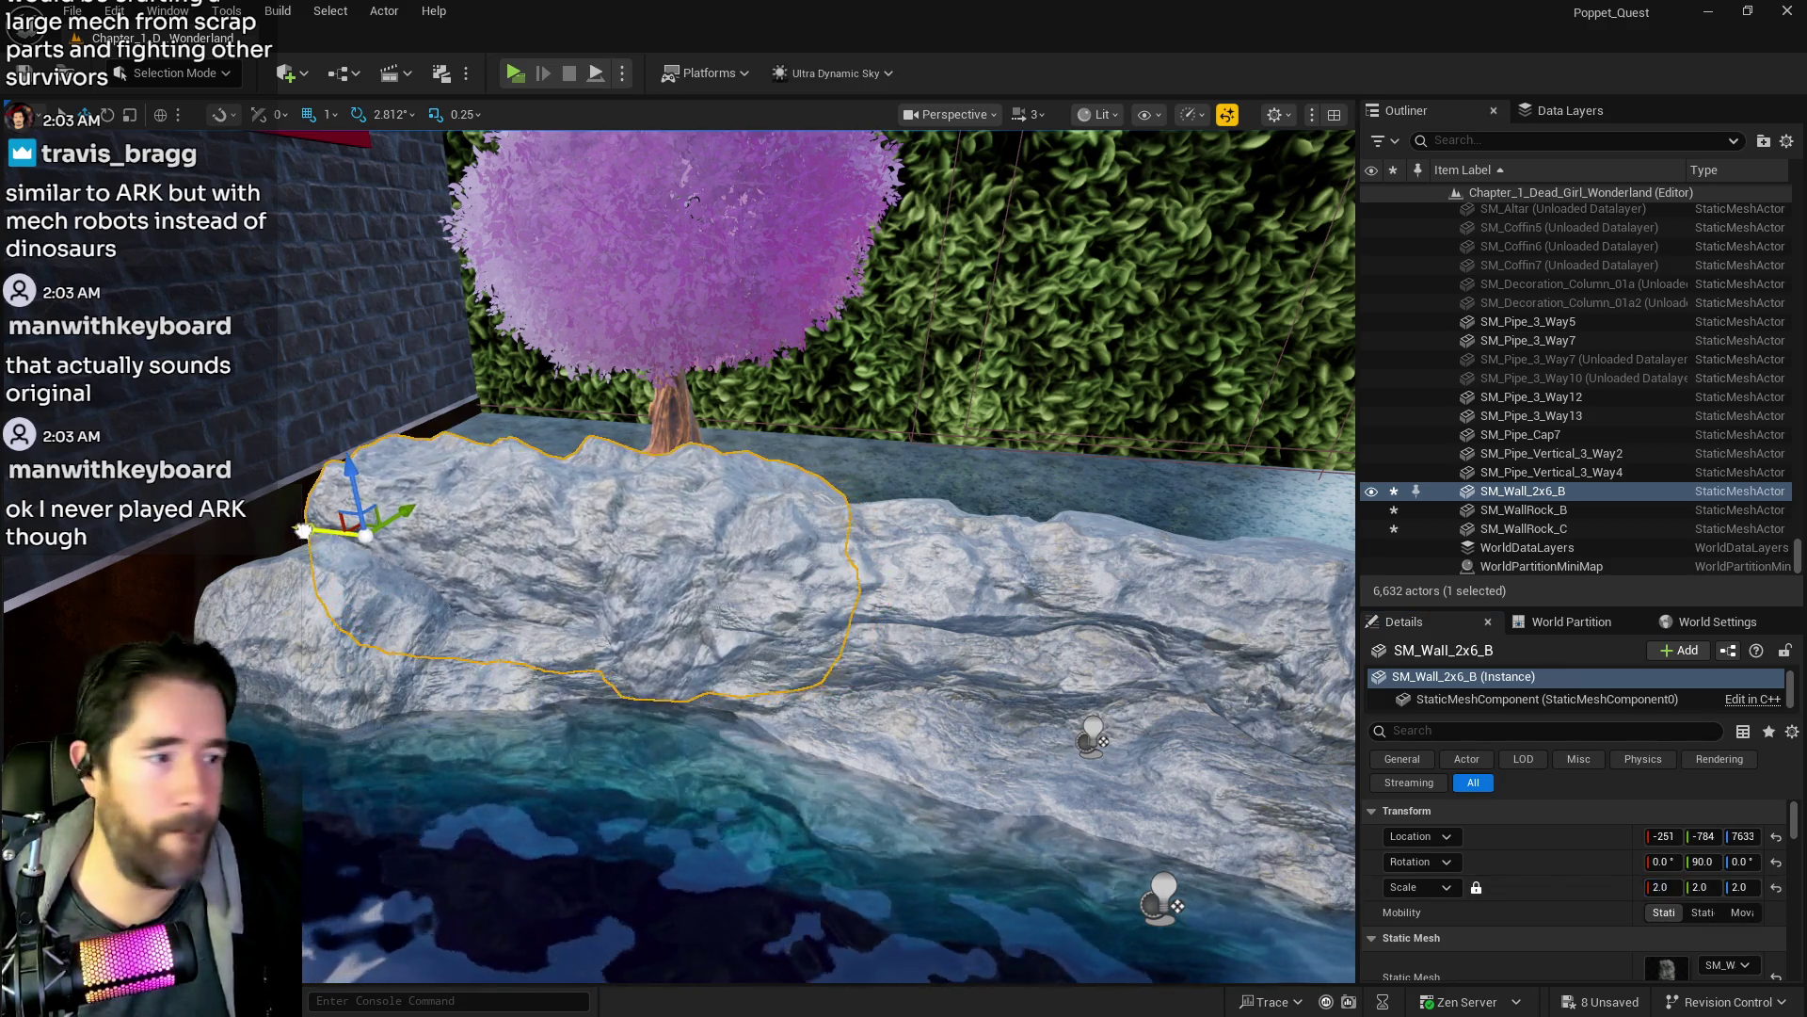
- Select SM_Secret_Garden_Land and scroll Details down to its Materials slots
mouse_move(323, 534)
mouse_down()
mouse_move(490, 508)
mouse_move(527, 444)
mouse_move(565, 437)
mouse_move(512, 654)
mouse_up()
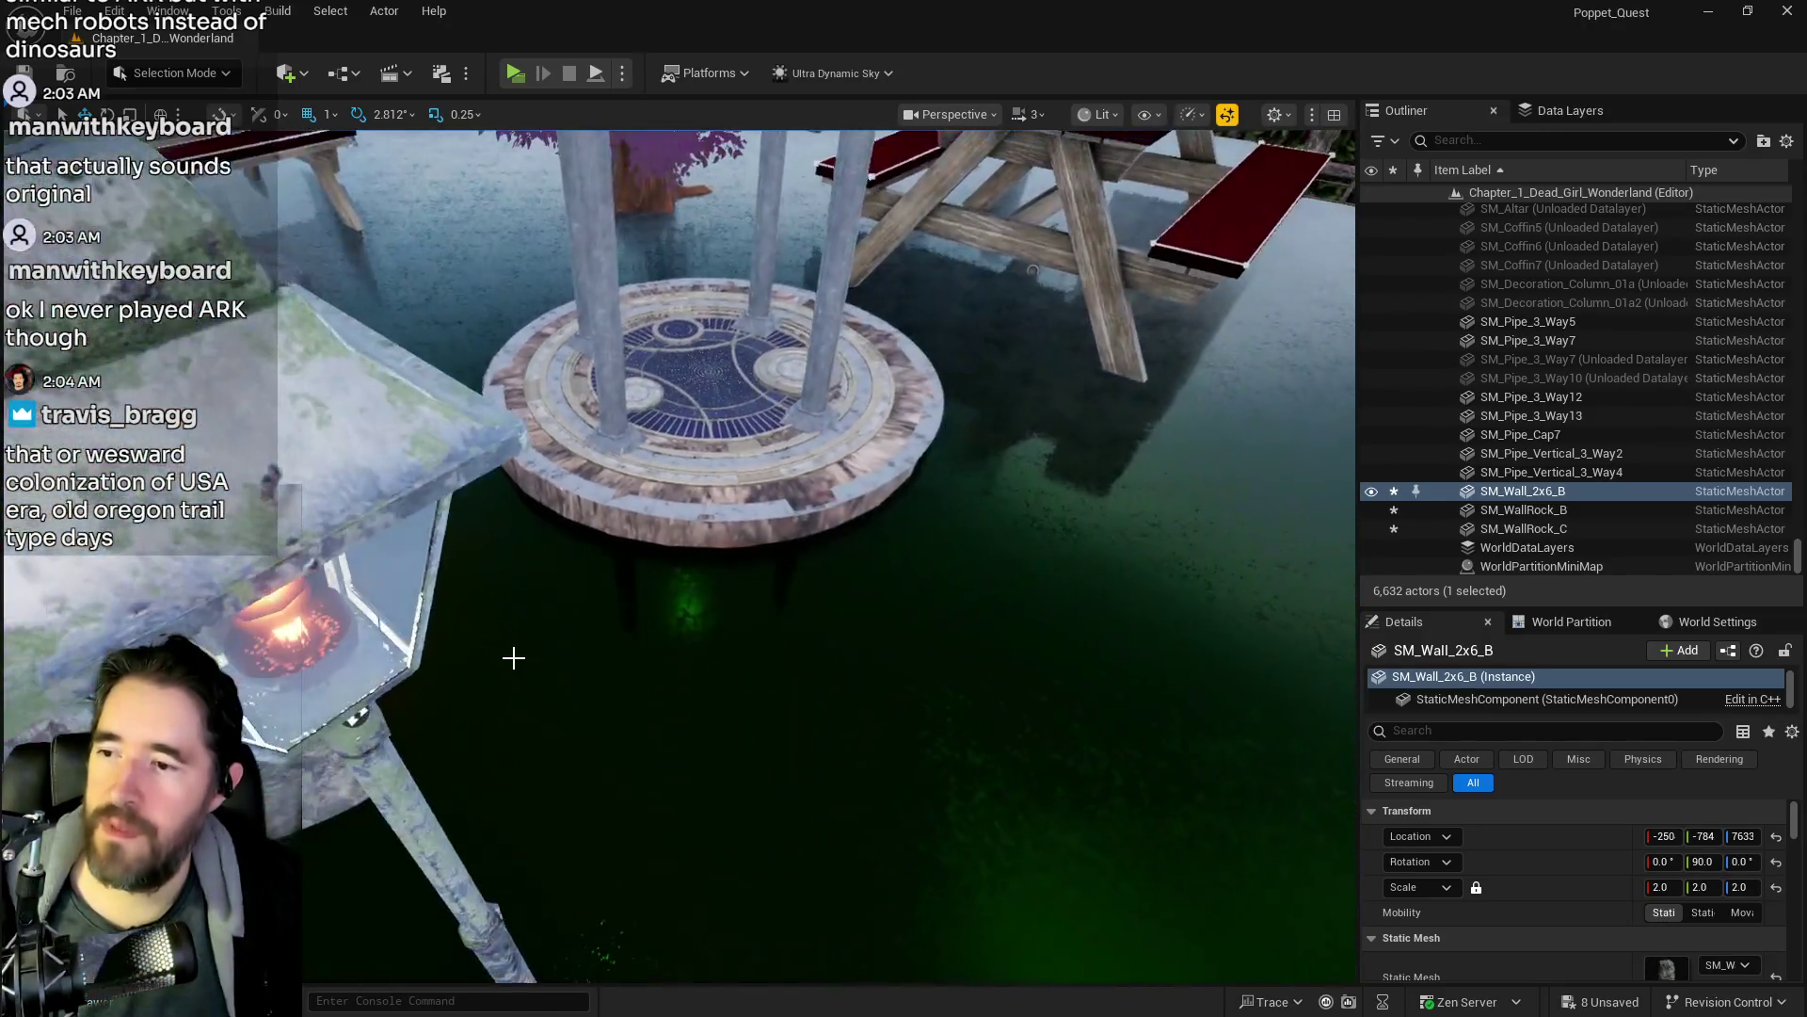
click(935, 710)
key(f)
mouse_move(678, 555)
mouse_down()
mouse_move(659, 556)
mouse_move(678, 556)
mouse_move(659, 583)
mouse_move(670, 572)
mouse_up()
scroll(1555, 896, down, 2)
scroll(1555, 896, down, 3)
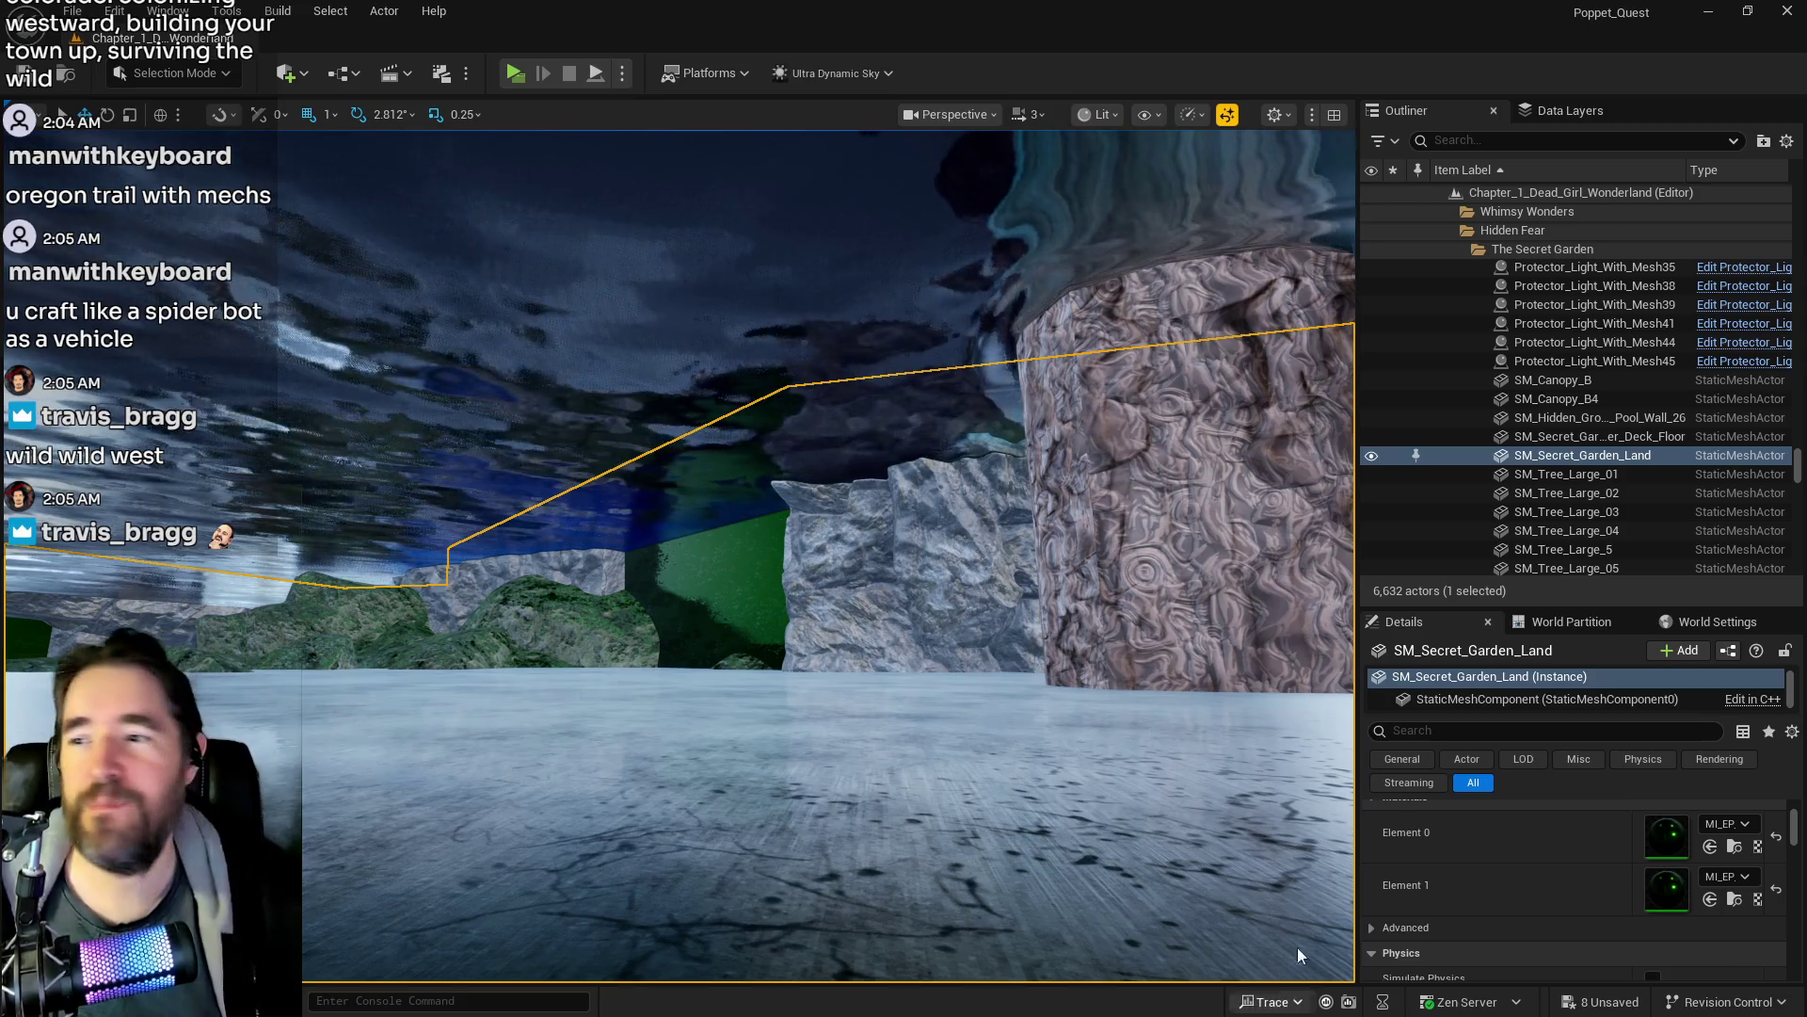
key(f)
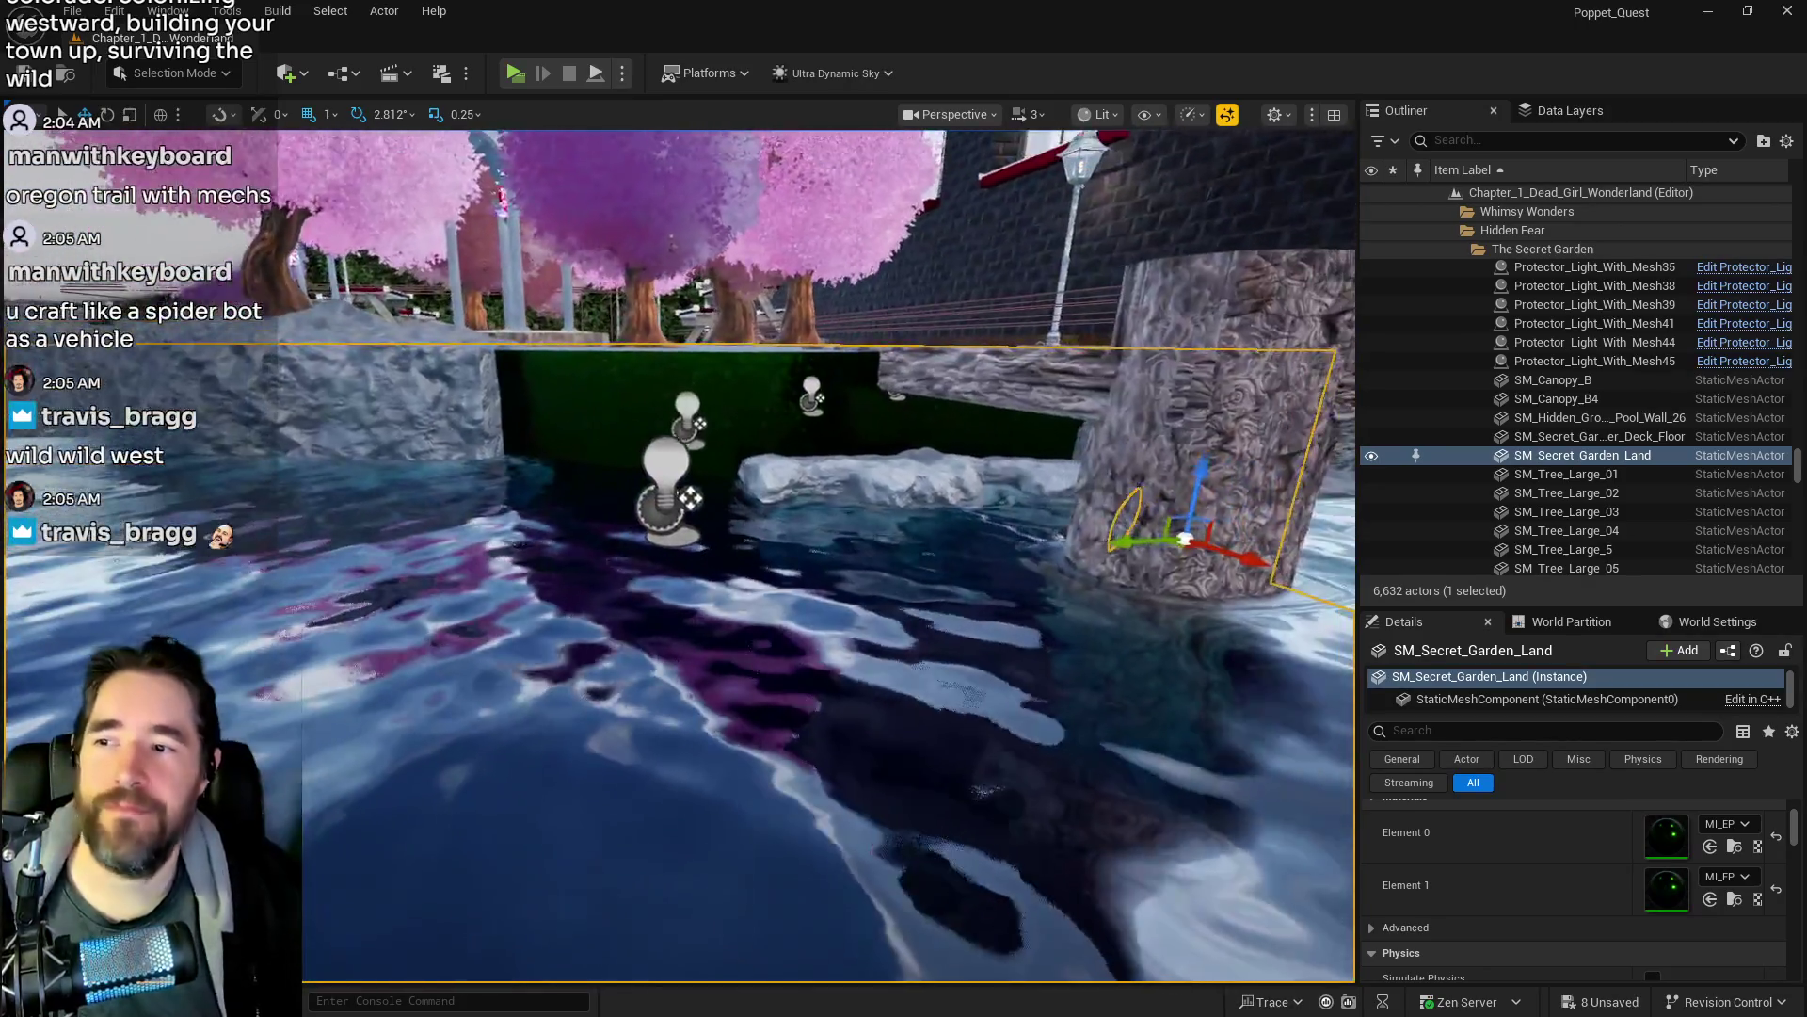